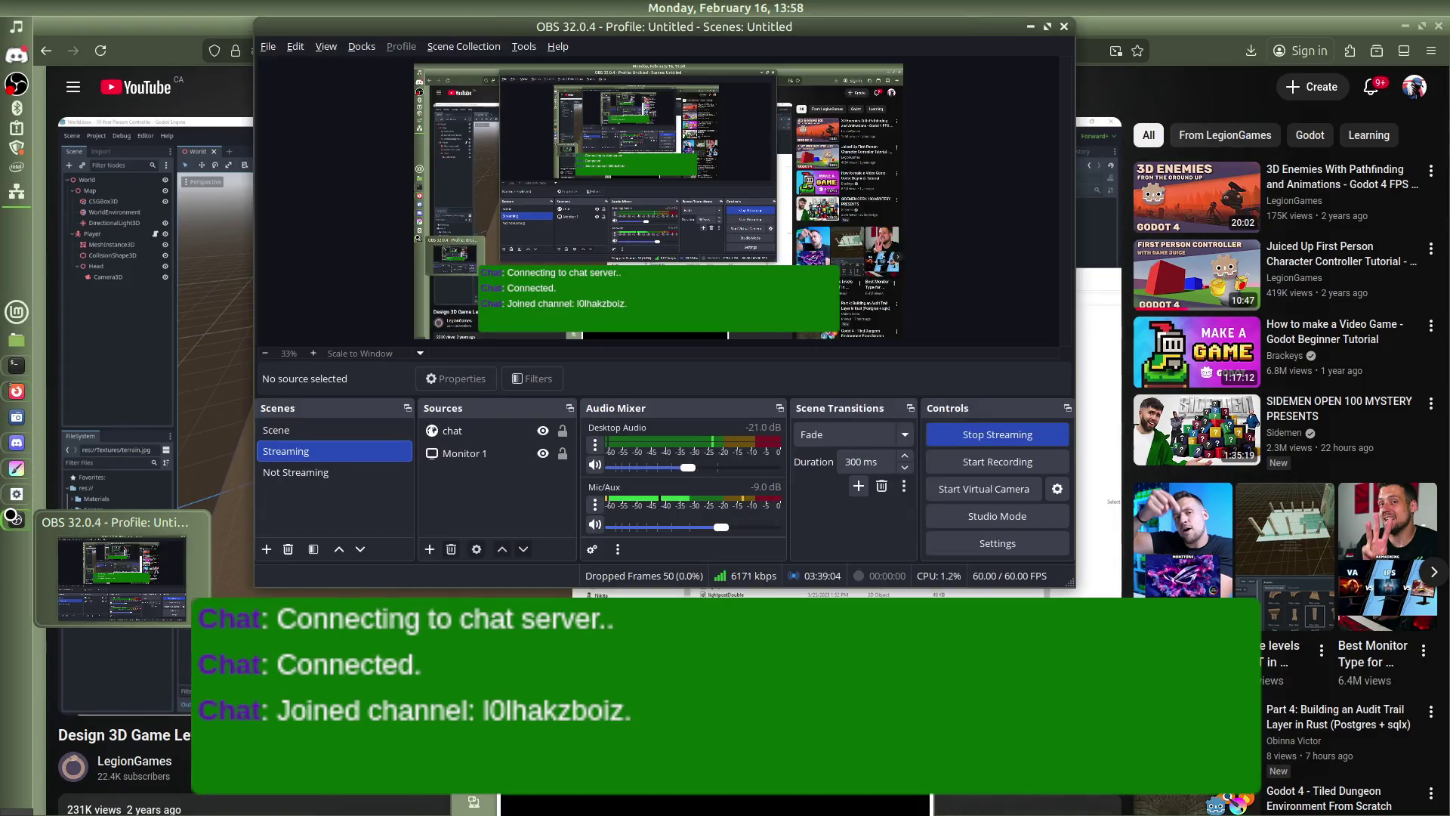
# Expand the furniture kit's GLTF format folder and bring up the options for bedSingle.glb
pyautogui.click(15, 493)
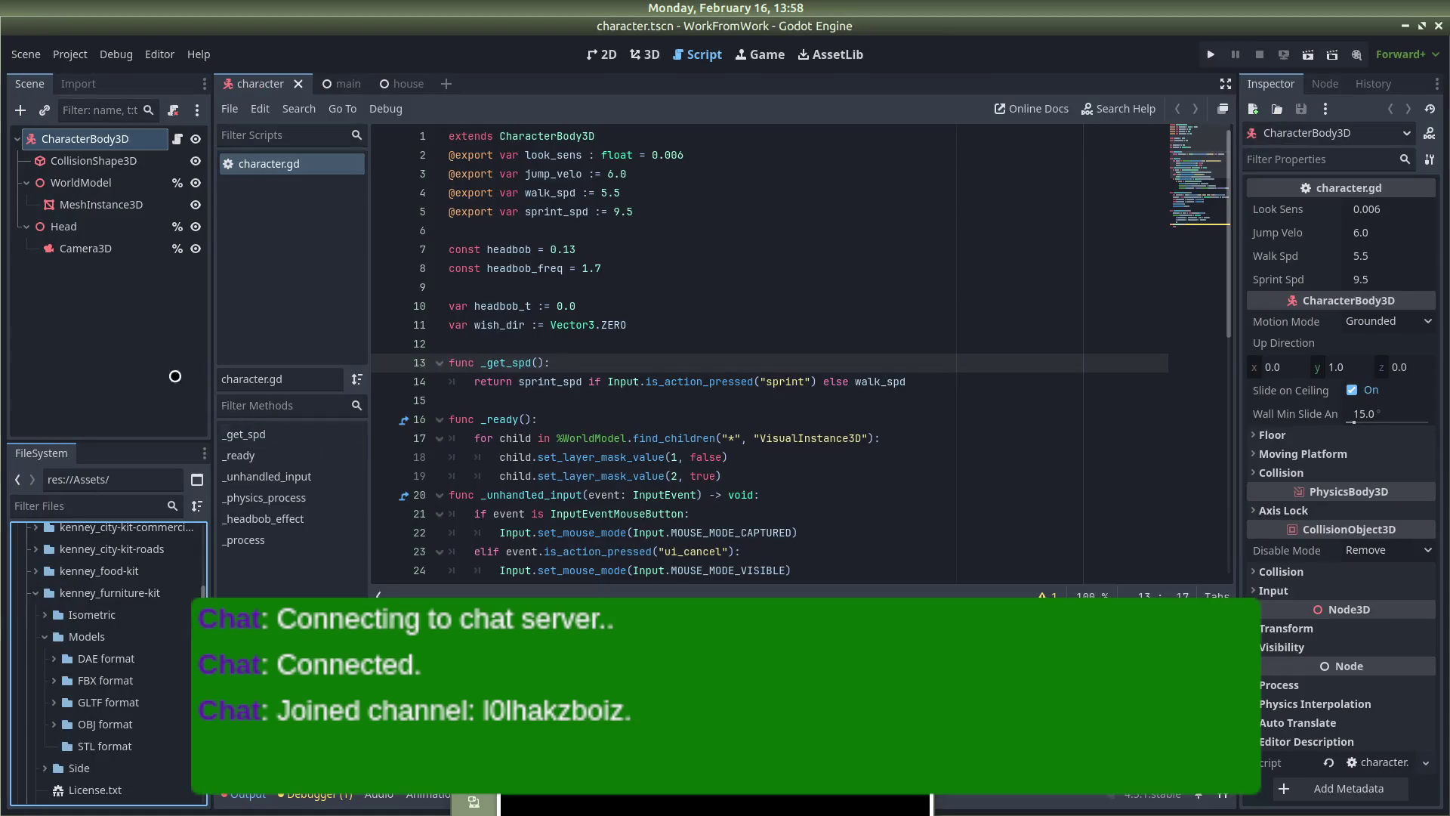
pyautogui.click(50, 700)
pyautogui.scroll(-3)
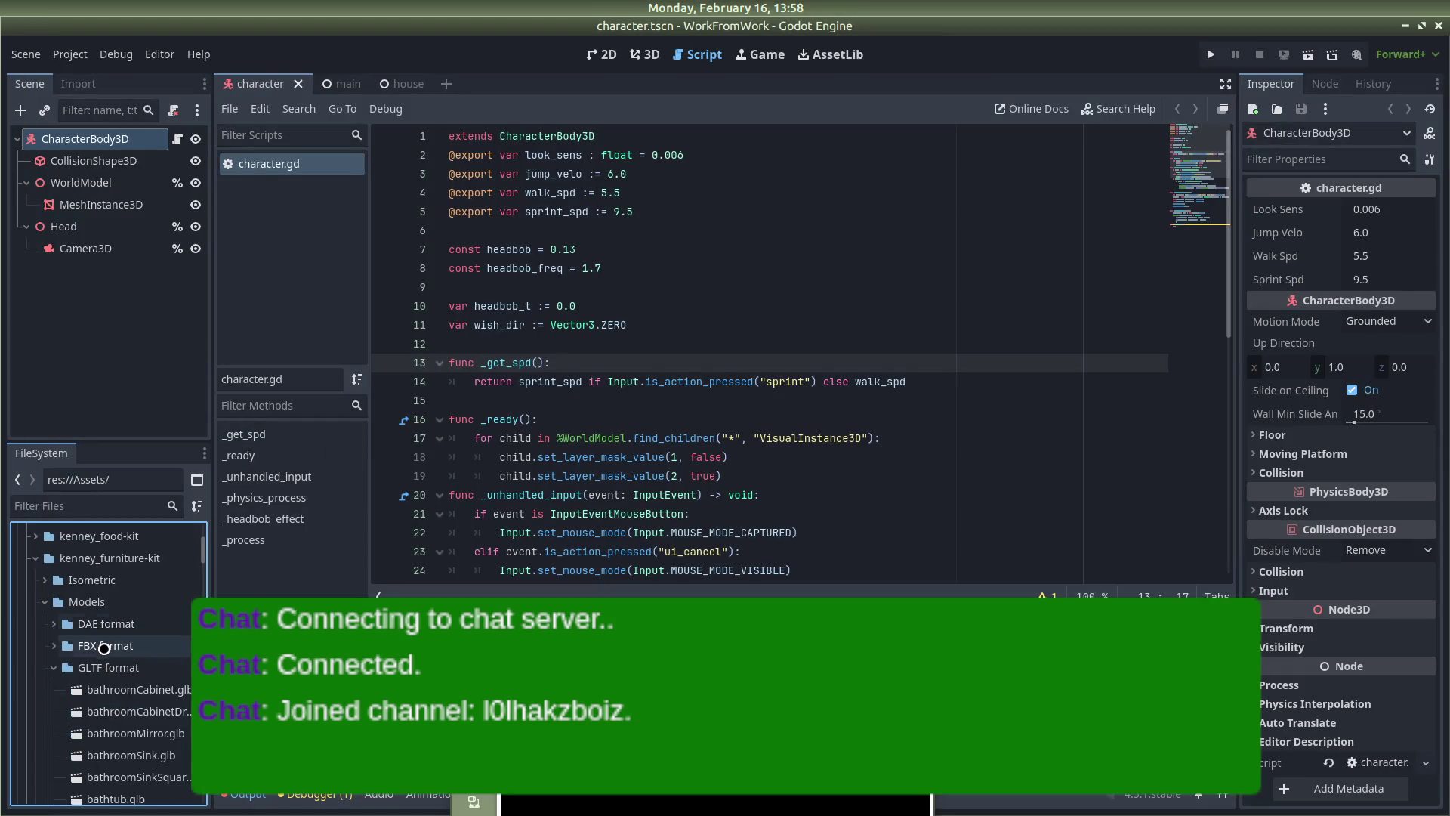
pyautogui.scroll(-3)
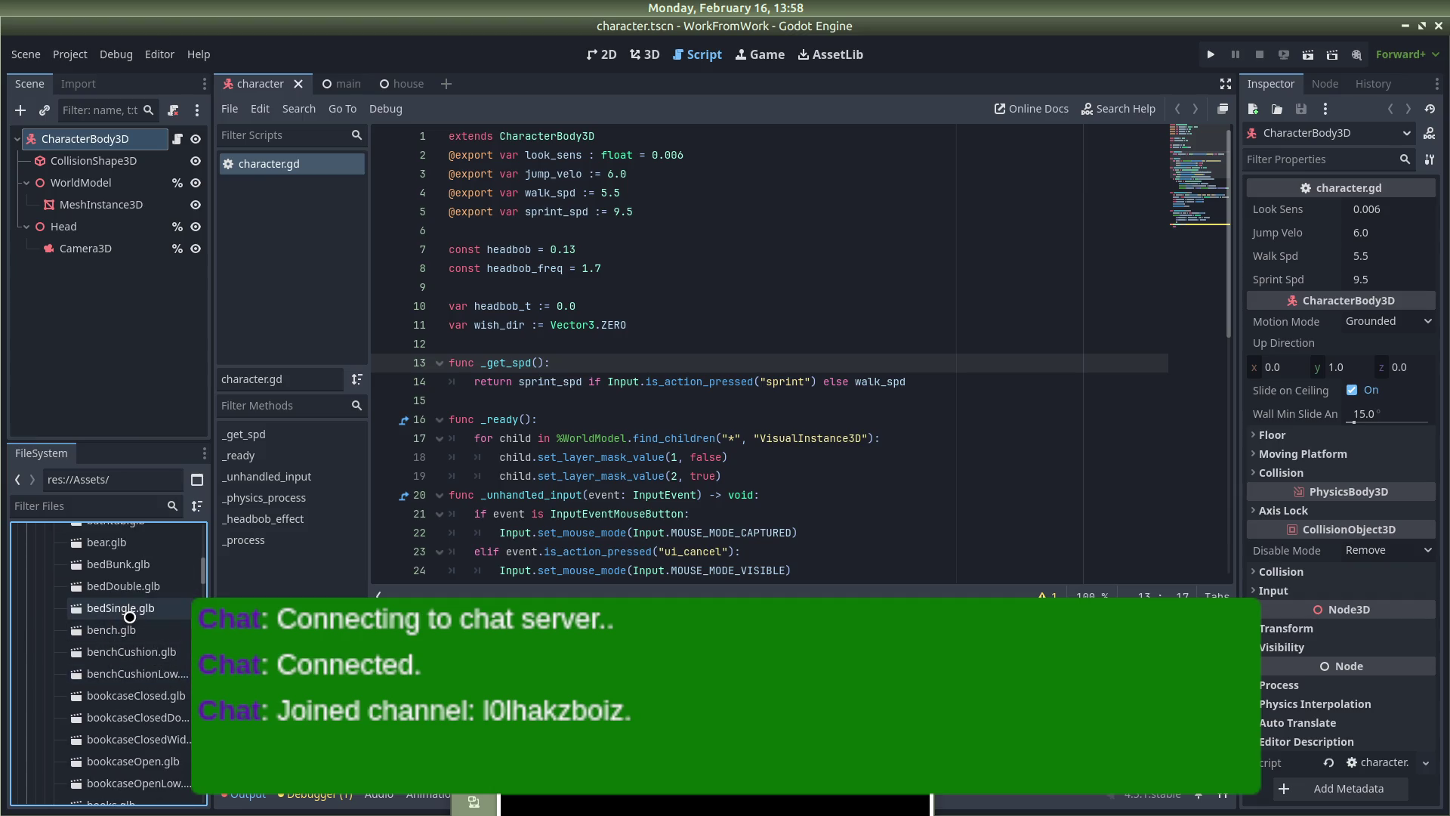
pyautogui.click(129, 609)
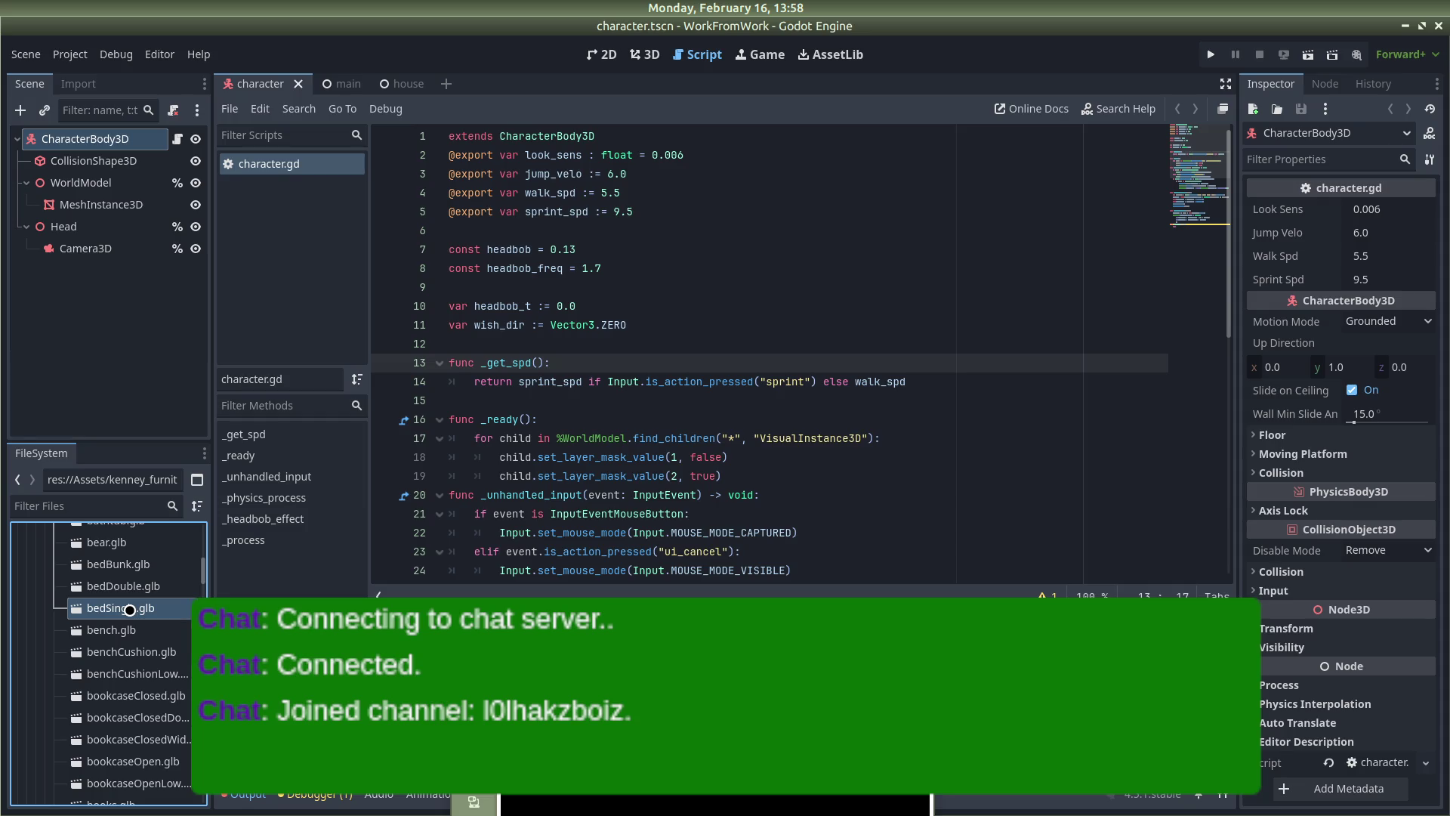
pyautogui.rightClick(128, 609)
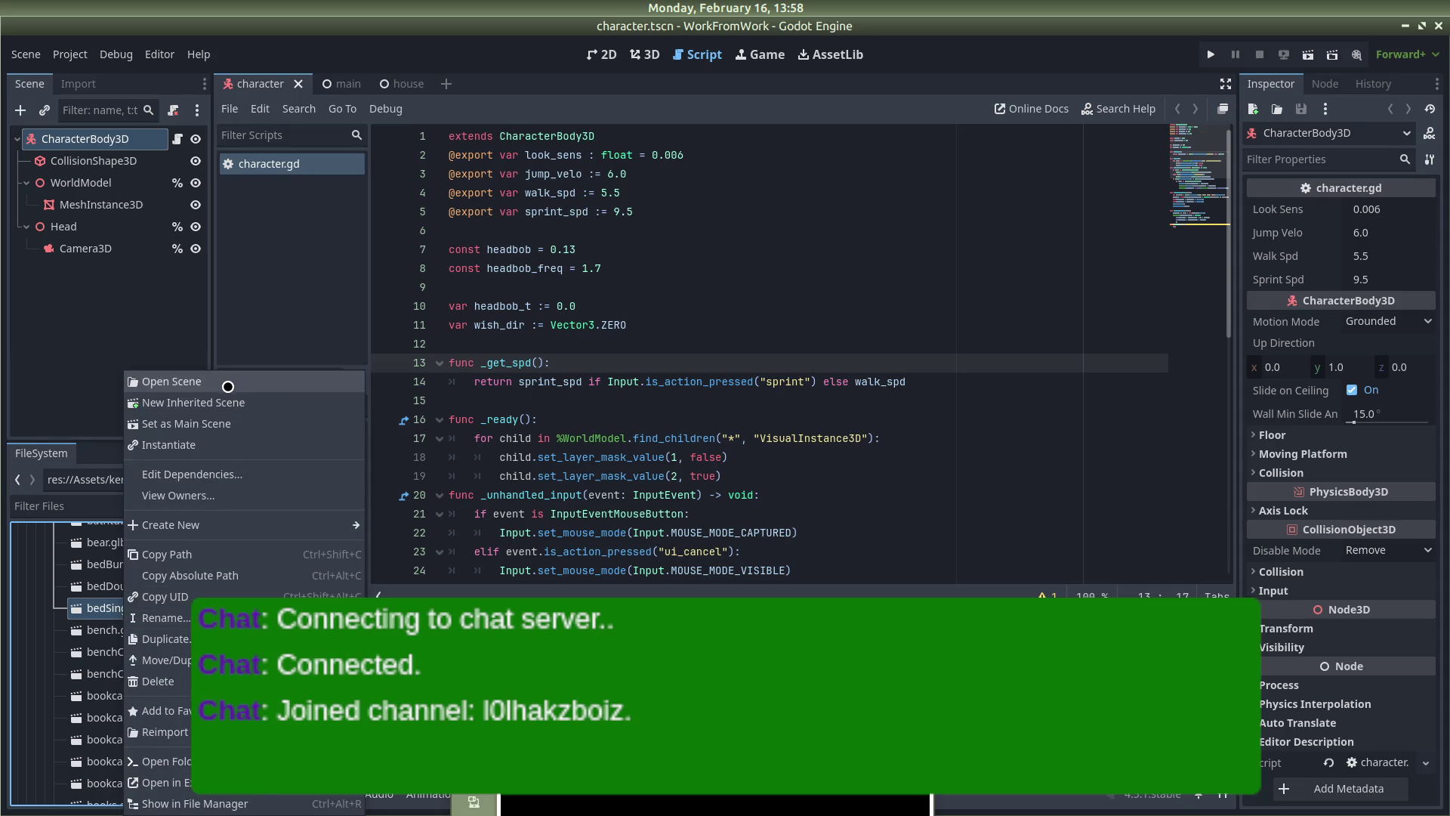
pyautogui.click(227, 383)
pyautogui.moveTo(631, 307); pyautogui.dragTo(567, 339)
pyautogui.moveTo(657, 400); pyautogui.dragTo(876, 319)
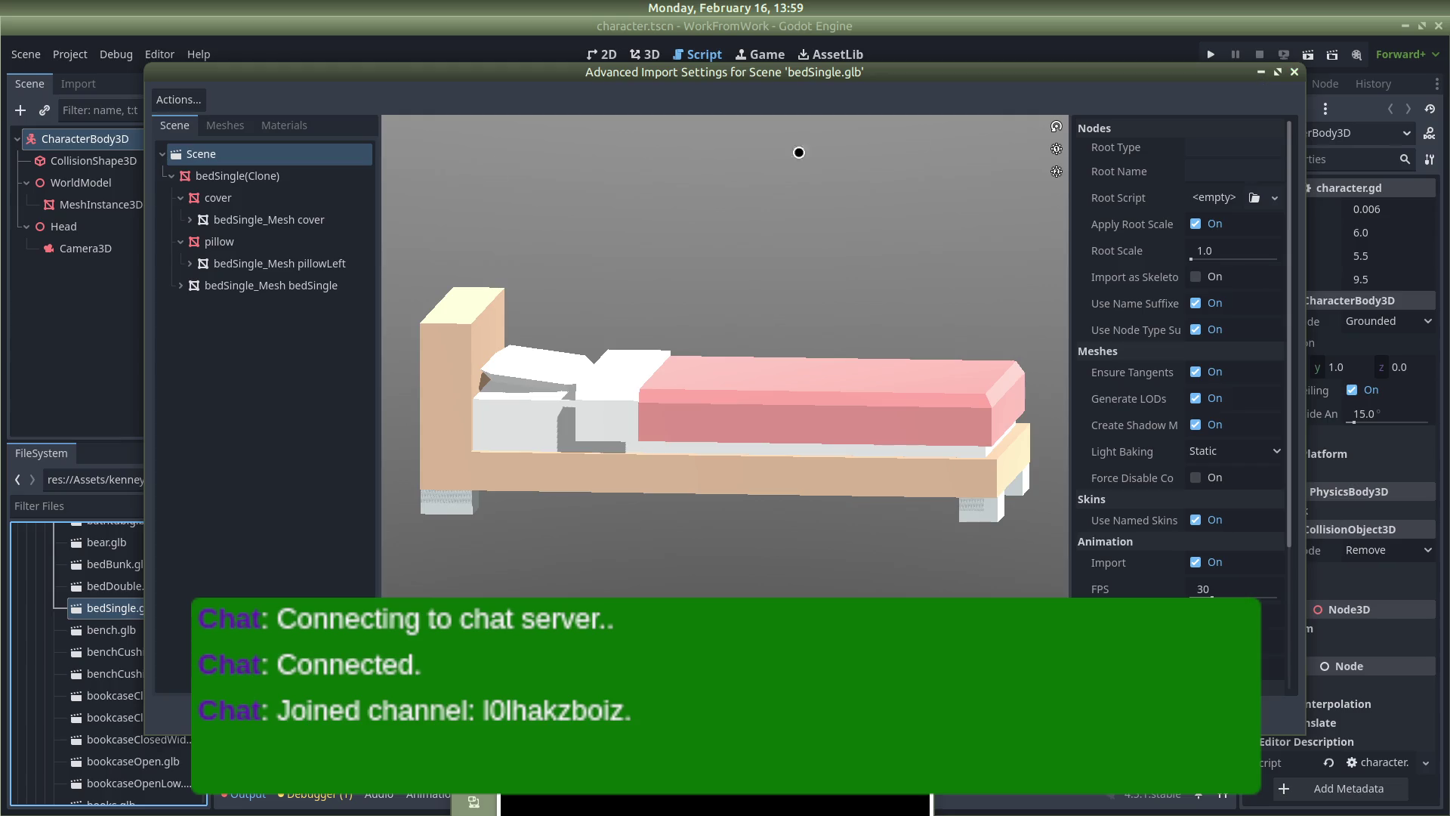
pyautogui.click(257, 219)
pyautogui.click(253, 198)
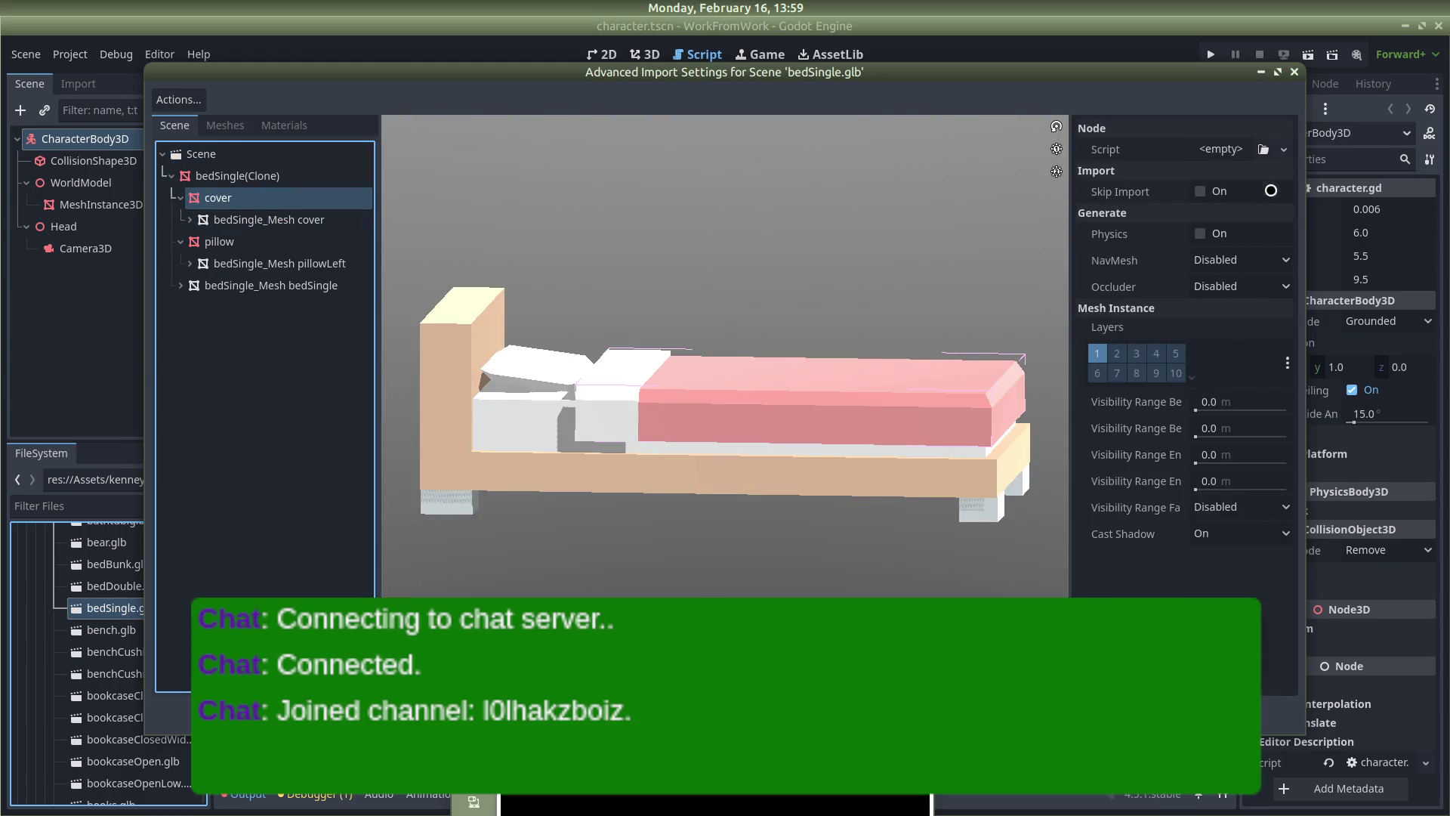
pyautogui.moveTo(444, 378); pyautogui.dragTo(682, 365)
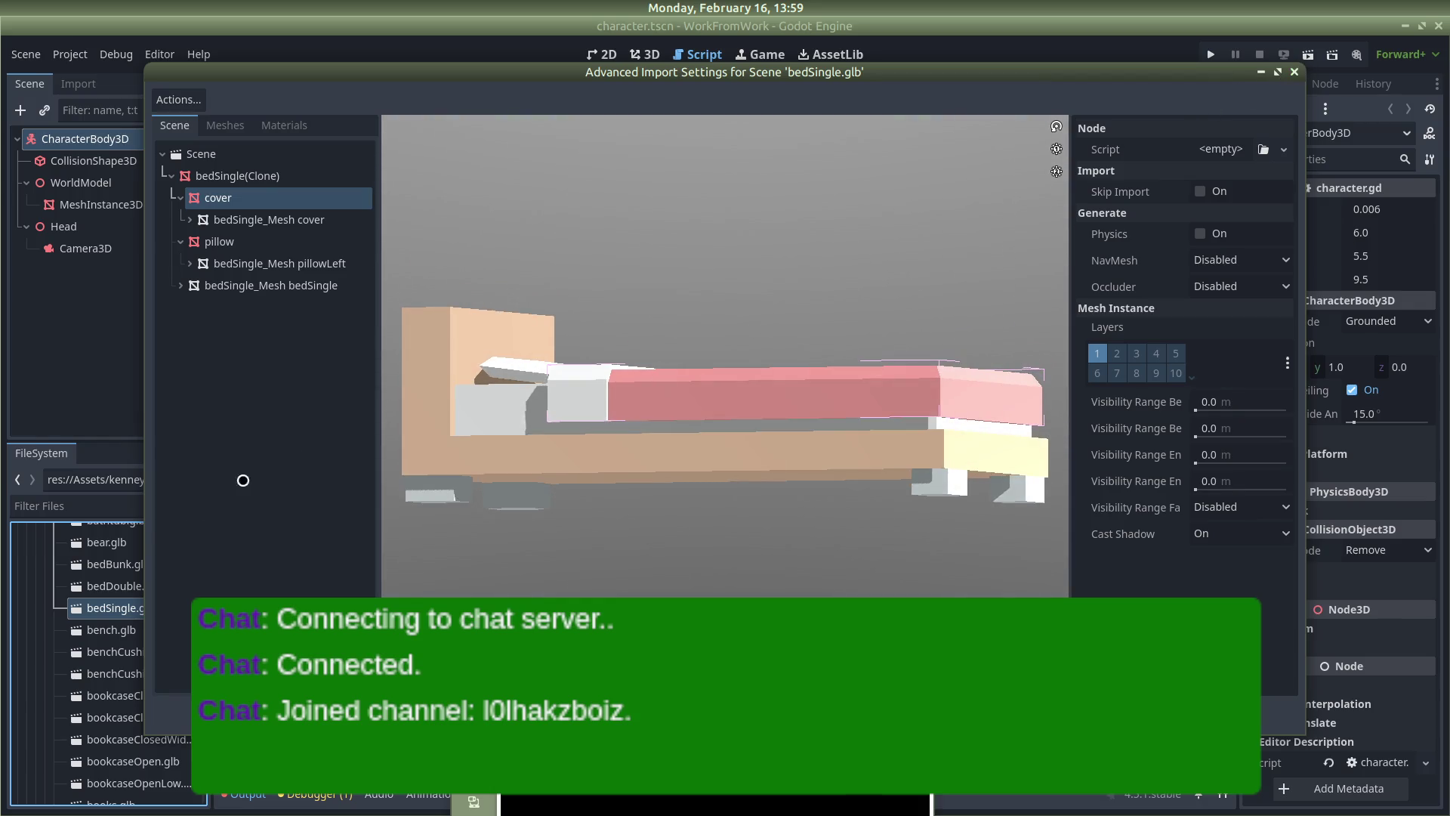
pyautogui.click(1289, 76)
pyautogui.moveTo(6, 607)
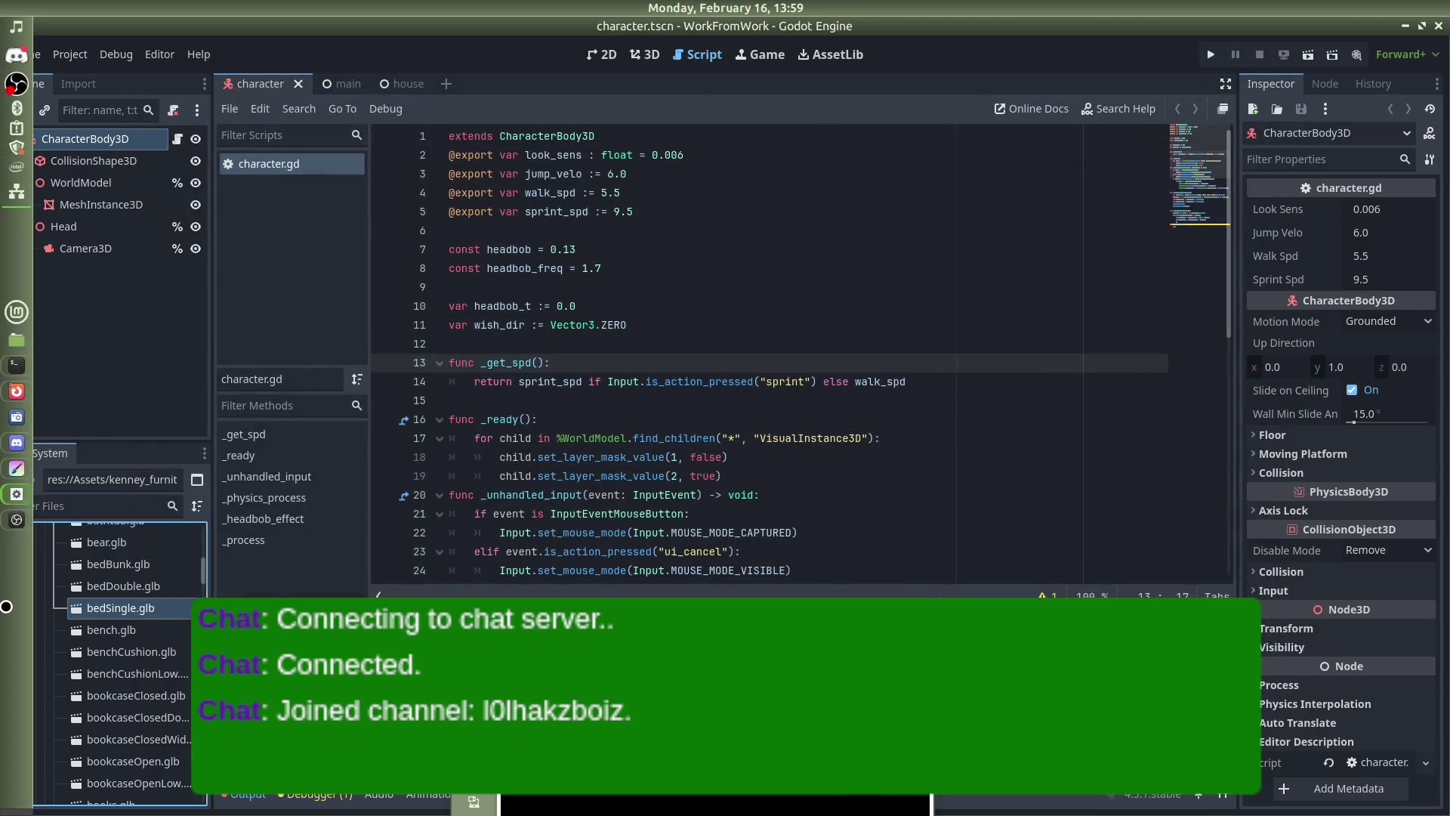
pyautogui.click(16, 390)
# Play the tutorial to the inherited-scene step, pause, and reopen bedSingle.glb's options in Godot
pyautogui.click(384, 367)
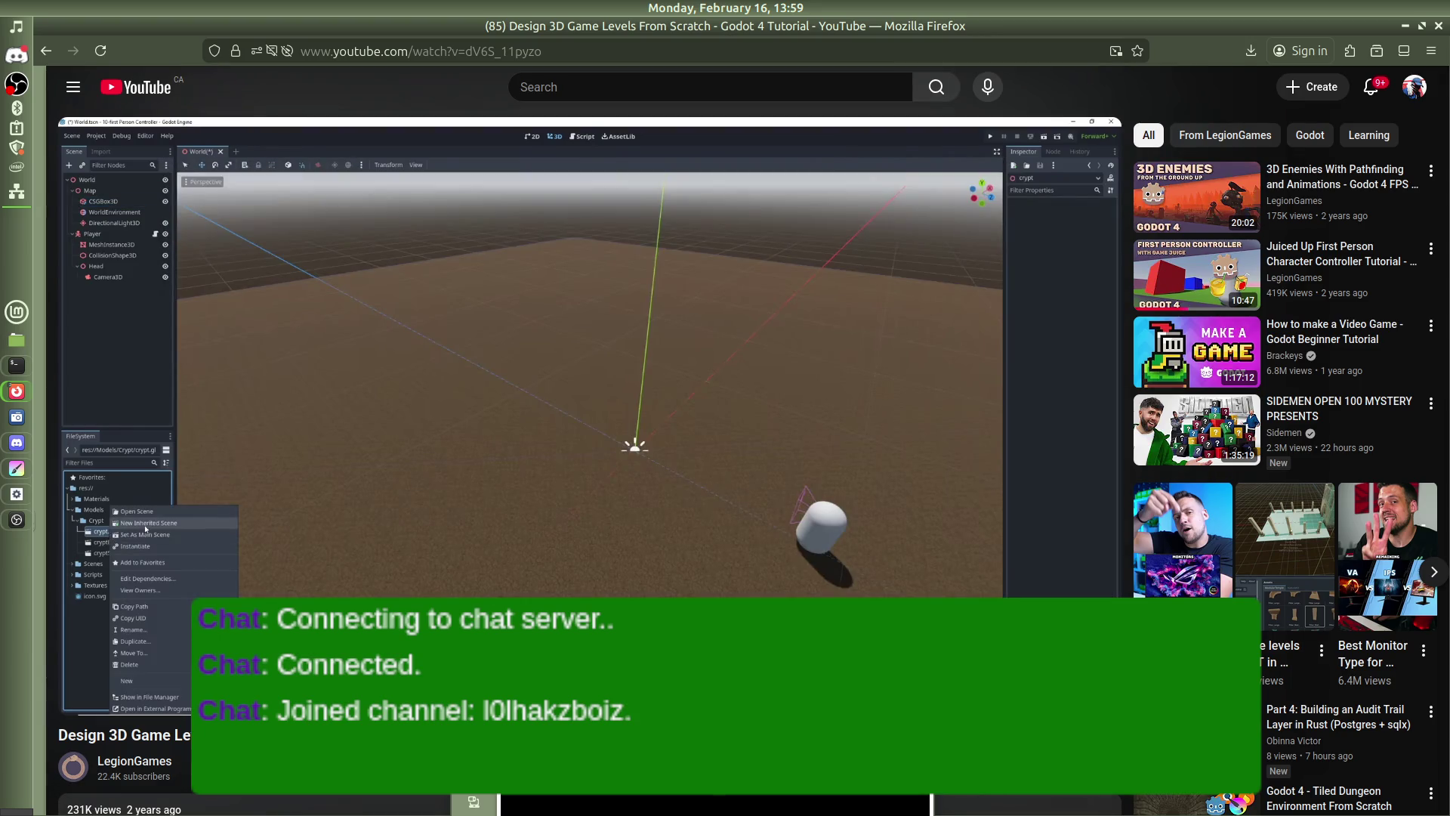
pyautogui.click(485, 472)
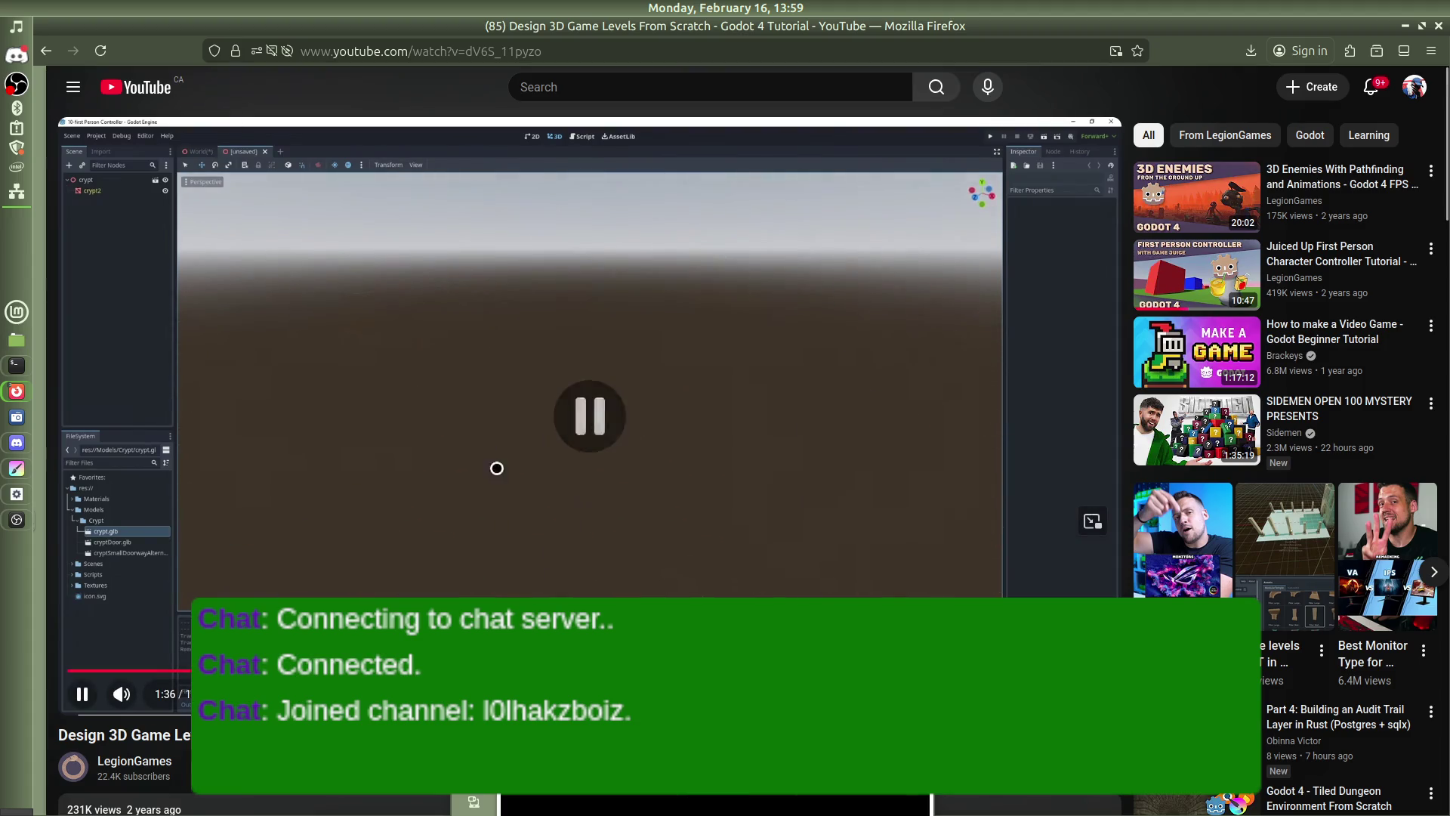
pyautogui.hotkey('alt', 'Tab')
pyautogui.rightClick(145, 618)
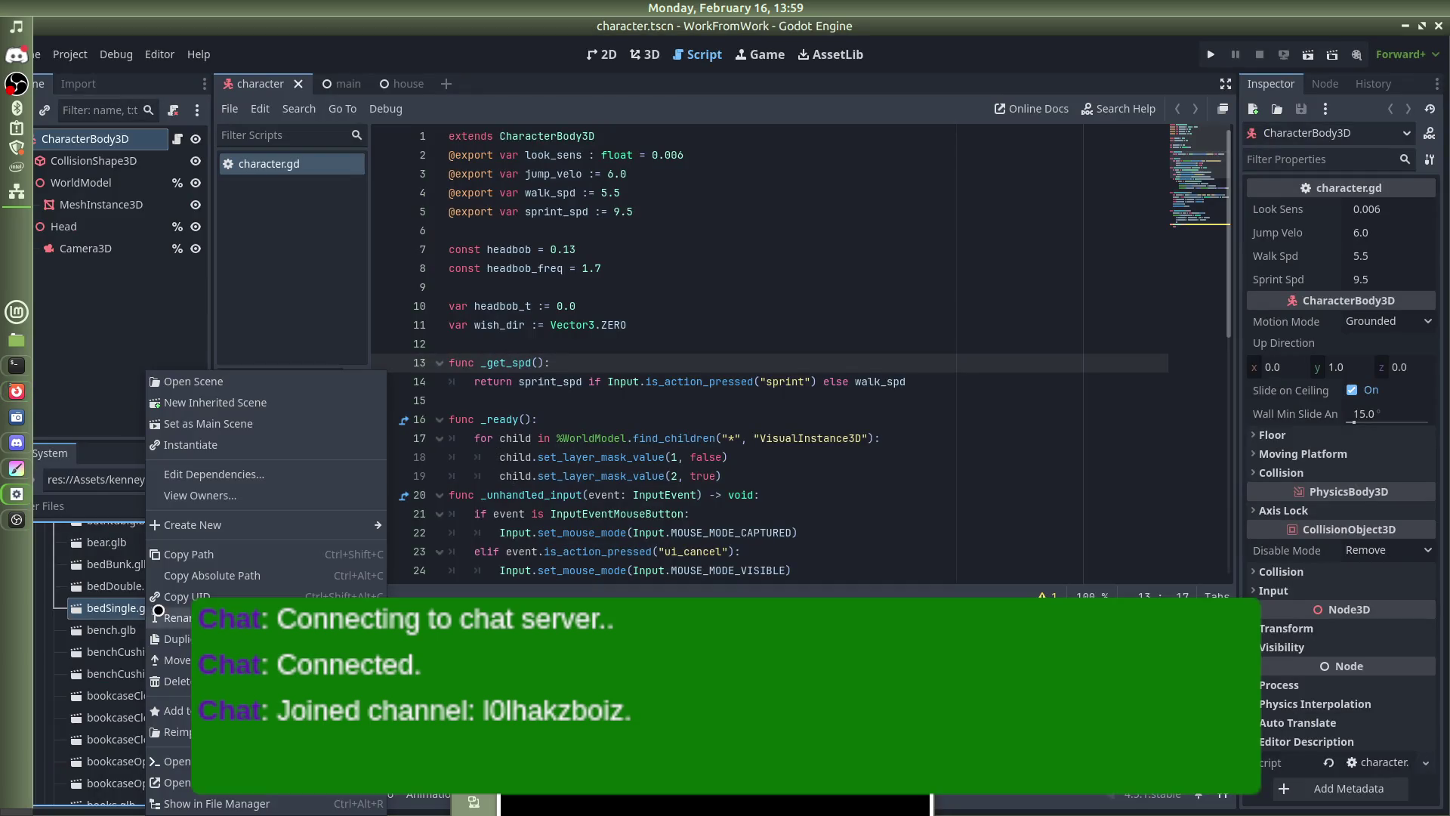
# Create a new inherited scene from bedSingle.glb and orbit around the bed's cover in 3D
pyautogui.click(219, 402)
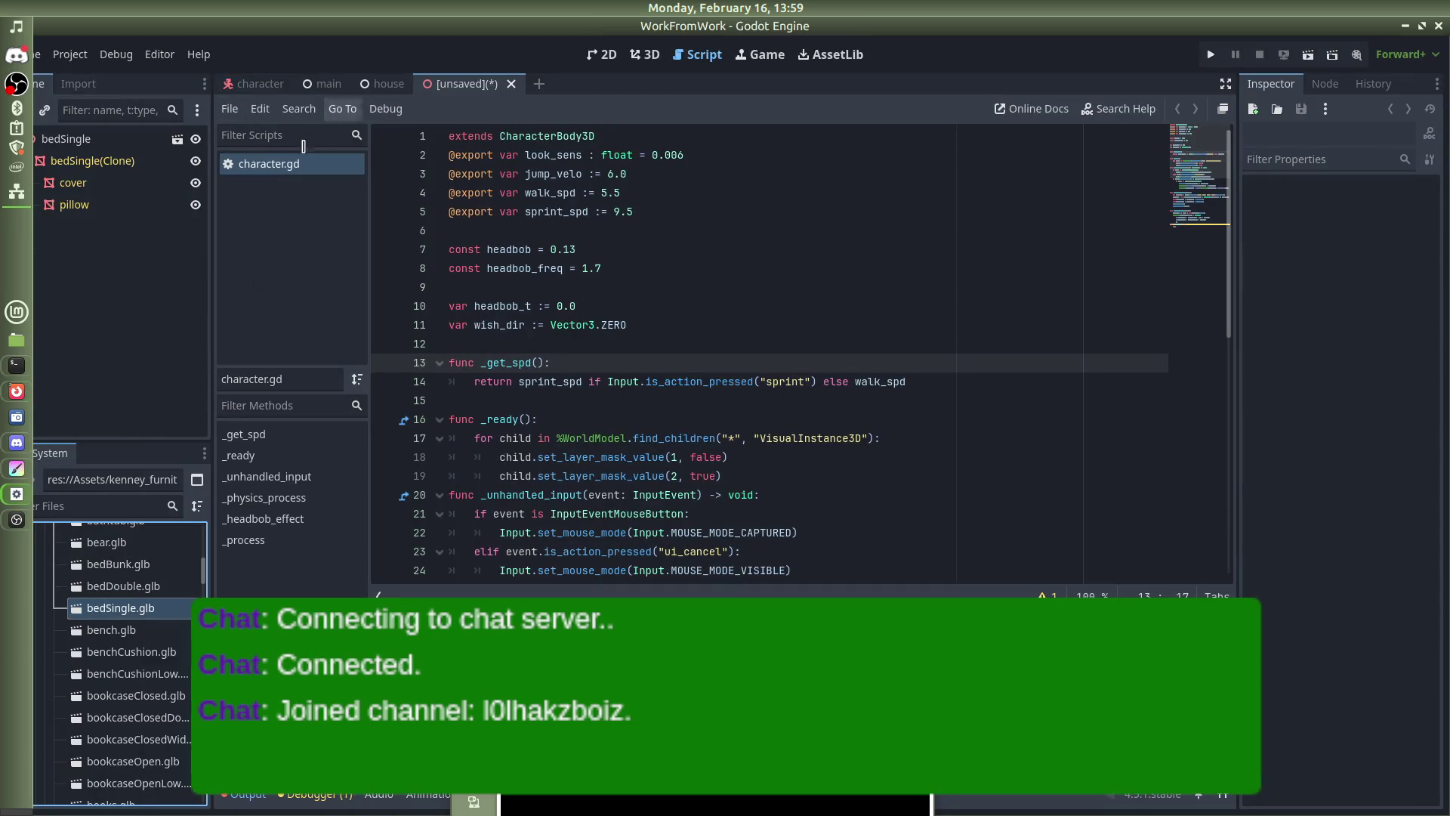
pyautogui.click(644, 54)
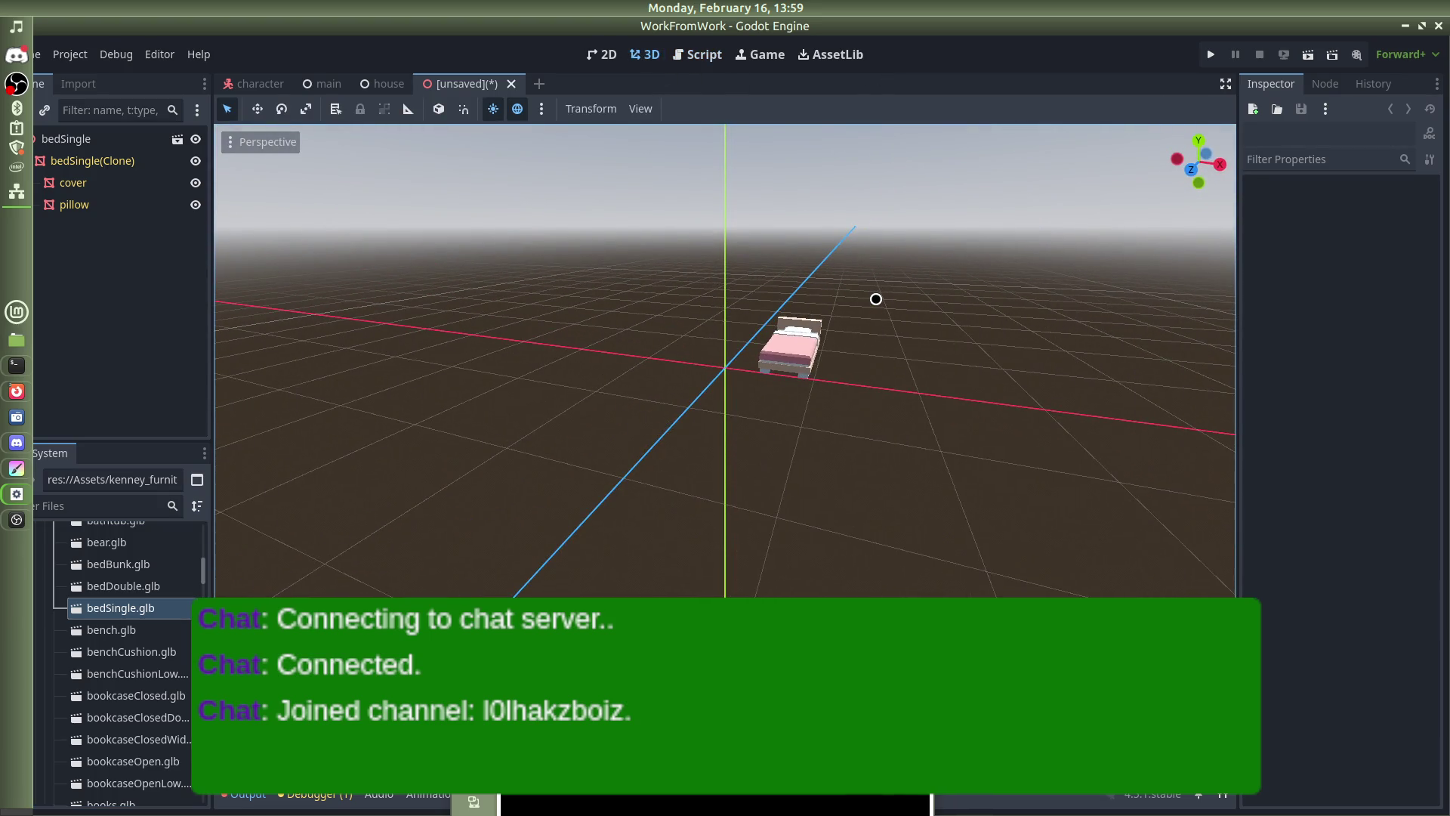
pyautogui.scroll(3)
pyautogui.click(927, 338)
pyautogui.moveTo(1032, 340); pyautogui.dragTo(226, 362)
pyautogui.moveTo(444, 385); pyautogui.dragTo(689, 349)
pyautogui.scroll(3)
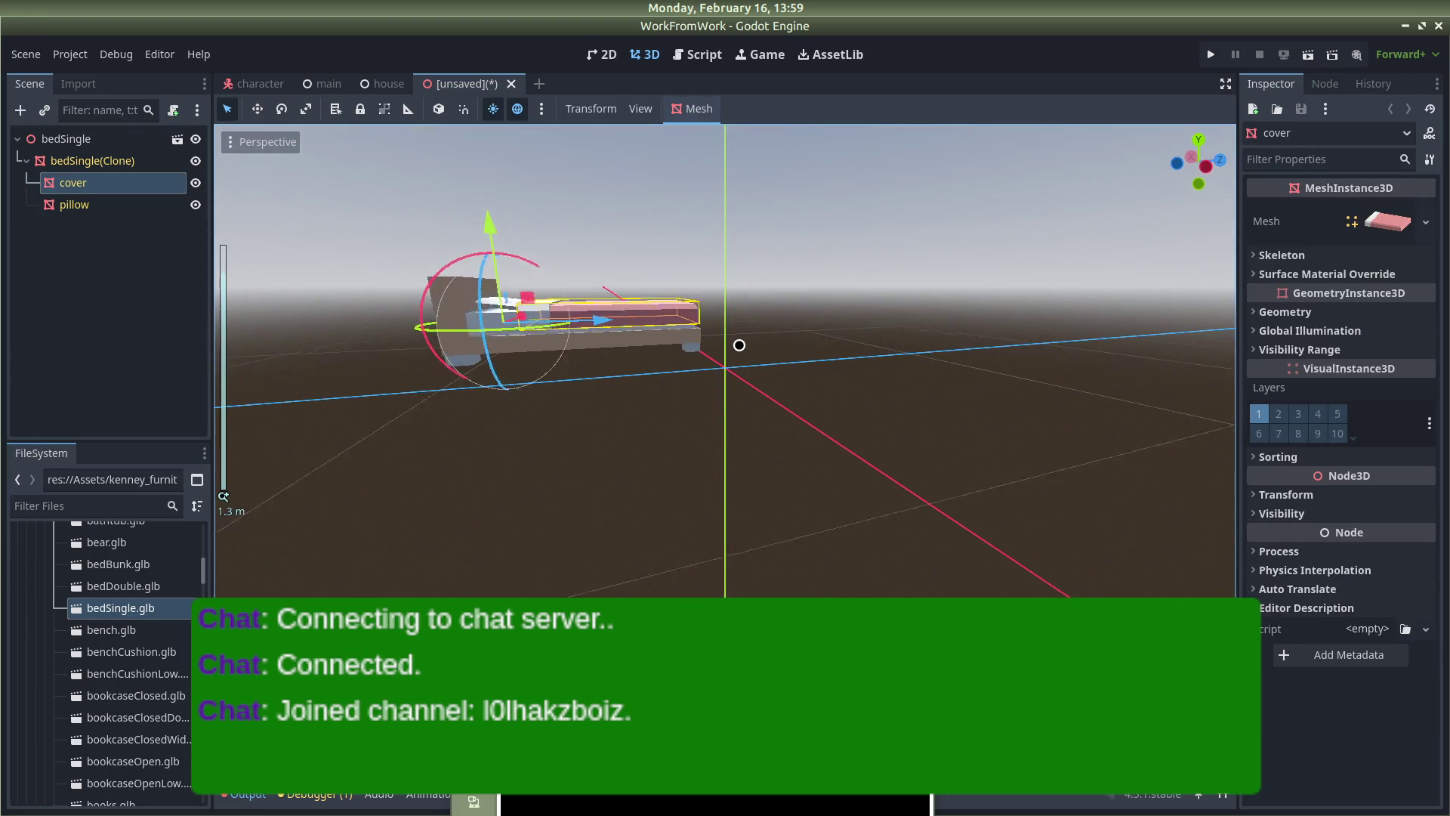
pyautogui.moveTo(521, 349); pyautogui.dragTo(646, 356)
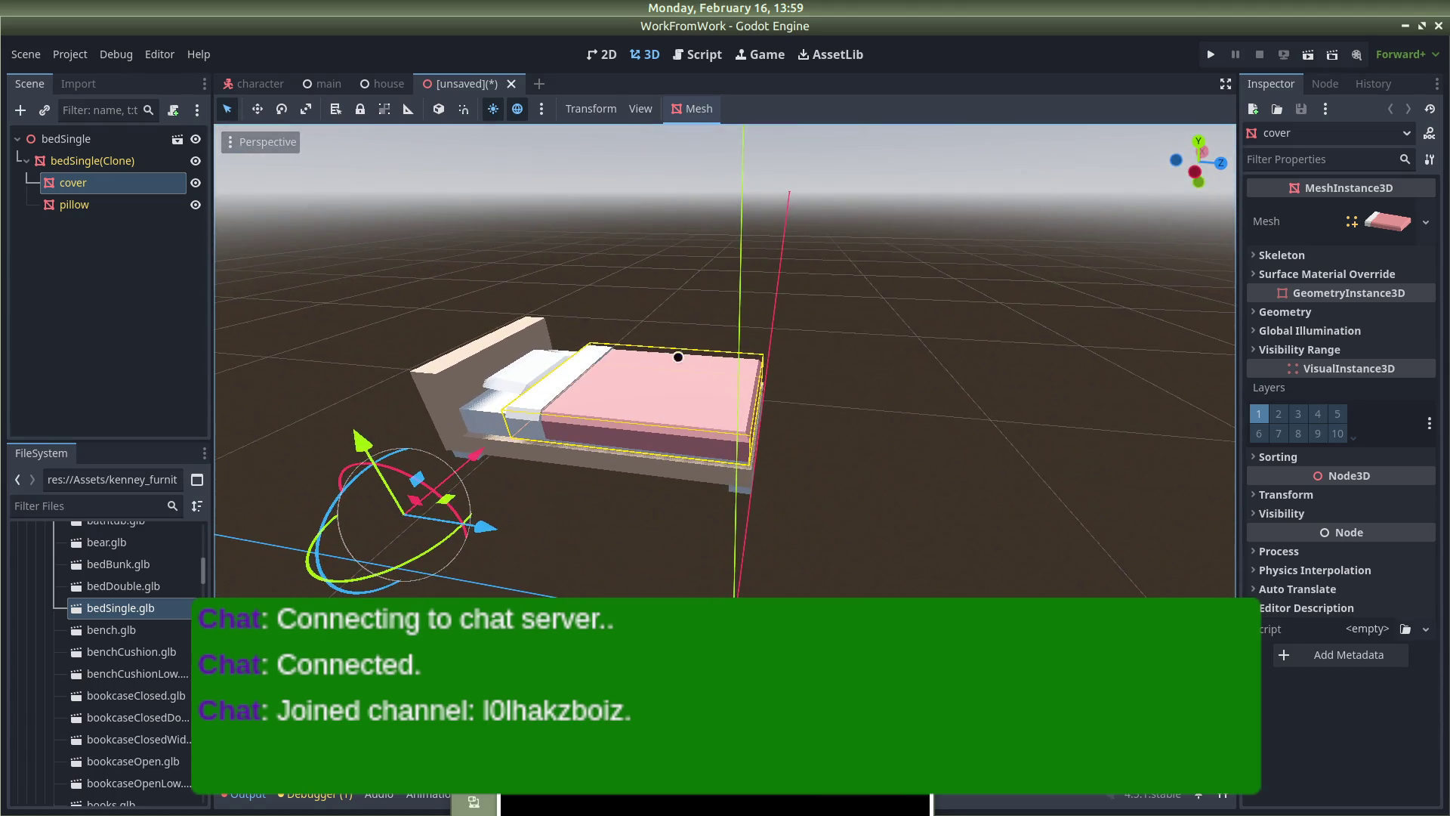
# Inspect the cover's Mesh and Skeleton properties, then resume the tutorial video
pyautogui.click(1397, 219)
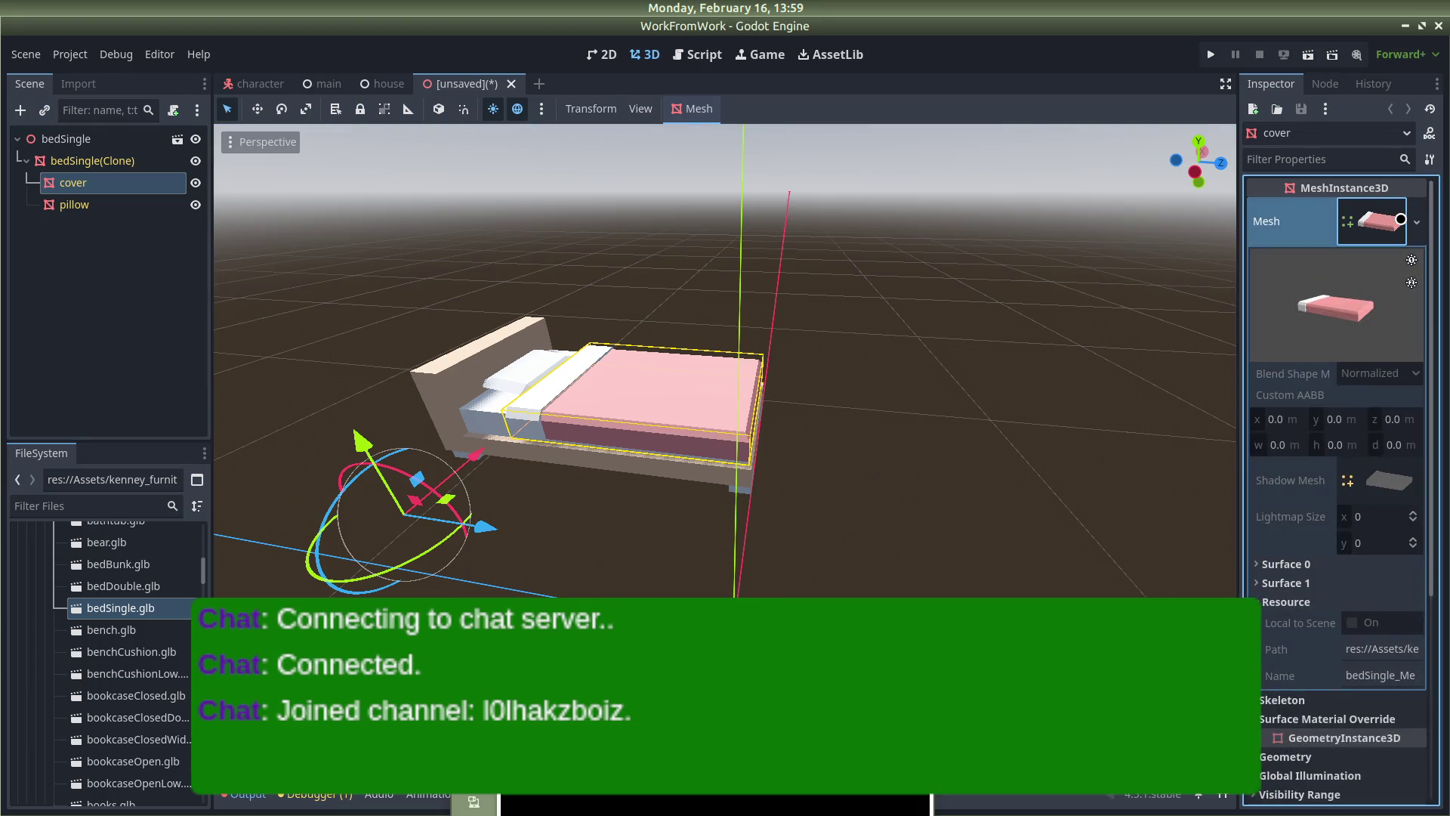
pyautogui.click(1398, 220)
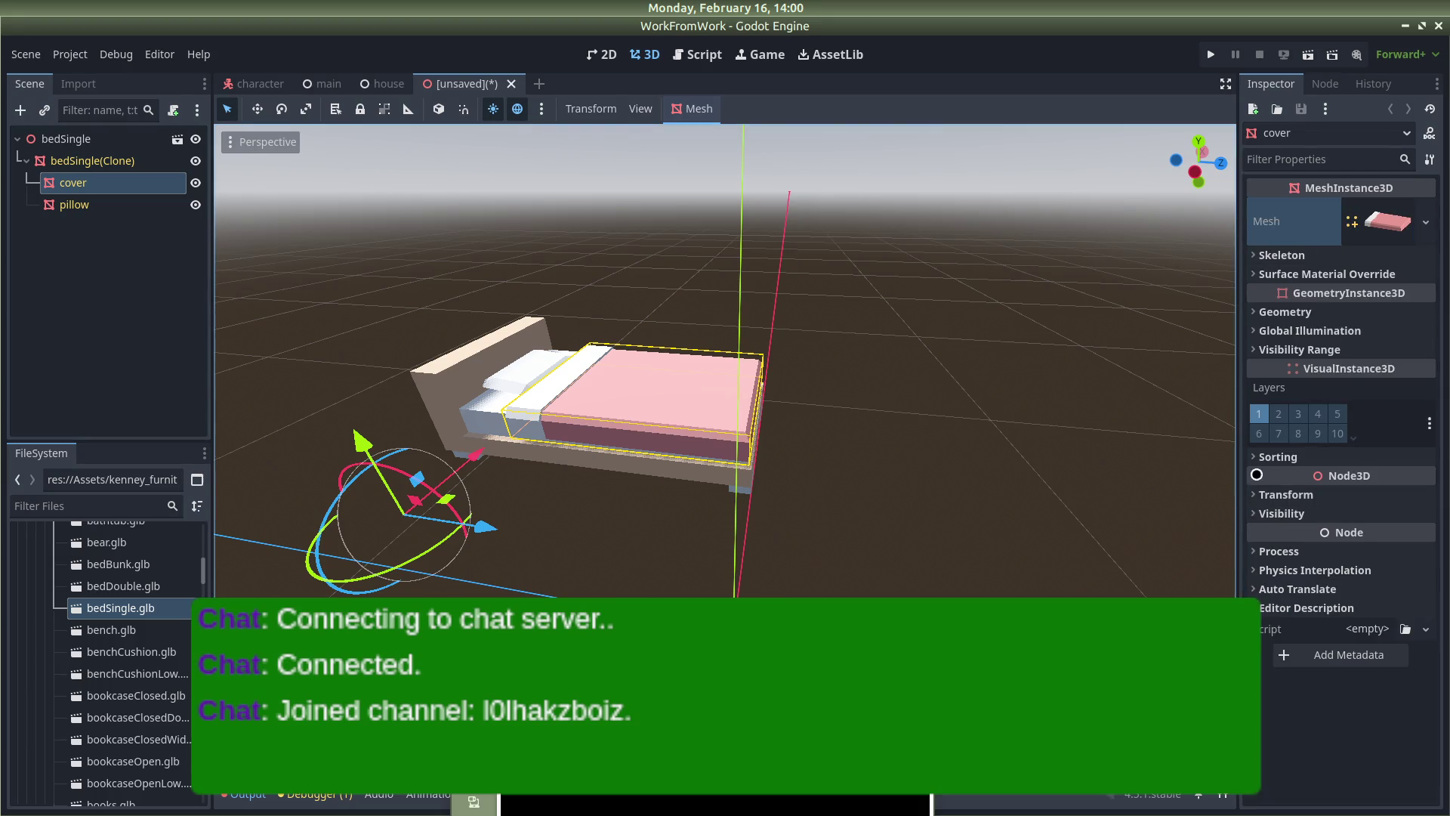
pyautogui.click(1276, 254)
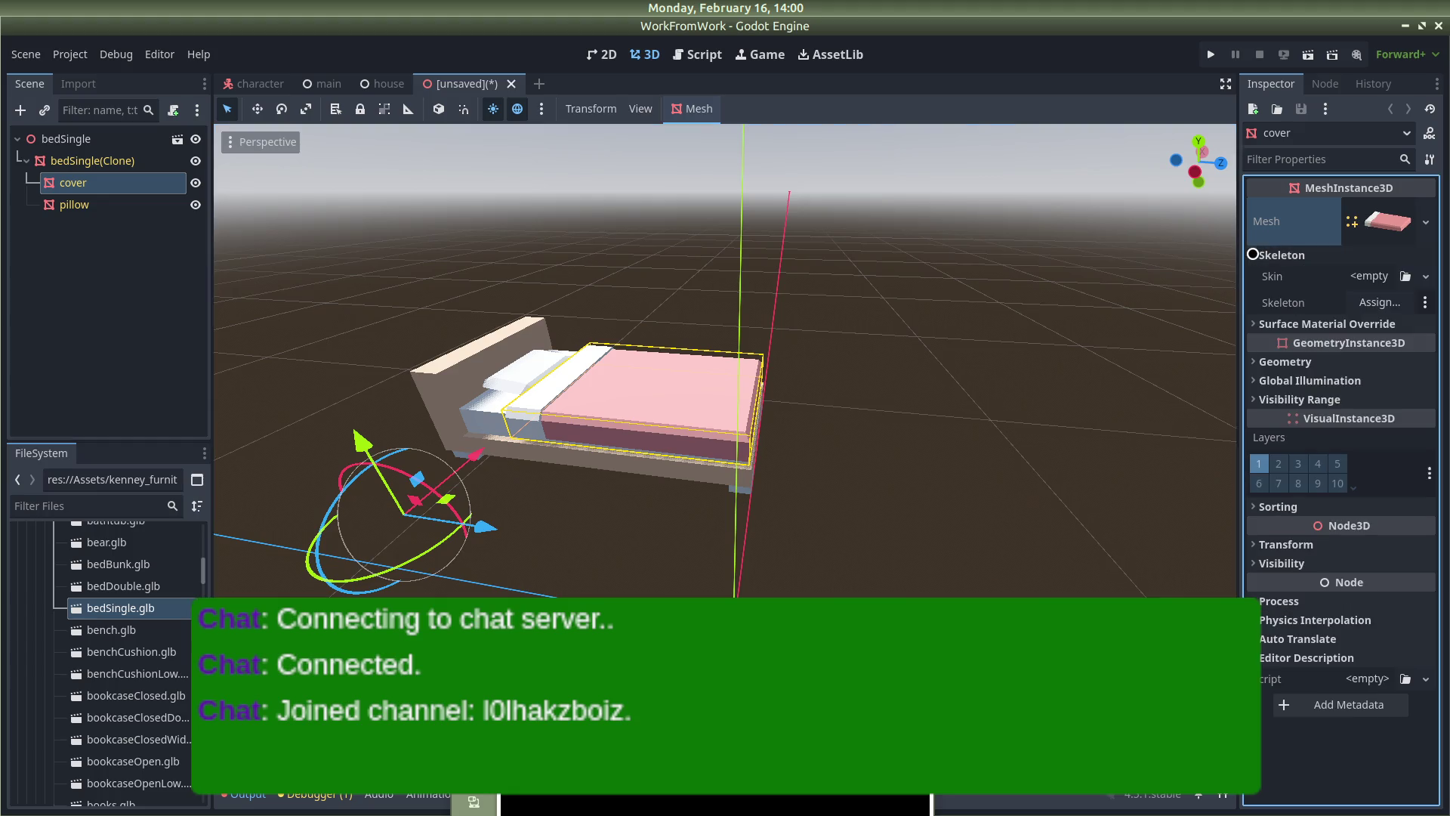
pyautogui.click(1276, 255)
pyautogui.click(1424, 220)
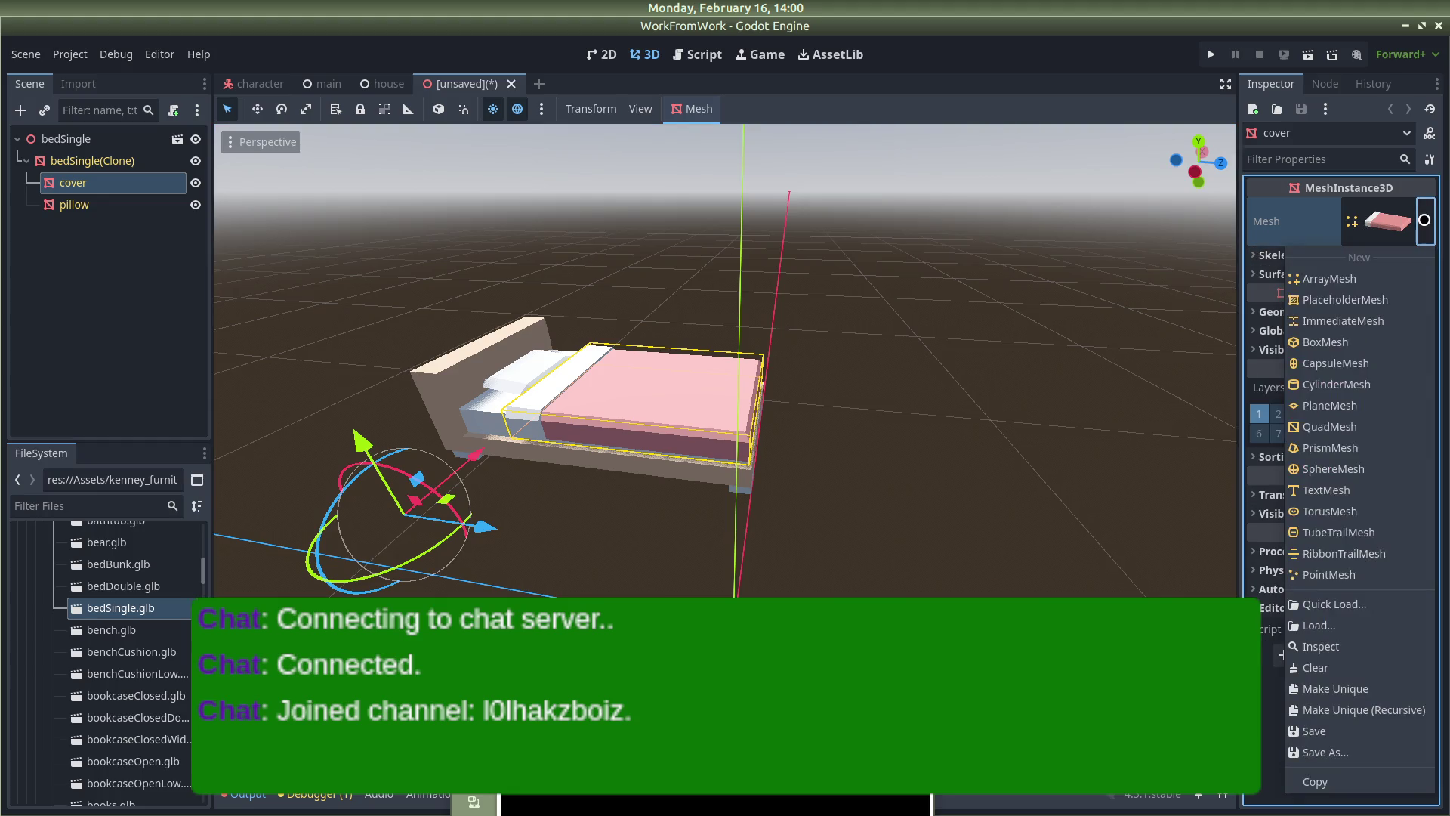
pyautogui.click(1424, 219)
pyautogui.hotkey('alt', 'Tab')
pyautogui.click(721, 348)
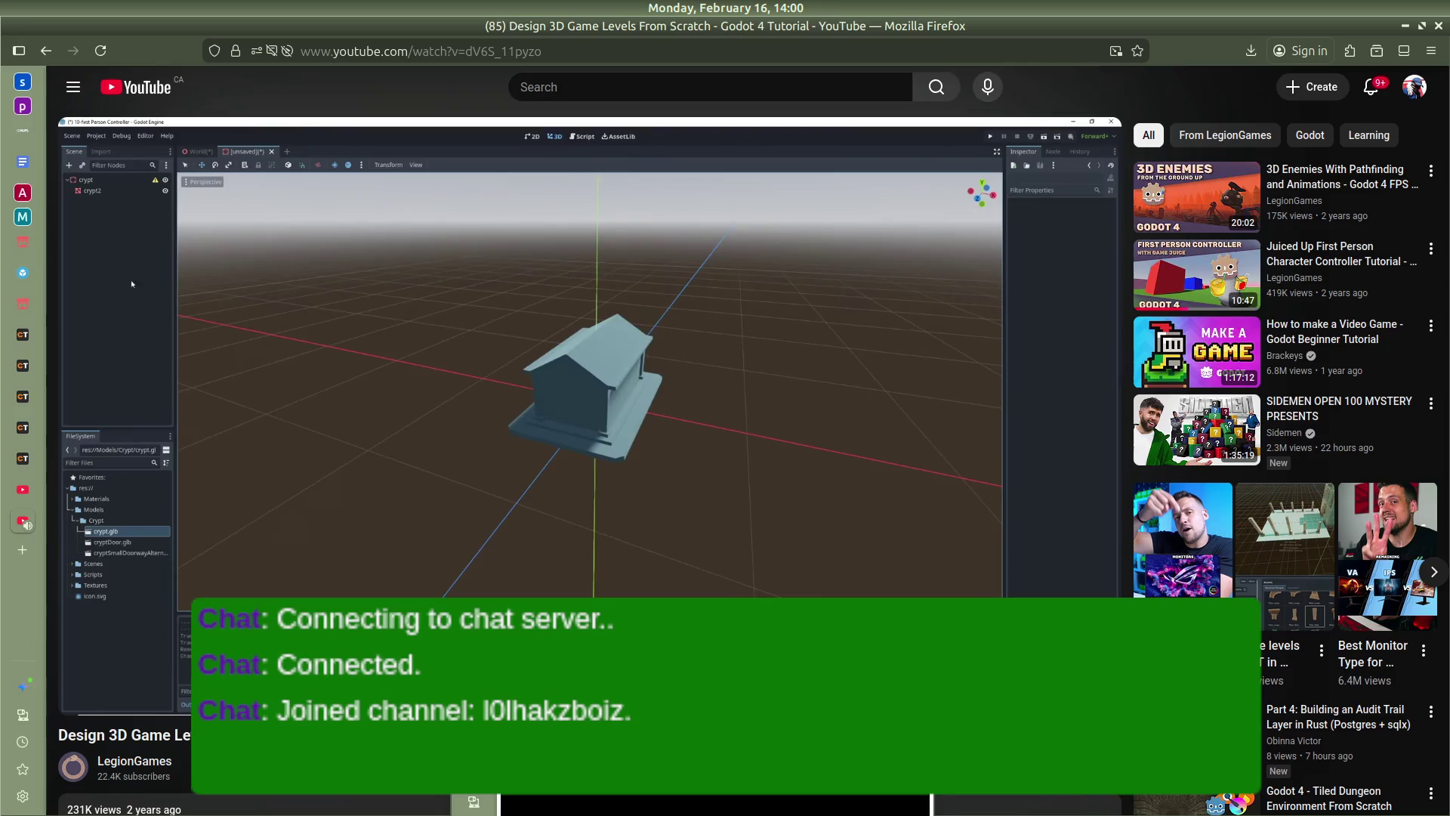
# Look over the bedSingle root node's context menu, glancing back at the tutorial
pyautogui.hotkey('alt', 'Tab')
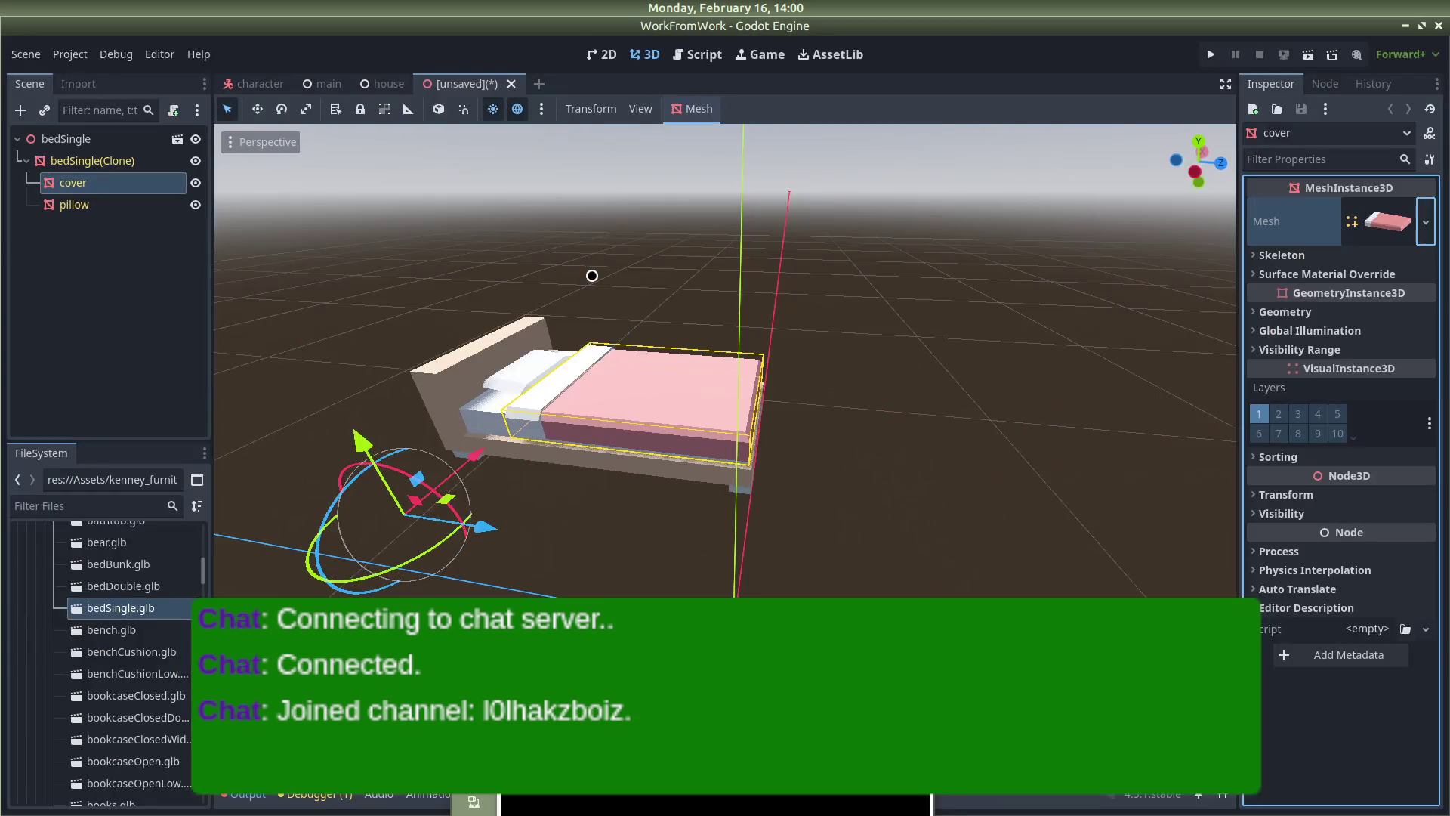
pyautogui.rightClick(90, 134)
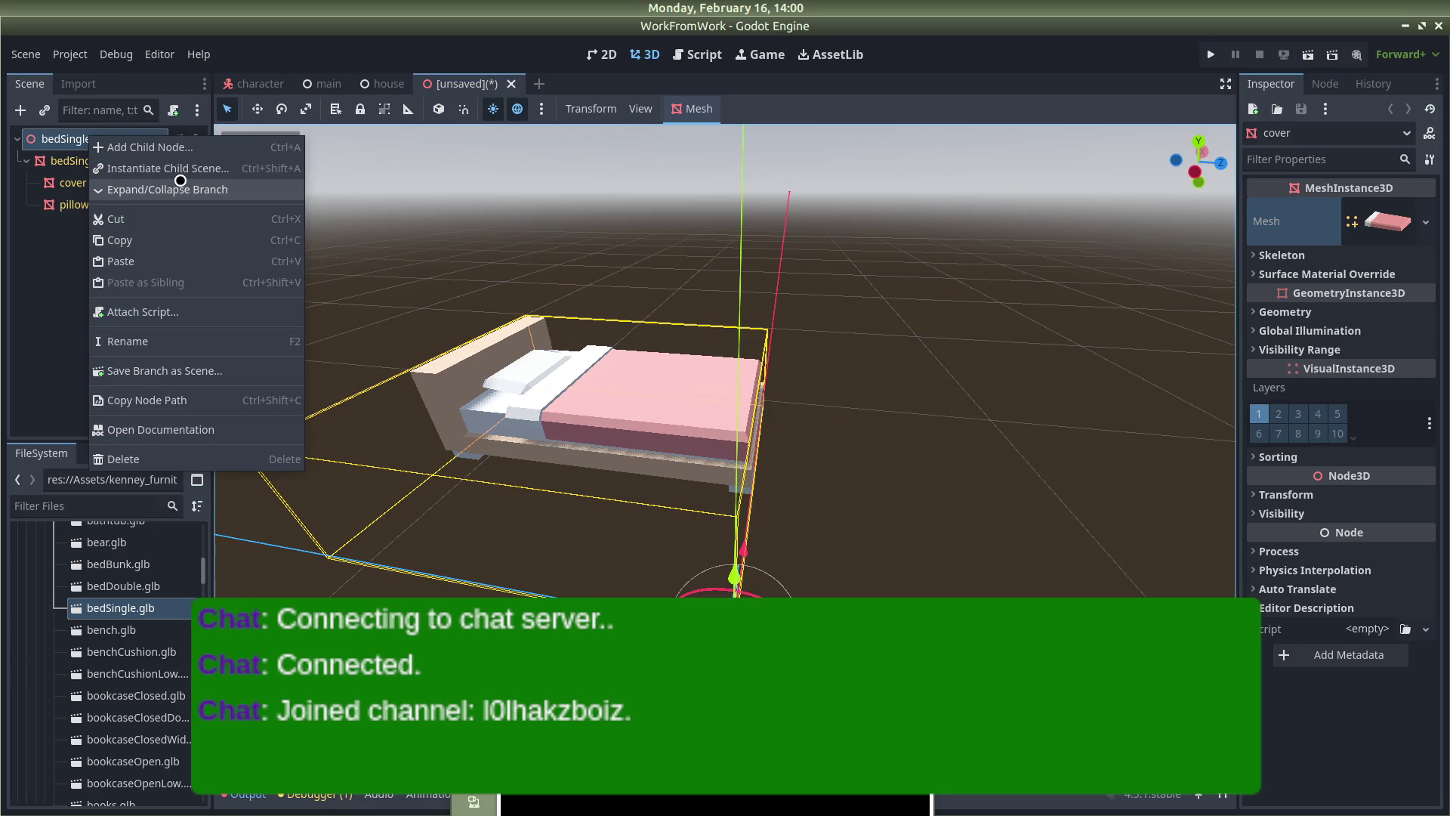
pyautogui.hotkey('alt', 'Tab')
pyautogui.hotkey('alt', 'Tab')
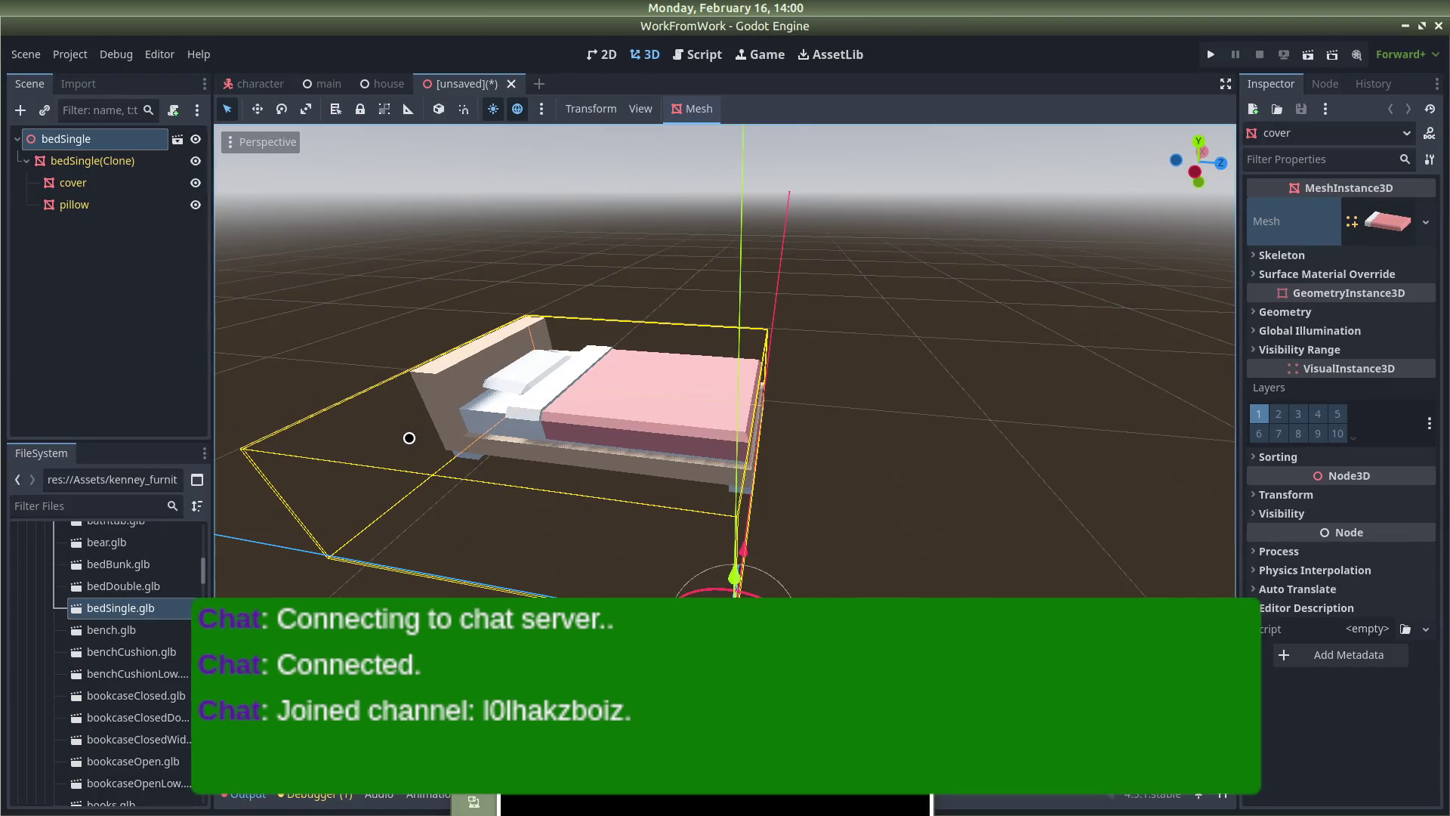
pyautogui.hotkey('alt', 'Tab')
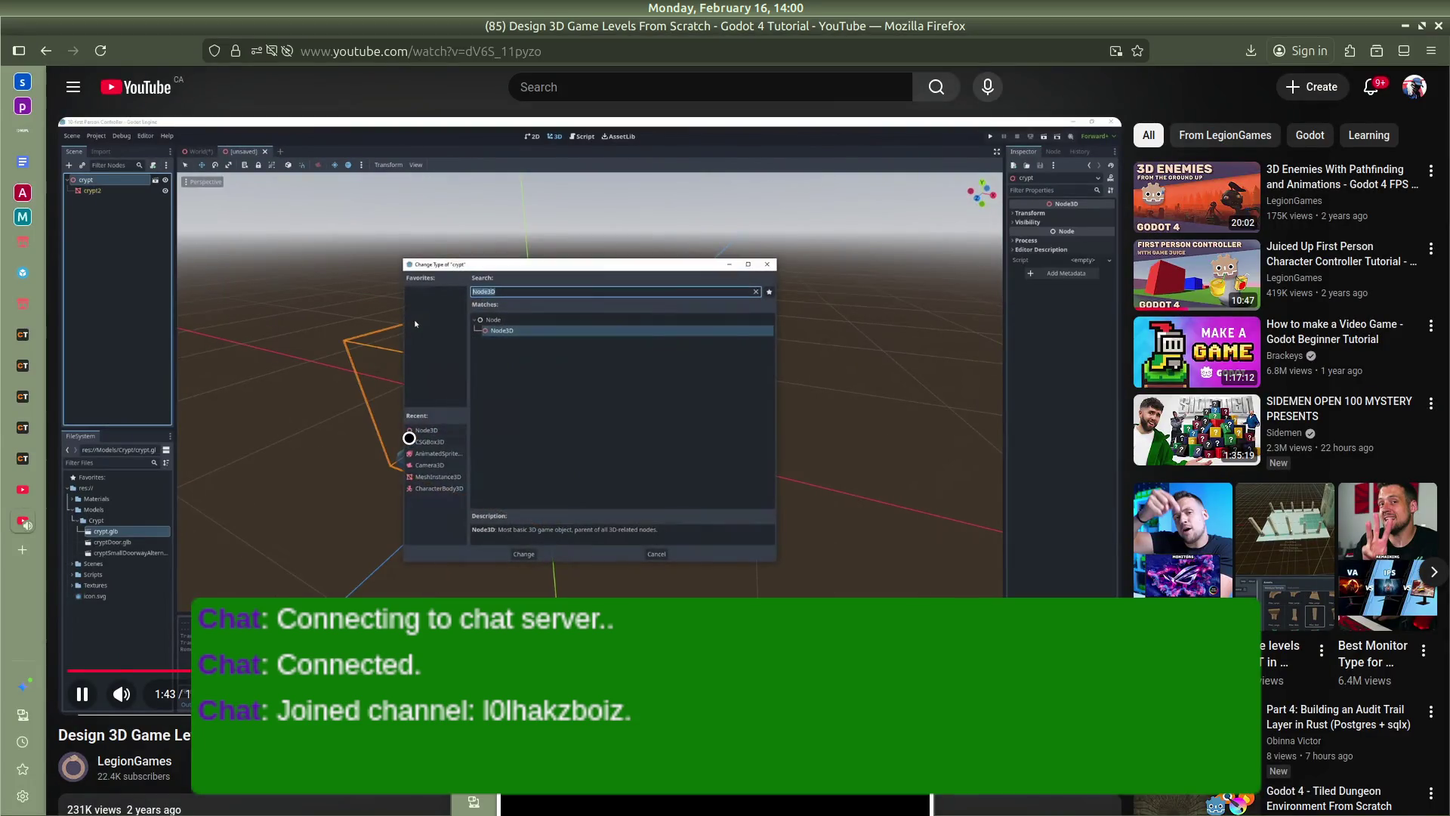
pyautogui.hotkey('alt', 'Tab')
pyautogui.rightClick(77, 133)
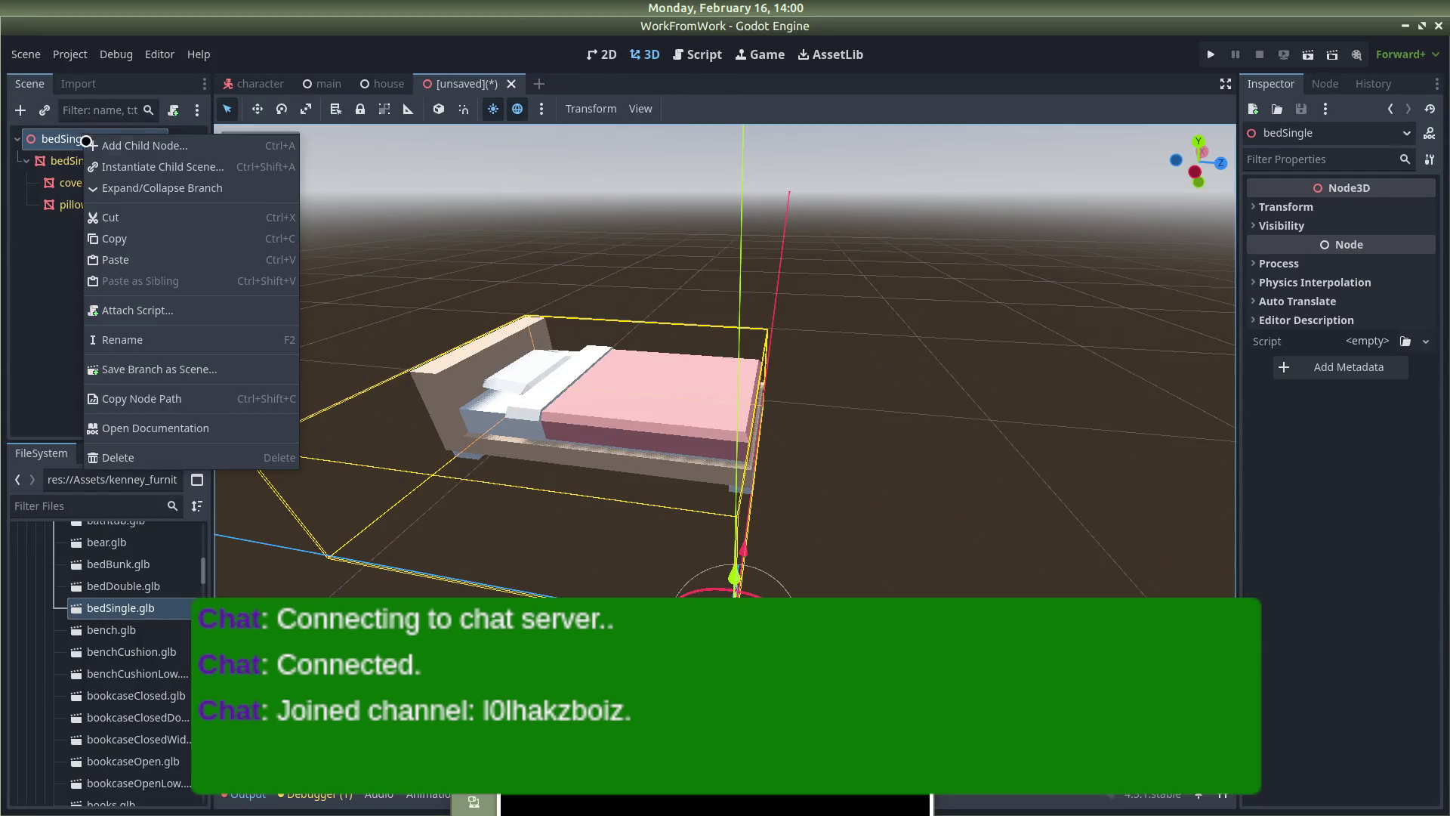
pyautogui.click(65, 184)
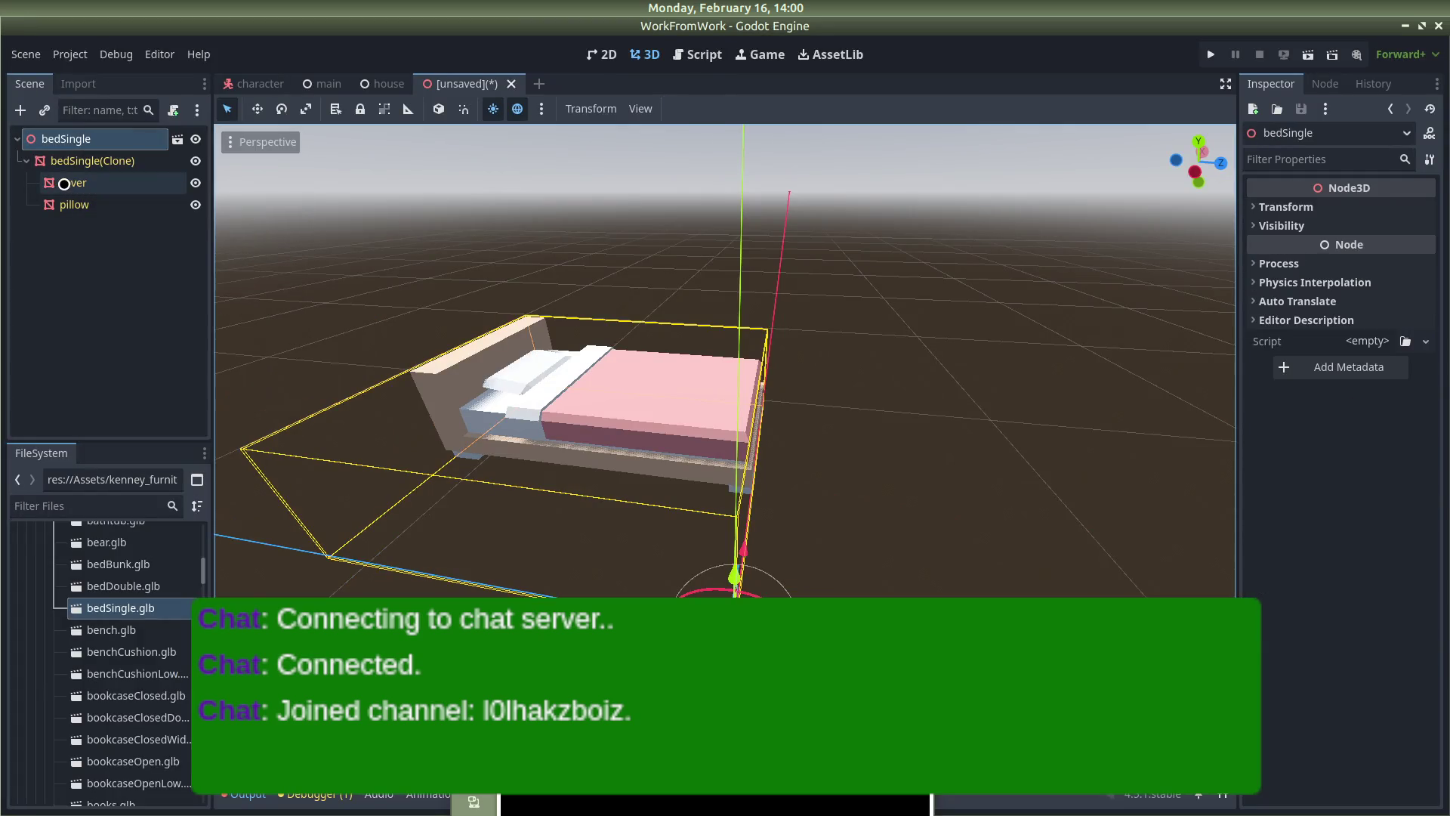
# Select the bedSingle(Clone) mesh, review its and the root's node options, then return to the tutorial
pyautogui.rightClick(73, 162)
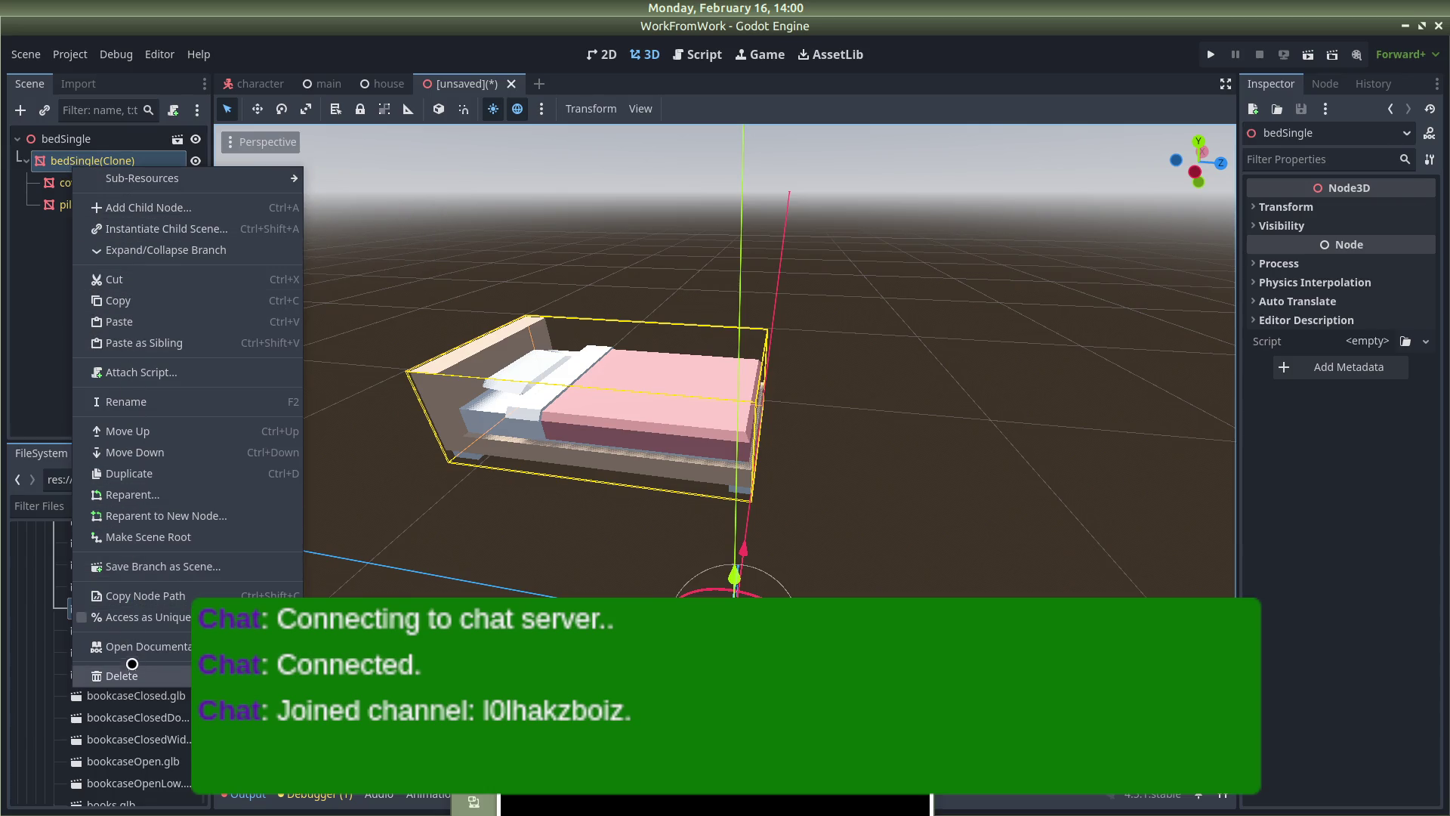
pyautogui.click(59, 235)
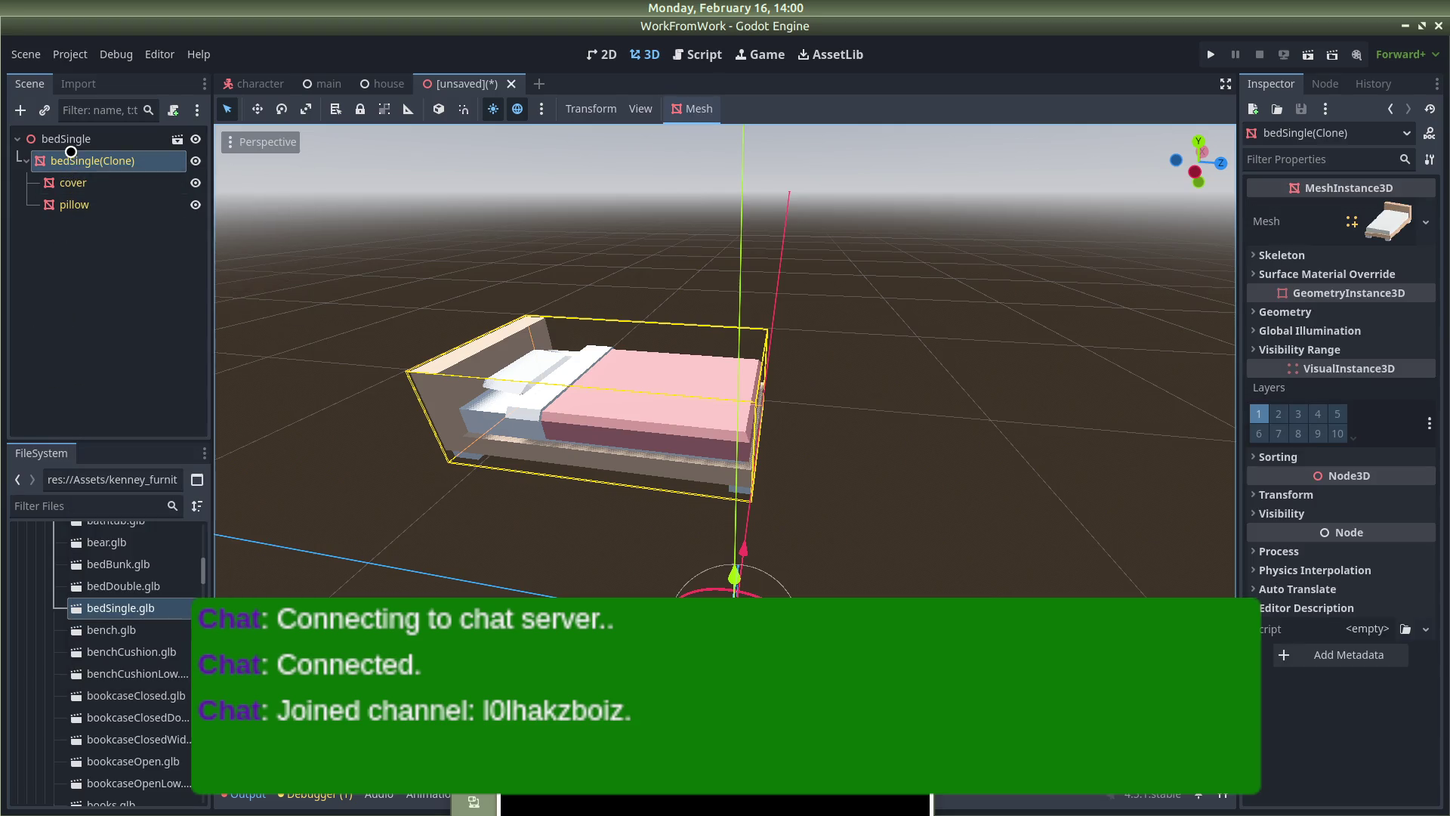
pyautogui.rightClick(71, 152)
pyautogui.click(70, 138)
pyautogui.rightClick(70, 136)
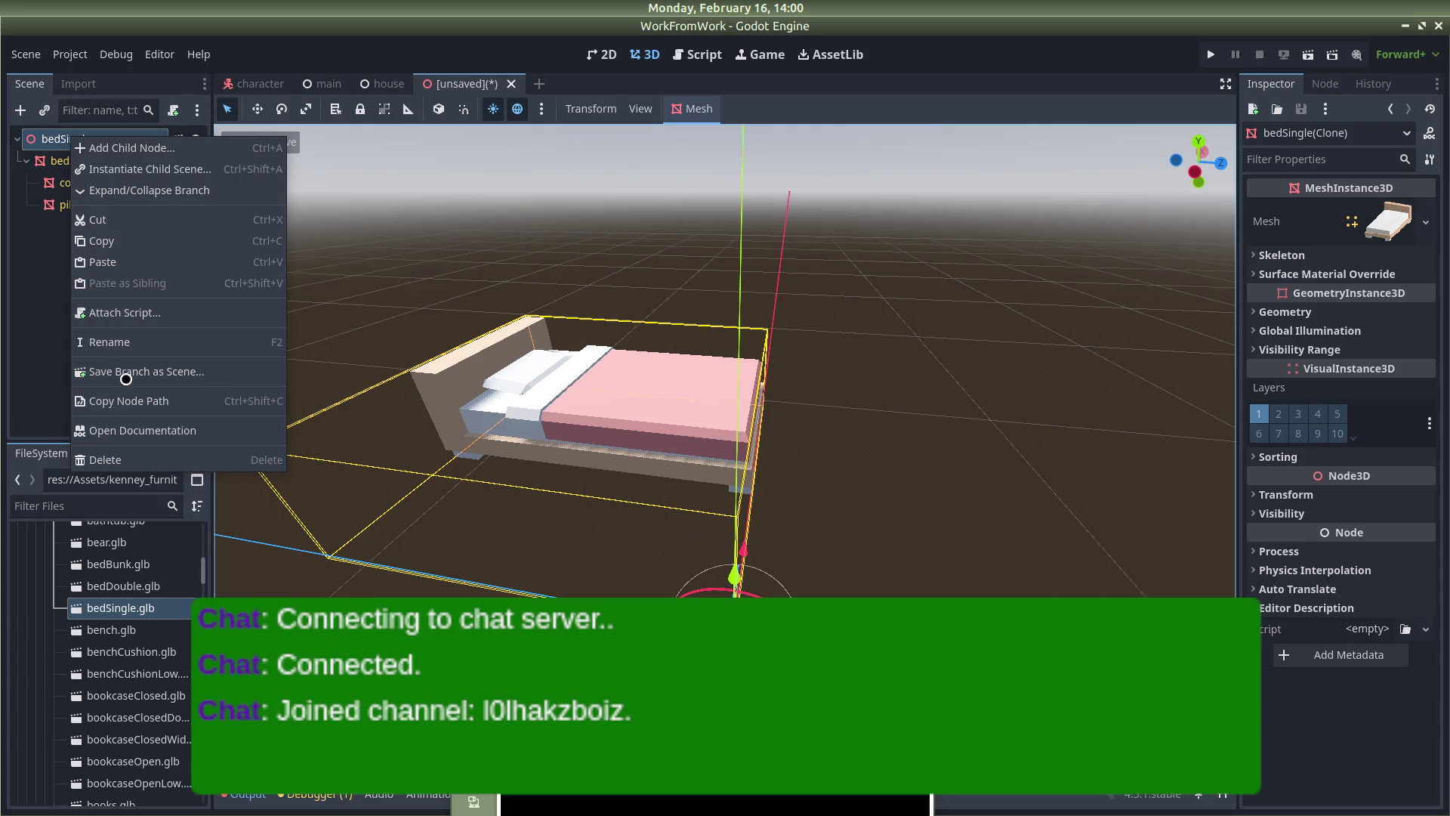
pyautogui.hotkey('alt', 'Tab')
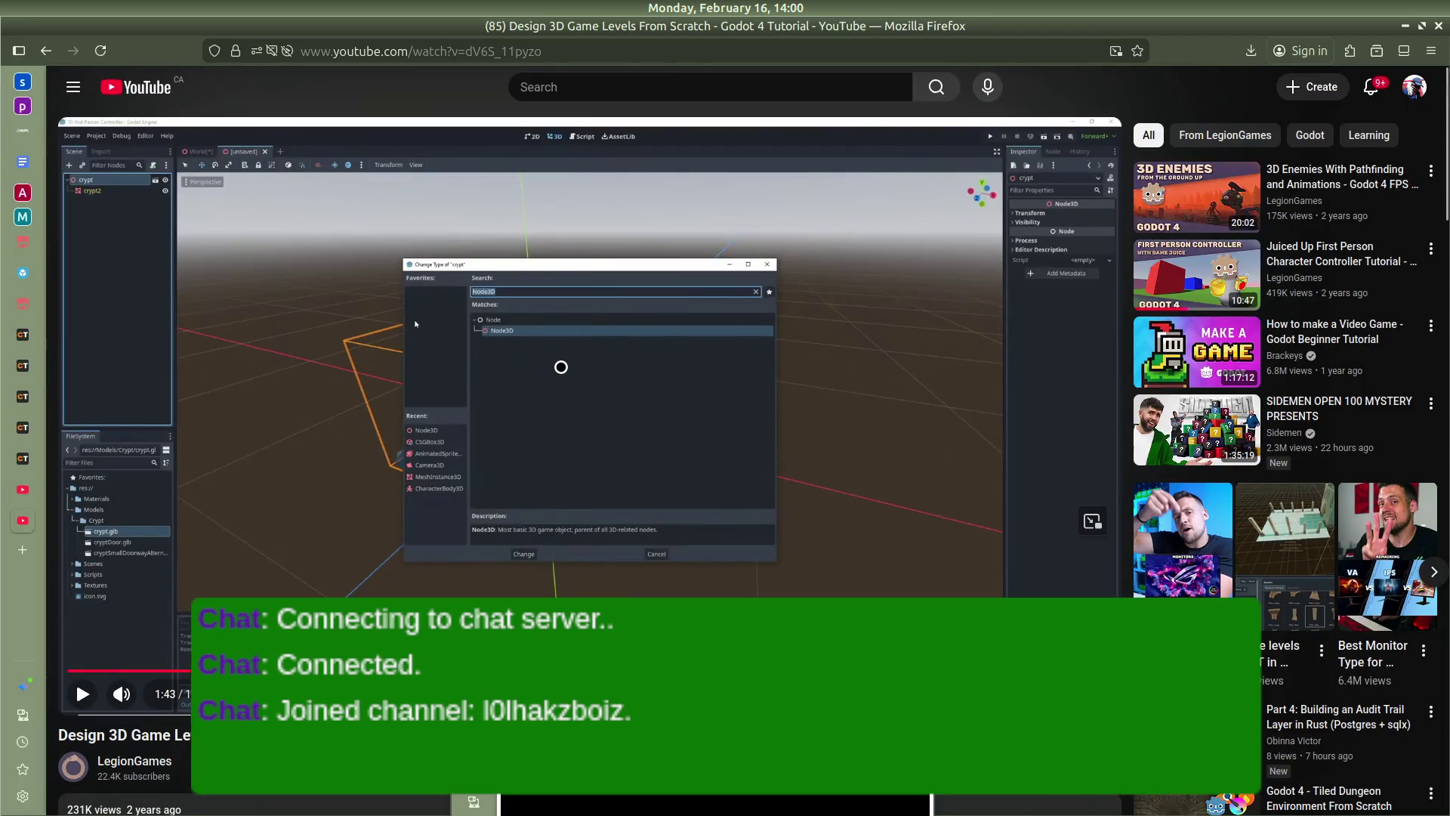
# Rewind the tutorial twice, pause at the Change Type to Node3D step, and return to Godot
pyautogui.press('Left')
pyautogui.press('space')
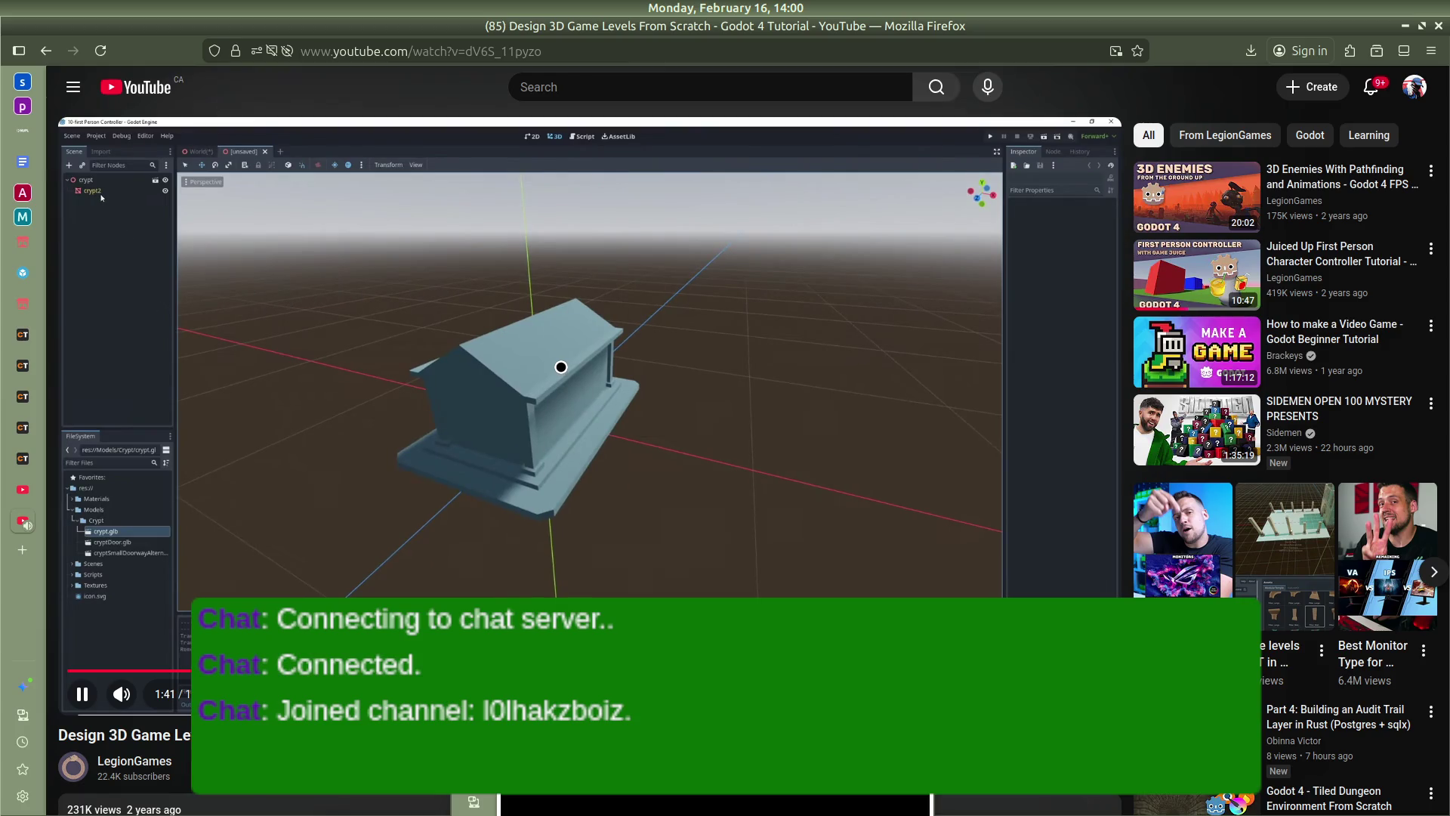
pyautogui.press('space')
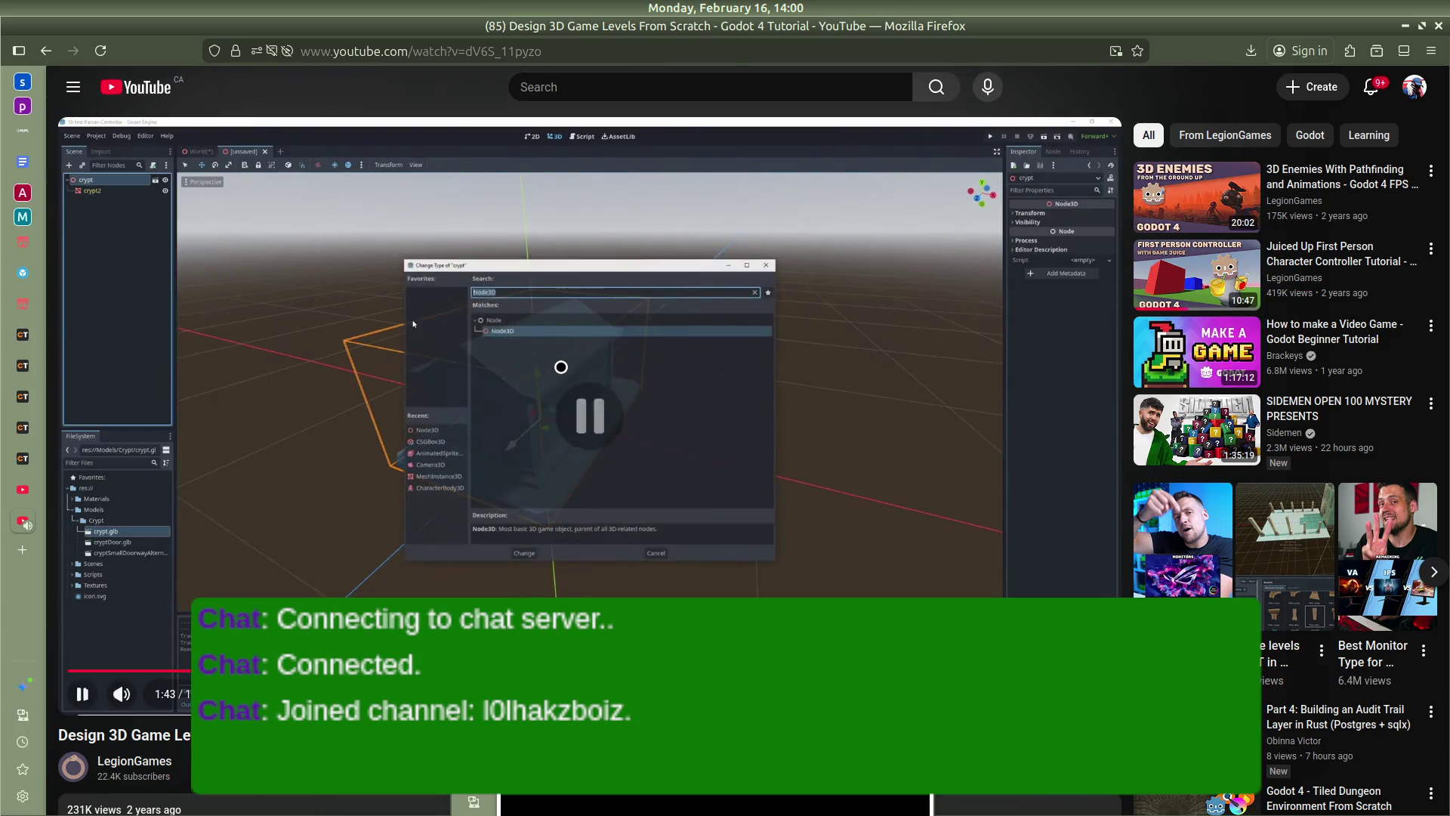
pyautogui.press('Left')
pyautogui.press('space')
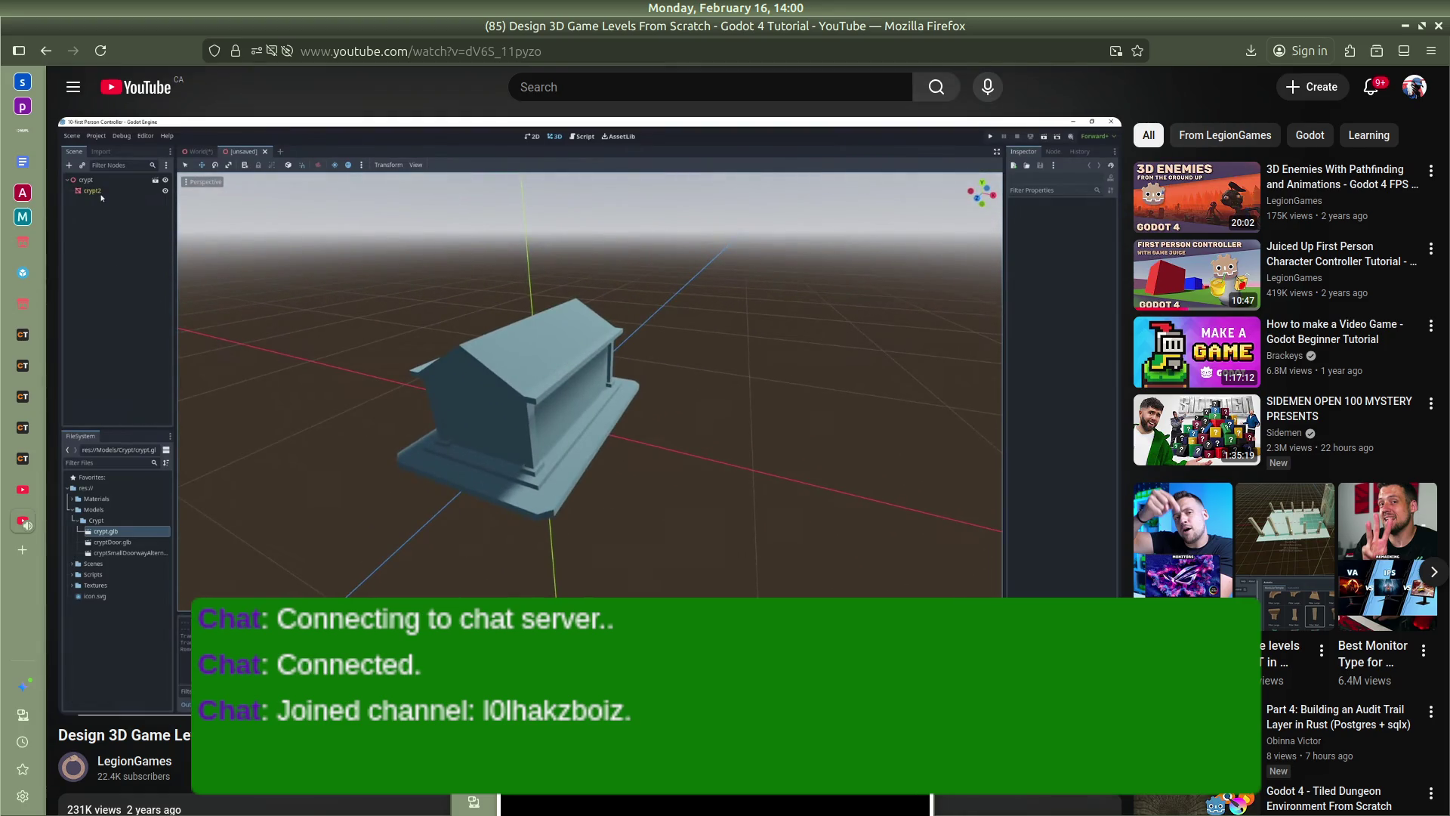
pyautogui.press('space')
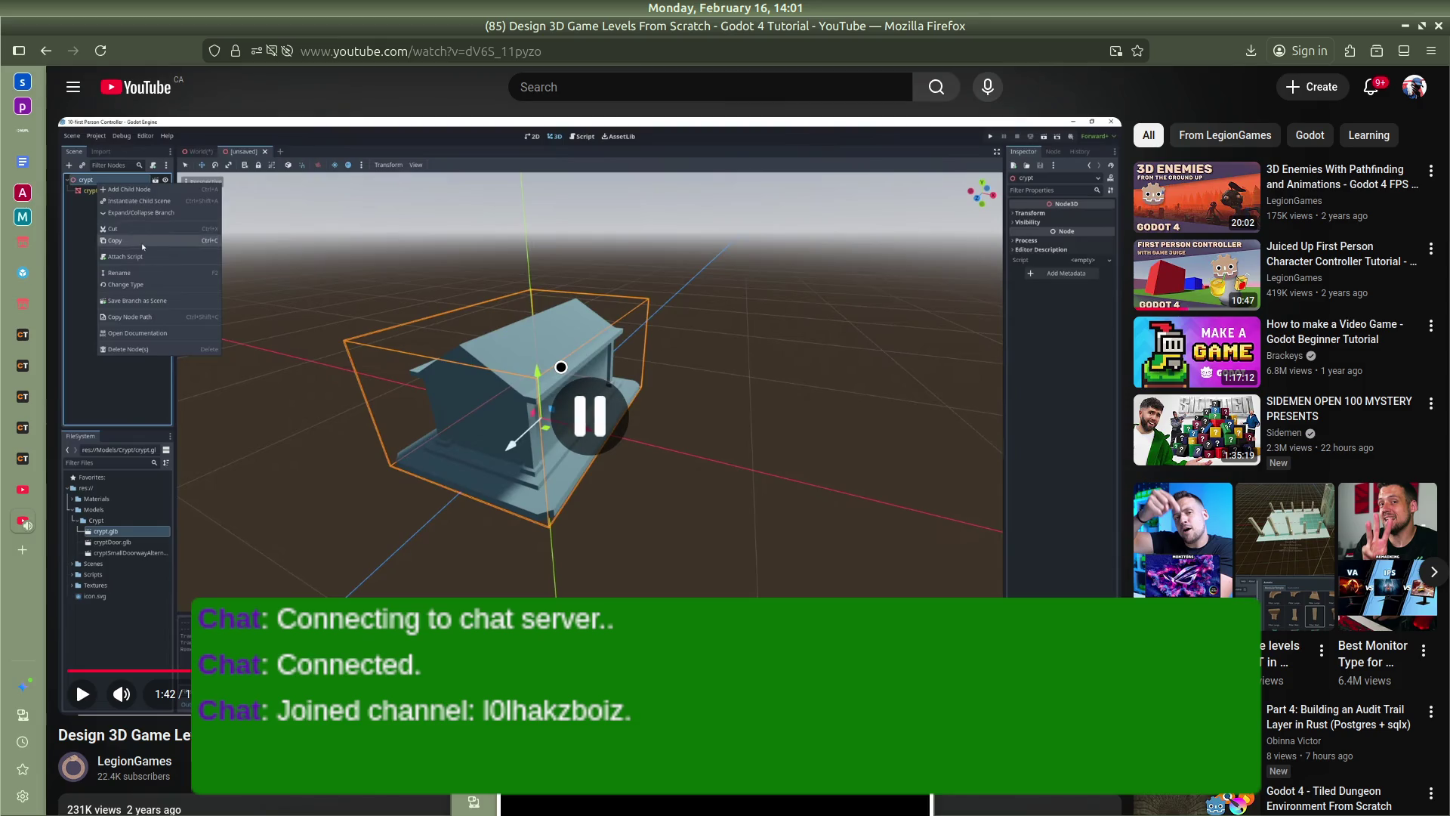
pyautogui.hotkey('alt', 'space')
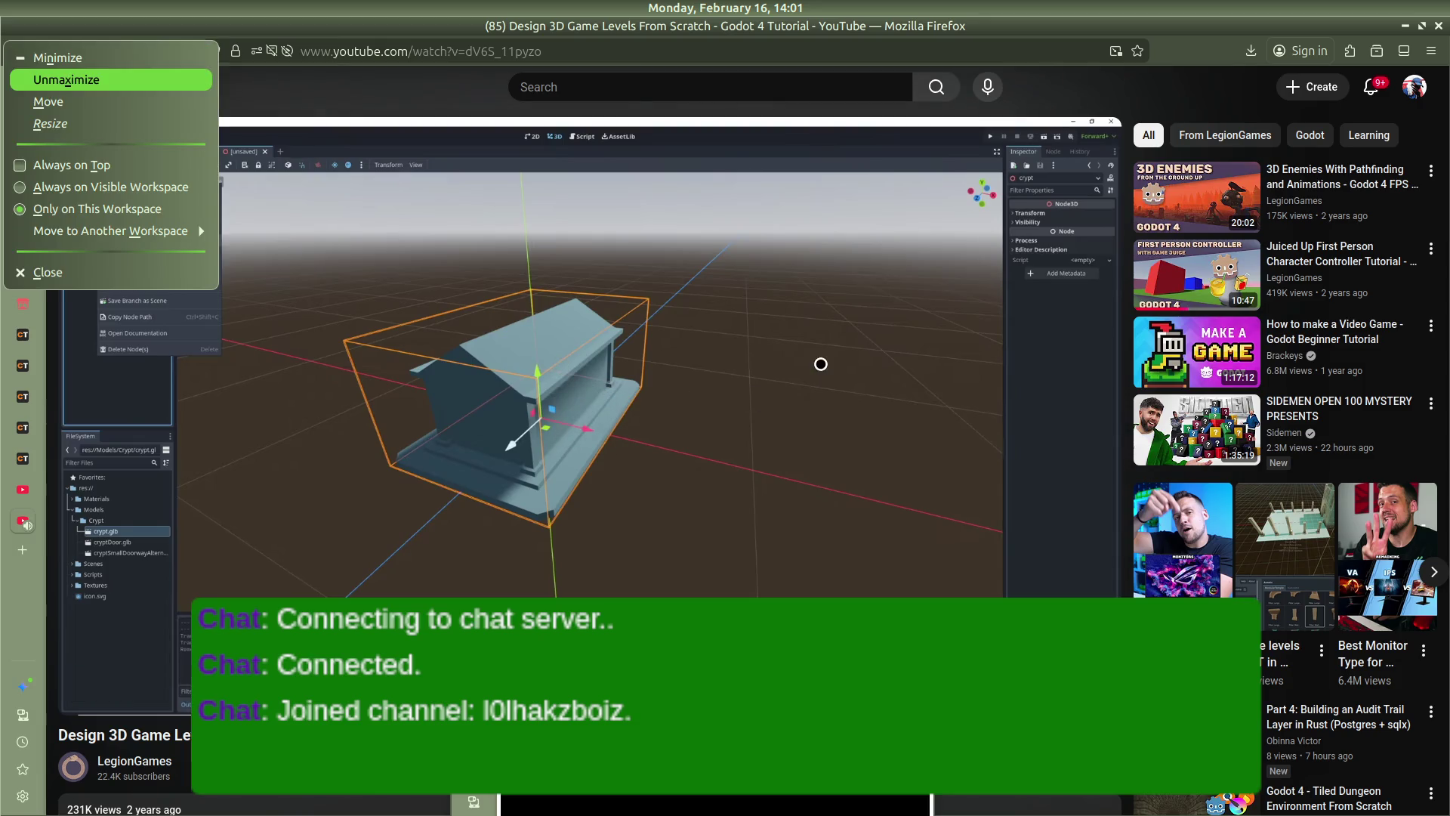
pyautogui.press('Escape')
pyautogui.hotkey('alt', 'Tab')
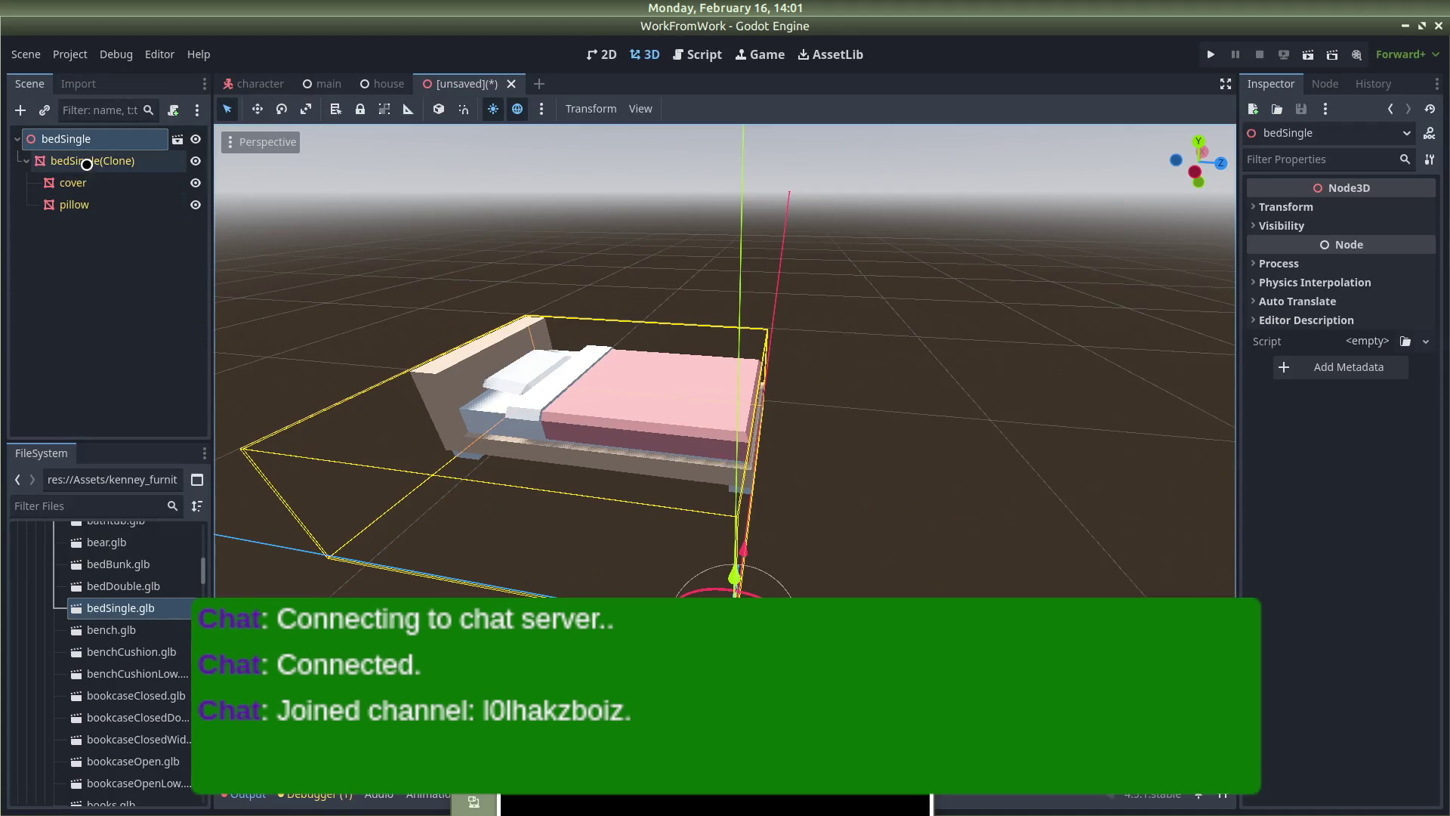
# Collapse the bedSingle branch in the Scene tree through its node context menu
pyautogui.rightClick(87, 164)
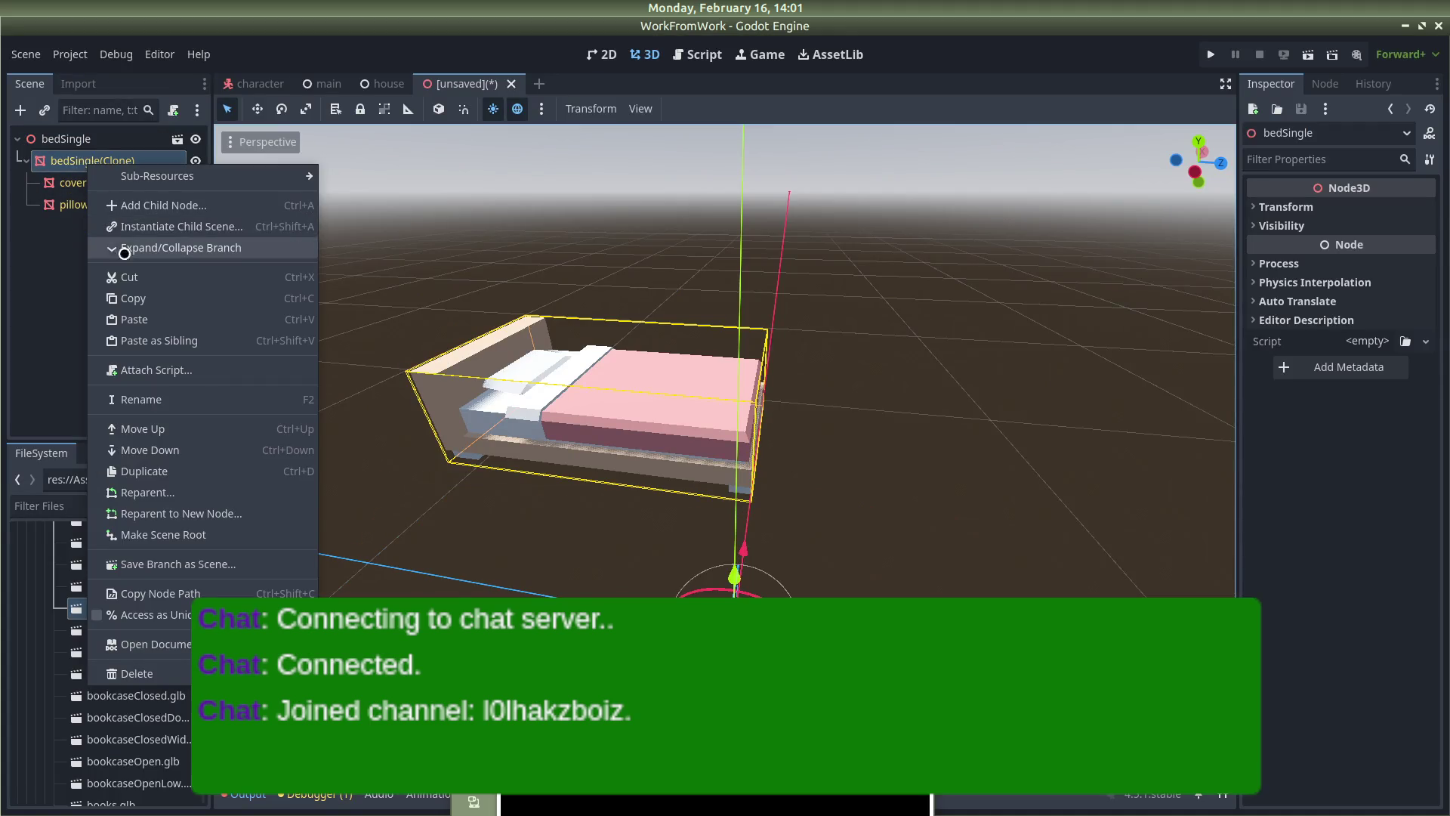
pyautogui.click(67, 141)
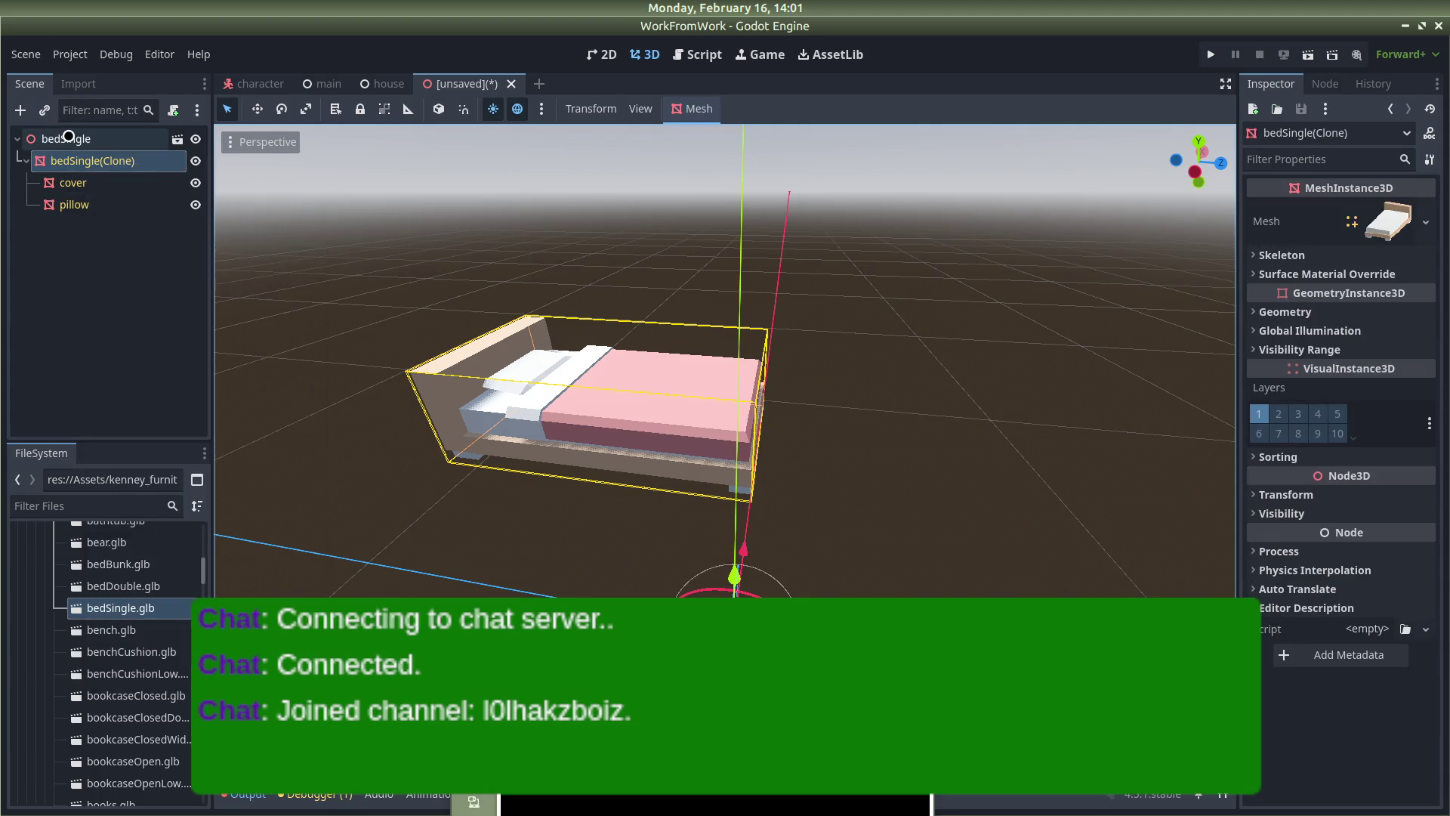
pyautogui.click(67, 138)
pyautogui.rightClick(69, 135)
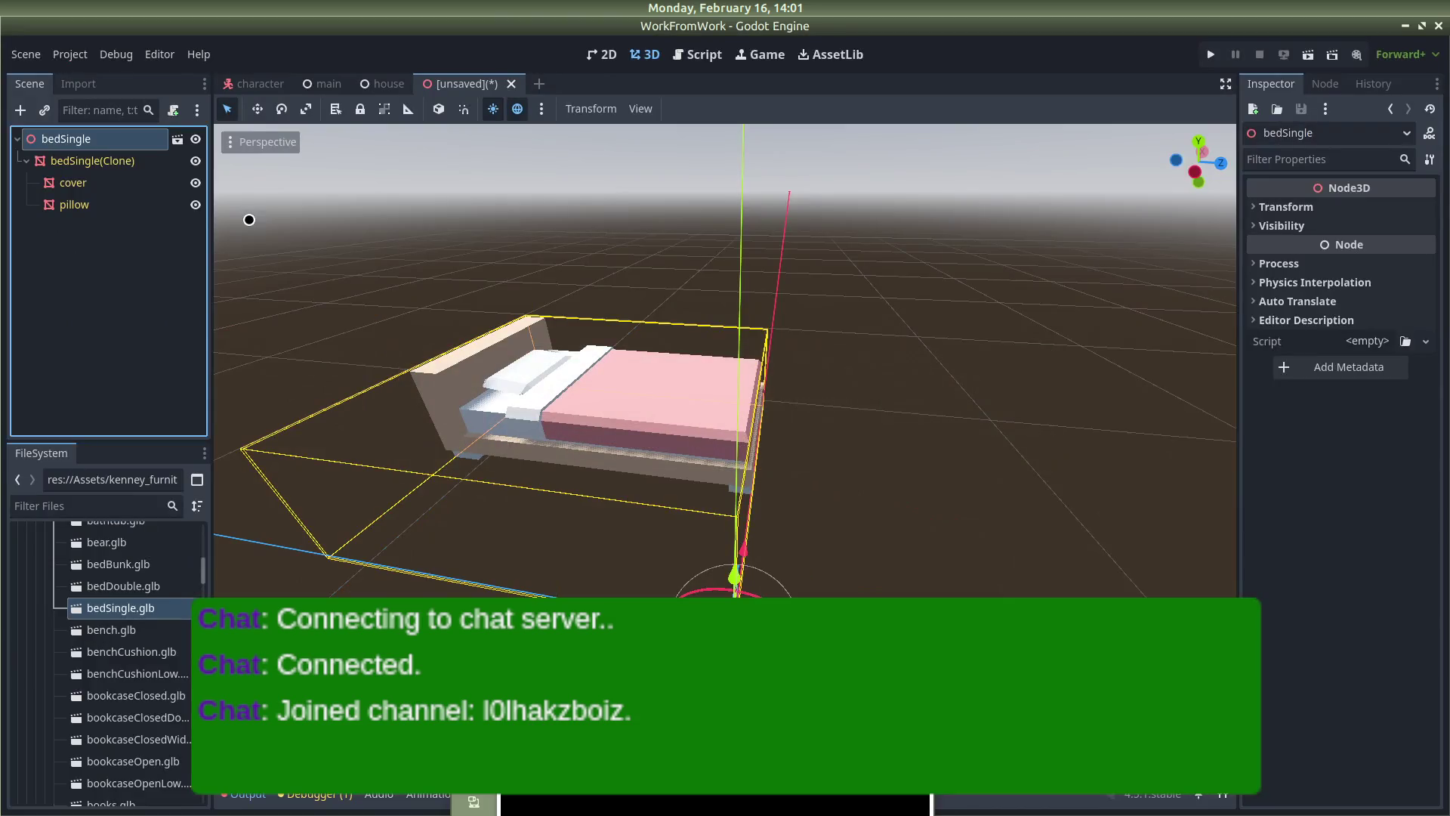
pyautogui.rightClick(101, 147)
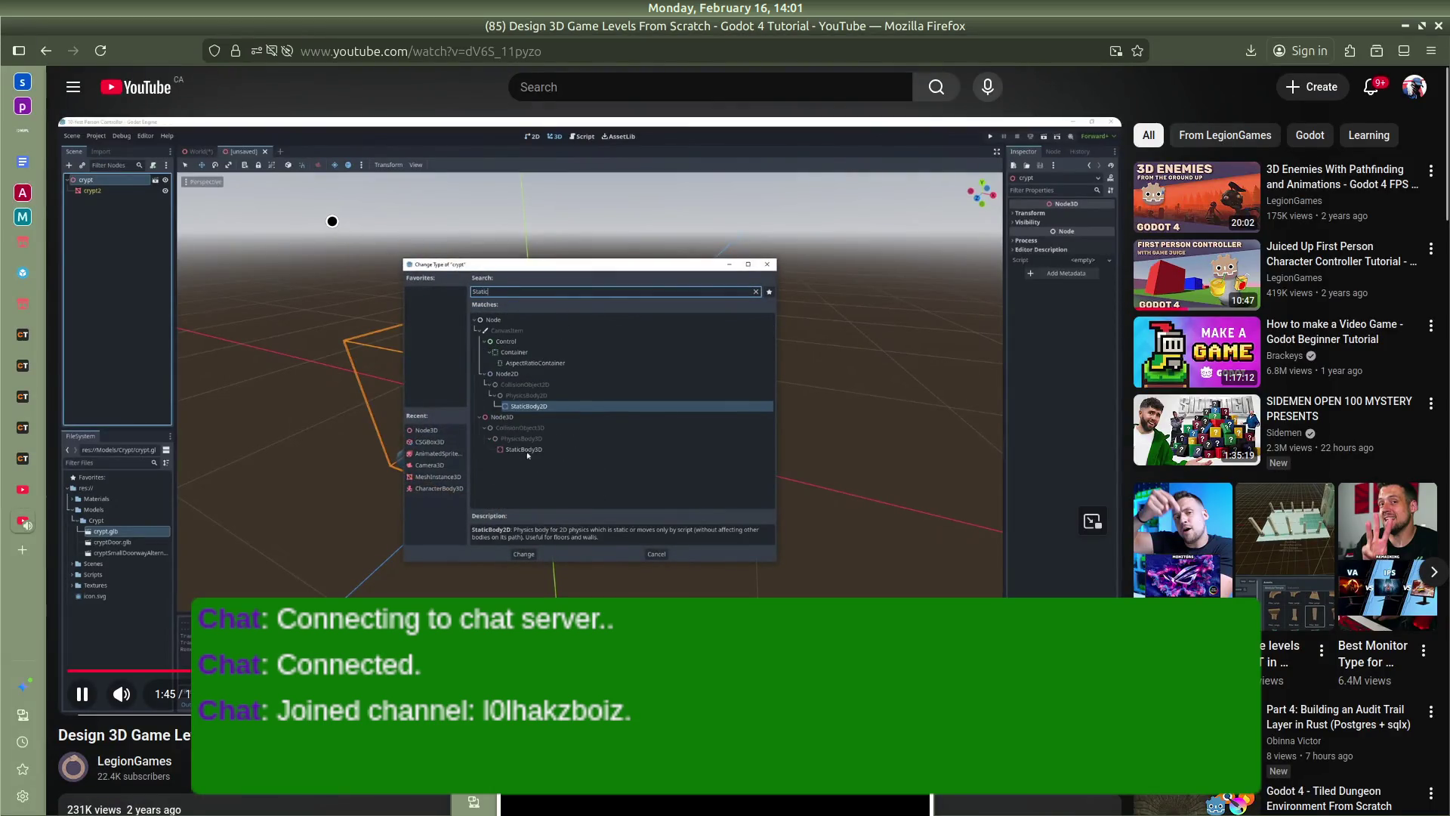
pyautogui.click(295, 305)
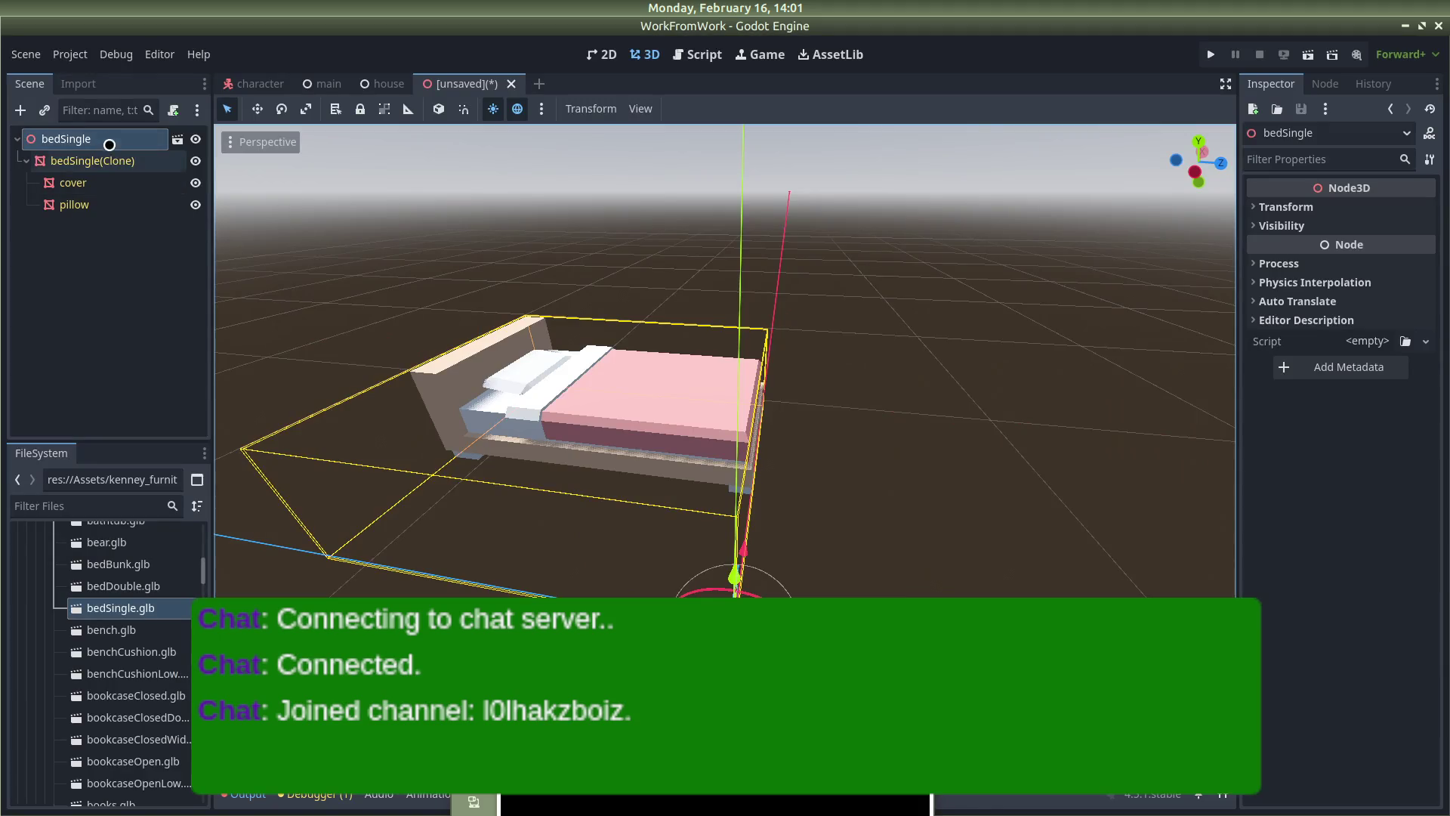
pyautogui.rightClick(109, 149)
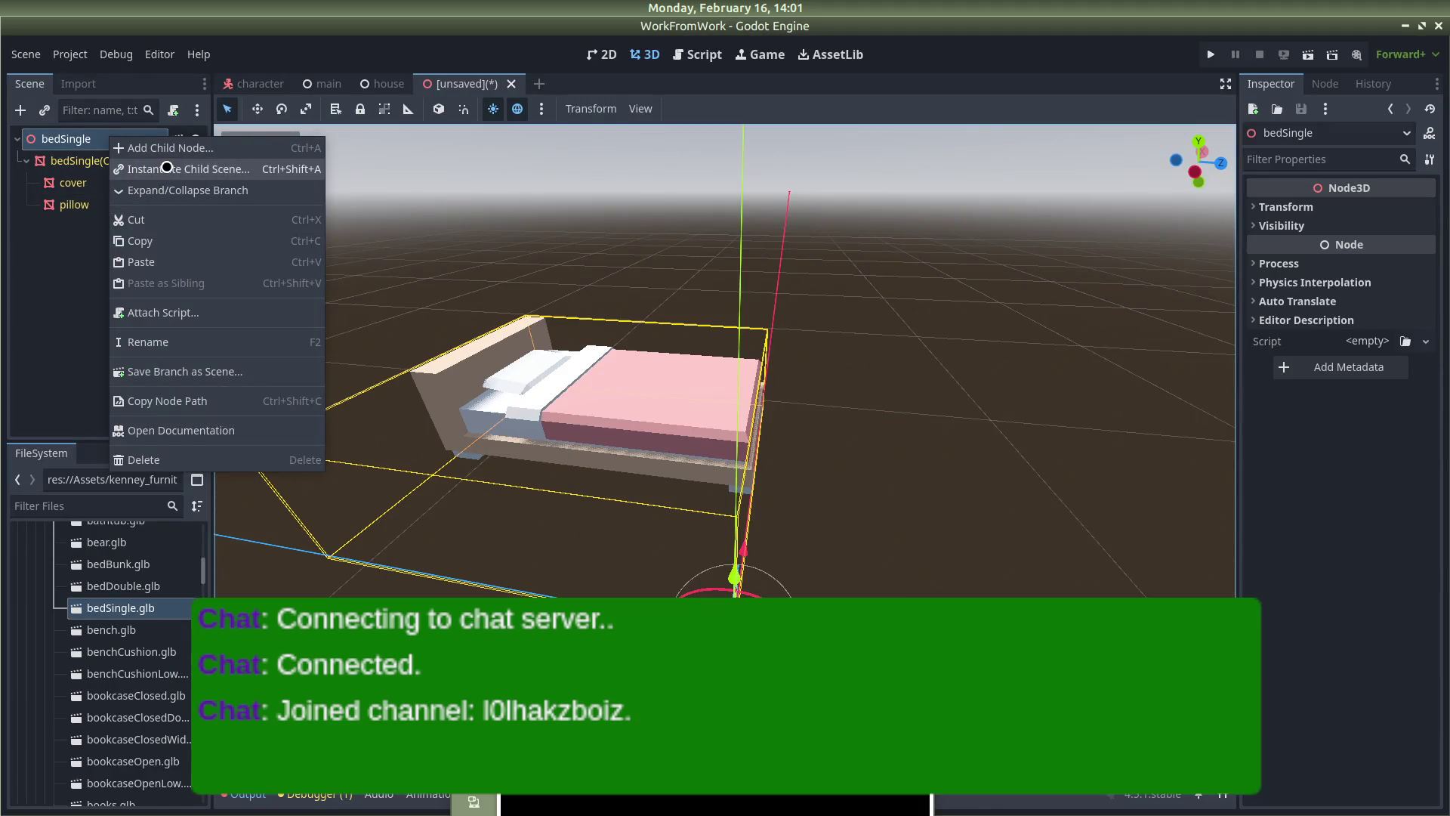
pyautogui.click(152, 183)
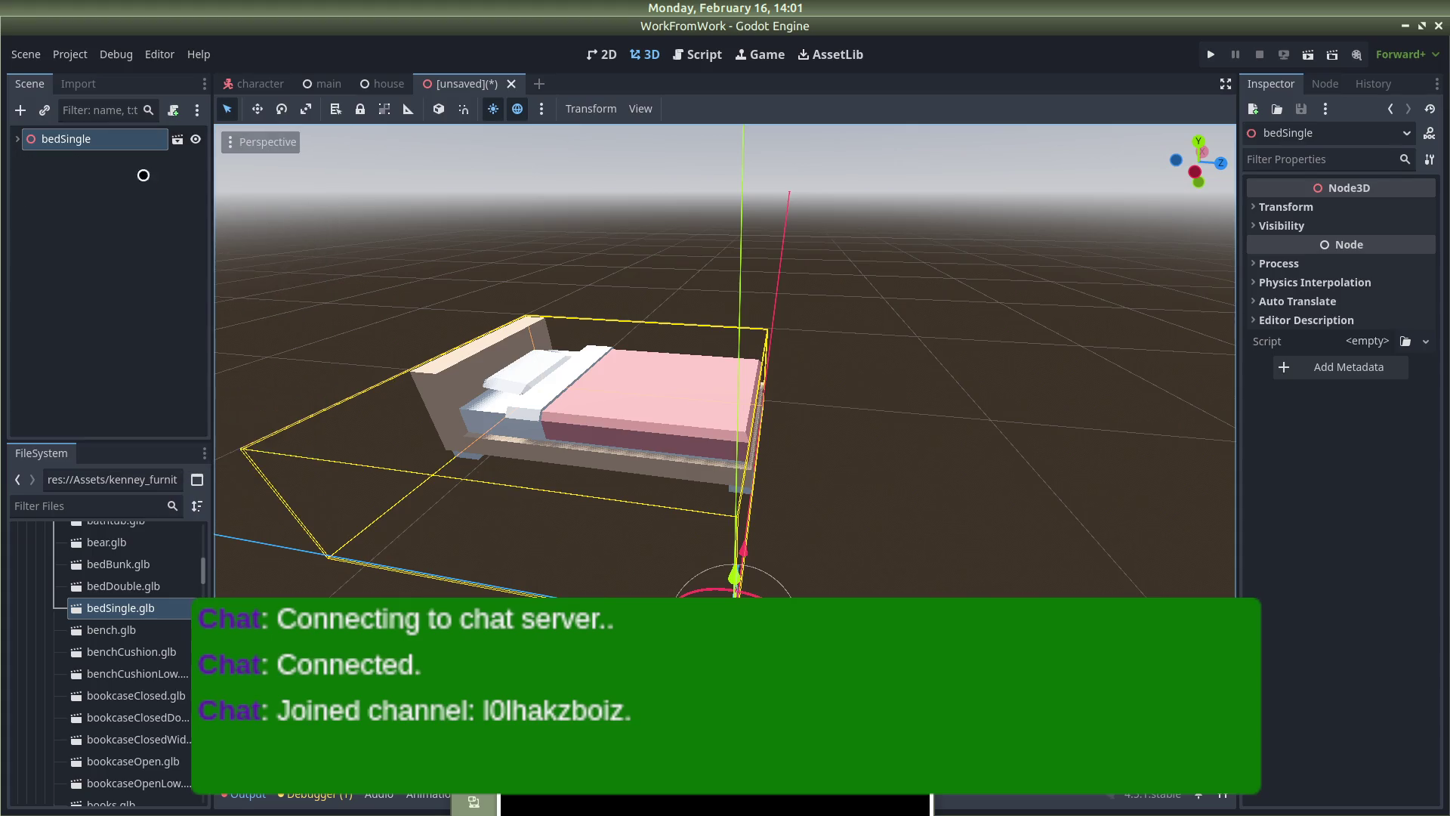
pyautogui.rightClick(133, 141)
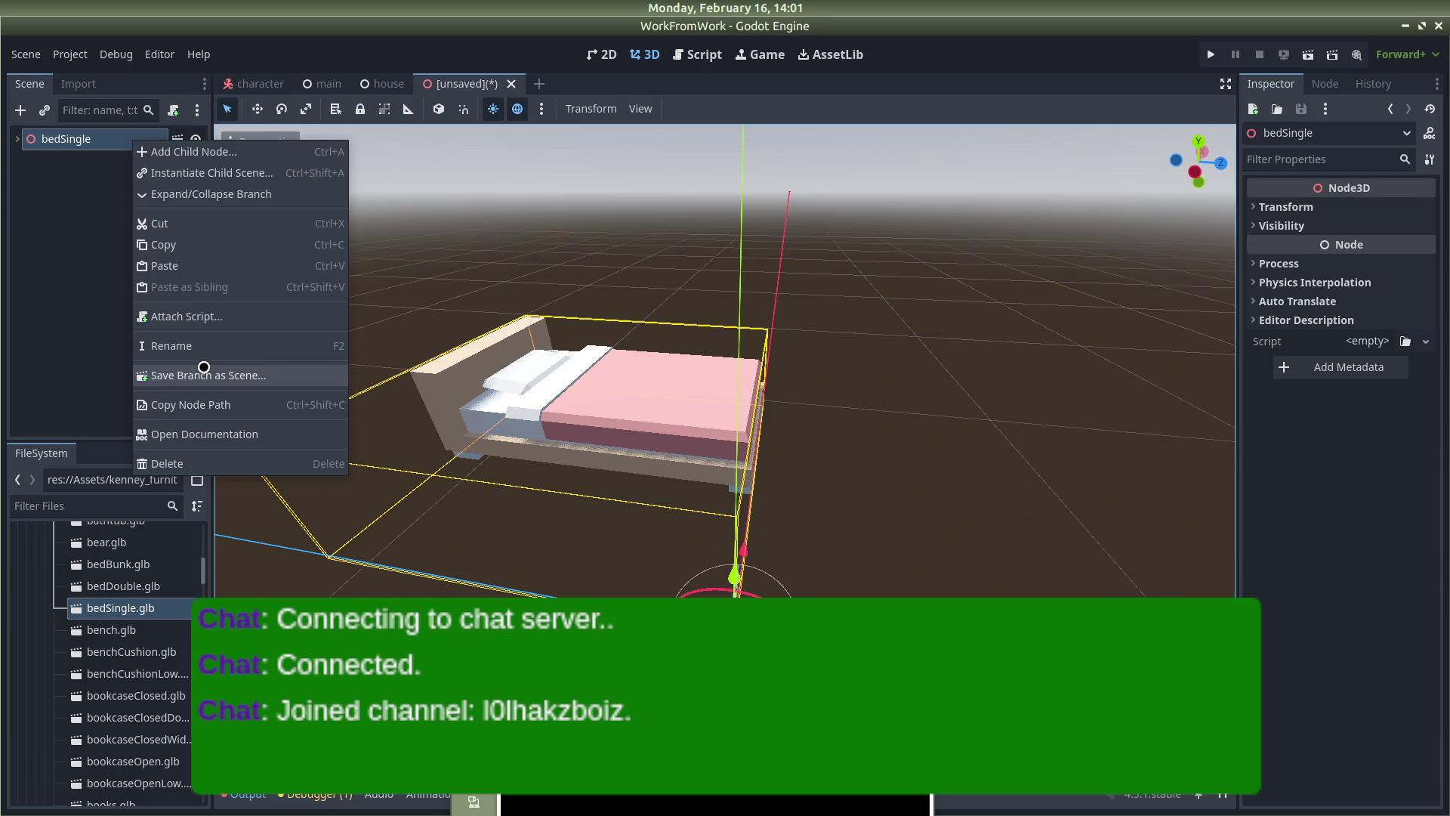
pyautogui.click(84, 328)
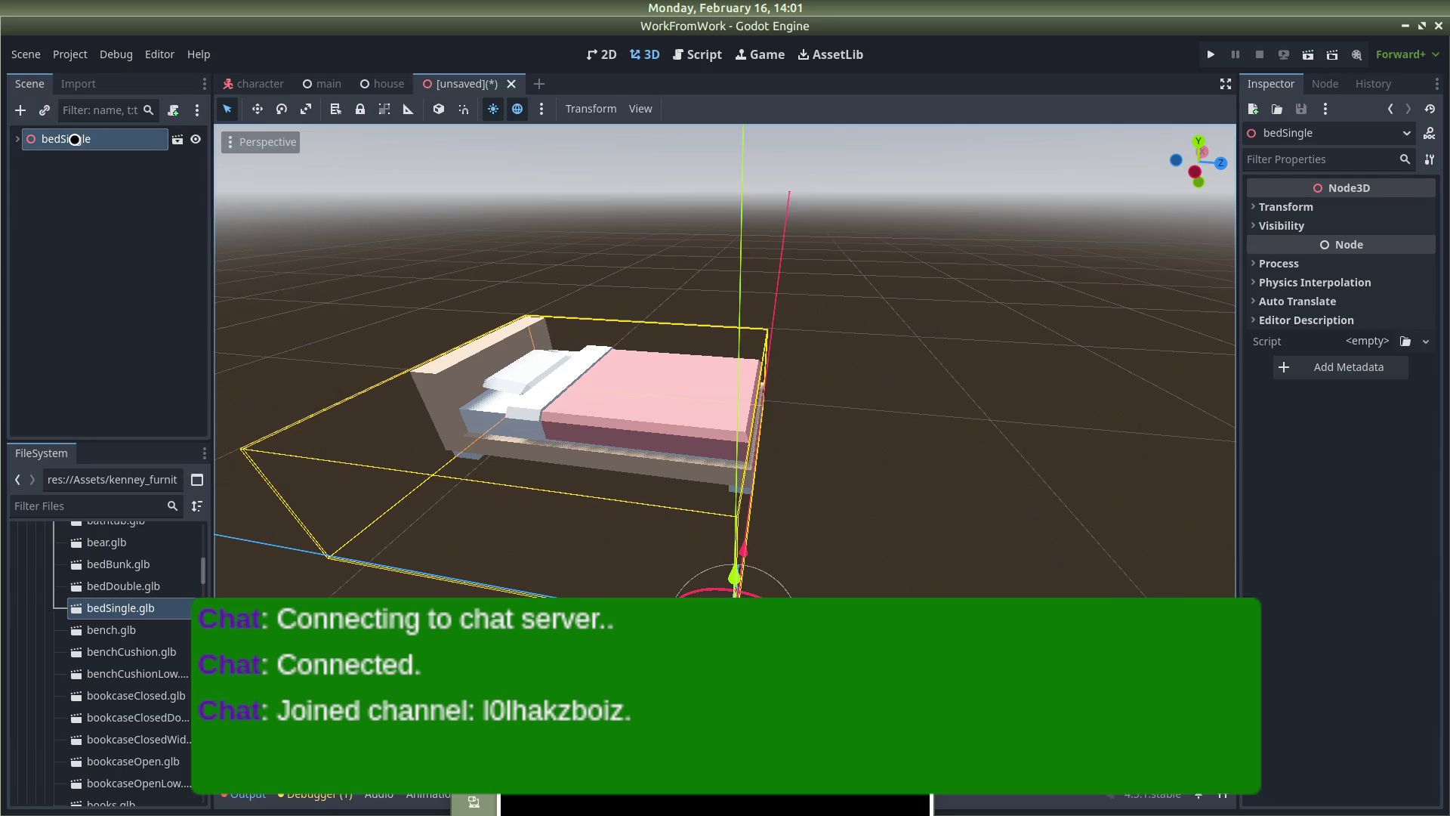
# Open Save Scene As for the bed scene, close it without saving, and re-expand the branch
pyautogui.click(197, 137)
pyautogui.click(198, 137)
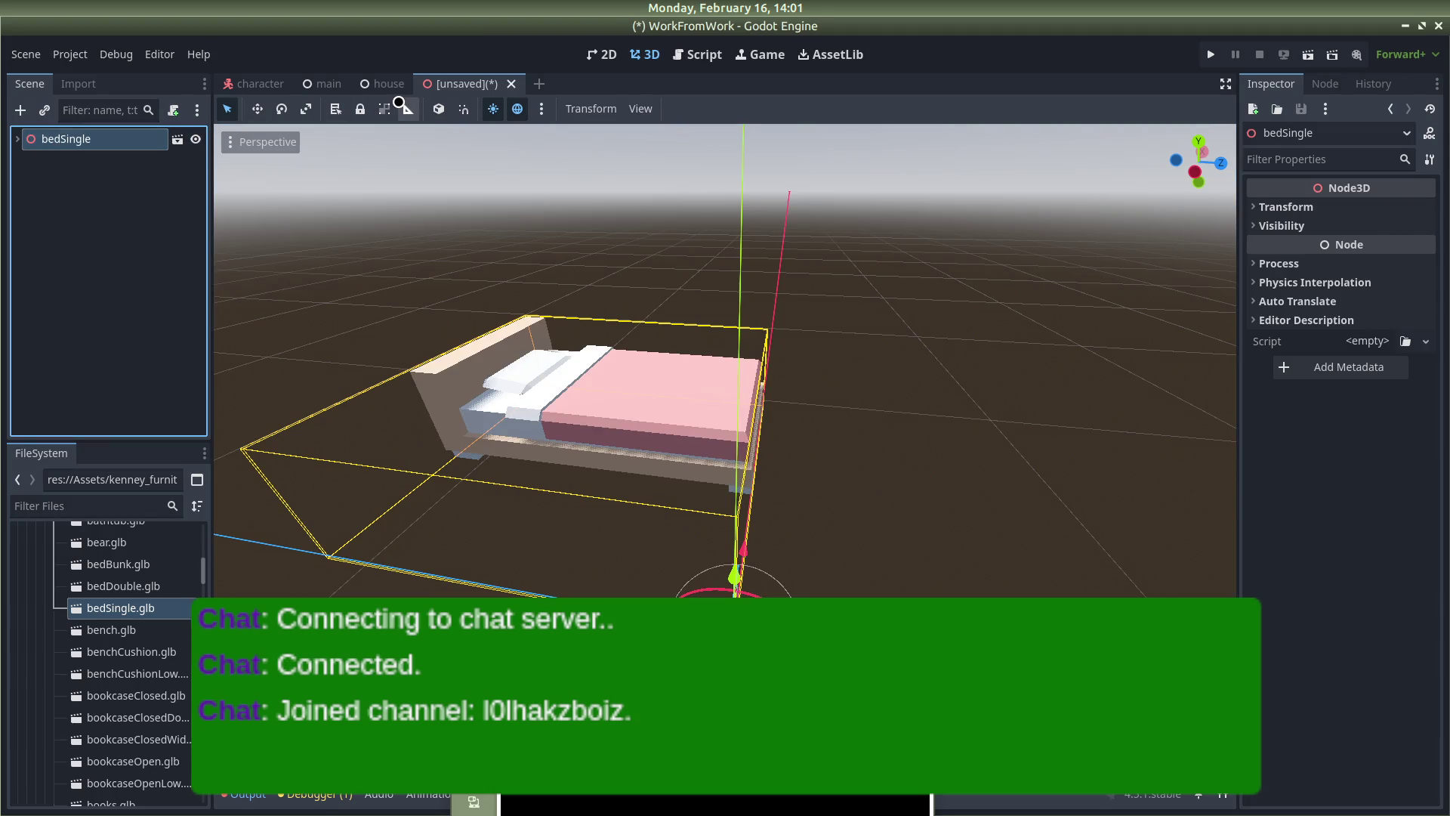
pyautogui.hotkey('ctrl', 's')
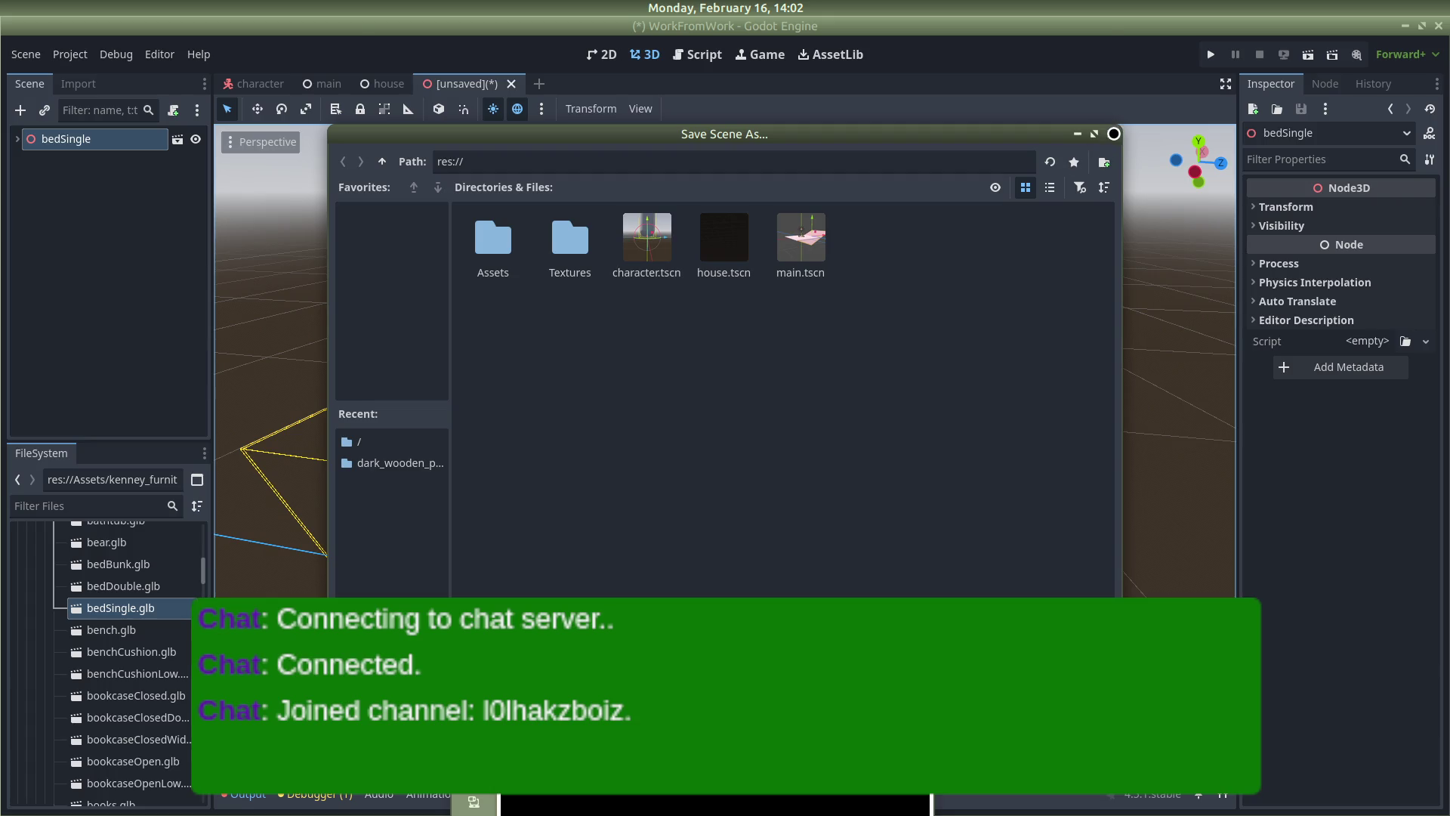
pyautogui.click(1110, 133)
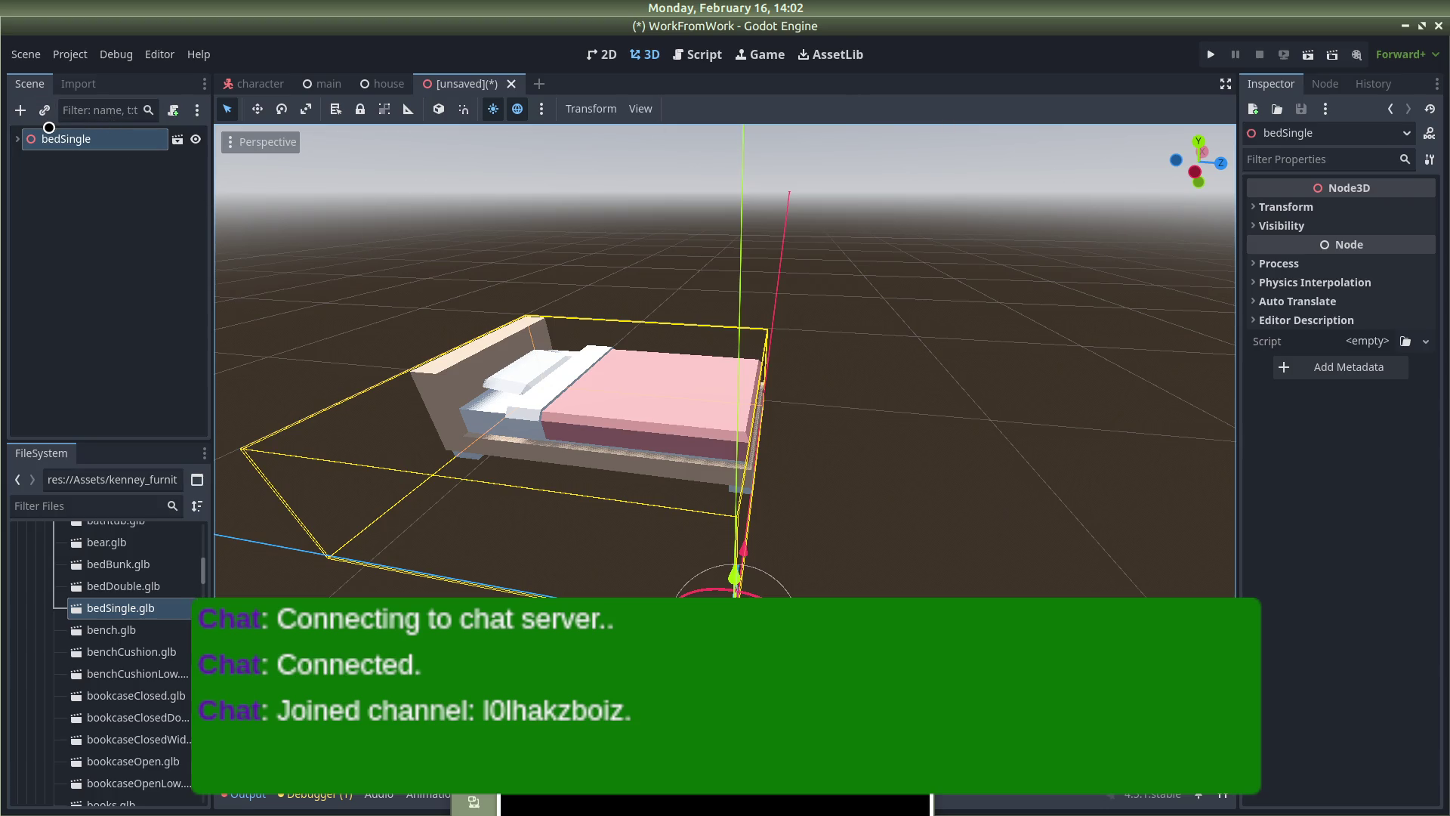
pyautogui.moveTo(33, 143); pyautogui.dragTo(33, 143)
# Open the instance-child-scene picker for bedSingle, cancel it, and expand bedSingle(Clone)
pyautogui.rightClick(33, 136)
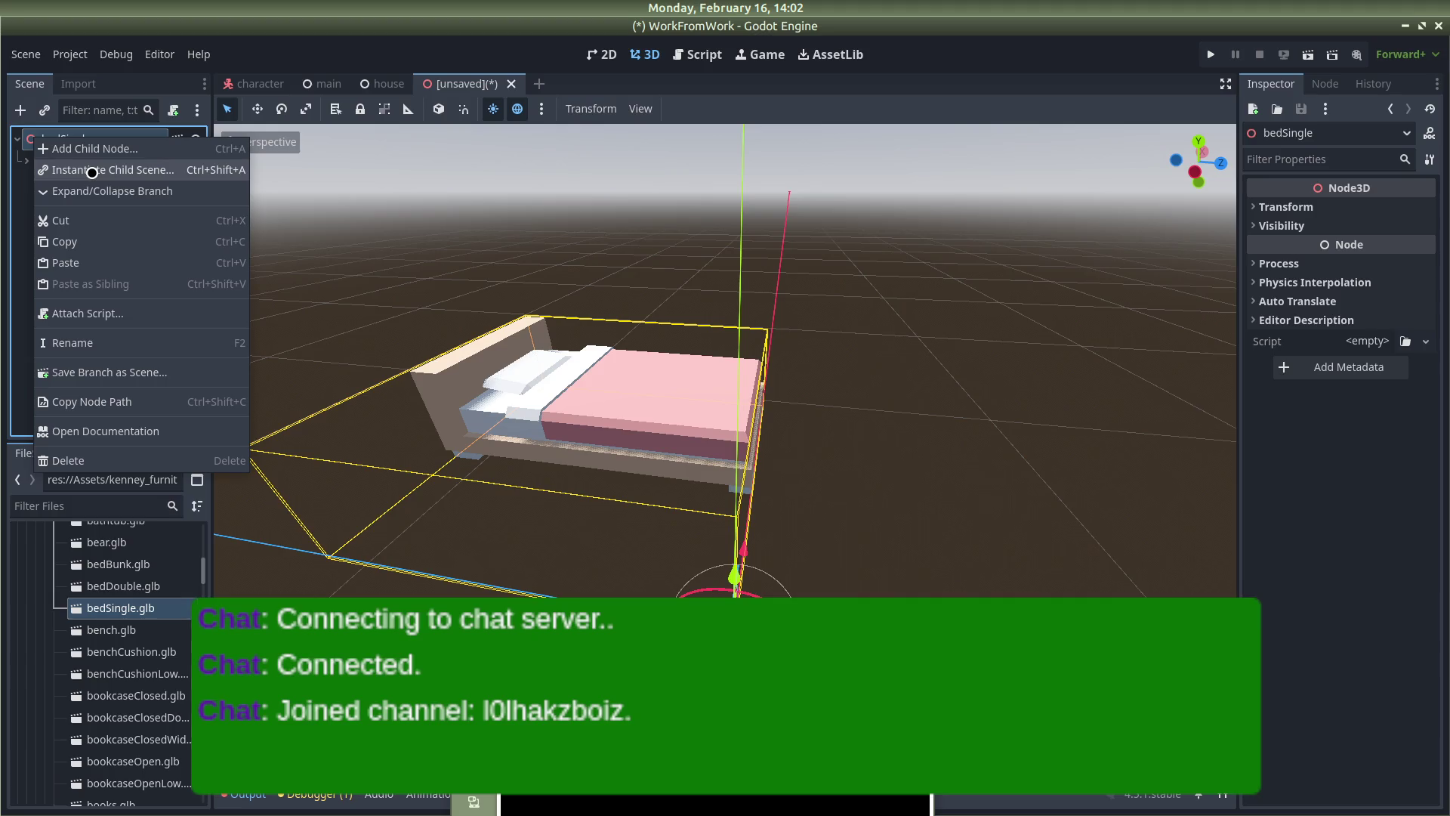
pyautogui.click(88, 175)
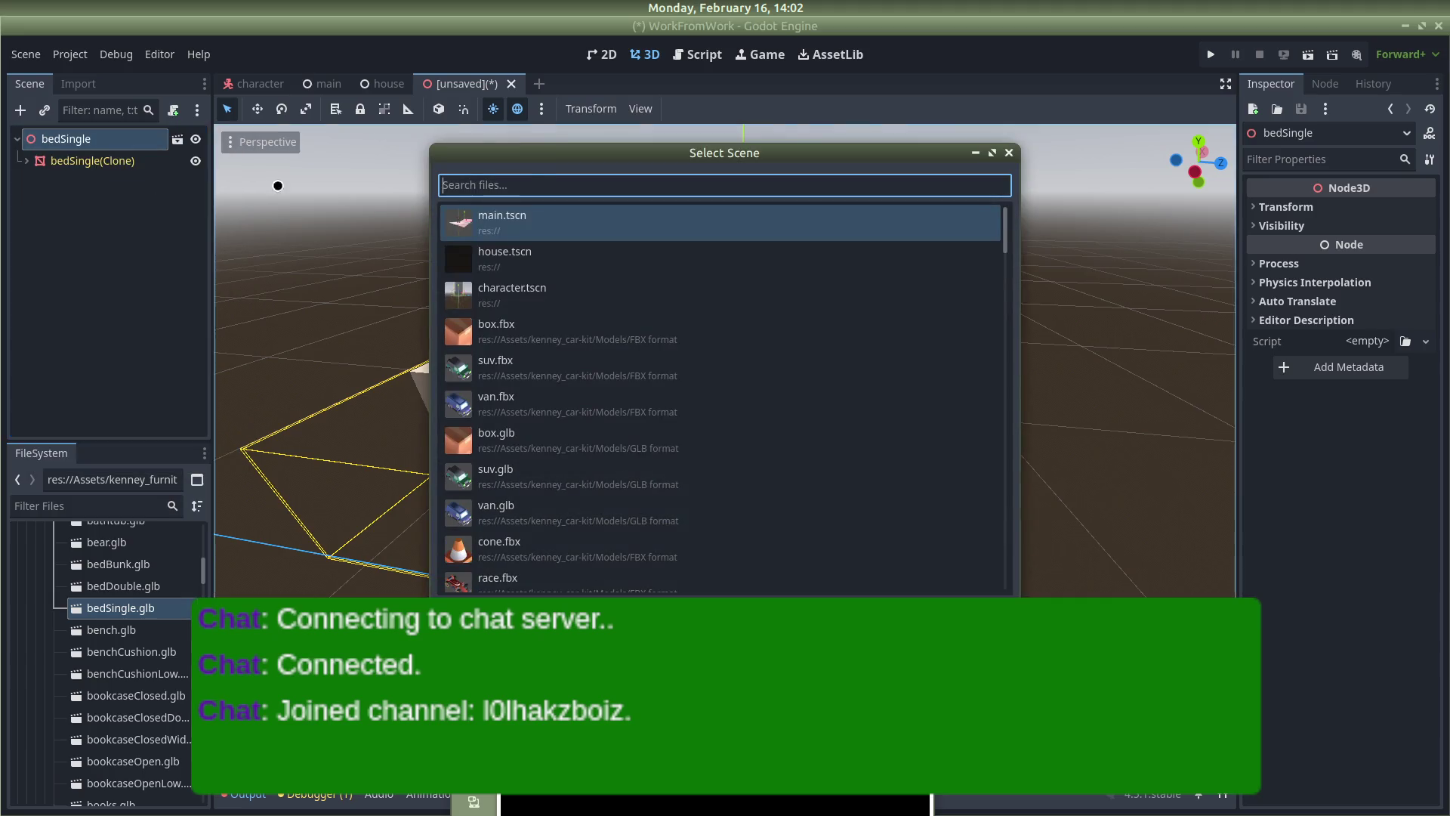
pyautogui.click(1010, 149)
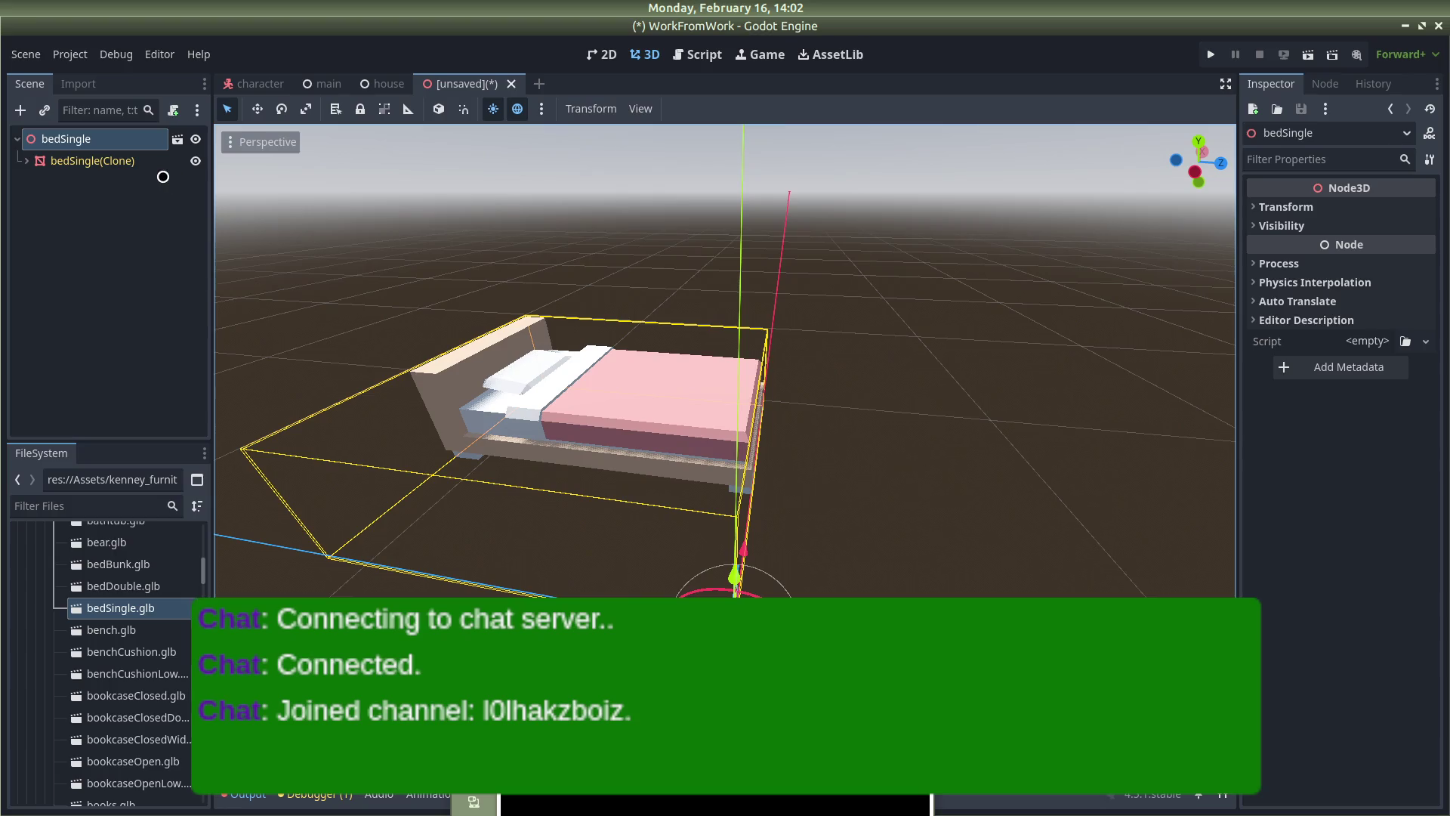
pyautogui.rightClick(110, 149)
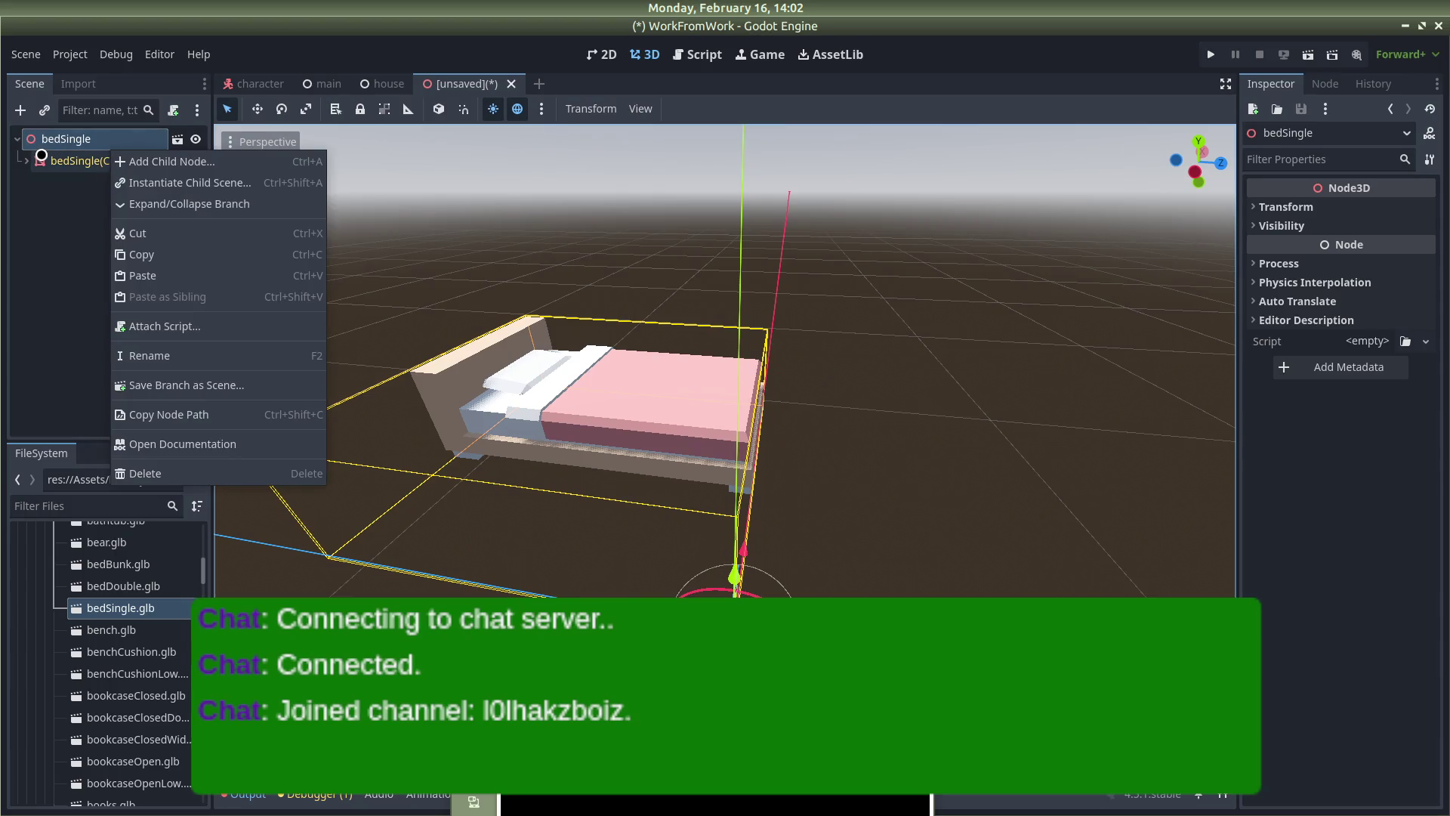
pyautogui.click(34, 155)
pyautogui.click(33, 158)
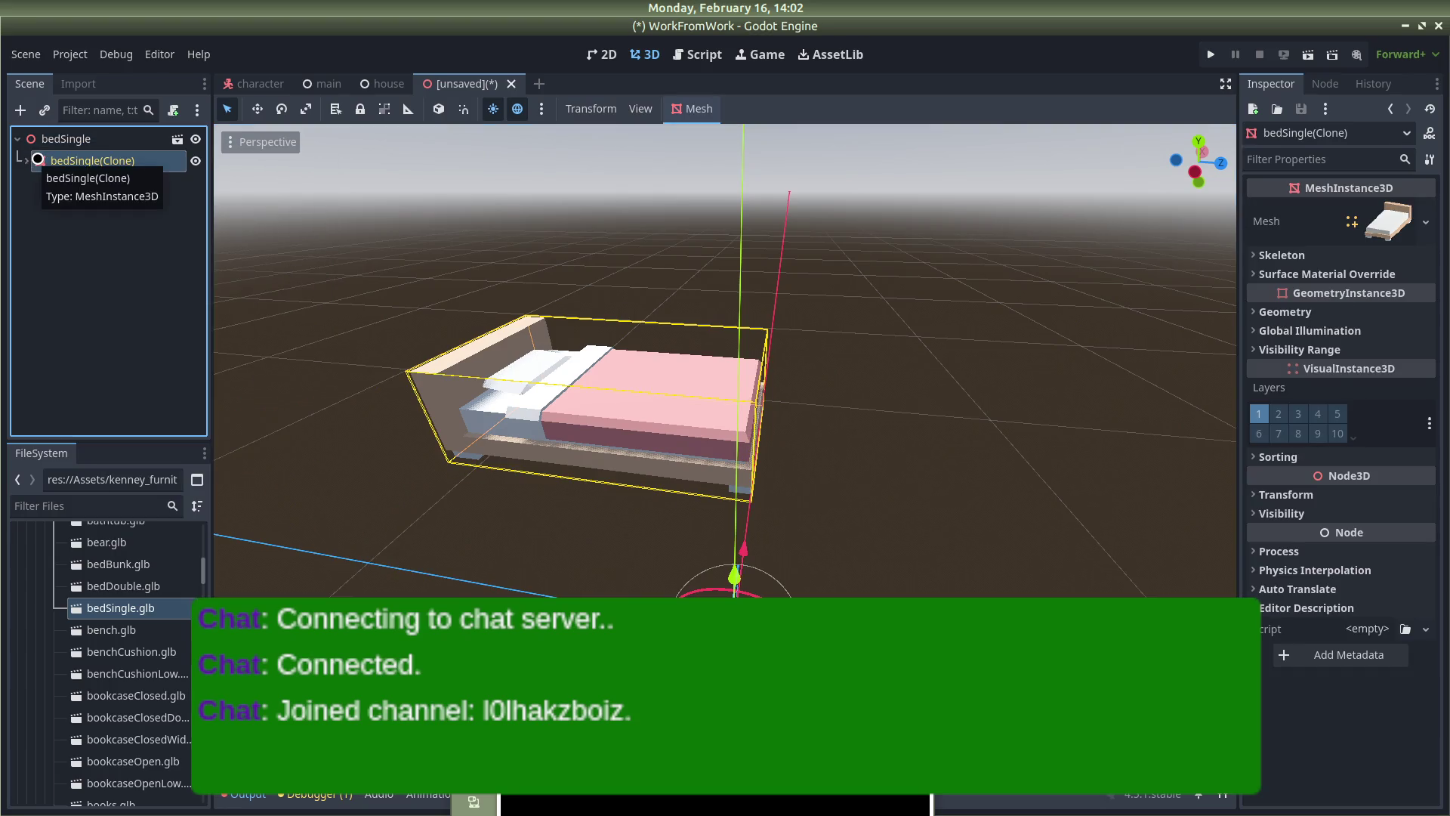
pyautogui.click(21, 159)
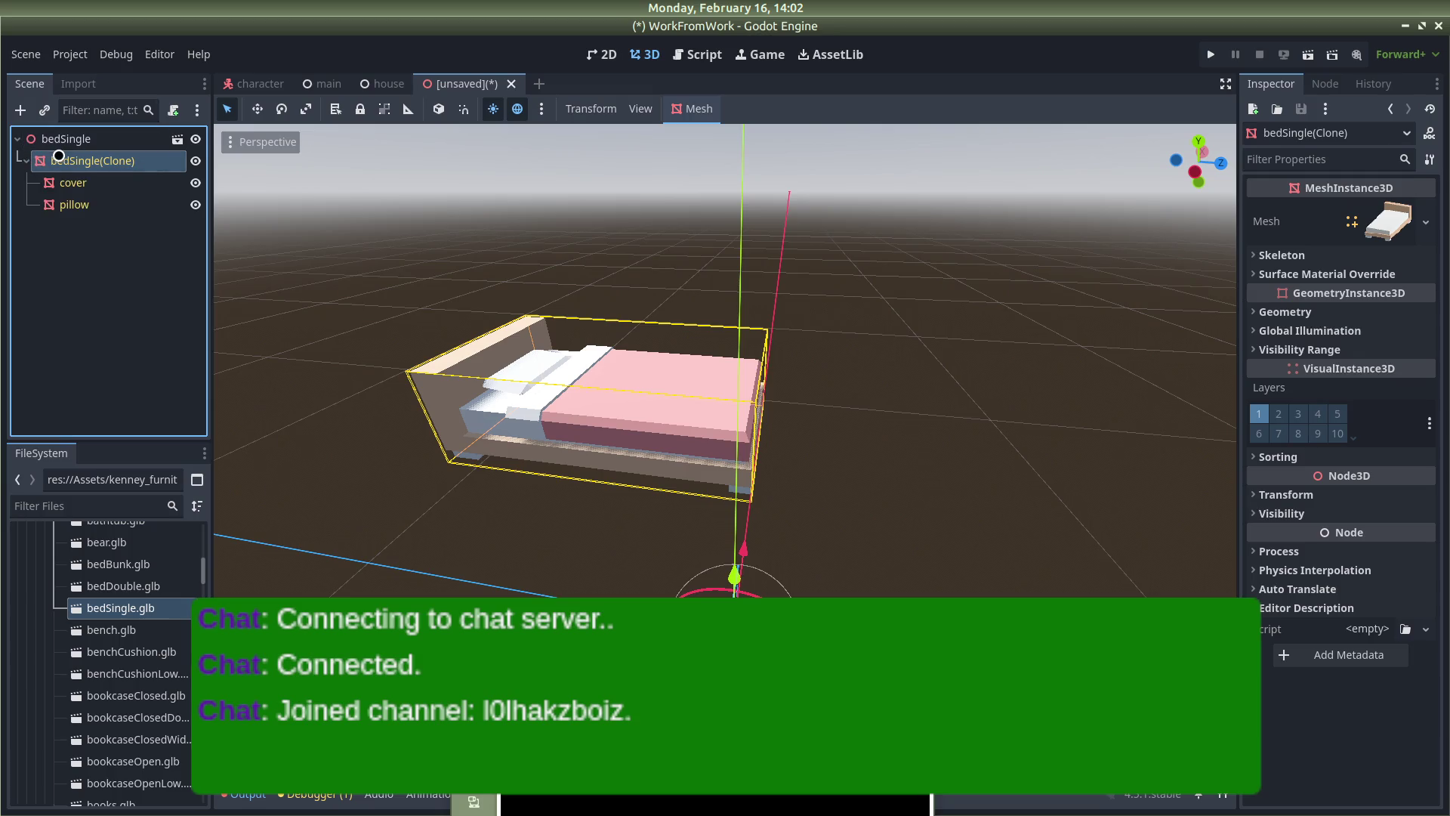
# Click through the bedSingle root, bed clone, cover and pillow nodes, then clear the selection
pyautogui.rightClick(66, 148)
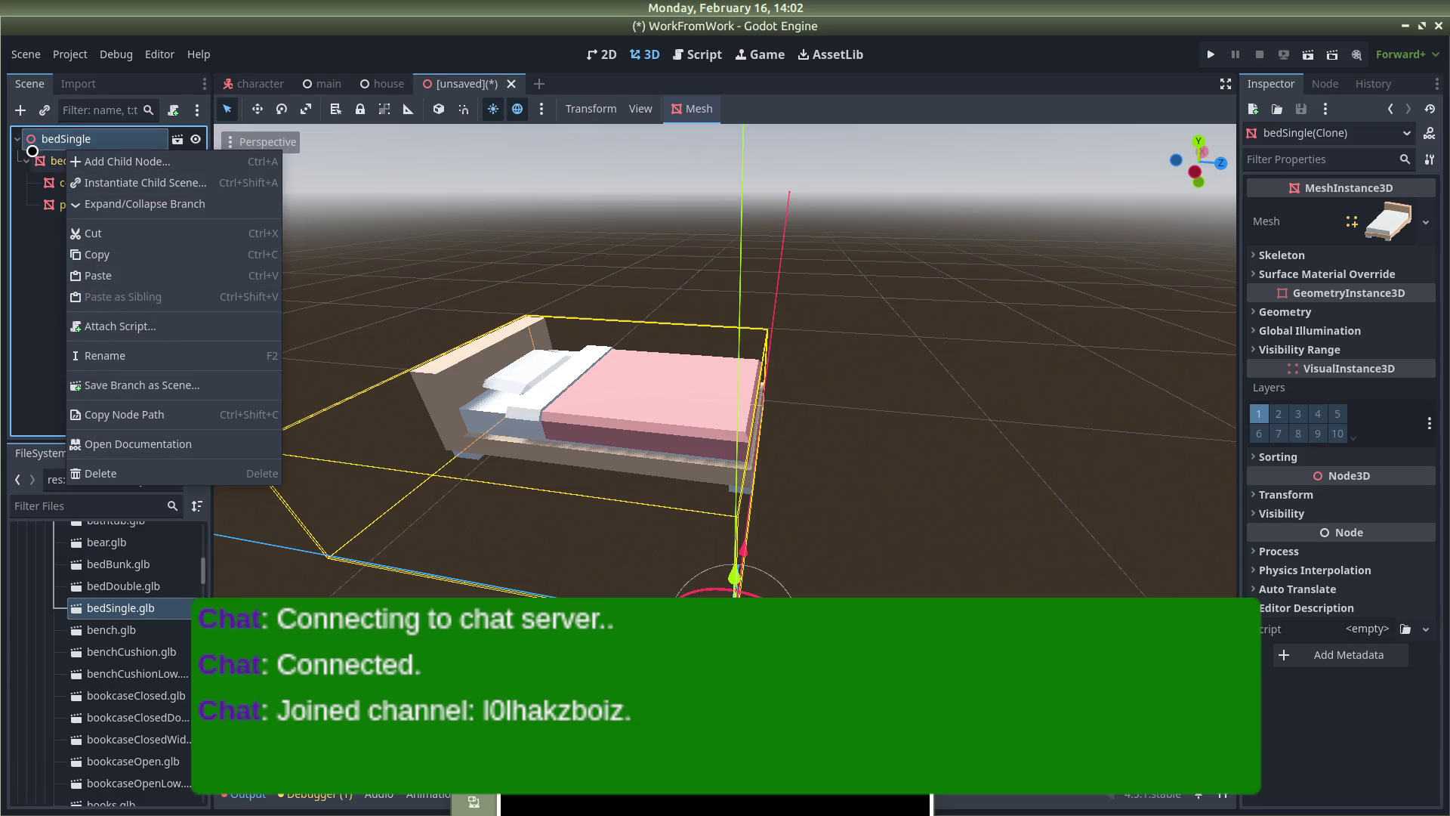
pyautogui.click(56, 144)
pyautogui.click(87, 160)
pyautogui.click(73, 183)
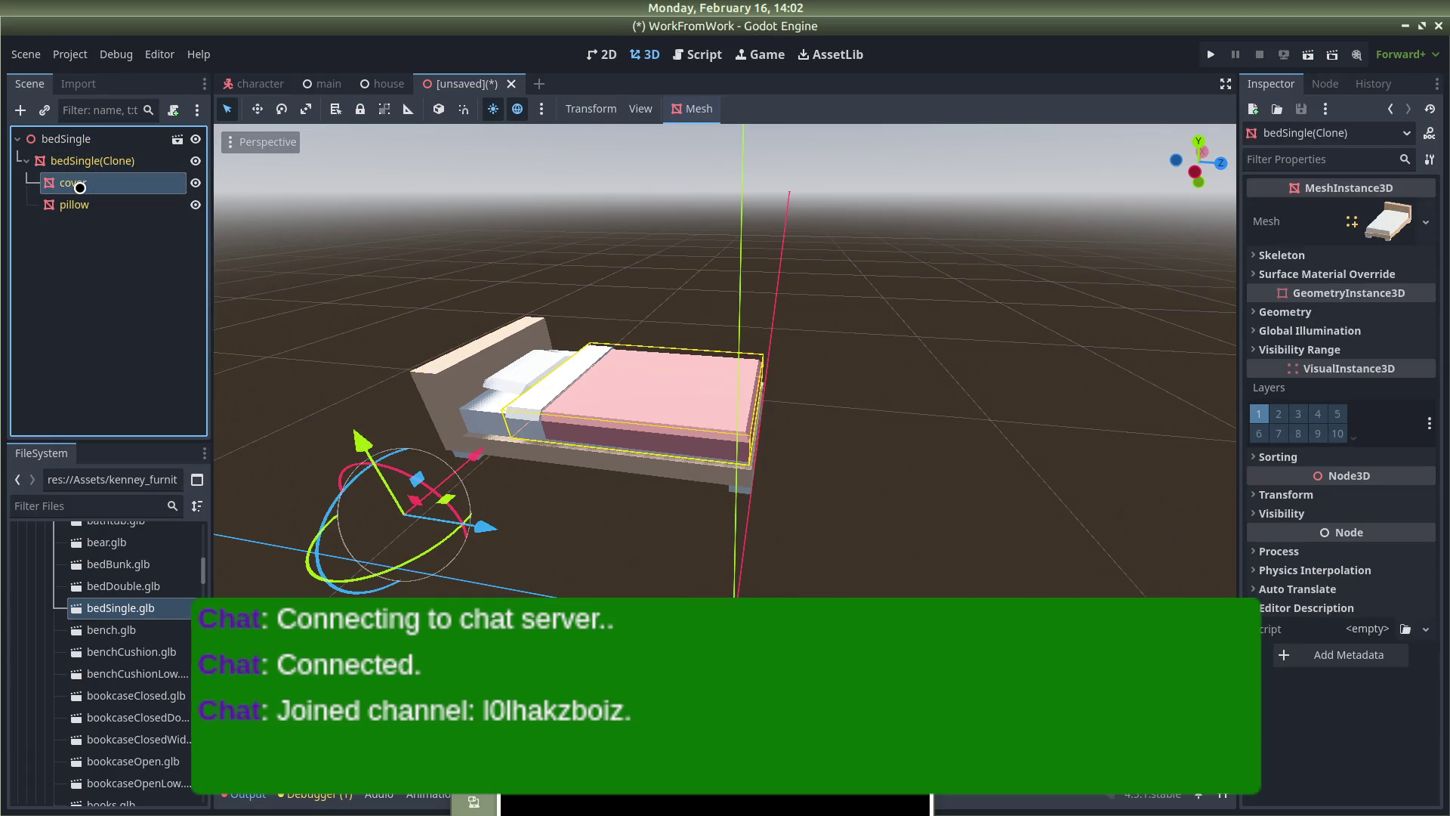
pyautogui.click(83, 205)
pyautogui.click(83, 259)
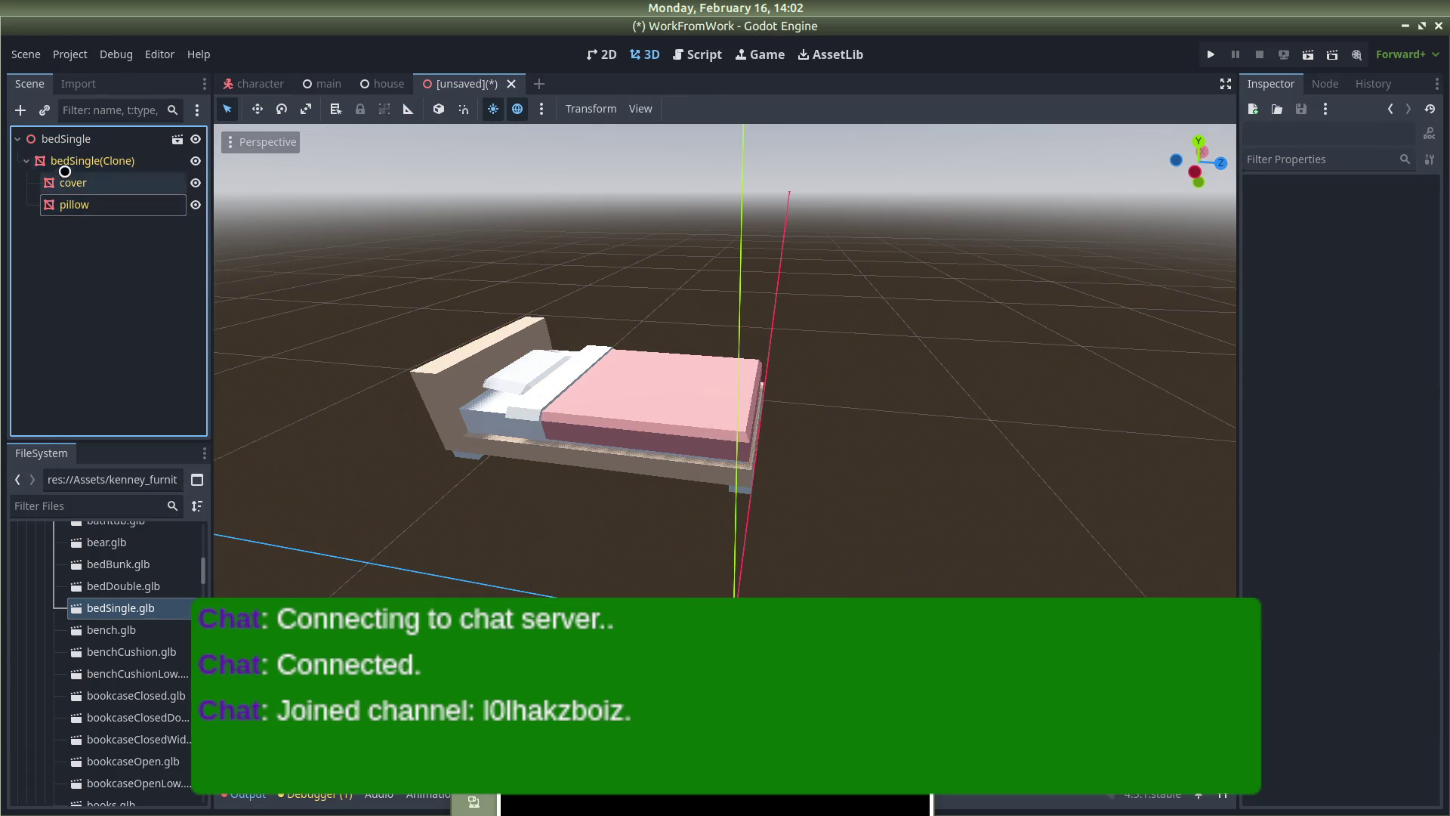
# Bring up the bedSingle root node's context menu for adding a child
pyautogui.rightClick(98, 291)
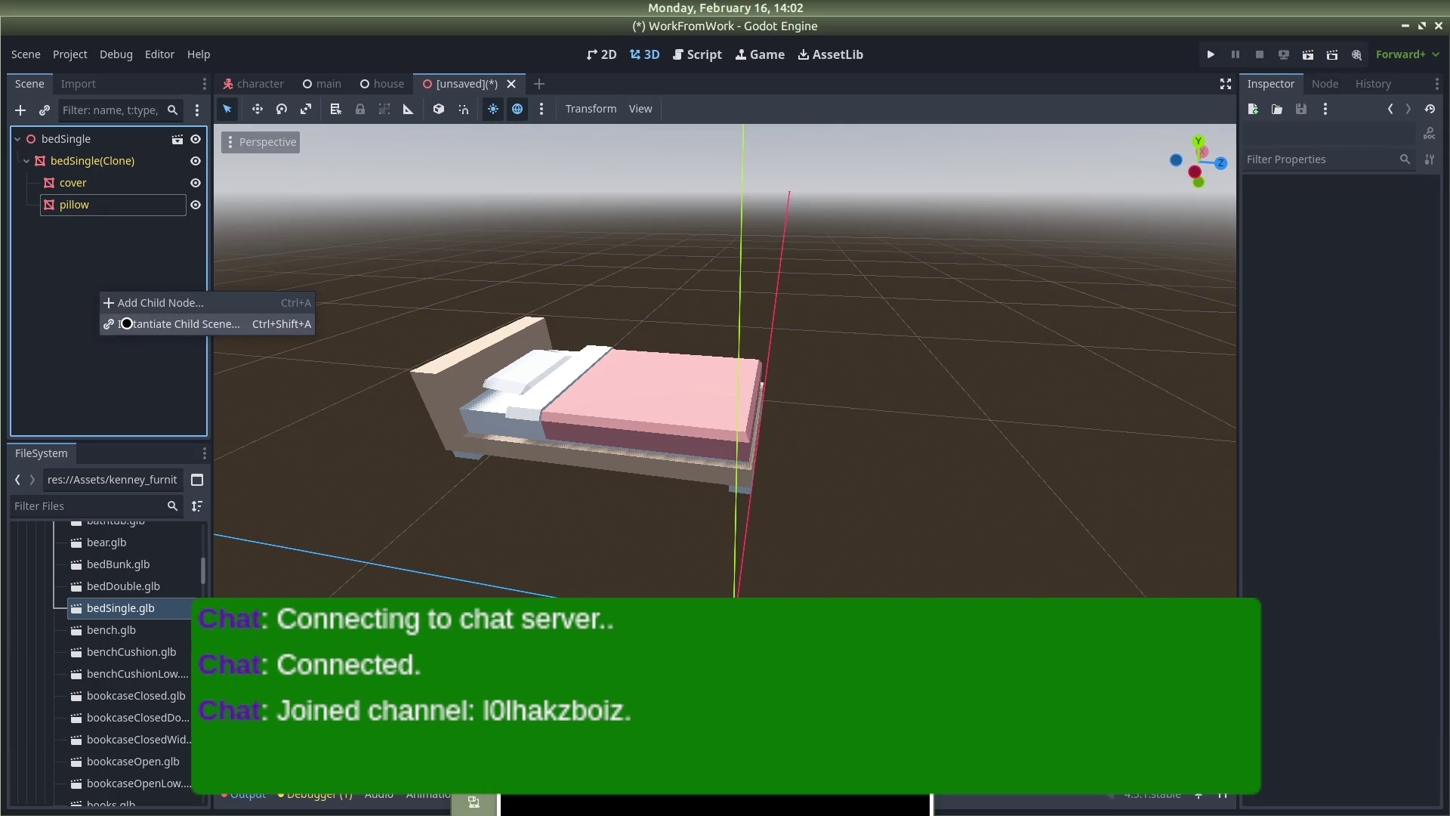
pyautogui.click(26, 287)
pyautogui.rightClick(29, 259)
pyautogui.click(45, 218)
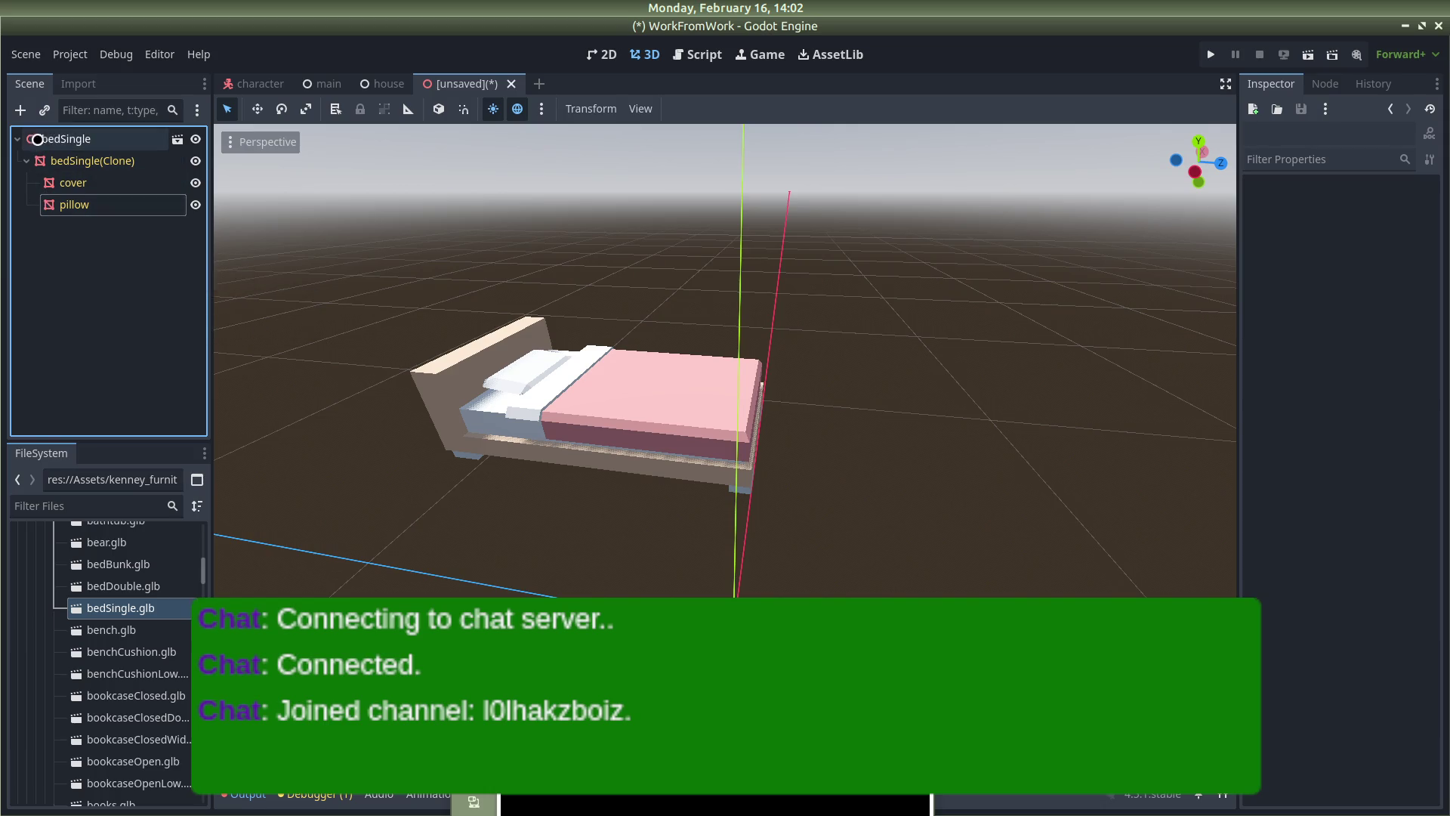
pyautogui.rightClick(60, 129)
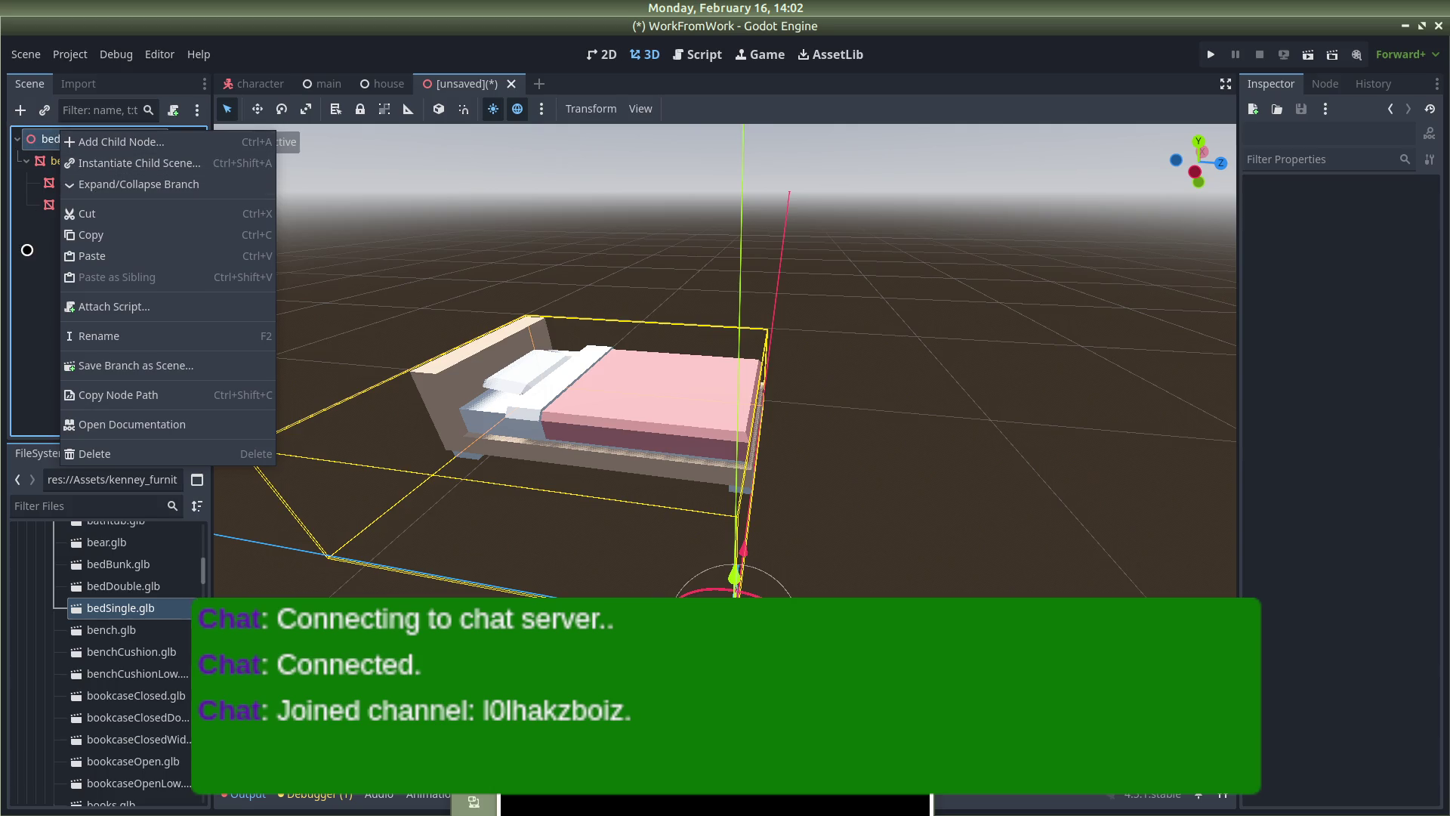
# Add a StaticBody3D child node to bedSingle by searching 'static3d'
pyautogui.click(27, 249)
pyautogui.click(20, 109)
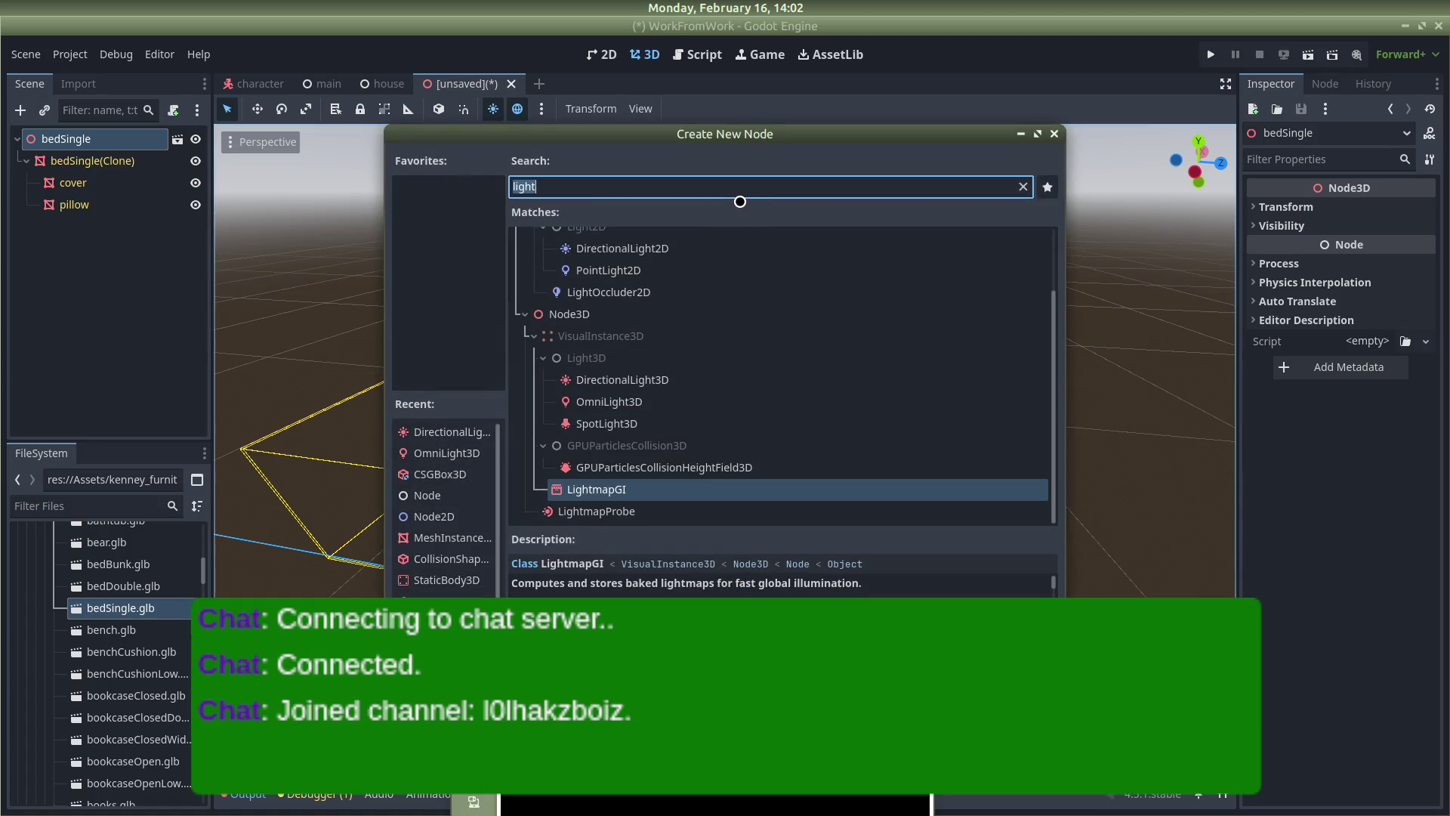
pyautogui.write('static')
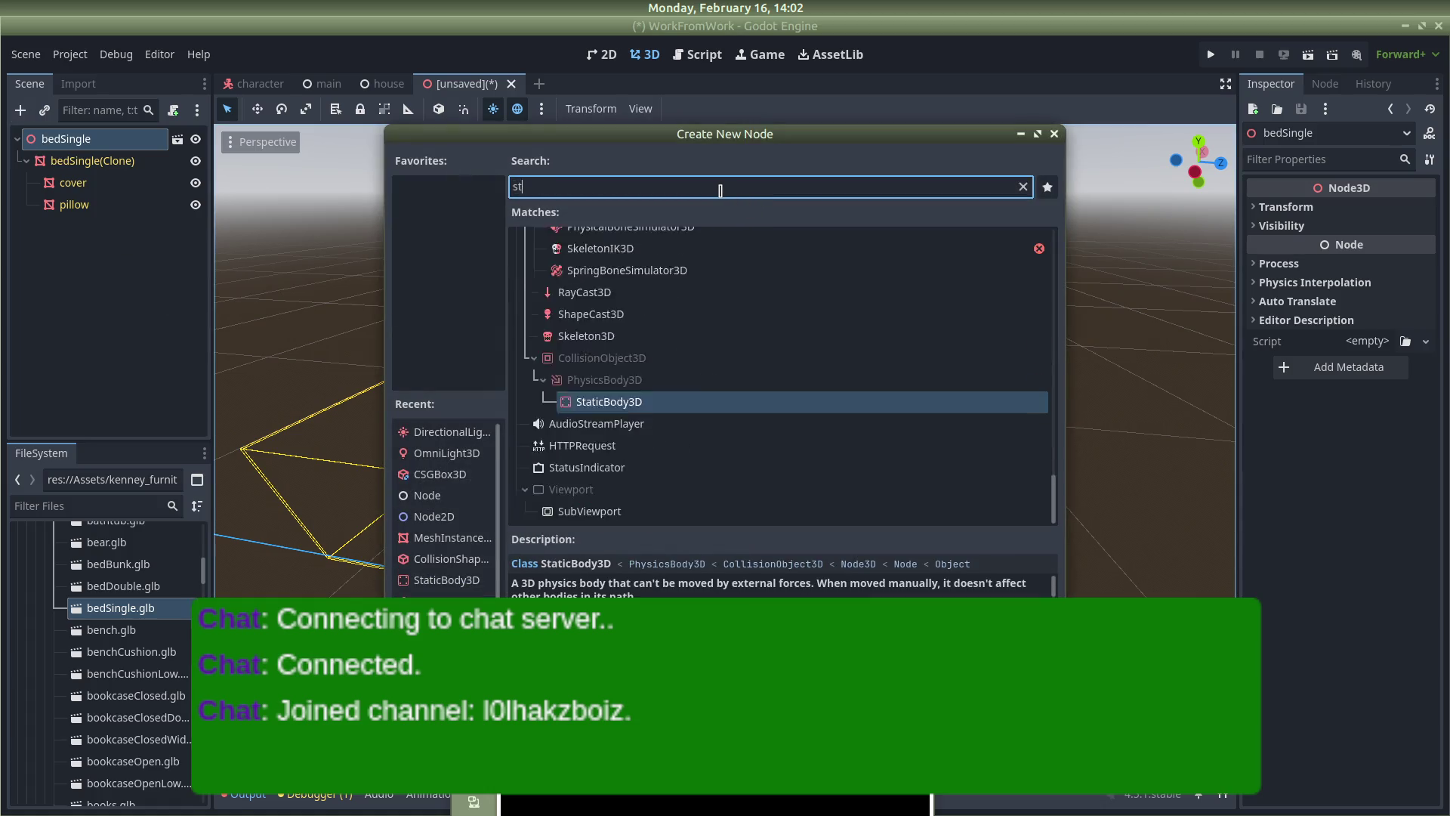
pyautogui.write('3d')
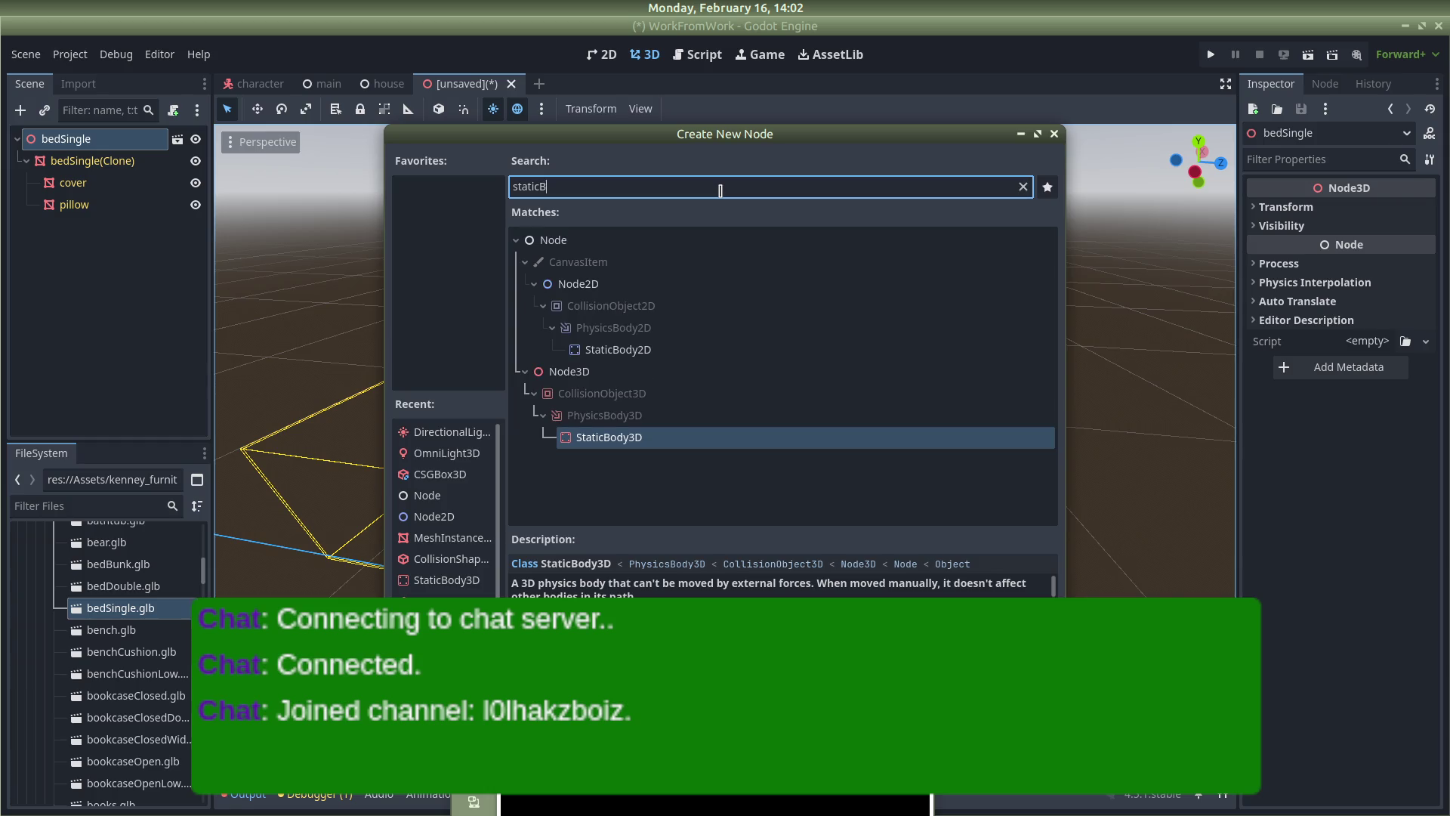
pyautogui.press('BackSpace')
pyautogui.press('BackSpace')
pyautogui.write('3d')
pyautogui.press('Return')
# Try moving StaticBody3D under bedSingle(Clone), then delete it after the alert and return to the tutorial
pyautogui.moveTo(114, 223); pyautogui.dragTo(113, 192)
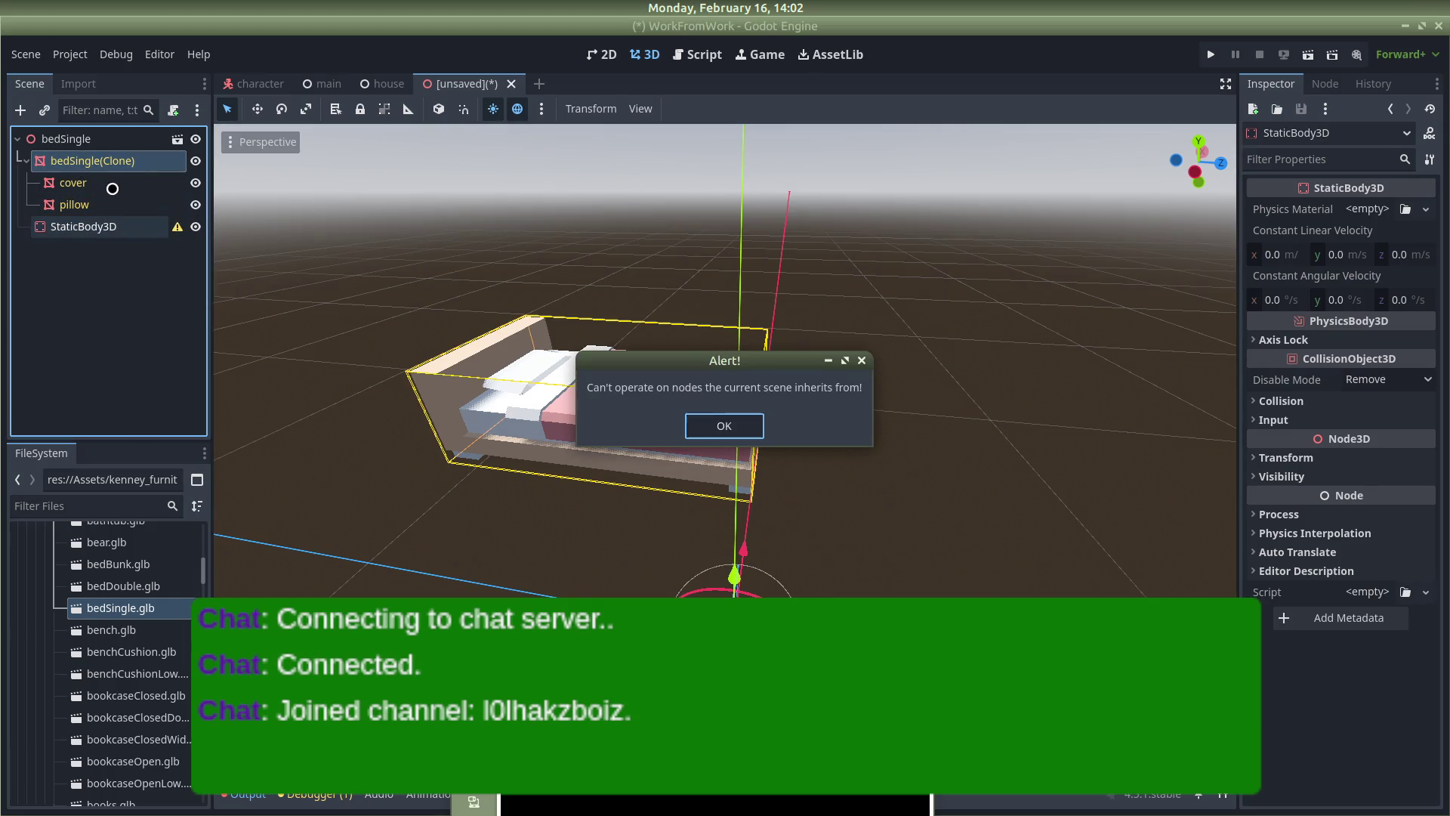
pyautogui.click(718, 424)
pyautogui.click(115, 233)
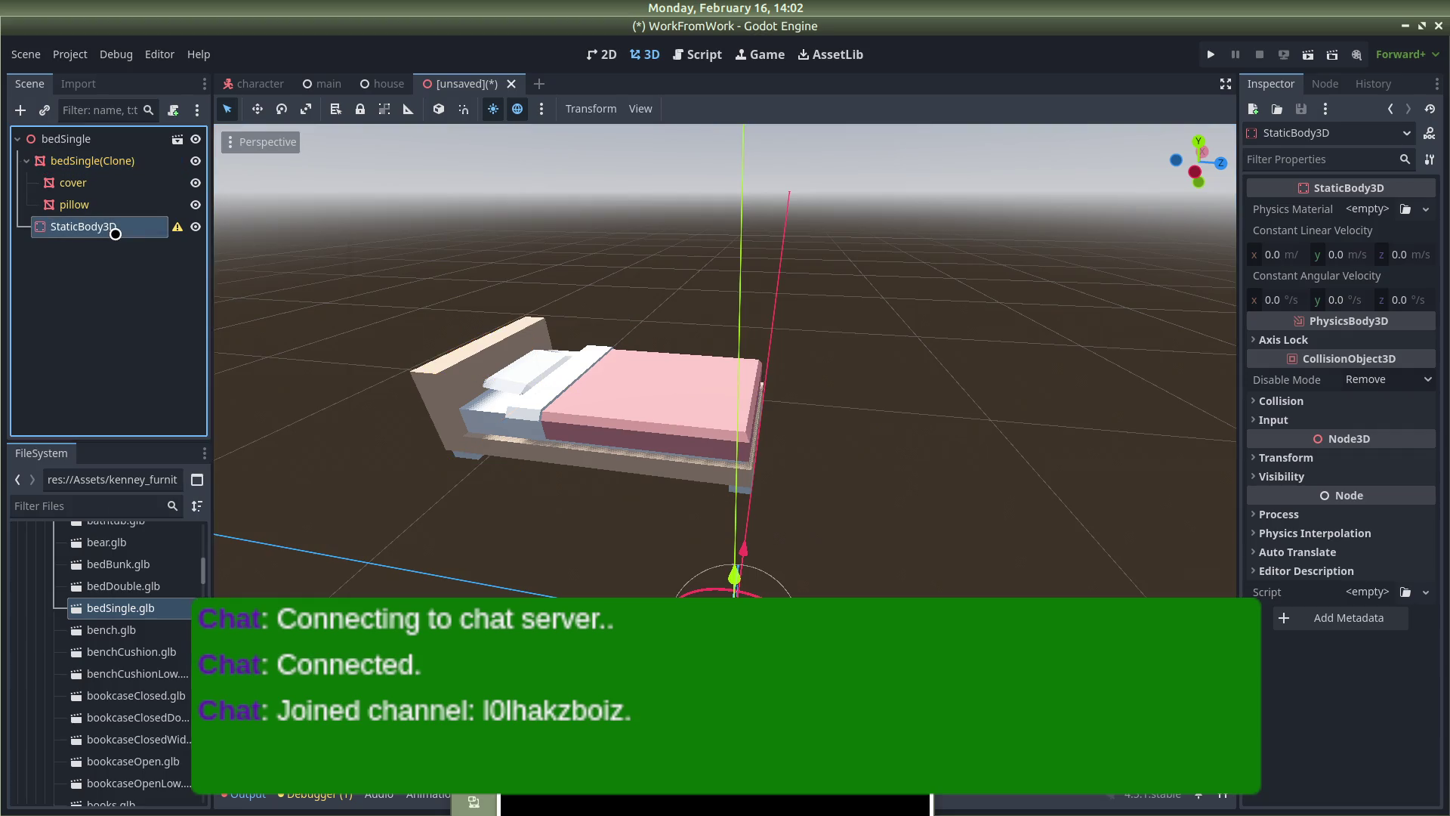
pyautogui.rightClick(115, 233)
pyautogui.click(151, 737)
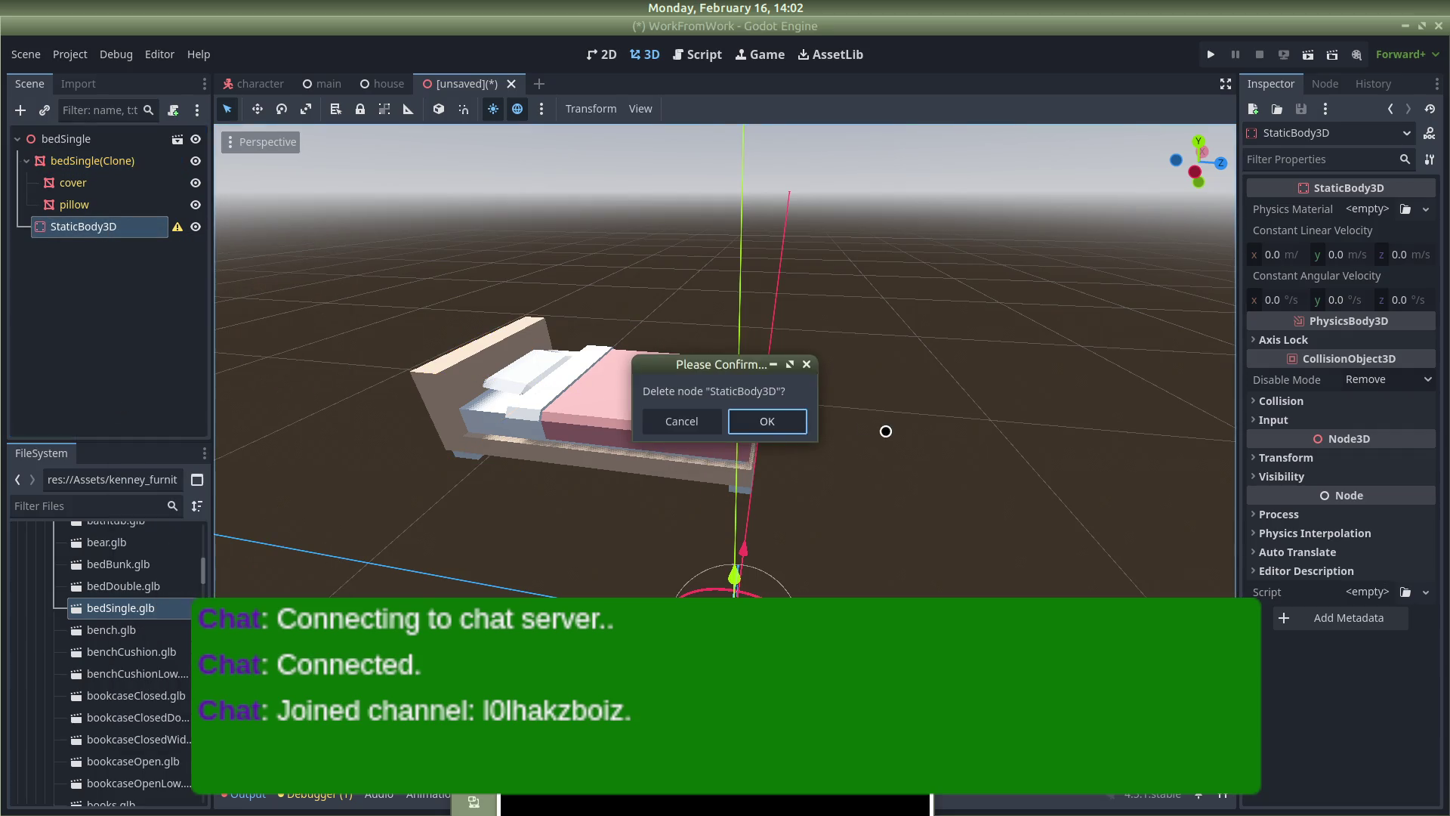
pyautogui.click(757, 420)
pyautogui.hotkey('alt', 'Tab')
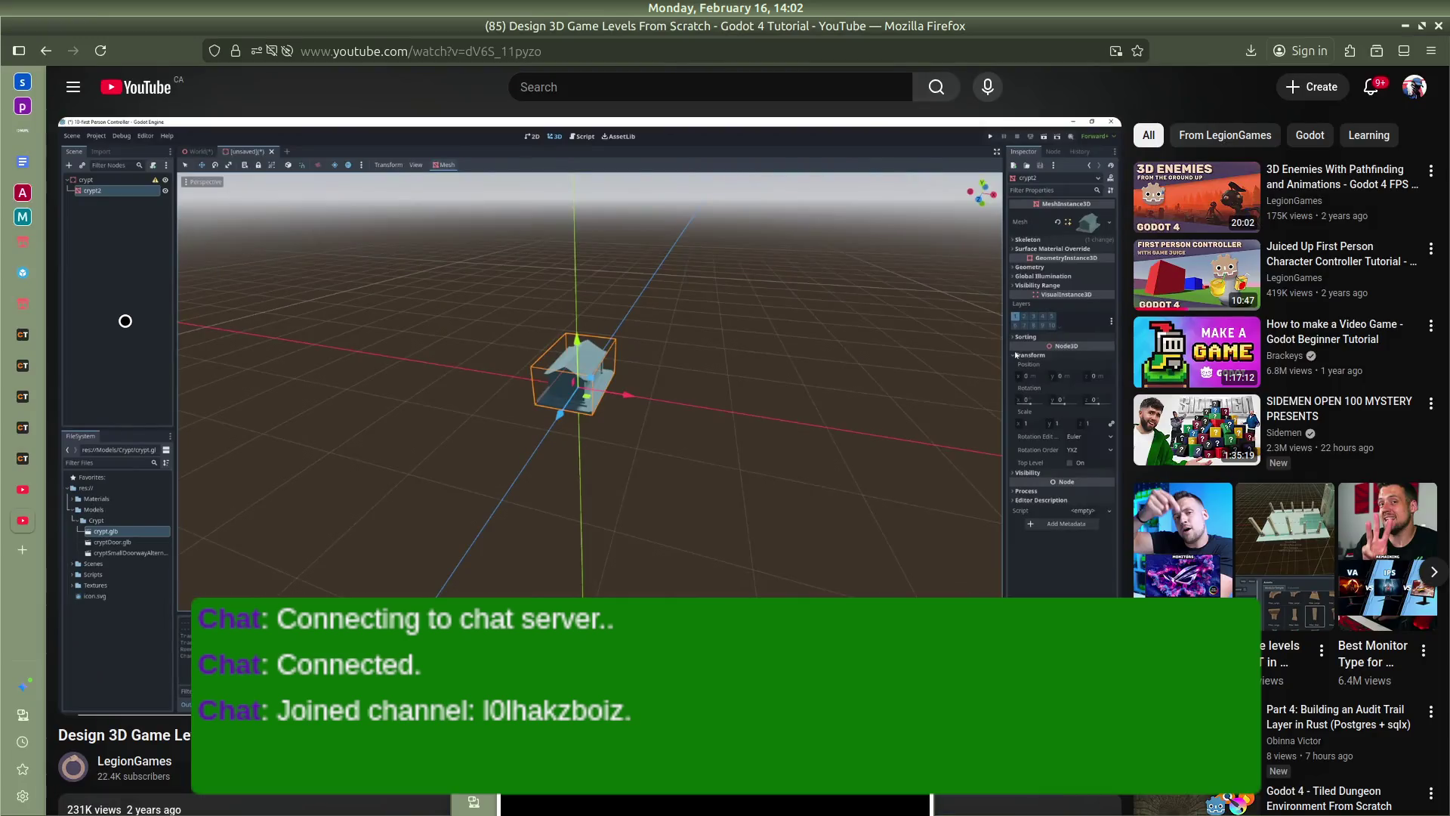
# Resume the tutorial and jump back to about 1:26 to rewatch the crypt setup
pyautogui.click(126, 321)
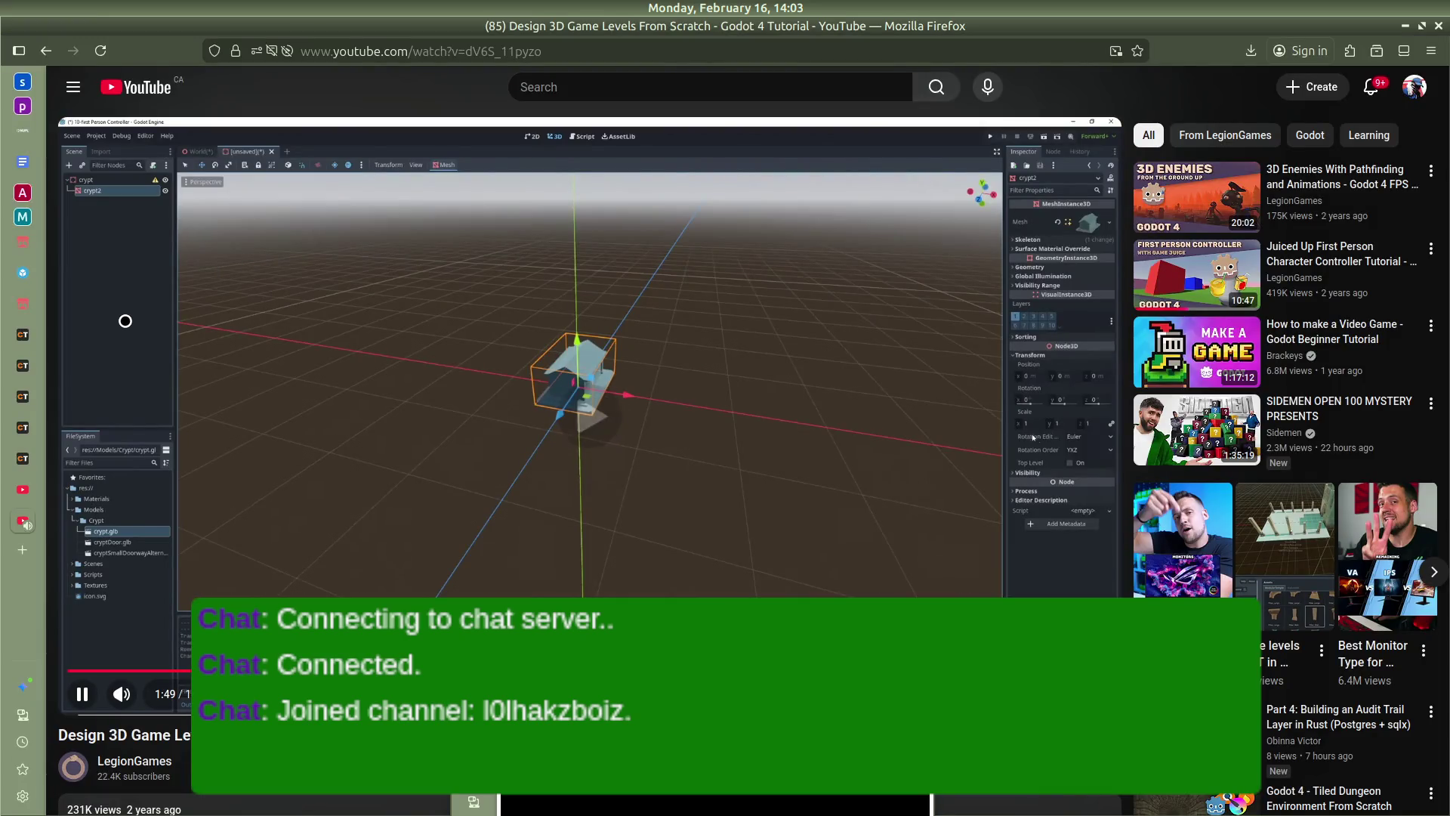
pyautogui.press('Left')
pyautogui.press('Left')
pyautogui.press('Left')
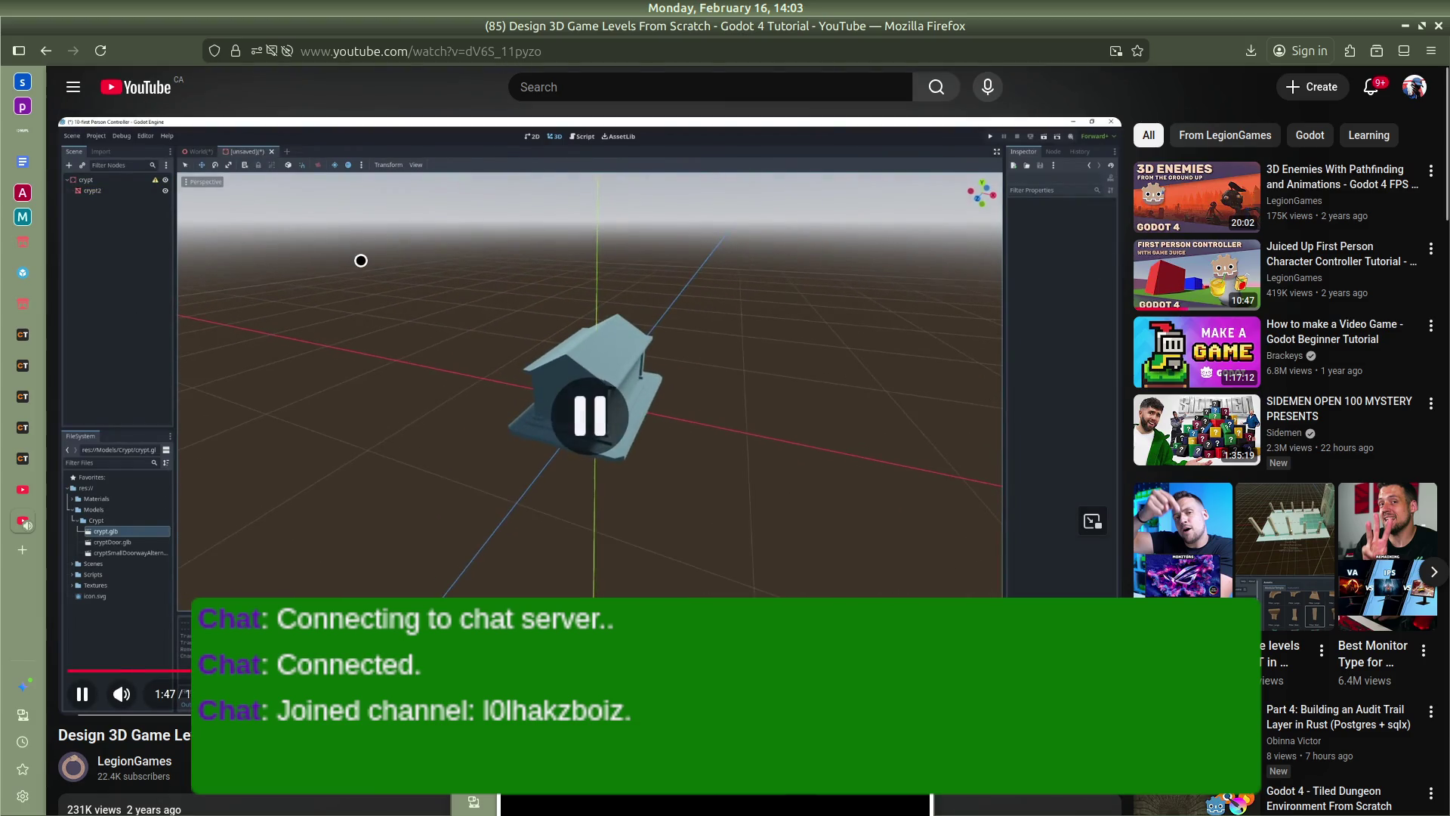
pyautogui.hotkey('ctrl', 't')
# Search Google for 'change type of node in godot shortcut' and read the expanded AI overview
pyautogui.write('change t')
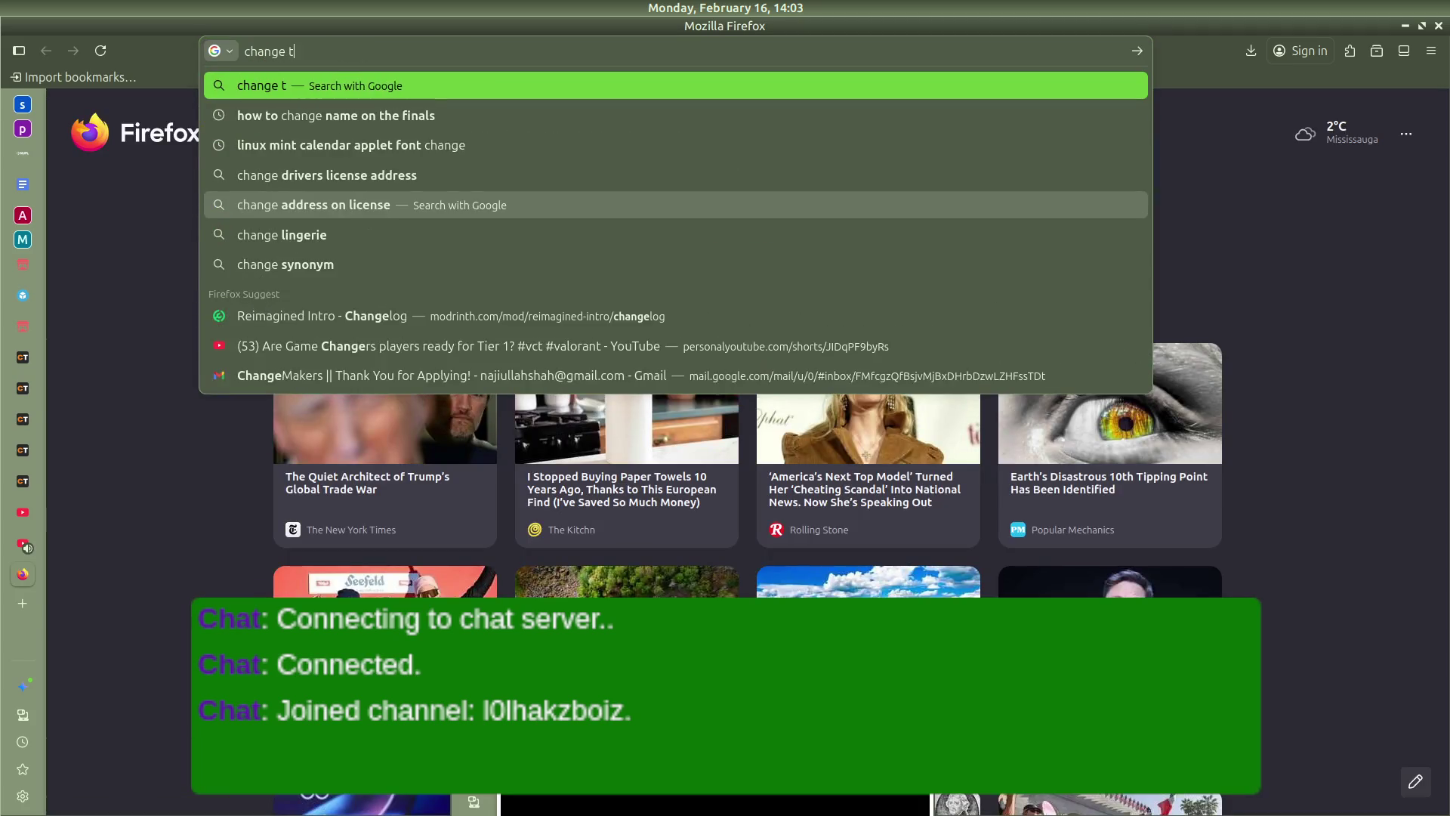
pyautogui.write('ype in godot')
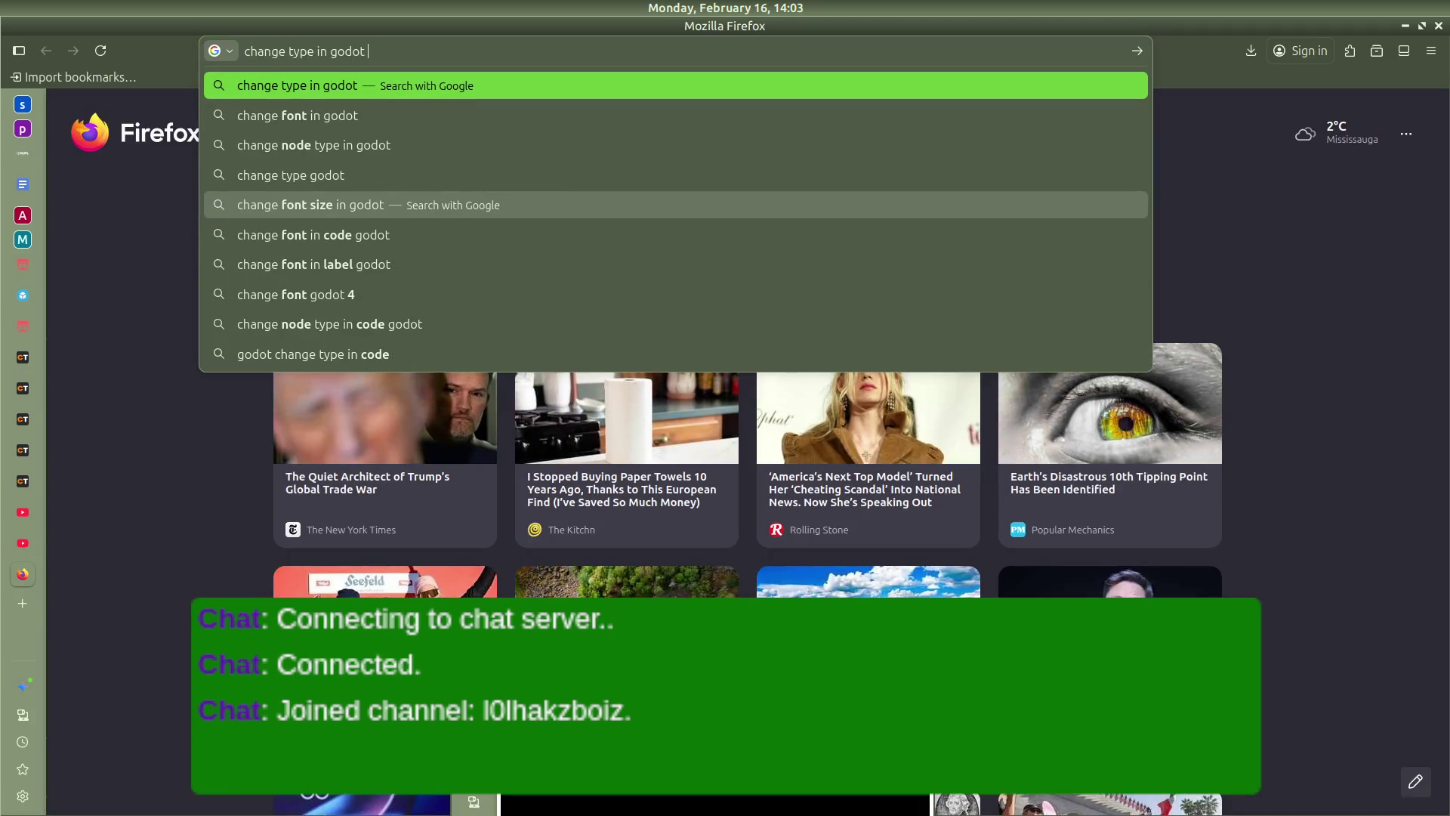
pyautogui.press('BackSpace')
pyautogui.press('BackSpace')
pyautogui.press('BackSpace')
pyautogui.write('of node in godot')
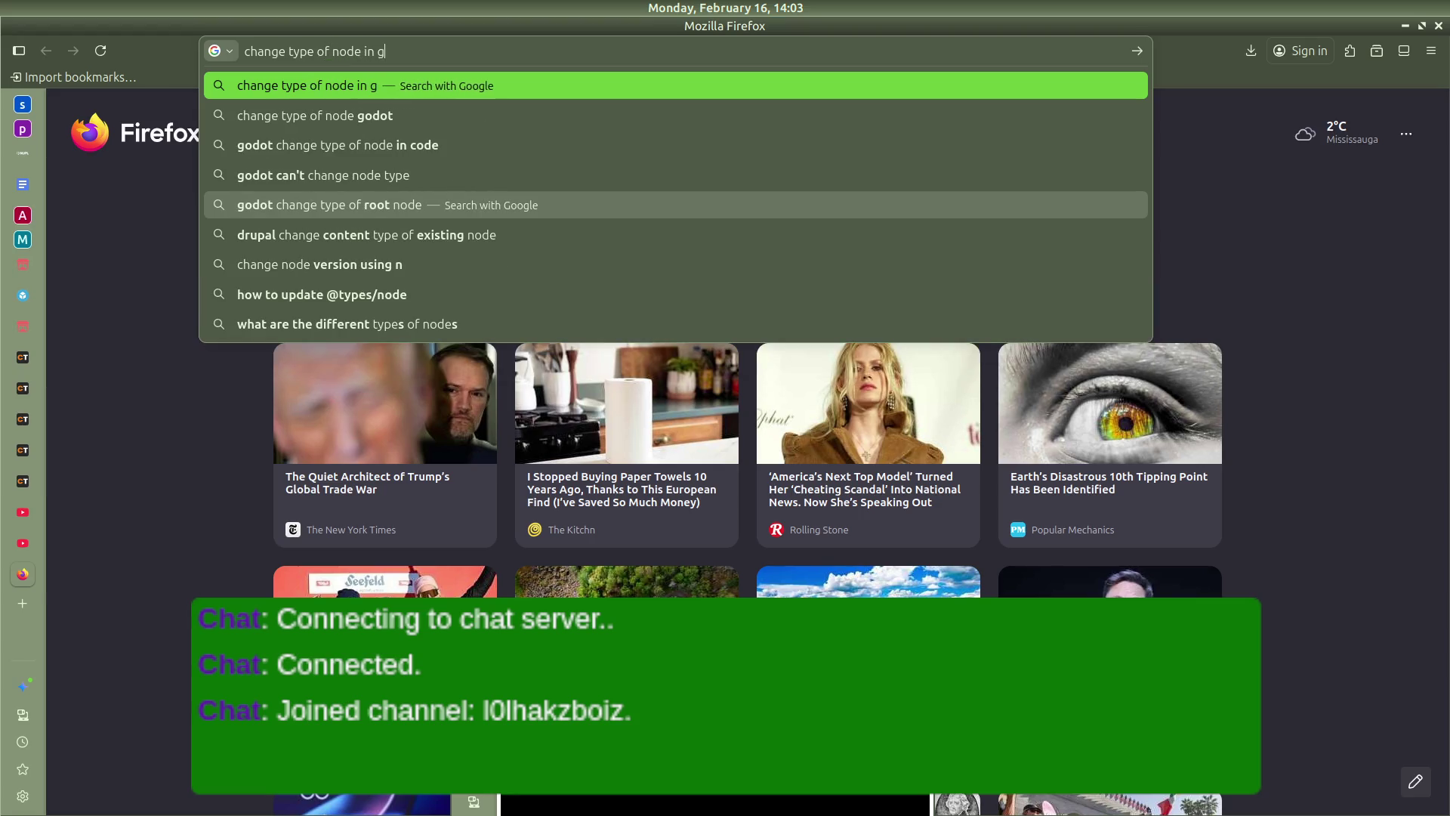
pyautogui.write(' shortcut')
pyautogui.press('Return')
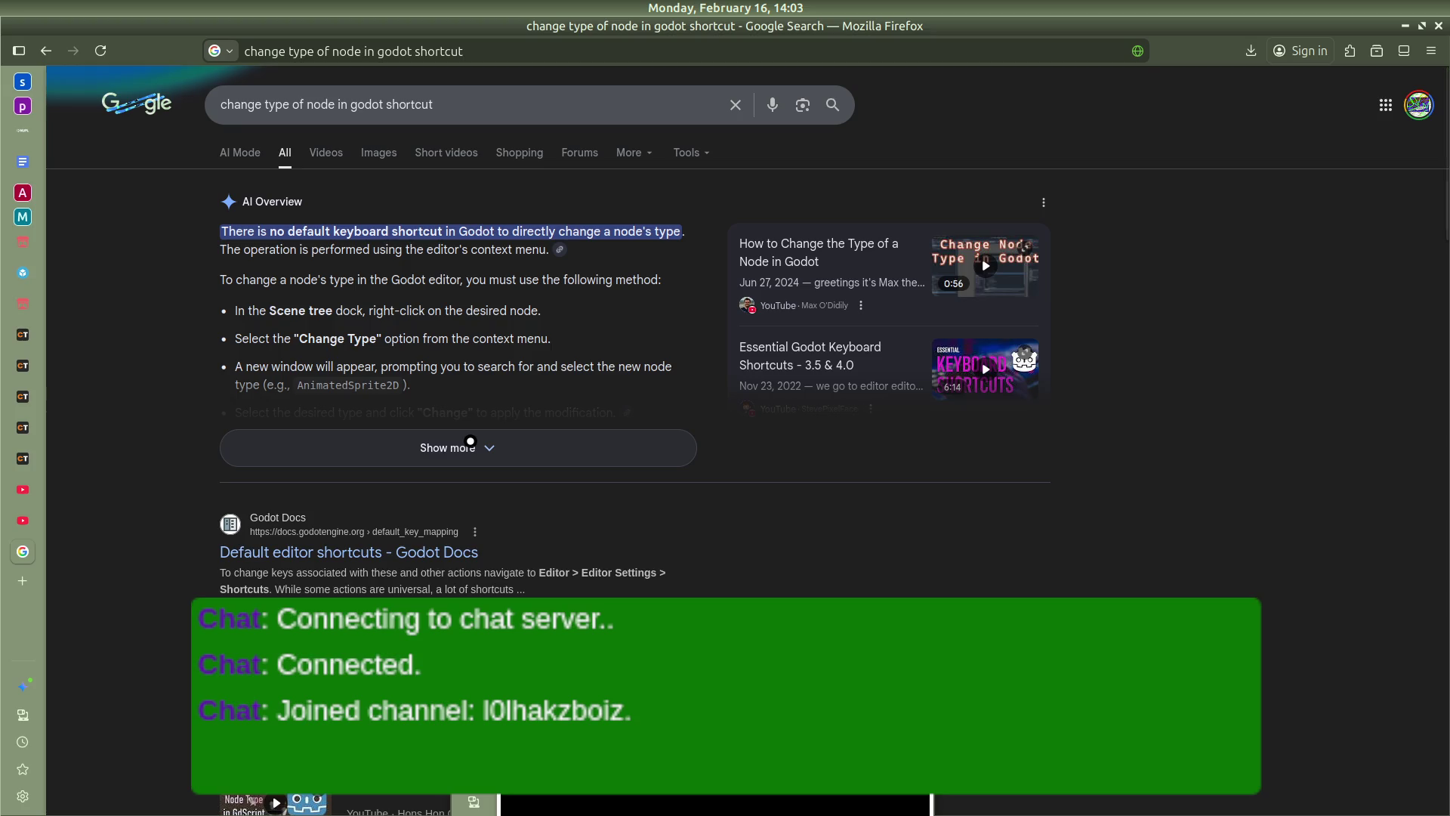
pyautogui.click(470, 442)
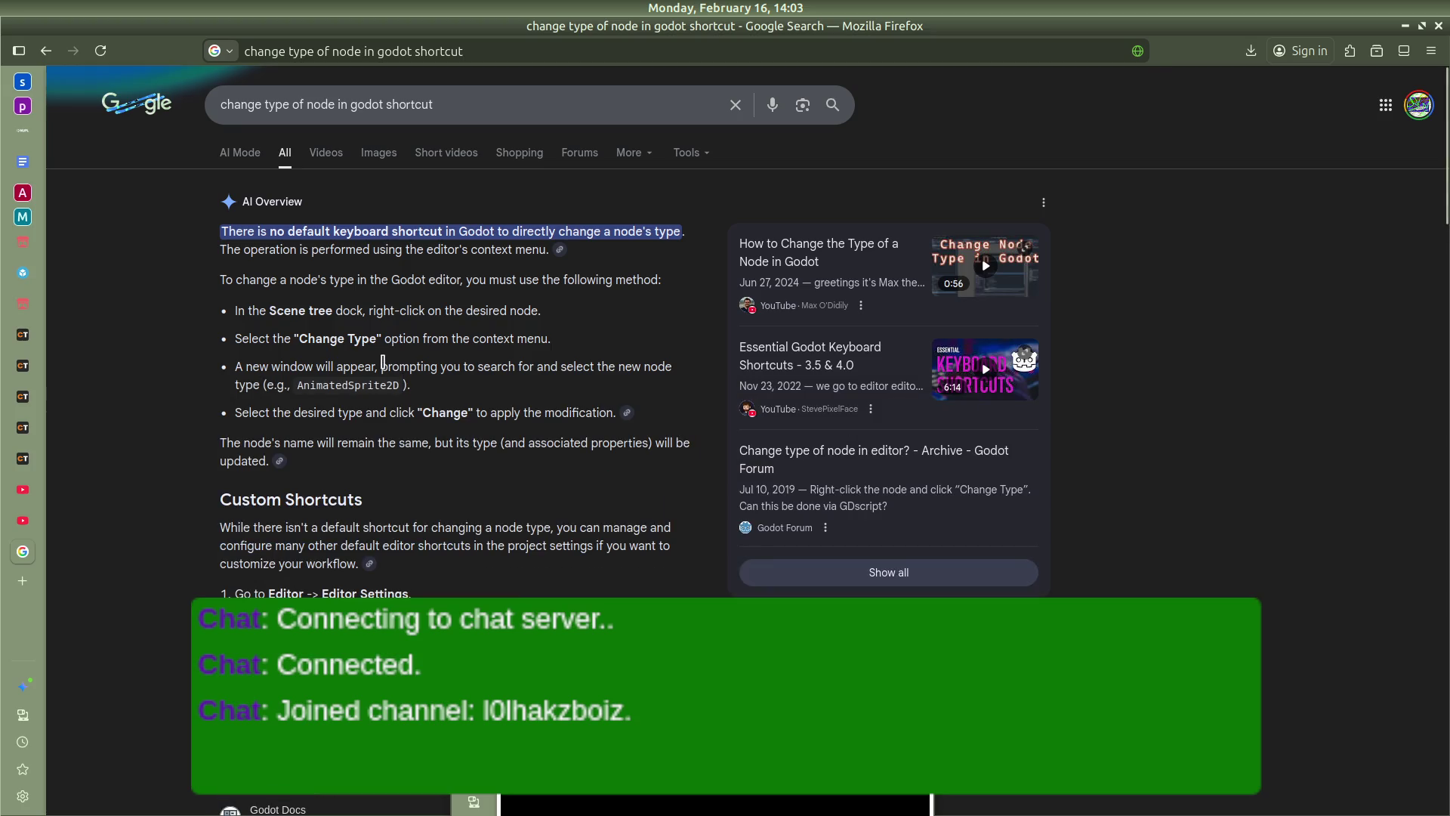
pyautogui.scroll(-3)
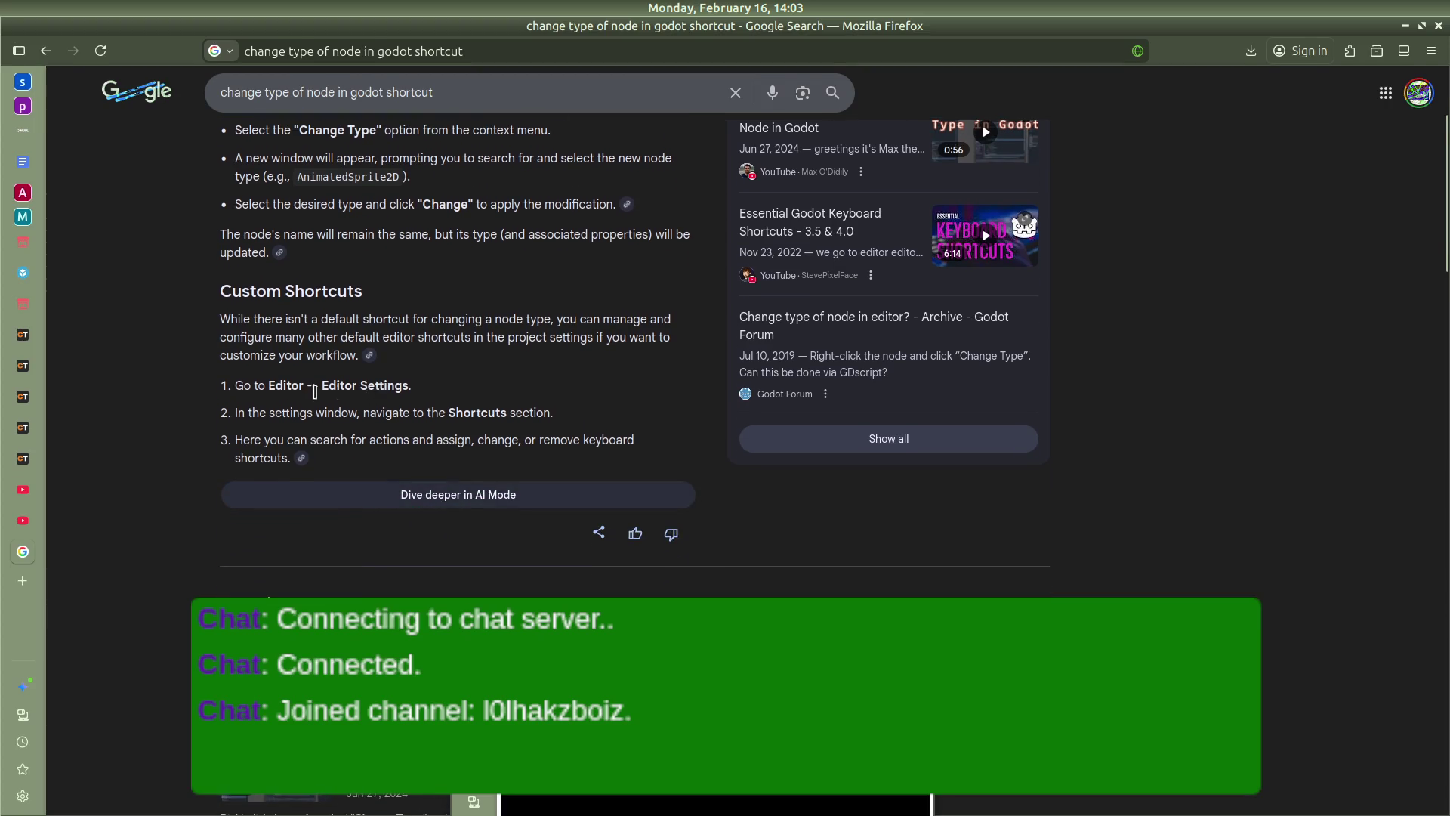
pyautogui.hotkey('alt', 'Tab')
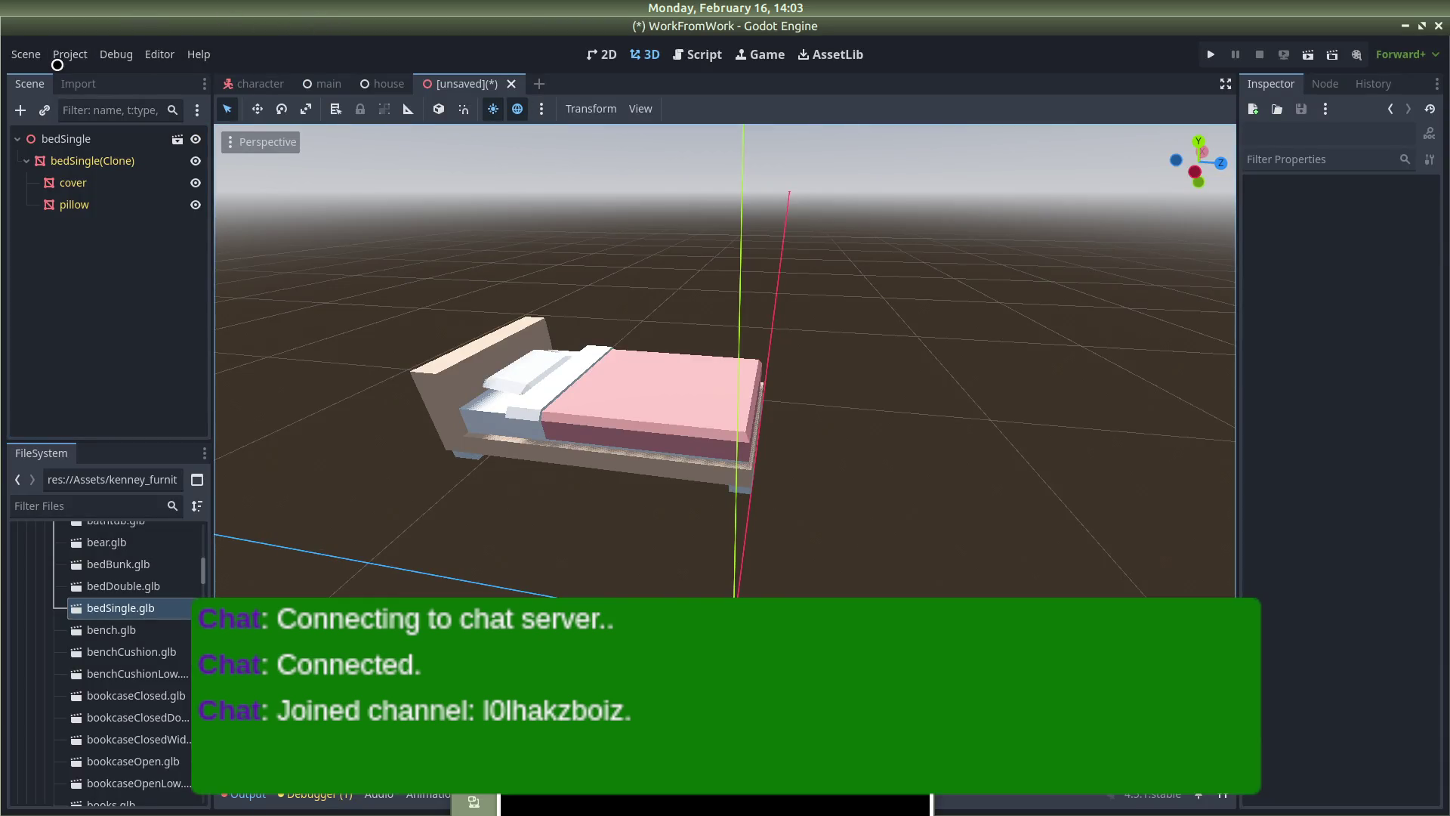
# Filter Editor Settings for 'change typ' to find a change-type shortcut, clear it, and return to Google
pyautogui.click(171, 56)
pyautogui.click(187, 70)
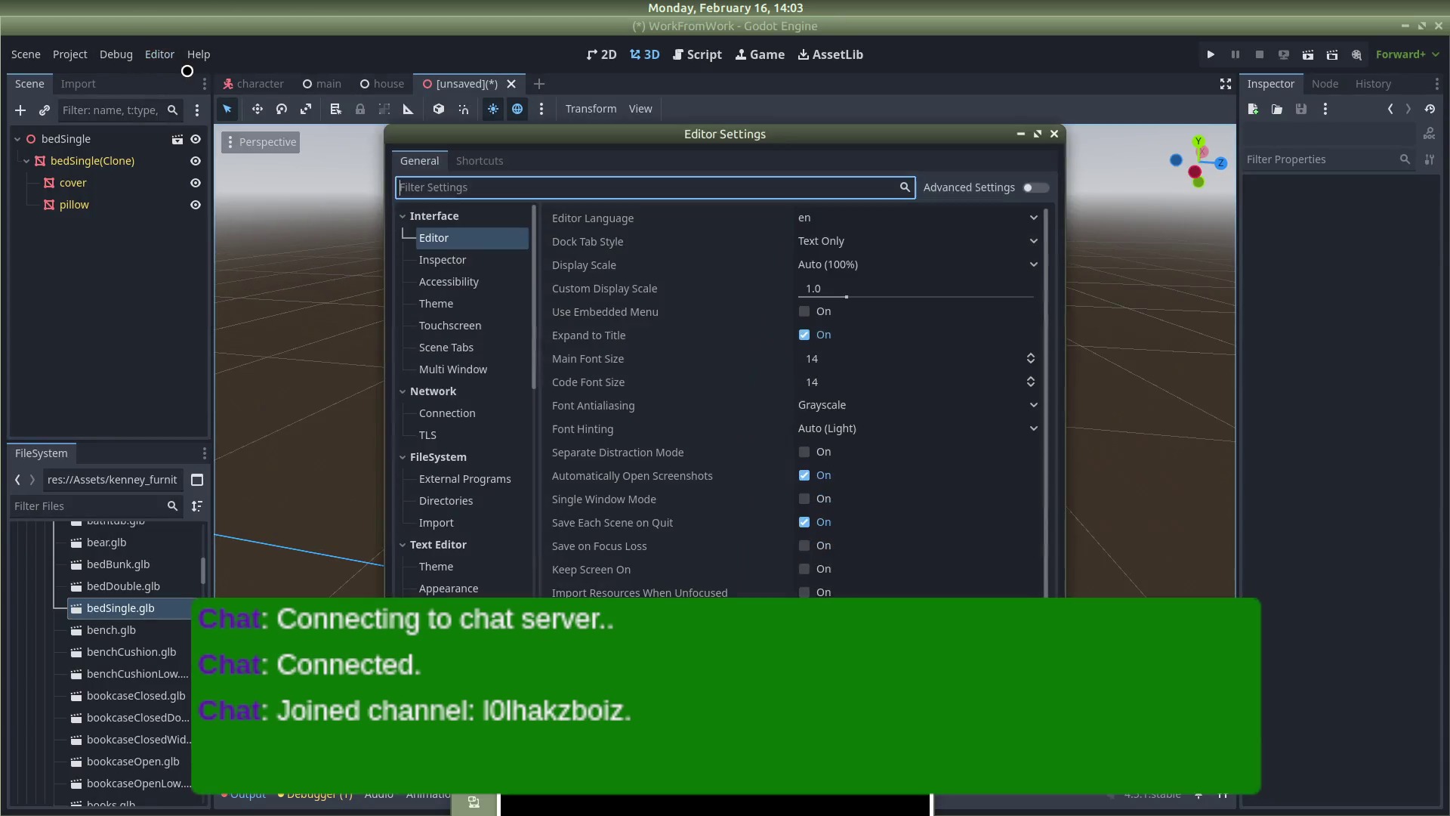
pyautogui.write('change typ')
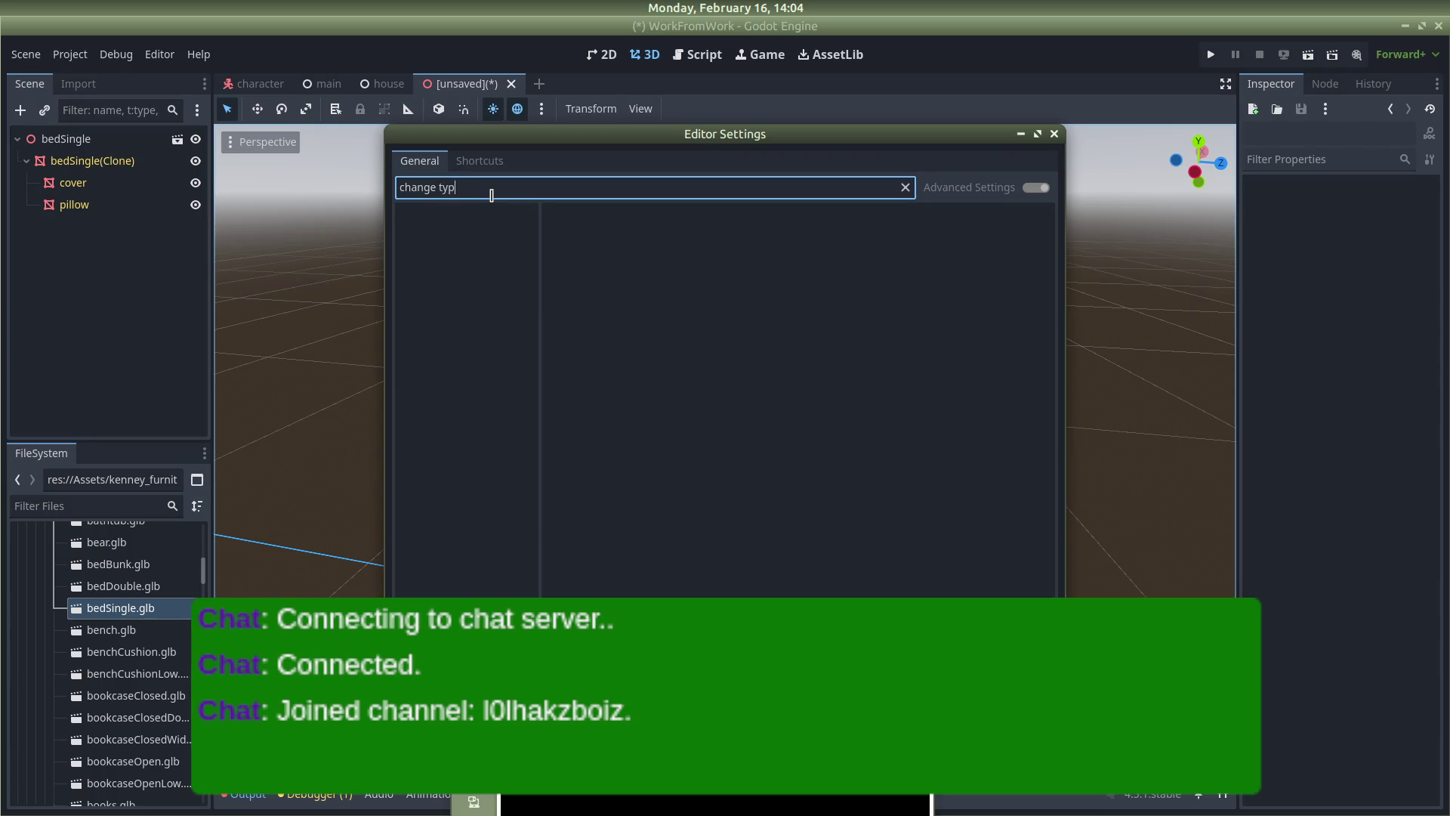
pyautogui.hotkey('ctrl', 'a')
pyautogui.press('BackSpace')
pyautogui.hotkey('alt', 'Tab')
pyautogui.hotkey('alt', 'Tab')
pyautogui.hotkey('alt', 'Tab')
pyautogui.hotkey('alt', 'Tab')
pyautogui.hotkey('alt', 'Tab')
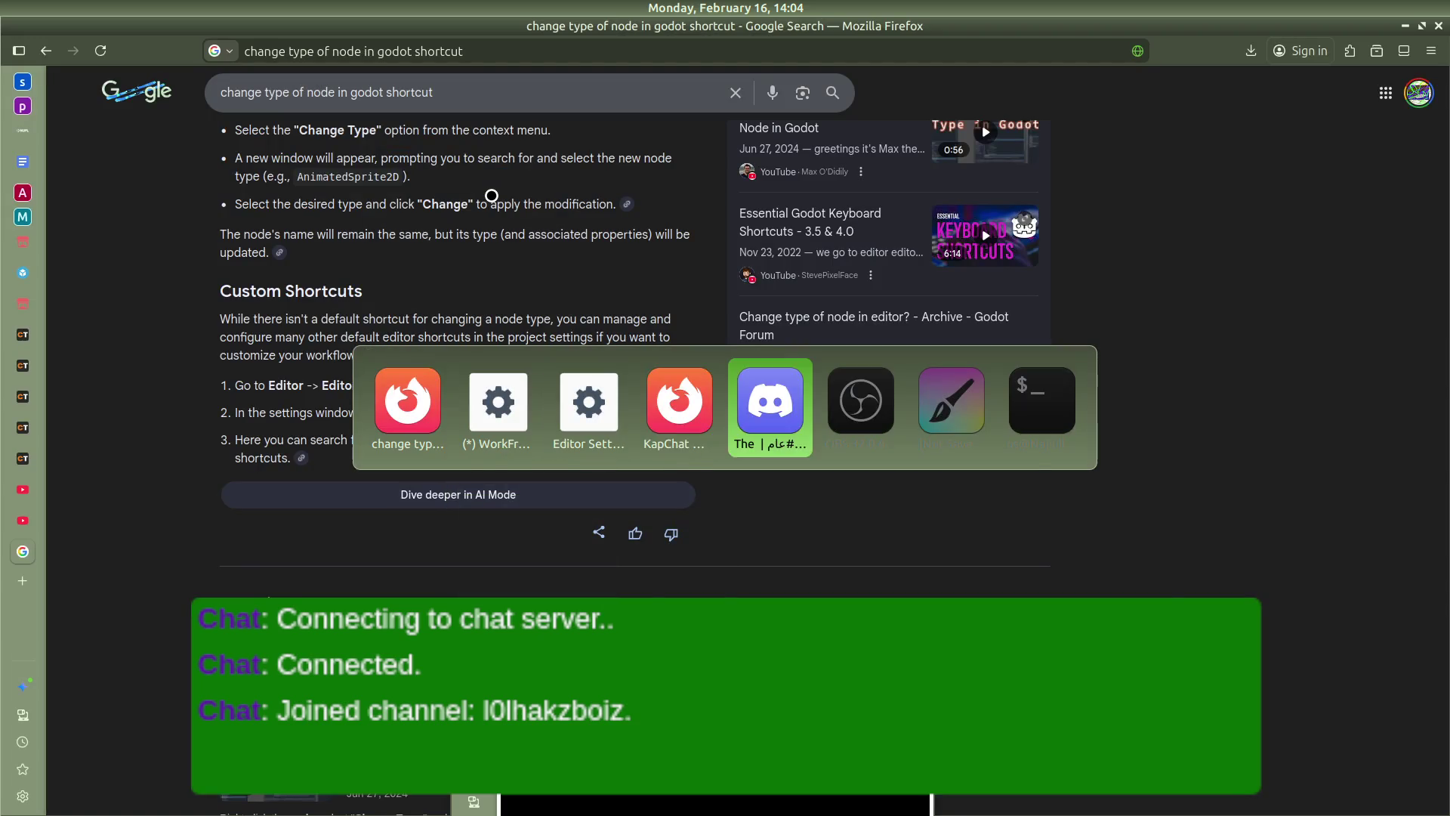
pyautogui.hotkey('alt', 'Tab')
pyautogui.hotkey('alt', 'Tab')
pyautogui.hotkey('alt', 'Tab')
pyautogui.hotkey('alt', 'Tab')
pyautogui.hotkey('alt', 'Tab')
pyautogui.hotkey('alt', 'Tab')
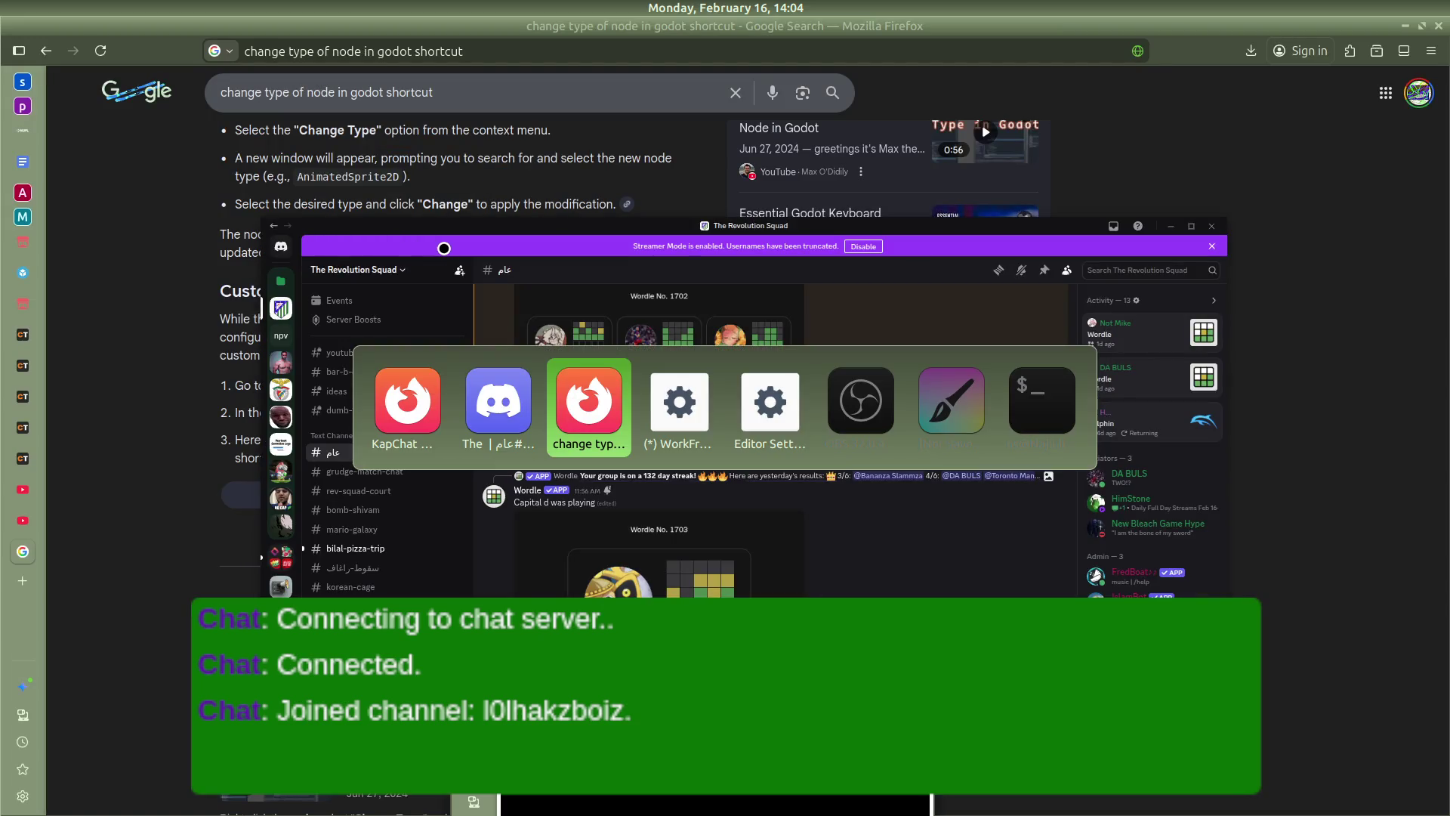
# In the Design 3D Game Levels tutorial, rewind to 1:35 and pause on the change-type dialog
pyautogui.click(35, 494)
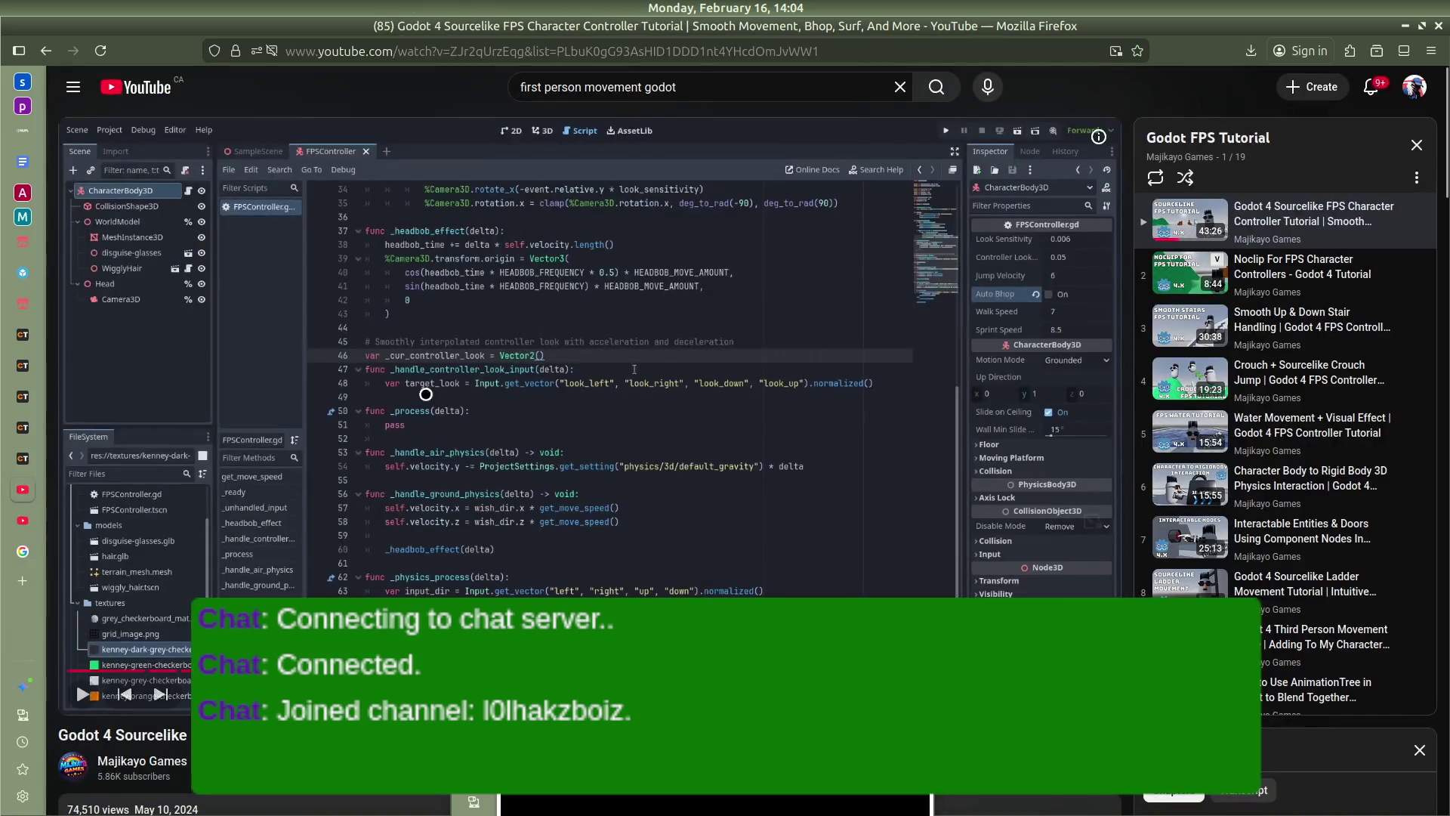
pyautogui.click(39, 517)
pyautogui.click(451, 386)
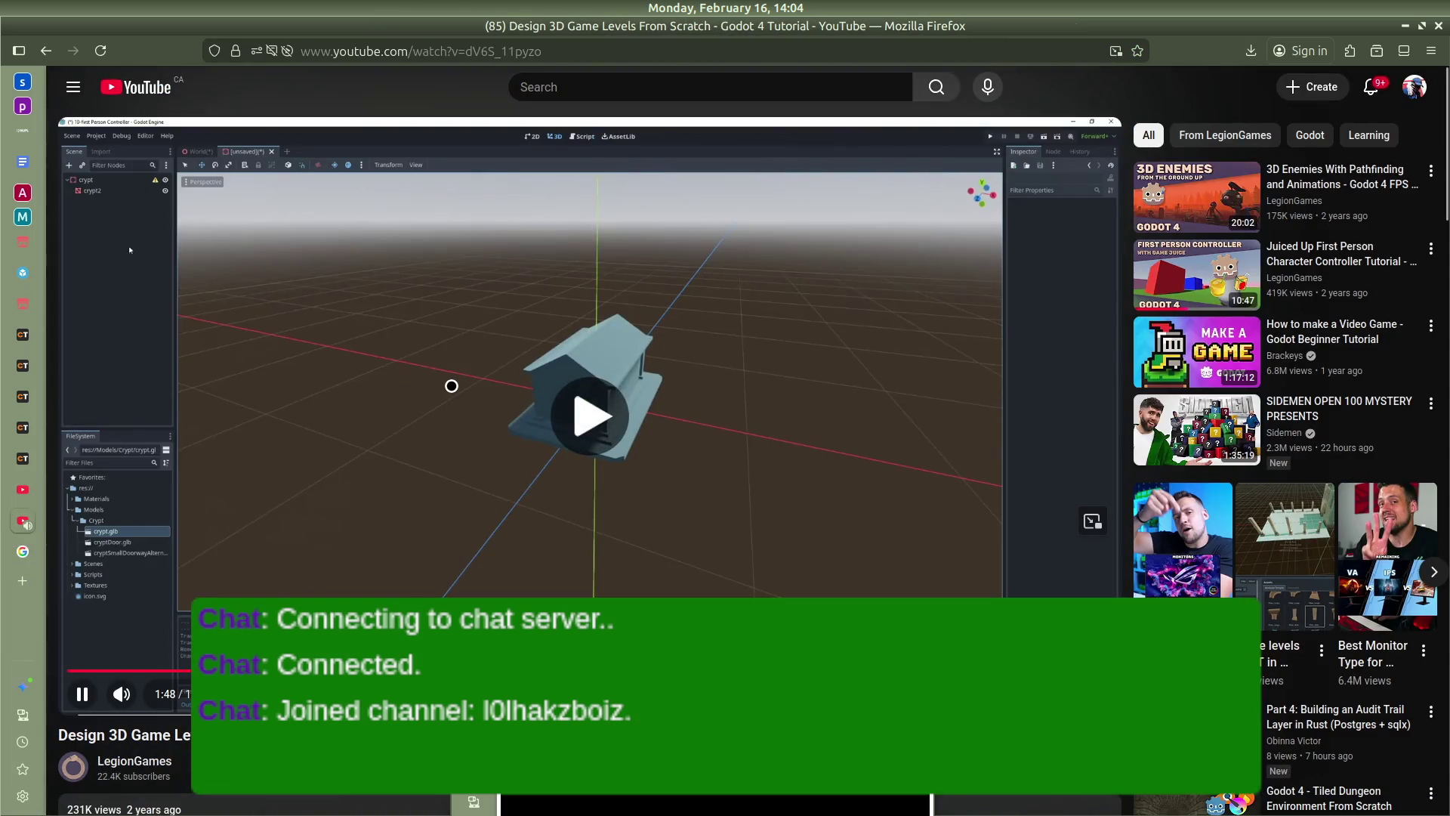
pyautogui.press('Left')
pyautogui.press('Left')
pyautogui.press('Left')
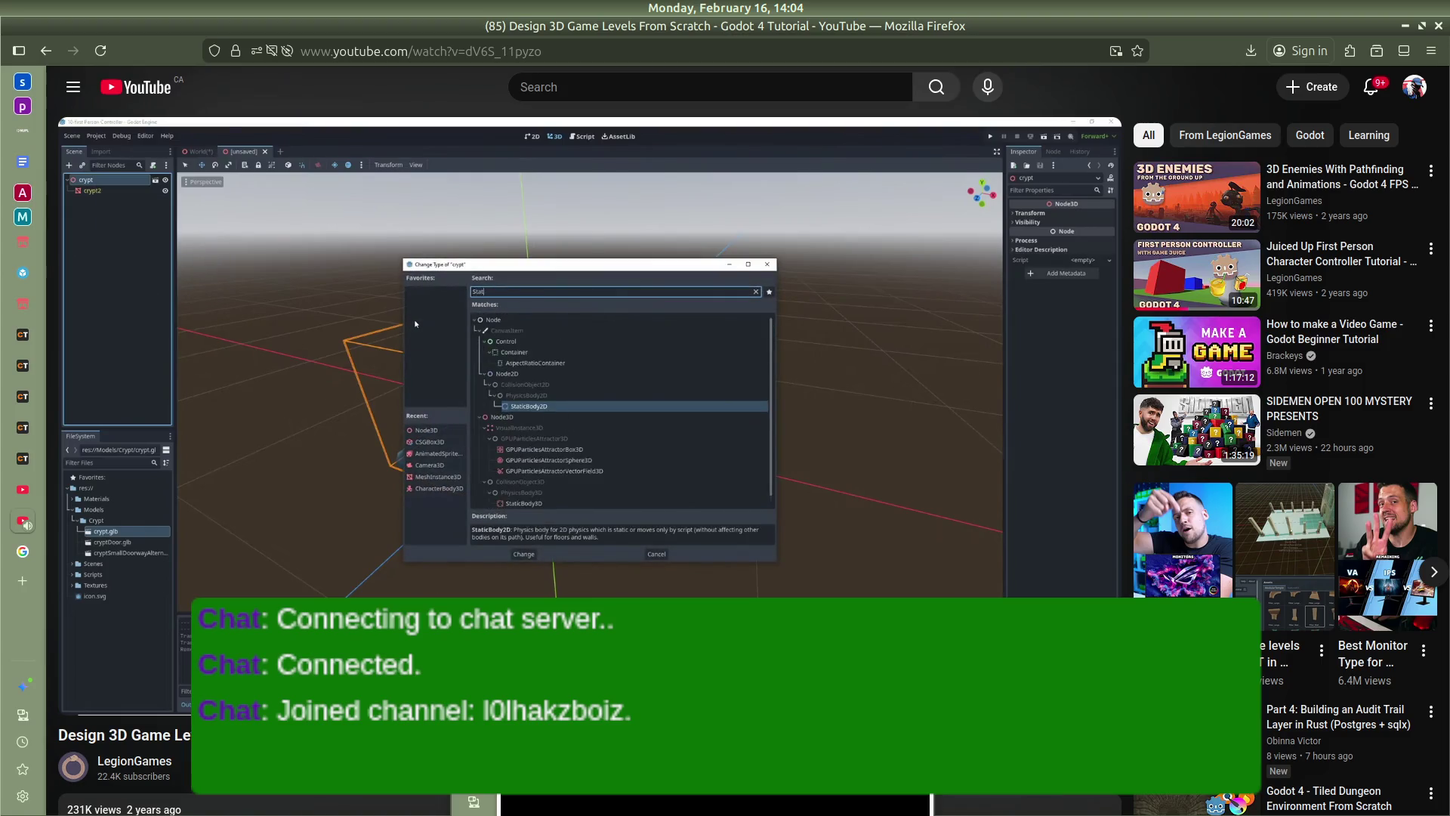
pyautogui.click(447, 383)
# Read the pinned comment's replies about exporting CSG models, then switch back to Godot
pyautogui.scroll(-3)
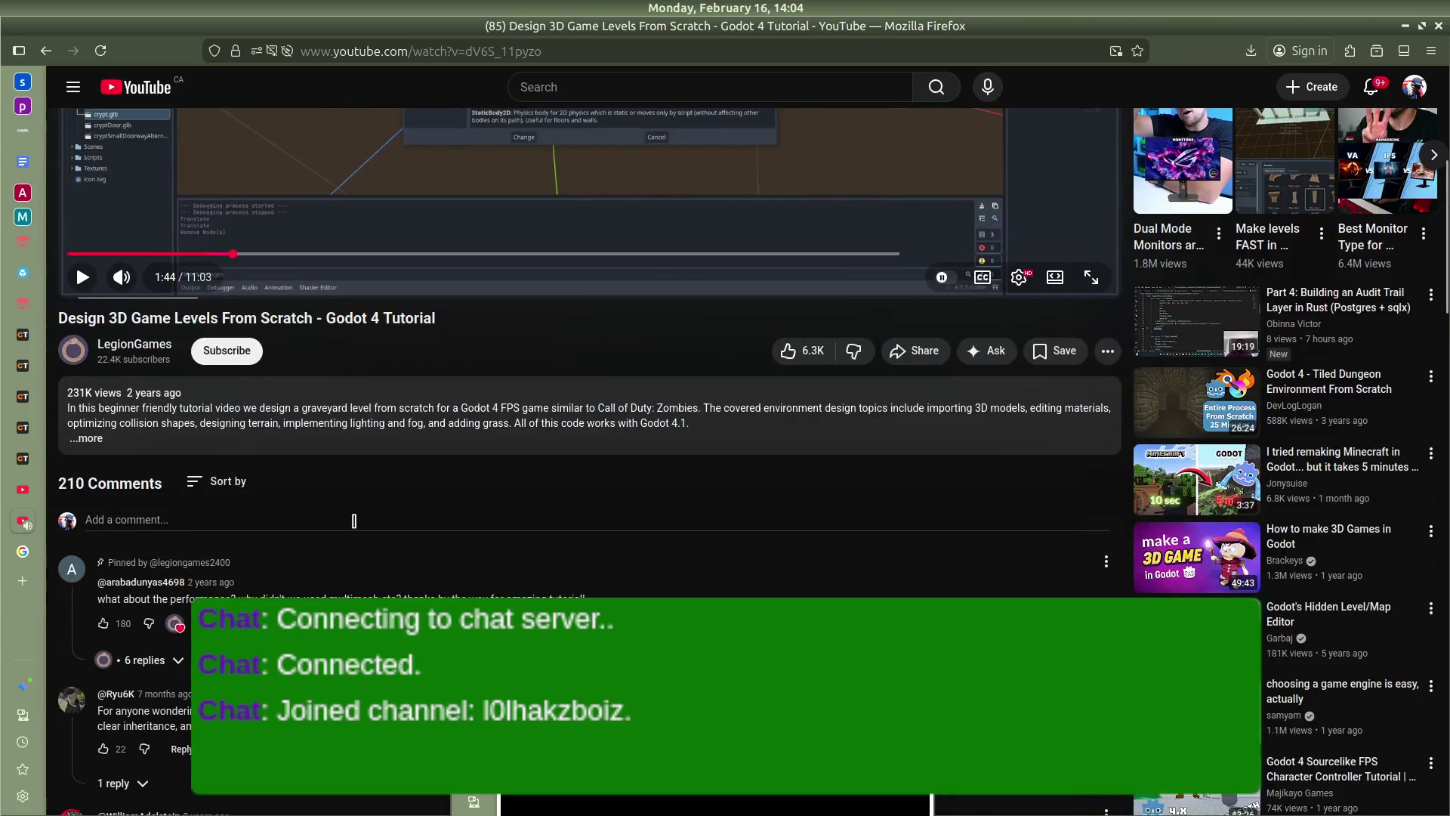
pyautogui.click(133, 548)
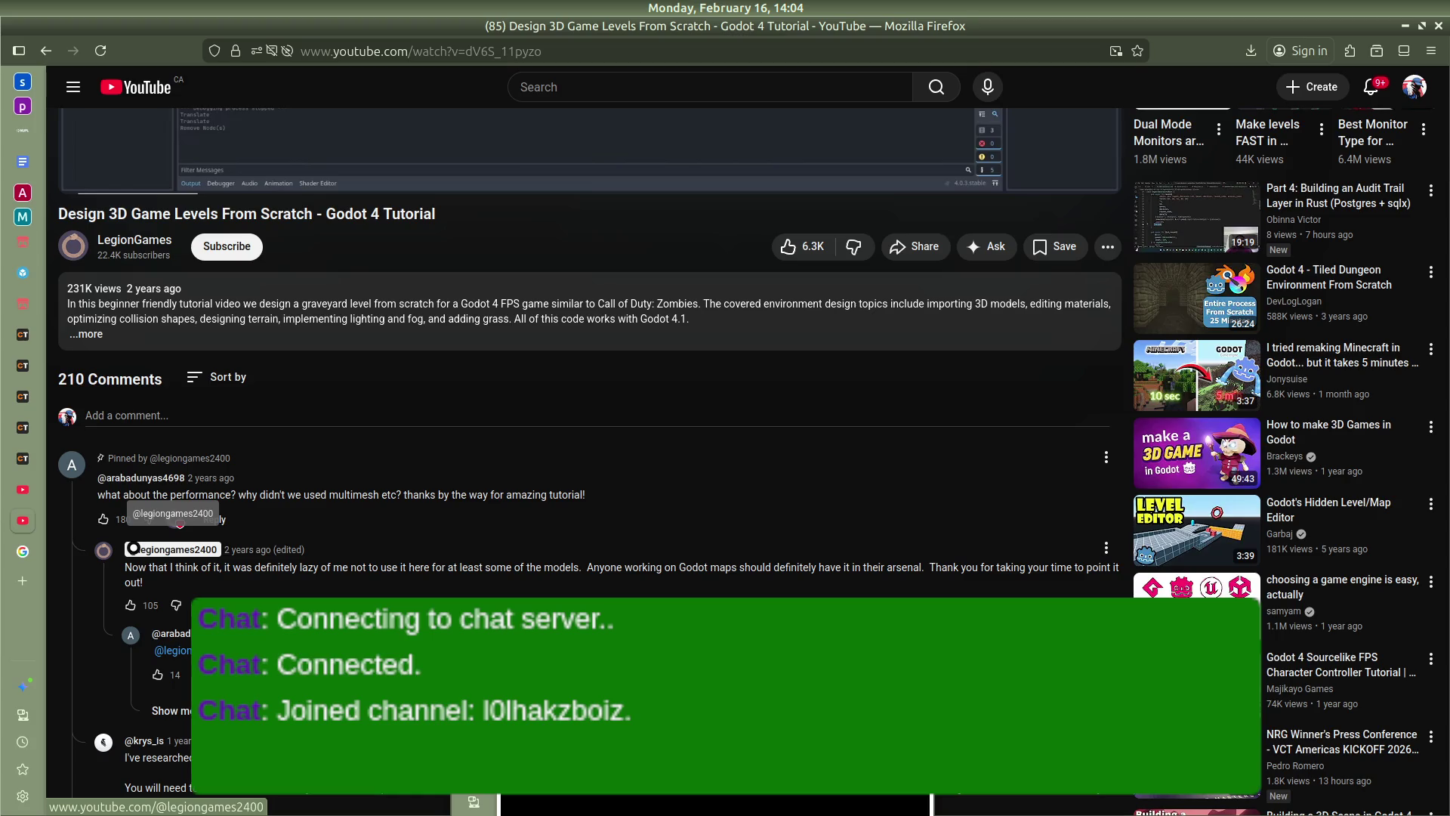
pyautogui.scroll(-3)
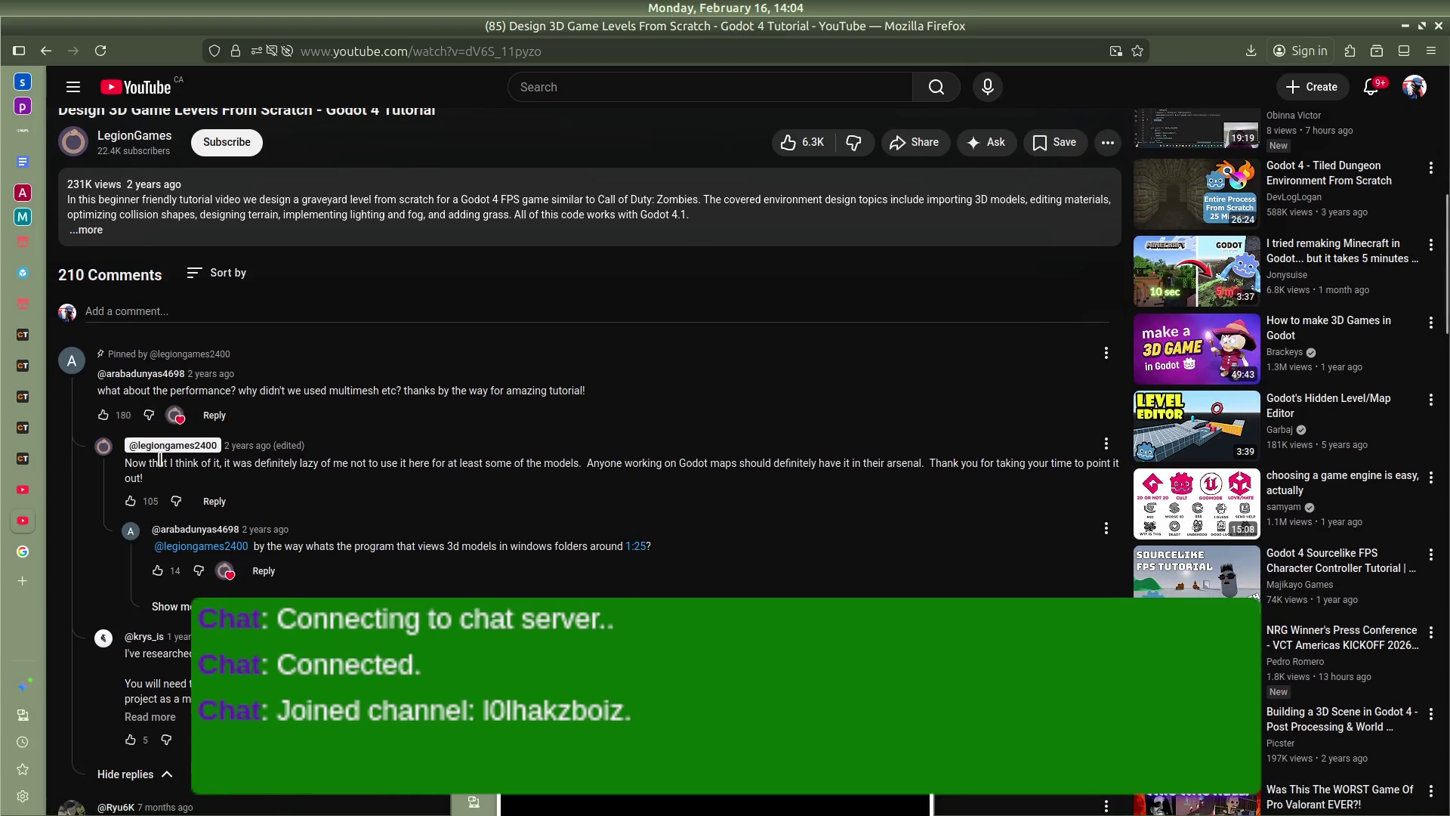
pyautogui.scroll(-3)
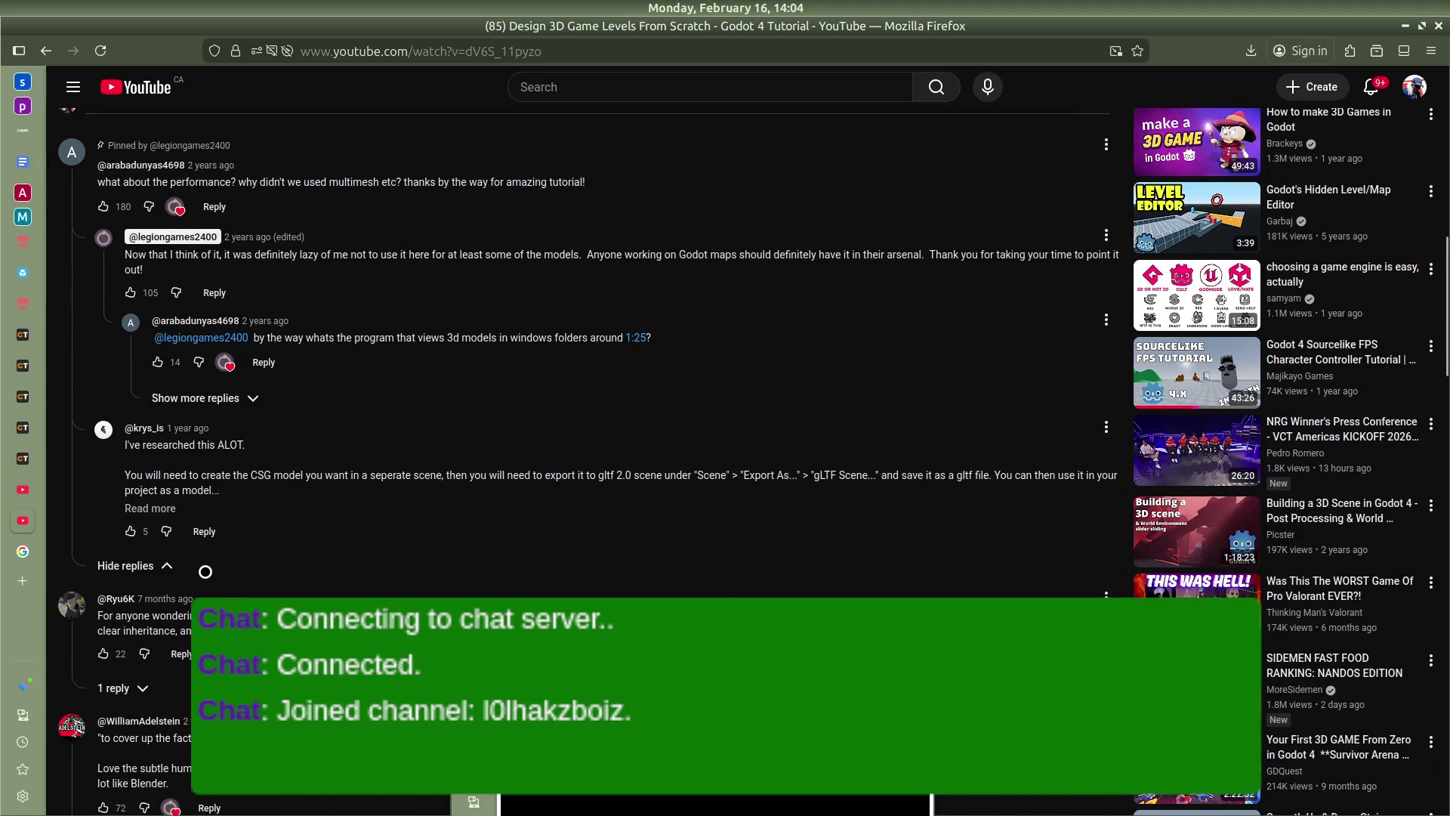
pyautogui.scroll(-3)
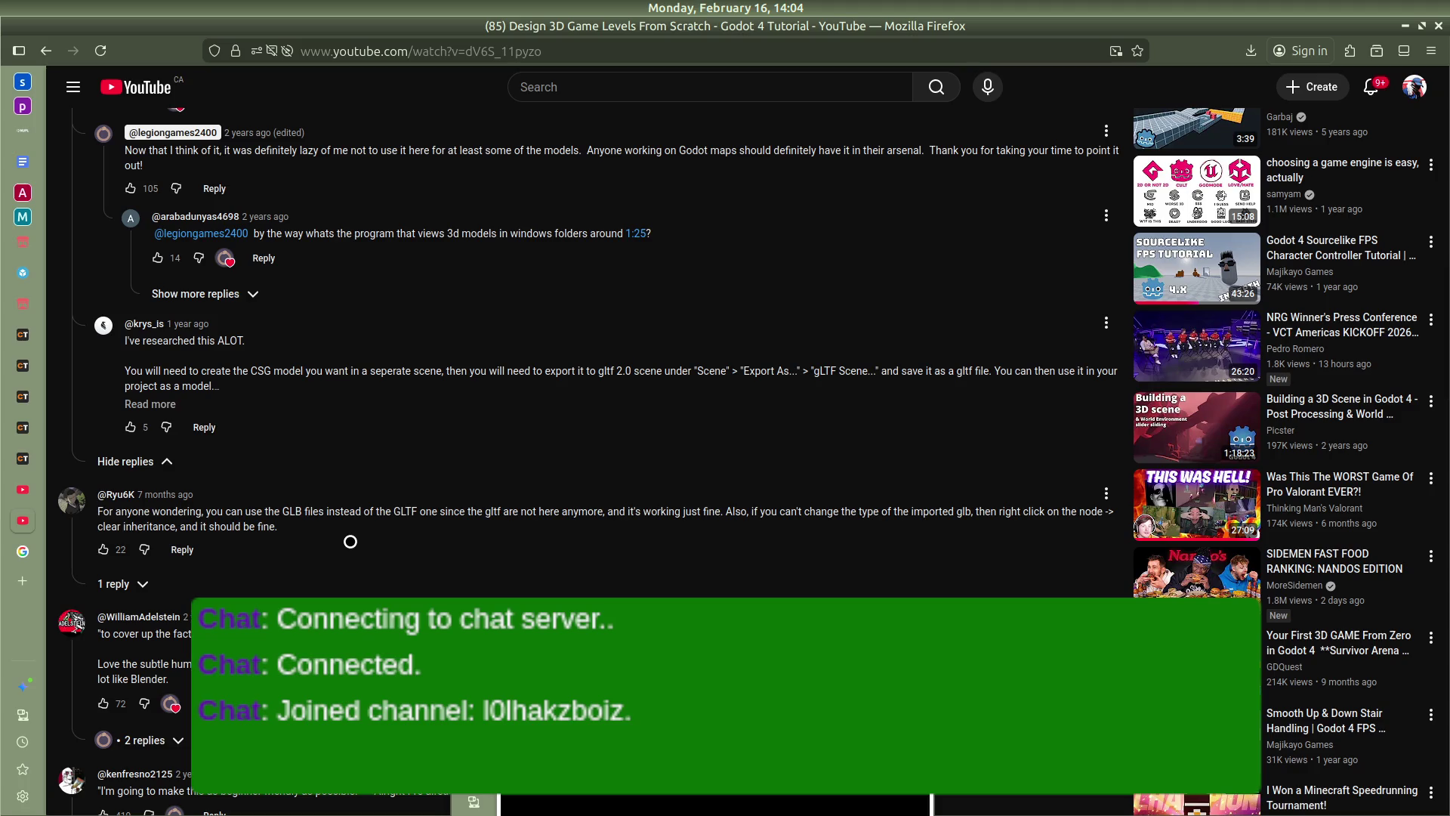
pyautogui.scroll(-3)
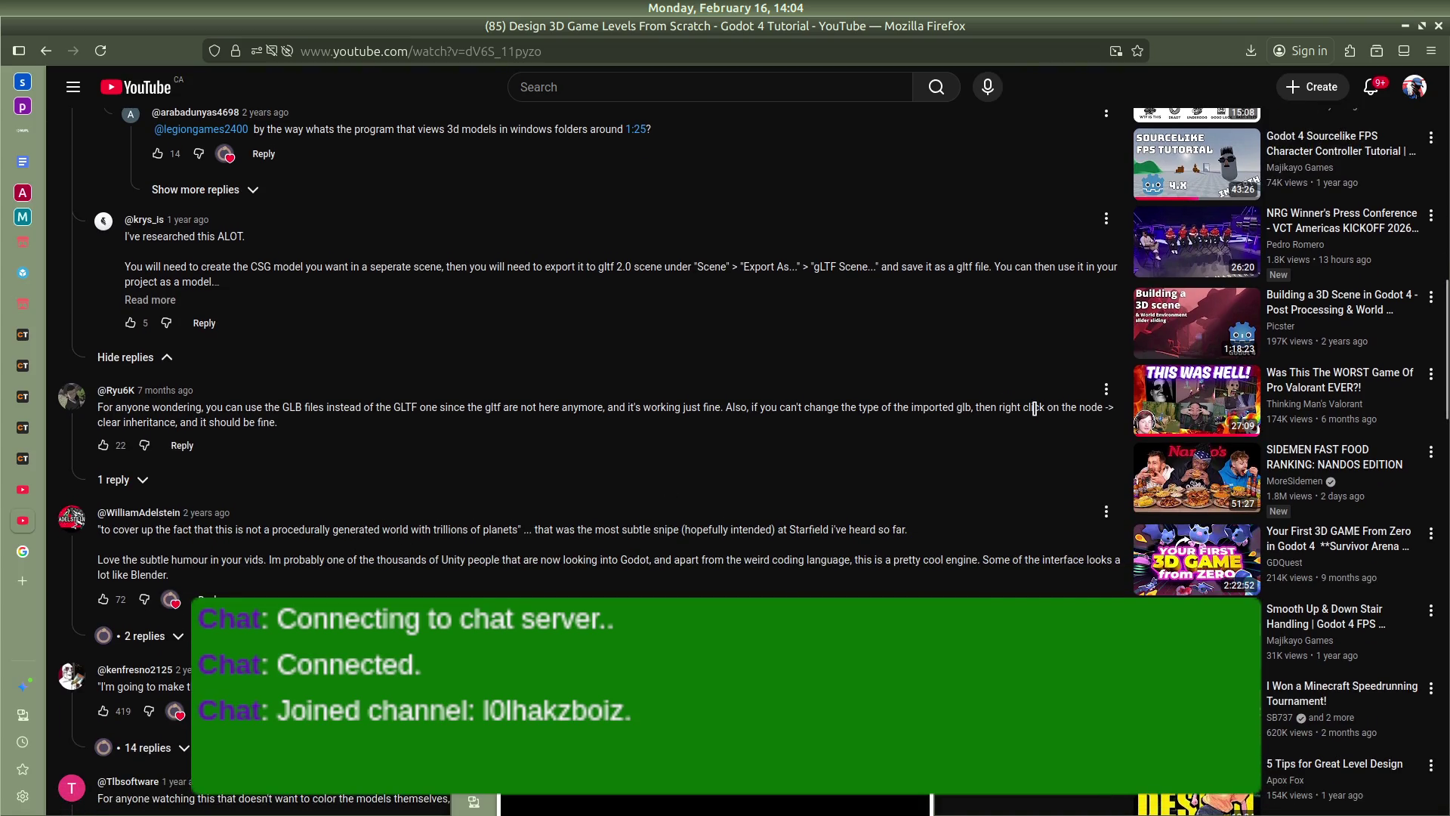
pyautogui.hotkey('alt', 'Tab')
pyautogui.hotkey('alt', 'Tab')
pyautogui.hotkey('alt', 'Tab')
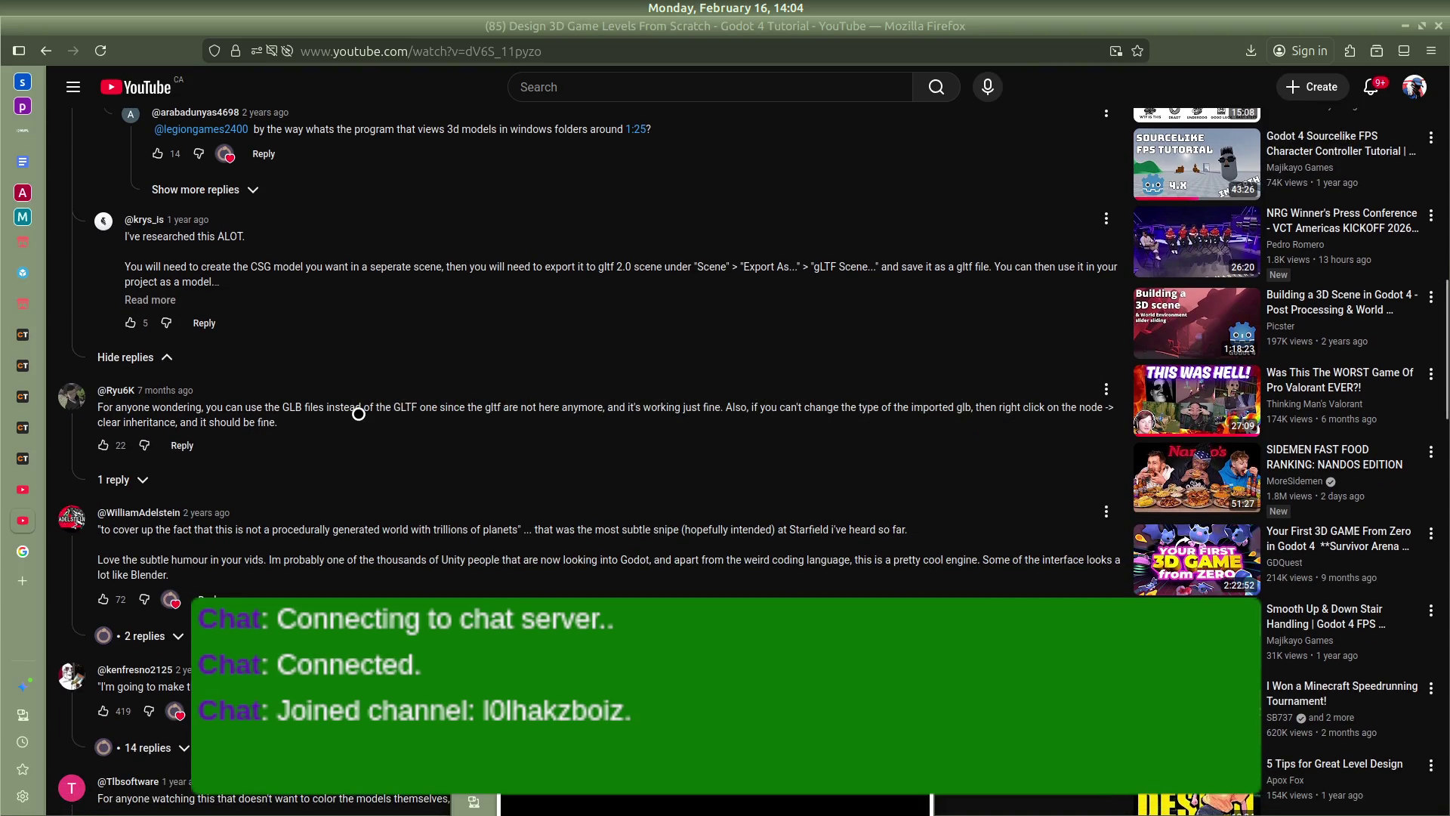
pyautogui.hotkey('alt', 'Tab')
pyautogui.hotkey('alt', 'Tab')
pyautogui.hotkey('alt', 'Tab')
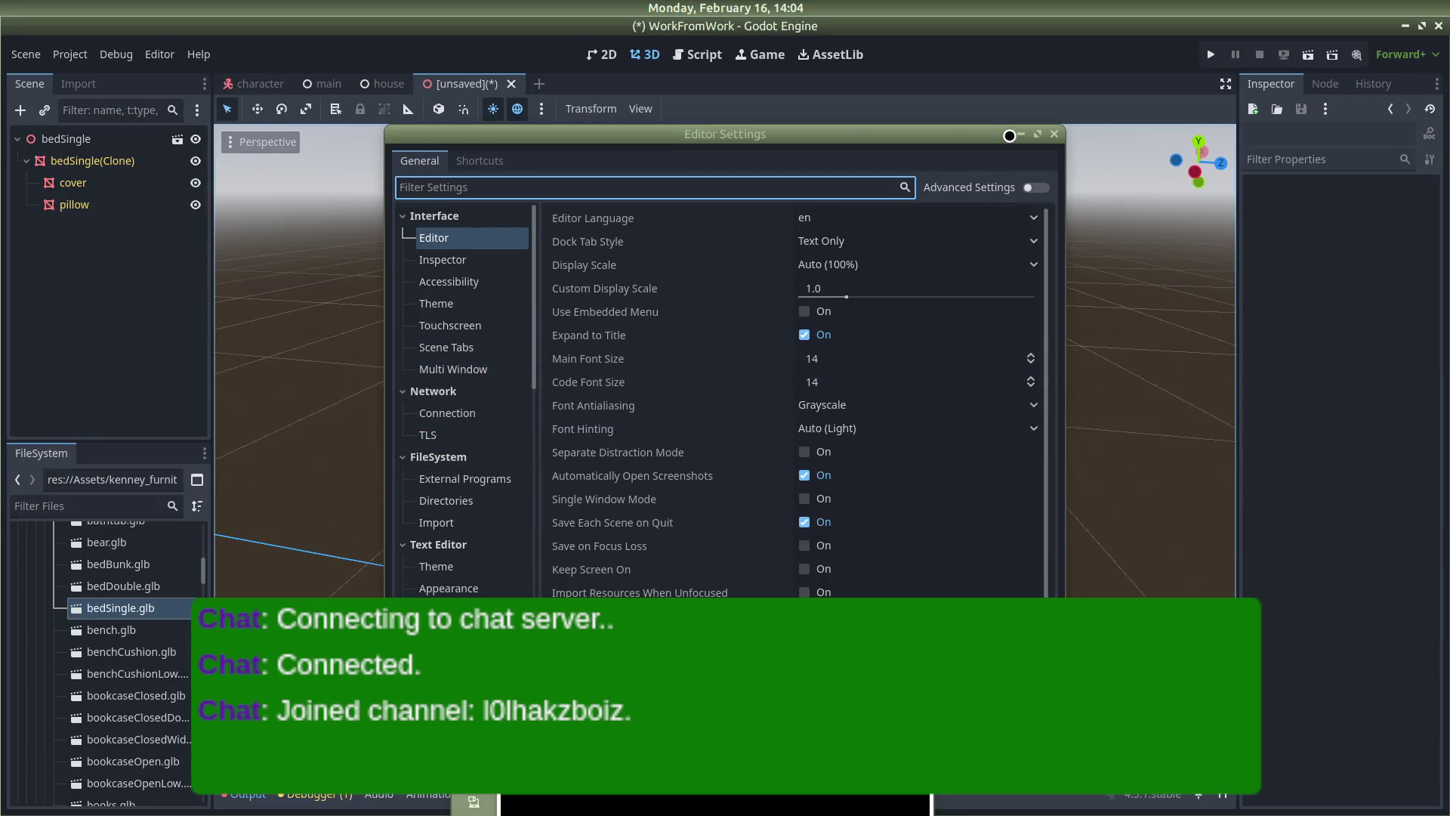
# Close Editor Settings and inspect the context menus of the bedSingle(Clone) and bedSingle root nodes
pyautogui.click(1055, 131)
pyautogui.click(82, 160)
pyautogui.rightClick(74, 154)
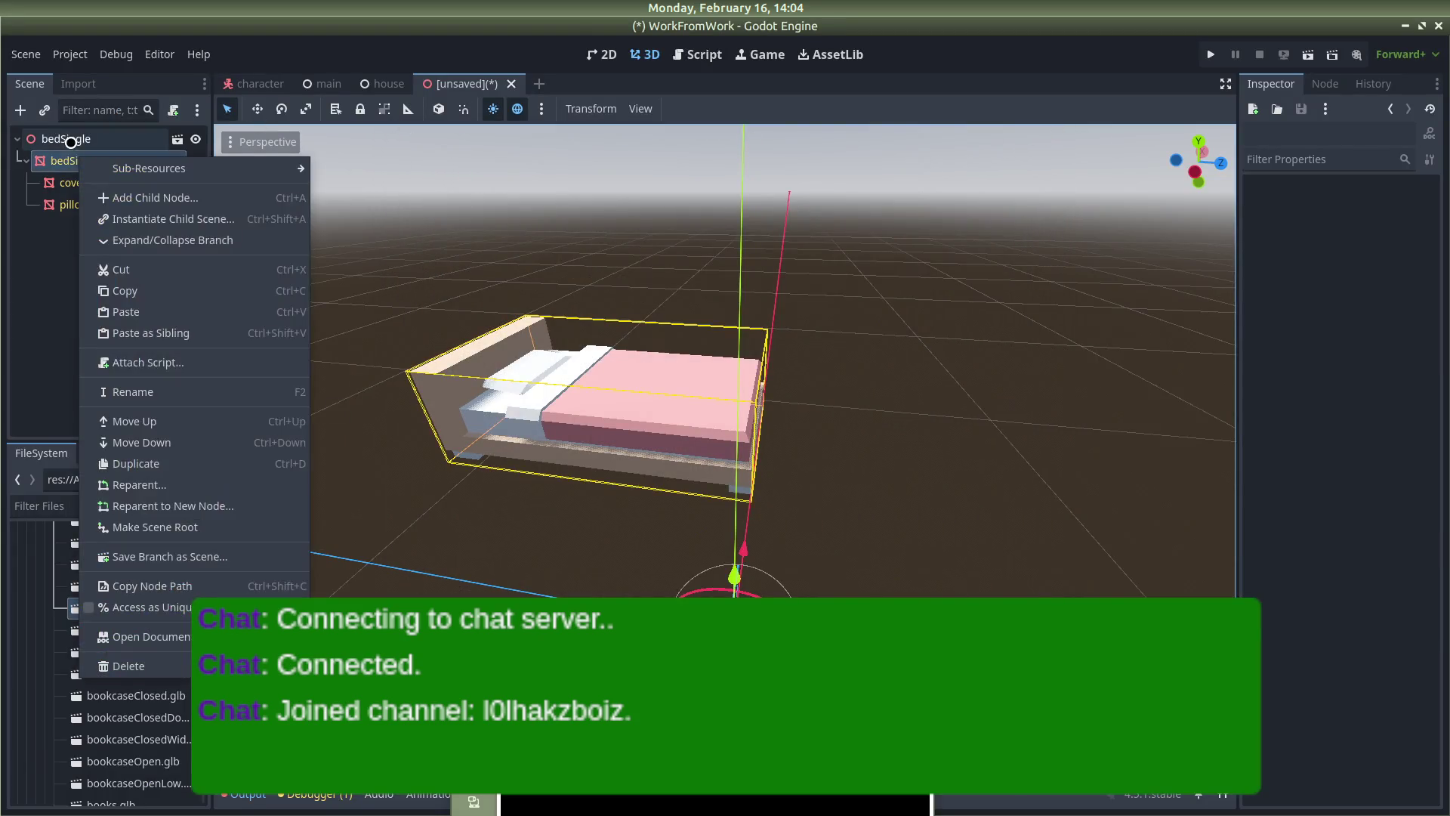
pyautogui.click(68, 142)
pyautogui.rightClick(69, 142)
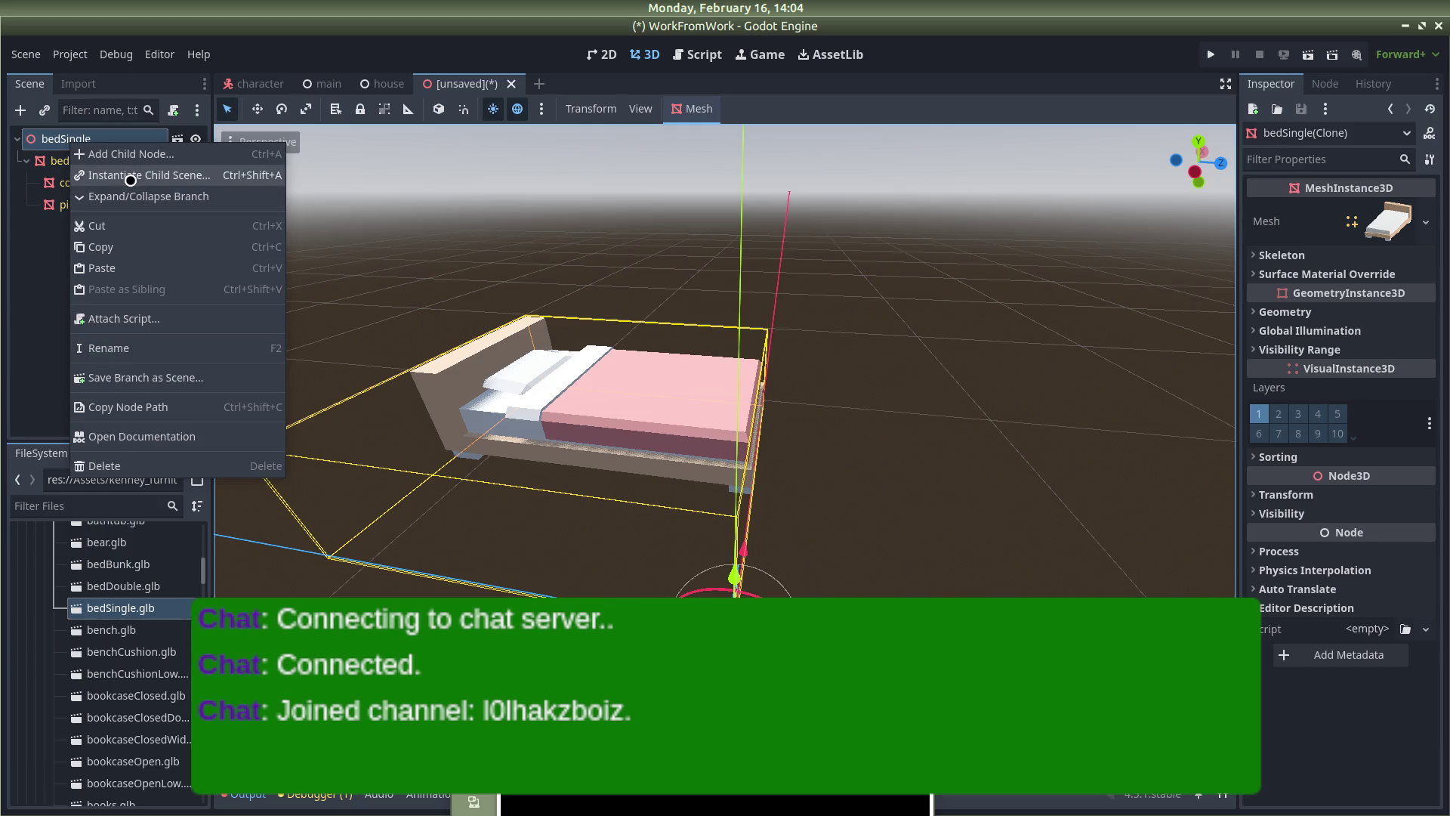
# Recheck the YouTube comment on clearing inheritance, compare the bedSingle node menus again, then return to YouTube
pyautogui.hotkey('alt', 'Tab')
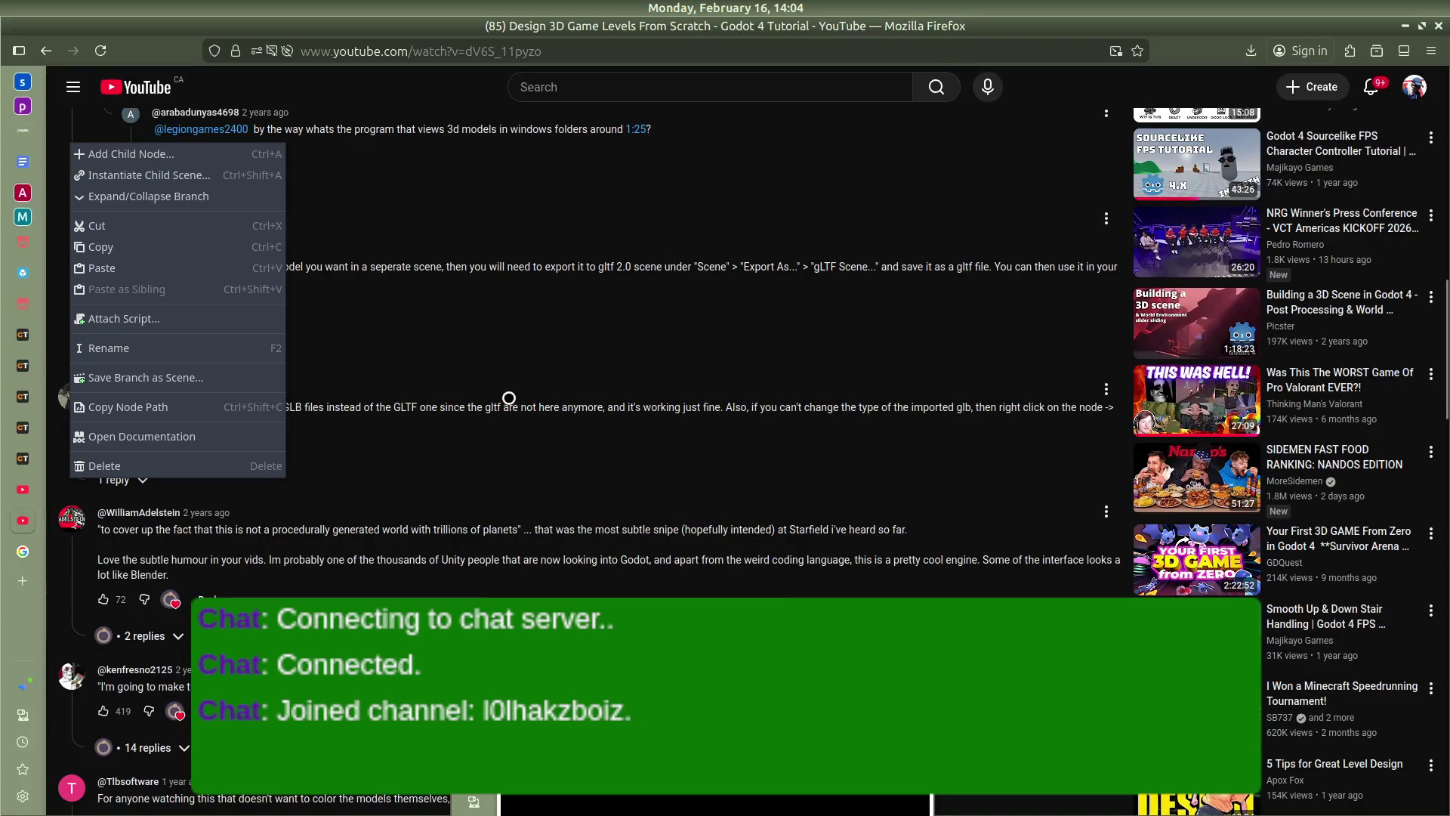
pyautogui.scroll(3)
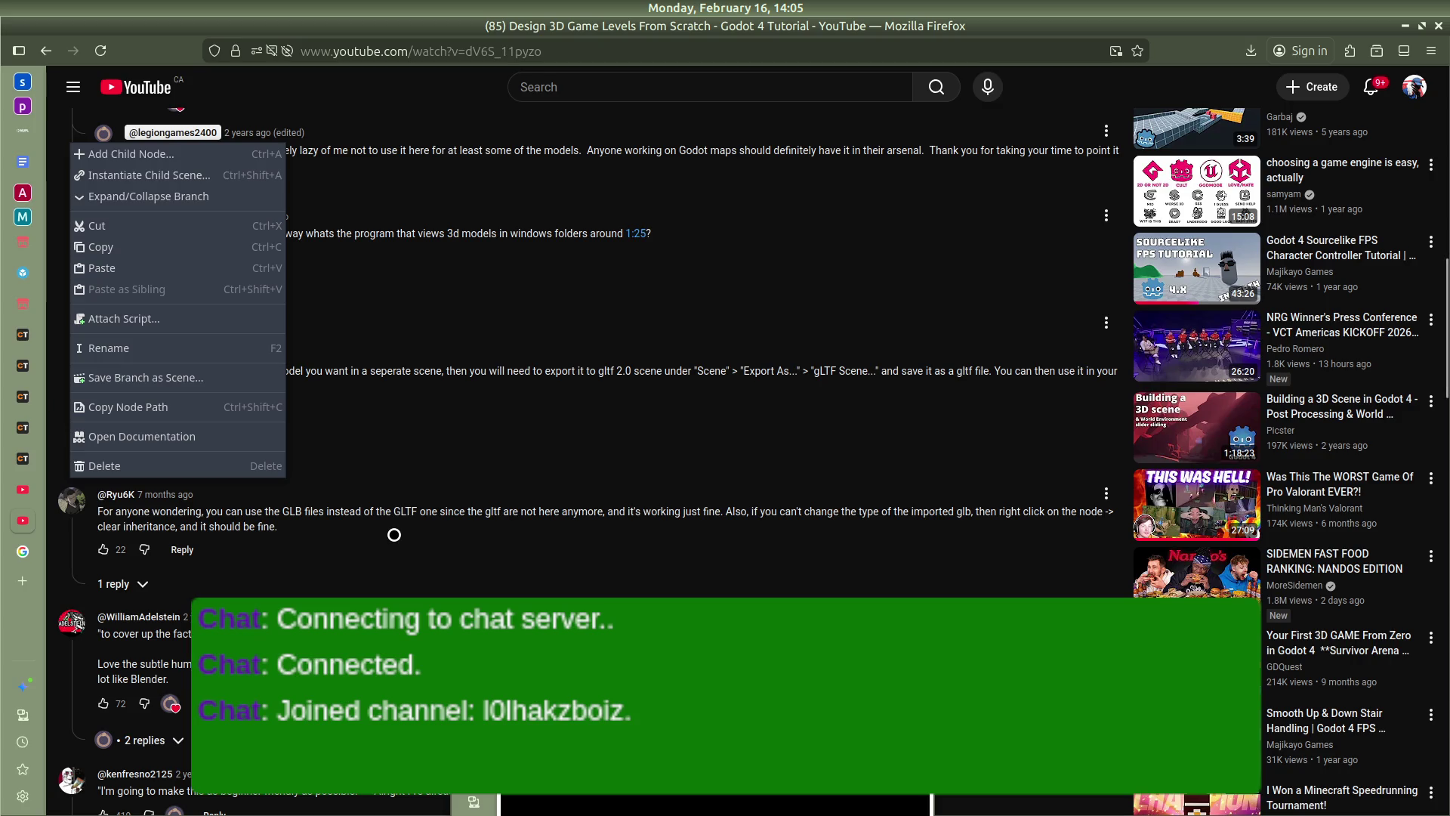
pyautogui.click(98, 559)
pyautogui.rightClick(74, 161)
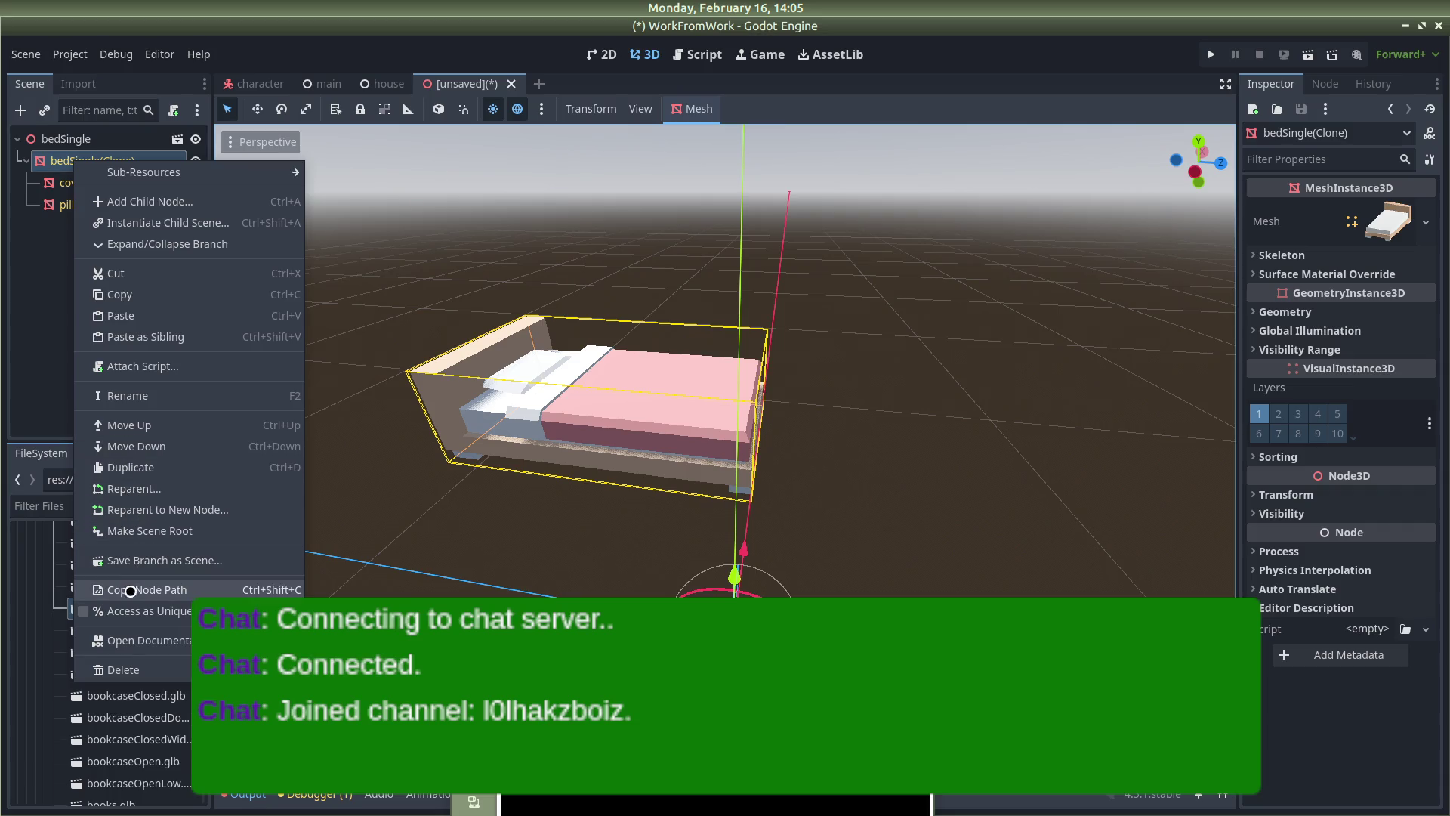
pyautogui.click(23, 455)
pyautogui.rightClick(95, 138)
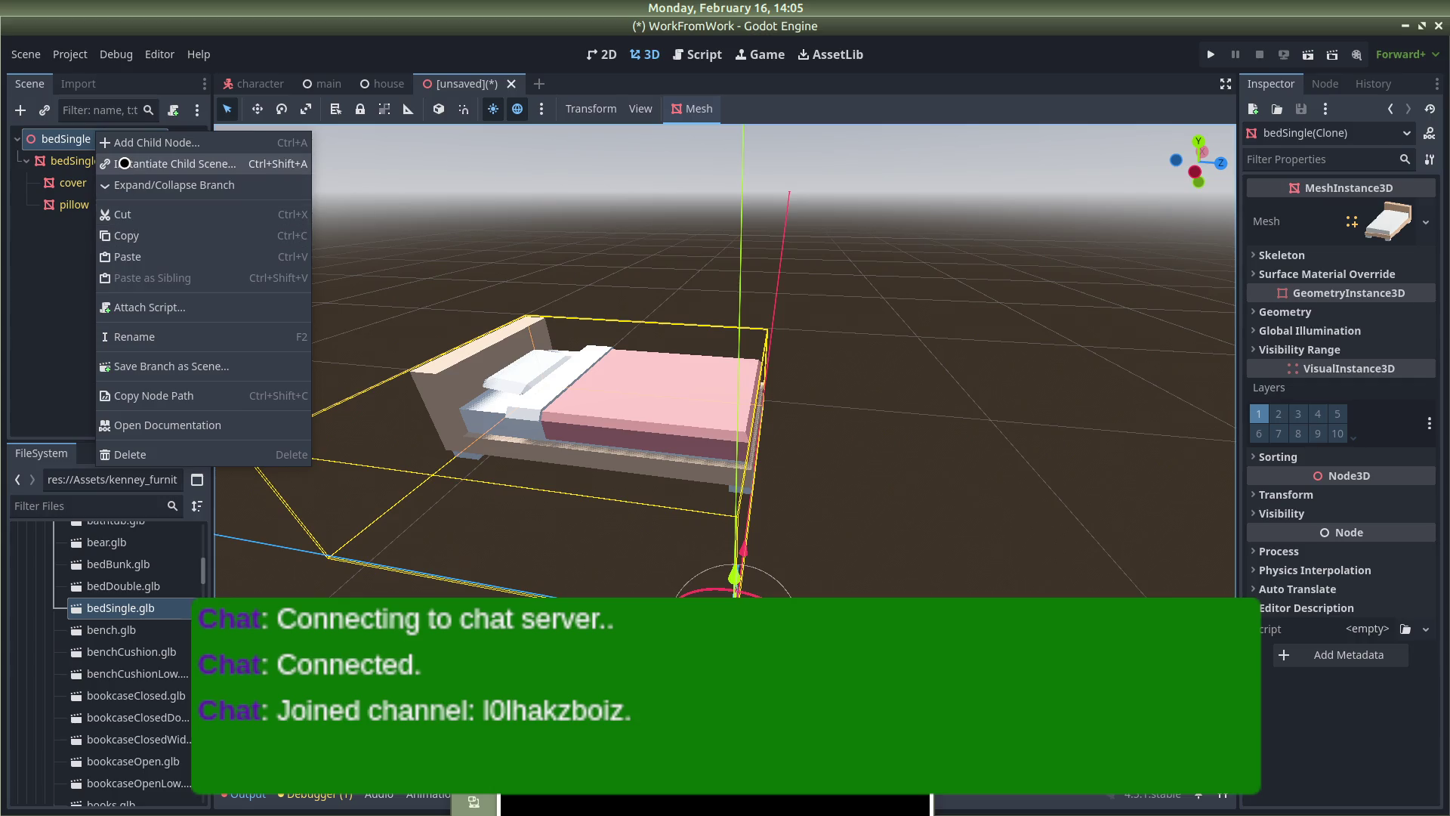
pyautogui.click(64, 333)
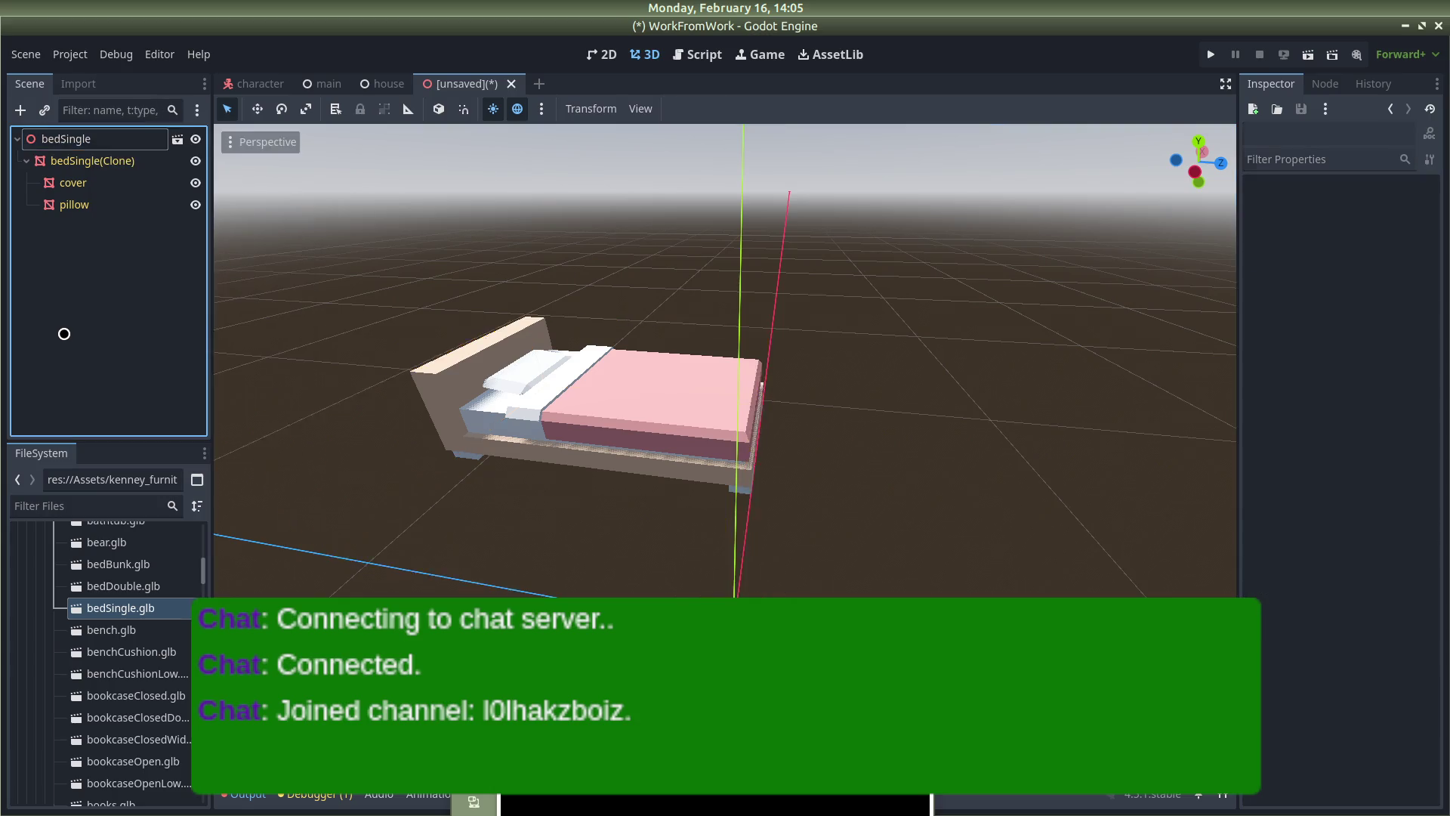
pyautogui.rightClick(90, 161)
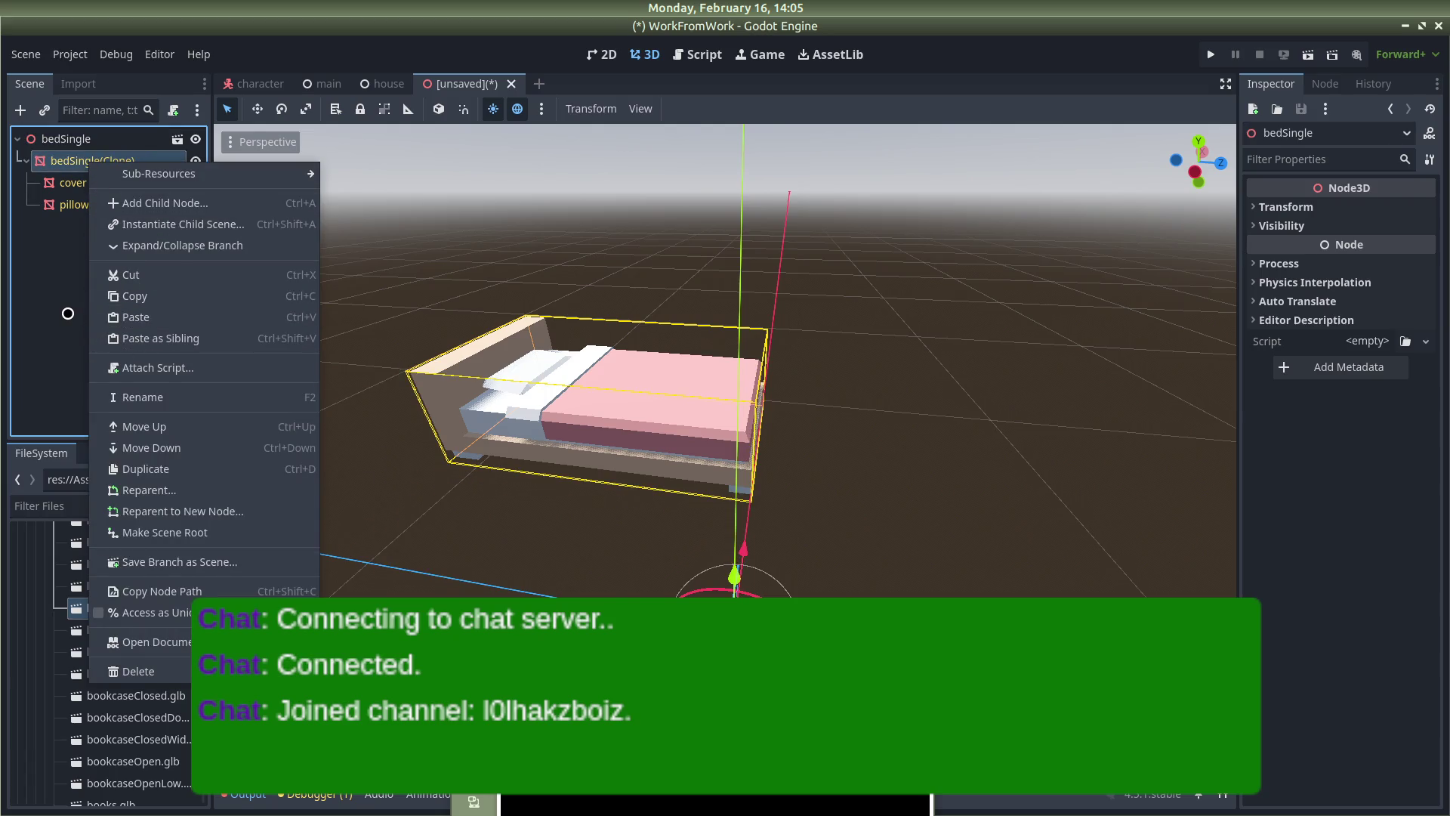
pyautogui.click(68, 312)
pyautogui.hotkey('alt', 'Tab')
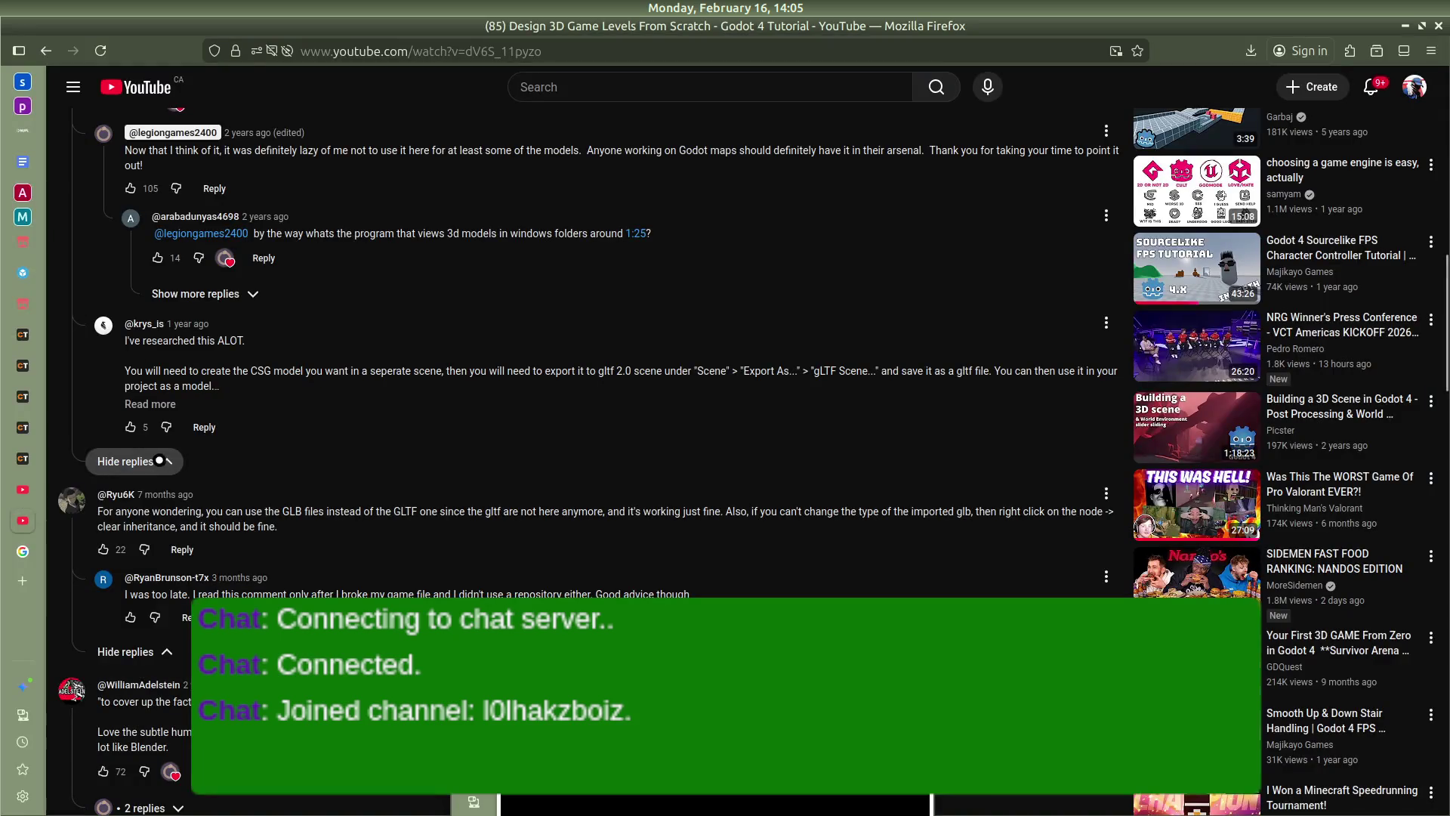
# Scroll the tutorial comments and show the 14 replies to the beginner-friendly comment
pyautogui.scroll(-3)
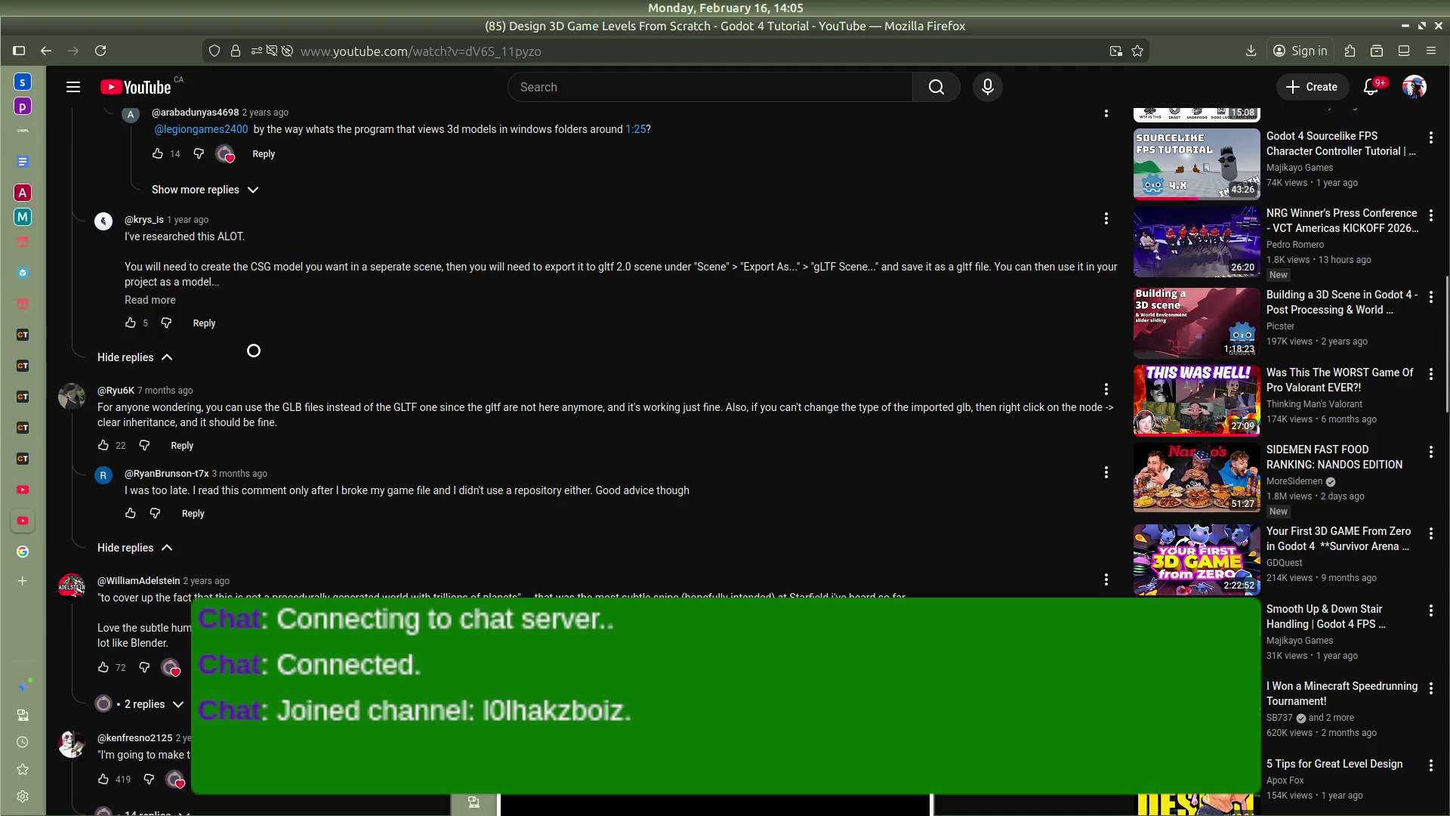
pyautogui.scroll(-3)
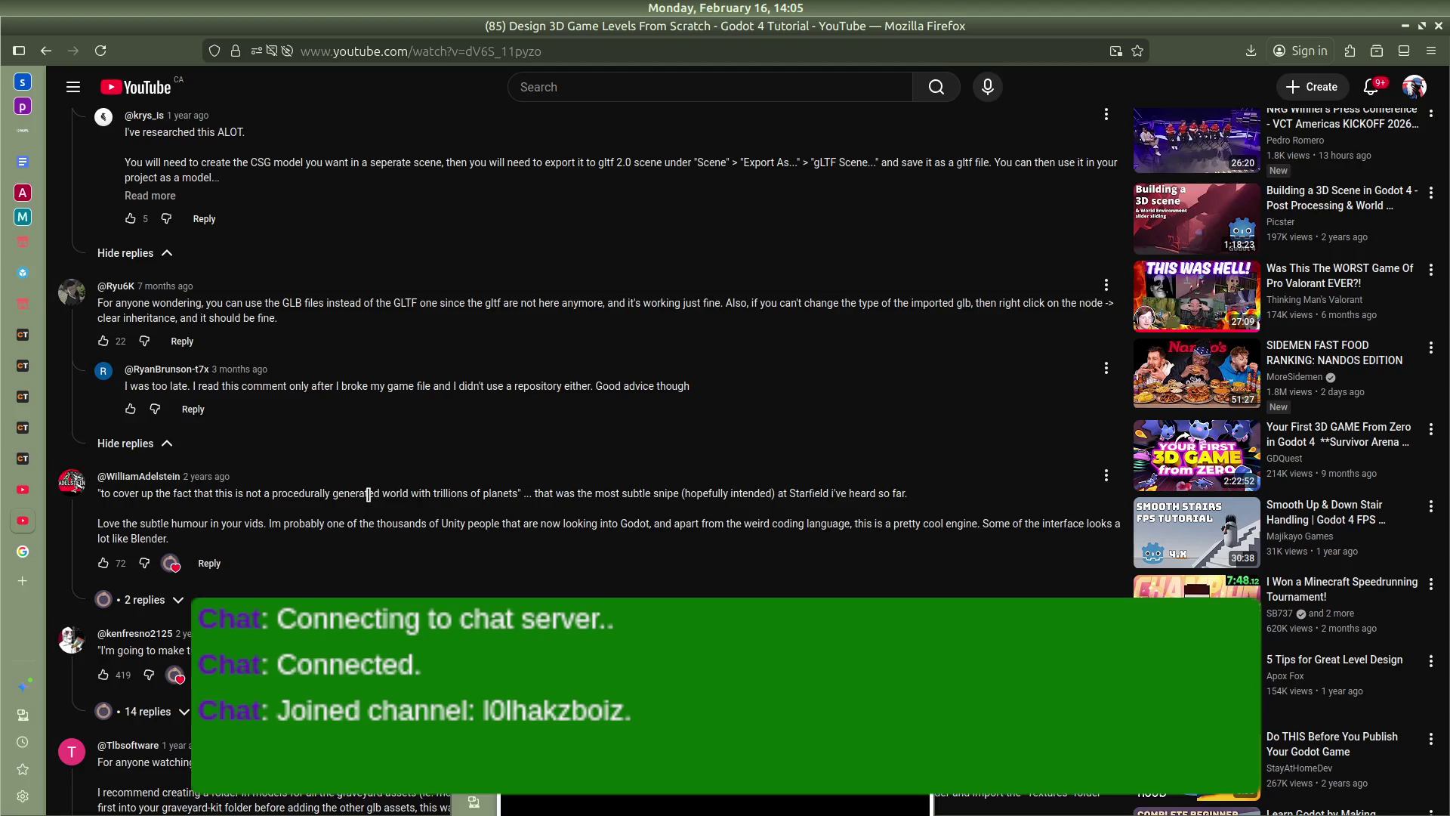
pyautogui.scroll(-3)
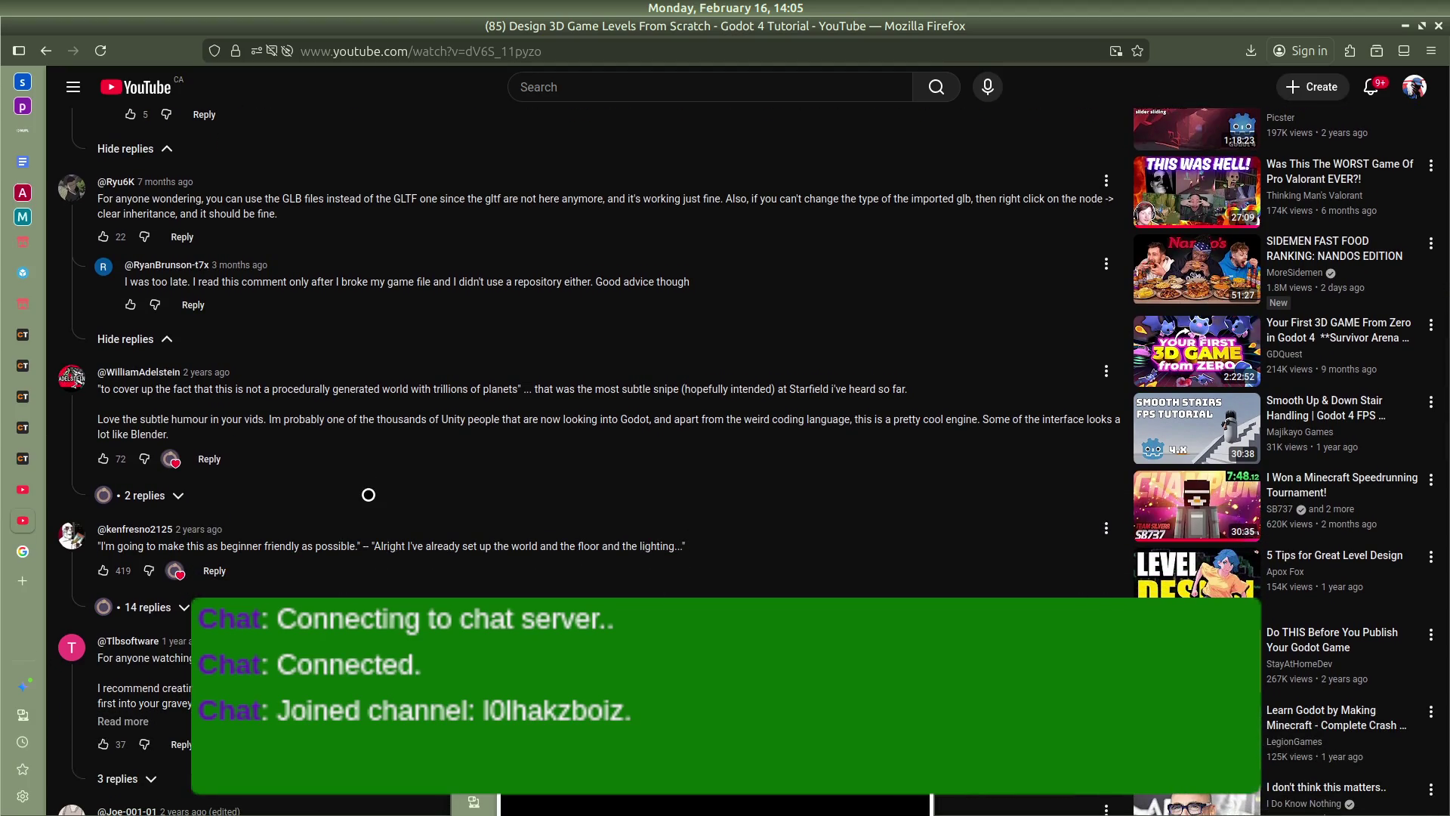
pyautogui.click(148, 607)
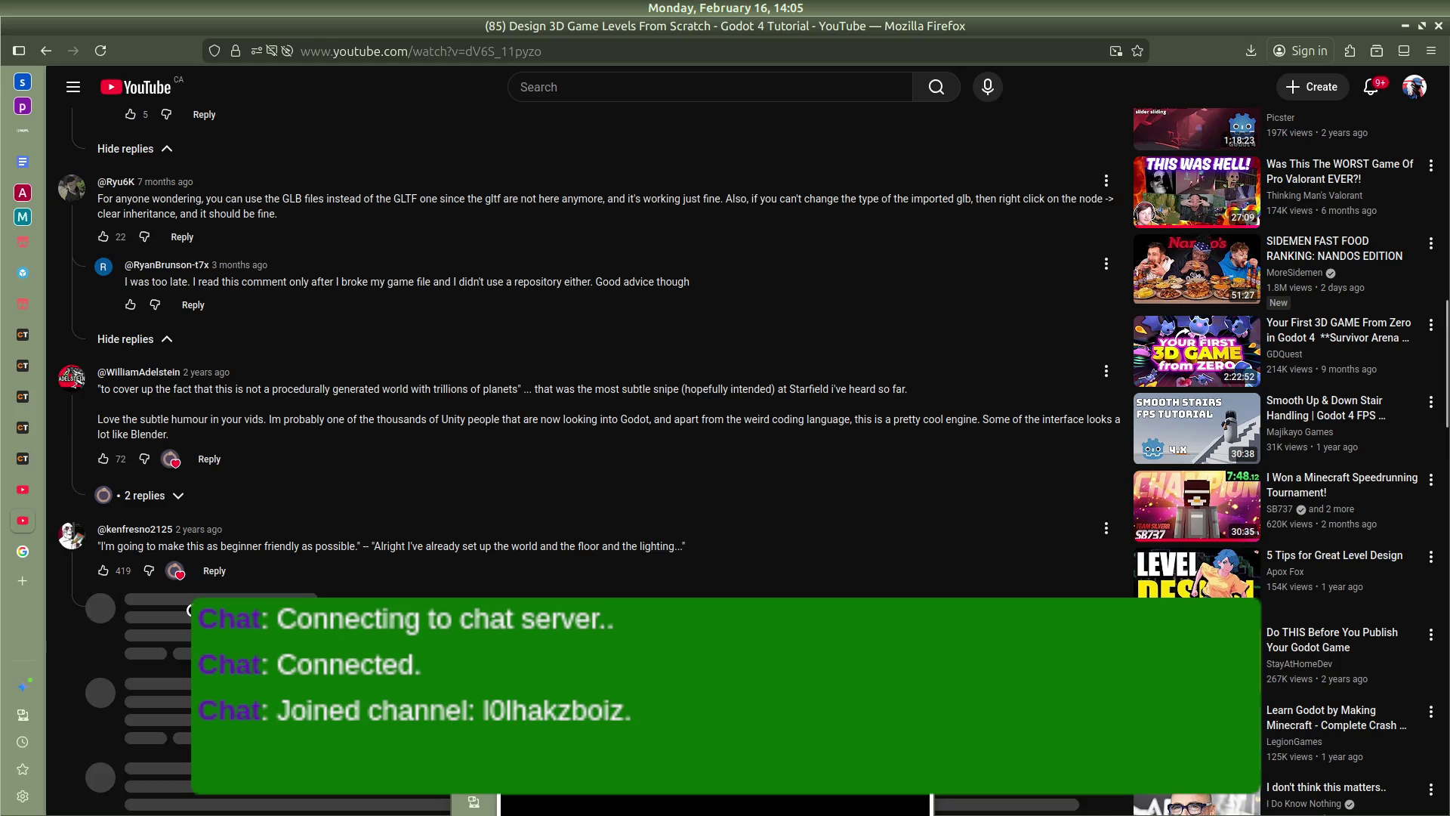
# Read further down and expand the 5 replies to the Change Type question
pyautogui.scroll(-3)
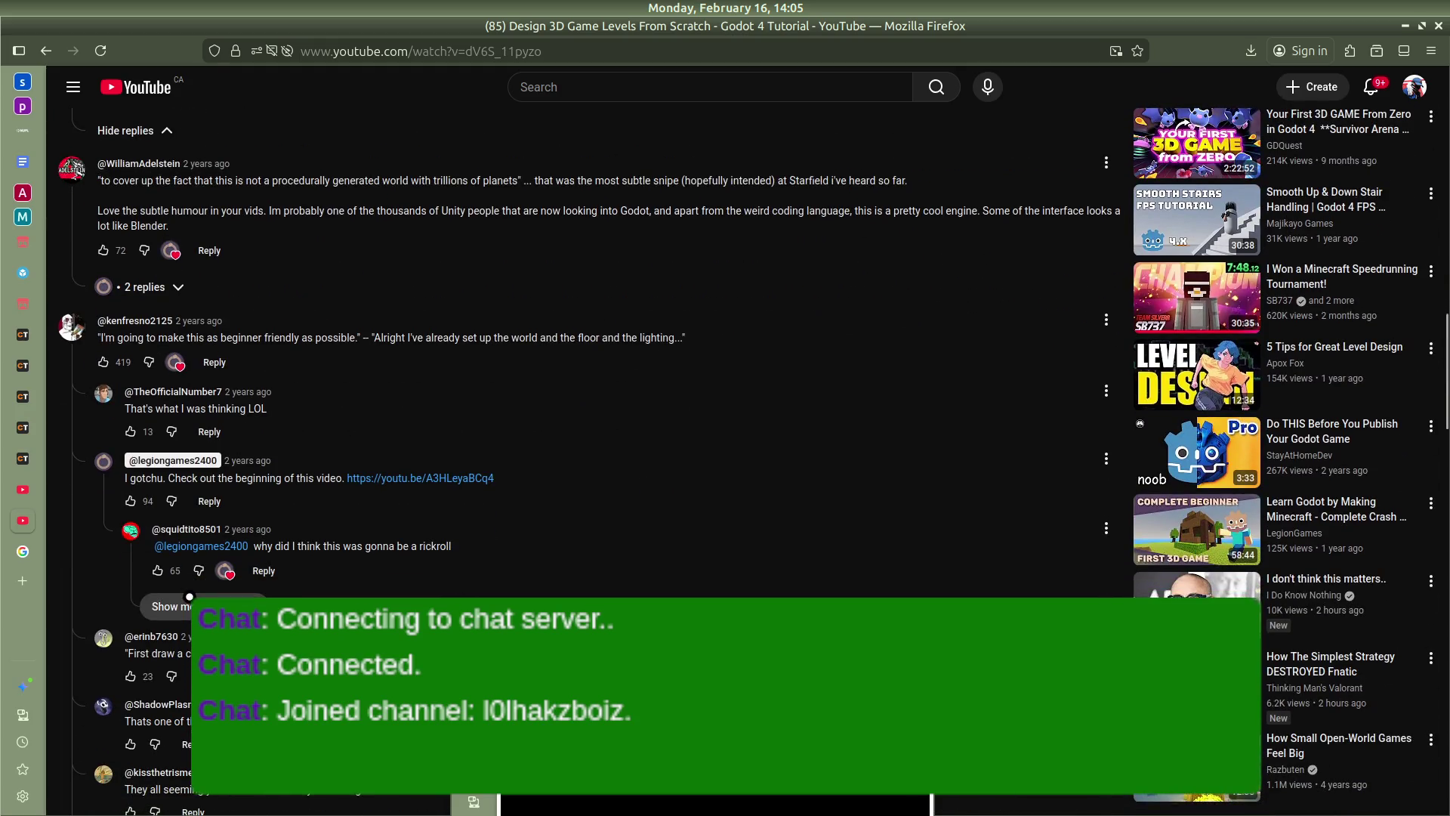
pyautogui.scroll(-3)
pyautogui.scroll(-3)
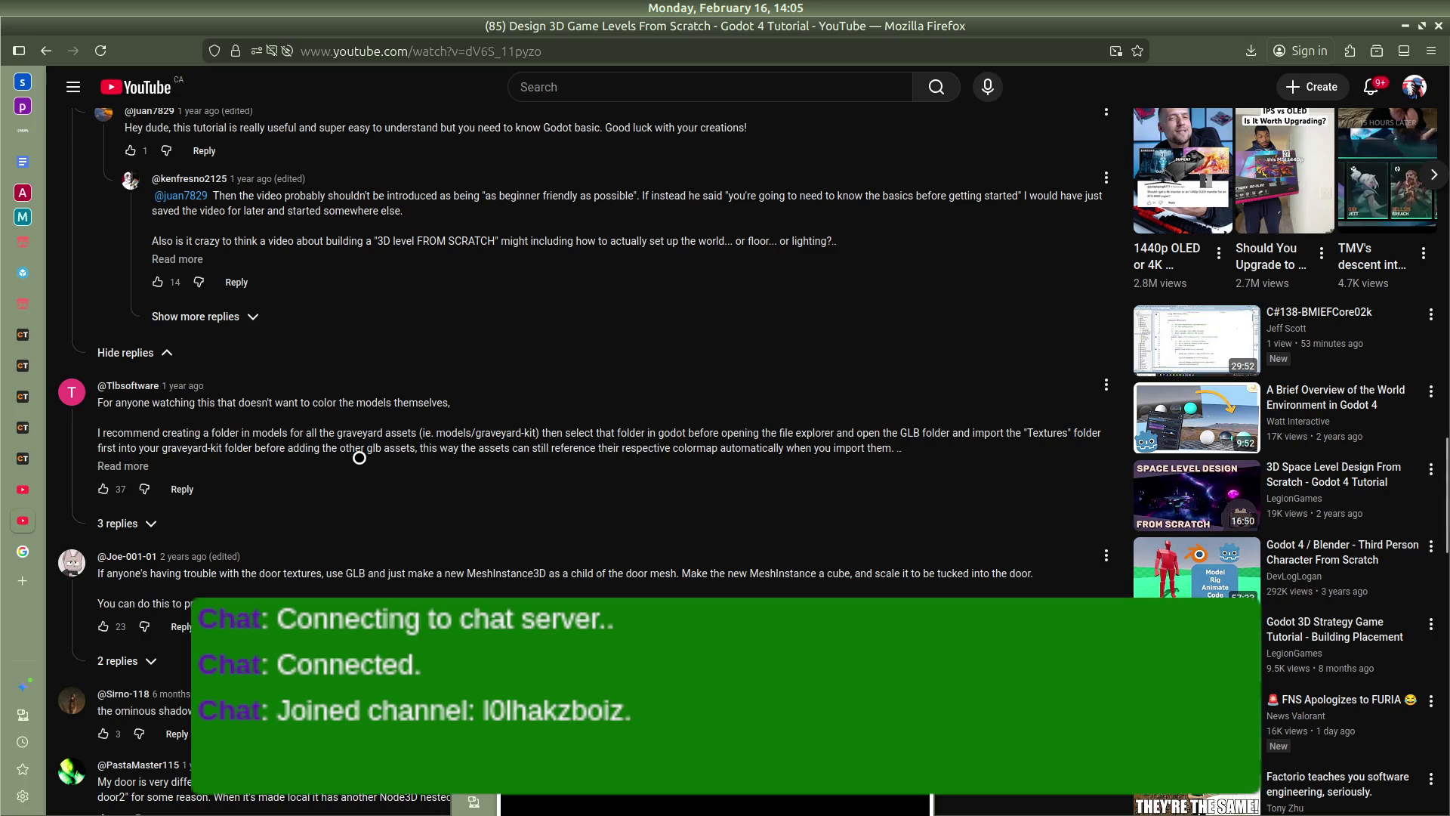
pyautogui.scroll(-3)
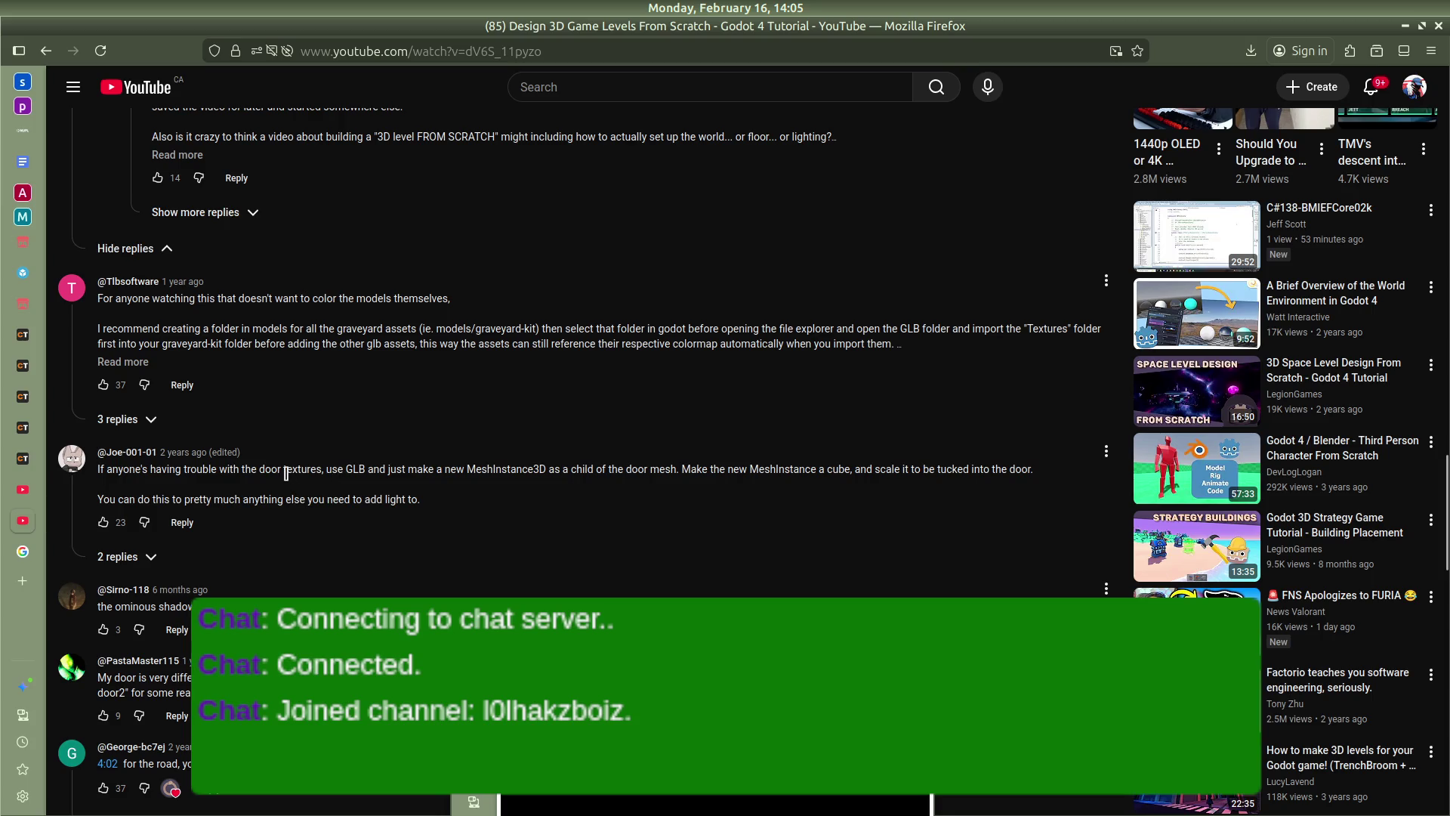
pyautogui.scroll(-3)
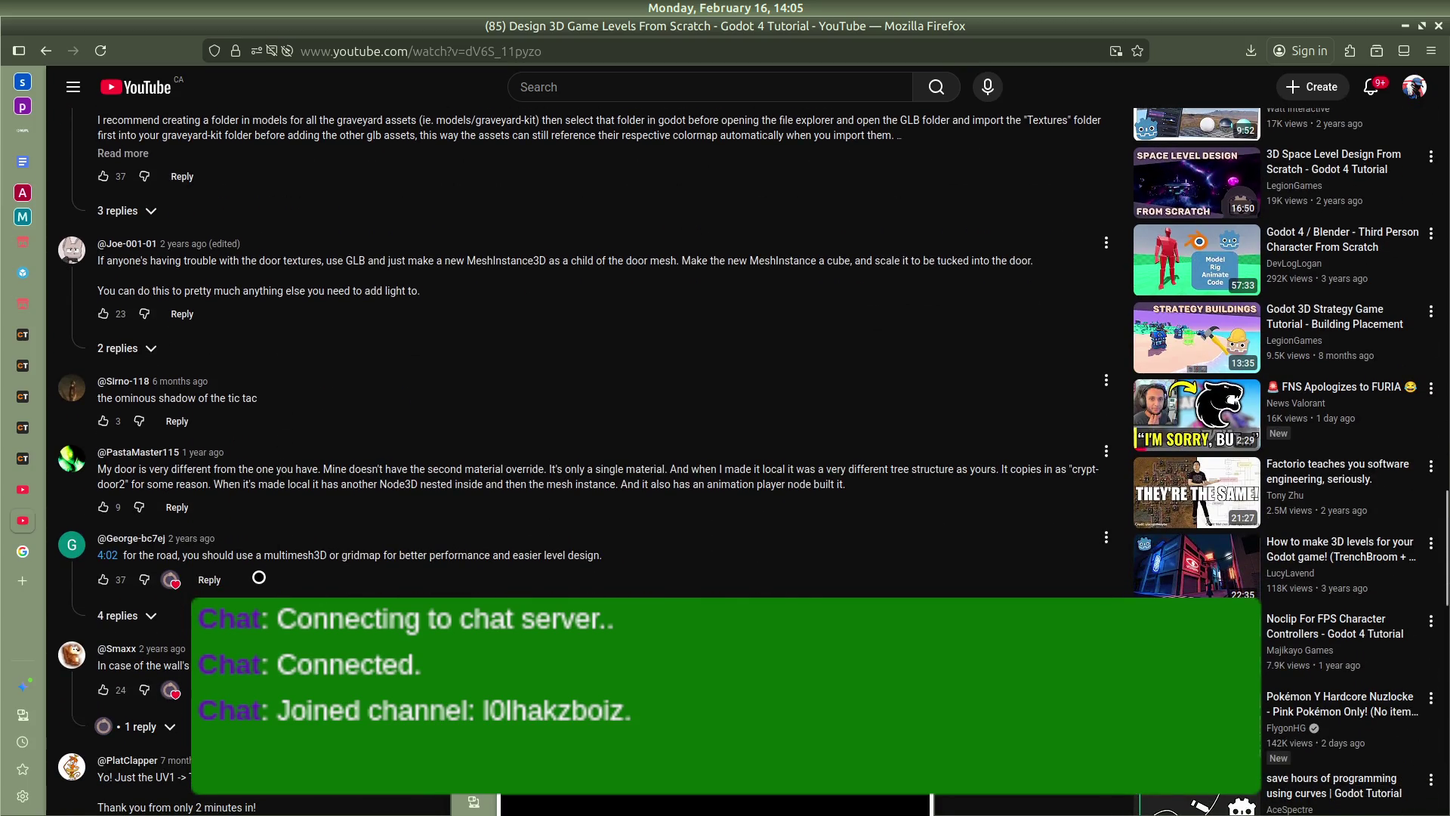
pyautogui.scroll(-3)
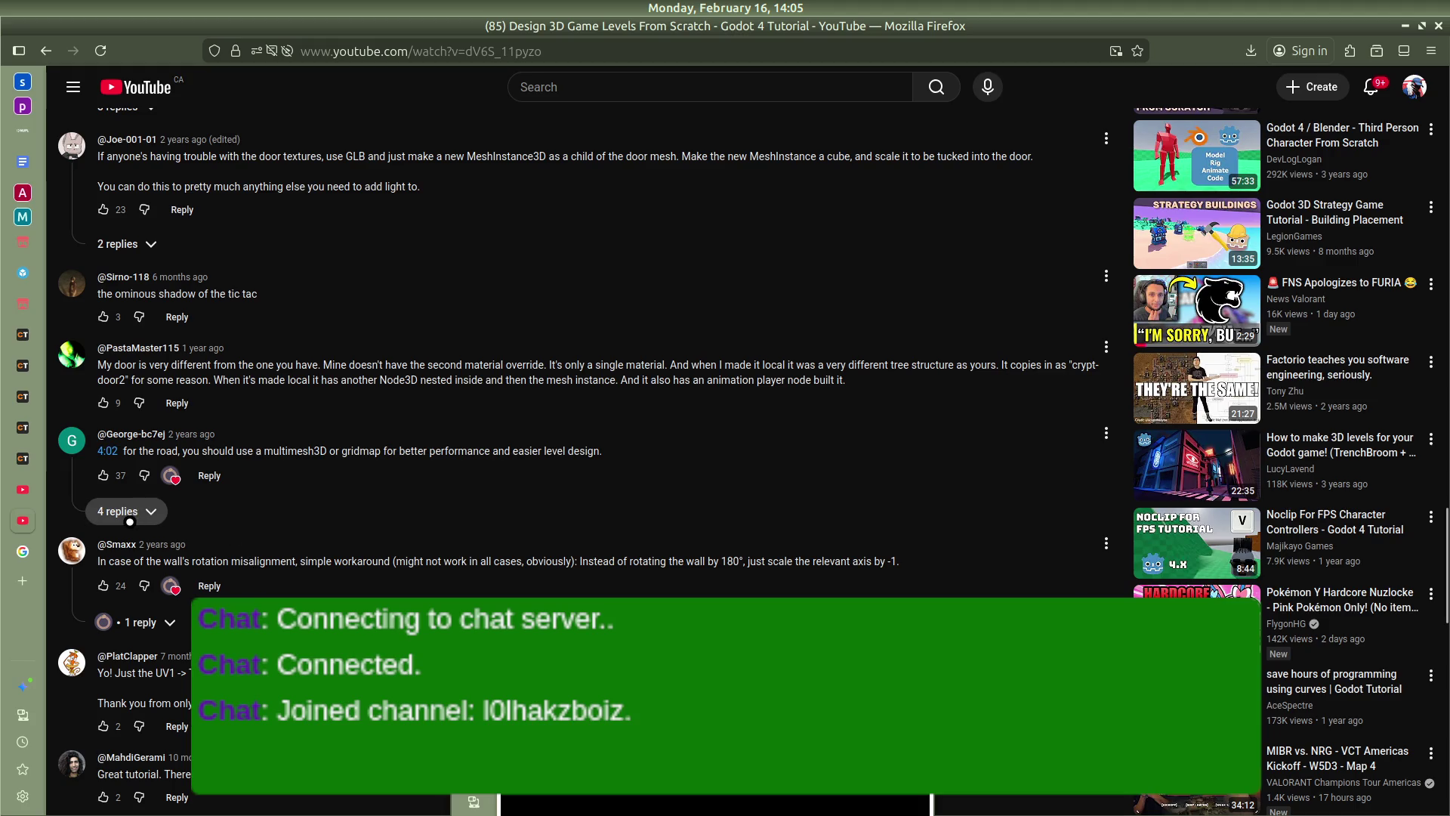
pyautogui.scroll(-3)
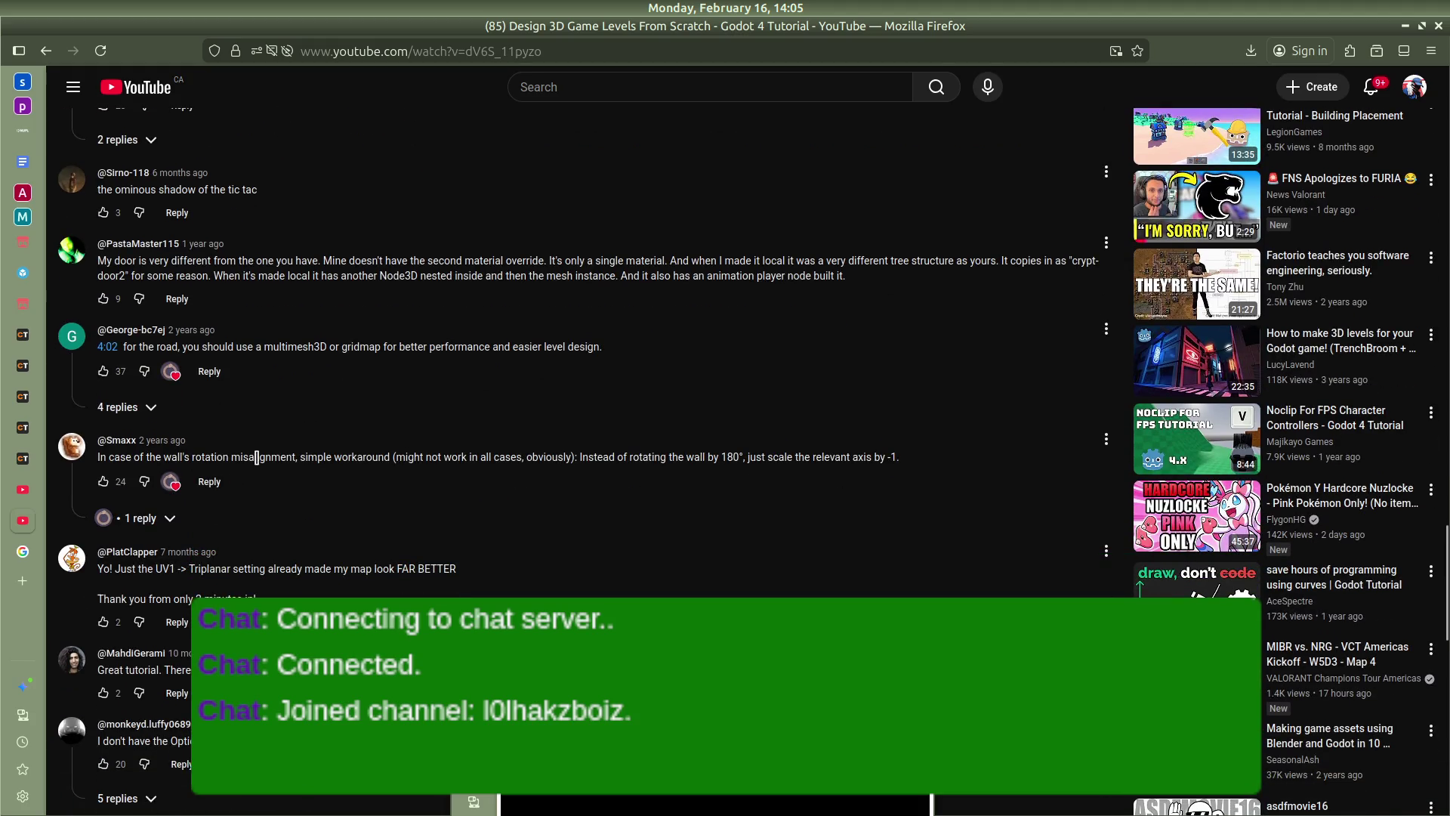
pyautogui.scroll(-3)
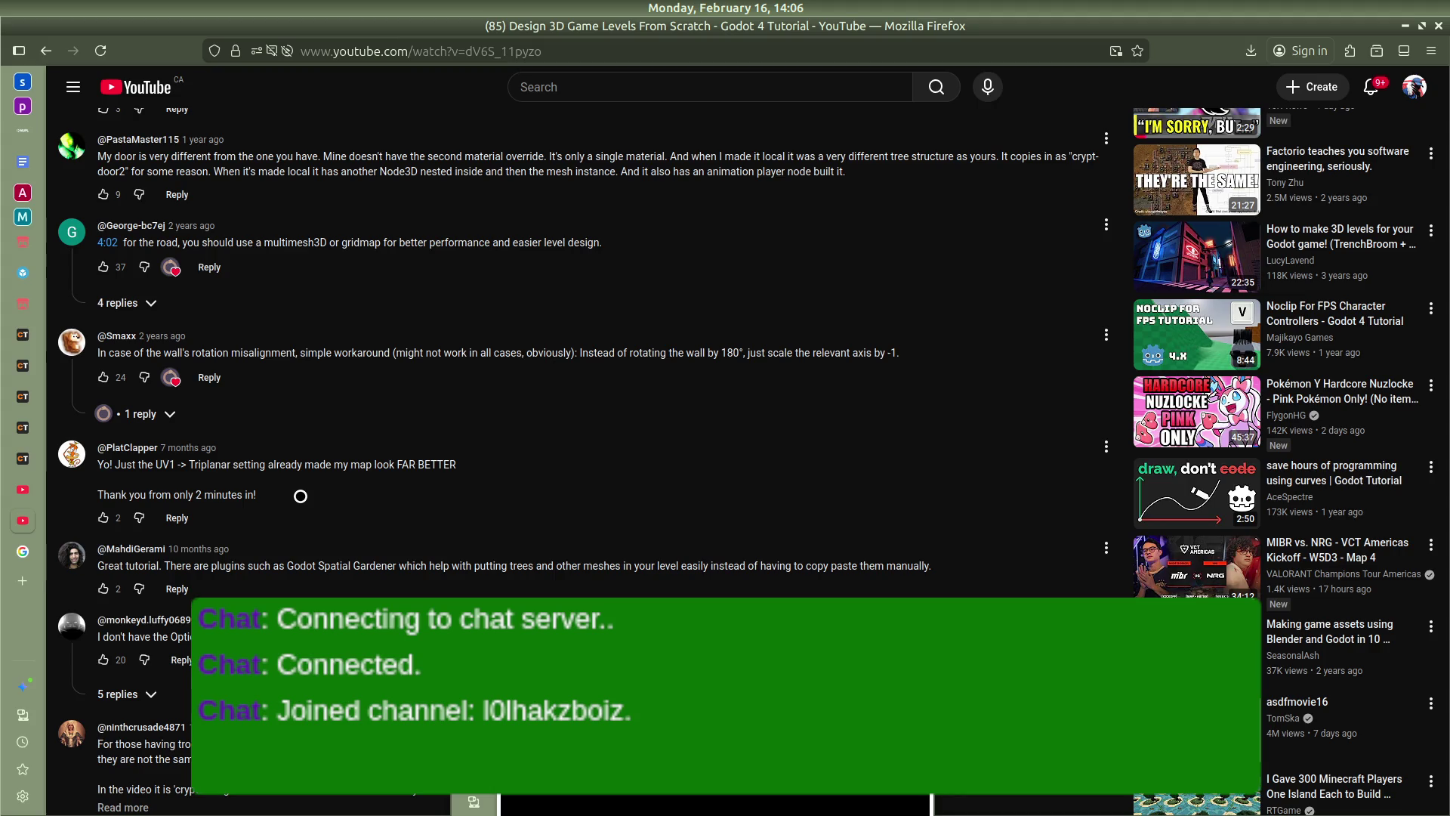
pyautogui.scroll(-3)
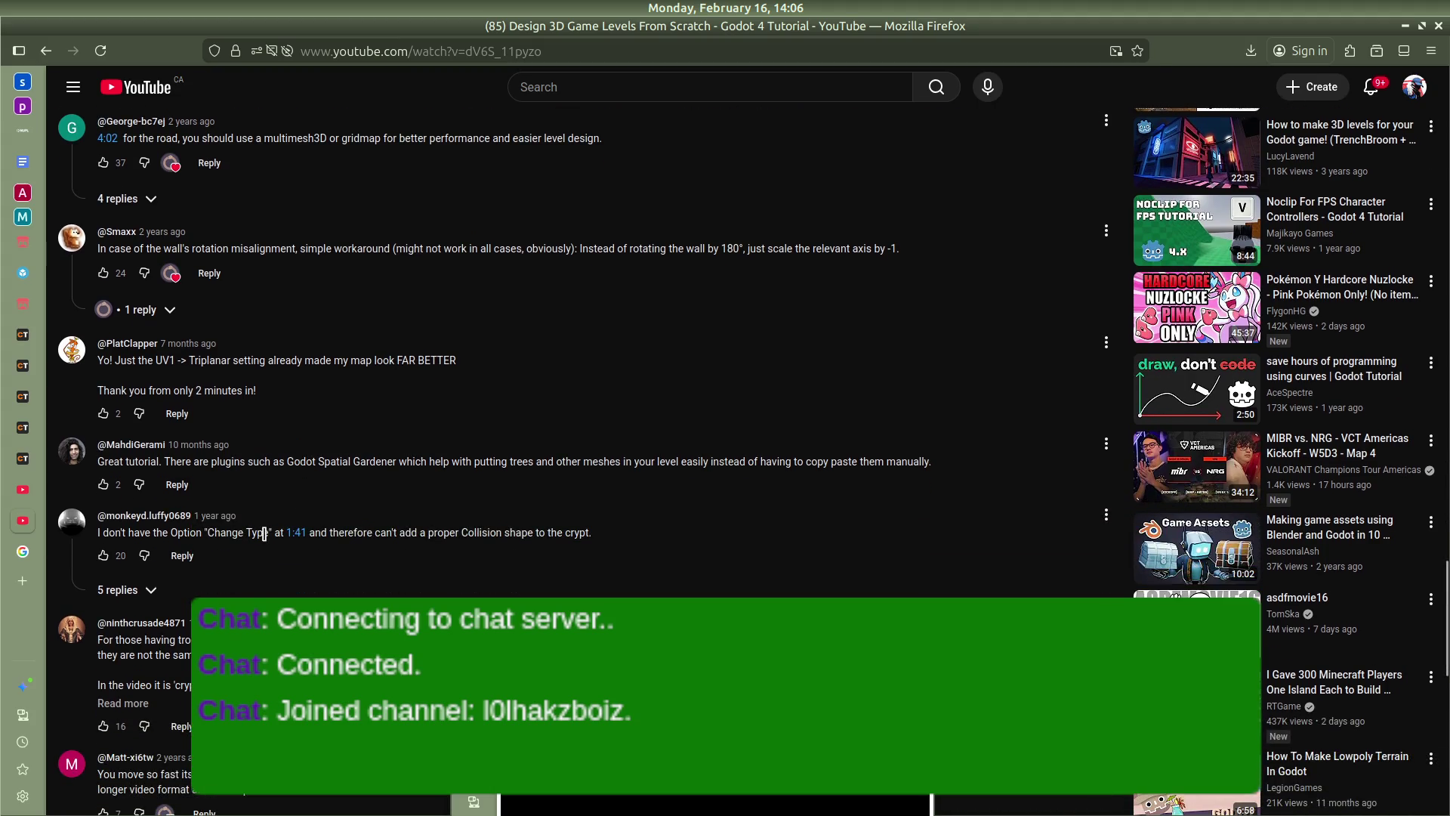
pyautogui.click(117, 589)
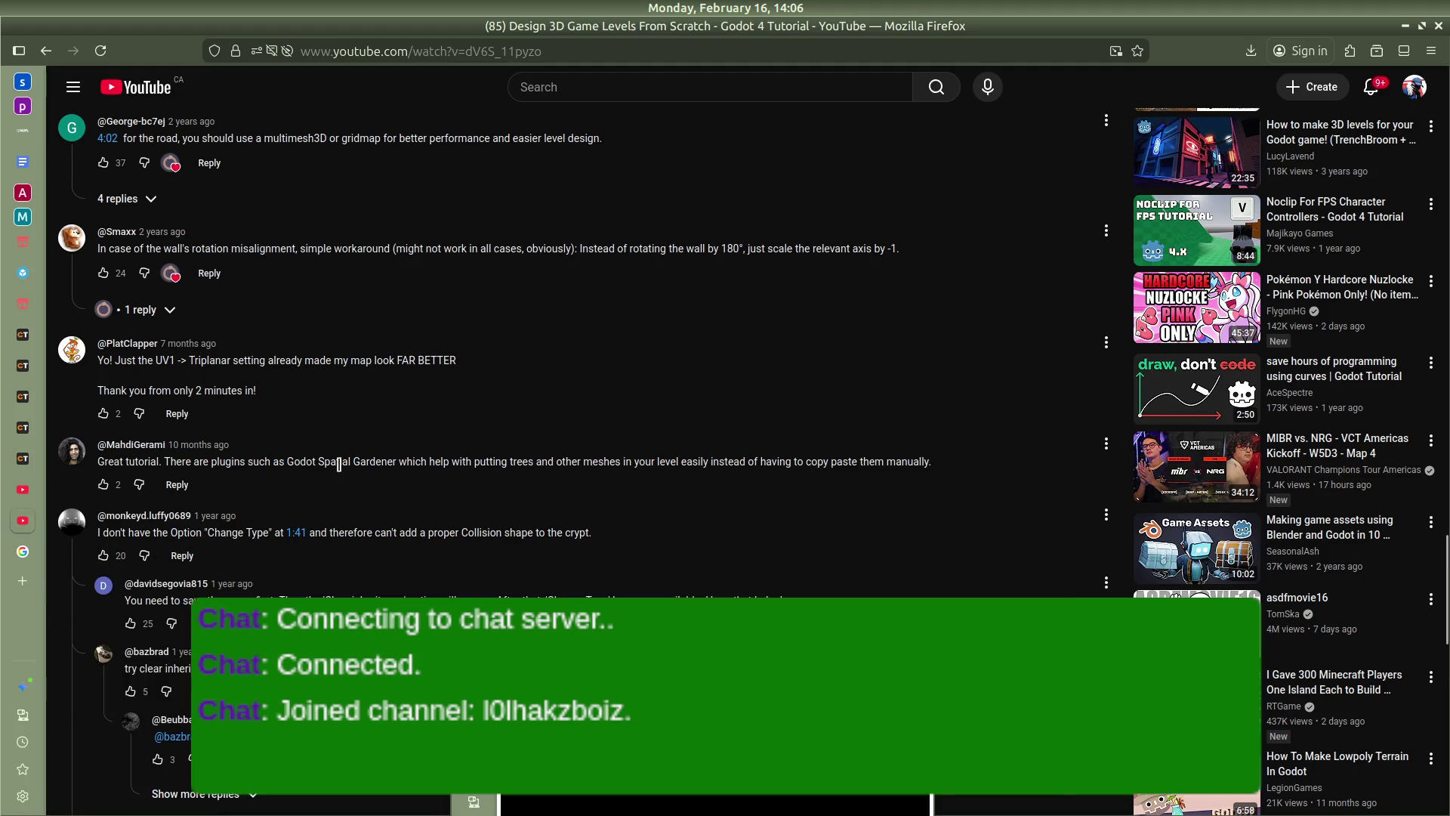
pyautogui.scroll(-3)
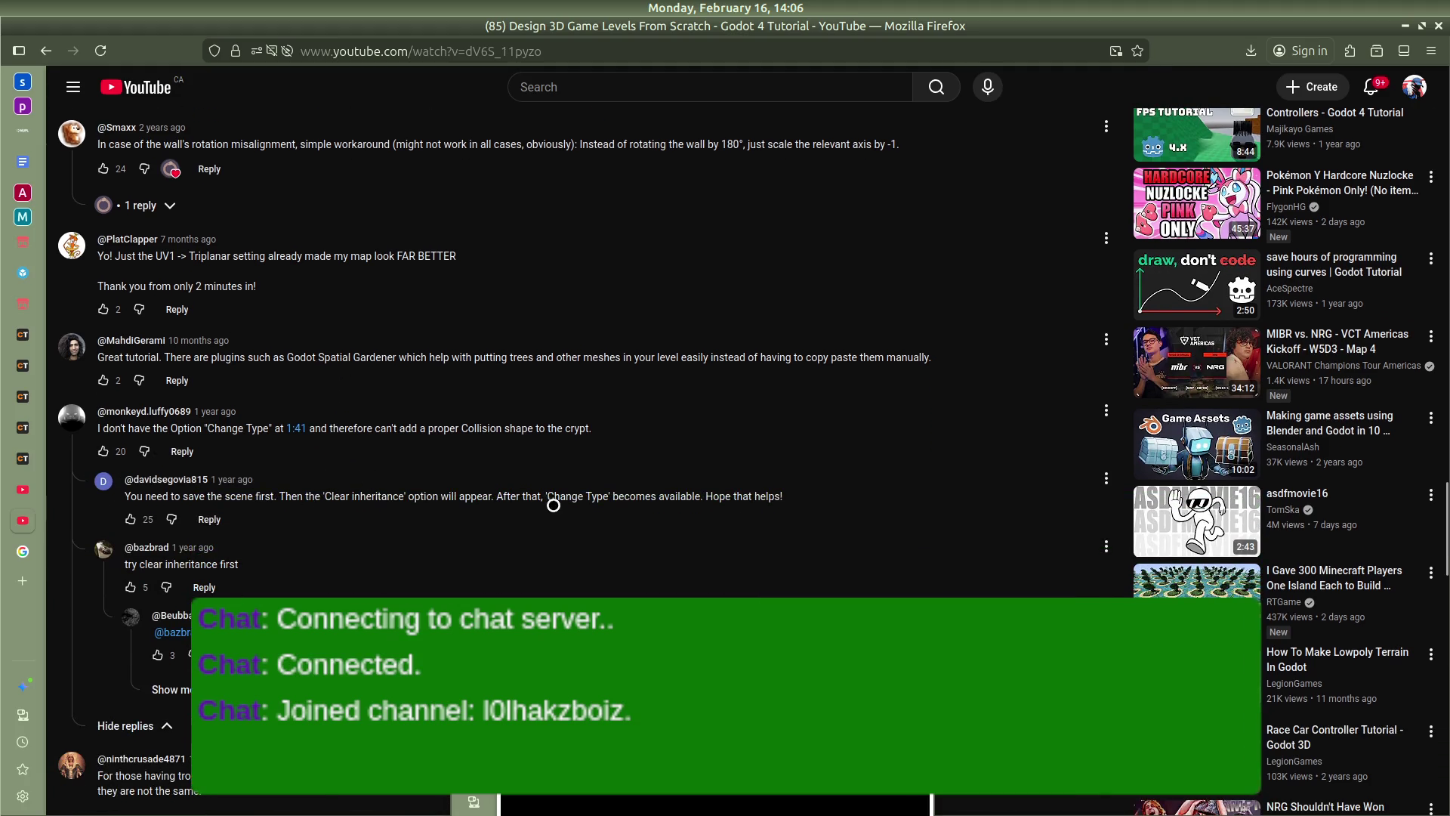
# Back in Godot, save the bed scene as bed_single.tscn
pyautogui.hotkey('alt', 'Tab')
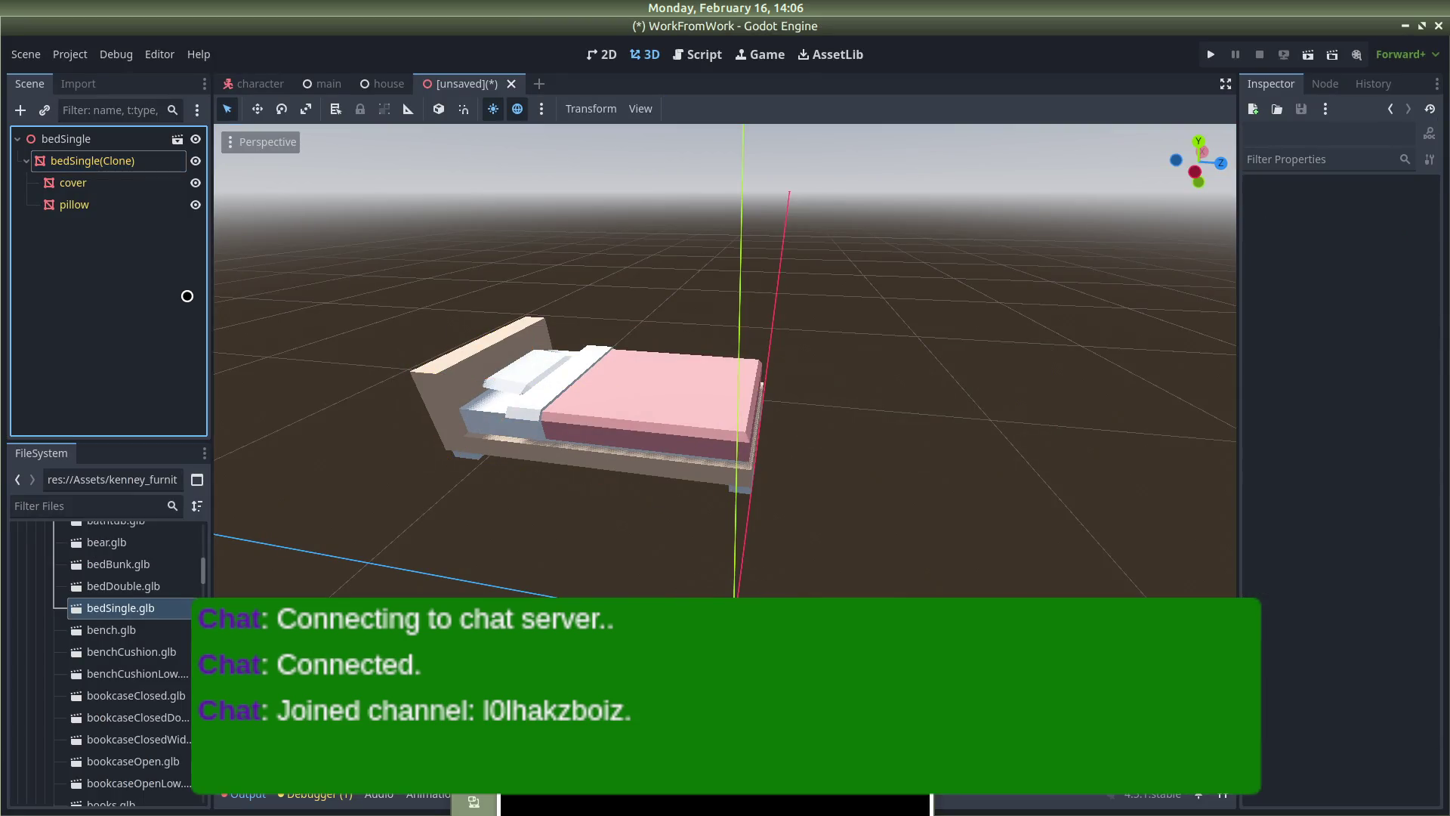
pyautogui.hotkey('ctrl', 's')
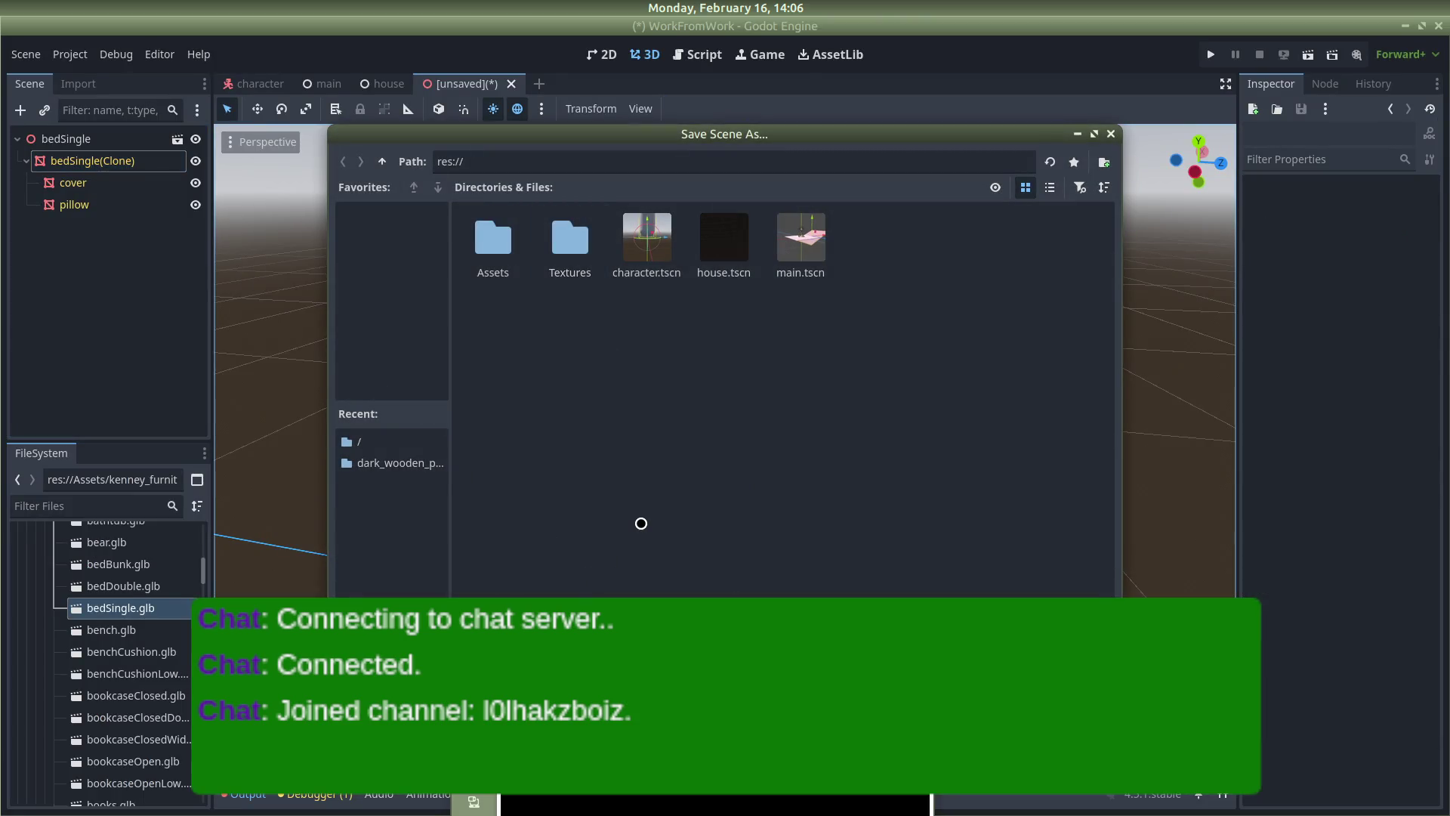
pyautogui.press('Return')
pyautogui.click(98, 138)
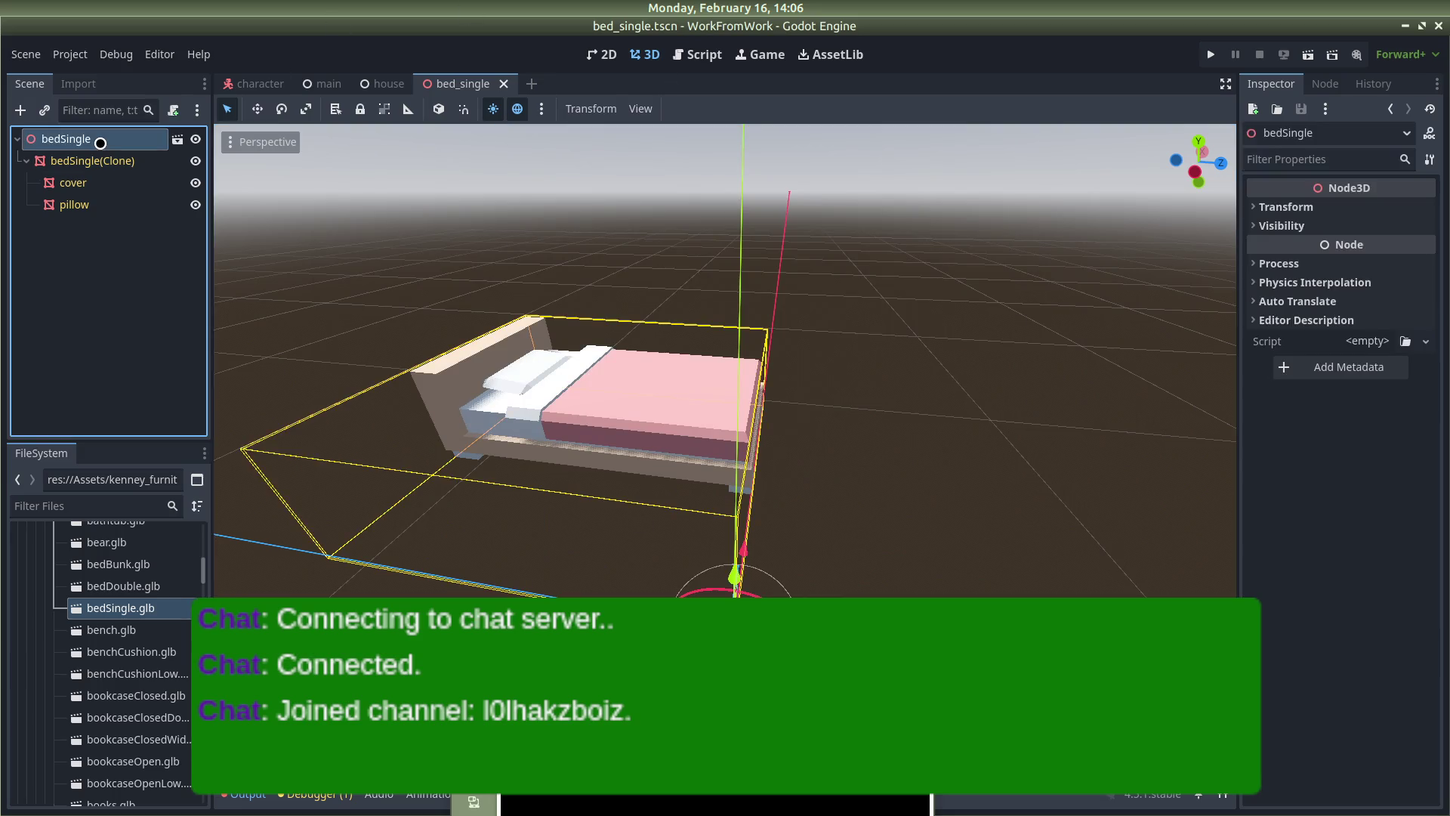
pyautogui.rightClick(98, 140)
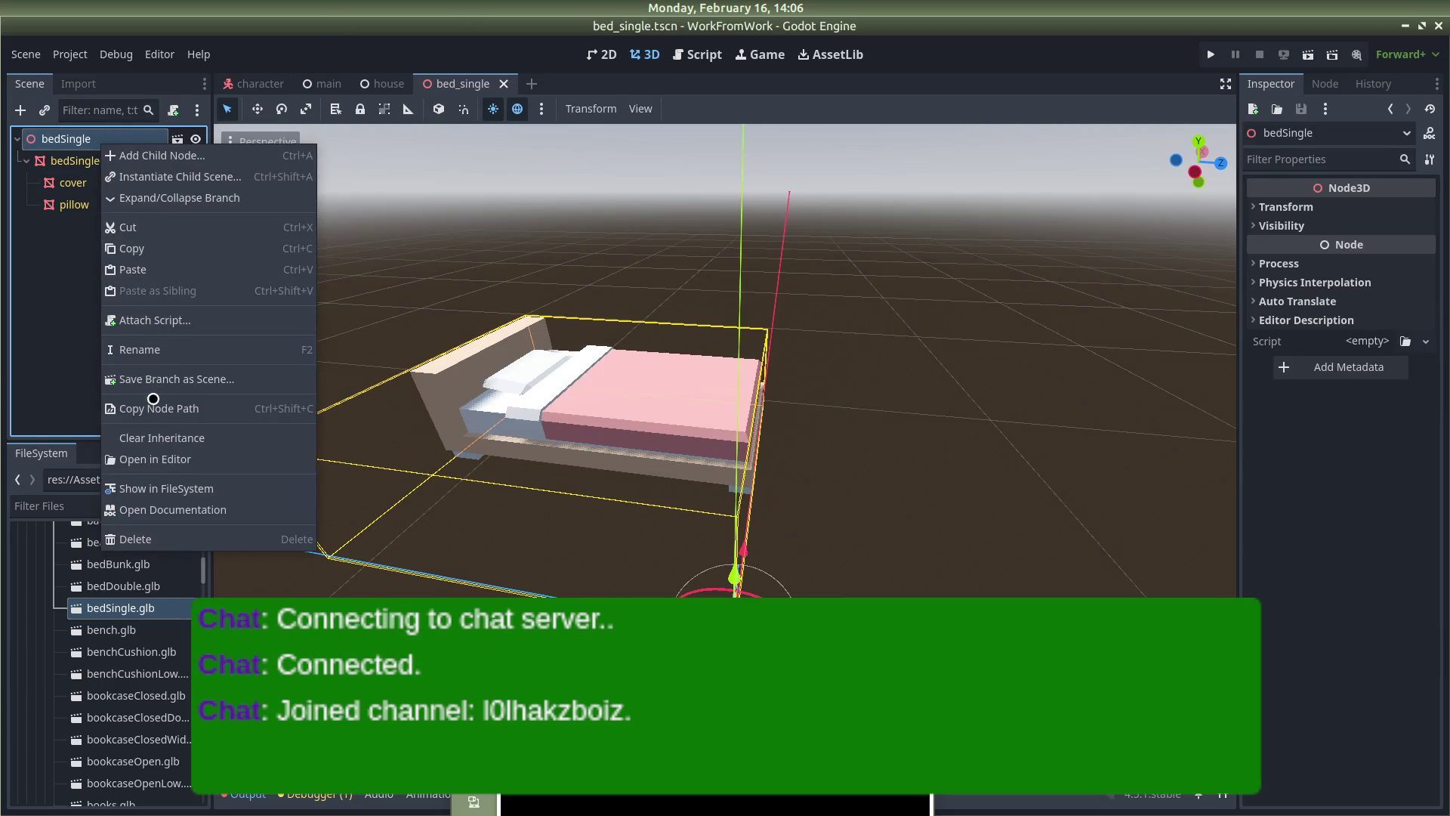
# Clear the bed scene's inheritance and change the bedSingle root type to StaticBody3D
pyautogui.click(155, 437)
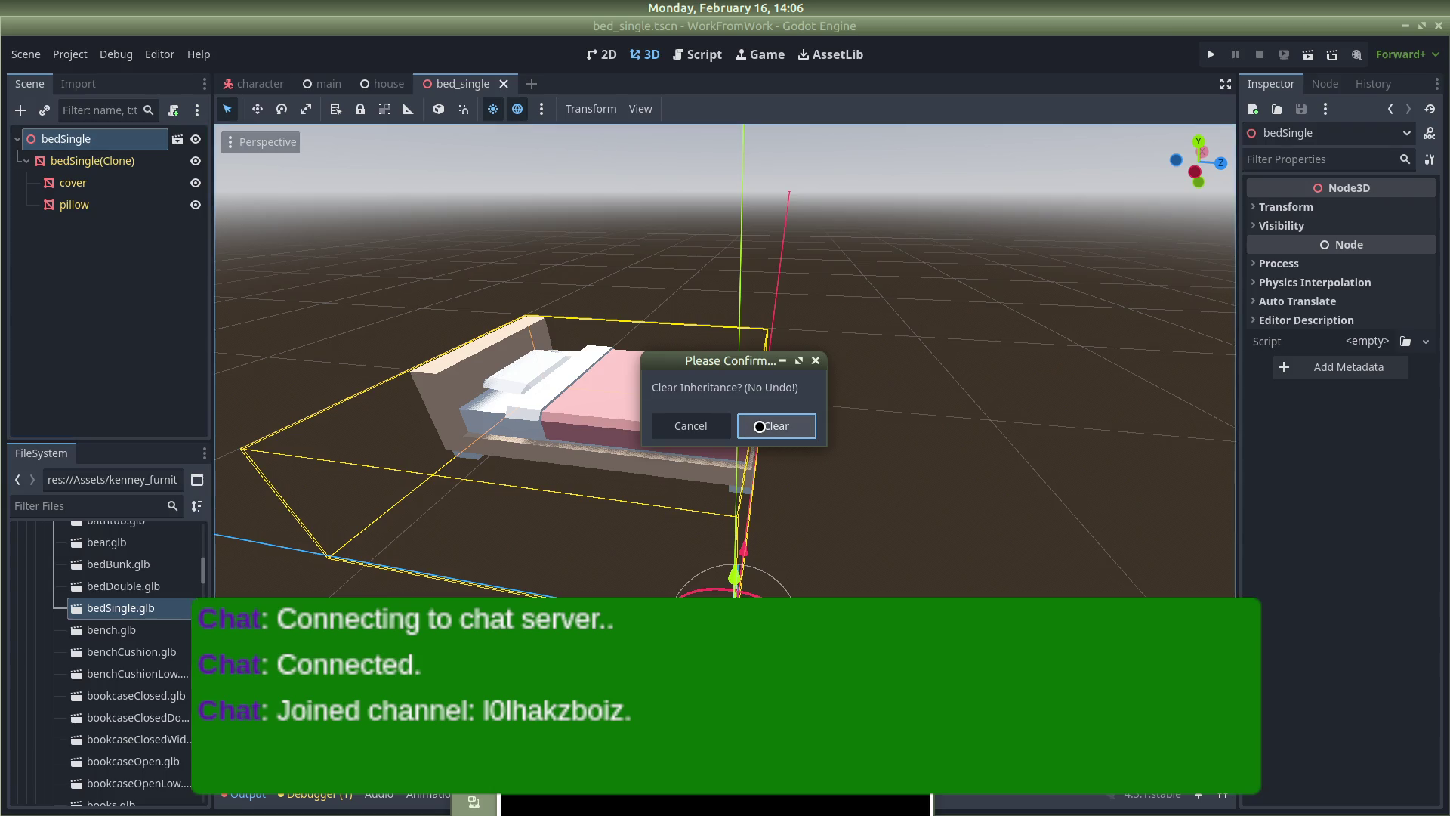
pyautogui.click(759, 426)
pyautogui.rightClick(89, 138)
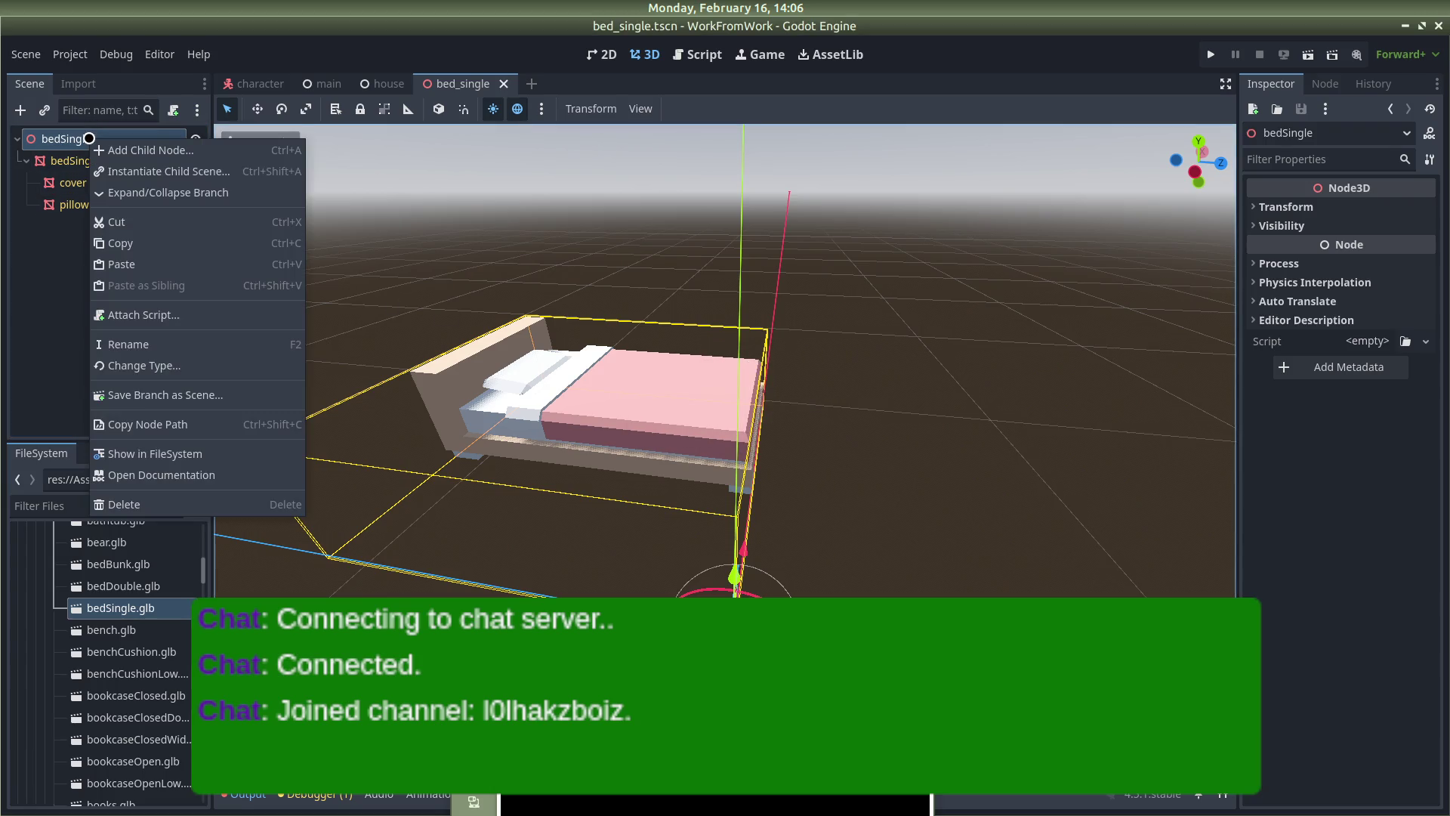
pyautogui.click(144, 366)
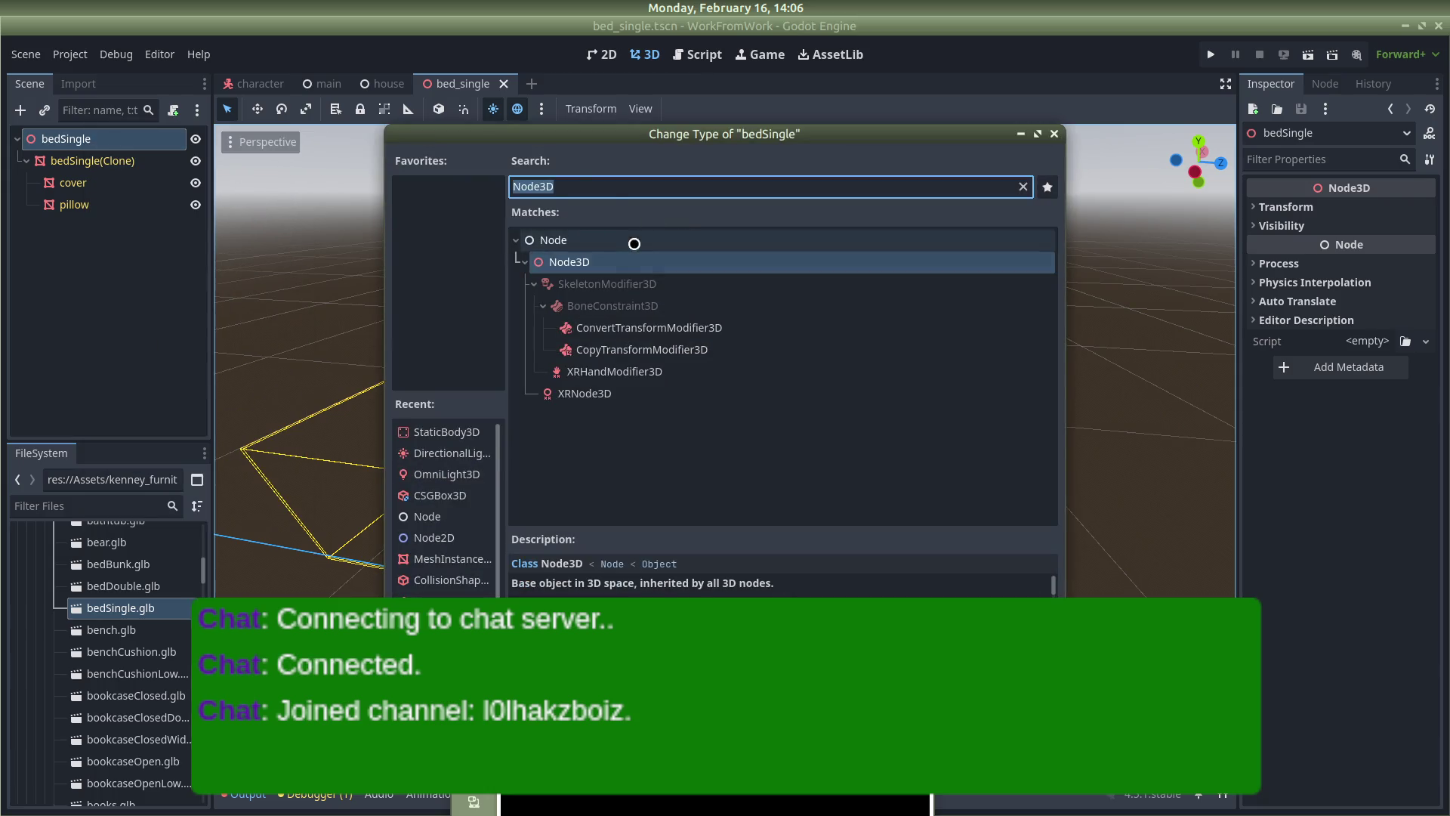
pyautogui.write('stat')
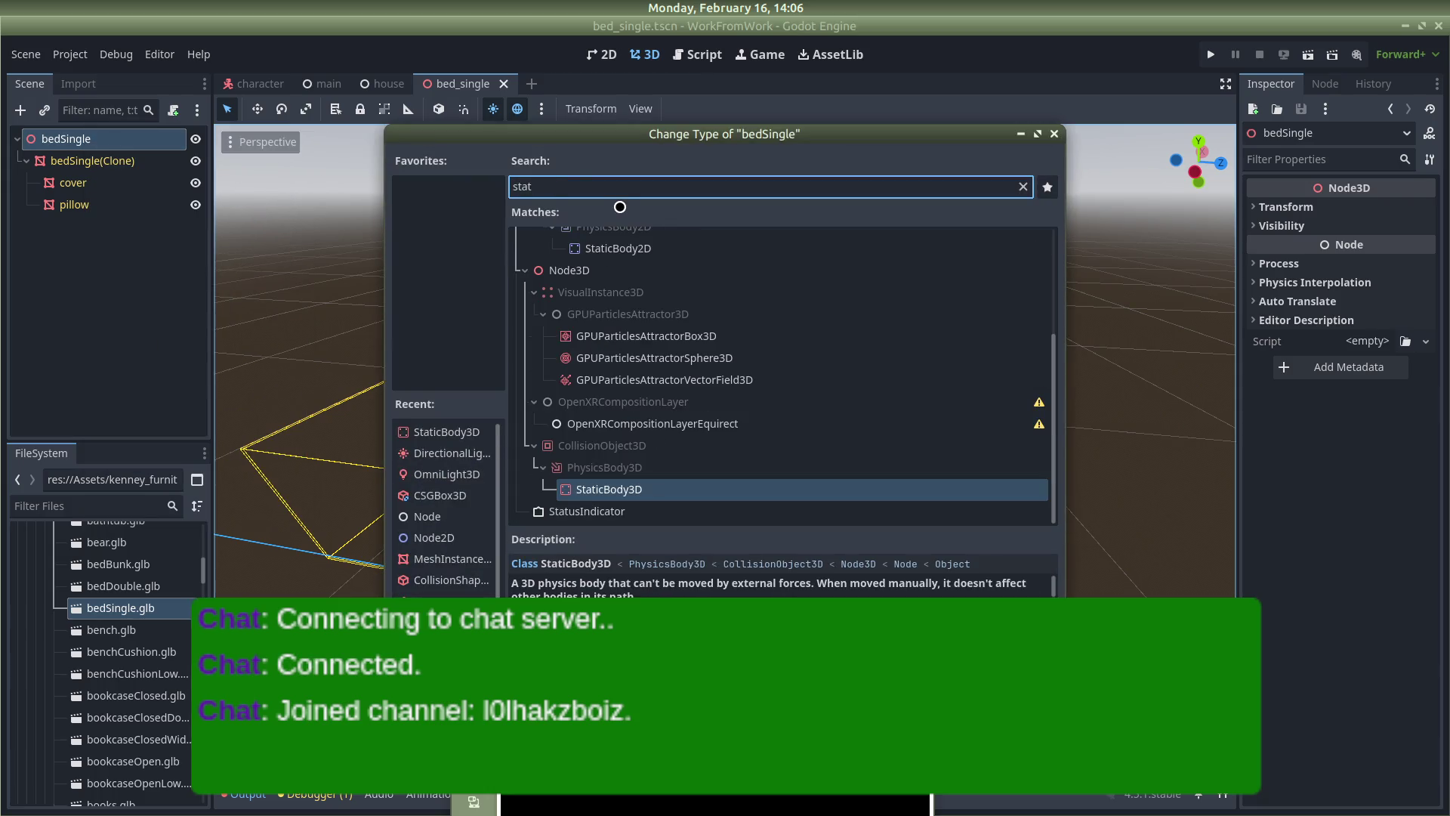
pyautogui.press('Return')
# Return to the YouTube tutorial and resume the video
pyautogui.hotkey('alt', 'Tab')
pyautogui.scroll(3)
pyautogui.scroll(3)
pyautogui.click(712, 313)
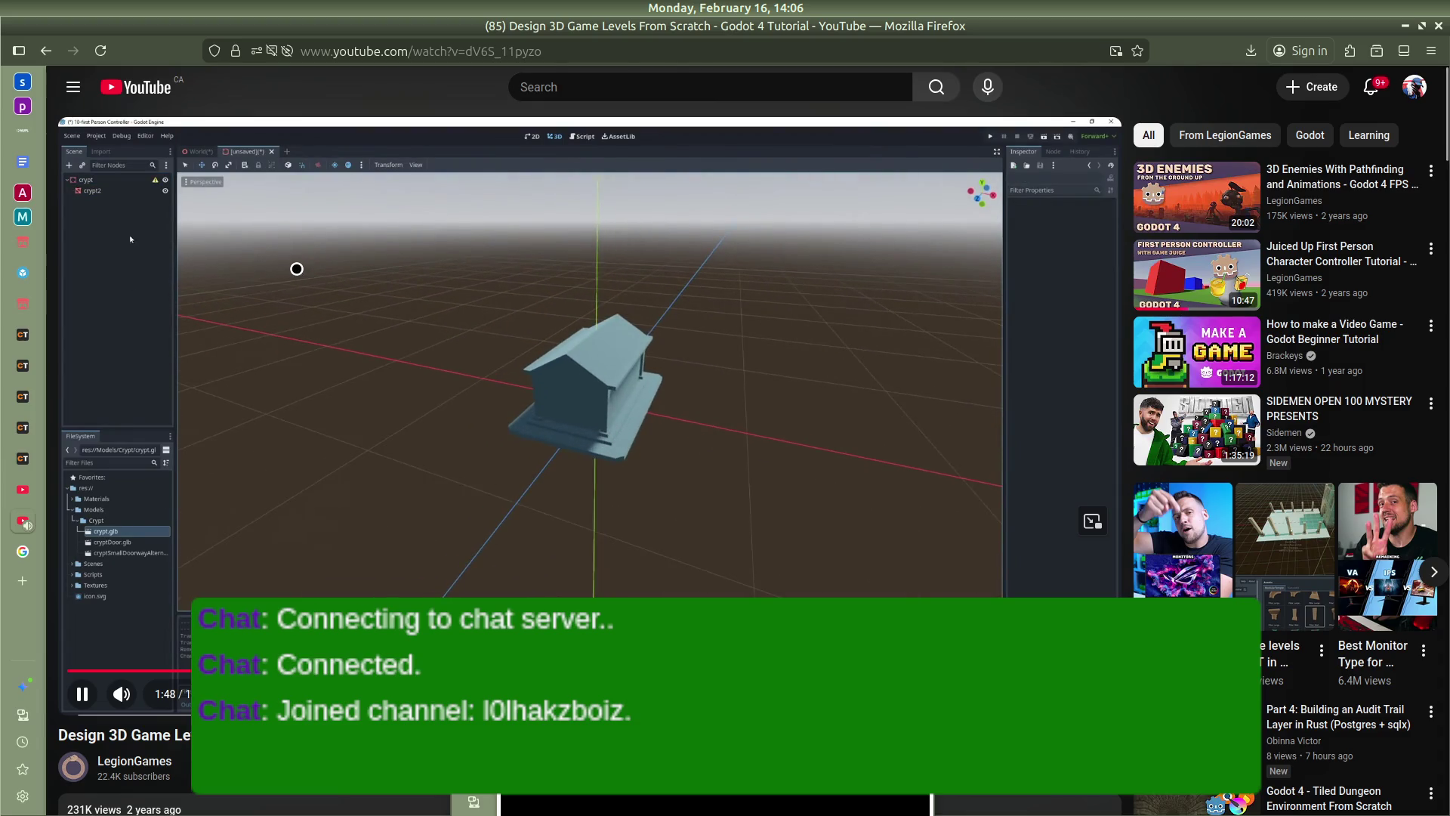
# Watch the tutorial to 2:03, pause it on the crypt model, and switch back to Godot
pyautogui.hotkey('alt', 'Tab')
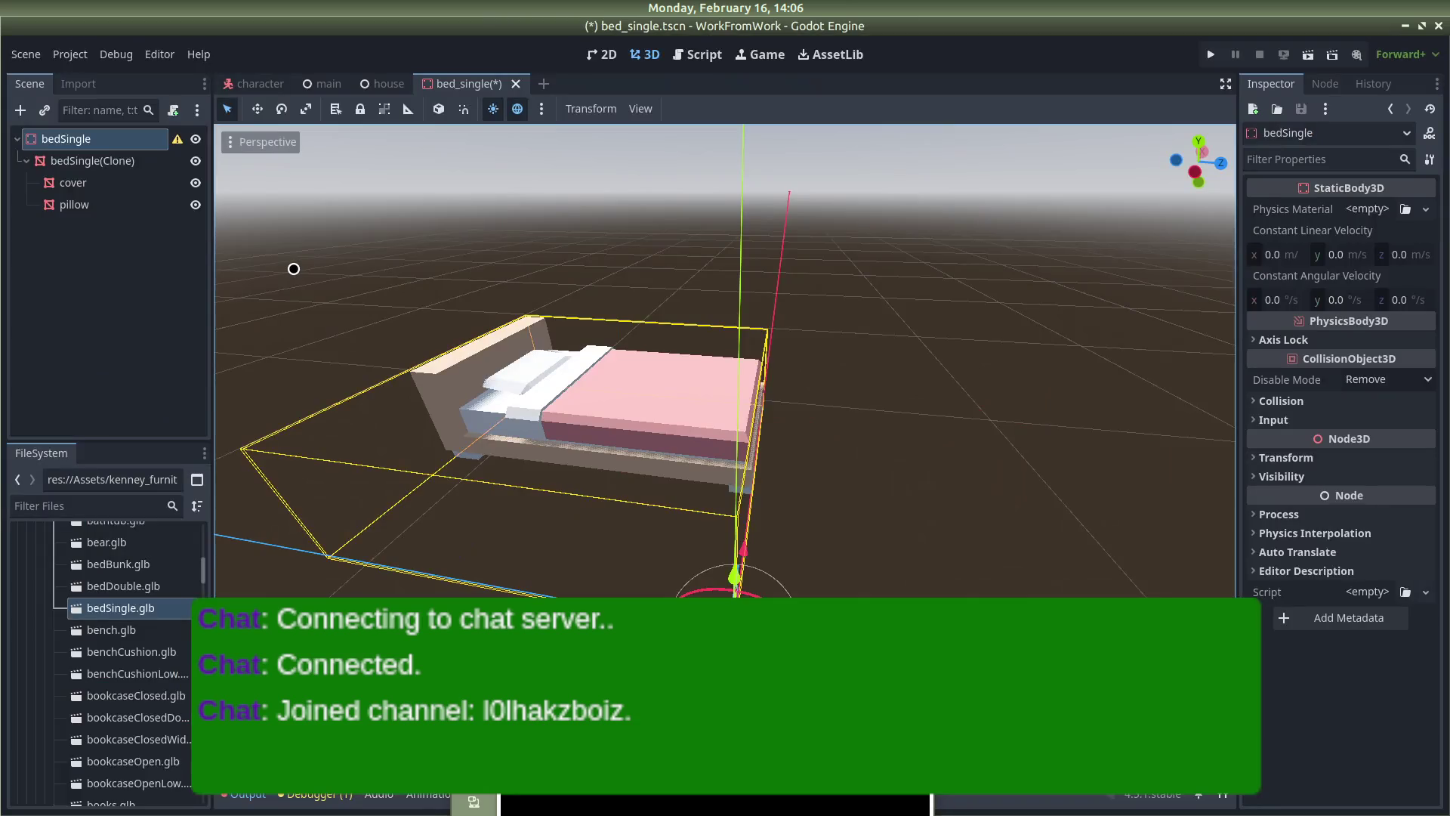
pyautogui.hotkey('alt', 'Tab')
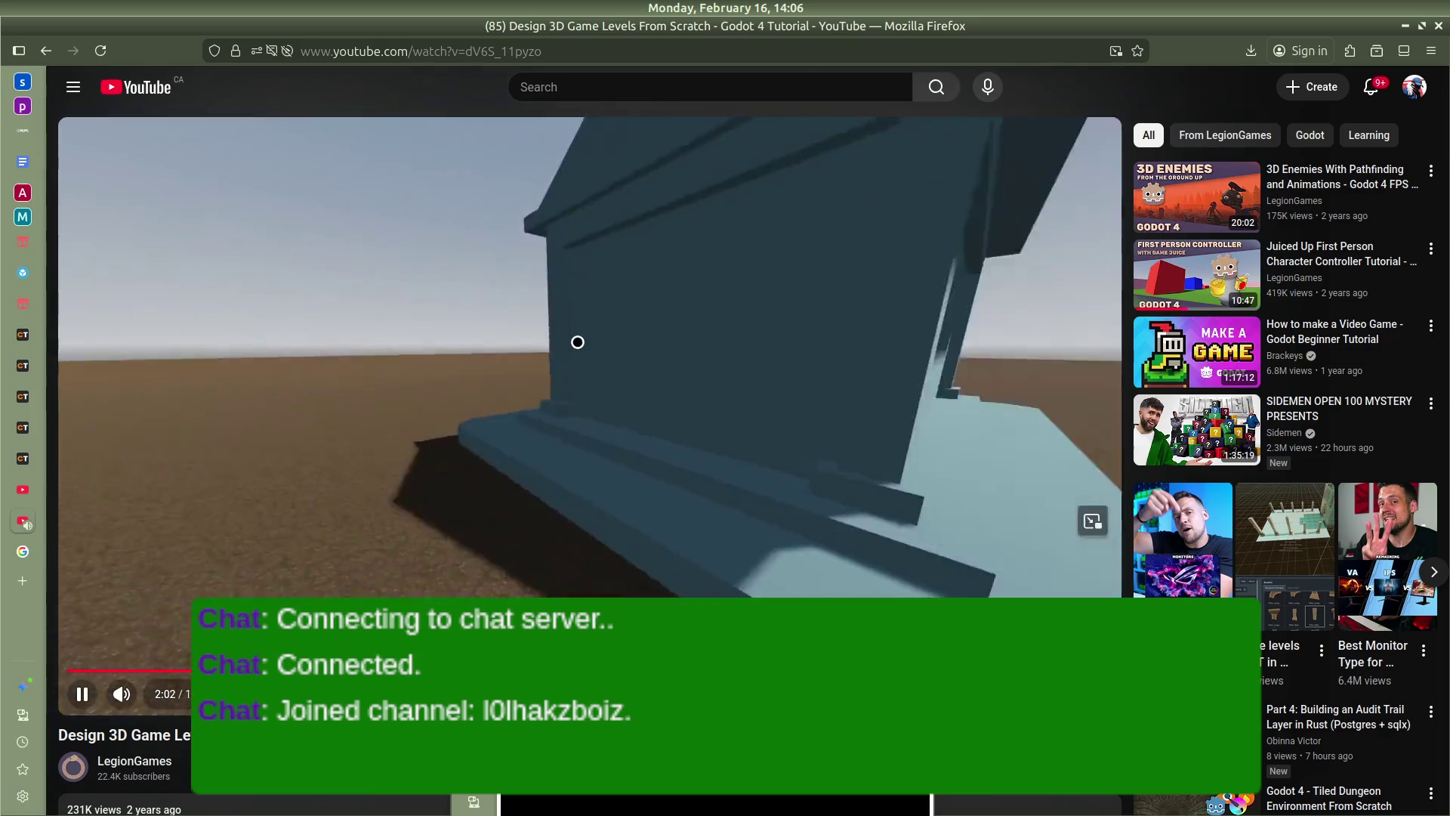
pyautogui.click(577, 342)
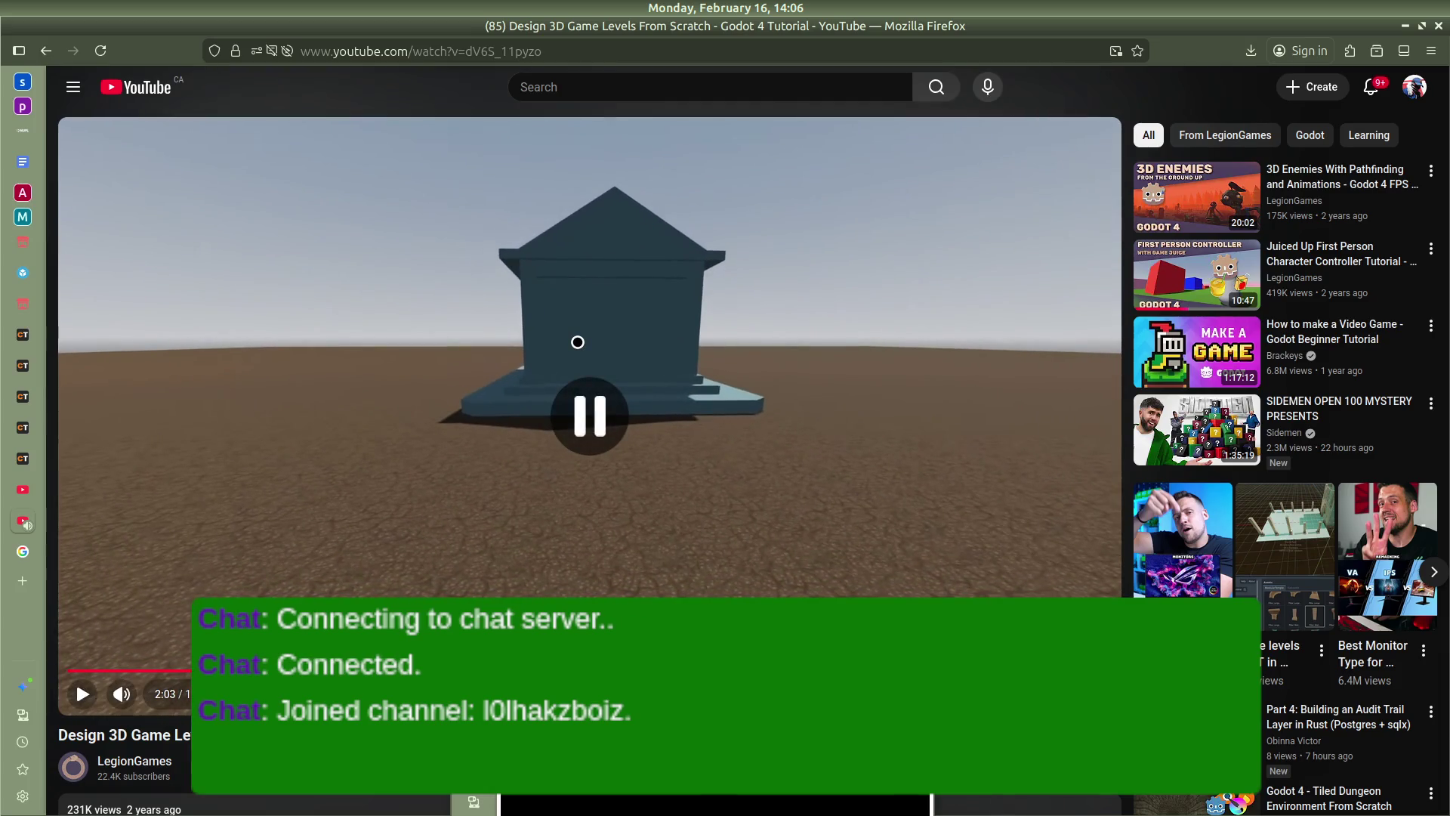
pyautogui.hotkey('alt', 'Tab')
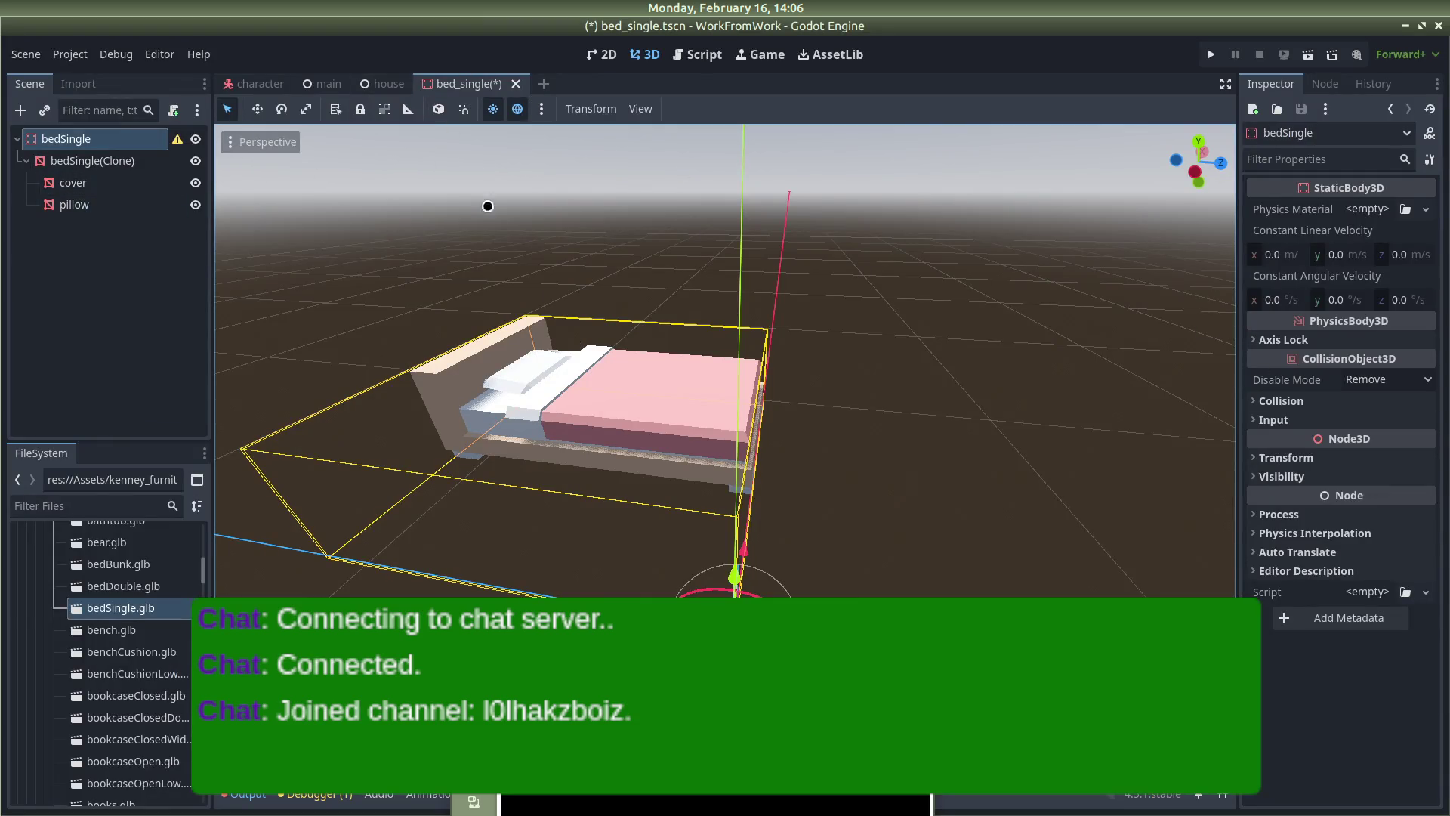
# Save the bed_single scene and switch to the house scene with nothing selected
pyautogui.hotkey('ctrl', 's')
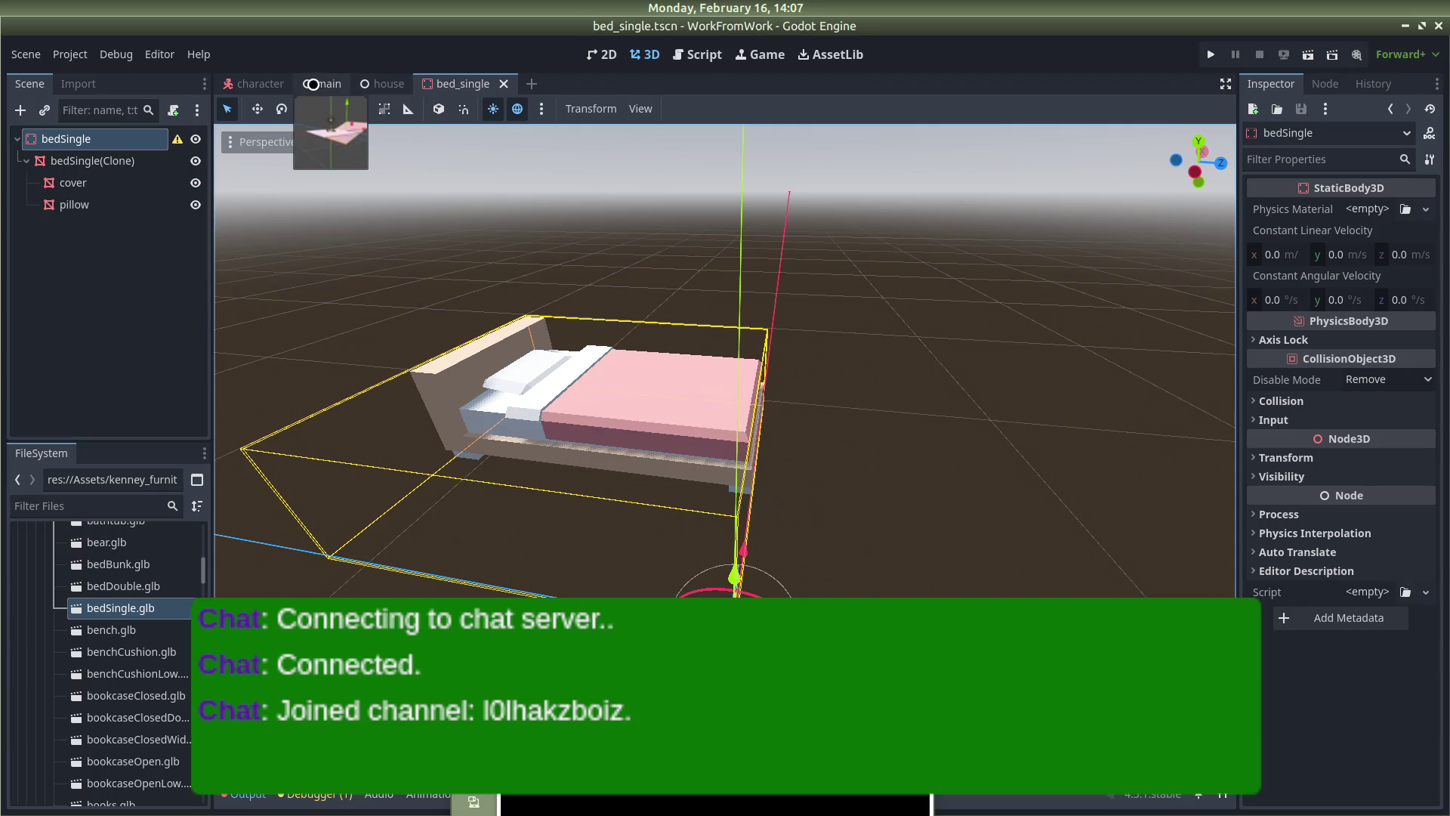
pyautogui.click(383, 83)
pyautogui.click(87, 398)
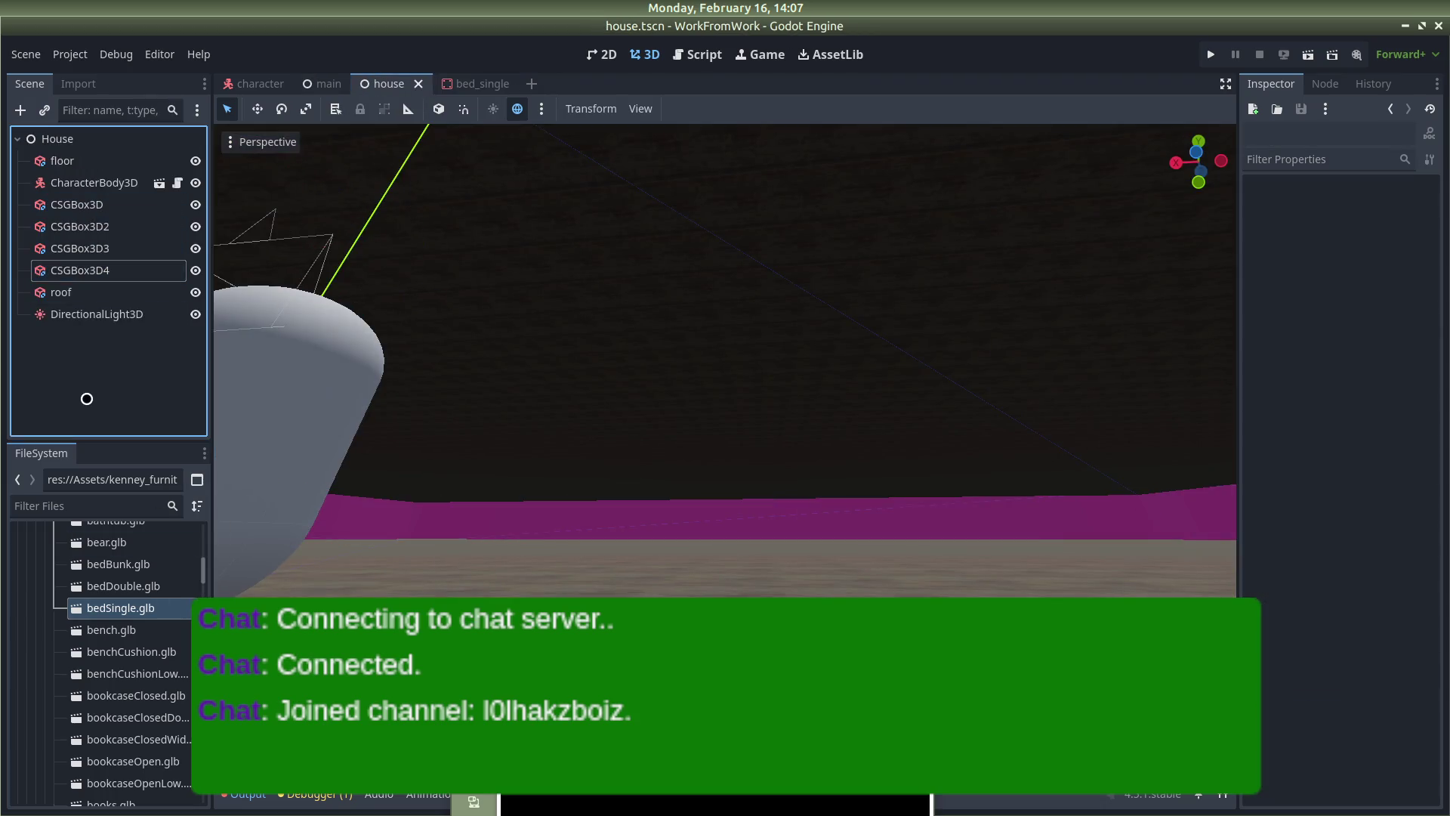
# Collapse the GLTF folder in FileSystem and drag bed_single.tscn into the house scene
pyautogui.scroll(3)
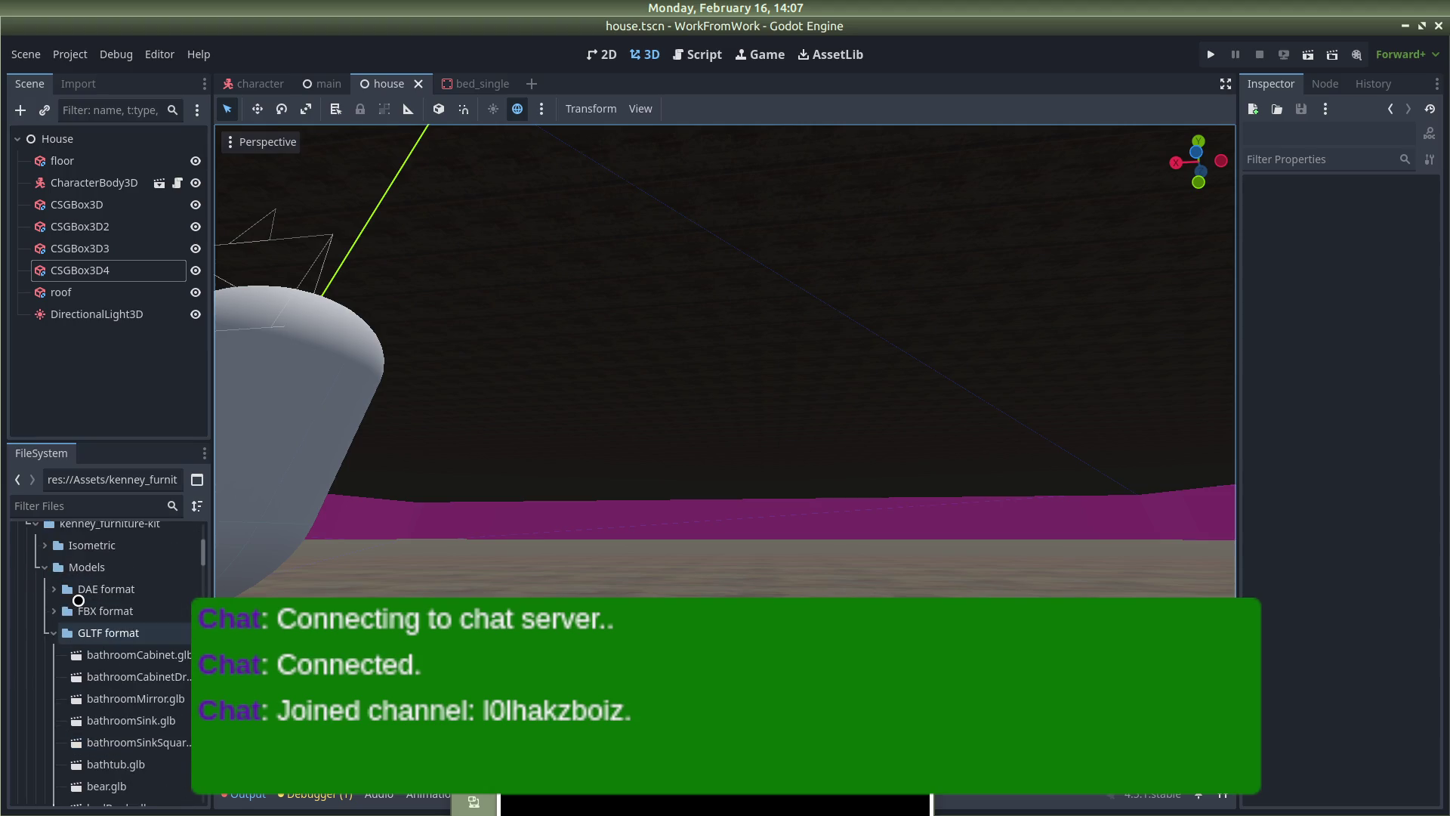
pyautogui.click(59, 629)
pyautogui.scroll(3)
pyautogui.scroll(-3)
pyautogui.scroll(-3)
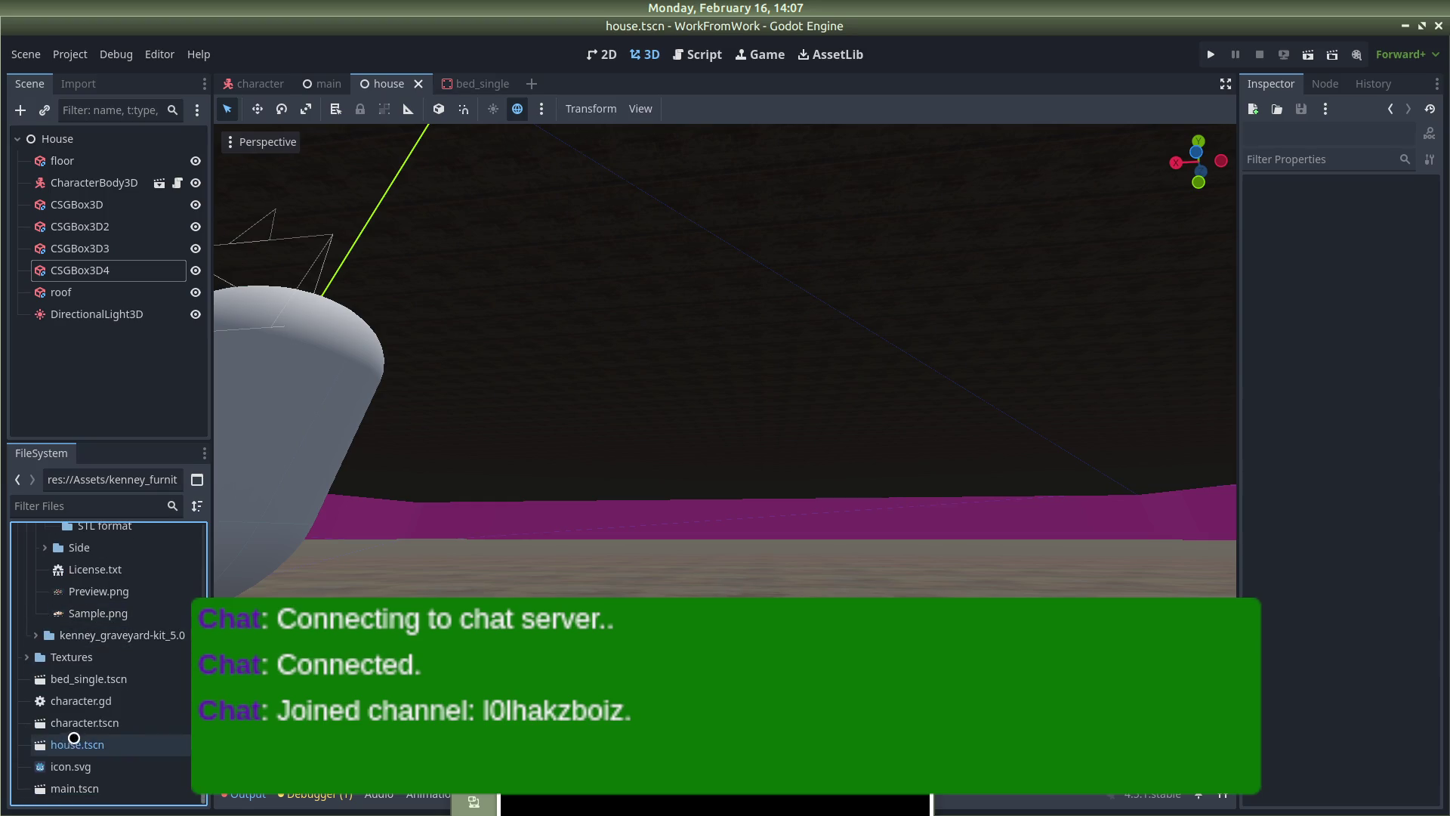
pyautogui.scroll(-3)
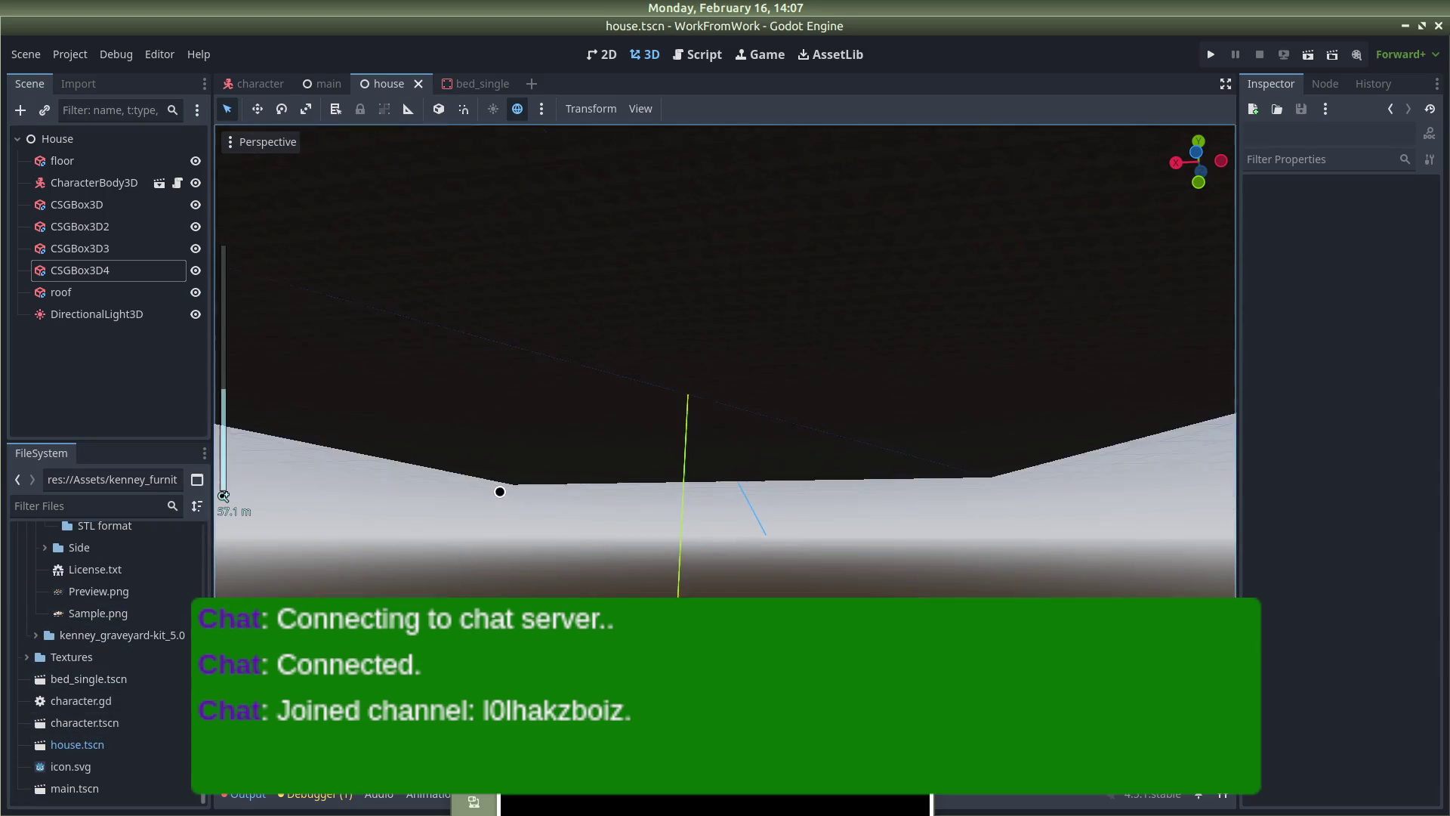
pyautogui.scroll(3)
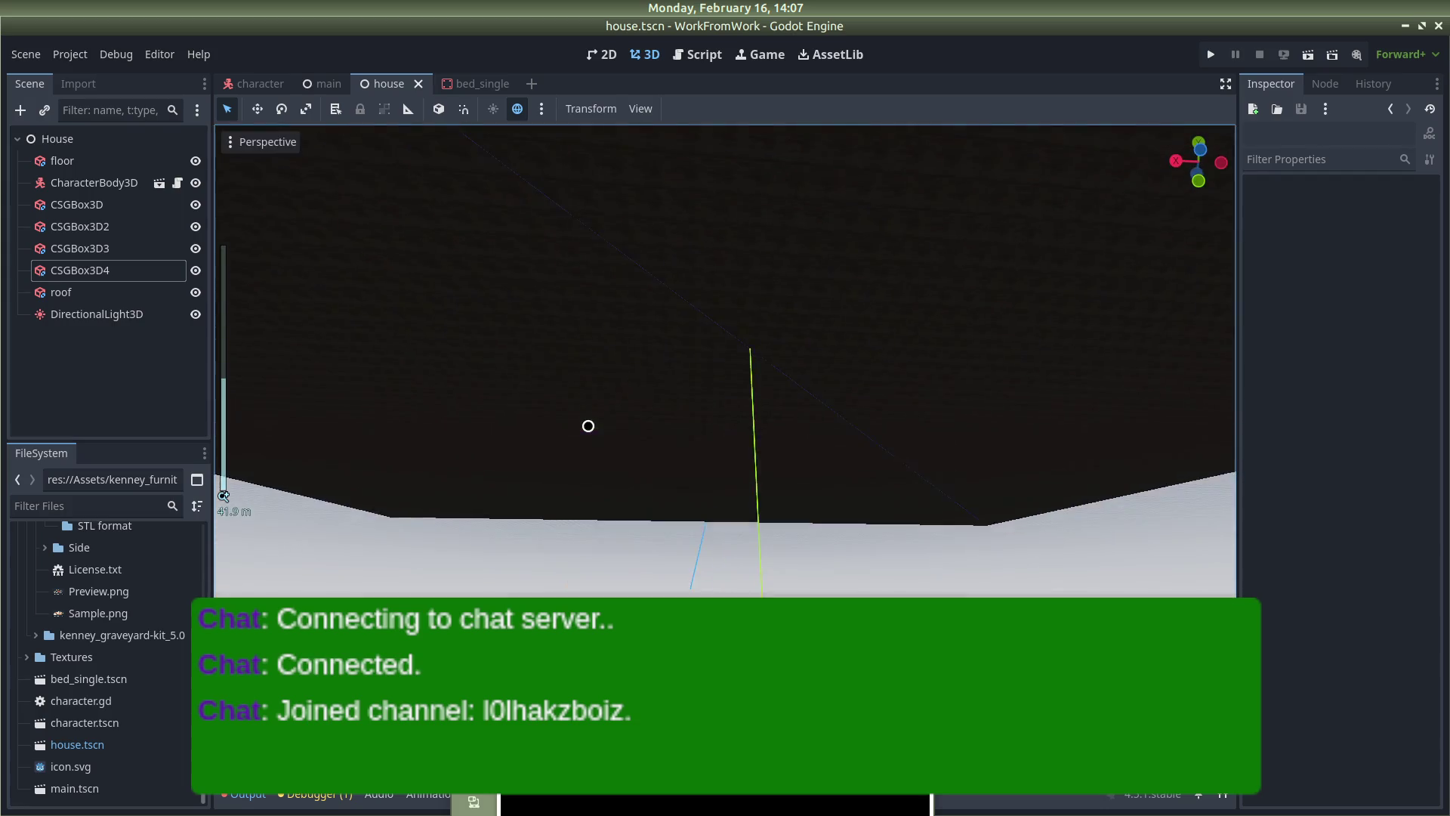
pyautogui.scroll(3)
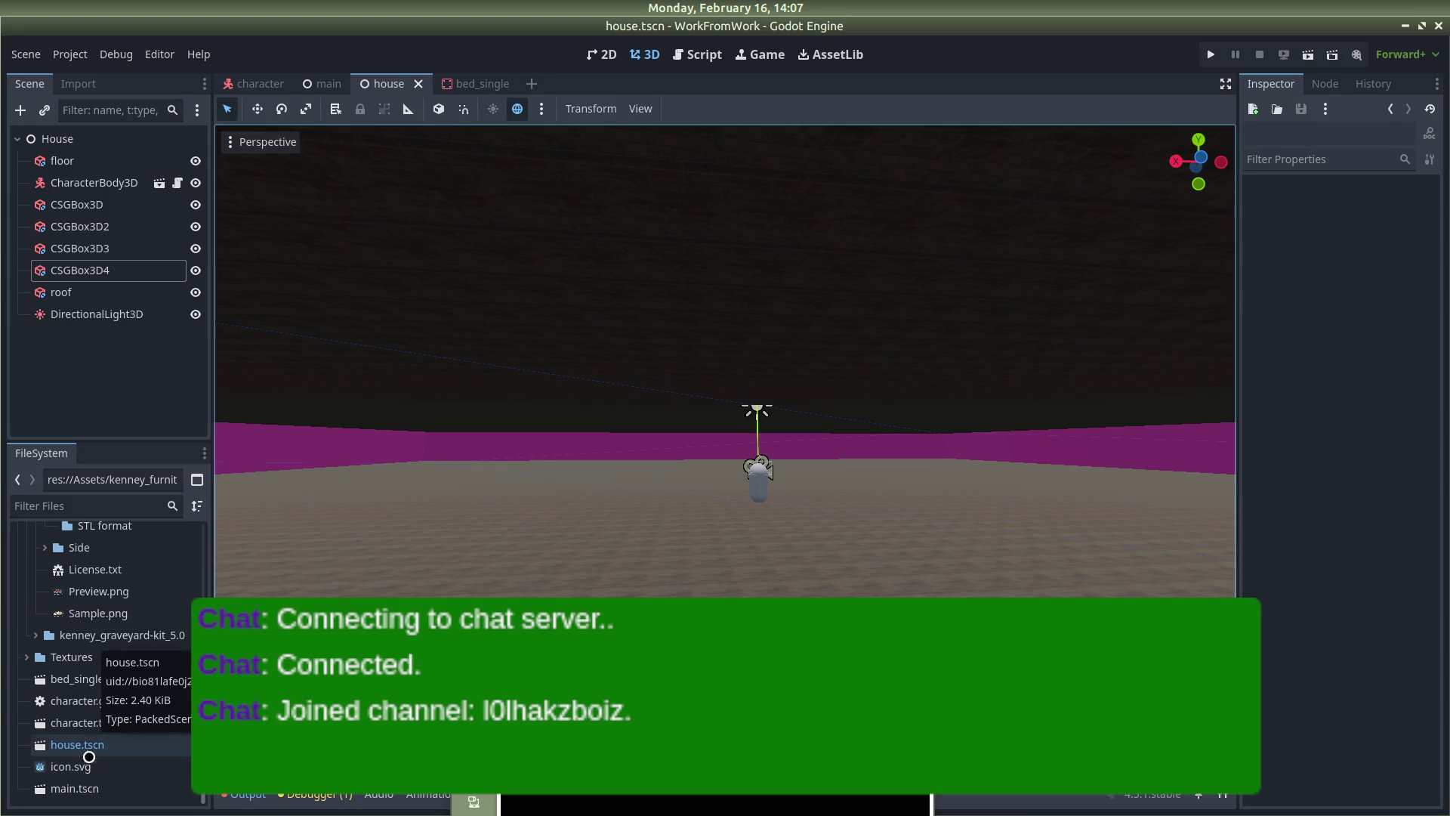
pyautogui.moveTo(106, 679); pyautogui.dragTo(577, 487)
# Orbit and zoom the viewport to a low view across the house floor
pyautogui.scroll(-3)
pyautogui.scroll(3)
pyautogui.scroll(-3)
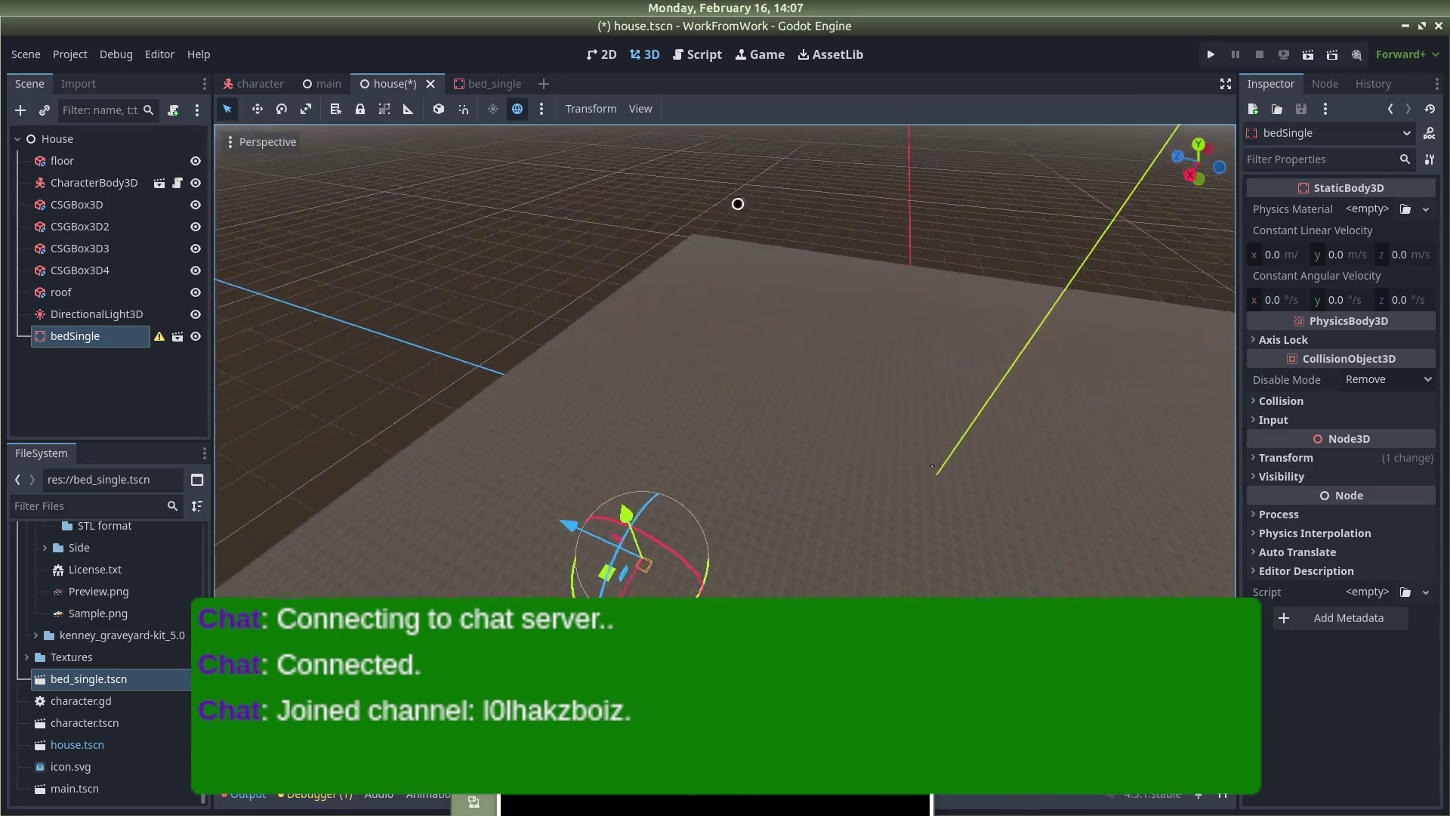
pyautogui.scroll(3)
pyautogui.scroll(3)
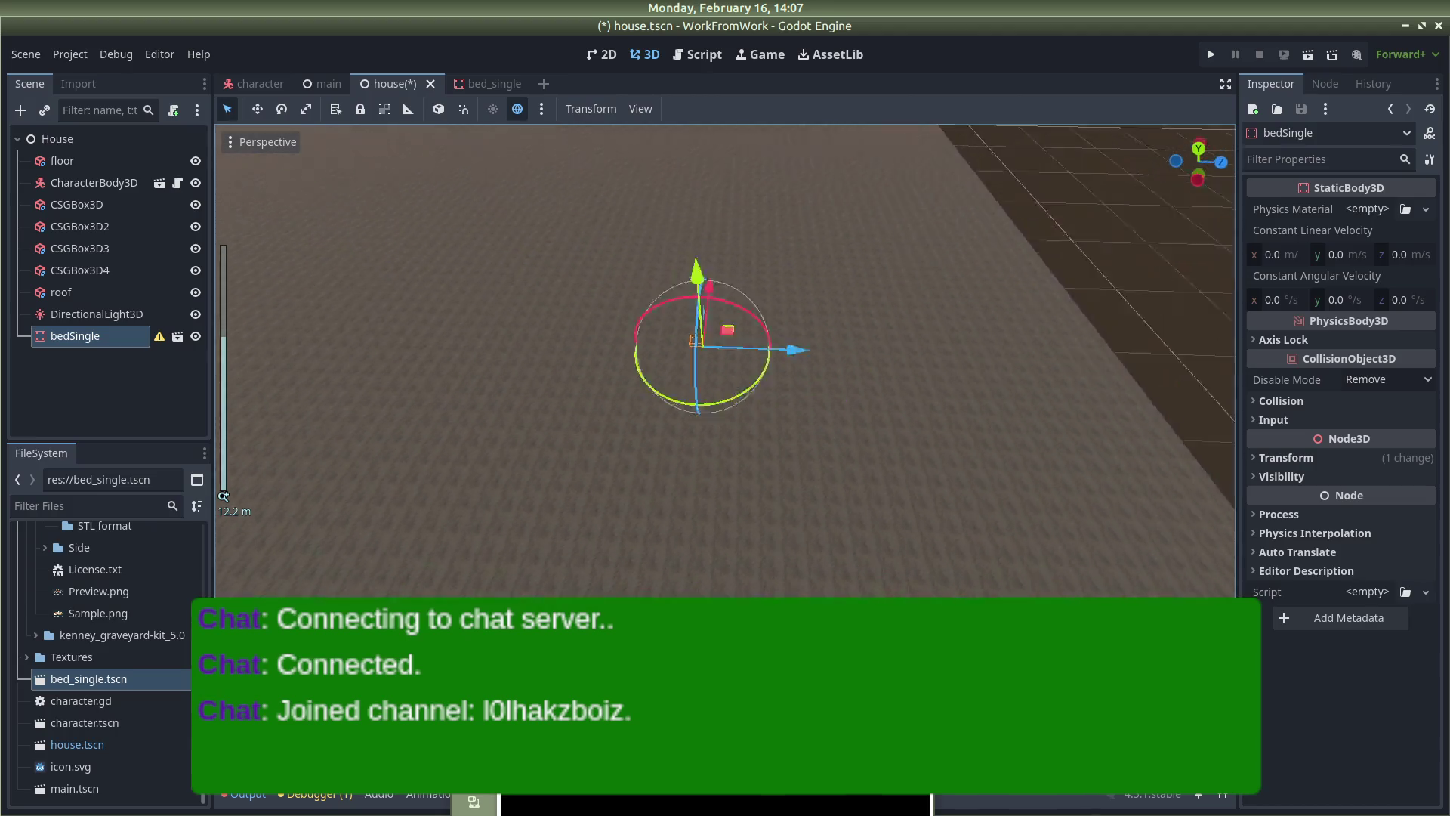
pyautogui.moveTo(684, 356); pyautogui.dragTo(529, 484)
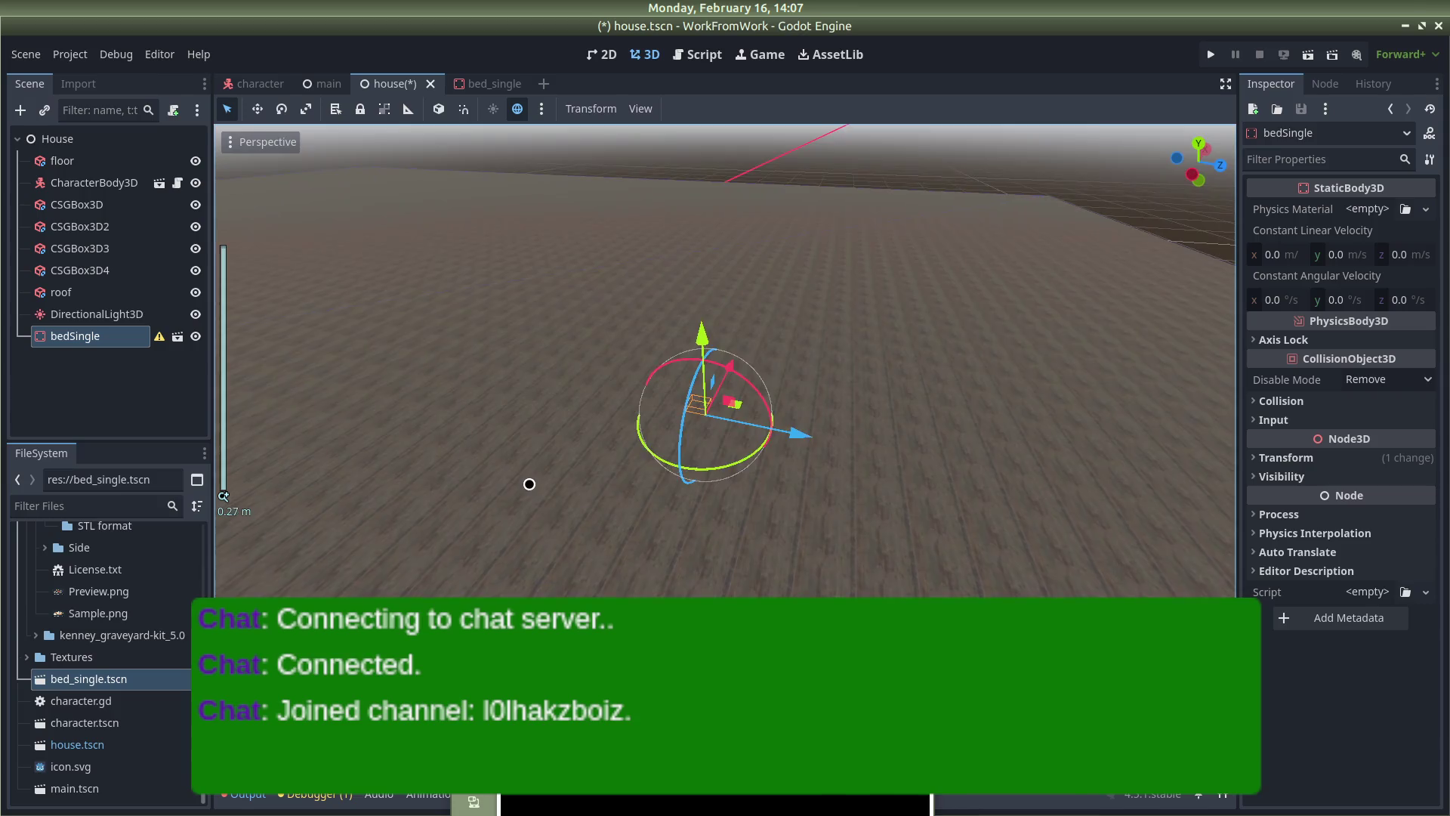
pyautogui.moveTo(634, 360); pyautogui.dragTo(618, 295)
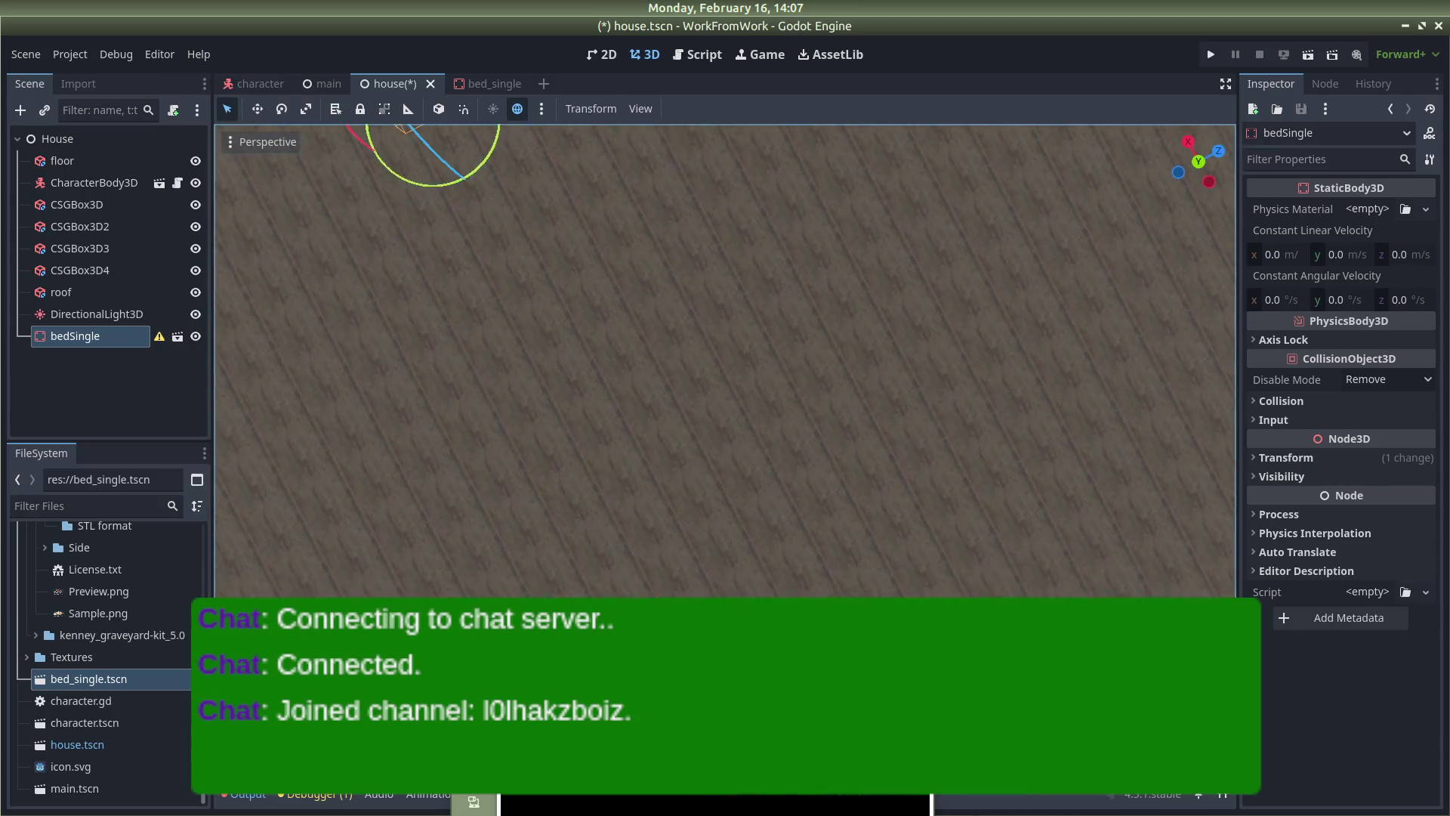
pyautogui.scroll(3)
pyautogui.scroll(-3)
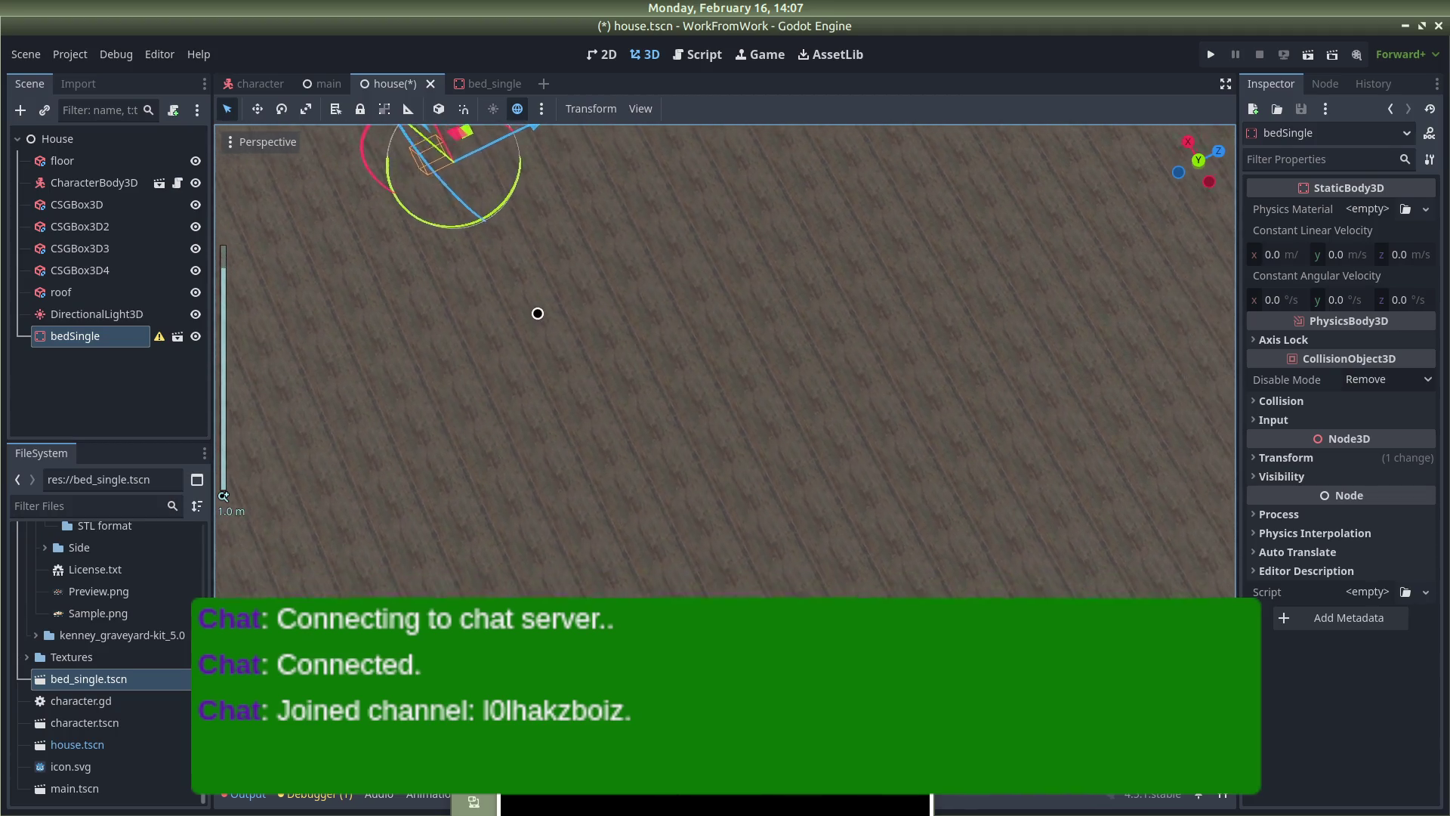
pyautogui.moveTo(722, 280); pyautogui.dragTo(713, 197)
# Look down at the bed and move it onto the wooden floor inside the pink walls
pyautogui.scroll(3)
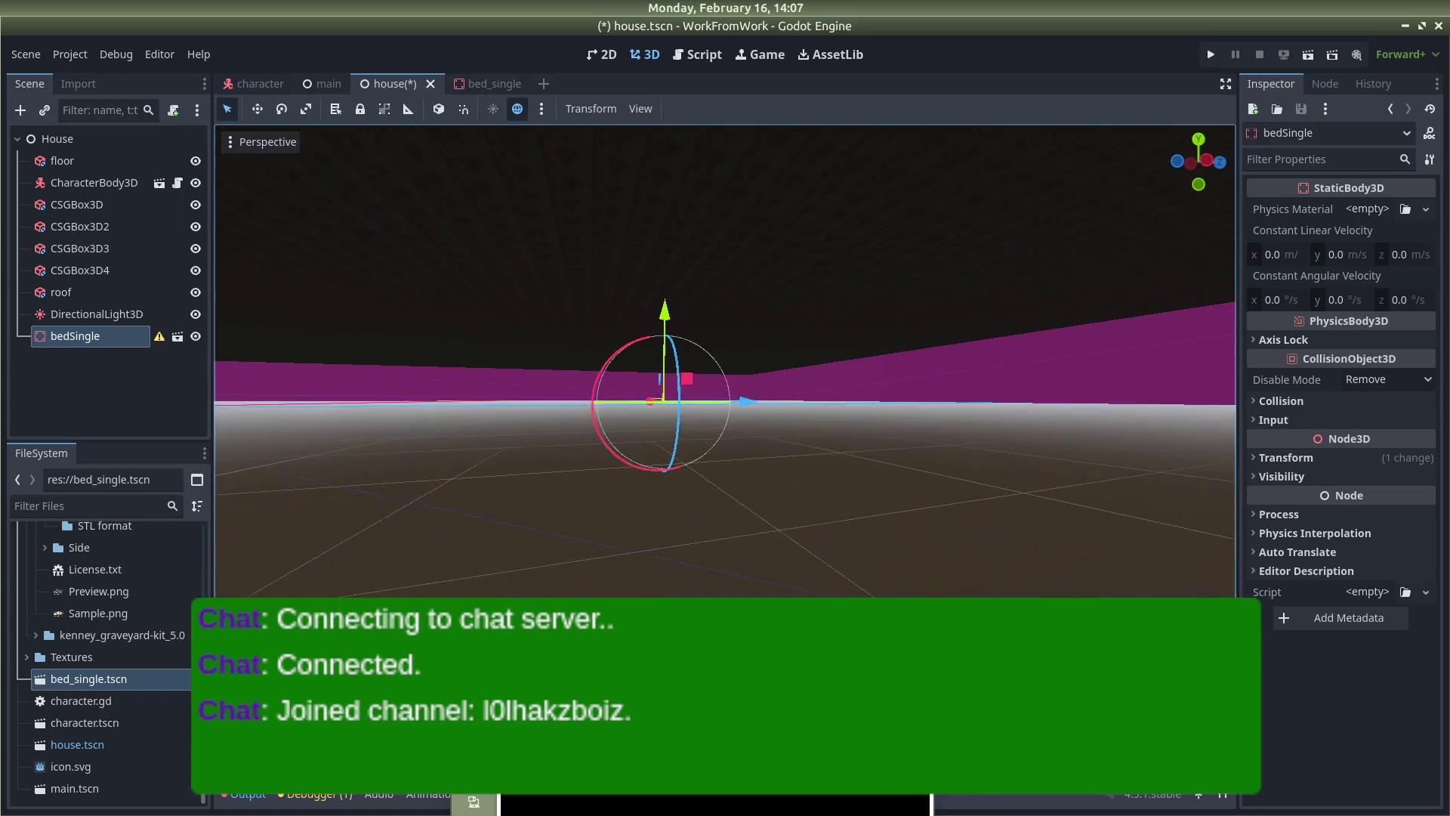
pyautogui.scroll(3)
pyautogui.moveTo(702, 456); pyautogui.dragTo(671, 510)
pyautogui.moveTo(627, 264); pyautogui.dragTo(640, 204)
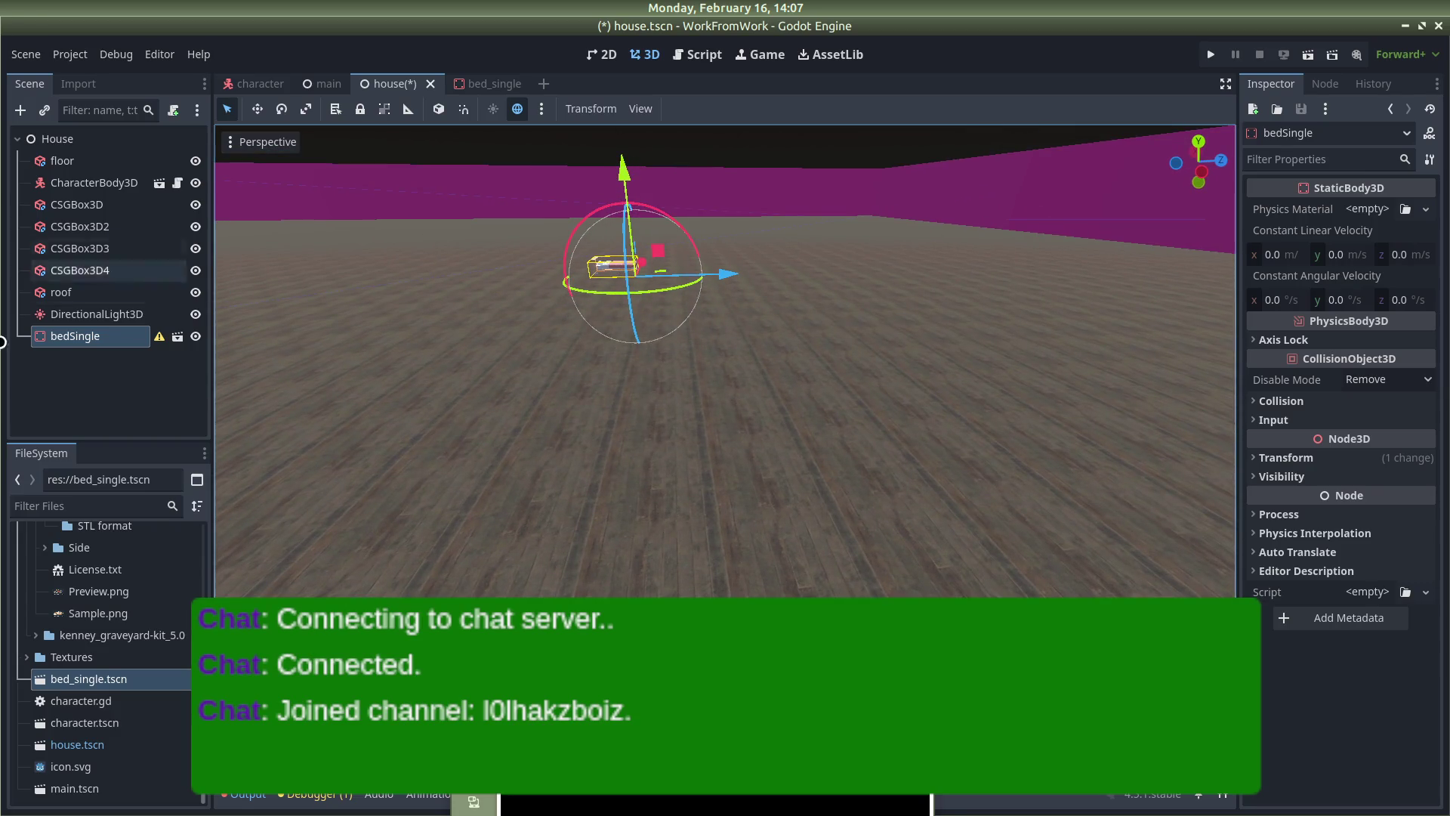
pyautogui.rightClick(74, 333)
# Delete the bedSingle instance from the house scene and switch to the bed_single scene
pyautogui.click(74, 333)
pyautogui.rightClick(73, 335)
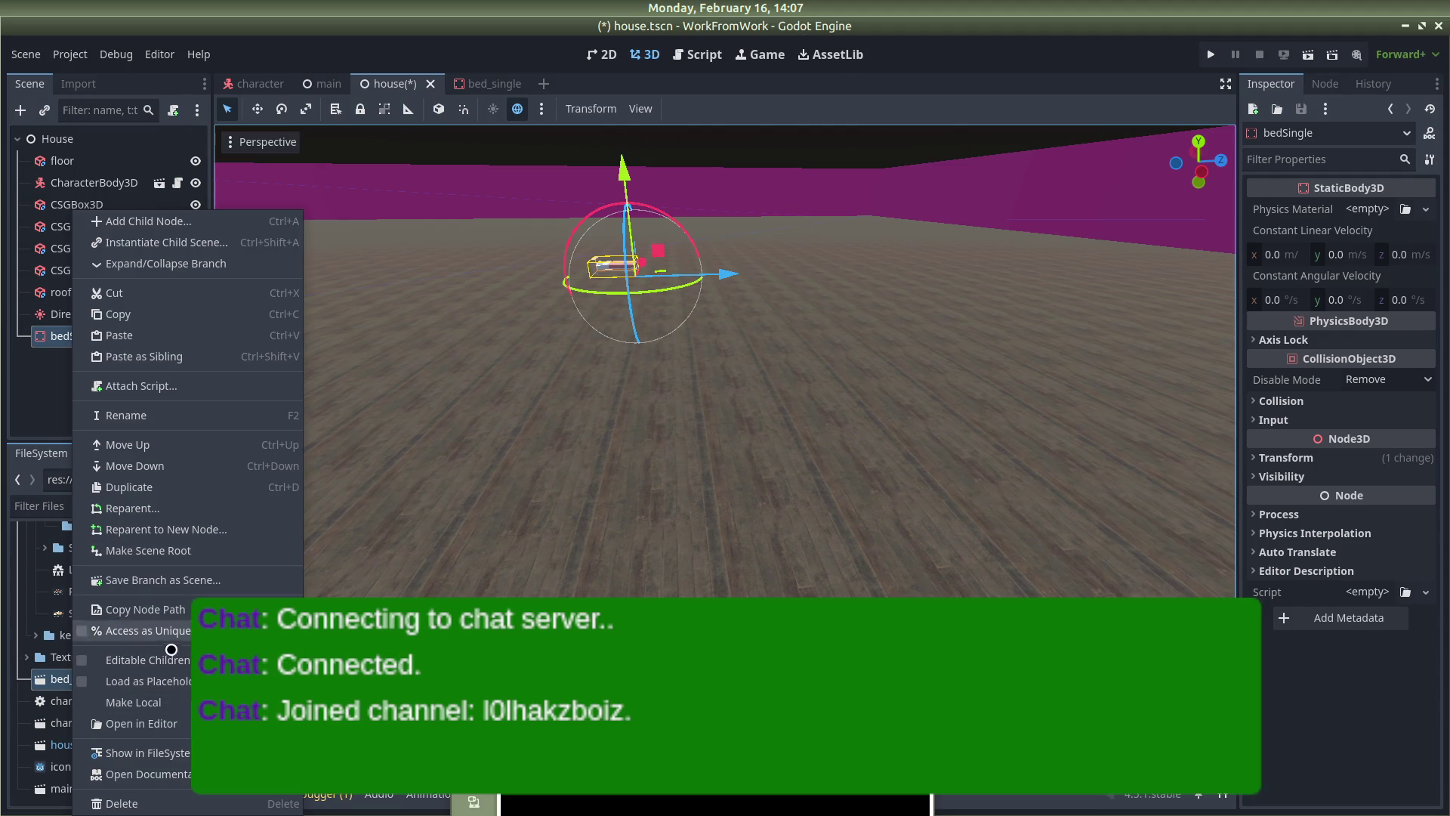
pyautogui.click(144, 802)
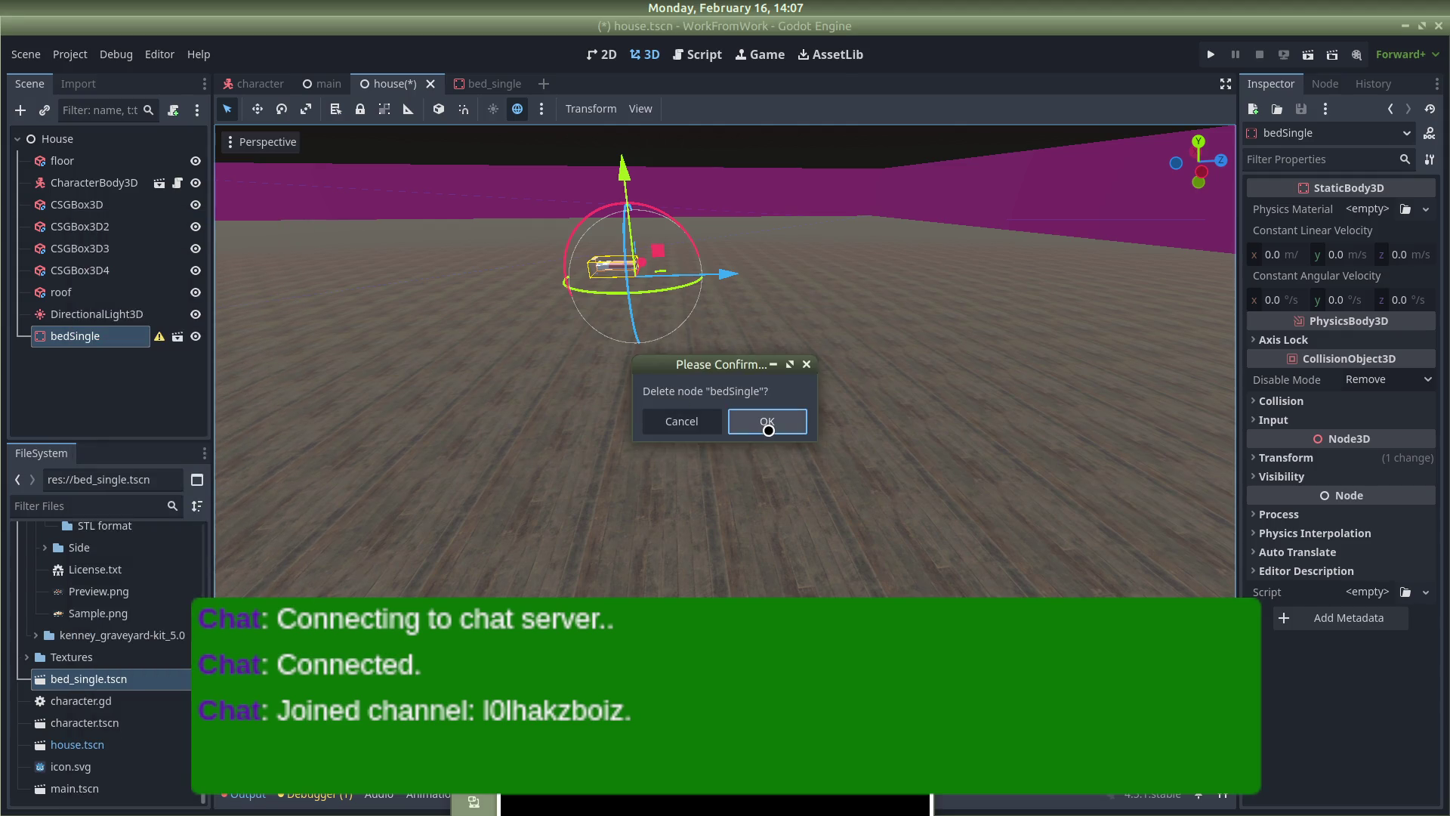
pyautogui.click(768, 430)
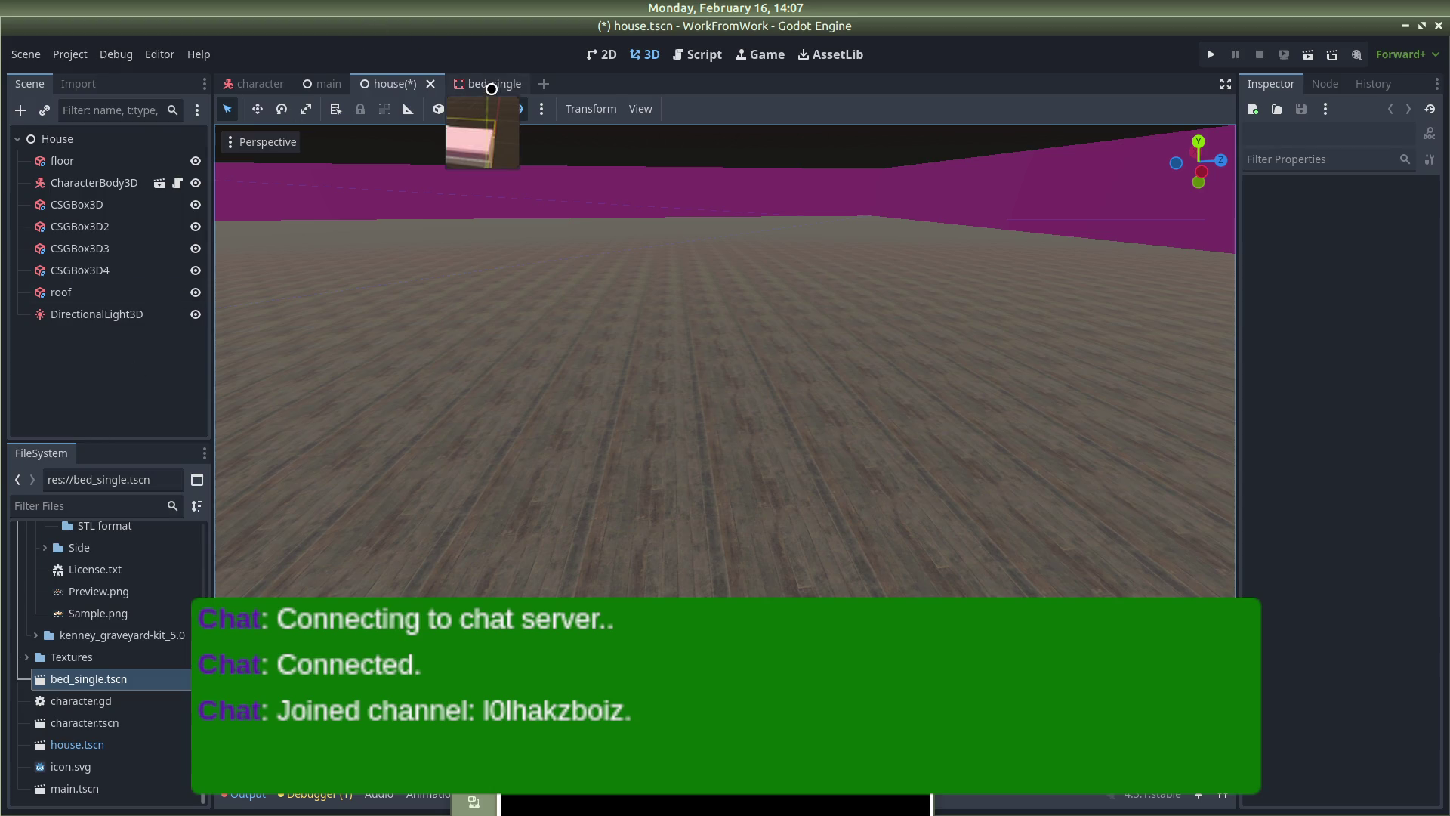
pyautogui.click(491, 84)
# Set the bed's linked Transform scale to 2.5 on all axes
pyautogui.scroll(-3)
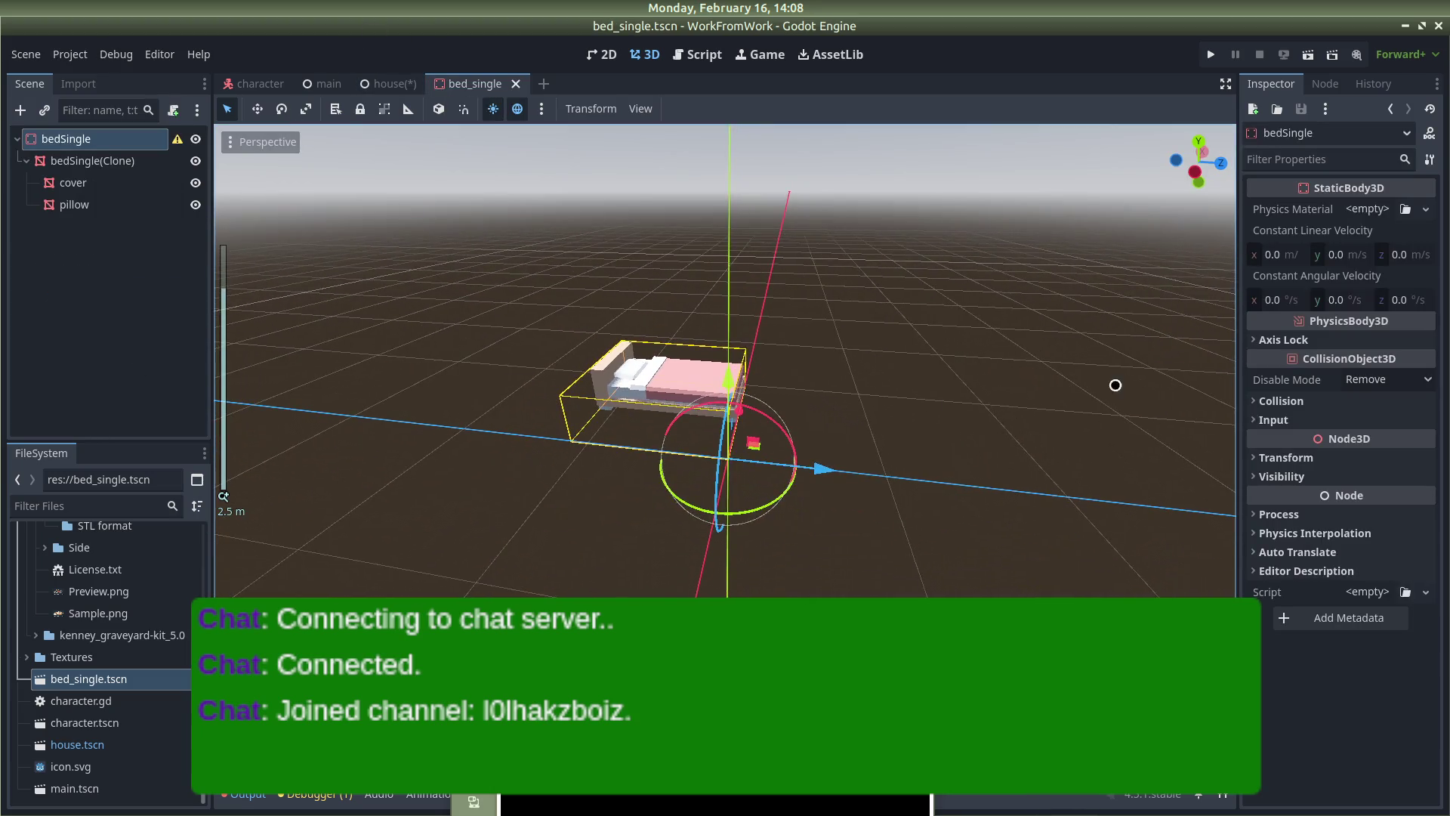
pyautogui.click(1258, 456)
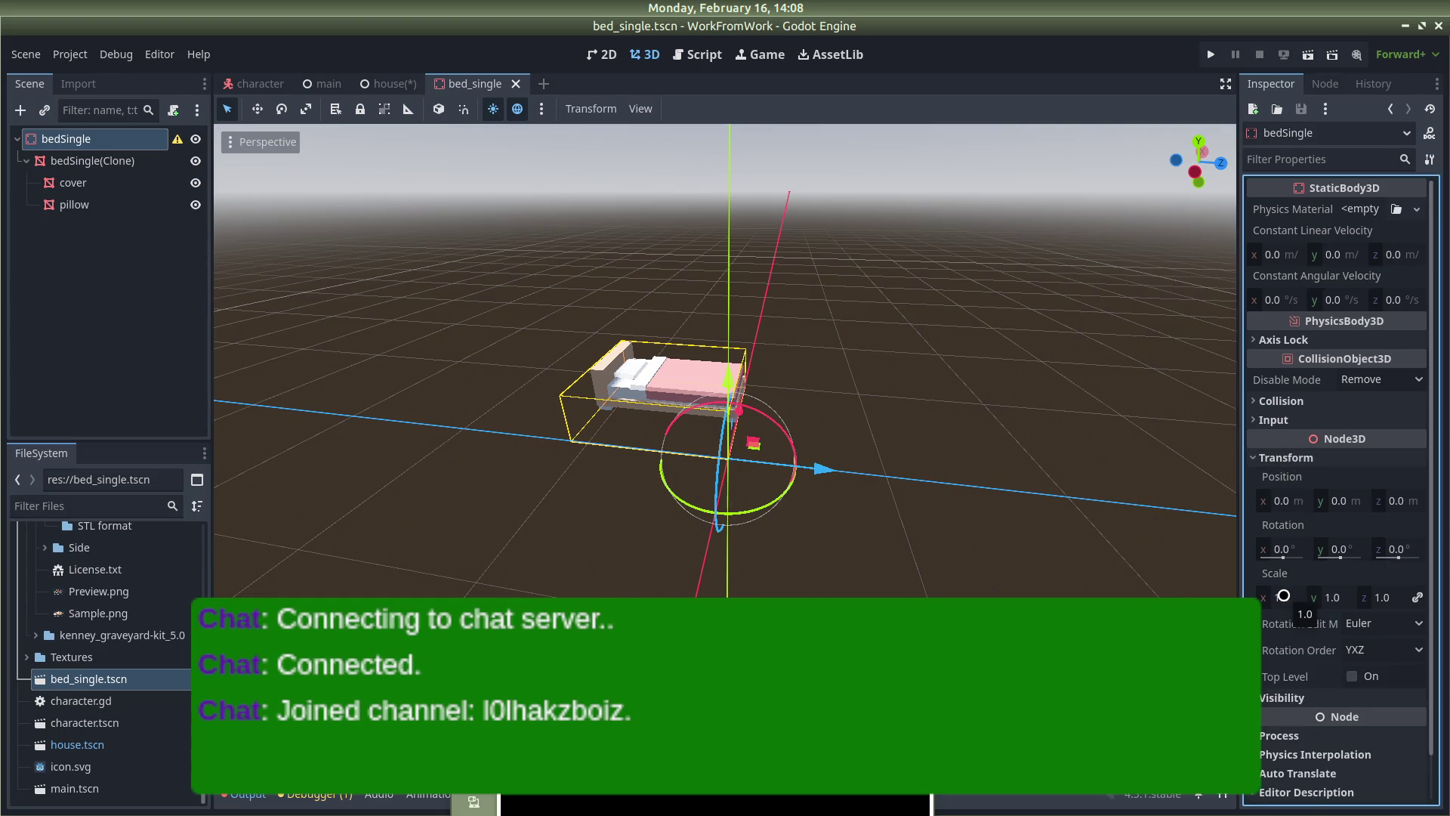
pyautogui.click(1283, 595)
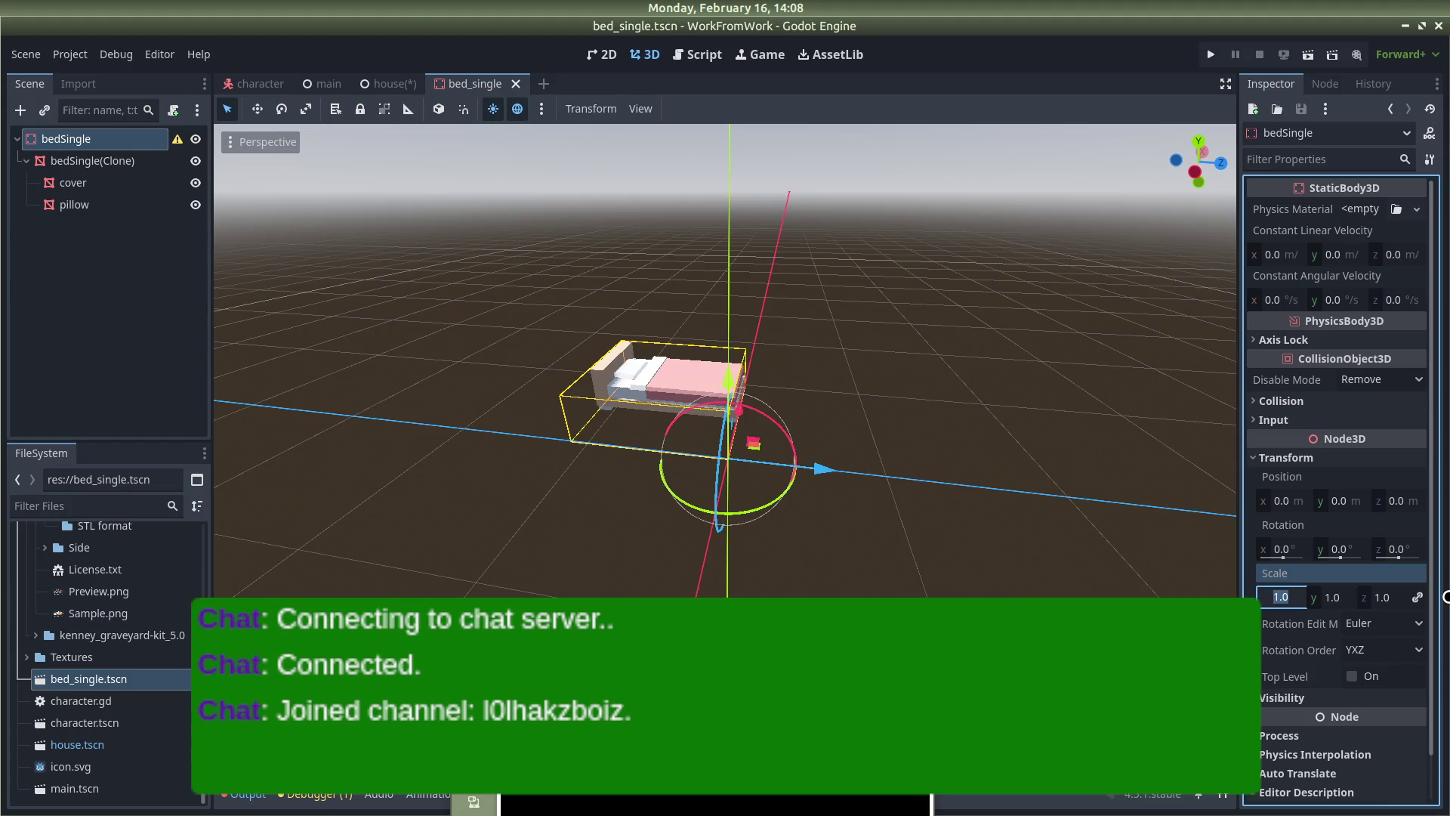
pyautogui.write('25')
pyautogui.press('Return')
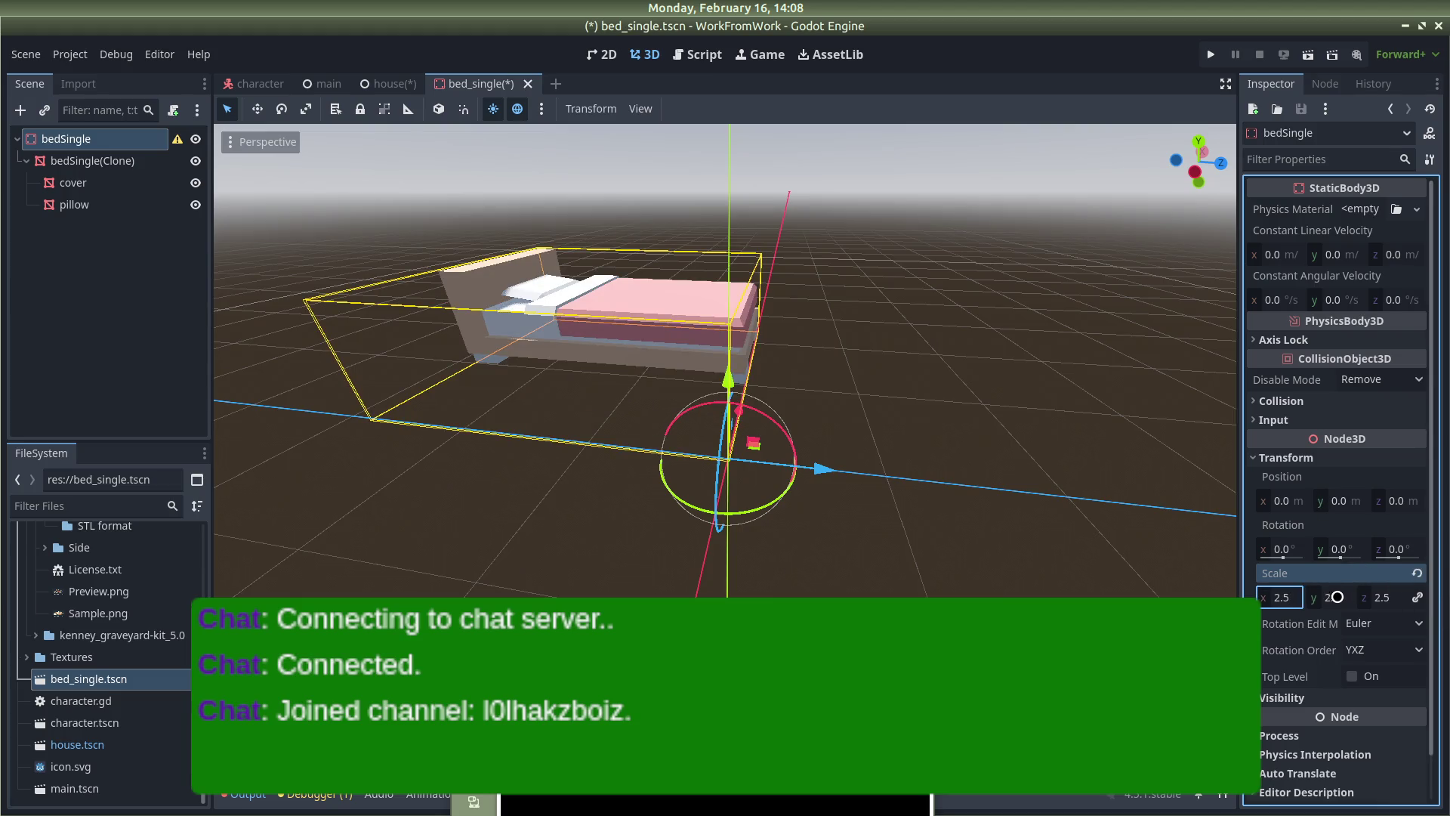
# Save the enlarged bed scene and drag a new bed_single instance into the house
pyautogui.click(934, 442)
pyautogui.moveTo(905, 376); pyautogui.dragTo(602, 411)
pyautogui.hotkey('ctrl', 's')
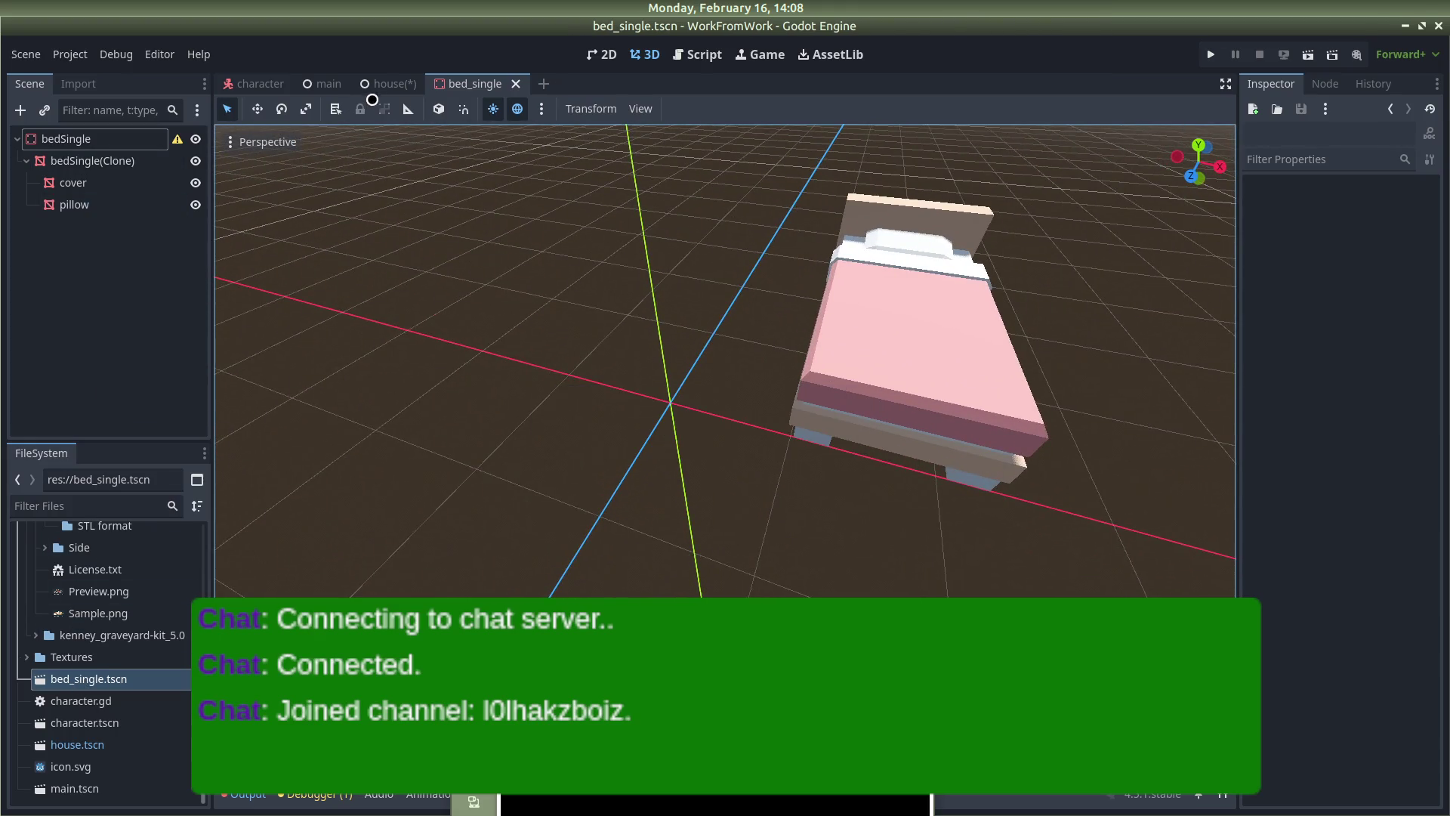
pyautogui.click(386, 84)
pyautogui.moveTo(117, 663); pyautogui.dragTo(636, 372)
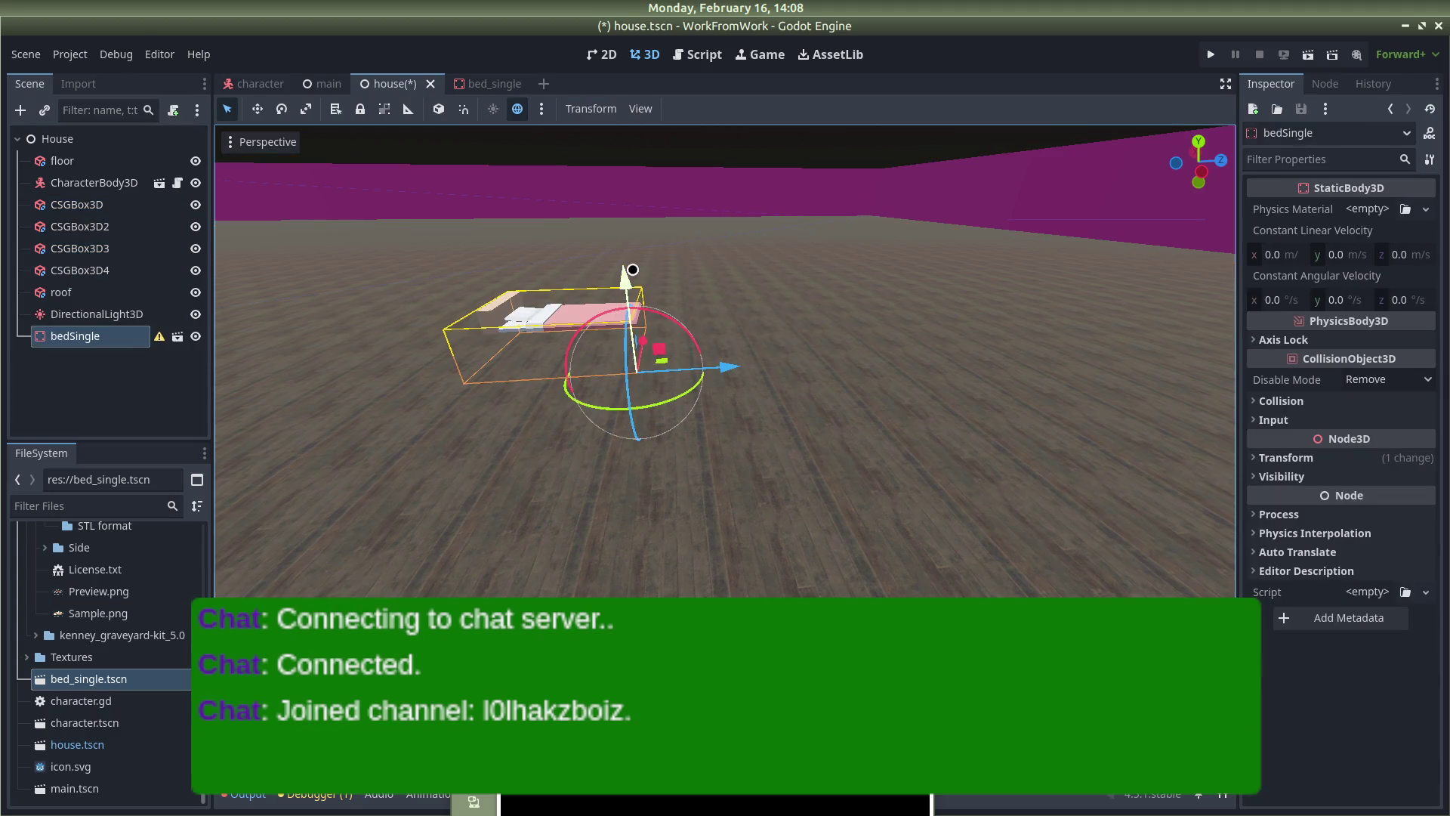
# Raise the bed and shift it far left inside the house, then save and run the game
pyautogui.moveTo(617, 278); pyautogui.dragTo(617, 252)
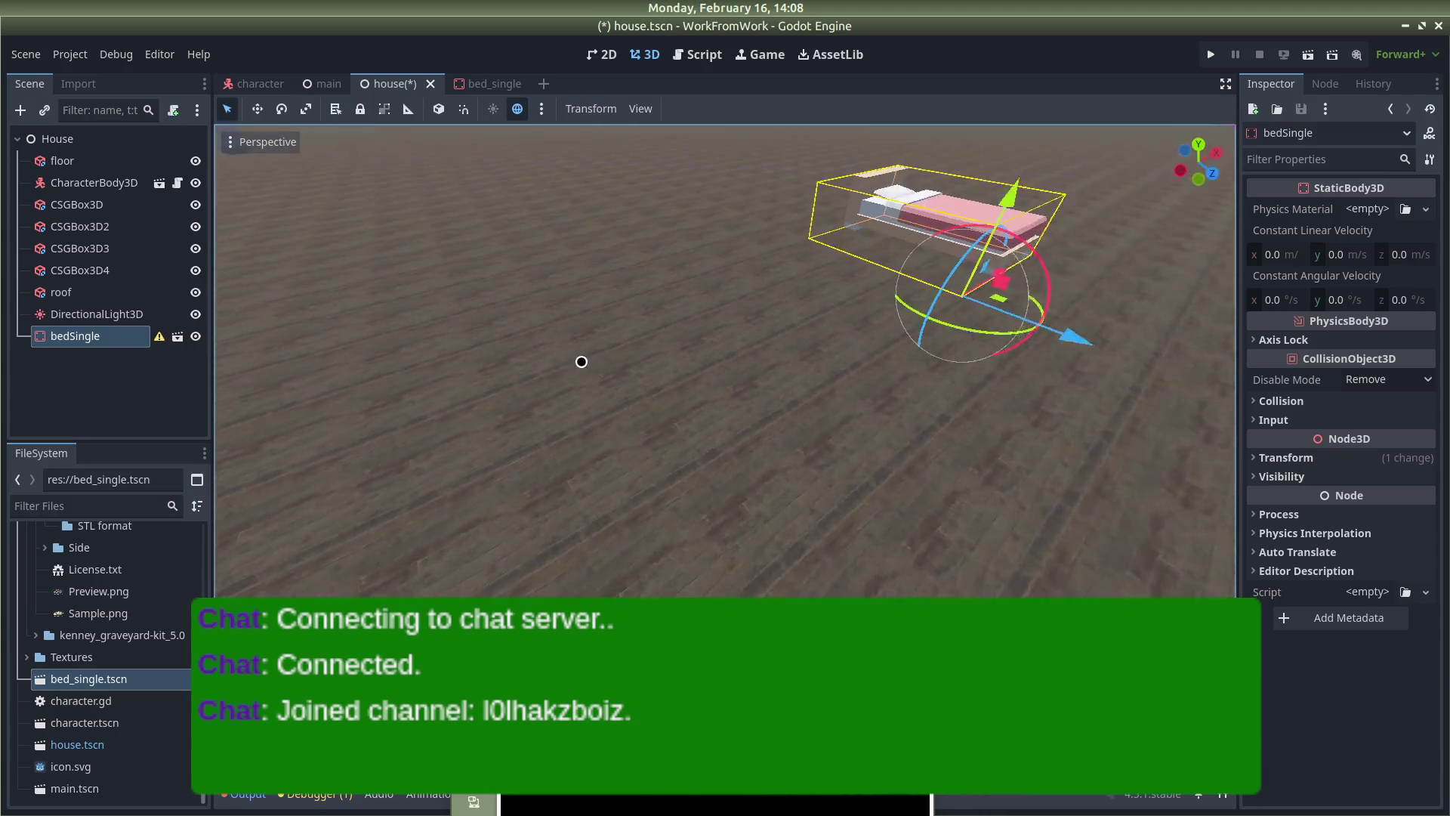
pyautogui.scroll(-3)
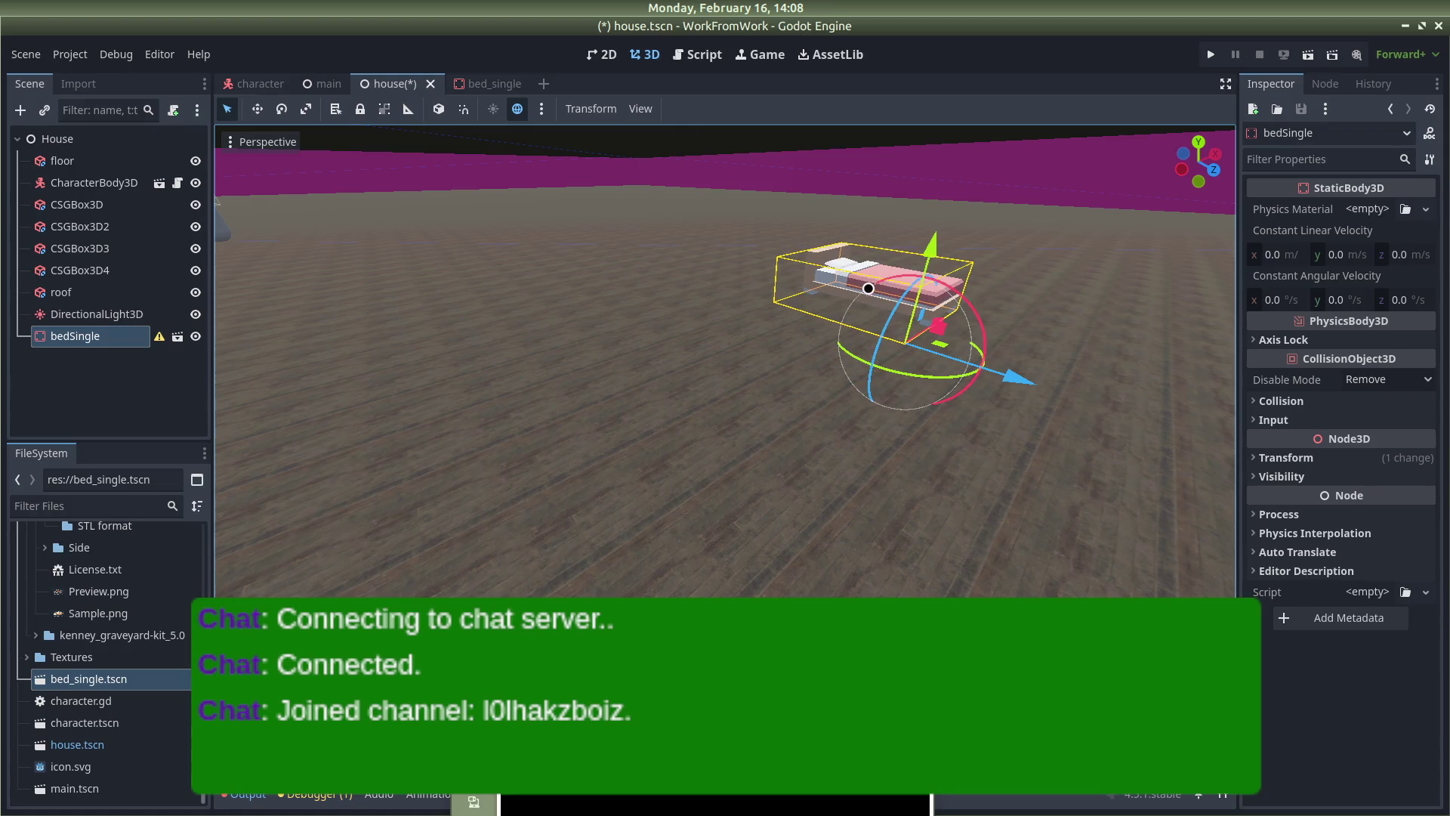
pyautogui.moveTo(1008, 370); pyautogui.dragTo(523, 305)
pyautogui.hotkey('ctrl', 's')
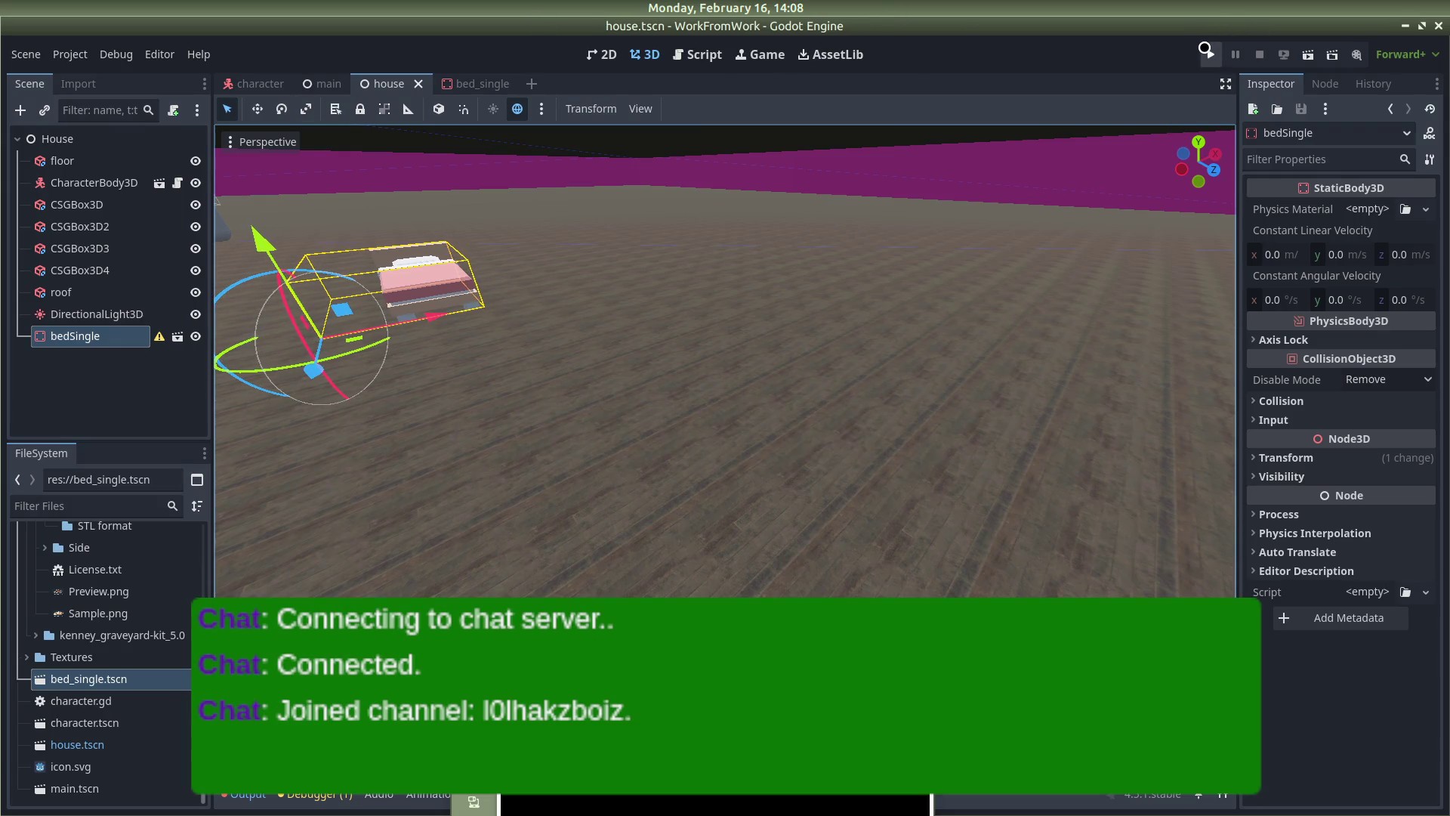
pyautogui.click(1206, 53)
# Walk the player toward the bed, back away and turn to check it, then stop the game
pyautogui.press('w')
pyautogui.press('w')
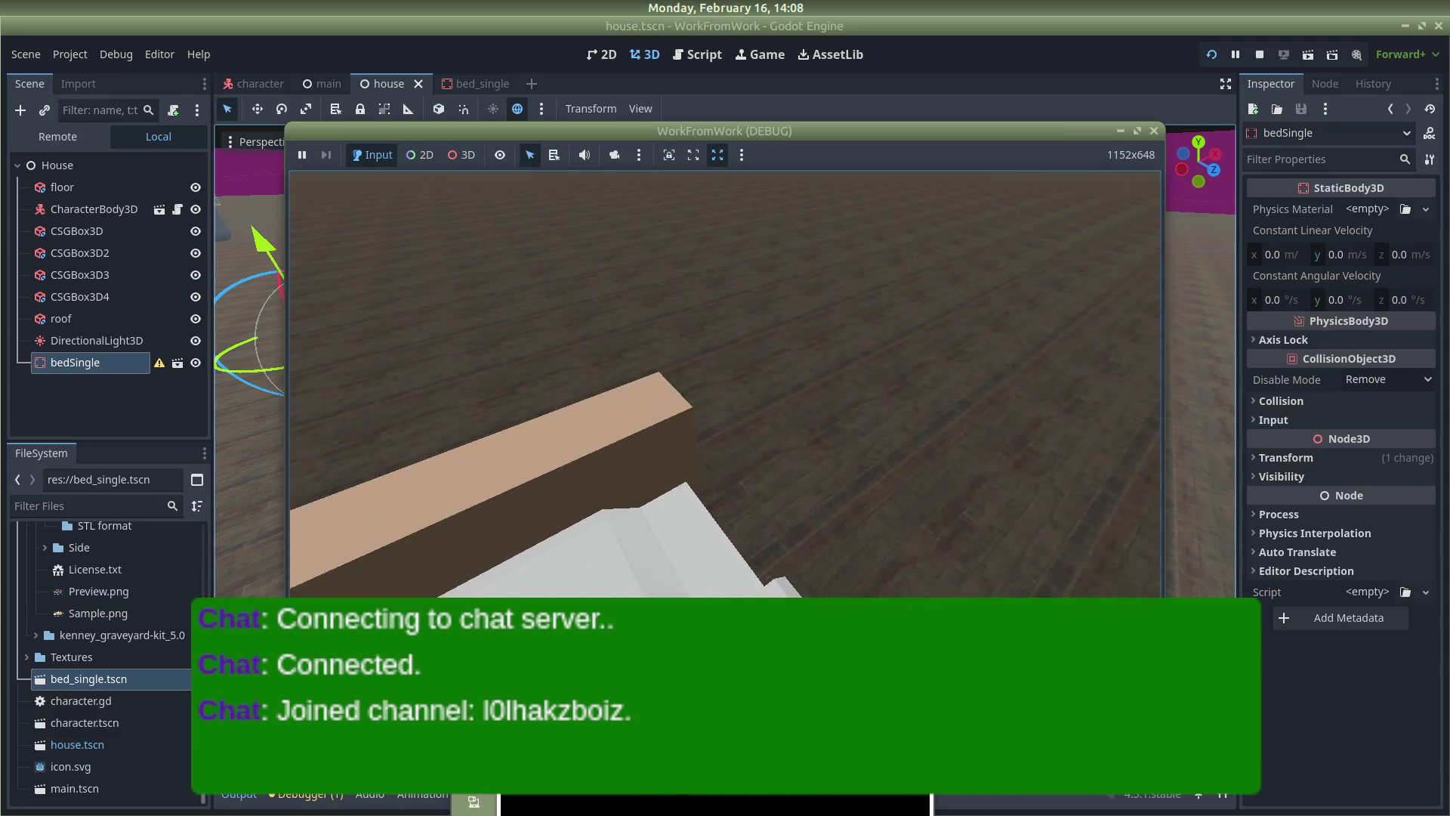
pyautogui.press('s')
pyautogui.press('s')
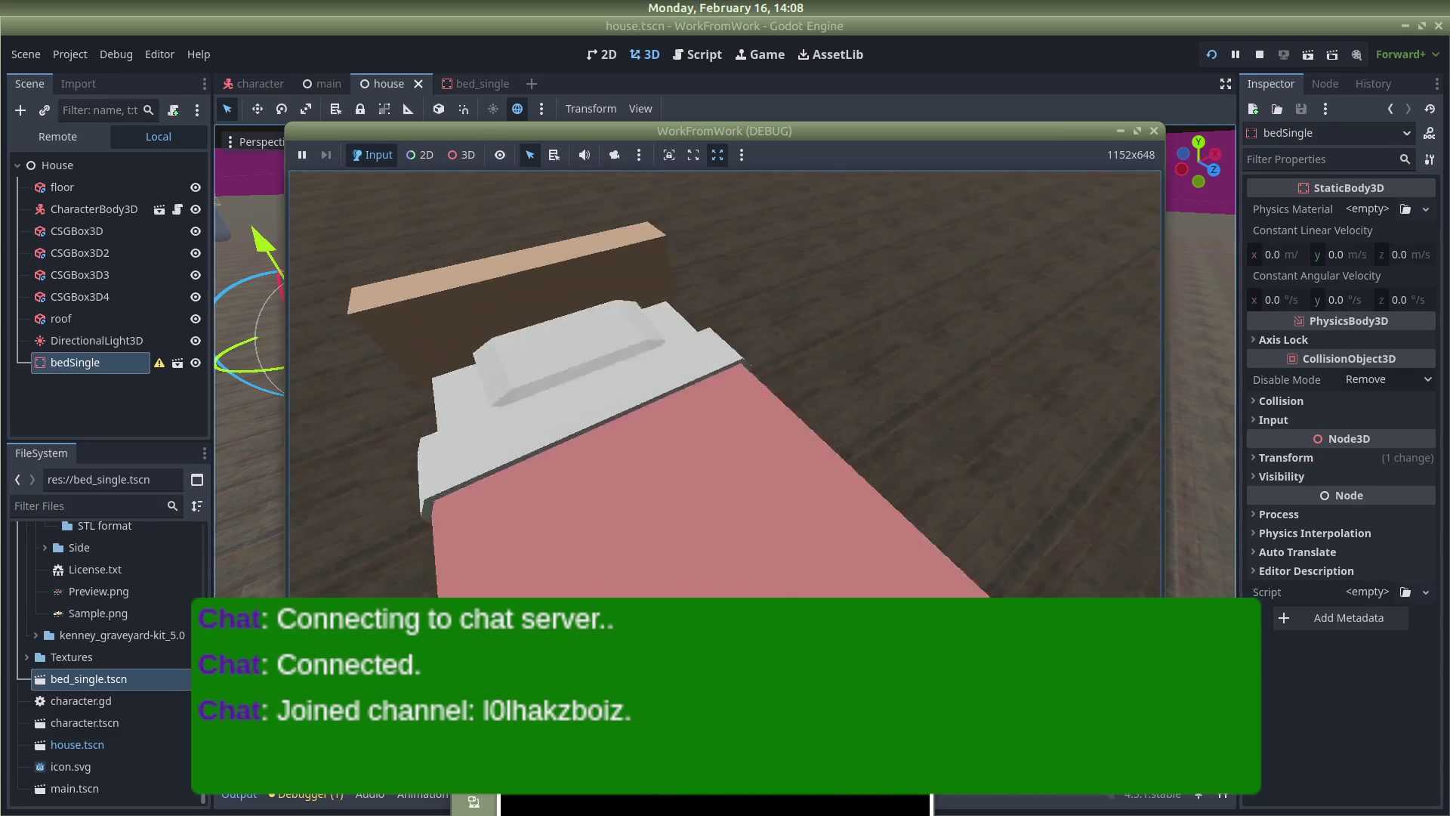
pyautogui.press('a')
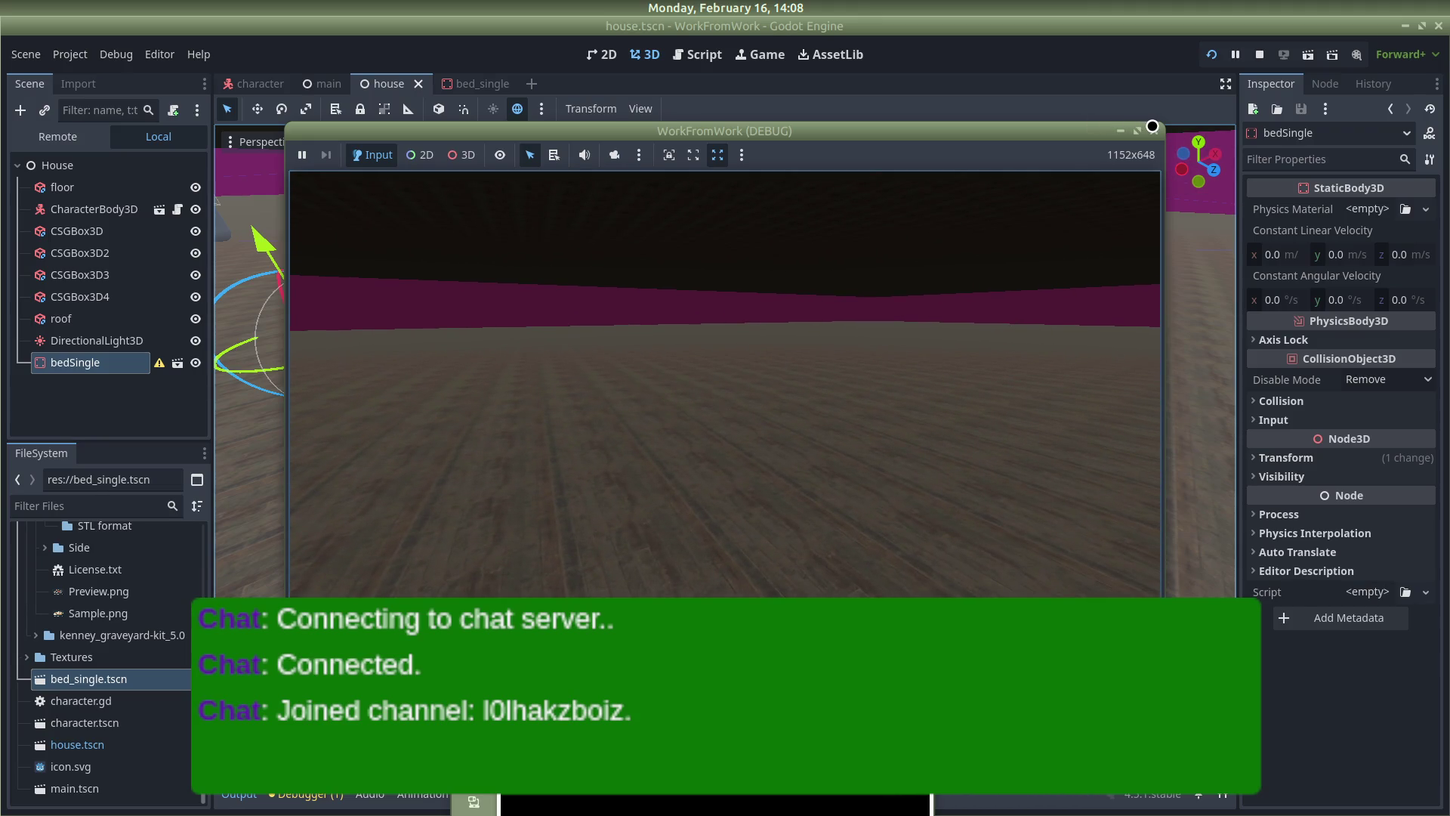
pyautogui.click(1151, 126)
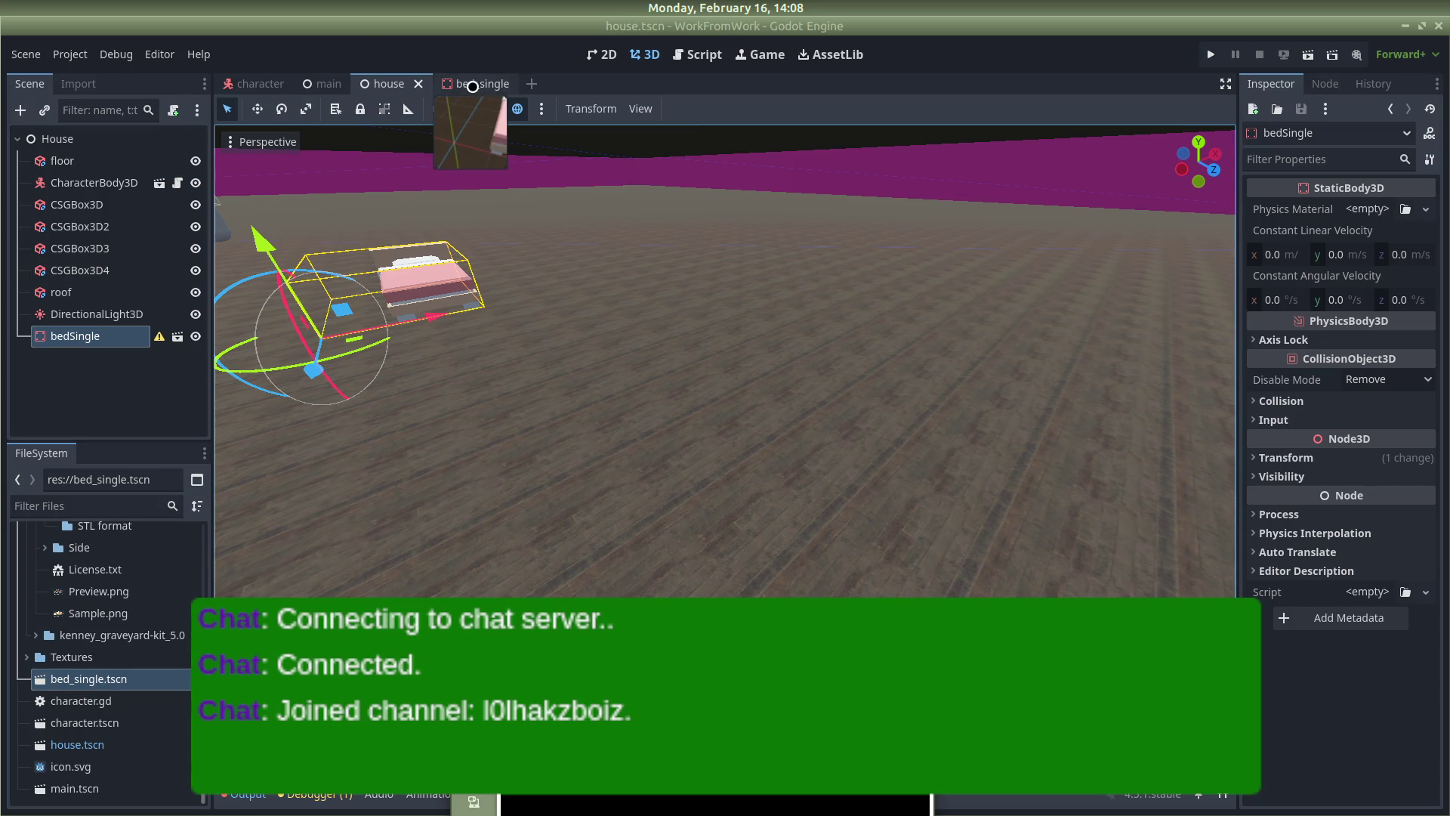
# Switch to the bed_single scene and select the bed's cover node
pyautogui.click(470, 81)
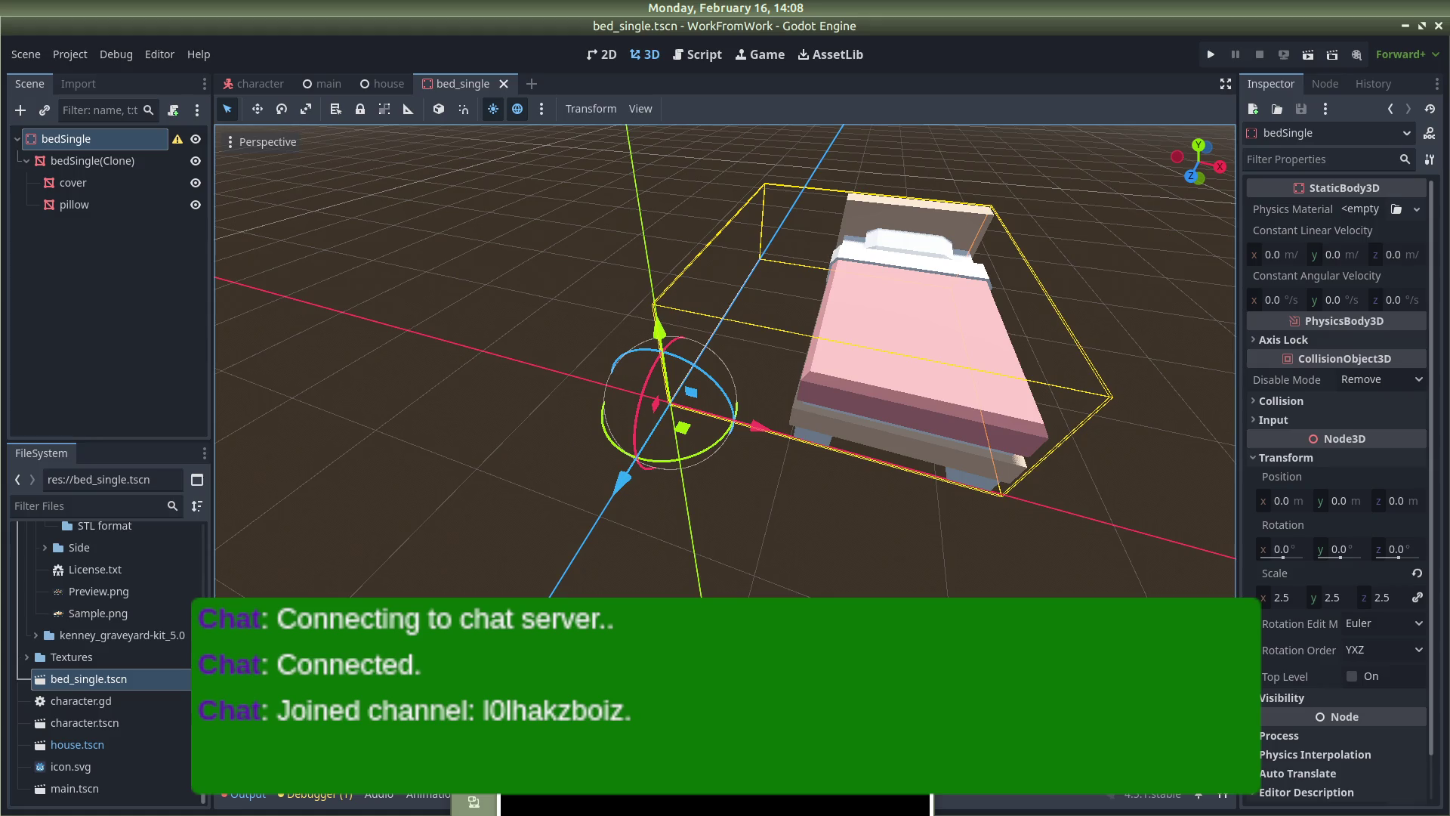
pyautogui.hotkey('alt', 'Tab')
pyautogui.hotkey('alt', 'Tab')
pyautogui.moveTo(2, 292)
pyautogui.click(965, 338)
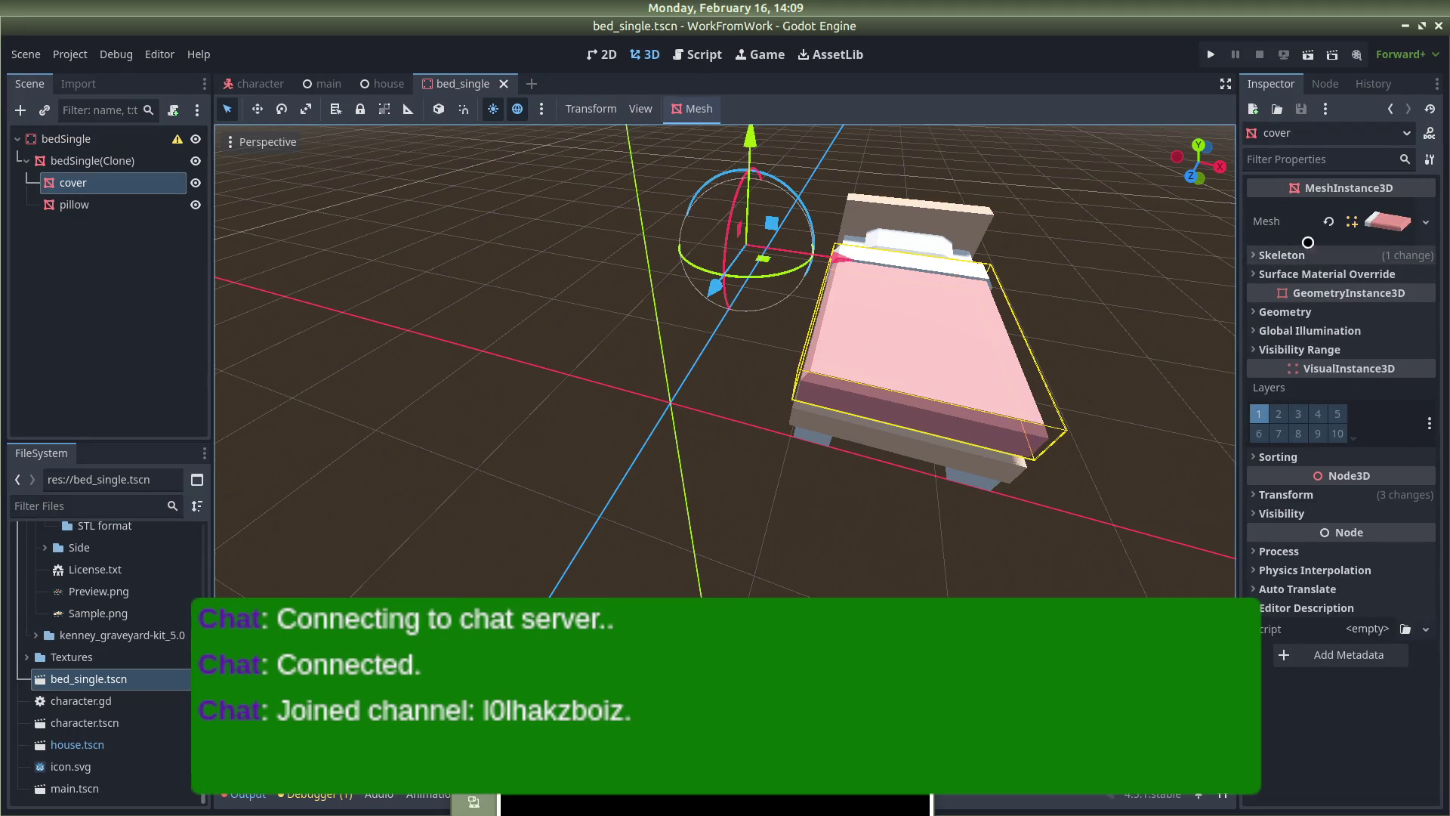
# Expand and collapse the cover's Mesh resource, orbit around the bed, and bring up the tutorial video
pyautogui.click(1426, 222)
pyautogui.click(1343, 215)
pyautogui.click(1393, 214)
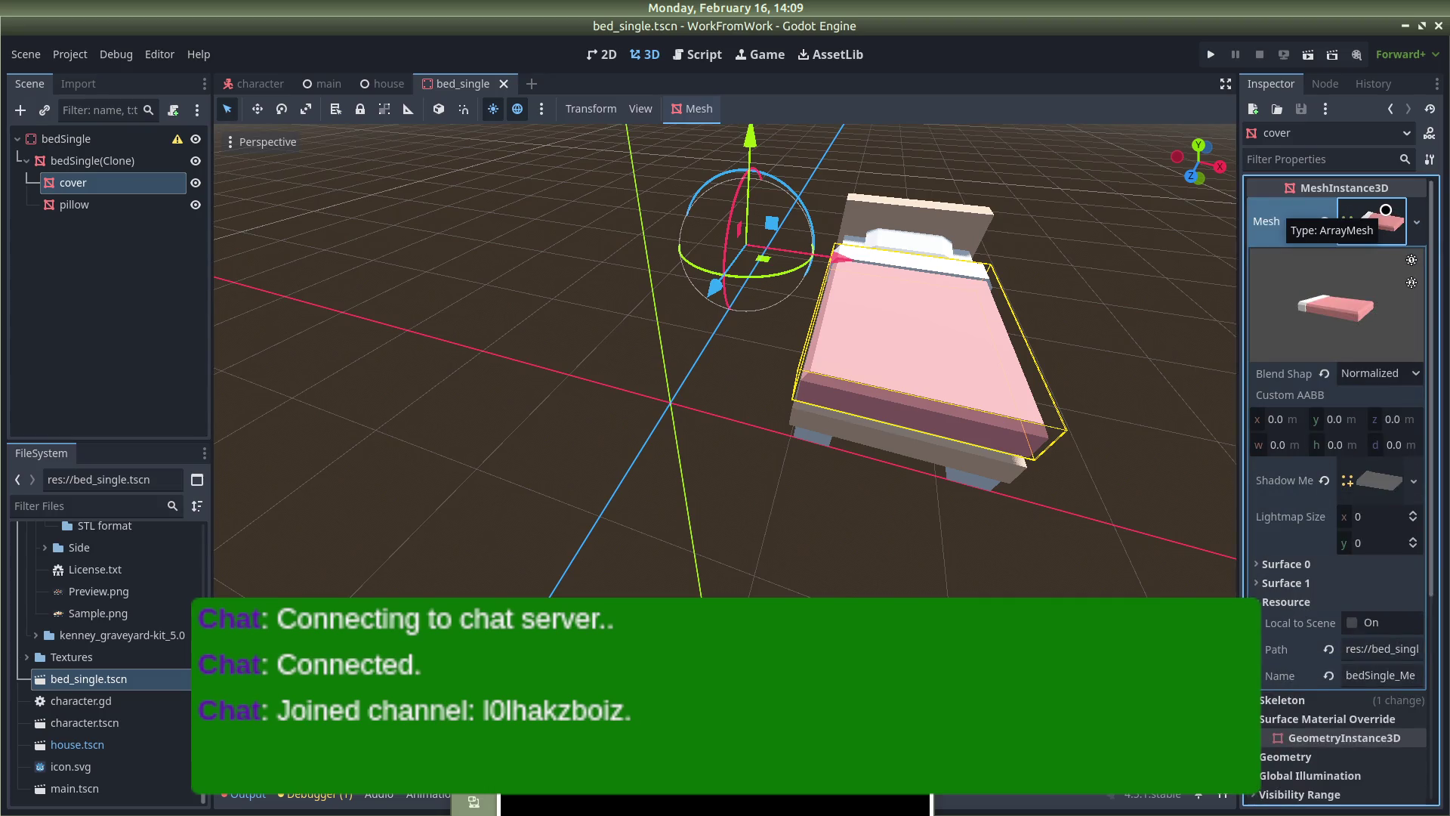
pyautogui.click(1385, 210)
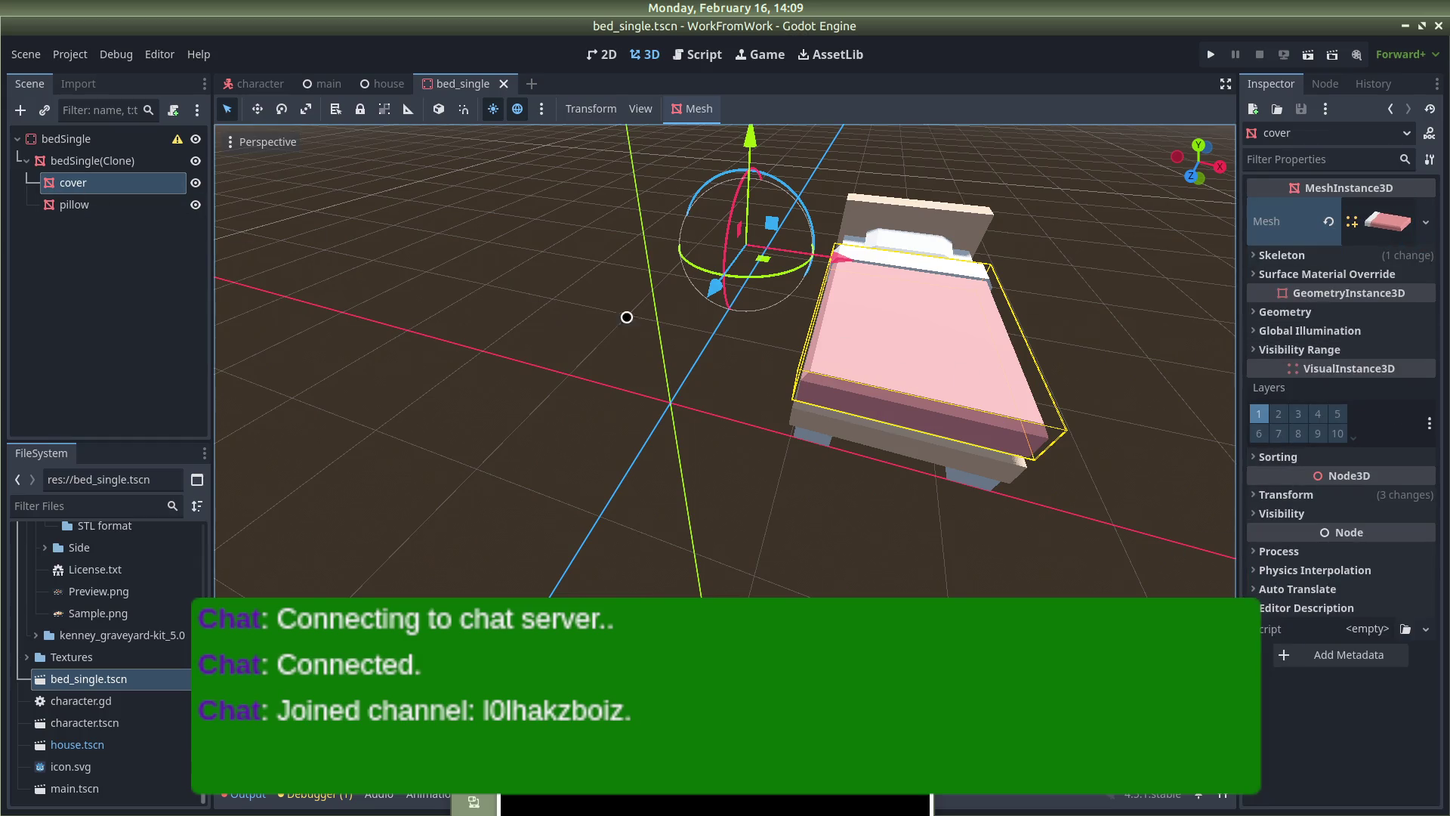
pyautogui.moveTo(945, 336); pyautogui.dragTo(1071, 349)
pyautogui.moveTo(2, 481)
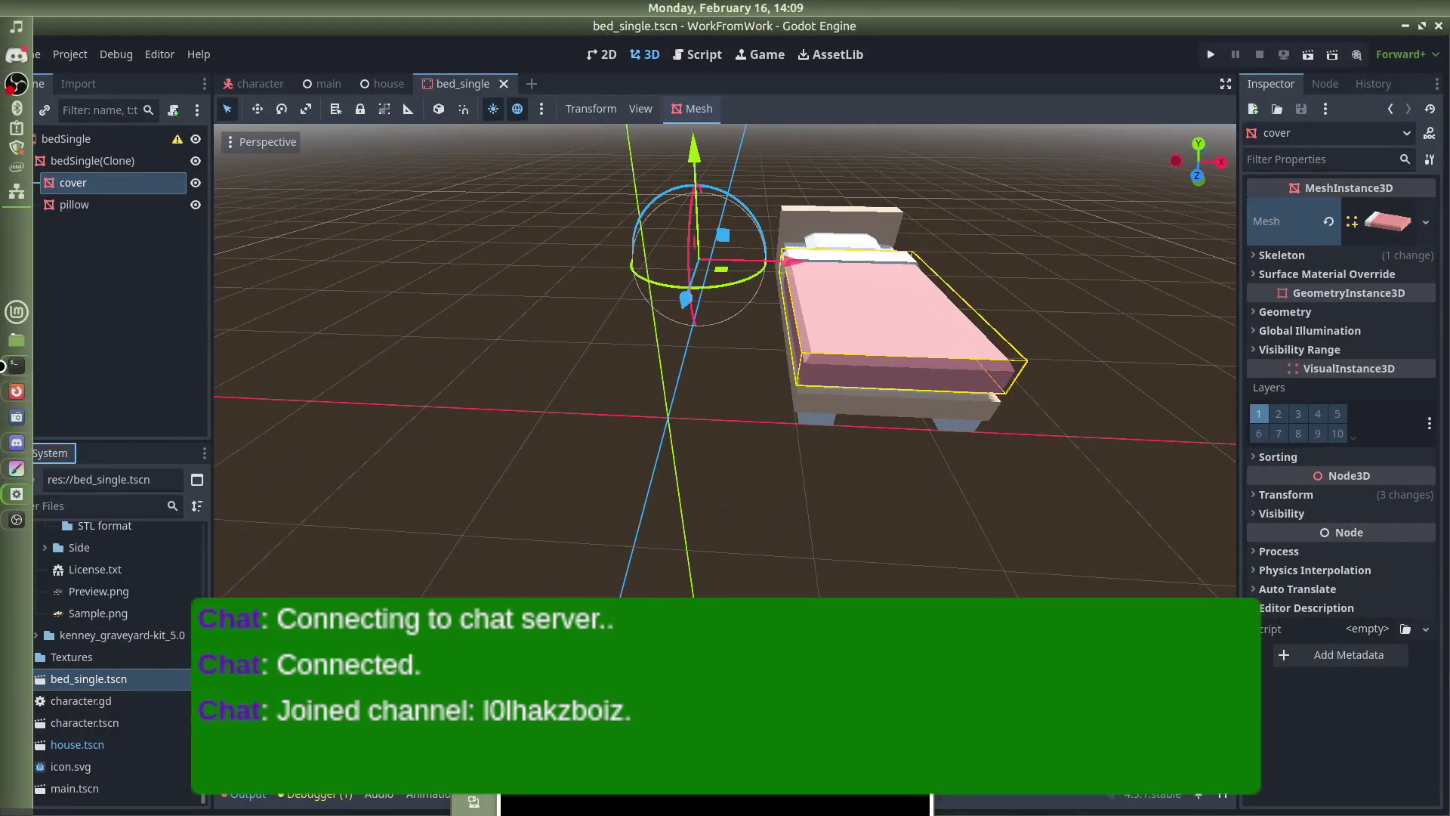
pyautogui.moveTo(17, 390)
pyautogui.click(62, 391)
# Skip the tutorial ahead to the crypt model around 2:37, pause it, and return to Godot
pyautogui.click(388, 350)
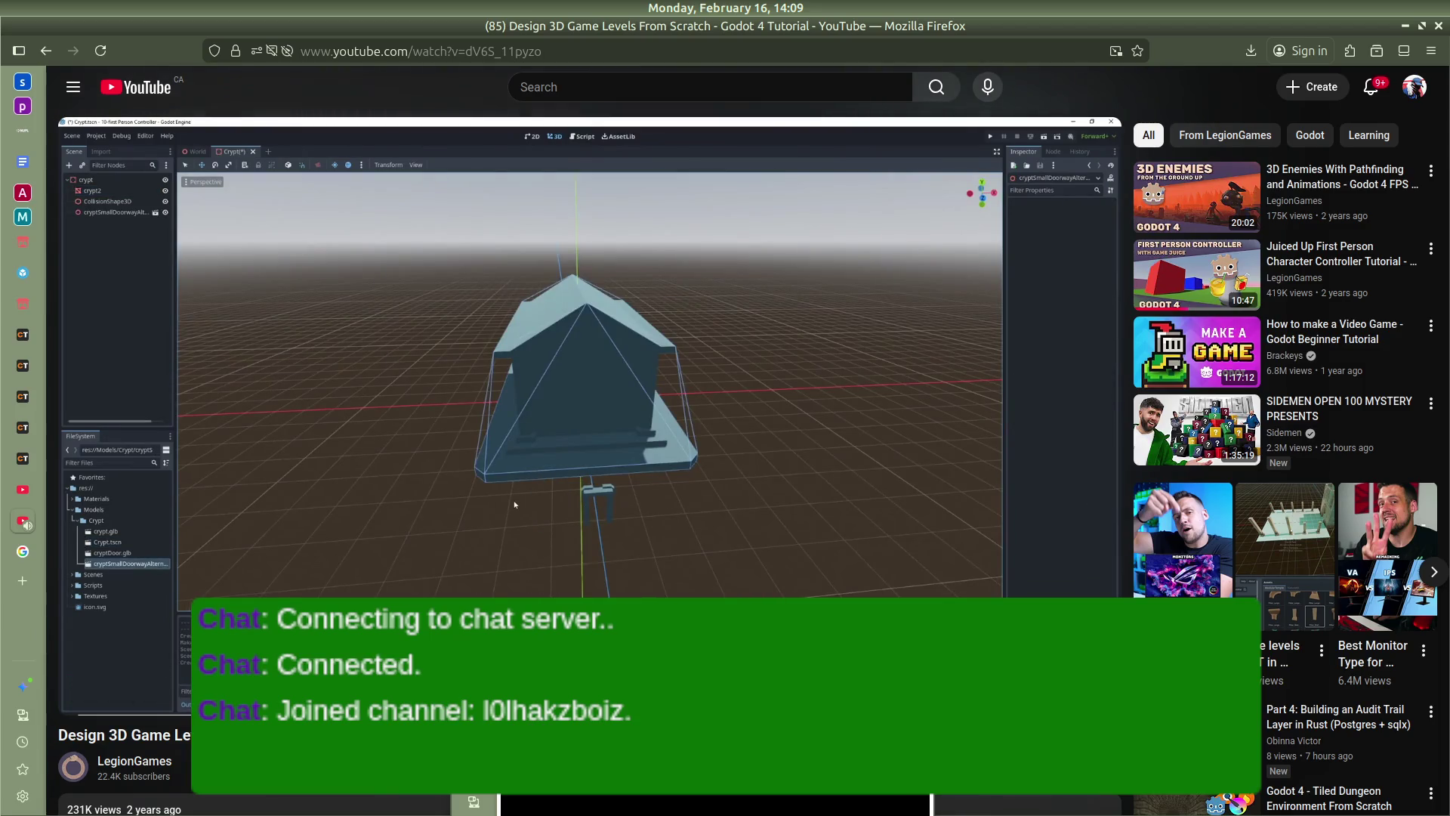
pyautogui.press('Right')
pyautogui.press('Right')
pyautogui.press('Right')
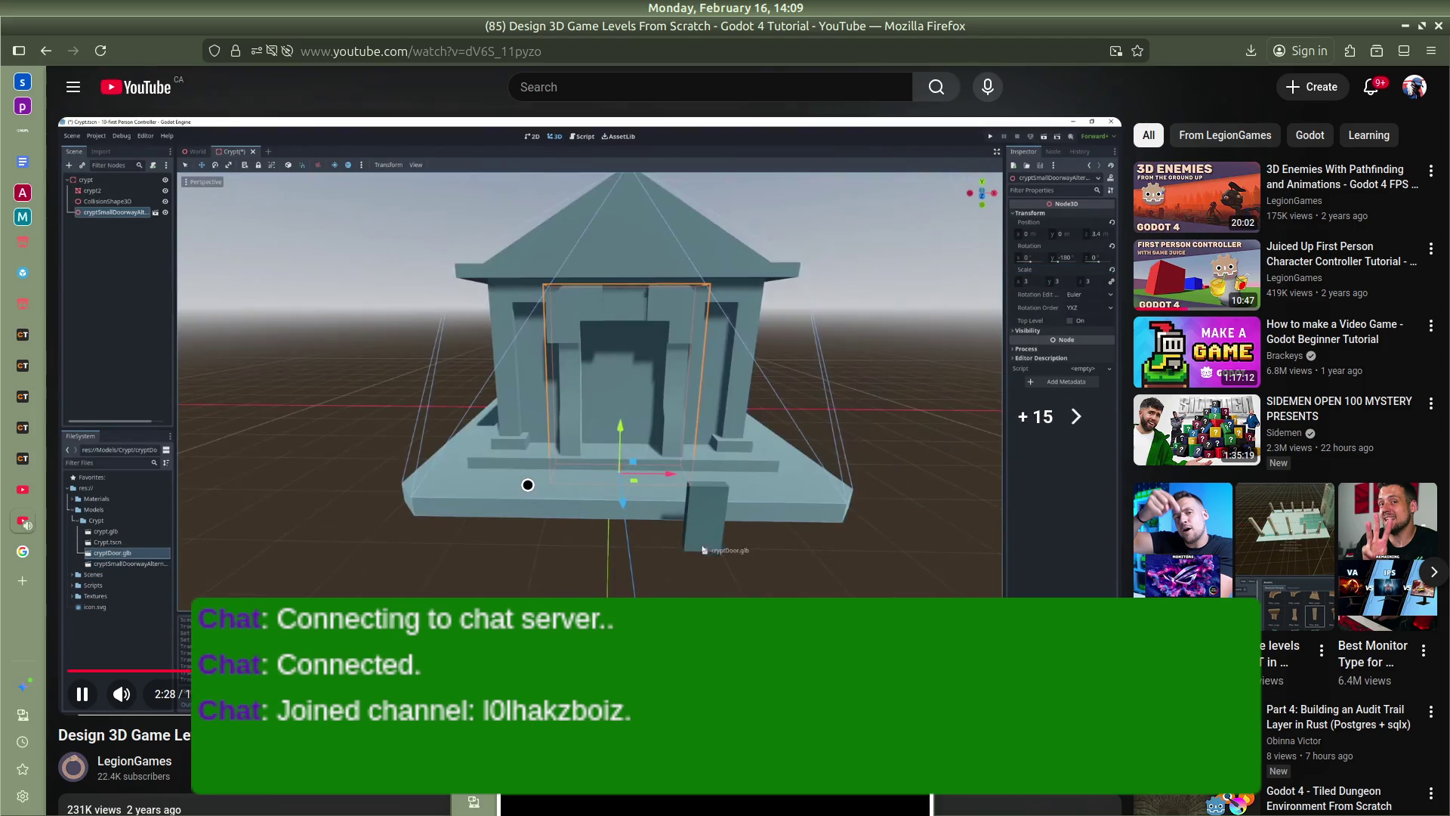
pyautogui.press('Right')
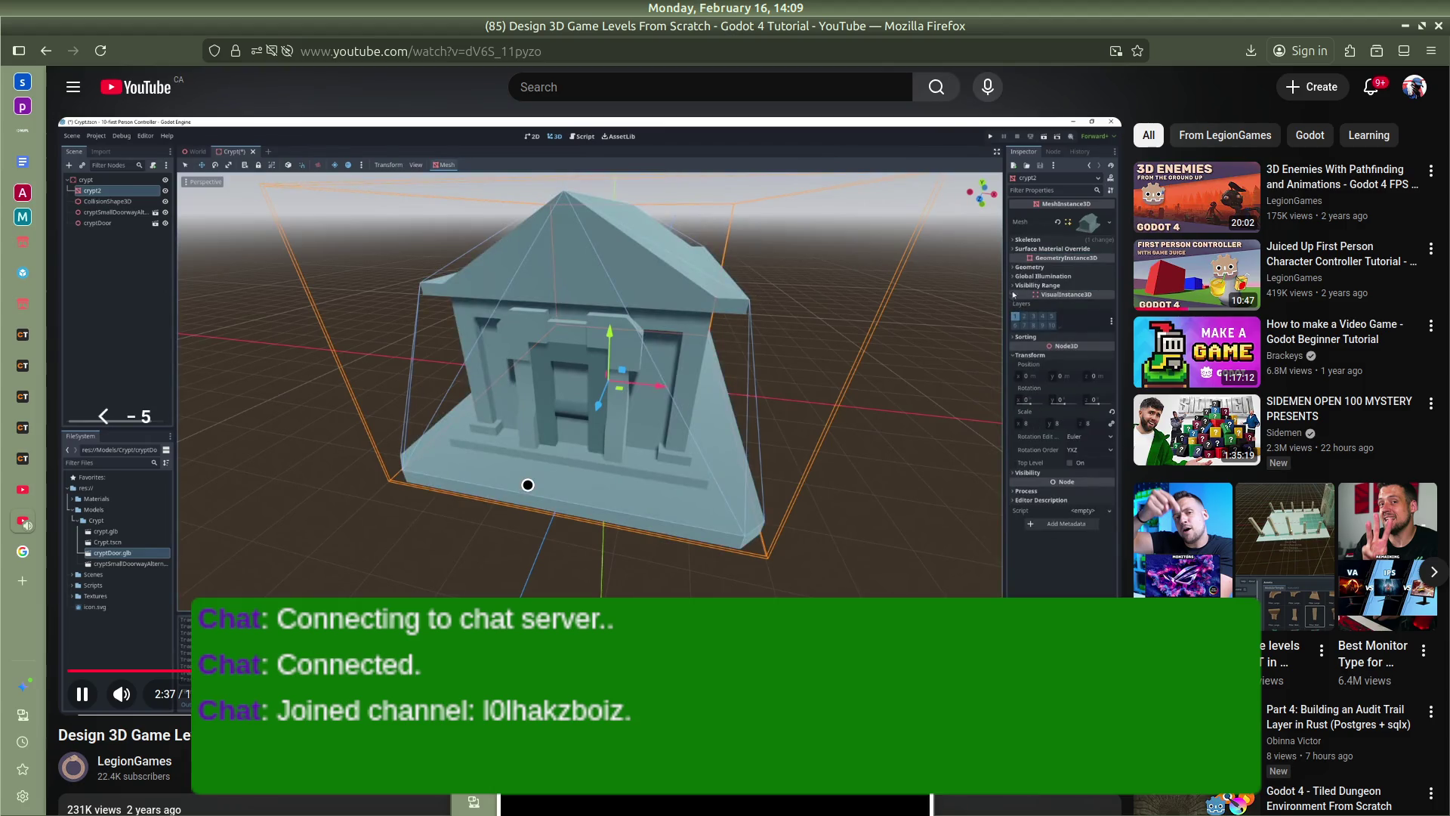
pyautogui.press('space')
pyautogui.moveTo(4, 465)
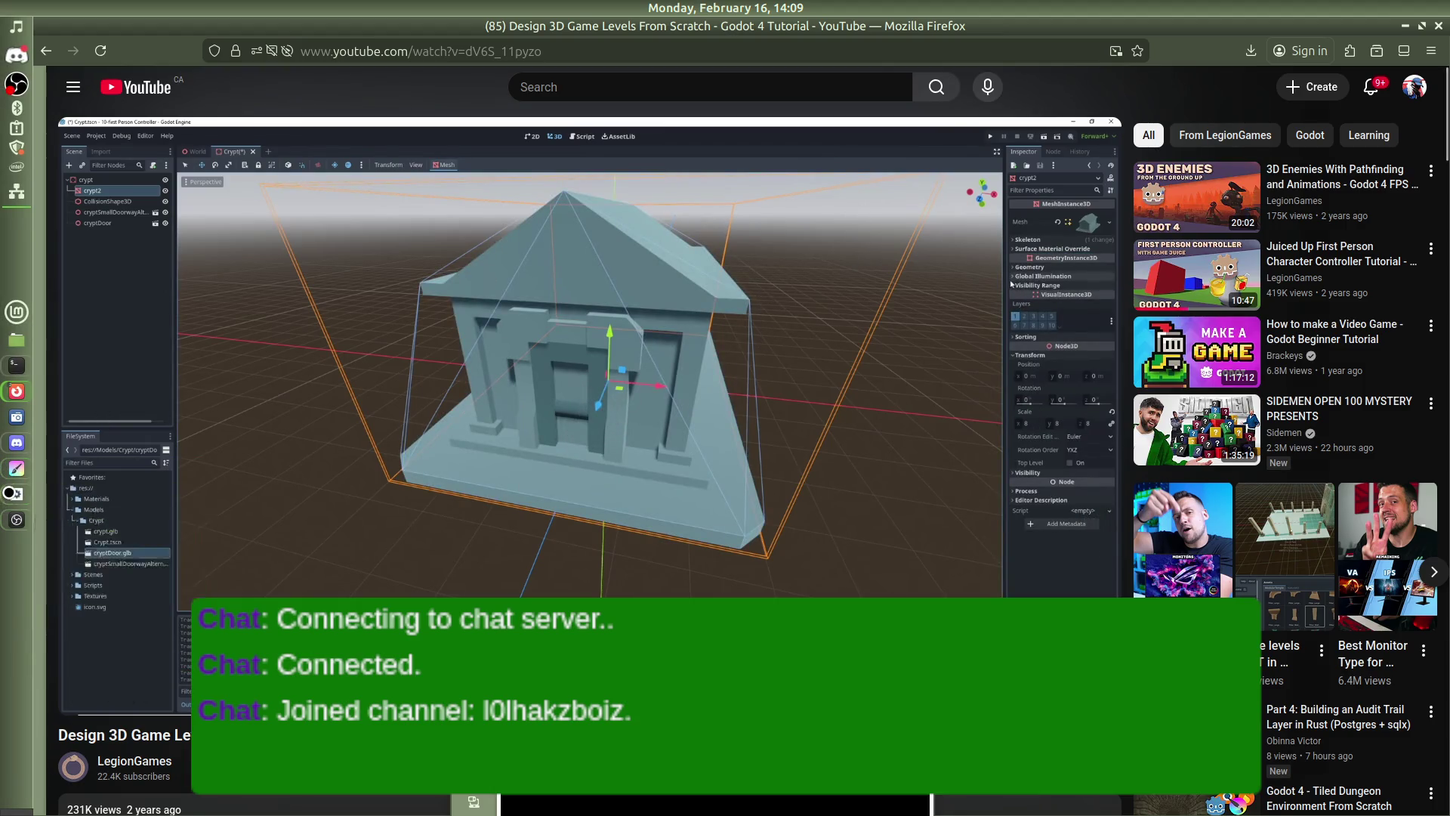
pyautogui.click(16, 494)
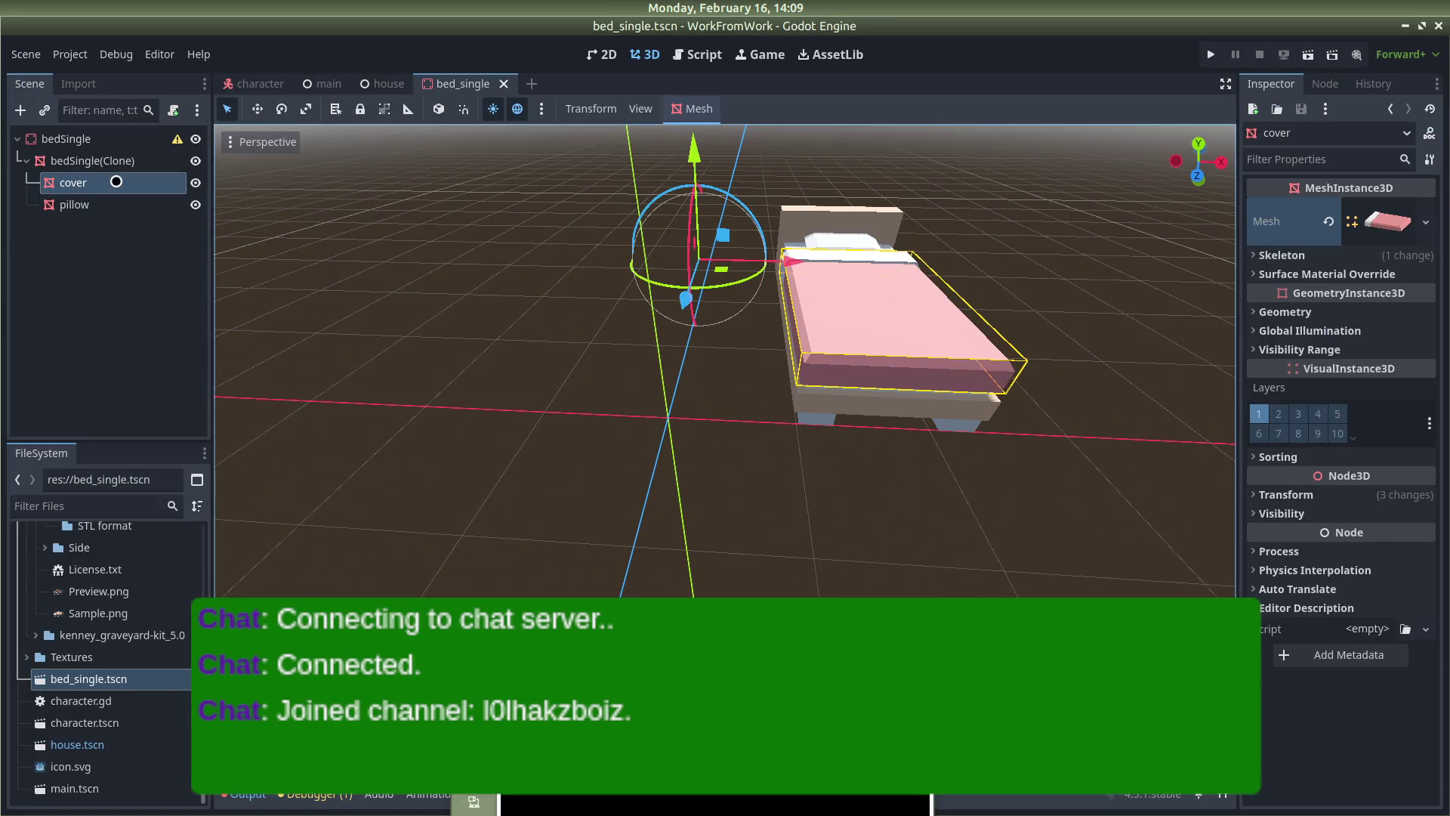
# Select the bedSingle root node to review its transform with 2.5 scale
pyautogui.click(113, 160)
pyautogui.click(113, 139)
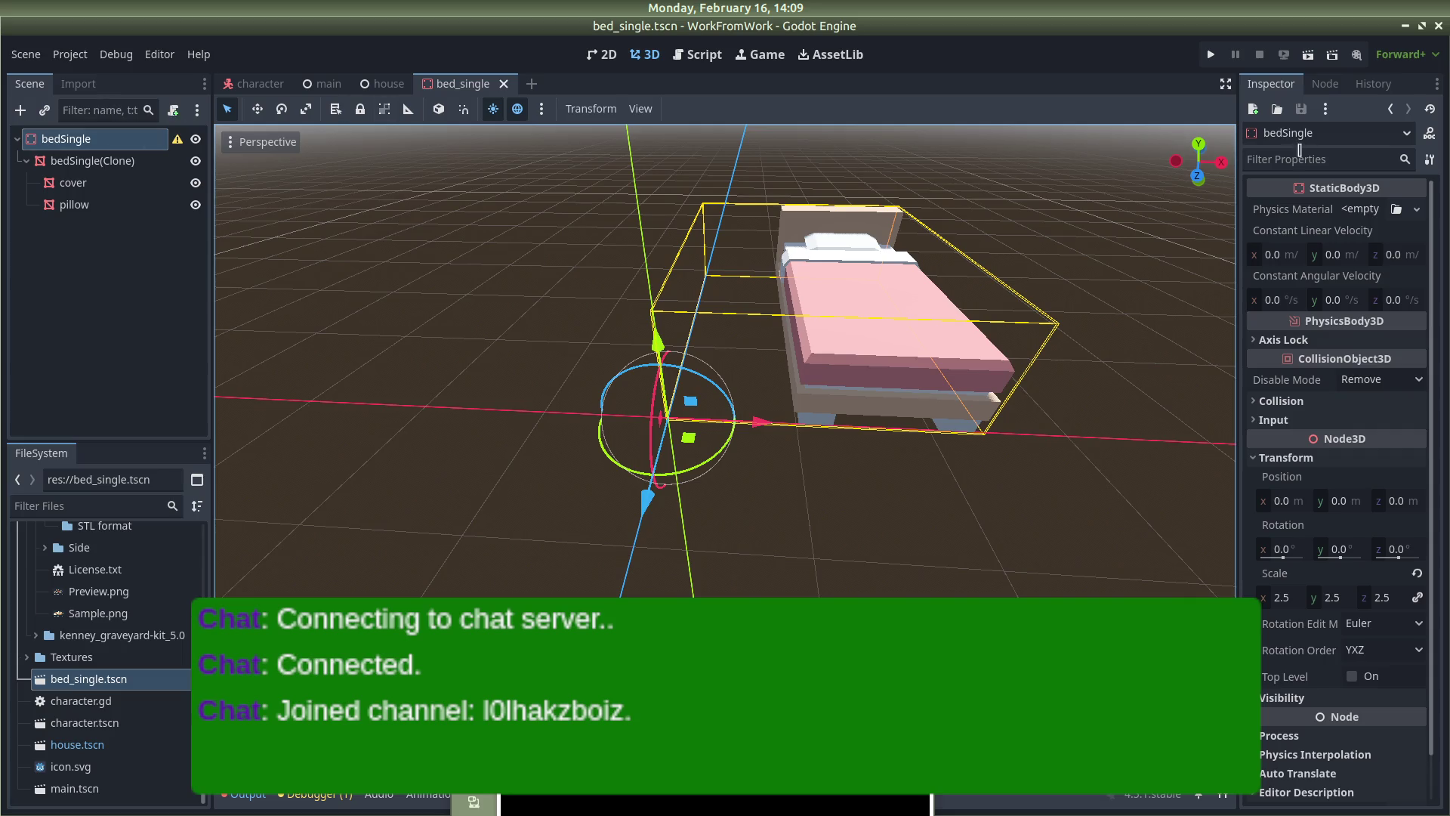
pyautogui.moveTo(2, 204)
pyautogui.moveTo(2, 397)
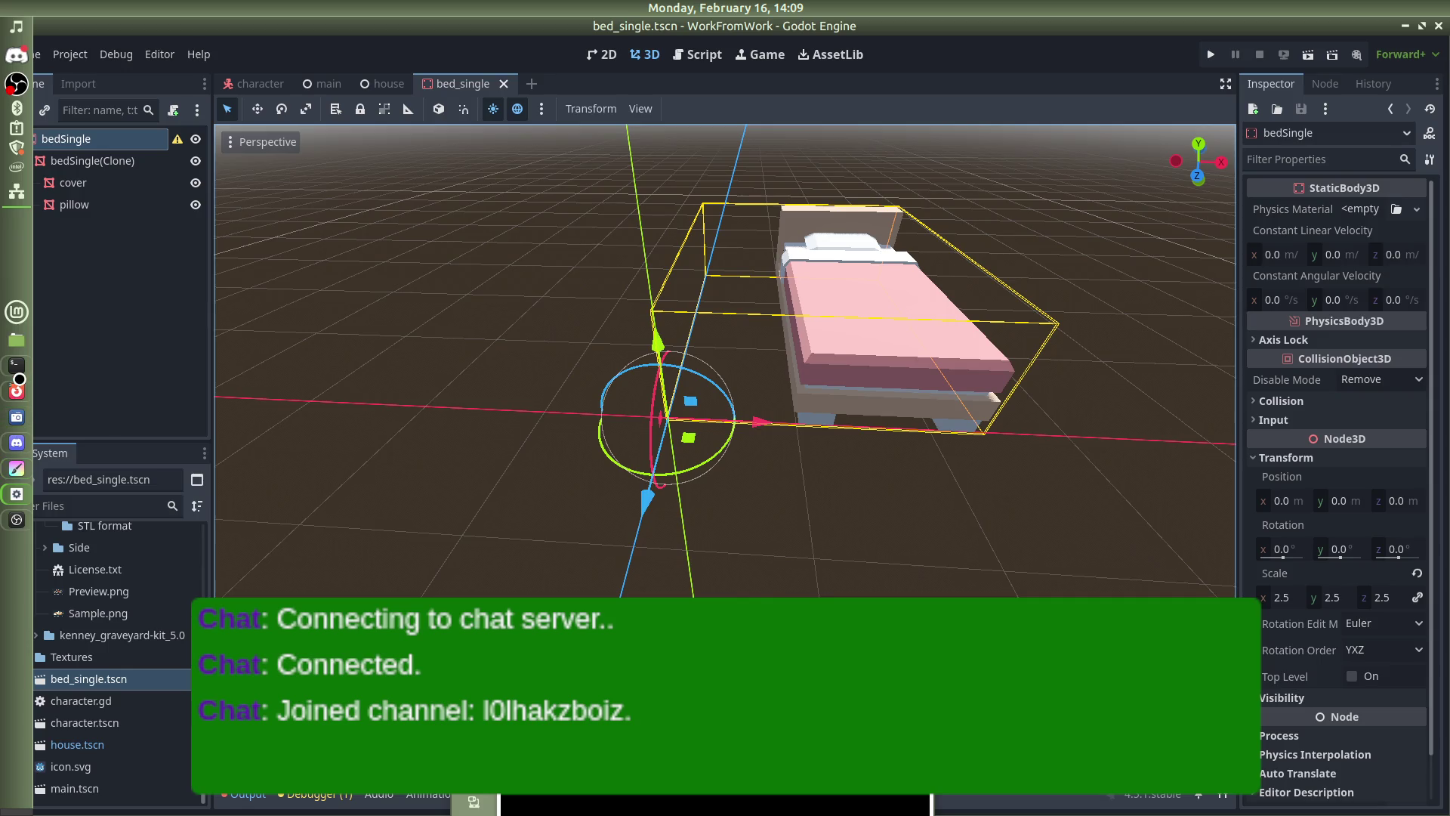
# Rewind the tutorial to its collision-shape step and pause it there
pyautogui.click(113, 468)
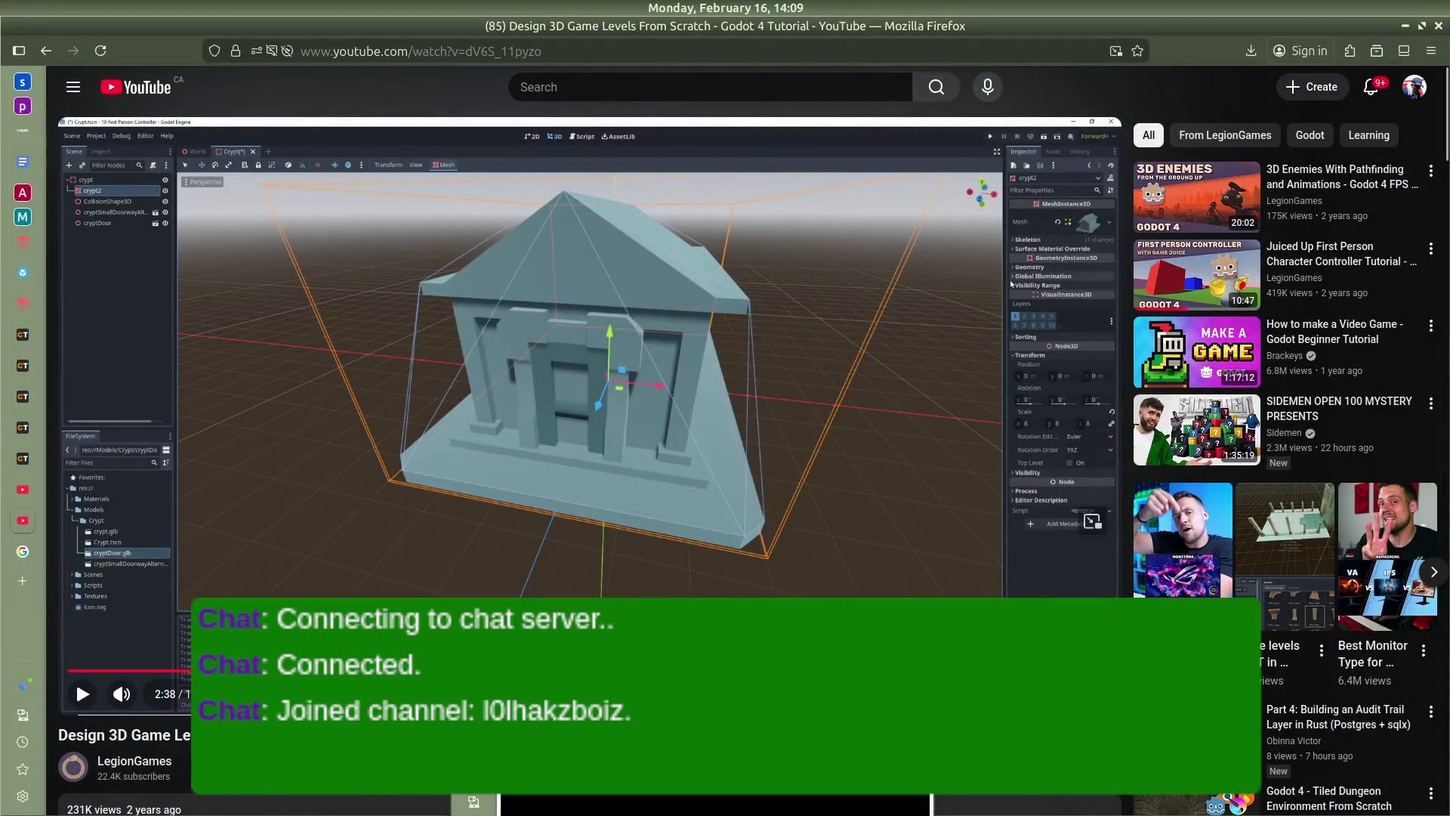
pyautogui.press('Left')
pyautogui.press('Left')
pyautogui.press('Left')
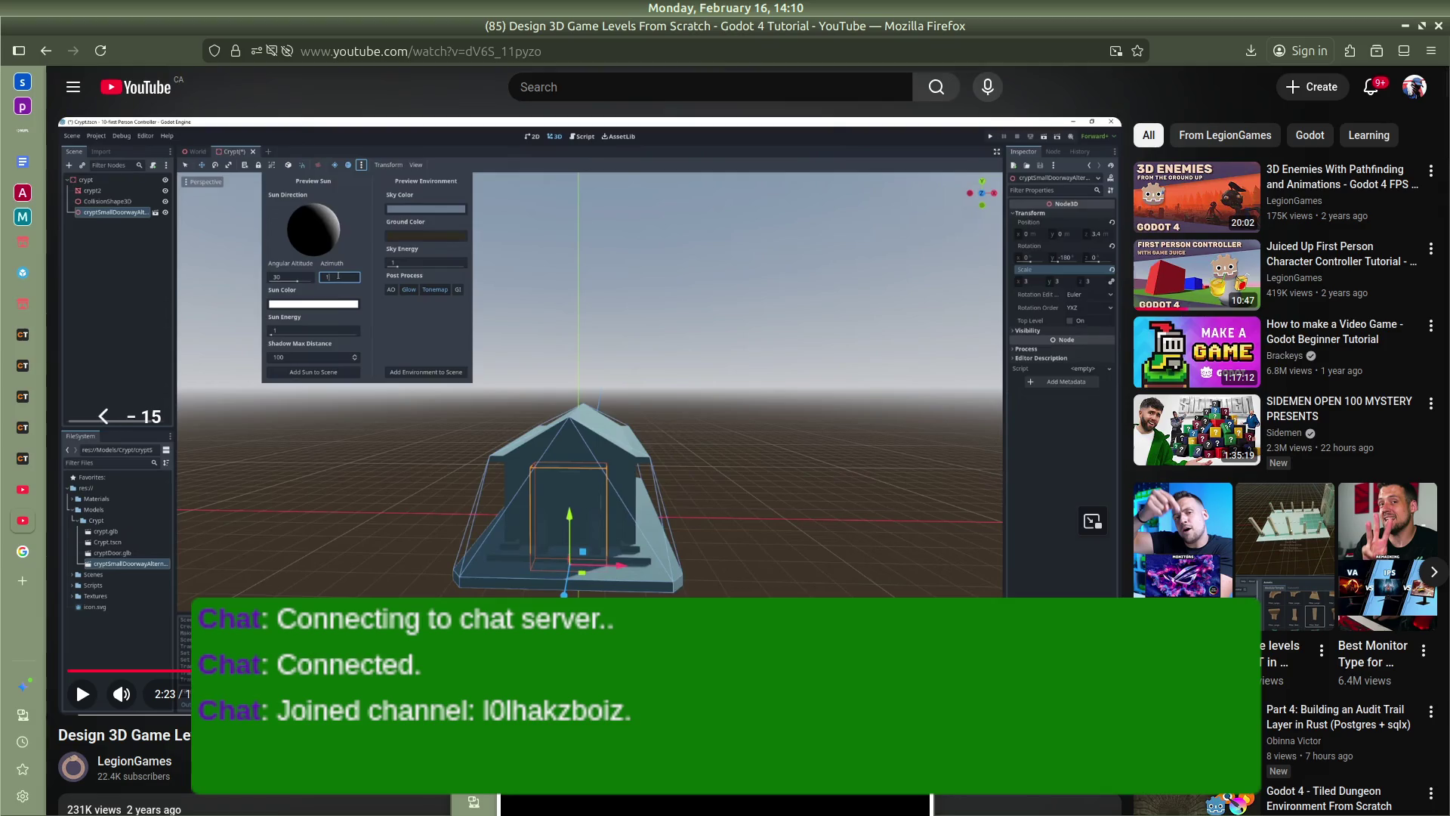
pyautogui.press('Left')
pyautogui.press('Left')
pyautogui.press('Left')
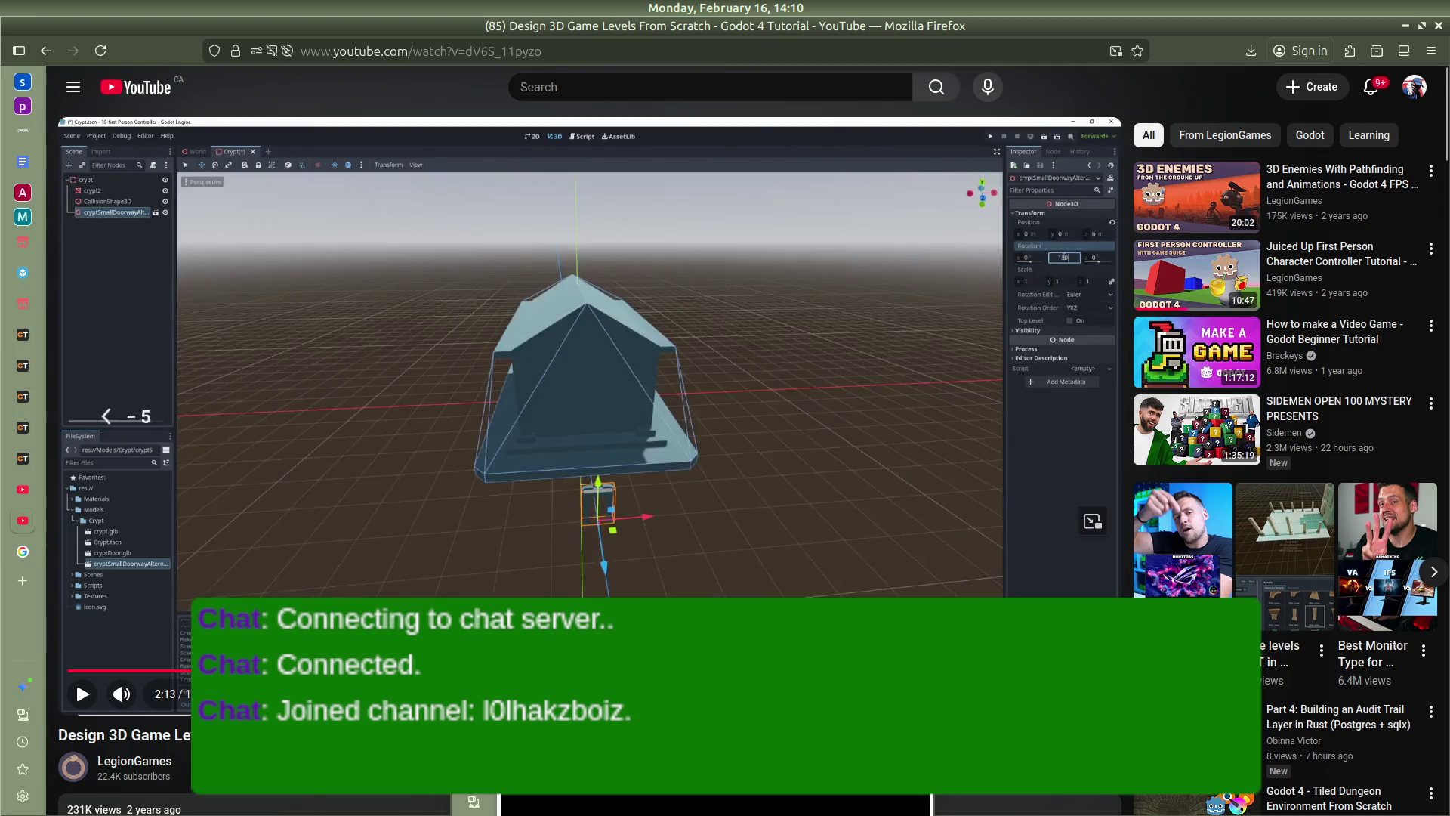
pyautogui.press('space')
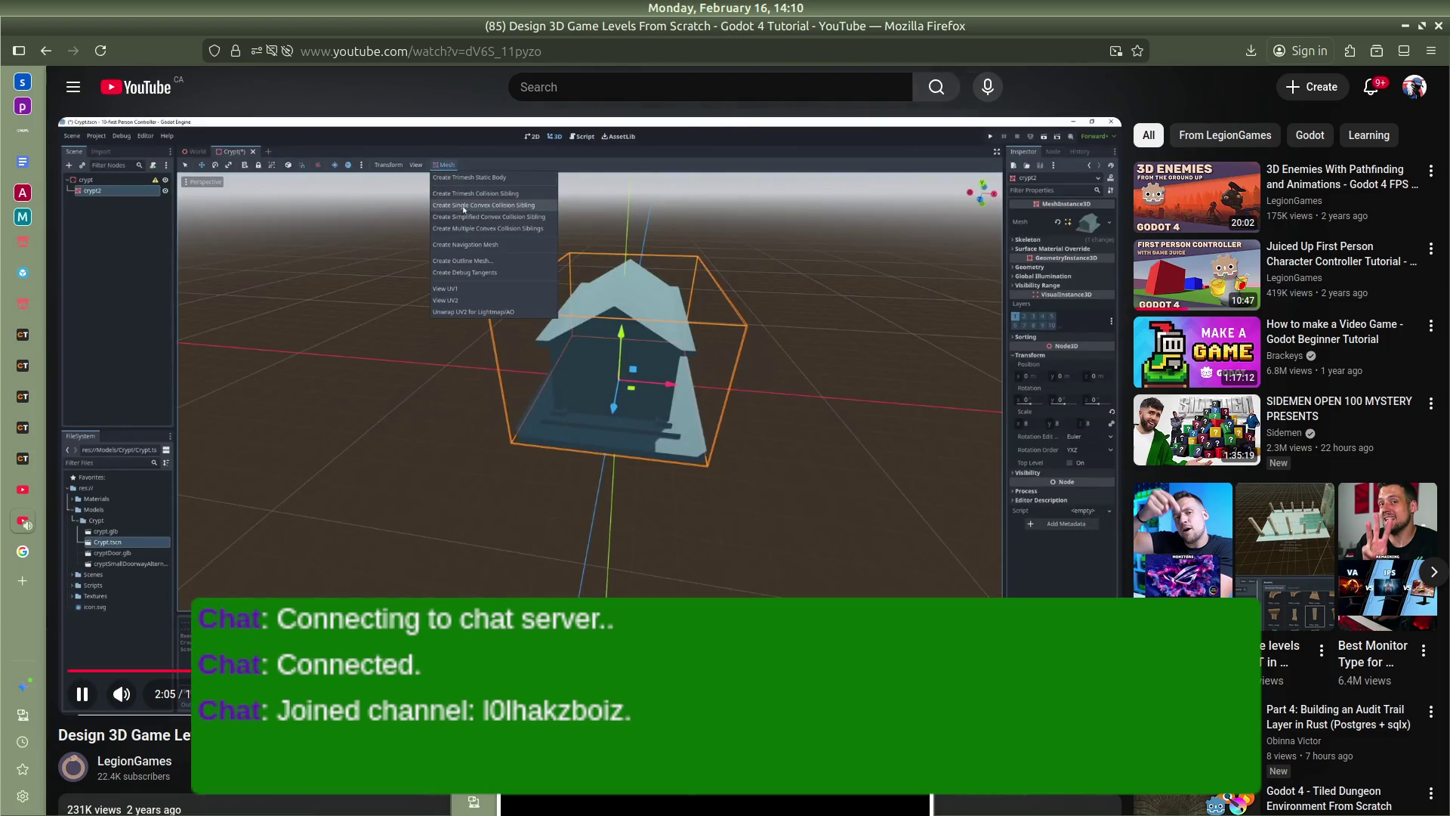
pyautogui.press('space')
# Return to Godot and select the bedSingle(Clone) mesh node
pyautogui.moveTo(2, 325)
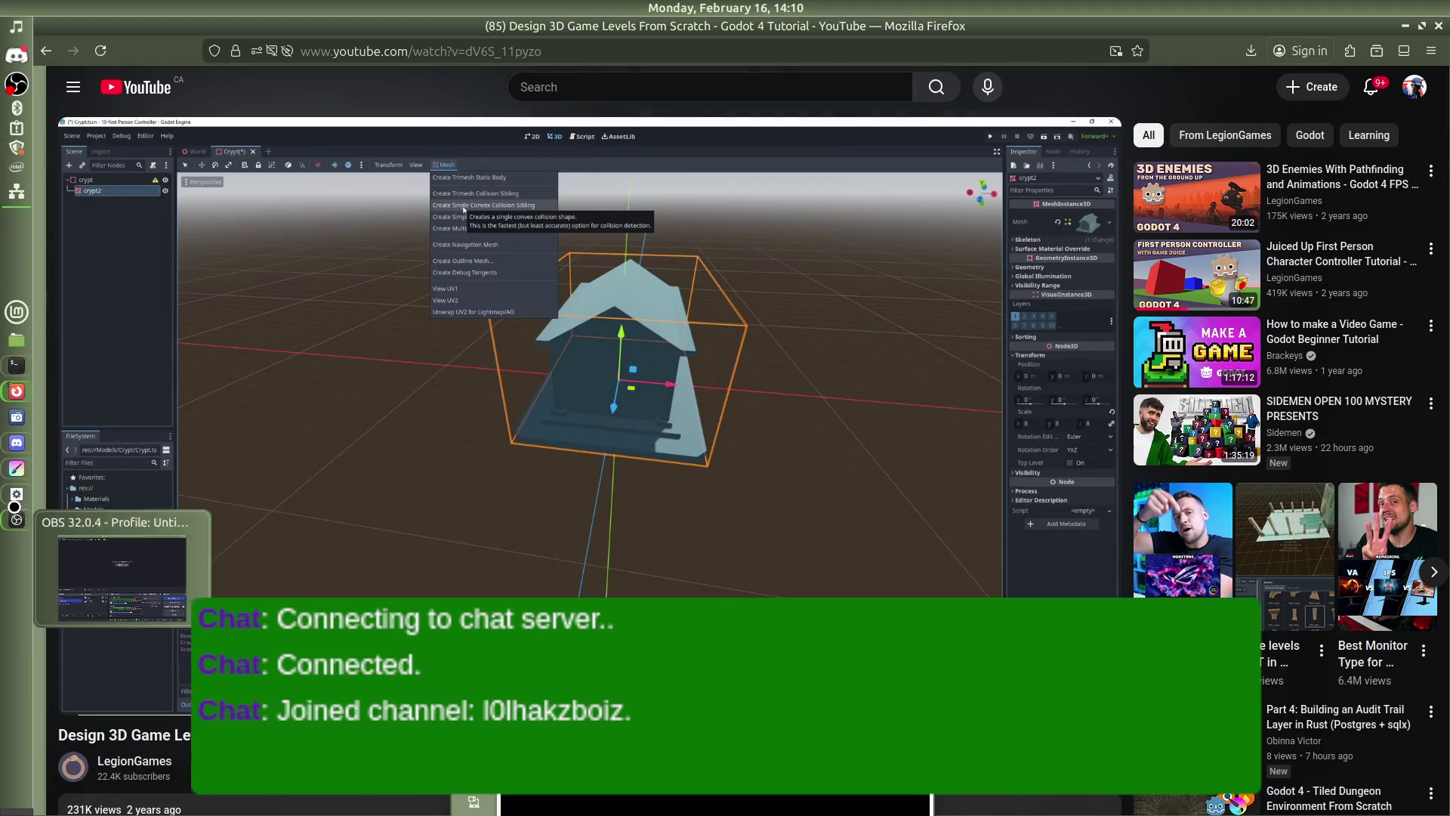
pyautogui.click(16, 519)
pyautogui.click(79, 161)
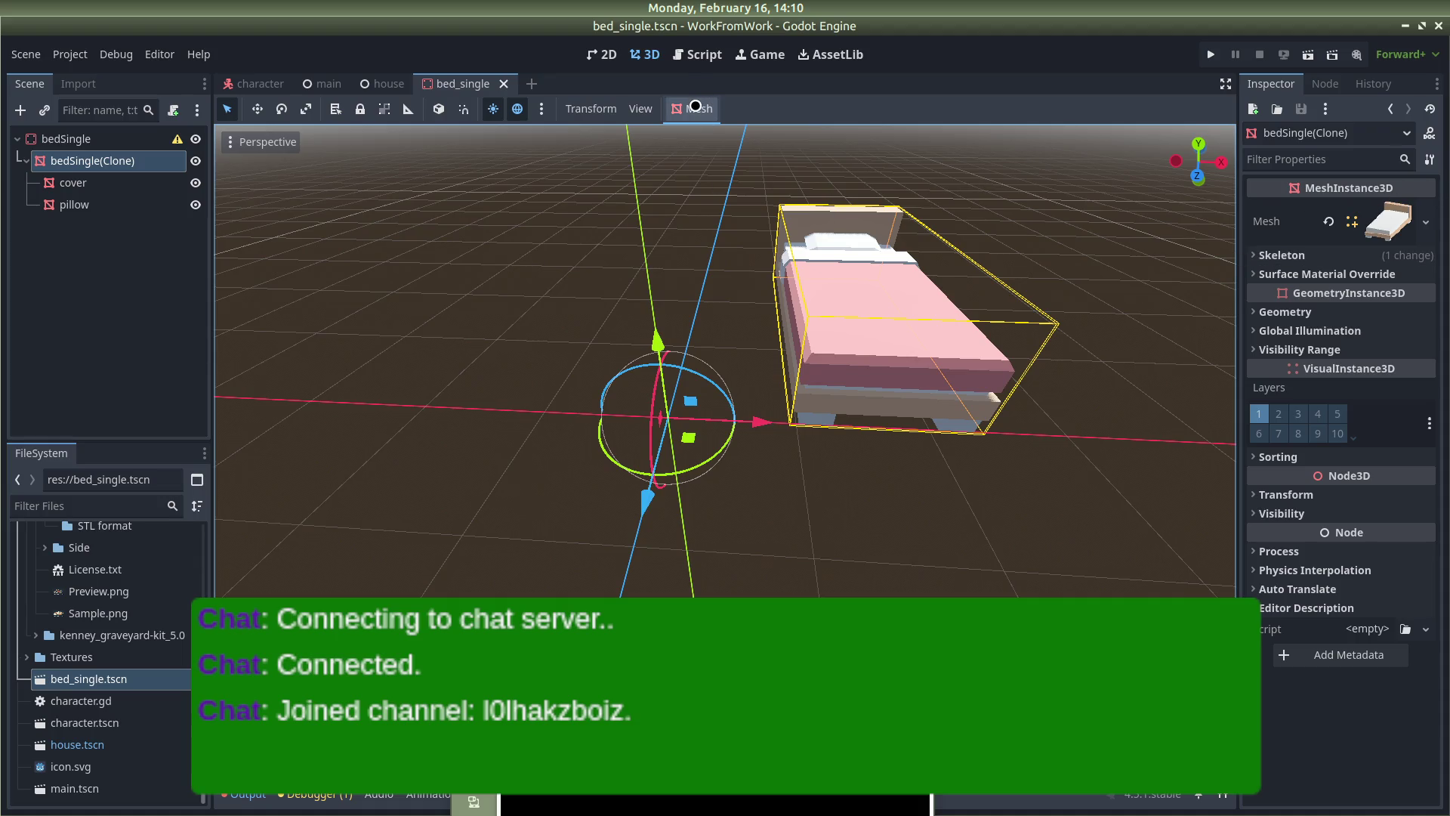
# Start Create Collision Shape for the bed mesh with Sibling placement and Simplified Convex type
pyautogui.click(695, 105)
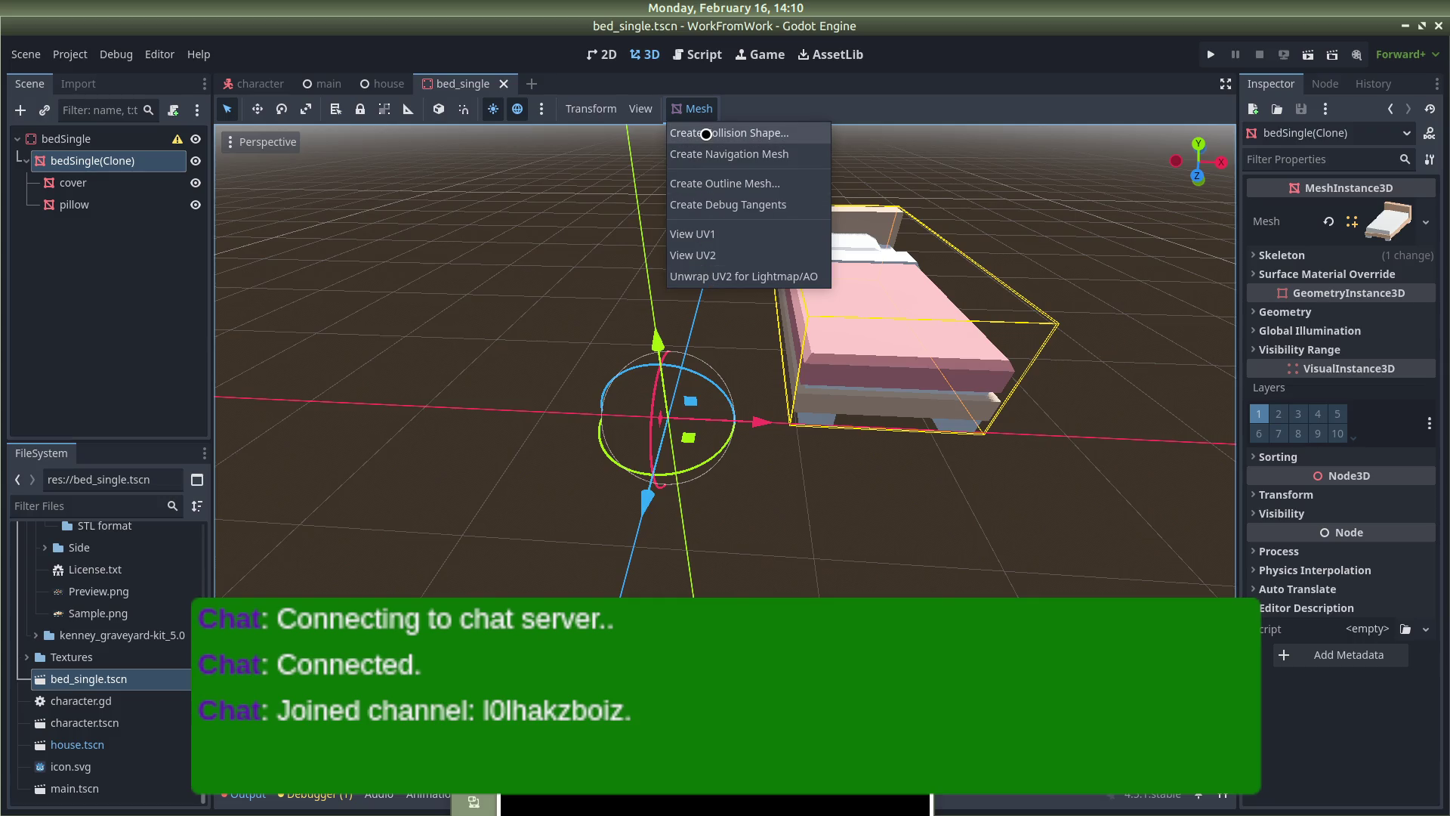
pyautogui.click(706, 134)
pyautogui.click(767, 378)
pyautogui.click(746, 411)
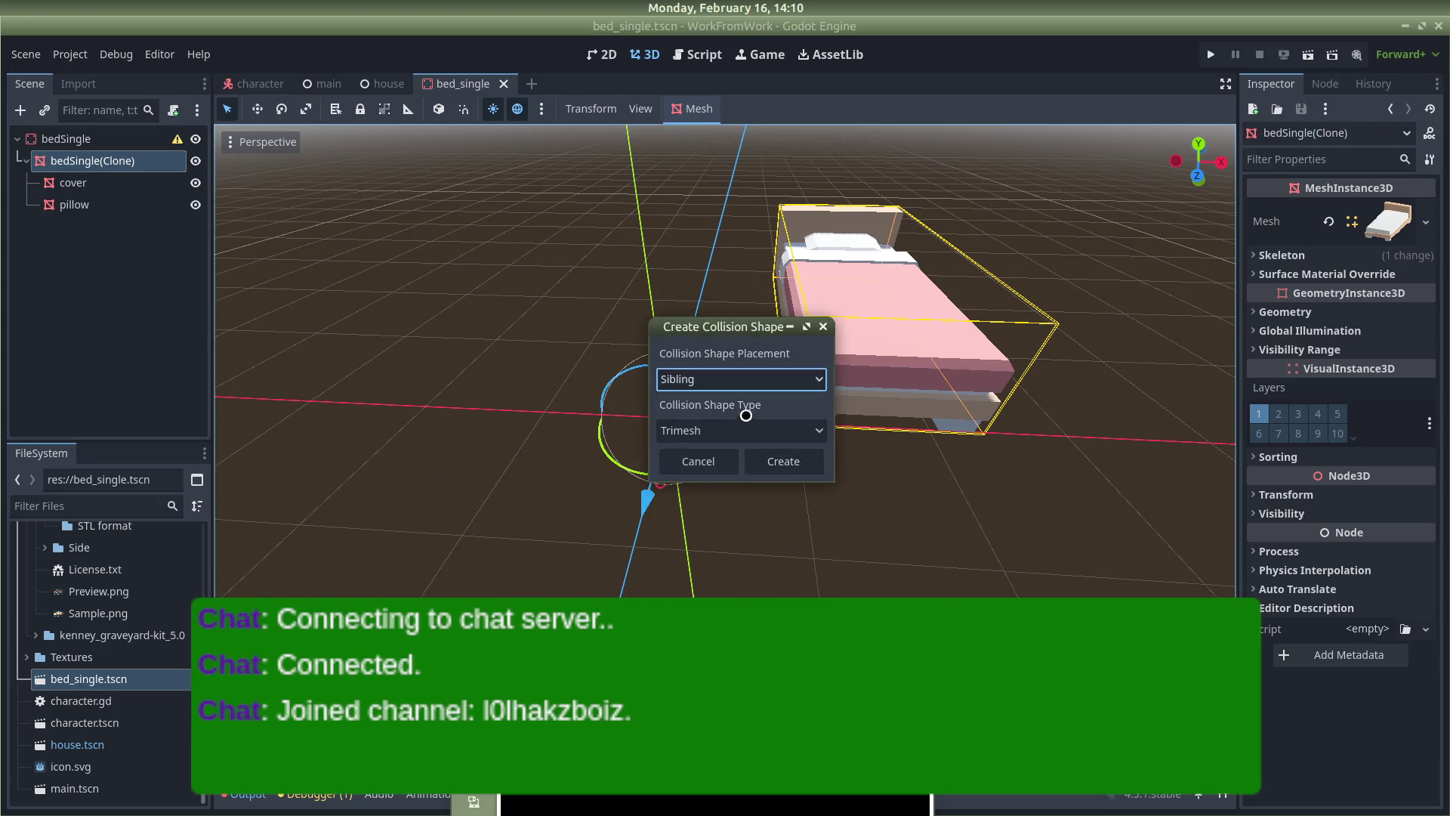
pyautogui.click(743, 427)
pyautogui.click(744, 421)
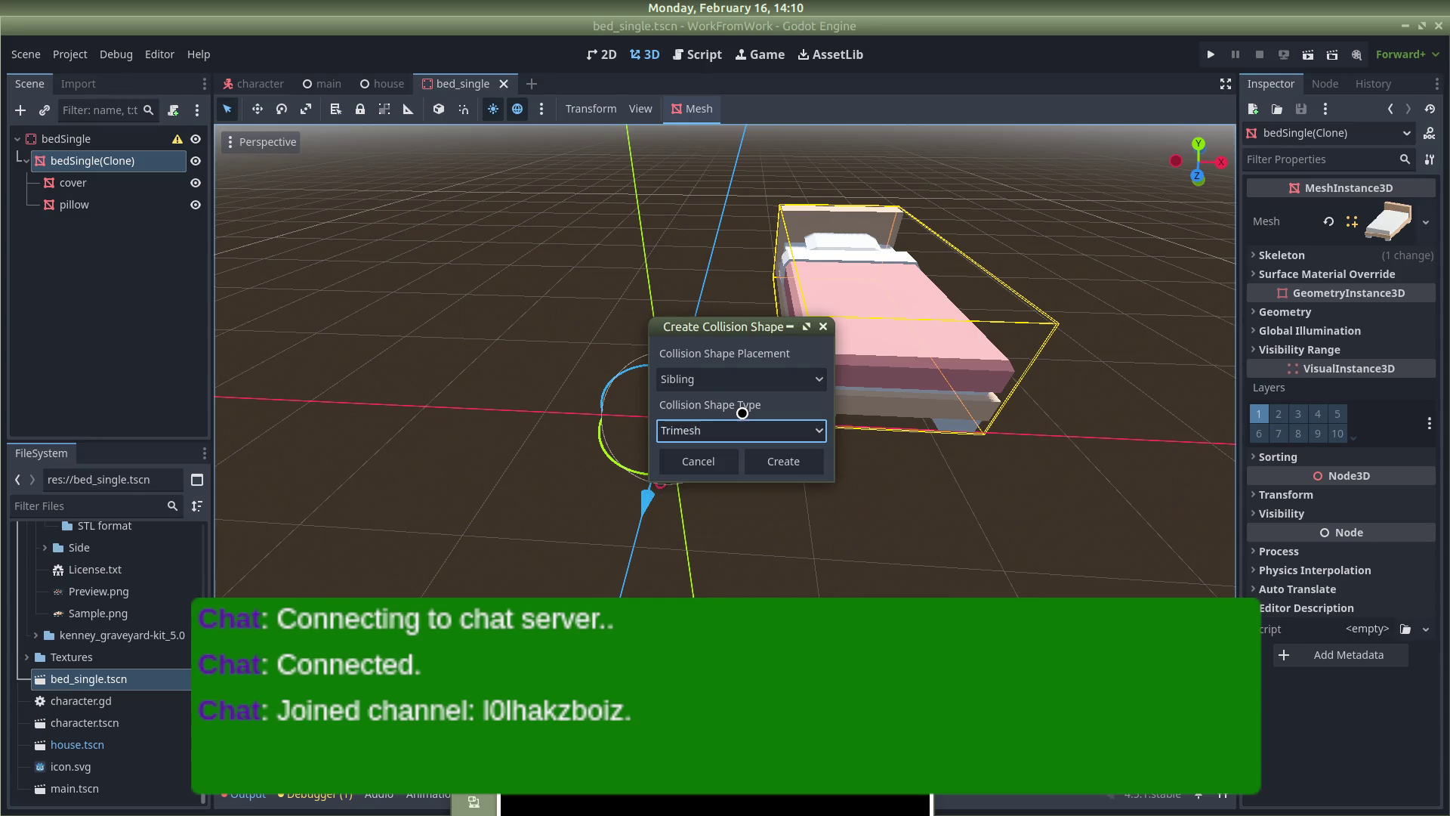
pyautogui.click(753, 423)
pyautogui.click(721, 496)
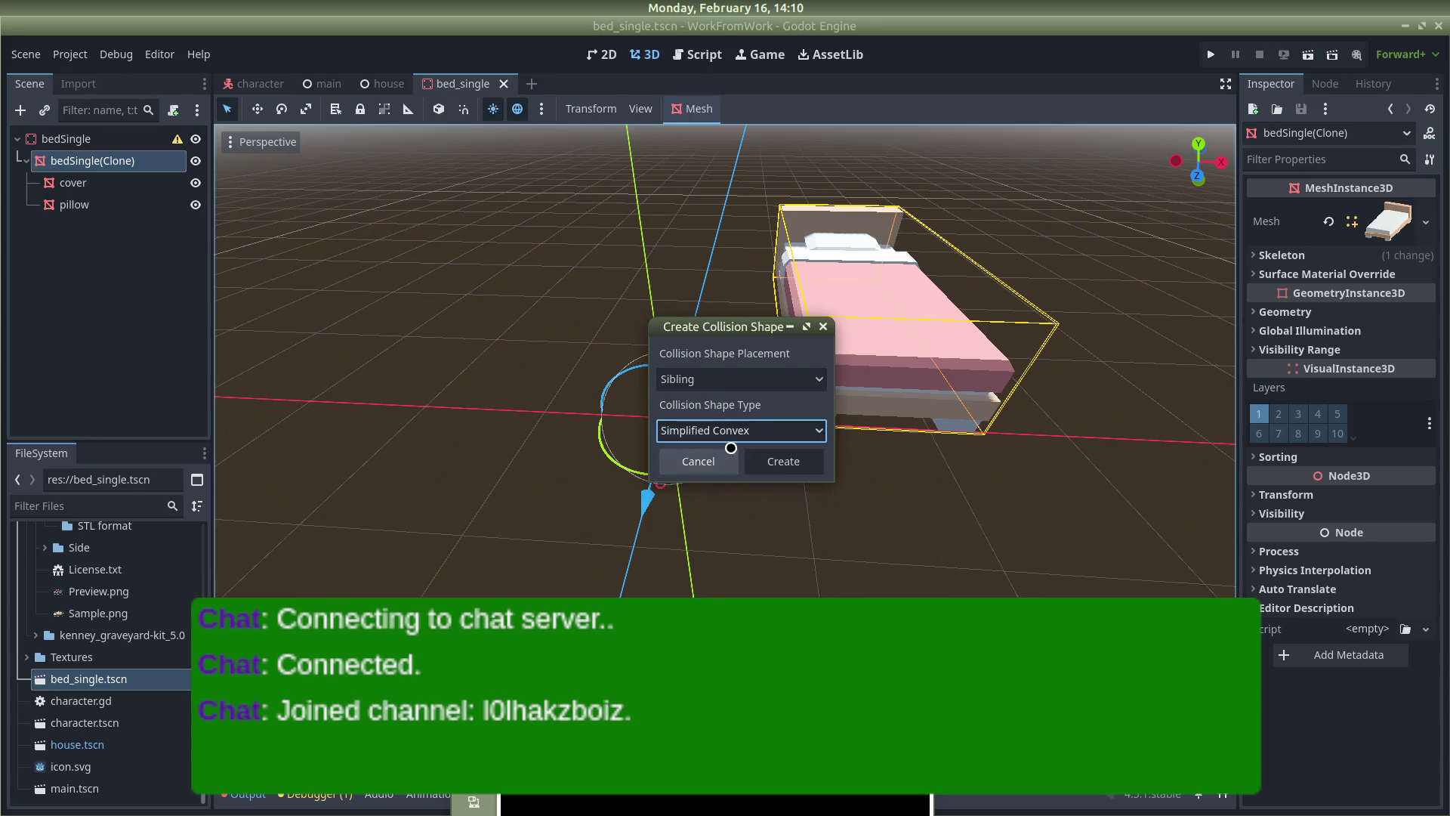
# Confirm the Sibling placement and create the collision shape
pyautogui.click(749, 386)
pyautogui.click(749, 386)
pyautogui.click(750, 386)
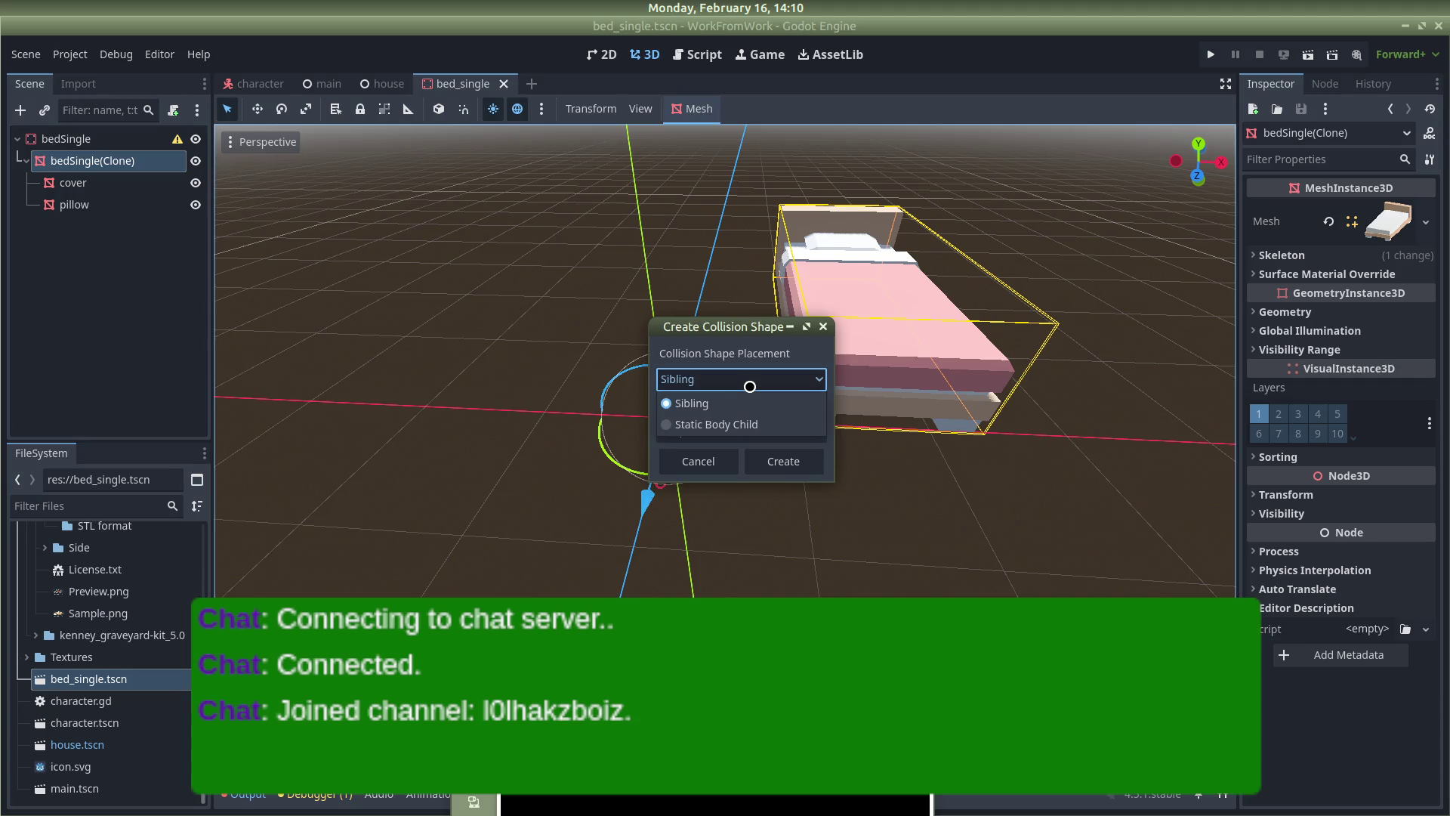
pyautogui.hotkey('alt', 'Tab')
pyautogui.hotkey('alt', 'Tab')
pyautogui.hotkey('alt', 'Tab')
pyautogui.hotkey('alt', 'Tab')
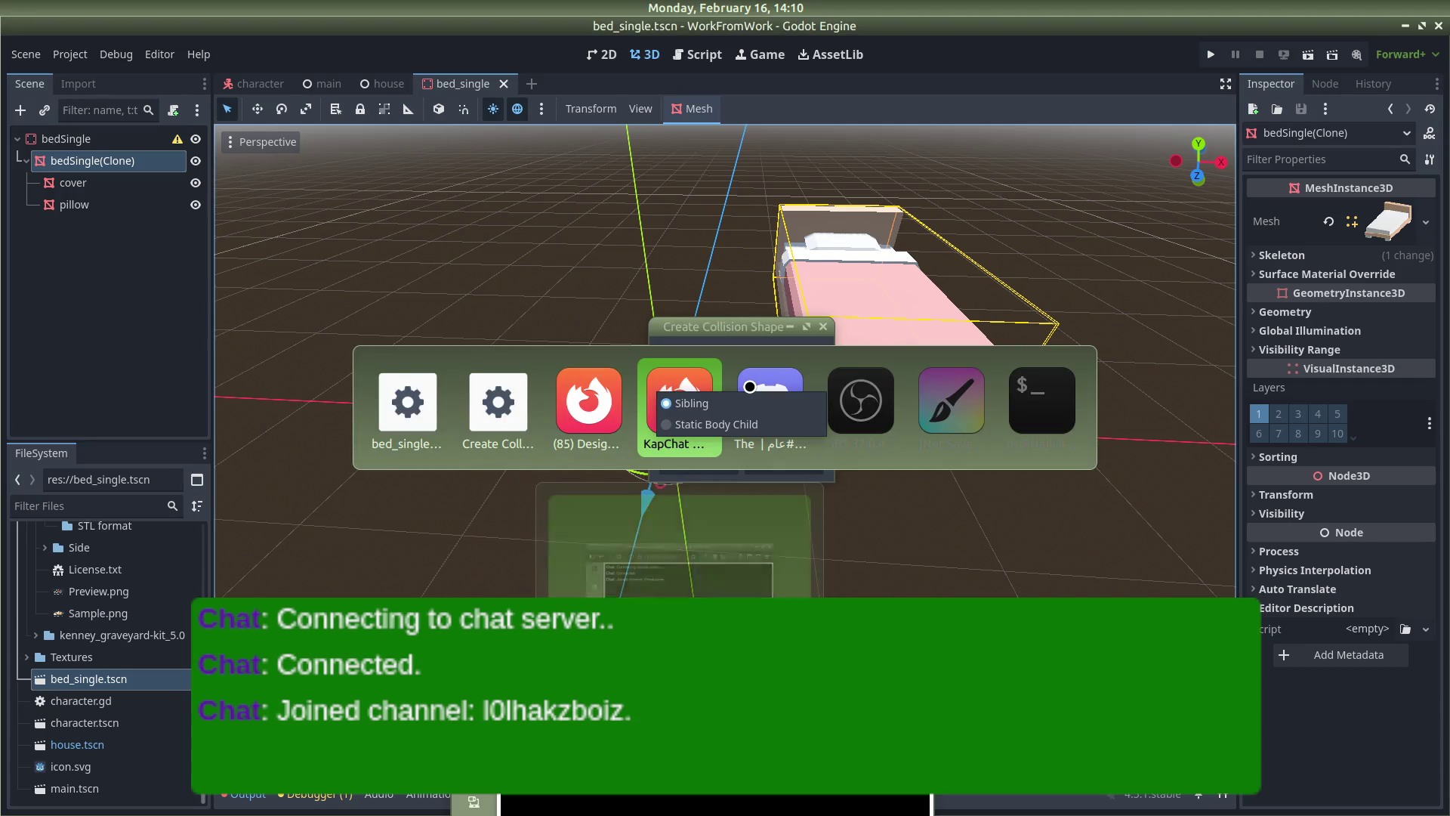
pyautogui.hotkey('alt', 'Tab')
pyautogui.hotkey('alt', 'Tab')
pyautogui.hotkey('alt', 'Tab')
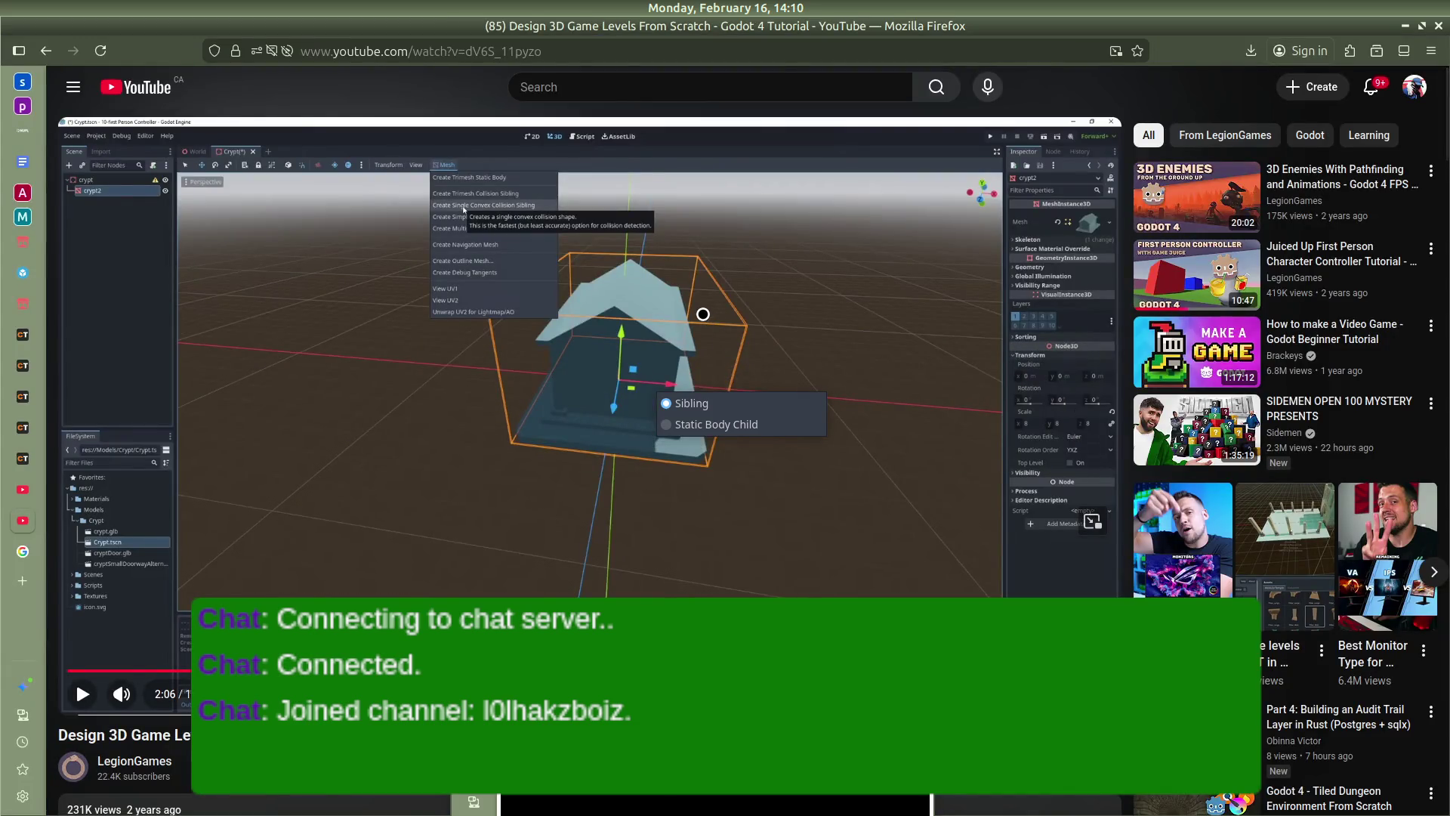
pyautogui.hotkey('alt', 'Tab')
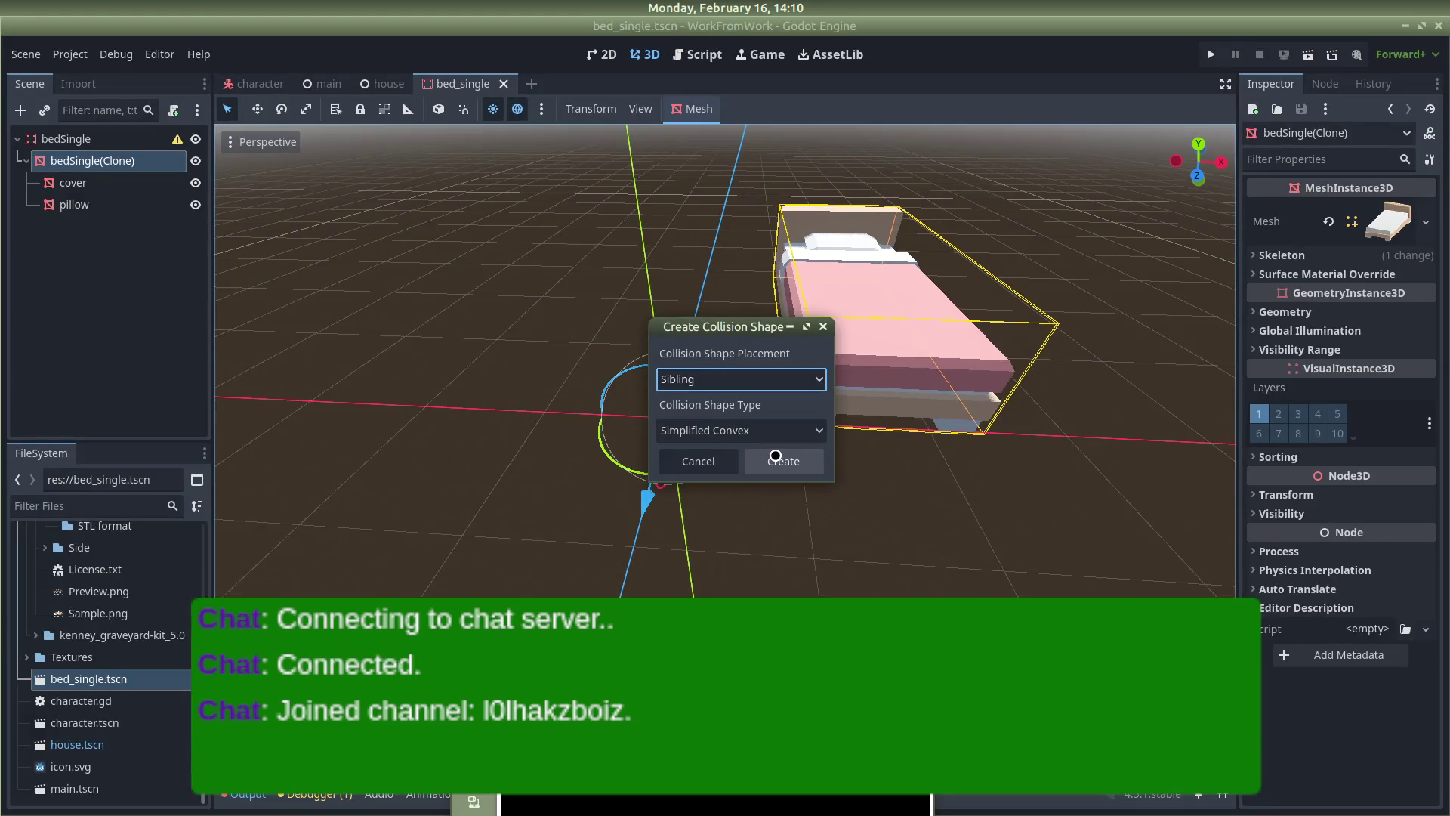
pyautogui.click(775, 455)
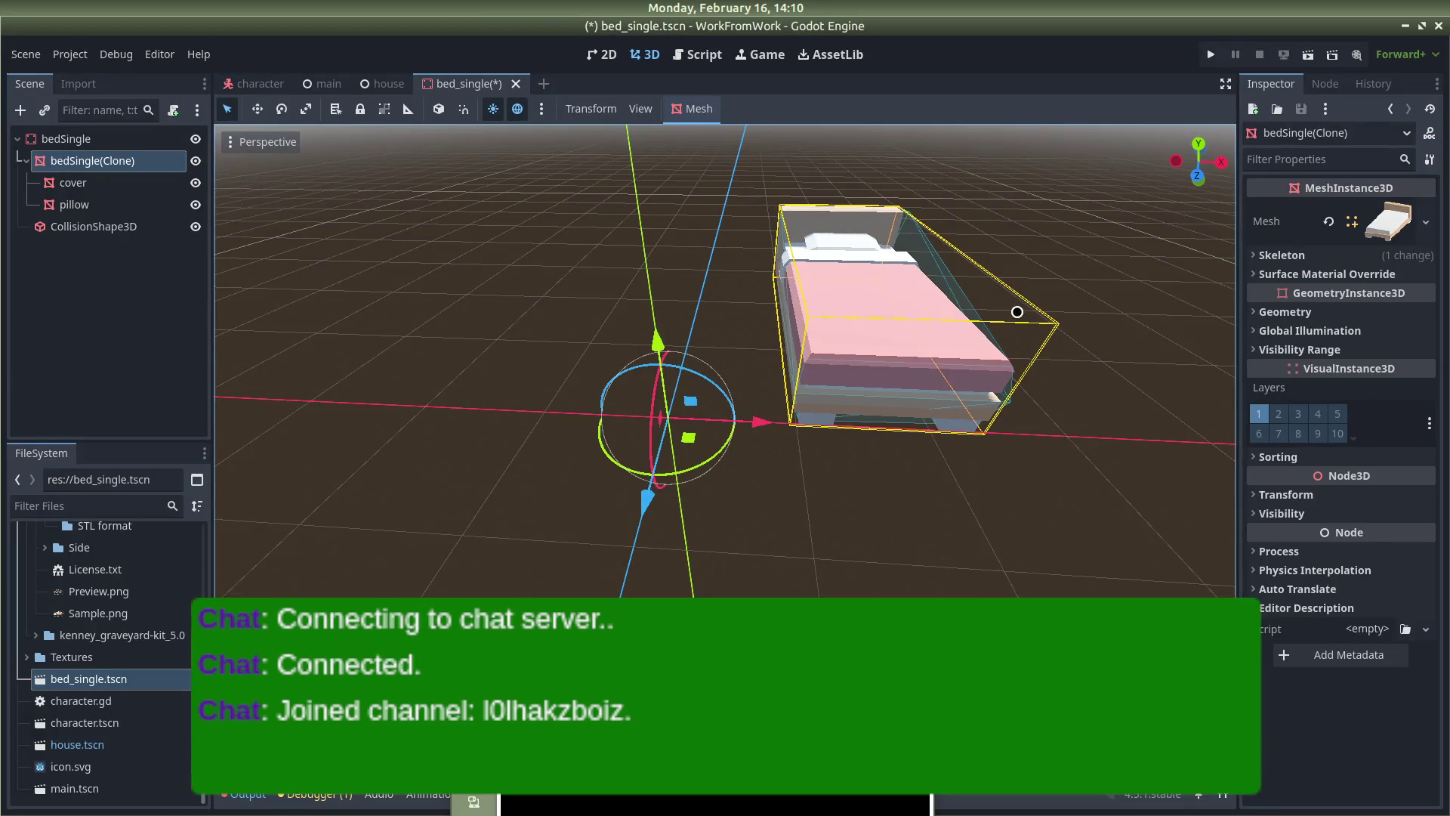
# Pause the tutorial and select the bed's cover mesh in the viewport
pyautogui.hotkey('alt', 'Tab')
pyautogui.click(689, 297)
pyautogui.hotkey('alt', 'Tab')
pyautogui.moveTo(1155, 343); pyautogui.dragTo(1015, 340)
pyautogui.click(894, 339)
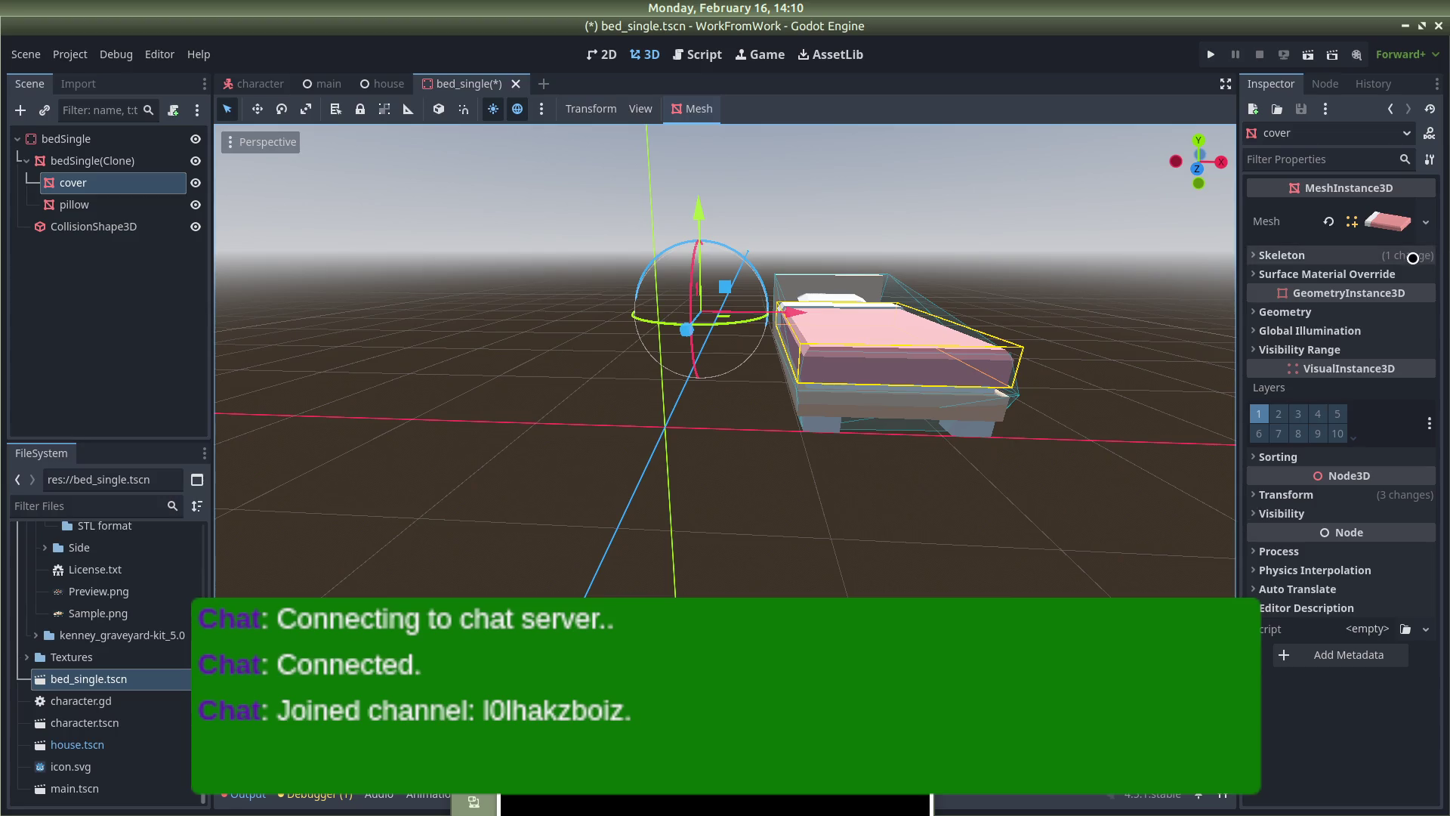
# Add a new material to the cover's surface 1 override slot and expand its Albedo
pyautogui.click(1263, 274)
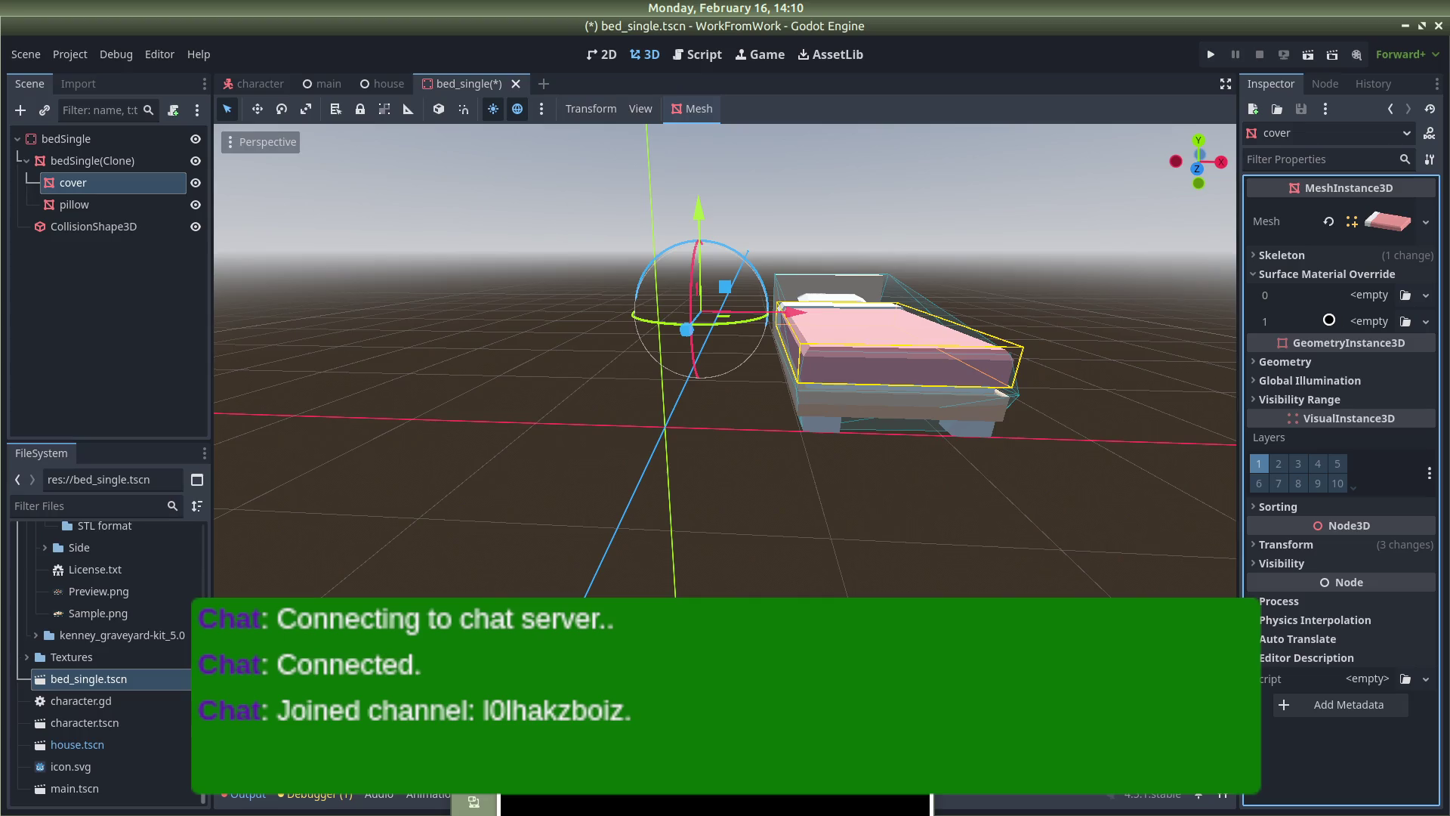
pyautogui.click(1330, 321)
pyautogui.click(1425, 322)
pyautogui.click(1361, 366)
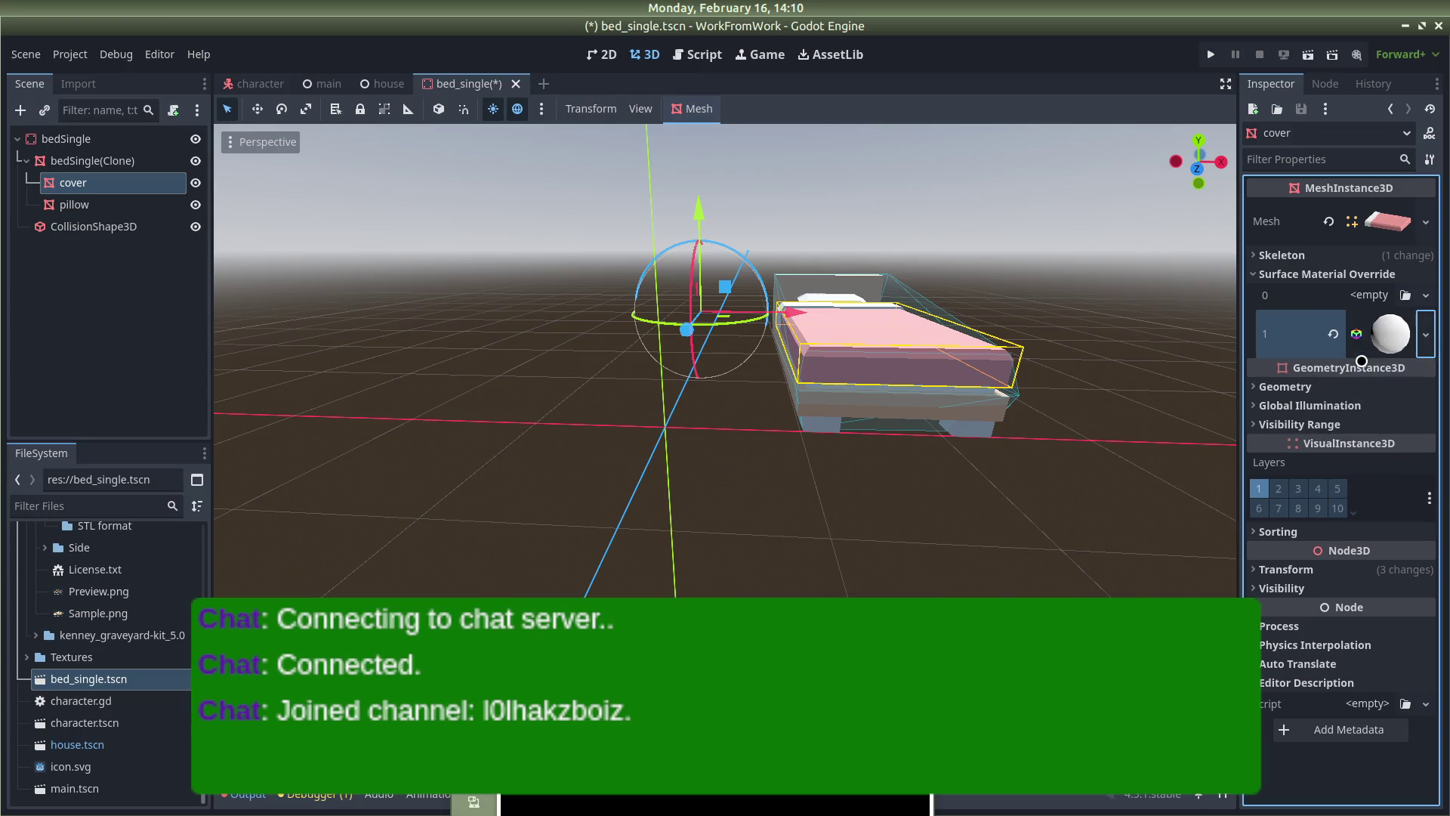
pyautogui.click(1387, 333)
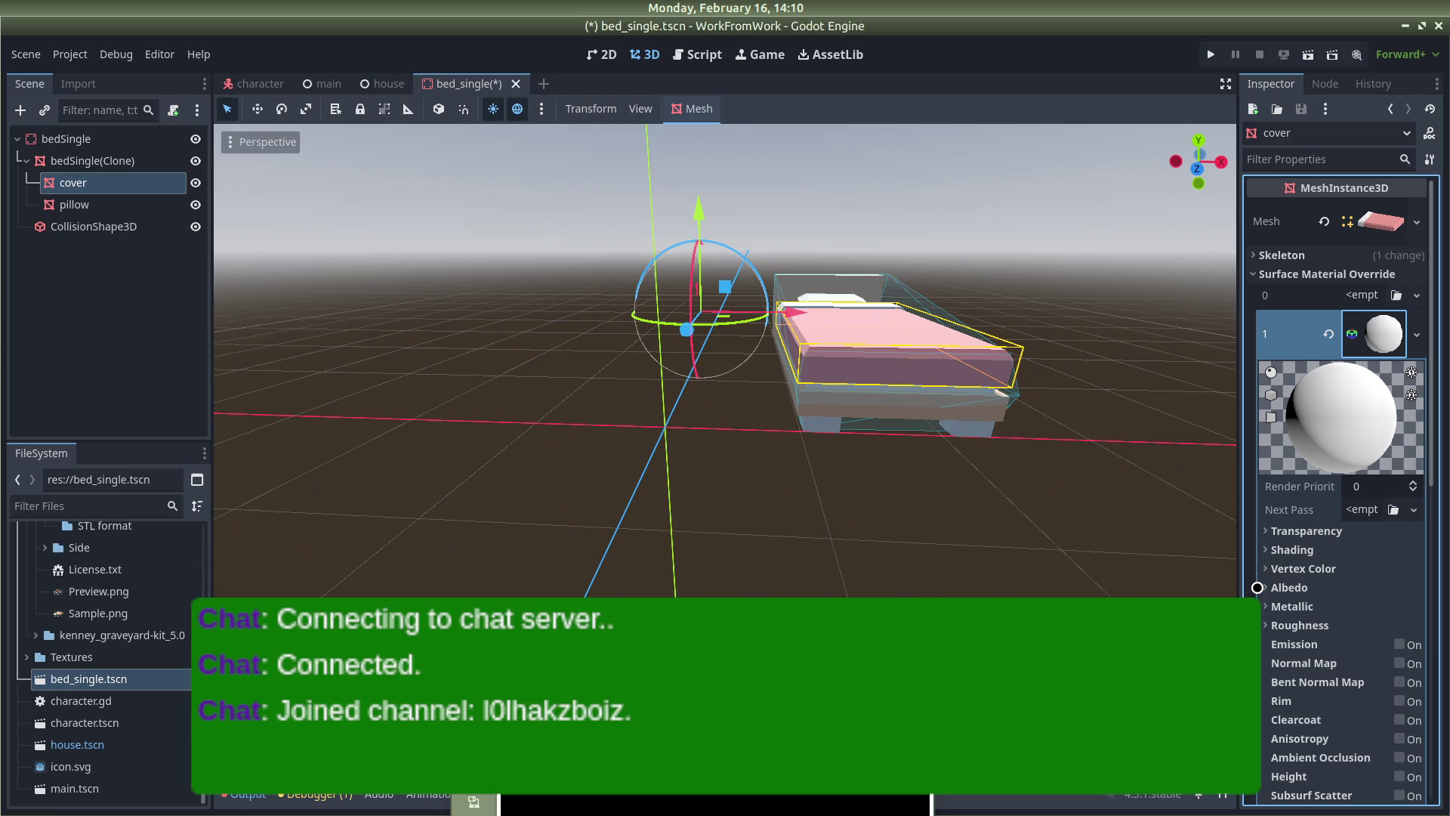
pyautogui.click(1262, 587)
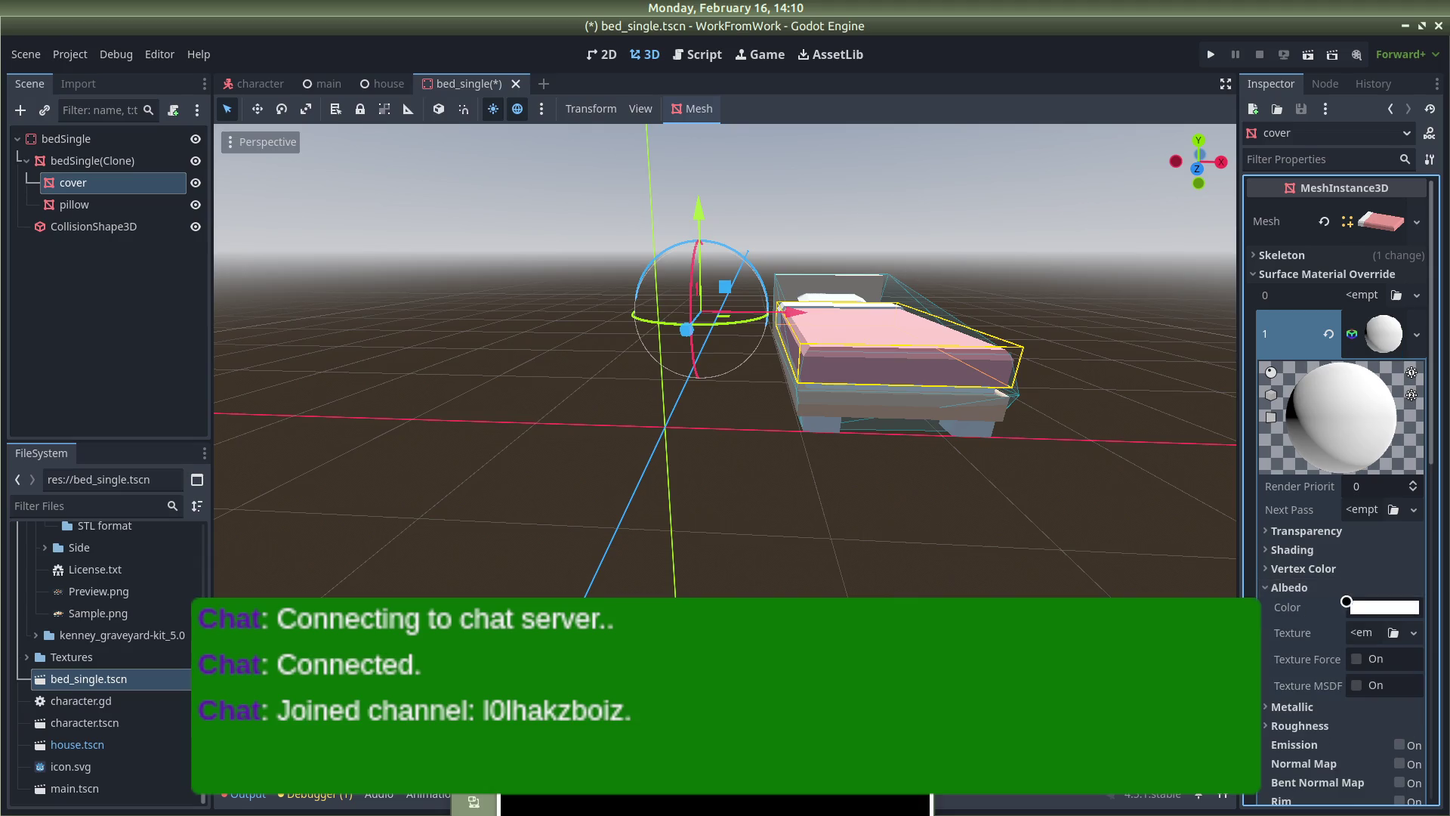
# Set the albedo colour to a reddish-brown, with blue lowered to 89
pyautogui.click(1369, 608)
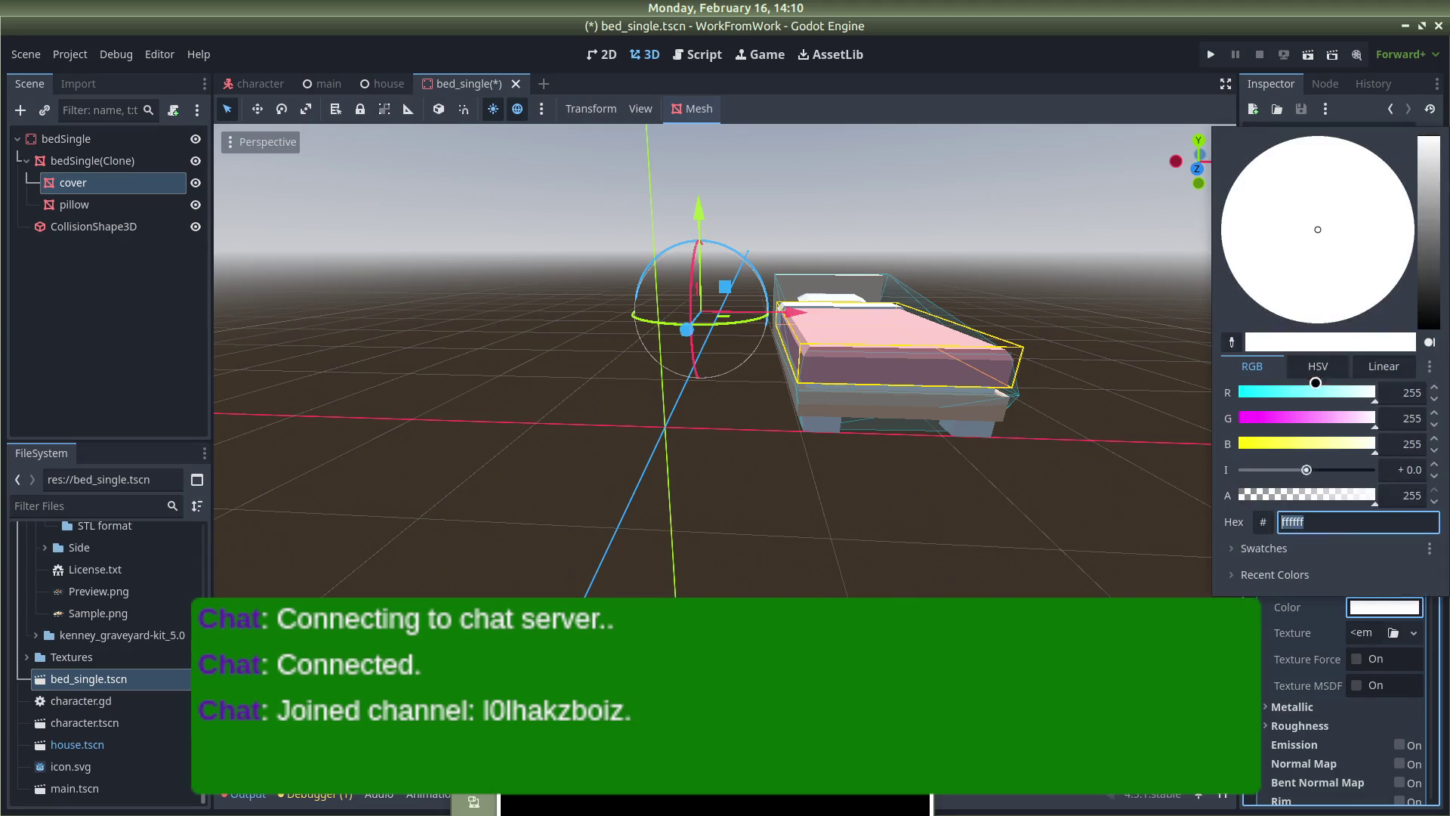
pyautogui.moveTo(1358, 405); pyautogui.dragTo(1255, 405)
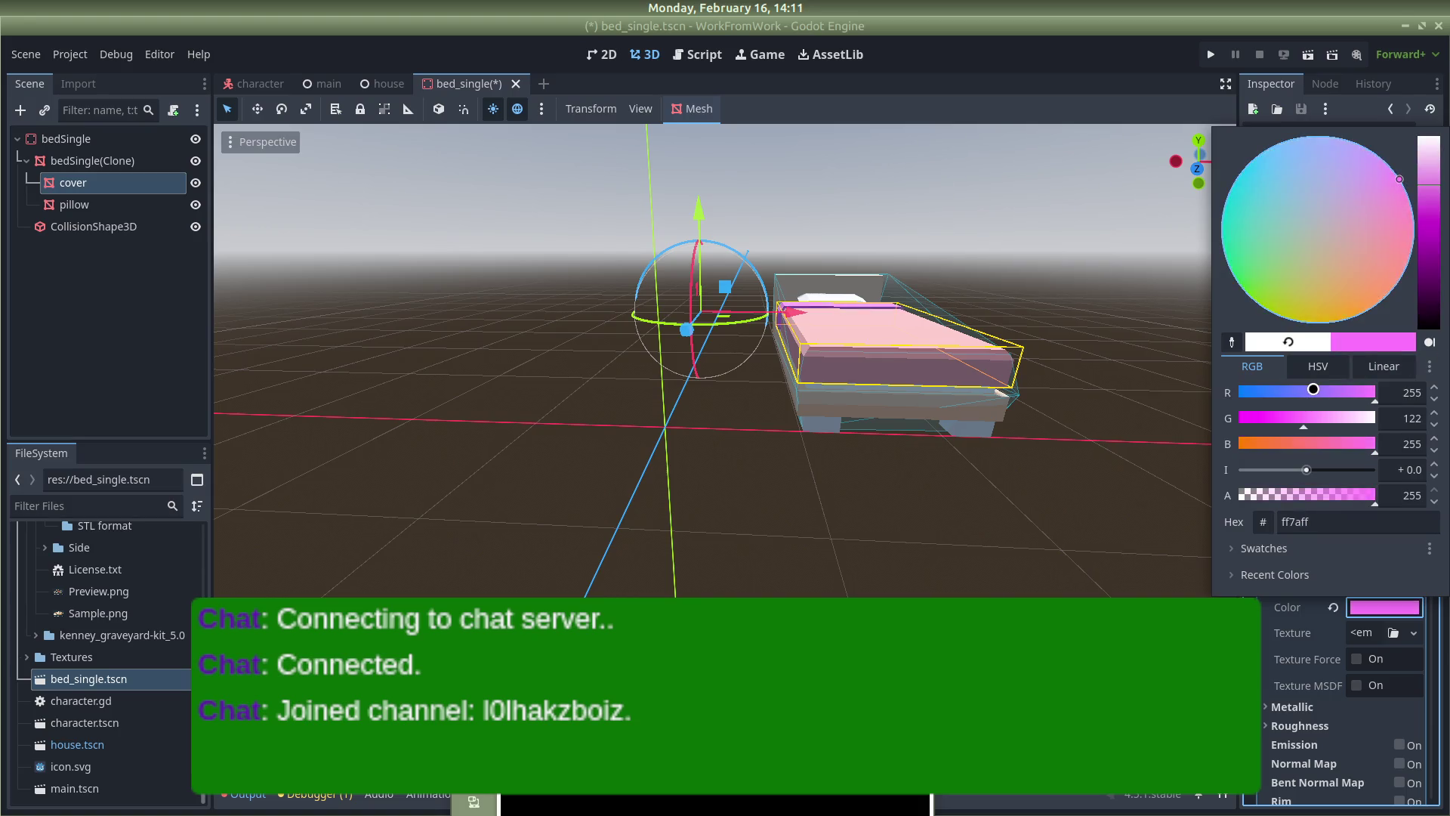
pyautogui.click(1306, 425)
pyautogui.moveTo(1306, 454); pyautogui.dragTo(1286, 452)
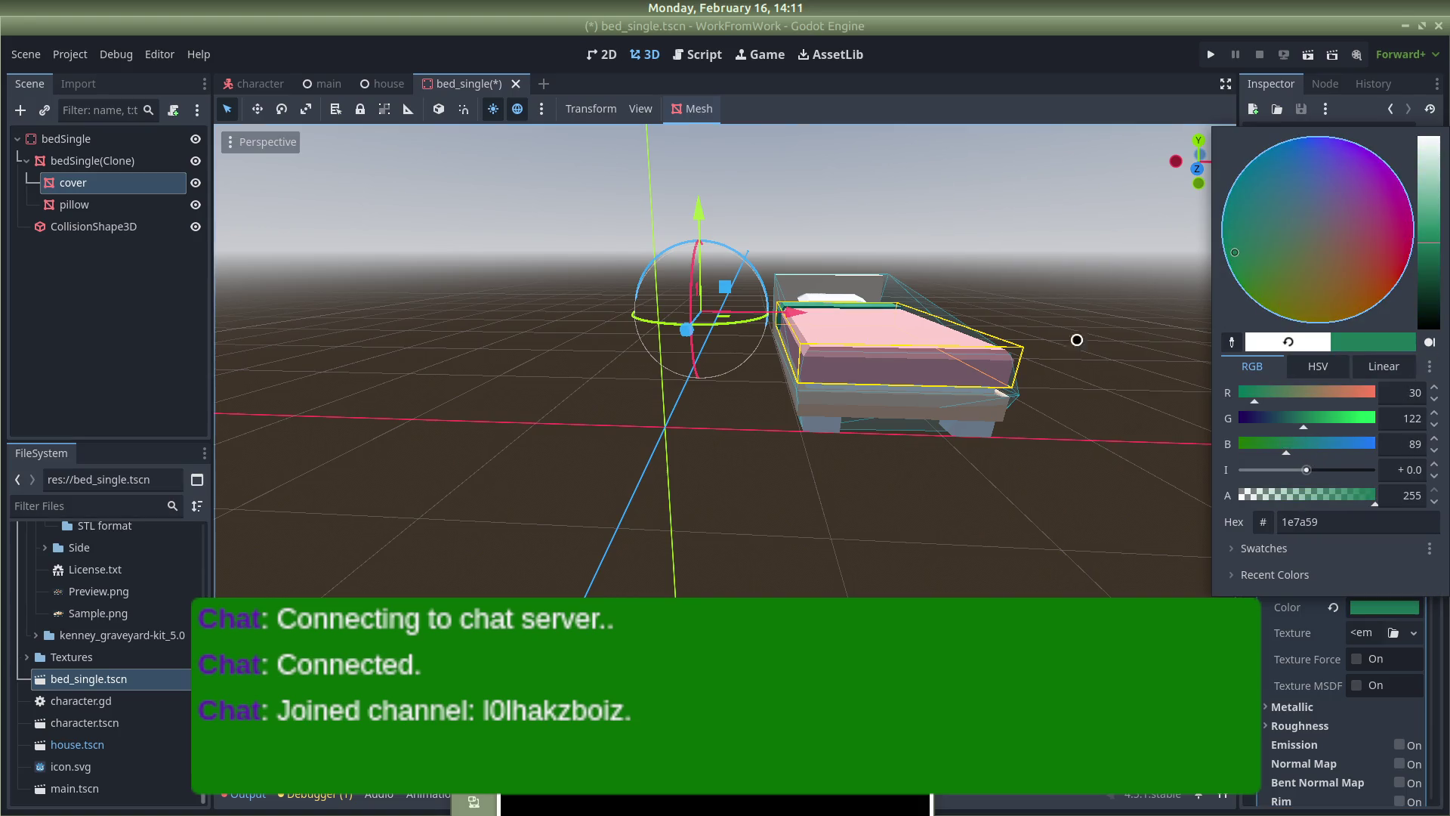
pyautogui.moveTo(1289, 239); pyautogui.dragTo(1355, 260)
pyautogui.scroll(3)
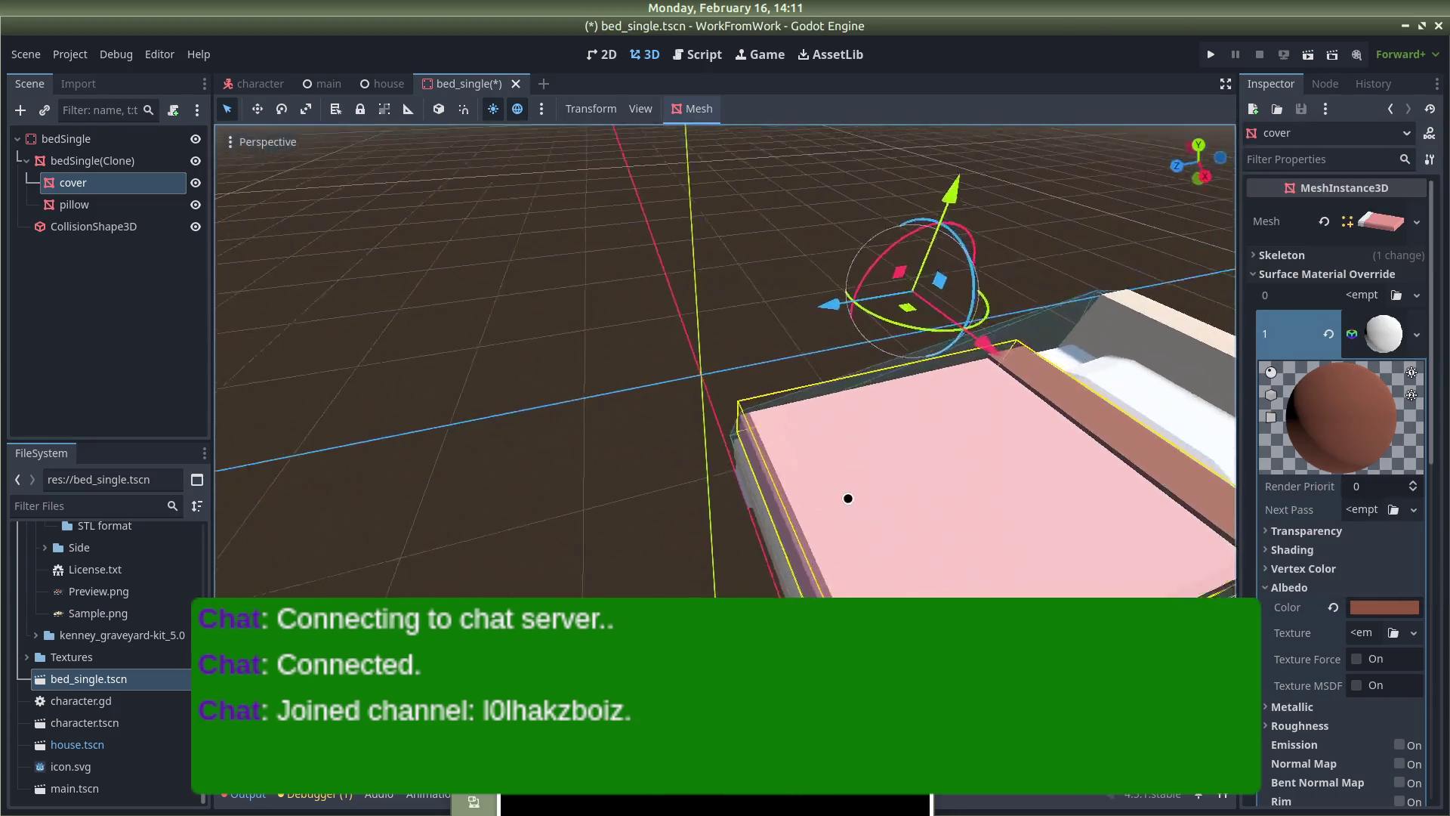
pyautogui.click(1086, 286)
pyautogui.scroll(-3)
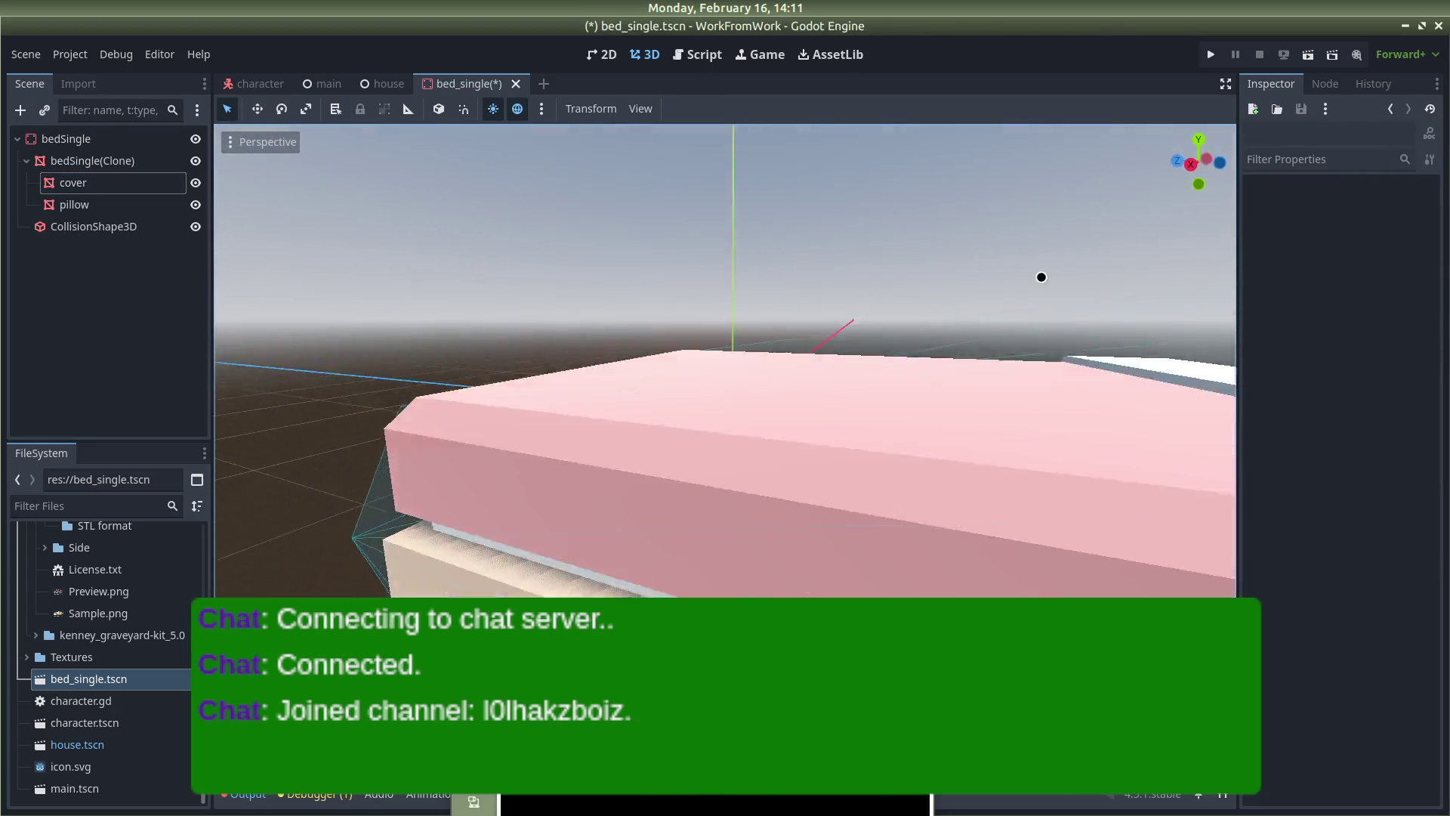
# Save the bed scene and walk toward and around the bed in the running game
pyautogui.hotkey('ctrl', 's')
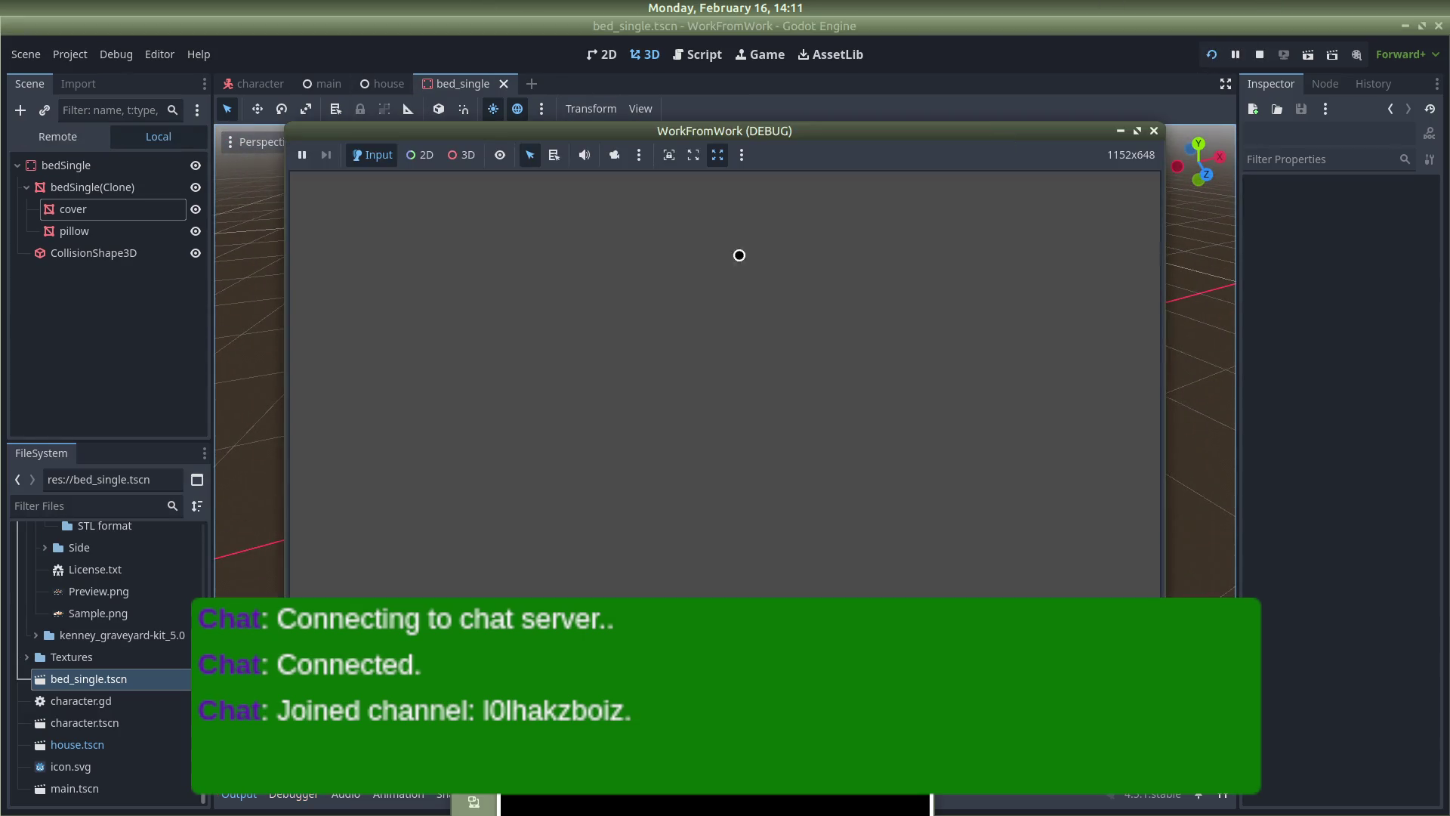
pyautogui.press('w')
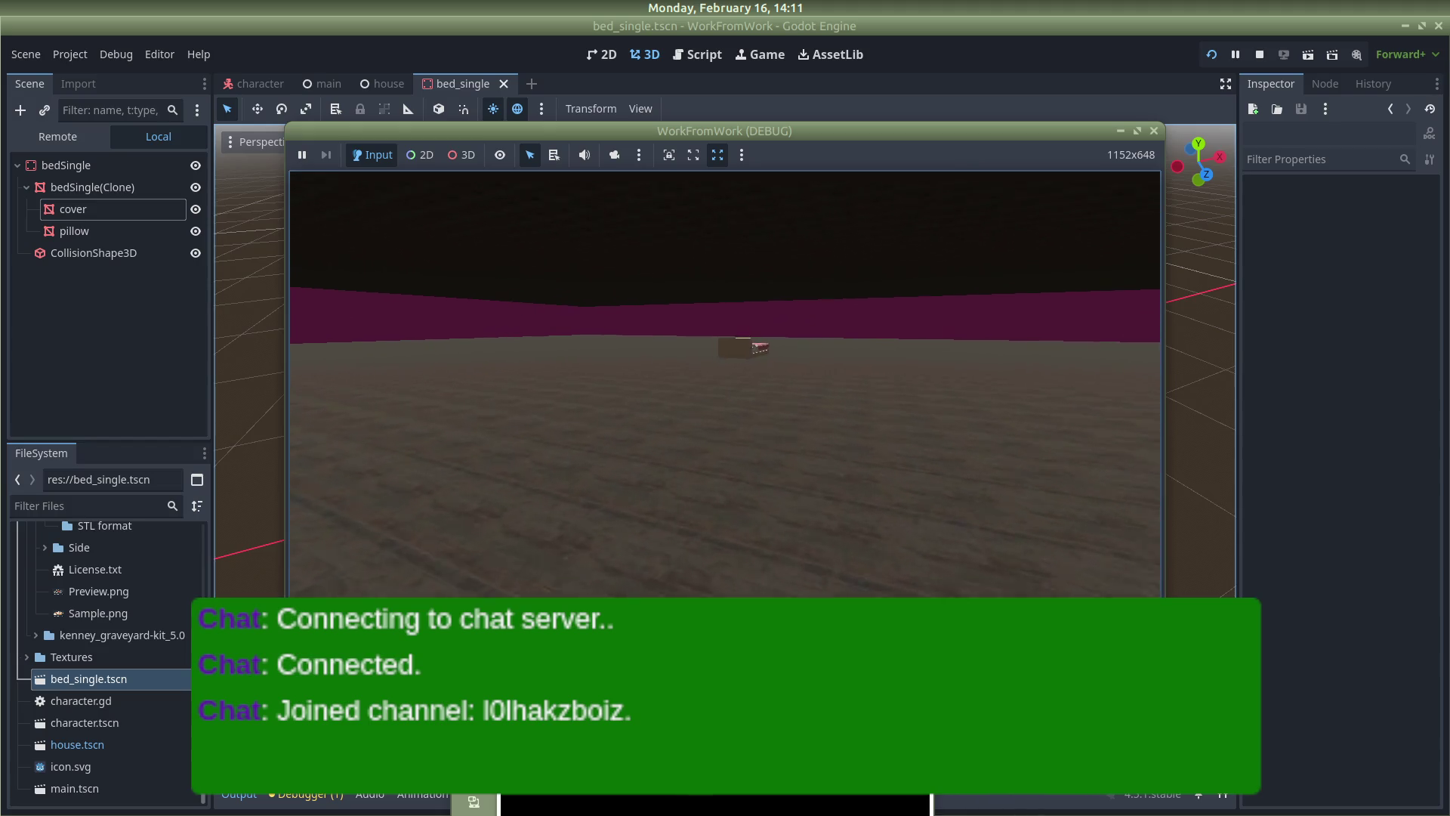
pyautogui.press('w')
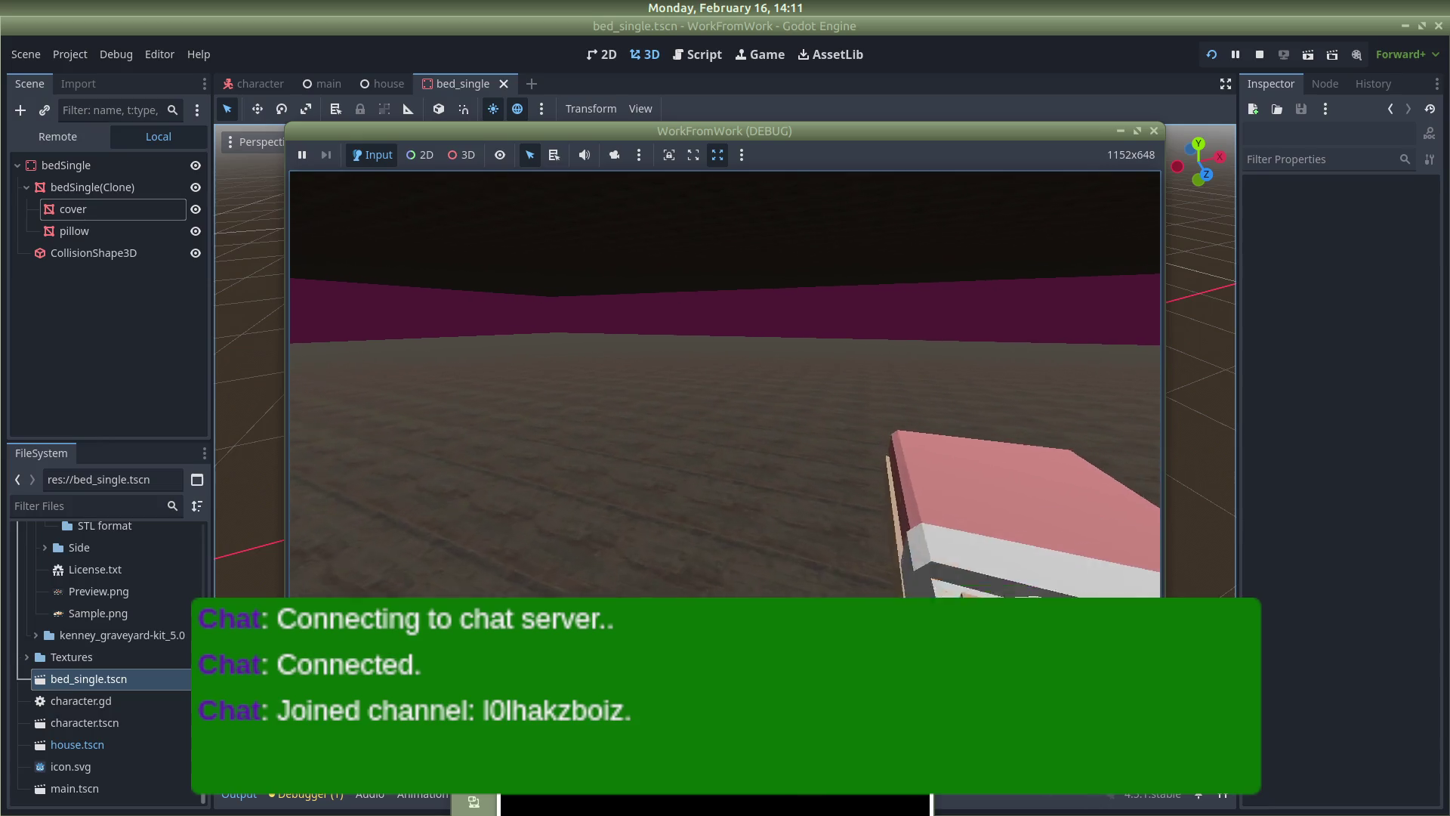
pyautogui.moveTo(725, 330)
pyautogui.press('w')
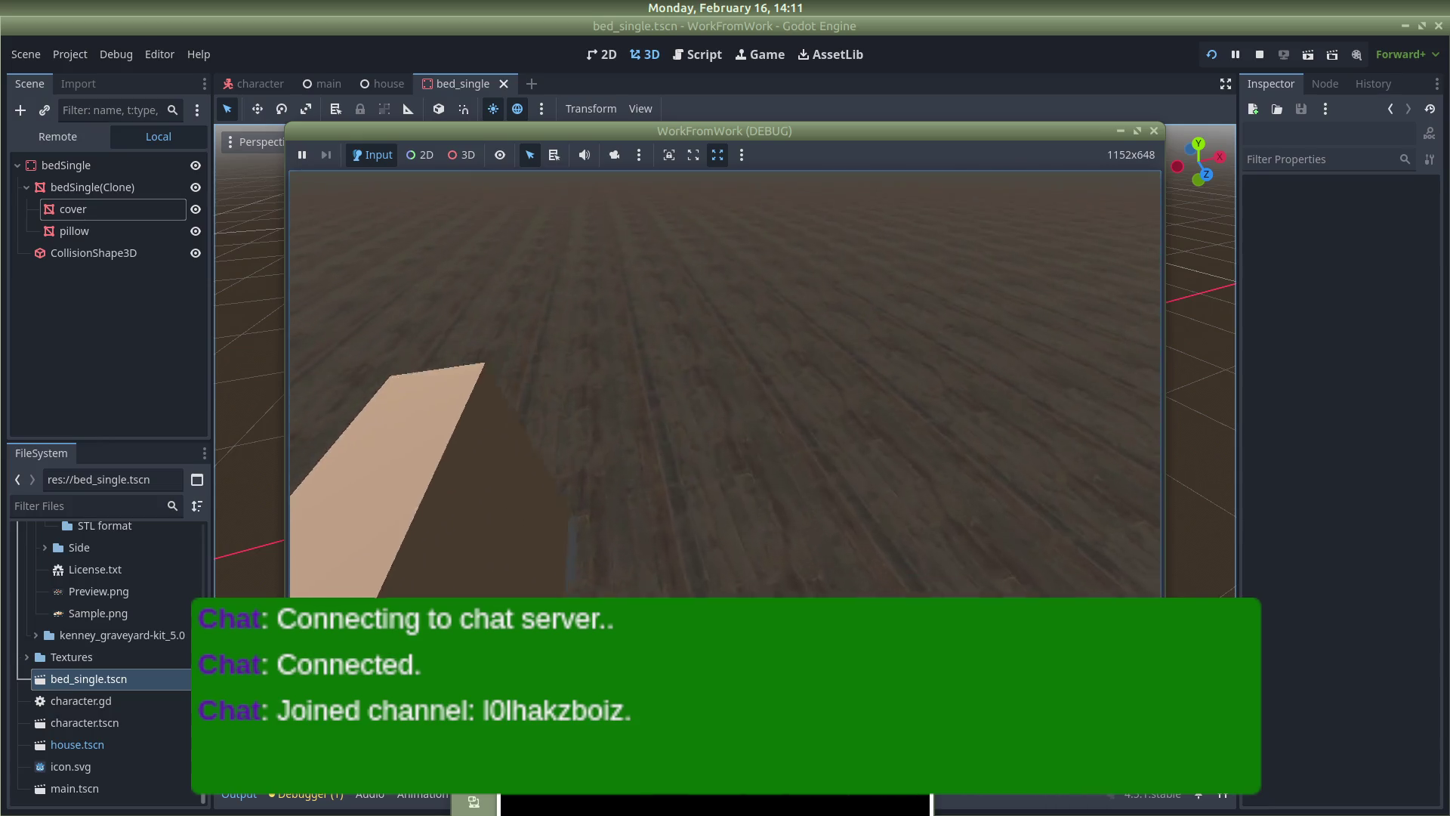
pyautogui.press('w')
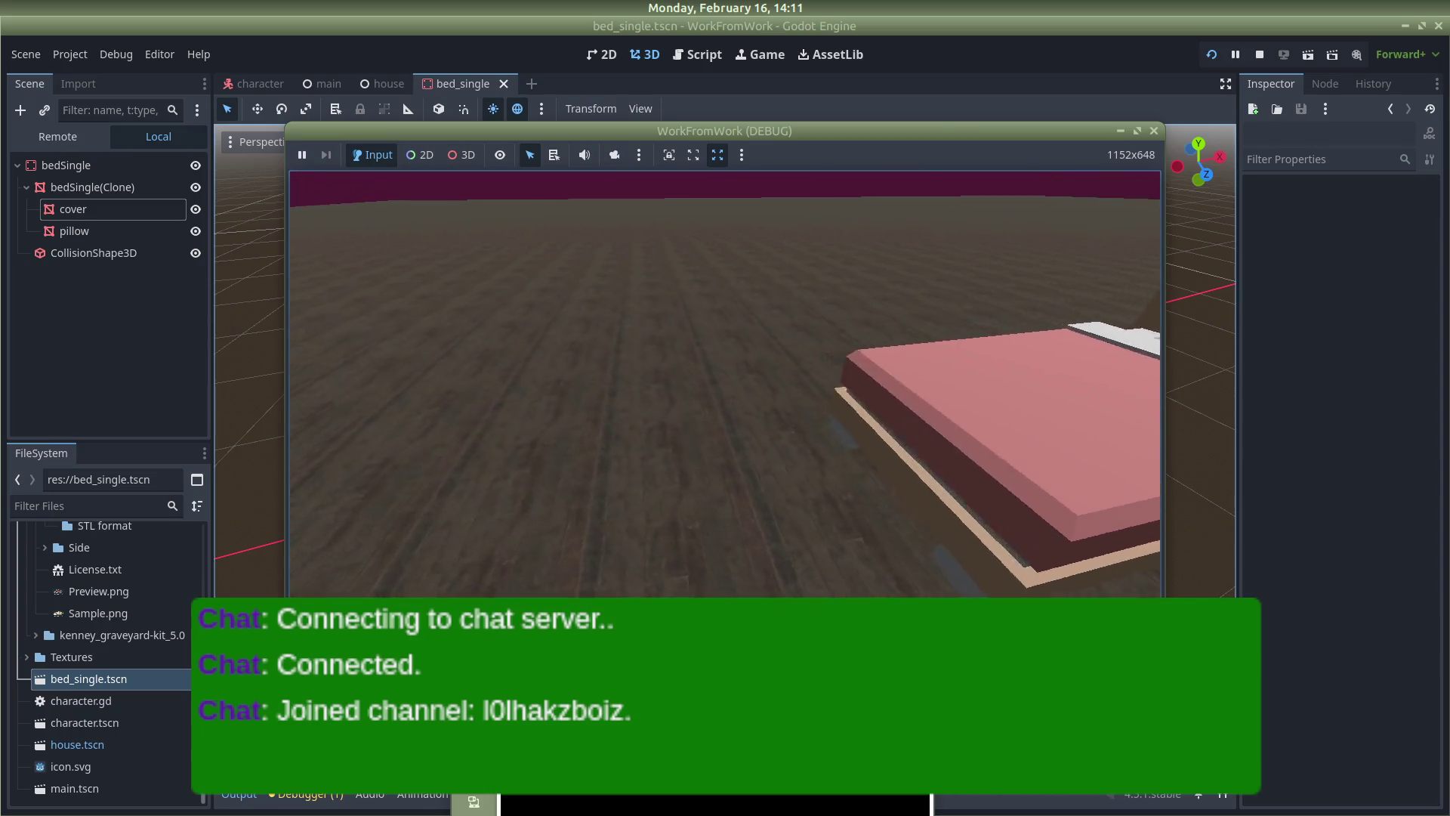
# Back away to look around the room, then stop the game and return to the house scene
pyautogui.press('s')
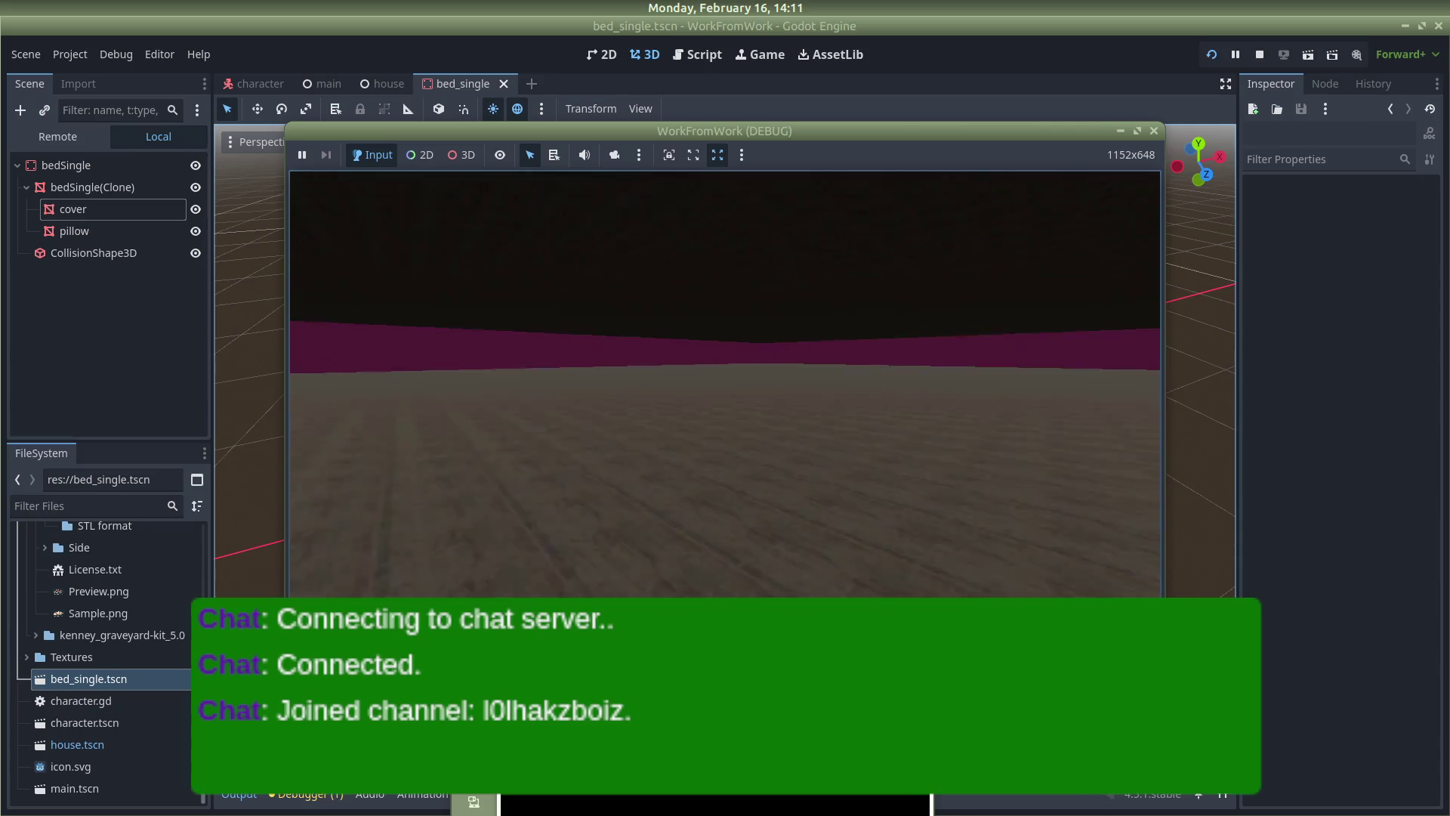
pyautogui.press('s')
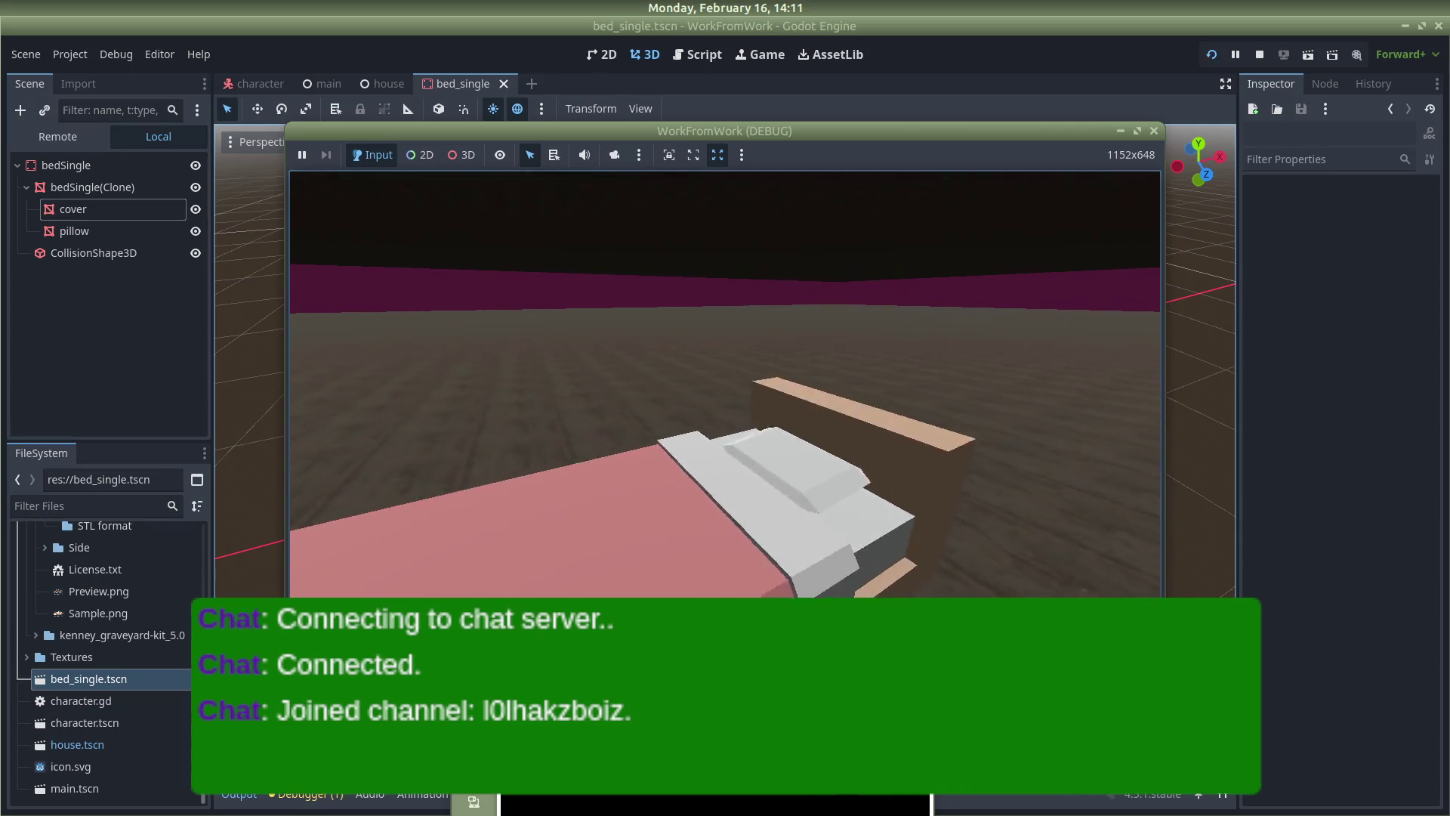
pyautogui.press('s')
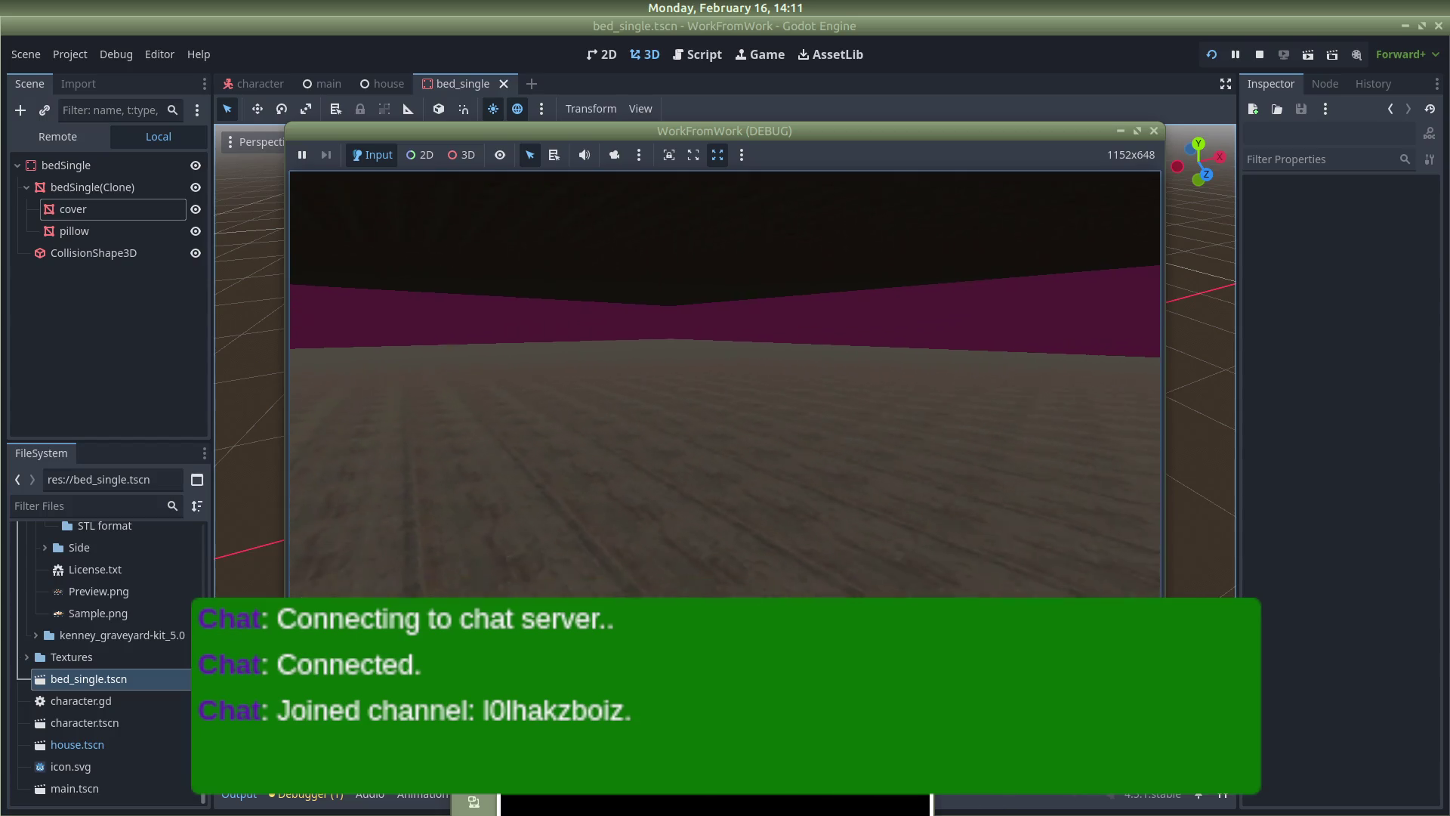
pyautogui.press('w')
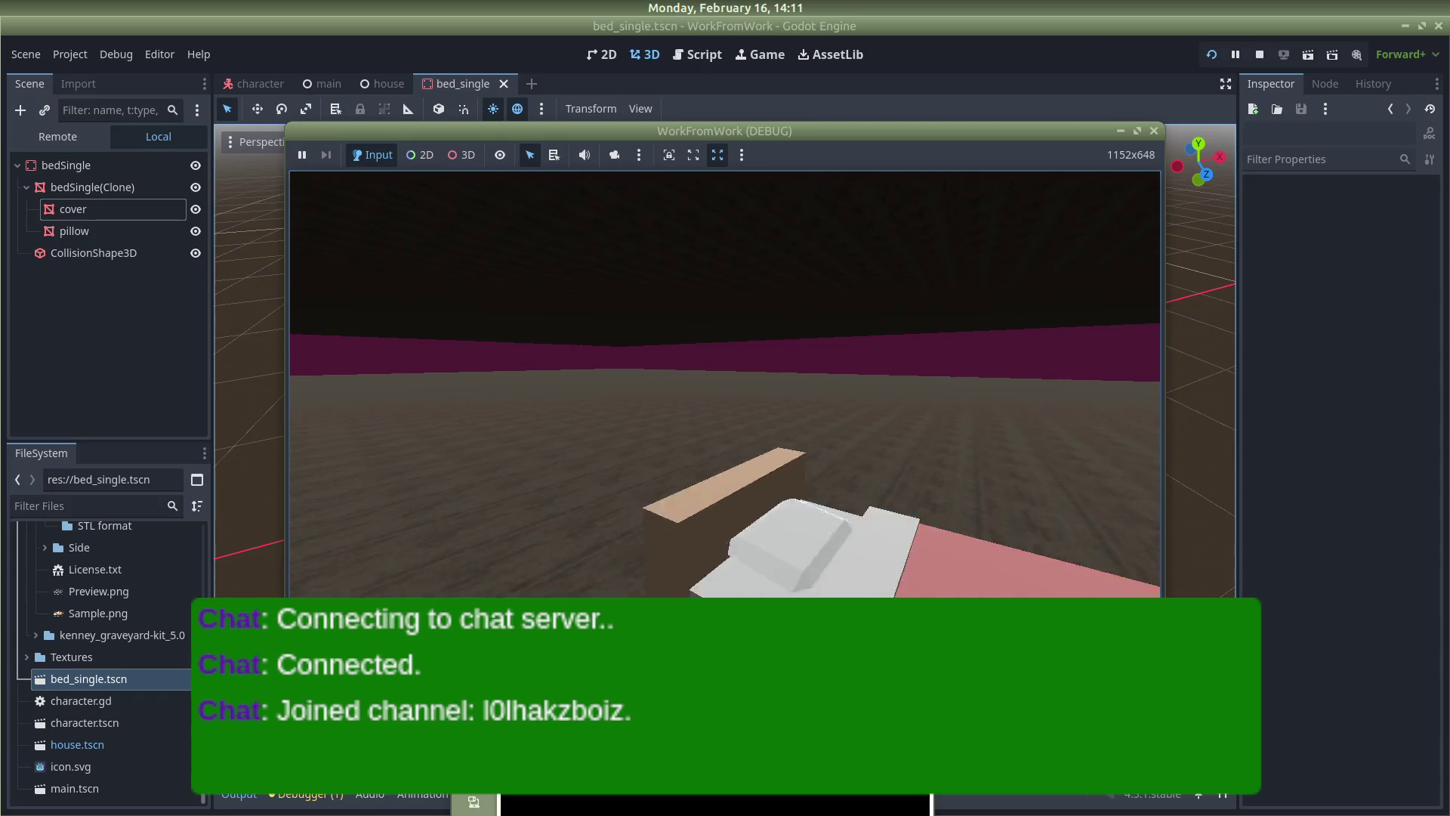
pyautogui.click(1154, 131)
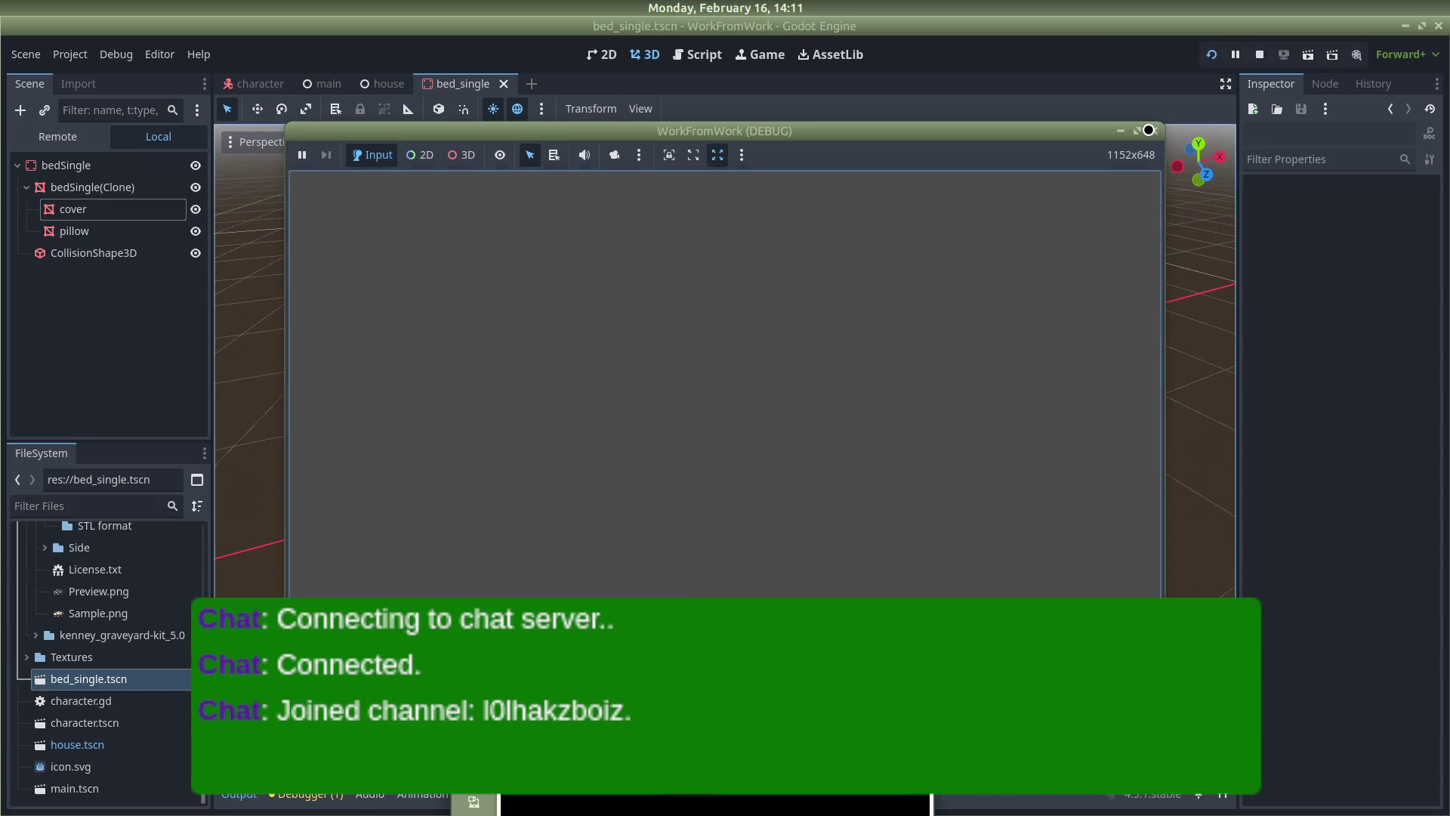
pyautogui.click(384, 84)
# Hide the house roof so the interior is visible
pyautogui.scroll(-3)
pyautogui.moveTo(619, 375); pyautogui.dragTo(584, 216)
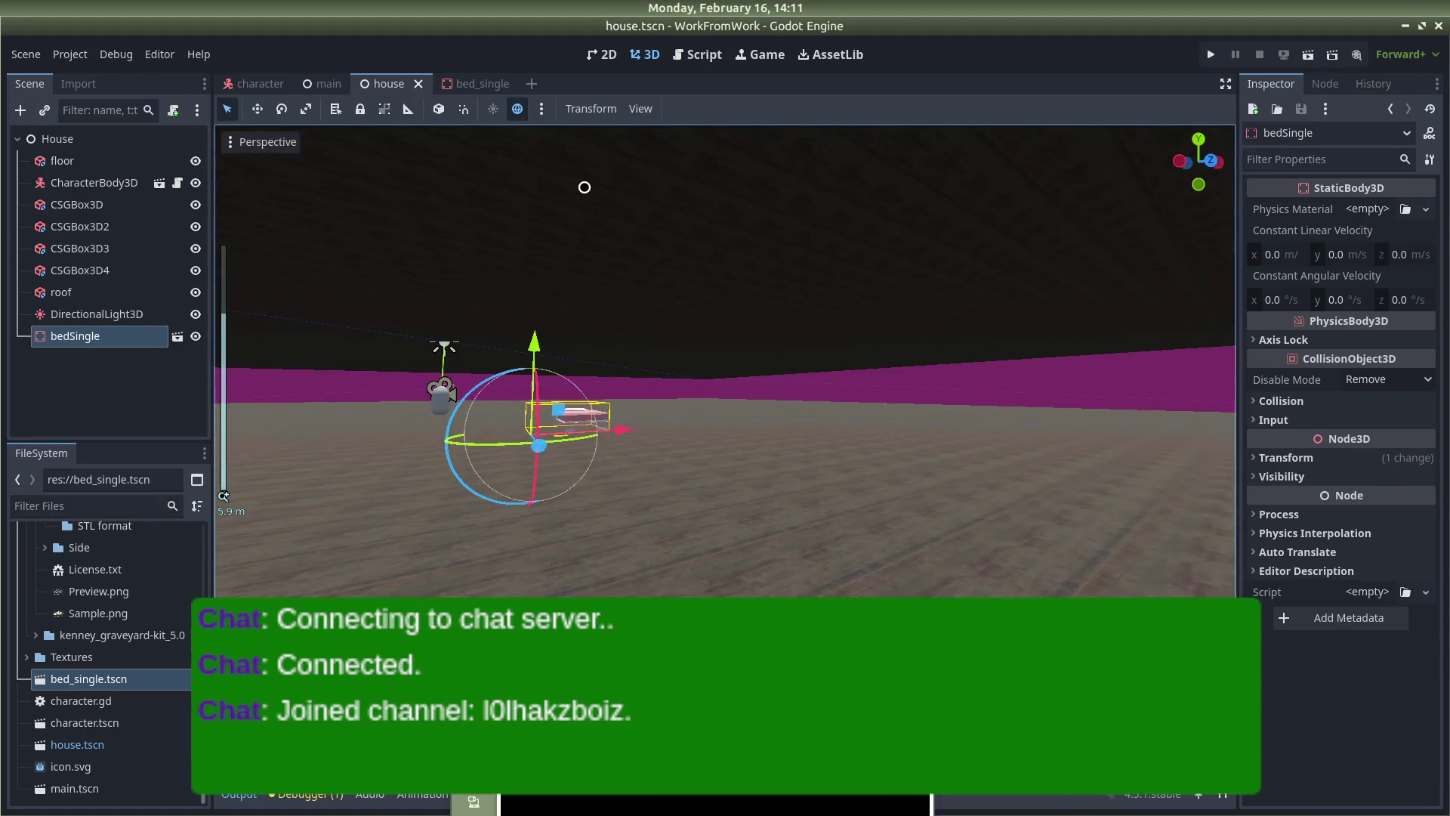
pyautogui.click(585, 186)
pyautogui.click(196, 292)
# Resize the floor to 50 by 50 in X and Z
pyautogui.scroll(-3)
pyautogui.scroll(-3)
pyautogui.moveTo(664, 469); pyautogui.dragTo(676, 314)
pyautogui.click(677, 315)
pyautogui.scroll(-3)
pyautogui.scroll(-3)
pyautogui.moveTo(868, 249); pyautogui.dragTo(435, 388)
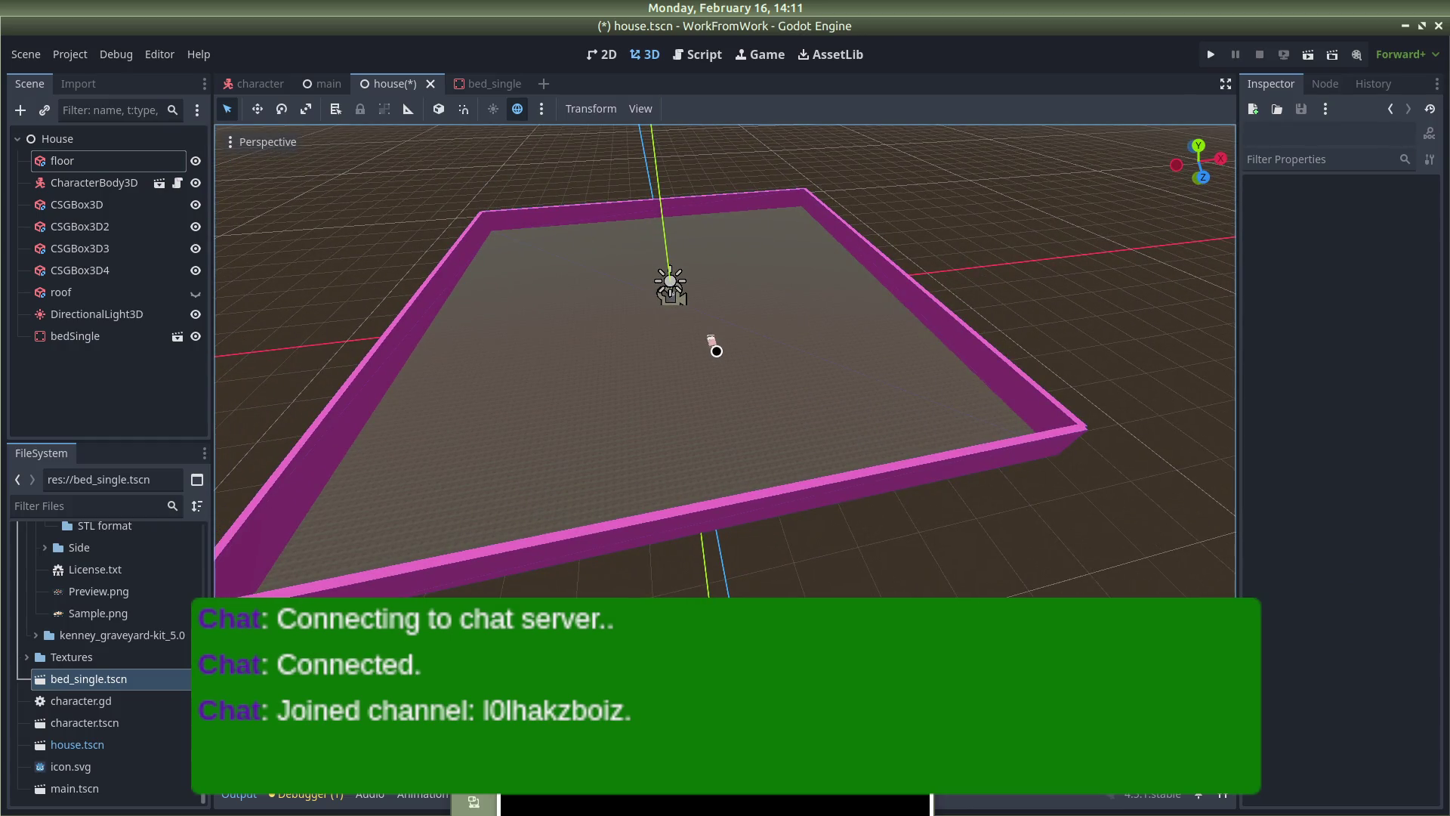
pyautogui.scroll(3)
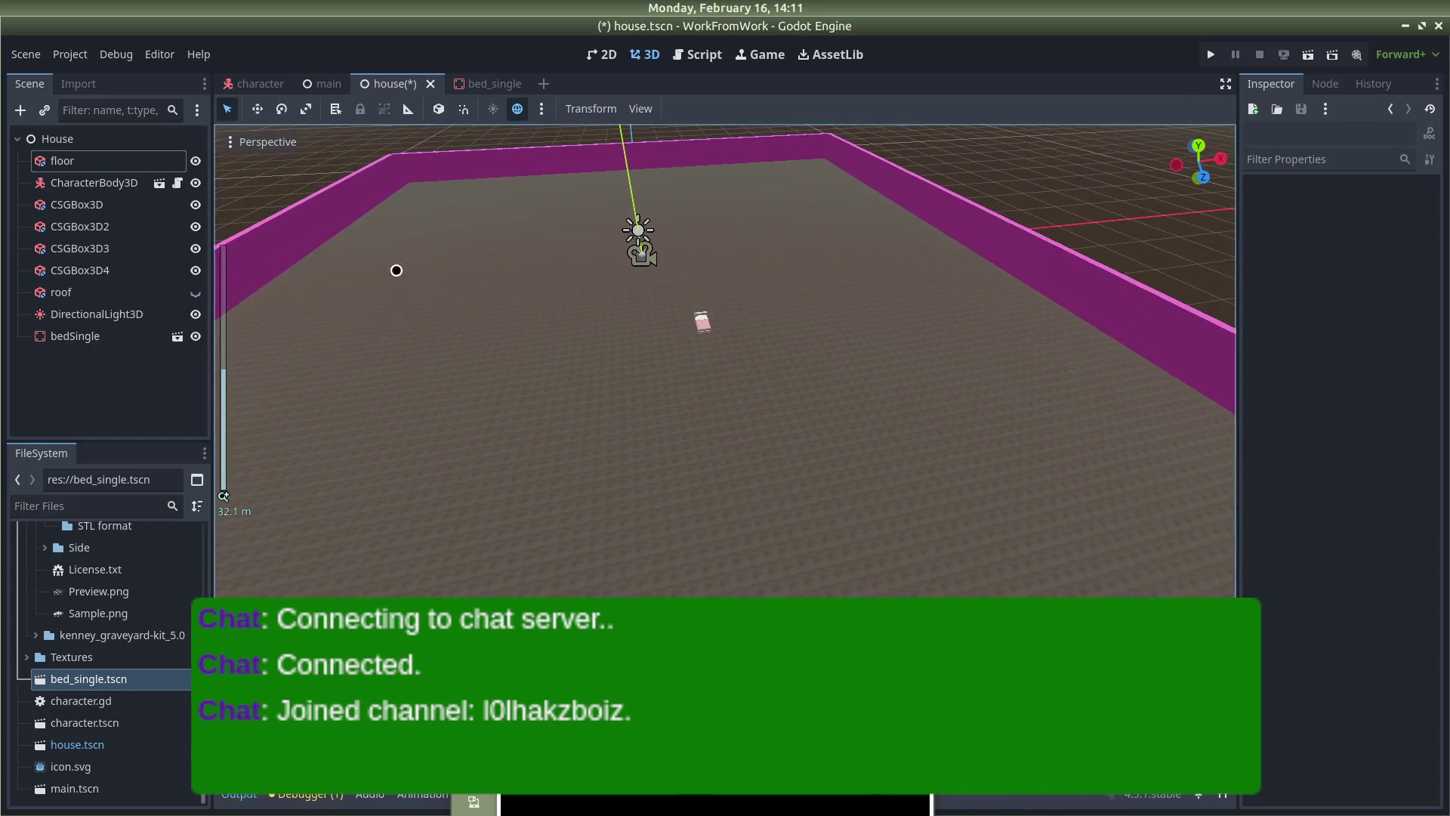
pyautogui.click(644, 360)
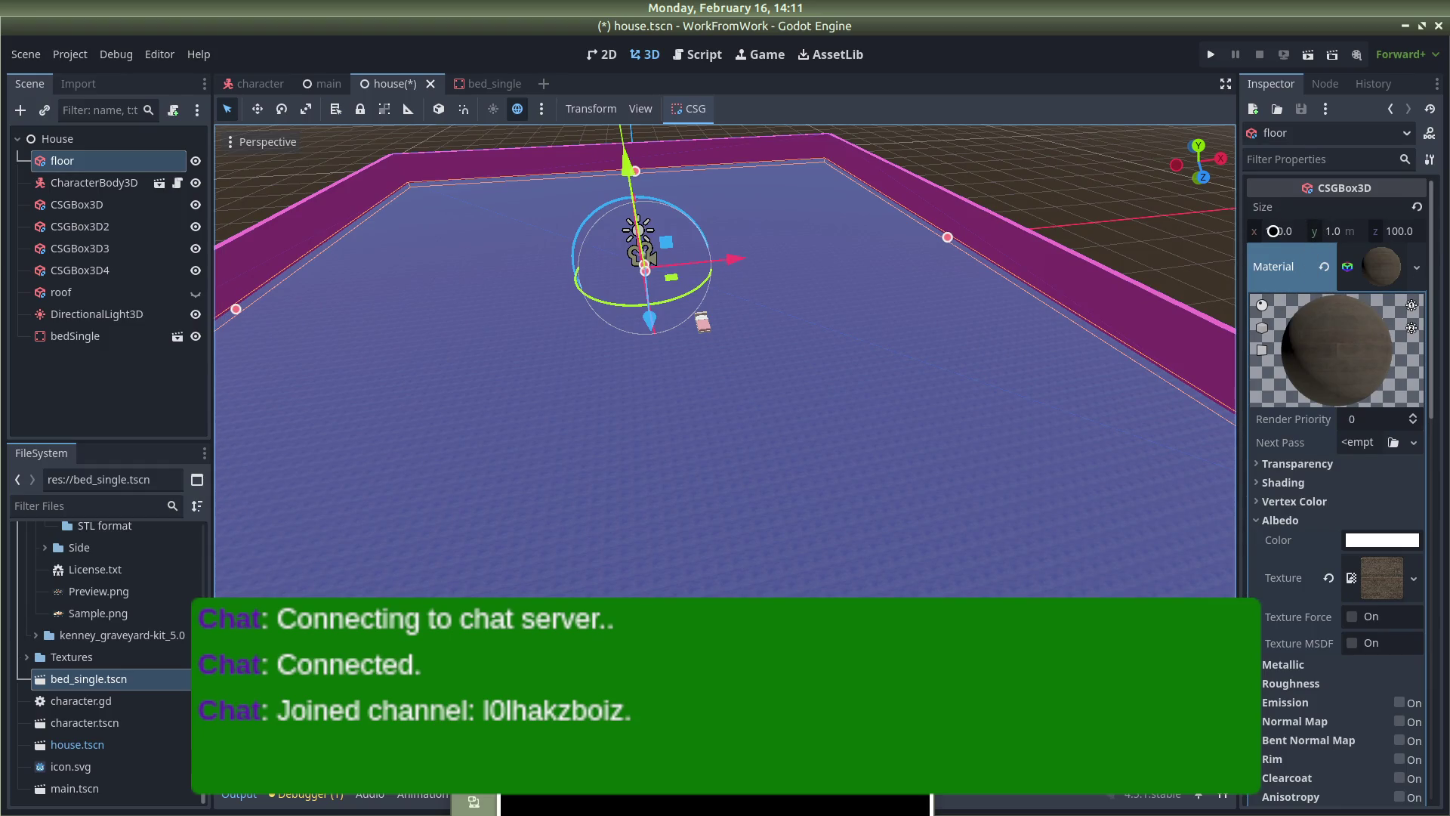
pyautogui.click(1279, 231)
pyautogui.write('50')
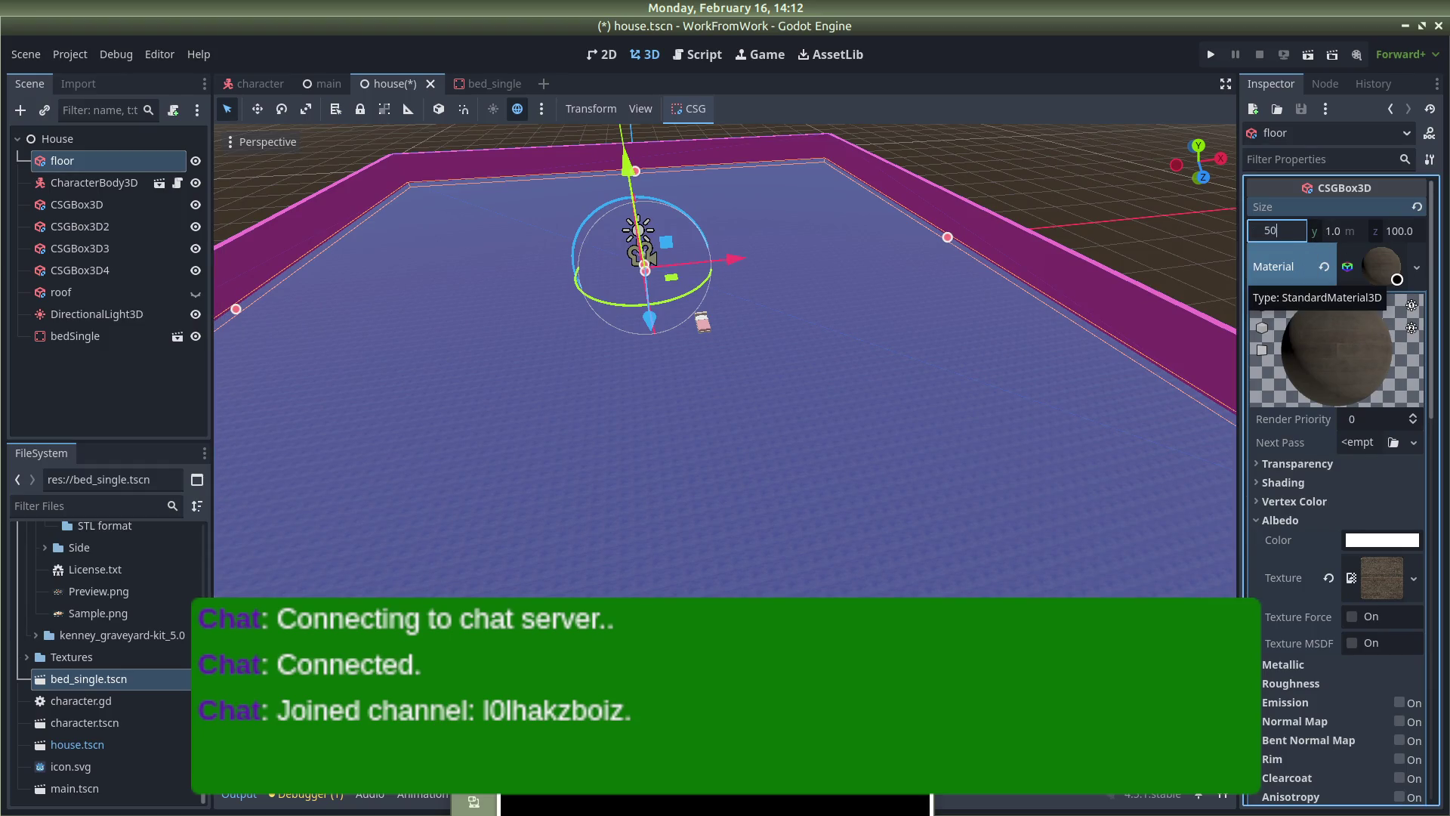
pyautogui.press('Return')
pyautogui.write('50')
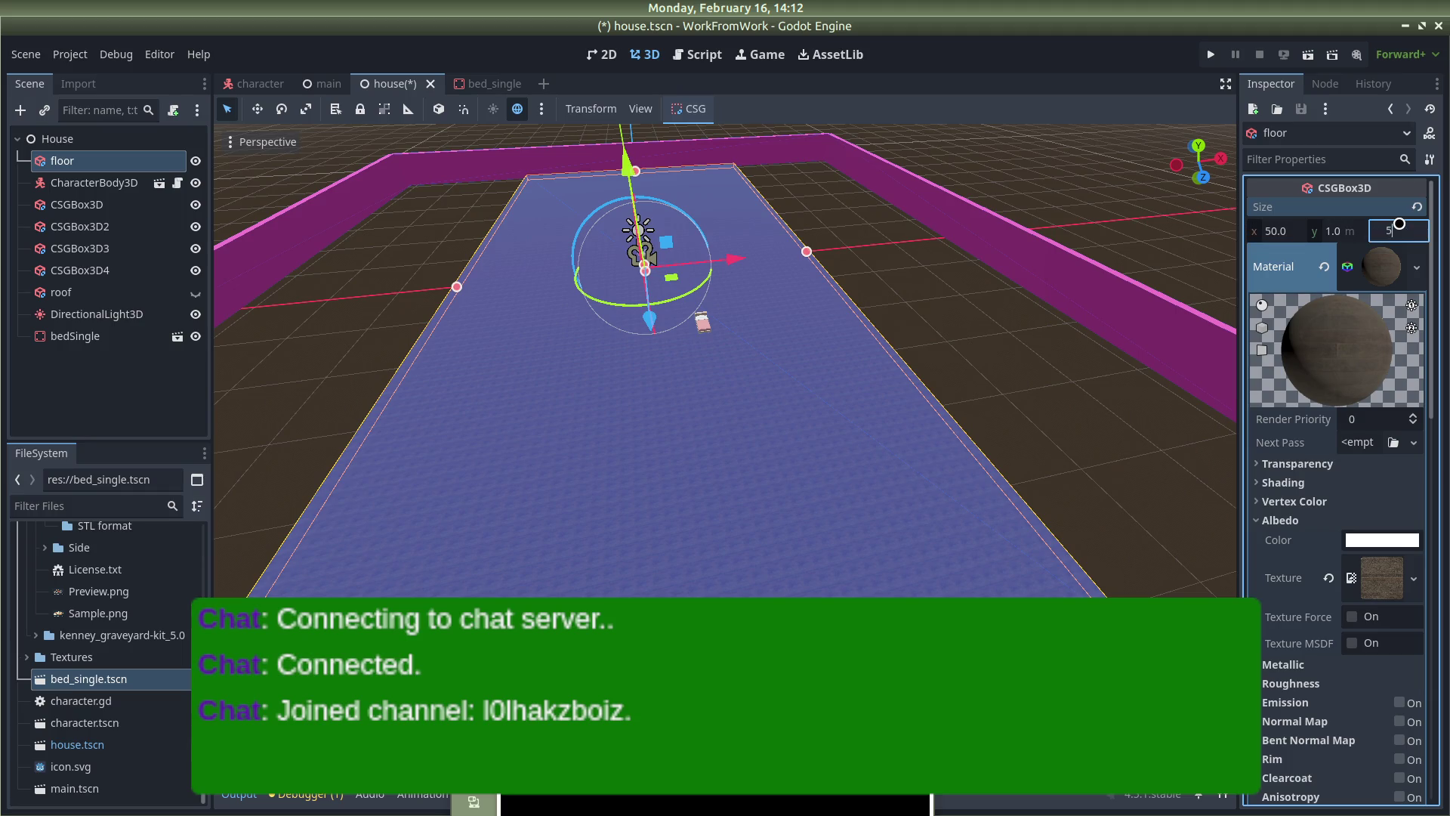
pyautogui.press('Return')
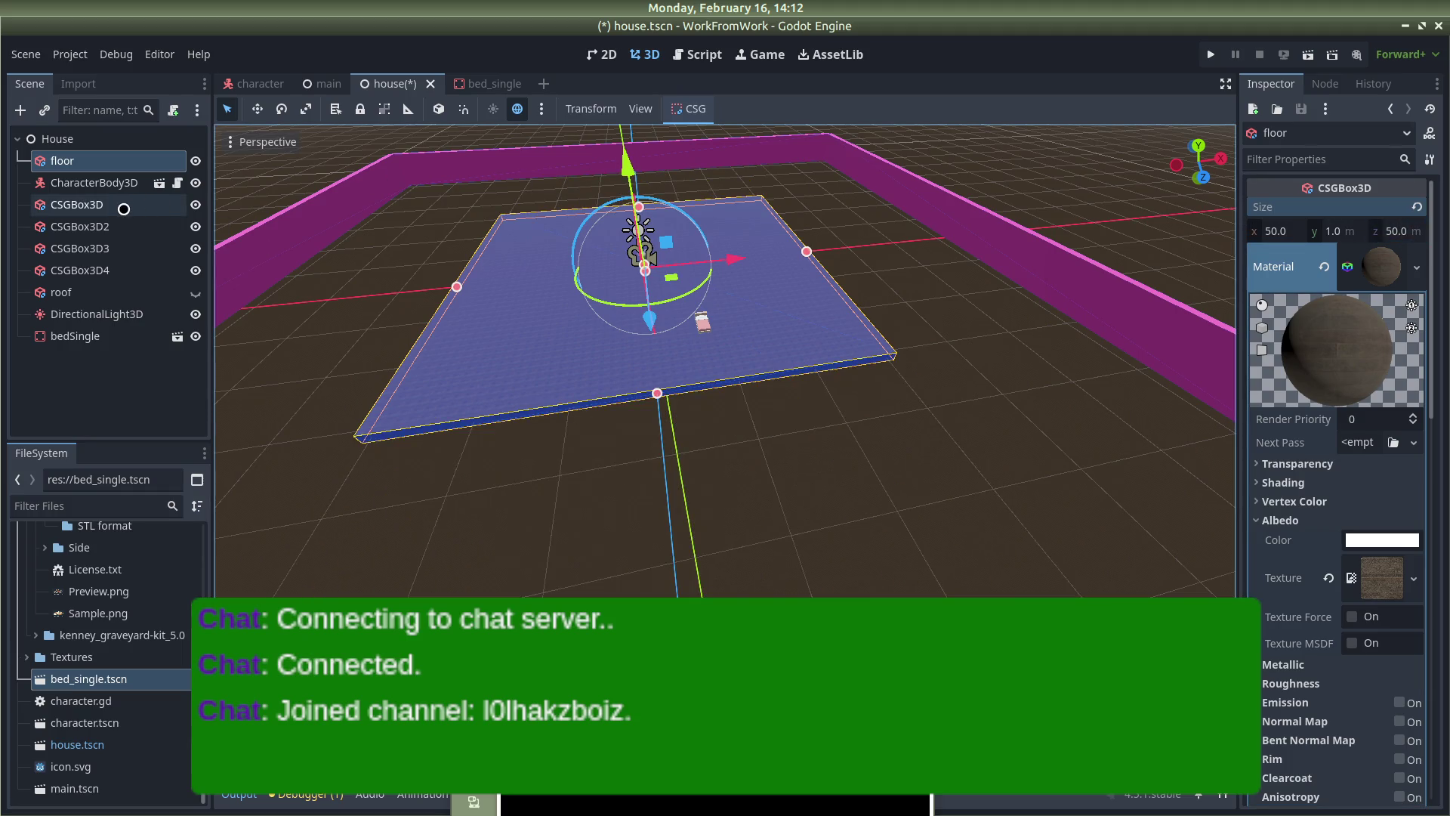
# Move the CSGBox3D wall to x position 25 and set its Z size to 50
pyautogui.click(121, 204)
pyautogui.scroll(-3)
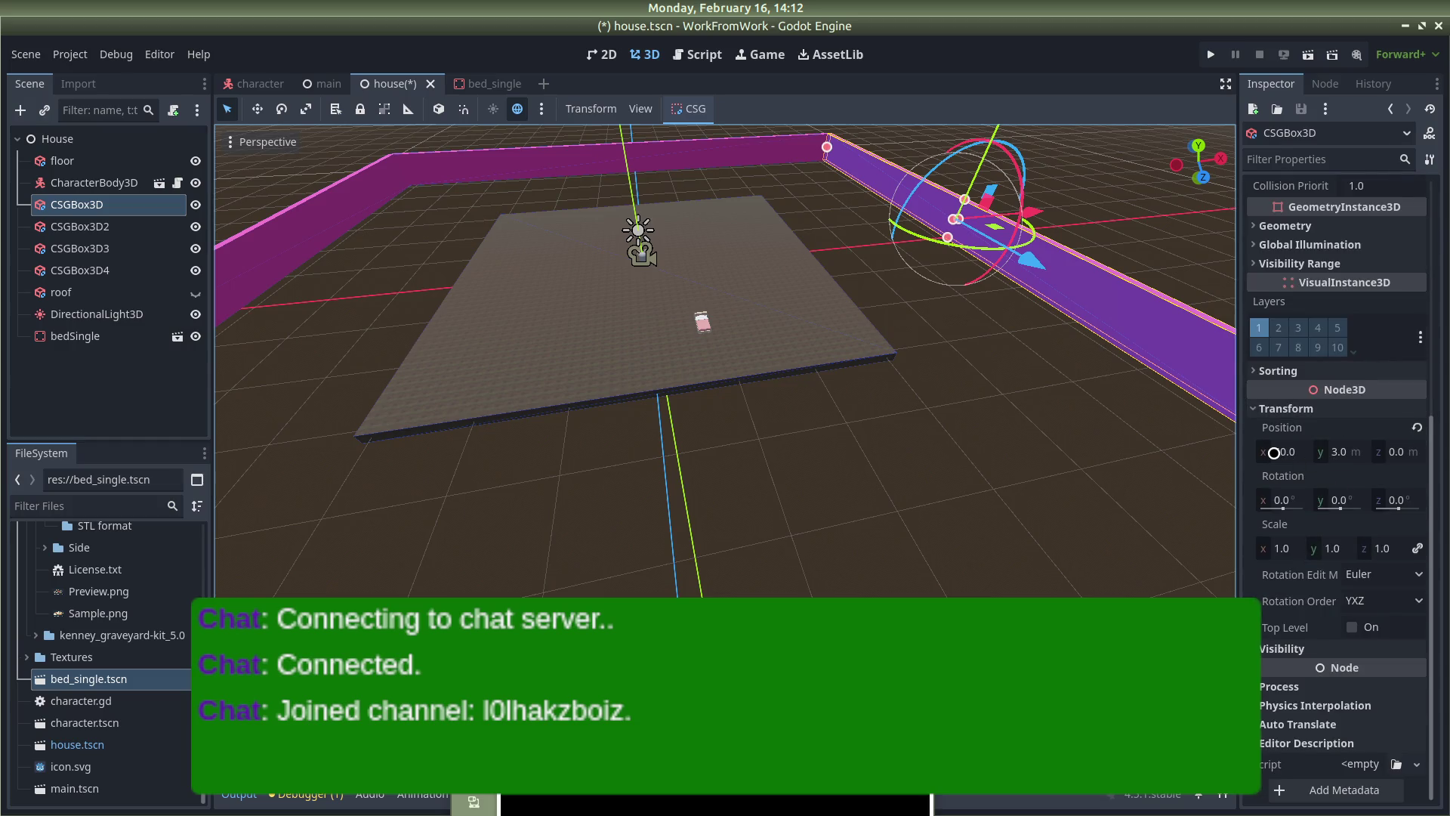
pyautogui.click(1273, 452)
pyautogui.write('25')
pyautogui.press('Return')
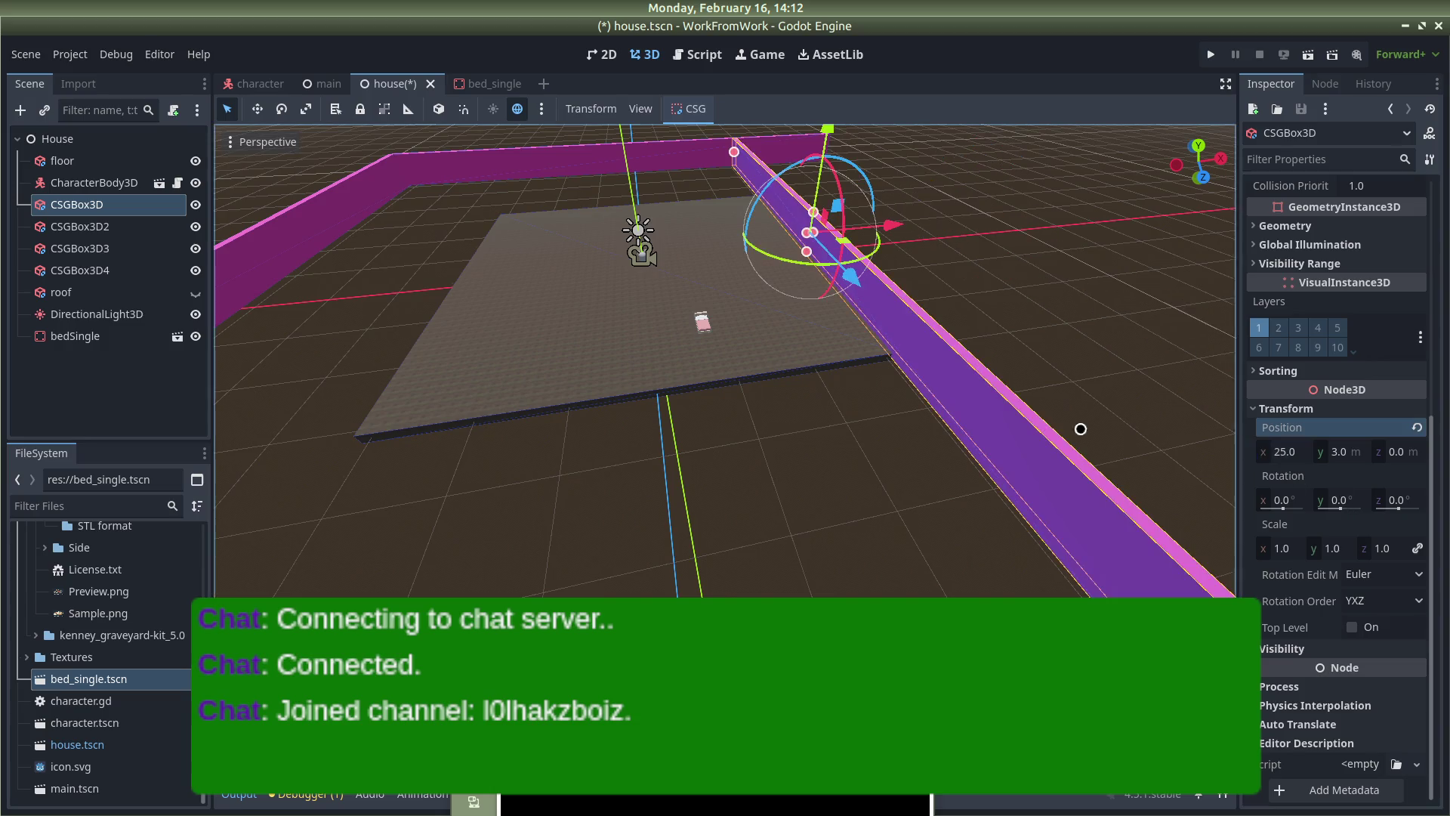
pyautogui.scroll(-3)
pyautogui.scroll(-3)
pyautogui.scroll(3)
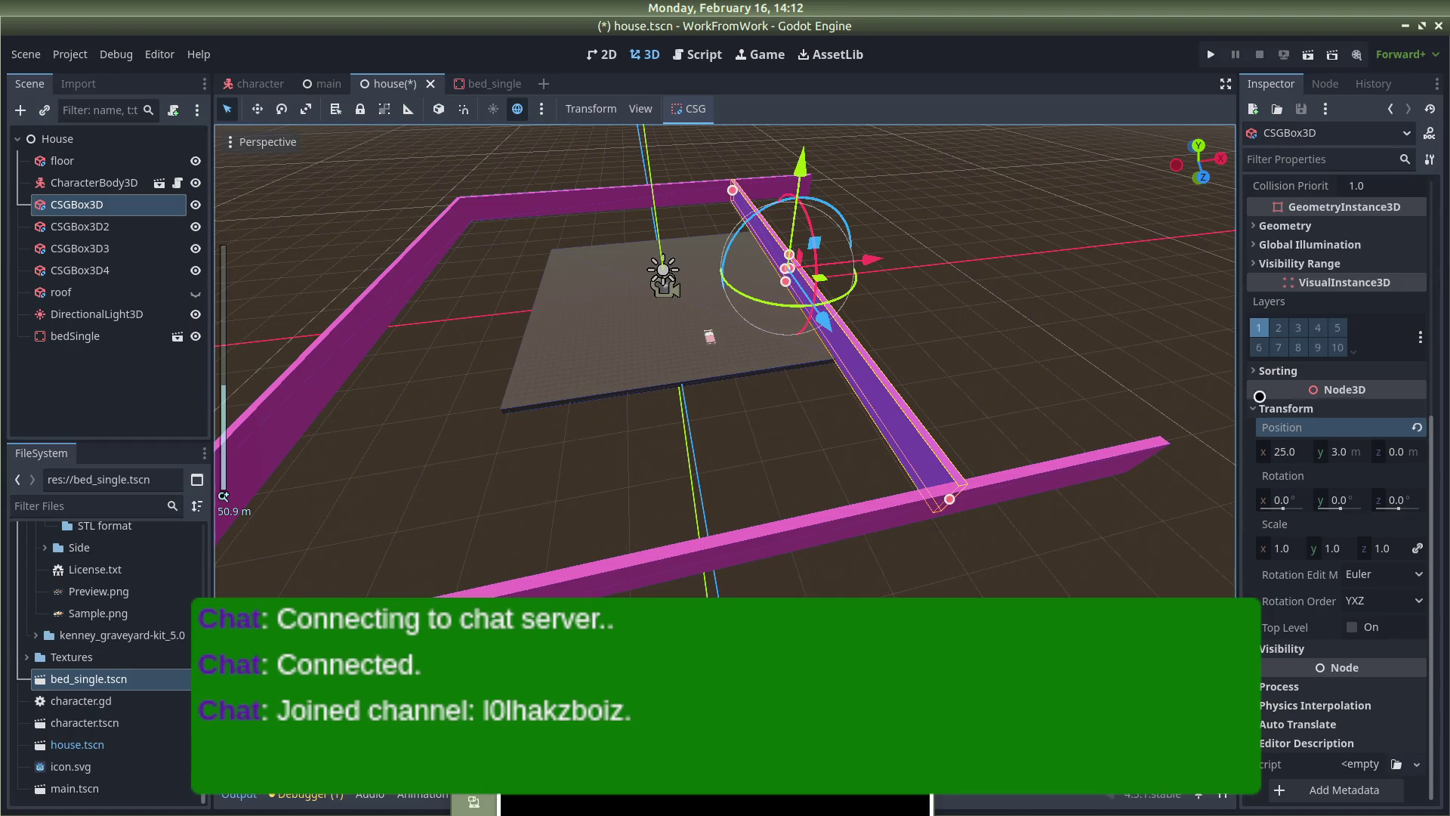
pyautogui.scroll(3)
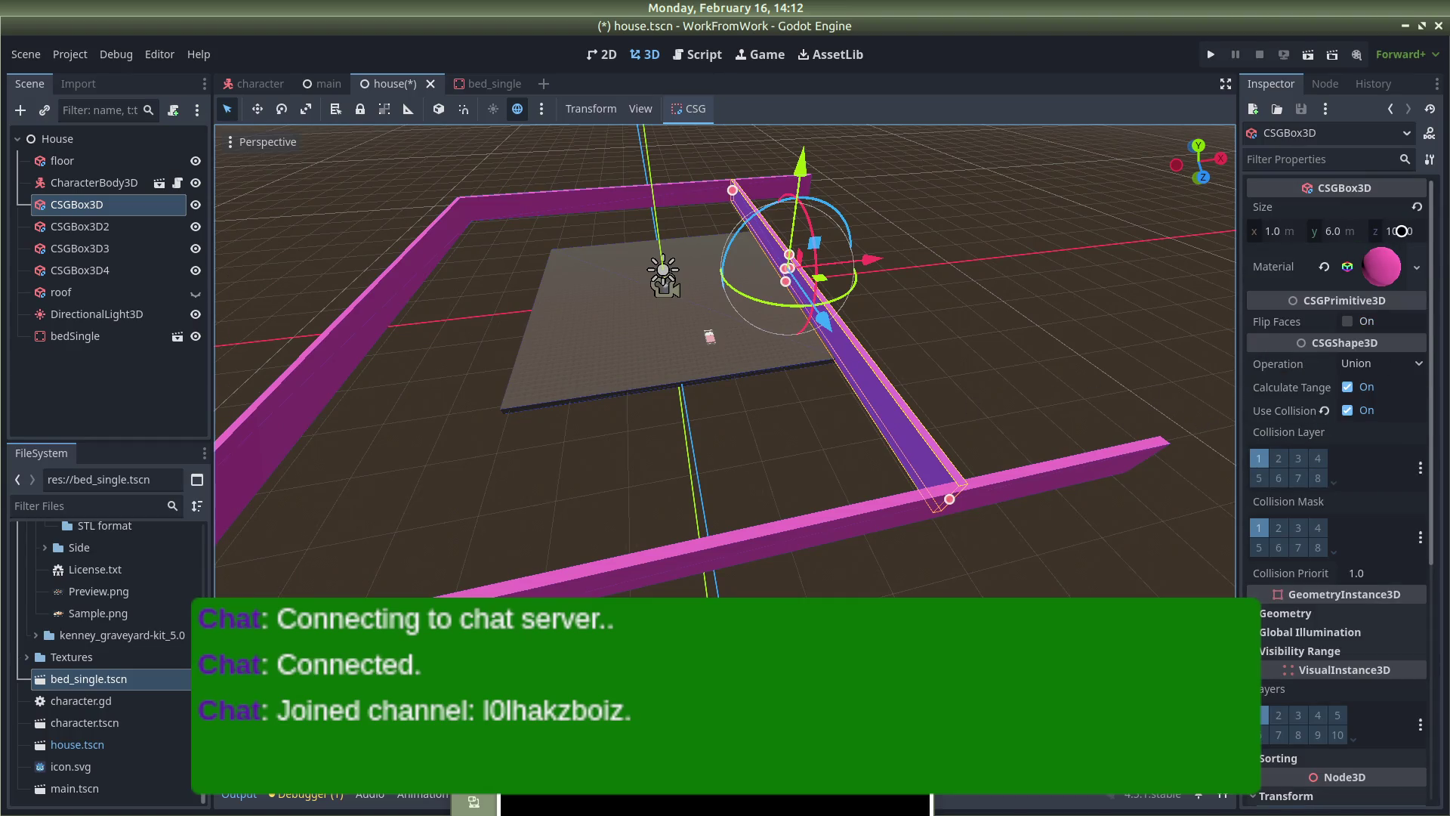
pyautogui.click(1402, 231)
pyautogui.write('50')
pyautogui.press('Return')
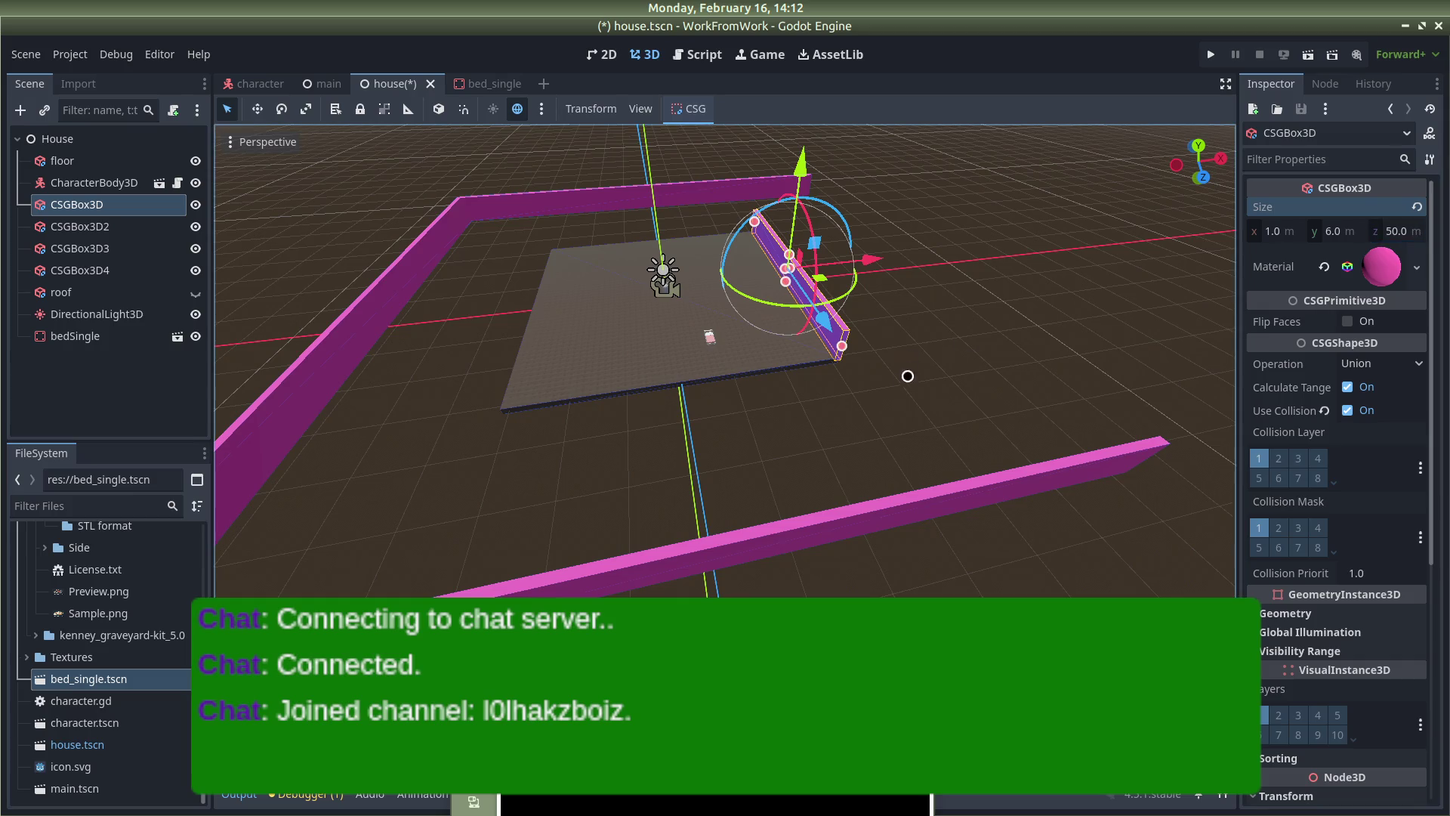
# Make the front wall CSGBox3D3 50 wide and move it to z 25
pyautogui.click(901, 500)
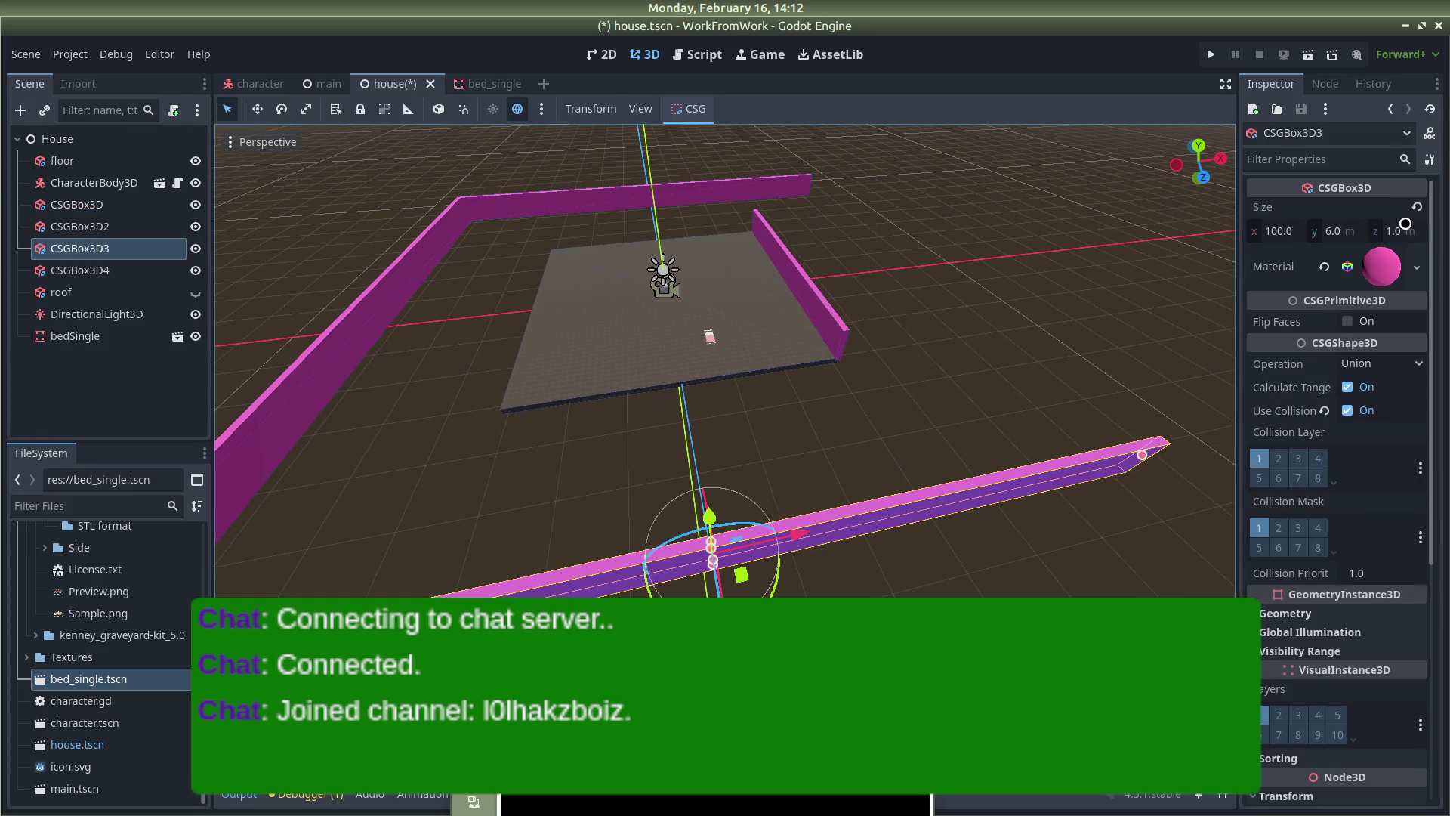
pyautogui.click(1266, 235)
pyautogui.write('50')
pyautogui.press('Return')
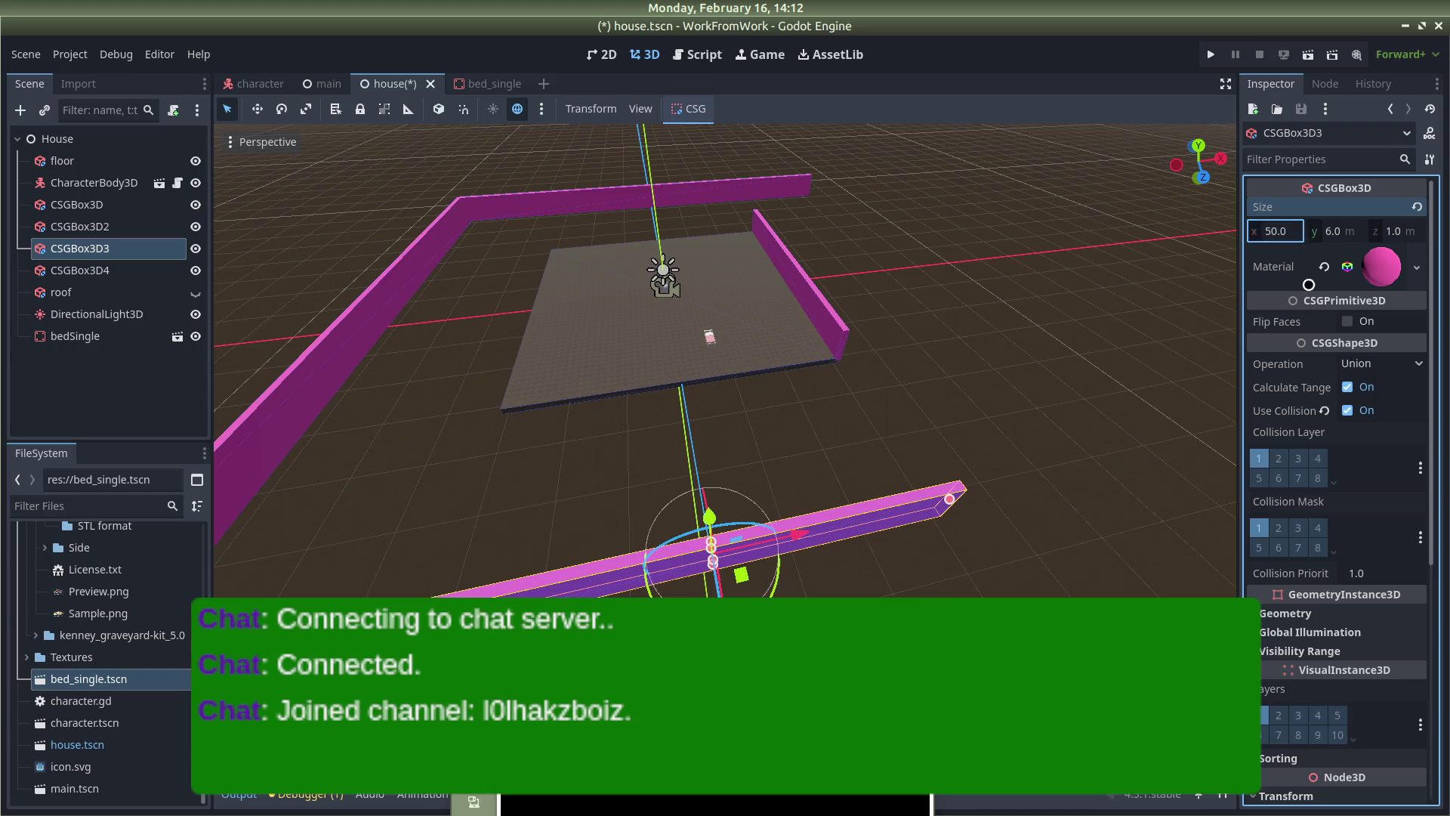
pyautogui.scroll(-3)
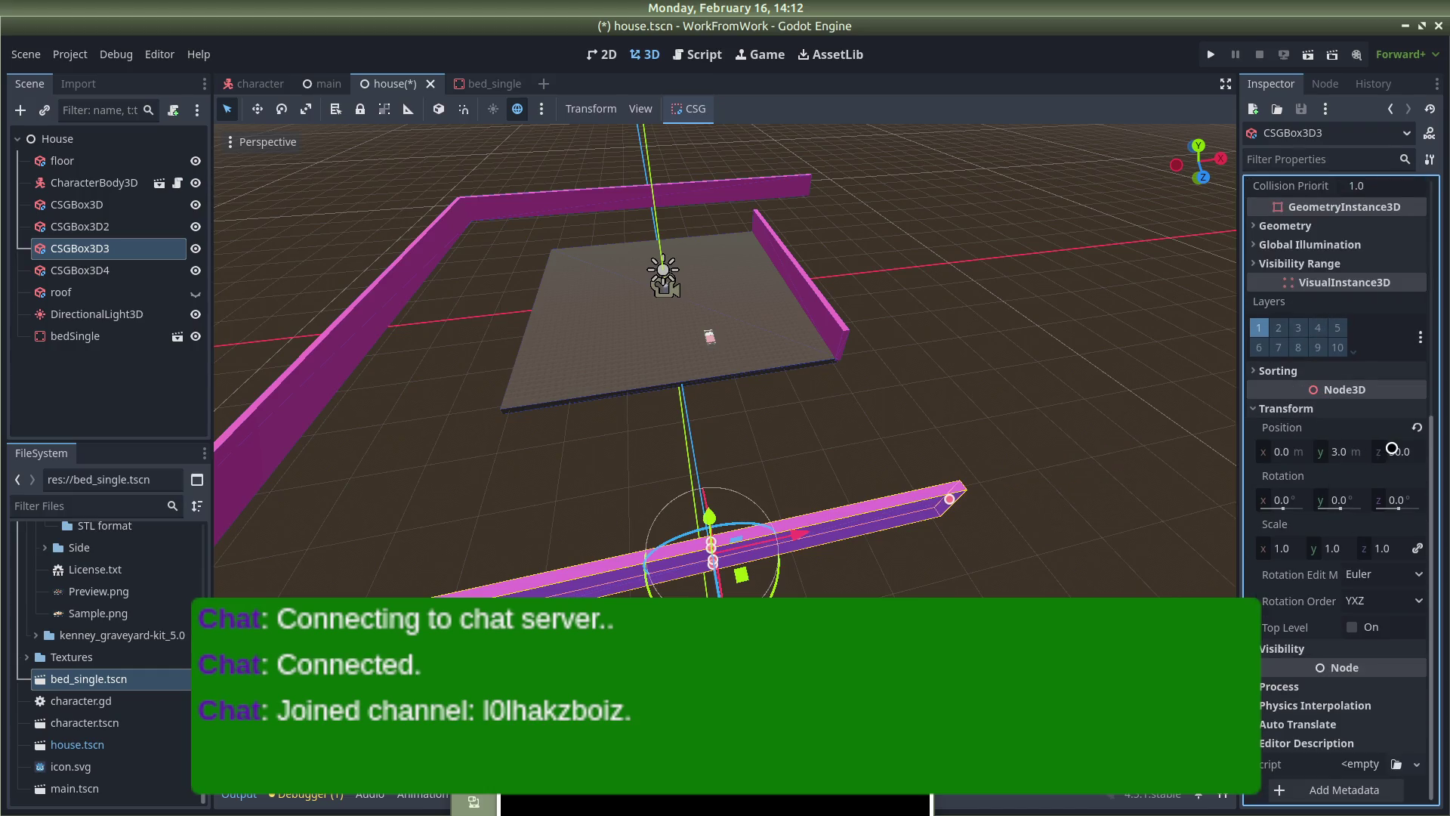
pyautogui.click(1391, 448)
pyautogui.write('25')
pyautogui.press('Return')
# Shorten the left wall CSGBox3D2 to length 50 and move it to x -25
pyautogui.click(389, 306)
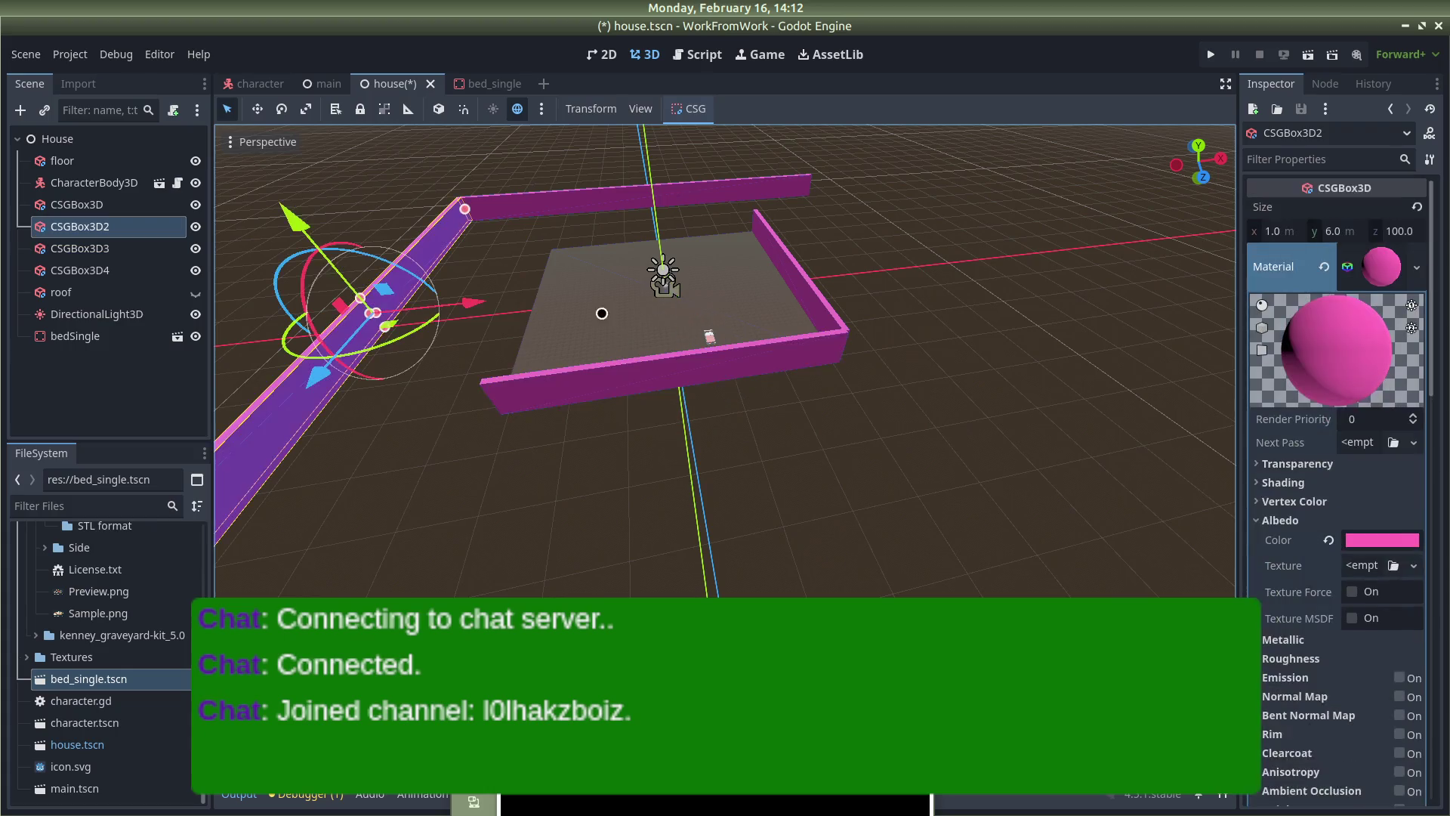
pyautogui.click(1406, 229)
pyautogui.write('50')
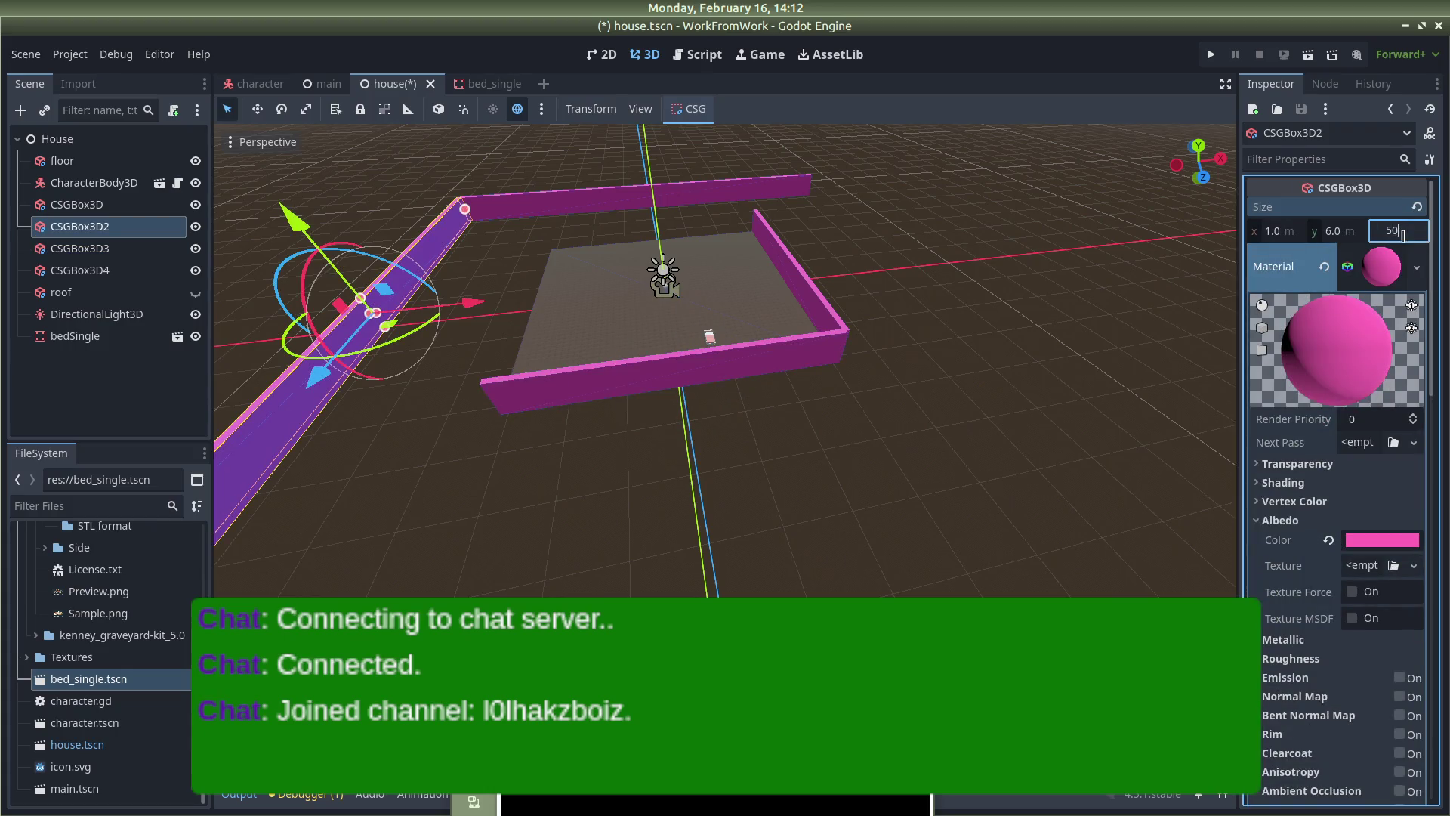
pyautogui.press('Return')
pyautogui.scroll(-3)
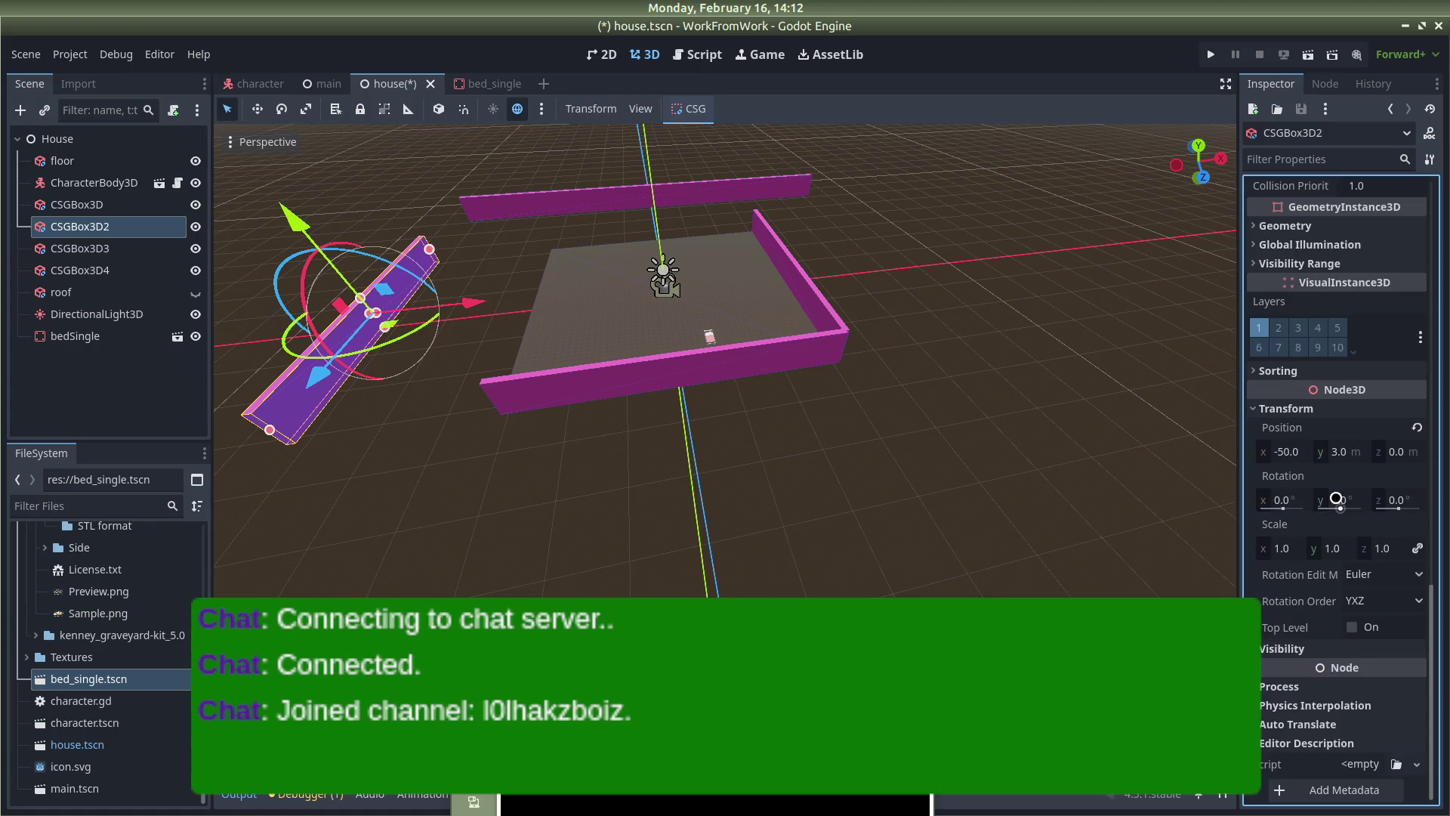
pyautogui.click(1283, 453)
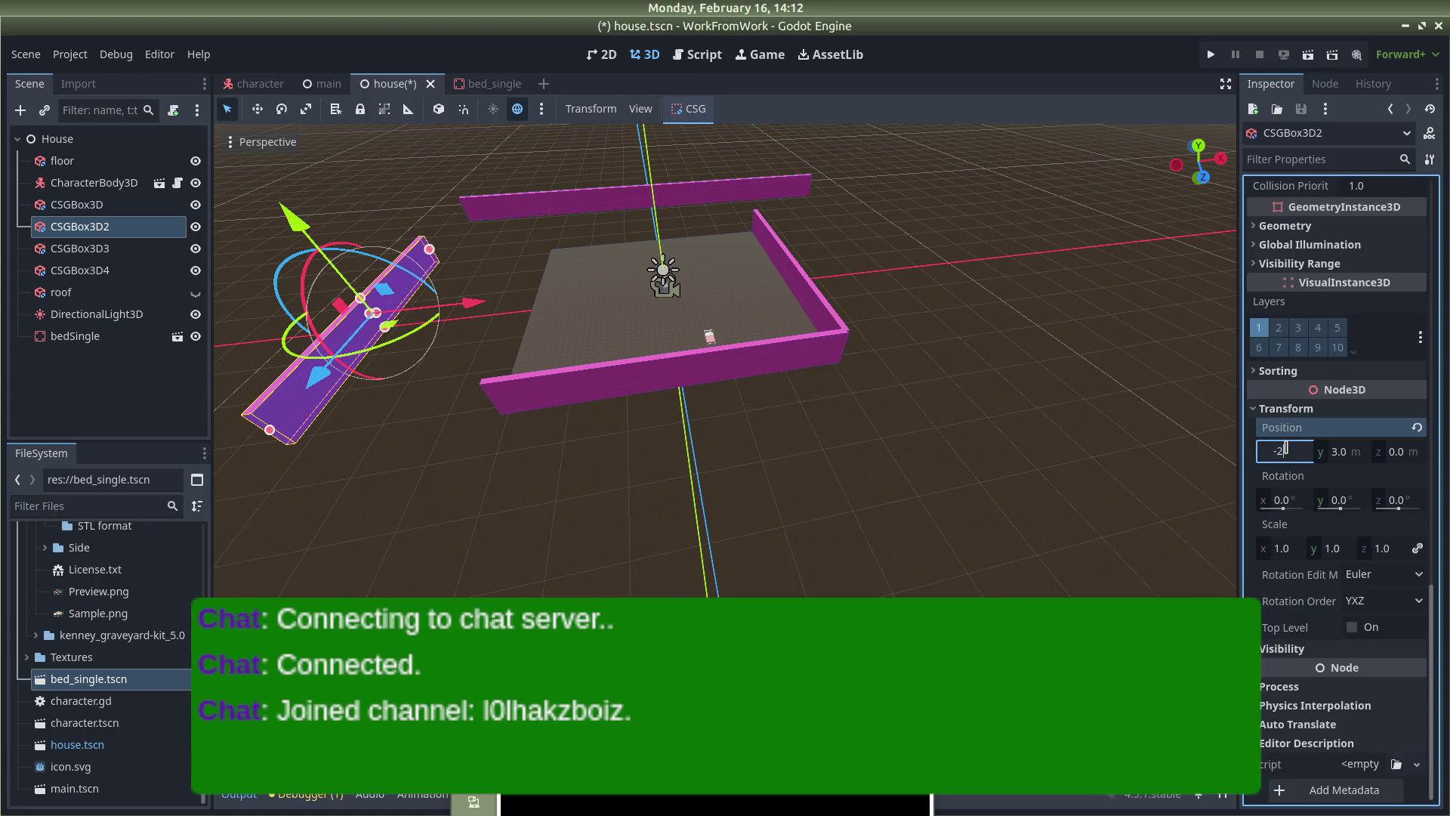
pyautogui.write('25')
pyautogui.press('Return')
# Make the back wall CSGBox3D4 50 wide and move it inward along Z
pyautogui.click(712, 192)
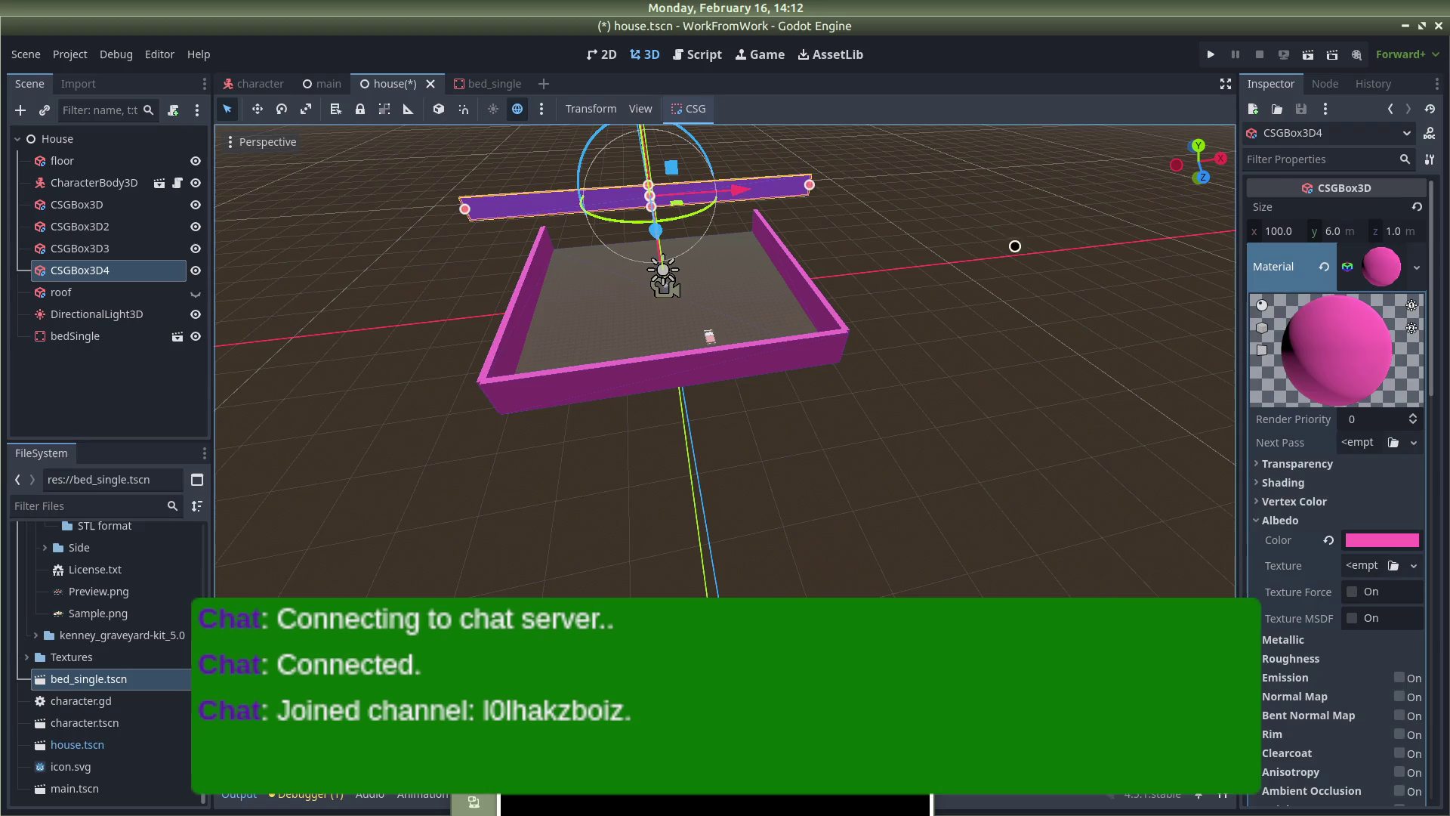
pyautogui.click(1275, 231)
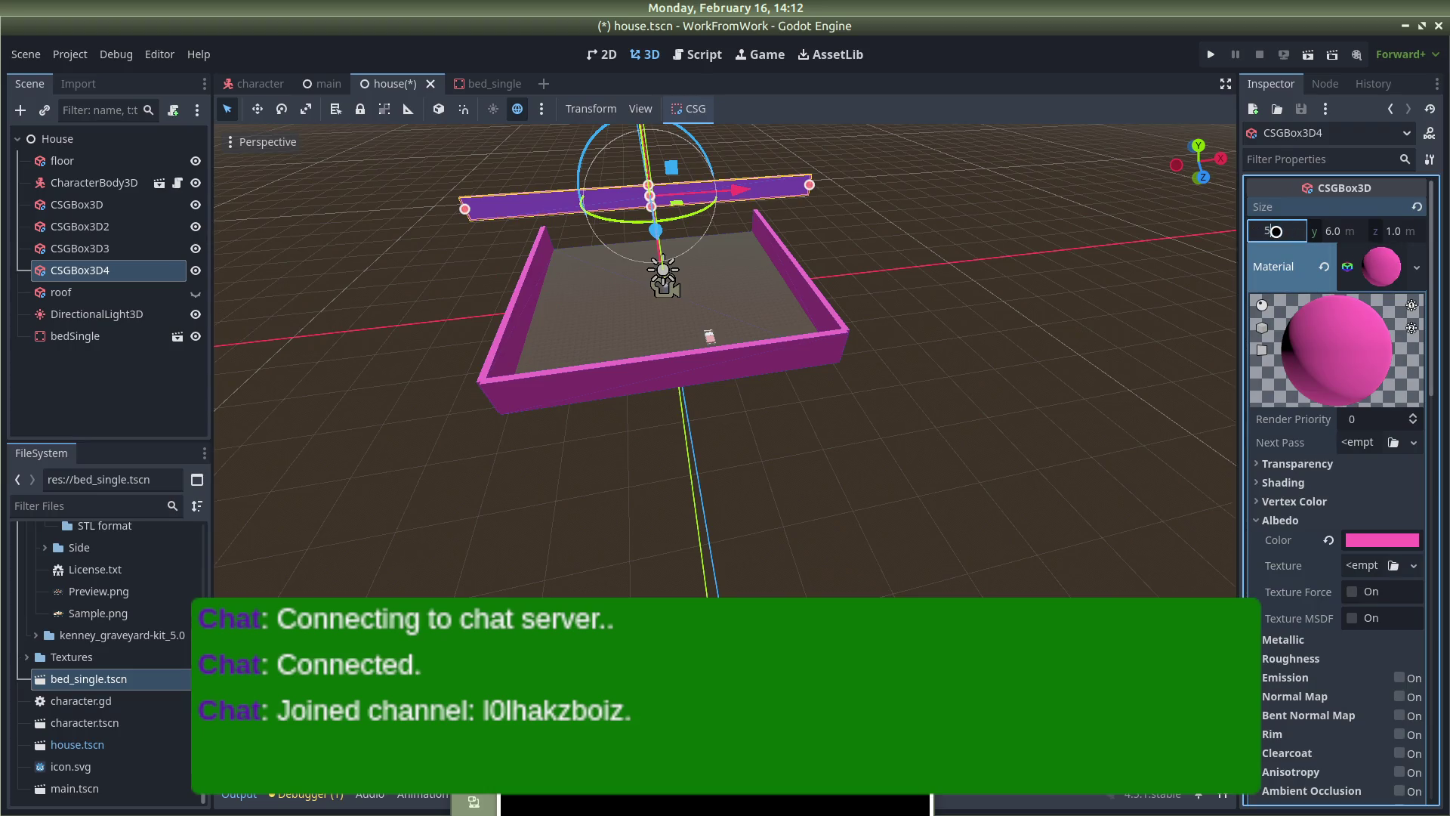
pyautogui.press('Return')
pyautogui.scroll(-3)
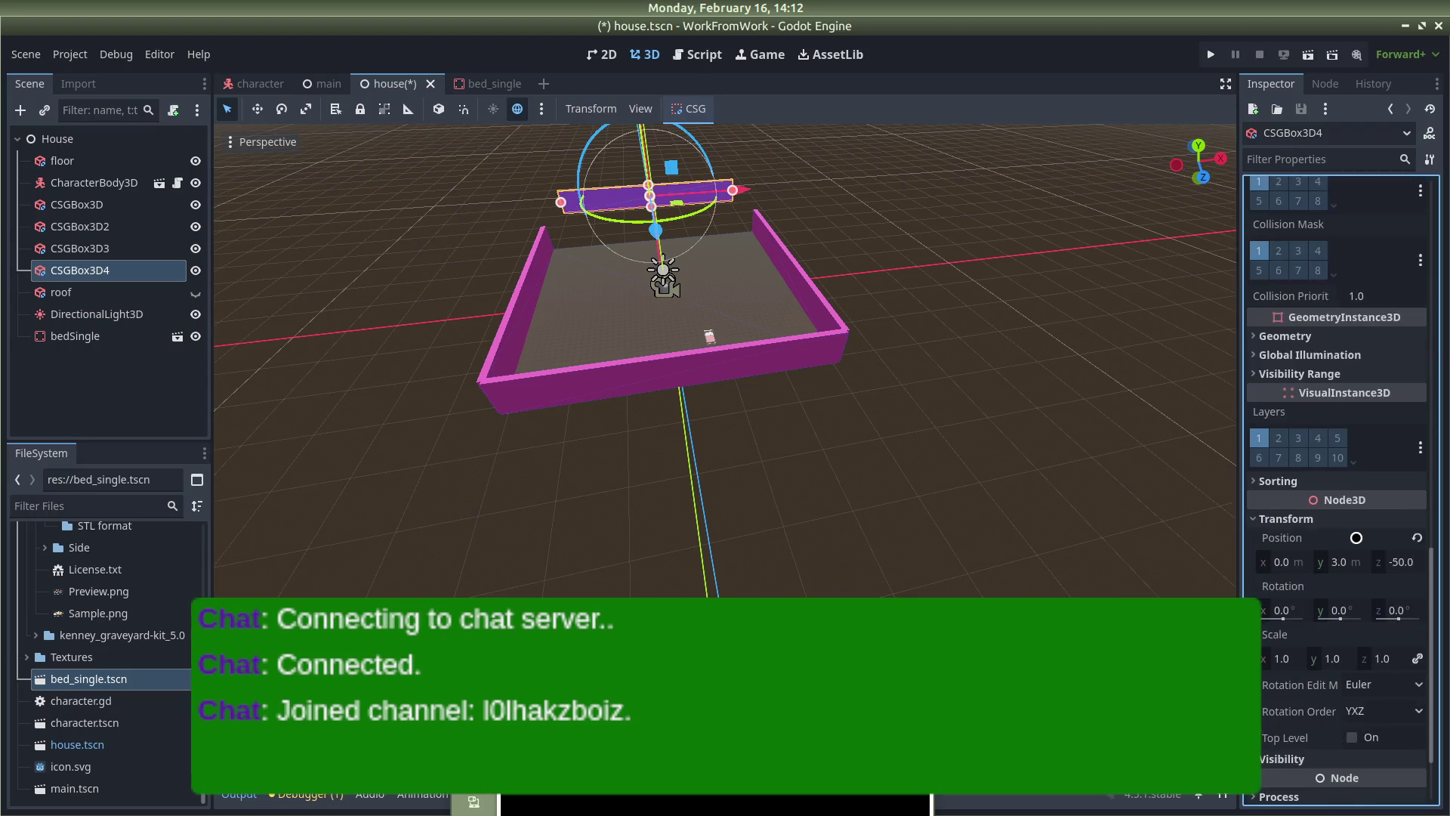
pyautogui.click(1389, 562)
pyautogui.write('-2')
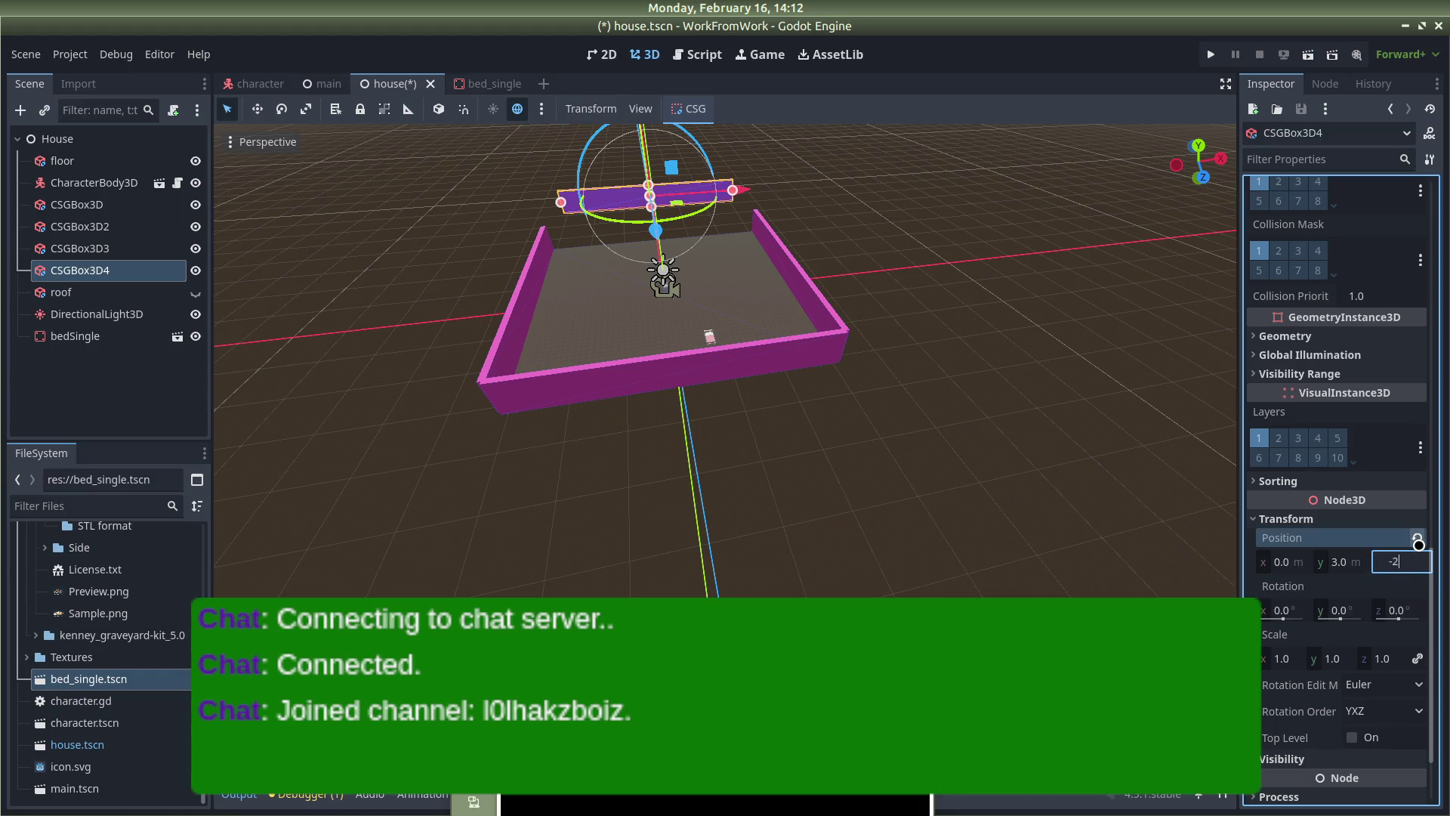
pyautogui.press('Return')
pyautogui.click(926, 480)
pyautogui.scroll(-3)
pyautogui.moveTo(850, 402); pyautogui.dragTo(948, 376)
pyautogui.scroll(3)
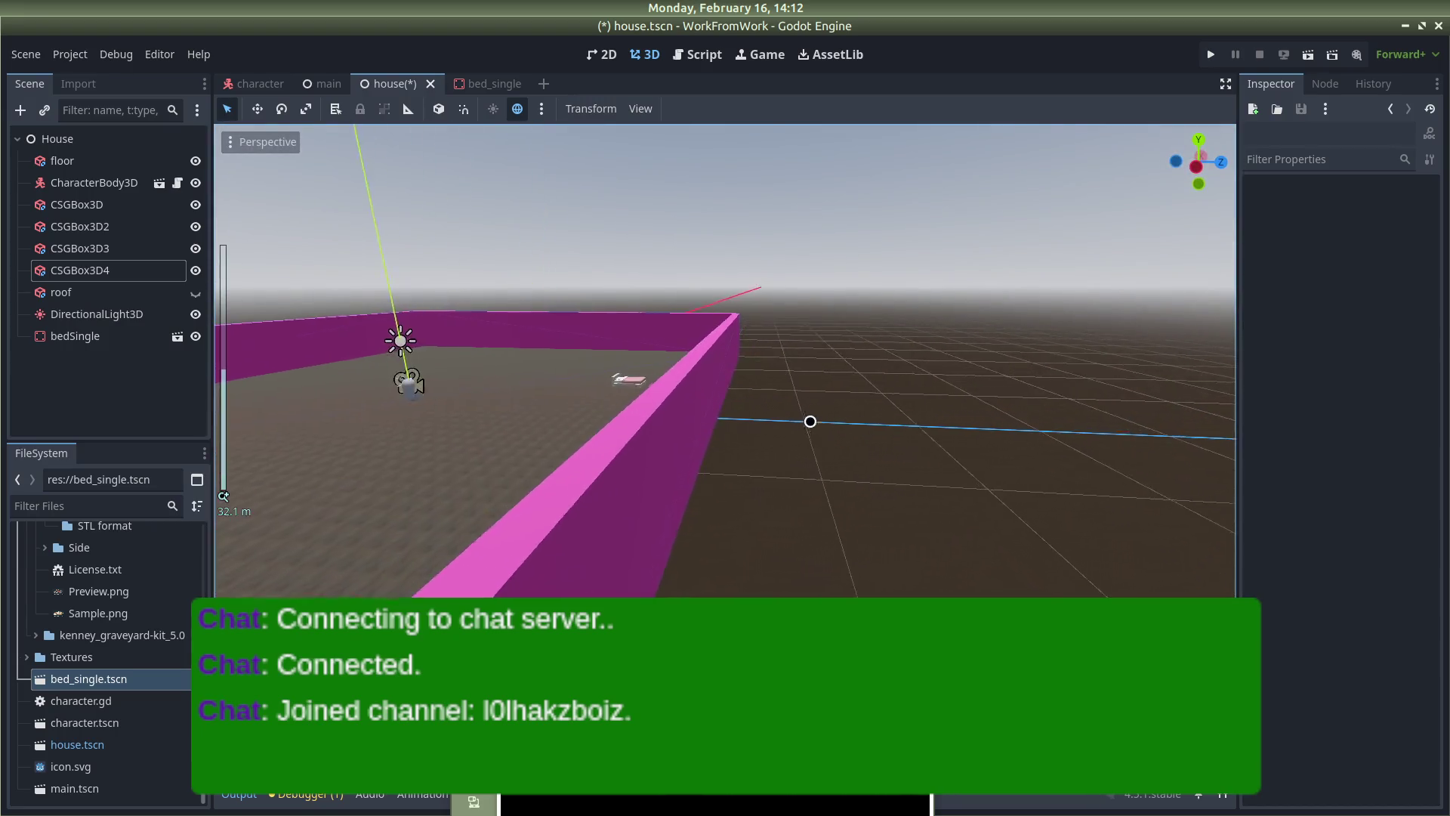
pyautogui.moveTo(806, 417); pyautogui.dragTo(706, 430)
# Rotate the bedSingle instance 90 degrees around Y
pyautogui.click(621, 392)
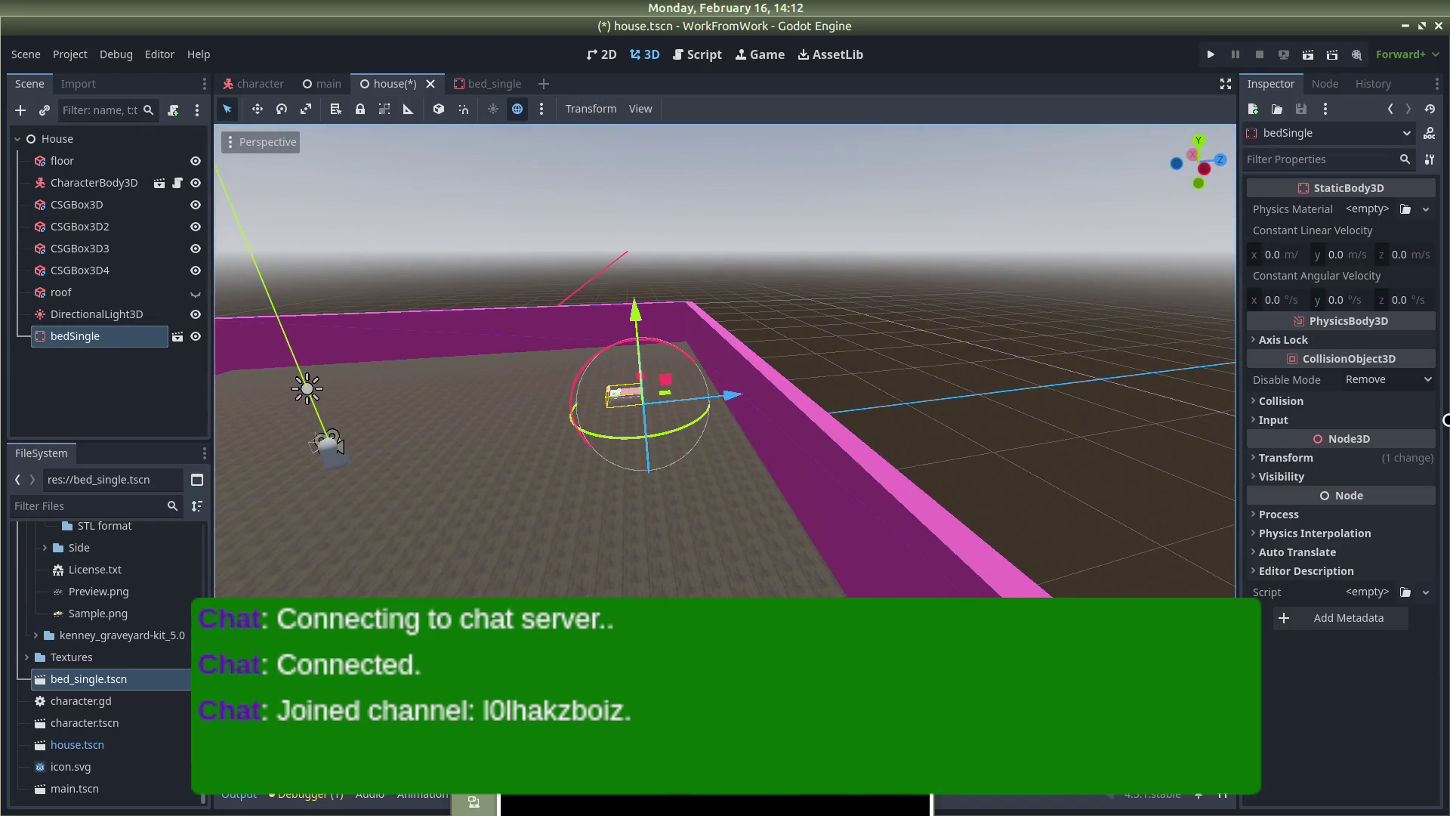
pyautogui.click(1254, 458)
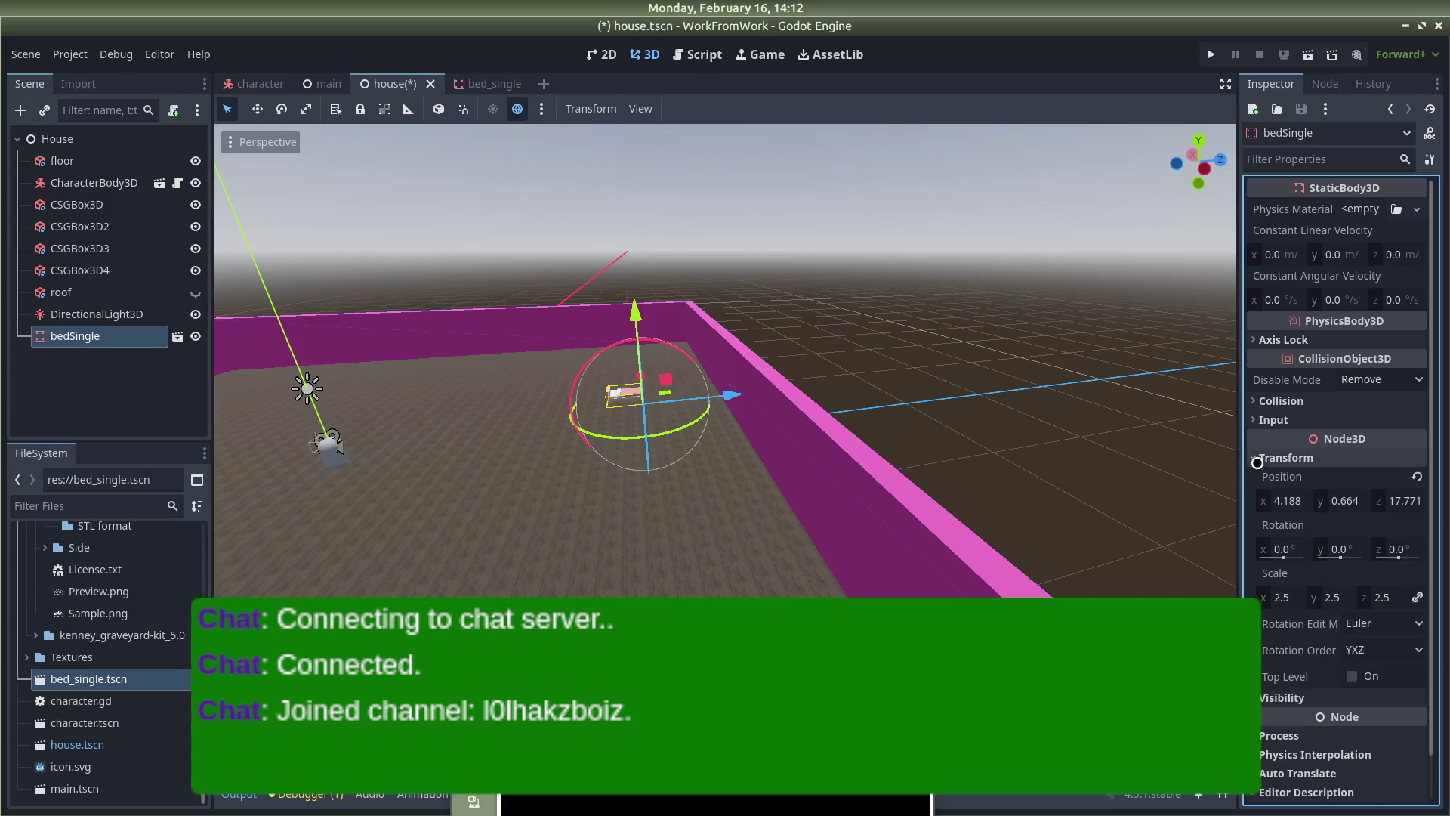
pyautogui.click(1338, 549)
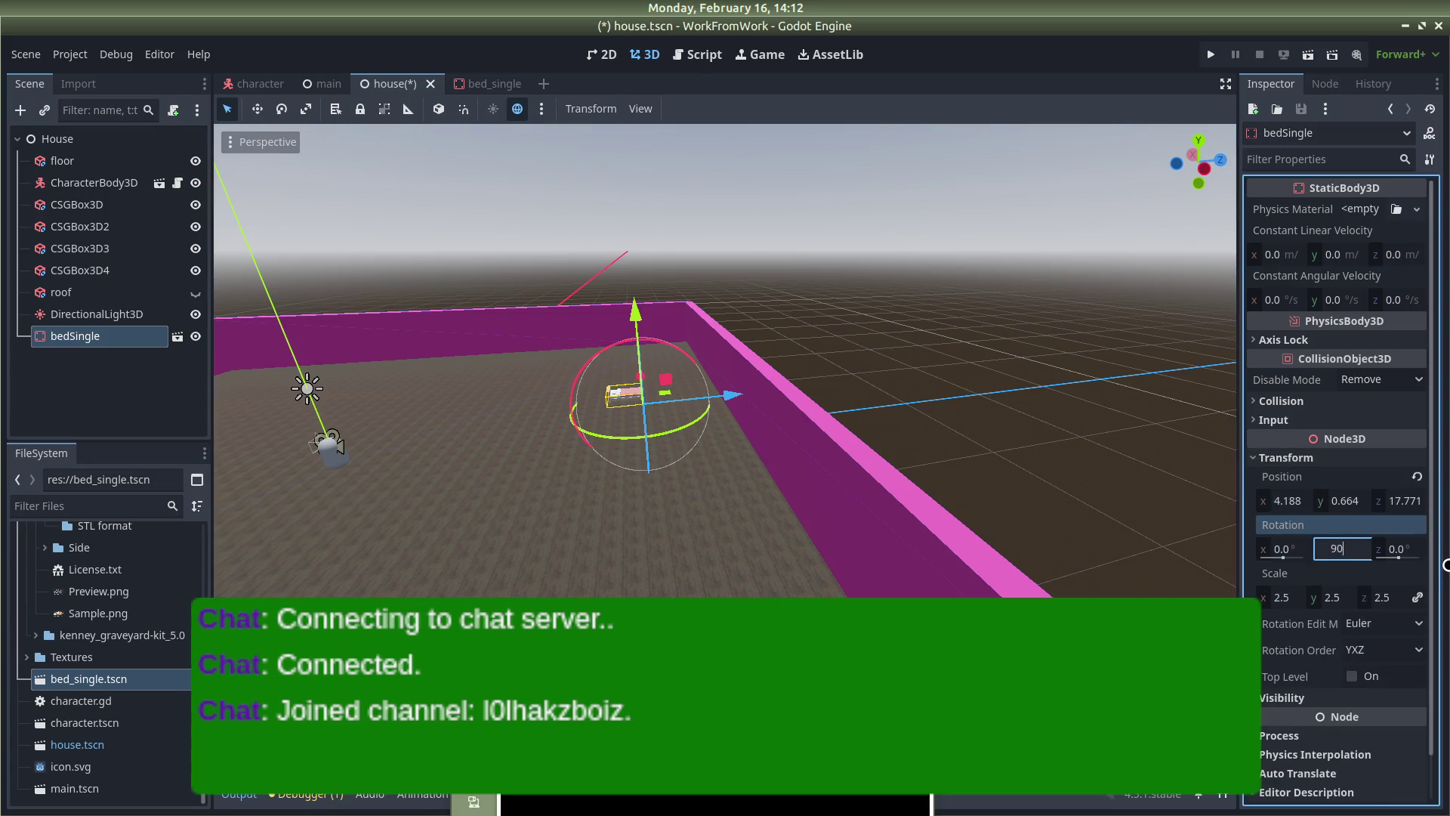
pyautogui.press('Return')
pyautogui.scroll(3)
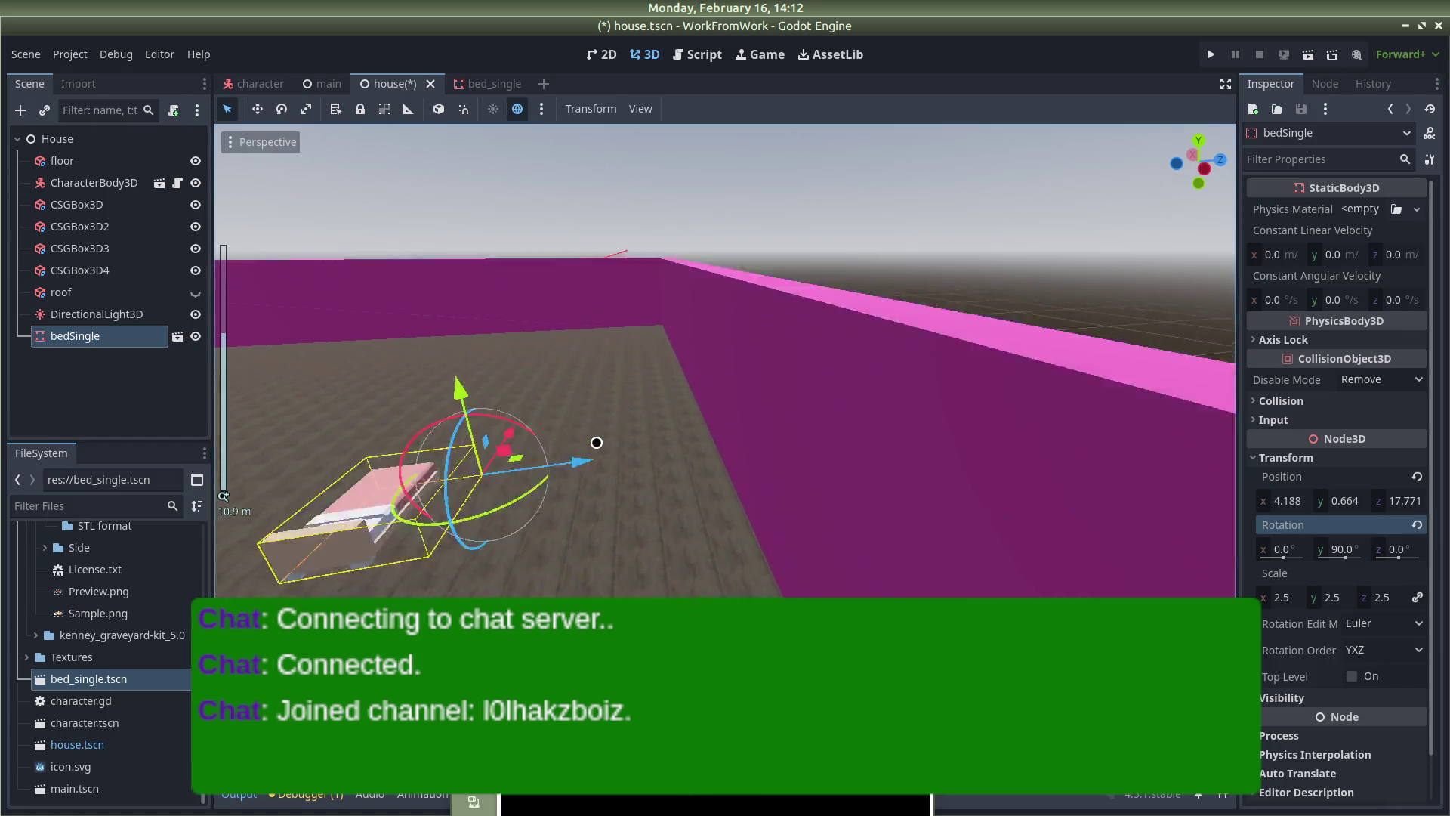
# Drag the bed toward the pink wall, to about x -16.54, z 19.066
pyautogui.moveTo(416, 467); pyautogui.dragTo(1046, 470)
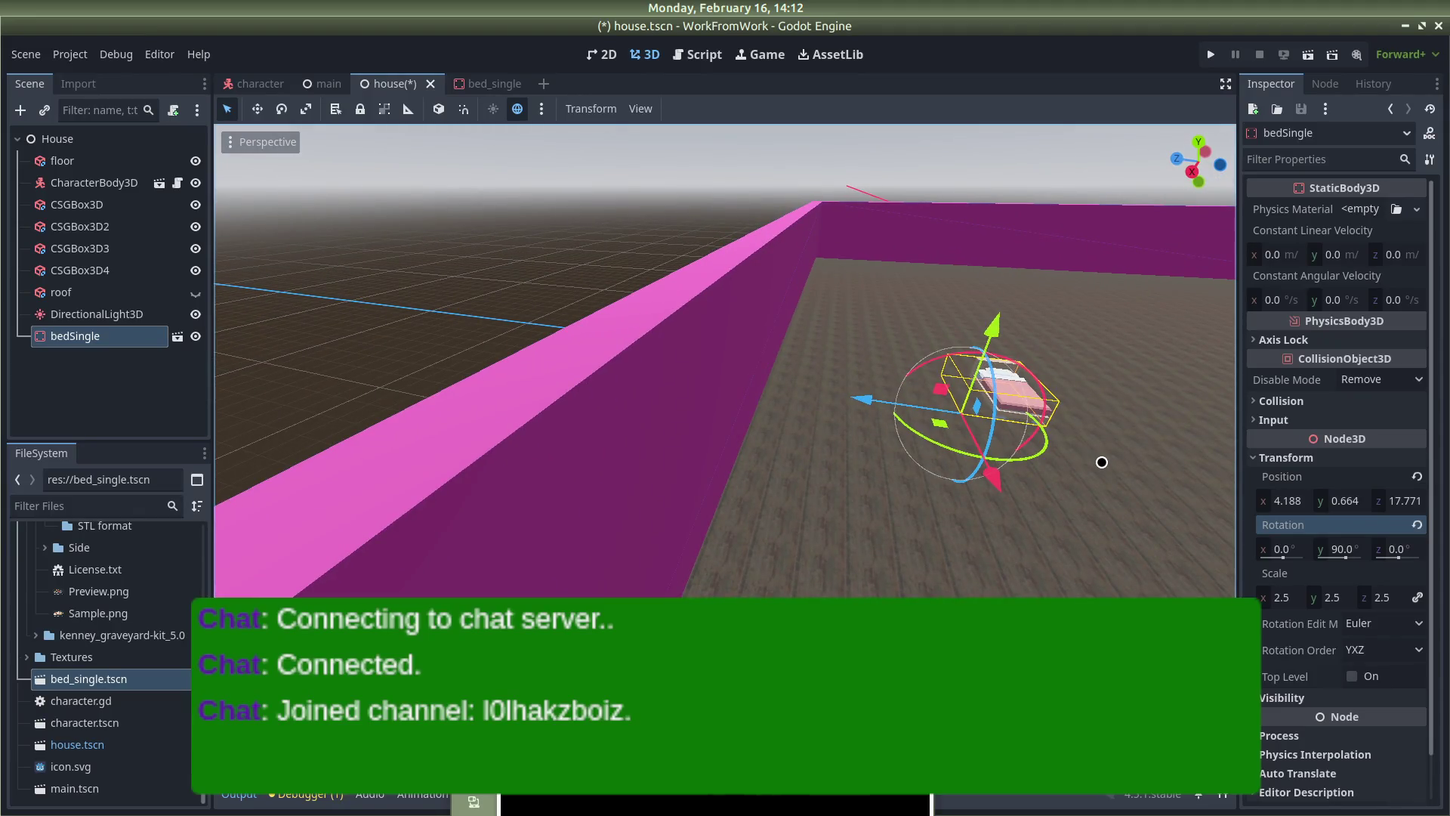
pyautogui.moveTo(471, 225); pyautogui.dragTo(634, 249)
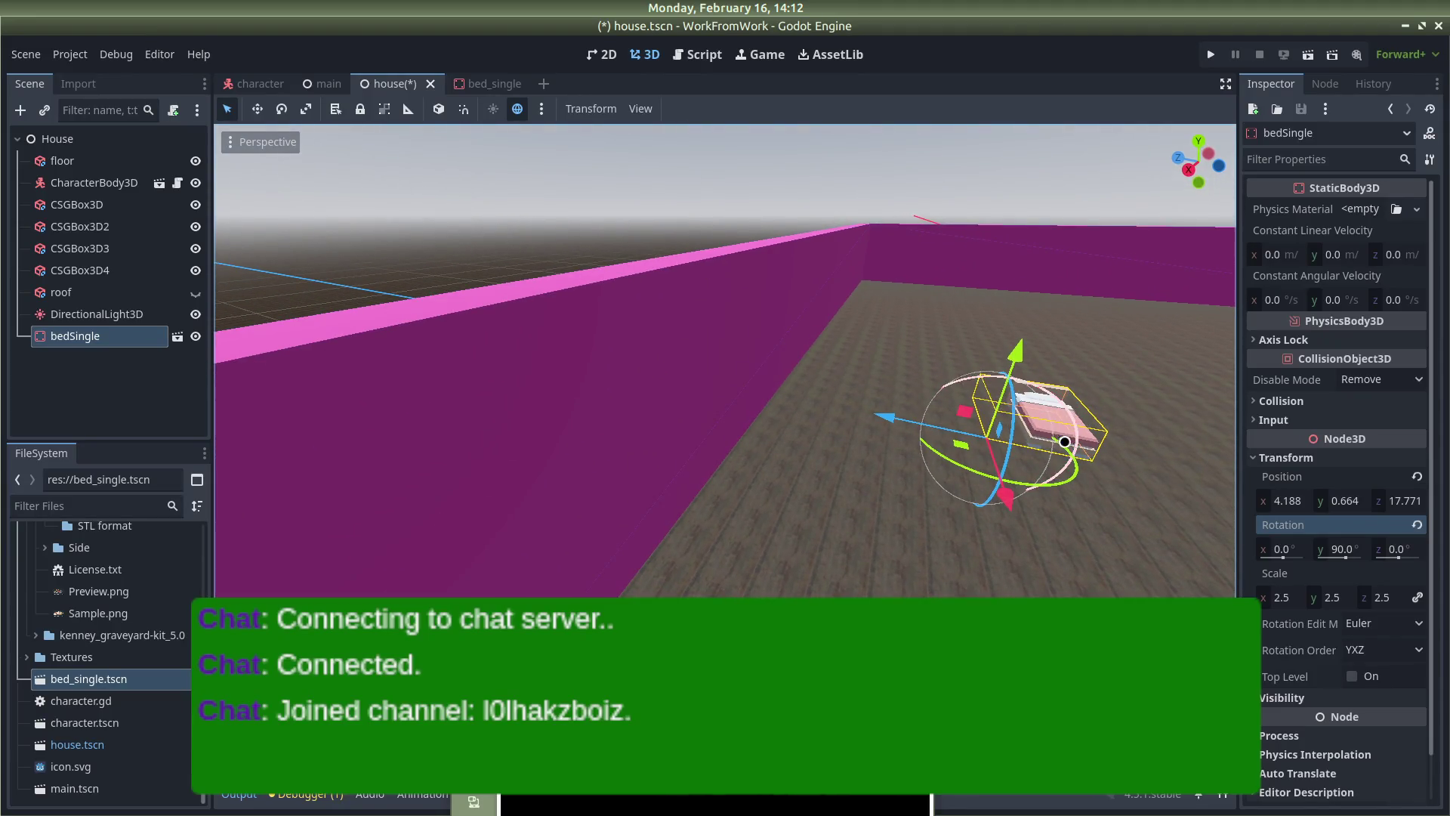
pyautogui.moveTo(895, 428); pyautogui.dragTo(864, 281)
pyautogui.moveTo(764, 284); pyautogui.dragTo(928, 317)
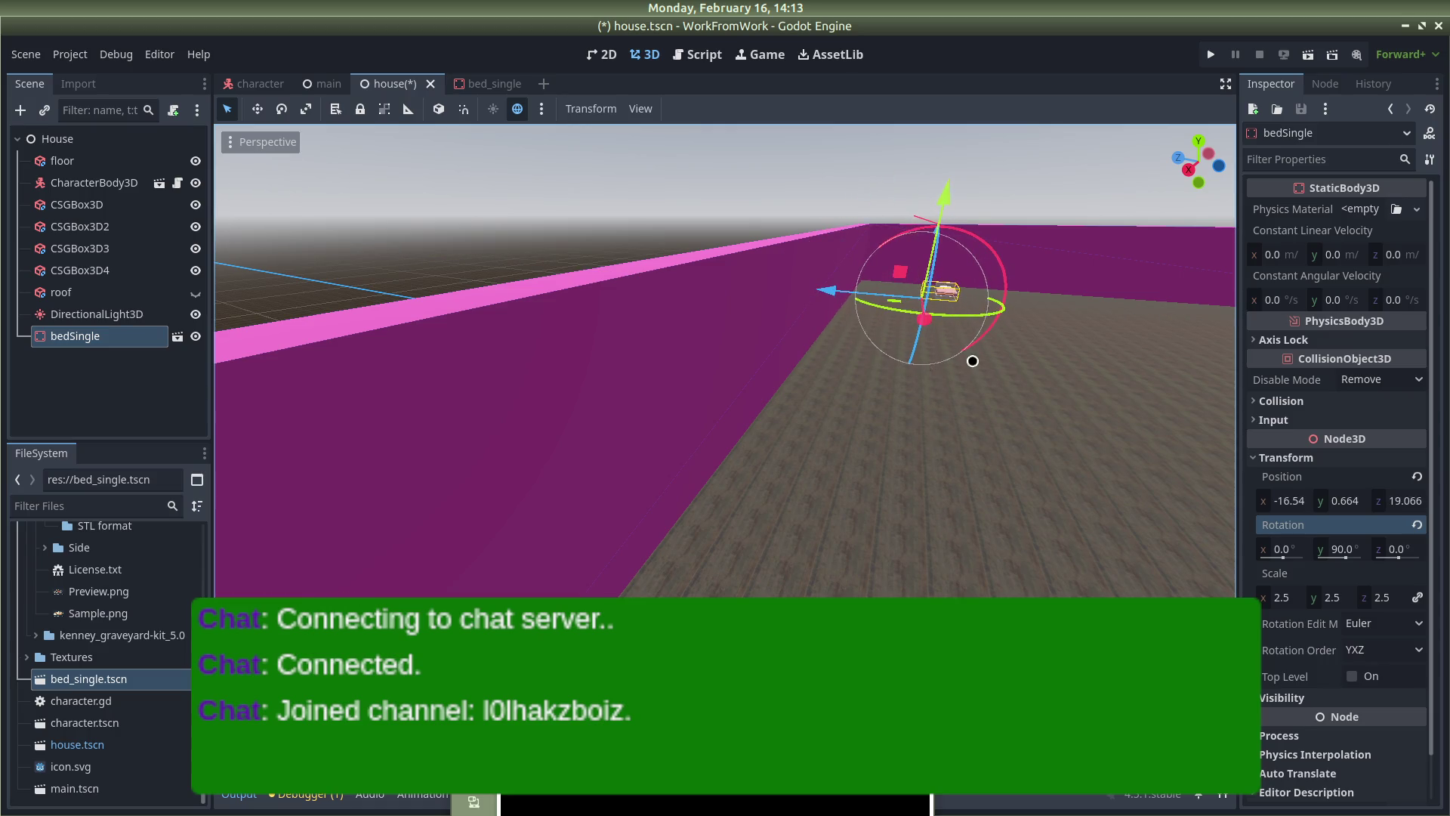
pyautogui.scroll(-3)
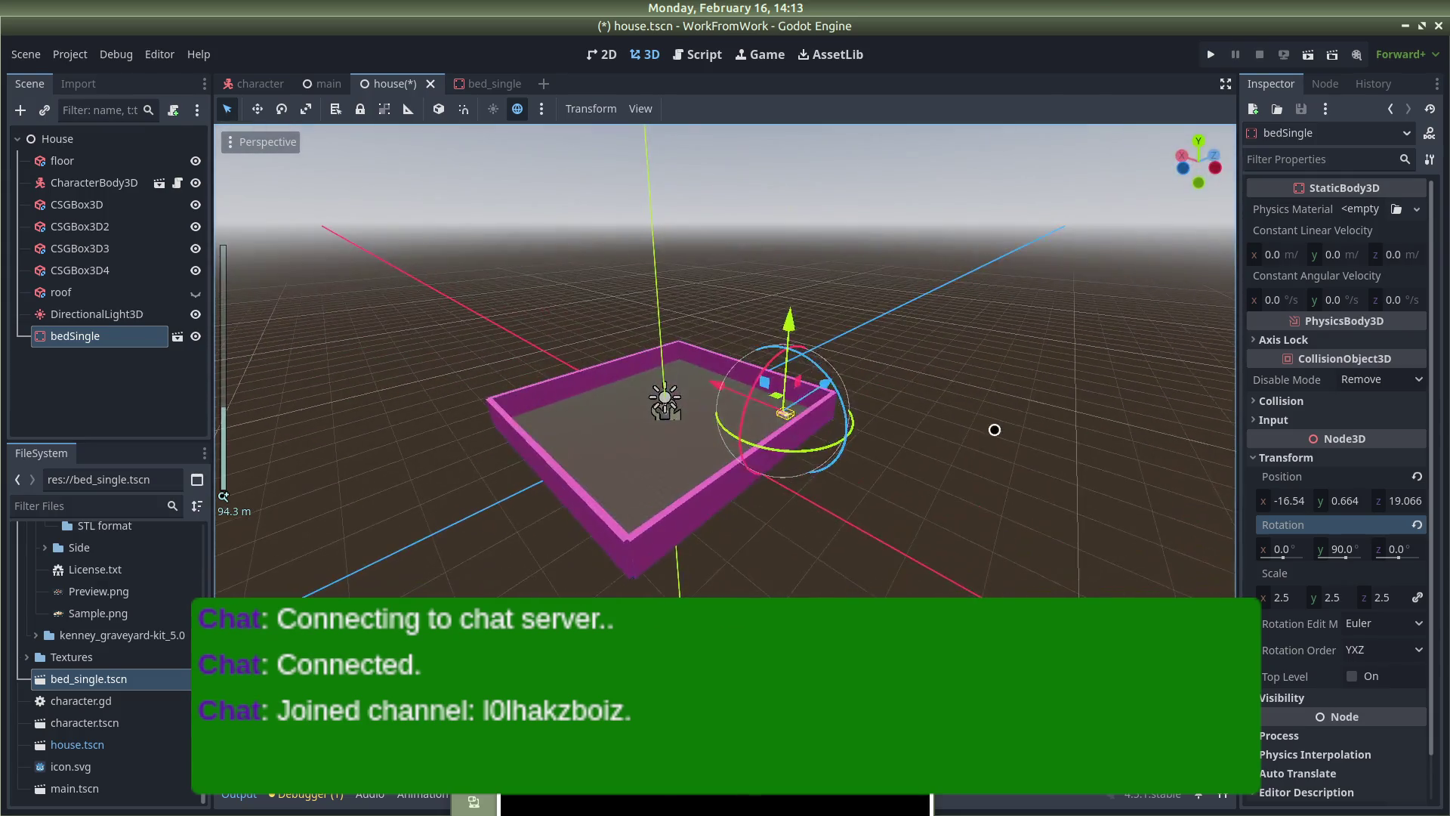
# Slide the bed further along its Z axis toward the wall
pyautogui.click(1000, 521)
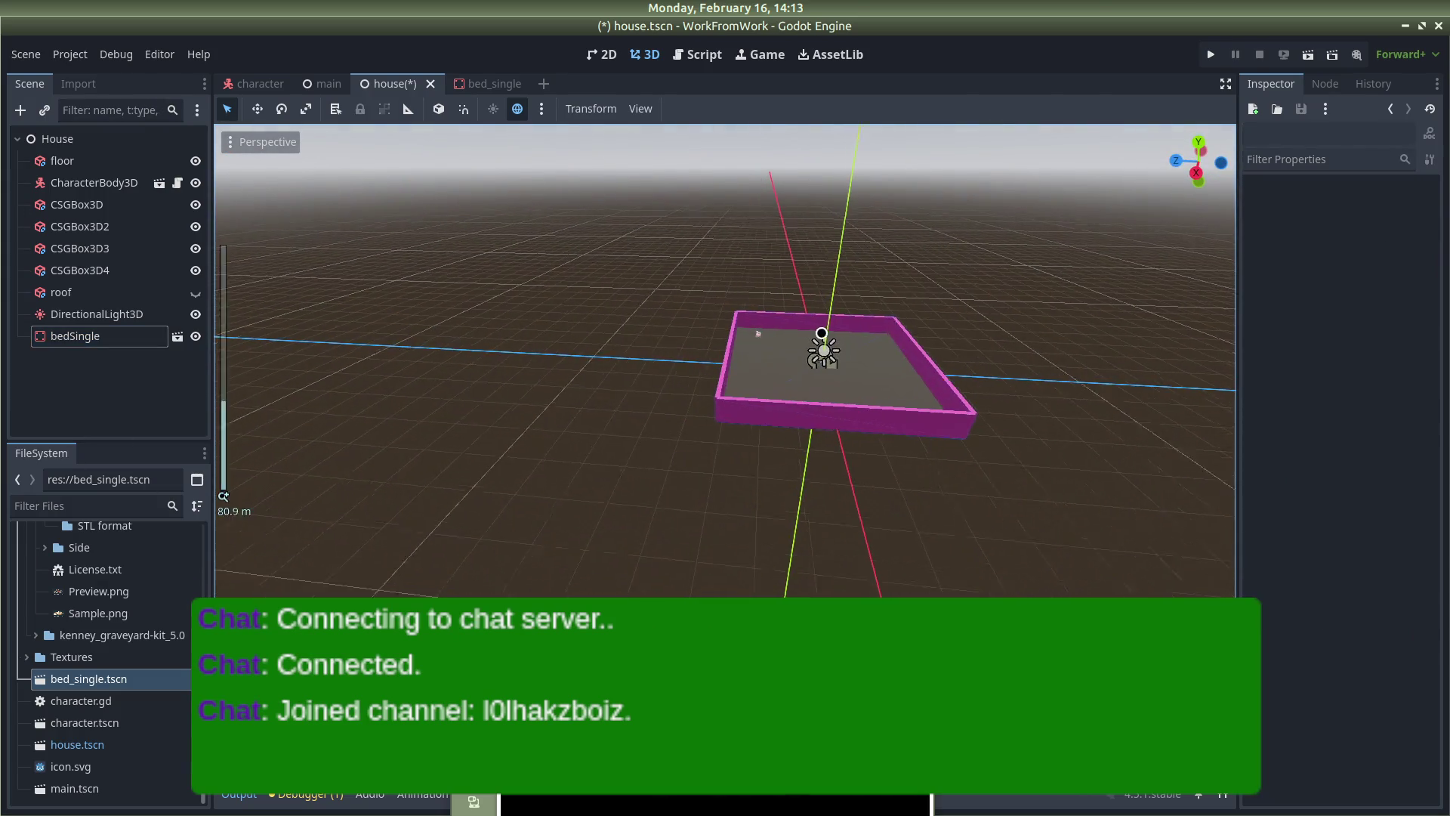
pyautogui.scroll(3)
pyautogui.click(834, 259)
pyautogui.moveTo(827, 260); pyautogui.dragTo(680, 259)
pyautogui.click(913, 275)
pyautogui.scroll(-3)
pyautogui.scroll(-3)
# Push the bed along X into the corner, ending at z 23.686
pyautogui.moveTo(984, 269); pyautogui.dragTo(869, 226)
pyautogui.scroll(3)
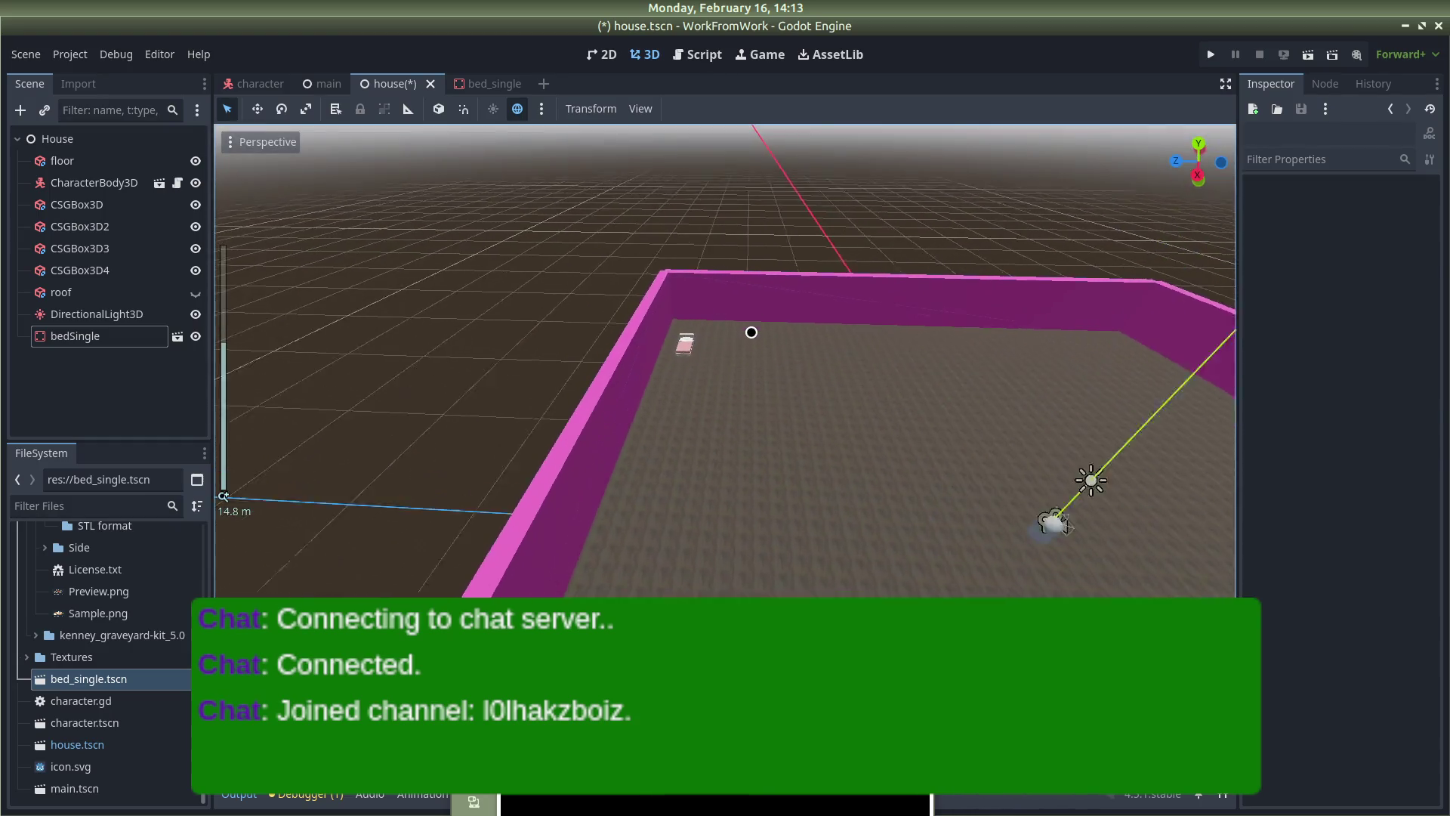
pyautogui.click(655, 330)
pyautogui.moveTo(596, 401); pyautogui.dragTo(605, 379)
pyautogui.click(464, 207)
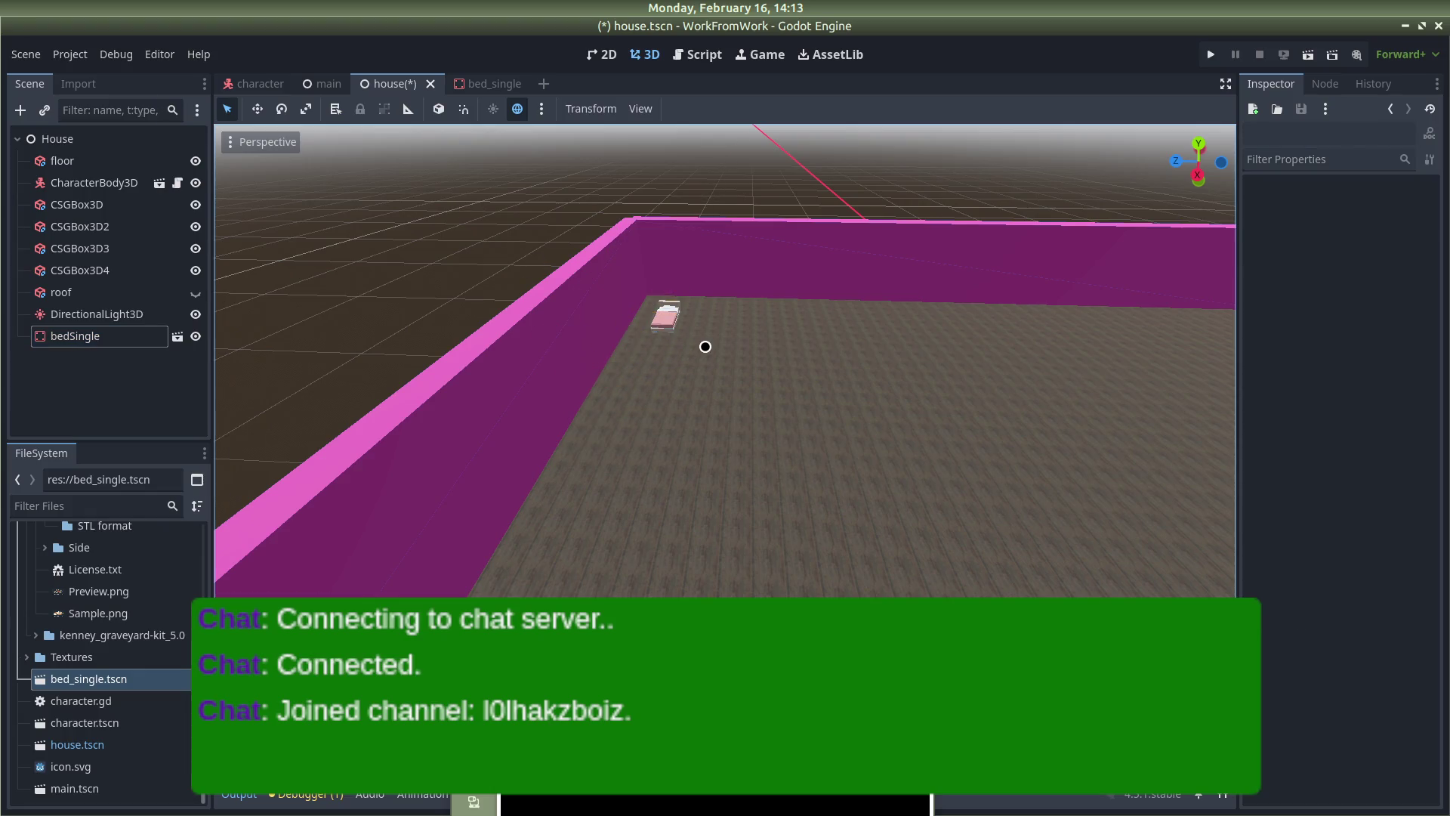
pyautogui.scroll(-3)
pyautogui.moveTo(521, 251); pyautogui.dragTo(297, 240)
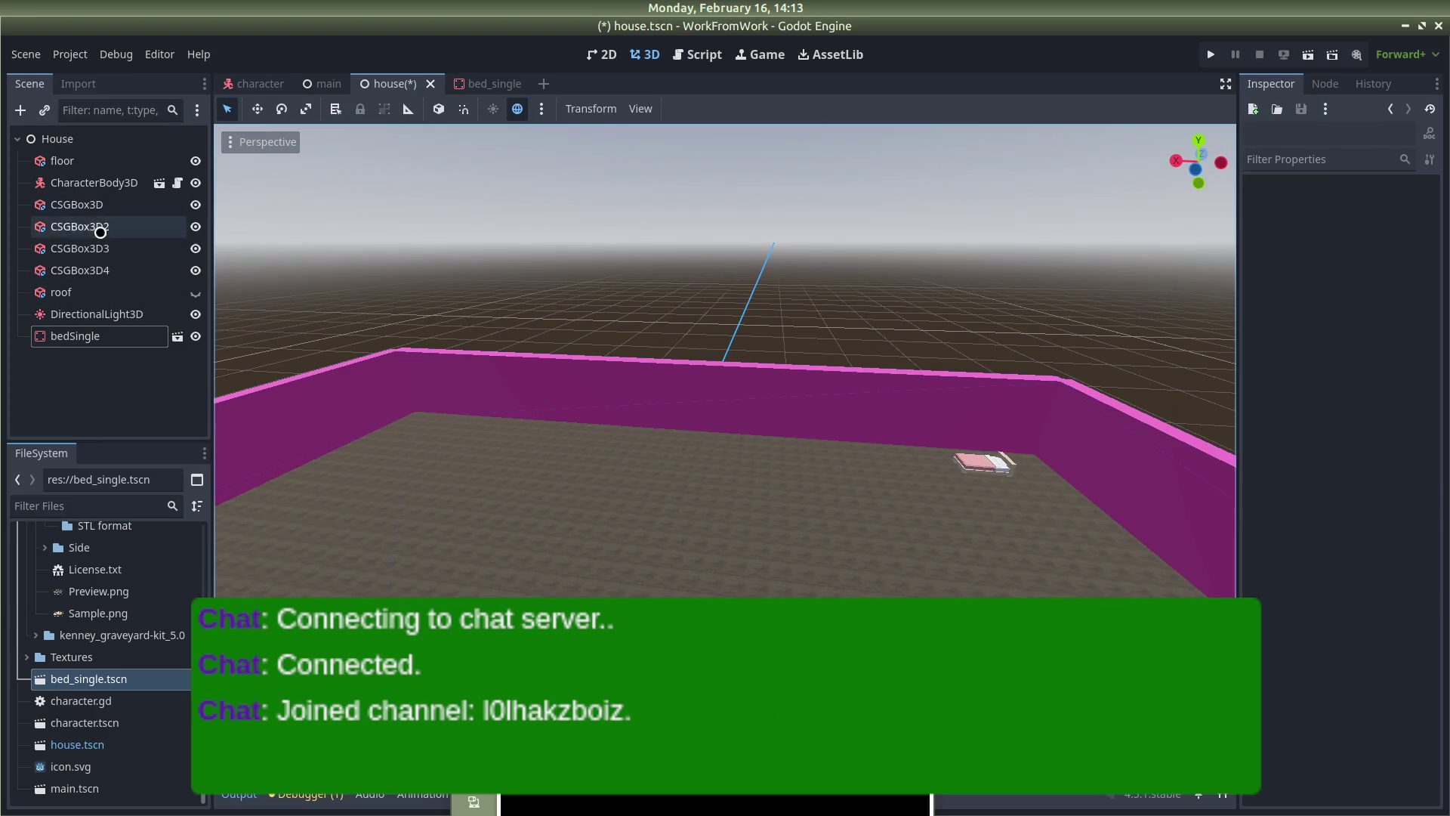
# Add a CSGBox3D child node and place it with the other wall boxes
pyautogui.rightClick(57, 380)
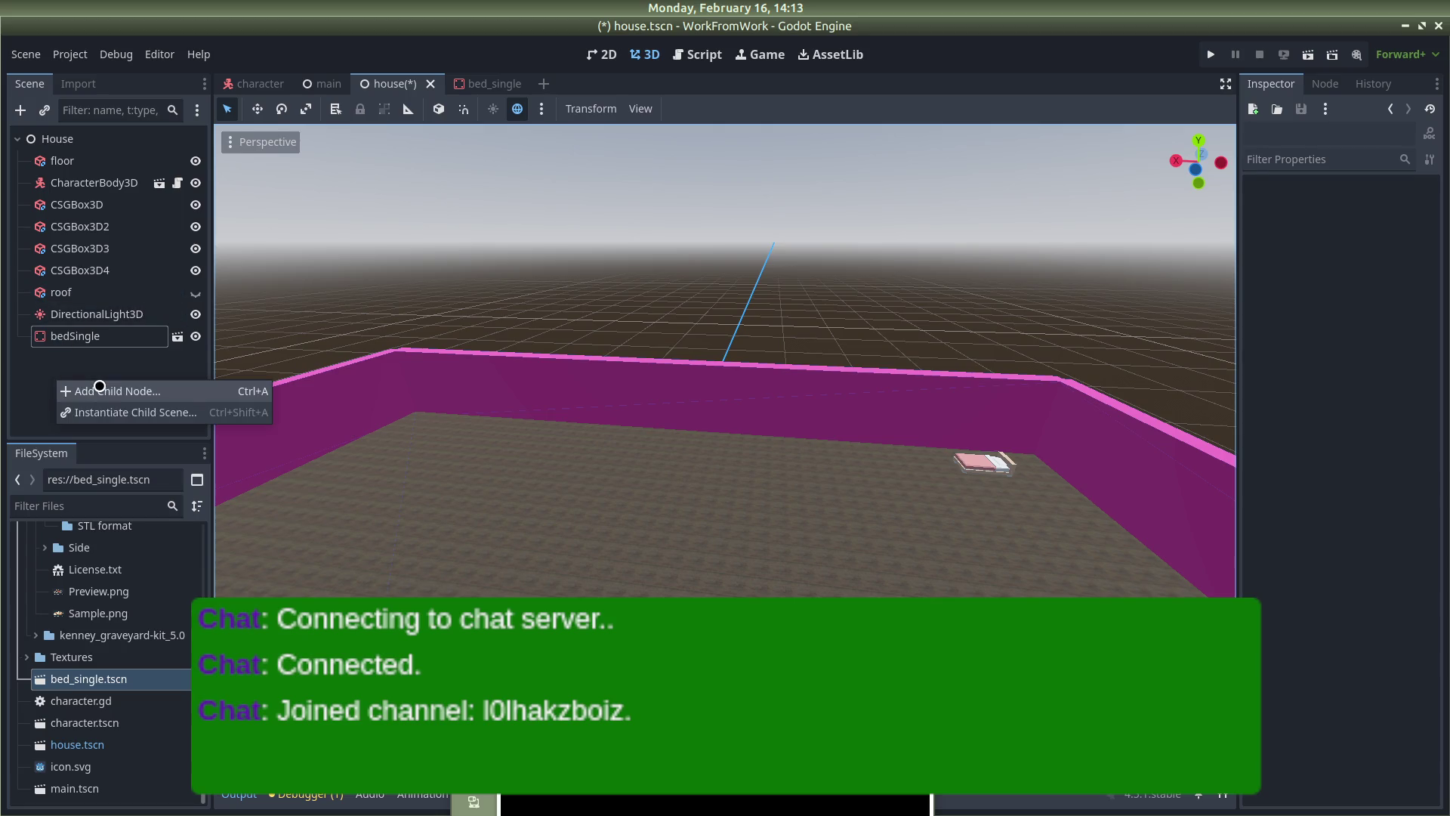
pyautogui.click(102, 389)
pyautogui.write('csgb')
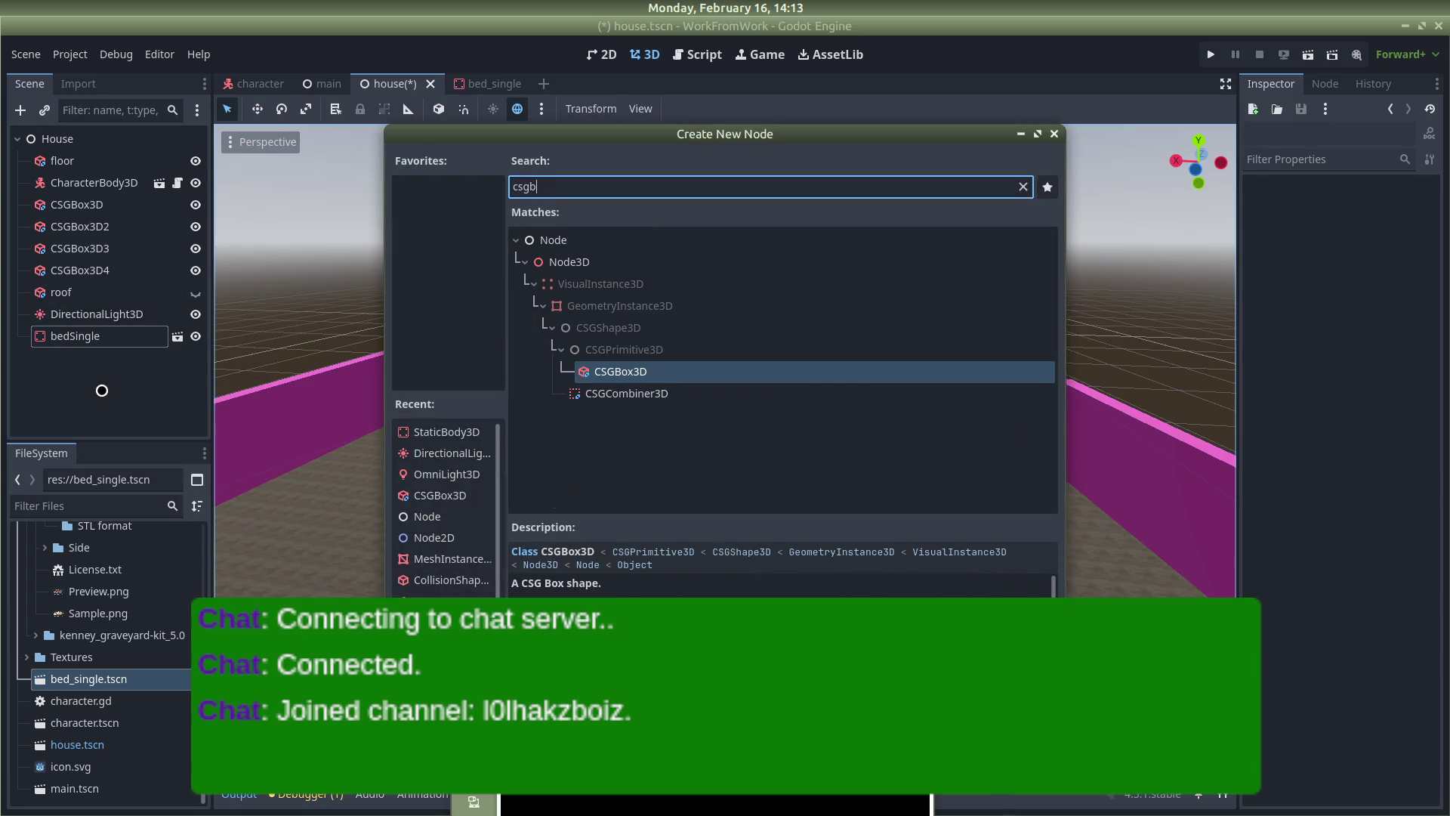
pyautogui.press('Return')
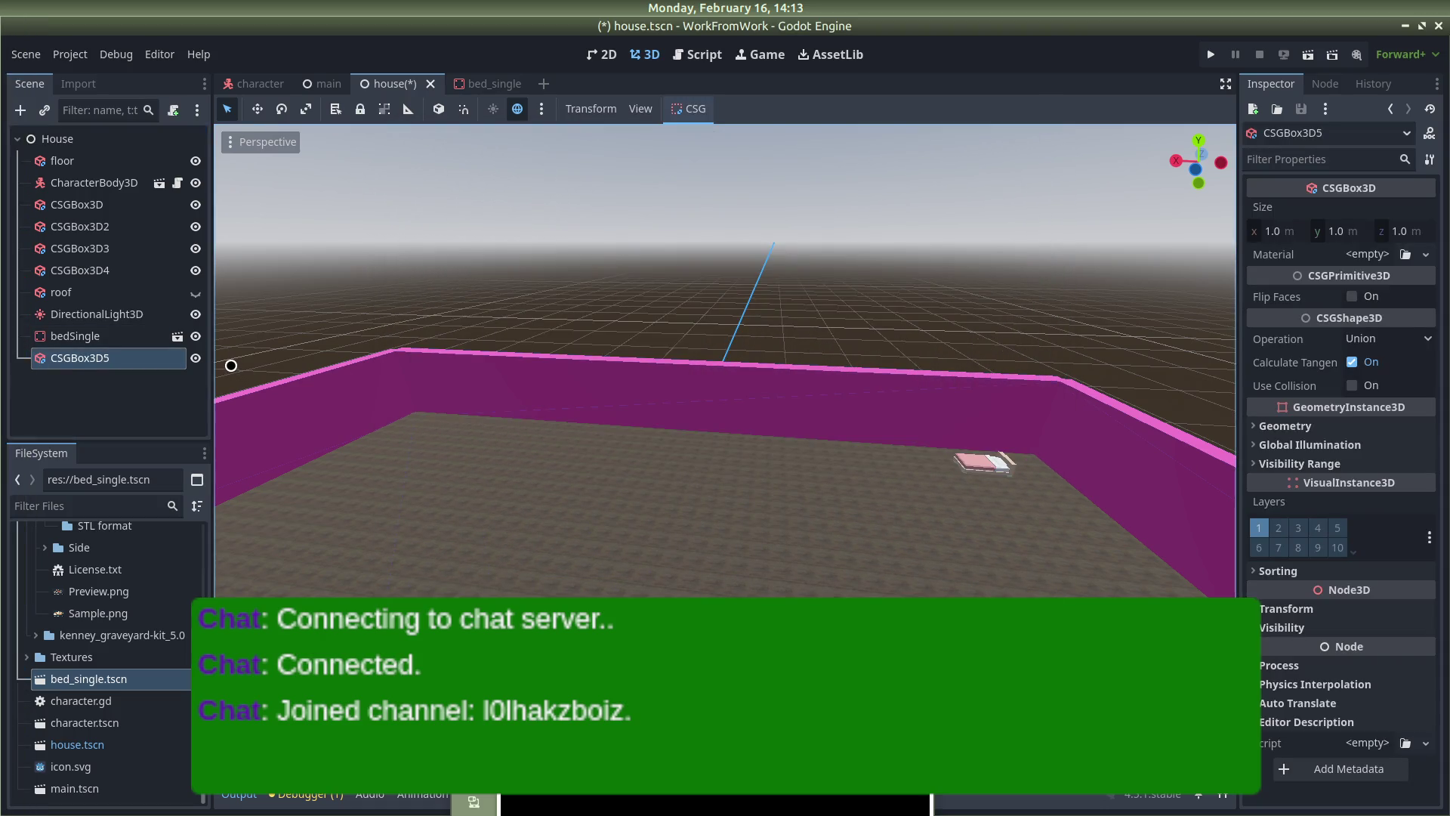
pyautogui.moveTo(145, 367); pyautogui.dragTo(119, 289)
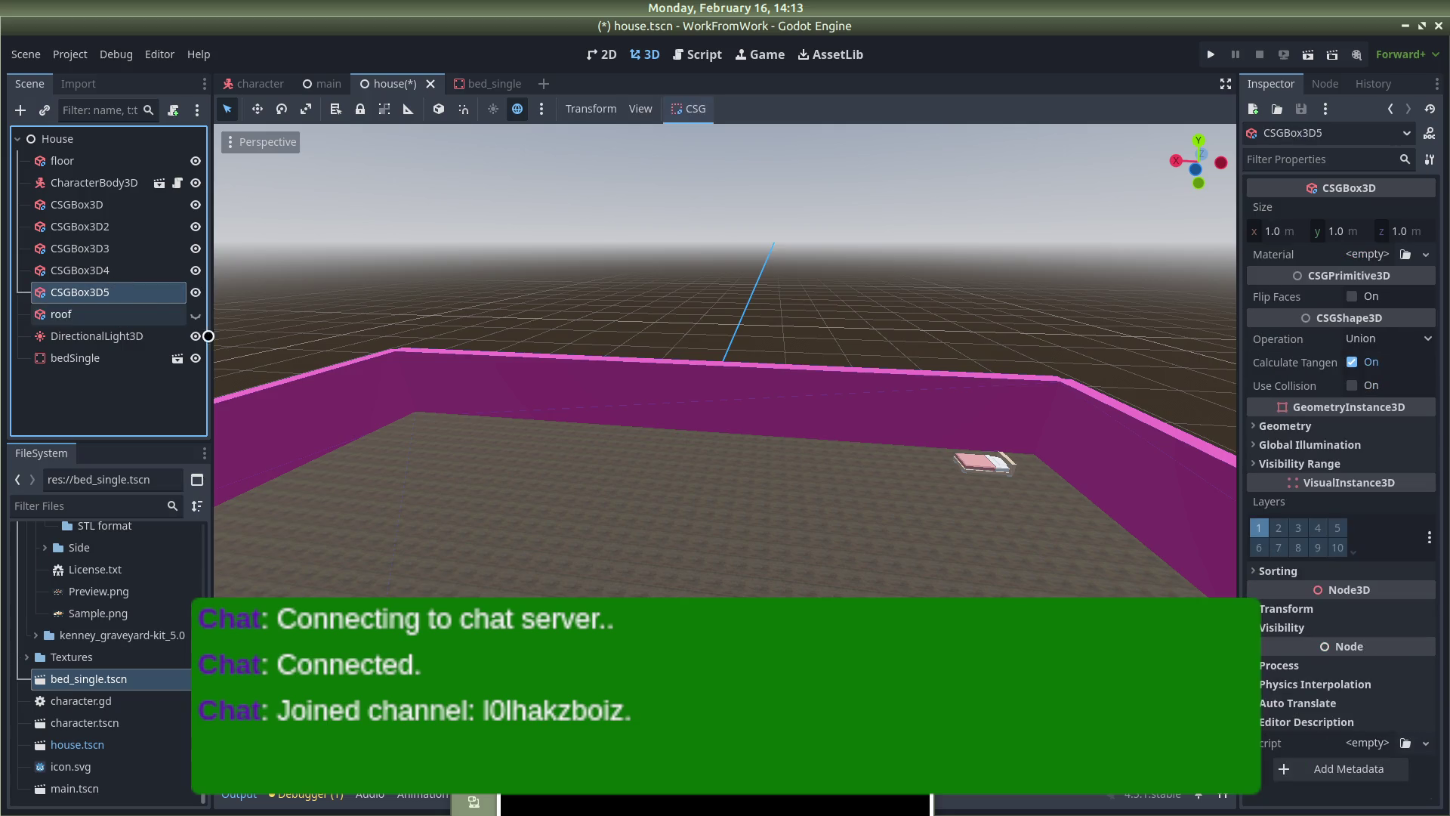
# Move the new CSGBox3D5 cube onto the floor inside the pink walls
pyautogui.scroll(-3)
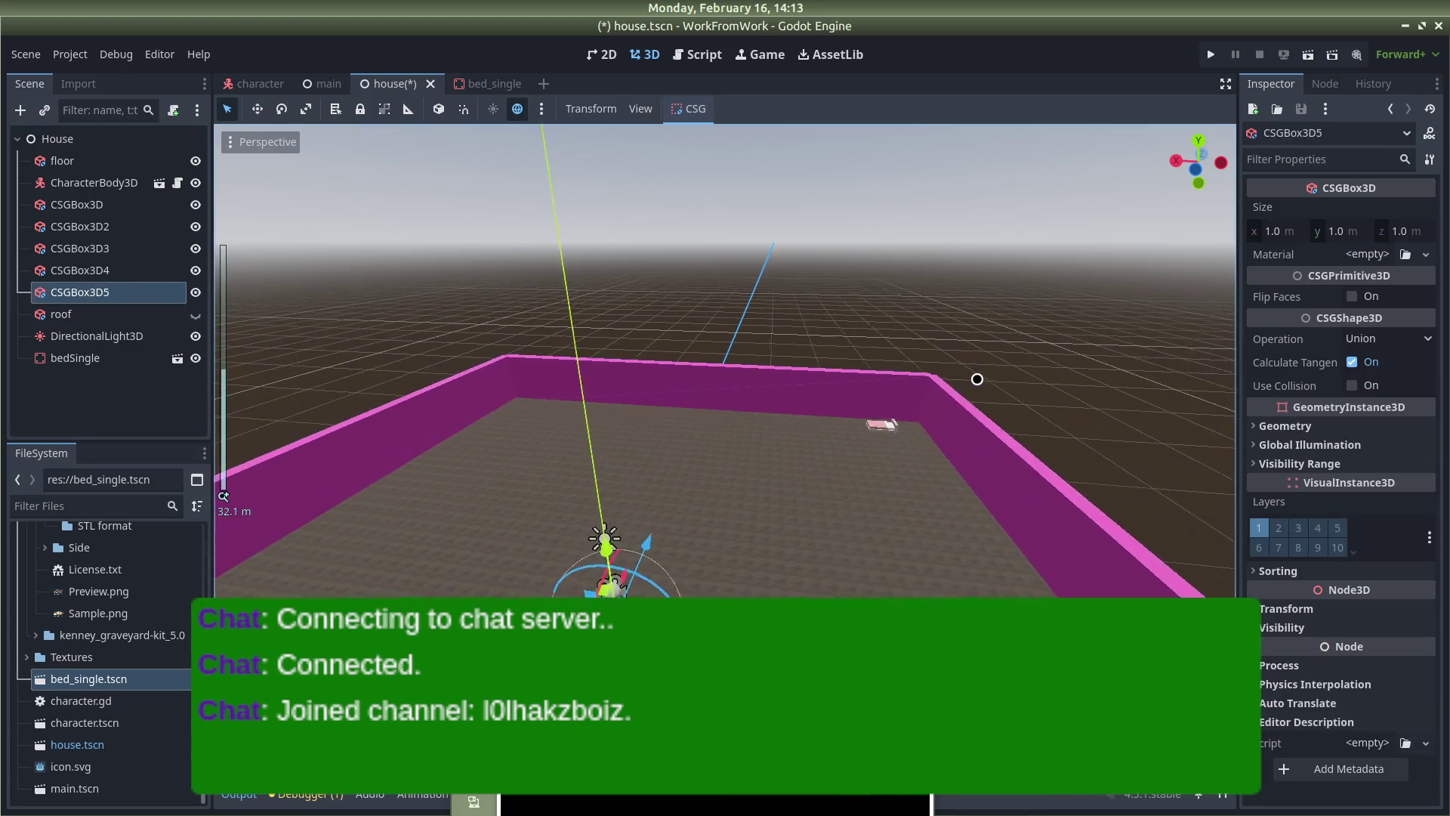
pyautogui.moveTo(592, 566); pyautogui.dragTo(829, 558)
pyautogui.moveTo(1083, 379); pyautogui.dragTo(1024, 385)
pyautogui.moveTo(846, 570); pyautogui.dragTo(685, 500)
pyautogui.scroll(-3)
pyautogui.scroll(3)
pyautogui.scroll(3)
pyautogui.moveTo(680, 443); pyautogui.dragTo(637, 447)
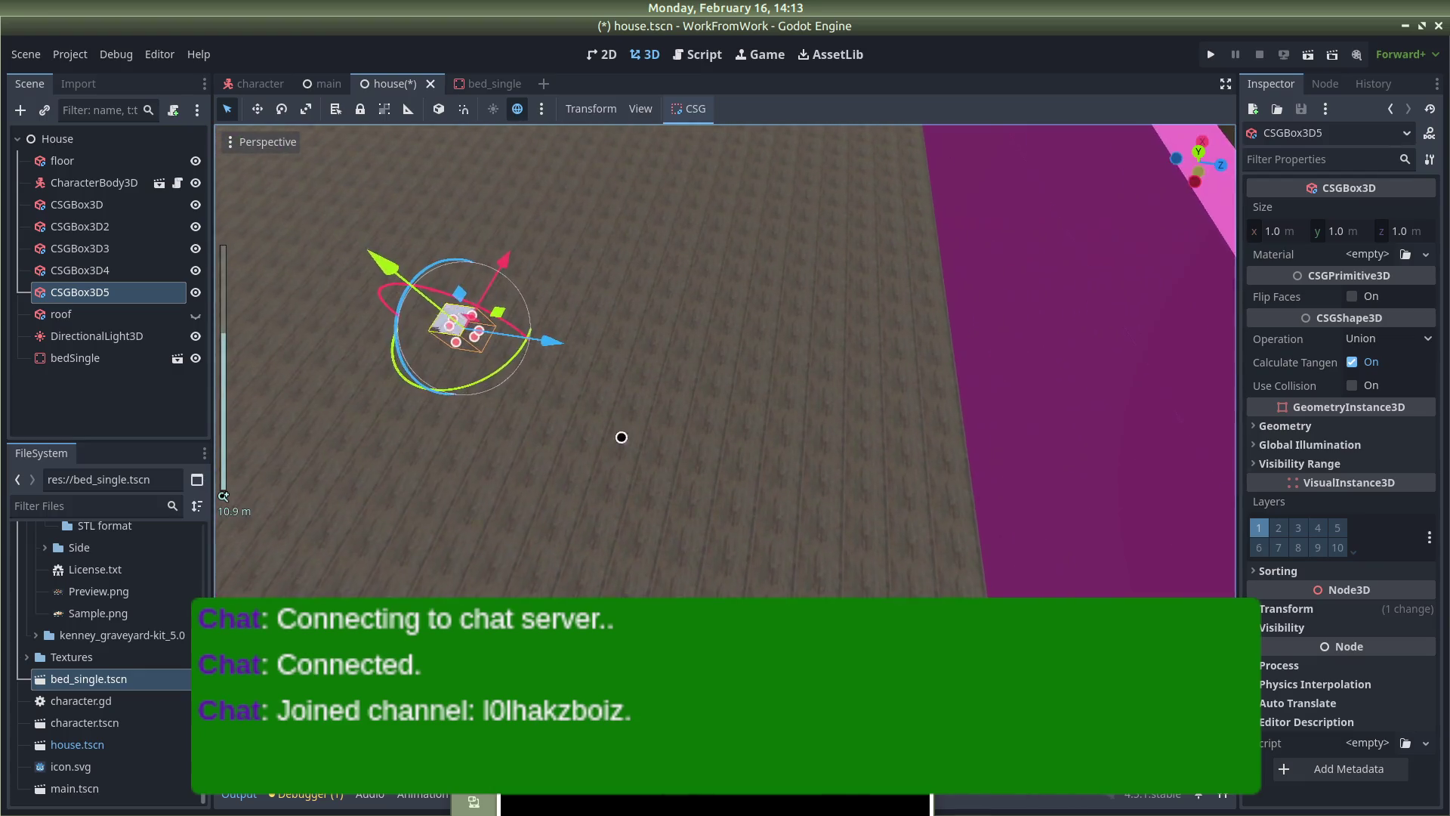
pyautogui.moveTo(487, 298); pyautogui.dragTo(582, 314)
pyautogui.scroll(-3)
pyautogui.scroll(-3)
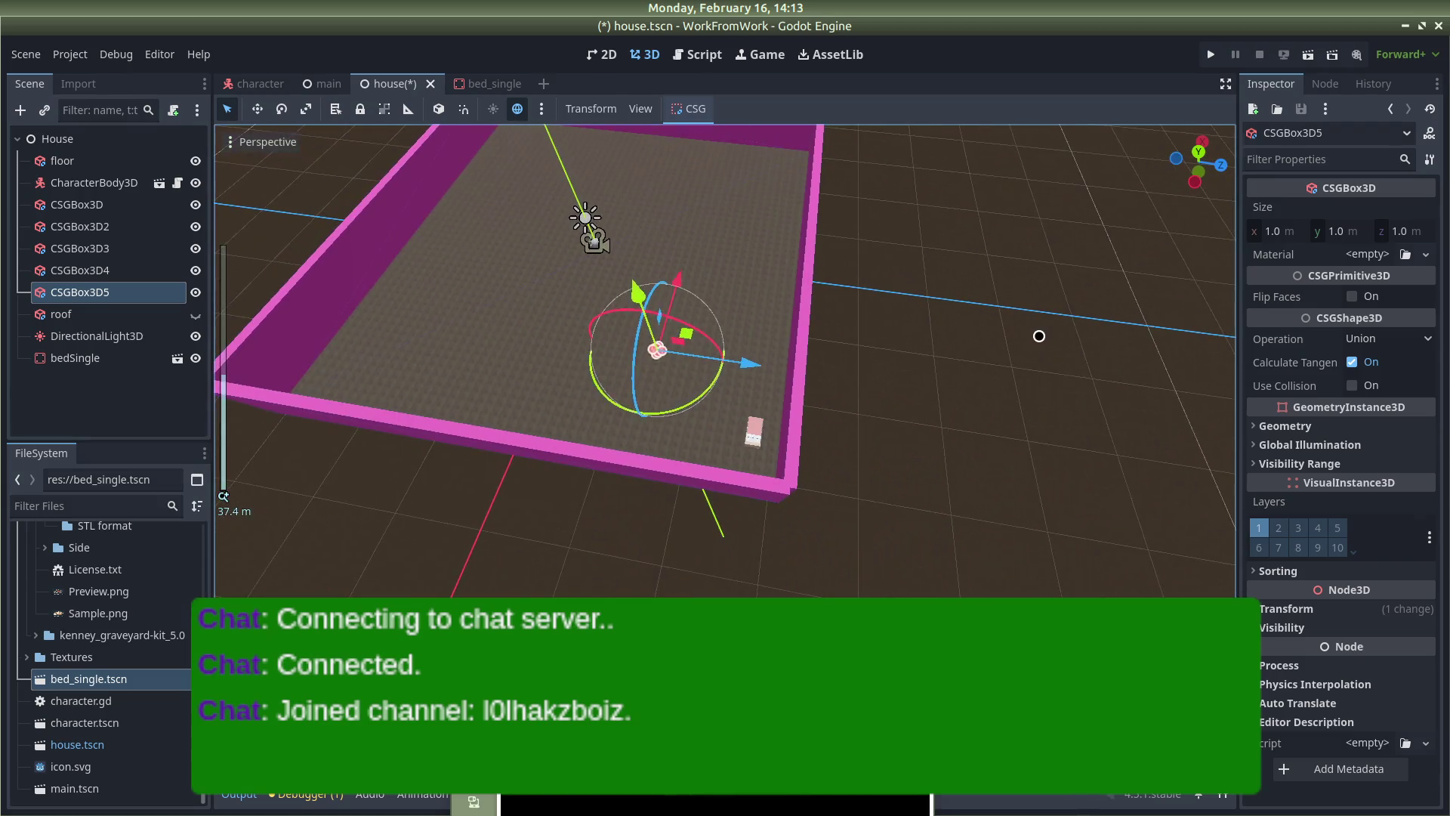
pyautogui.click(647, 350)
pyautogui.scroll(3)
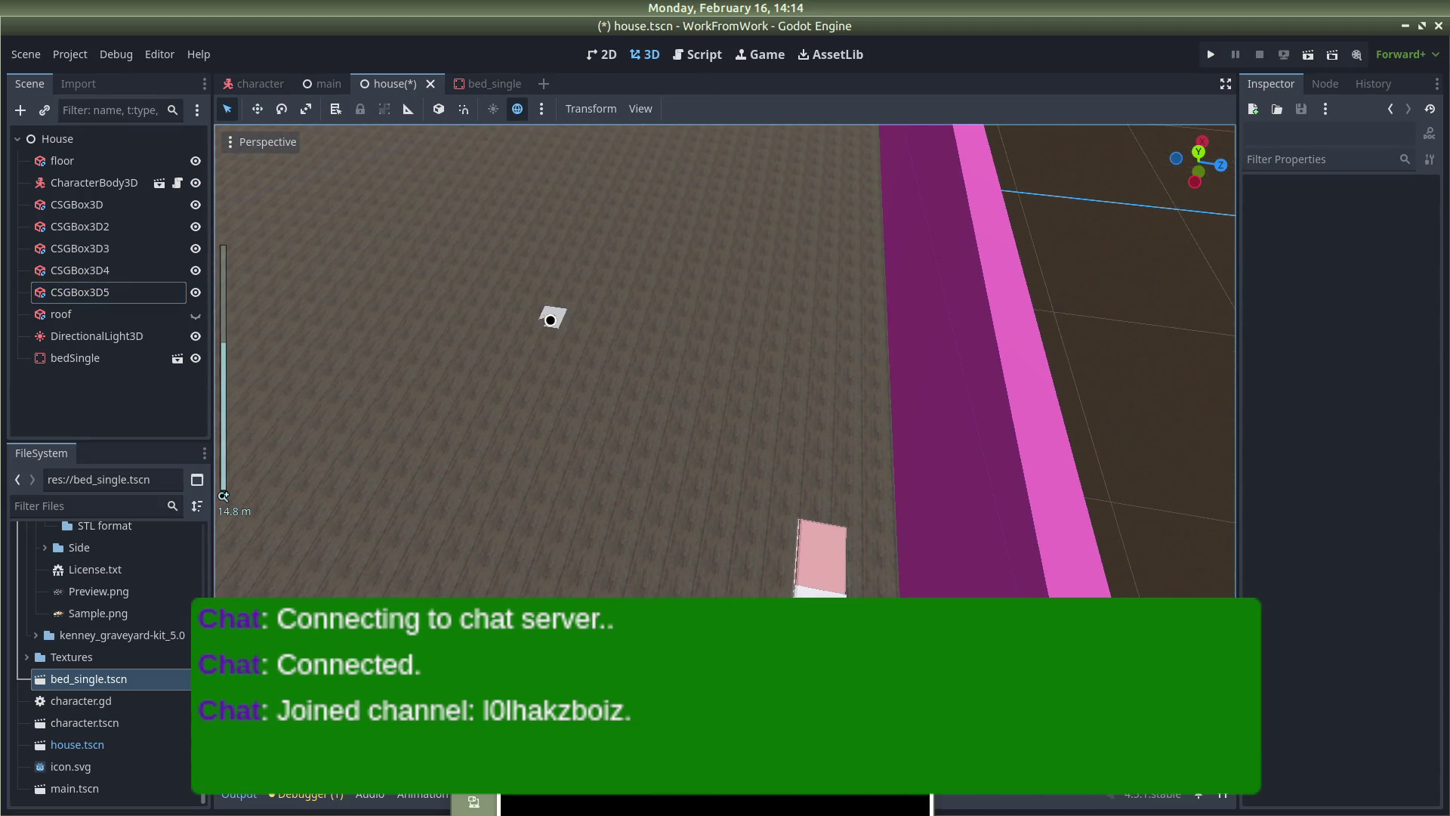
# Set the new box's position to x -12, y 1, z 10
pyautogui.click(151, 293)
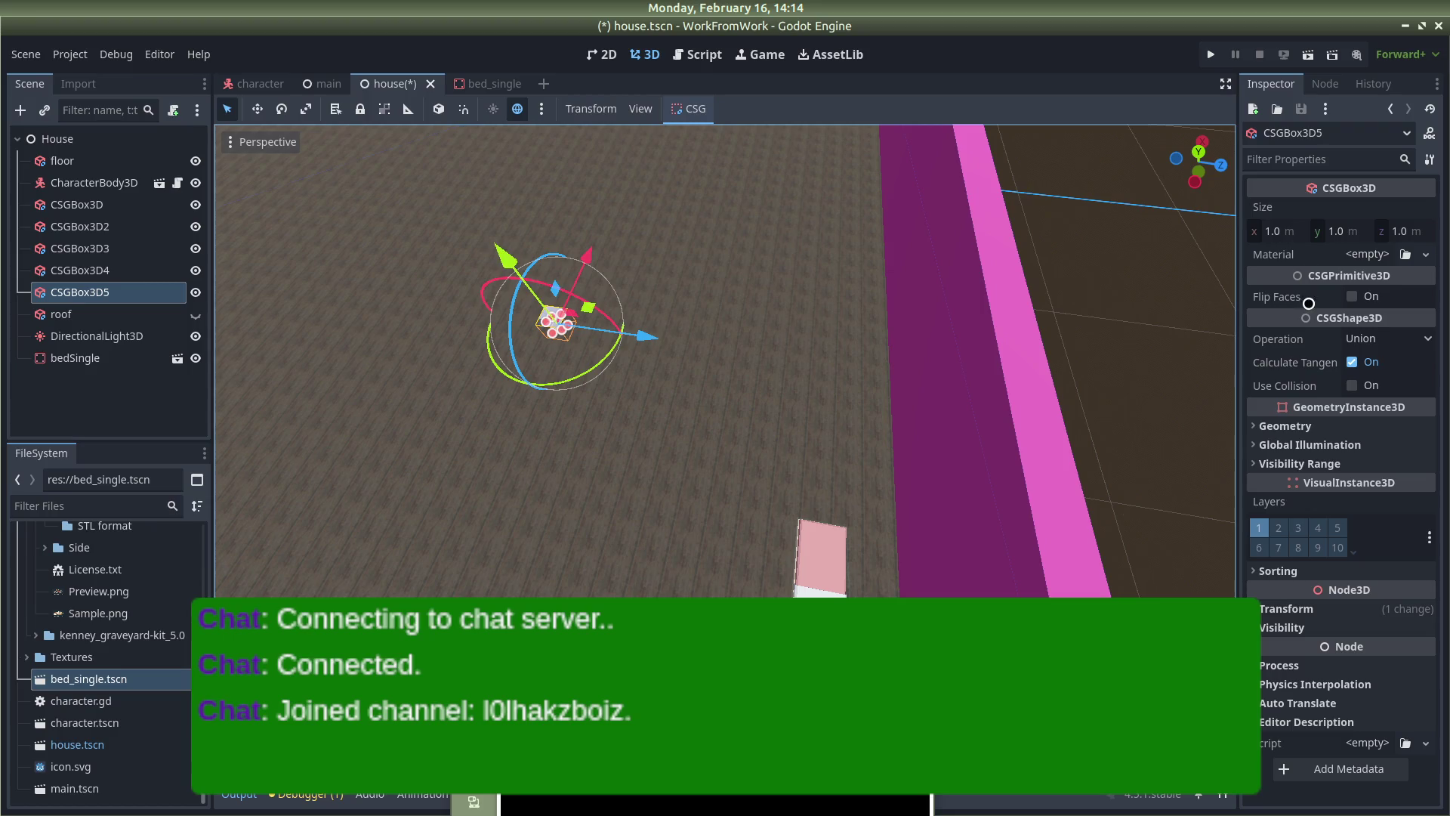
pyautogui.click(1312, 608)
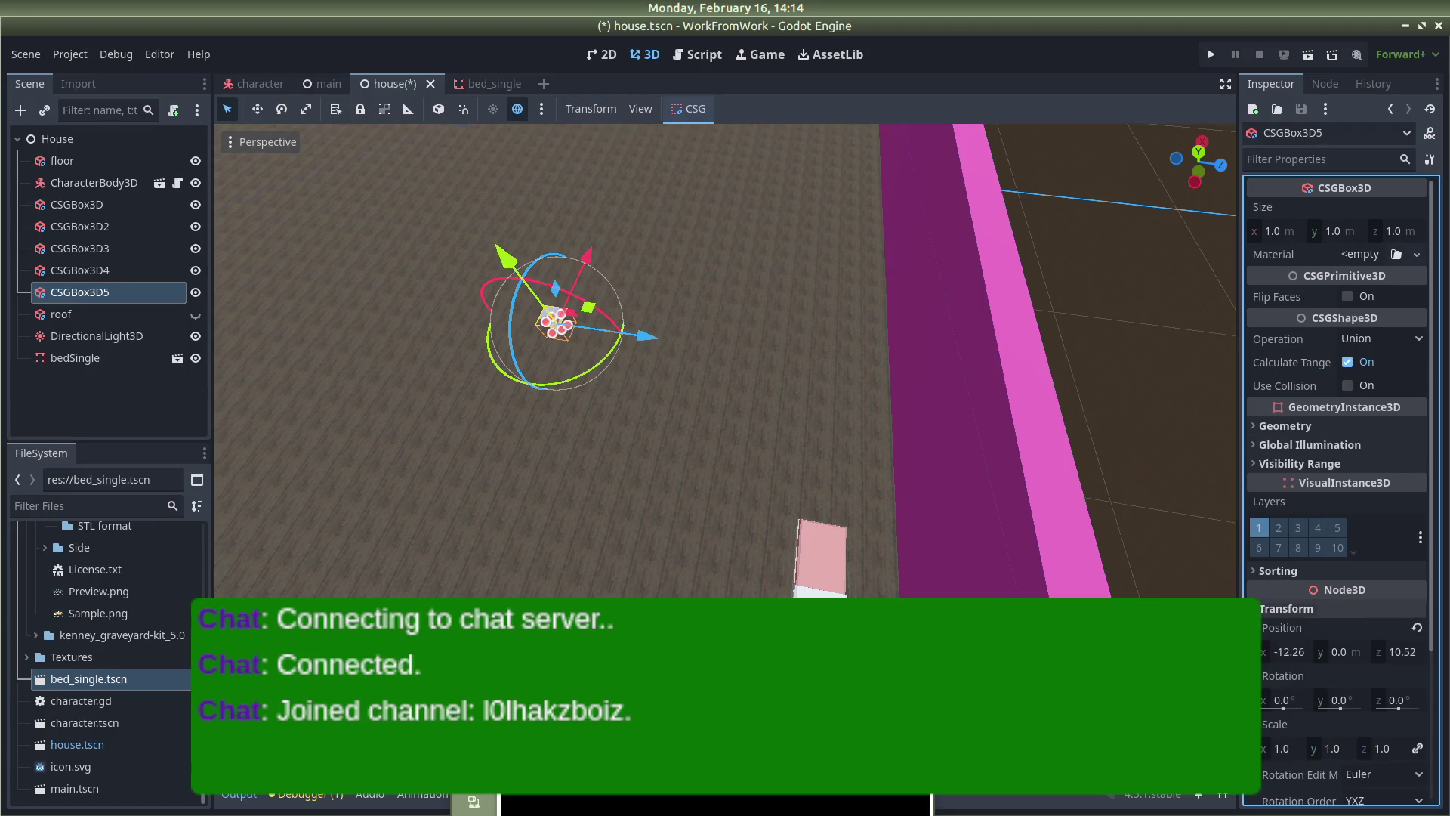
pyautogui.click(1336, 650)
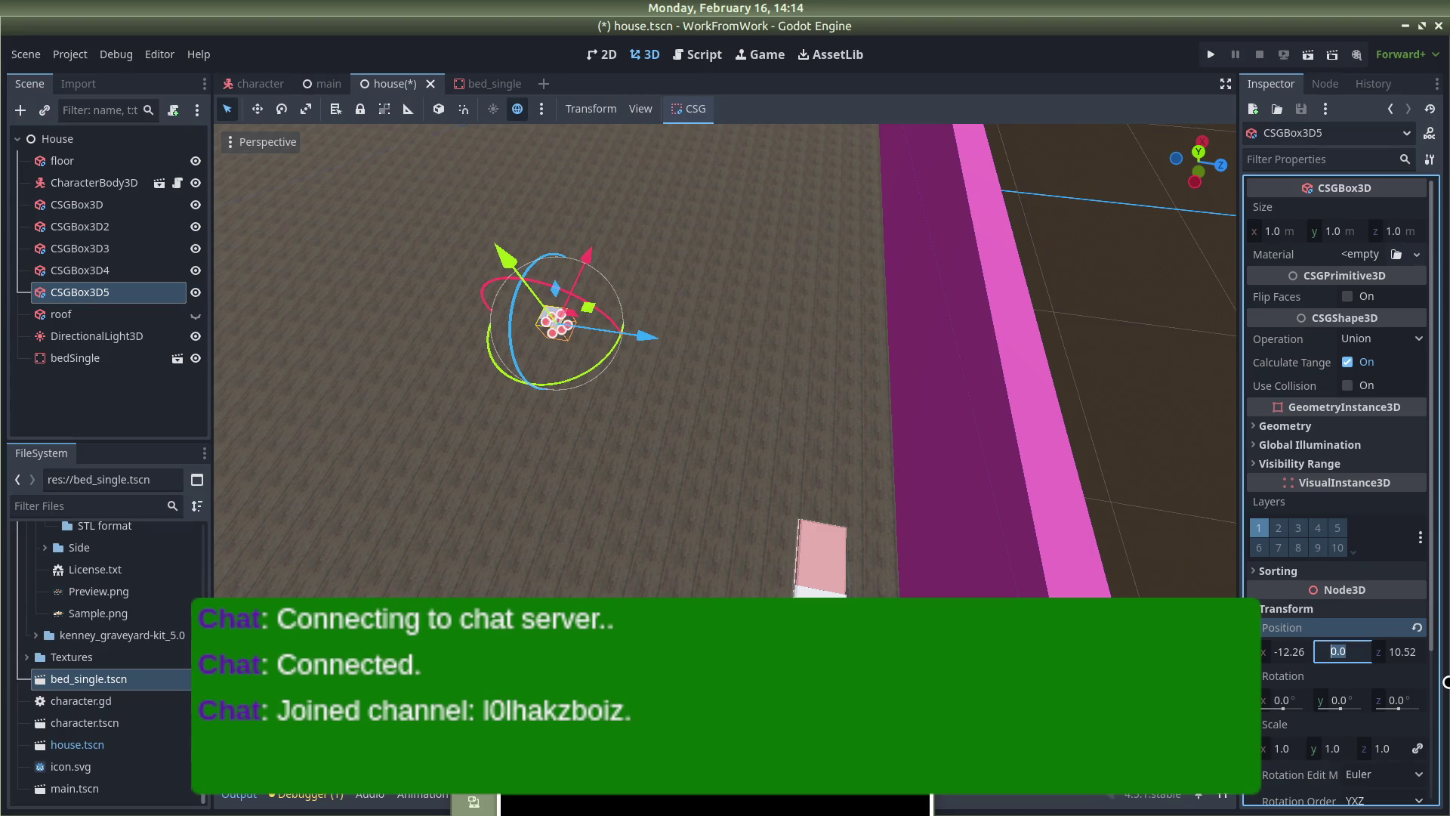
pyautogui.write('1')
pyautogui.press('Return')
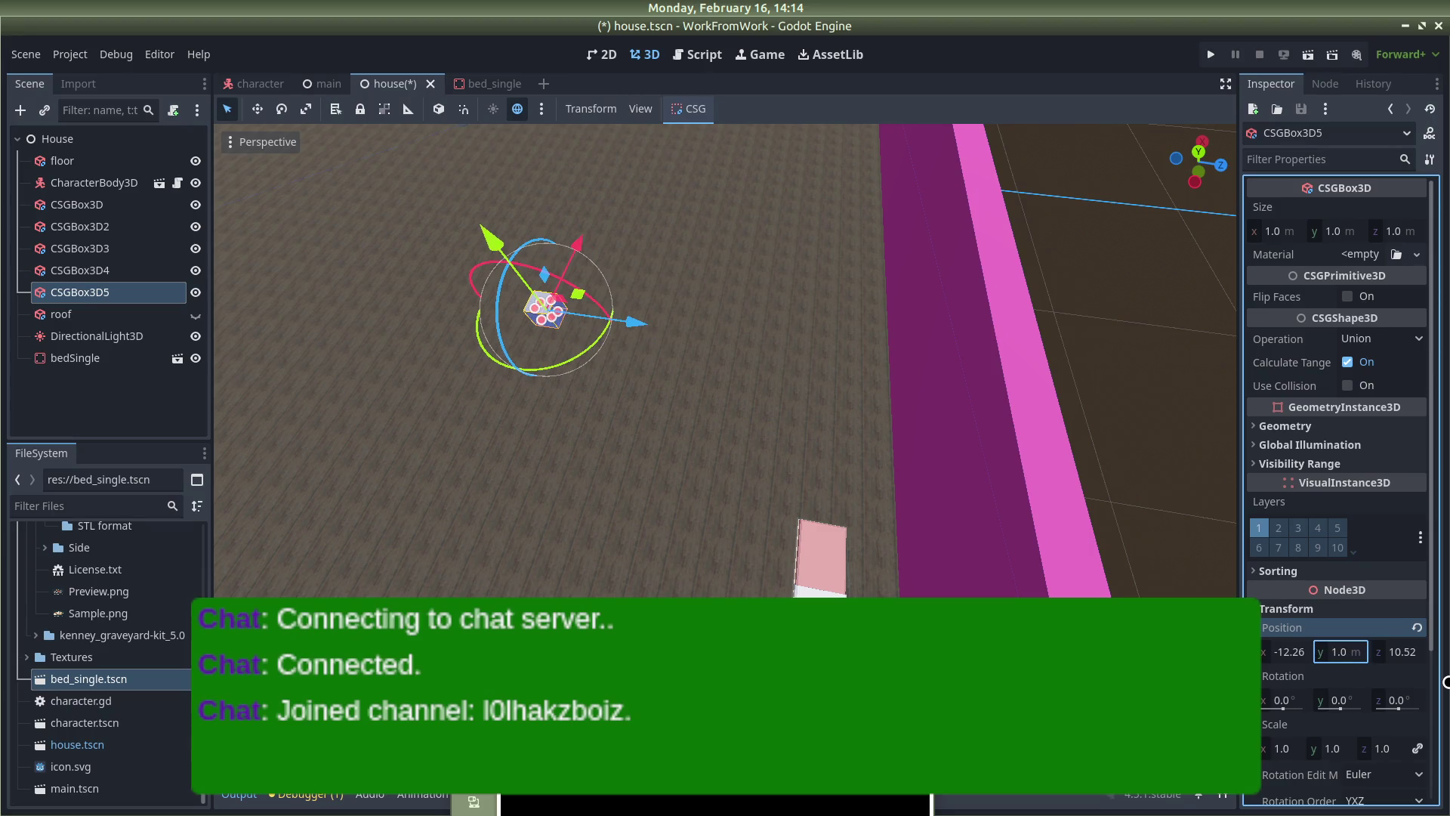
pyautogui.click(1312, 652)
pyautogui.write('-12')
pyautogui.press('Return')
pyautogui.click(1396, 651)
pyautogui.write('10')
pyautogui.press('Return')
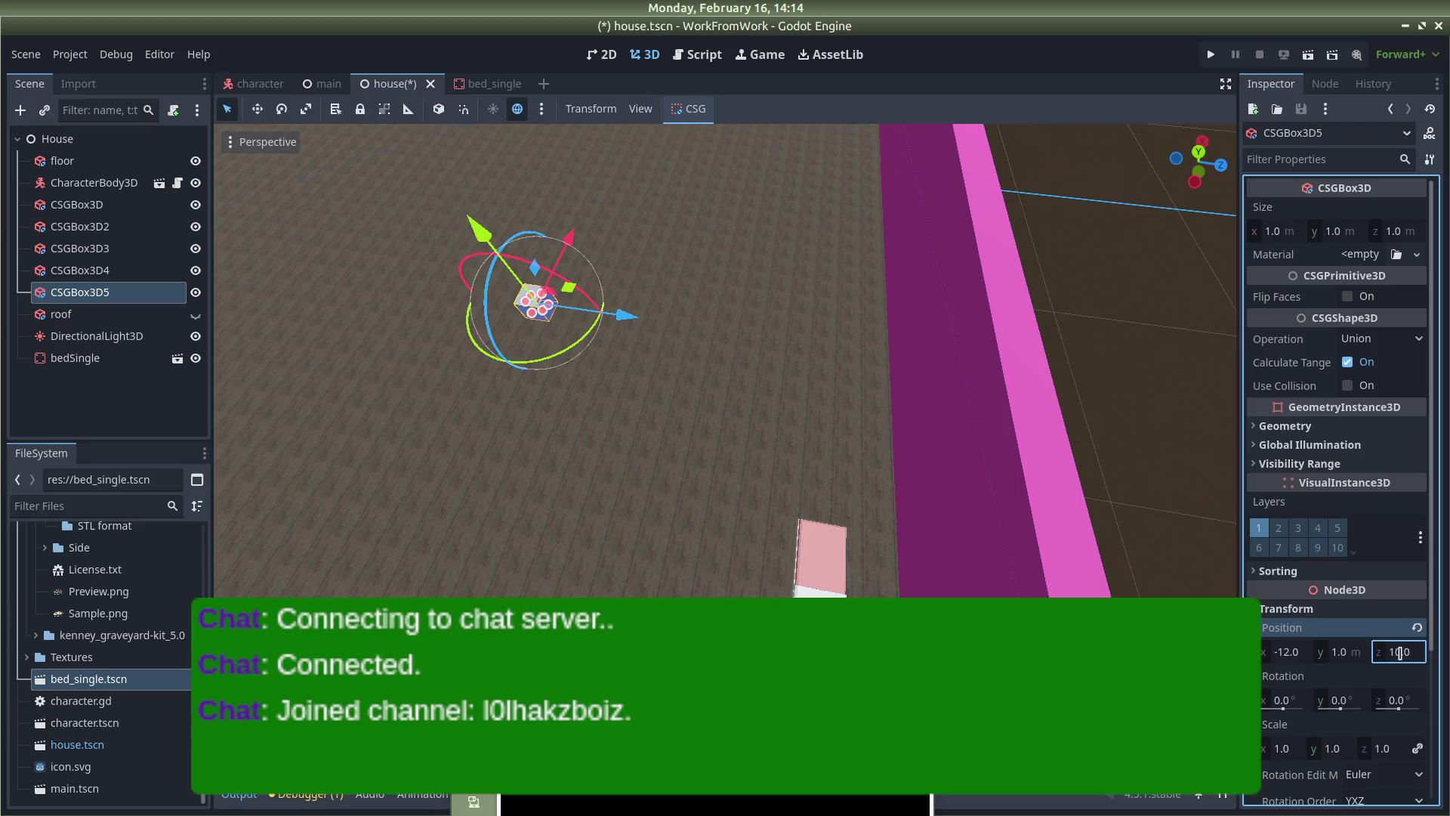
# Make the box 6 m tall and raise it to y 3
pyautogui.scroll(-3)
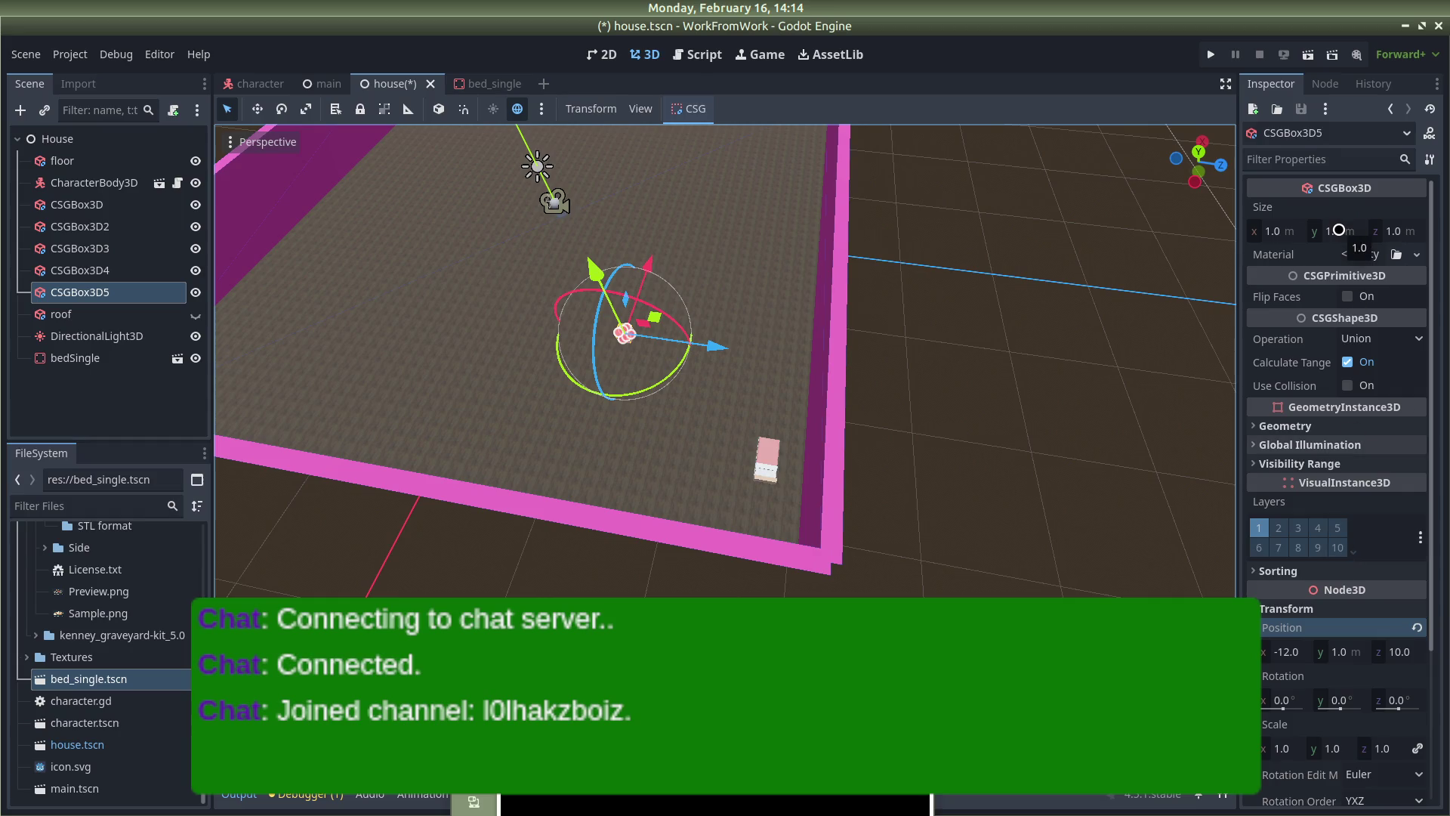
pyautogui.click(1338, 230)
pyautogui.write('6')
pyautogui.press('Return')
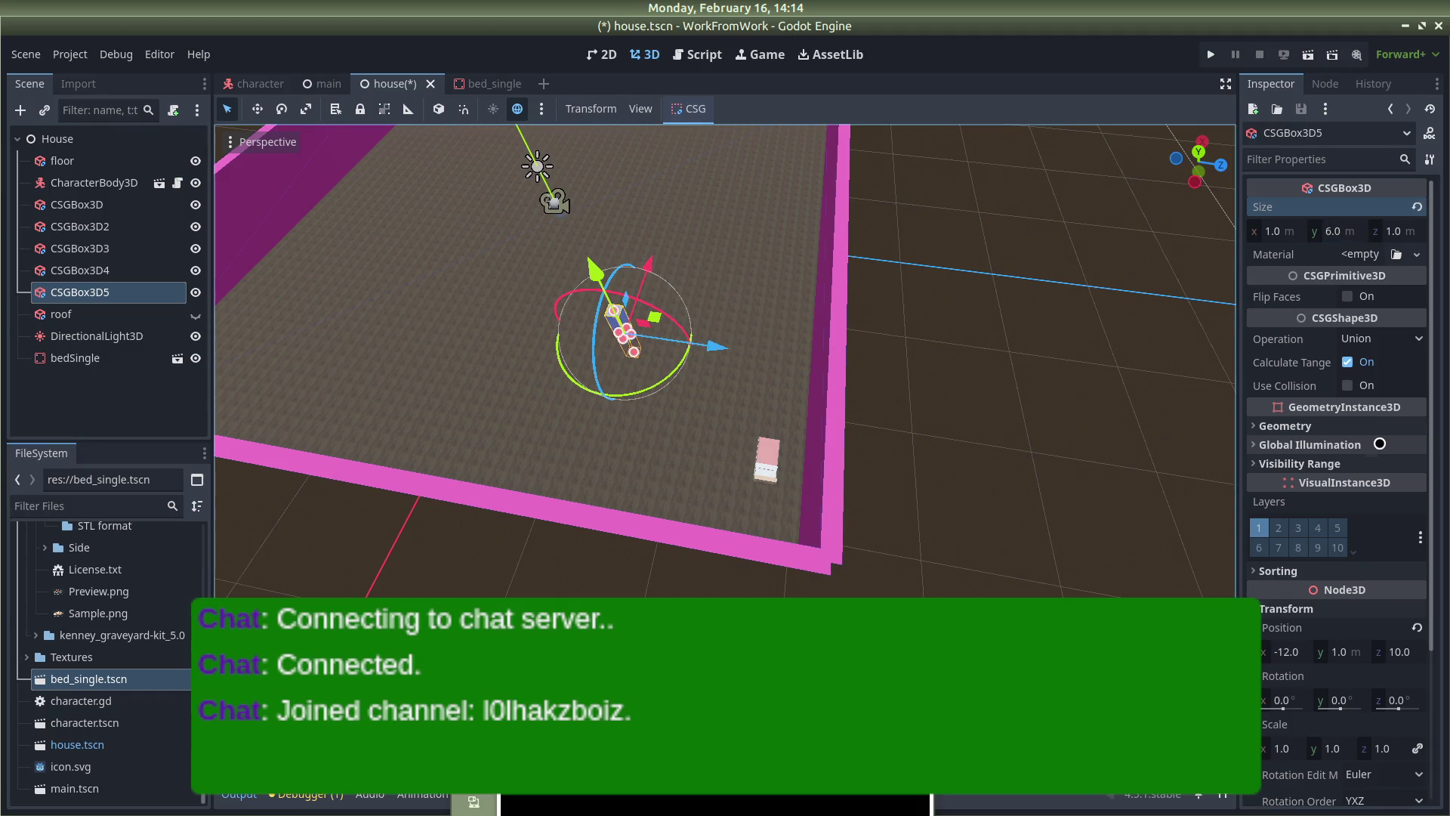
pyautogui.scroll(-3)
pyautogui.click(1349, 455)
pyautogui.write('3')
pyautogui.press('Return')
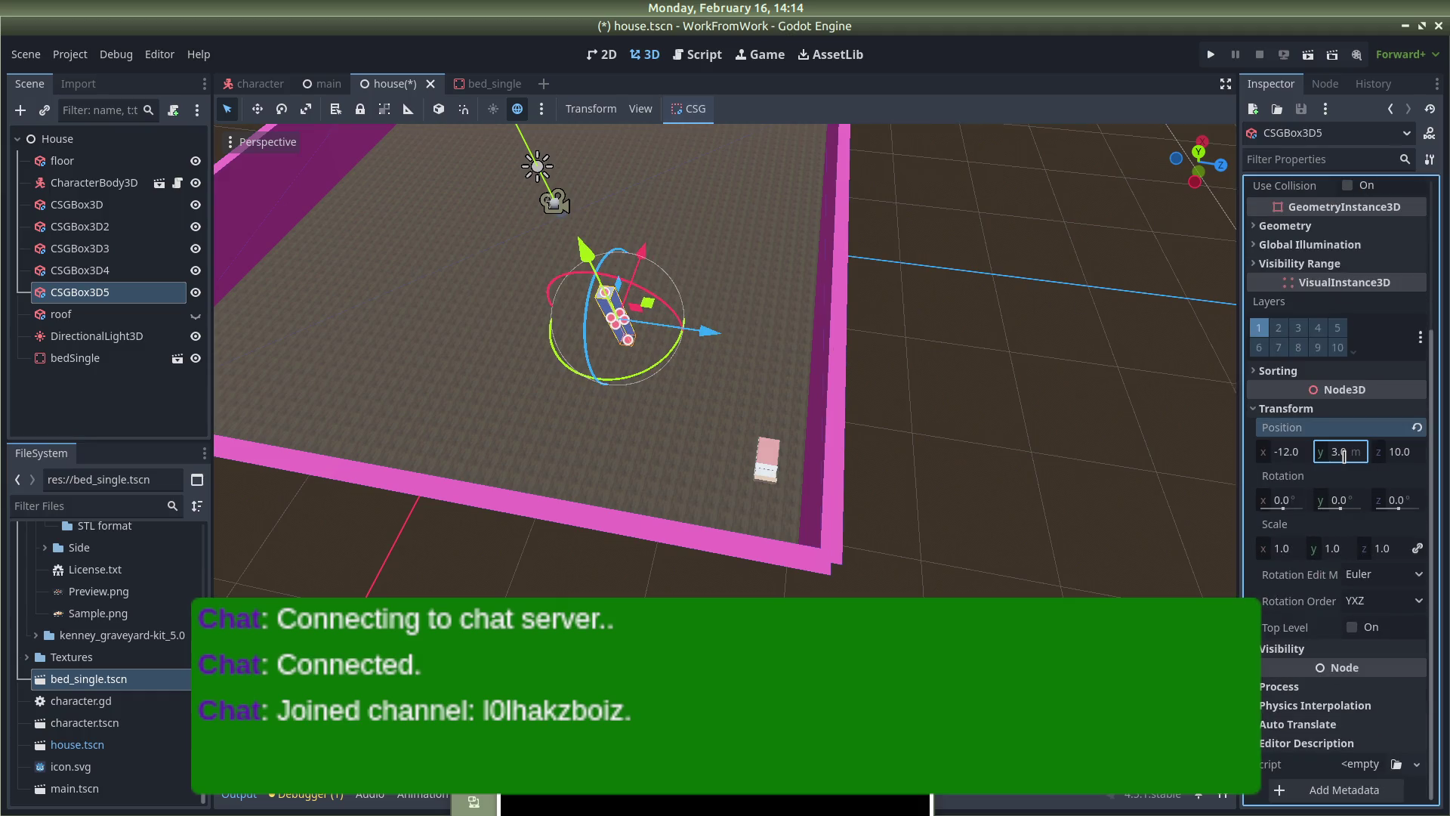
pyautogui.scroll(3)
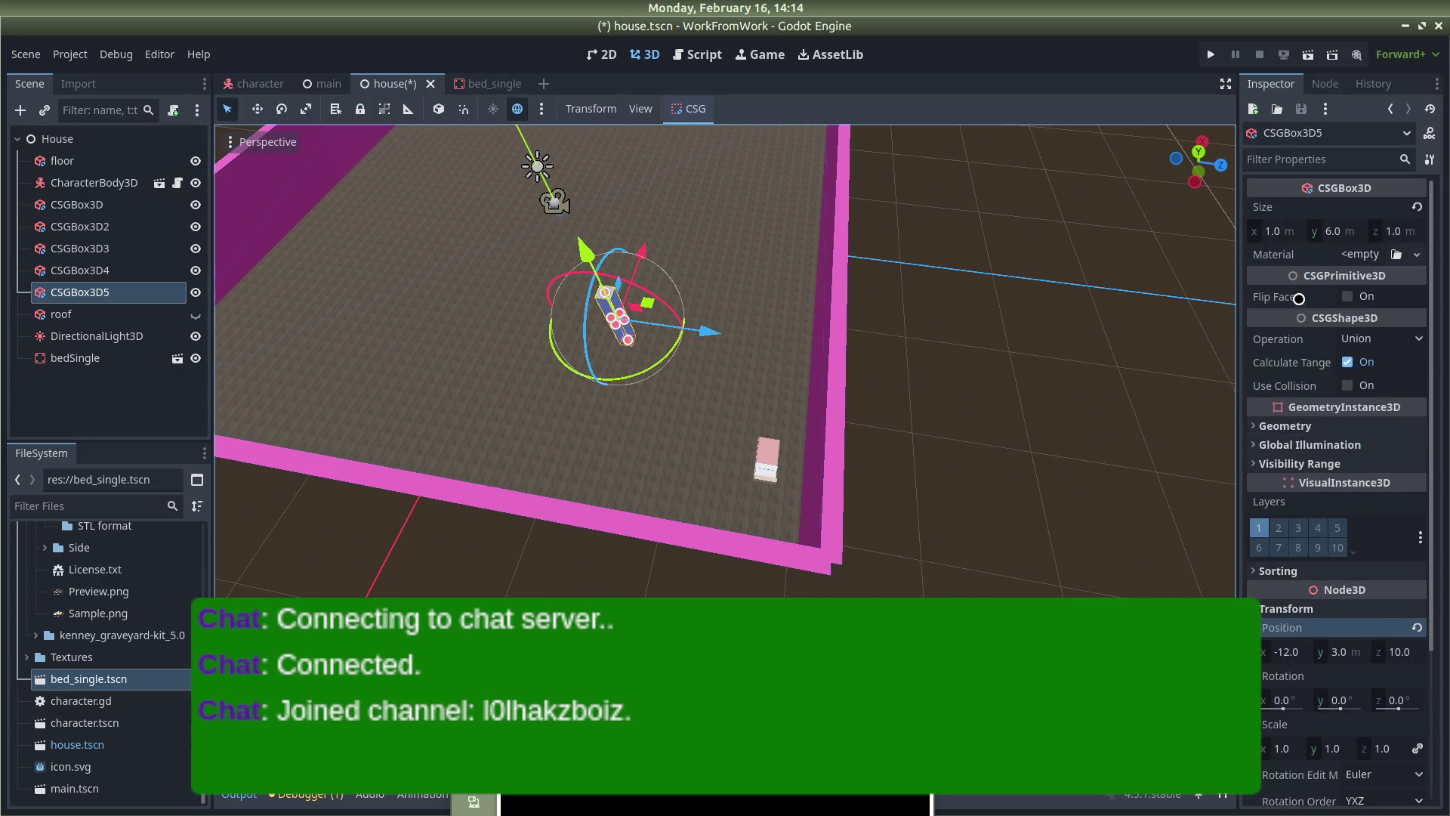
pyautogui.click(1275, 231)
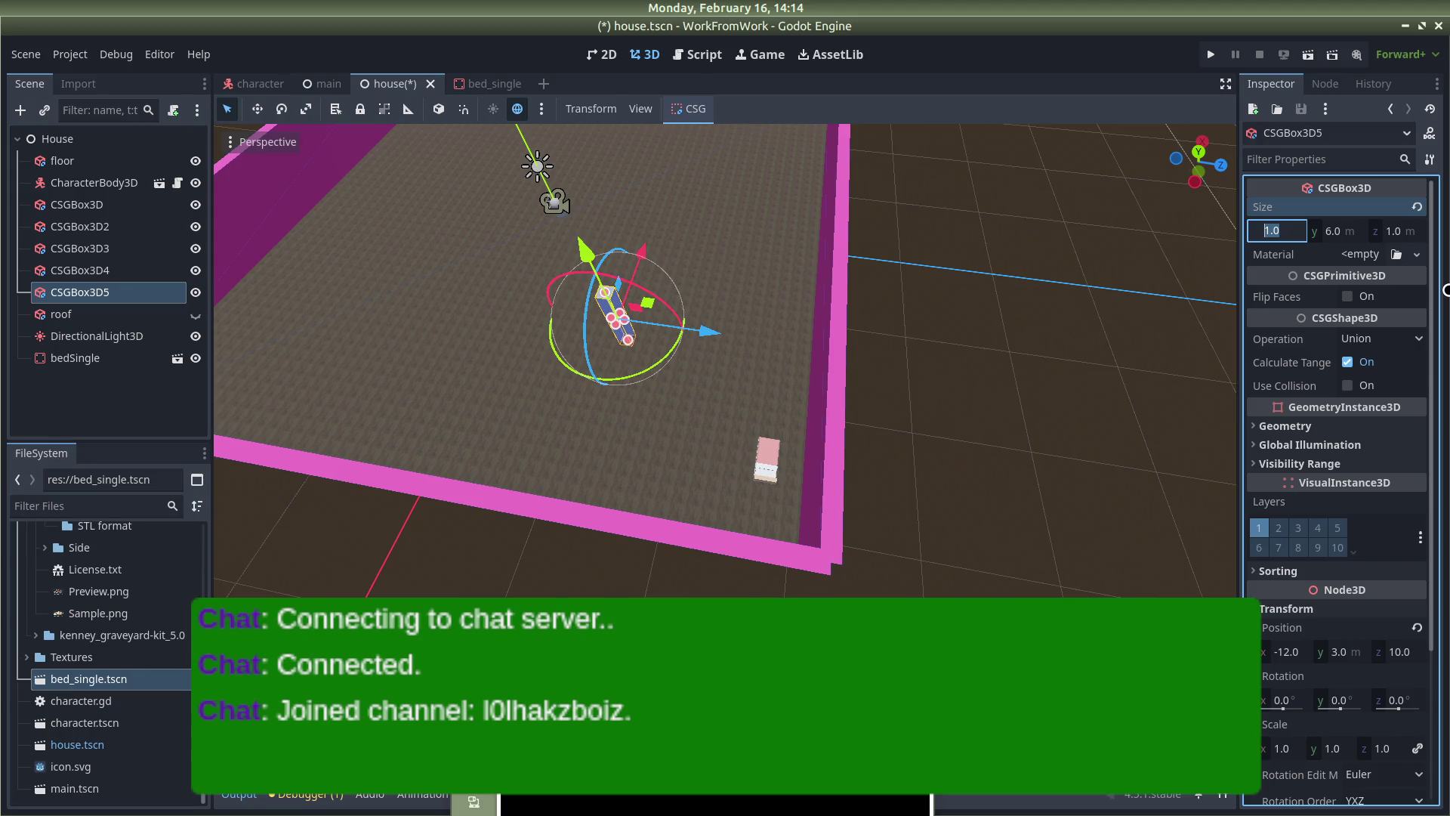
pyautogui.write('23')
# Set the wall length to 23 and shift it along x, trying a position of 13
pyautogui.press('Return')
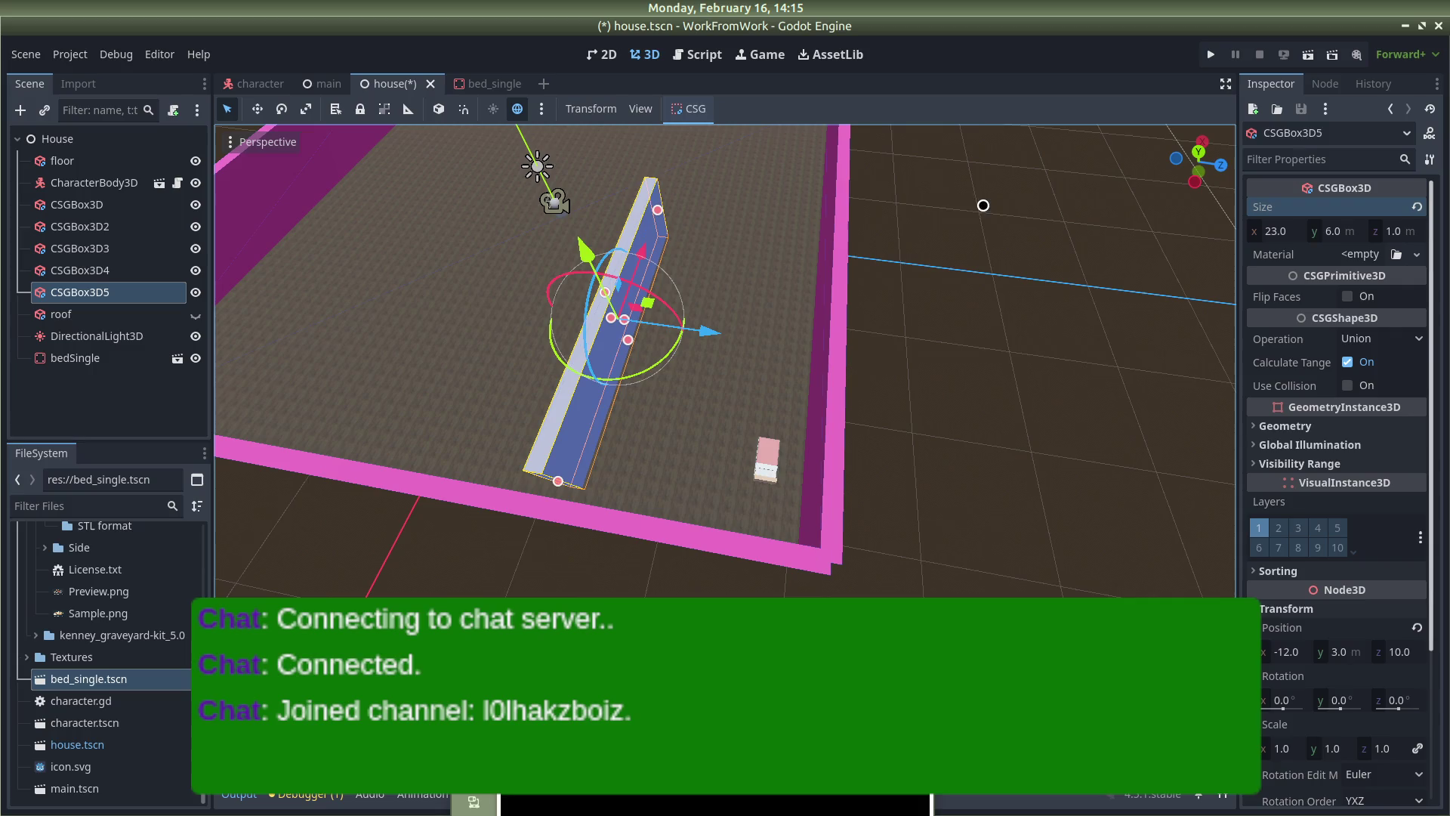
pyautogui.moveTo(642, 247); pyautogui.dragTo(630, 263)
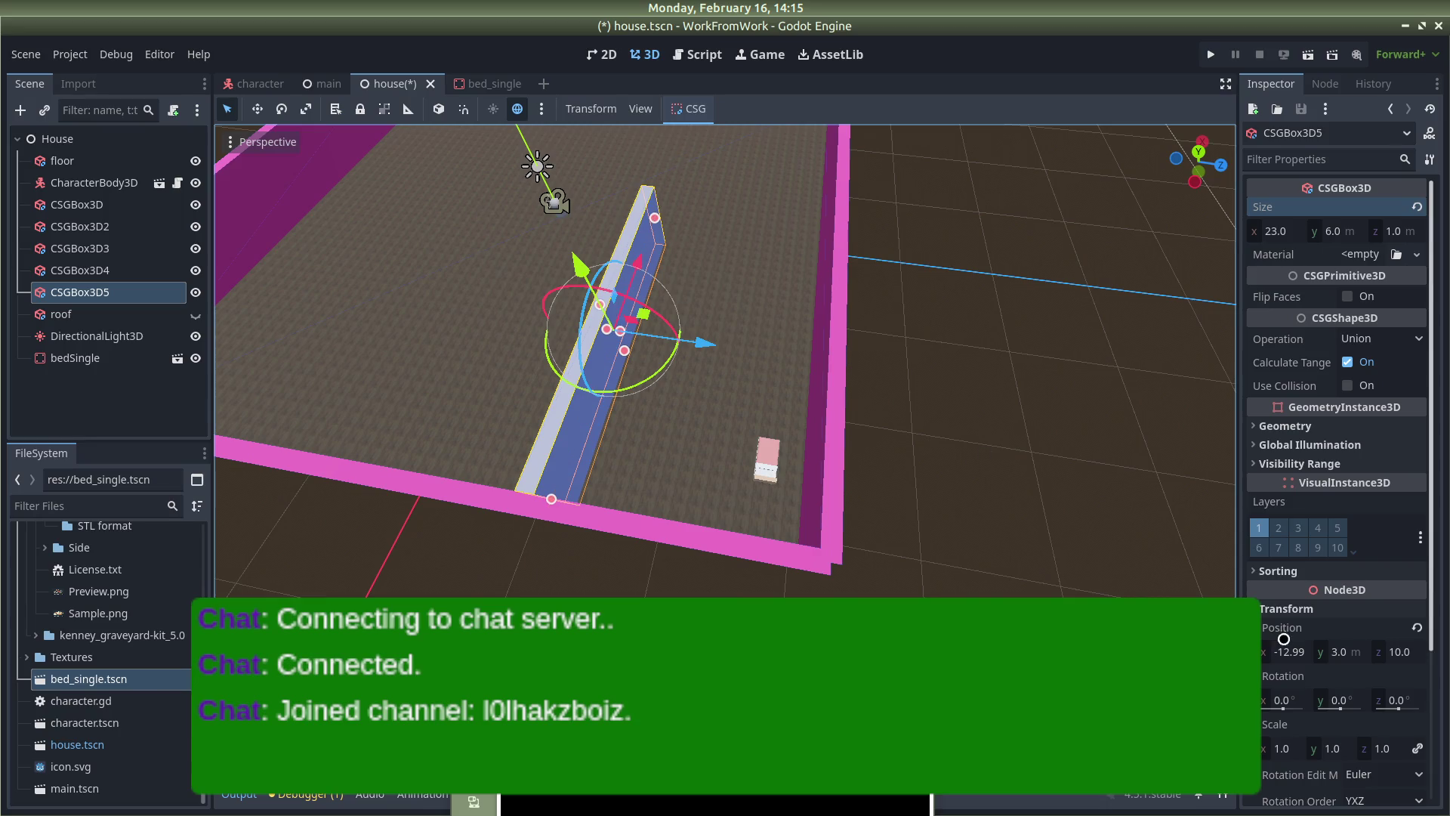
pyautogui.click(1296, 646)
pyautogui.write('13')
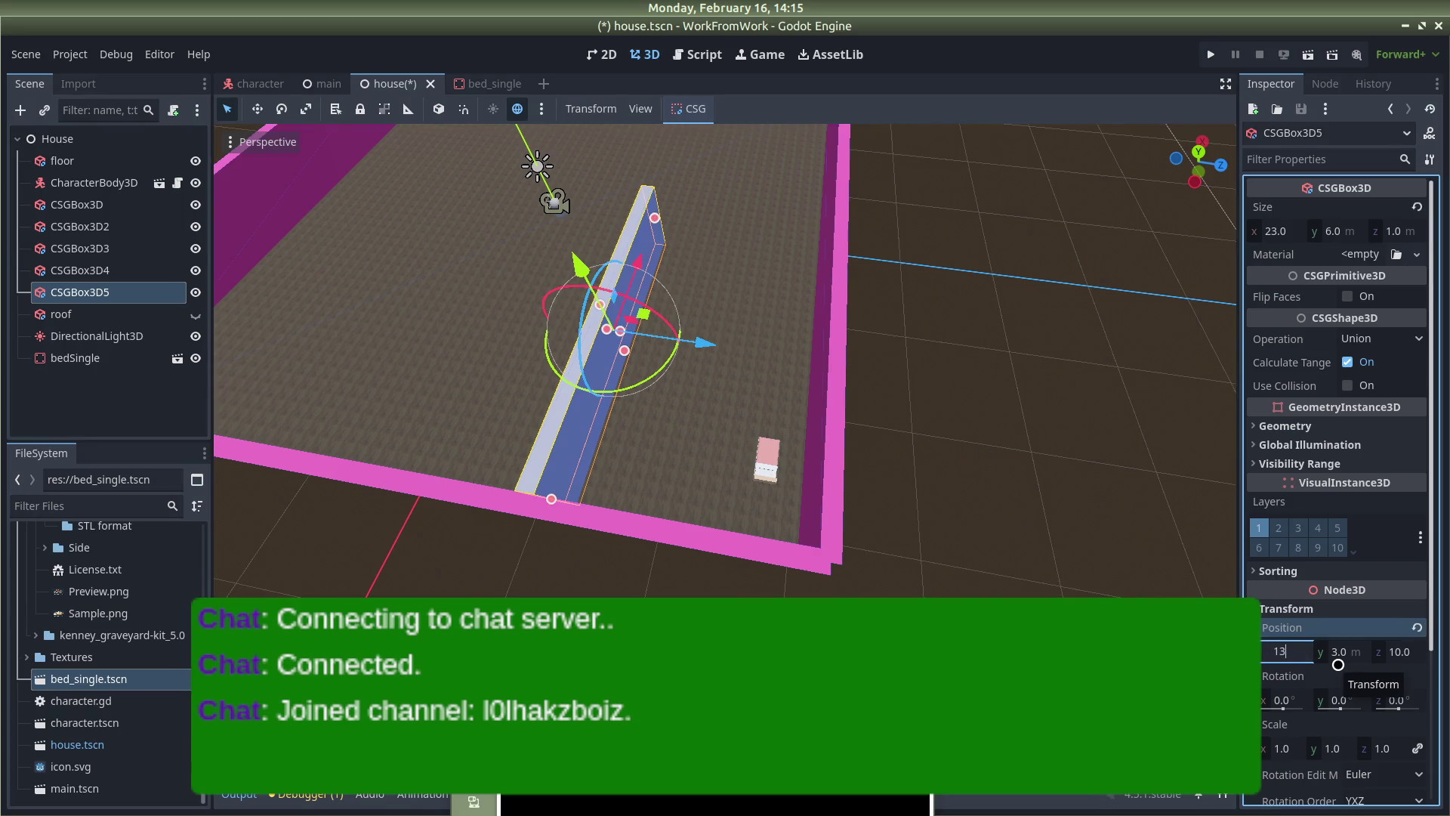
pyautogui.press('Return')
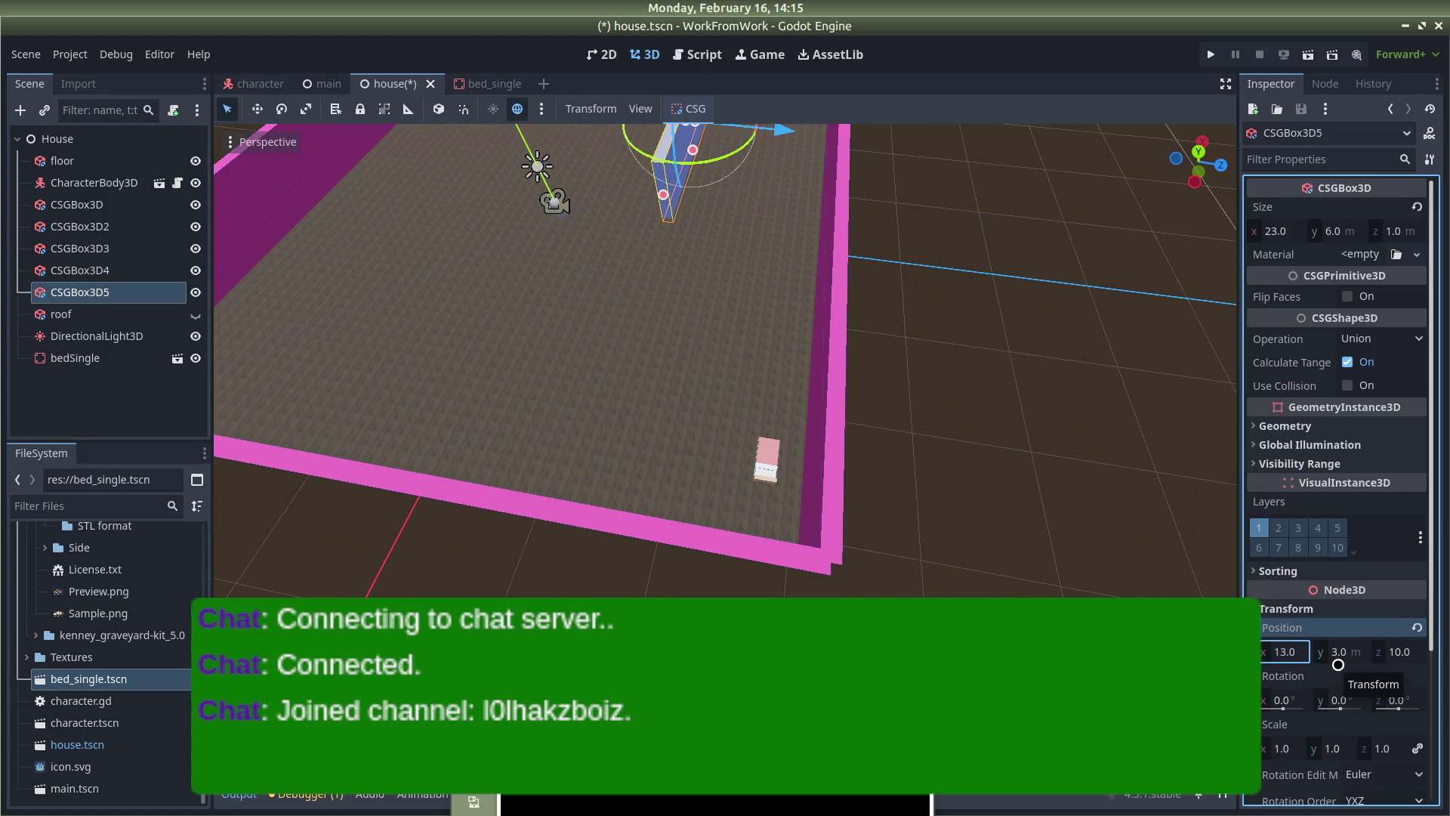
pyautogui.click(1279, 648)
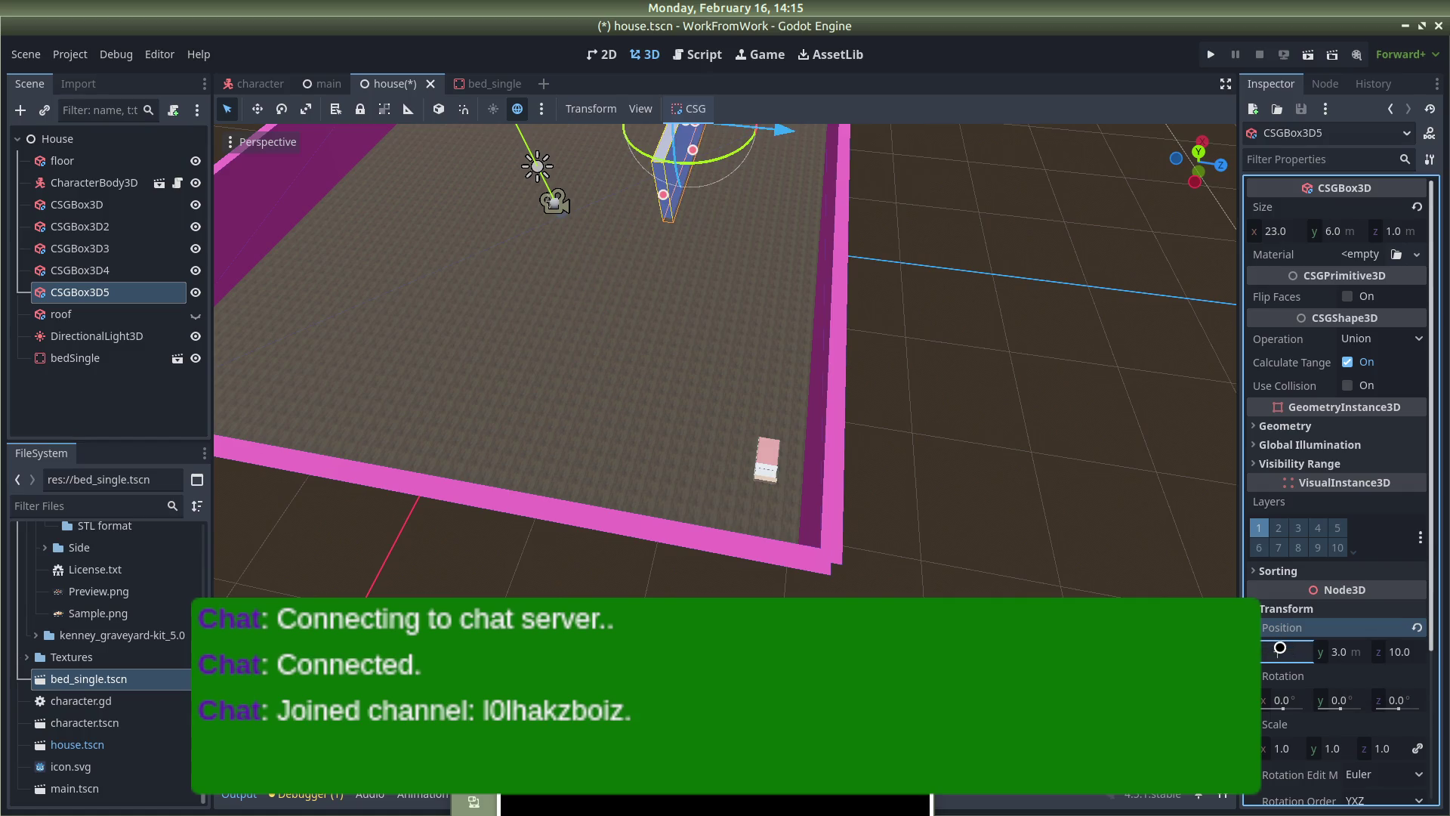
pyautogui.press('Return')
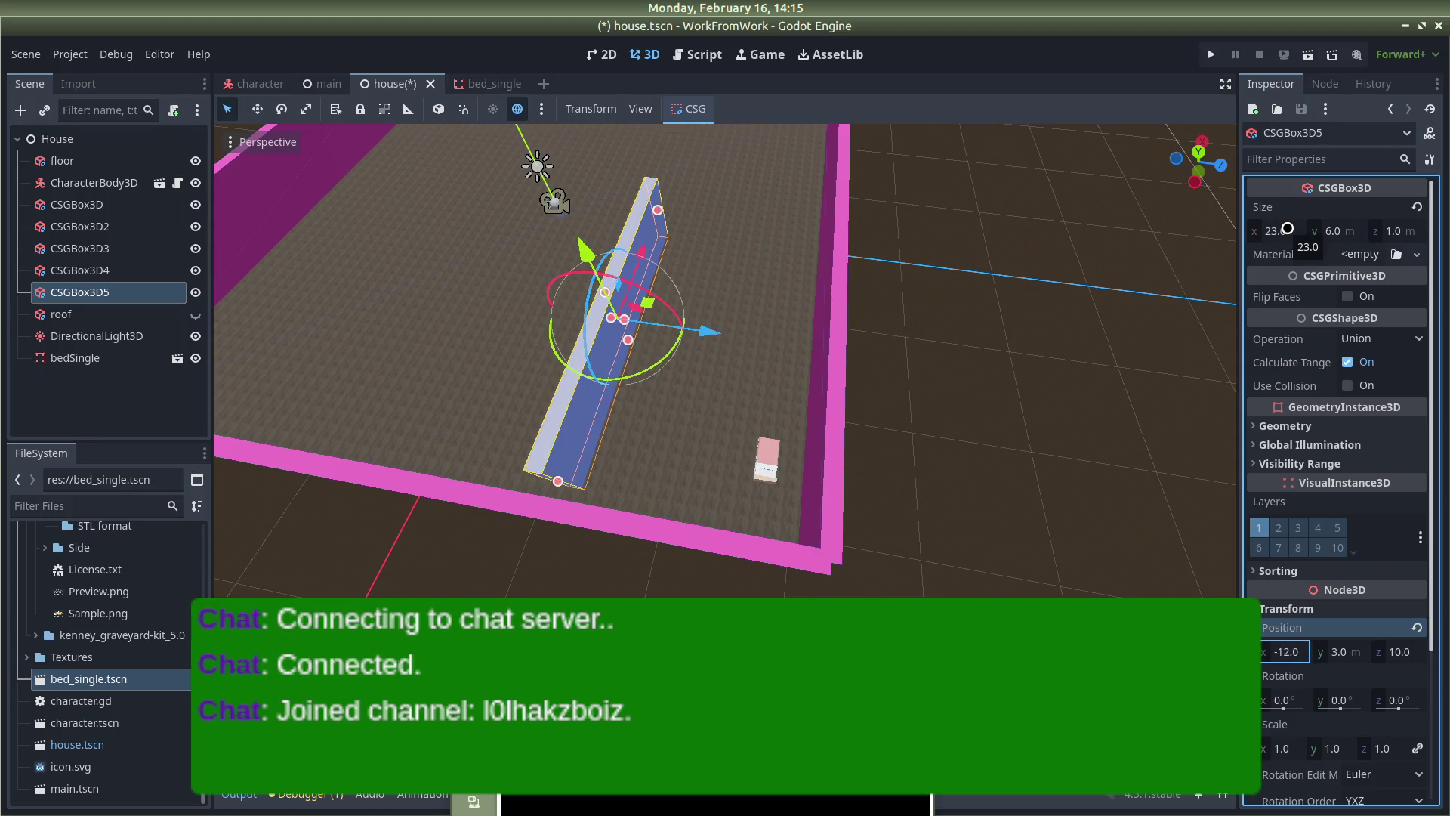
# Try a wall length of 24, undo back to 23, and move the wall to x -13
pyautogui.click(1288, 228)
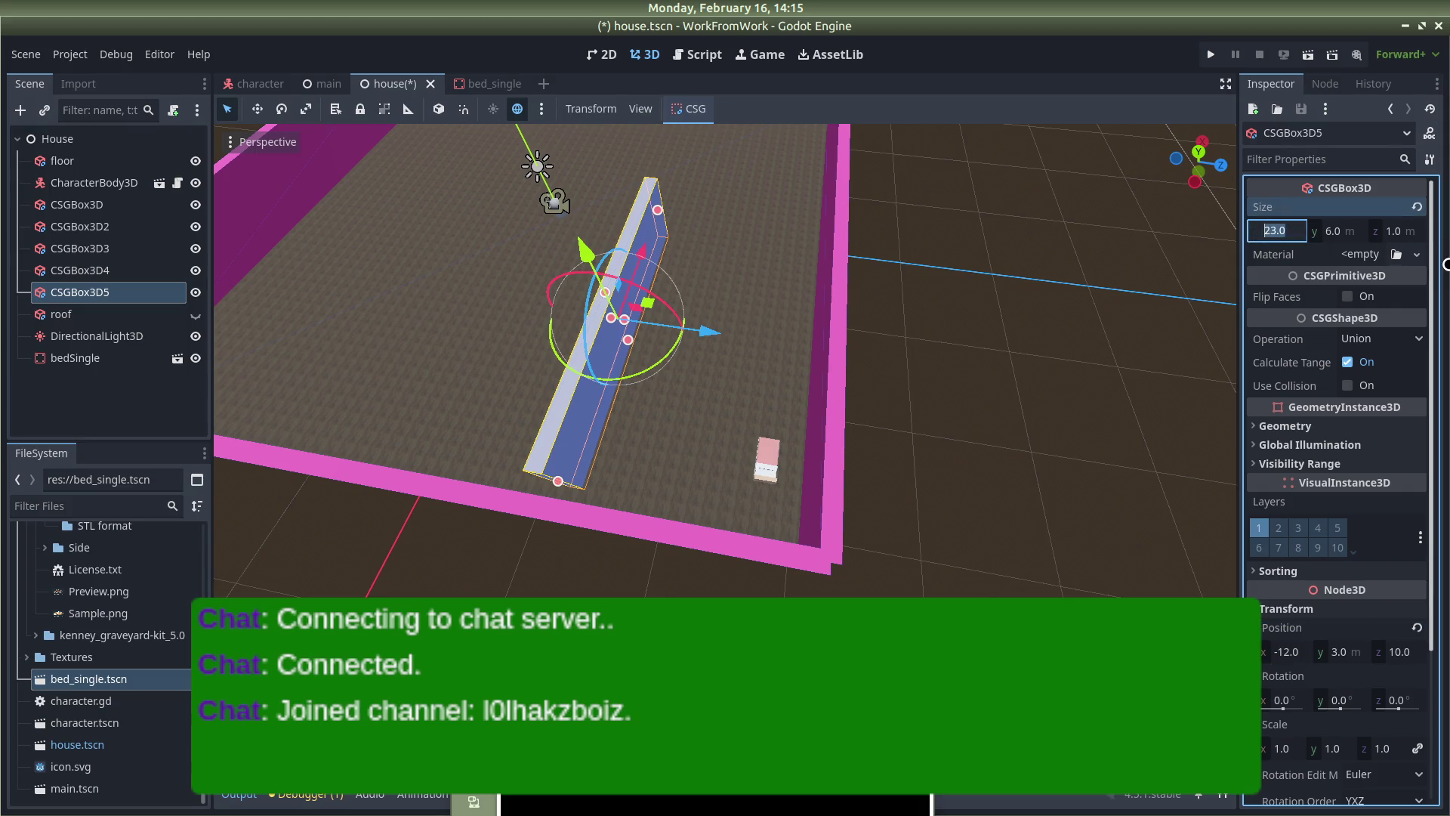
pyautogui.write('24')
pyautogui.press('Return')
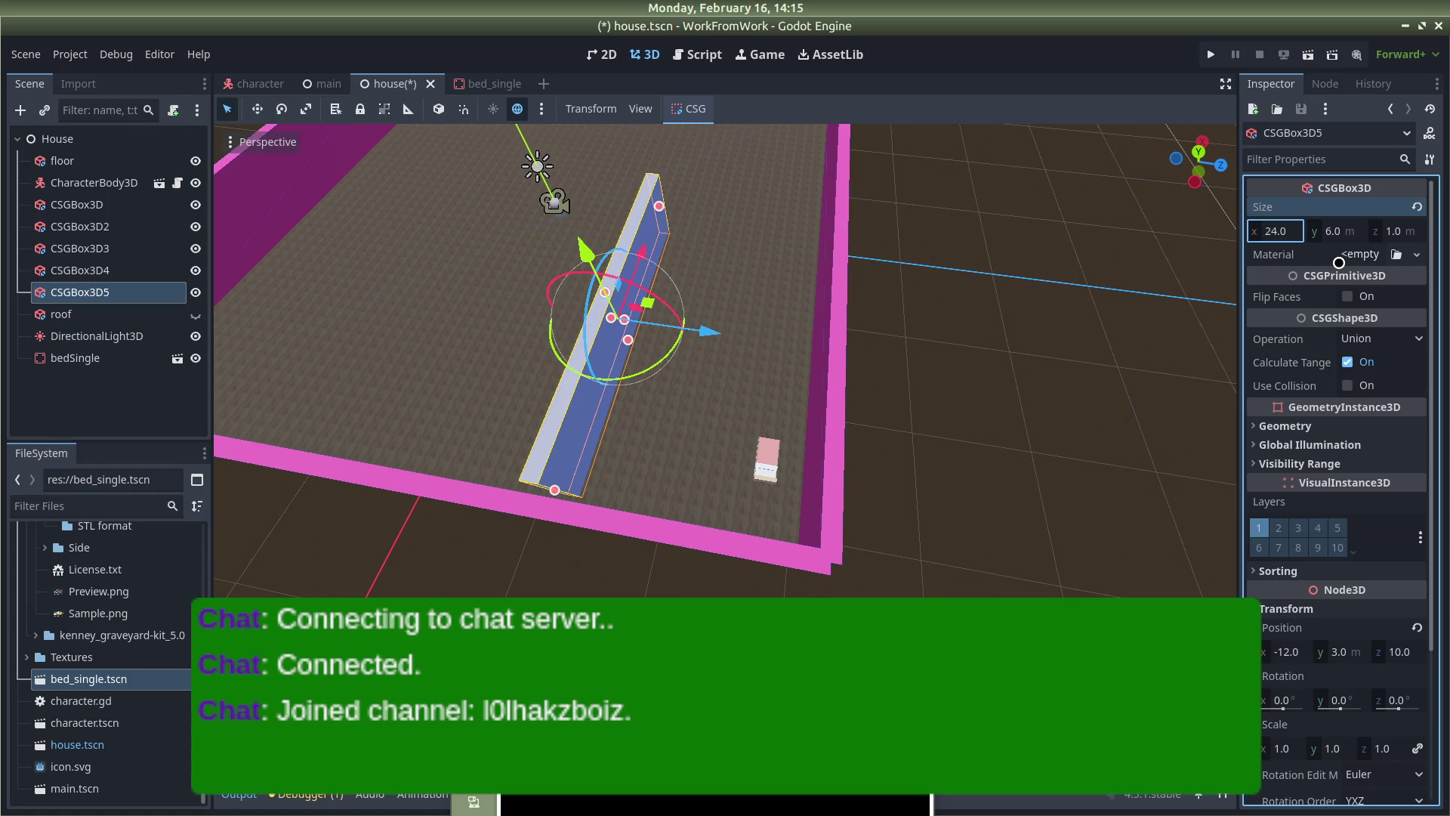
pyautogui.hotkey('ctrl', 'z')
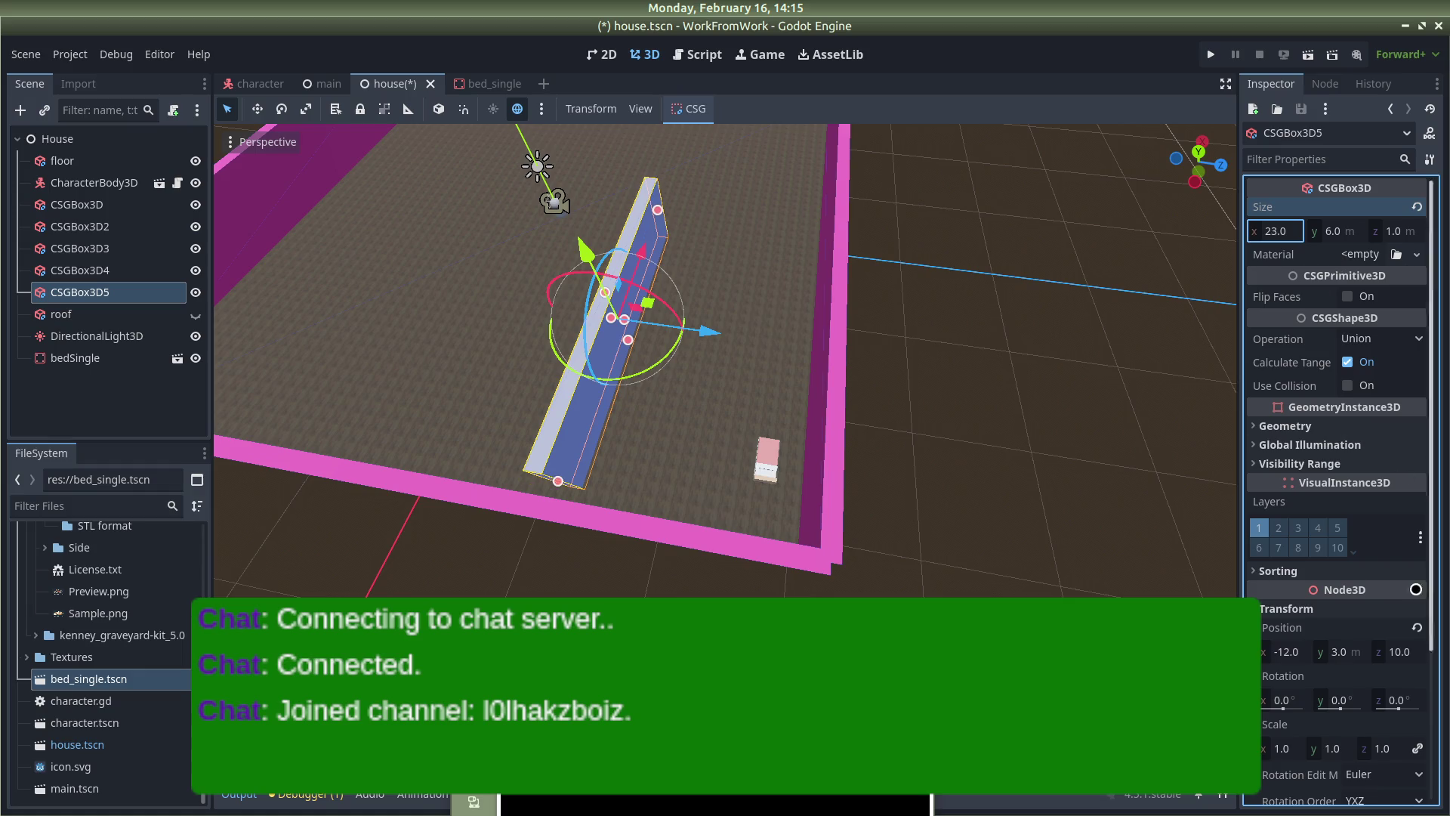
pyautogui.click(1294, 654)
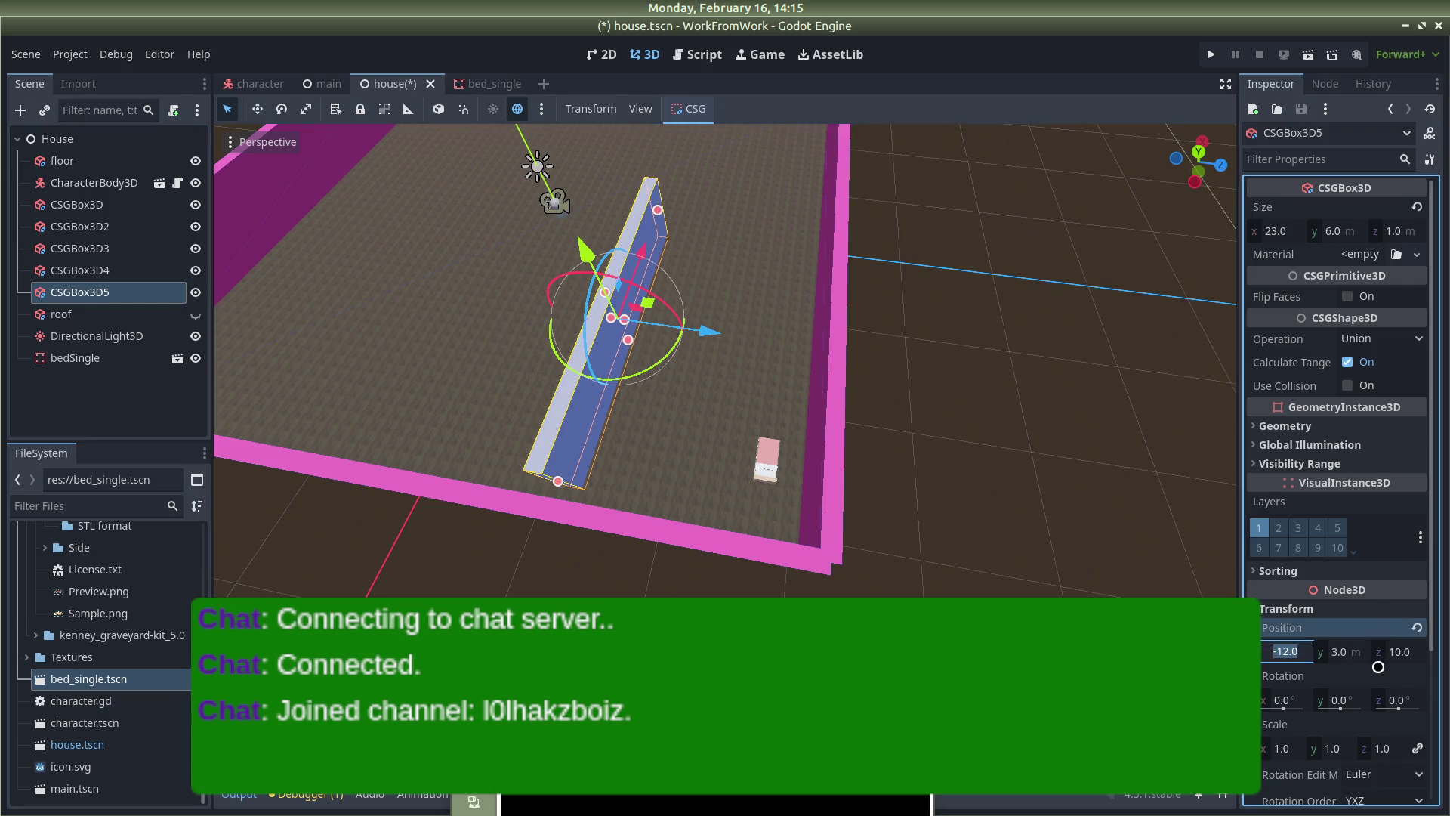
pyautogui.write('-13')
pyautogui.press('Return')
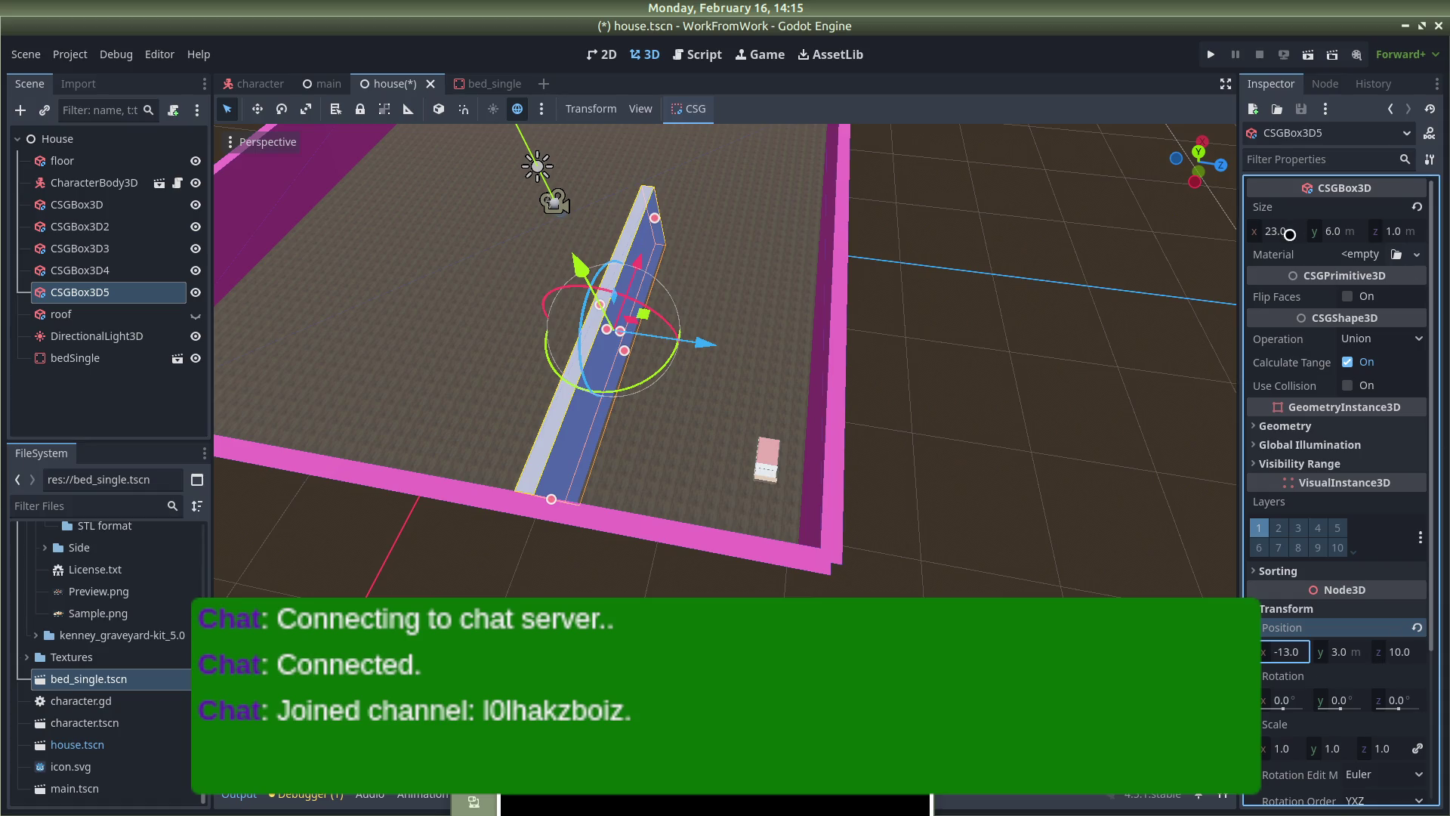
# Shorten the wall to 10 long and move it to x -20
pyautogui.click(1279, 233)
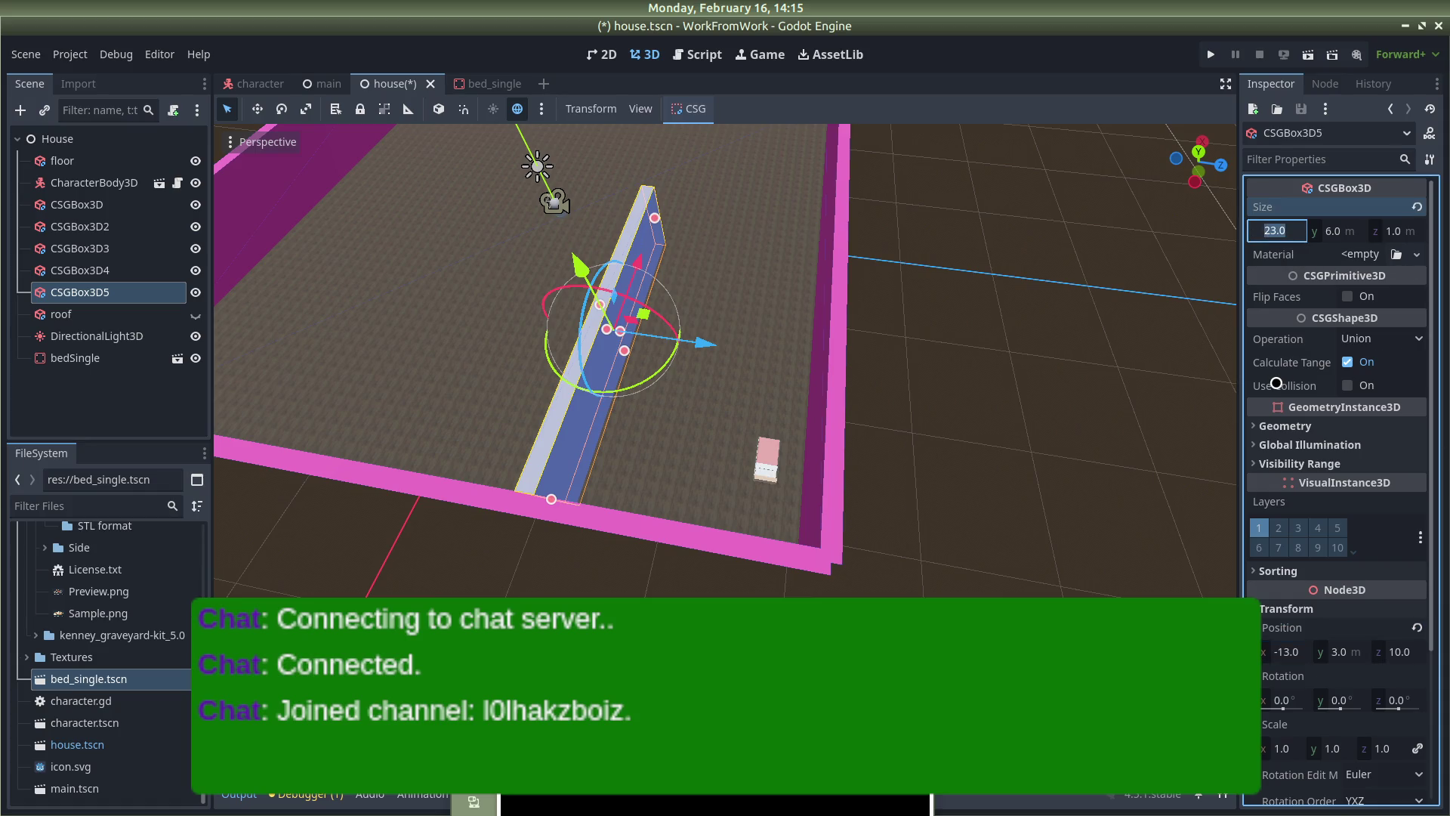
pyautogui.write('10')
pyautogui.press('Return')
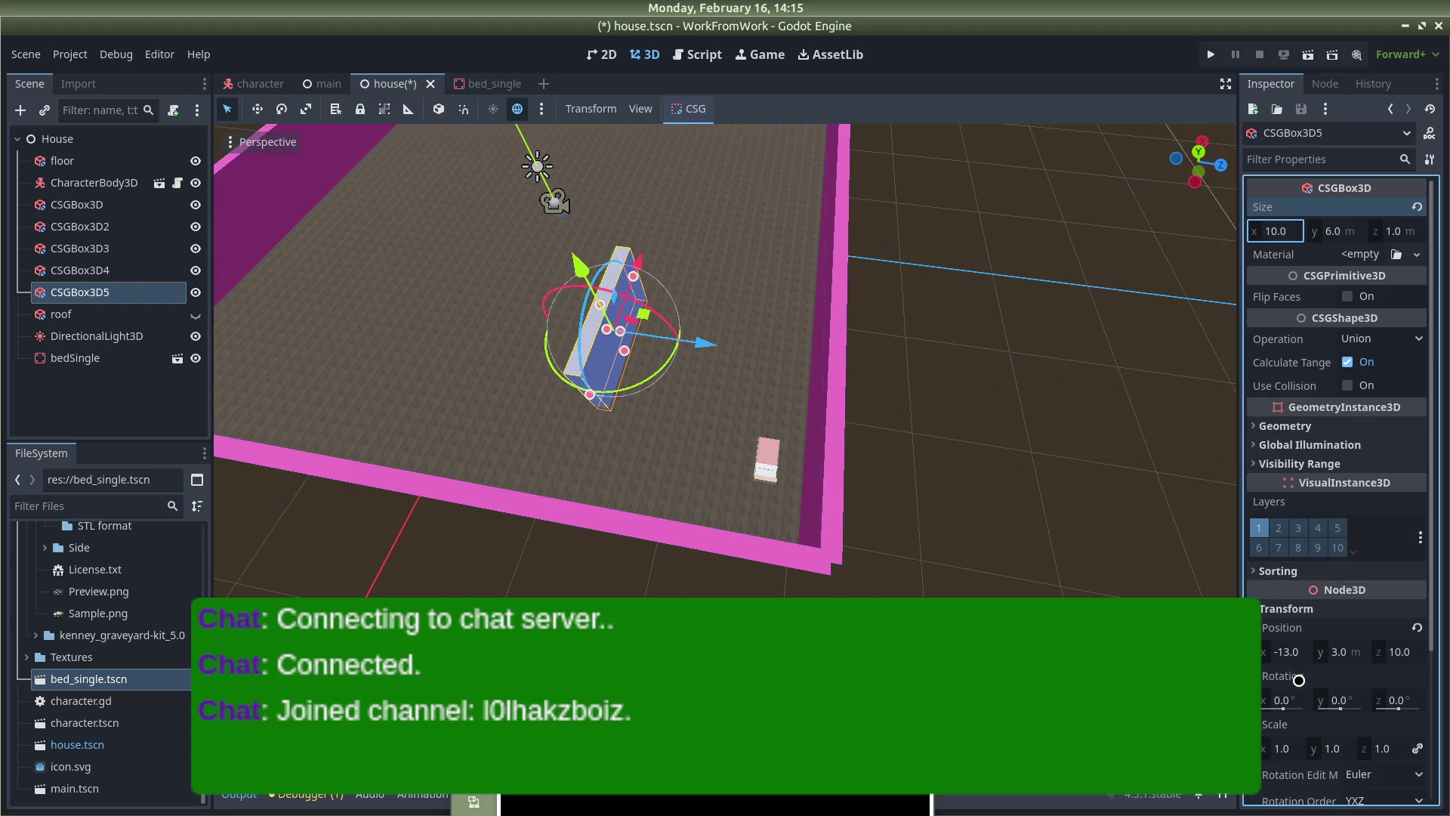
pyautogui.click(1289, 654)
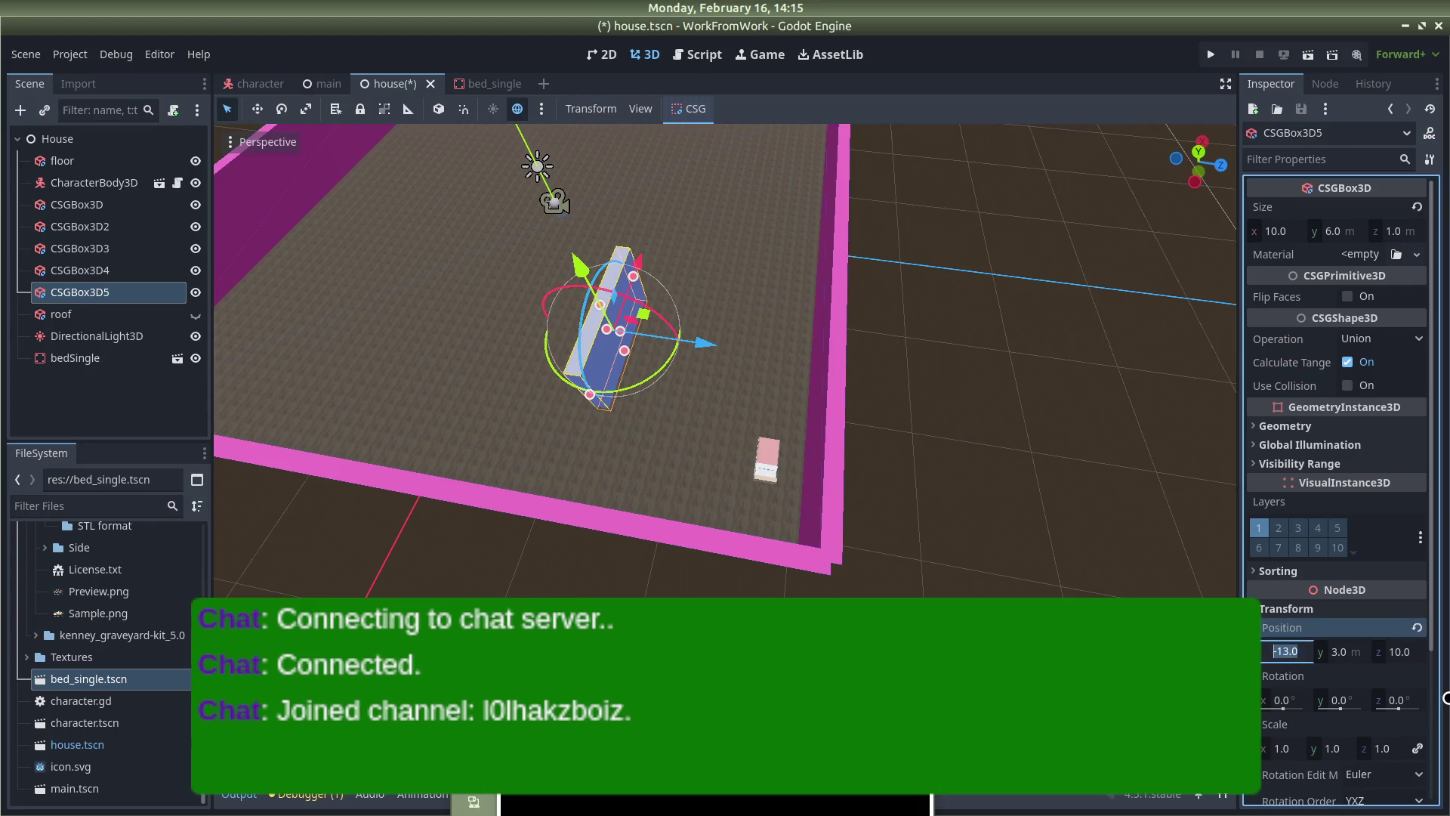
pyautogui.write('-20')
pyautogui.press('Return')
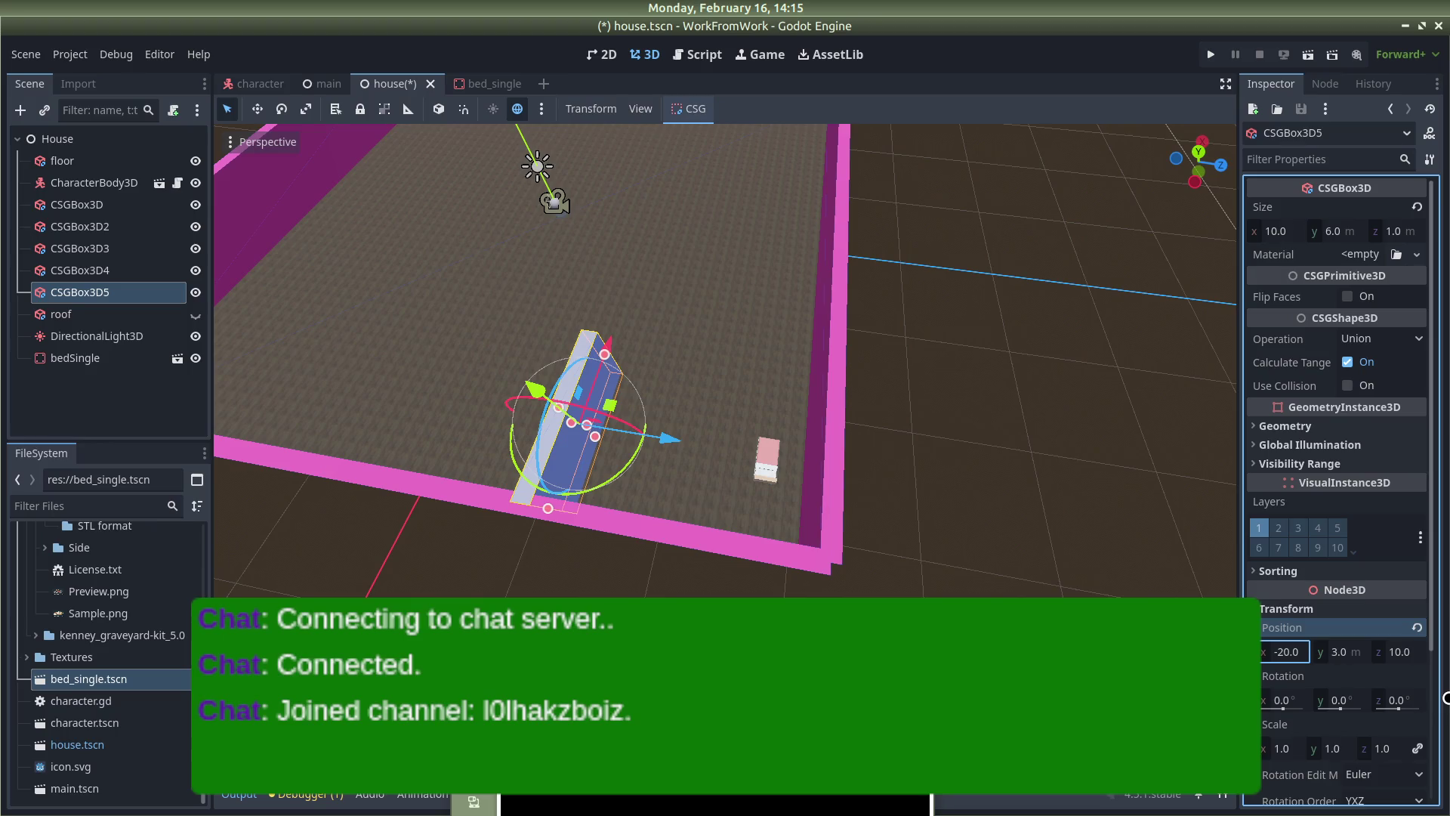
# Move the partition wall to x -19.5, checking it against the pink outer wall
pyautogui.moveTo(868, 423); pyautogui.dragTo(948, 417)
pyautogui.click(1285, 650)
pyautogui.write('-19')
pyautogui.press('Return')
pyautogui.moveTo(679, 453); pyautogui.dragTo(556, 372)
pyautogui.scroll(3)
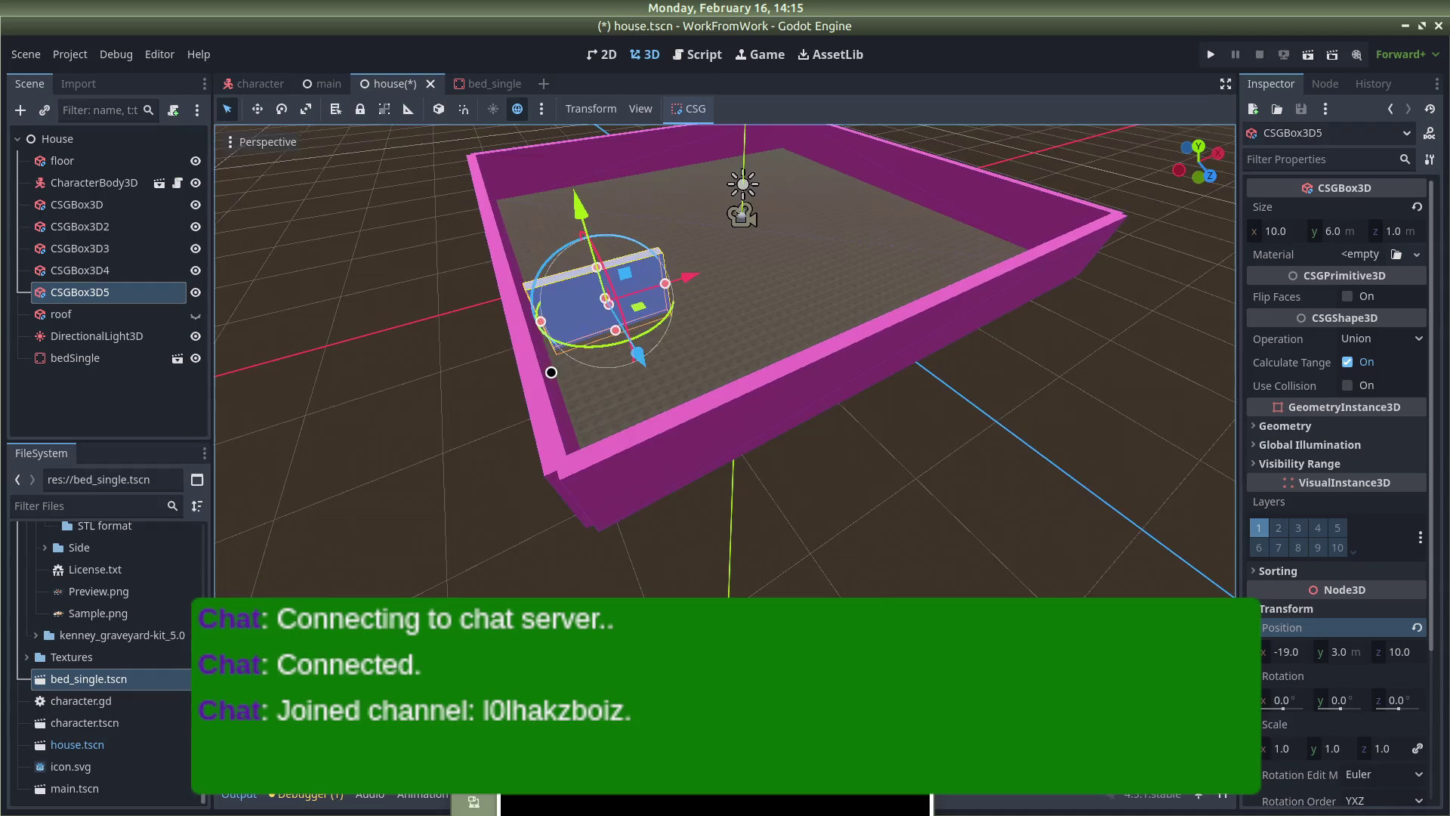
pyautogui.moveTo(596, 293); pyautogui.dragTo(634, 321)
pyautogui.click(1284, 652)
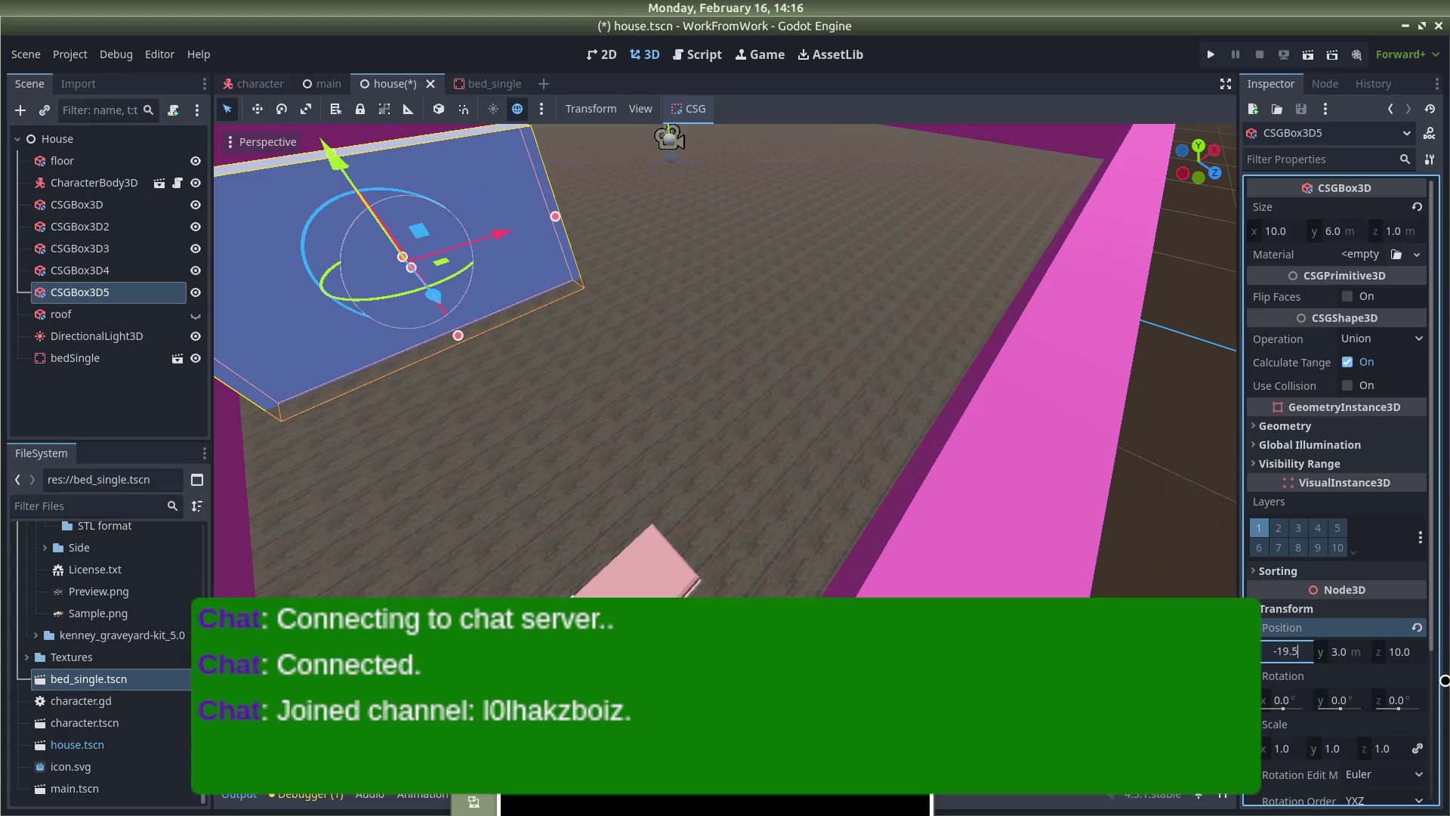
pyautogui.press('Return')
pyautogui.moveTo(714, 307); pyautogui.dragTo(580, 326)
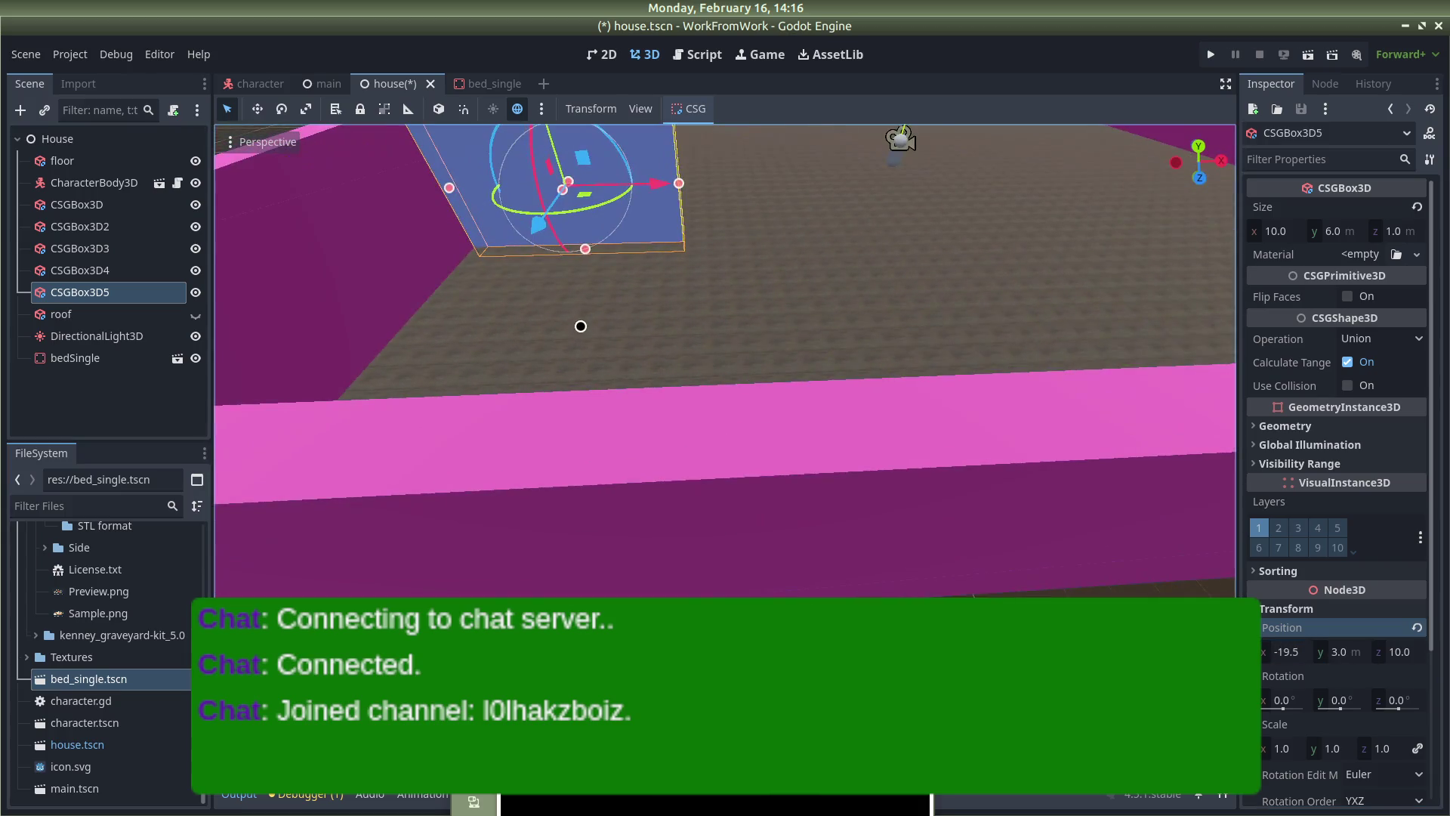
pyautogui.moveTo(619, 212); pyautogui.dragTo(1022, 333)
# Set the partition wall's y position to 3.5, checking it at floor level and from above
pyautogui.click(1351, 651)
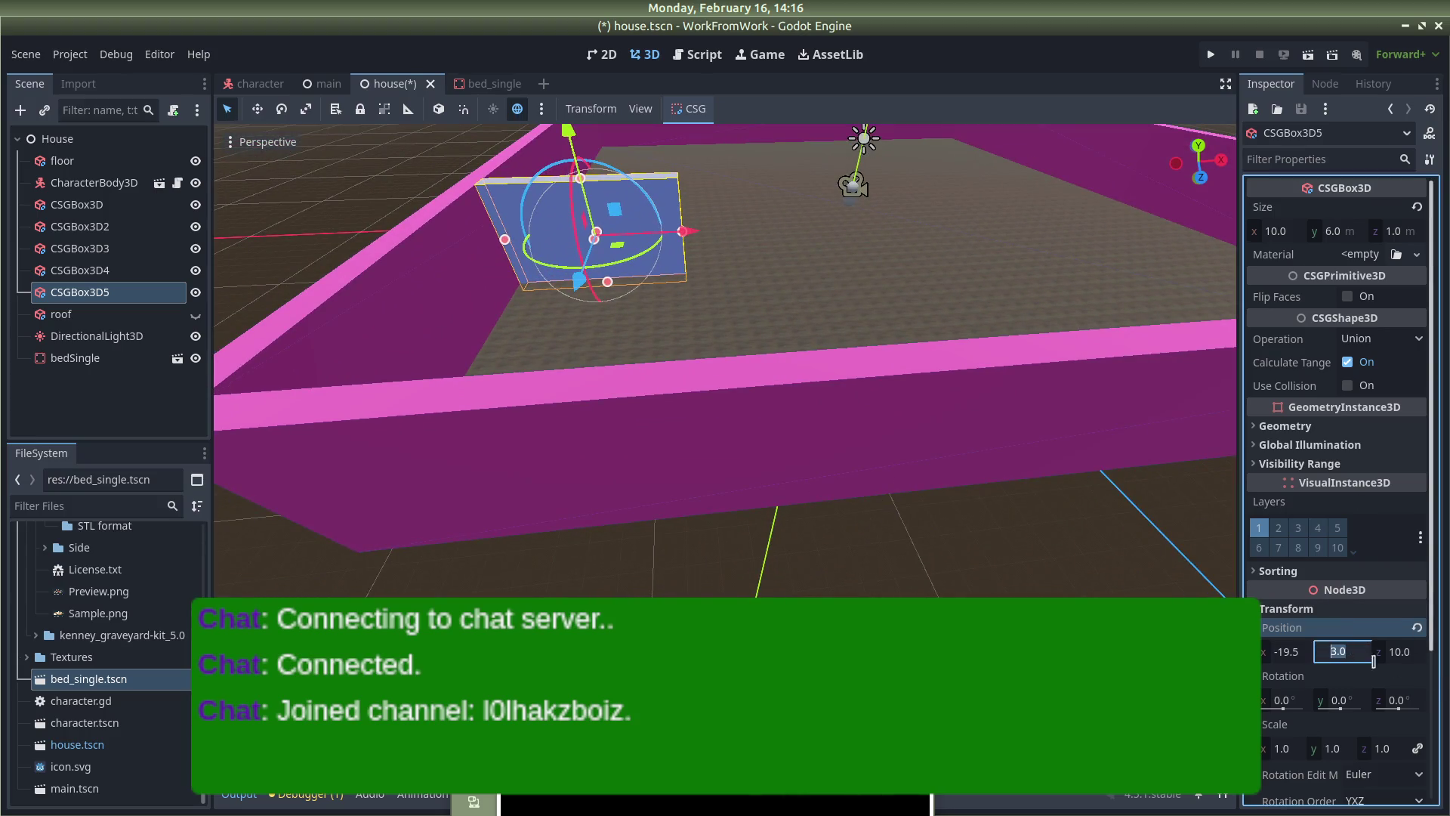
pyautogui.write('4')
pyautogui.press('Return')
pyautogui.moveTo(900, 326); pyautogui.dragTo(705, 240)
pyautogui.scroll(3)
pyautogui.scroll(-3)
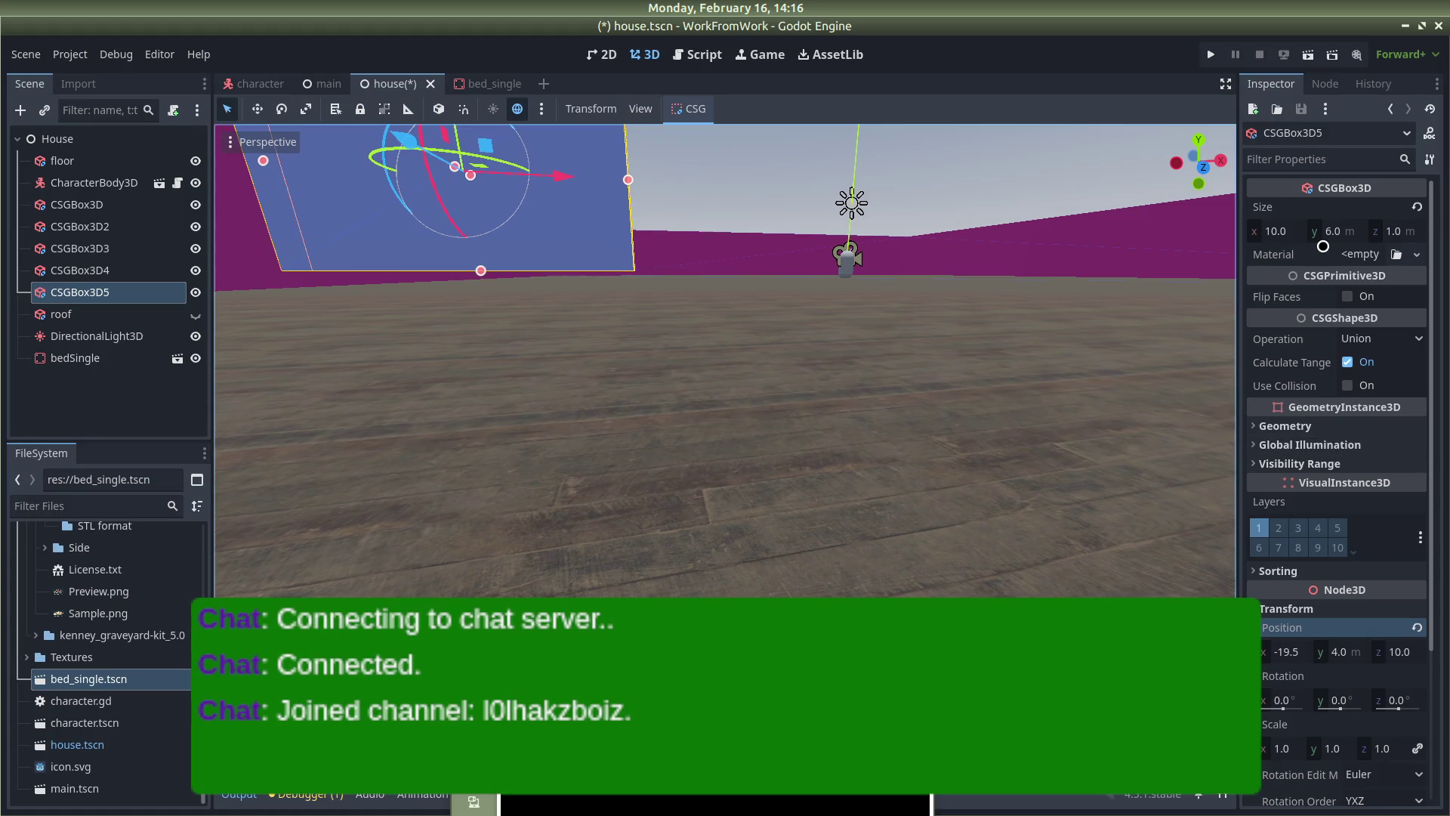
pyautogui.click(1335, 651)
pyautogui.write('3.5')
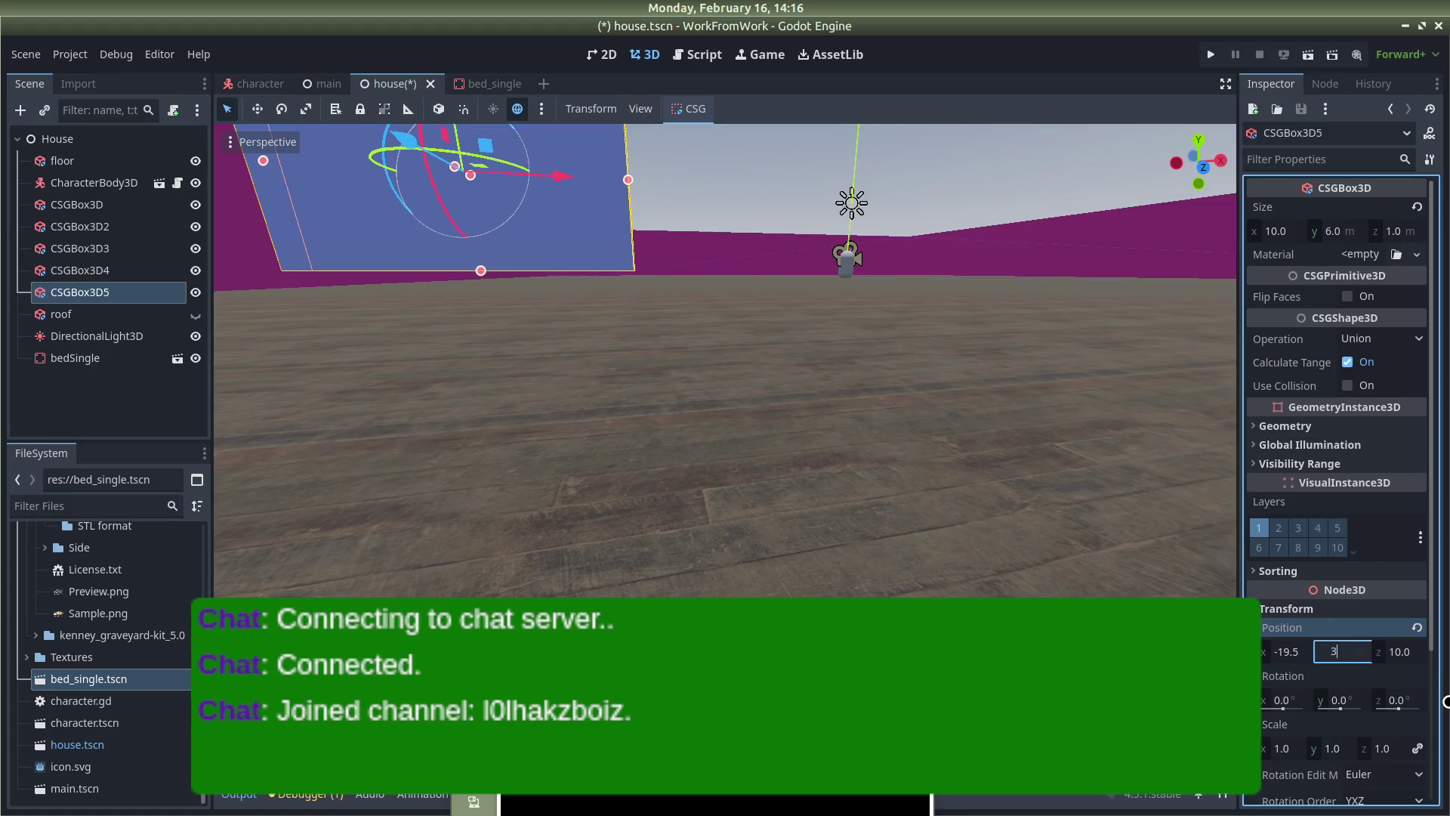
pyautogui.press('Return')
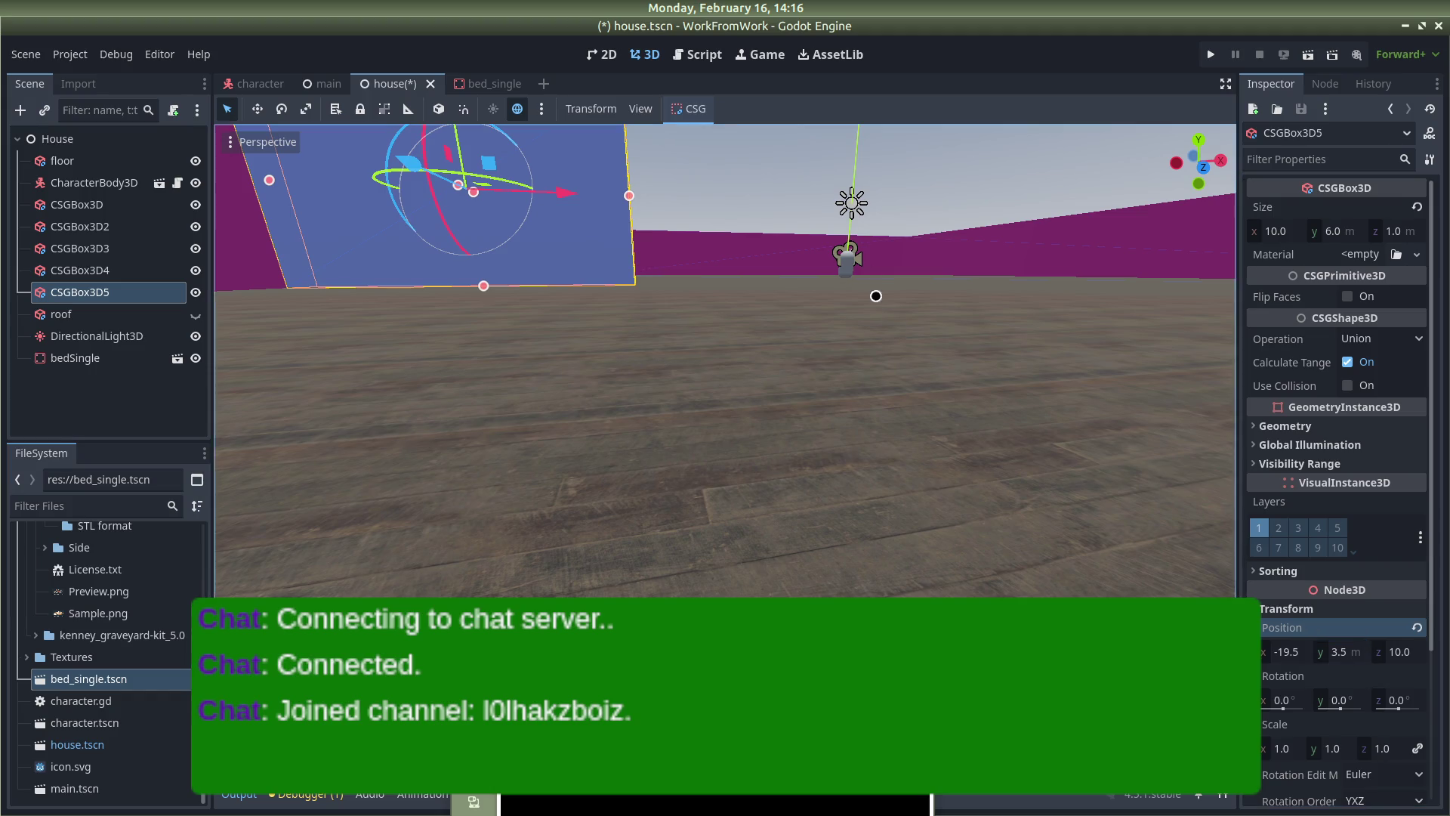
pyautogui.moveTo(890, 323); pyautogui.dragTo(857, 250)
pyautogui.scroll(-3)
pyautogui.moveTo(867, 518); pyautogui.dragTo(748, 327)
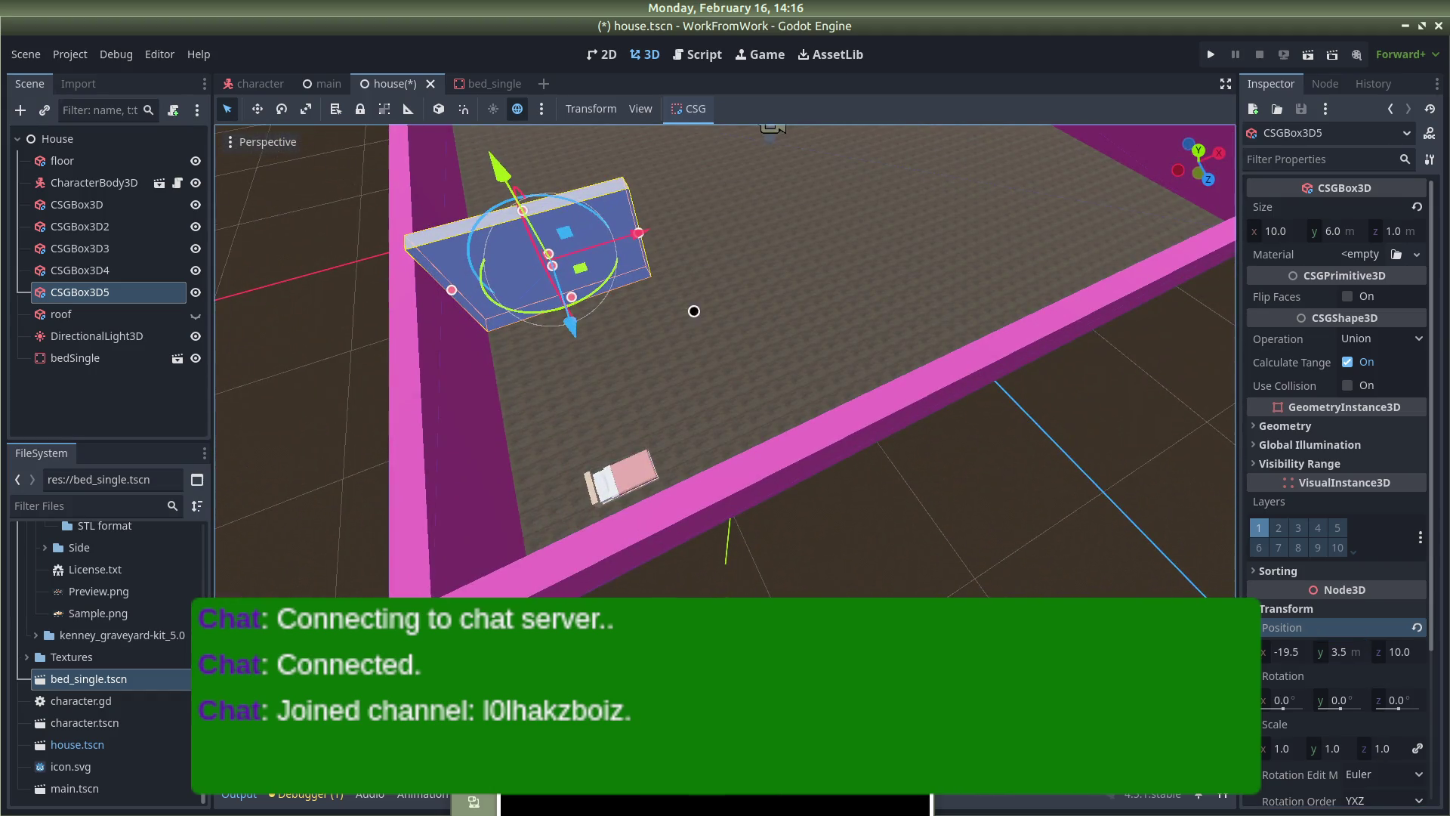
# Lift bedSingle onto the floor and push it along x and z into the corner by the partition
pyautogui.click(638, 475)
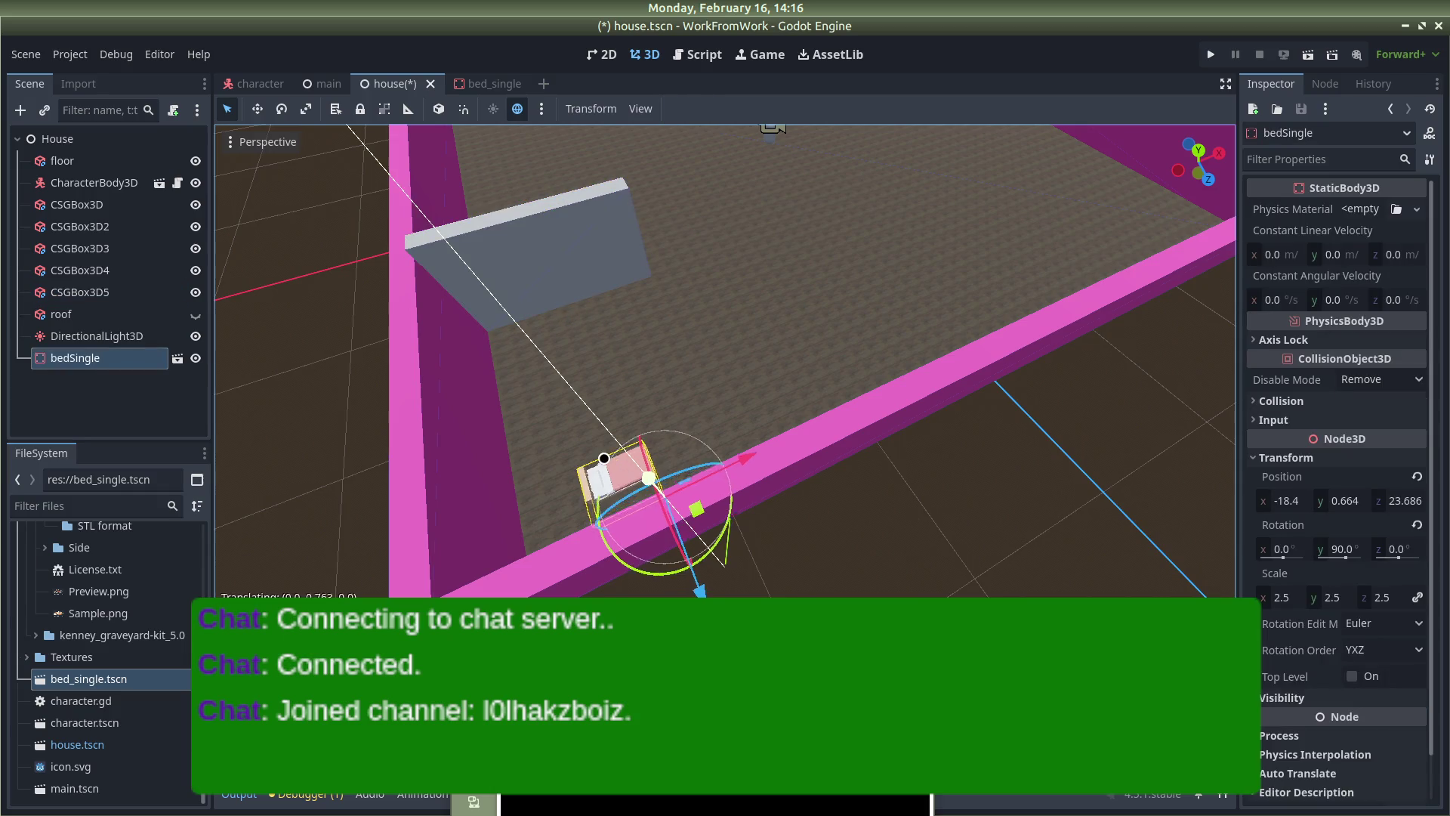
pyautogui.moveTo(654, 485); pyautogui.dragTo(736, 309)
pyautogui.moveTo(748, 368); pyautogui.dragTo(747, 324)
pyautogui.moveTo(641, 260); pyautogui.dragTo(602, 265)
pyautogui.moveTo(692, 327); pyautogui.dragTo(689, 321)
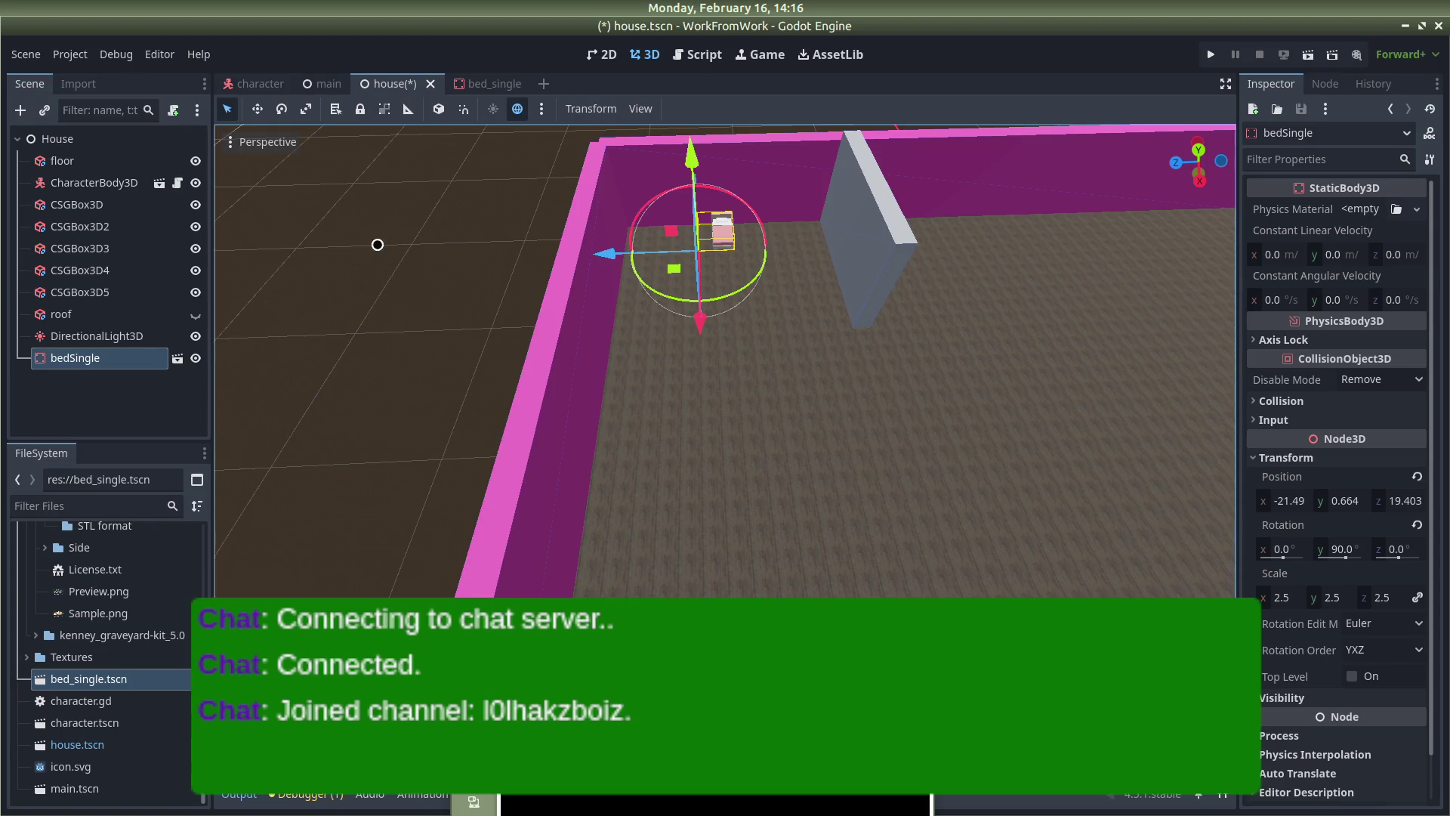
pyautogui.moveTo(382, 254); pyautogui.dragTo(383, 226)
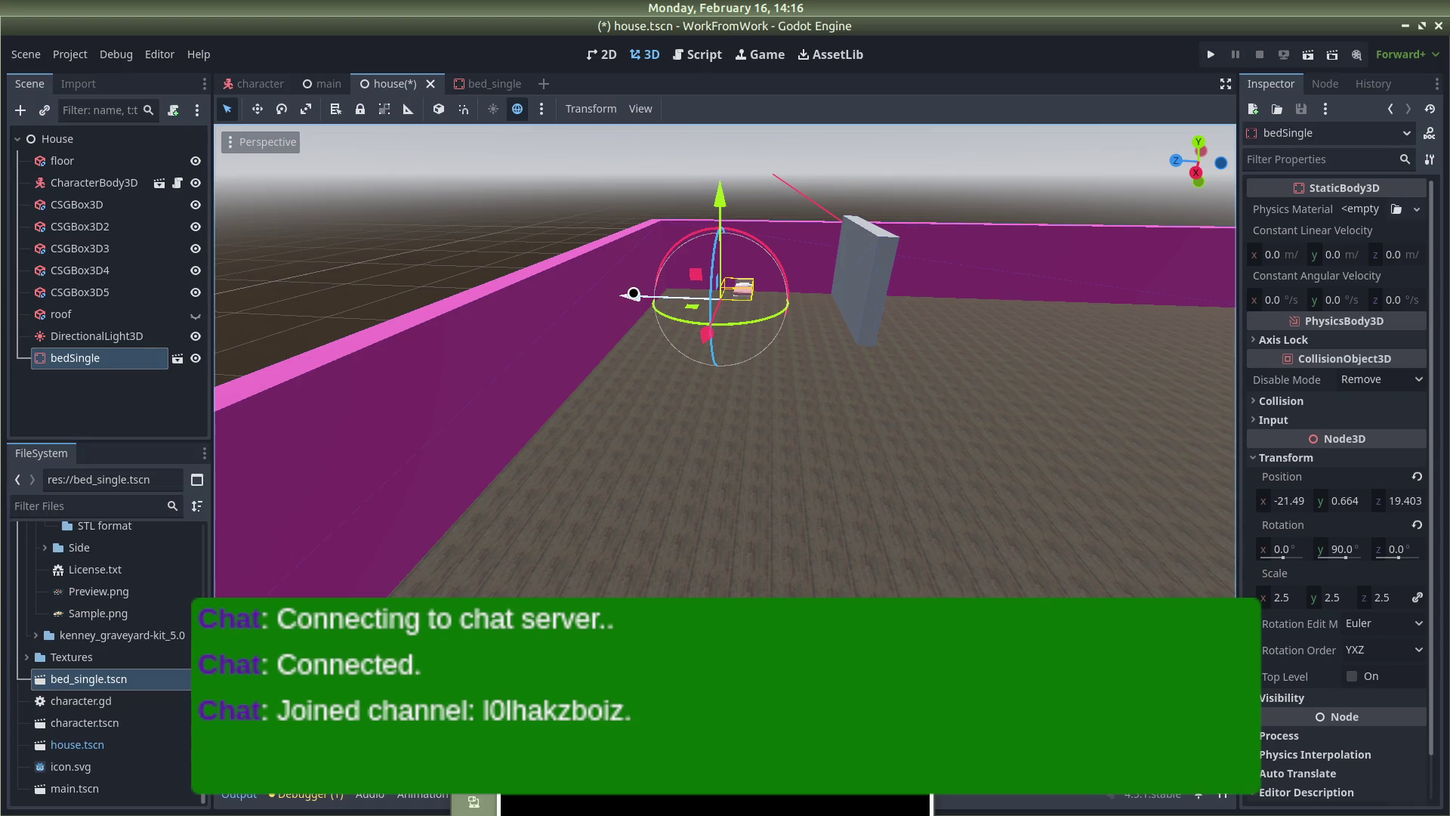
pyautogui.click(549, 174)
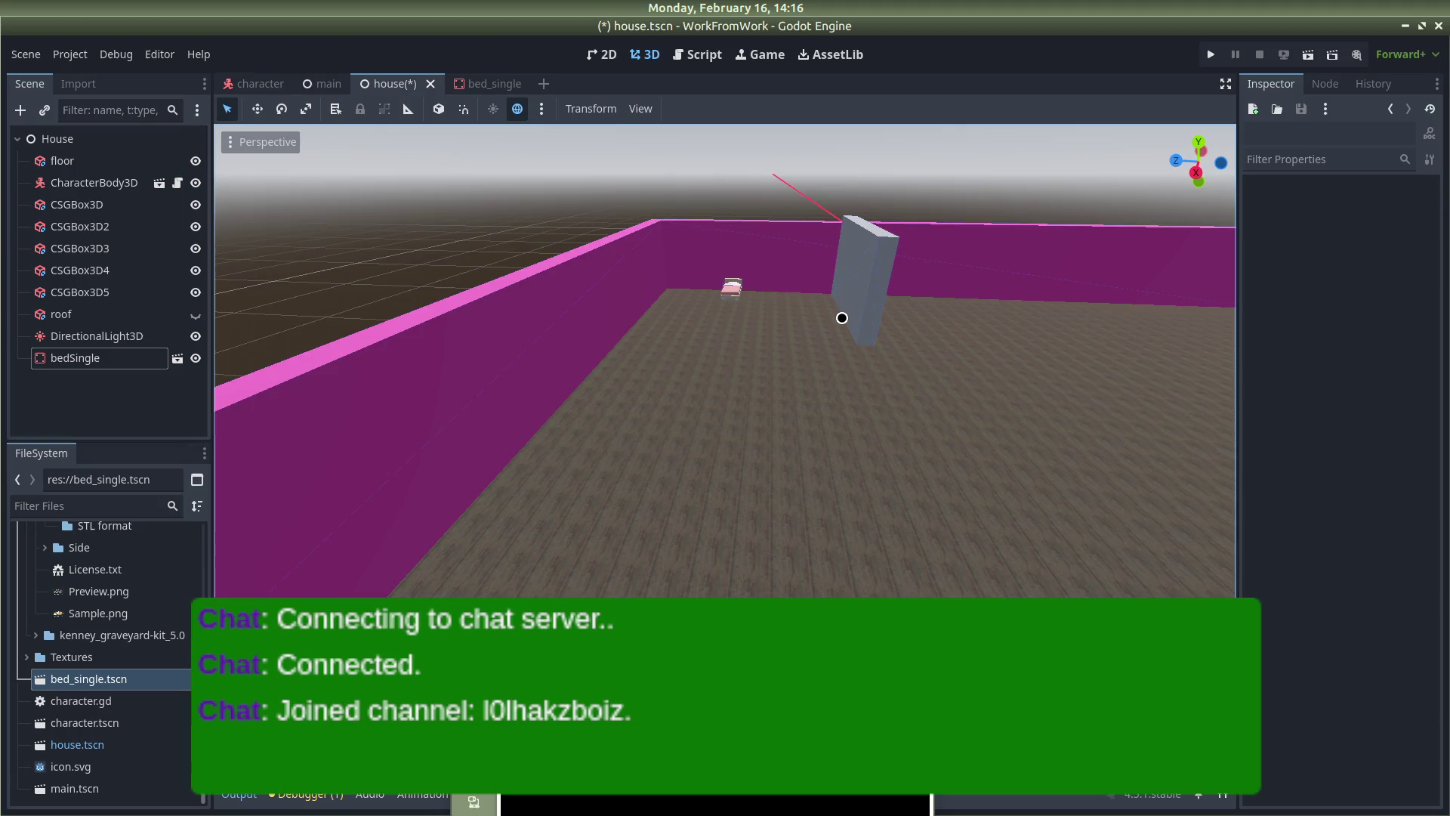
pyautogui.scroll(-3)
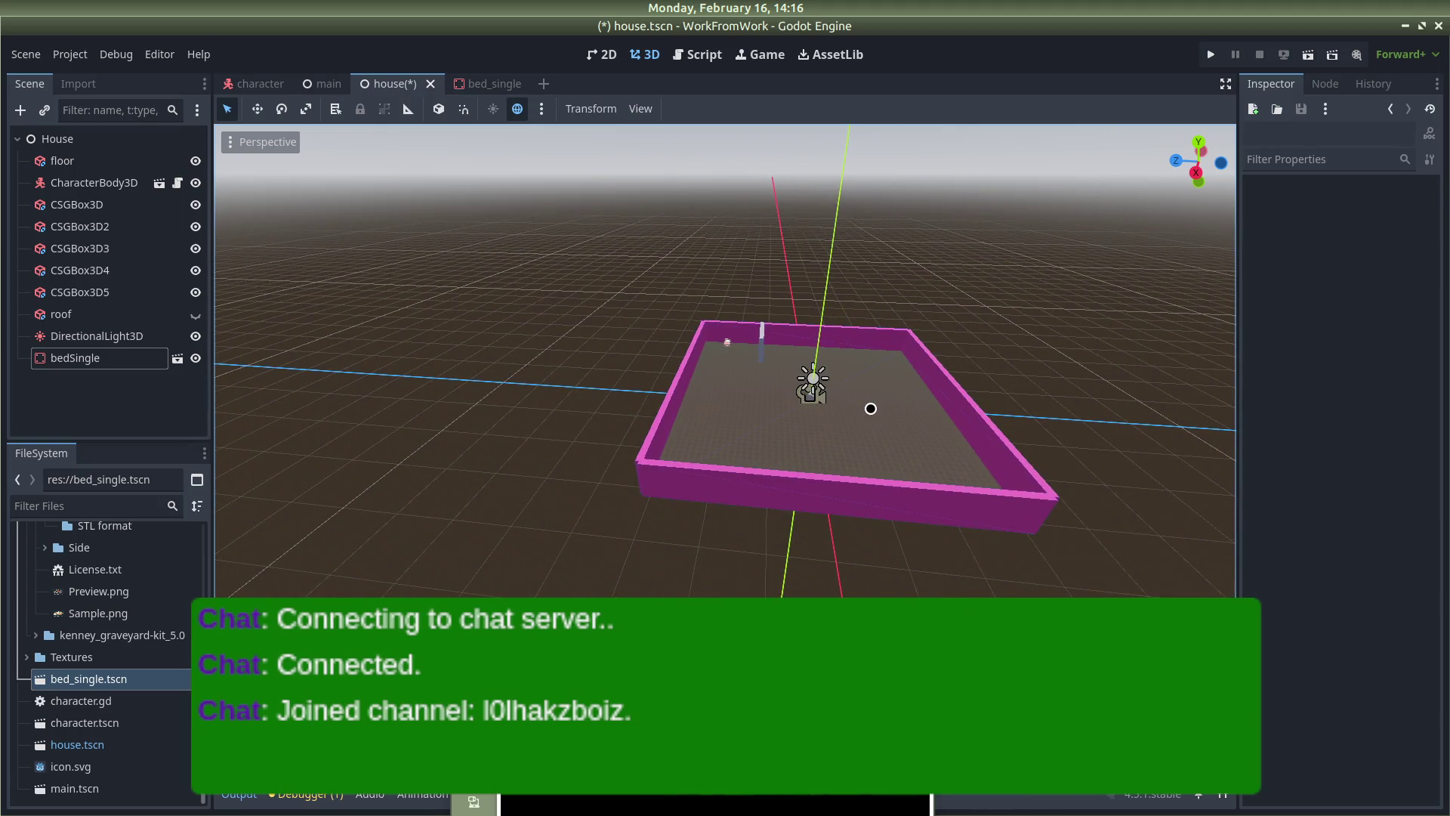
pyautogui.scroll(3)
pyautogui.scroll(-3)
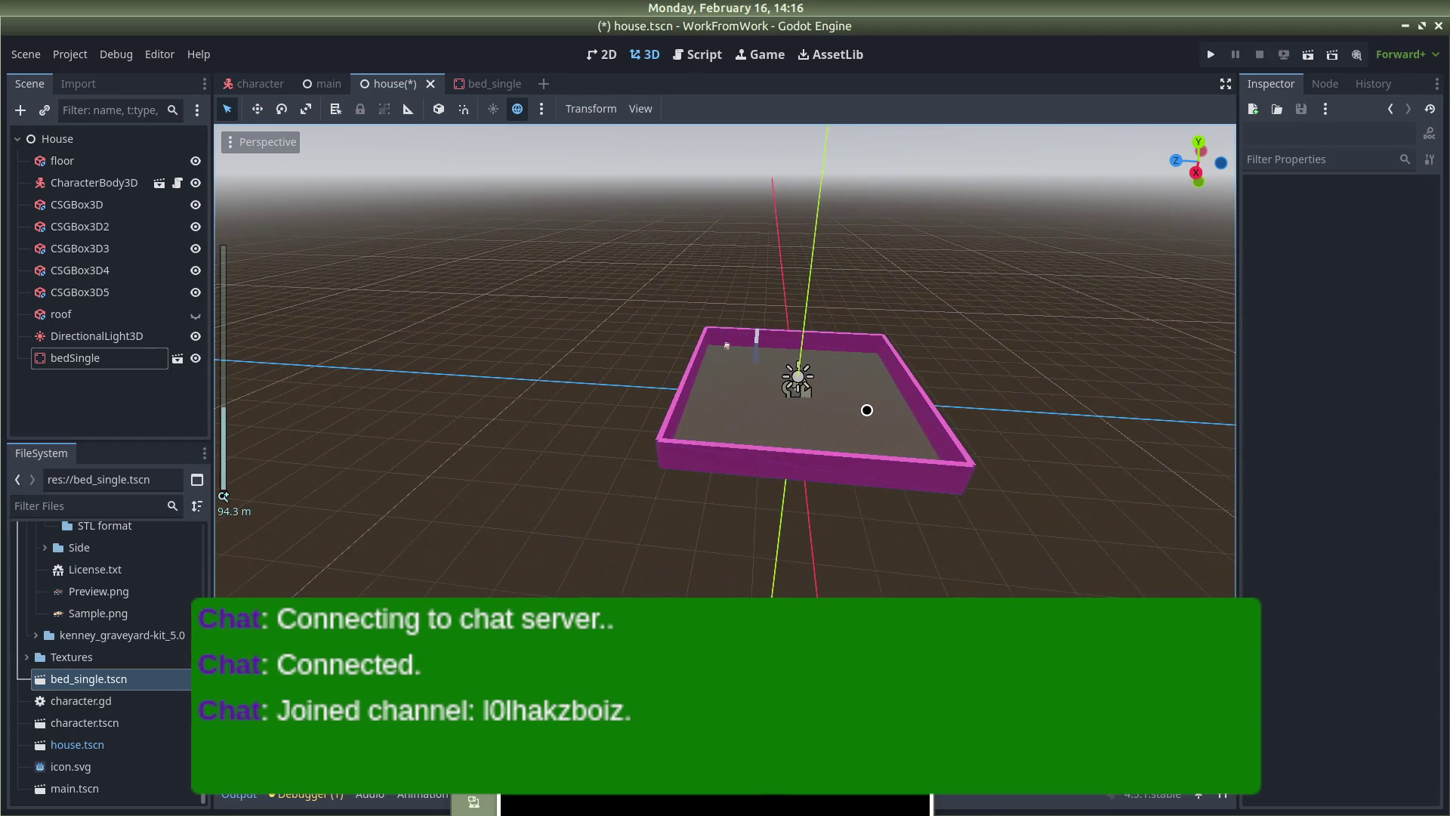
# Keep the floor width at 50 and halve its depth to 25
pyautogui.click(867, 410)
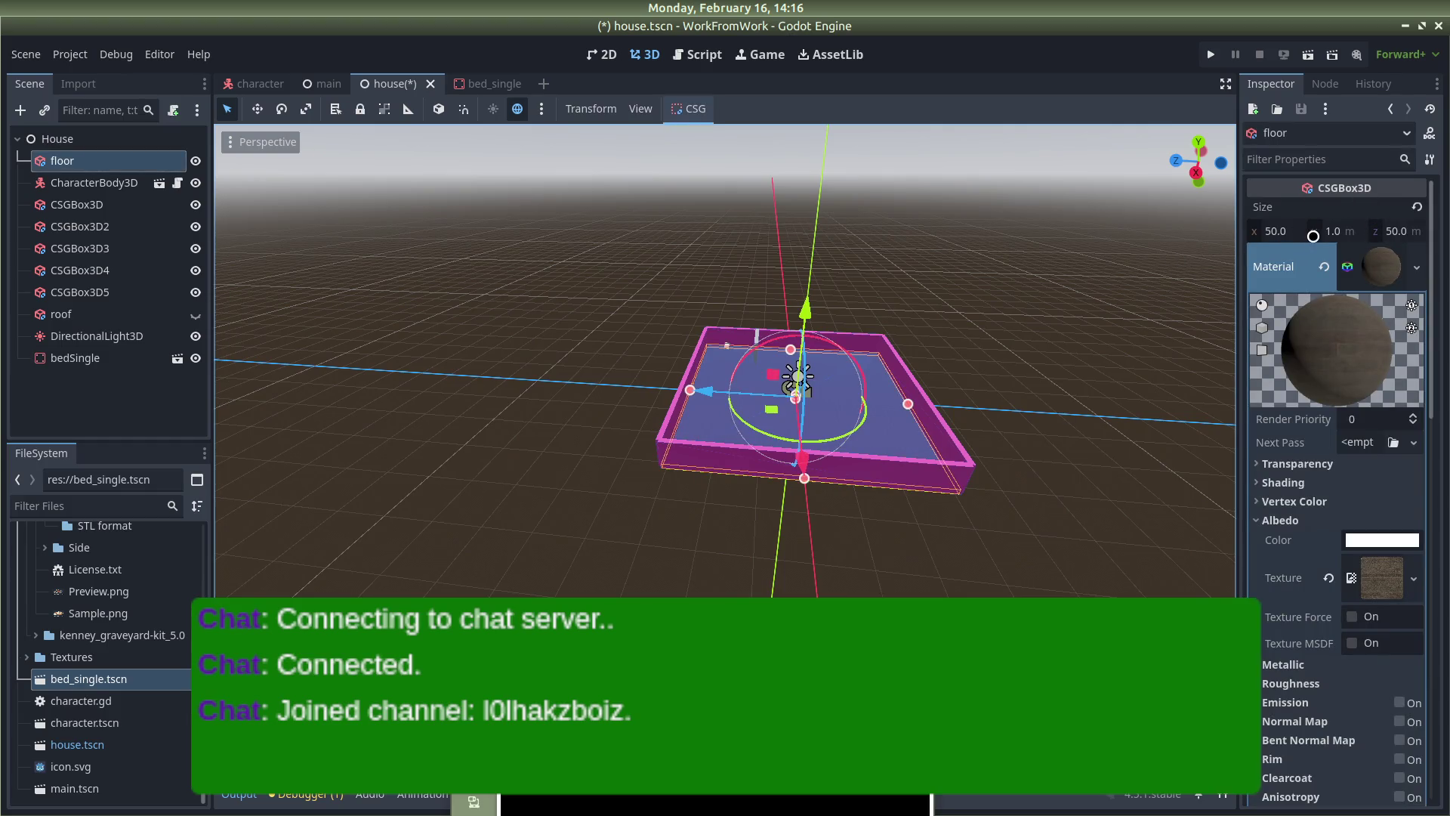
pyautogui.click(1273, 232)
pyautogui.write('5')
pyautogui.press('Return')
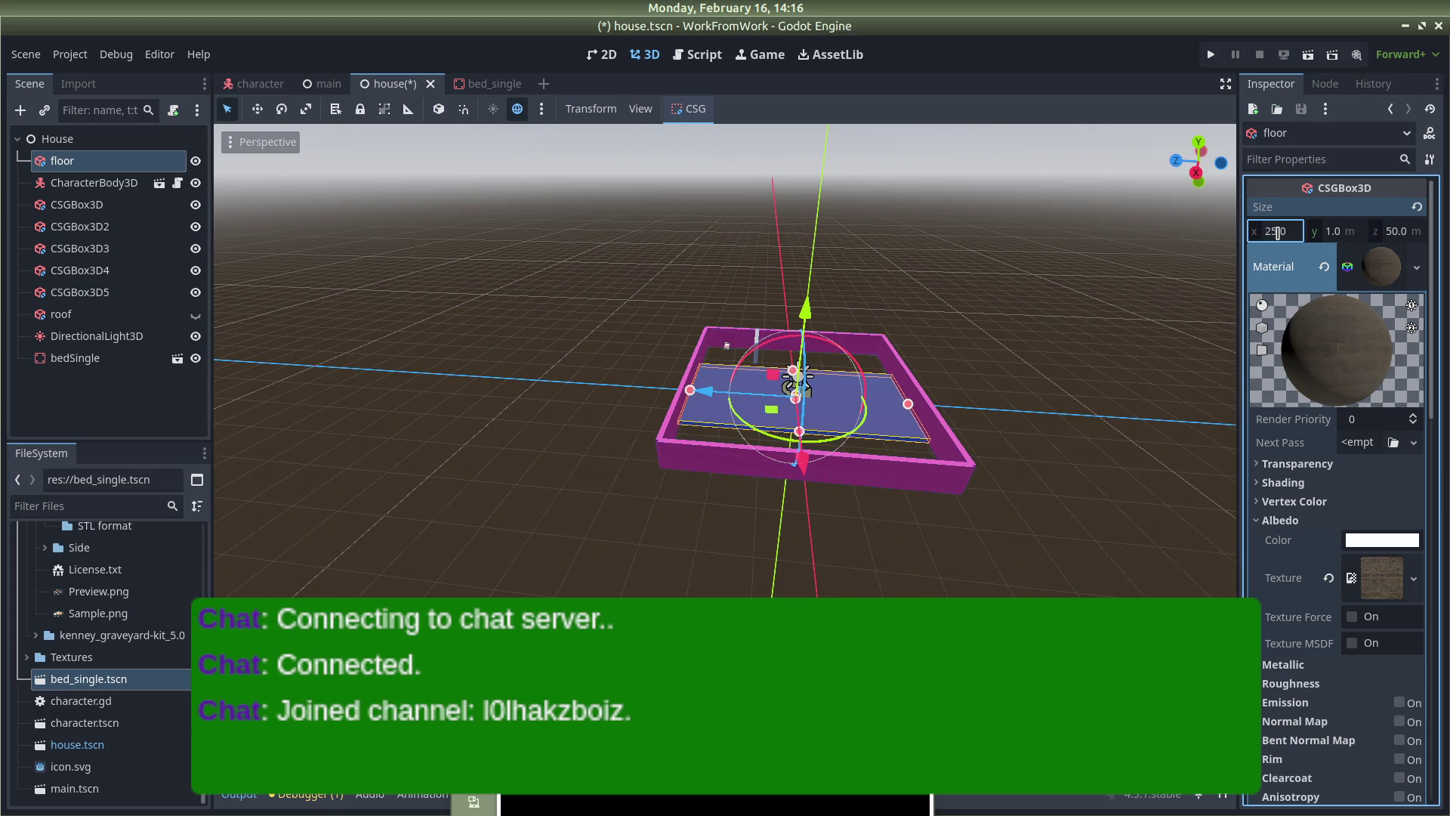
pyautogui.write('50')
pyautogui.press('Return')
pyautogui.click(1412, 228)
pyautogui.write('5')
pyautogui.press('Return')
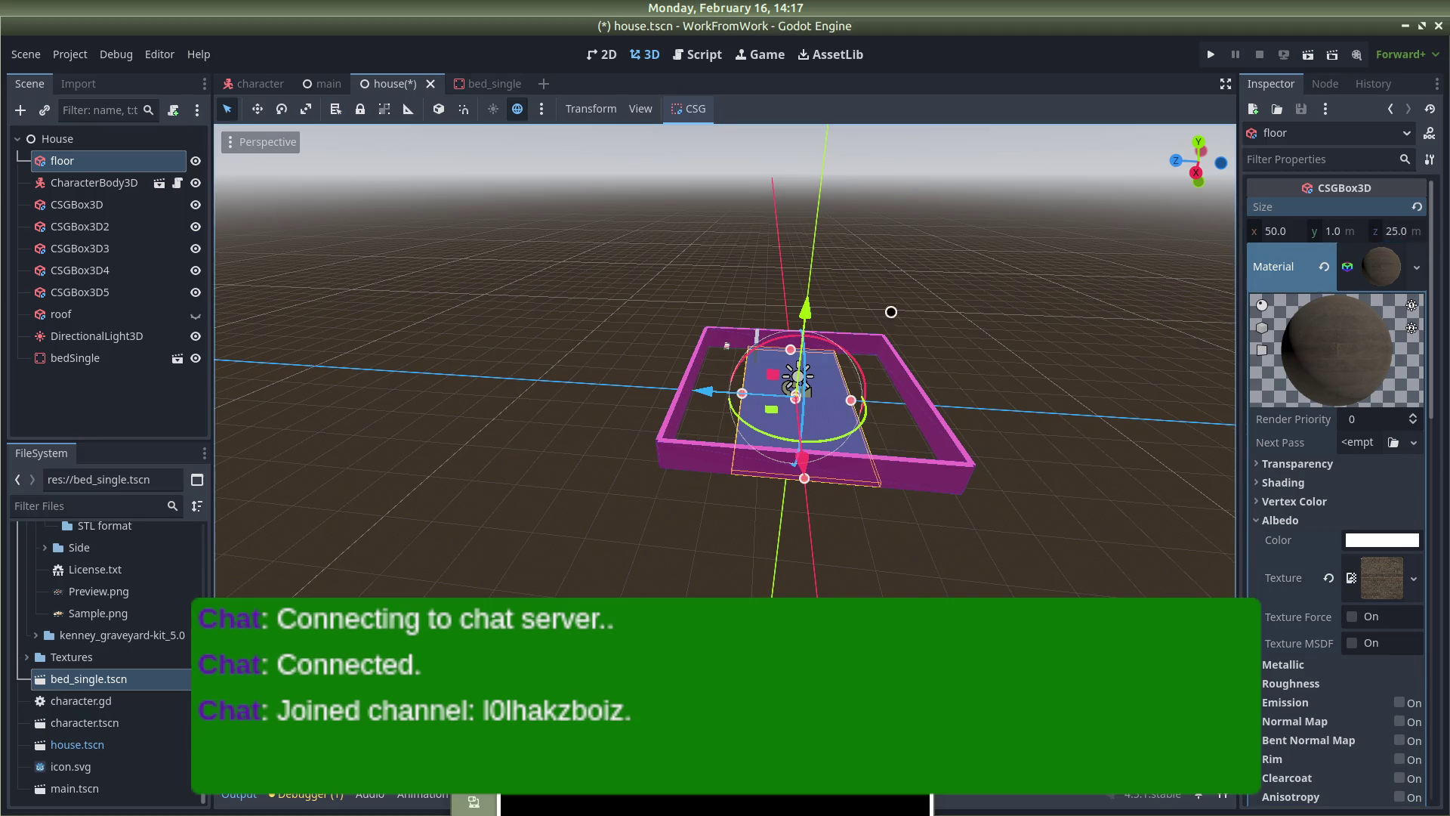
# Slide the floor along Z and set its Z position to exactly 13
pyautogui.moveTo(704, 390); pyautogui.dragTo(656, 388)
pyautogui.scroll(-3)
pyautogui.scroll(3)
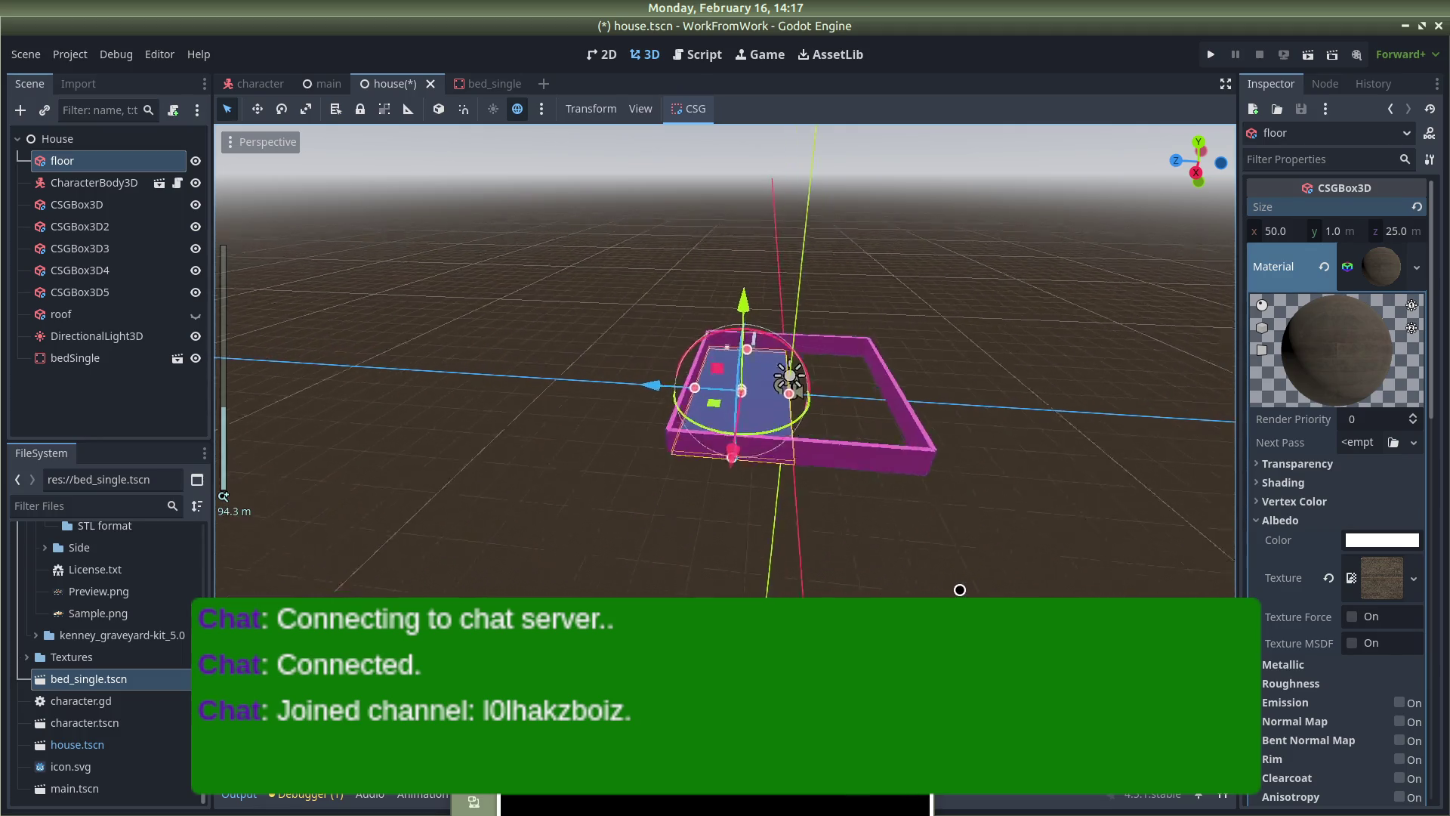
pyautogui.moveTo(959, 590); pyautogui.dragTo(939, 524)
pyautogui.scroll(-3)
pyautogui.scroll(-3)
pyautogui.click(1329, 628)
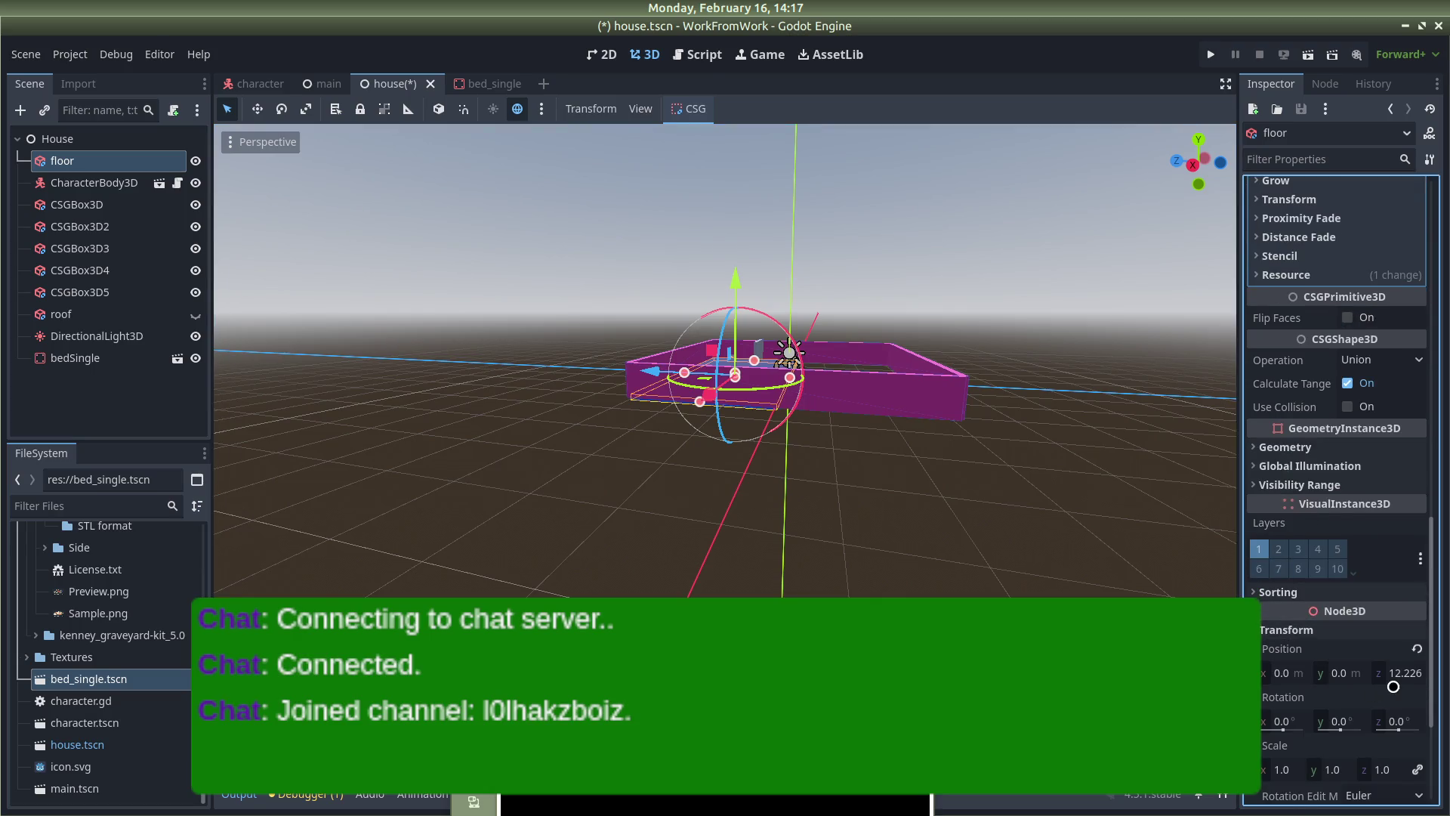
pyautogui.click(1397, 673)
pyautogui.write('13')
pyautogui.press('Return')
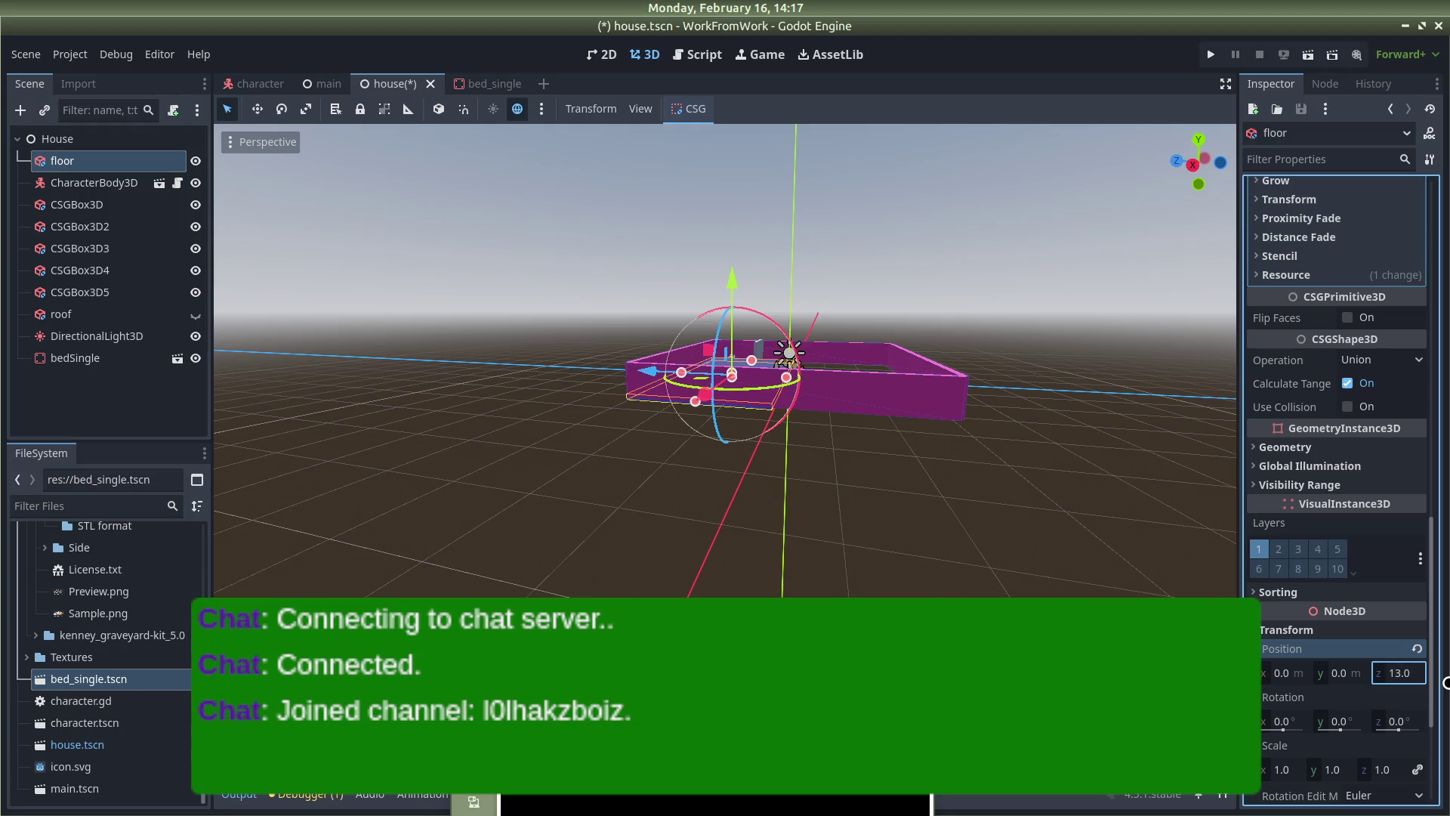
pyautogui.click(841, 451)
pyautogui.moveTo(780, 501); pyautogui.dragTo(819, 593)
# Move the right-hand pink wall CSGBox3D4 inward to mid-floor
pyautogui.click(933, 438)
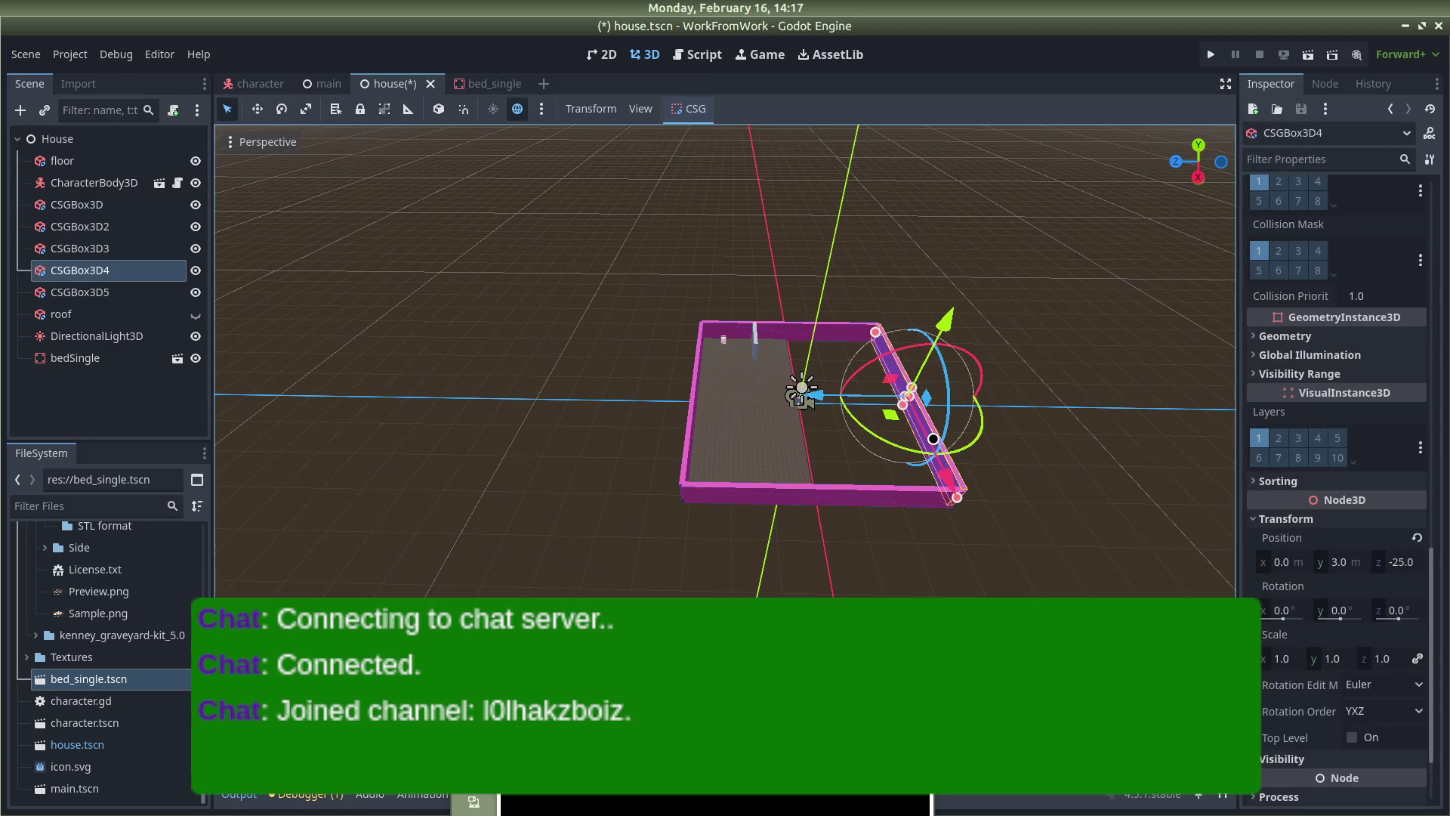
pyautogui.moveTo(820, 393); pyautogui.dragTo(716, 380)
pyautogui.click(1394, 562)
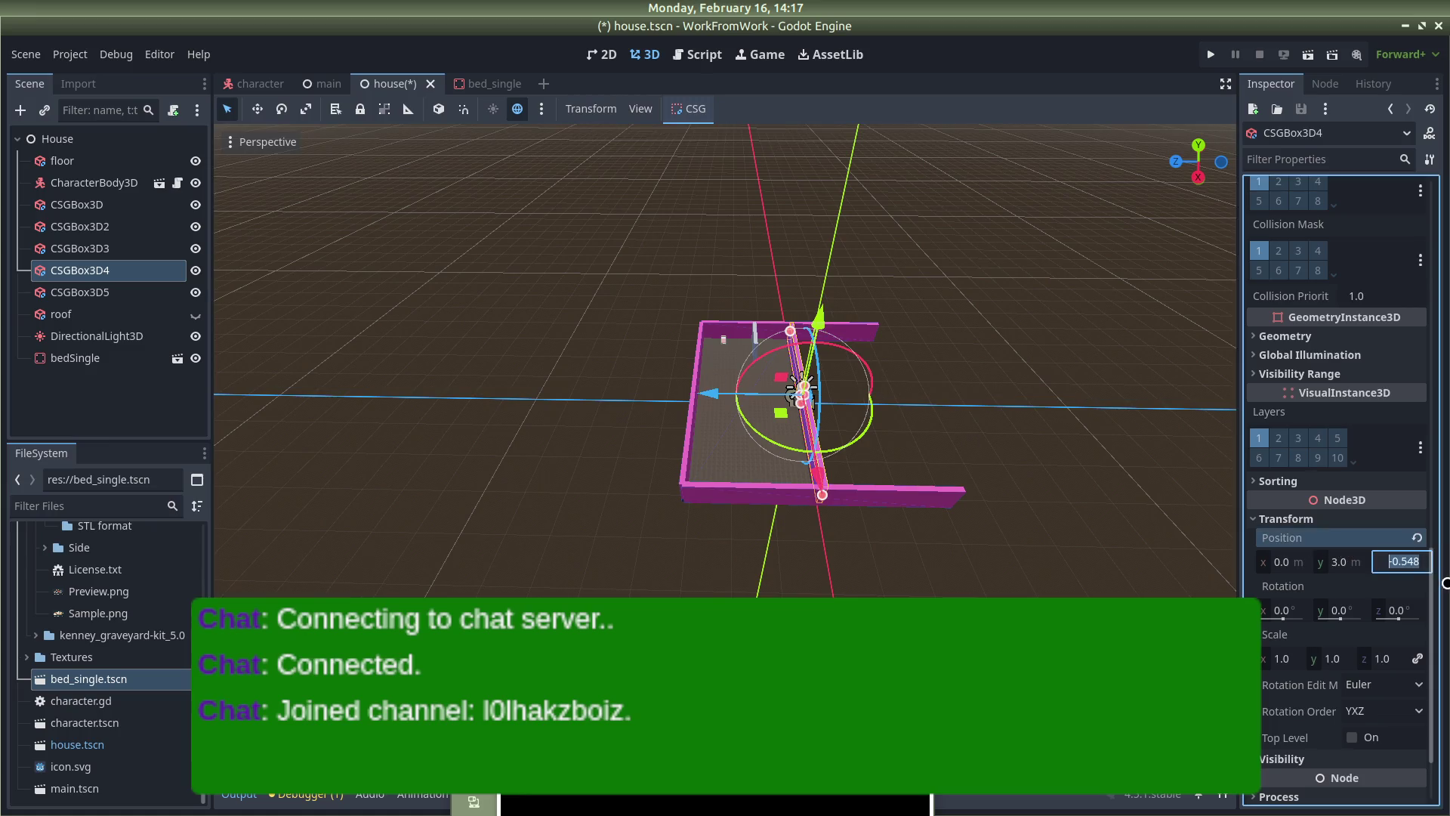
pyautogui.click(939, 437)
pyautogui.scroll(3)
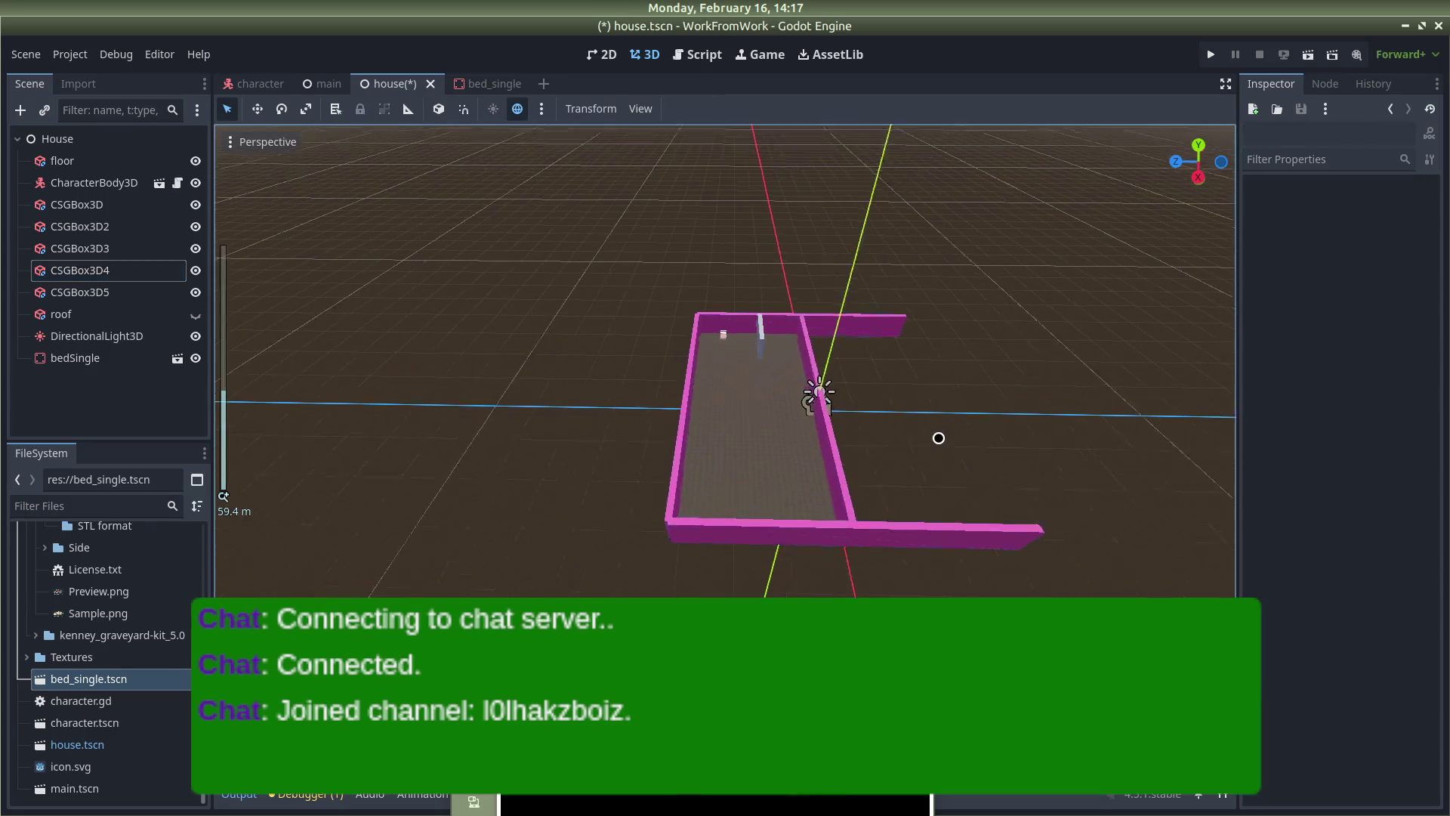
pyautogui.scroll(-3)
pyautogui.scroll(-3)
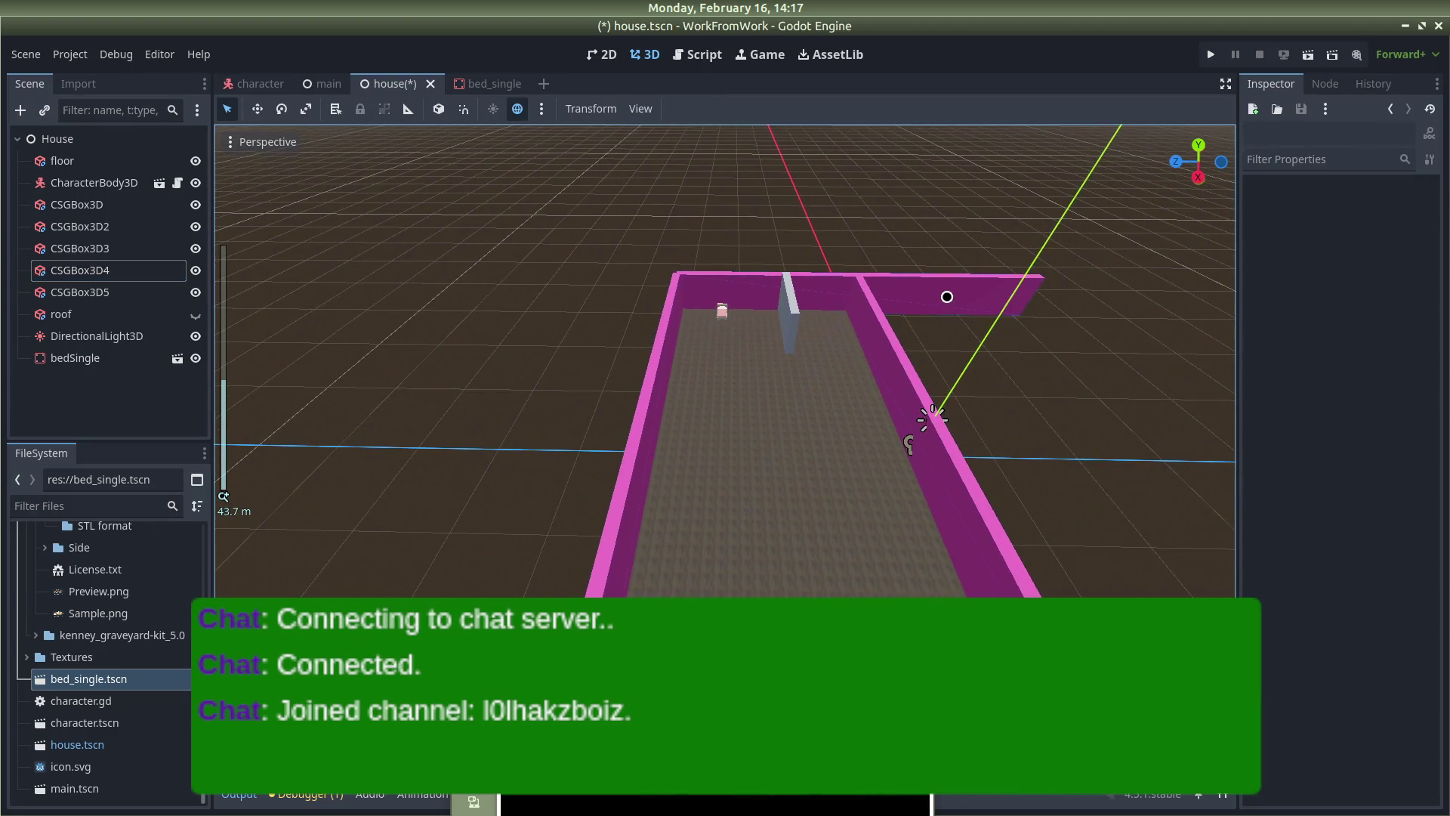
# Select the top wall CSGBox3D2, checking the floor's material settings along the way
pyautogui.click(941, 285)
pyautogui.scroll(-3)
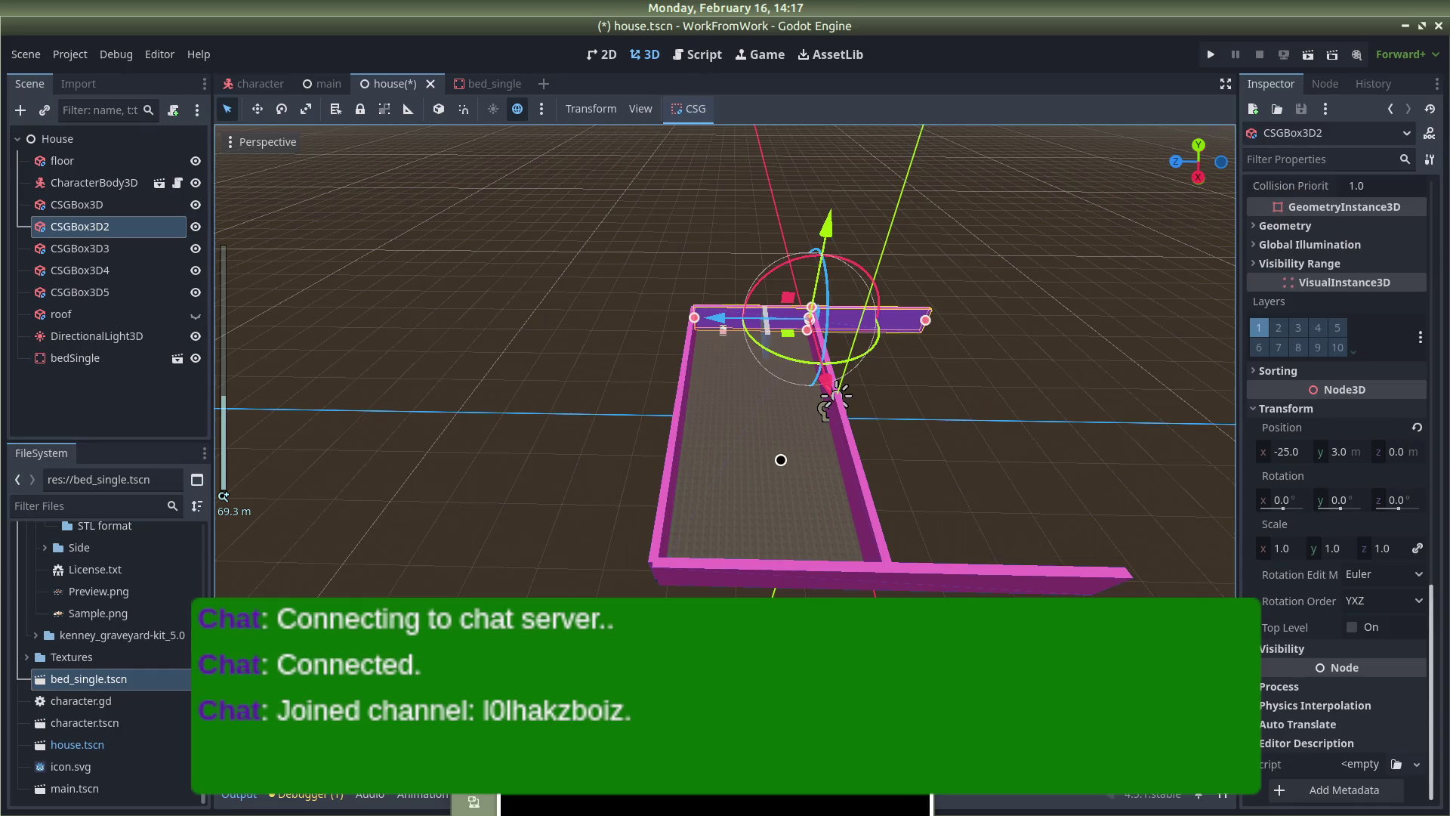
pyautogui.click(781, 459)
pyautogui.click(1356, 456)
pyautogui.scroll(3)
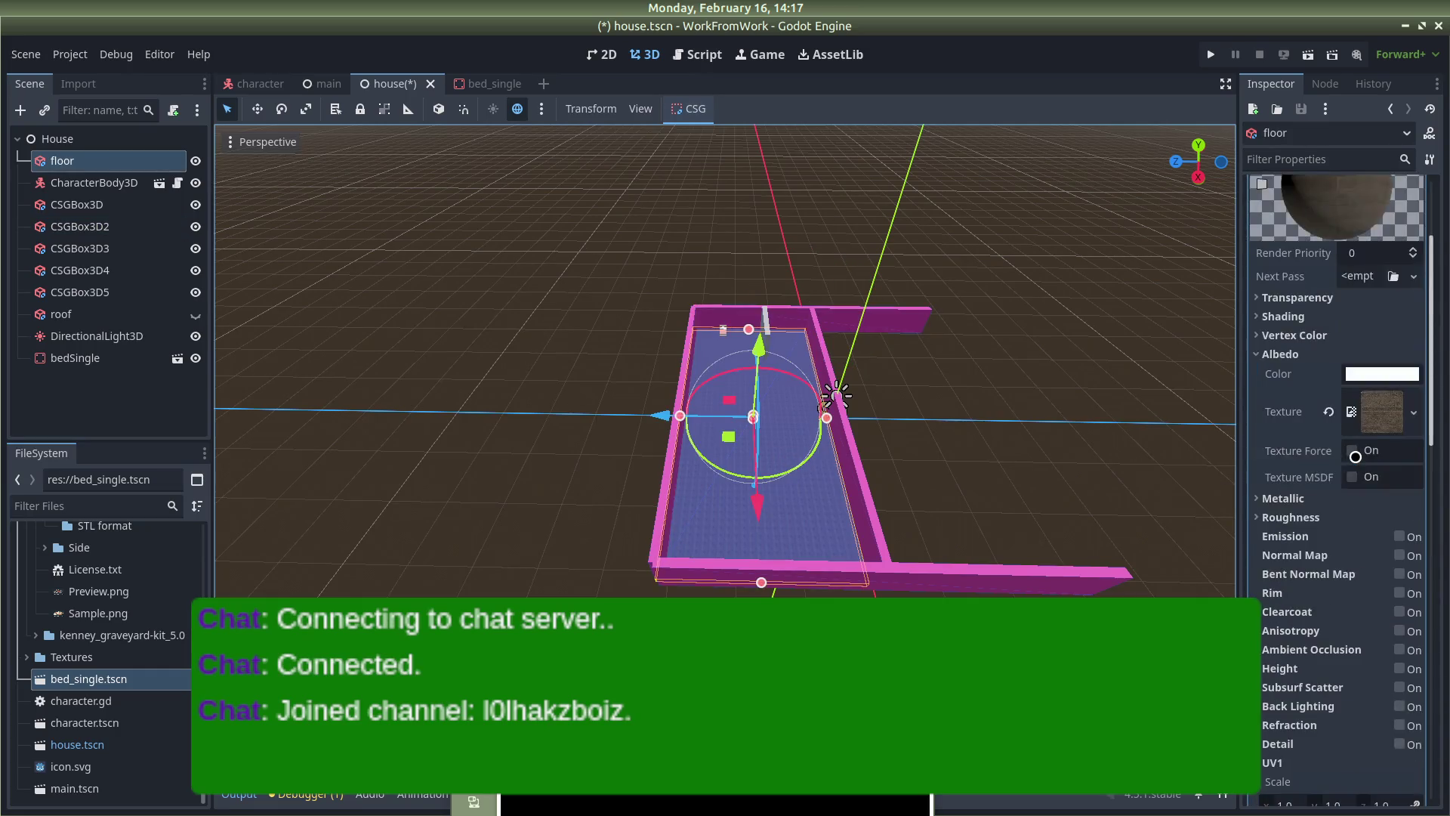
pyautogui.scroll(3)
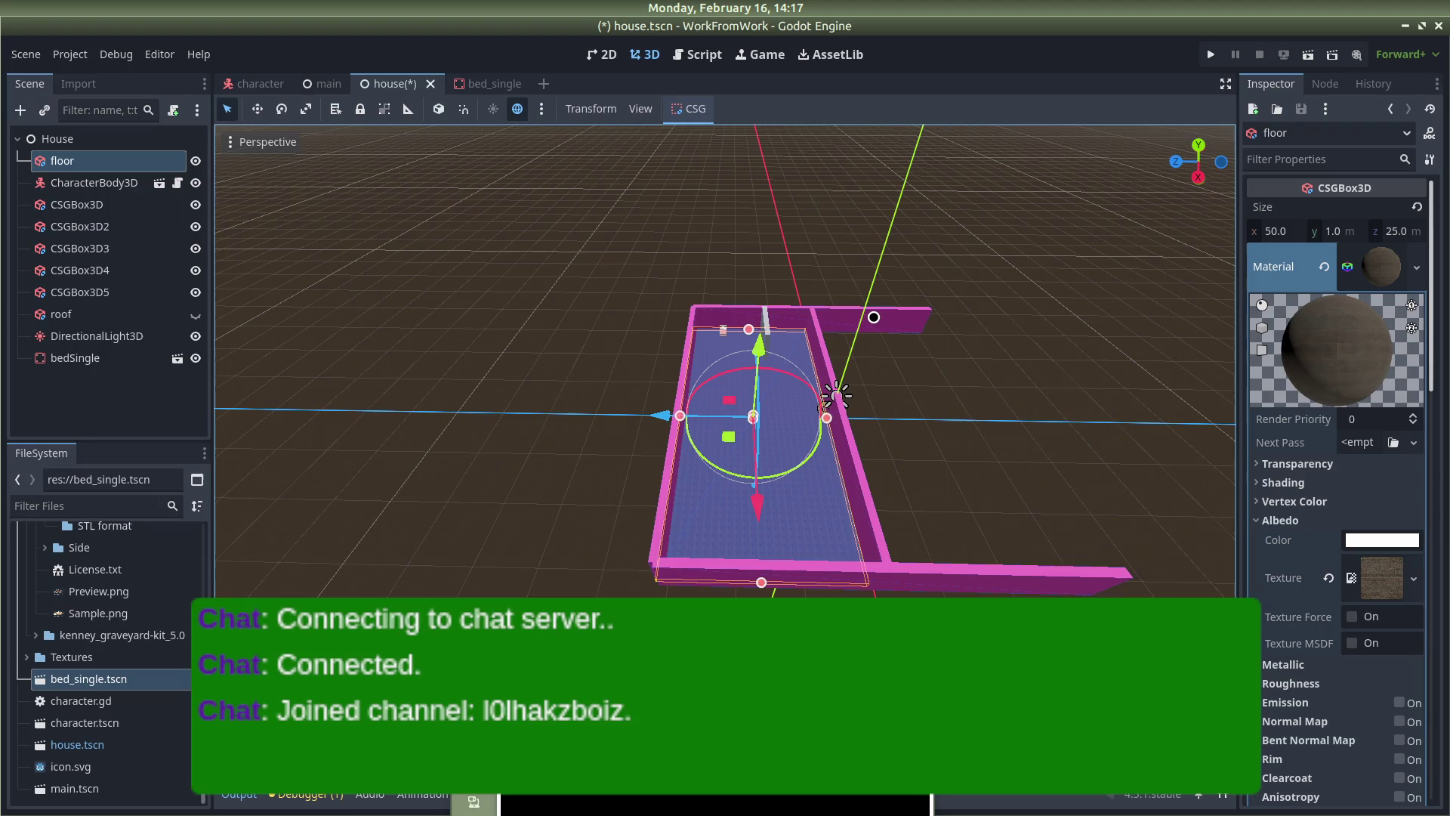
pyautogui.click(888, 311)
pyautogui.scroll(3)
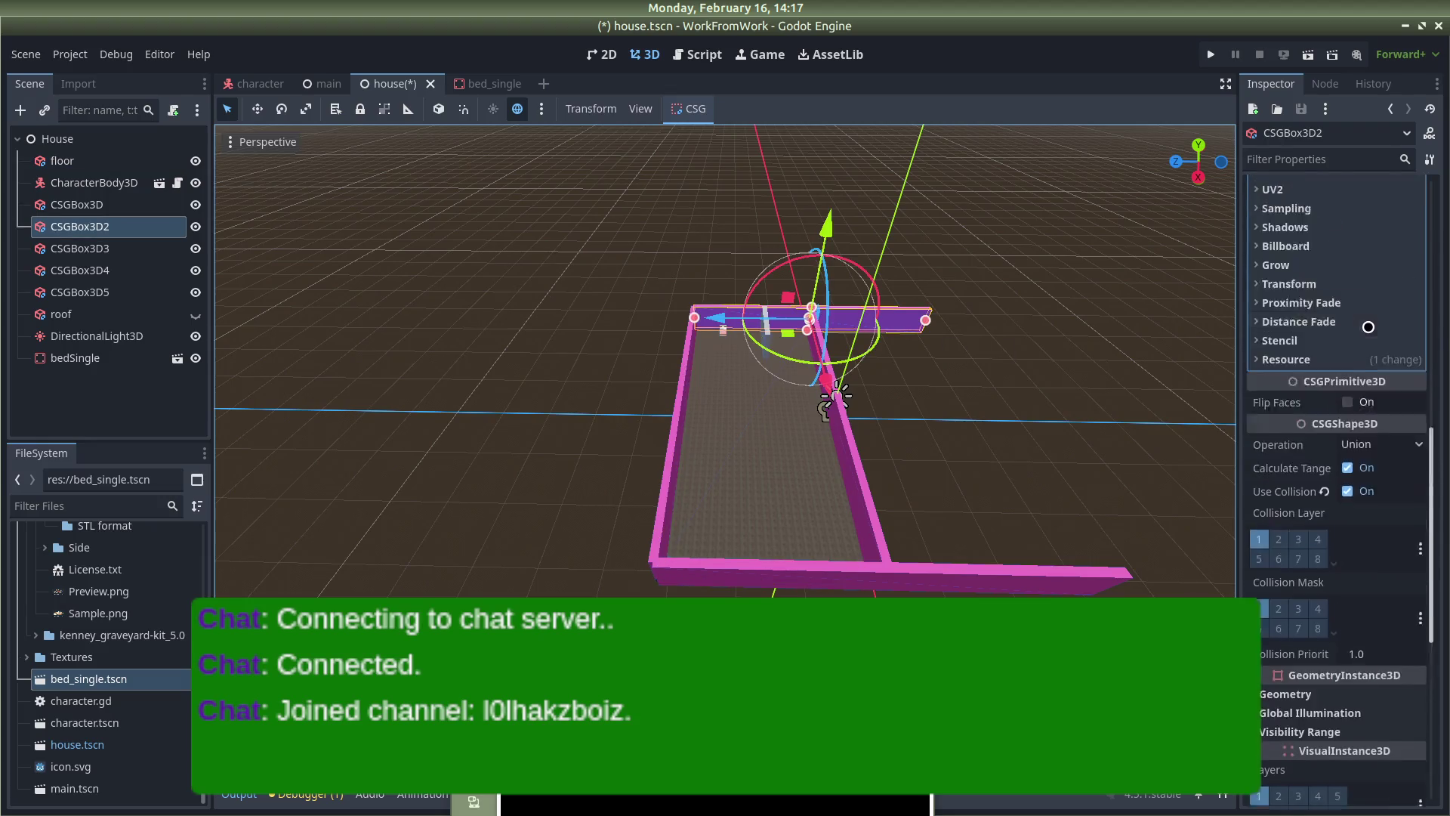
pyautogui.scroll(3)
pyautogui.scroll(-3)
pyautogui.scroll(3)
pyautogui.scroll(3)
# Shorten CSGBox3D2 to 25 along Z and set its Z position to 12
pyautogui.click(1397, 230)
pyautogui.write('25')
pyautogui.press('Return')
pyautogui.moveTo(714, 317); pyautogui.dragTo(663, 315)
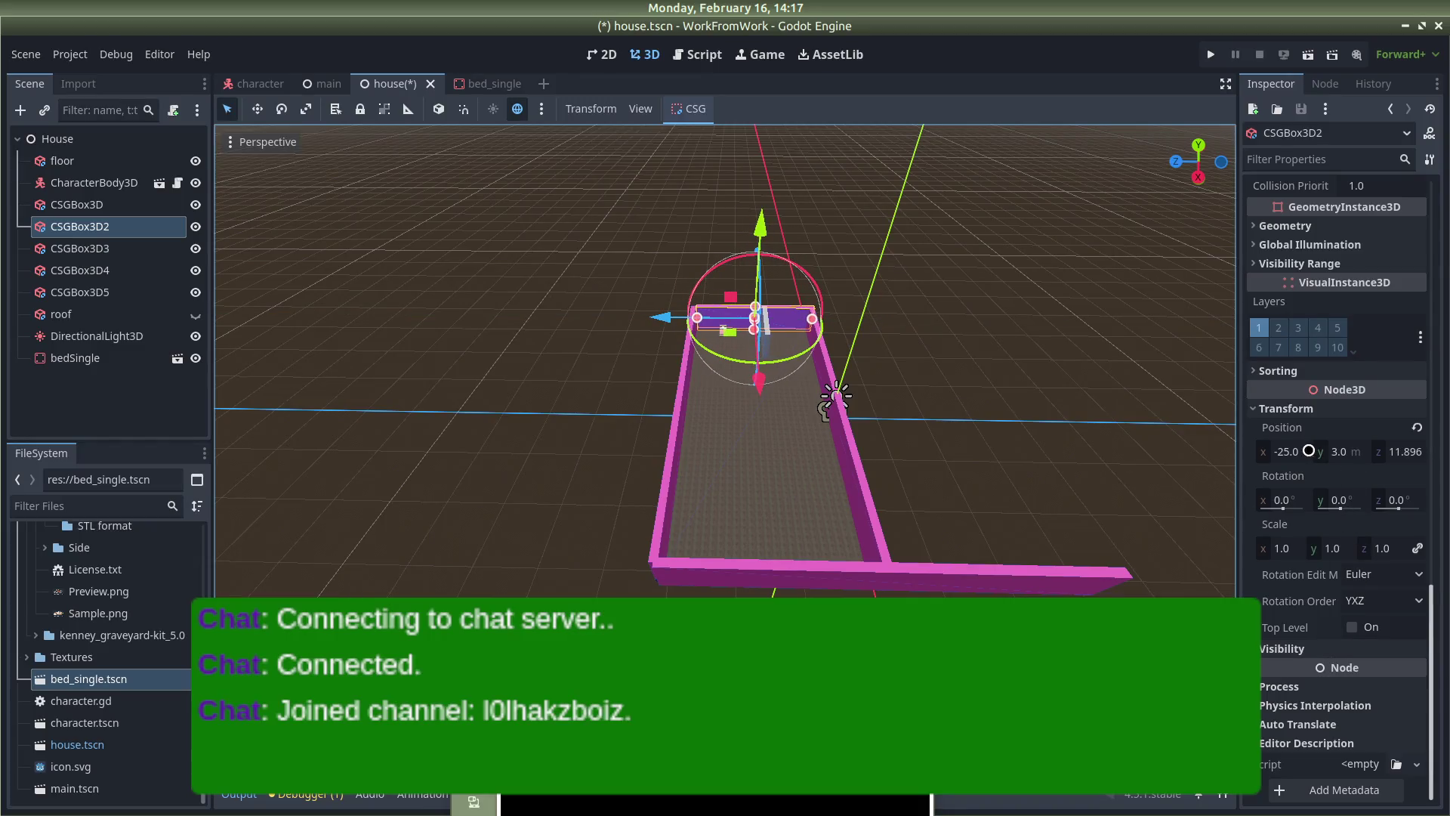
pyautogui.click(1408, 448)
pyautogui.write('12')
pyautogui.press('Return')
pyautogui.click(969, 378)
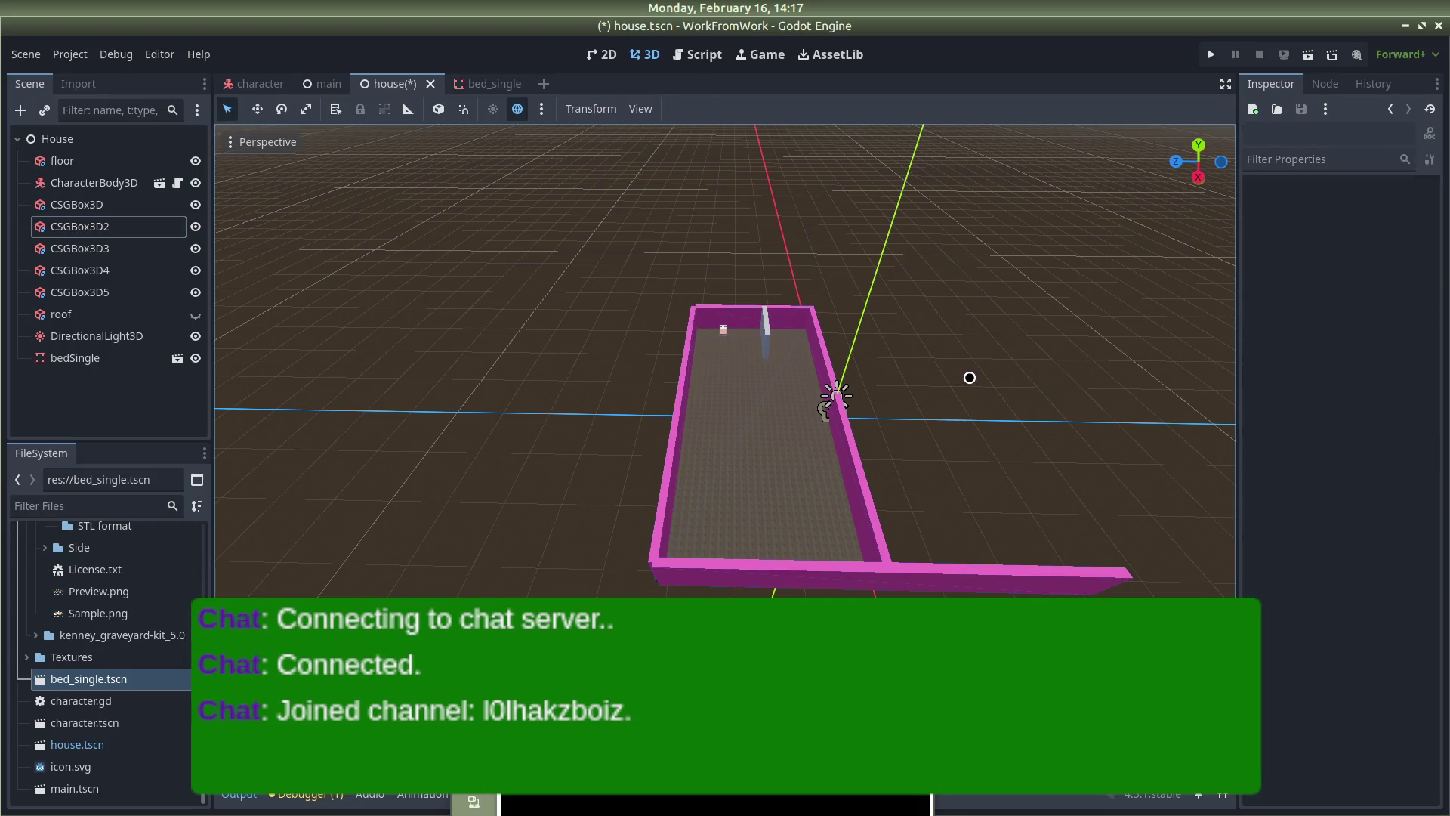
# Shorten the front wall CSGBox3D to 25, set its Z position to 12, and save the scene
pyautogui.click(995, 591)
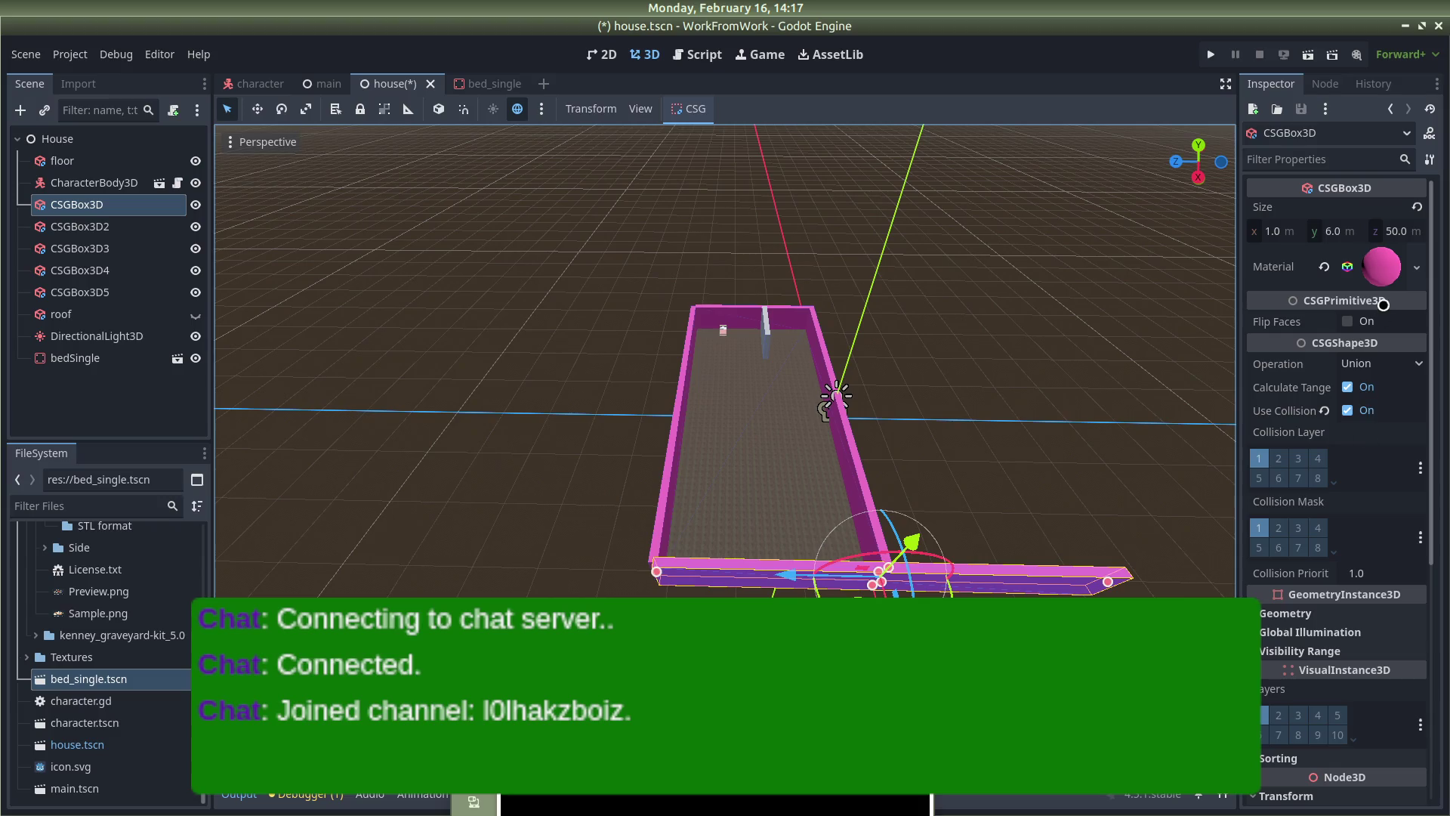
pyautogui.click(1396, 229)
pyautogui.write('25')
pyautogui.press('Return')
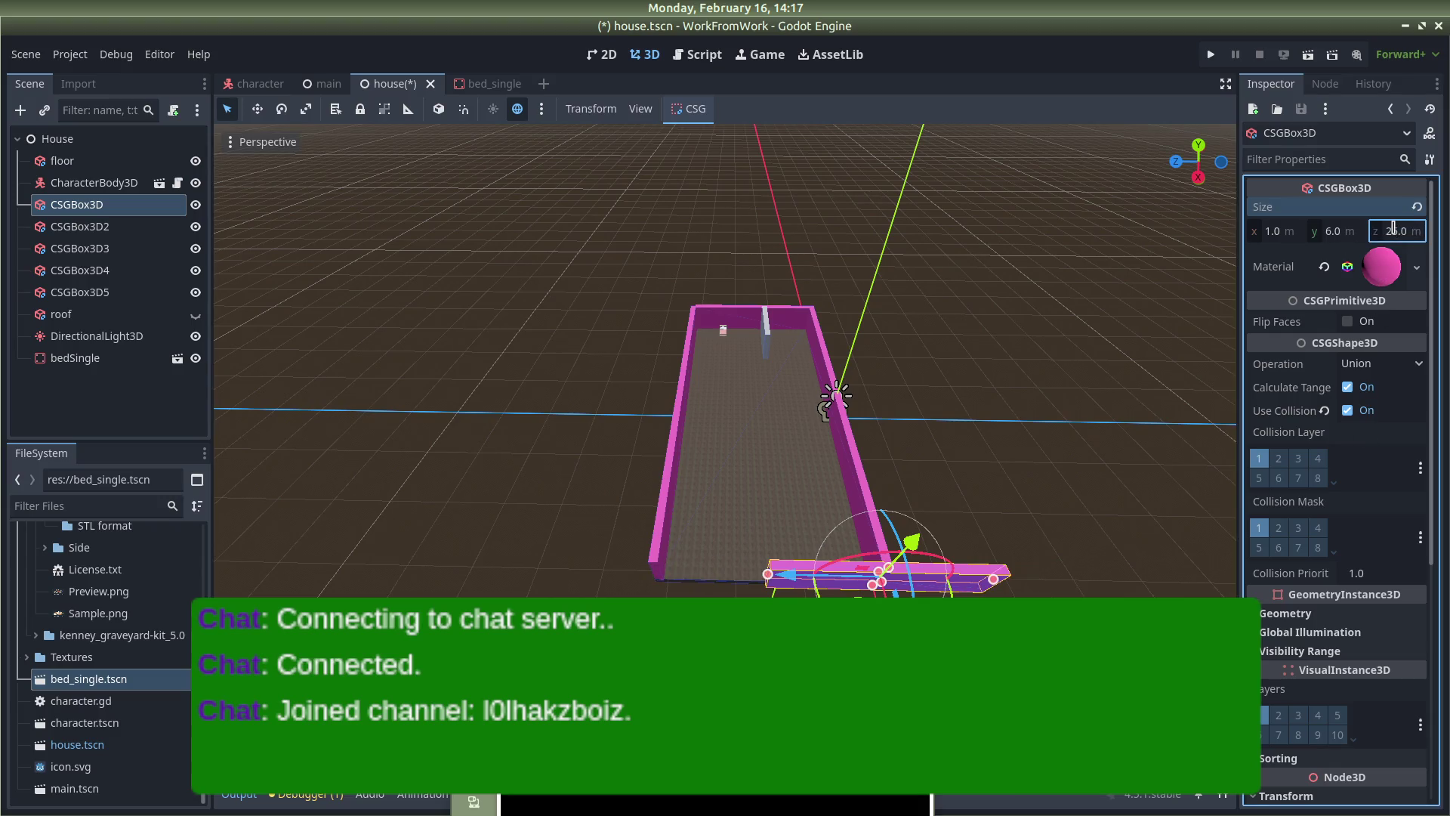
pyautogui.scroll(-3)
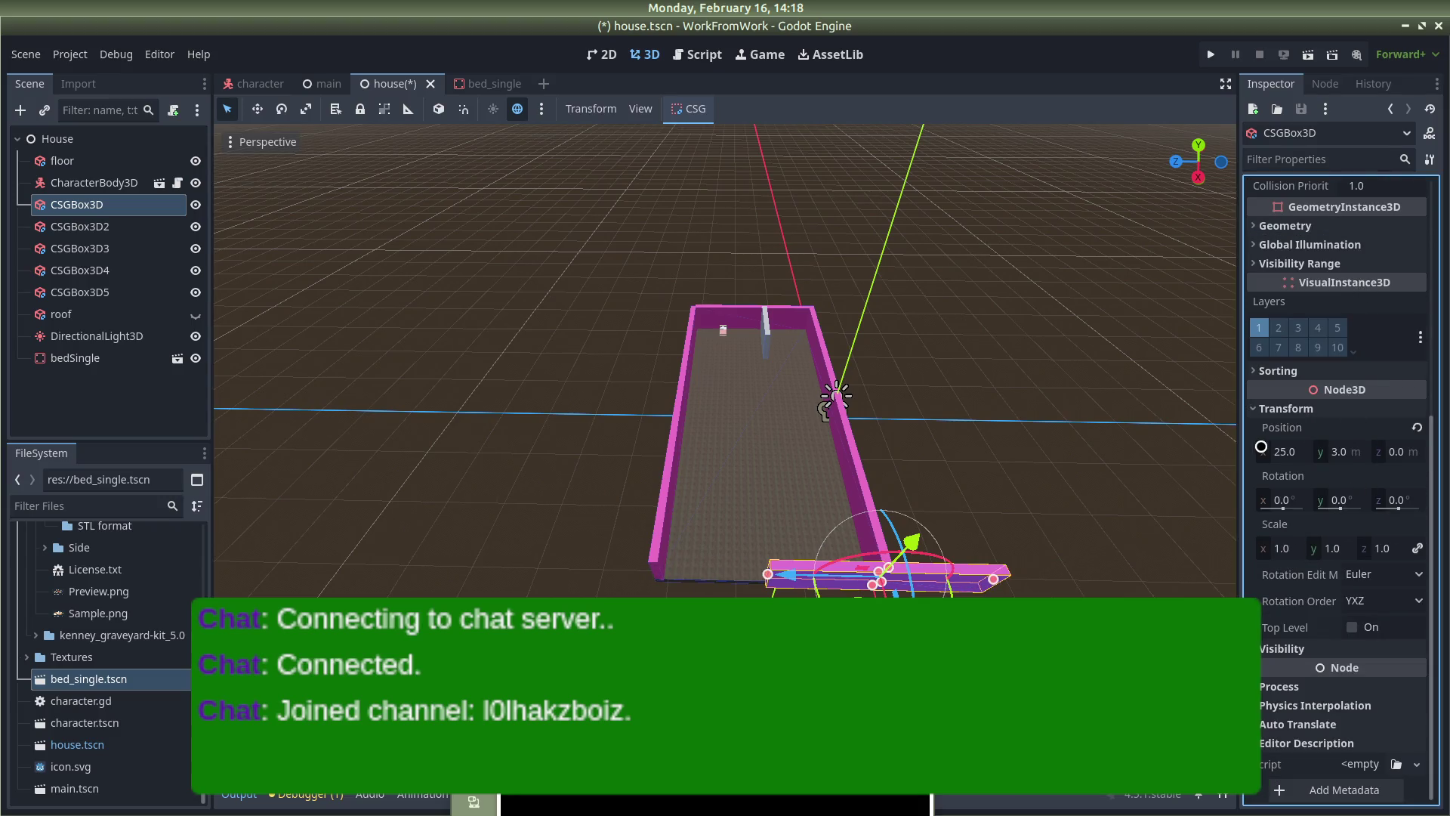
pyautogui.click(1282, 451)
pyautogui.write('12')
pyautogui.press('Return')
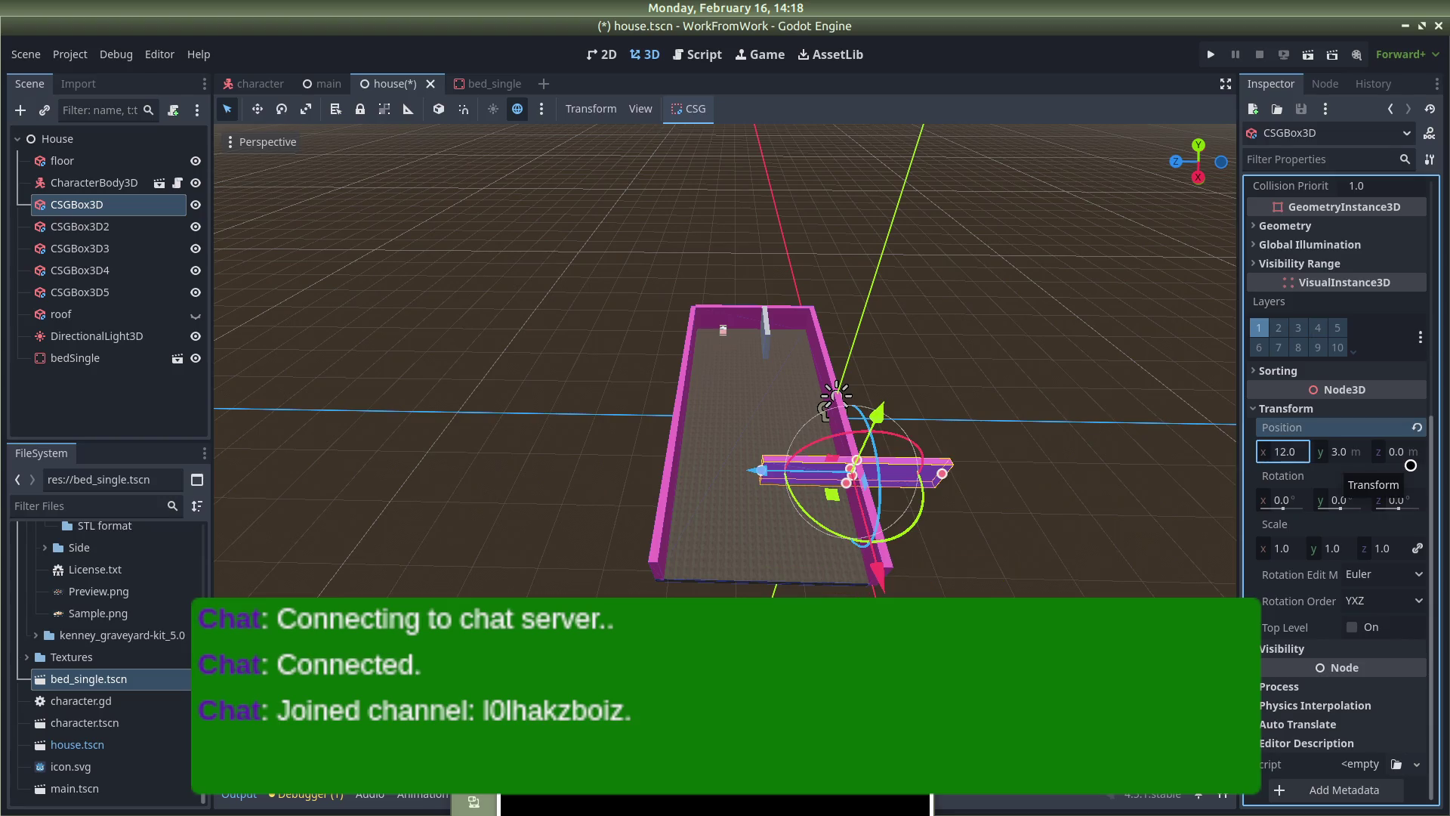
pyautogui.hotkey('ctrl', 'z')
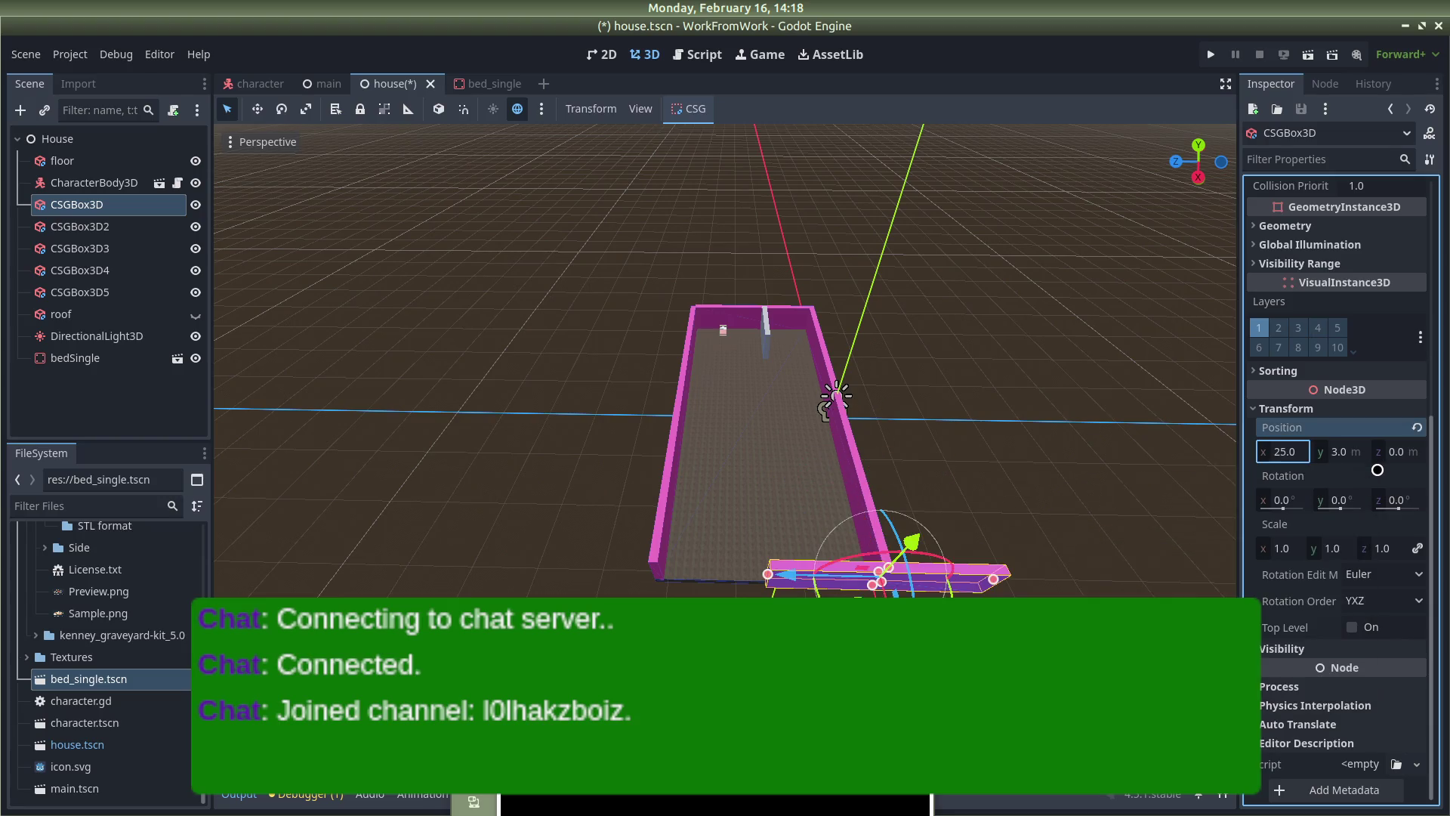
pyautogui.click(1387, 451)
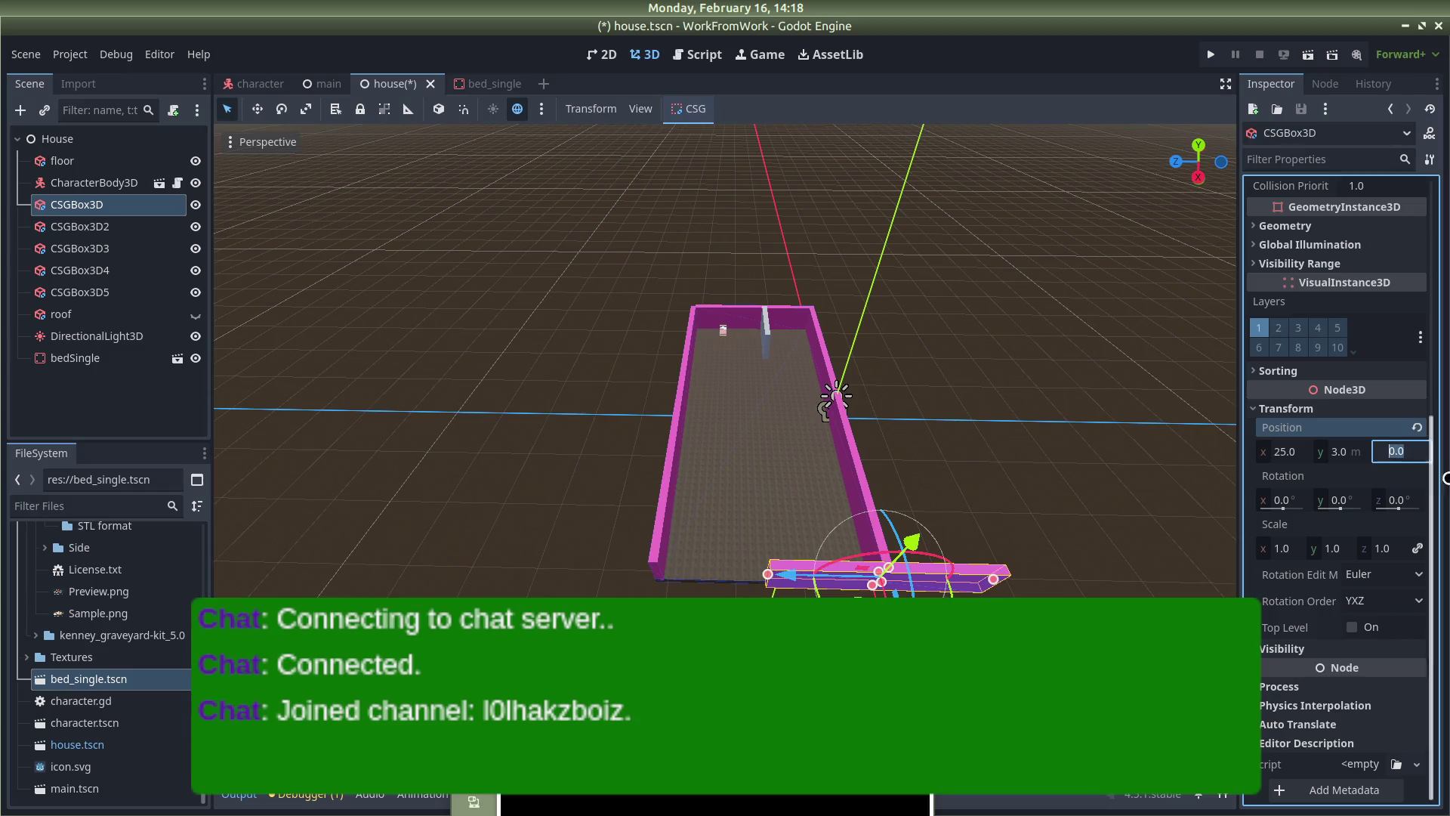
pyautogui.write('12')
pyautogui.press('Return')
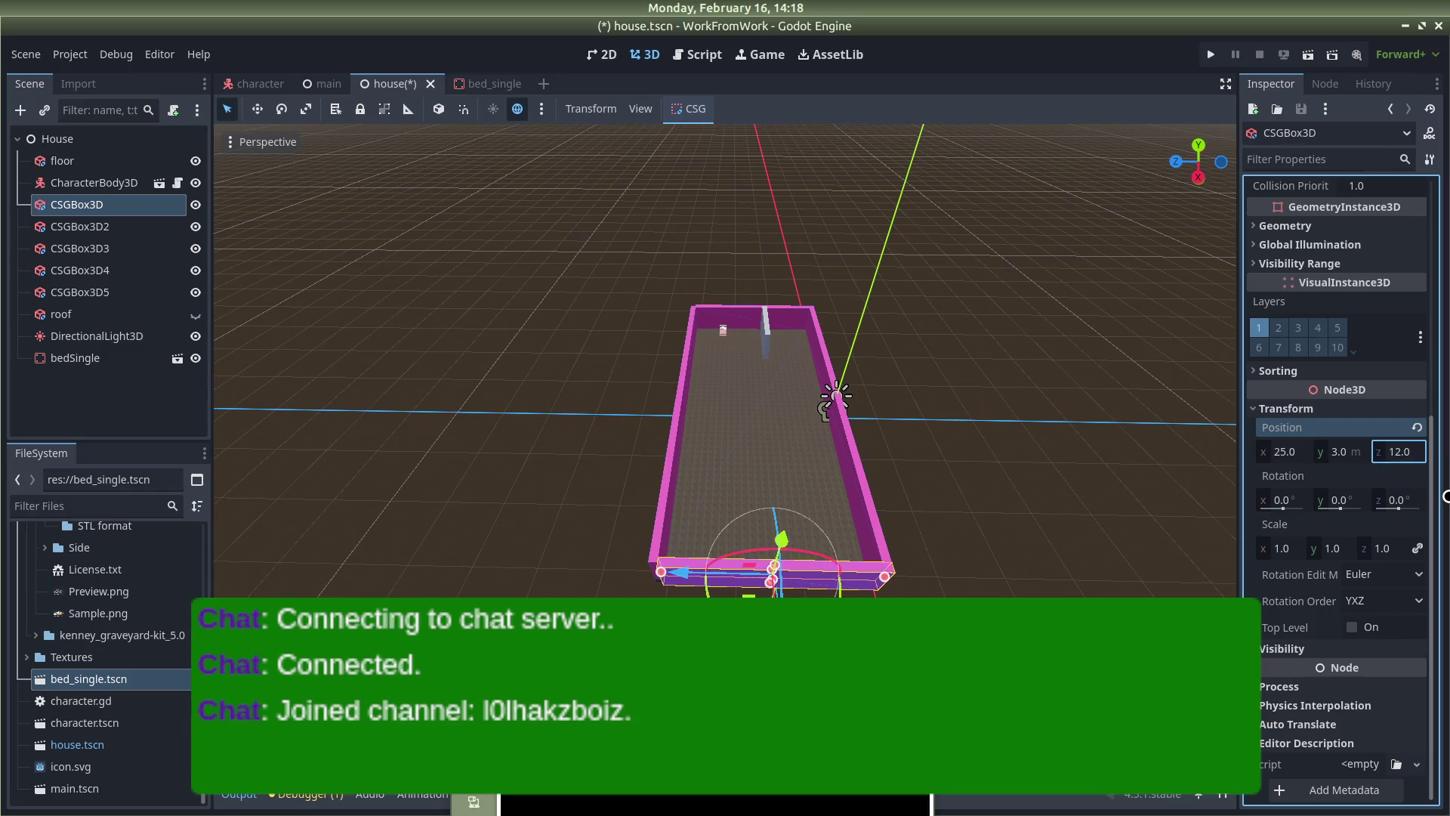
pyautogui.click(1087, 465)
pyautogui.hotkey('ctrl', 's')
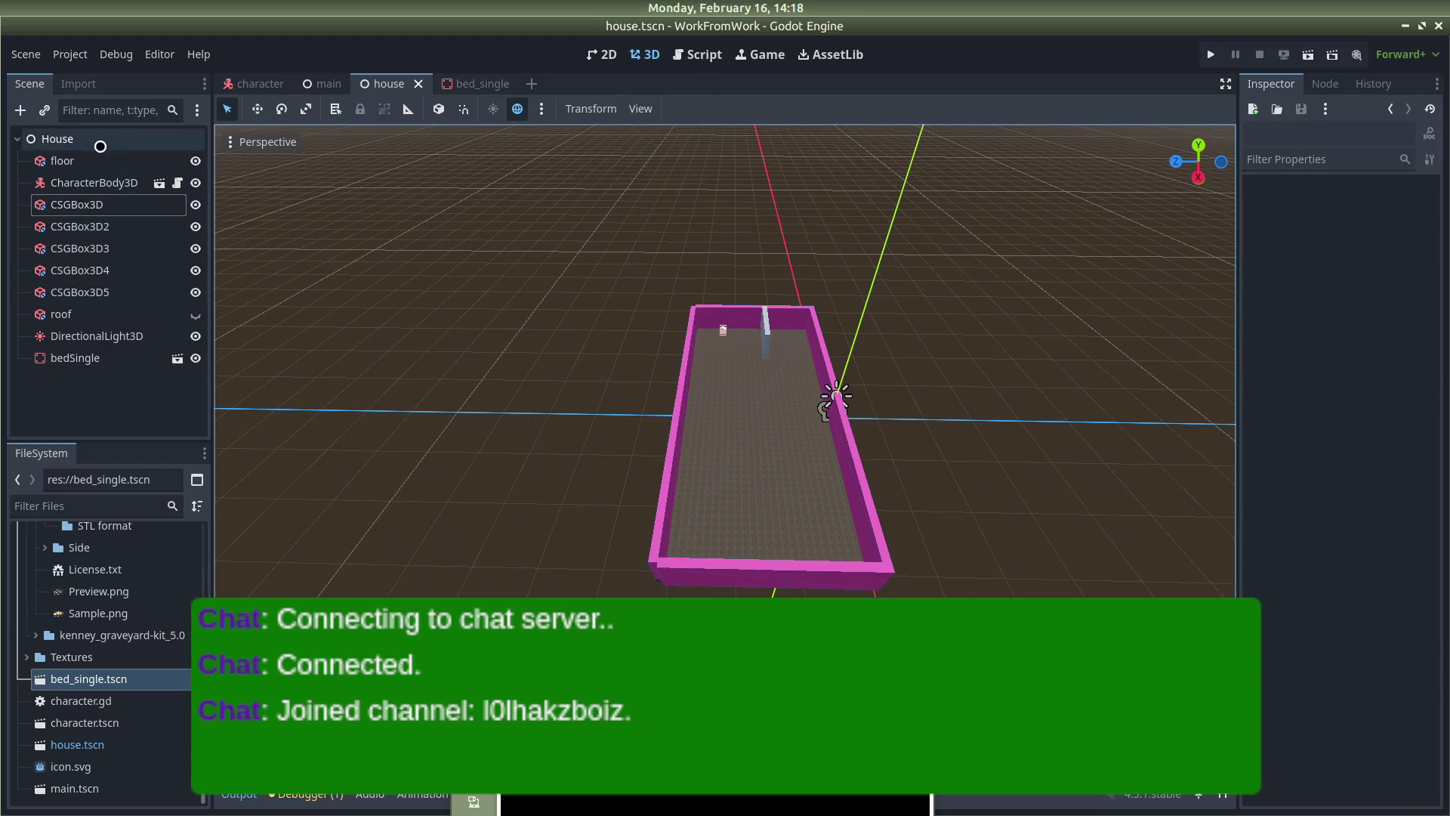
pyautogui.click(93, 183)
# Drag the character along Z and X into the shortened room
pyautogui.moveTo(755, 413); pyautogui.dragTo(680, 414)
pyautogui.moveTo(725, 491); pyautogui.dragTo(761, 392)
pyautogui.click(97, 336)
pyautogui.click(935, 354)
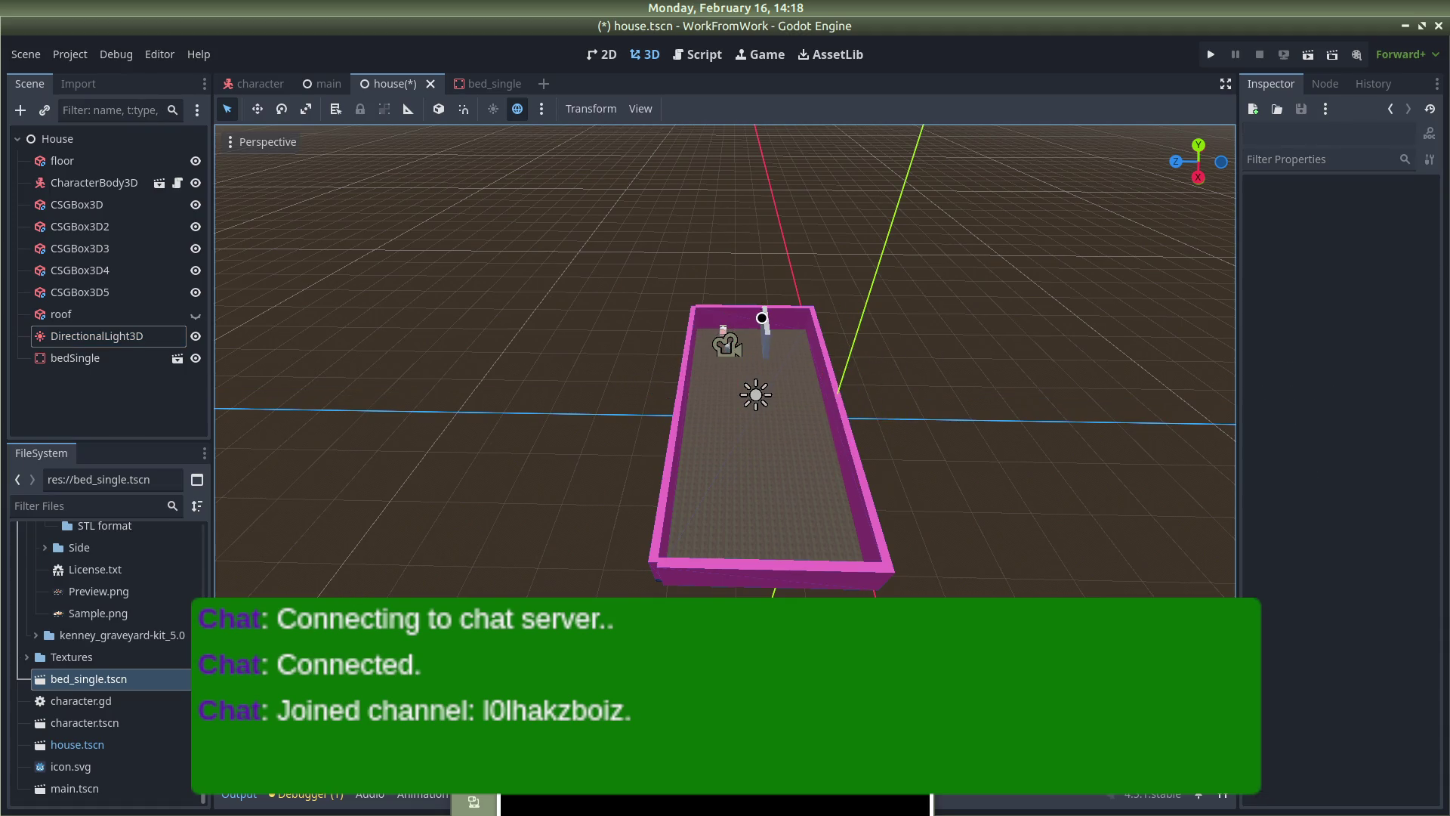
# Slide the grey partition CSGBox3D5 along Z to position 14
pyautogui.click(761, 318)
pyautogui.moveTo(714, 330); pyautogui.dragTo(638, 330)
pyautogui.click(1397, 651)
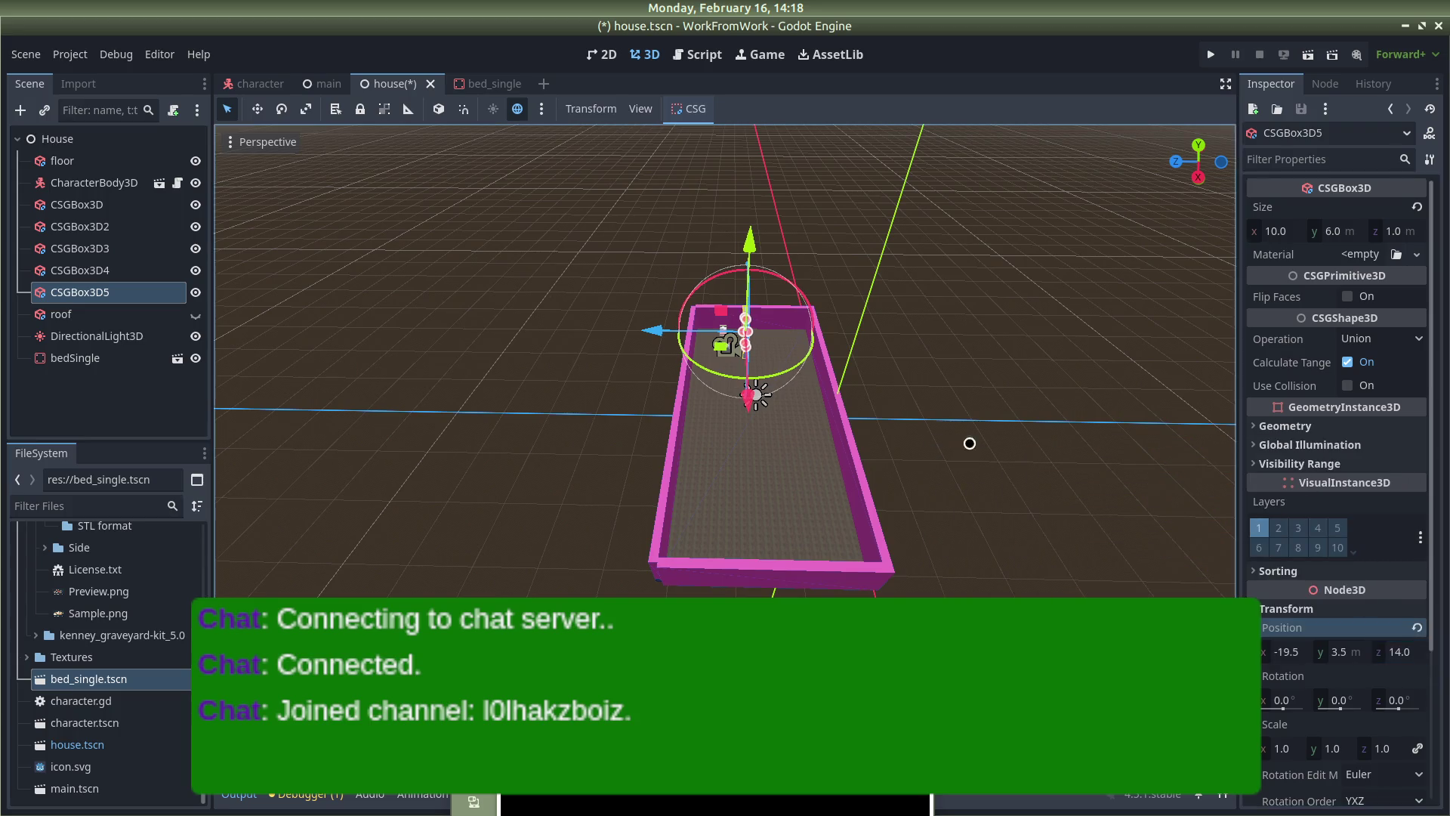
pyautogui.click(889, 388)
pyautogui.scroll(3)
pyautogui.scroll(3)
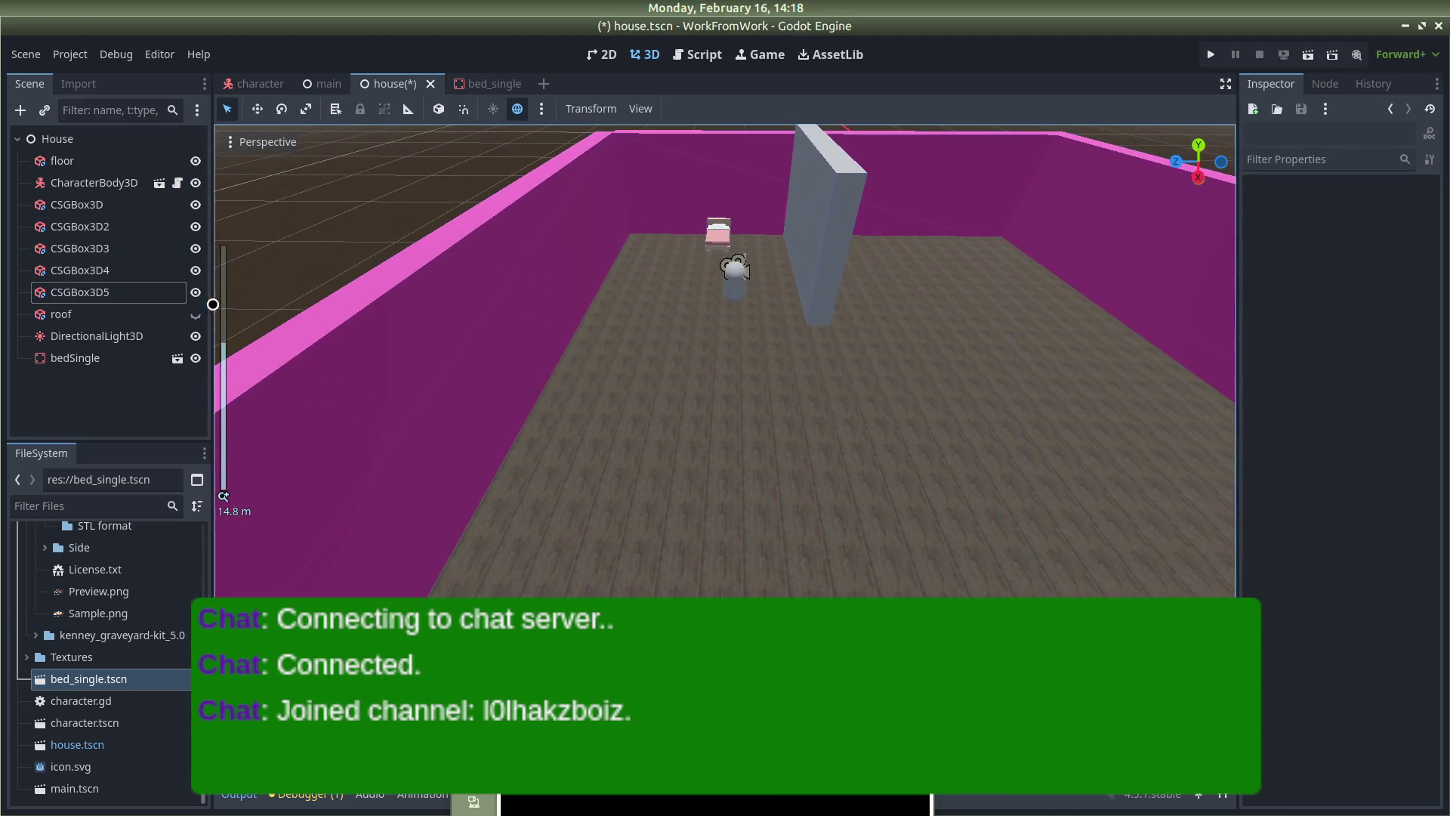
pyautogui.rightClick(88, 422)
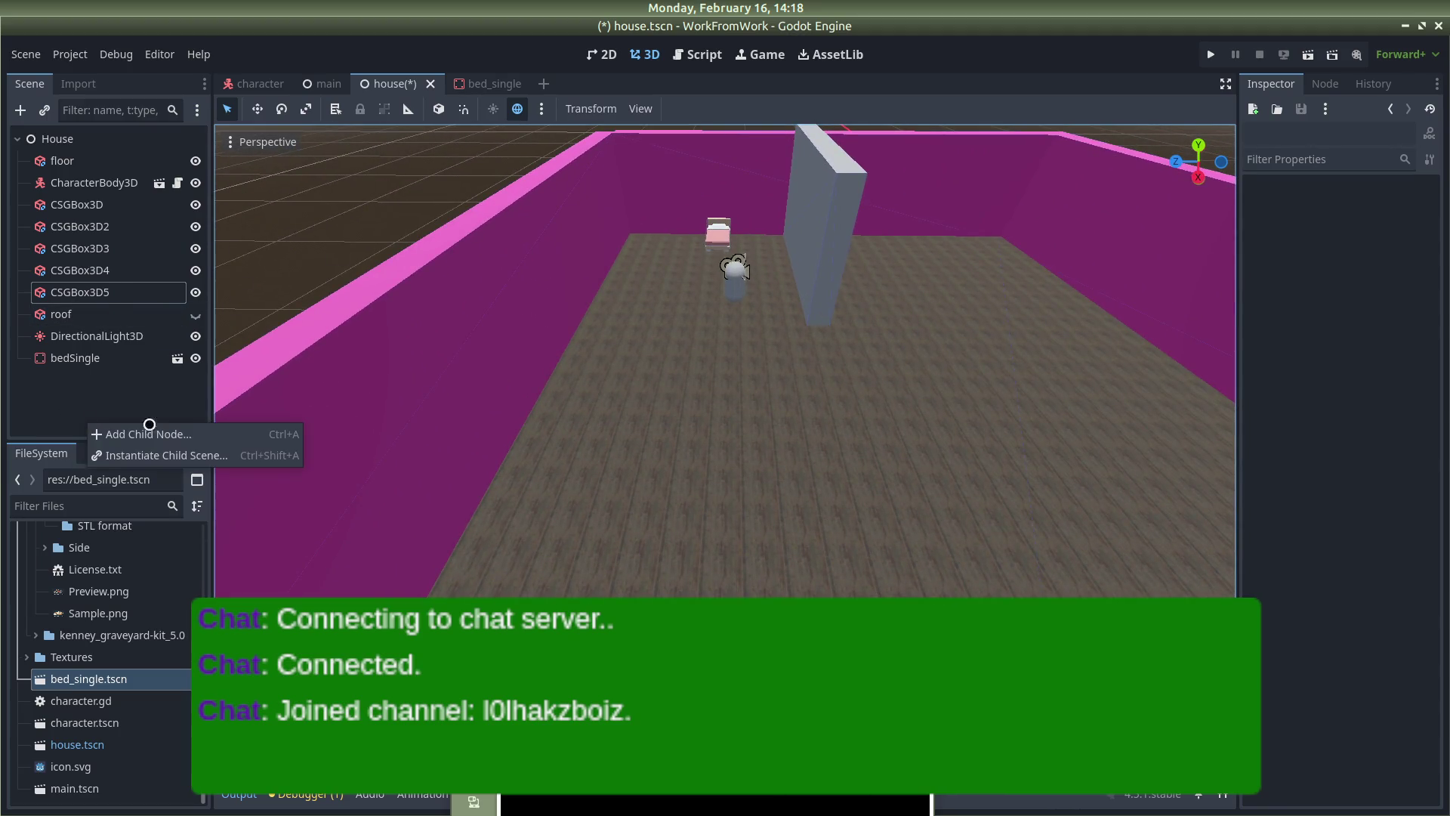
# Add a CSGBox3D6 node, move it above roof in the tree, and drag it before the character
pyautogui.click(196, 436)
pyautogui.write('csgb')
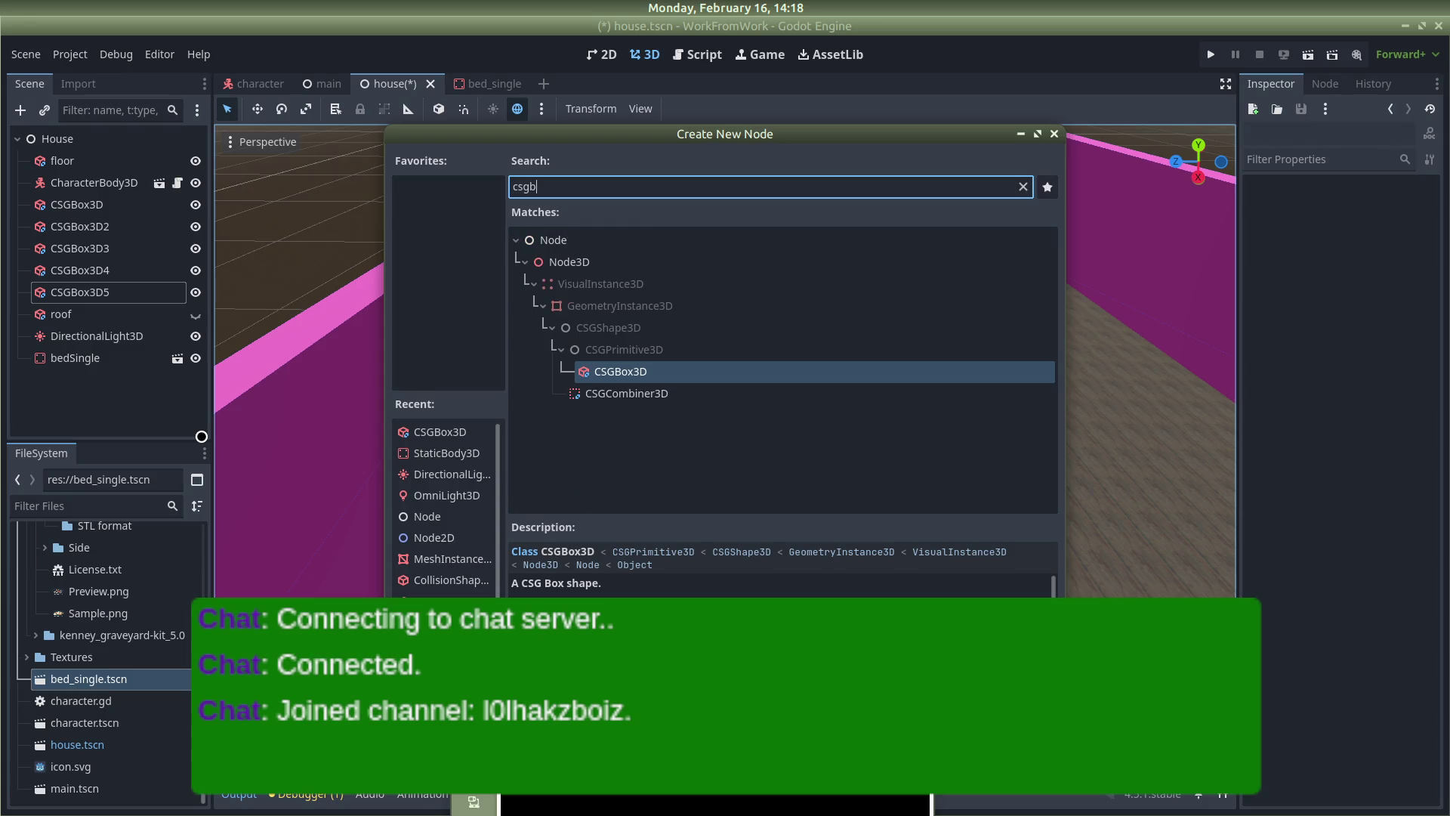
pyautogui.press('Return')
pyautogui.moveTo(113, 380); pyautogui.dragTo(69, 304)
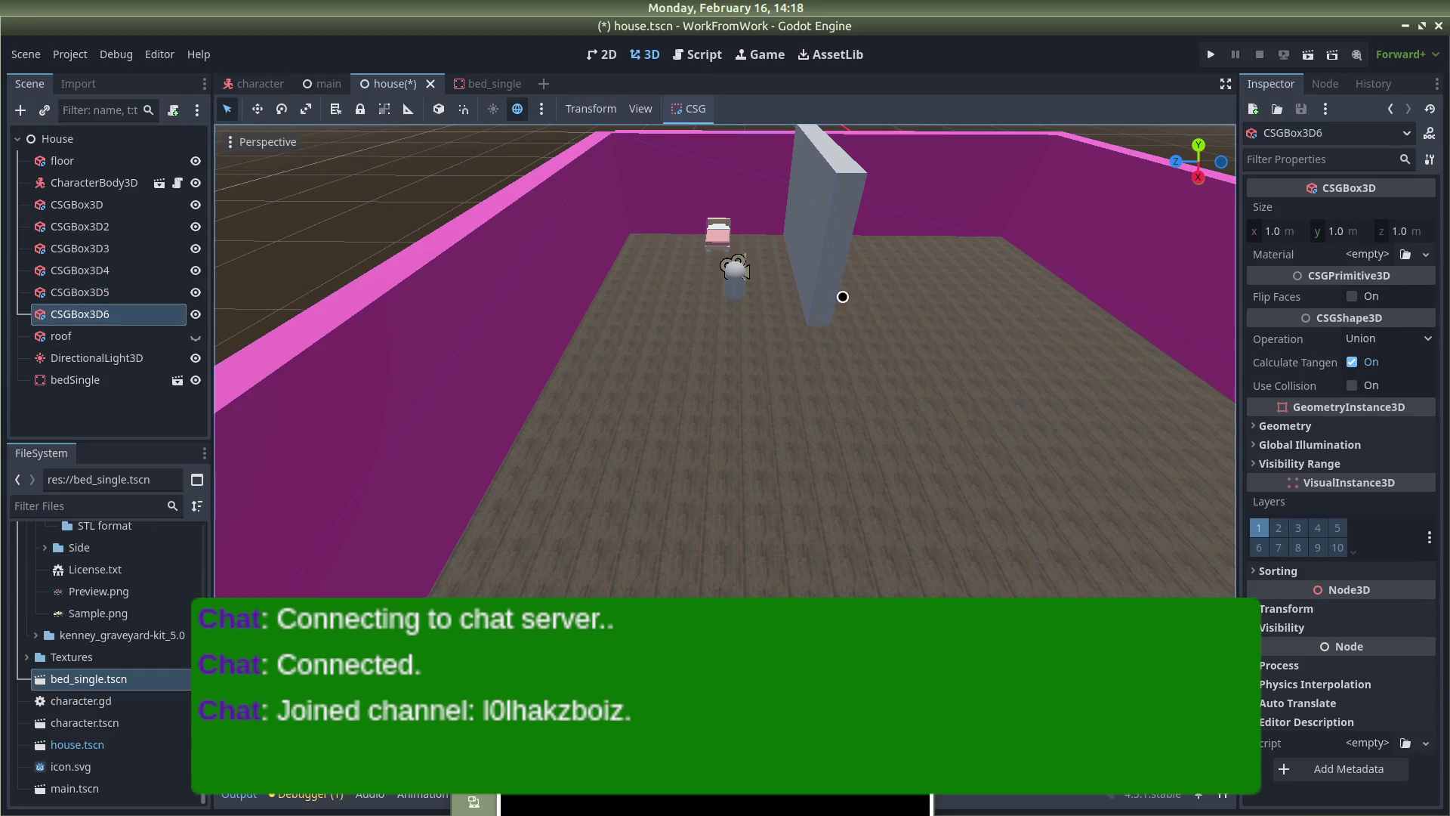
pyautogui.scroll(-3)
pyautogui.moveTo(888, 513); pyautogui.dragTo(717, 484)
pyautogui.moveTo(726, 574); pyautogui.dragTo(690, 442)
pyautogui.scroll(3)
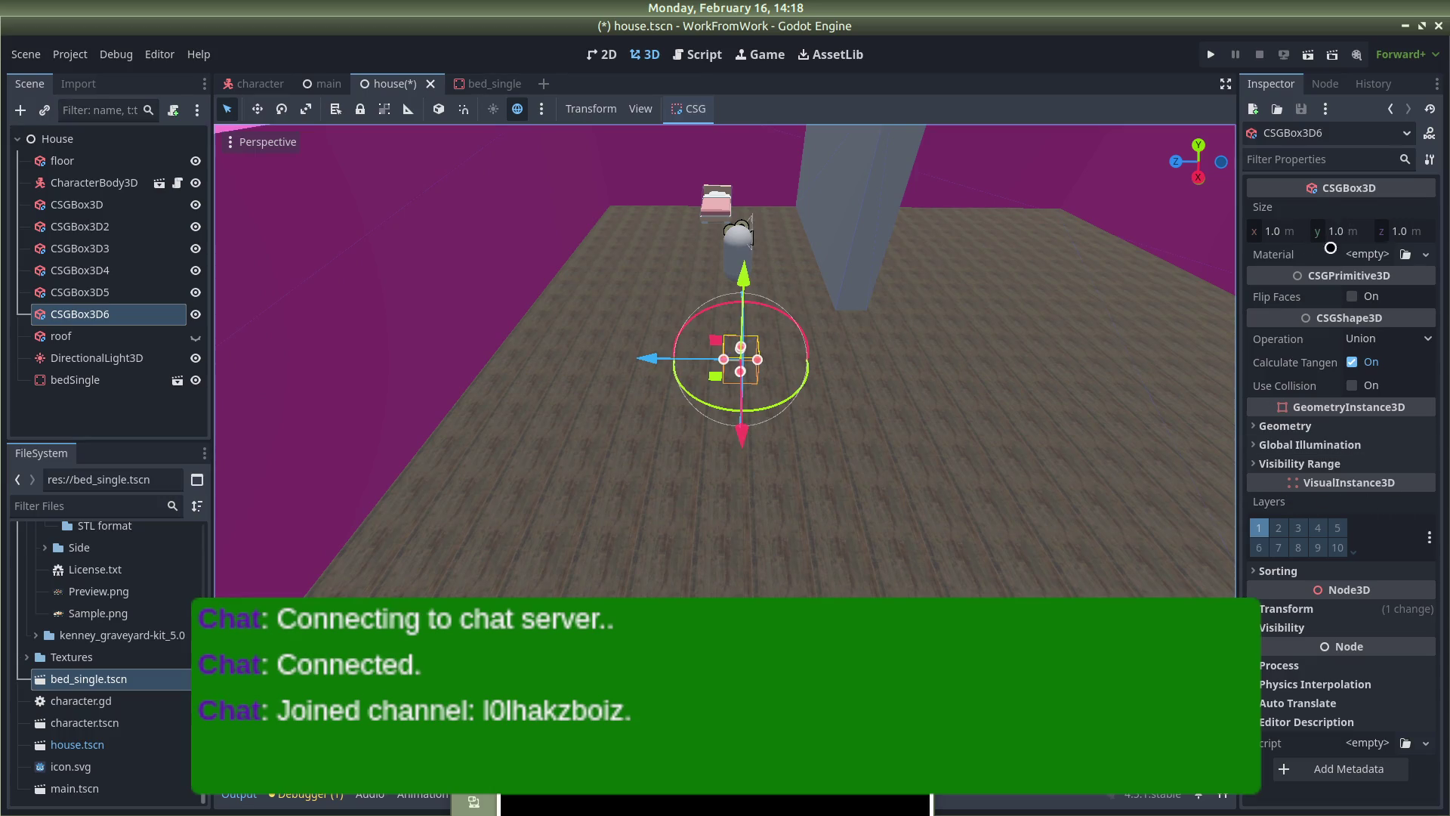
# Expand CSGBox3D6's Transform section and set its Y position to 2
pyautogui.click(1283, 665)
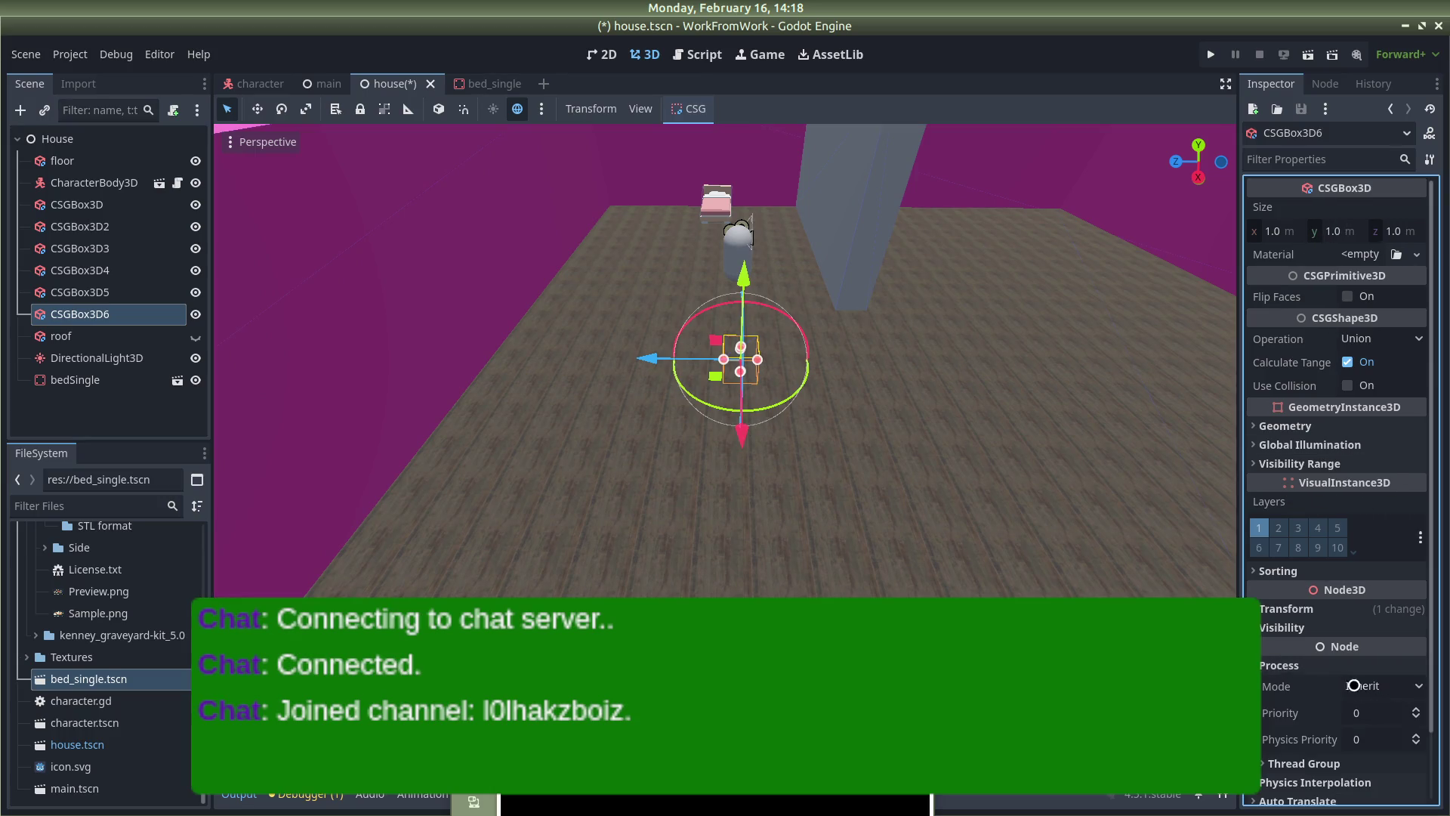
pyautogui.click(1277, 665)
pyautogui.click(1286, 608)
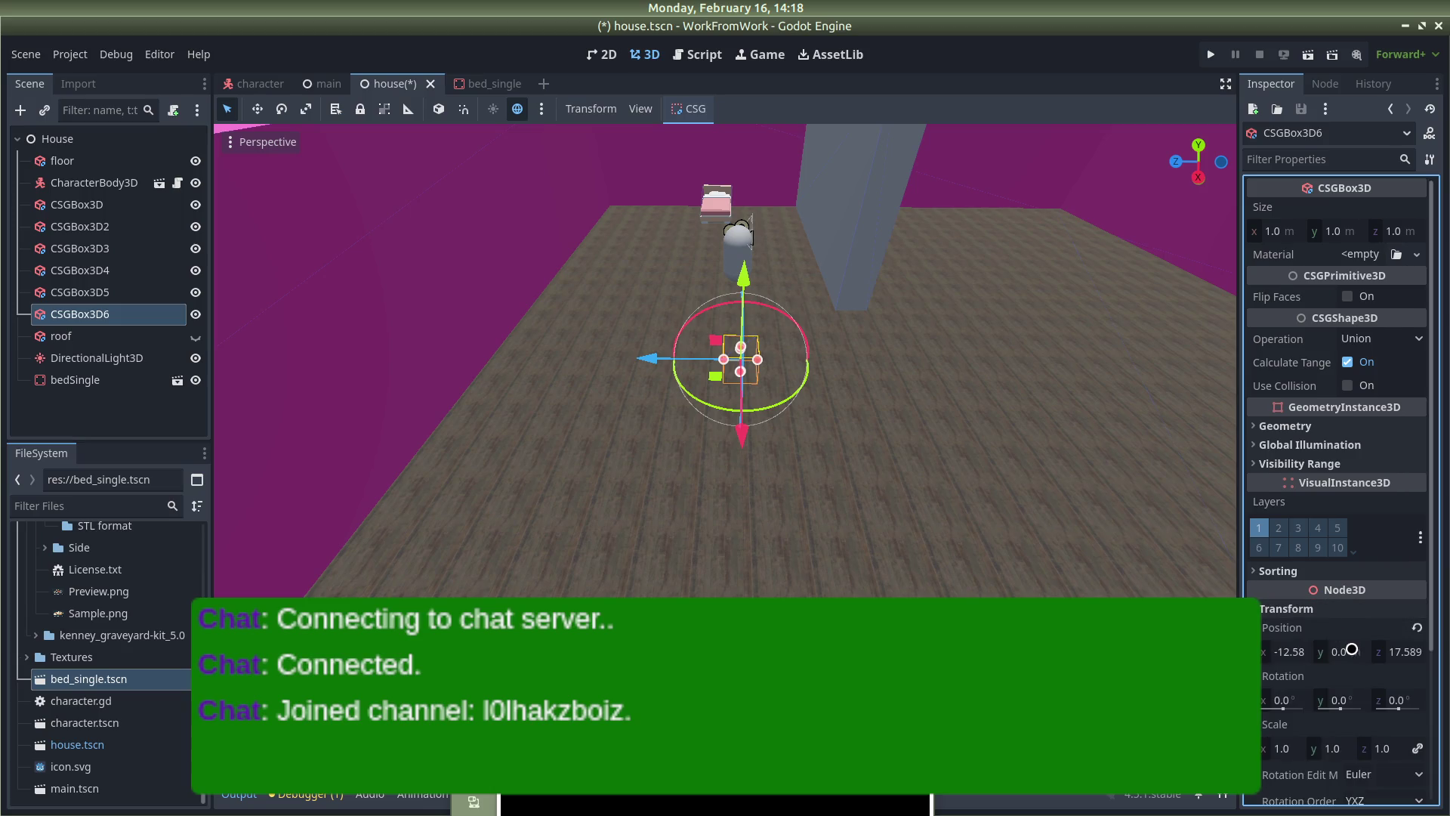
pyautogui.click(1338, 650)
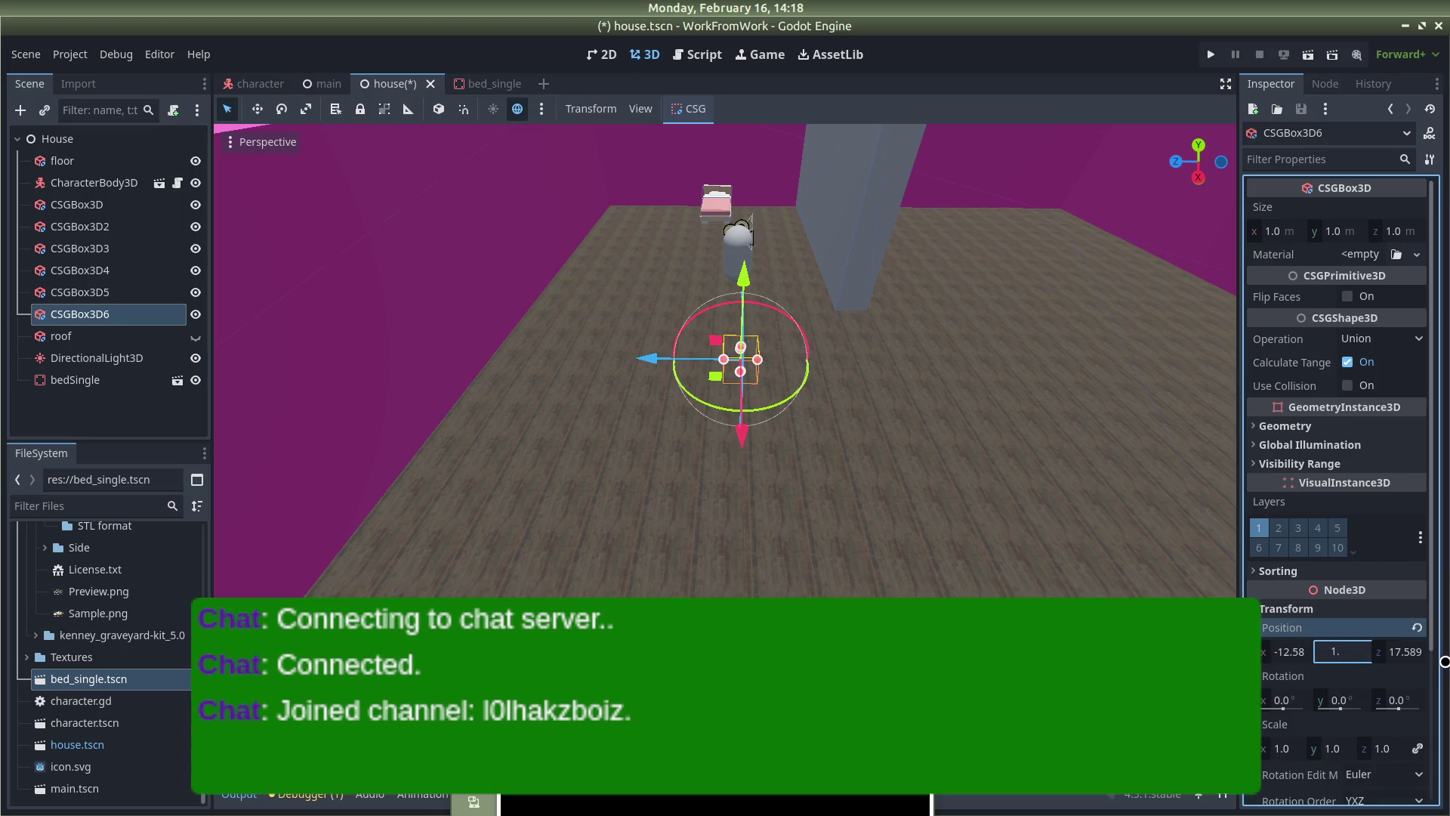
pyautogui.write('2')
pyautogui.press('Return')
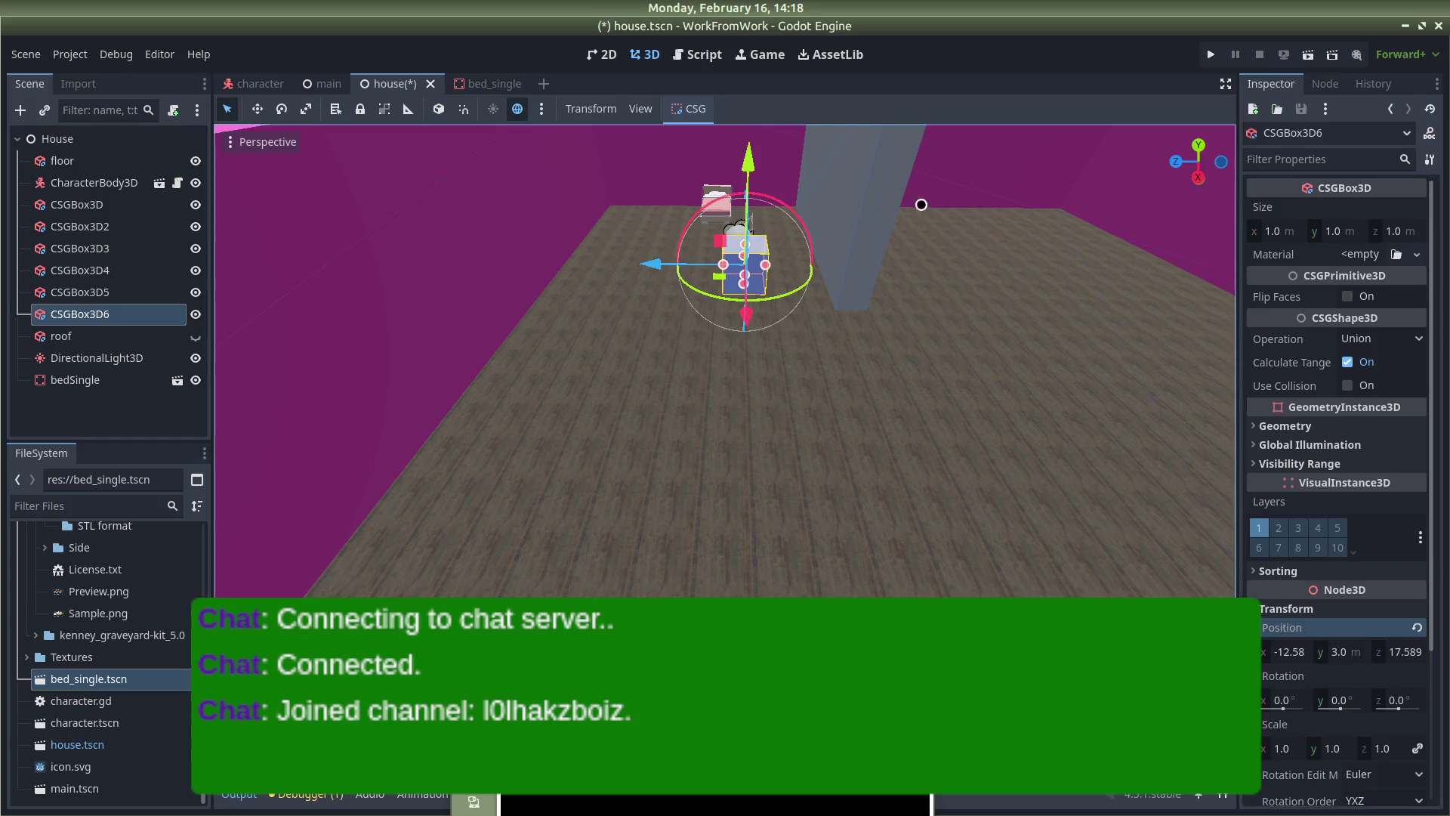
# Compare CSGBox3D6 with the pillar CSGBox3D5, then make CSGBox3D6 6 m tall
pyautogui.click(890, 194)
pyautogui.scroll(-3)
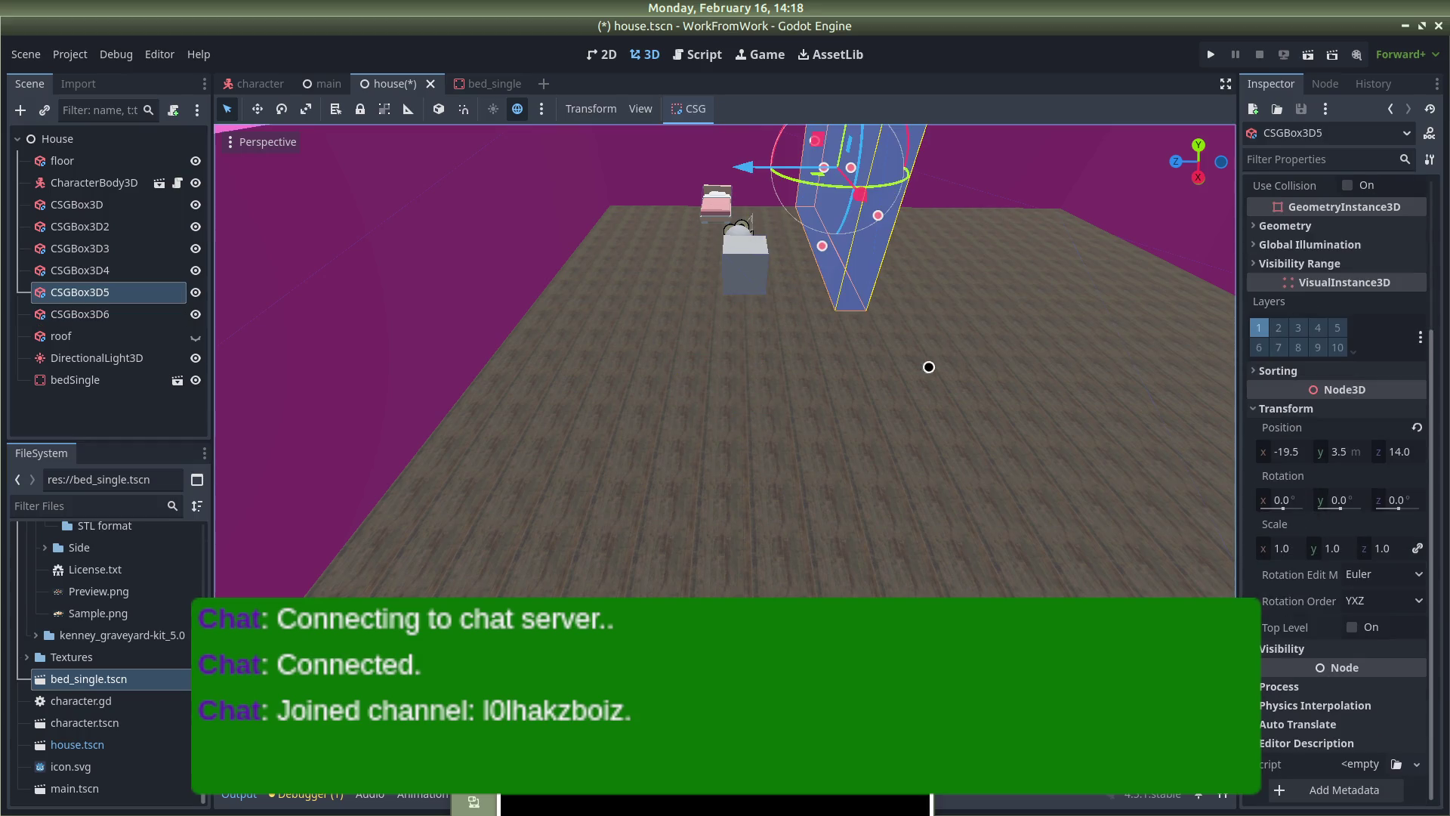
pyautogui.click(738, 269)
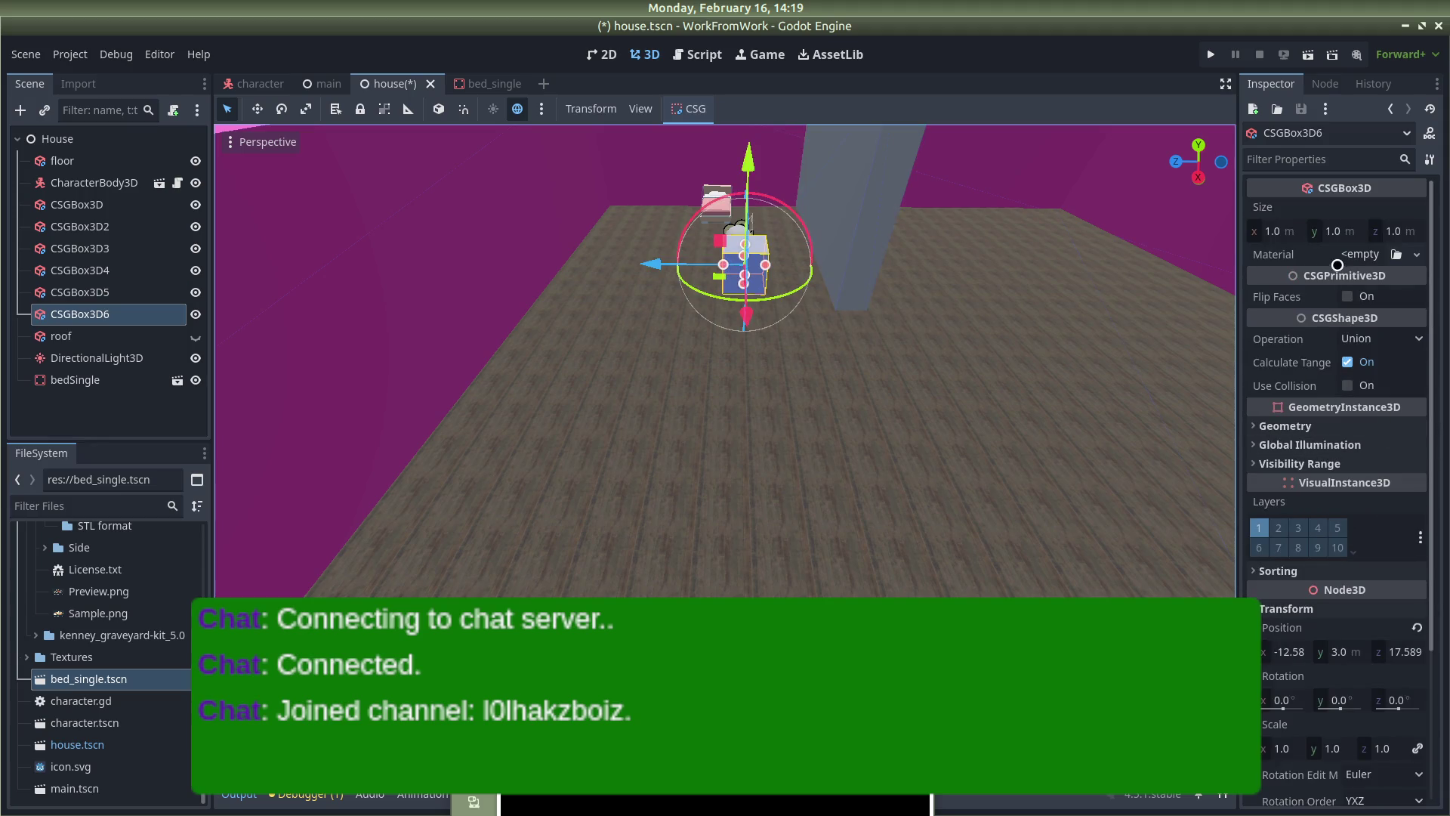
pyautogui.click(875, 184)
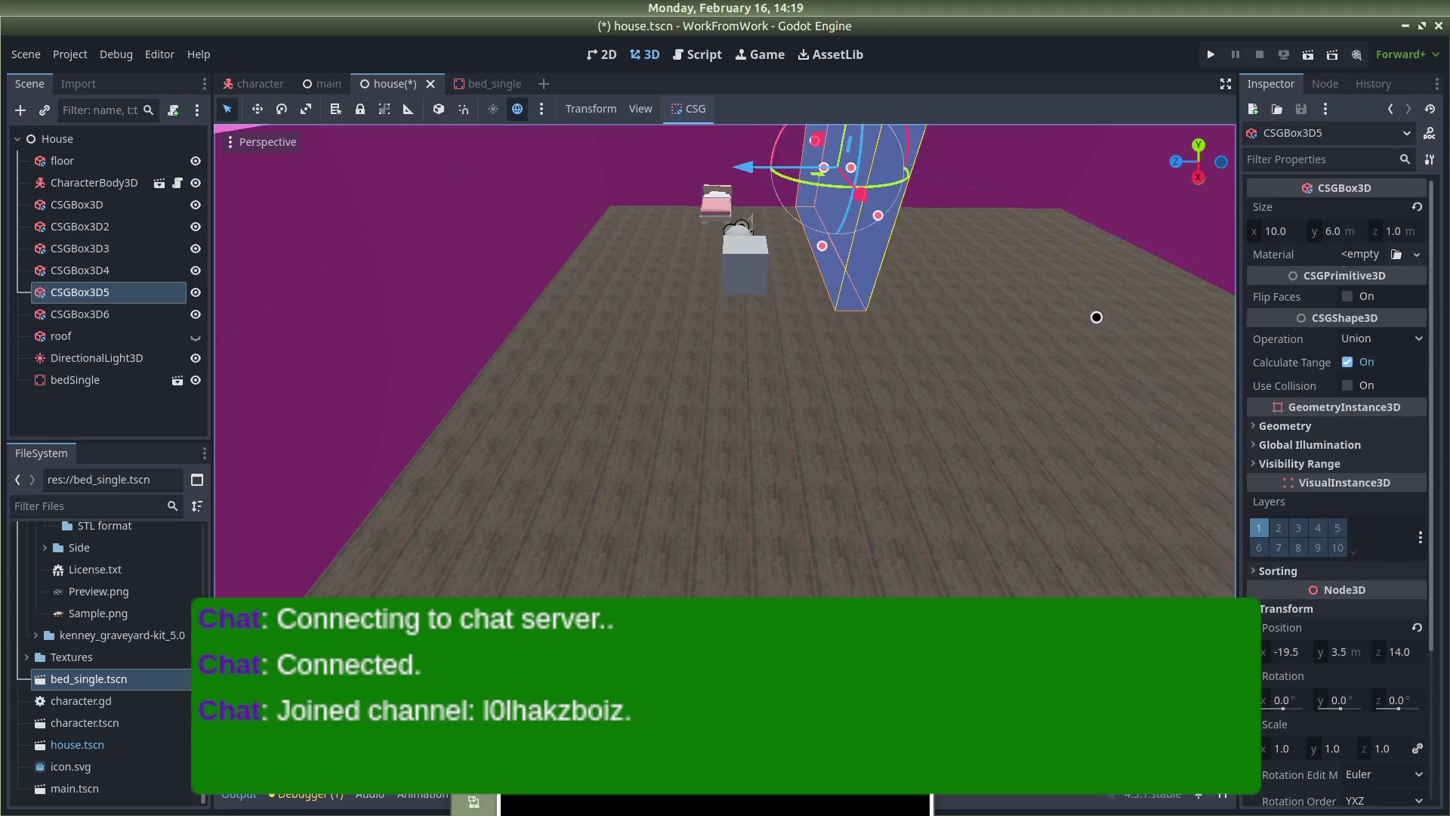
pyautogui.click(738, 255)
pyautogui.scroll(-3)
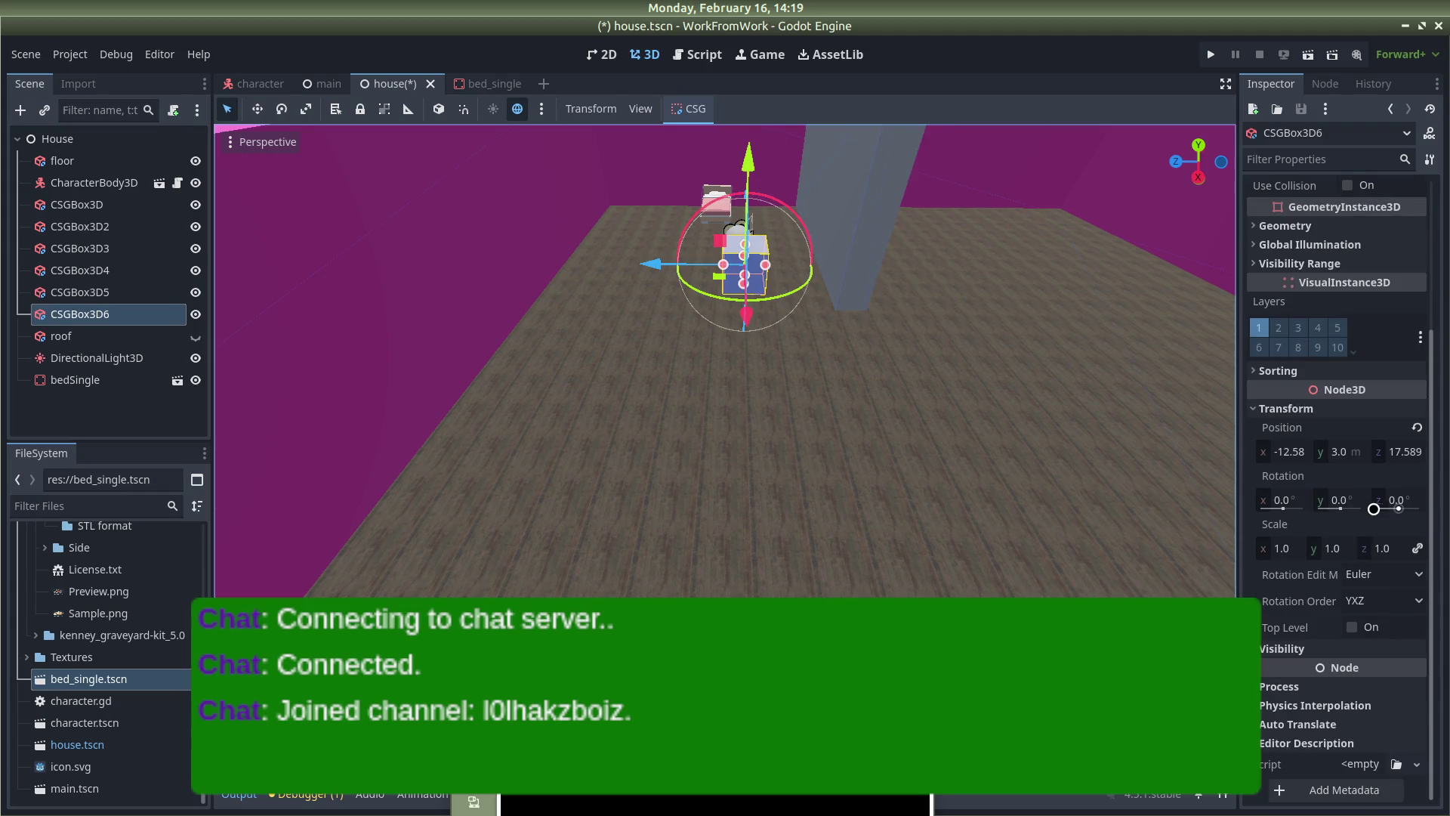
pyautogui.scroll(3)
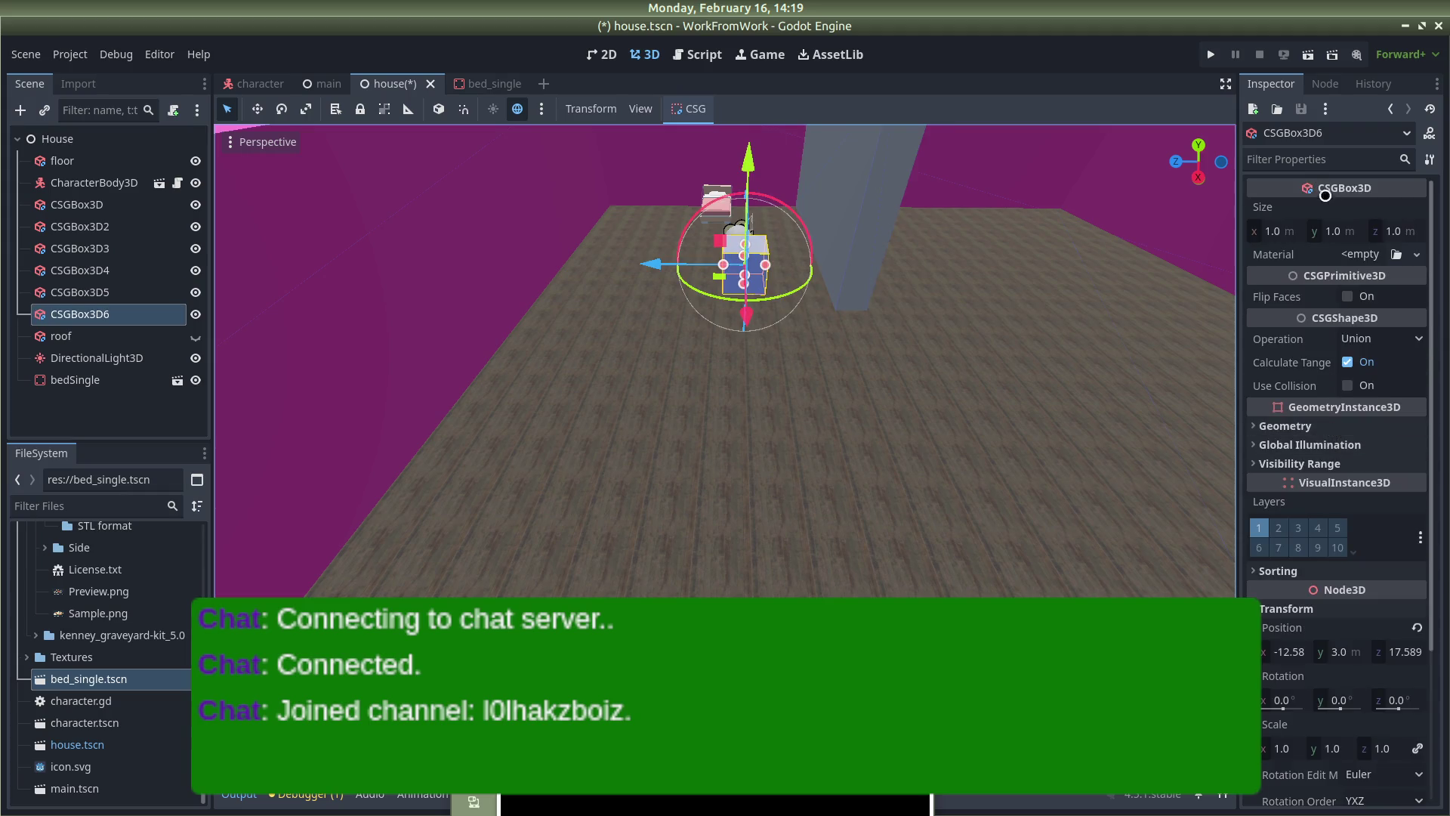
pyautogui.click(1334, 231)
pyautogui.write('6')
pyautogui.press('Return')
# Raise the new pillar to Y position 3.5 and look down into the room
pyautogui.moveTo(961, 343); pyautogui.dragTo(829, 247)
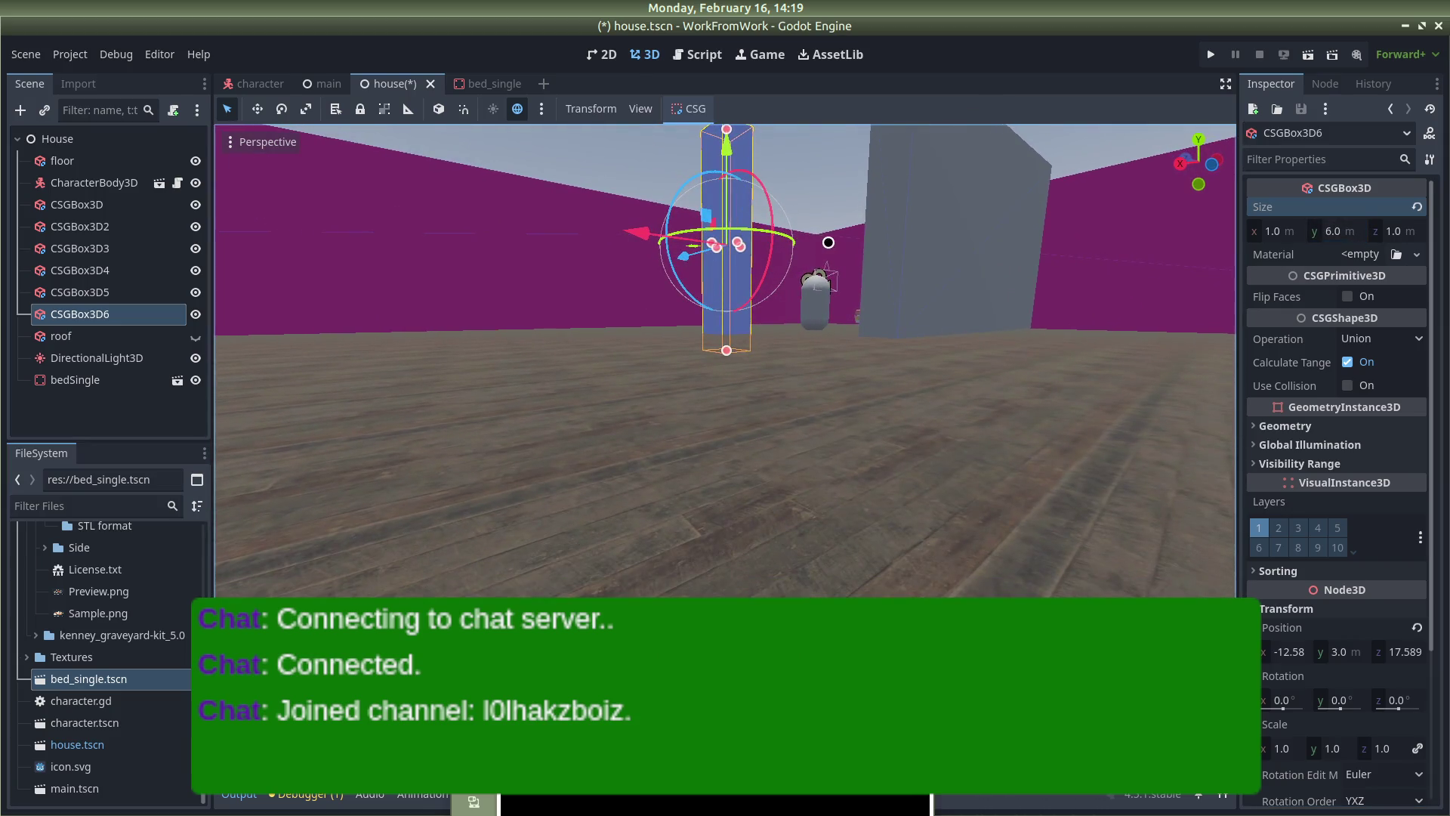
pyautogui.scroll(3)
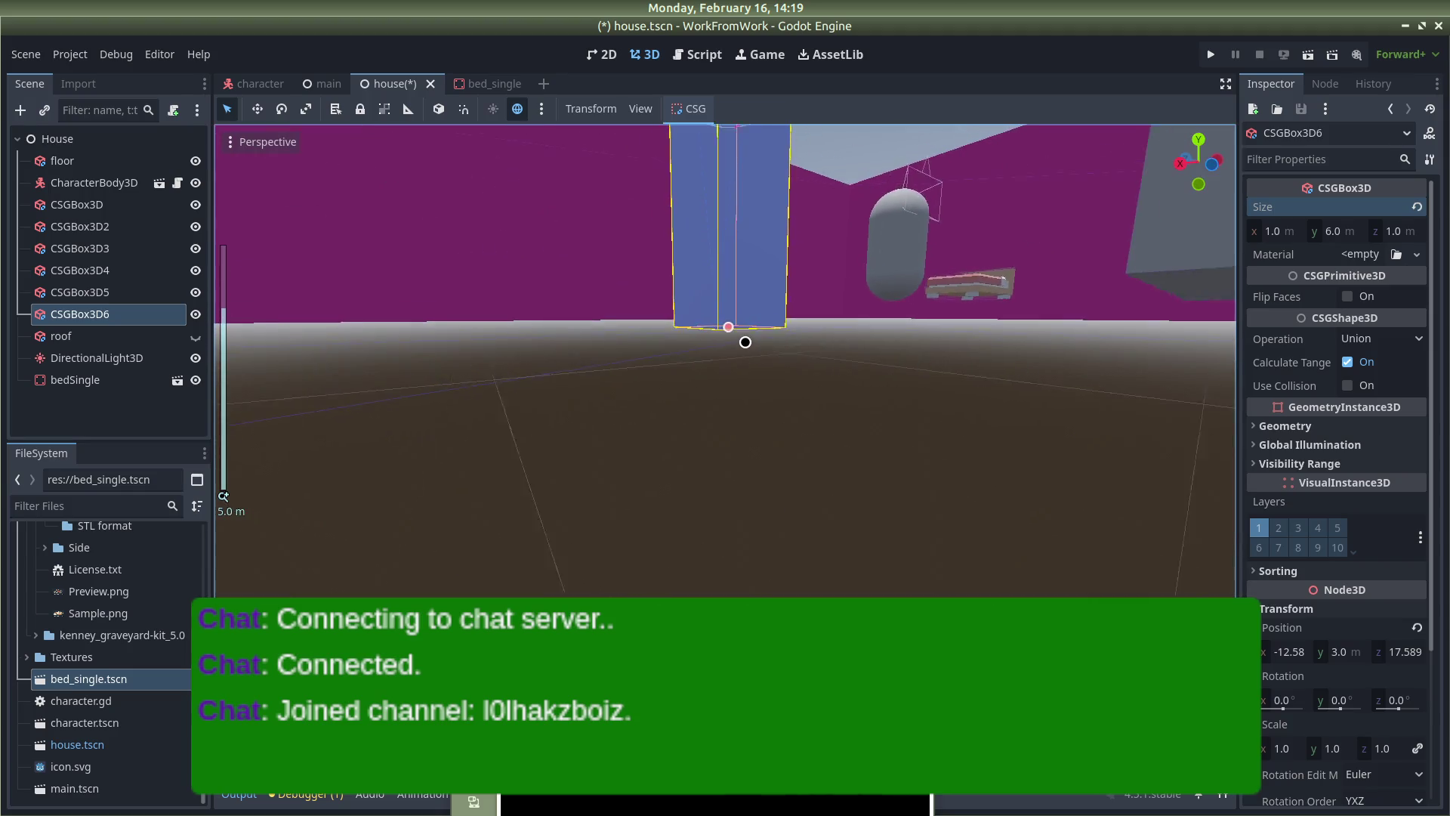
pyautogui.moveTo(845, 330); pyautogui.dragTo(971, 356)
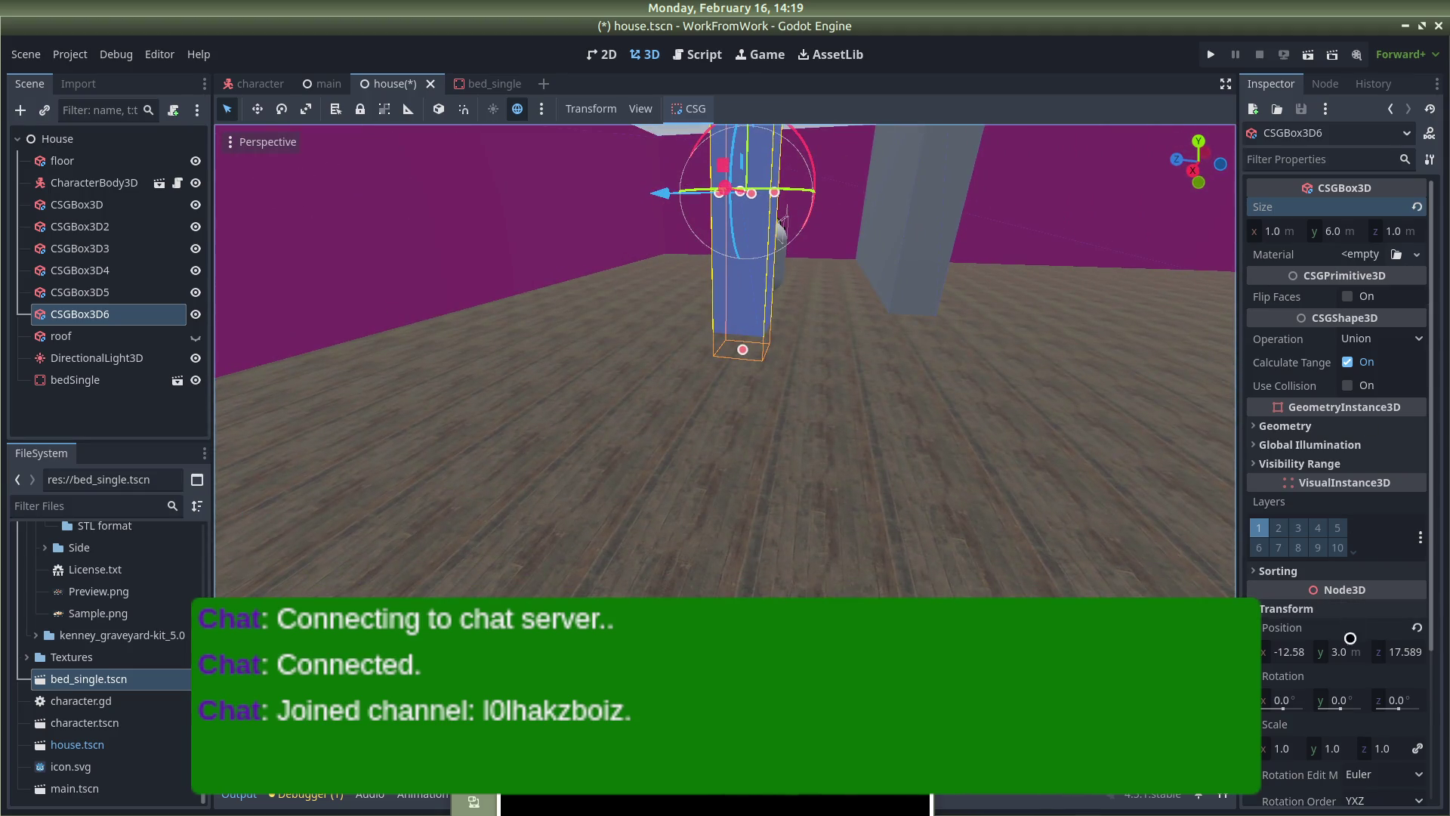
pyautogui.click(1341, 651)
pyautogui.write('5')
pyautogui.press('Return')
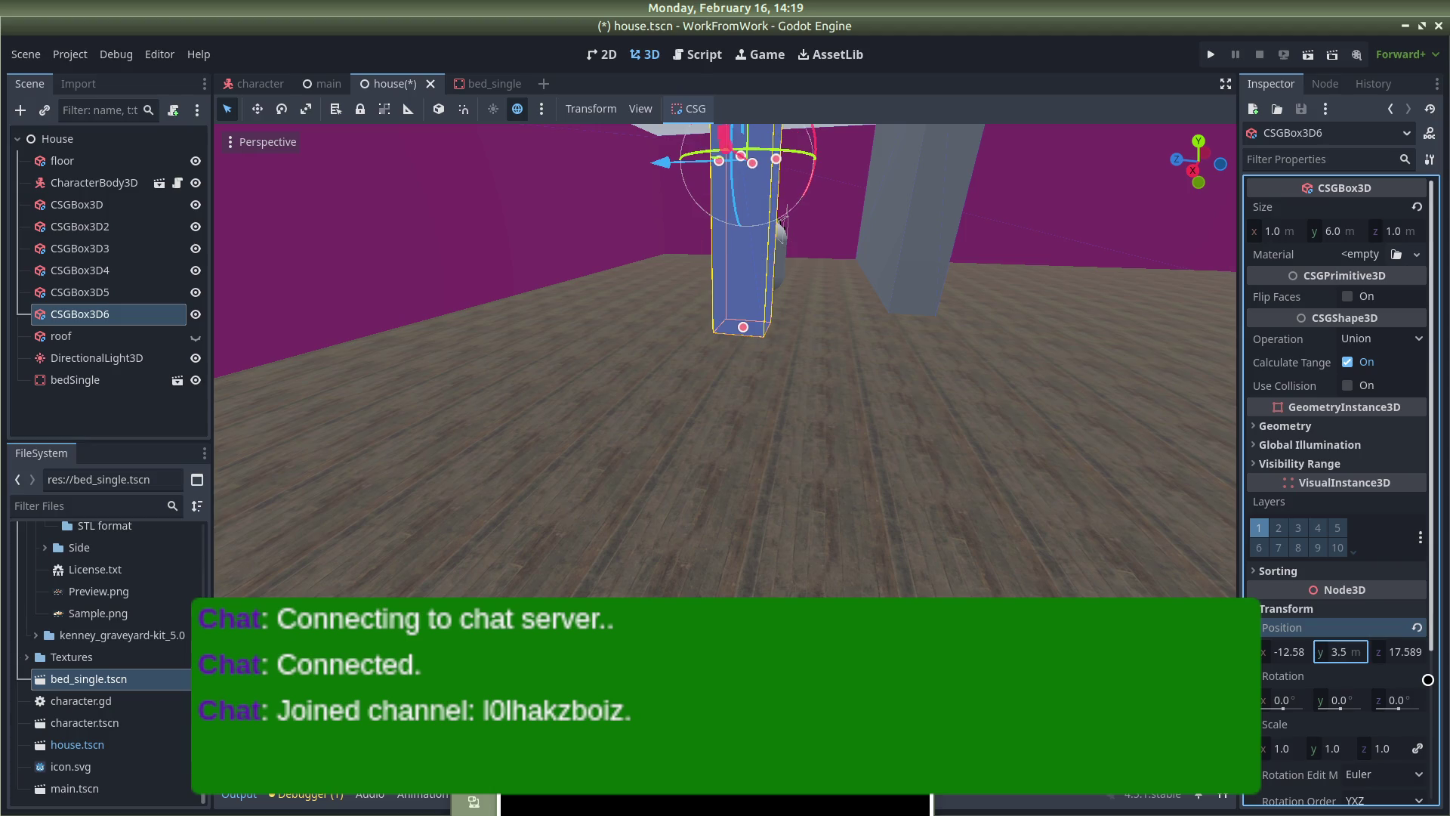
pyautogui.scroll(-3)
pyautogui.scroll(-3)
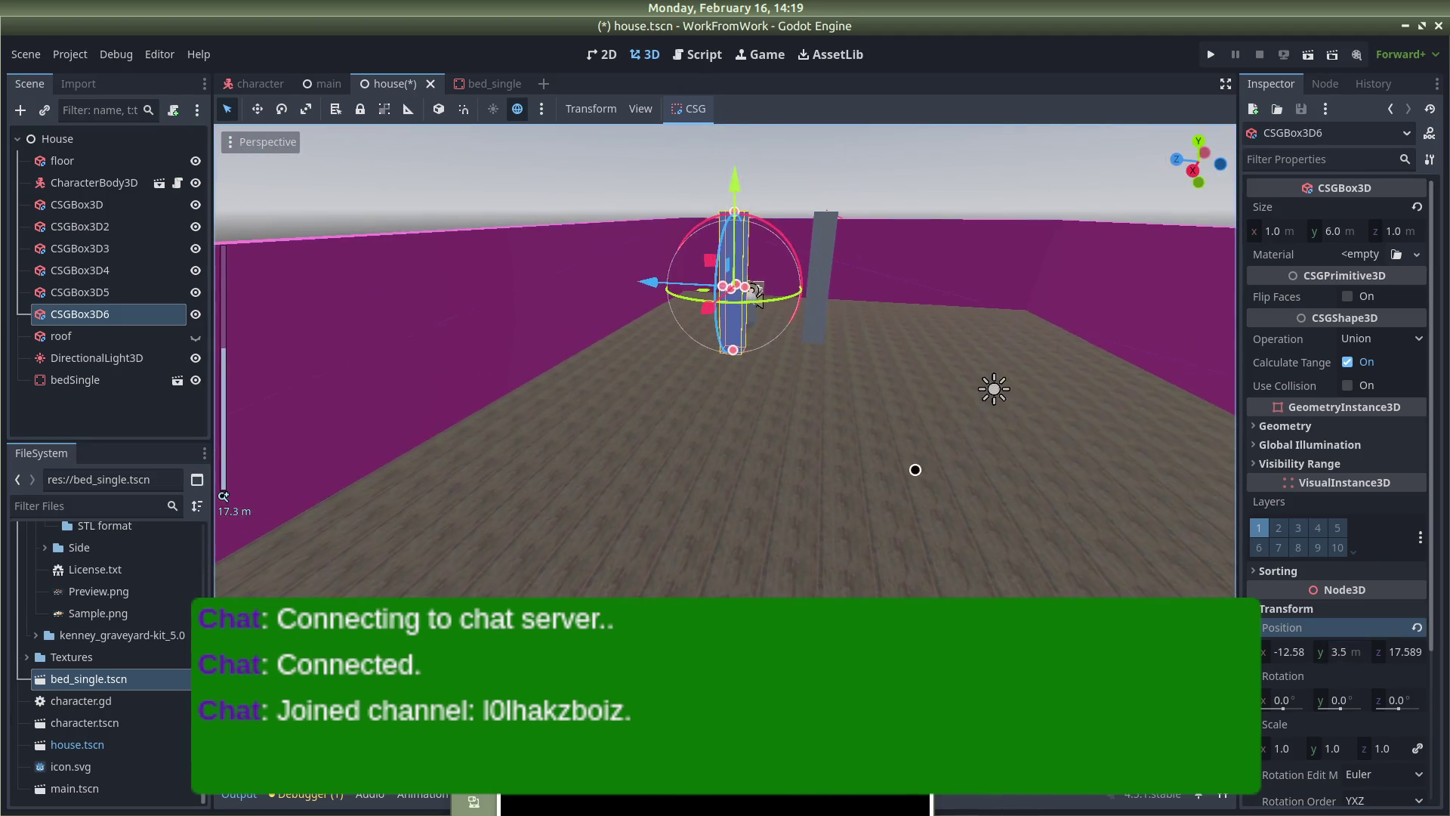
pyautogui.moveTo(956, 398); pyautogui.dragTo(975, 431)
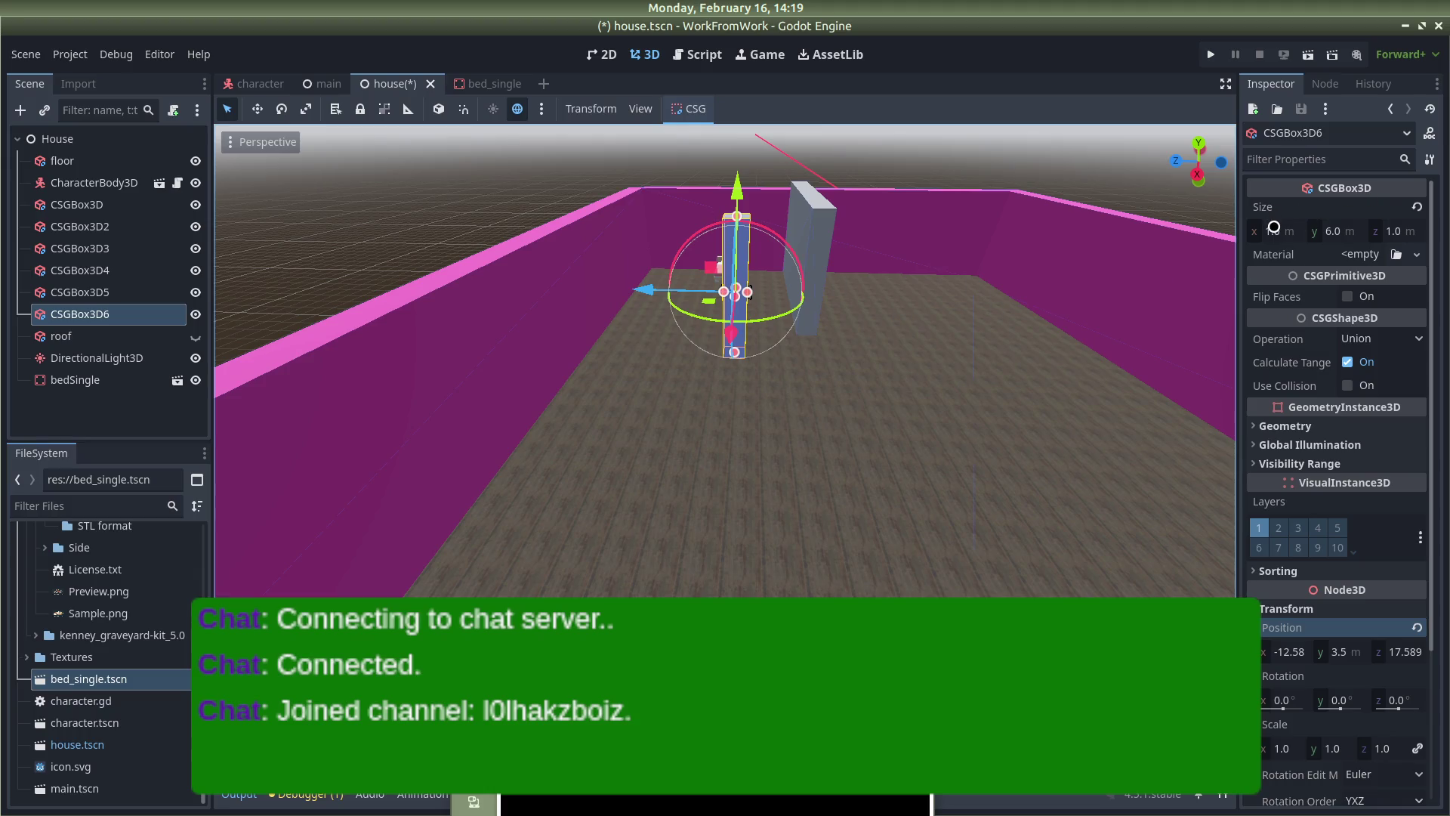
# Resize CSGBox3D6 into a thin wall, 1 m wide and 12 m deep
pyautogui.click(1273, 228)
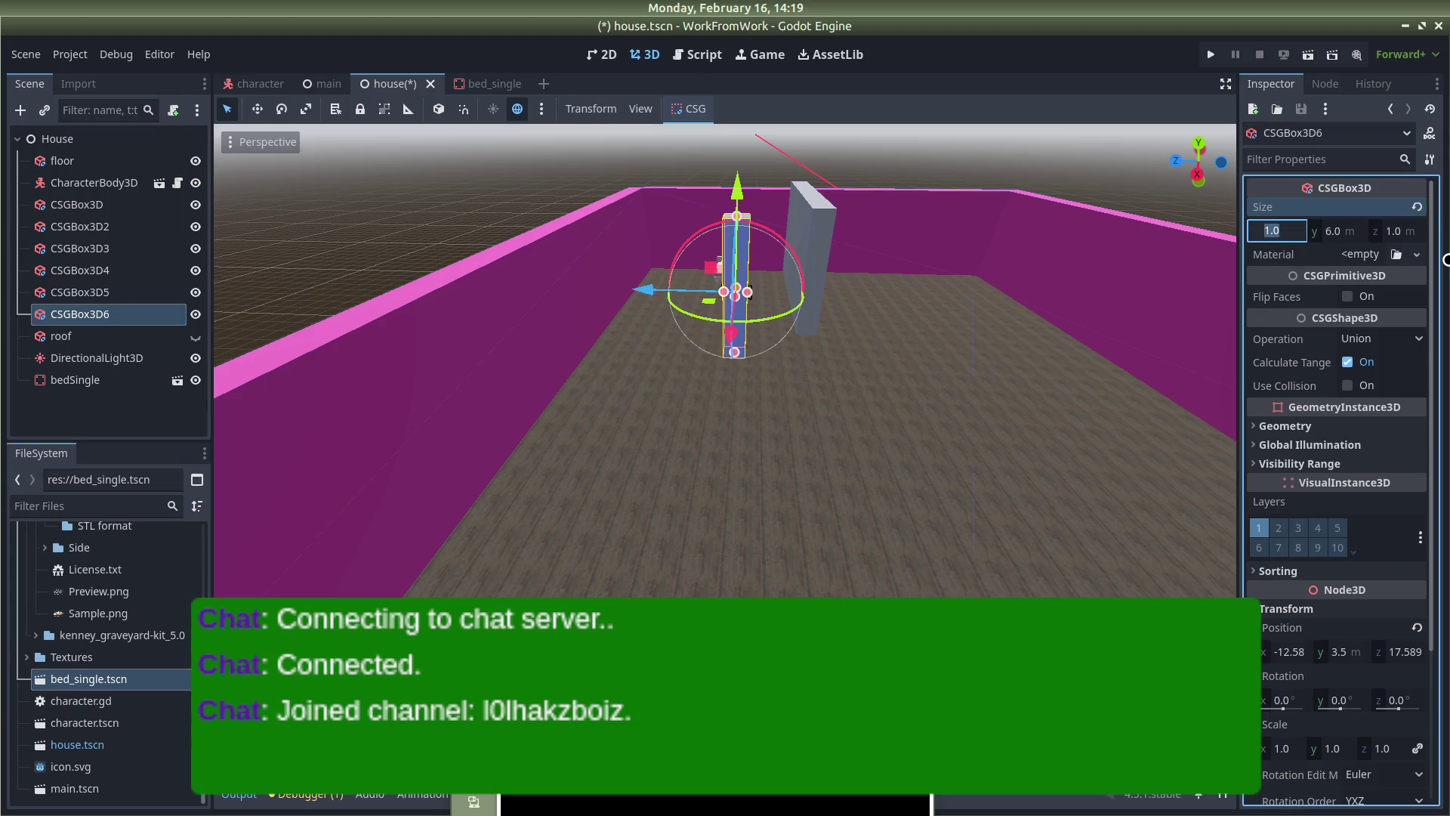
pyautogui.write('12')
pyautogui.press('Return')
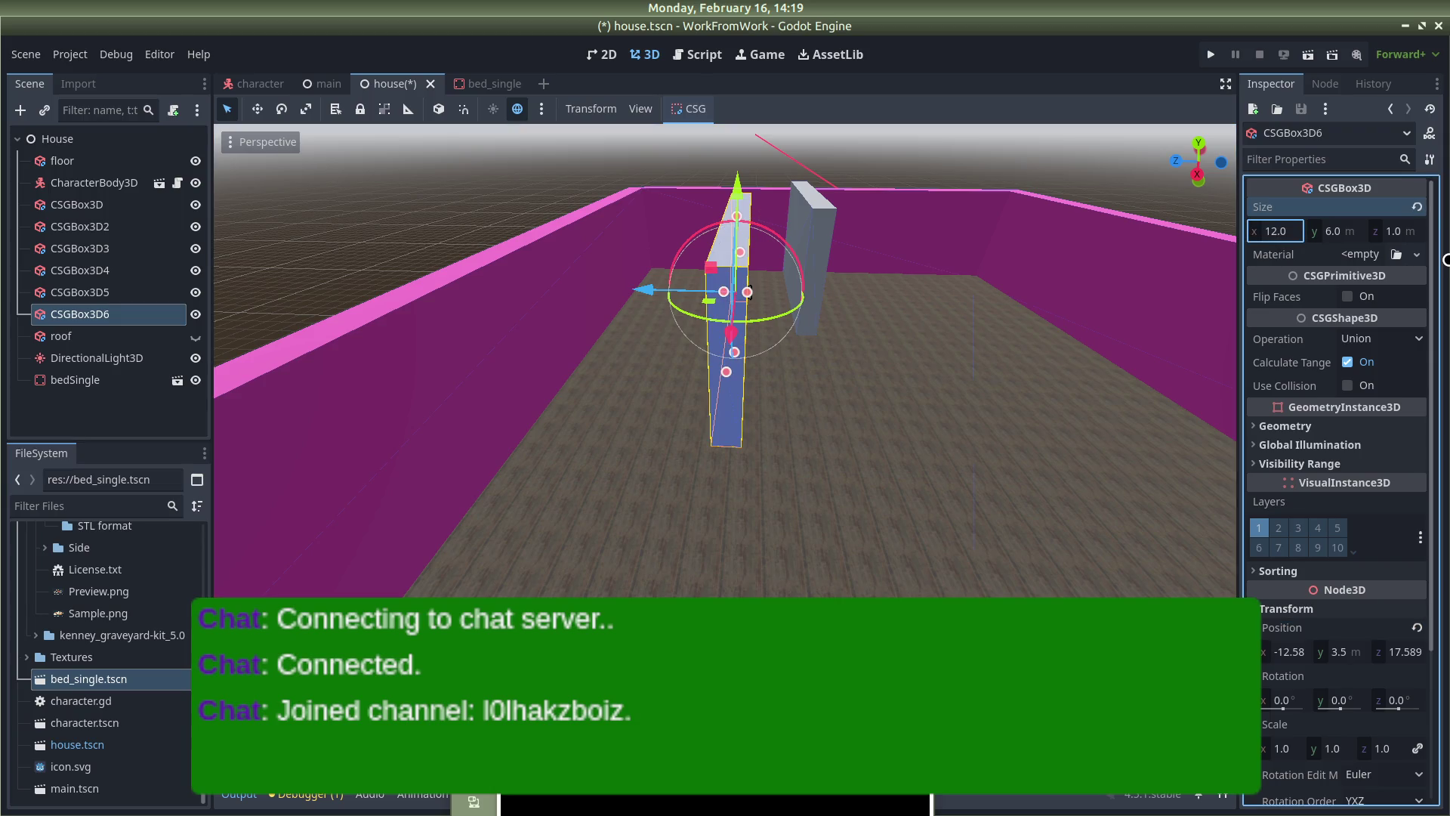
pyautogui.click(1391, 234)
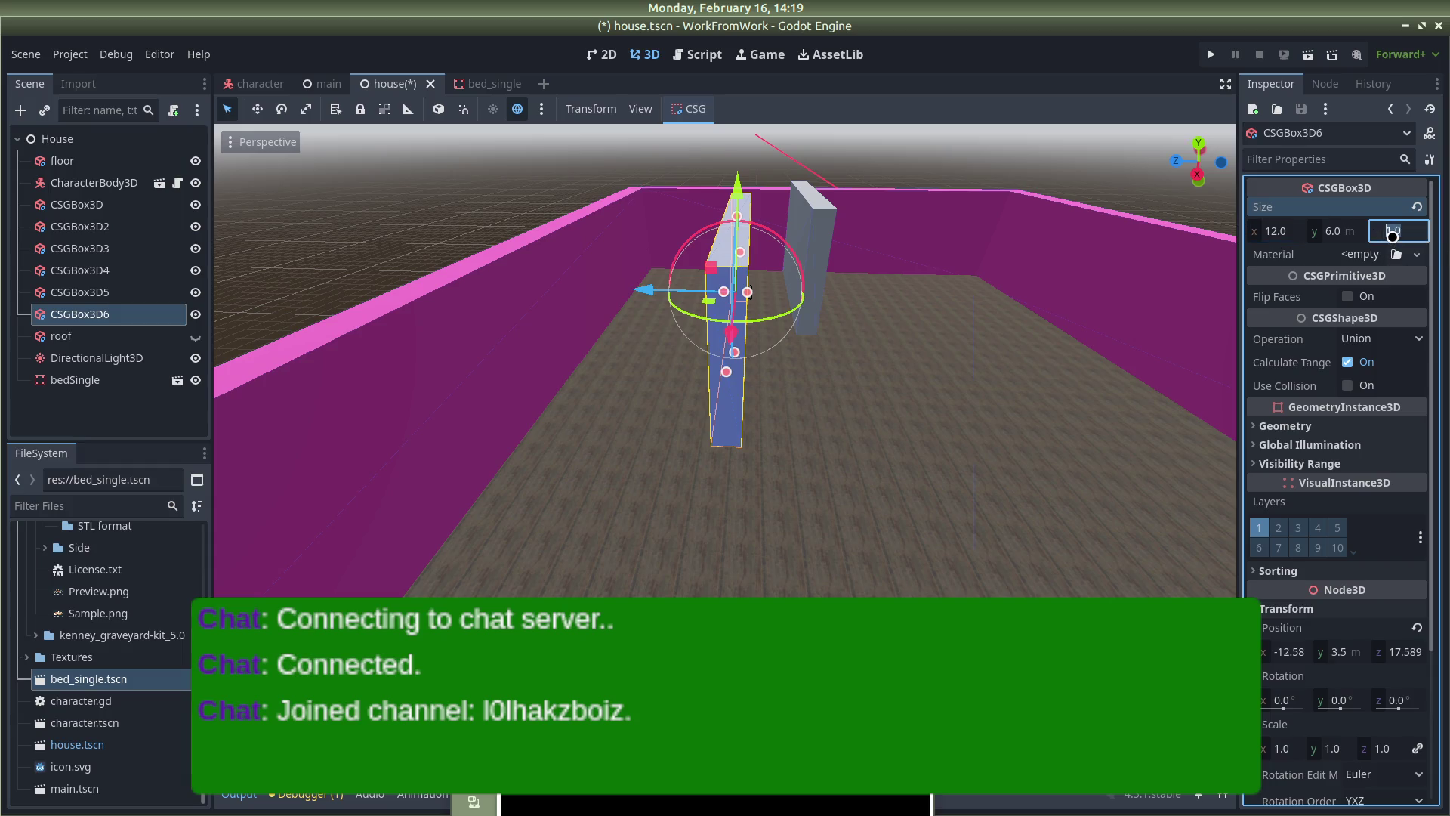
pyautogui.write('12')
pyautogui.press('Return')
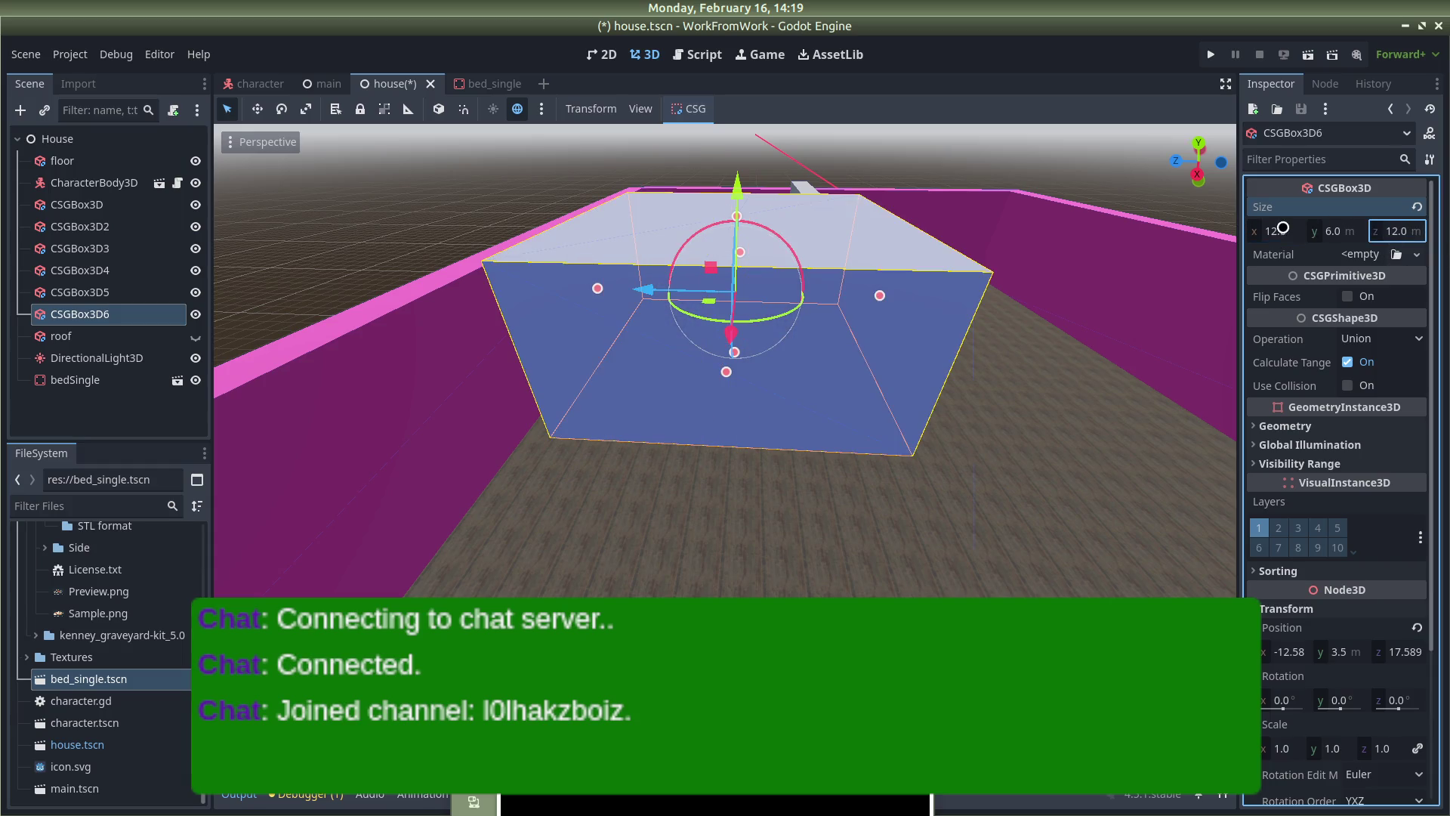
pyautogui.click(1288, 230)
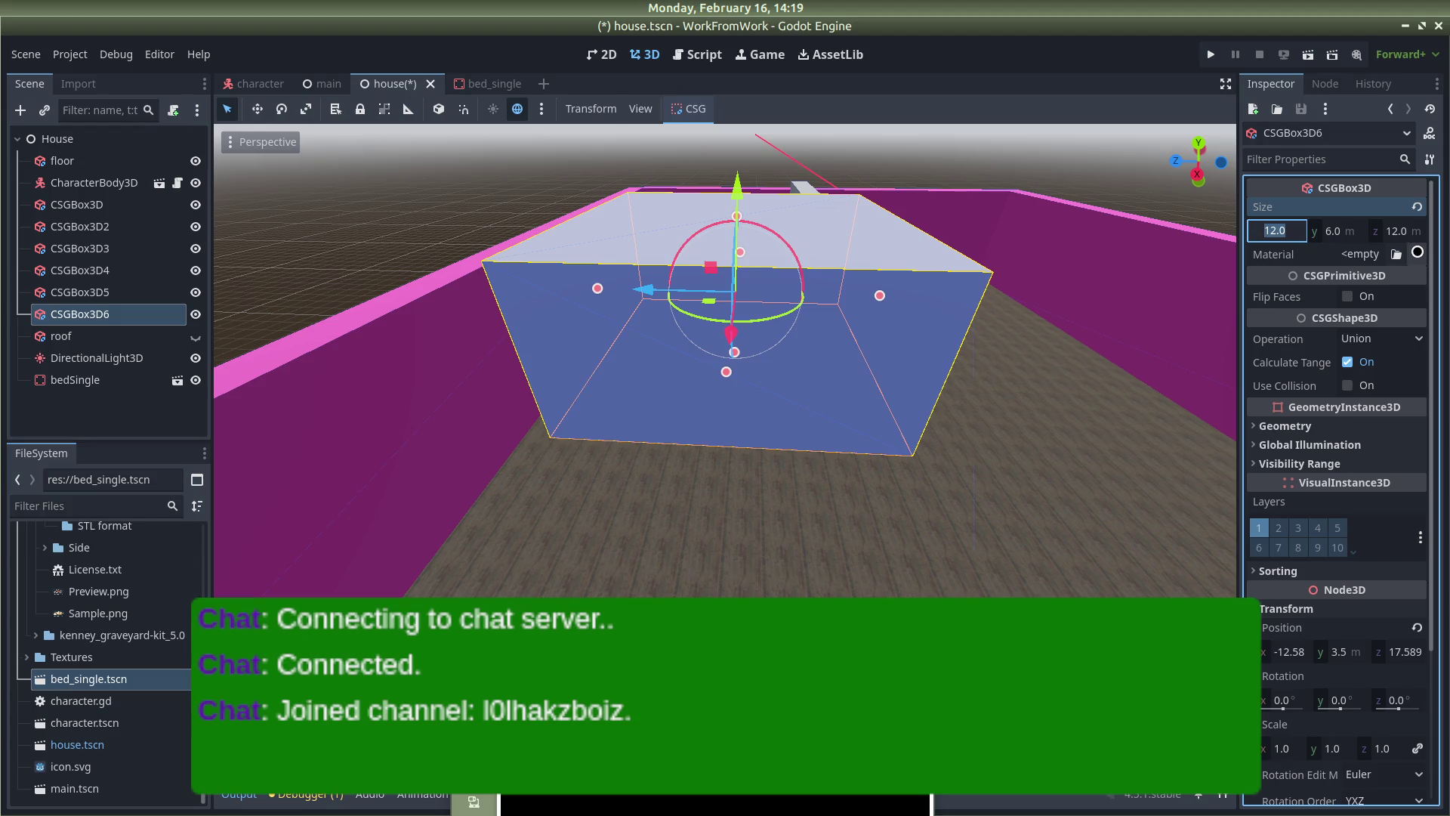
pyautogui.write('10')
pyautogui.press('Return')
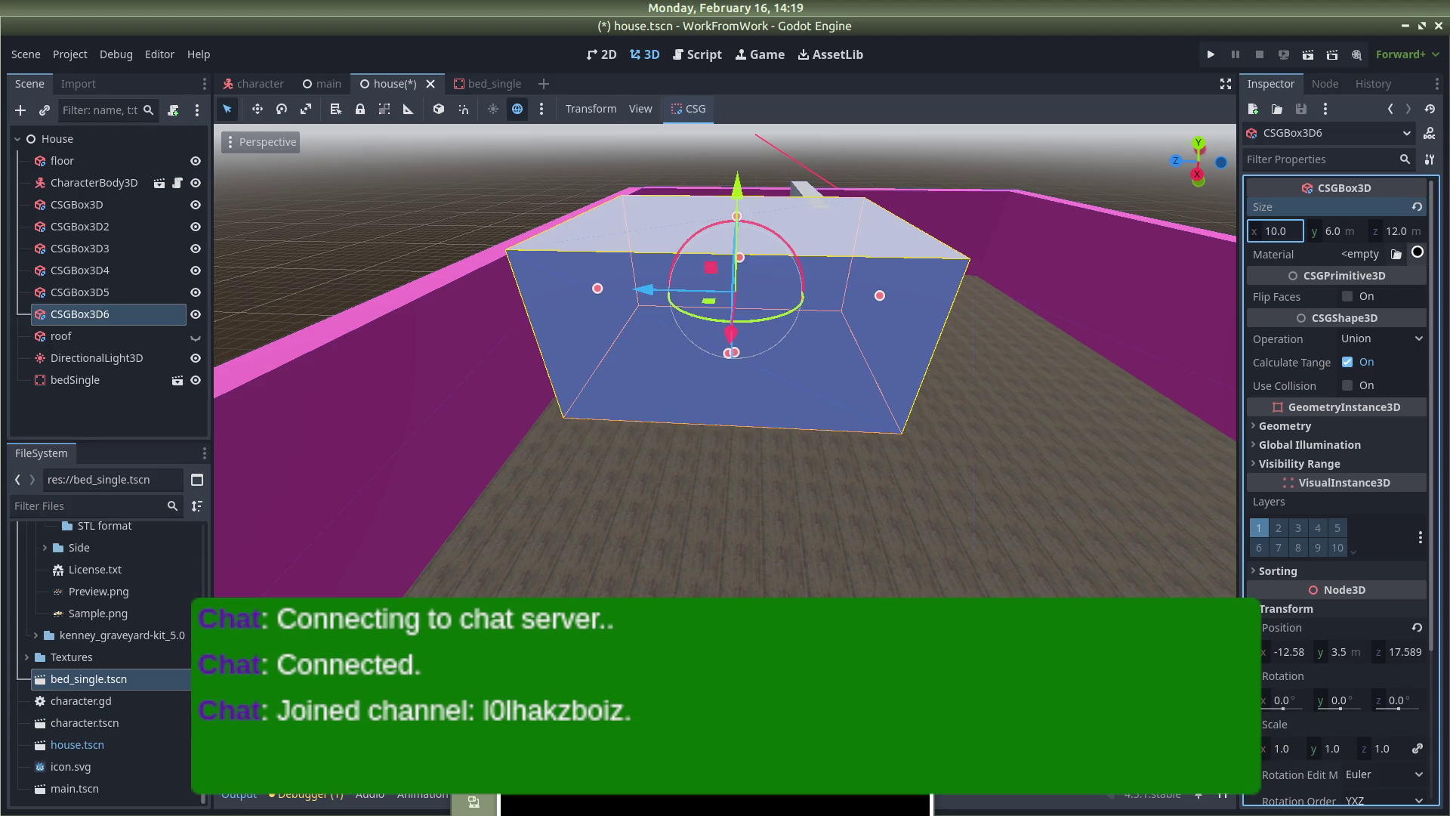
pyautogui.write('1')
pyautogui.press('Return')
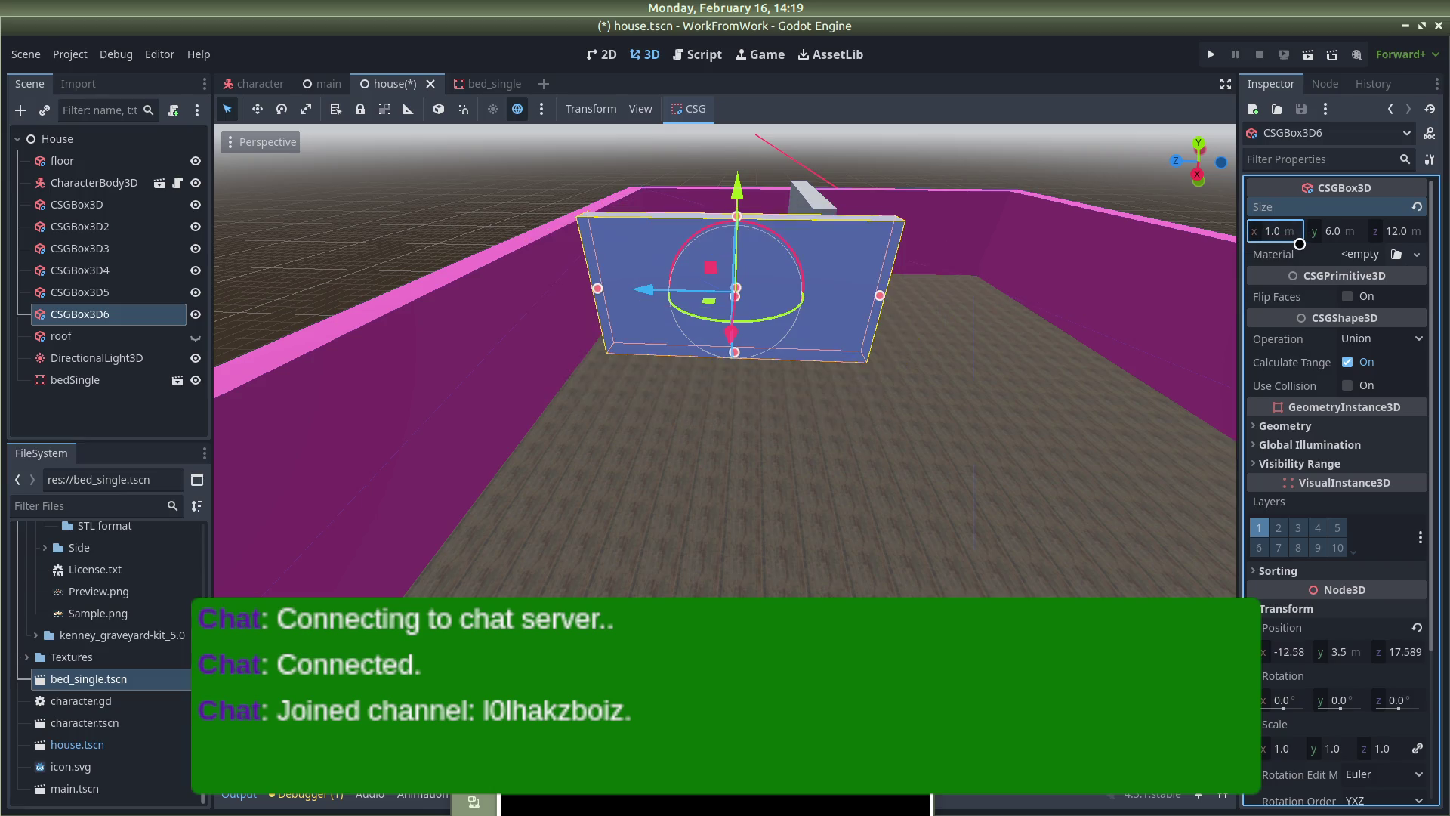
# From a top-down view, drag the new wall along the X and Z axes
pyautogui.moveTo(1164, 243); pyautogui.dragTo(922, 366)
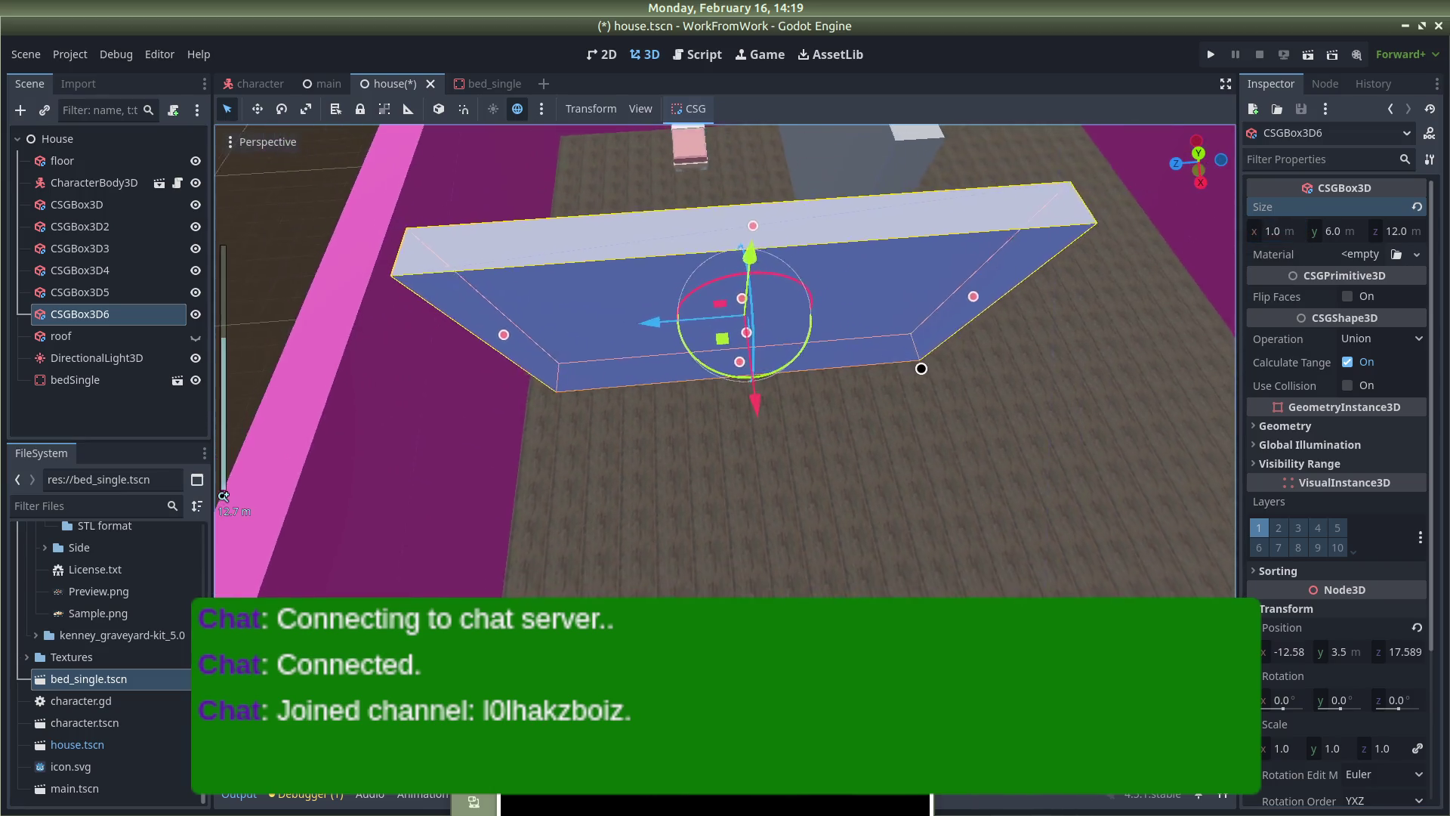
pyautogui.scroll(-3)
pyautogui.moveTo(743, 414); pyautogui.dragTo(727, 382)
pyautogui.moveTo(640, 312); pyautogui.dragTo(619, 310)
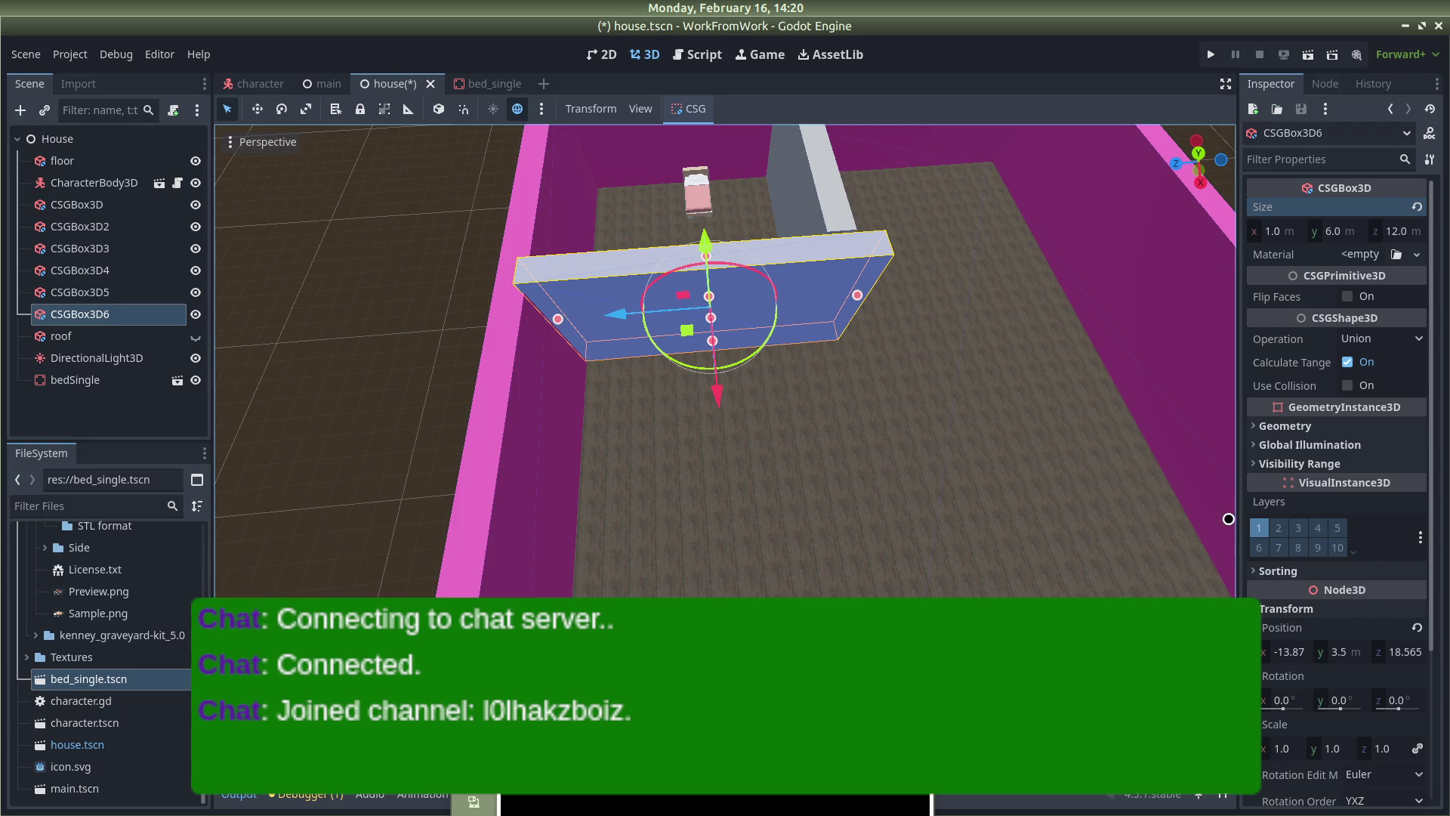
pyautogui.scroll(-3)
# Place the wall at X position -14 and Z position 19
pyautogui.click(1282, 576)
pyautogui.write('-1')
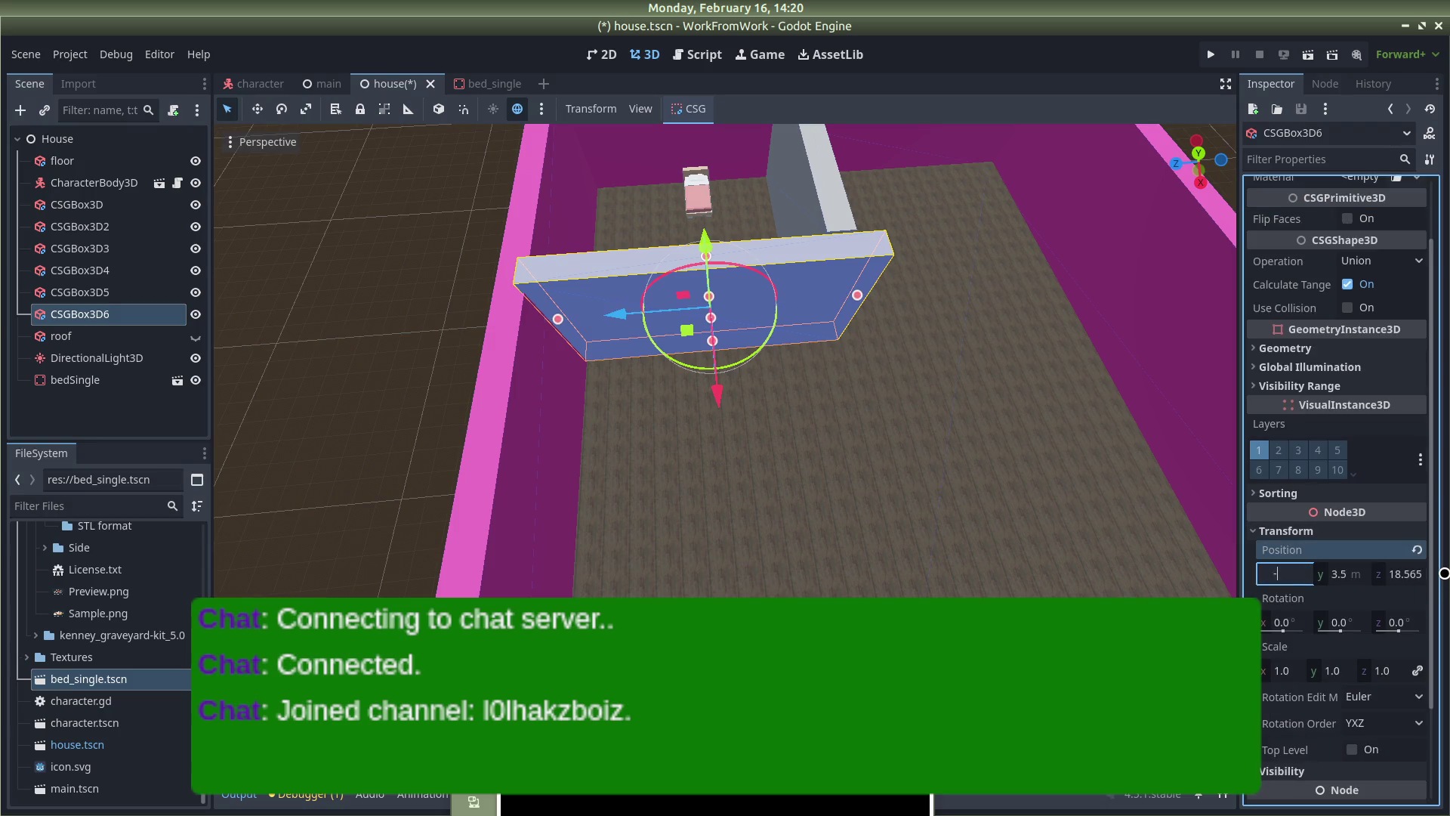
pyautogui.write('4')
pyautogui.press('Return')
pyautogui.click(1418, 575)
pyautogui.write('18')
pyautogui.press('Return')
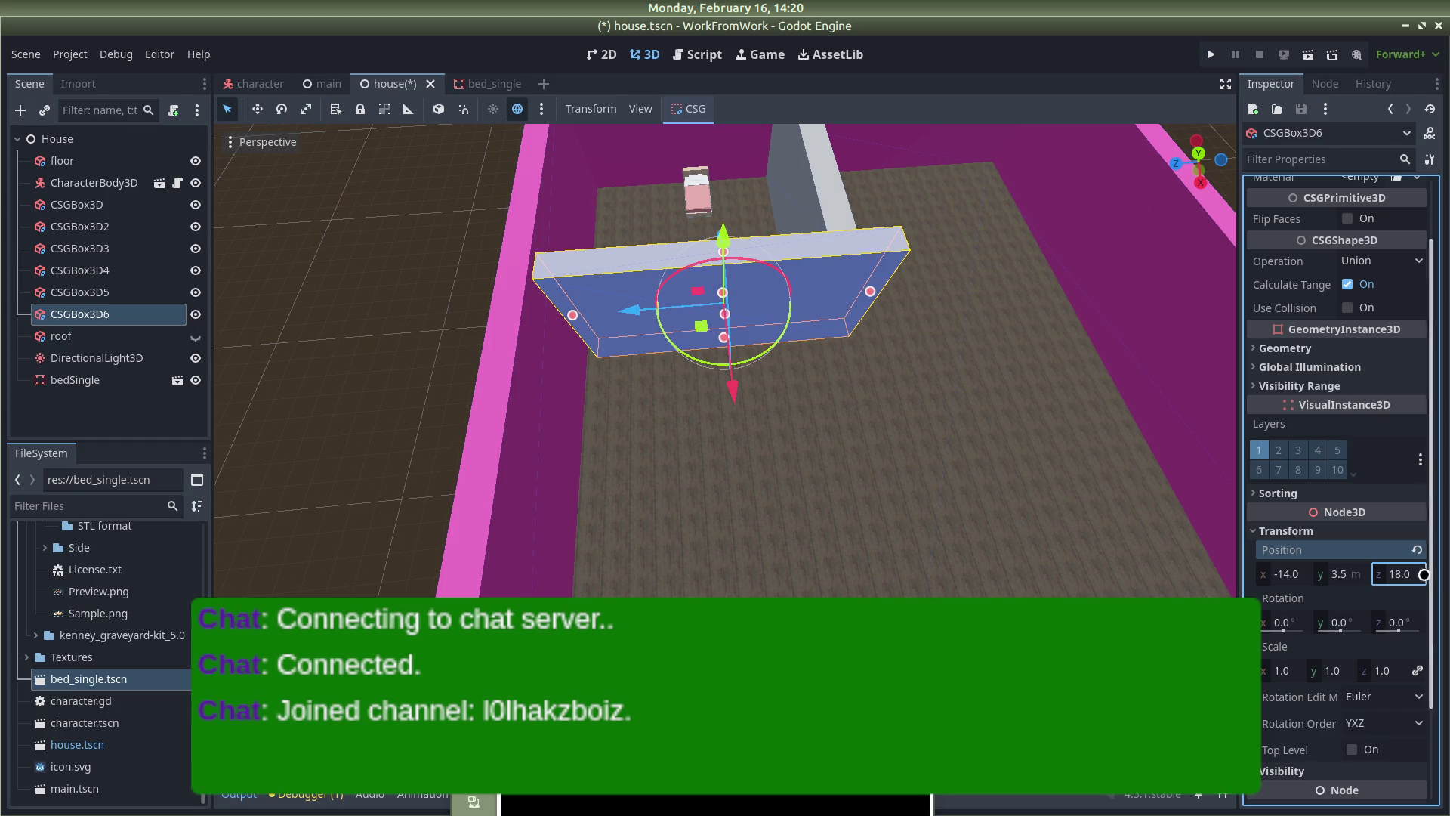
pyautogui.click(1387, 573)
pyautogui.write('19')
pyautogui.press('Return')
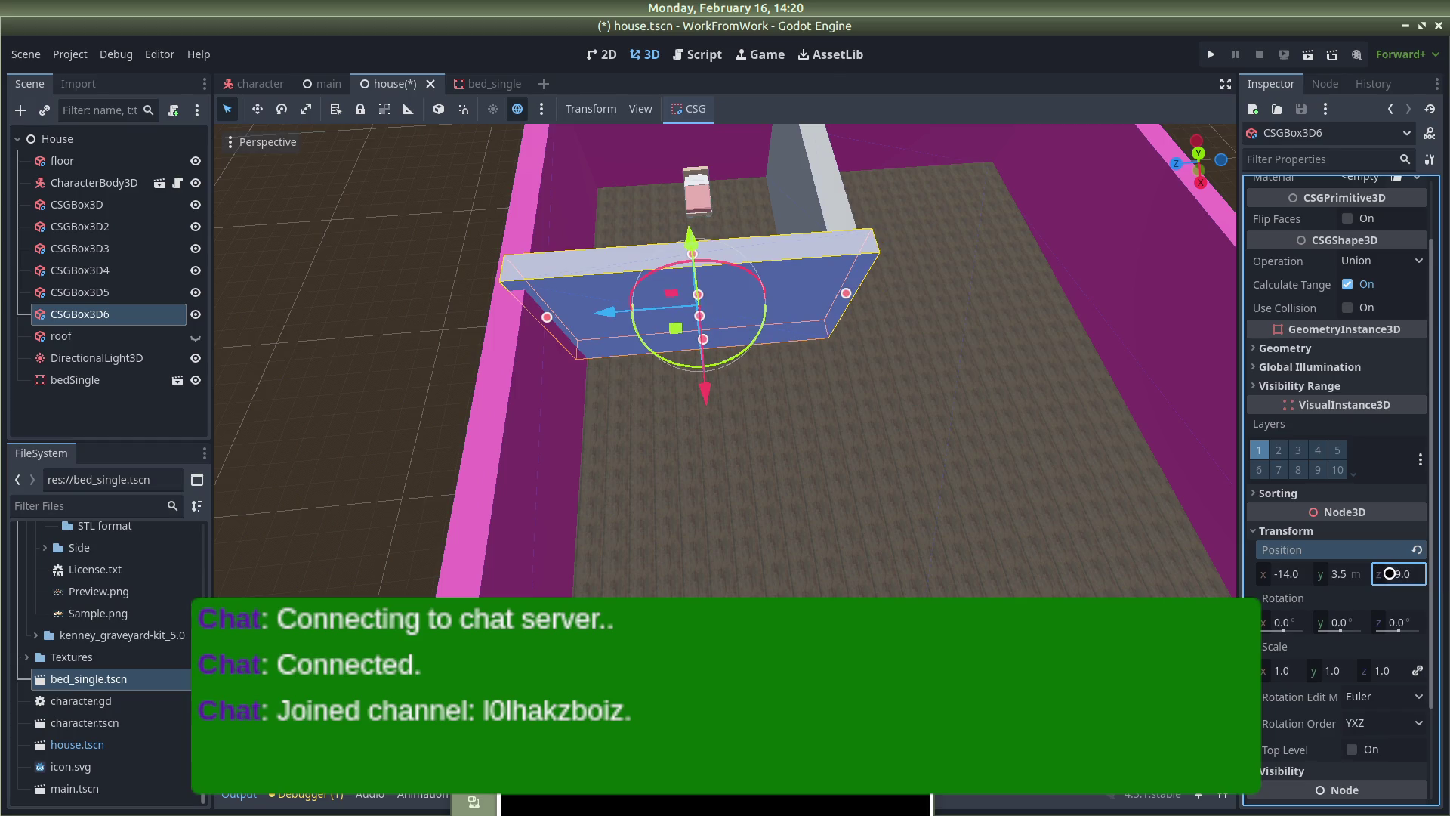
# Check the outer wall and floor, then reselect partition wall CSGBox3D6
pyautogui.scroll(3)
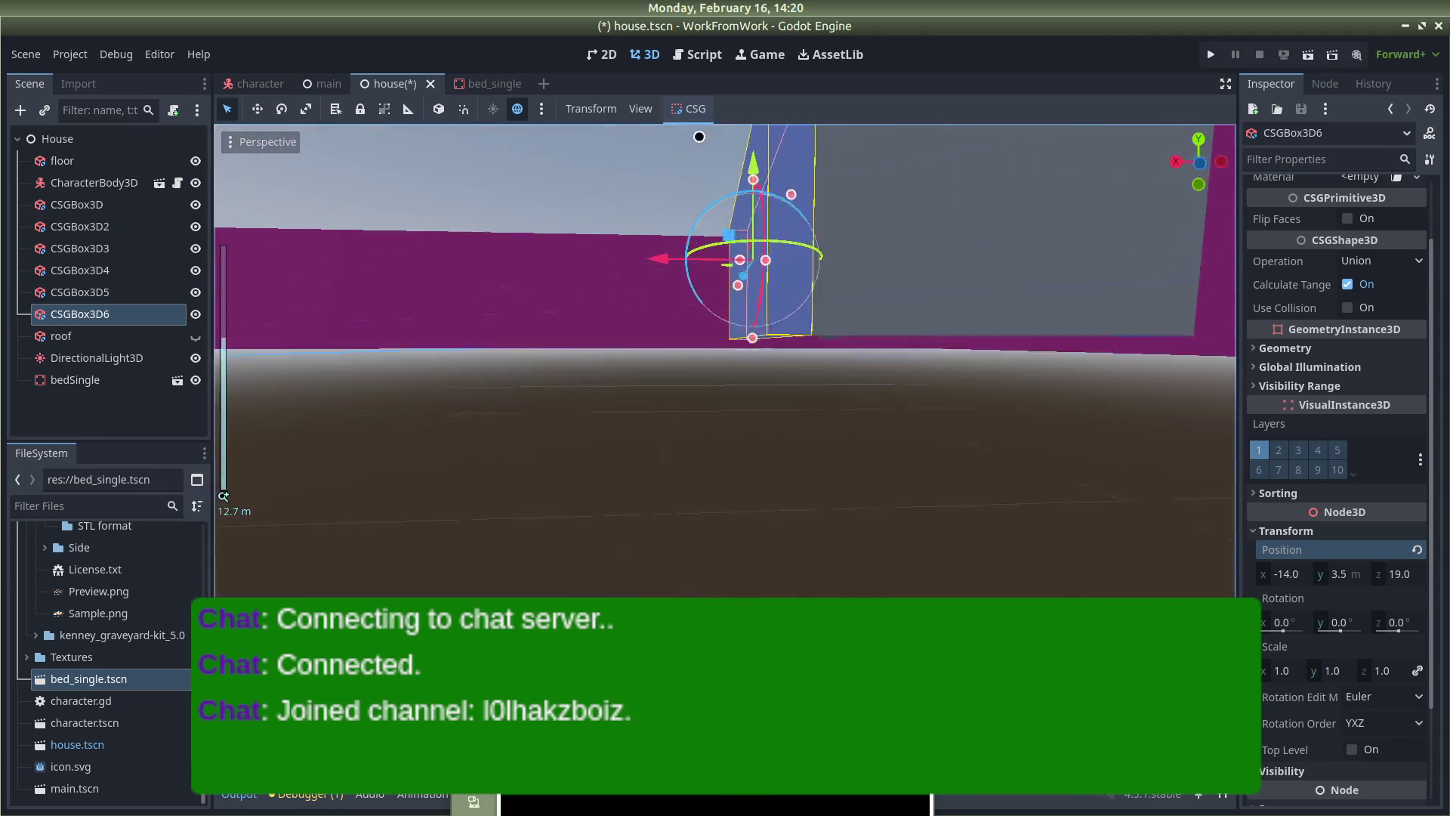
pyautogui.scroll(-3)
pyautogui.click(911, 236)
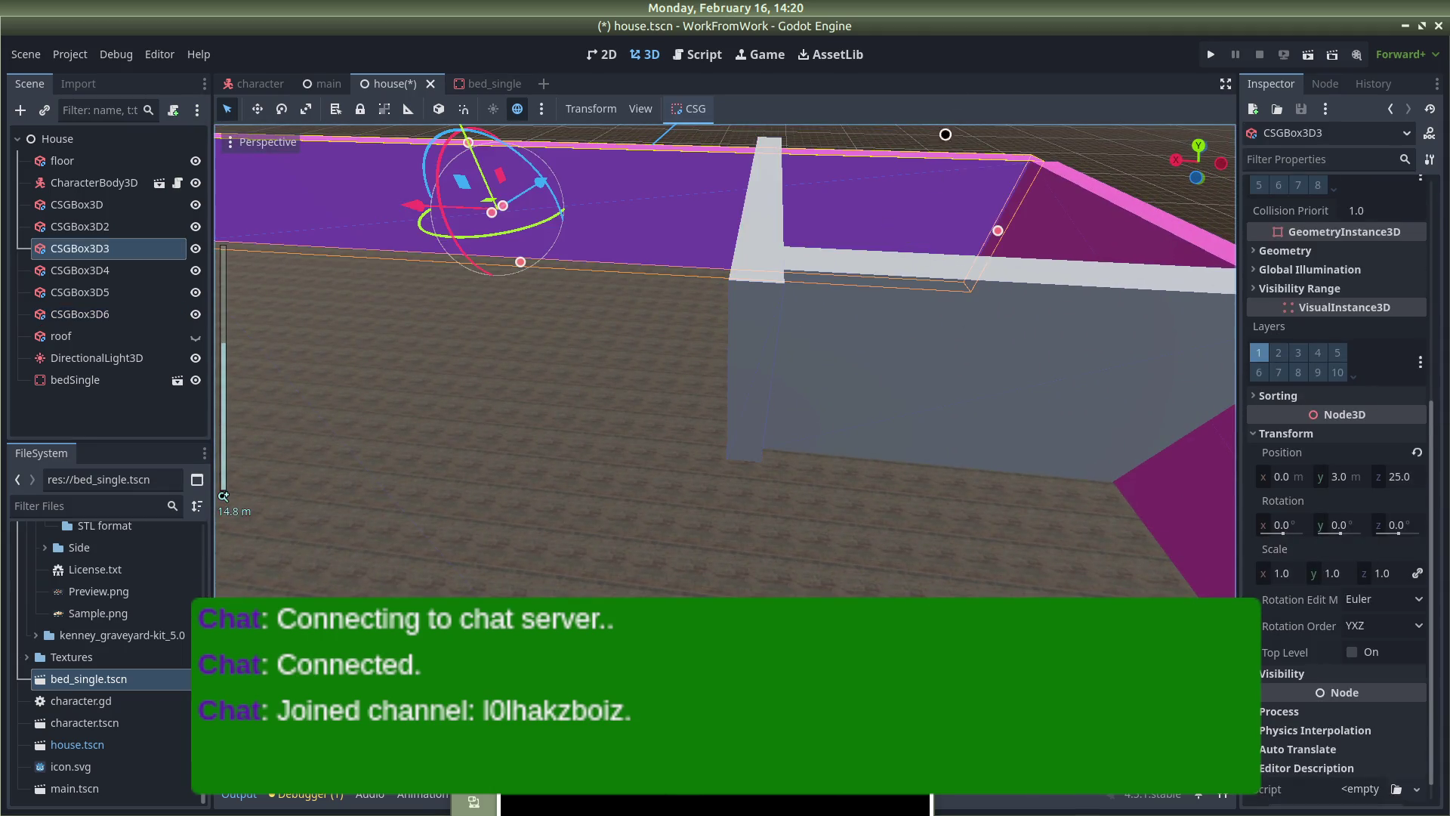
pyautogui.click(611, 395)
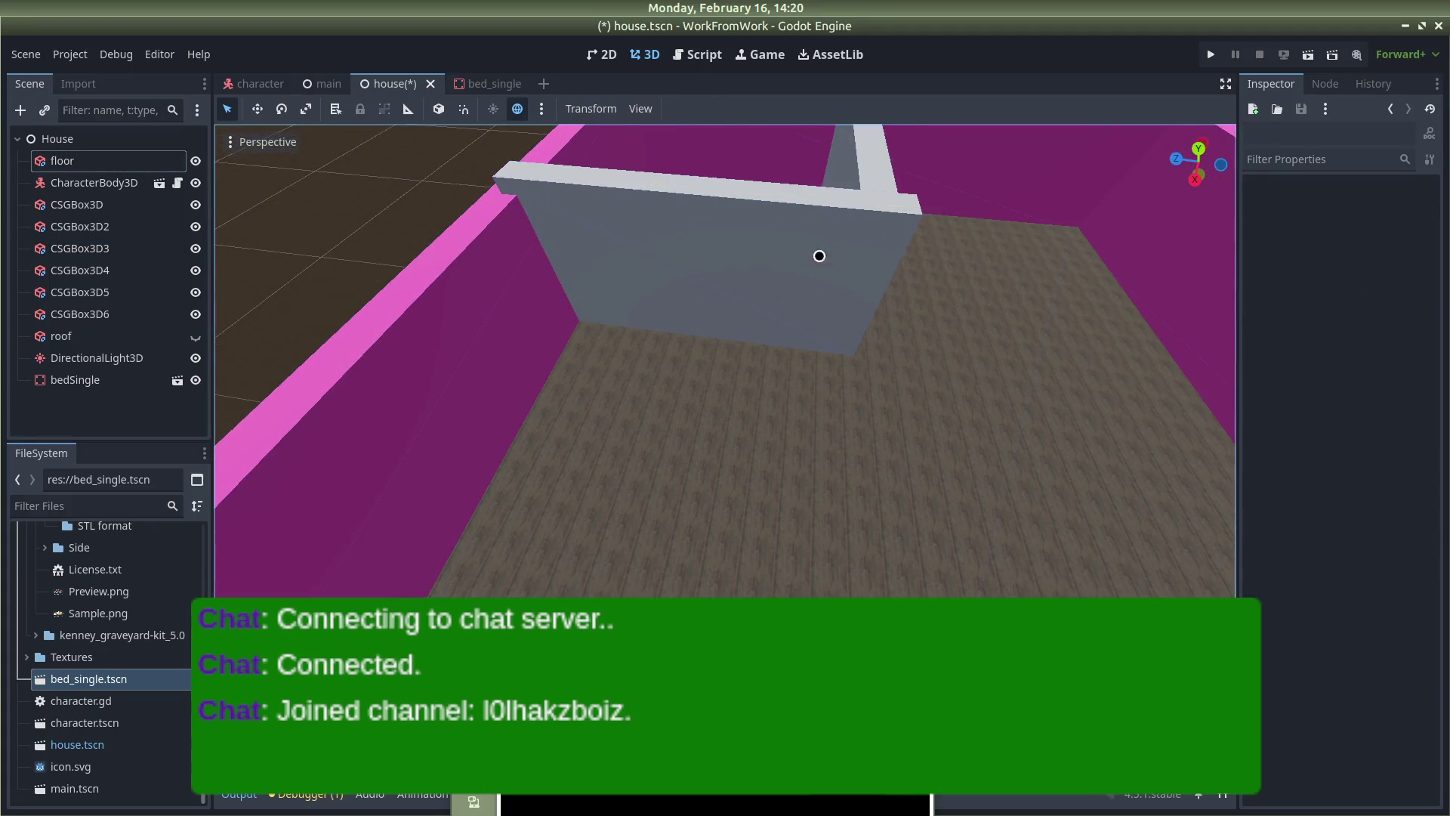
pyautogui.scroll(3)
pyautogui.scroll(-3)
pyautogui.scroll(3)
pyautogui.scroll(-3)
pyautogui.moveTo(962, 228); pyautogui.dragTo(552, 230)
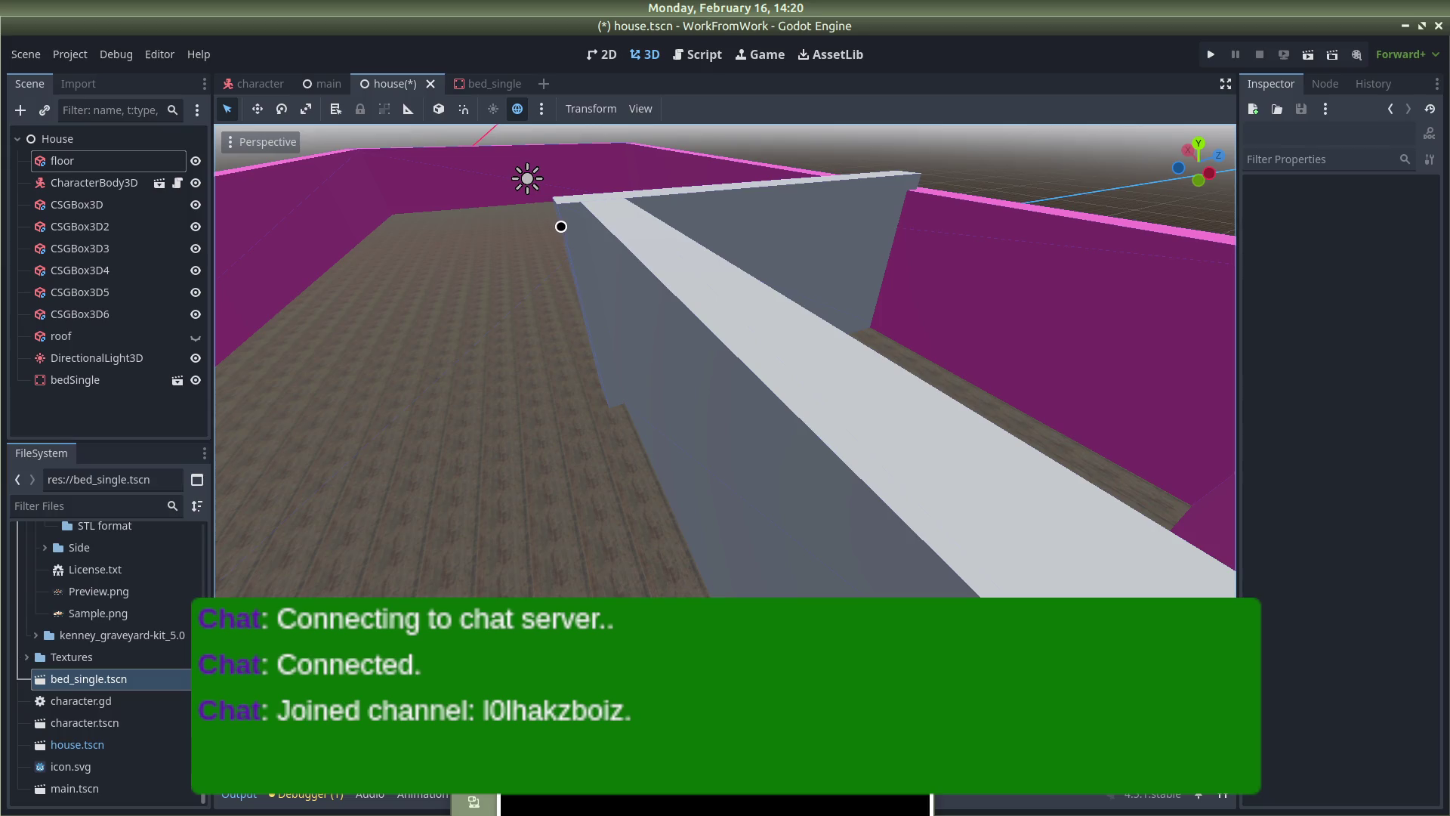
pyautogui.click(562, 225)
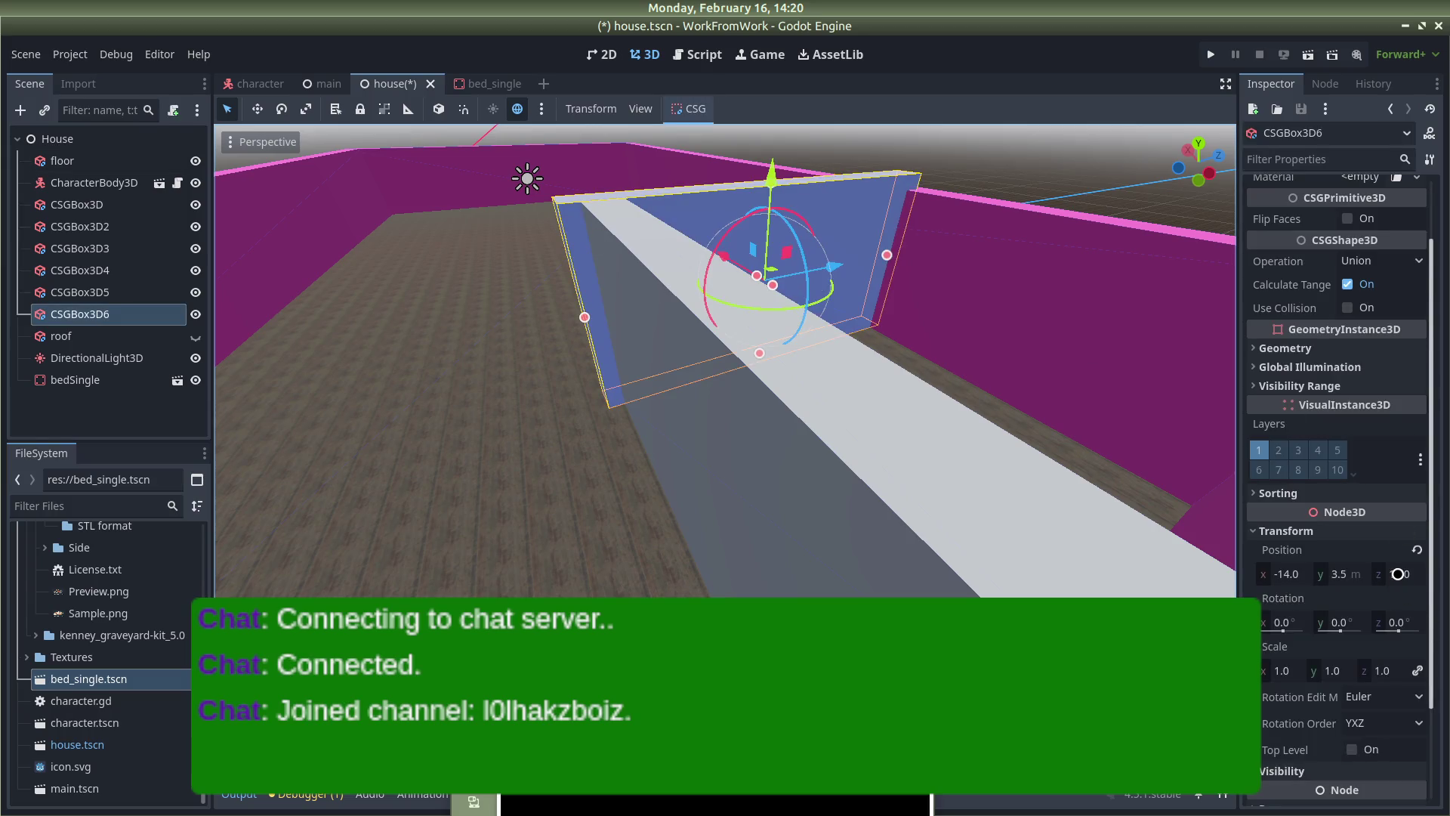
# Set the wall's depth to 11.5 m and Z position to 19.5, then nudge it along Z
pyautogui.scroll(3)
pyautogui.click(1390, 233)
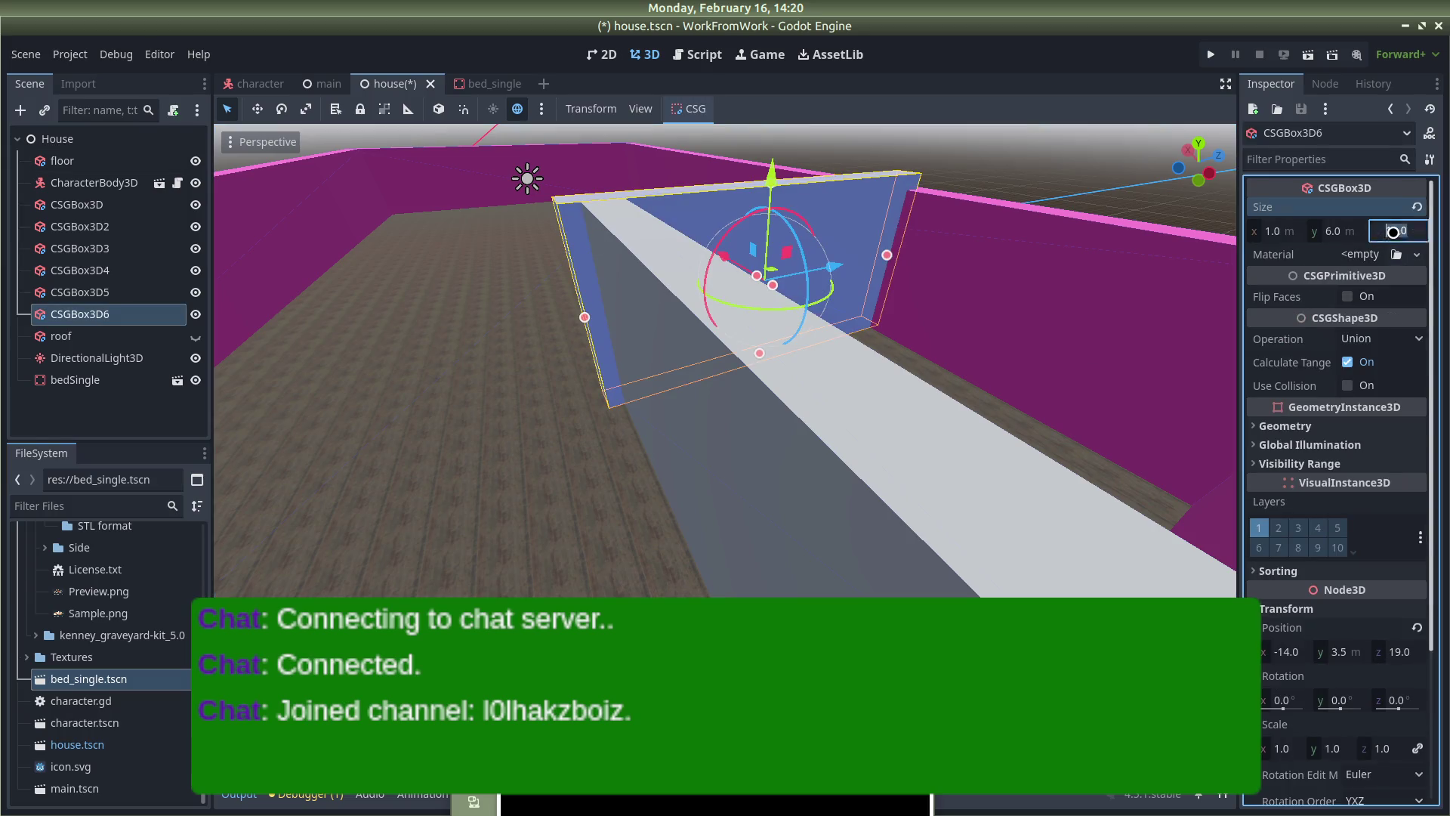
pyautogui.press('Return')
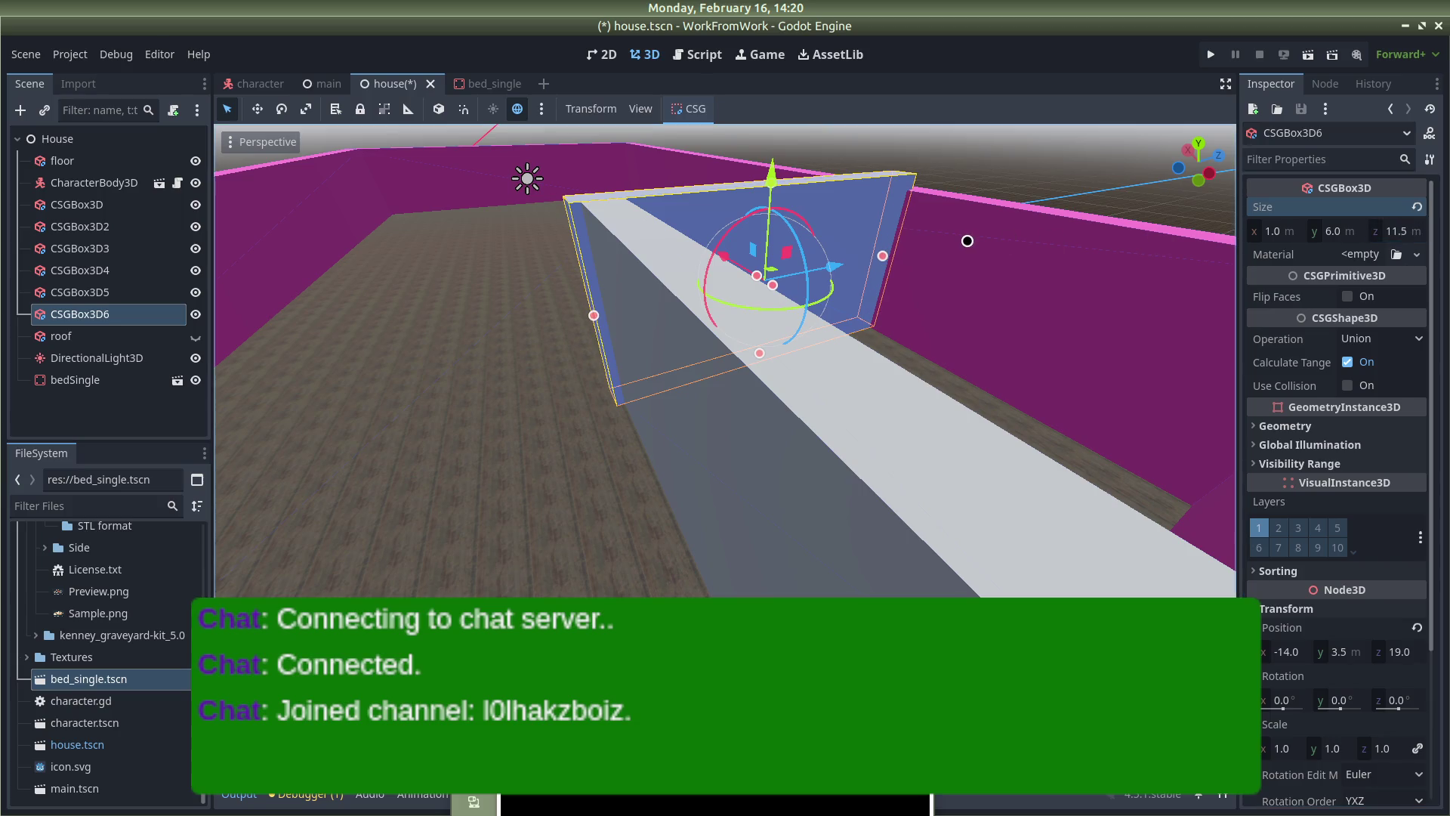
pyautogui.scroll(-3)
pyautogui.click(1417, 453)
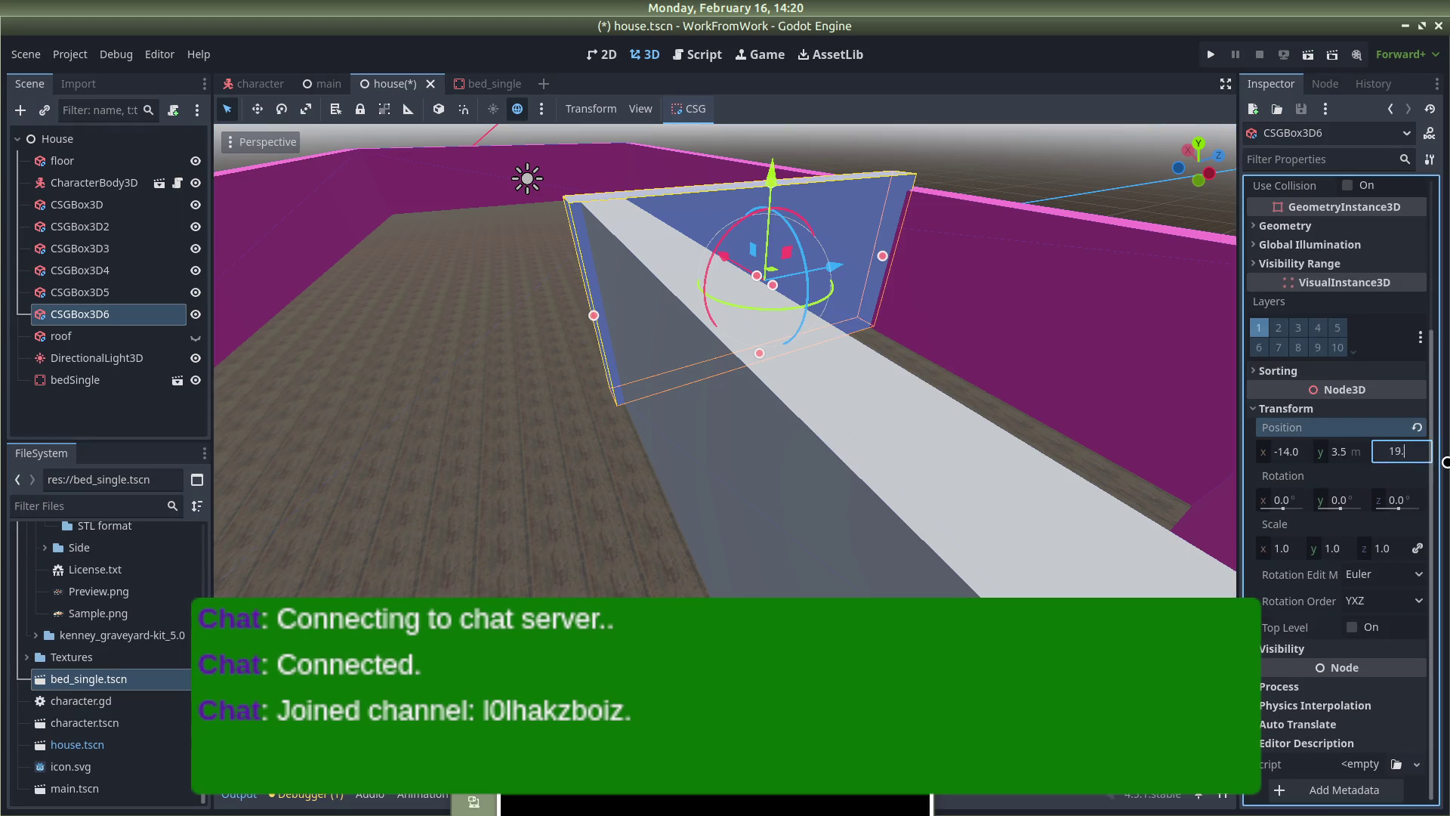
pyautogui.write('5')
pyautogui.press('Return')
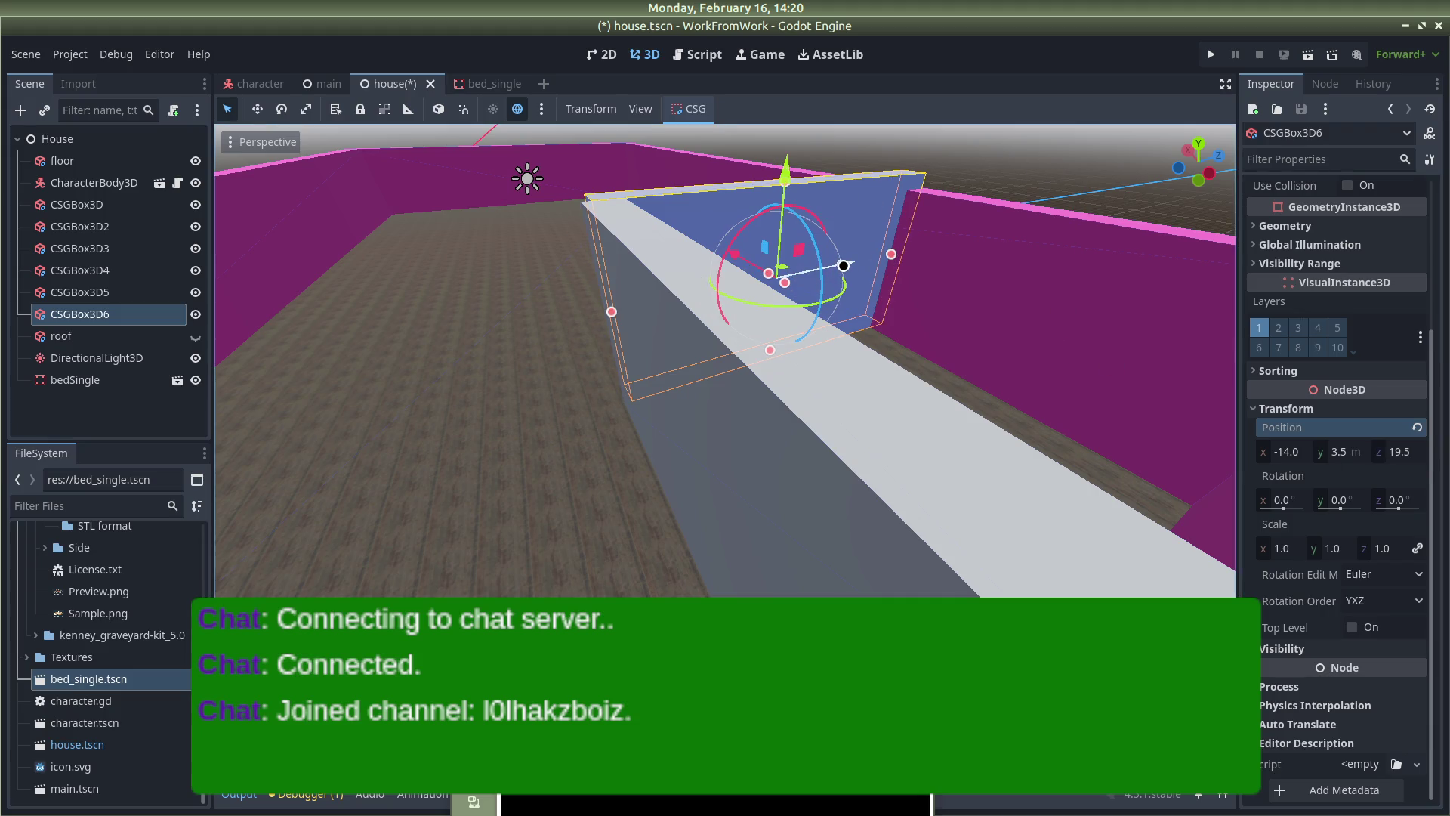
pyautogui.moveTo(843, 266); pyautogui.dragTo(838, 267)
pyautogui.click(483, 162)
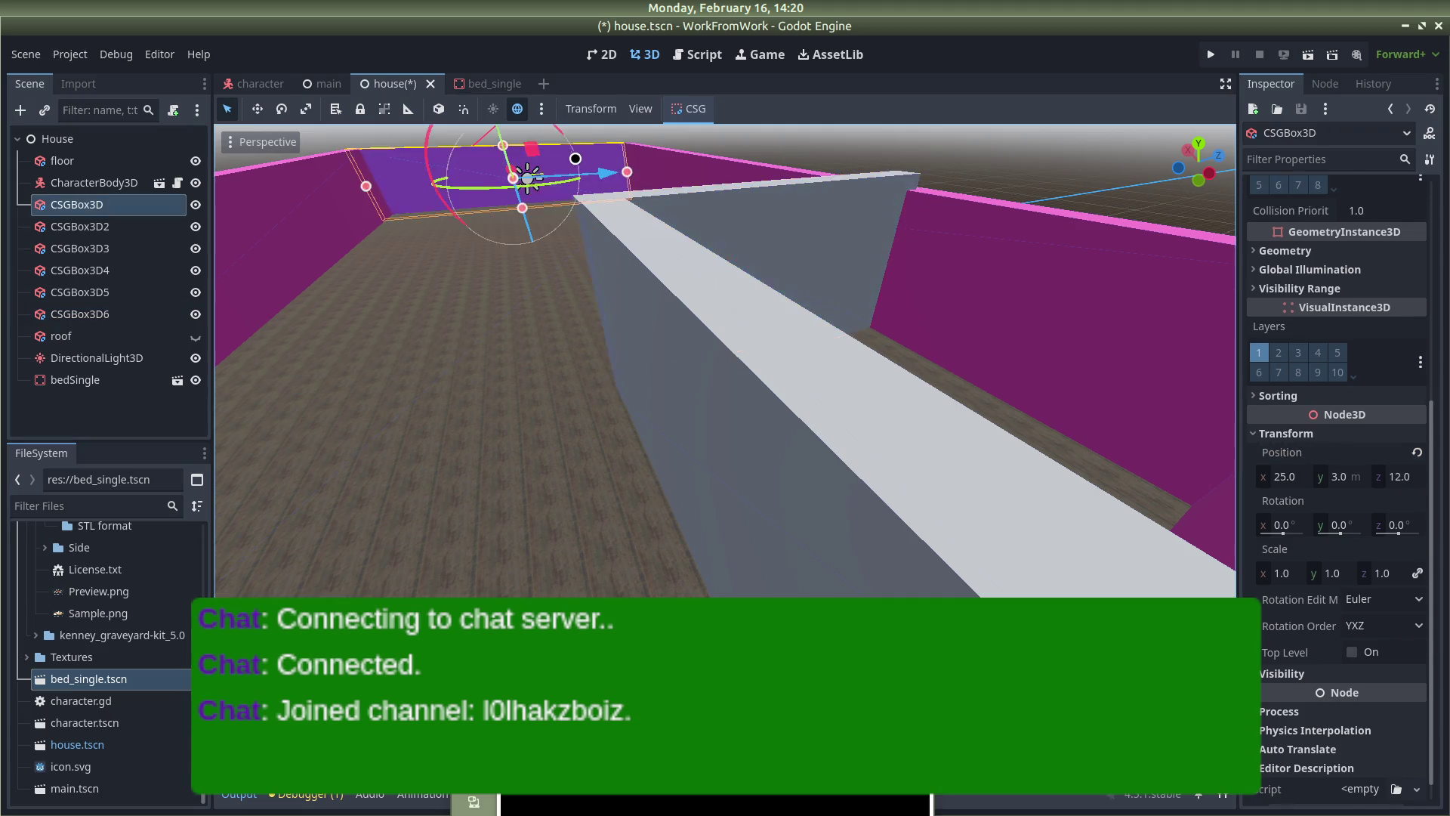
# Lower partition wall CSGBox3D6 to Y position 3
pyautogui.click(1073, 184)
pyautogui.moveTo(1067, 171); pyautogui.dragTo(744, 161)
pyautogui.moveTo(810, 247); pyautogui.dragTo(828, 270)
pyautogui.click(698, 222)
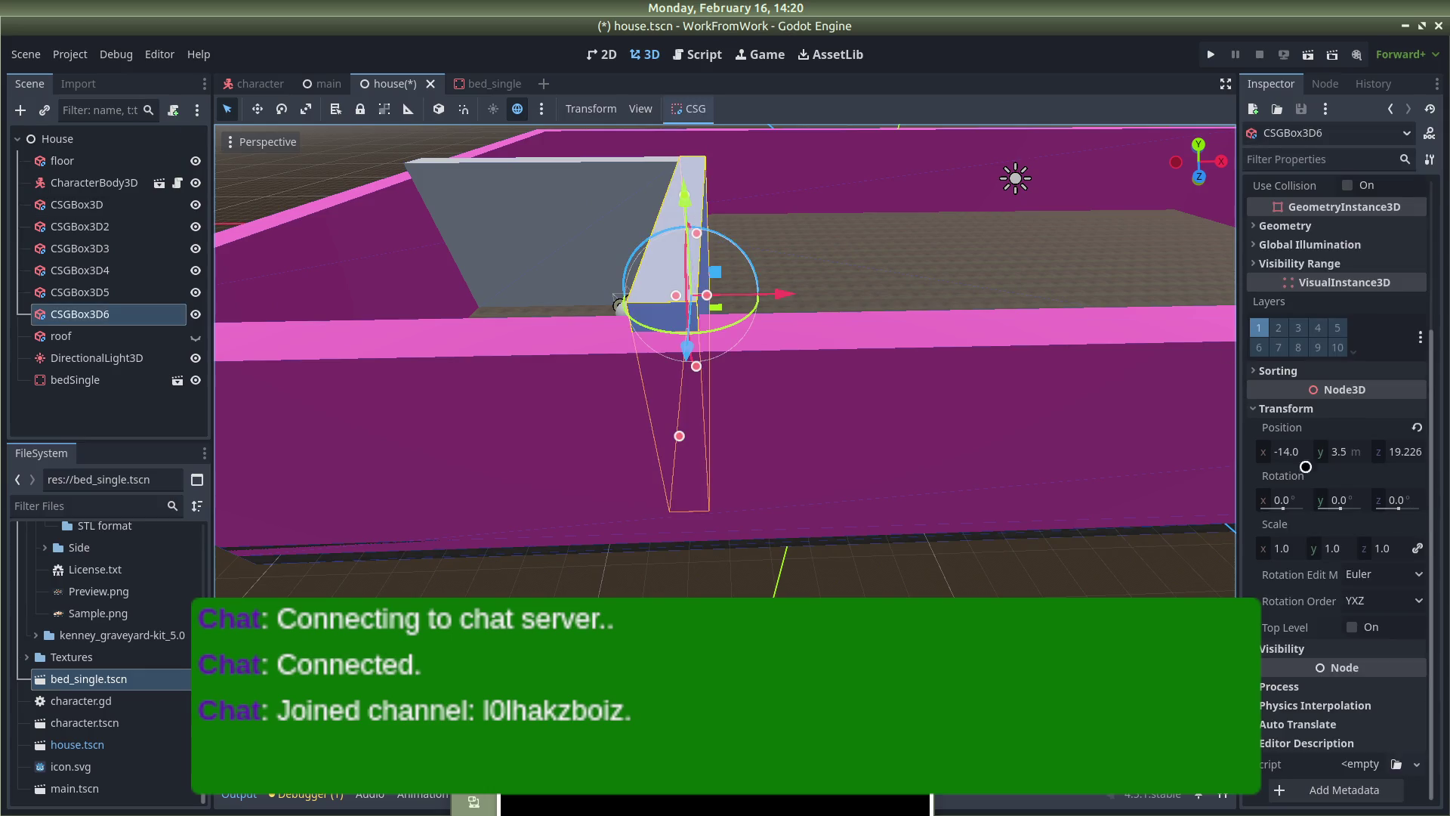
pyautogui.click(1323, 451)
pyautogui.write('3')
pyautogui.press('Return')
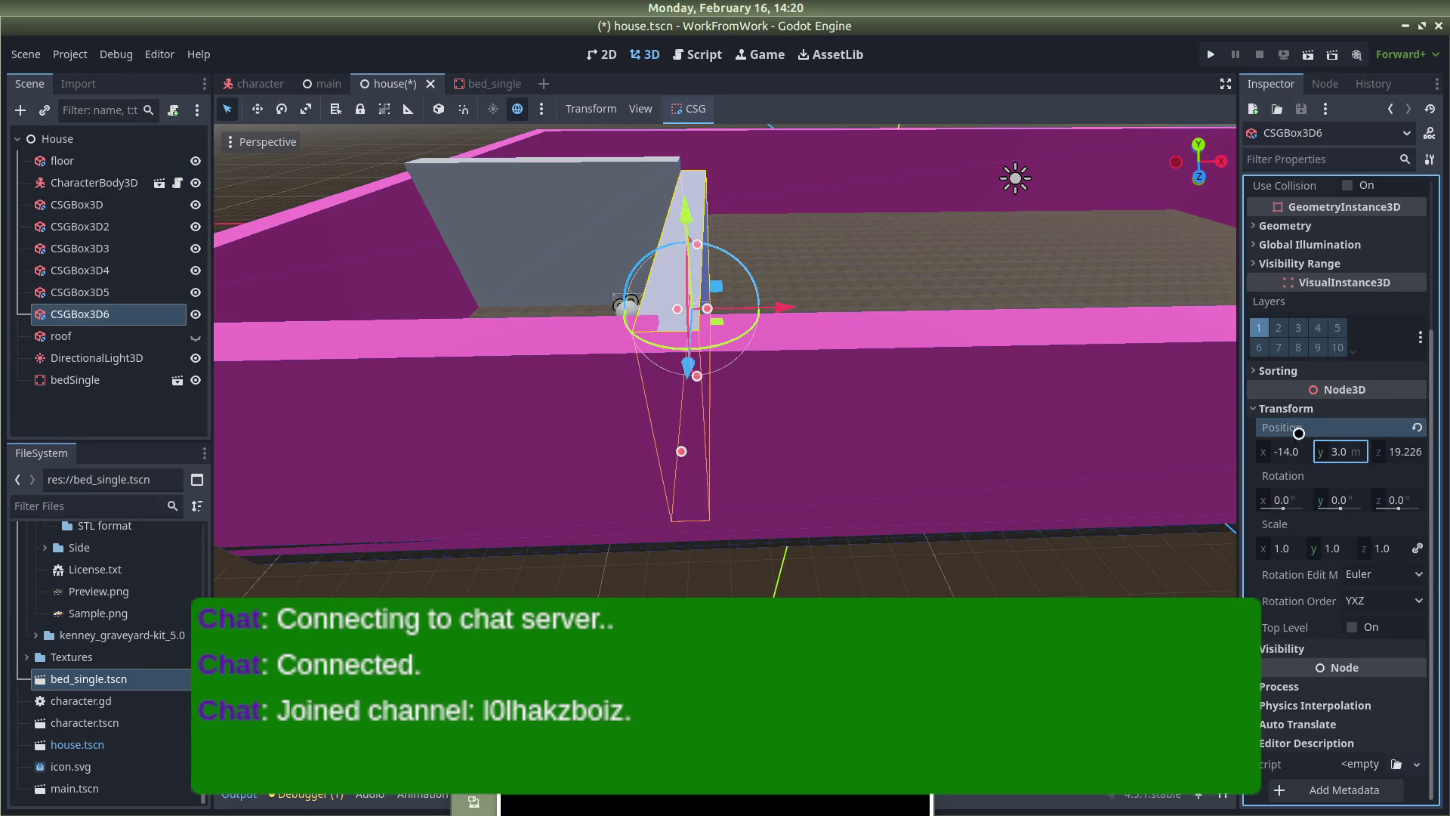
# Lower the slanted partition wall CSGBox3D5 to Y position 3 as well
pyautogui.click(585, 203)
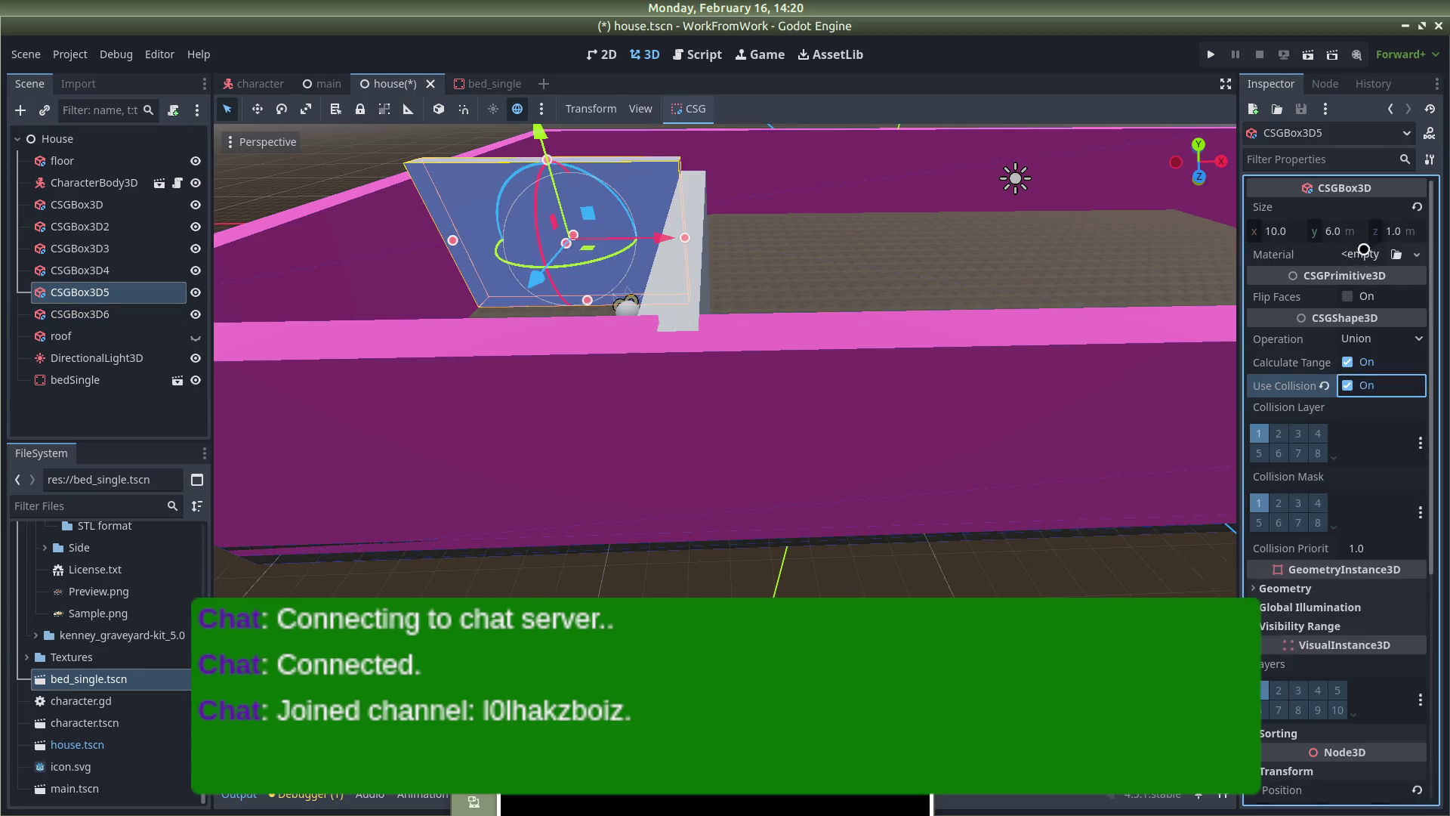
pyautogui.scroll(-3)
pyautogui.click(1336, 451)
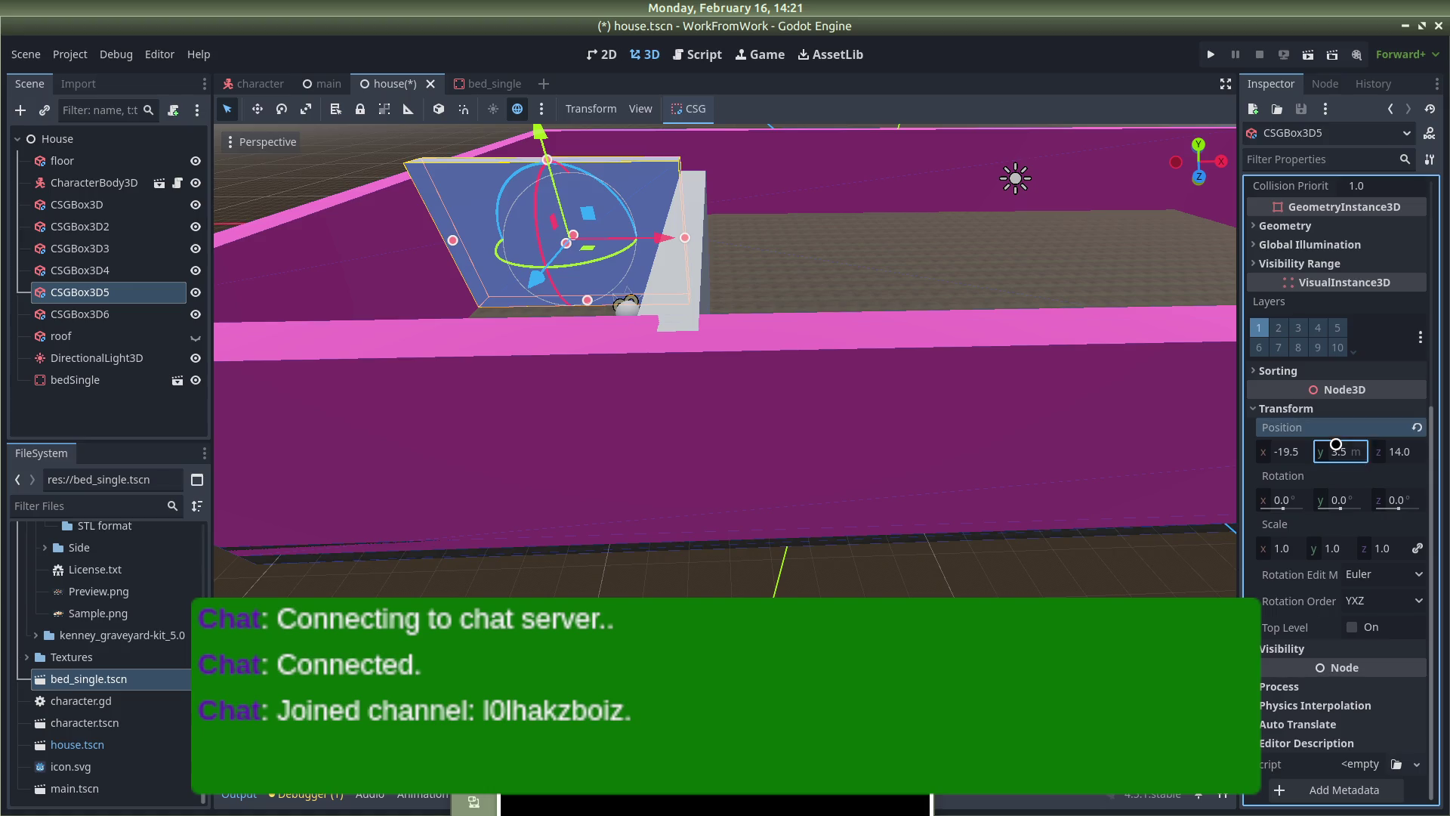
pyautogui.write('3')
pyautogui.press('Return')
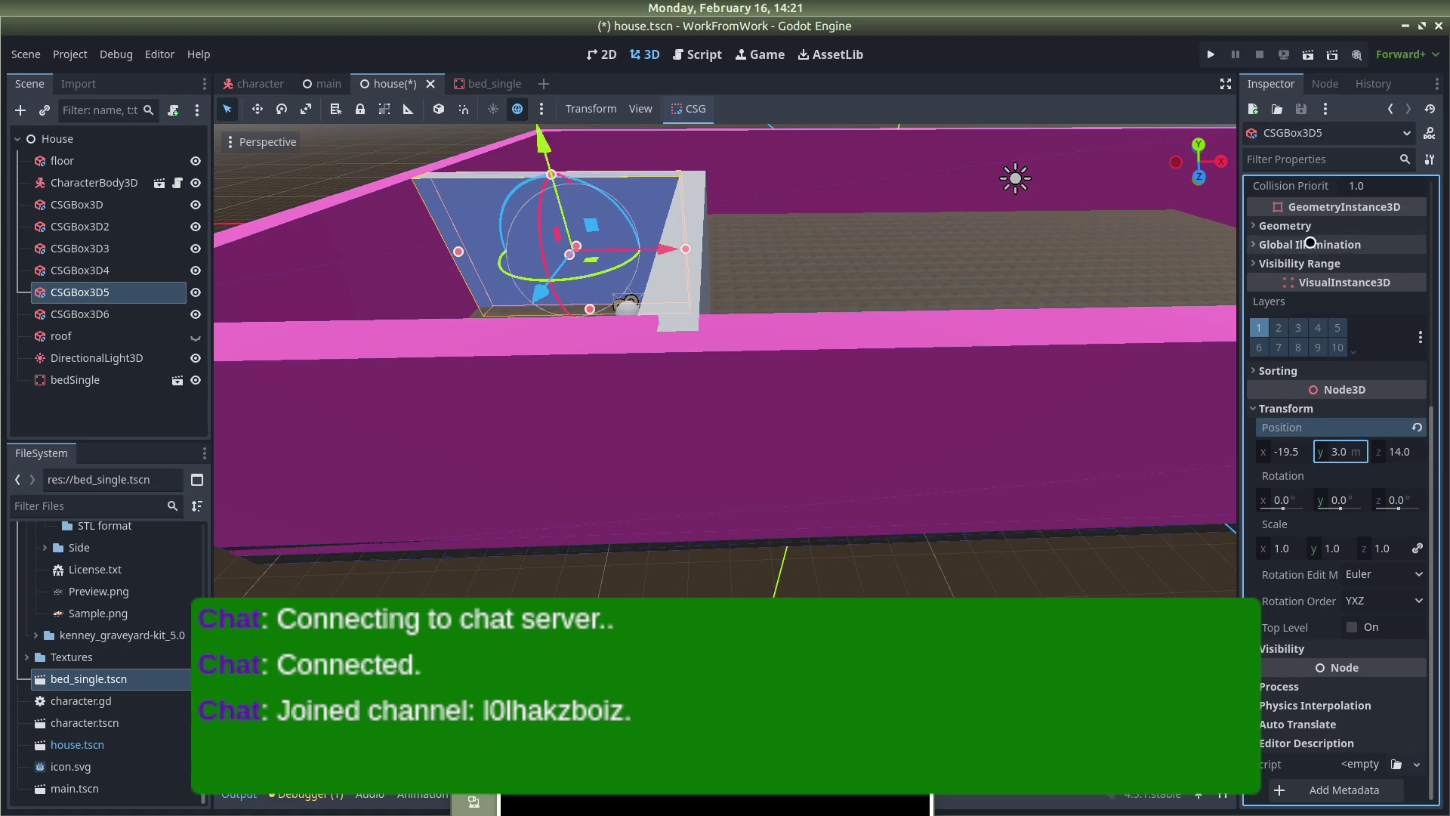
pyautogui.click(676, 301)
# Turn on Use Collision for CSGBox3D6
pyautogui.click(703, 229)
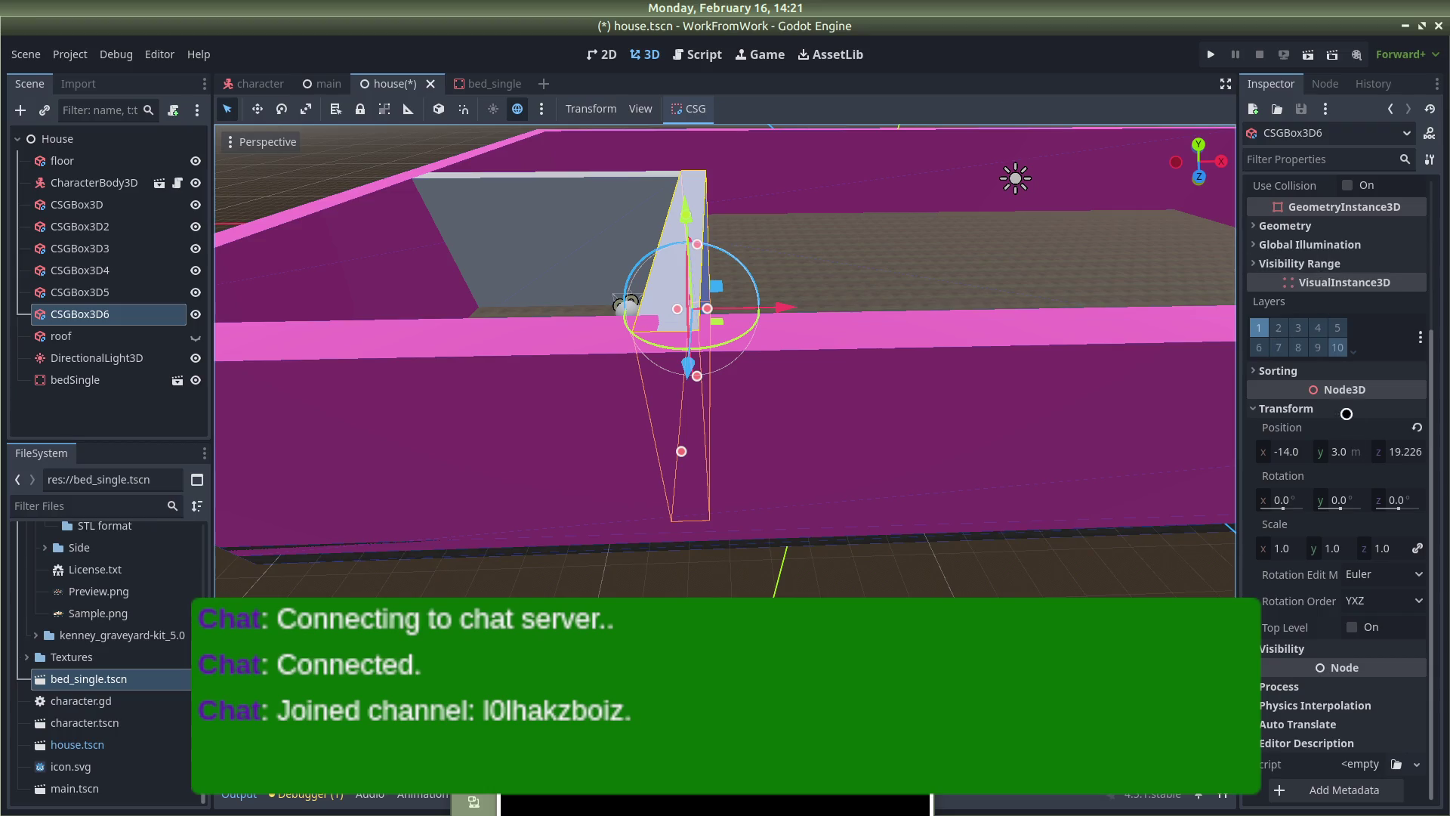
pyautogui.scroll(3)
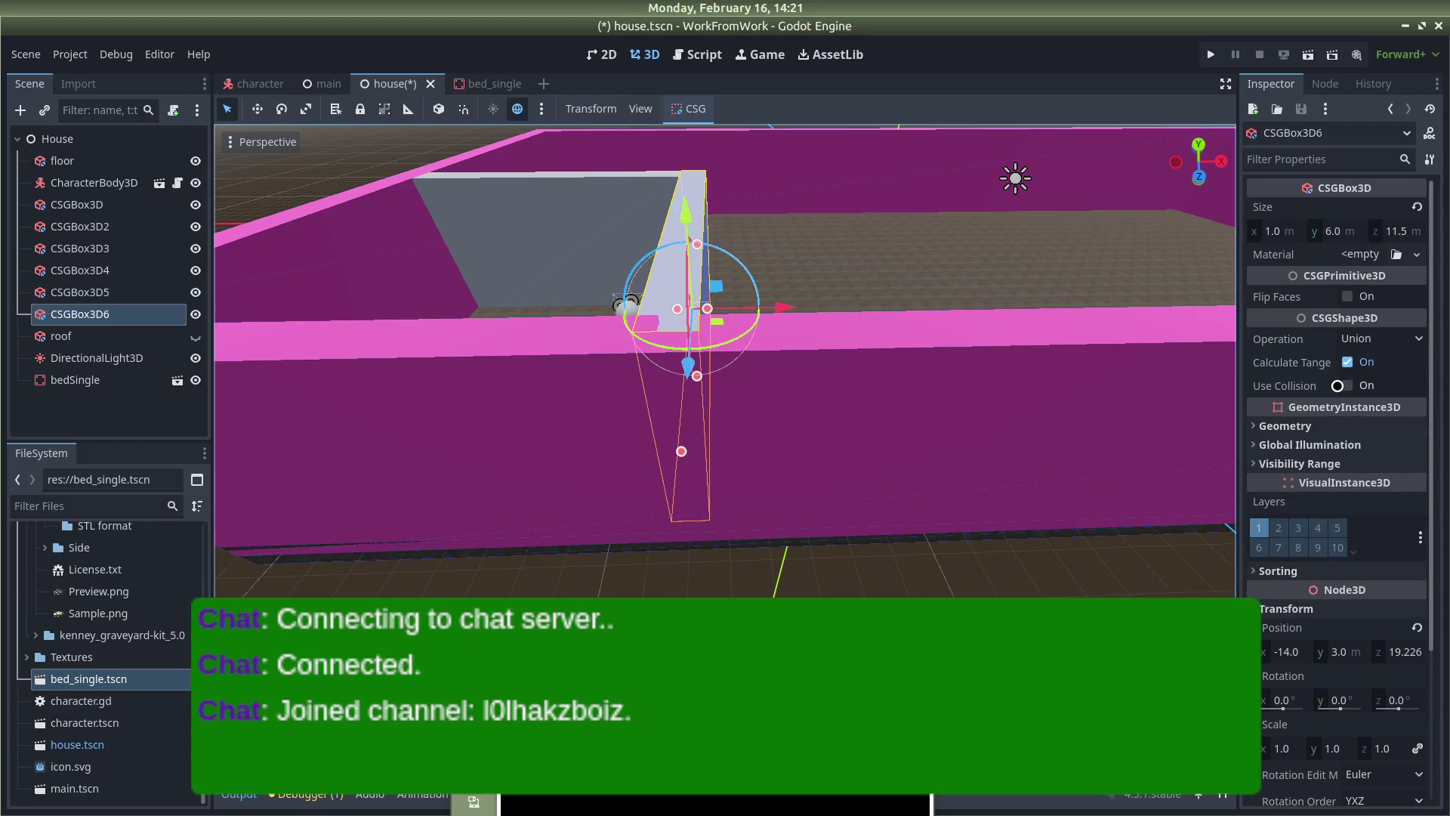
pyautogui.click(1338, 386)
pyautogui.moveTo(1013, 259); pyautogui.dragTo(725, 240)
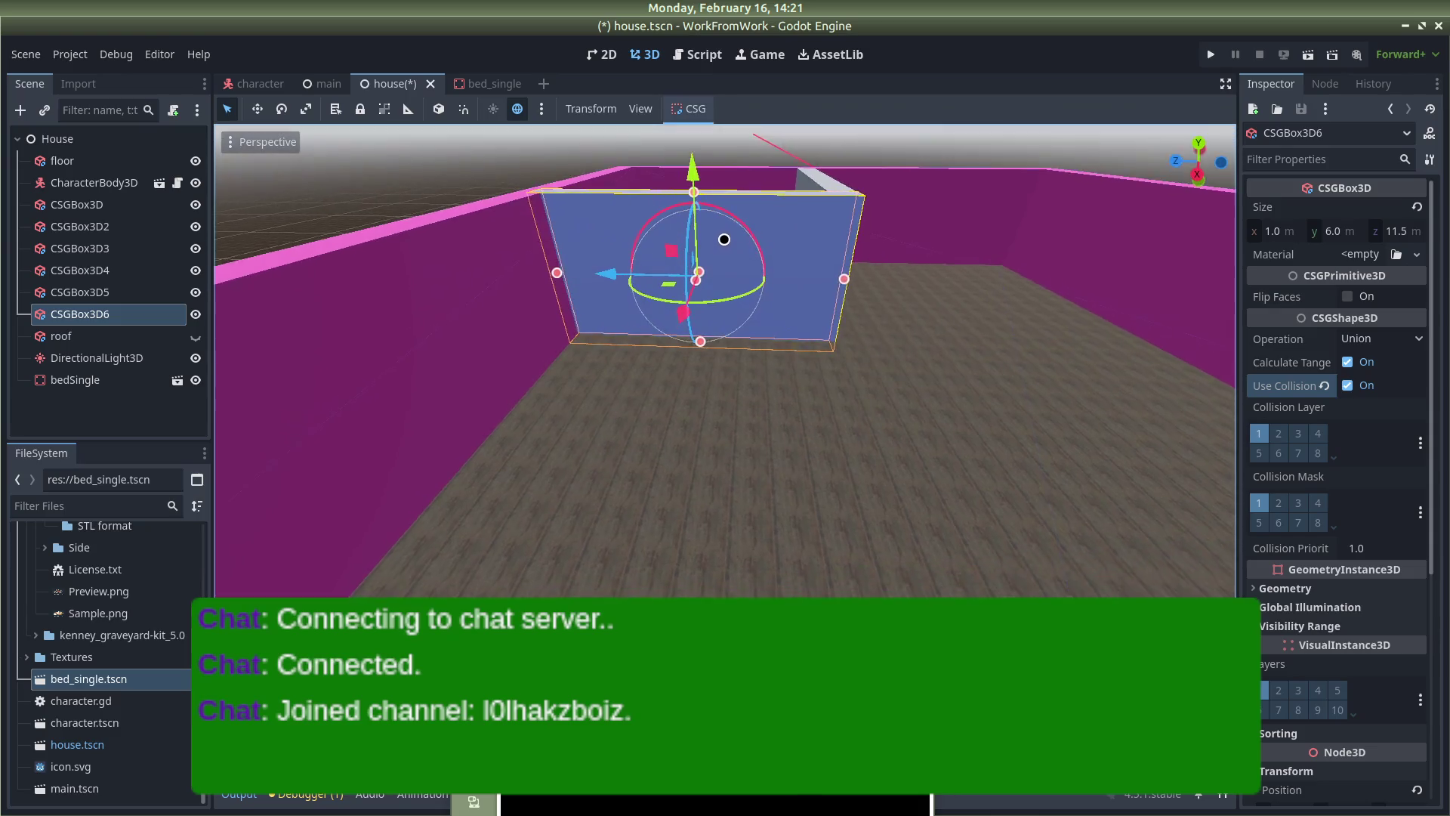
# Save the house scene with Ctrl+S and run the project
pyautogui.click(977, 363)
pyautogui.click(468, 153)
pyautogui.moveTo(706, 183); pyautogui.dragTo(985, 300)
pyautogui.hotkey('ctrl', 's')
pyautogui.click(1211, 54)
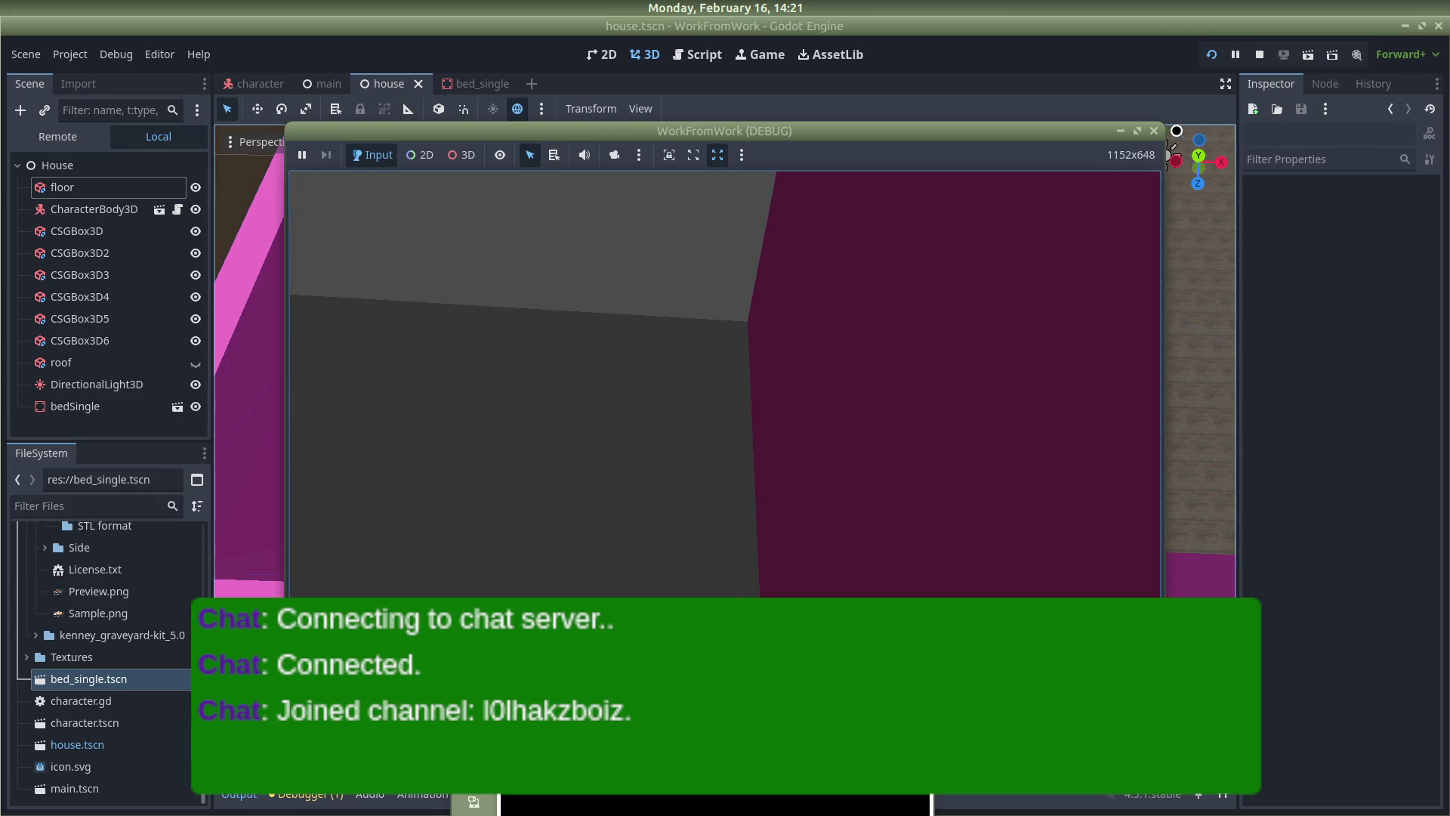
# Stop the running WorkFromWork game and view the house at wall level in the editor
pyautogui.click(1151, 133)
pyautogui.moveTo(838, 327); pyautogui.dragTo(644, 225)
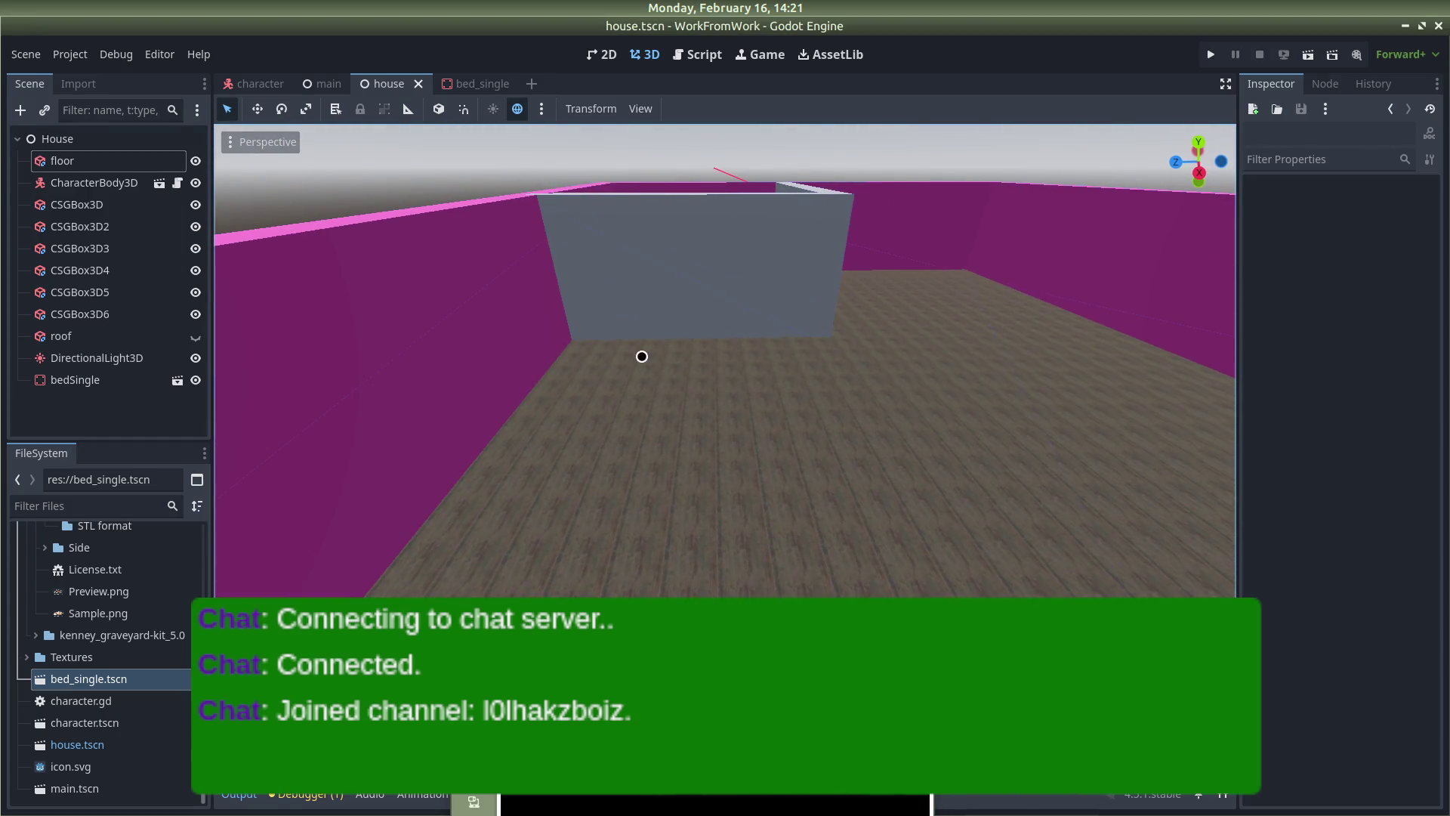
# Select the centre partition wall CSGBox3D6 and find its Transform properties in the Inspector
pyautogui.click(678, 294)
pyautogui.scroll(-3)
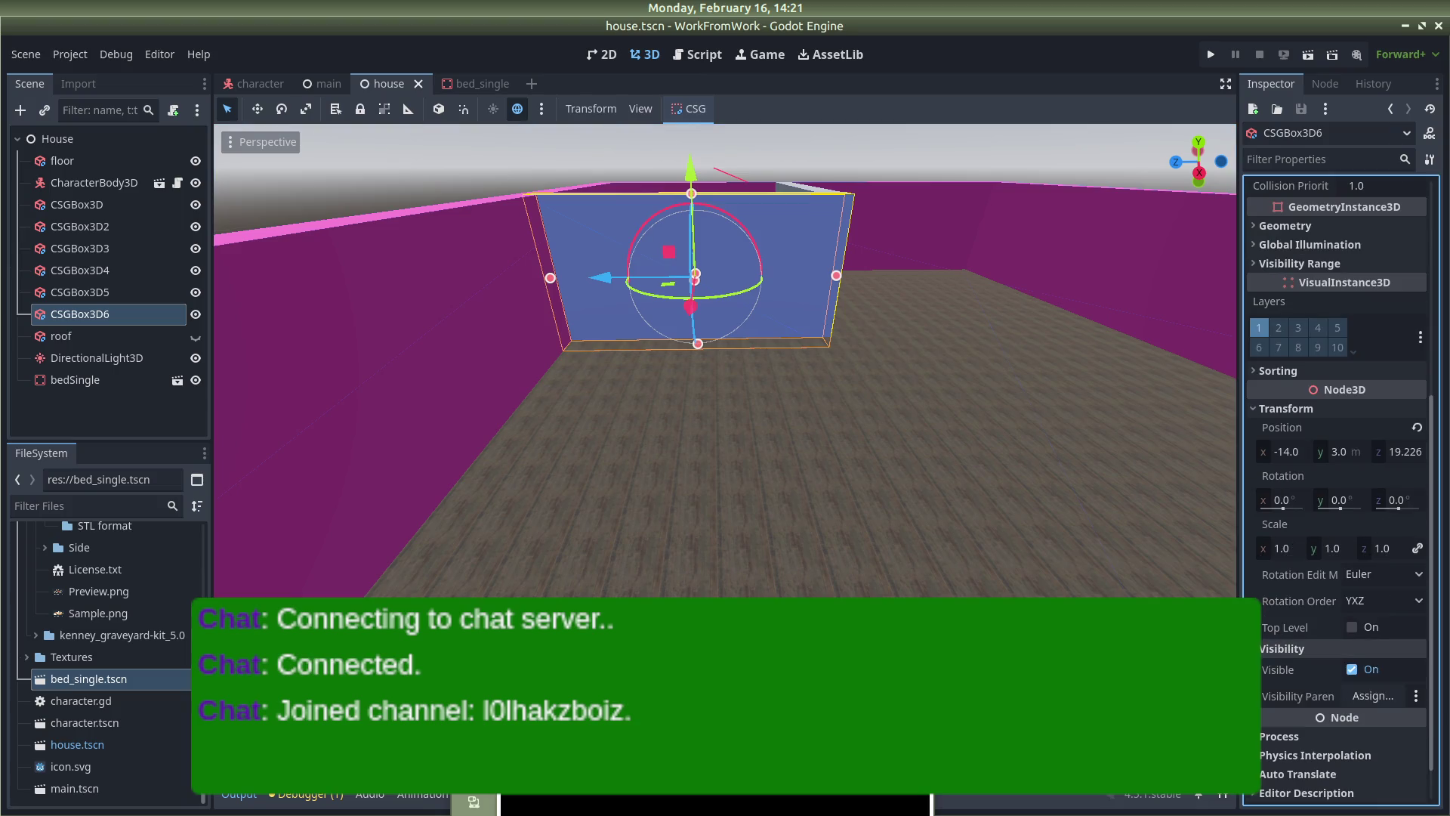
pyautogui.scroll(3)
pyautogui.scroll(-3)
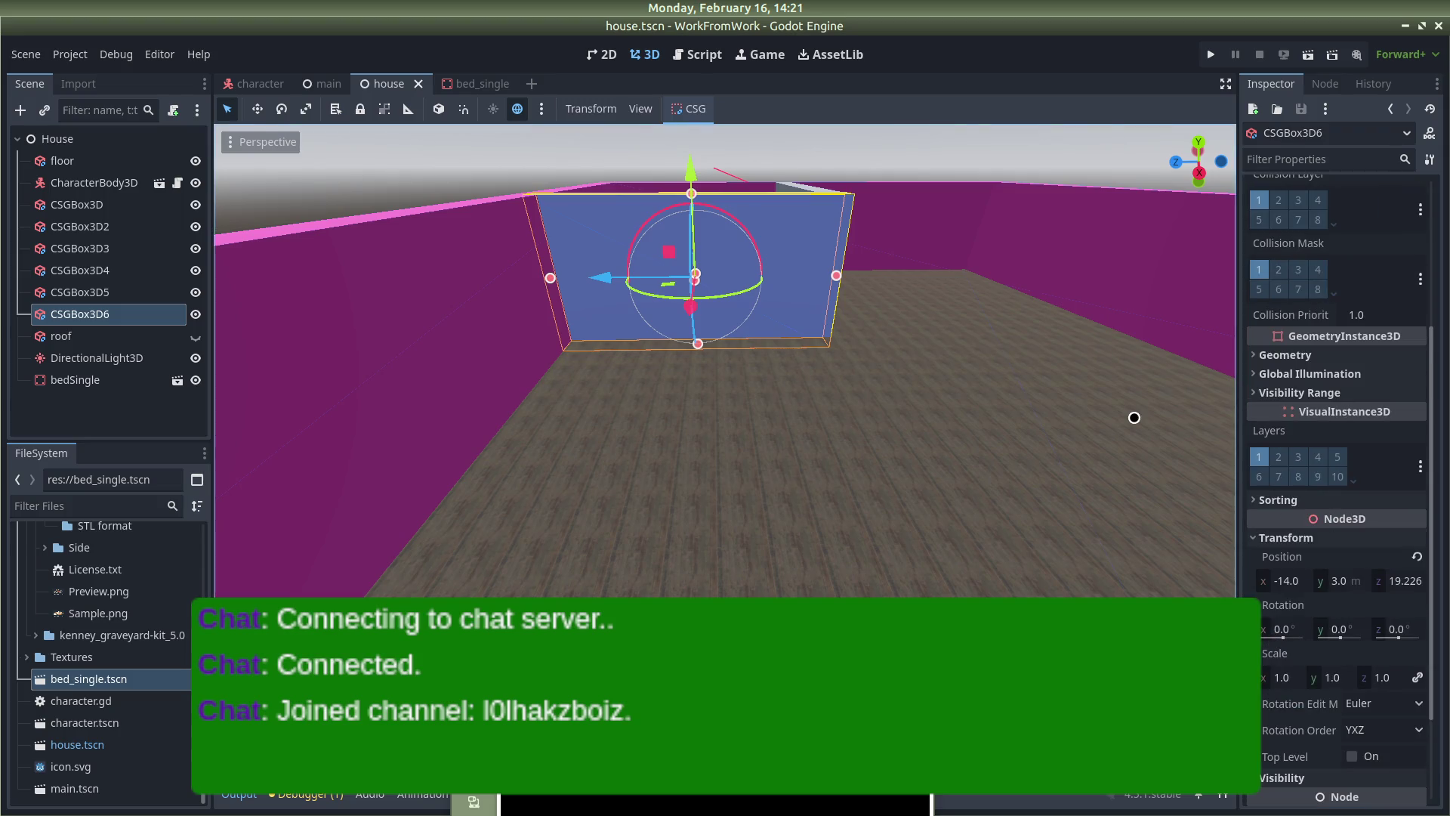
pyautogui.scroll(-3)
pyautogui.scroll(3)
pyautogui.scroll(-3)
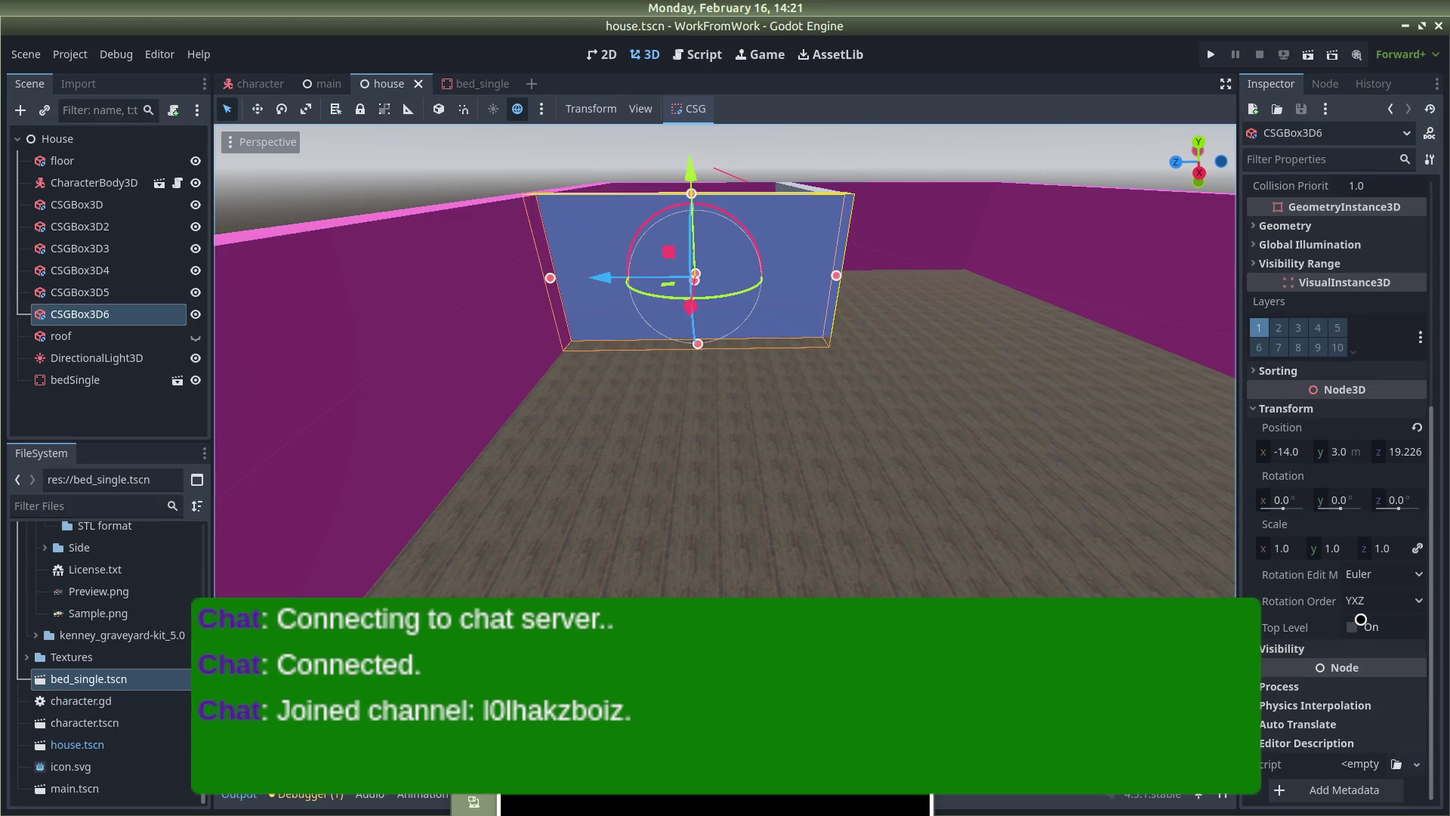
pyautogui.scroll(3)
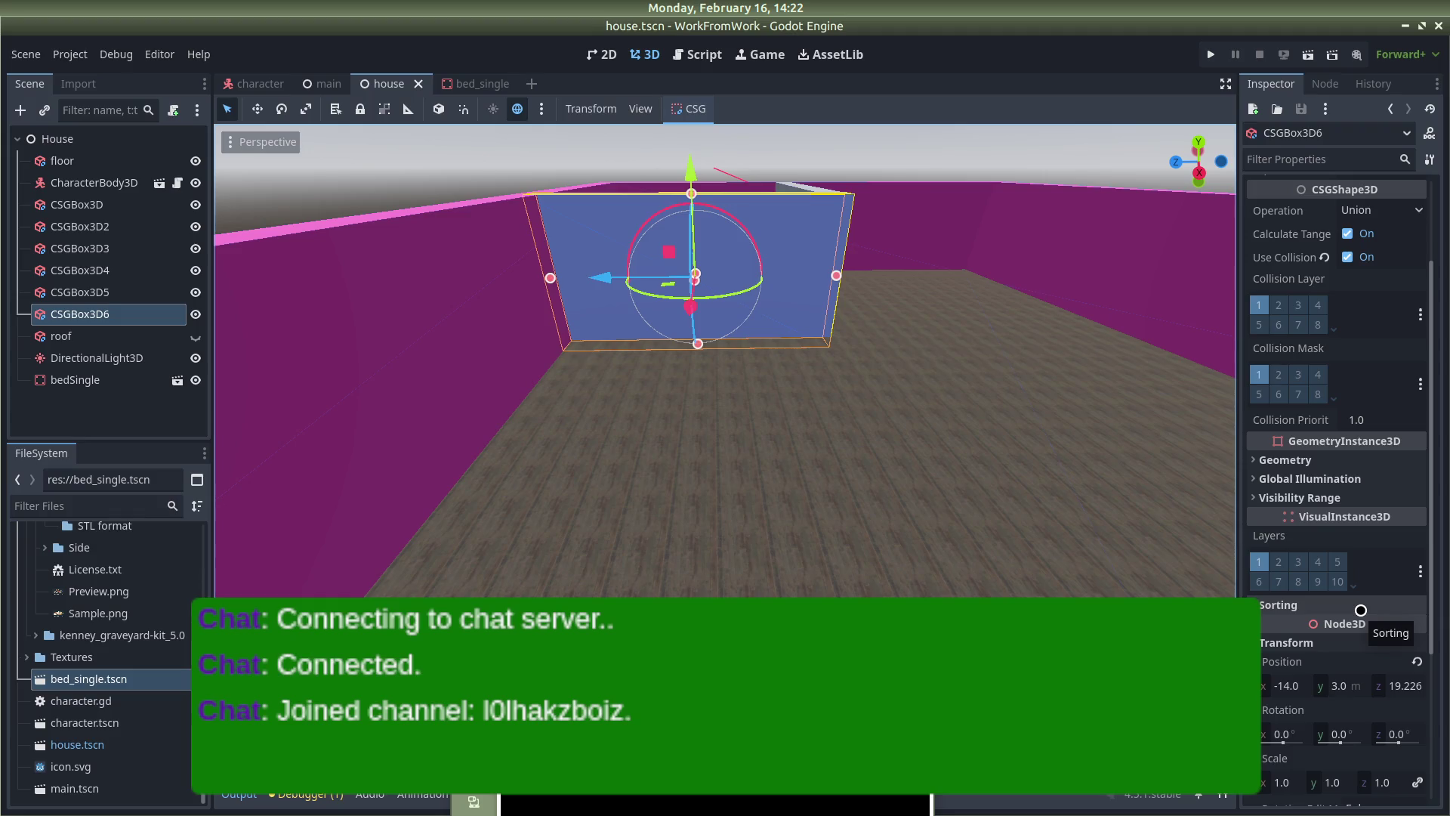
pyautogui.scroll(3)
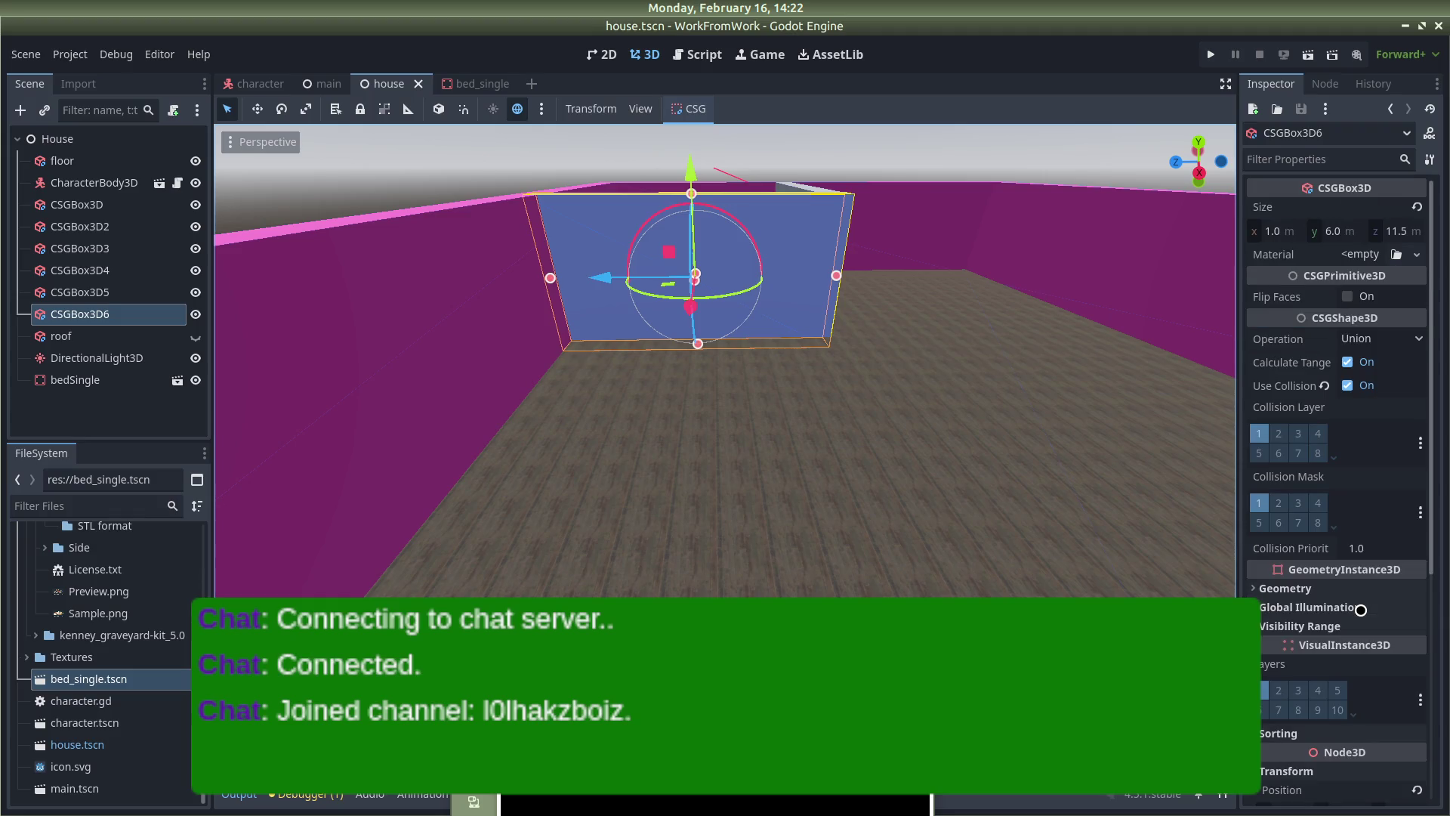
pyautogui.scroll(-3)
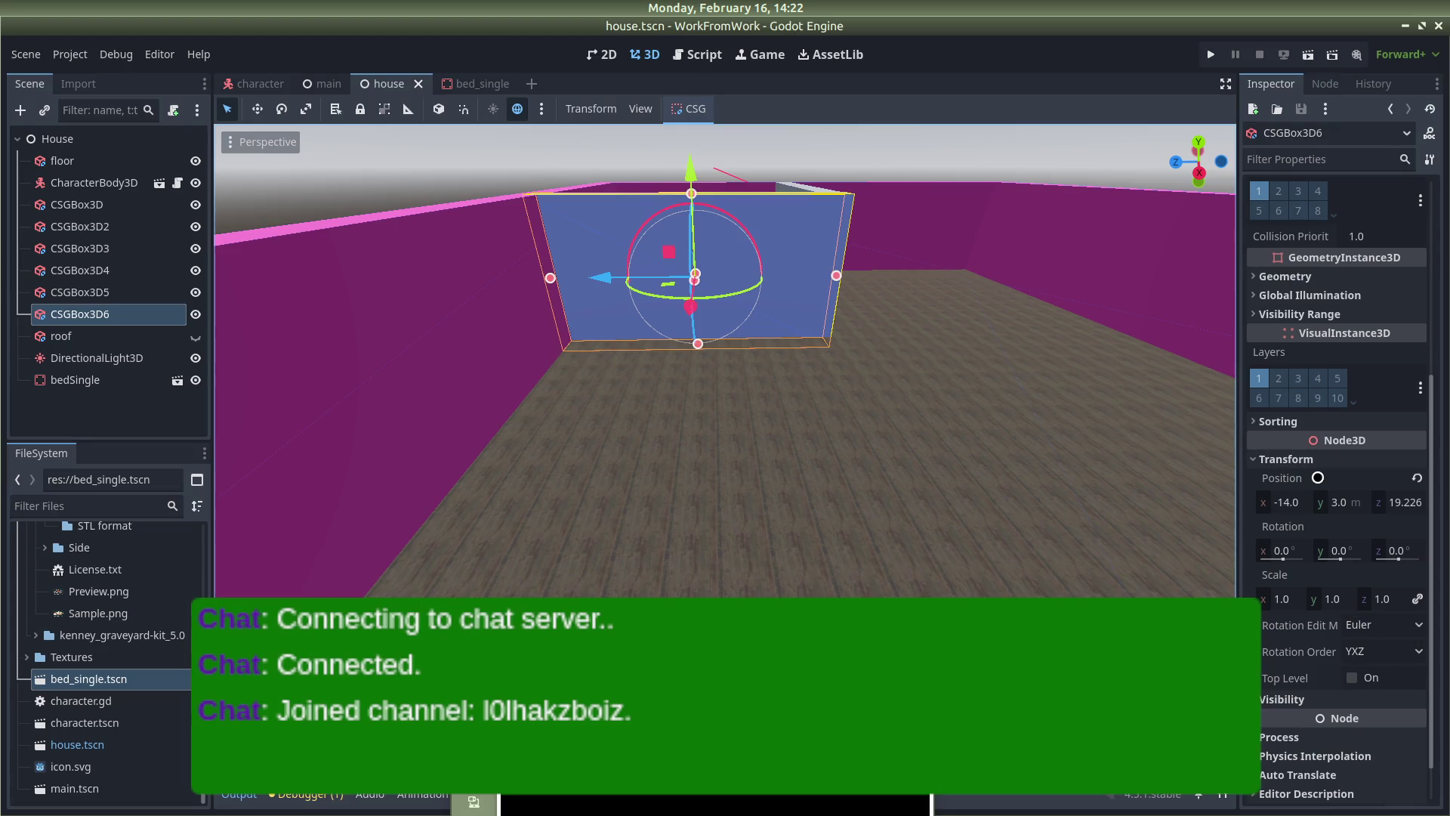
pyautogui.click(947, 254)
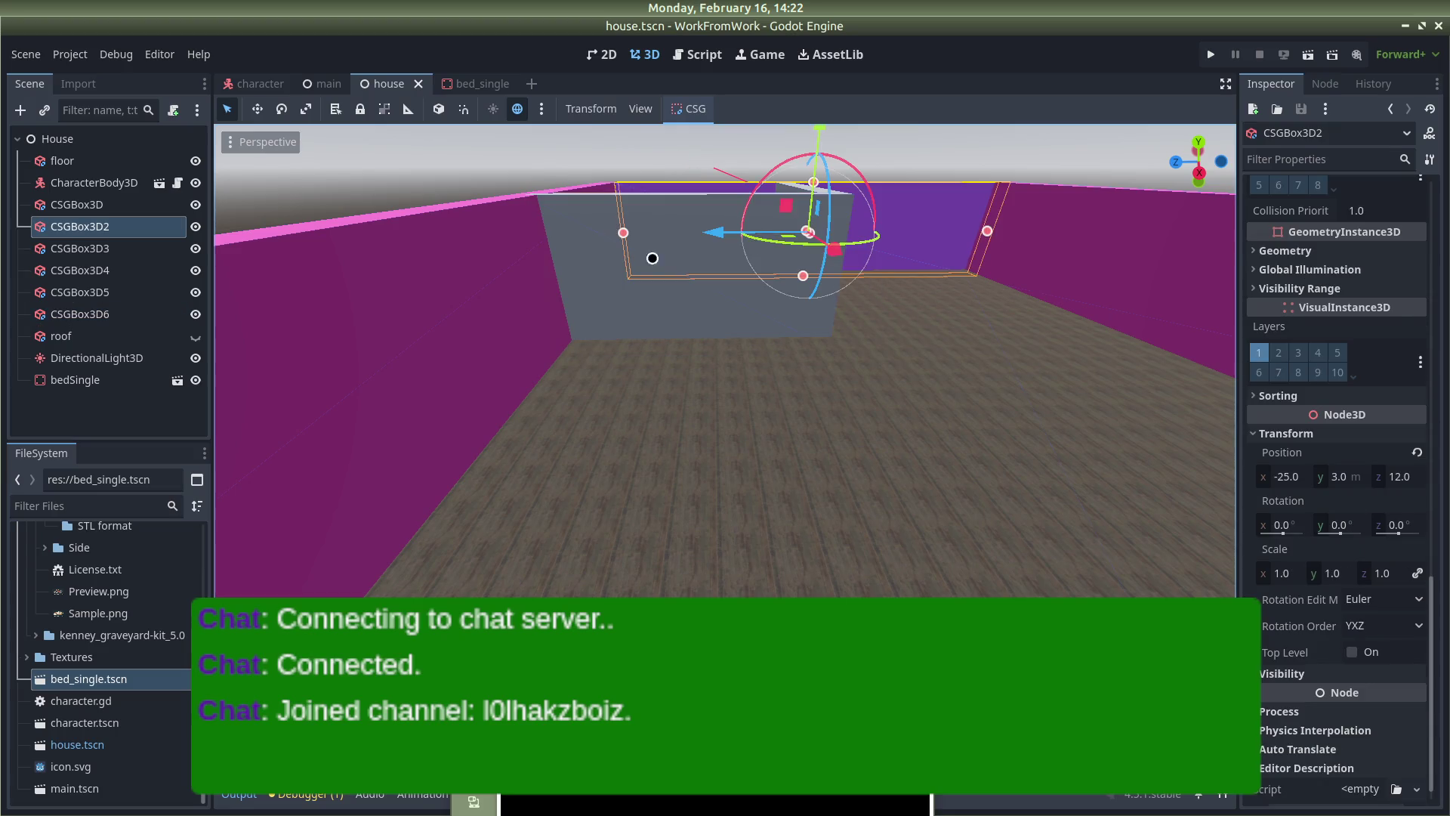
pyautogui.click(727, 334)
pyautogui.click(680, 253)
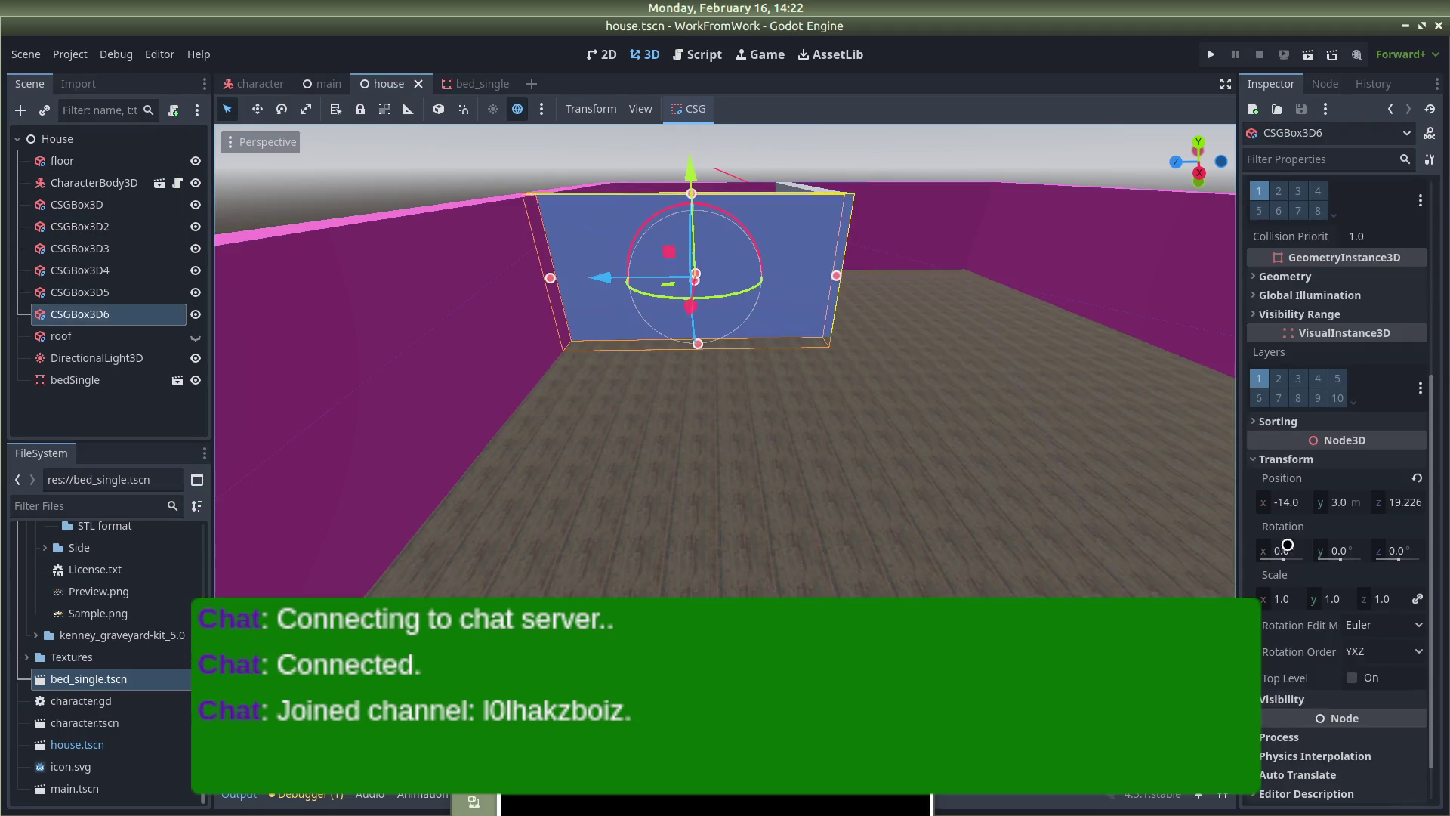
# Set CSGBox3D6's Z position to 19.225
pyautogui.click(1402, 502)
pyautogui.write('19.')
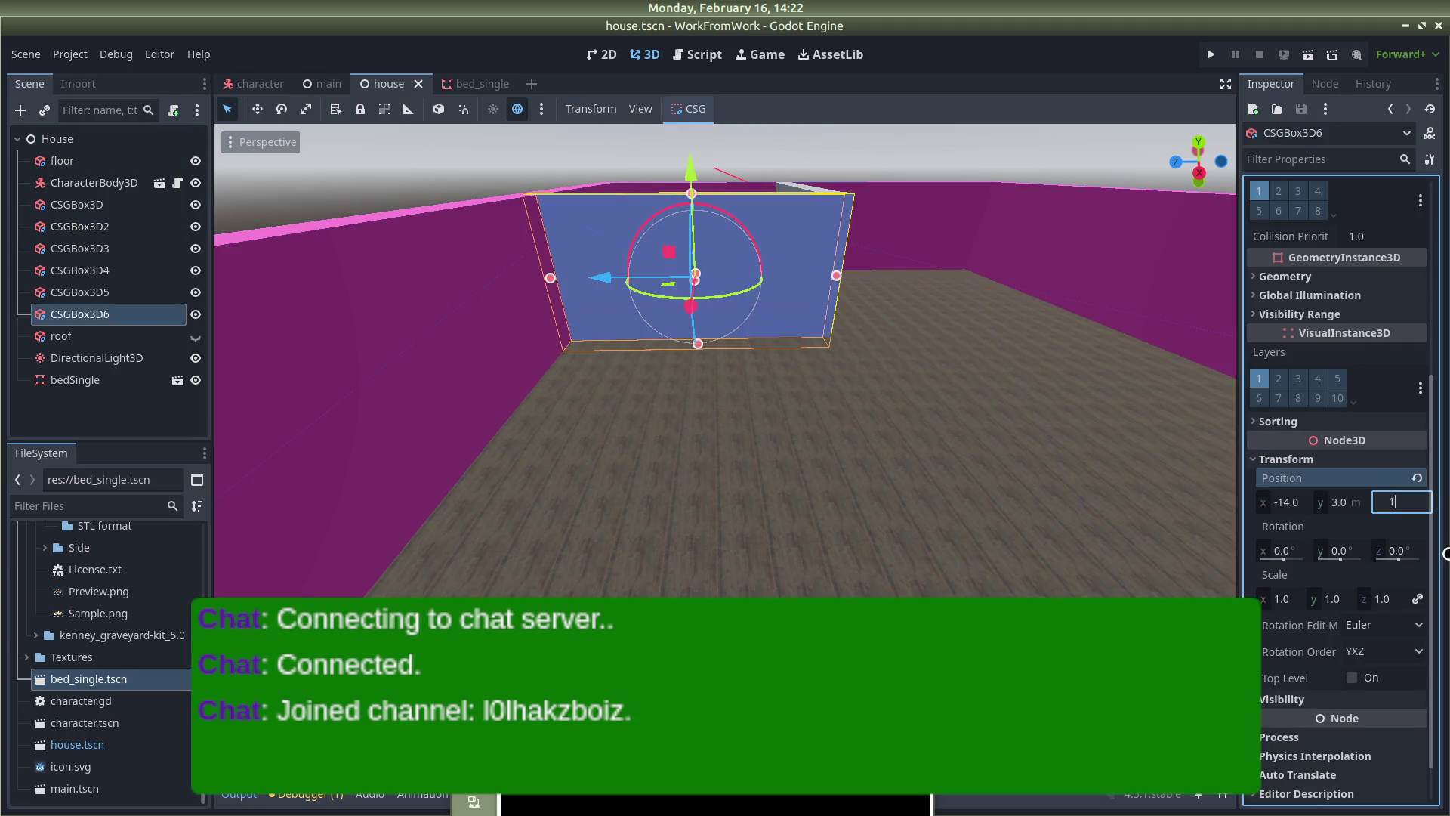
pyautogui.write('225')
pyautogui.press('Return')
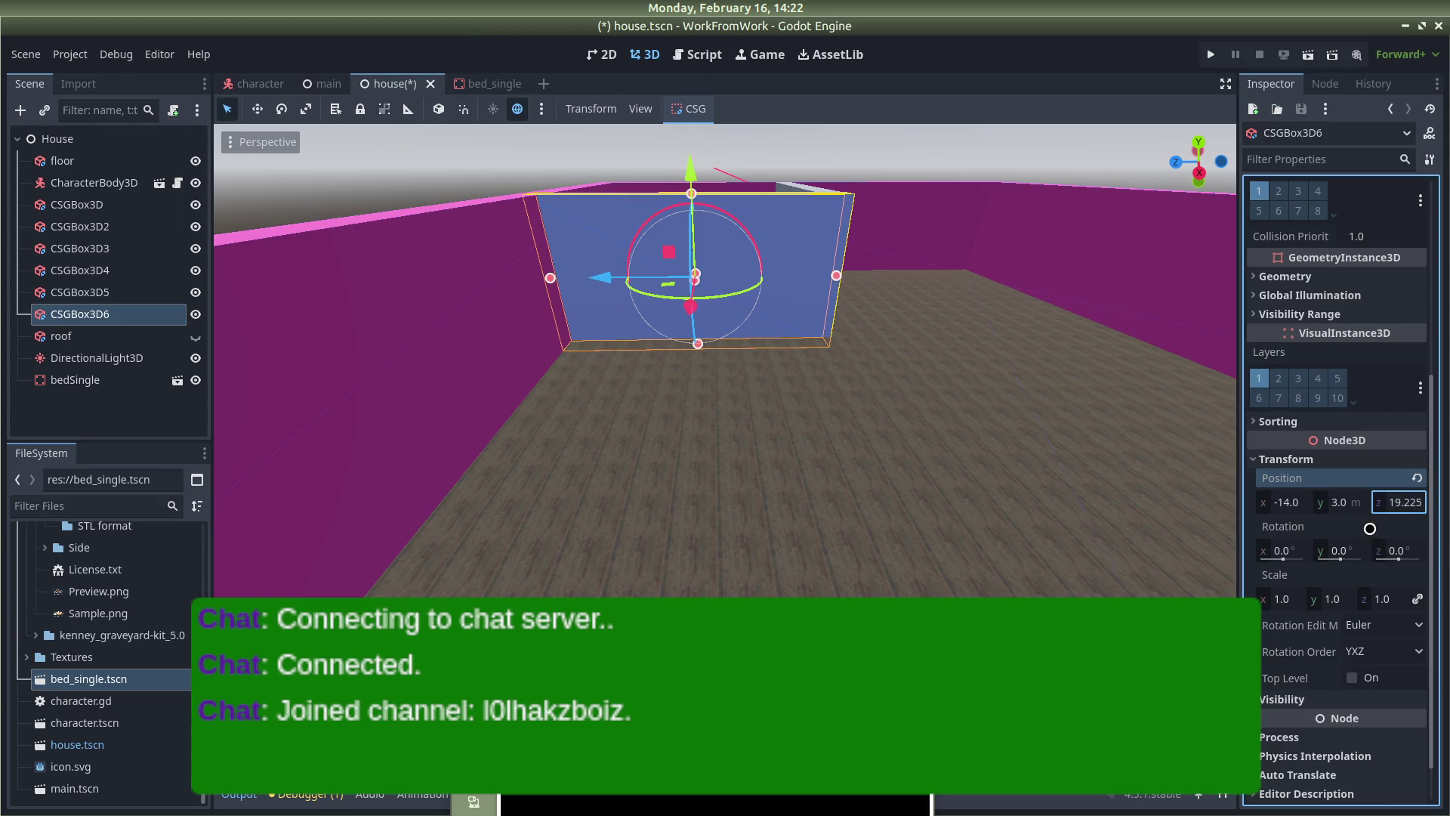
pyautogui.click(1370, 528)
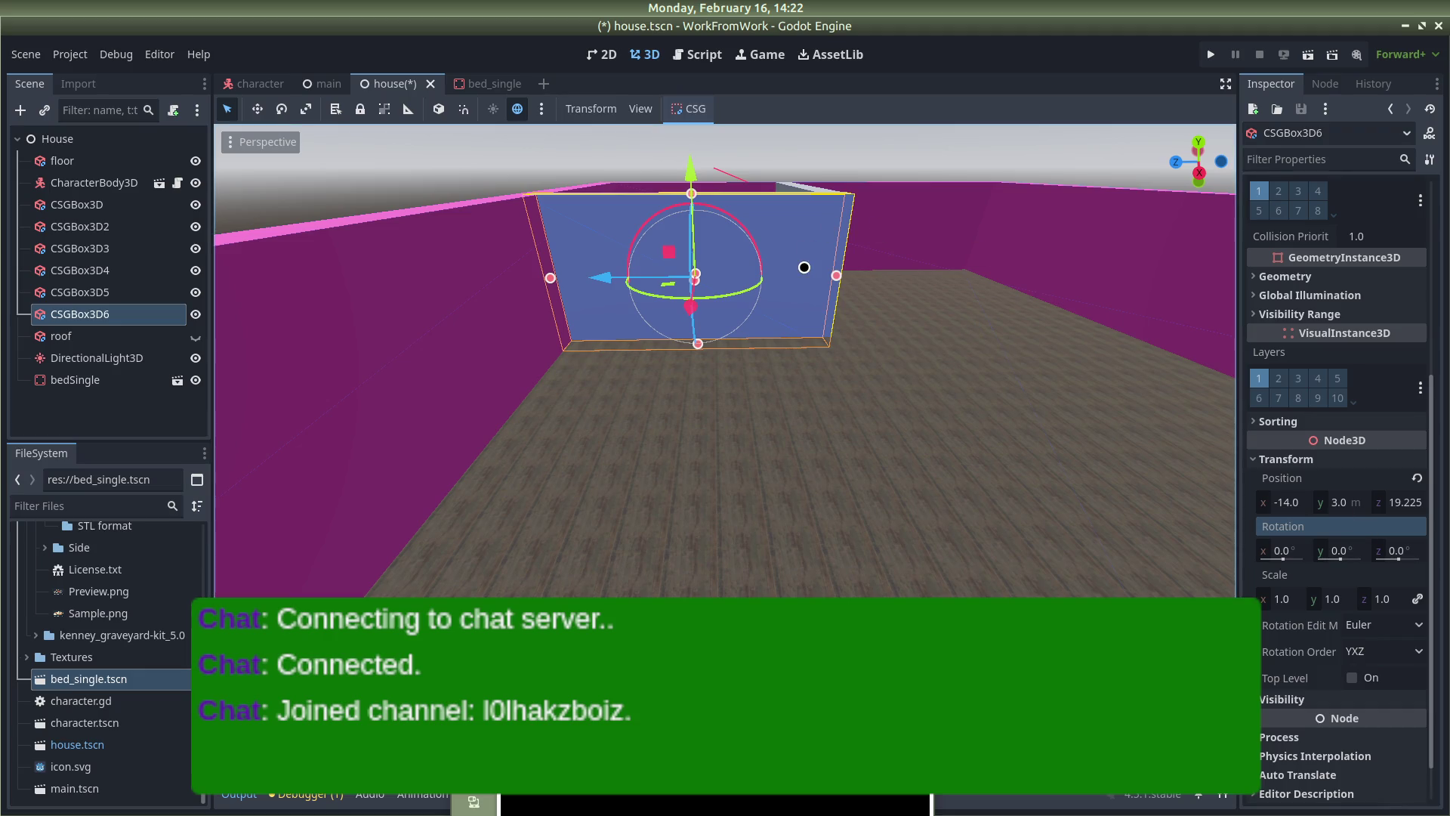
pyautogui.scroll(3)
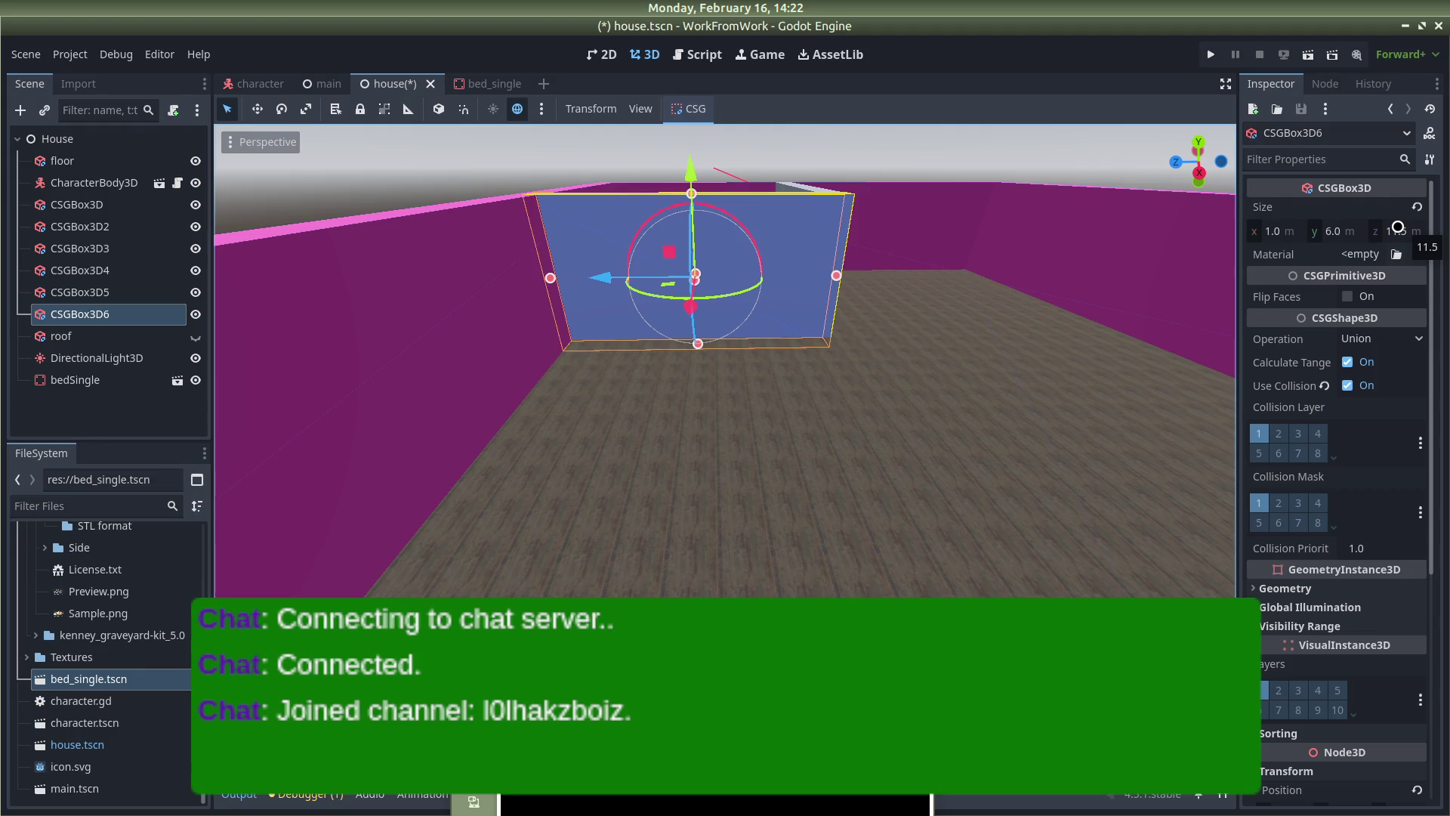
pyautogui.click(1398, 228)
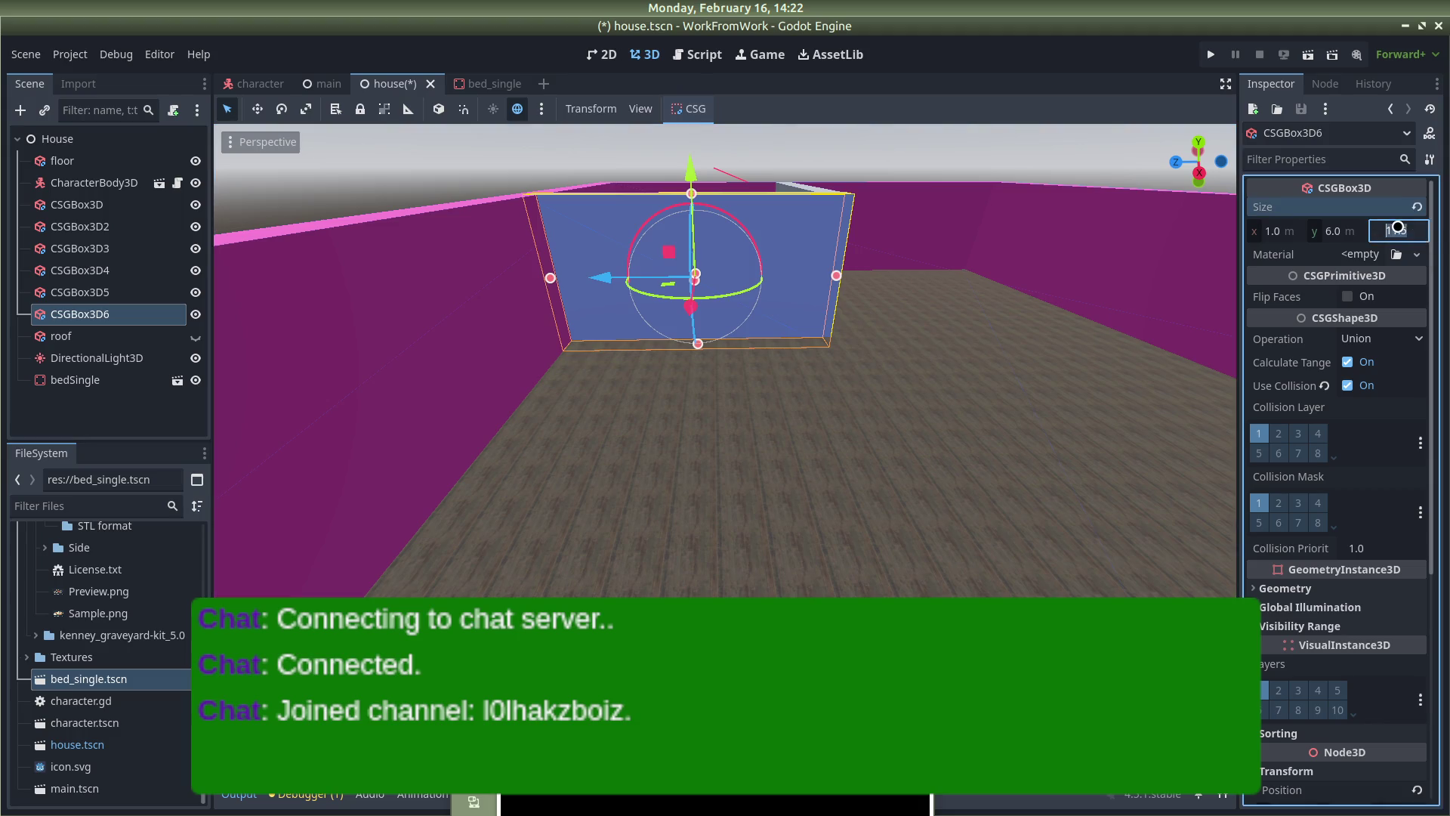
pyautogui.write('5')
pyautogui.press('Return')
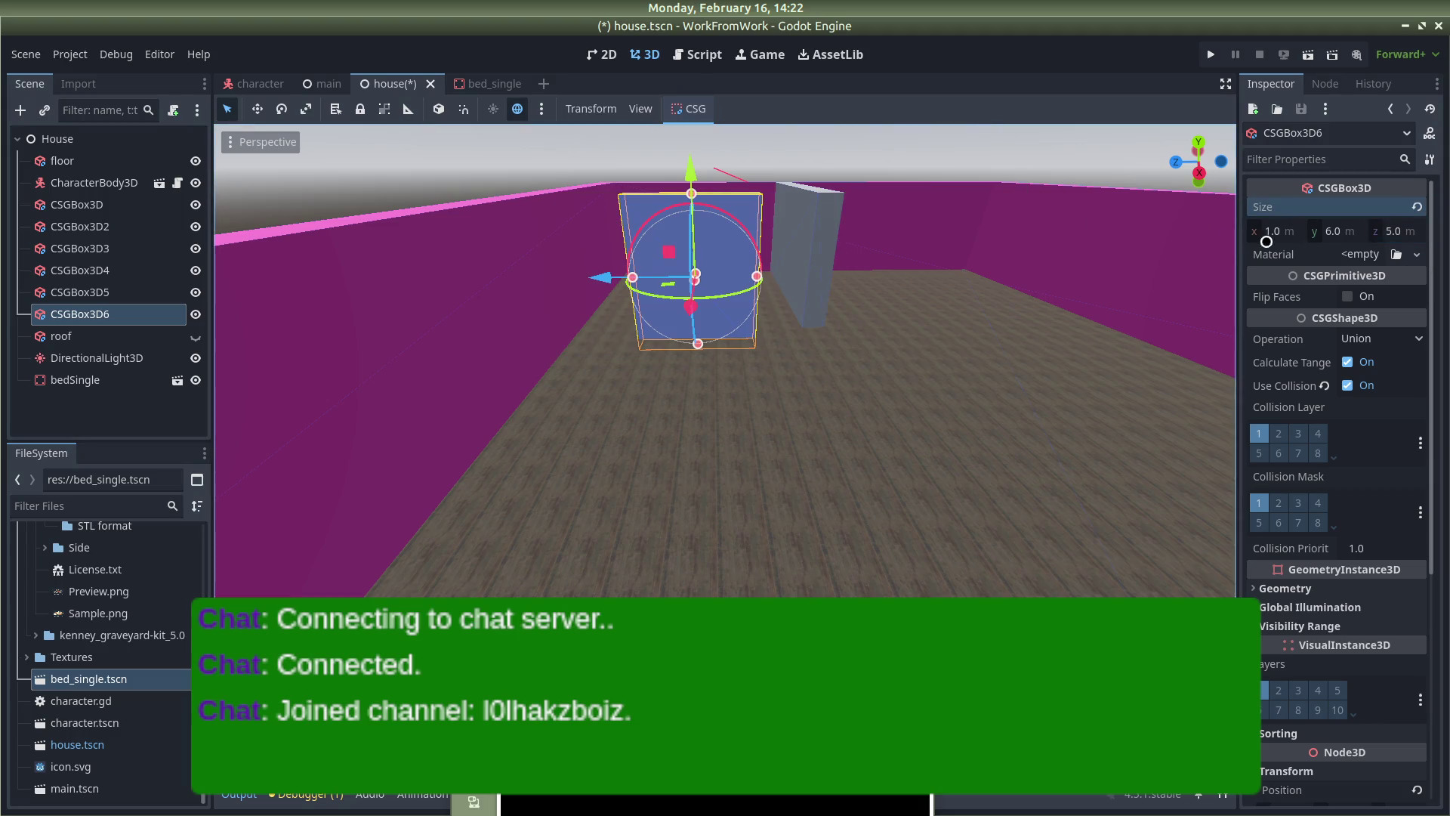
pyautogui.scroll(-3)
pyautogui.click(1395, 455)
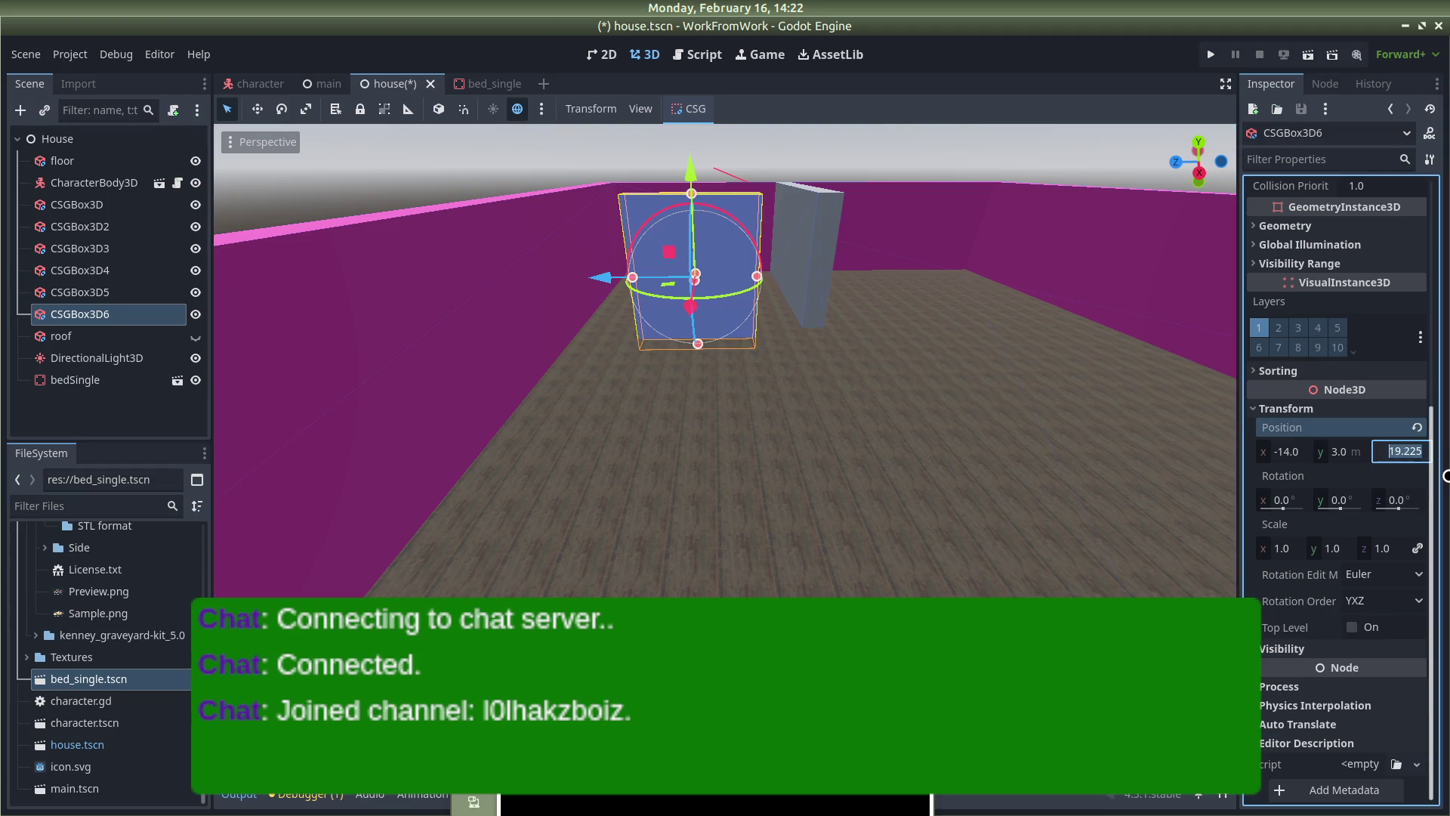
pyautogui.write('23')
pyautogui.press('Return')
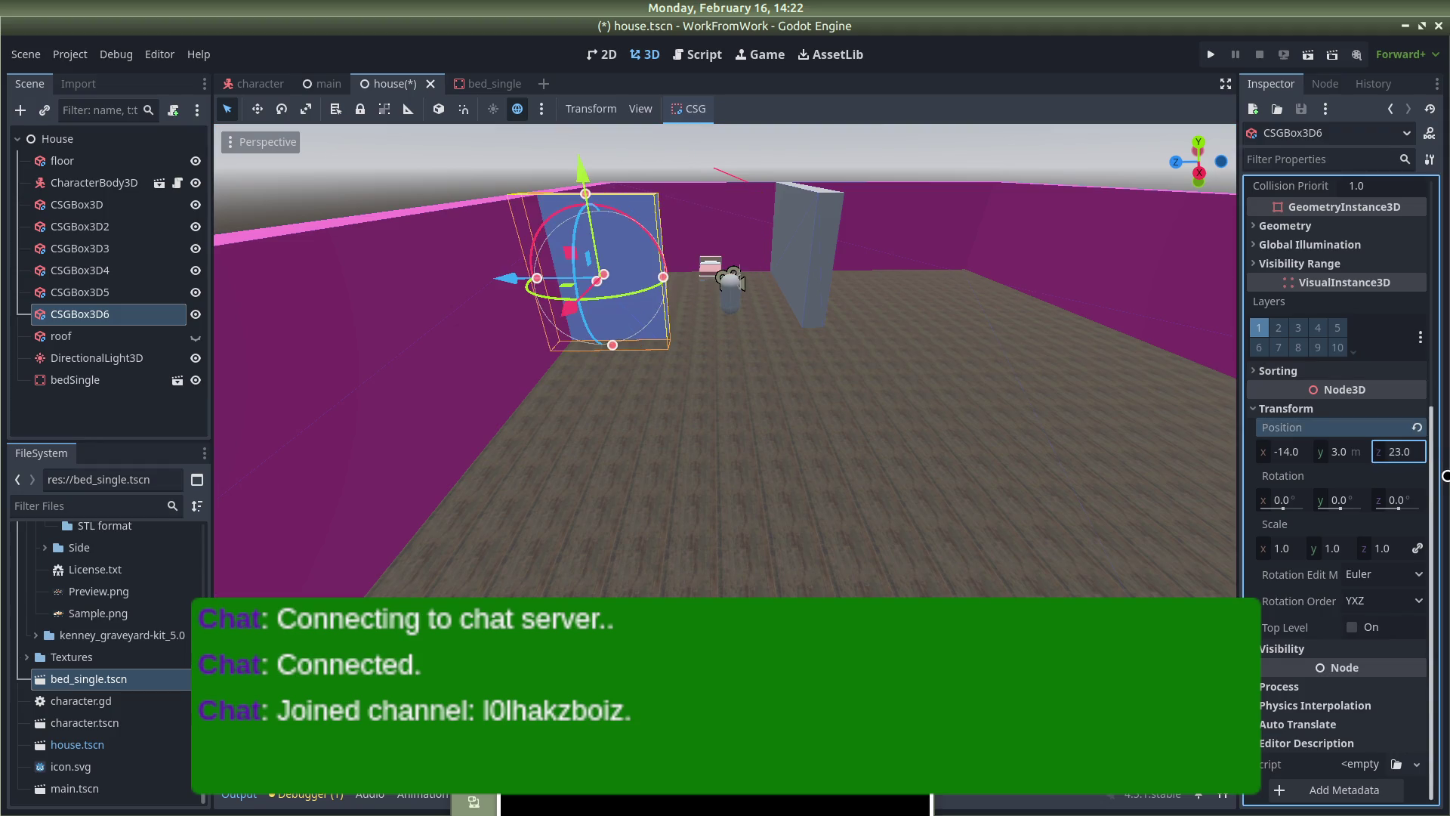
pyautogui.click(1396, 450)
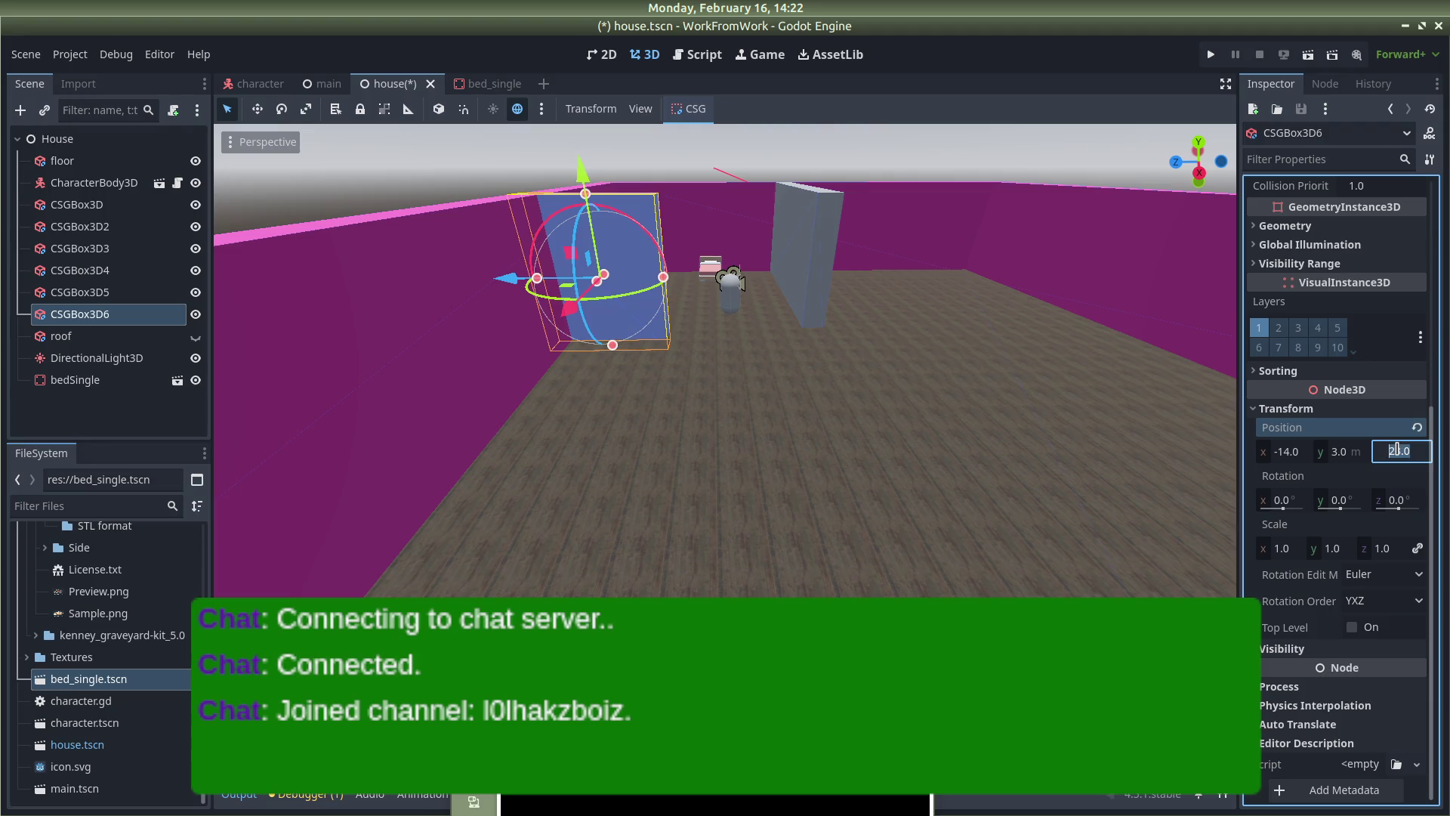
pyautogui.write('21')
pyautogui.press('Return')
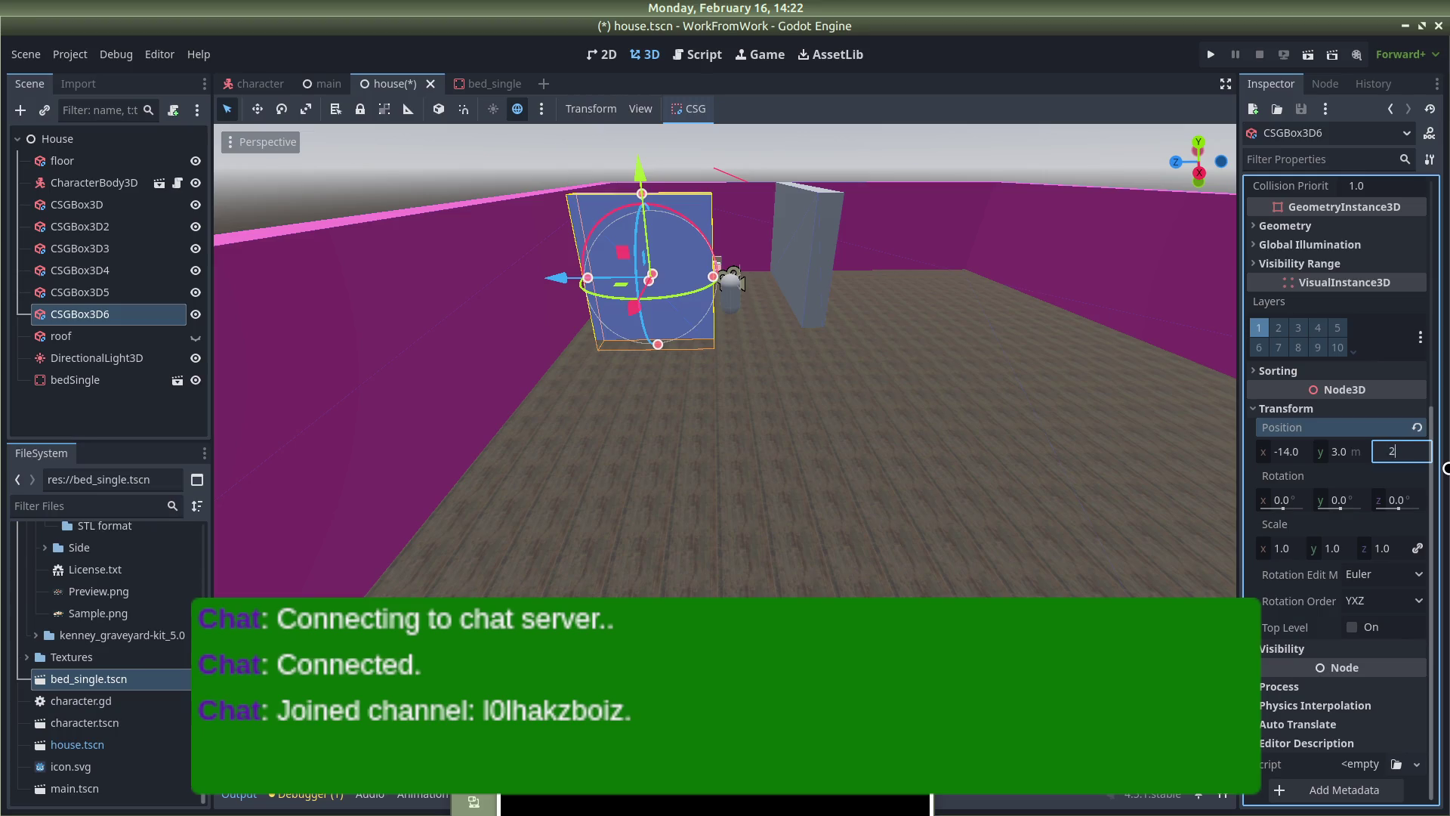
pyautogui.write('22')
pyautogui.press('Return')
pyautogui.moveTo(793, 306); pyautogui.dragTo(784, 302)
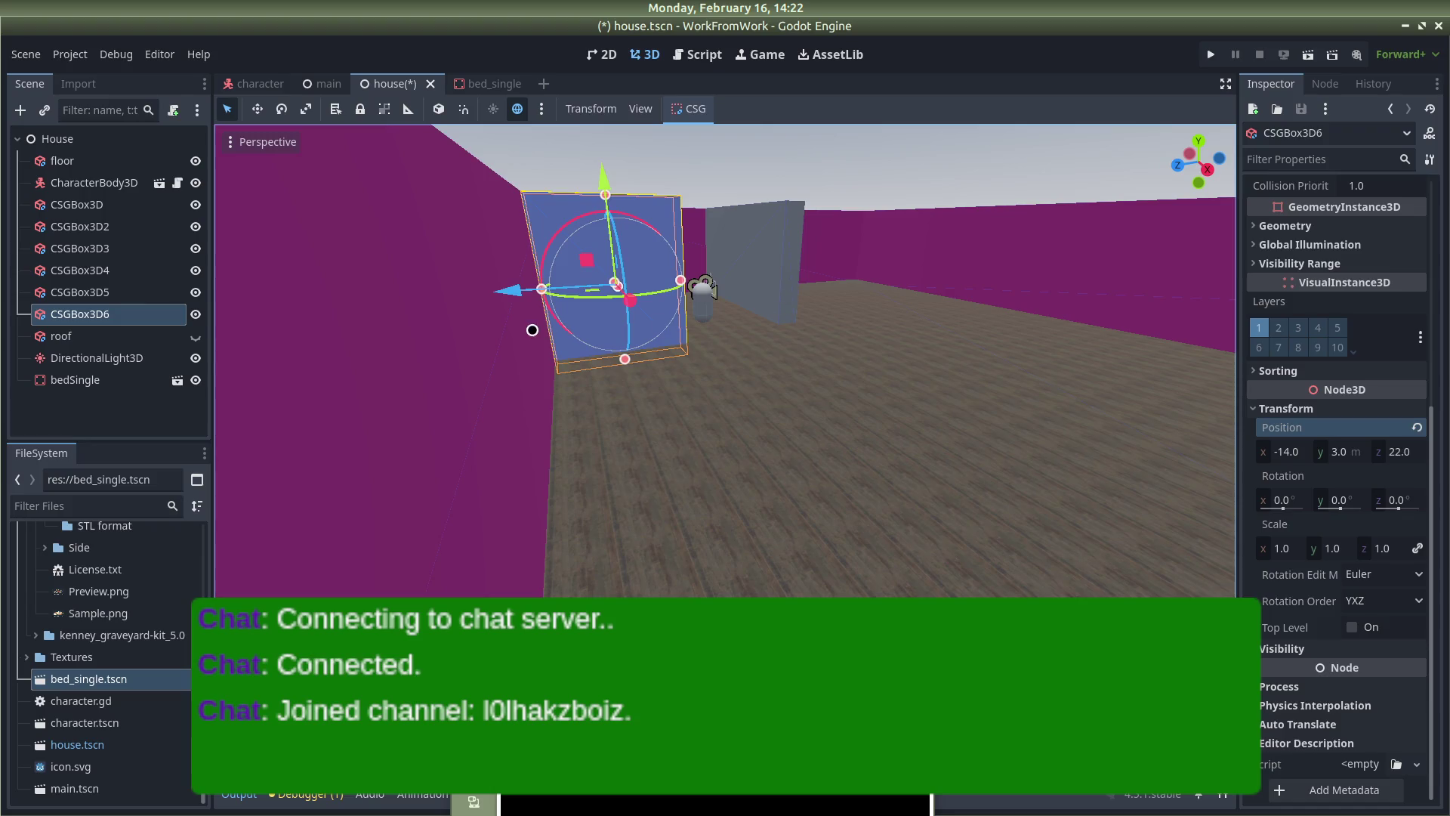
pyautogui.scroll(3)
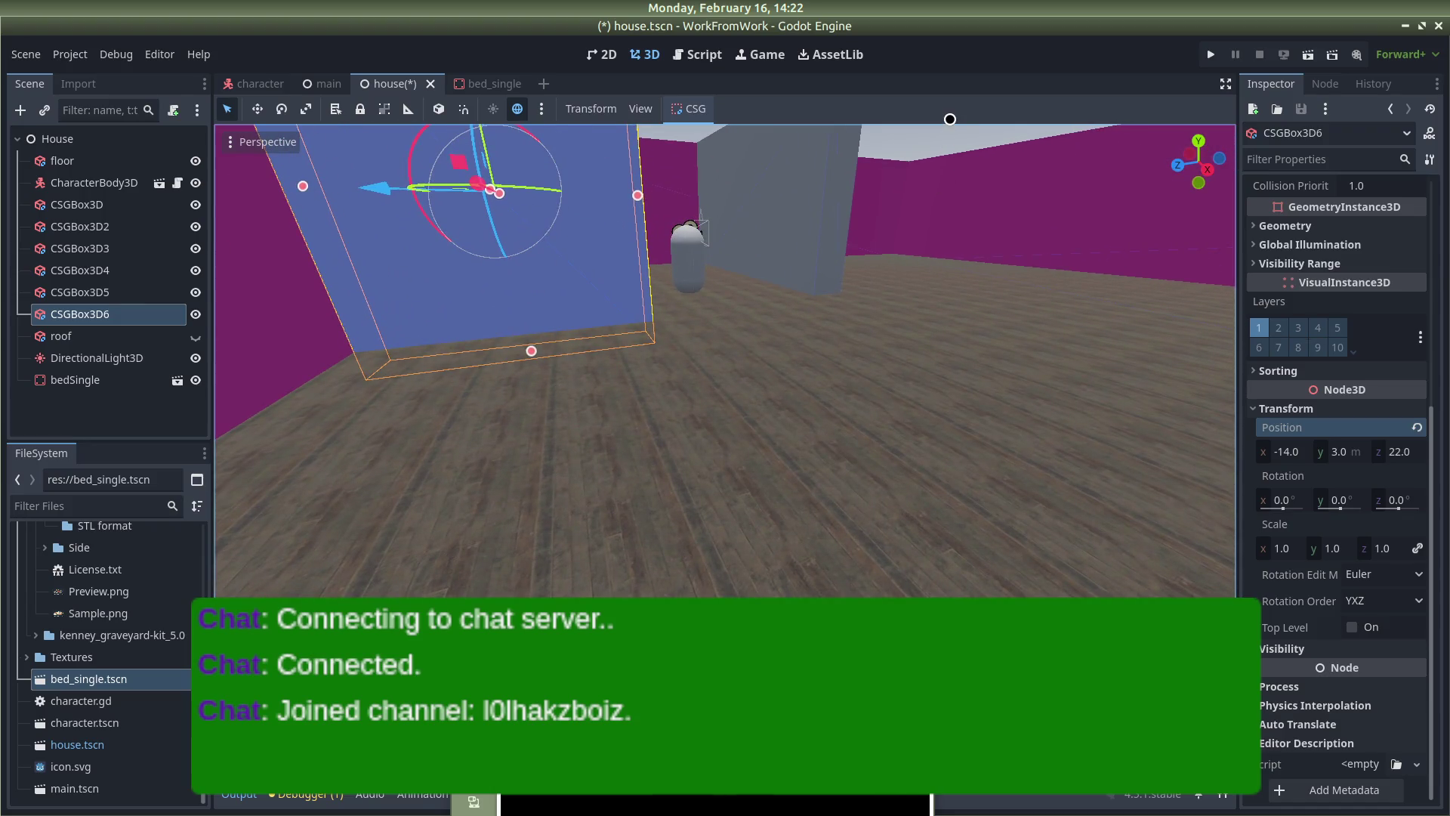
pyautogui.click(924, 143)
pyautogui.scroll(-3)
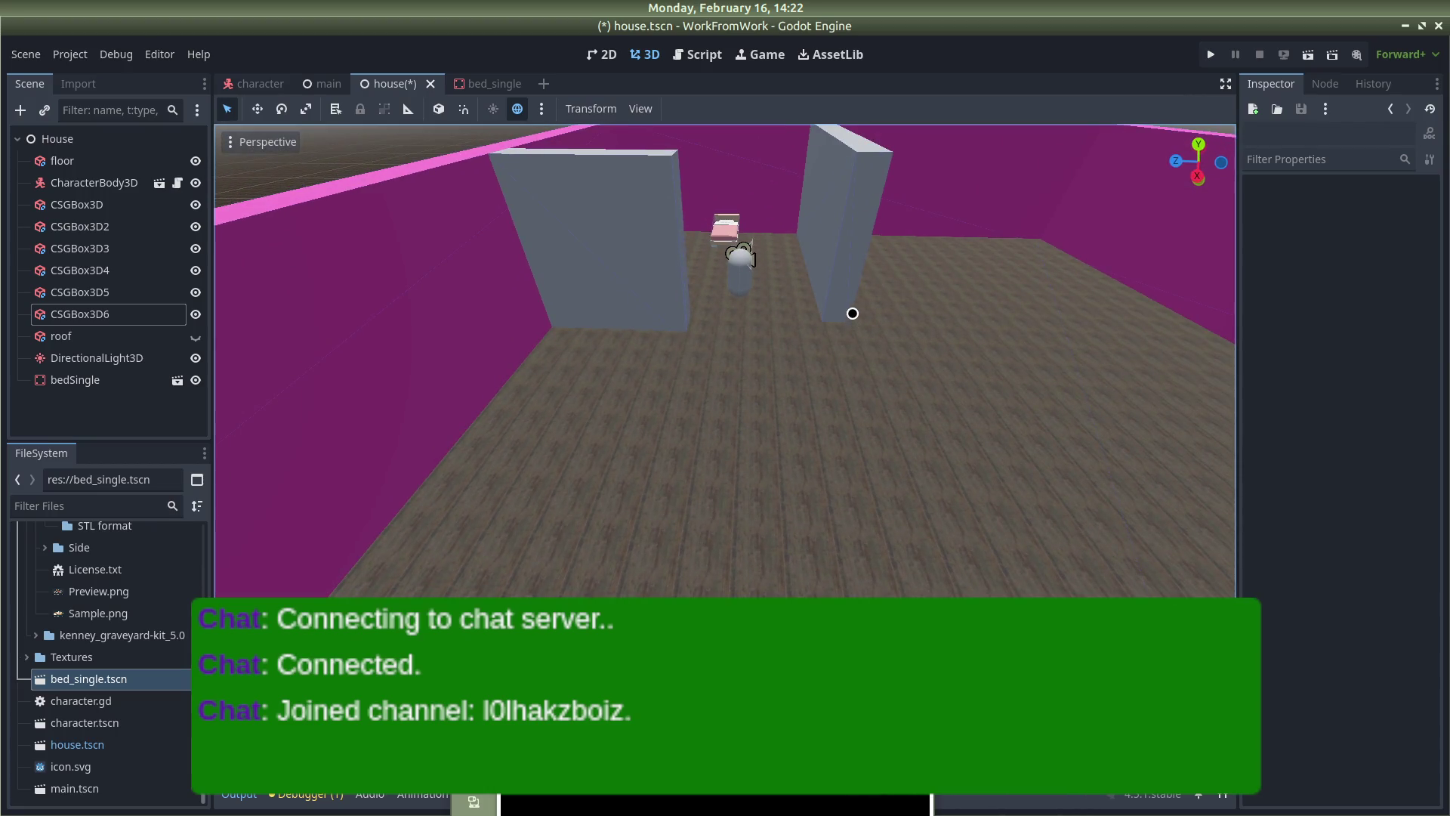
pyautogui.click(850, 293)
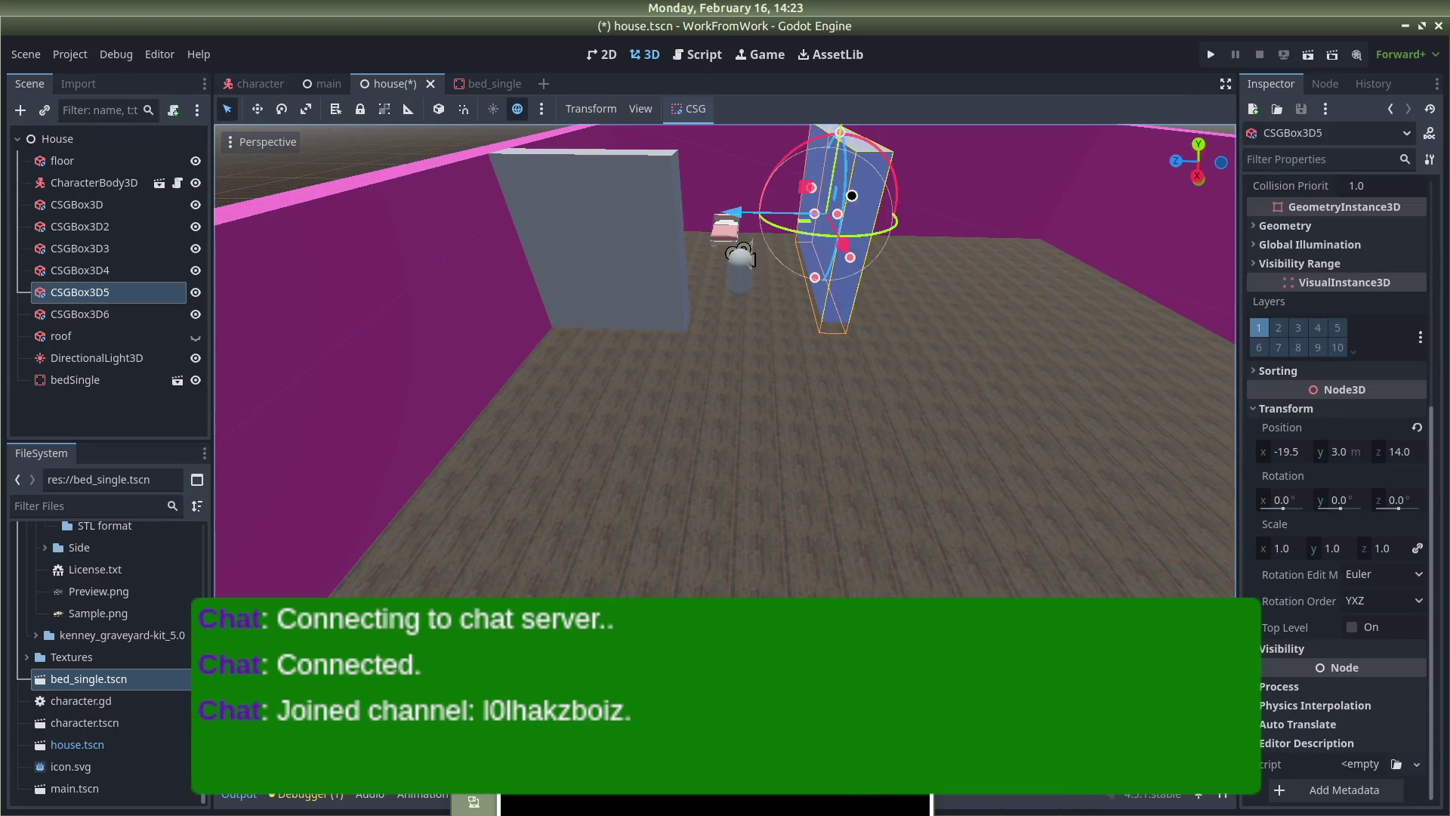
# Paste a copy of the left partition wall as CSGBox3D7 and drag it along Z
pyautogui.click(632, 231)
pyautogui.hotkey('ctrl', 'v')
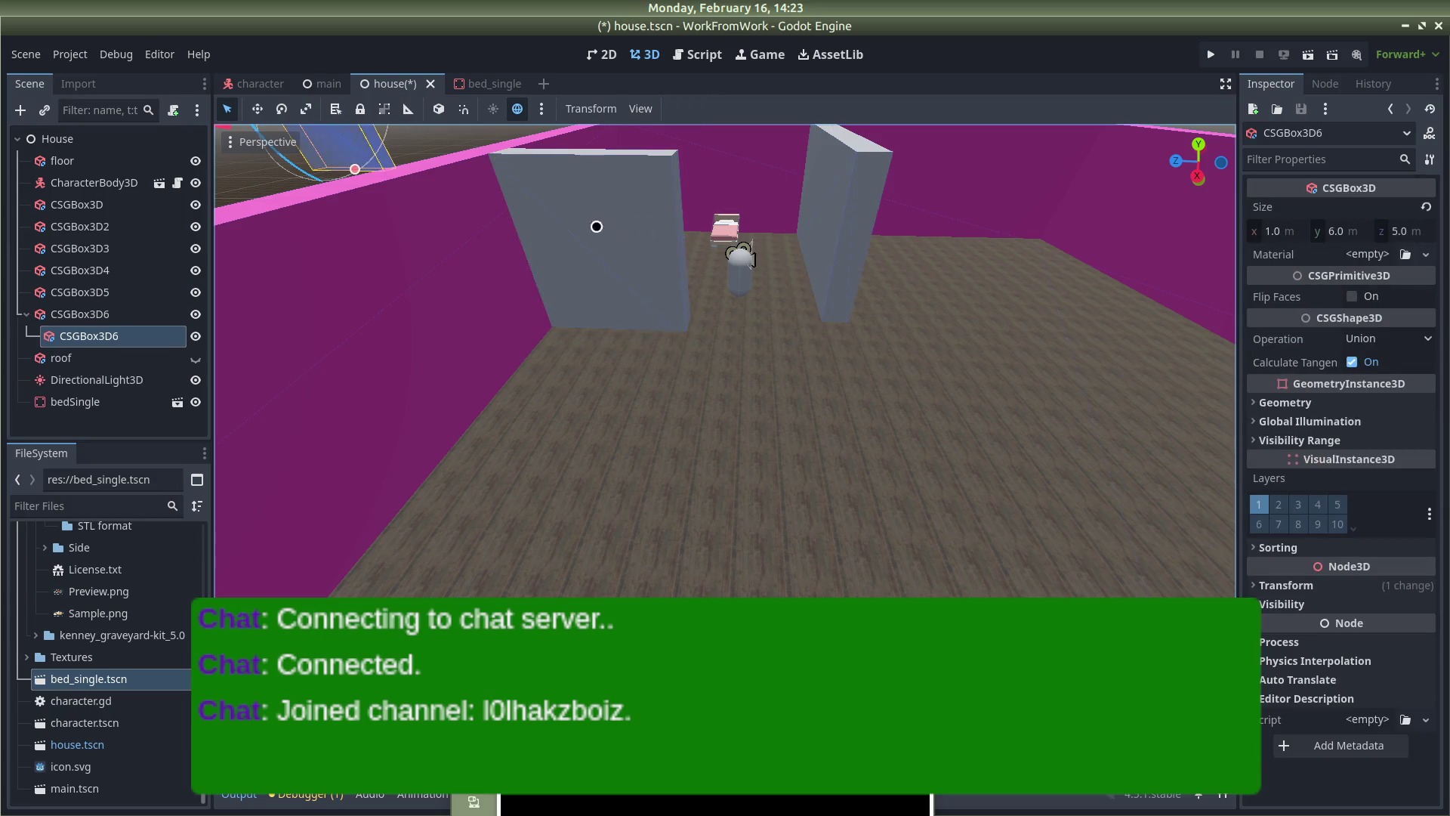
pyautogui.hotkey('ctrl', 'z')
pyautogui.hotkey('ctrl', 'v')
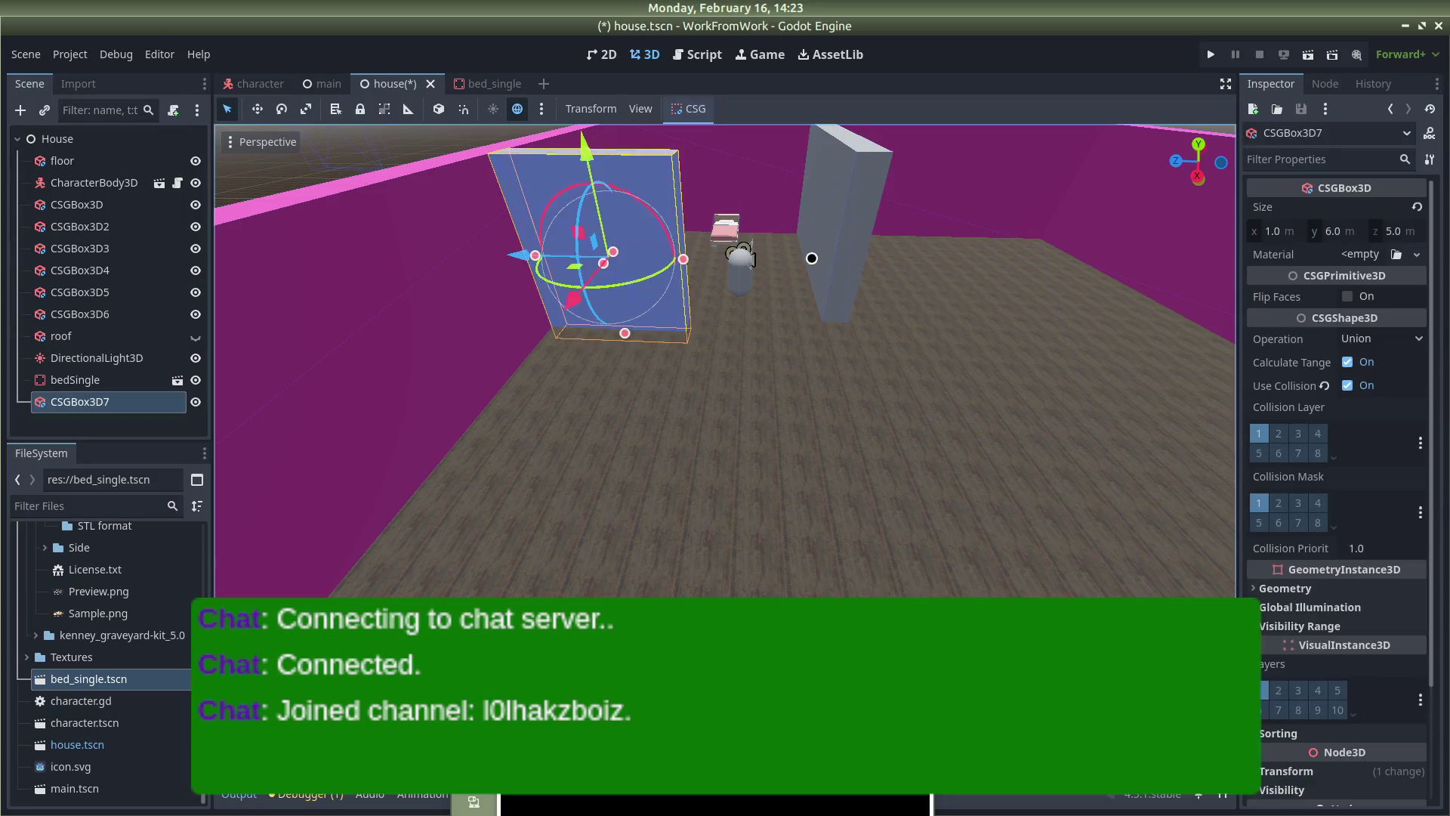
pyautogui.moveTo(513, 252); pyautogui.dragTo(949, 385)
# Set the copy's Z position to 19
pyautogui.scroll(-3)
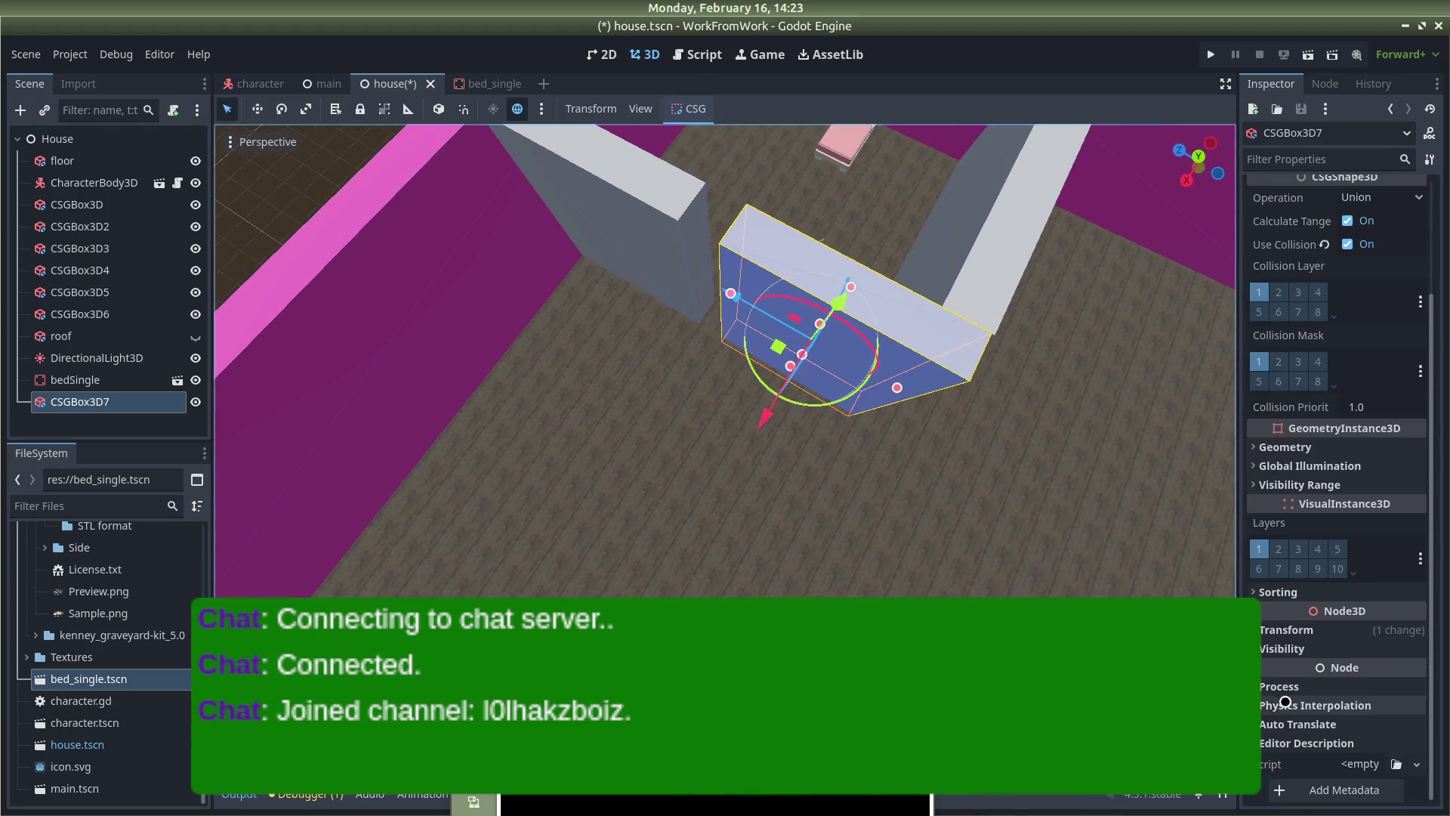
pyautogui.click(1287, 629)
pyautogui.click(1411, 672)
pyautogui.write('19.25')
pyautogui.press('Return')
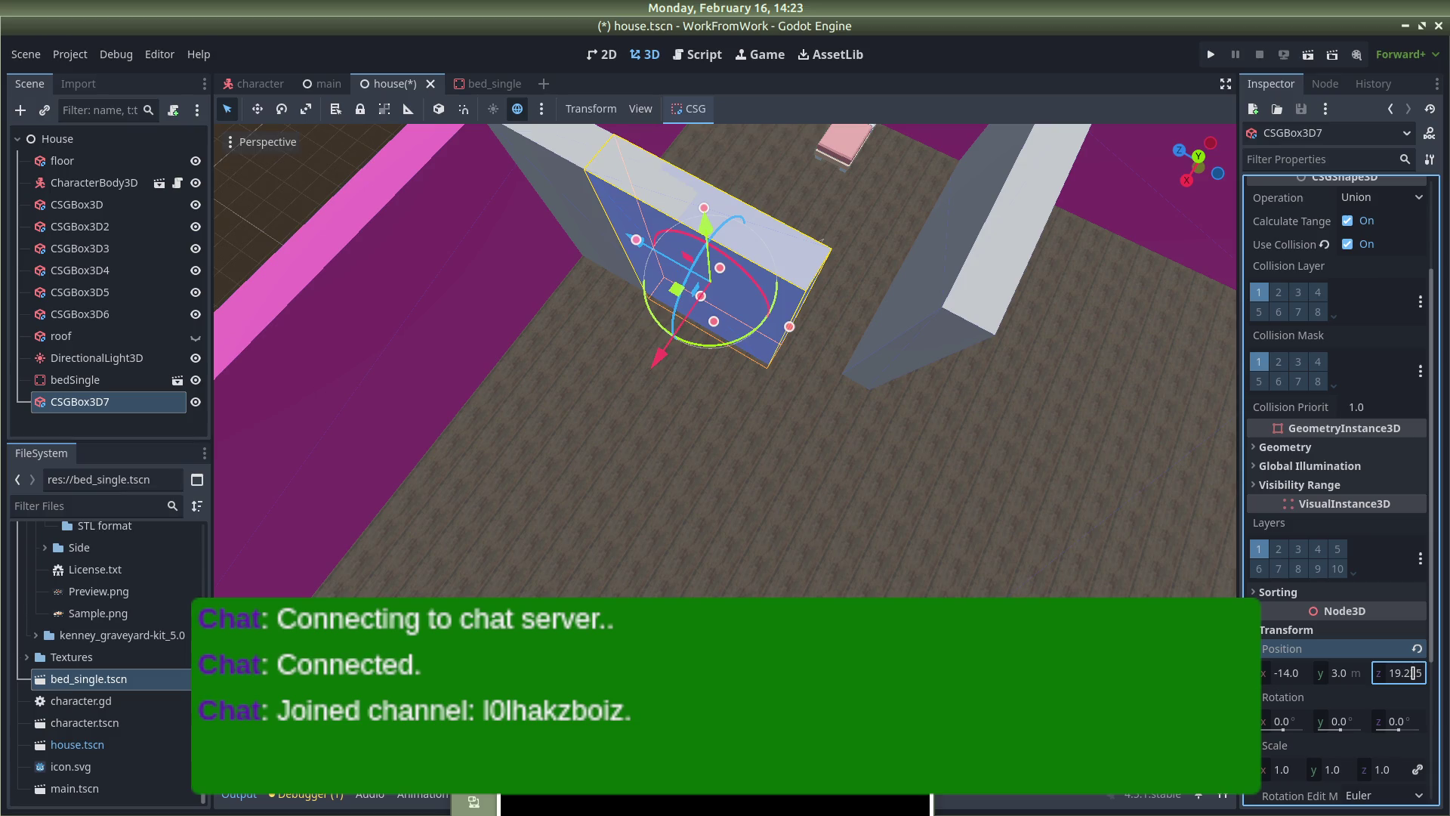
# Move CSGBox3D7 along Z so it sits at Z position 16
pyautogui.moveTo(637, 240); pyautogui.dragTo(645, 250)
pyautogui.press('g')
pyautogui.press('z')
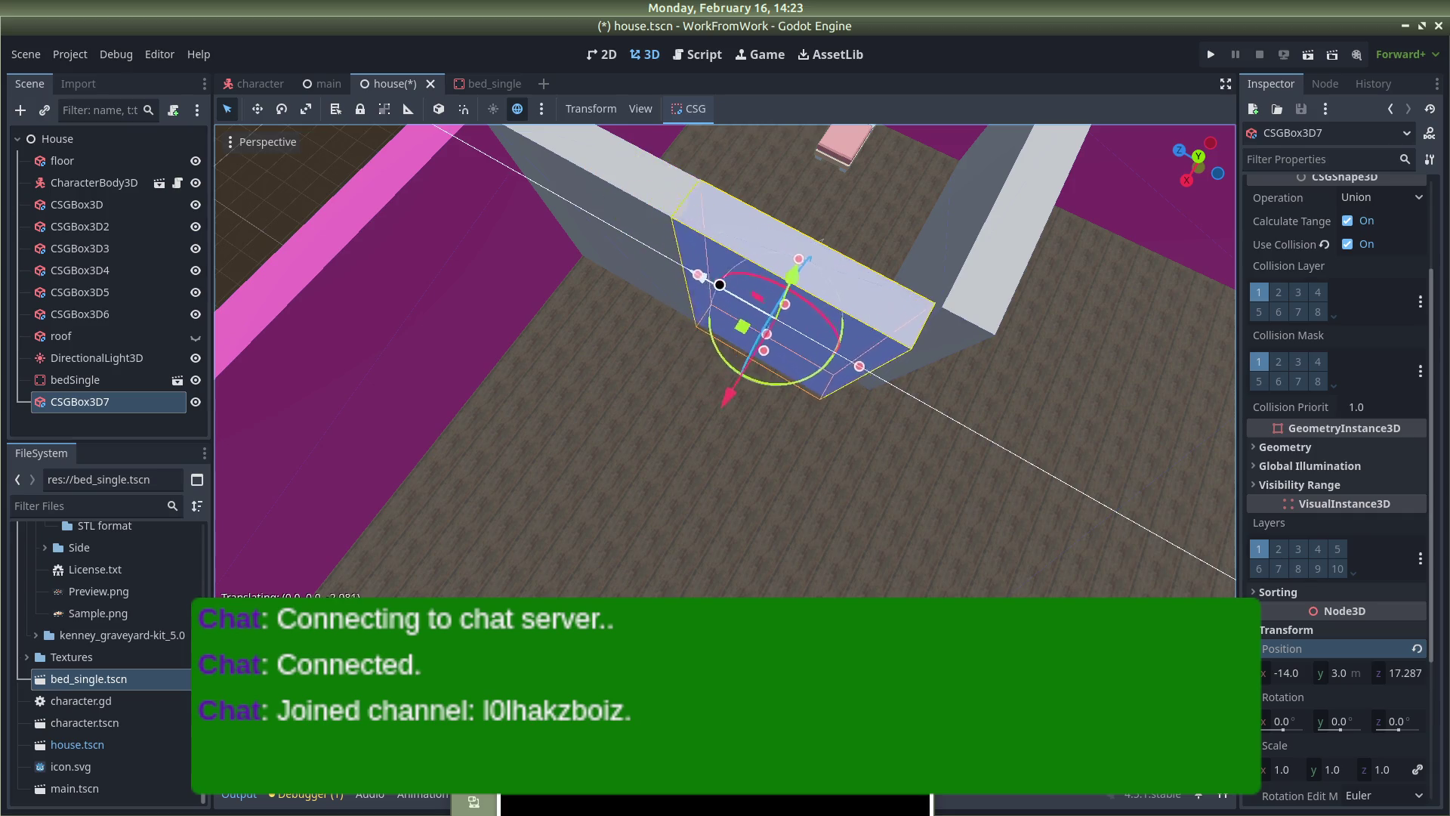
pyautogui.click(747, 296)
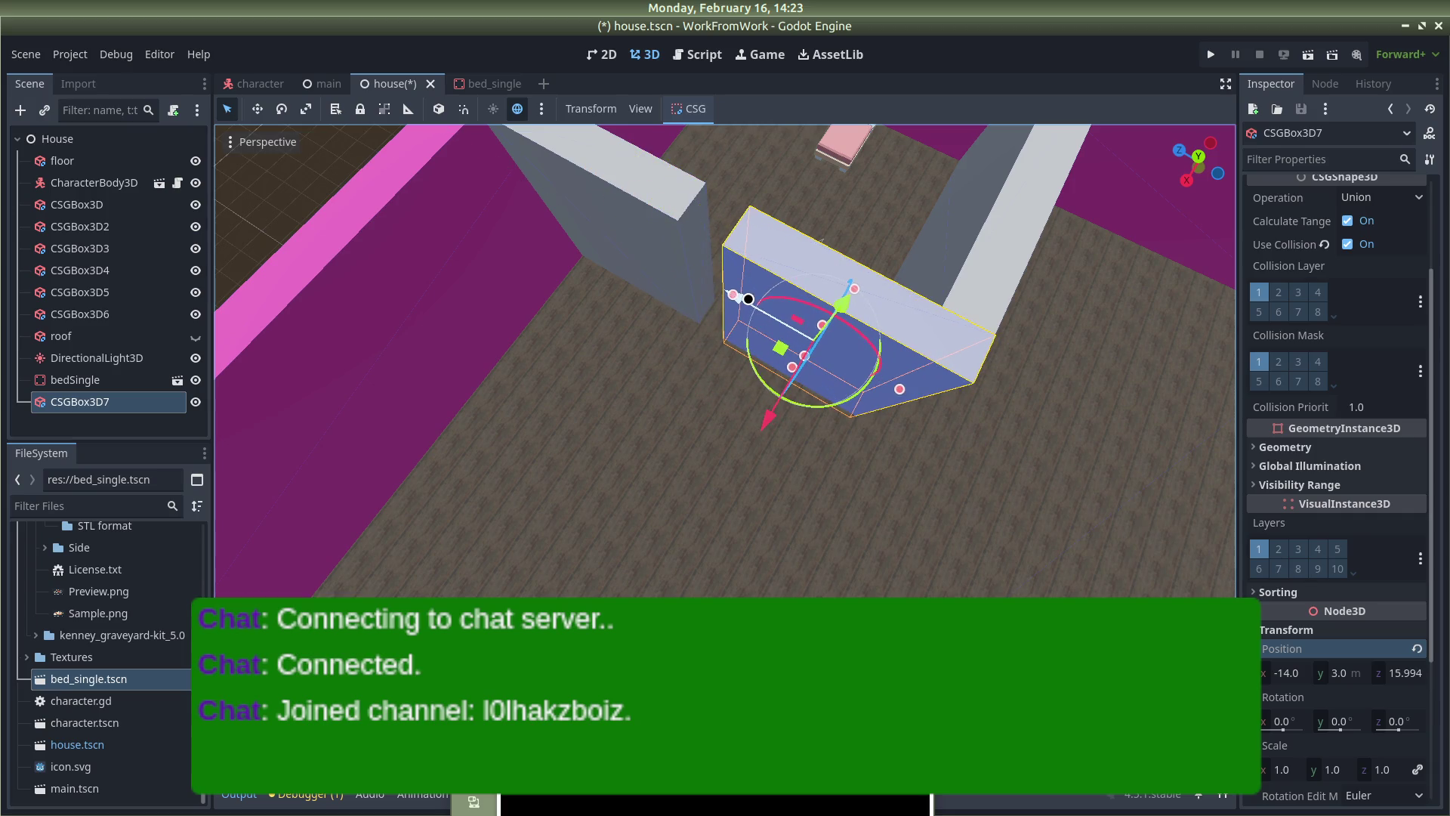
pyautogui.click(1399, 669)
pyautogui.press('Return')
pyautogui.moveTo(848, 447); pyautogui.dragTo(953, 238)
pyautogui.click(618, 224)
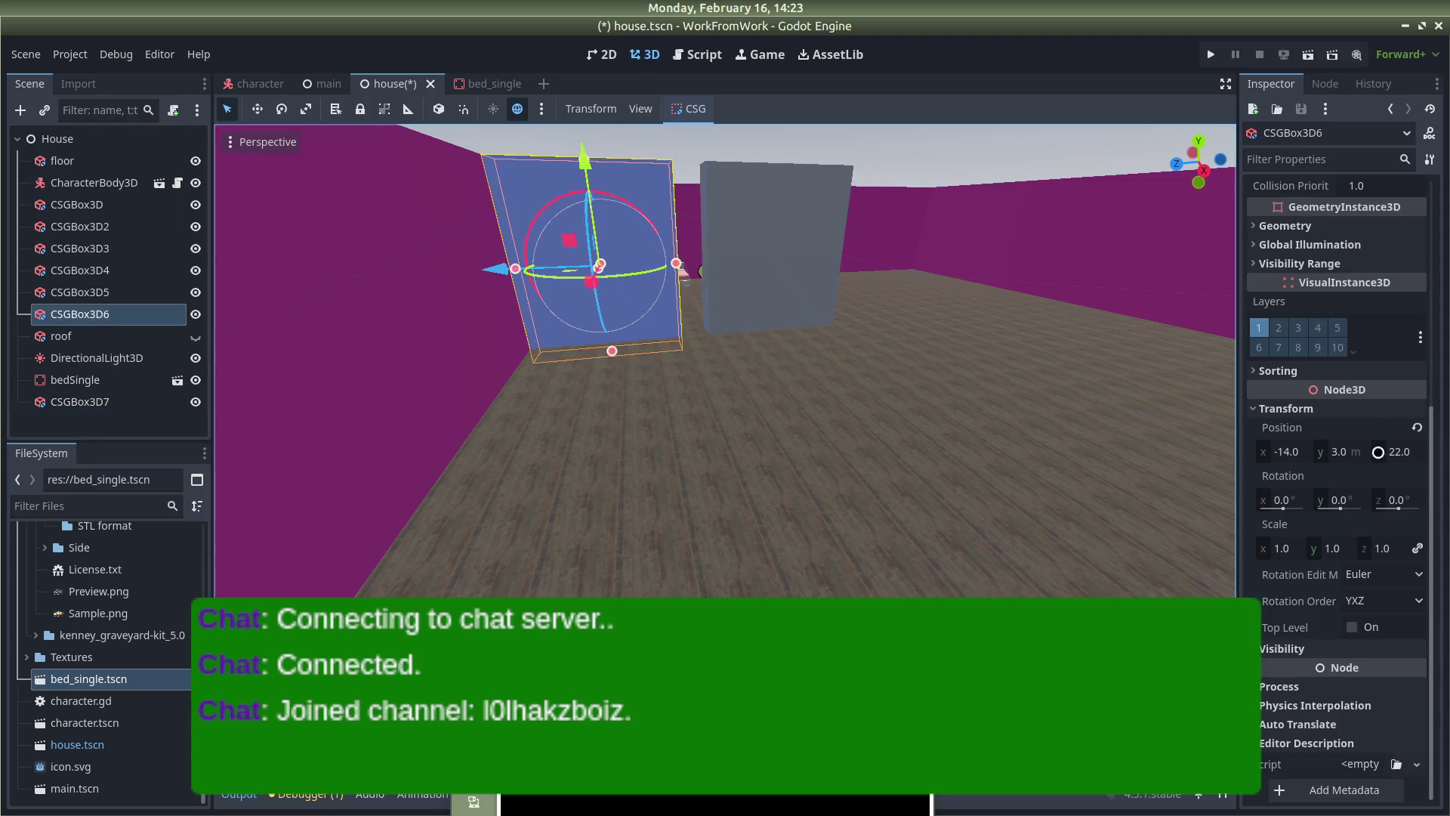
# Set CSGBox3D6's Size z to 4 m to make the partition wall thinner
pyautogui.scroll(3)
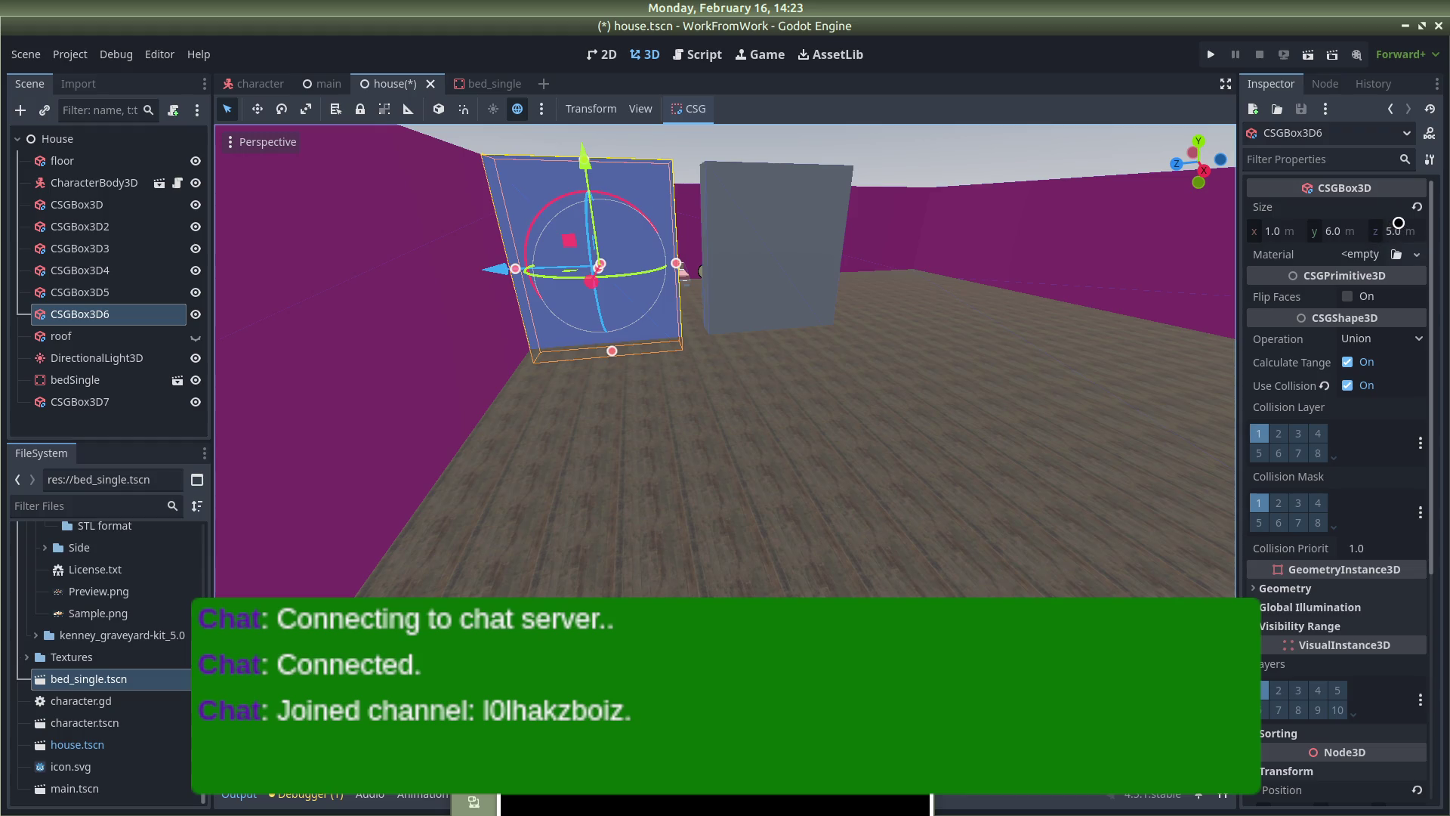
pyautogui.click(1401, 226)
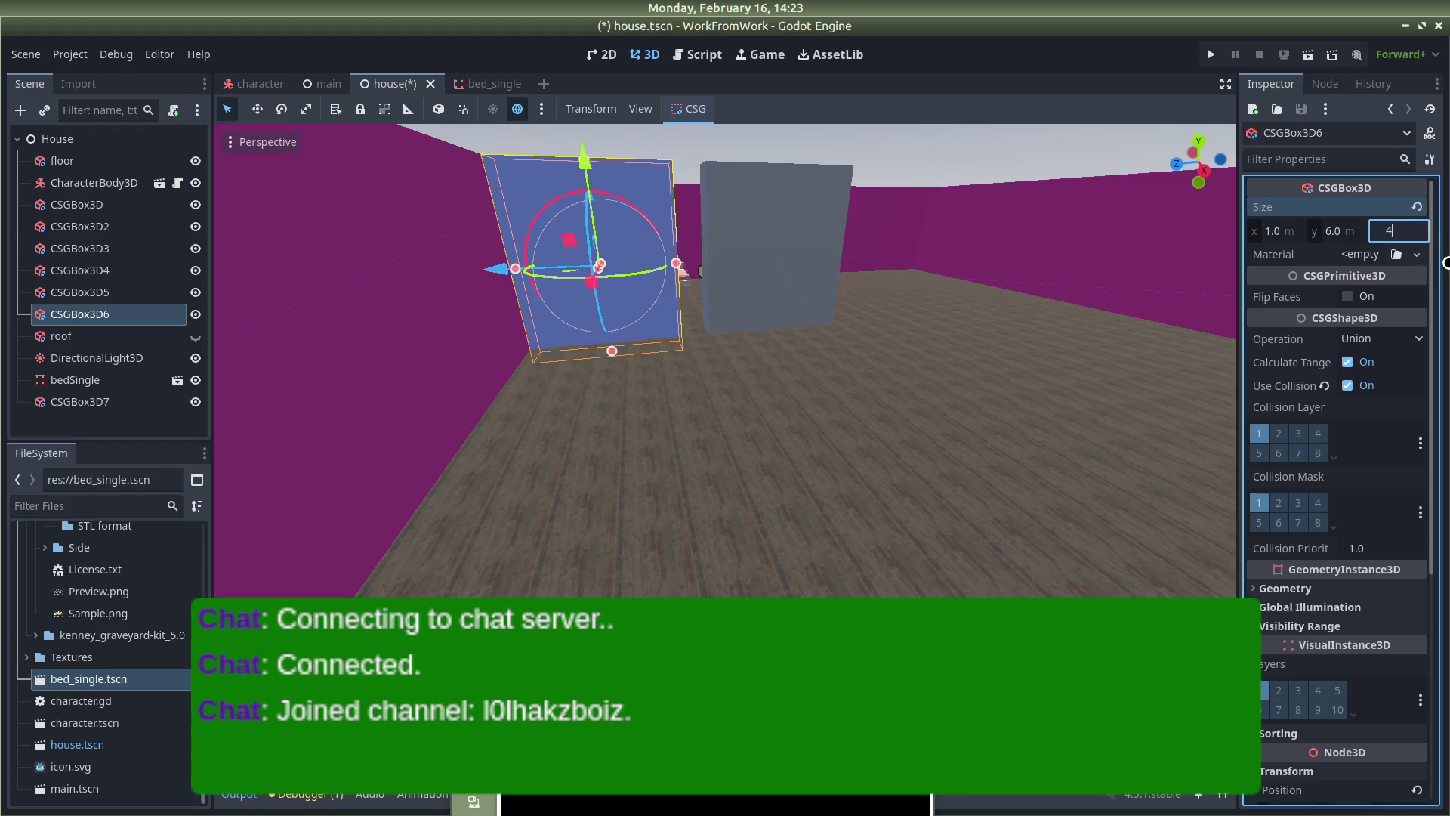
pyautogui.press('Return')
pyautogui.scroll(-3)
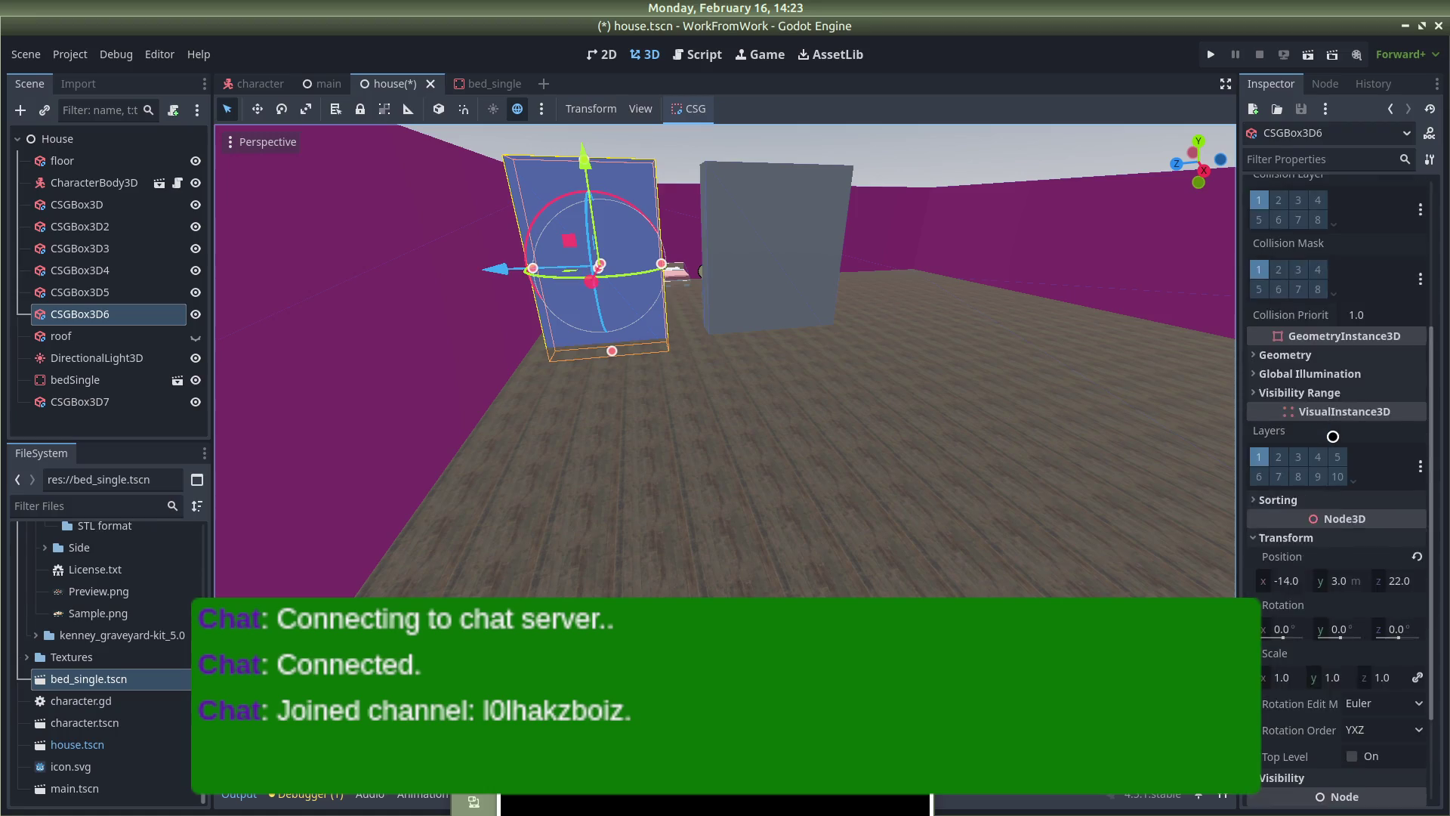
pyautogui.scroll(-3)
pyautogui.moveTo(531, 321); pyautogui.dragTo(448, 266)
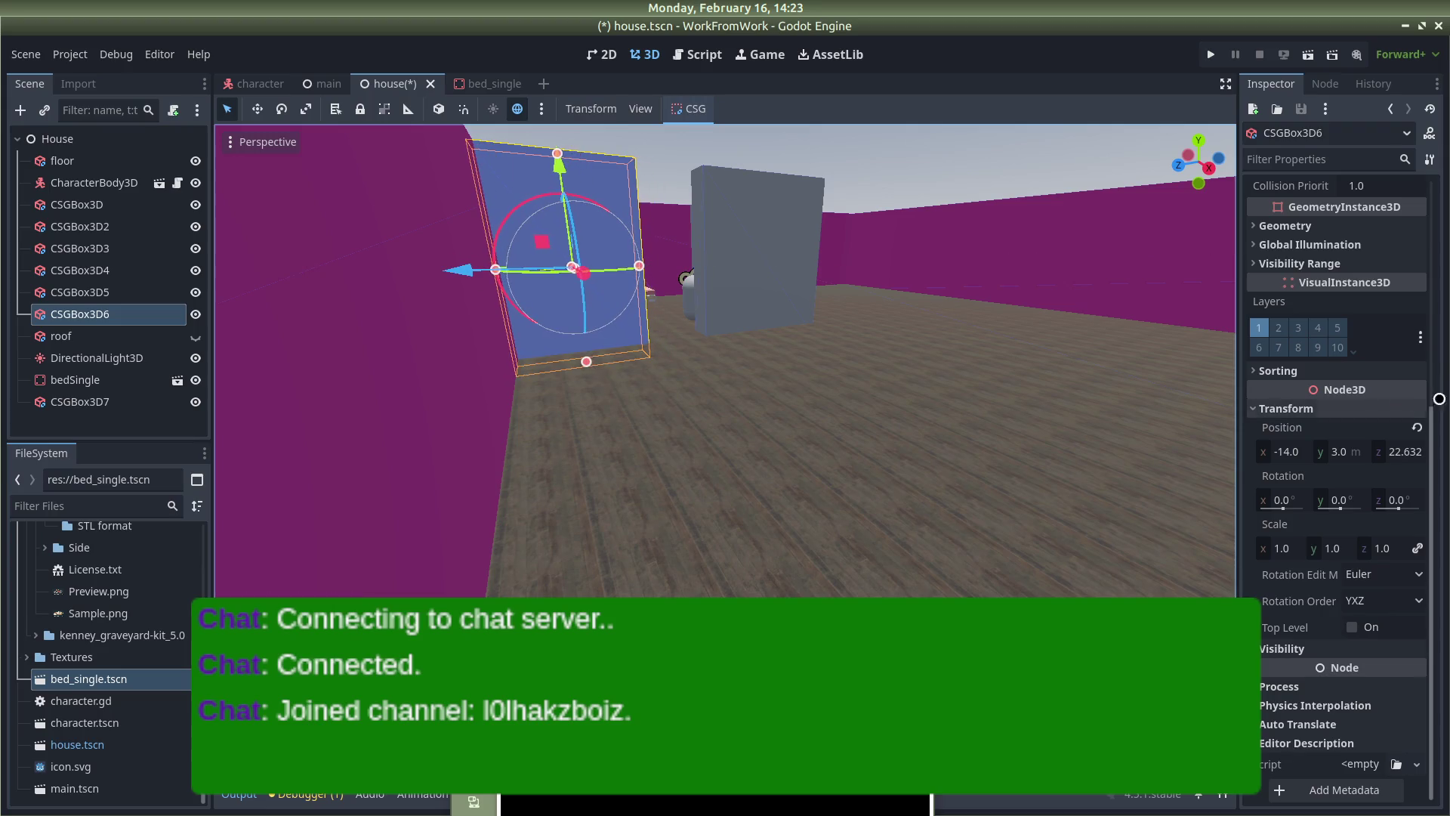
# Move the partition wall to Transform Position z 22
pyautogui.click(1403, 450)
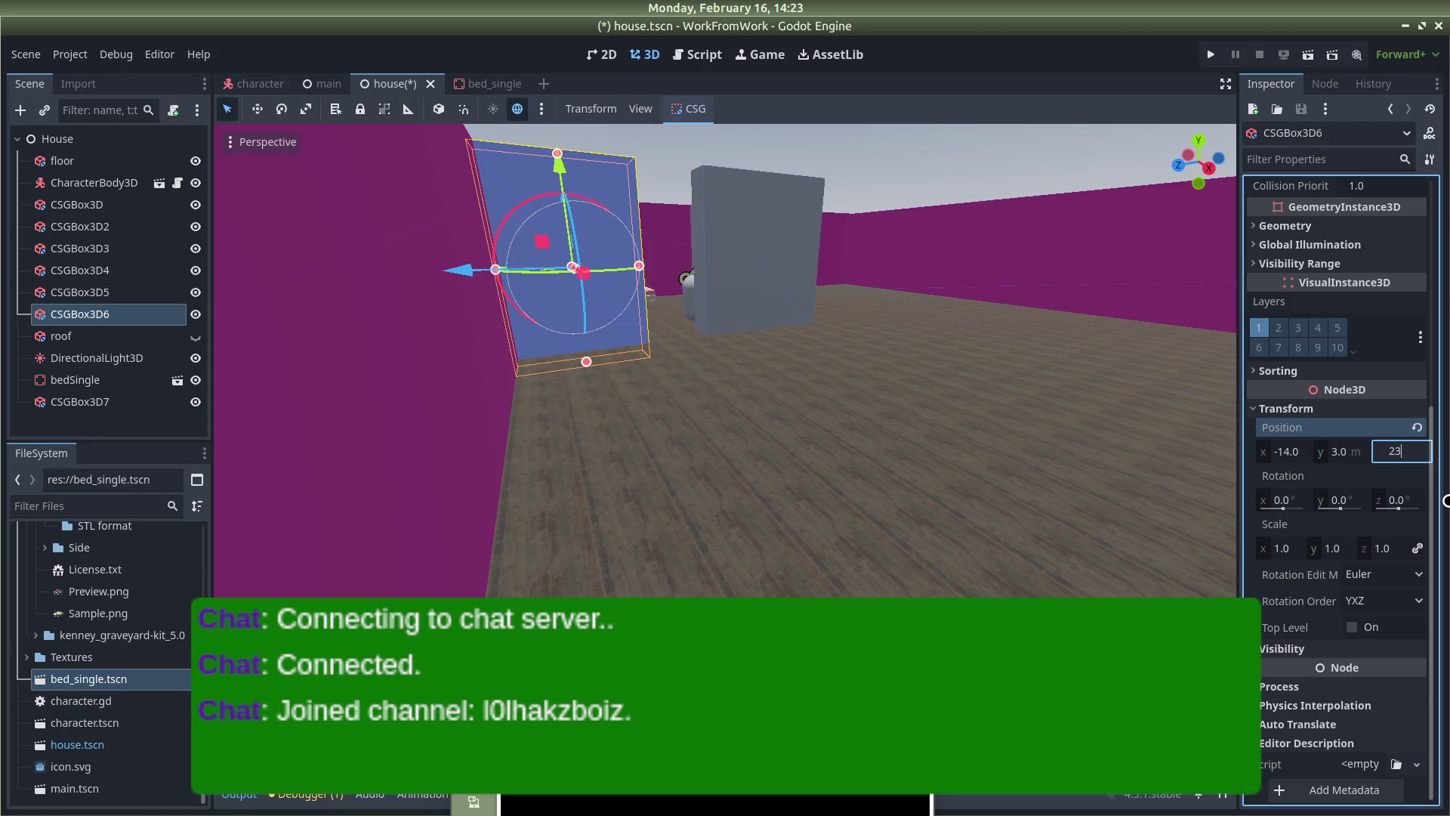
pyautogui.press('Return')
pyautogui.click(1402, 453)
pyautogui.write('22.5')
pyautogui.press('Return')
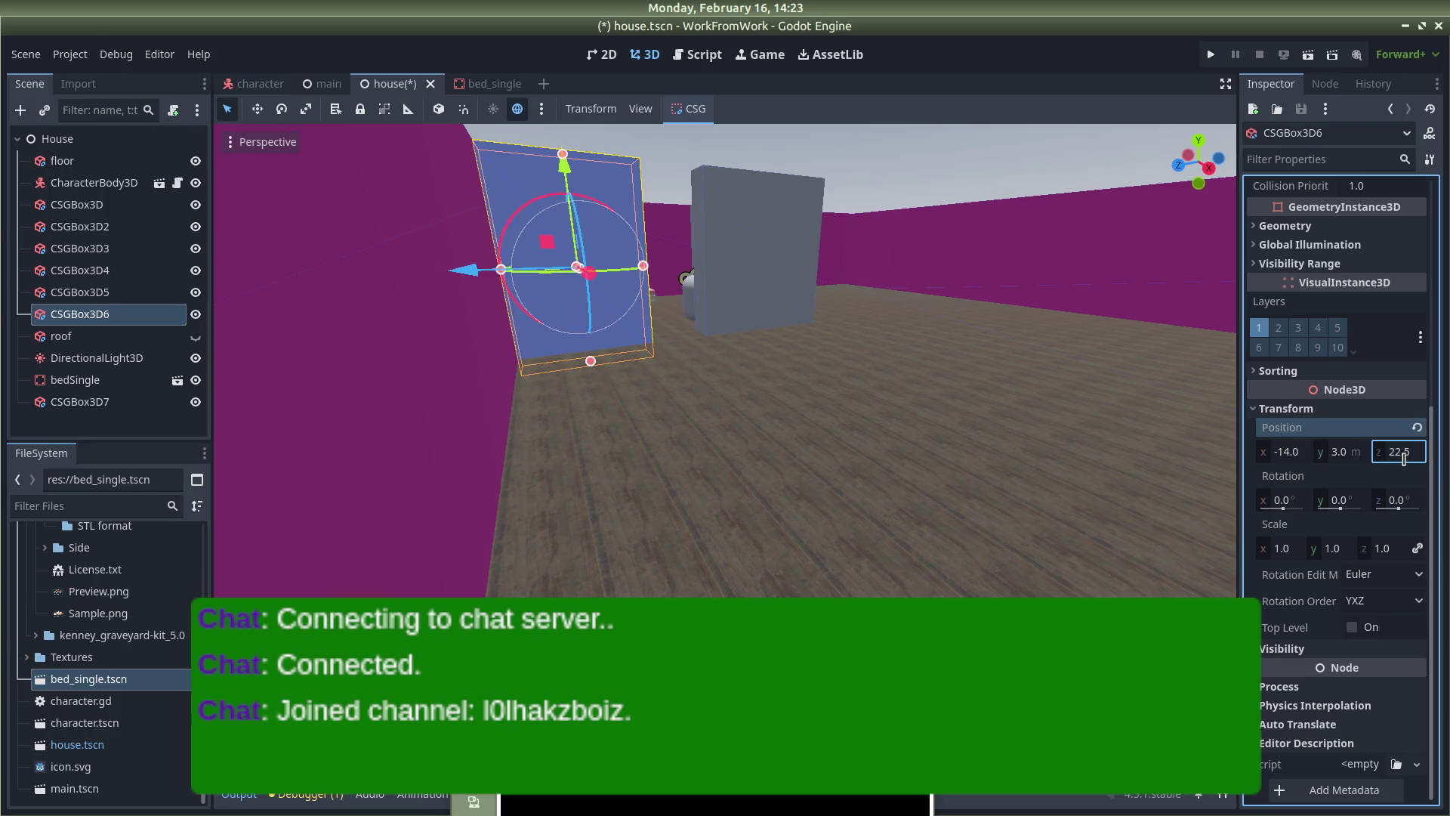
# Centre the view on the copied wall CSGBox3D7 and look over the grey walls from above
pyautogui.click(743, 274)
pyautogui.press('f')
pyautogui.moveTo(905, 318); pyautogui.dragTo(783, 231)
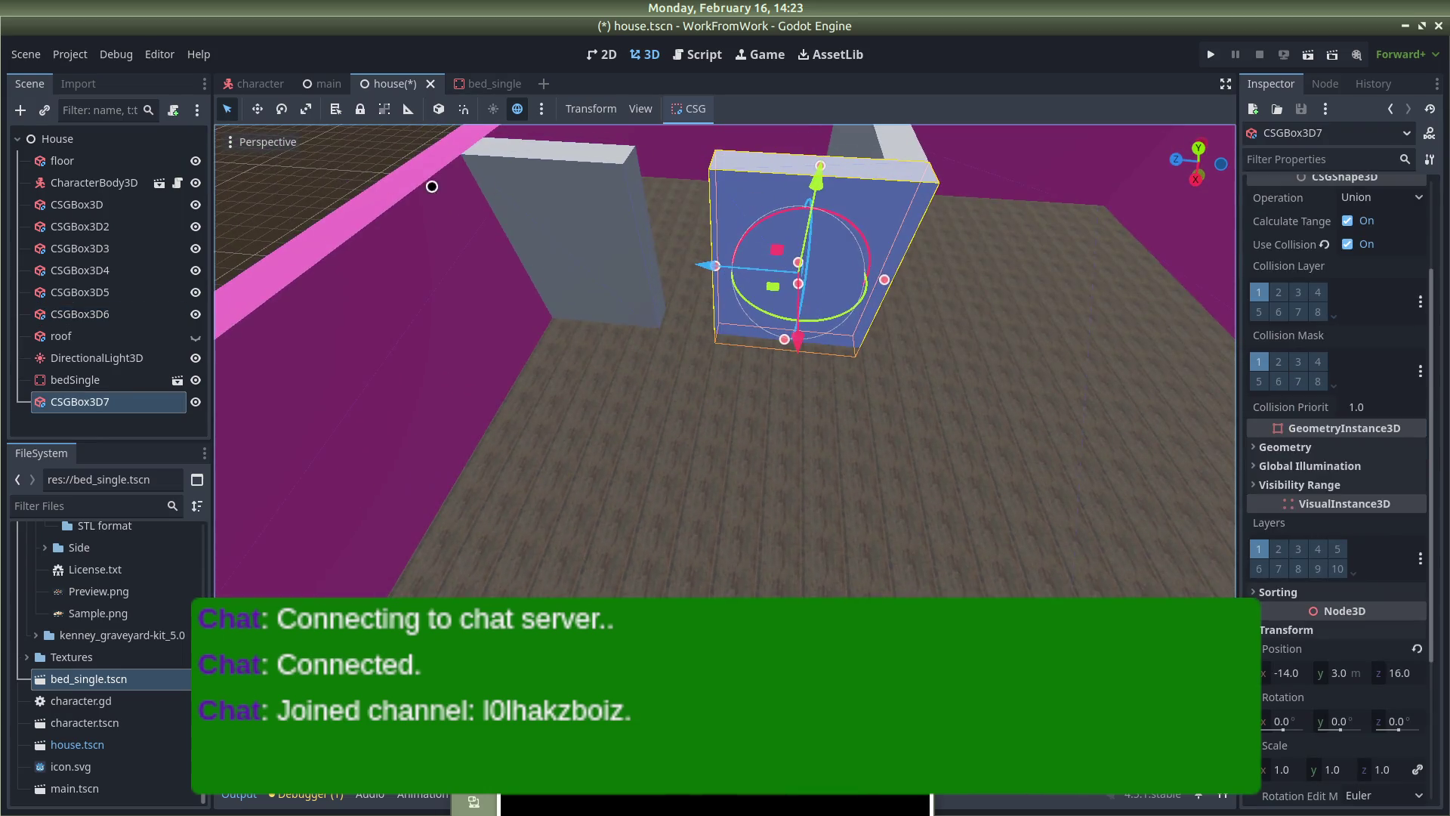
pyautogui.click(782, 232)
pyautogui.moveTo(704, 389); pyautogui.dragTo(1090, 486)
# Move the CharacterBody3D beside the bed, locked to the Z axis, and save the scene
pyautogui.click(597, 412)
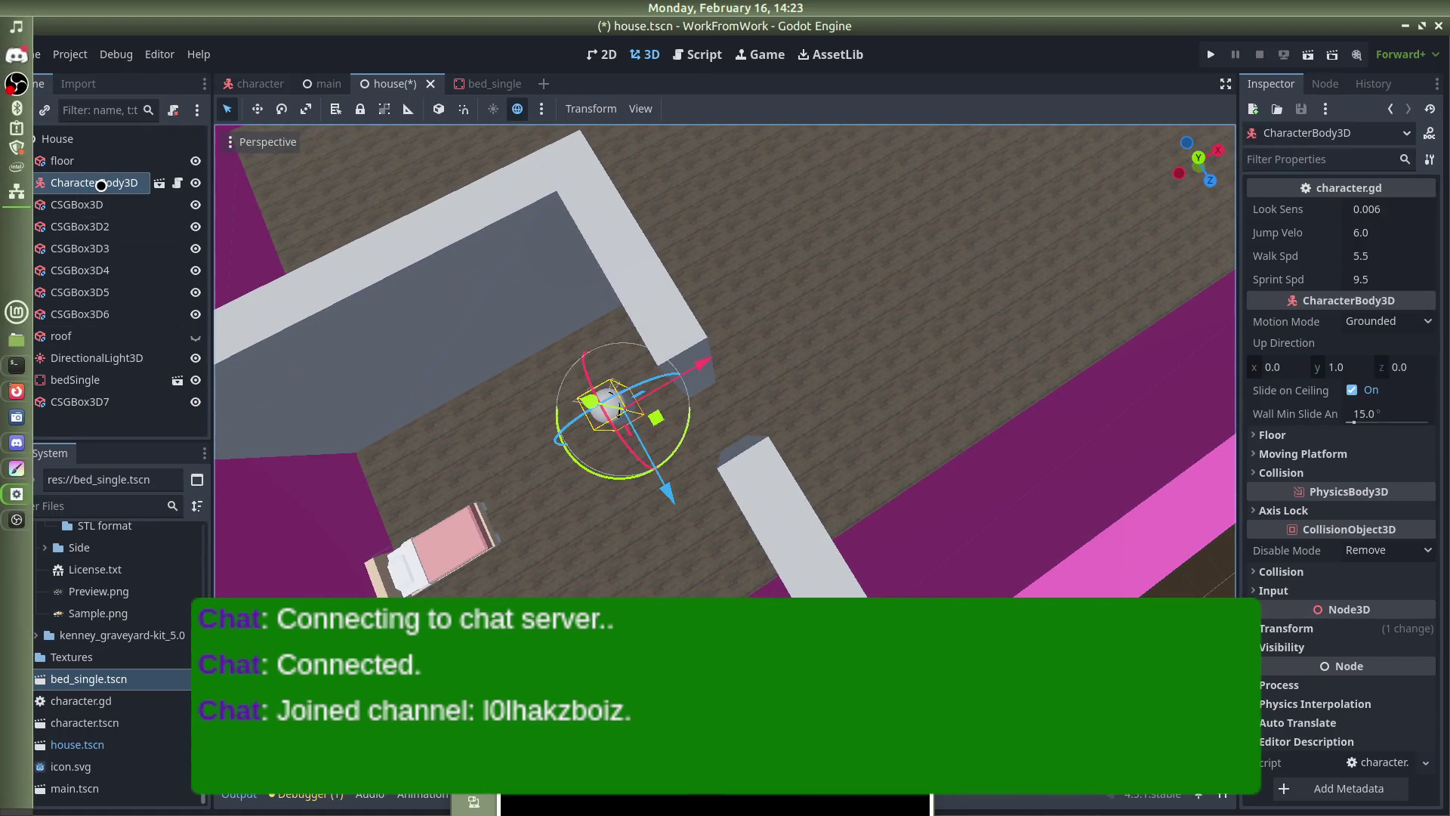
pyautogui.moveTo(683, 367); pyautogui.dragTo(578, 435)
pyautogui.moveTo(551, 563); pyautogui.dragTo(501, 434)
pyautogui.press('z')
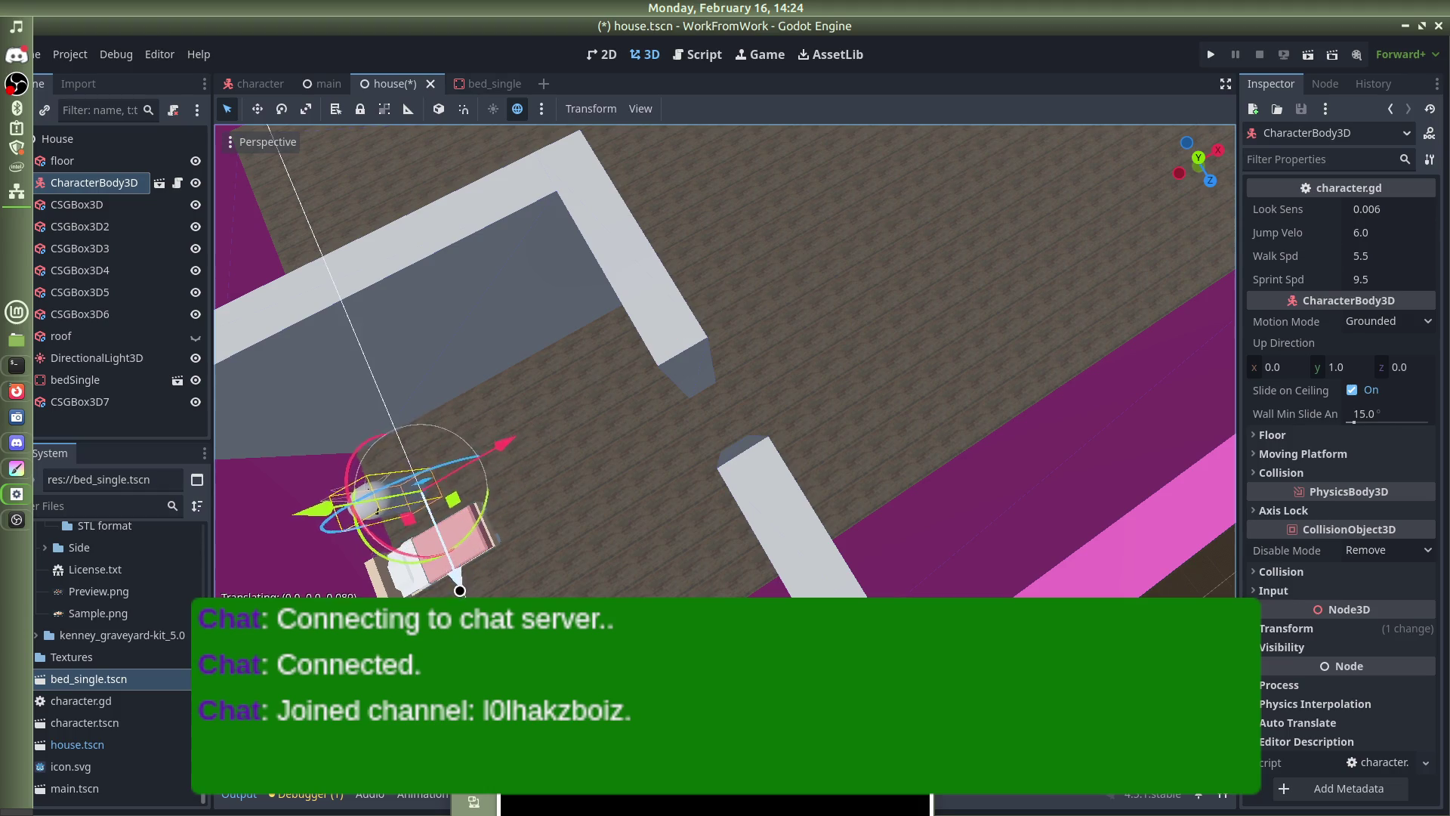
pyautogui.click(599, 443)
pyautogui.moveTo(599, 443); pyautogui.dragTo(627, 405)
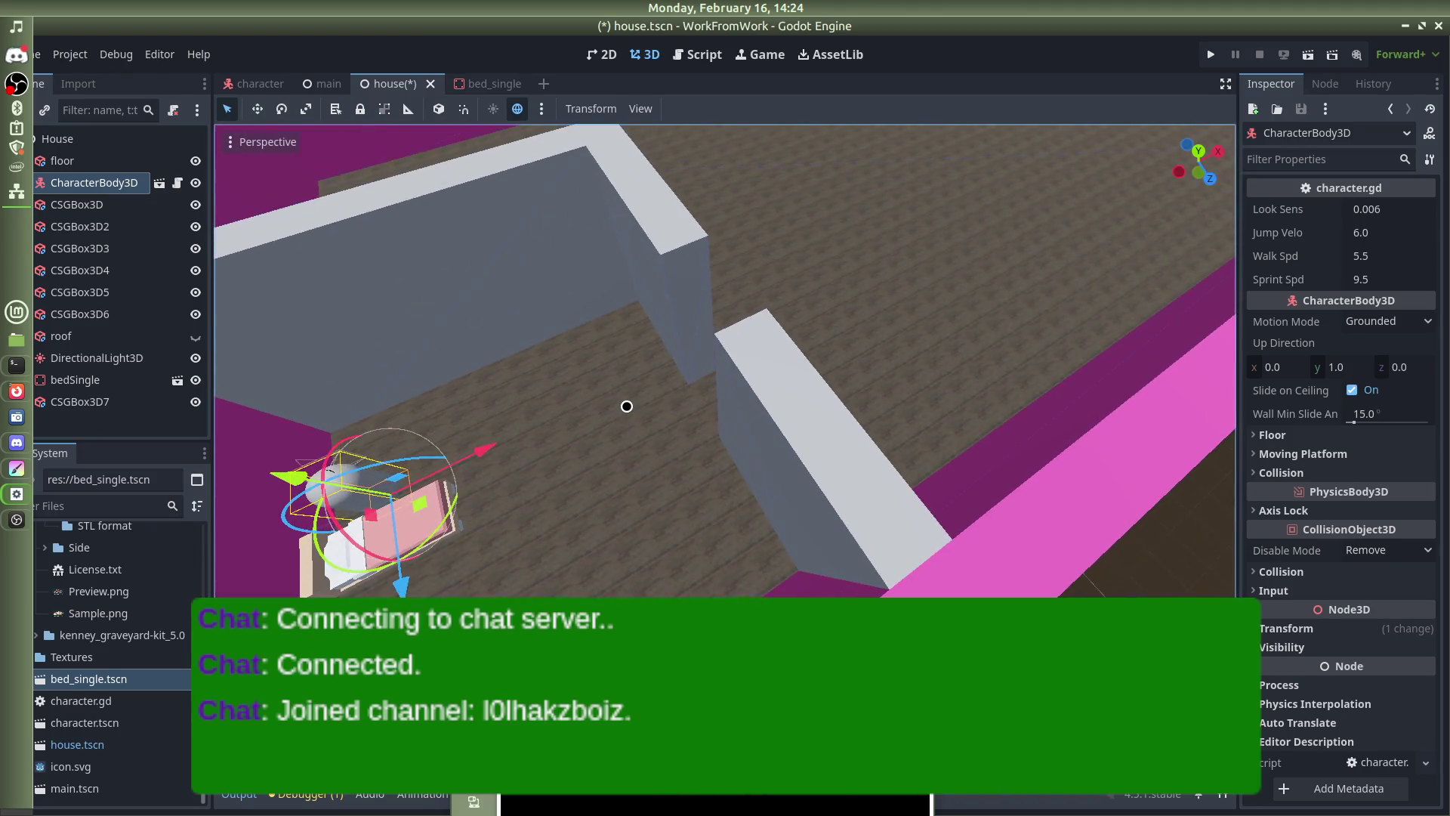
pyautogui.hotkey('ctrl', 's')
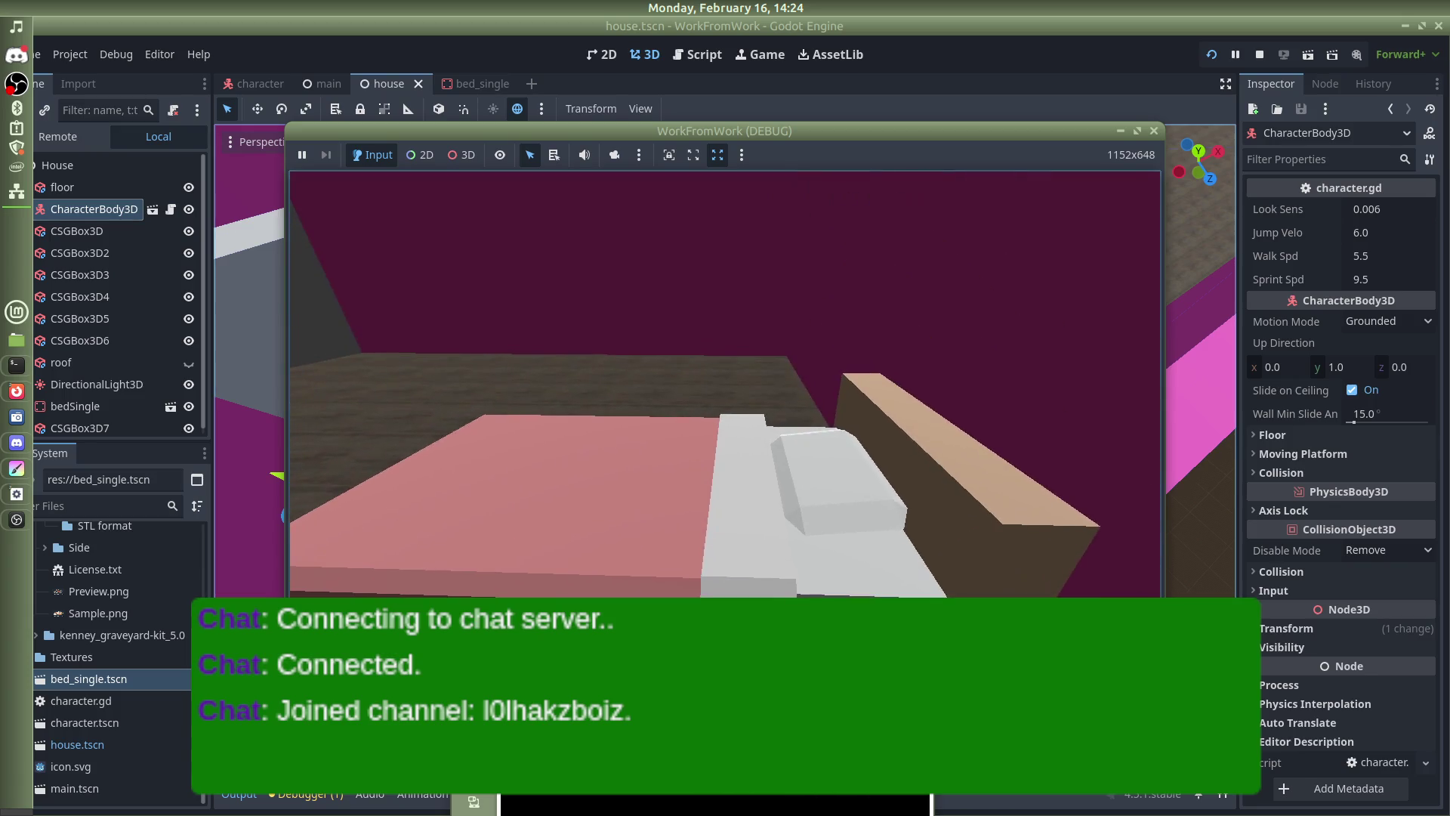
# Set the character's Y rotation to 90° and save the scene
pyautogui.press('Escape')
pyautogui.moveTo(311, 385); pyautogui.dragTo(926, 311)
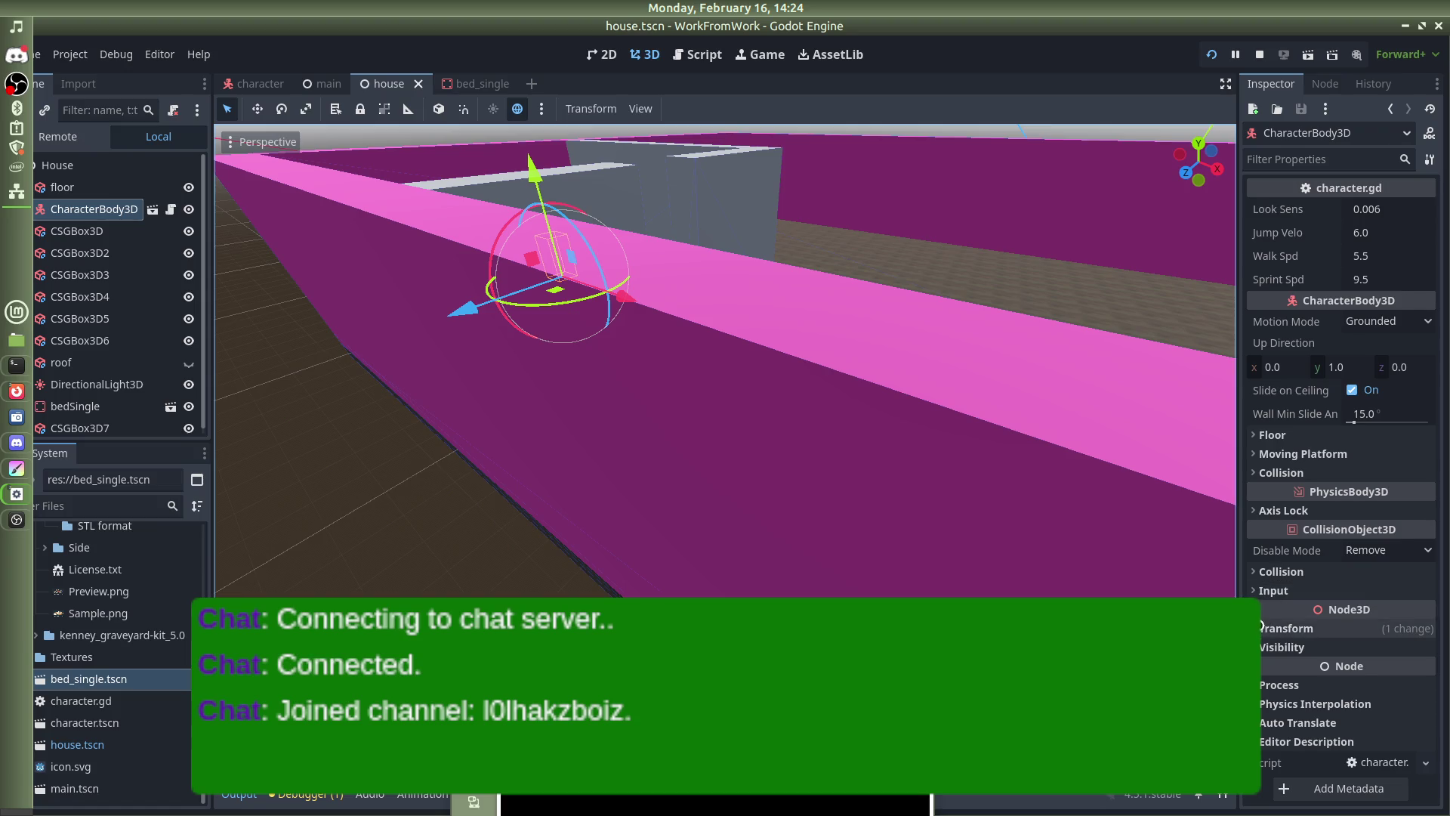
pyautogui.click(1285, 627)
pyautogui.click(1340, 715)
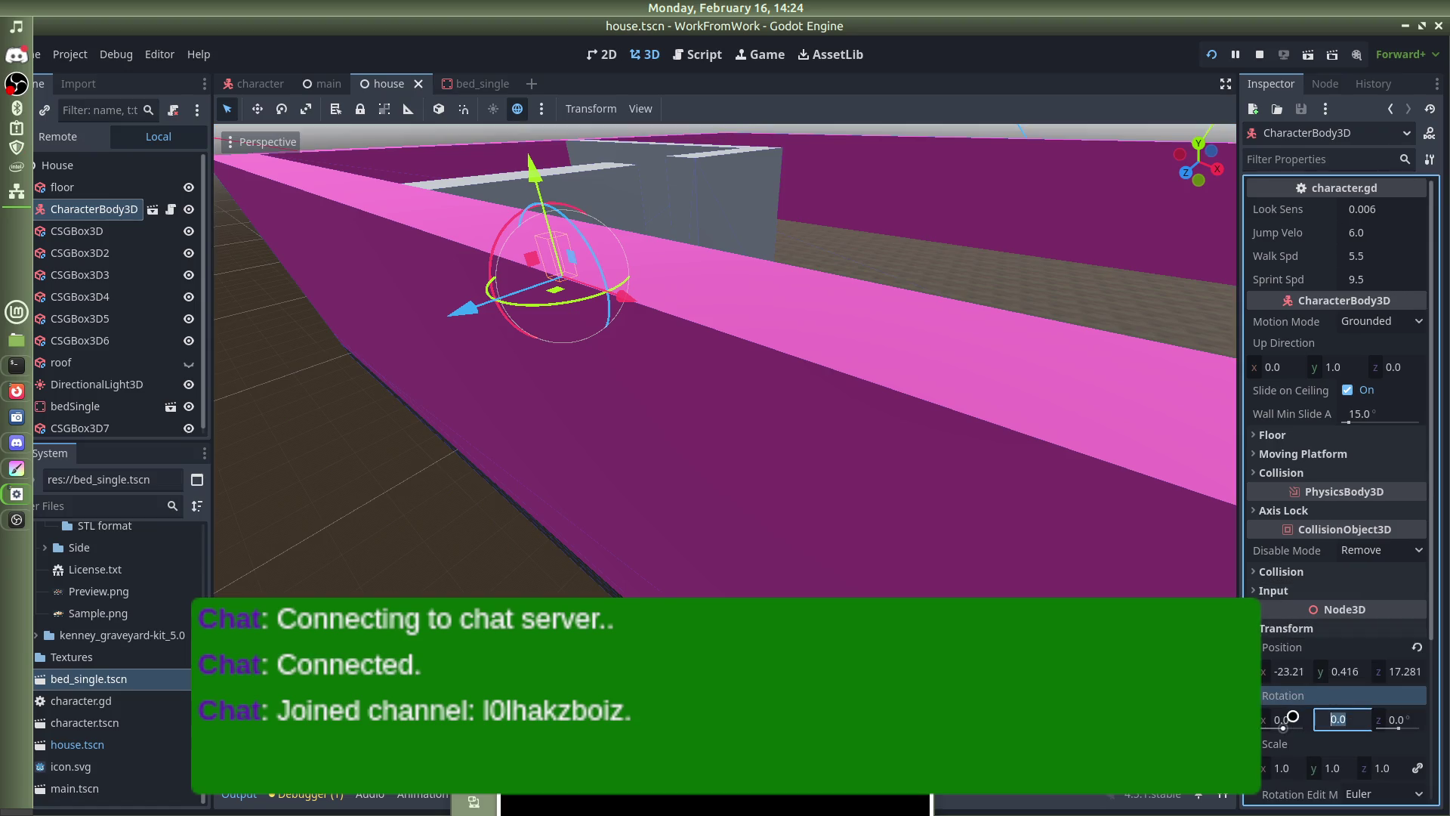
pyautogui.write('0')
pyautogui.press('Return')
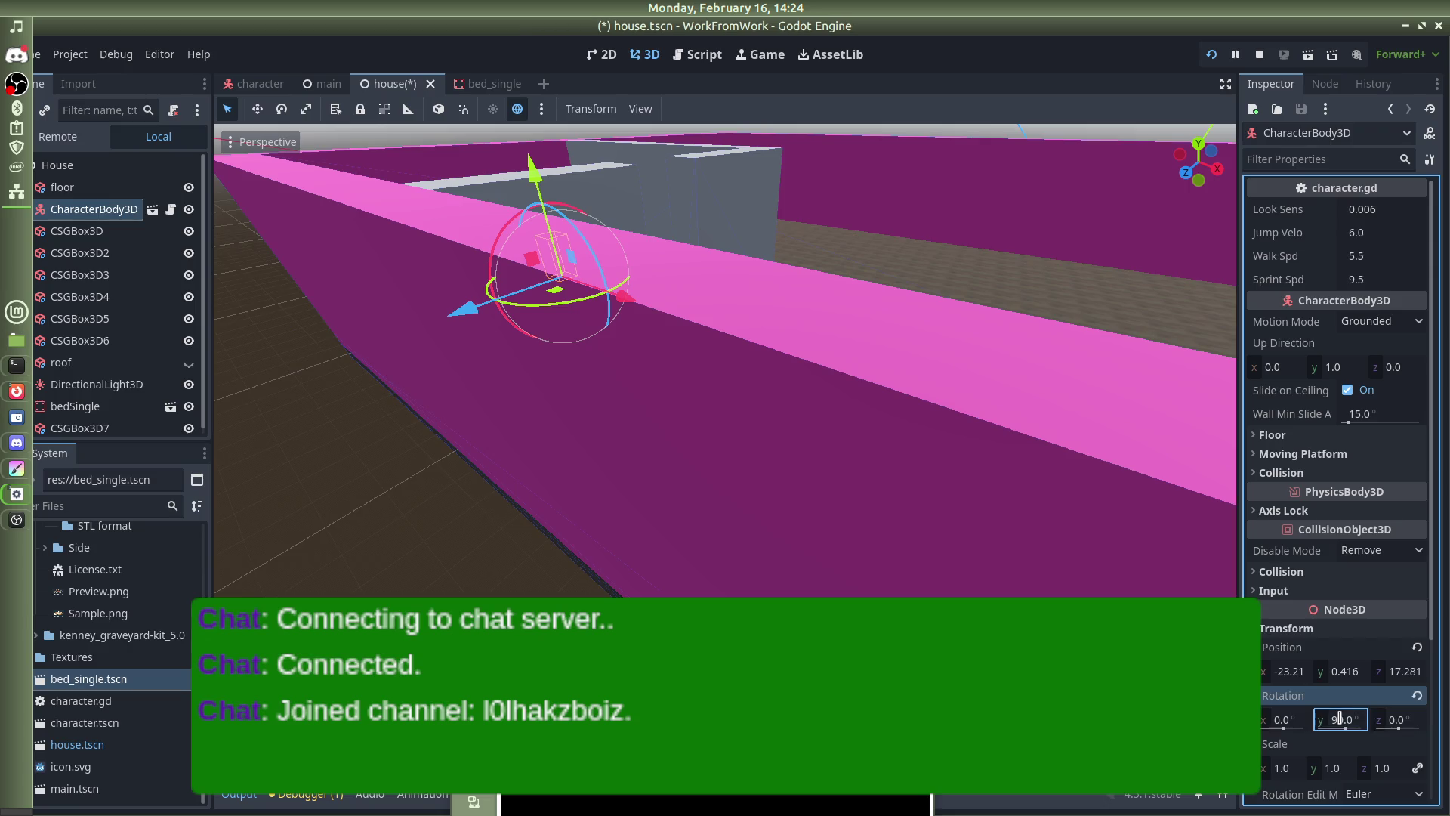
pyautogui.moveTo(742, 184); pyautogui.dragTo(800, 350)
pyautogui.hotkey('ctrl', 's')
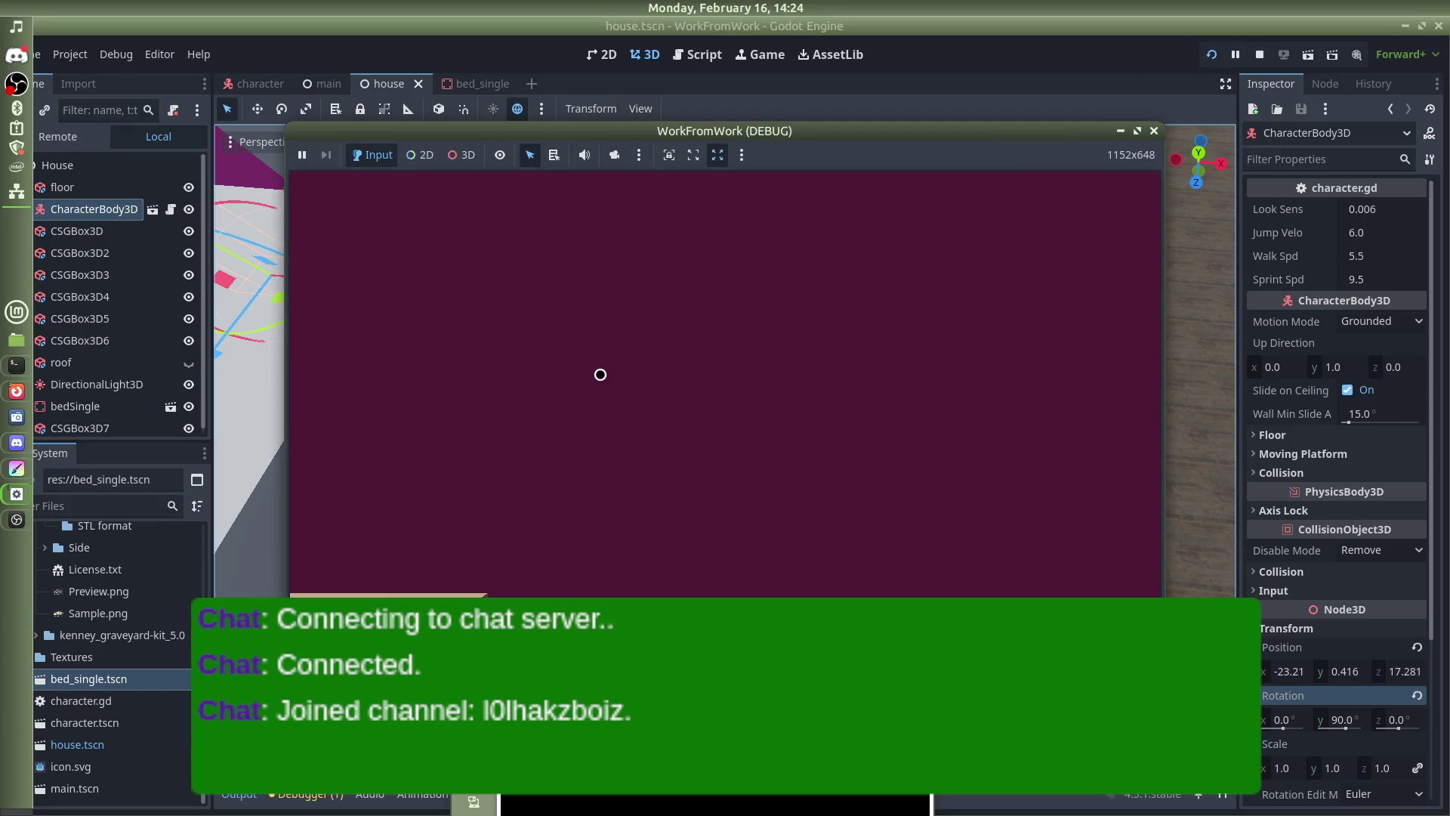
# Rotate the character to 180° on Y and -10° on X, save, and restart the game
pyautogui.click(1345, 696)
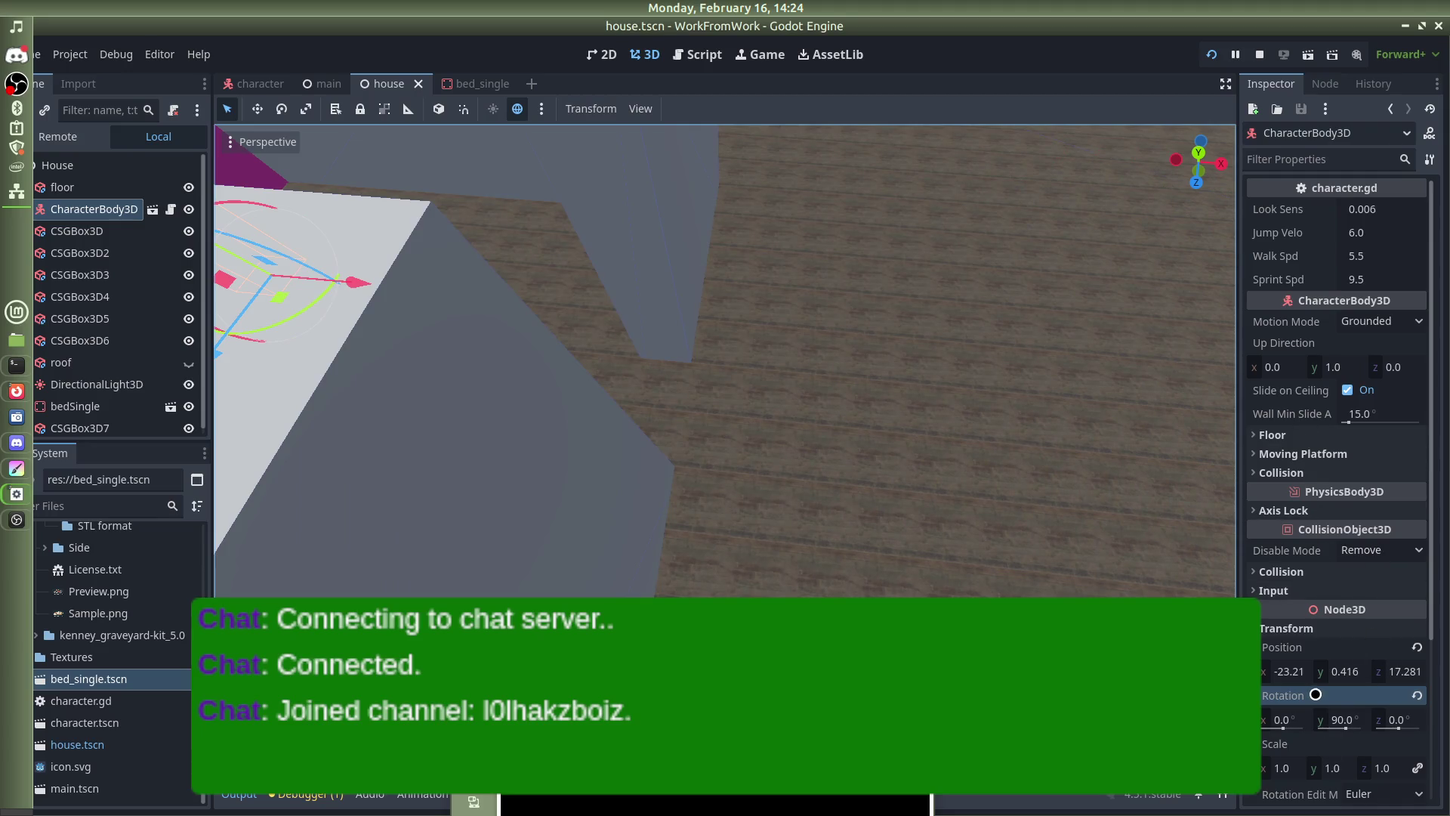
pyautogui.scroll(-3)
pyautogui.click(1341, 566)
pyautogui.write('180')
pyautogui.press('Return')
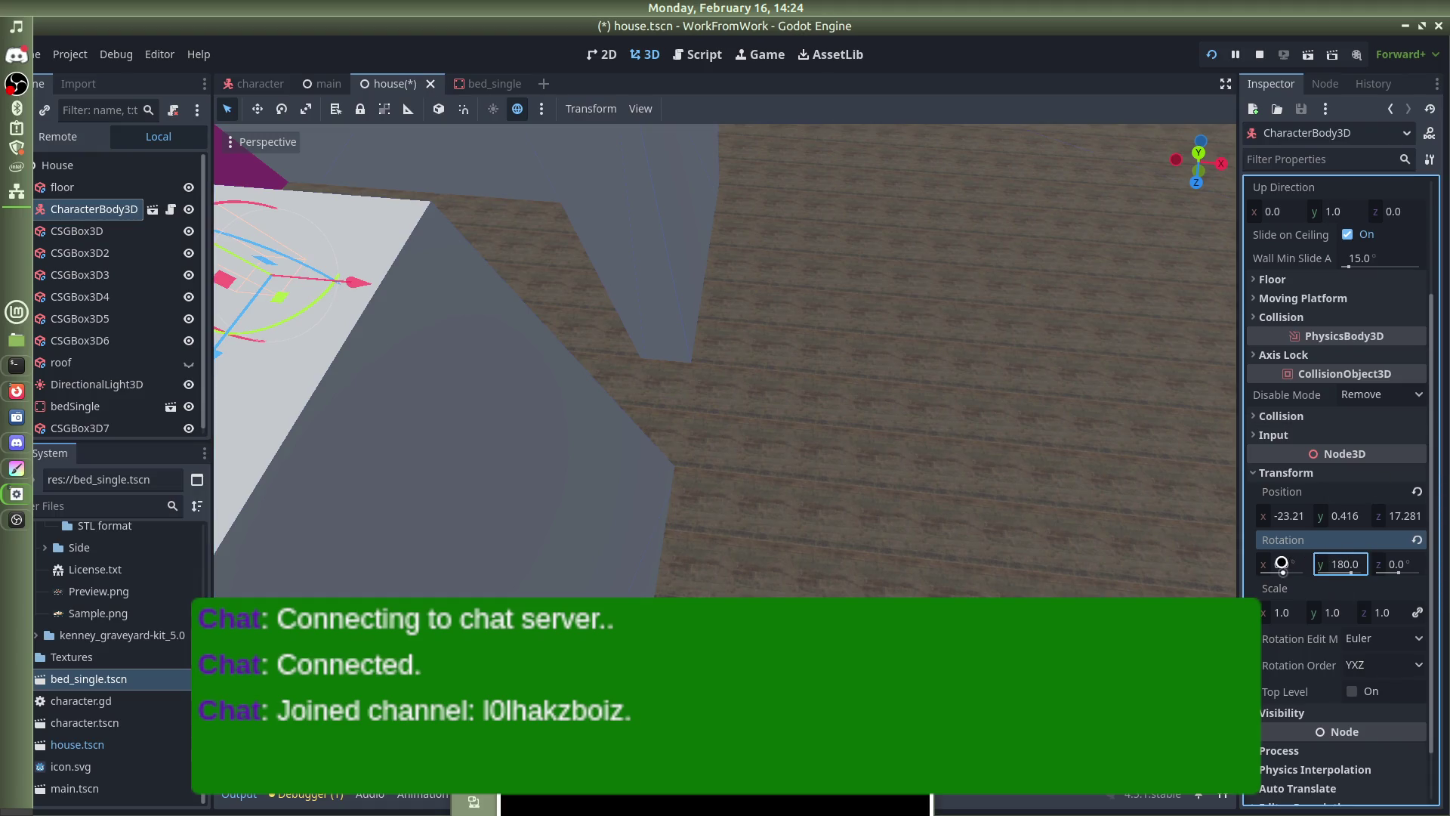
pyautogui.click(1289, 563)
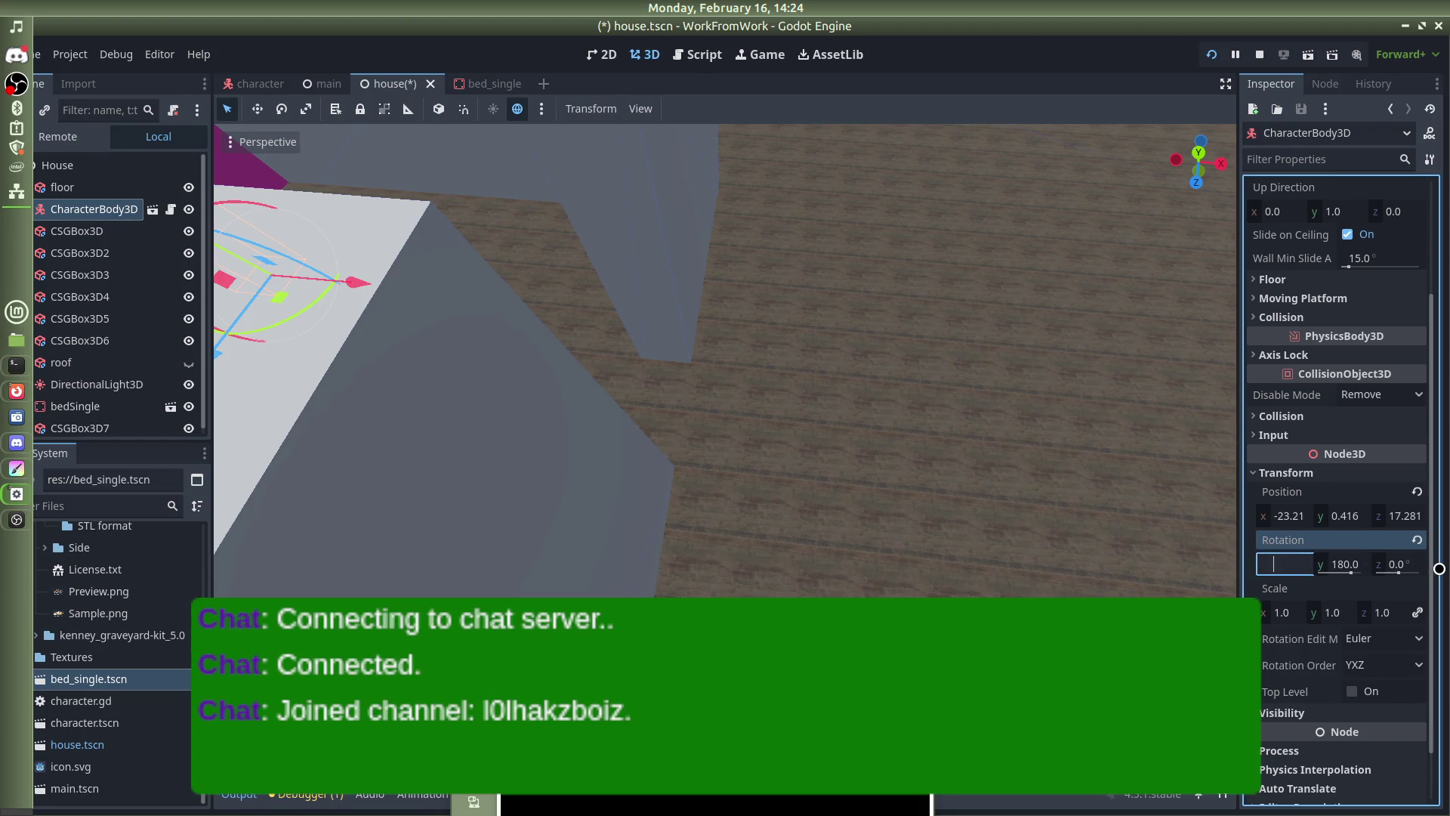
pyautogui.write('-10')
pyautogui.press('Return')
pyautogui.hotkey('ctrl', 's')
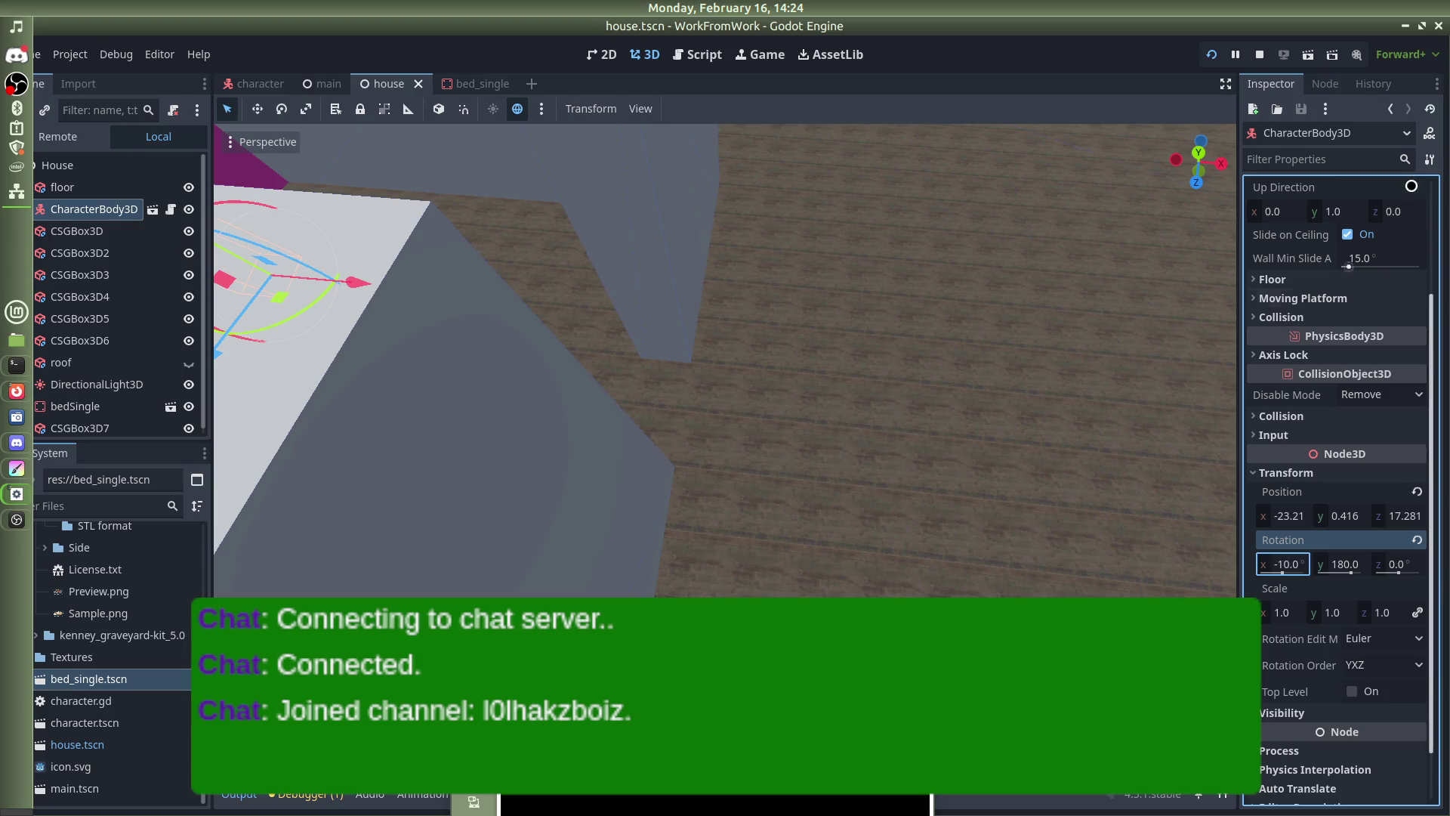
pyautogui.click(1258, 54)
pyautogui.click(1217, 54)
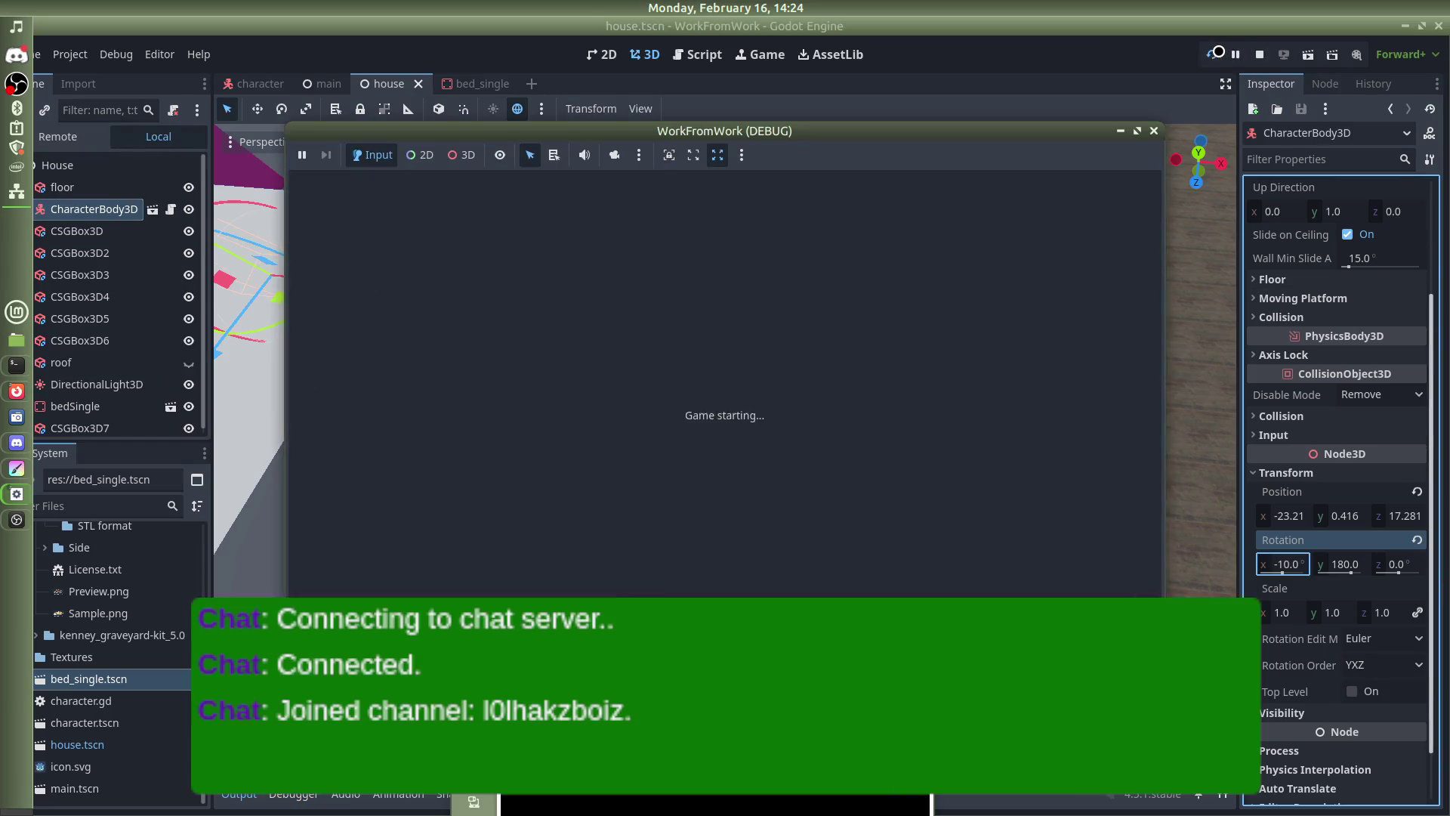
# Walk forward with W between the grey partitions into the bedroom, then close the game window
pyautogui.click(1046, 203)
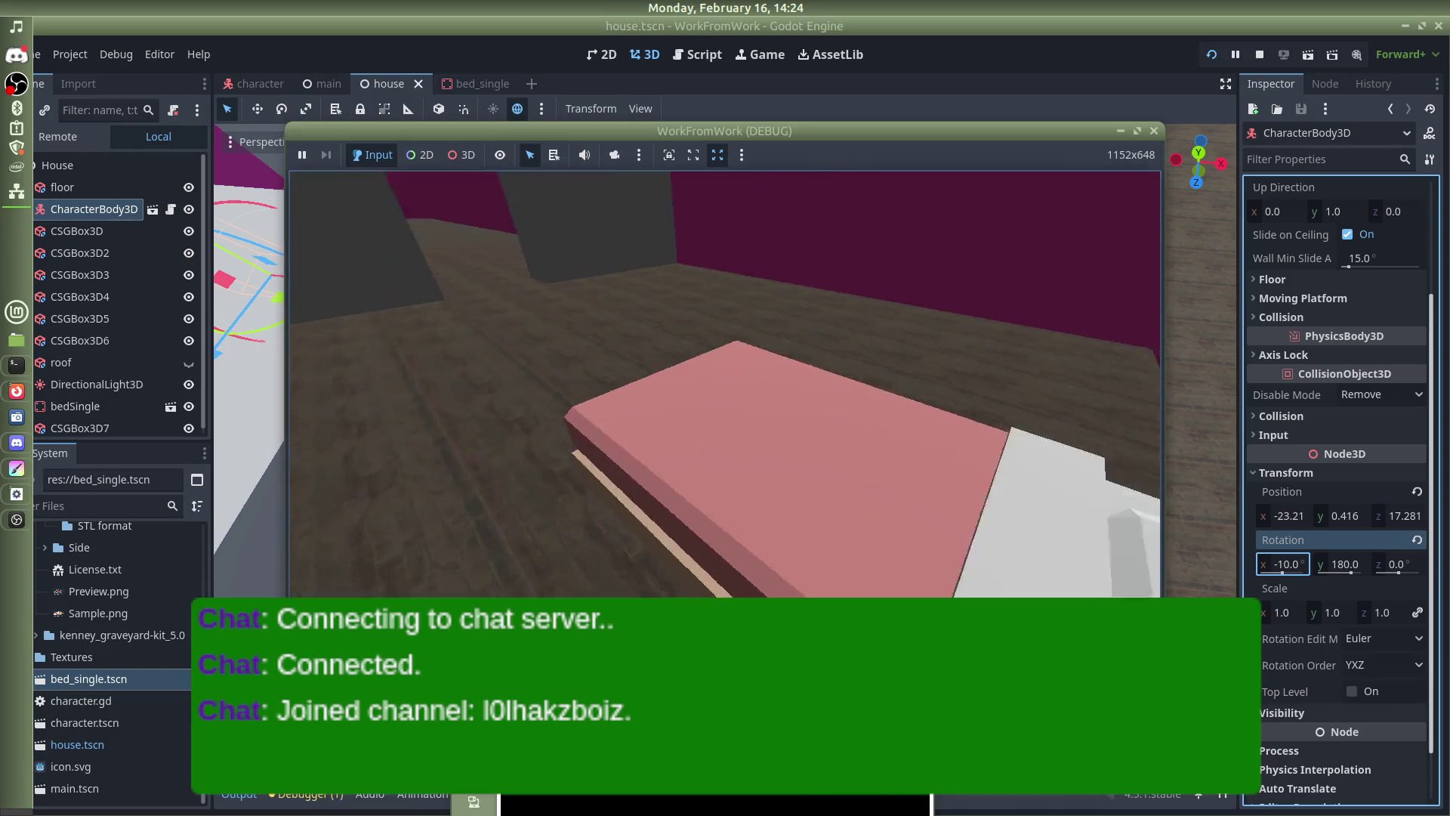
pyautogui.moveTo(724, 384)
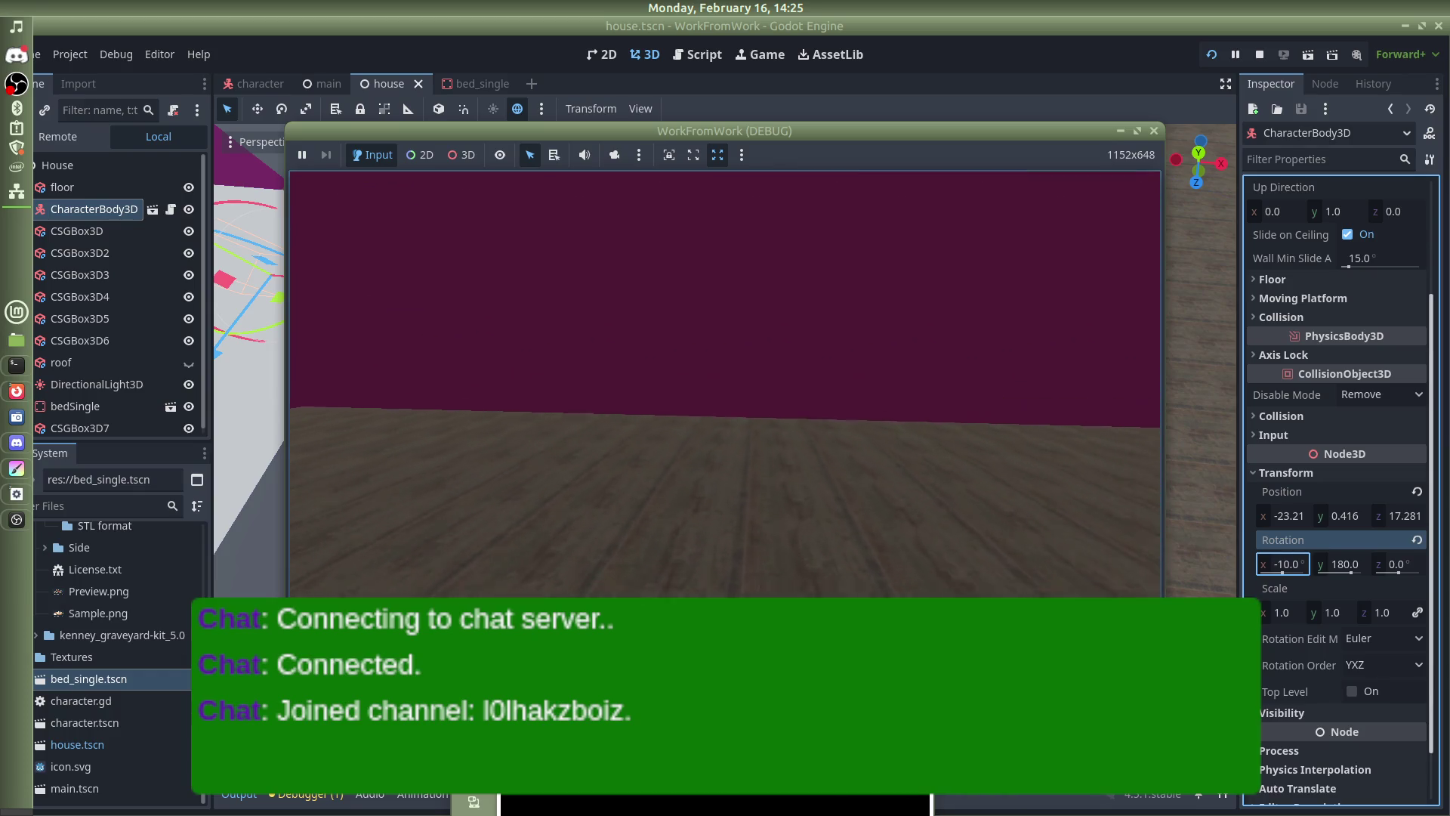
pyautogui.press('w')
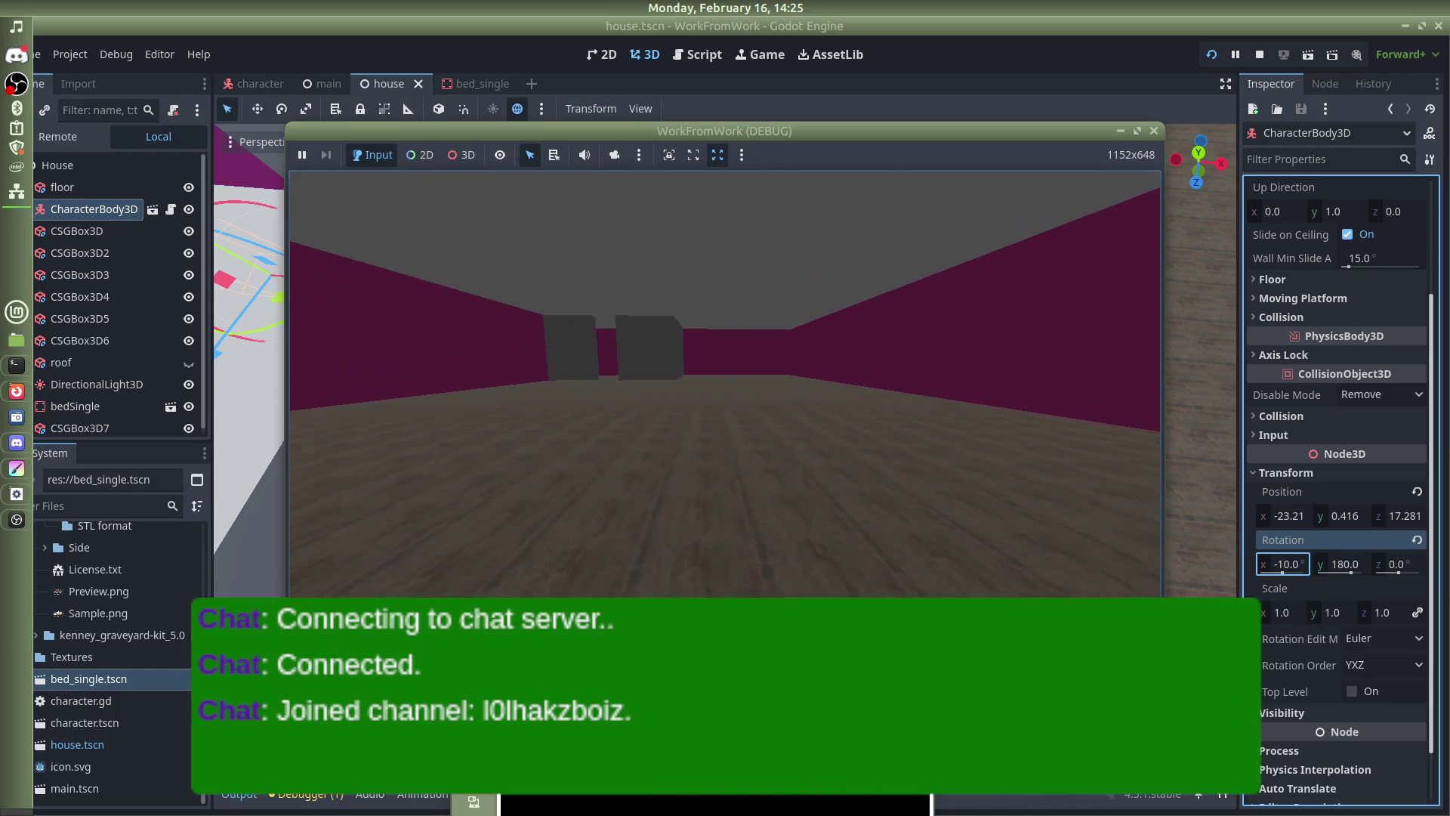
pyautogui.press('w')
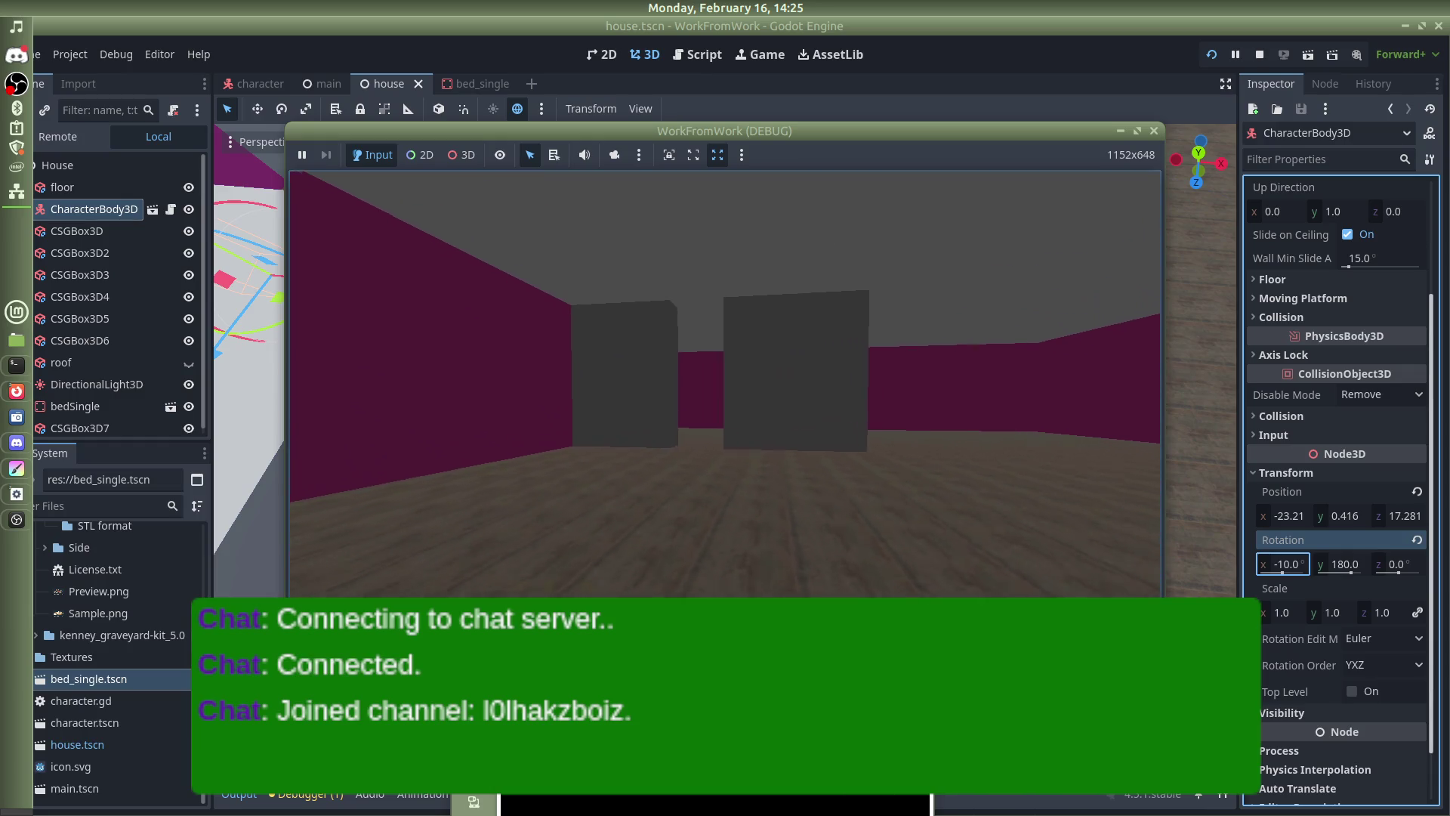
pyautogui.press('w')
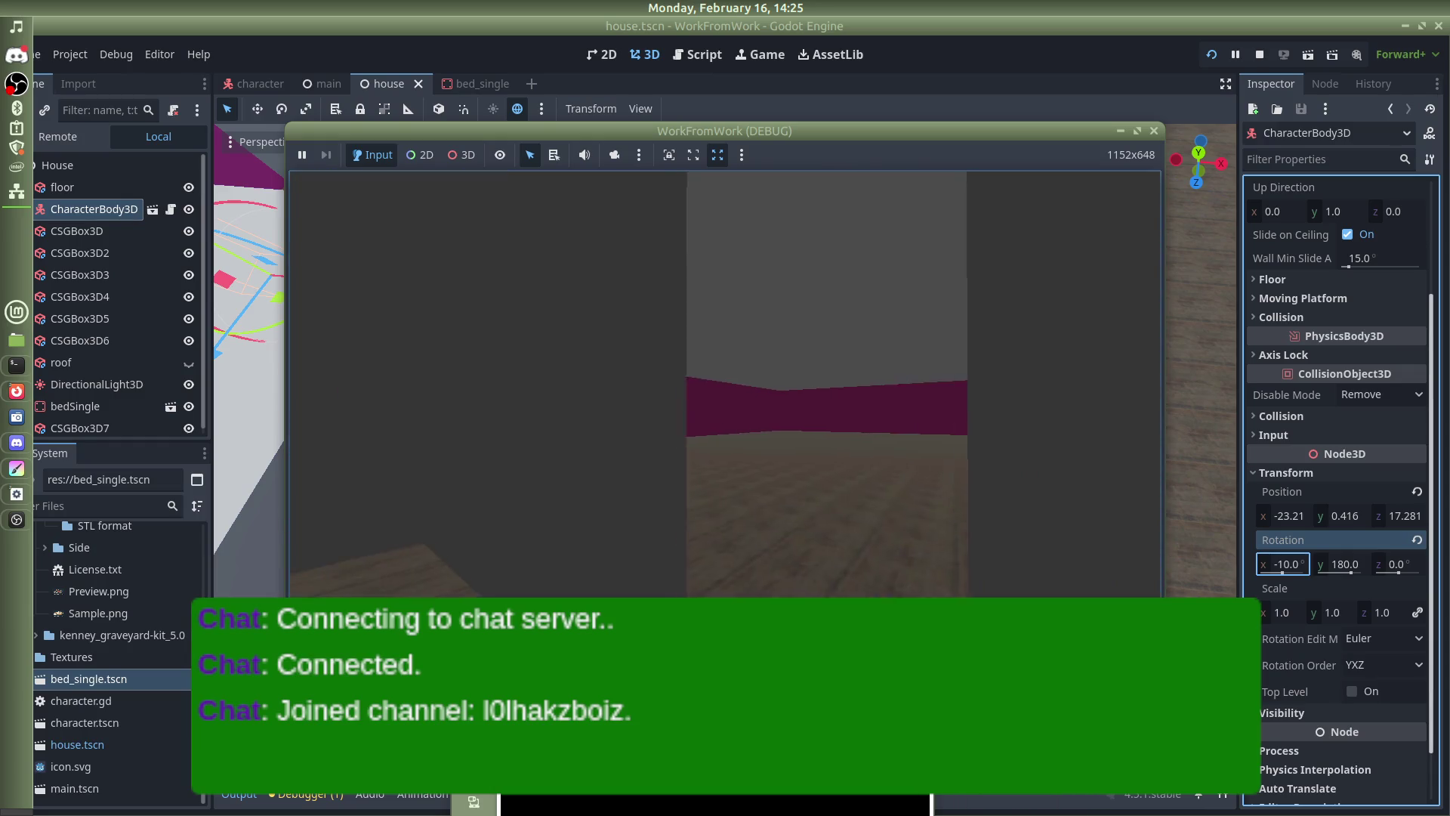
pyautogui.moveTo(1131, 154)
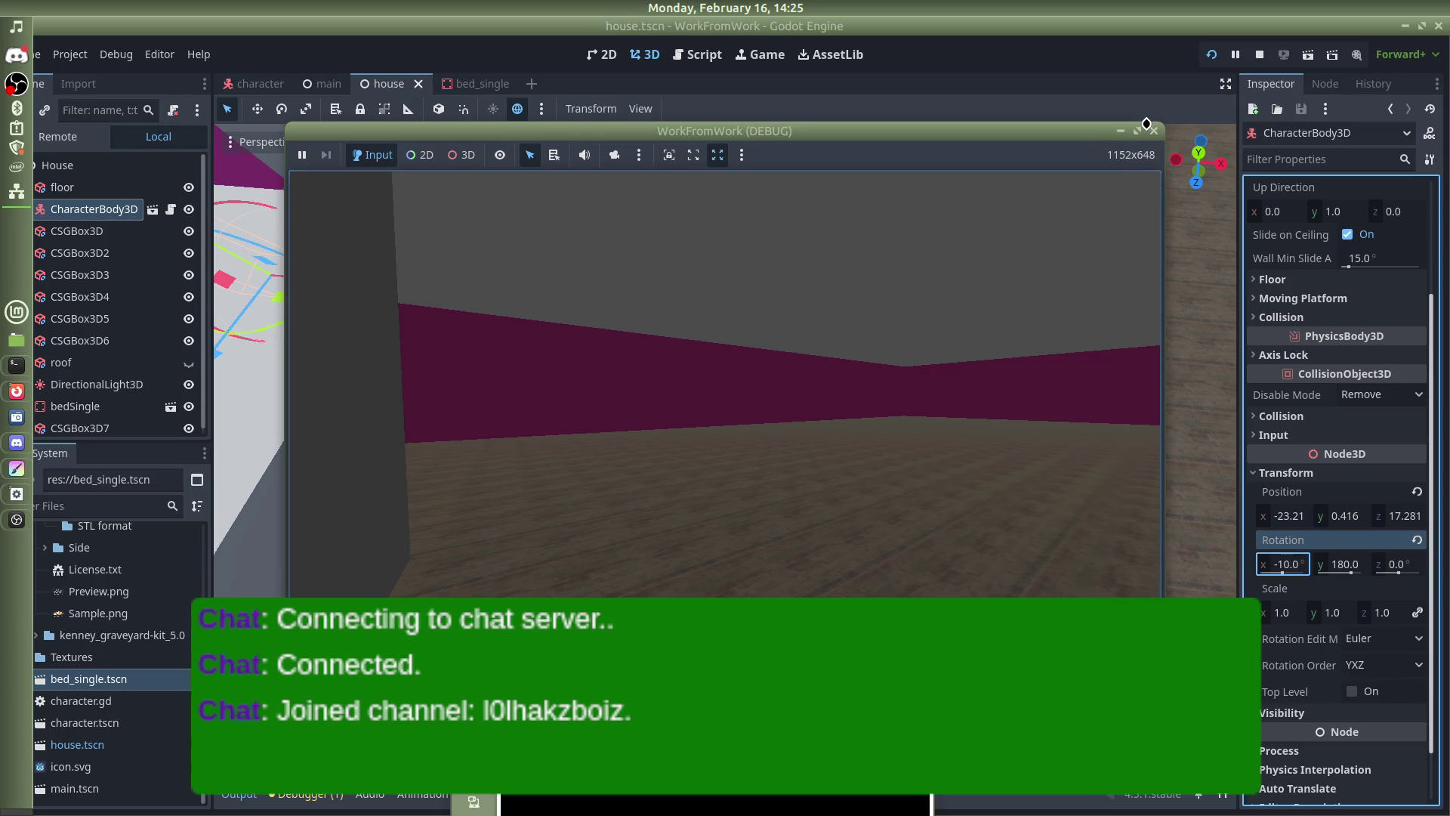
pyautogui.click(1153, 133)
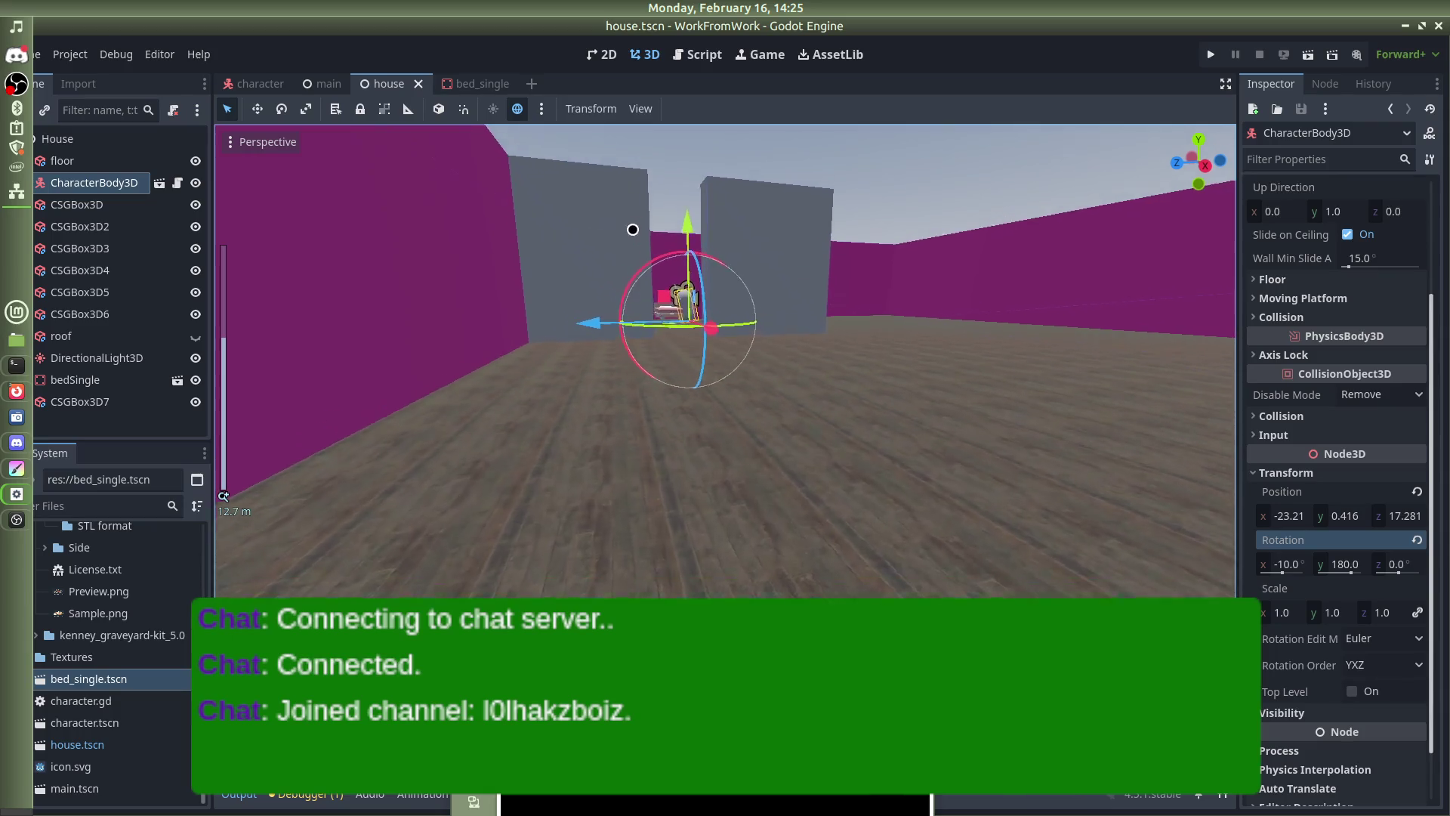
# Duplicate a grey partition wall, slide the copy along Z between the walls, and set its height to 2 m
pyautogui.click(609, 232)
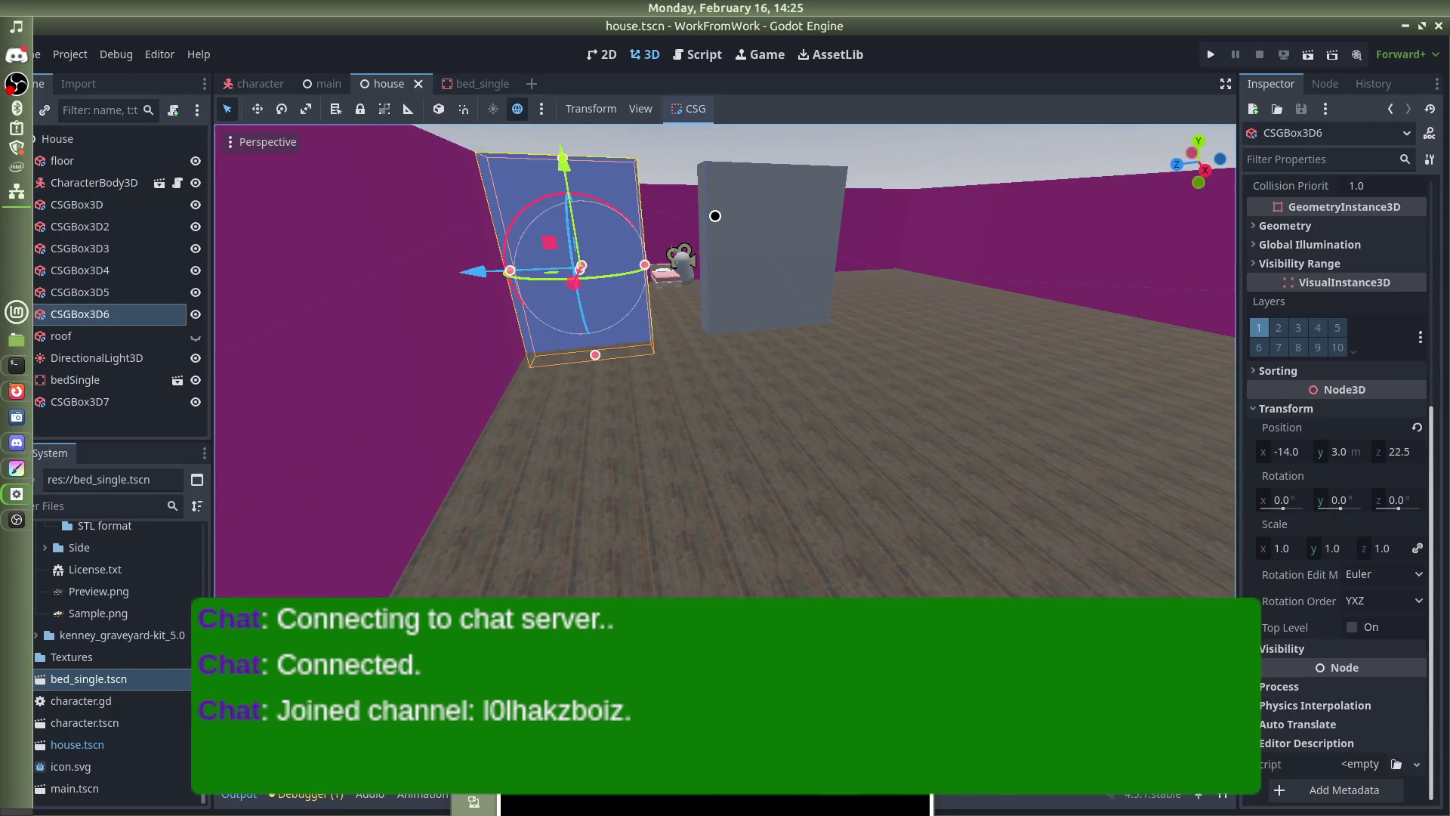
pyautogui.click(1033, 259)
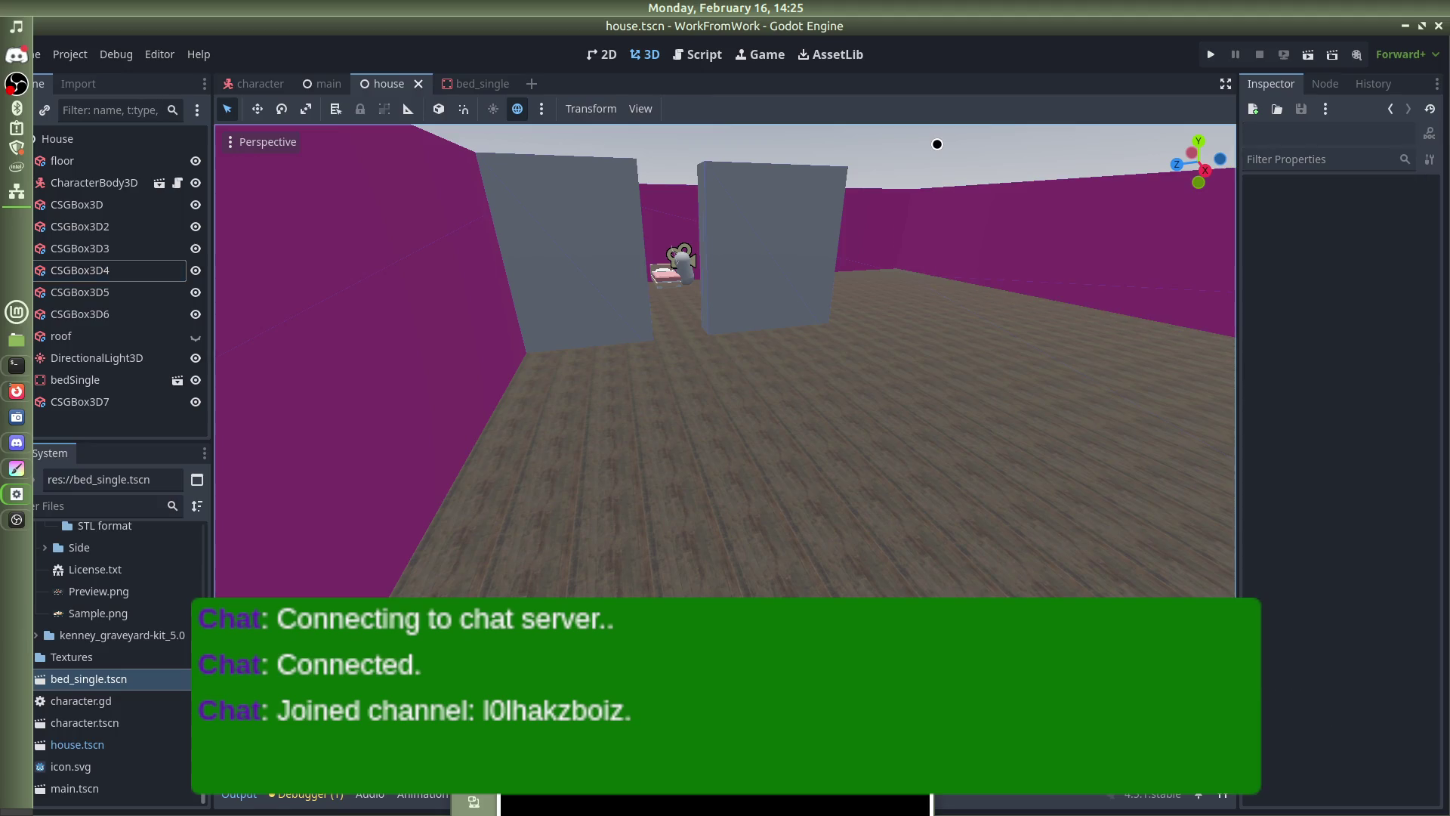
pyautogui.hotkey('ctrl', 'v')
pyautogui.press('g')
pyautogui.press('z')
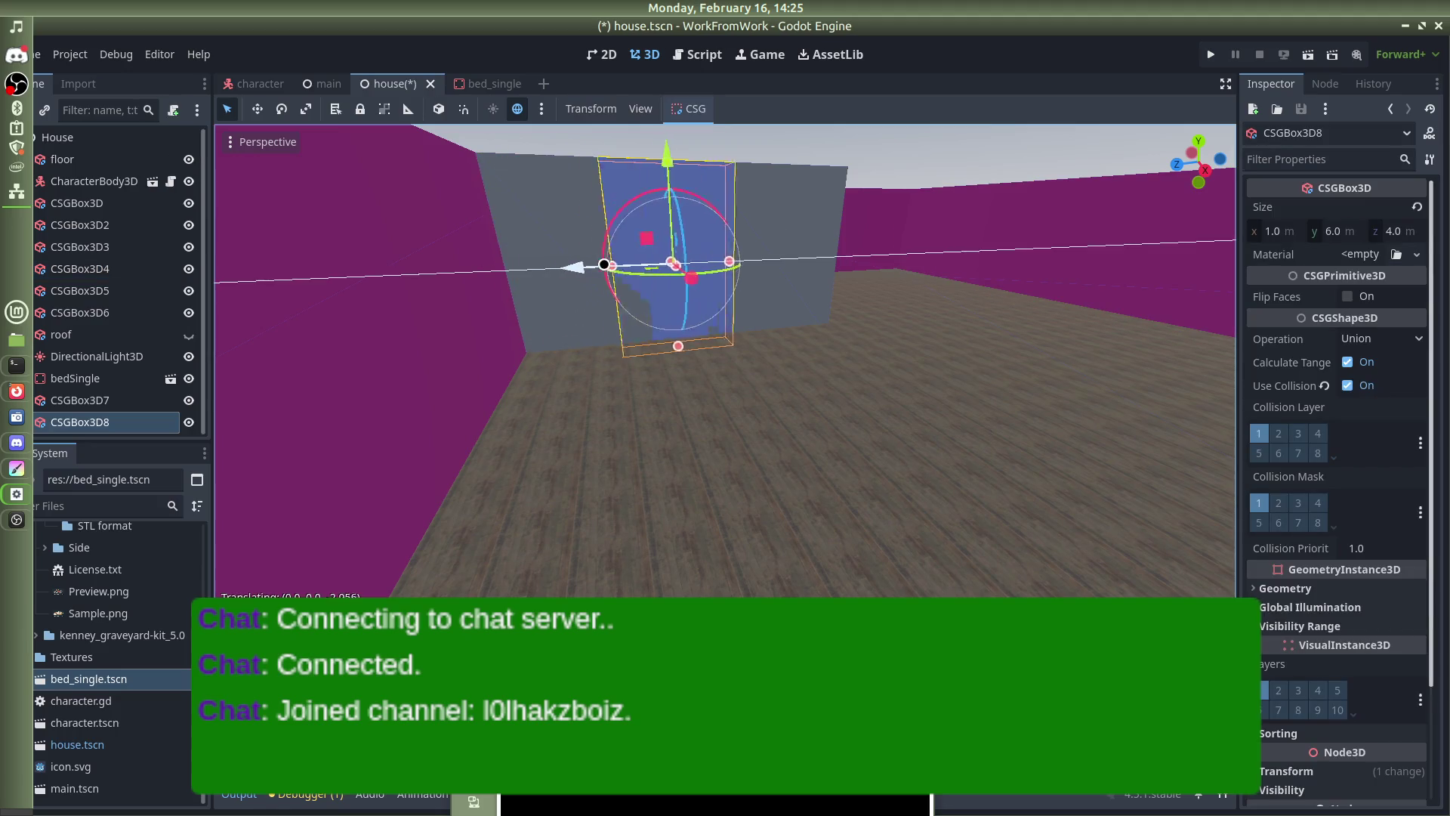
pyautogui.click(685, 230)
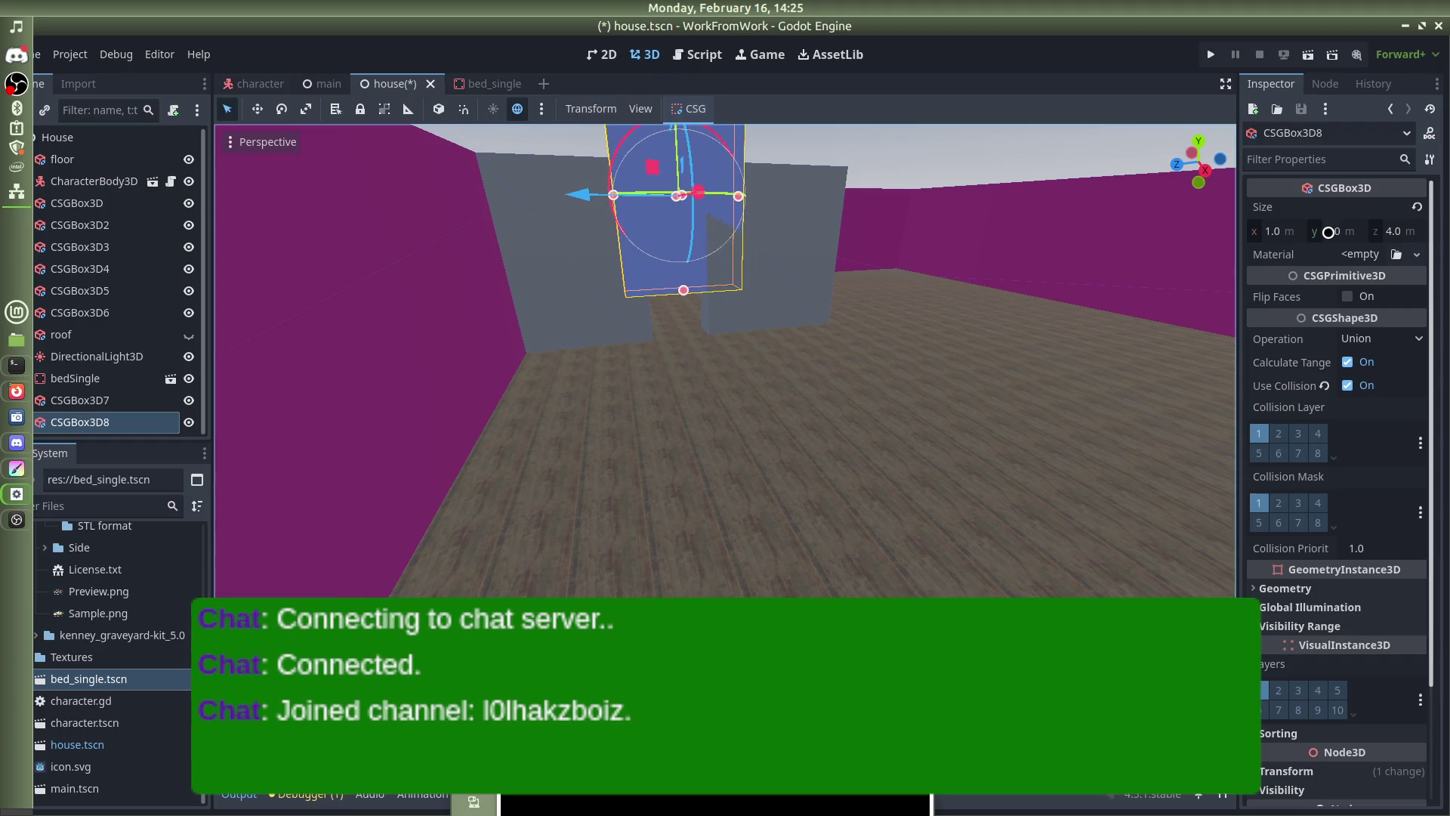
pyautogui.click(1328, 232)
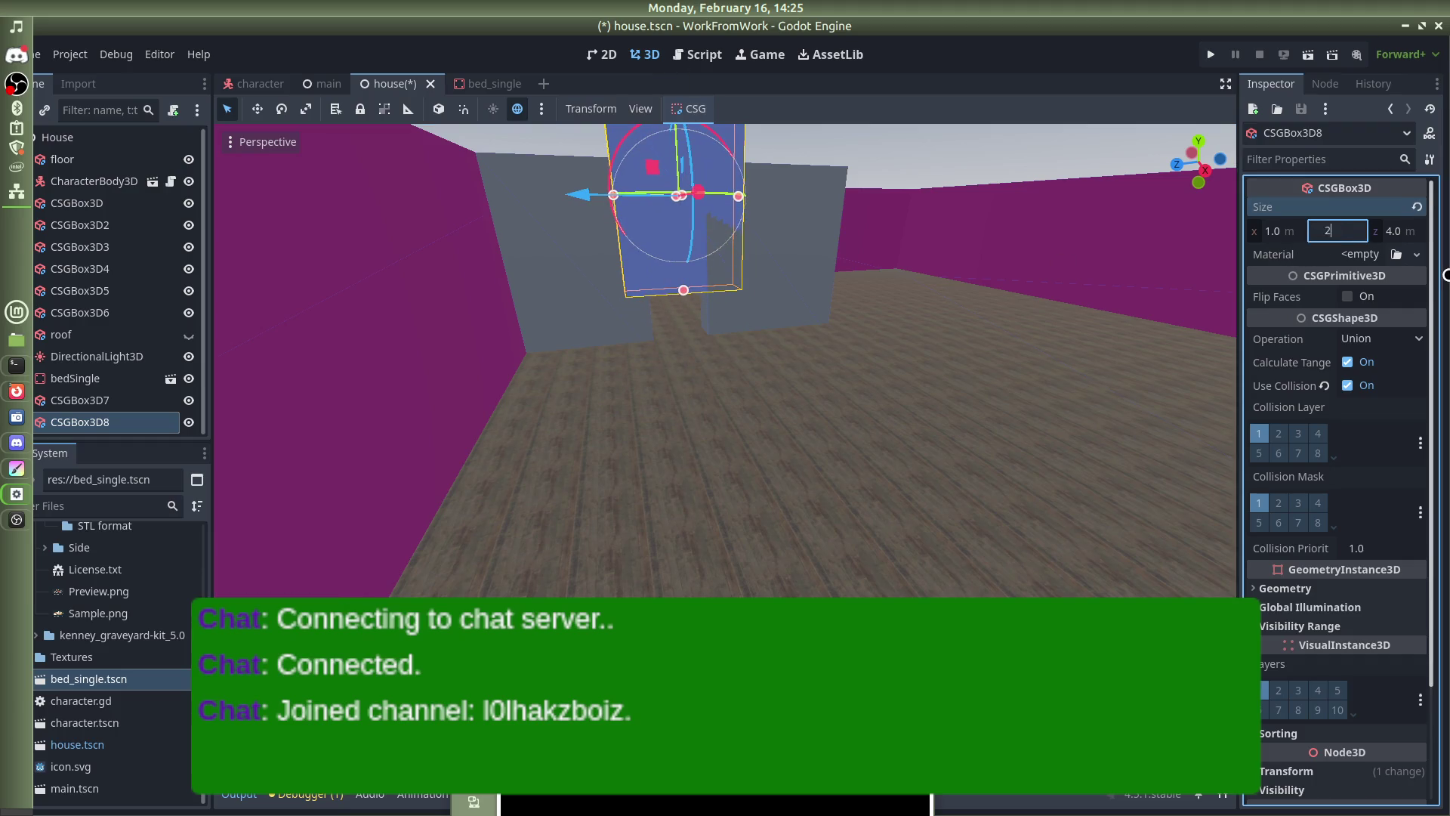
pyautogui.press('Return')
# Set the new box's Y position to 5 so it spans the partition tops
pyautogui.moveTo(926, 224); pyautogui.dragTo(909, 308)
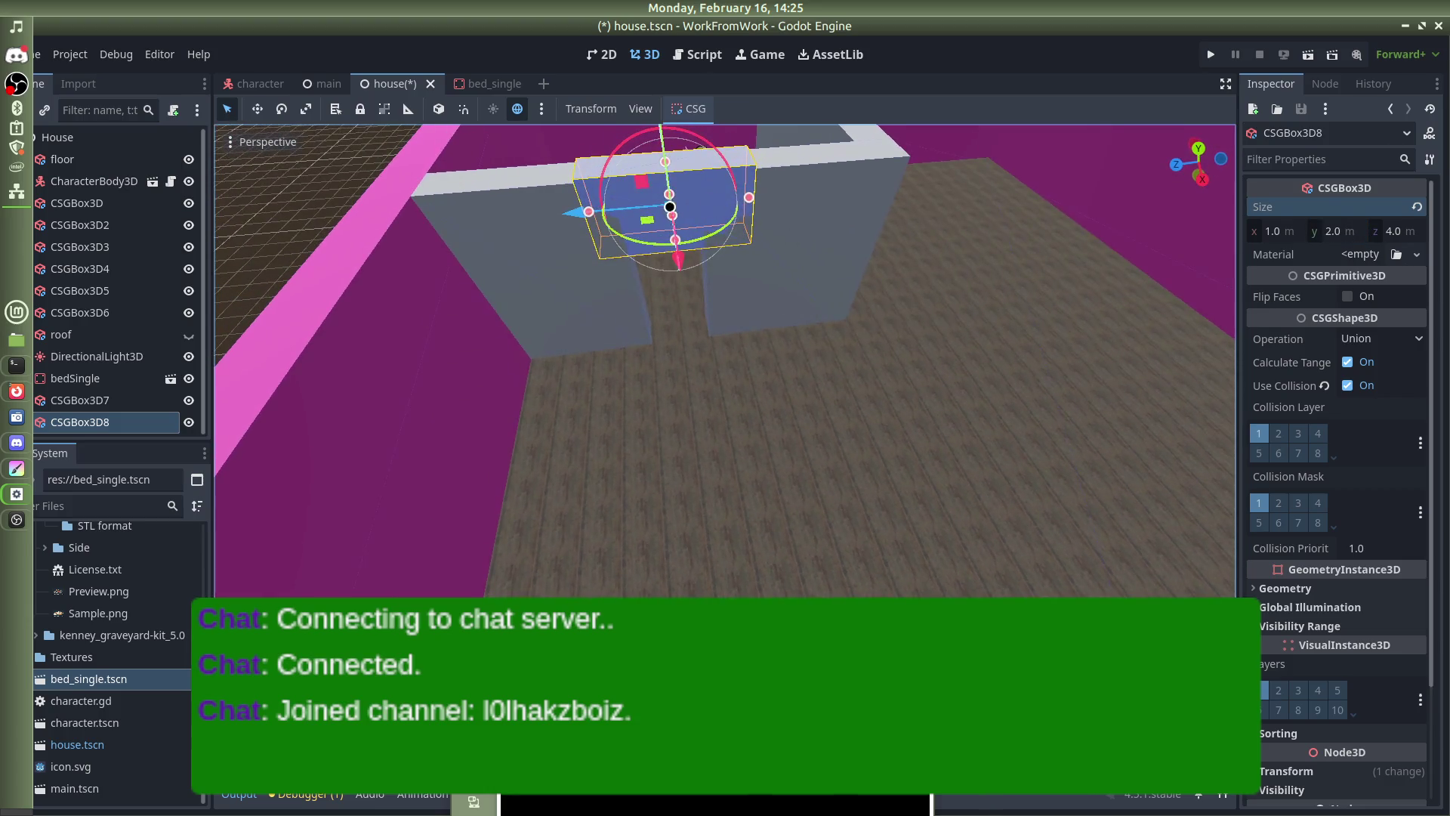
pyautogui.moveTo(658, 197); pyautogui.dragTo(848, 249)
pyautogui.scroll(-3)
pyautogui.moveTo(681, 126); pyautogui.dragTo(679, 129)
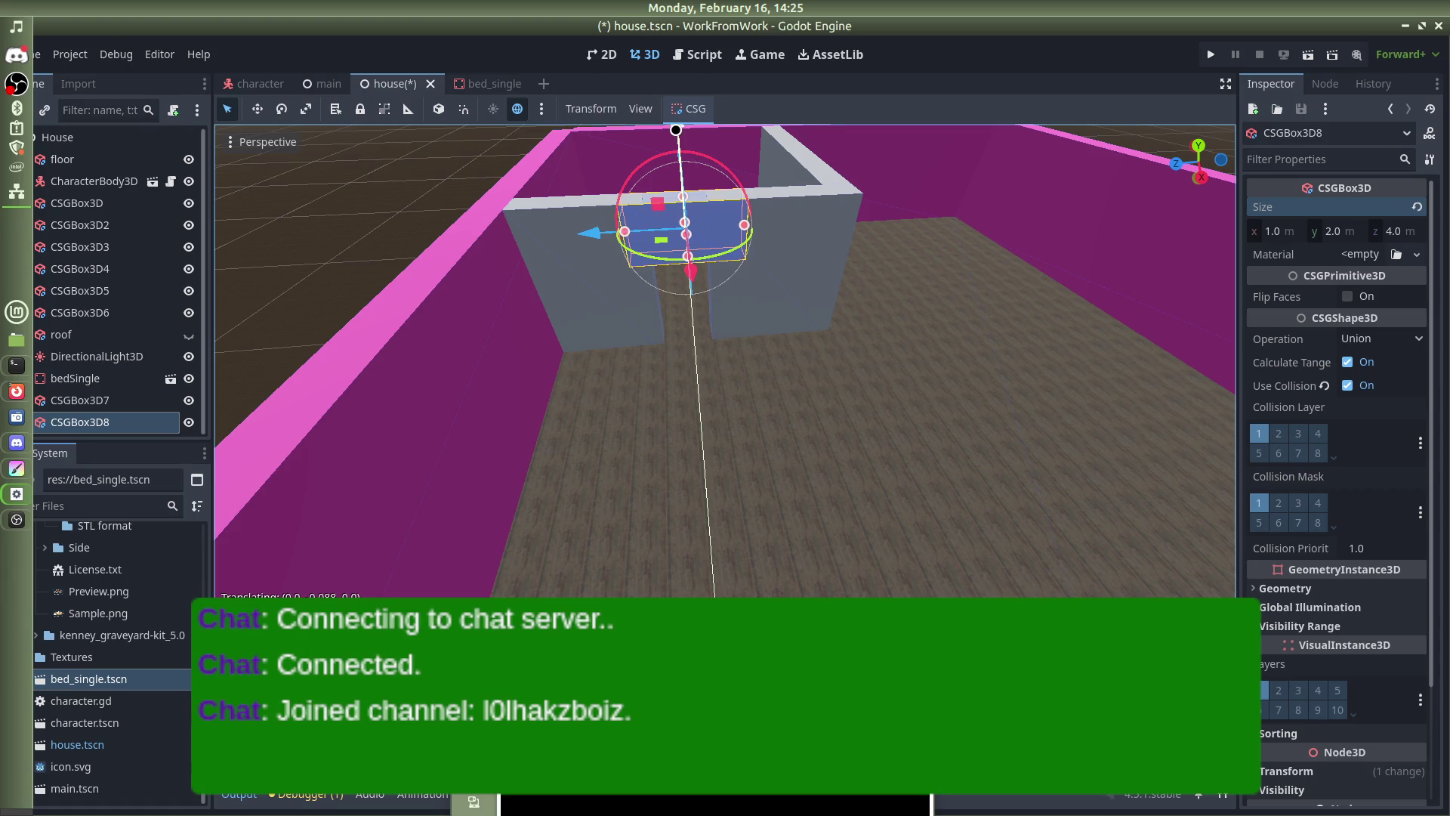
pyautogui.scroll(-3)
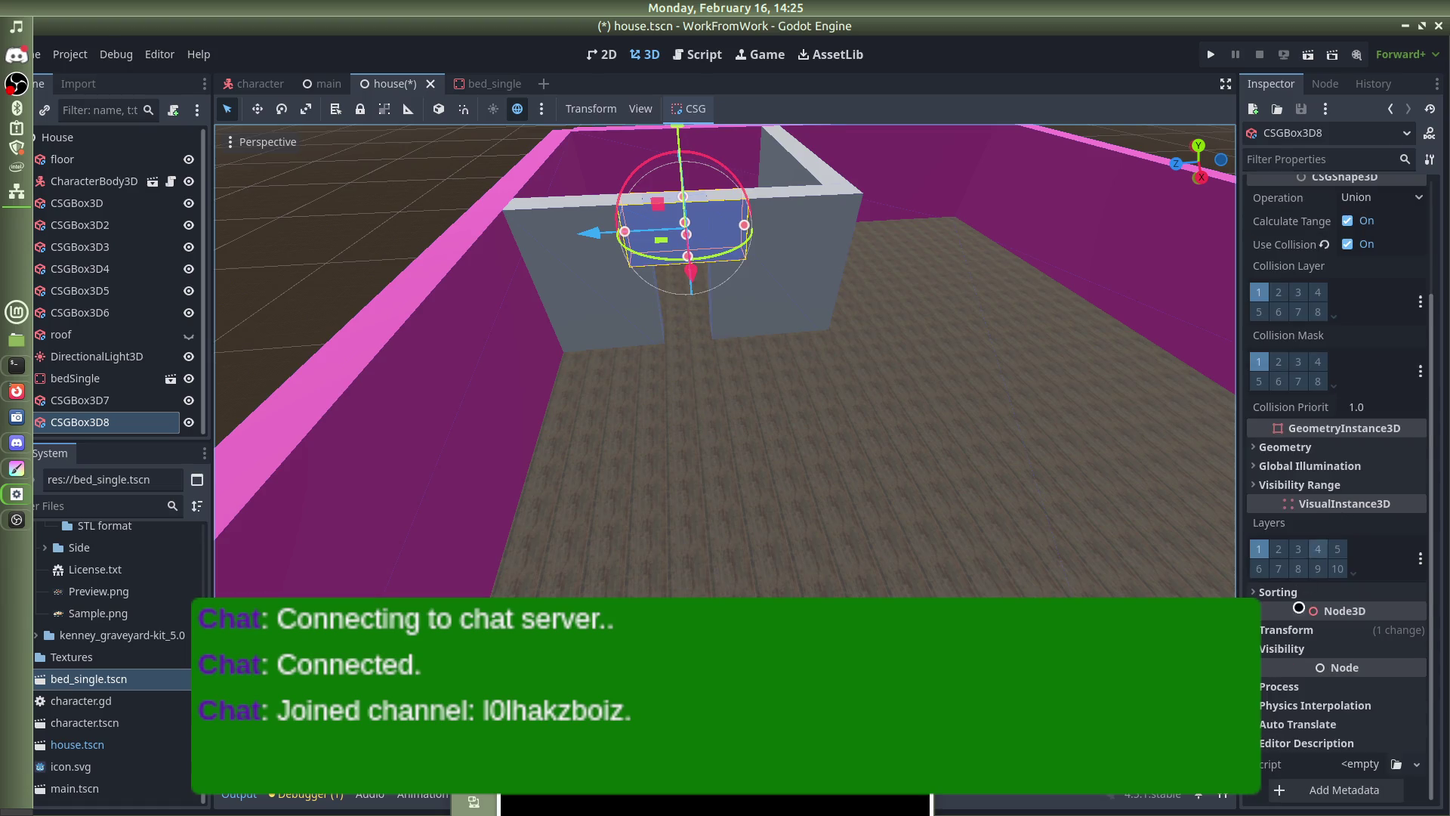
pyautogui.click(1299, 630)
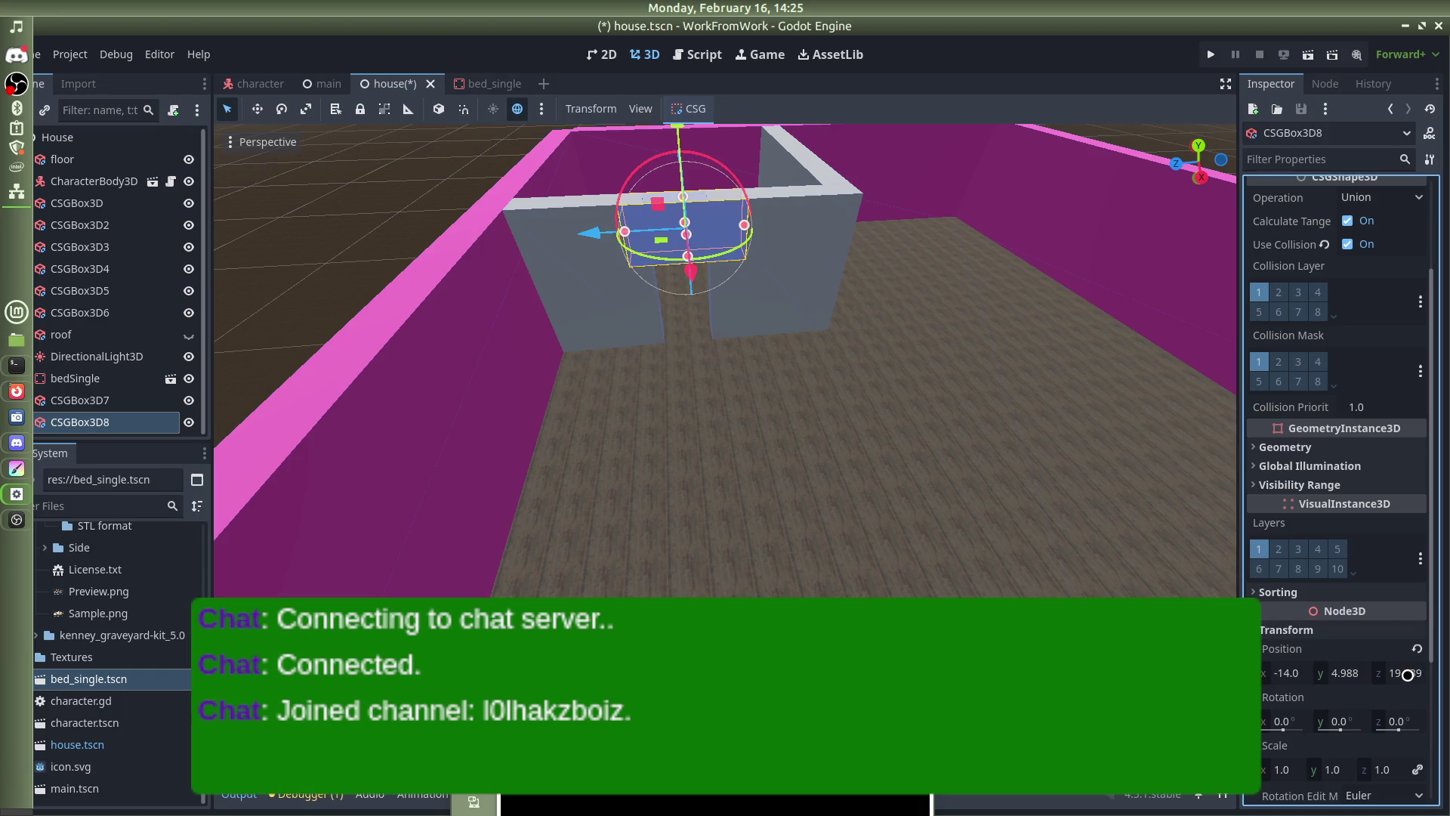
pyautogui.click(1343, 670)
pyautogui.write('5')
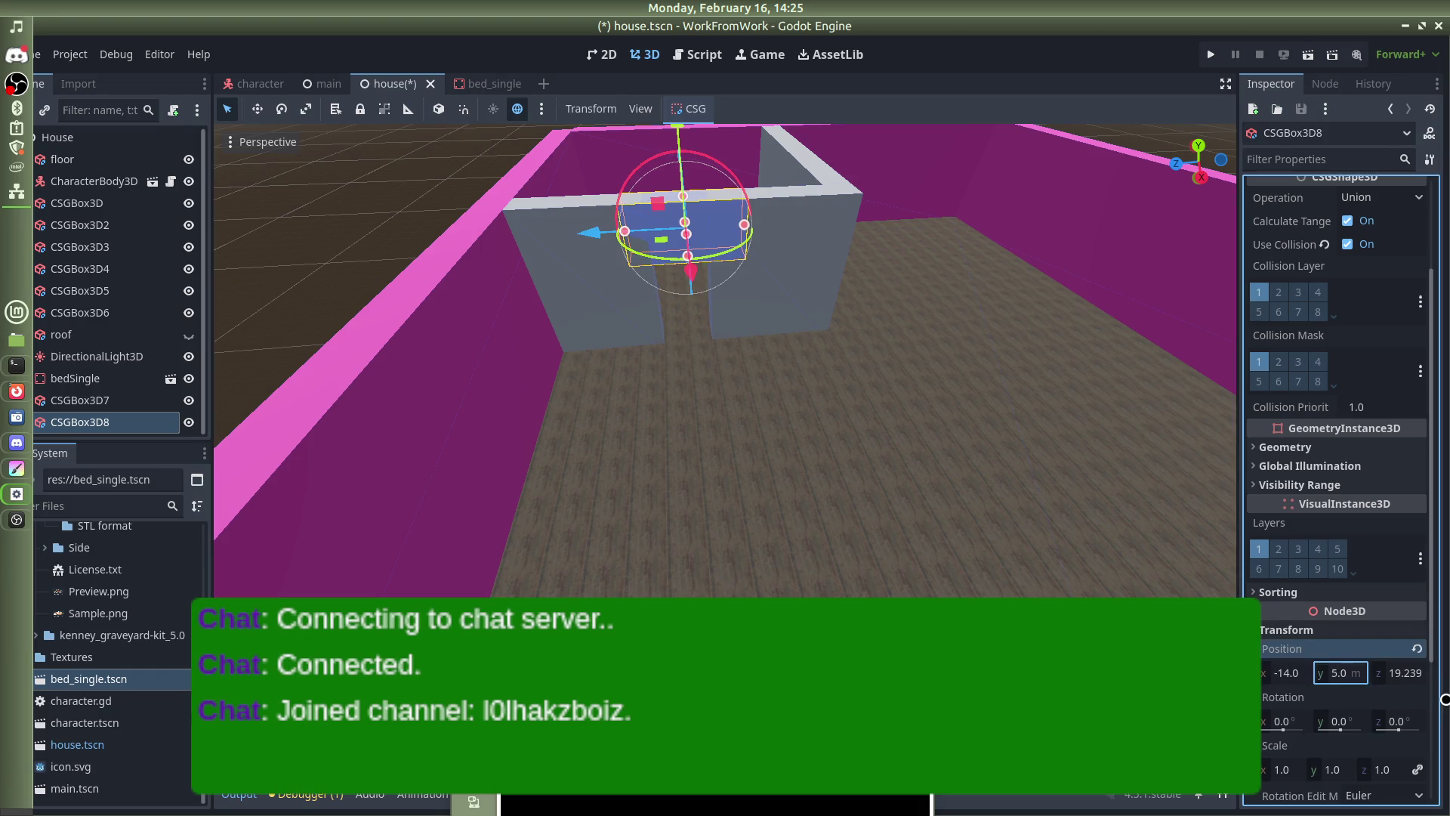
pyautogui.scroll(3)
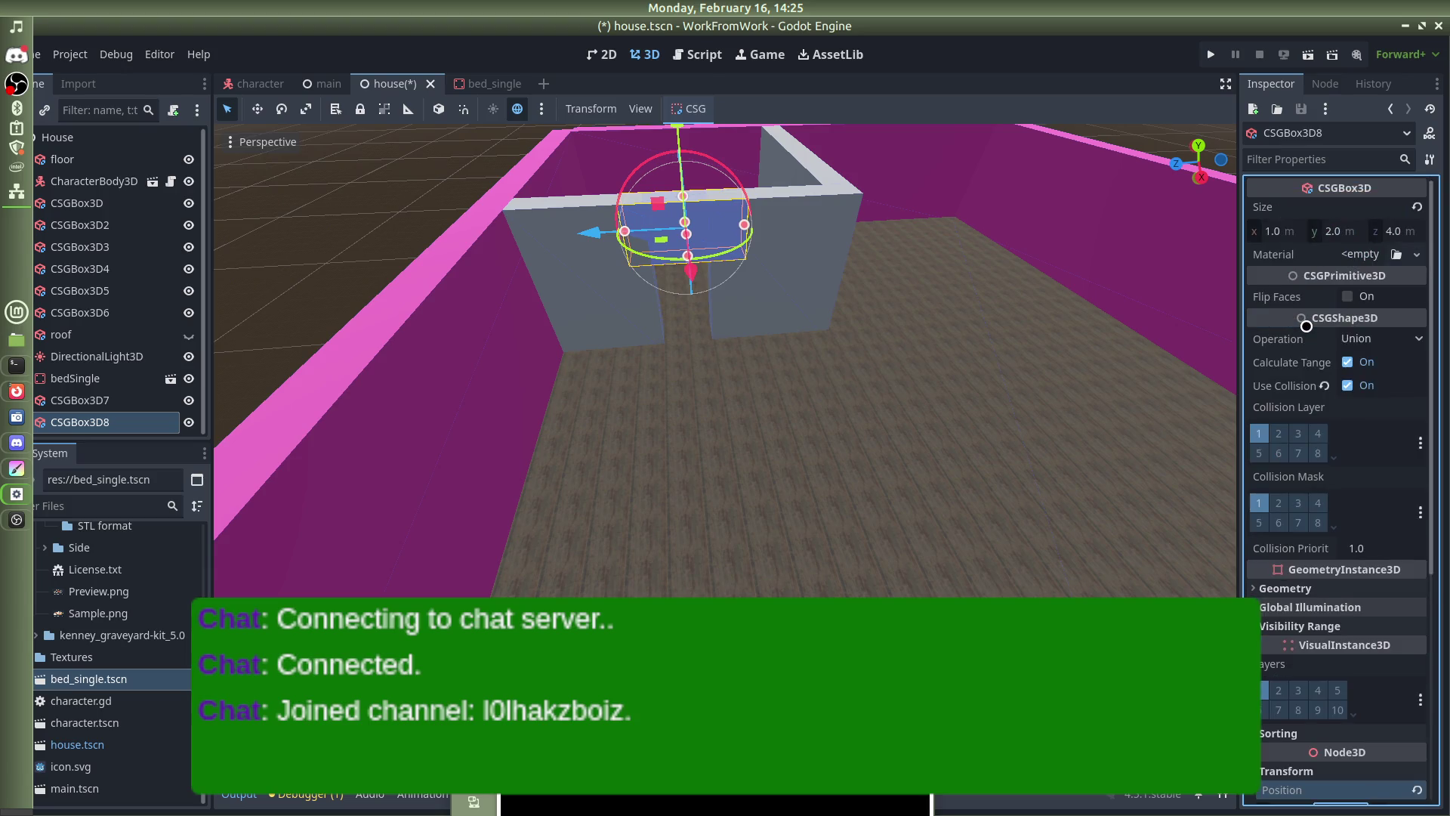
pyautogui.scroll(-3)
pyautogui.scroll(3)
pyautogui.scroll(-3)
pyautogui.scroll(3)
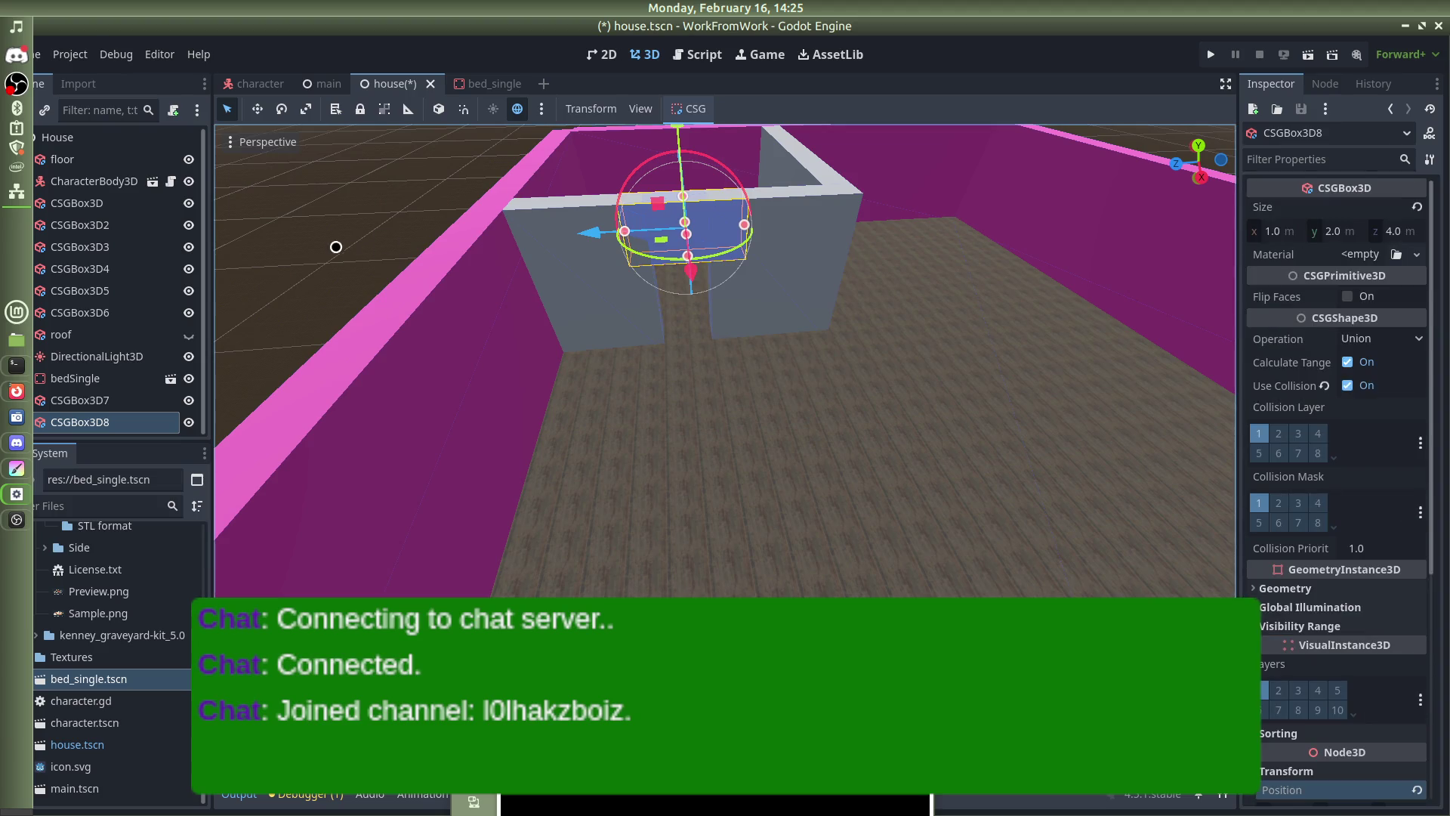
# Save the house scene and launch the game with F5 to test the doorway
pyautogui.click(330, 240)
pyautogui.hotkey('ctrl', 's')
pyautogui.moveTo(1128, 101); pyautogui.dragTo(517, 235)
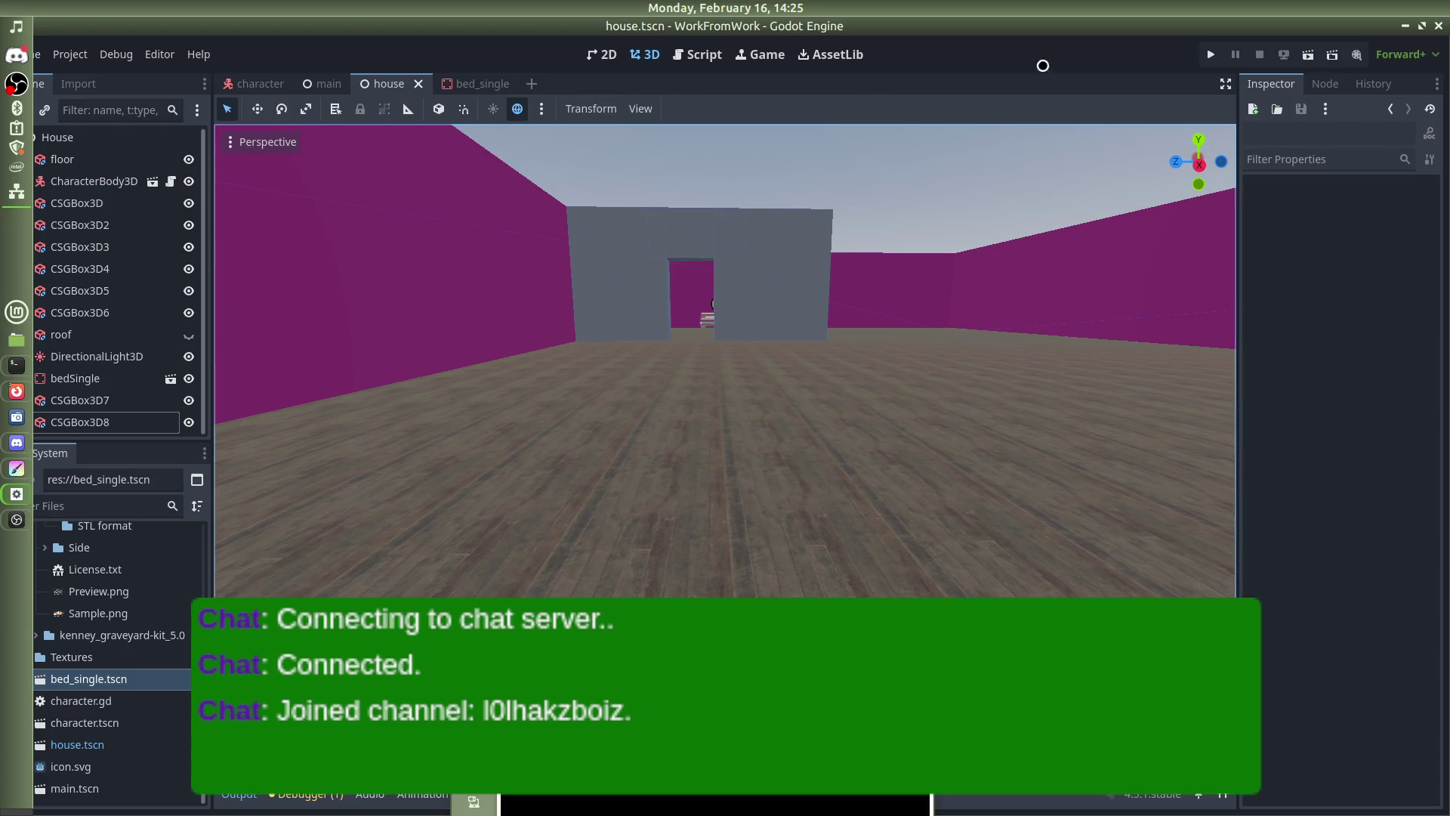
pyautogui.press('F5')
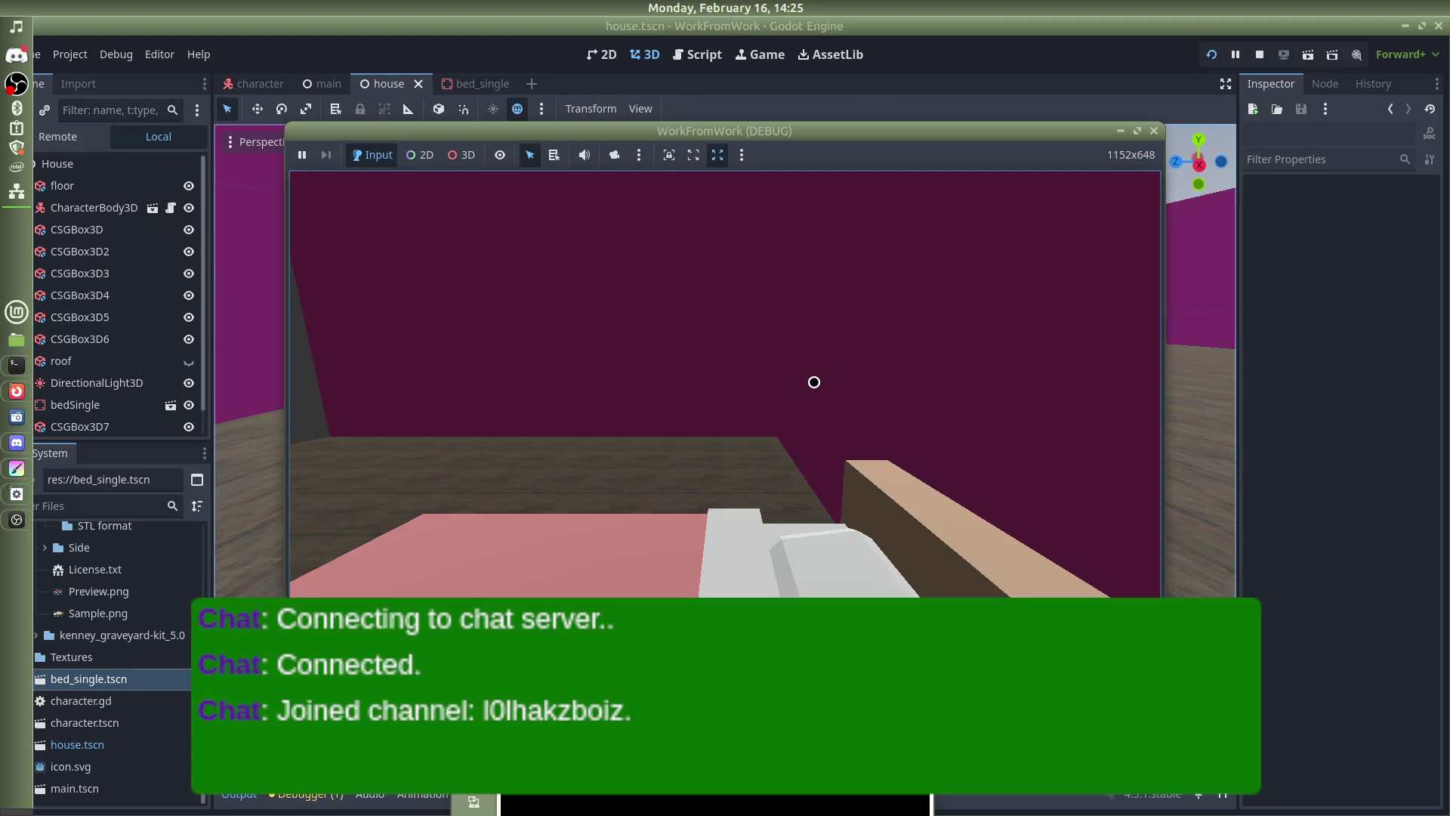
# Walk through the new doorway toward the bed in the running game, then stop it
pyautogui.press('w')
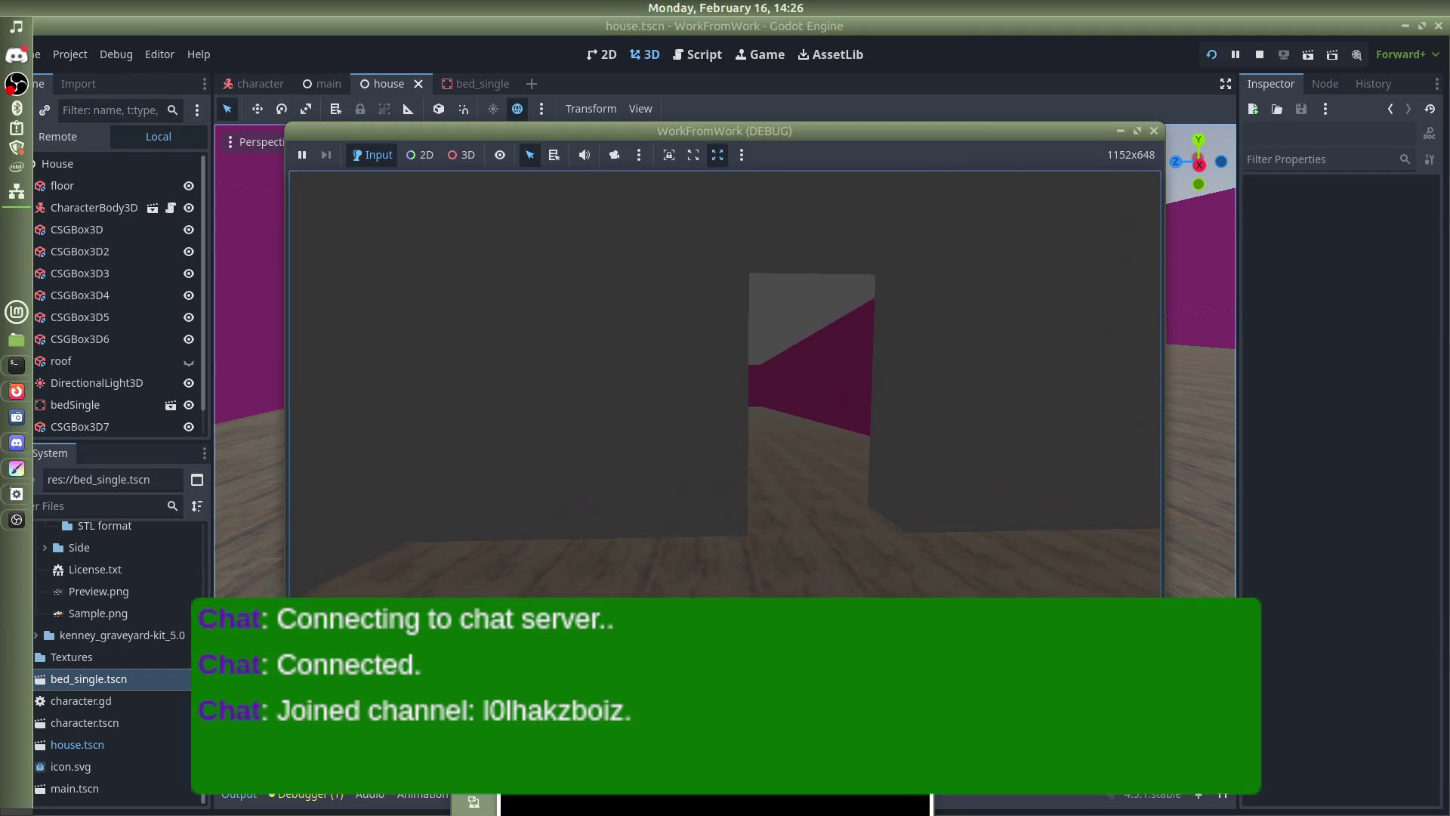
pyautogui.press('w')
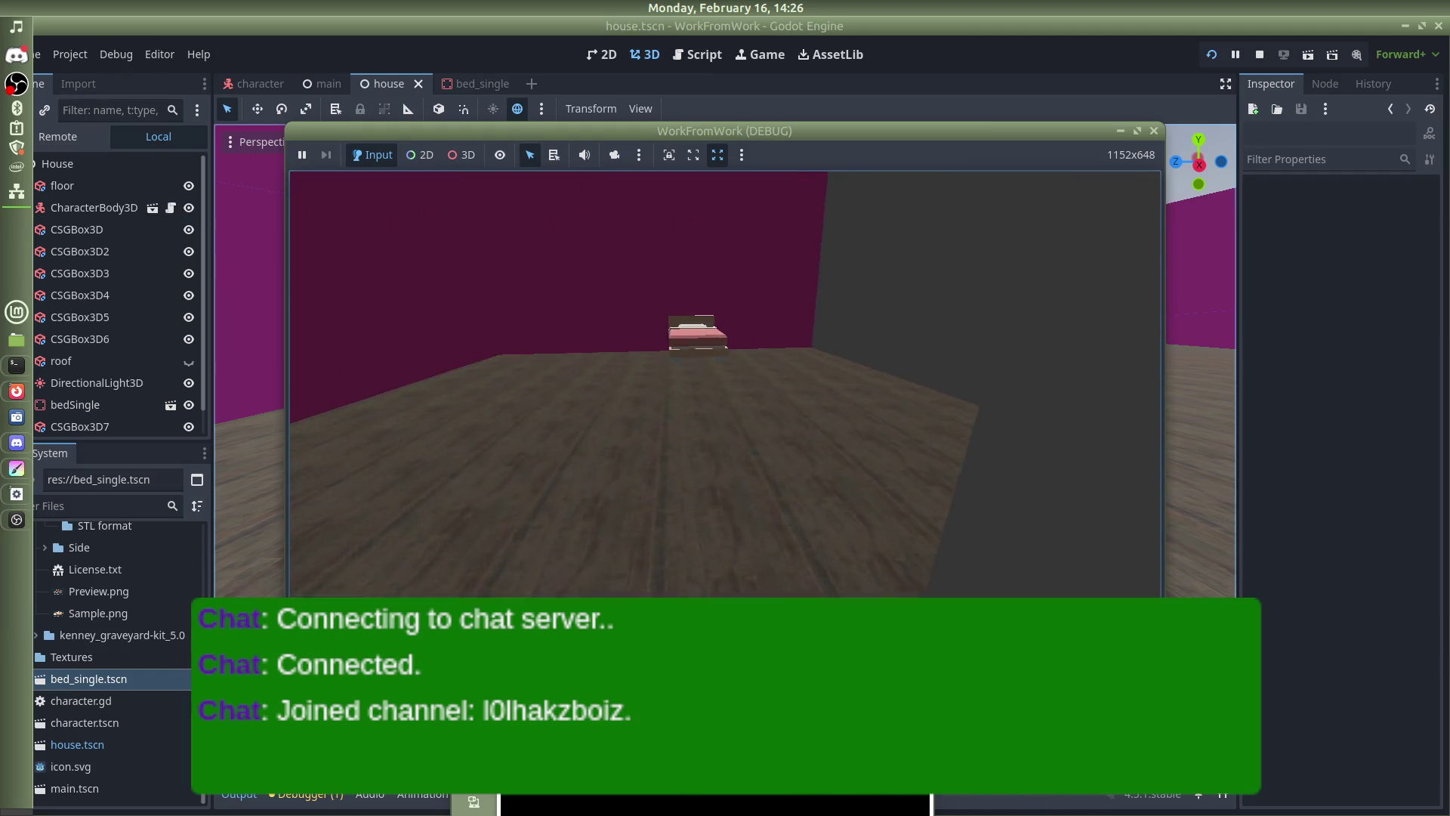
pyautogui.press('w')
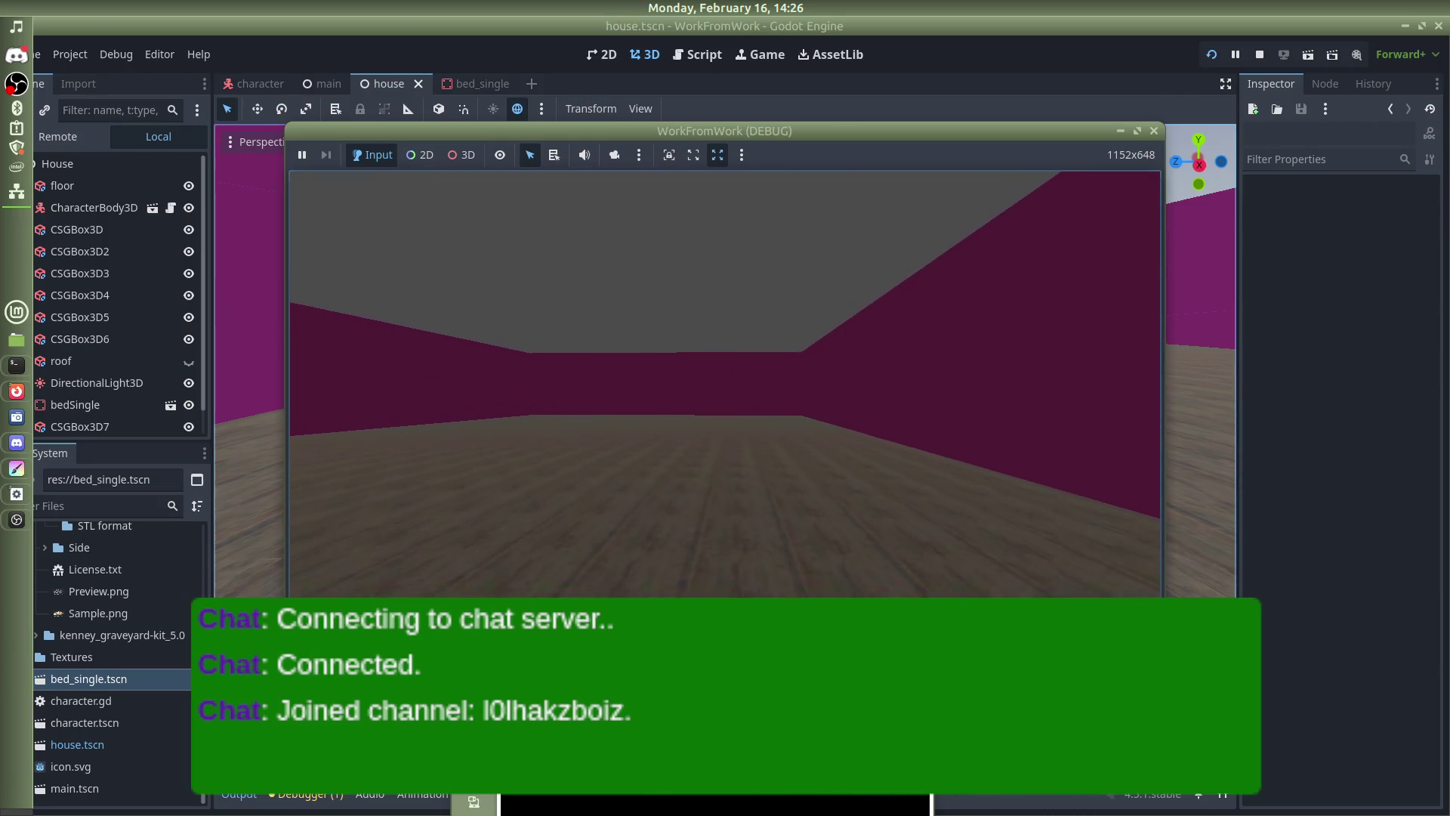
pyautogui.press('Escape')
# Set CharacterBody3D's Look Sens to 0.003 and save the scene
pyautogui.click(90, 208)
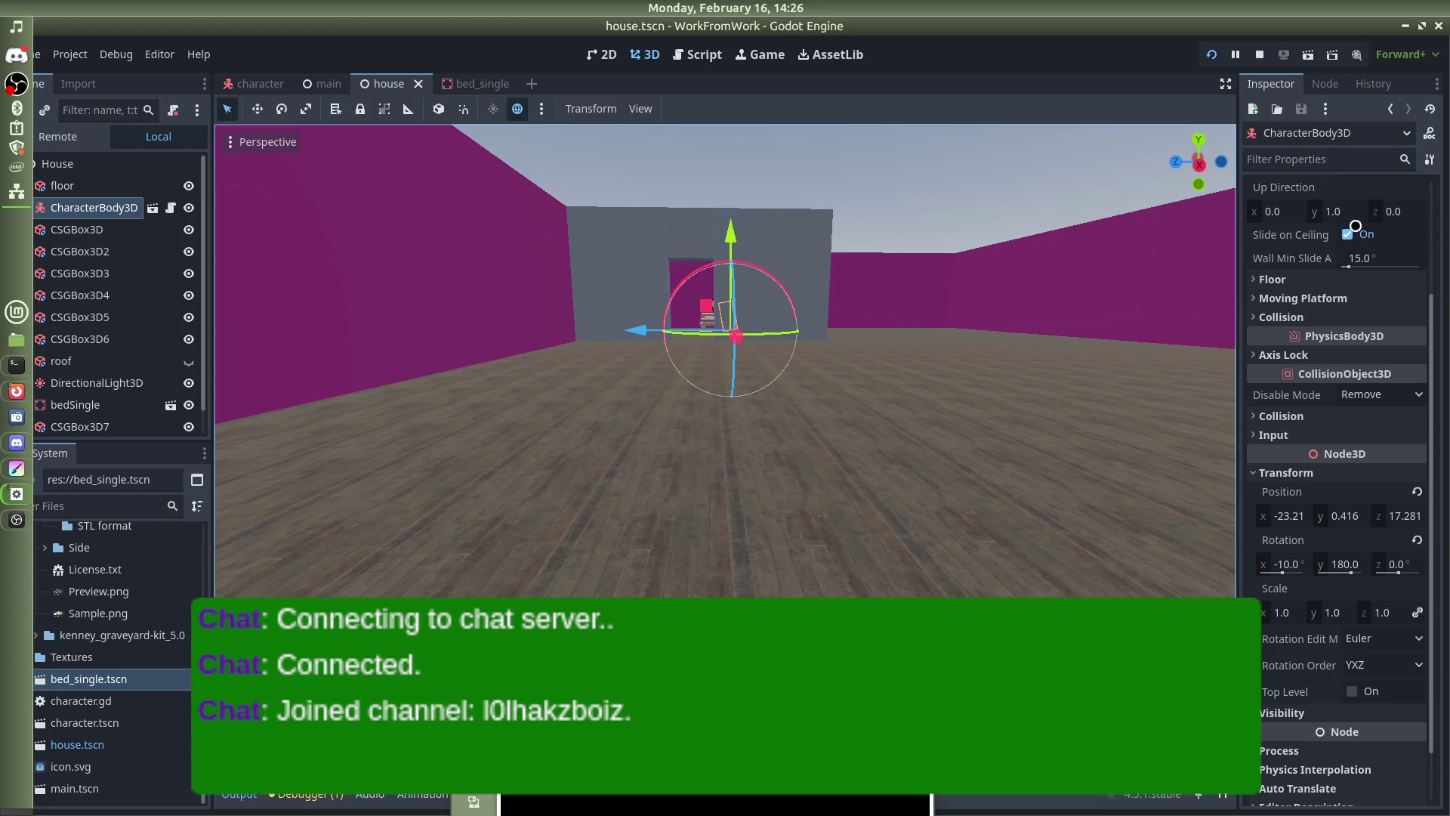
pyautogui.scroll(3)
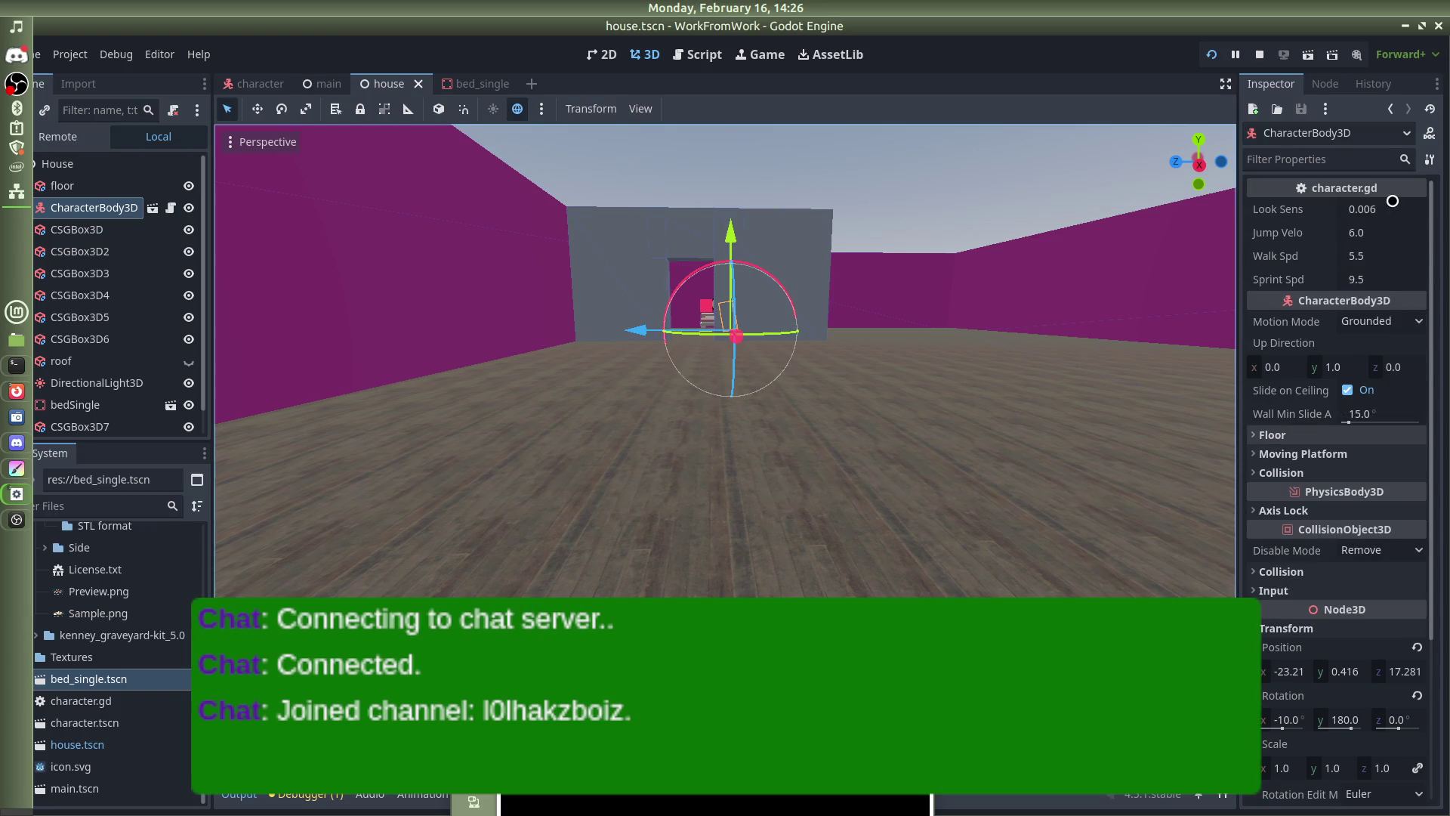
pyautogui.click(1387, 208)
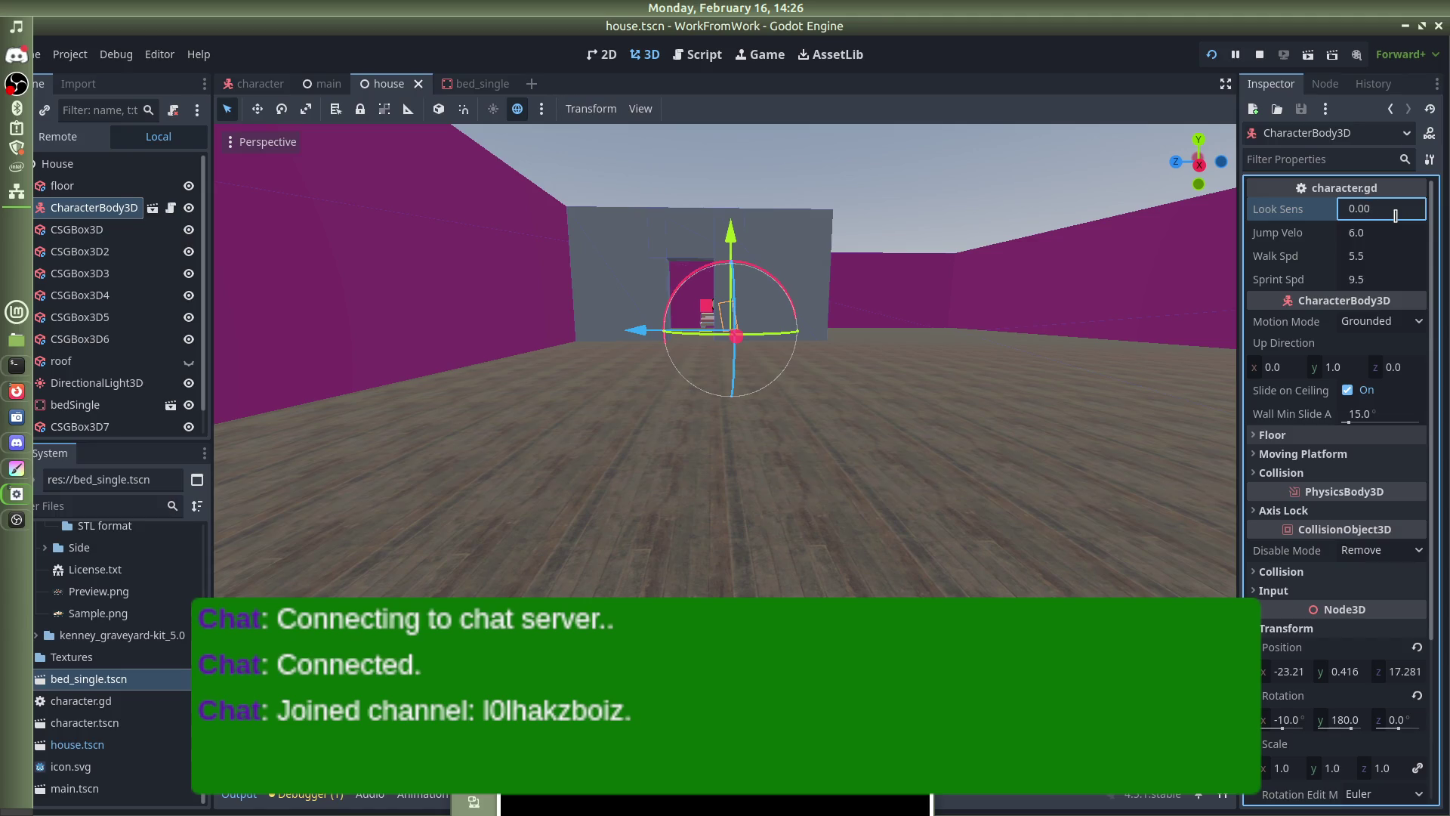
pyautogui.write('3')
pyautogui.press('Return')
pyautogui.hotkey('ctrl', 's')
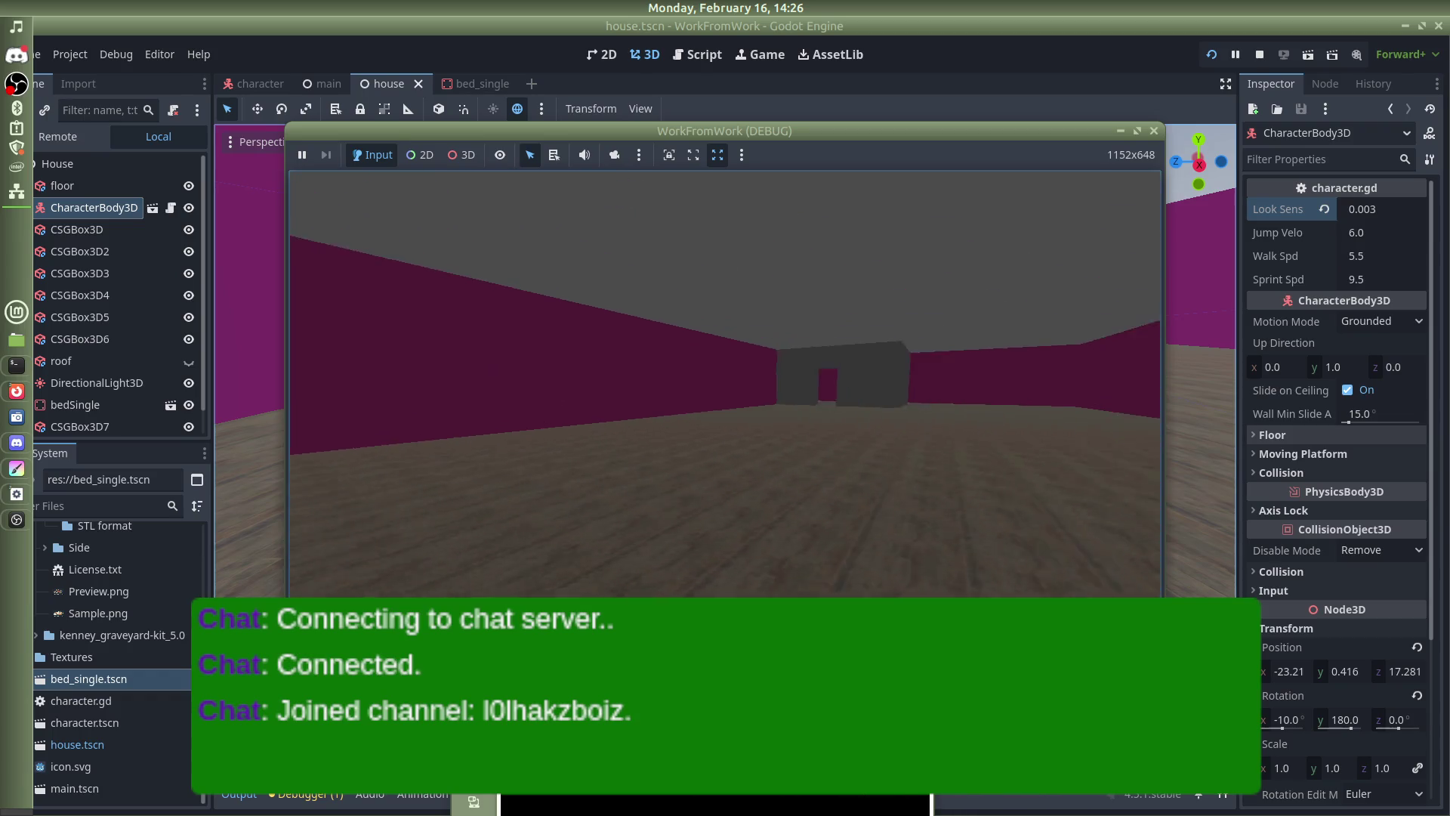
# Playtest again, walking through the doorway into the bedroom up to the magenta wall
pyautogui.press('w')
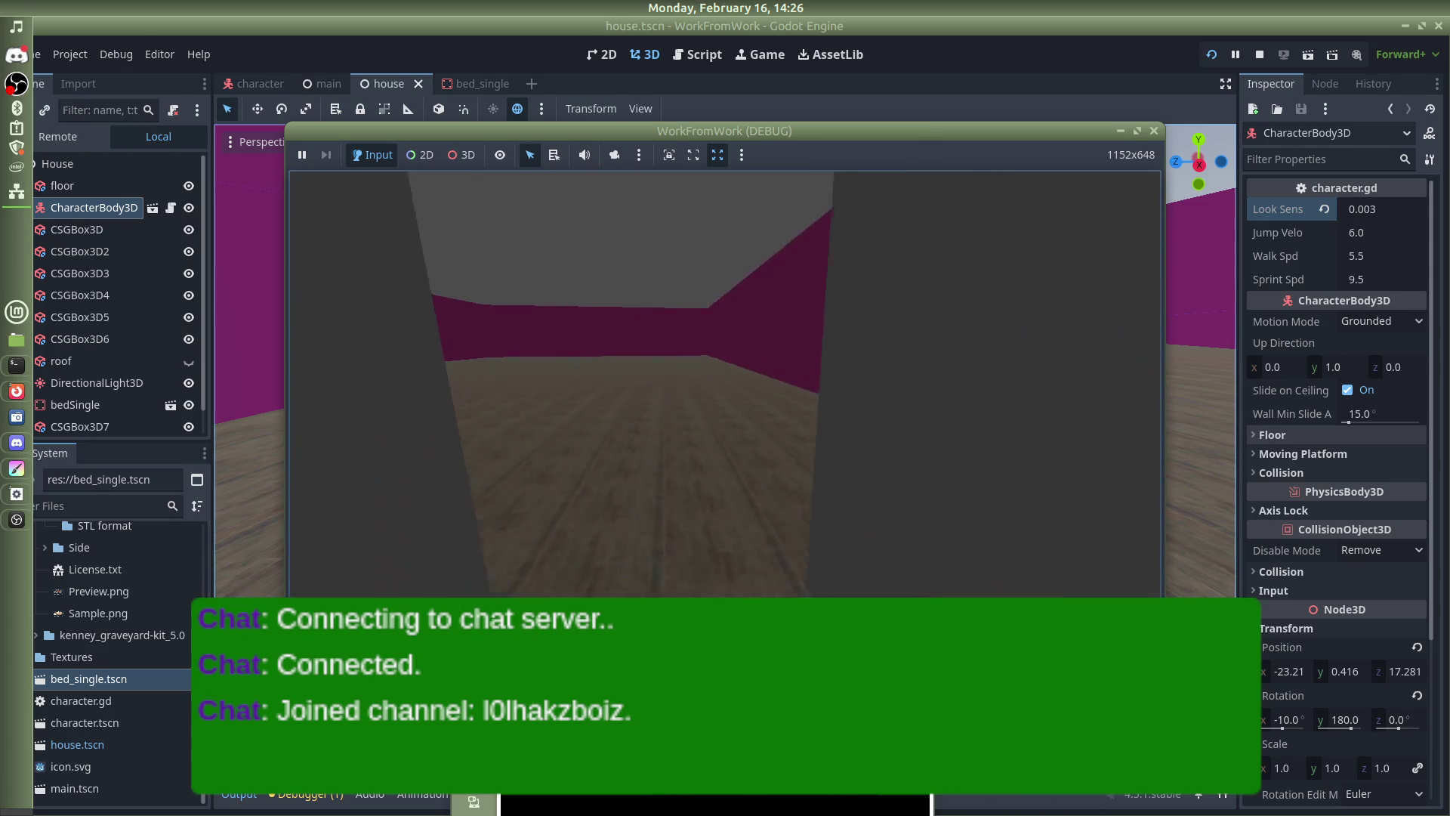
pyautogui.press('w')
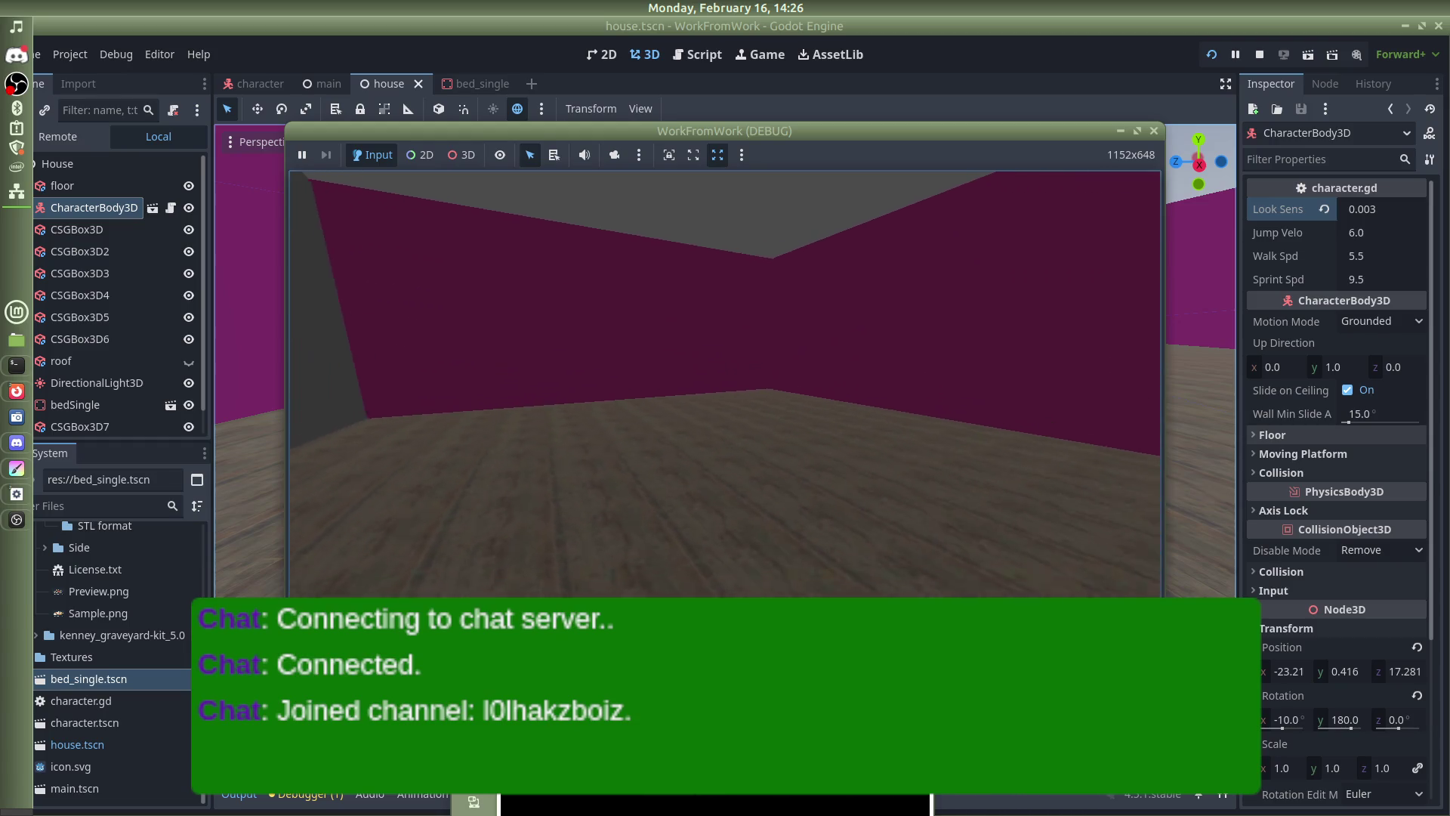
pyautogui.press('Escape')
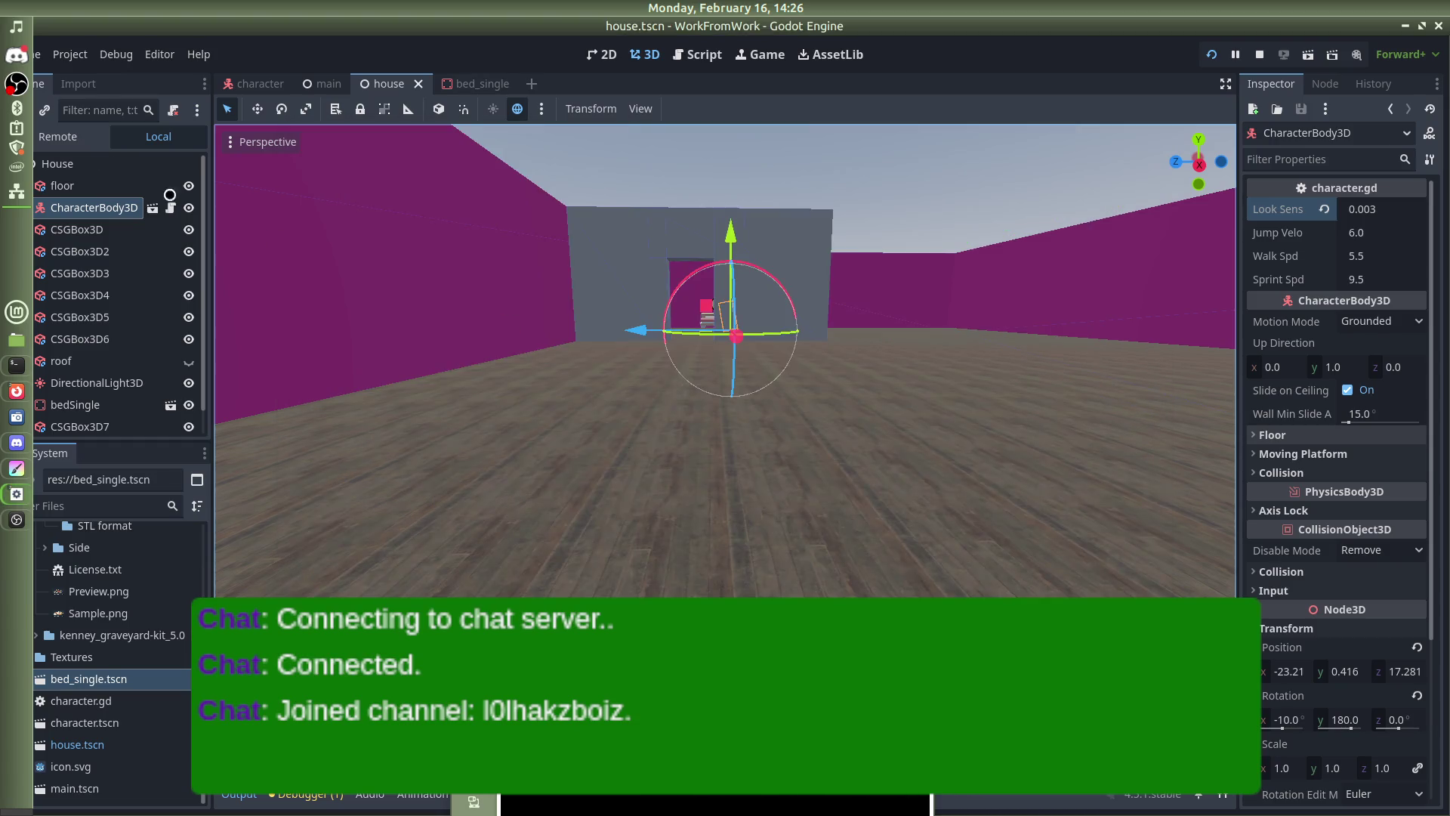
pyautogui.click(17, 442)
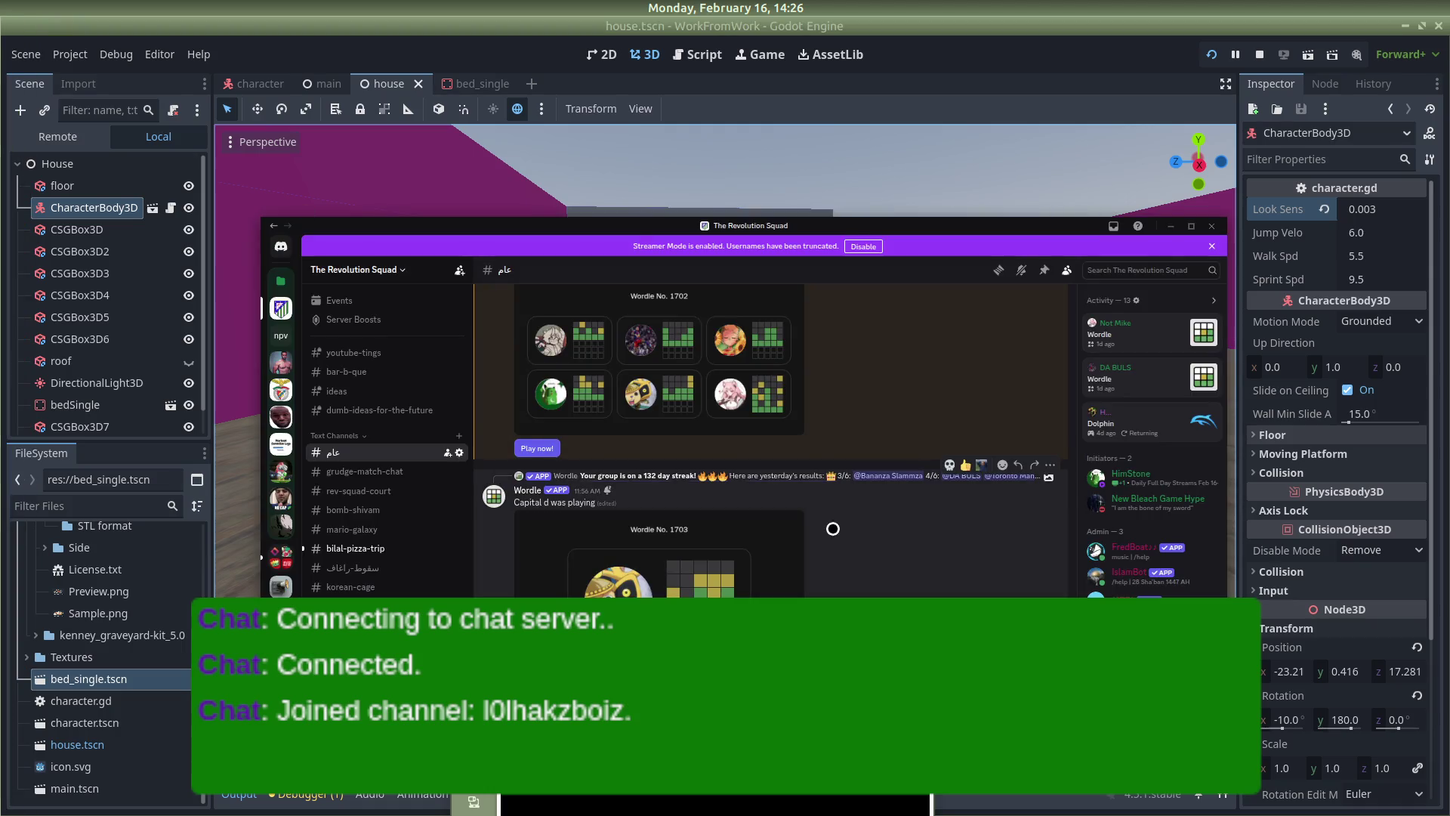
pyautogui.click(355, 548)
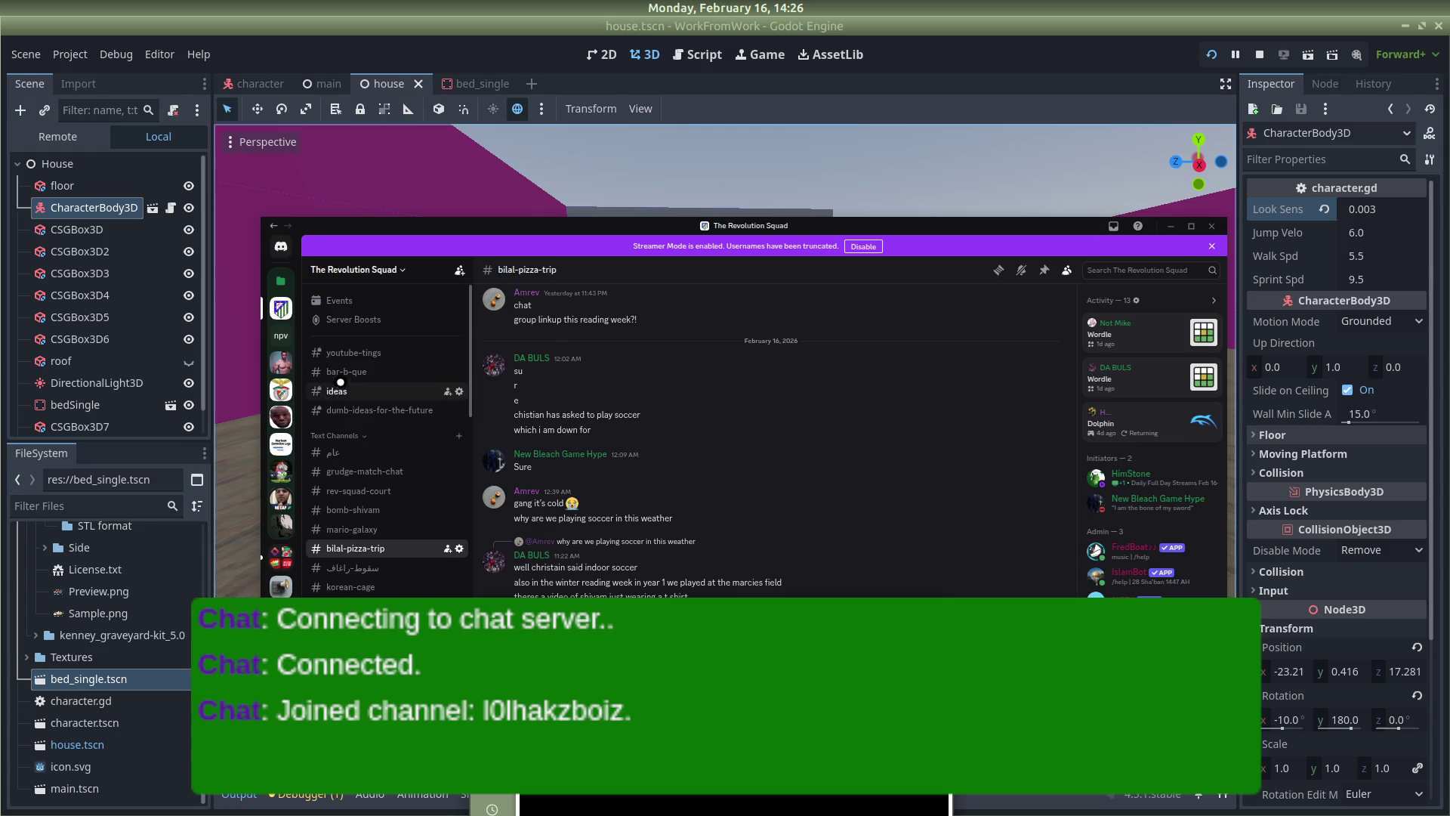
pyautogui.click(502, 155)
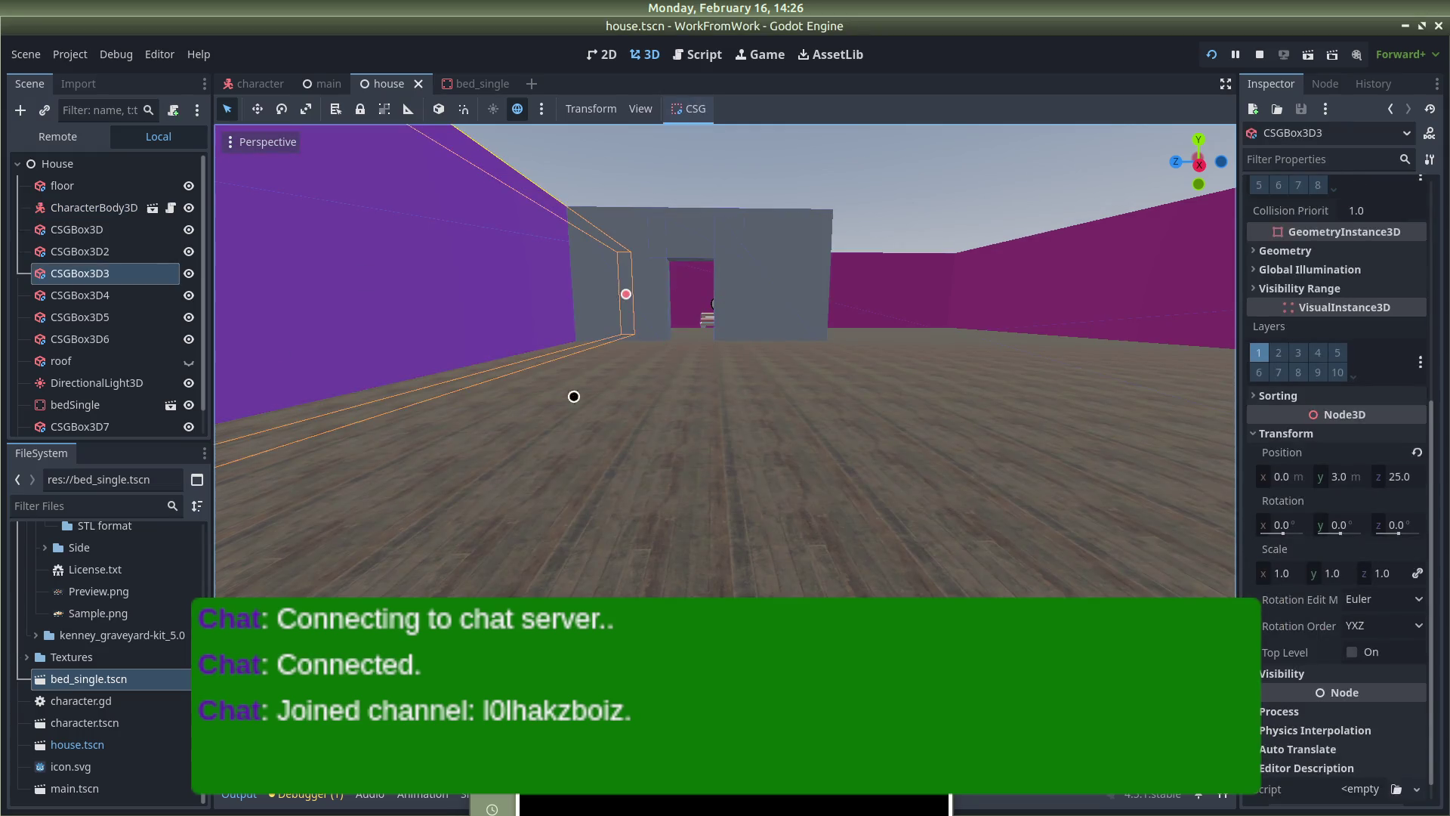
# Deselect the left wall and orbit the view to look down on the room
pyautogui.click(875, 163)
pyautogui.moveTo(2, 438)
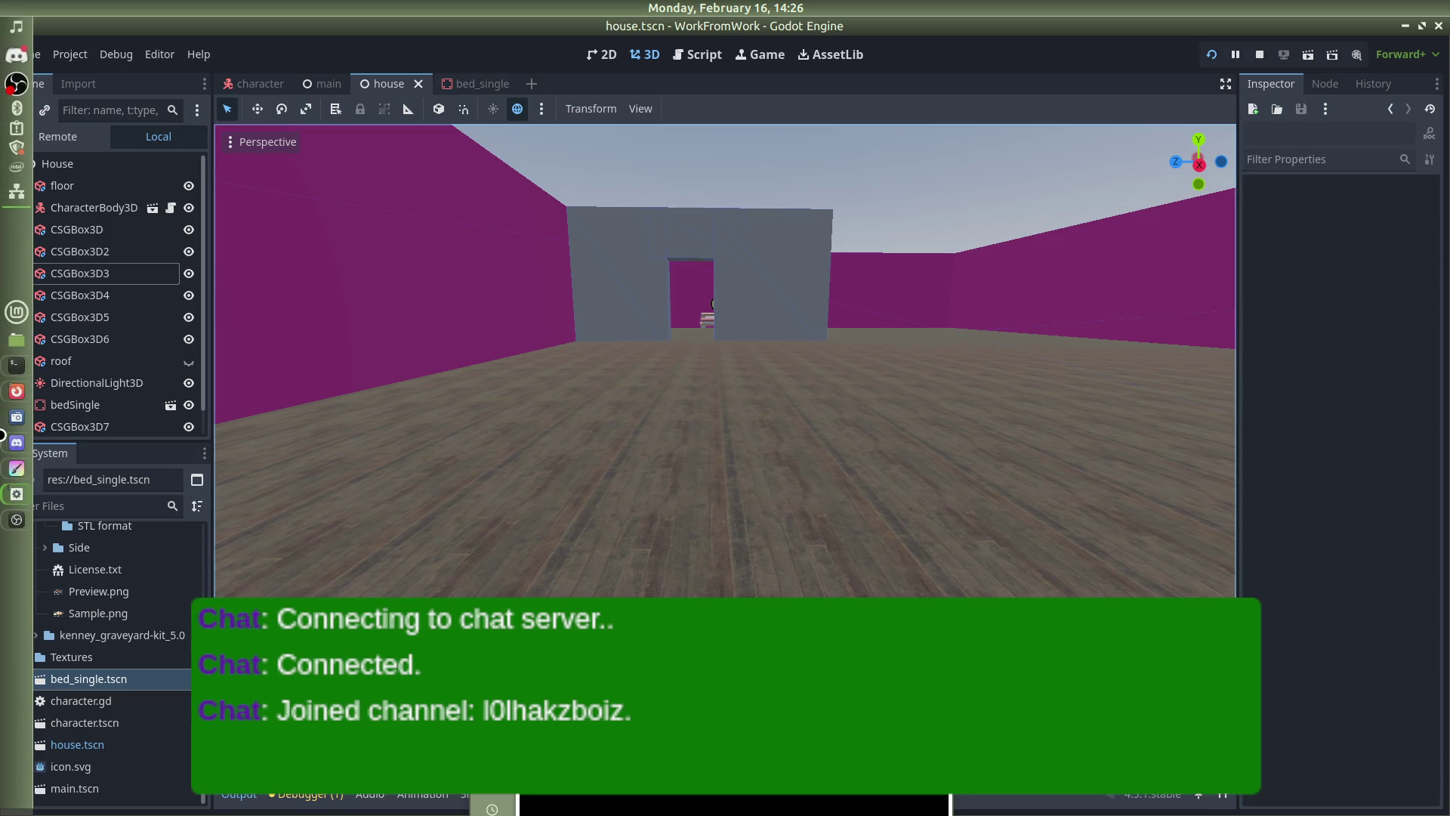
pyautogui.moveTo(972, 167); pyautogui.dragTo(936, 198)
pyautogui.scroll(3)
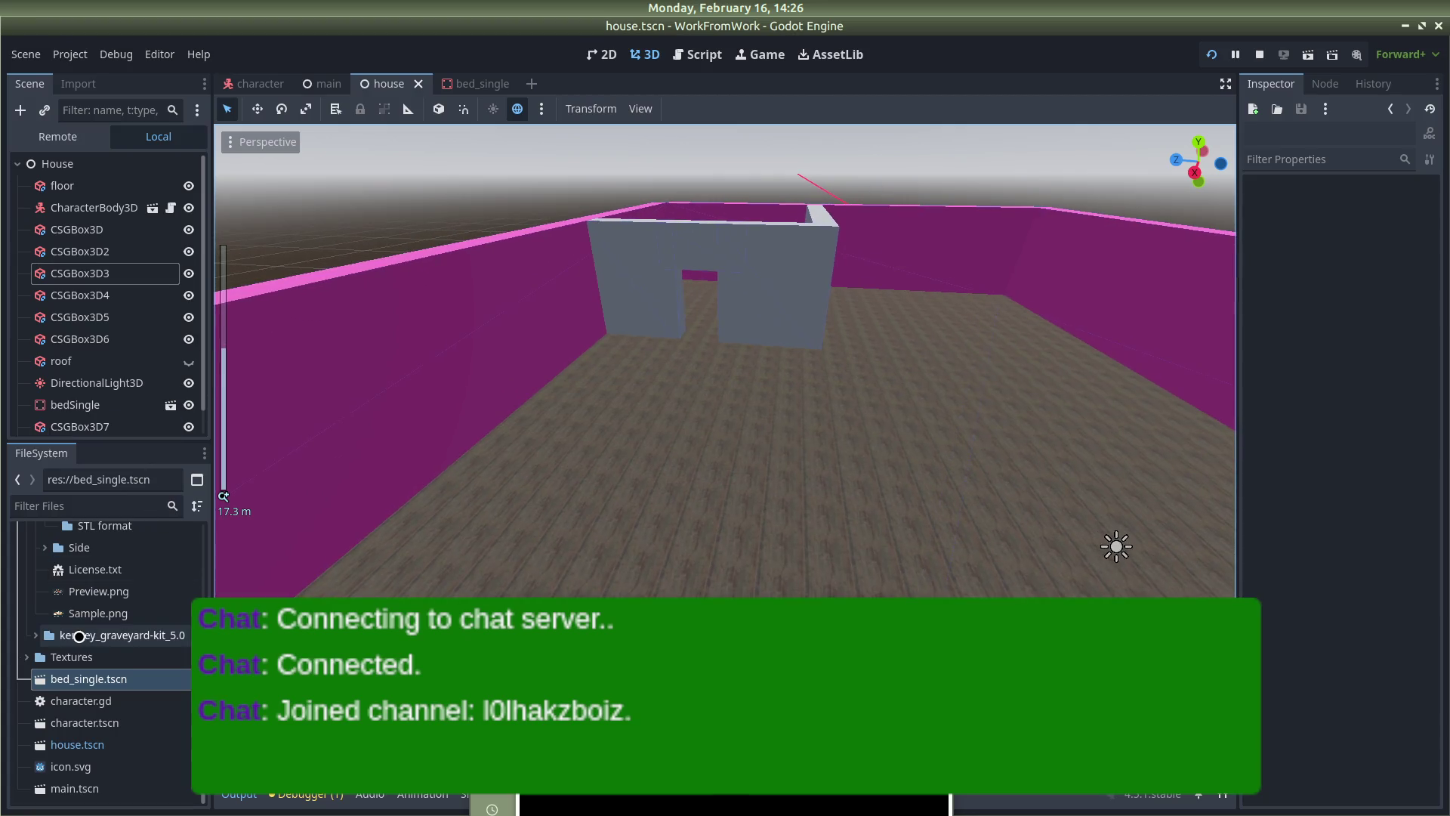
pyautogui.scroll(3)
pyautogui.scroll(3)
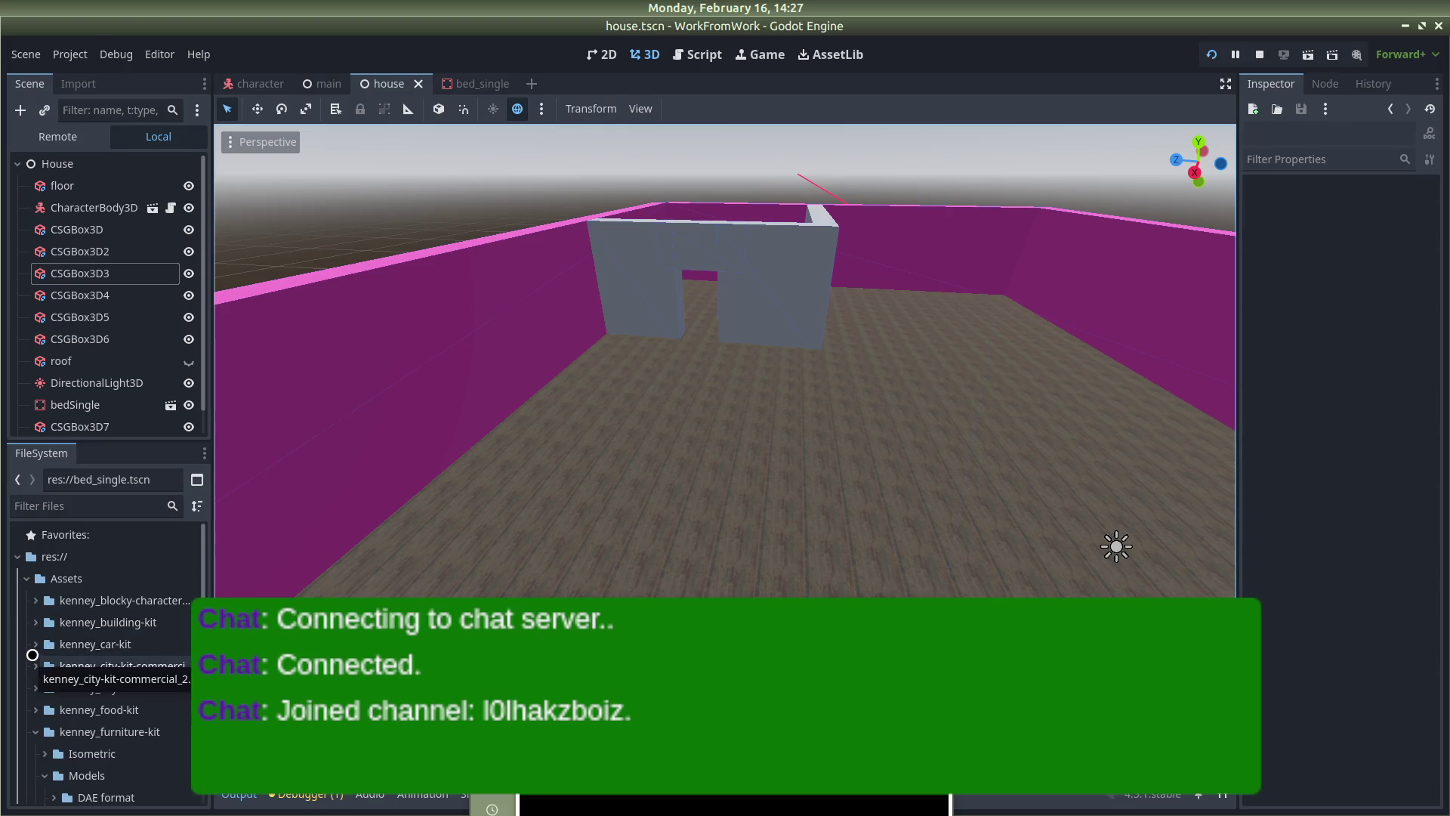
pyautogui.scroll(-3)
pyautogui.scroll(-3)
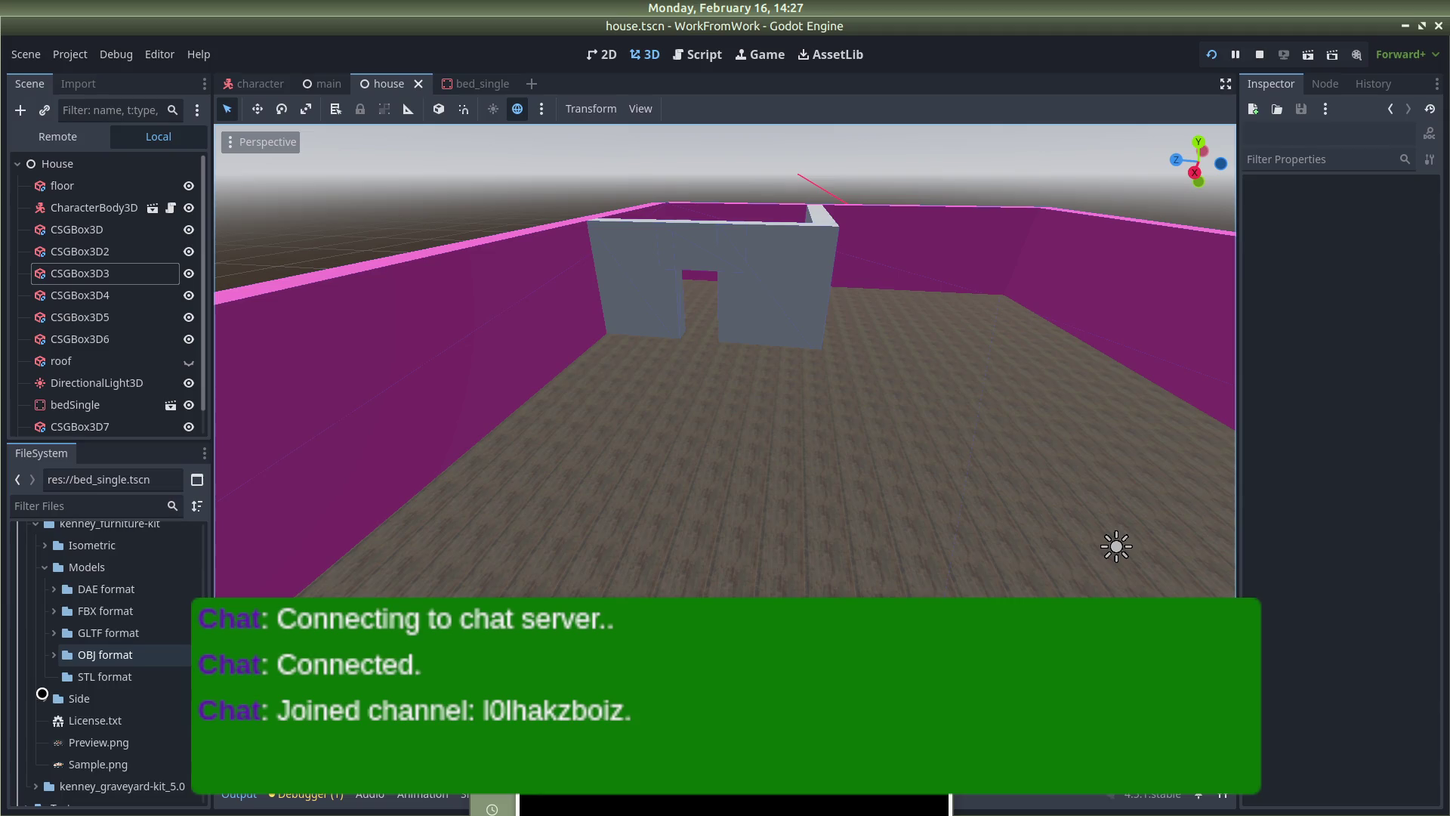
pyautogui.scroll(-3)
pyautogui.scroll(3)
# Expand the furniture kit's OBJ format models folder and scroll to the doorway files
pyautogui.click(50, 689)
pyautogui.scroll(-3)
pyautogui.scroll(-3)
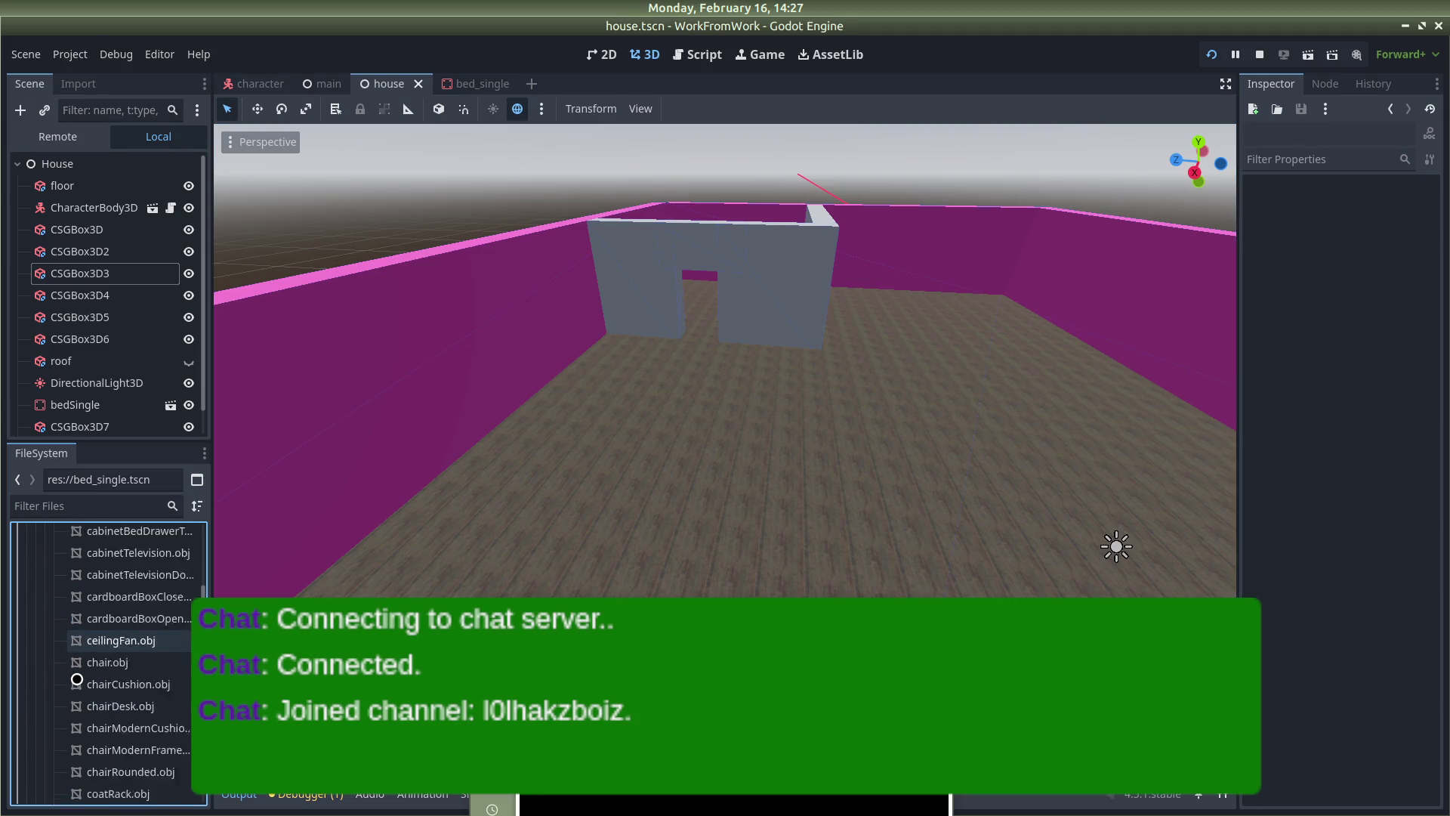
pyautogui.scroll(-3)
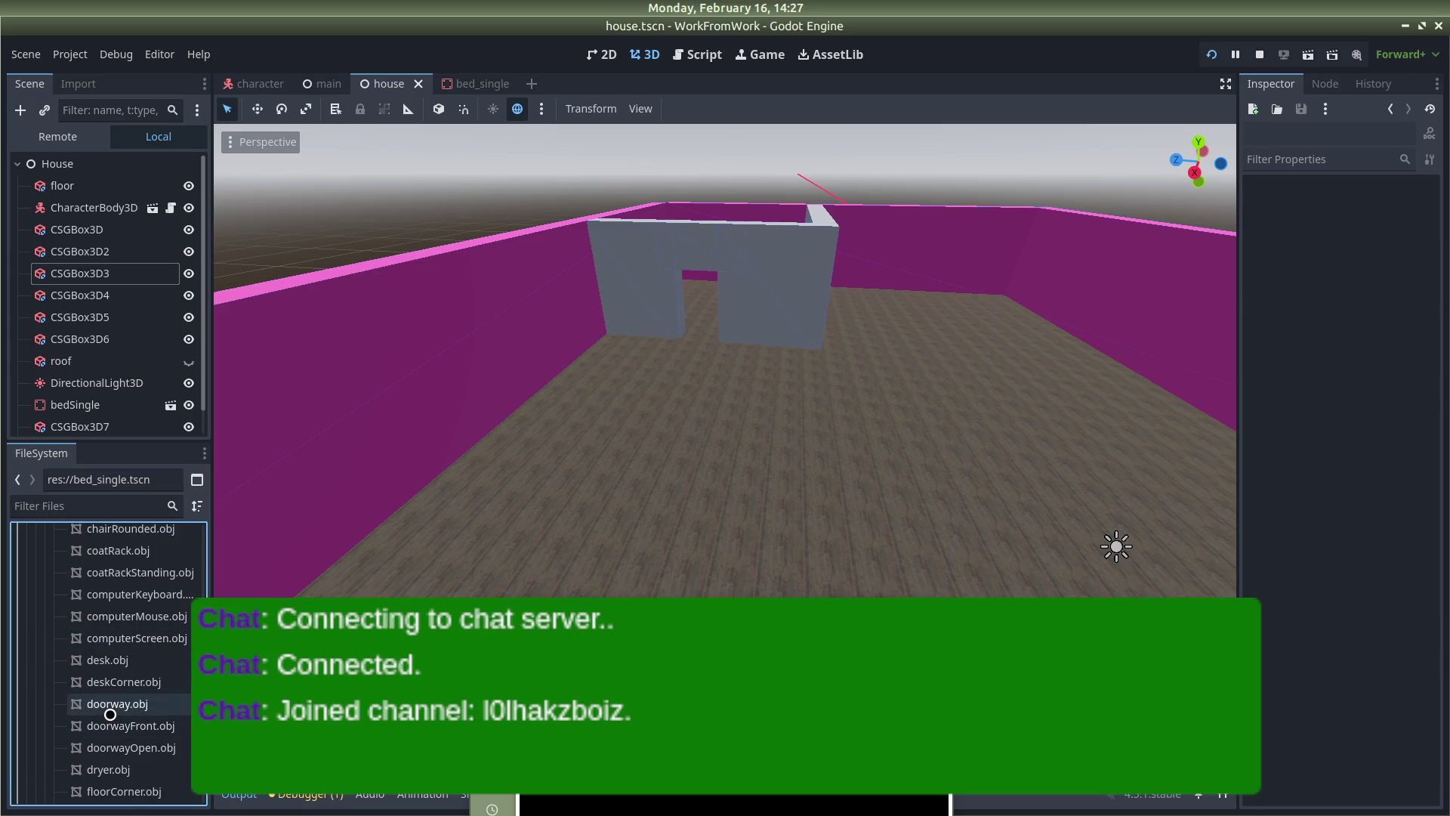
pyautogui.scroll(-3)
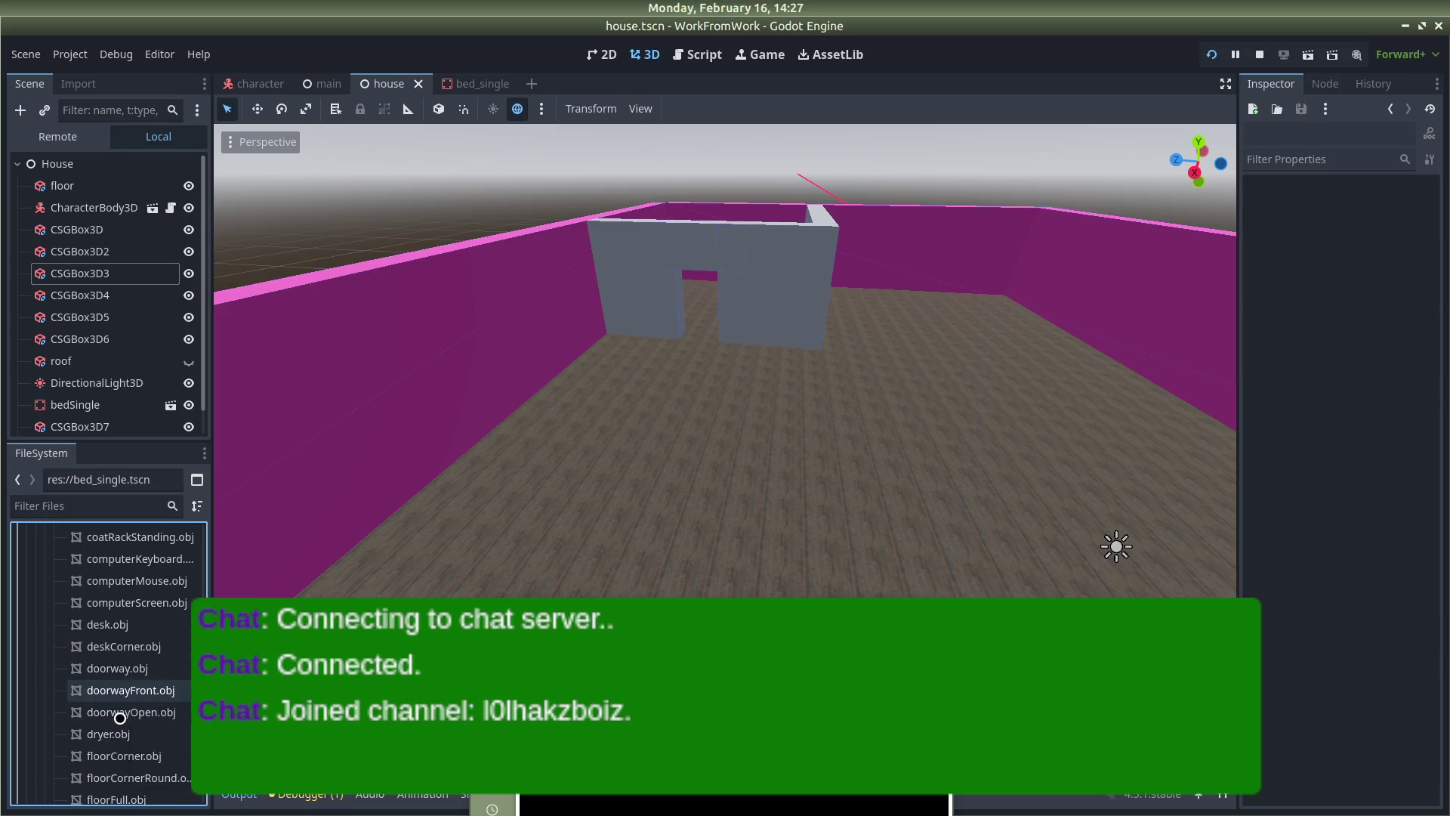
pyautogui.scroll(-3)
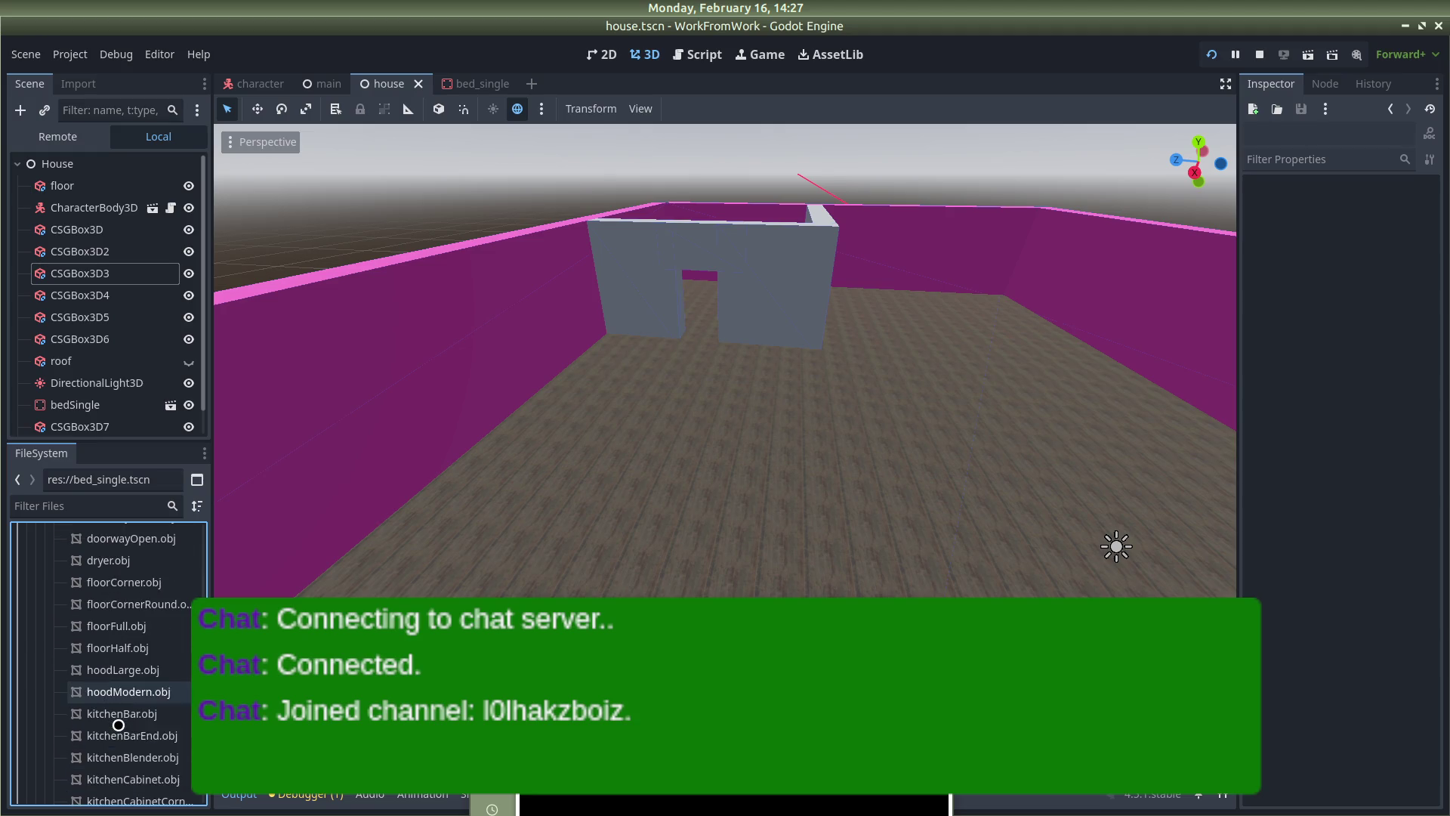
pyautogui.scroll(-3)
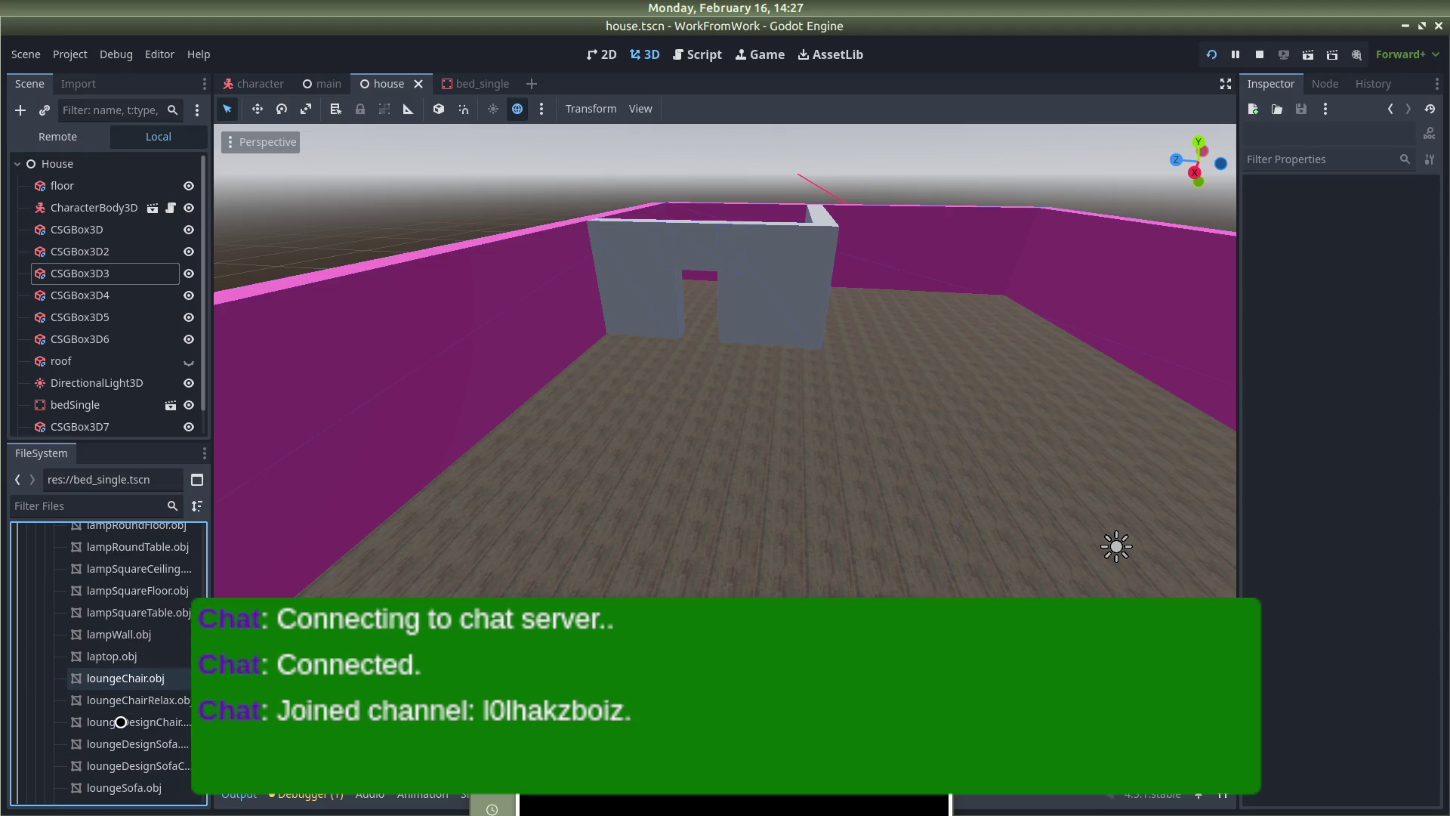
pyautogui.scroll(3)
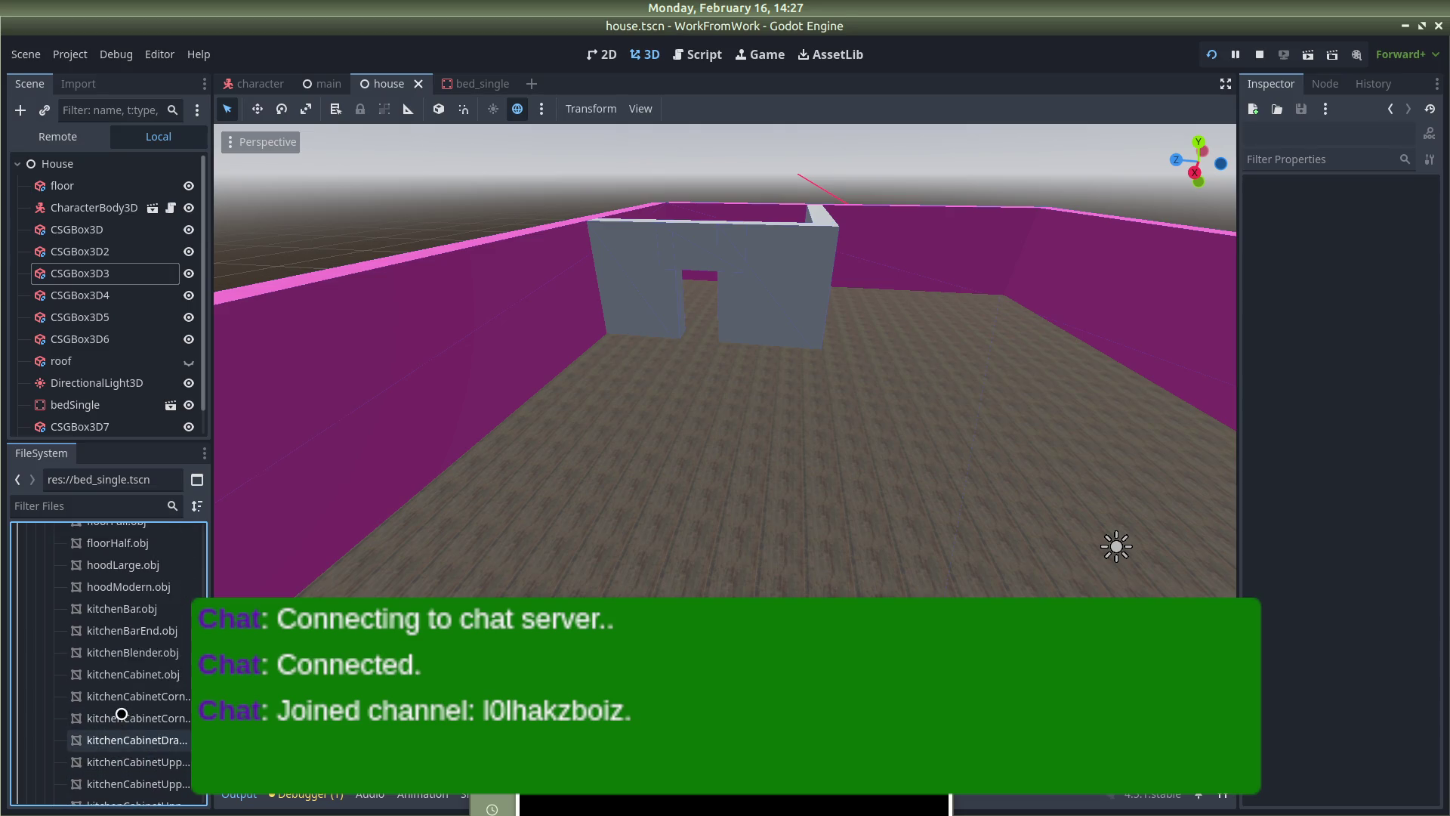
pyautogui.scroll(3)
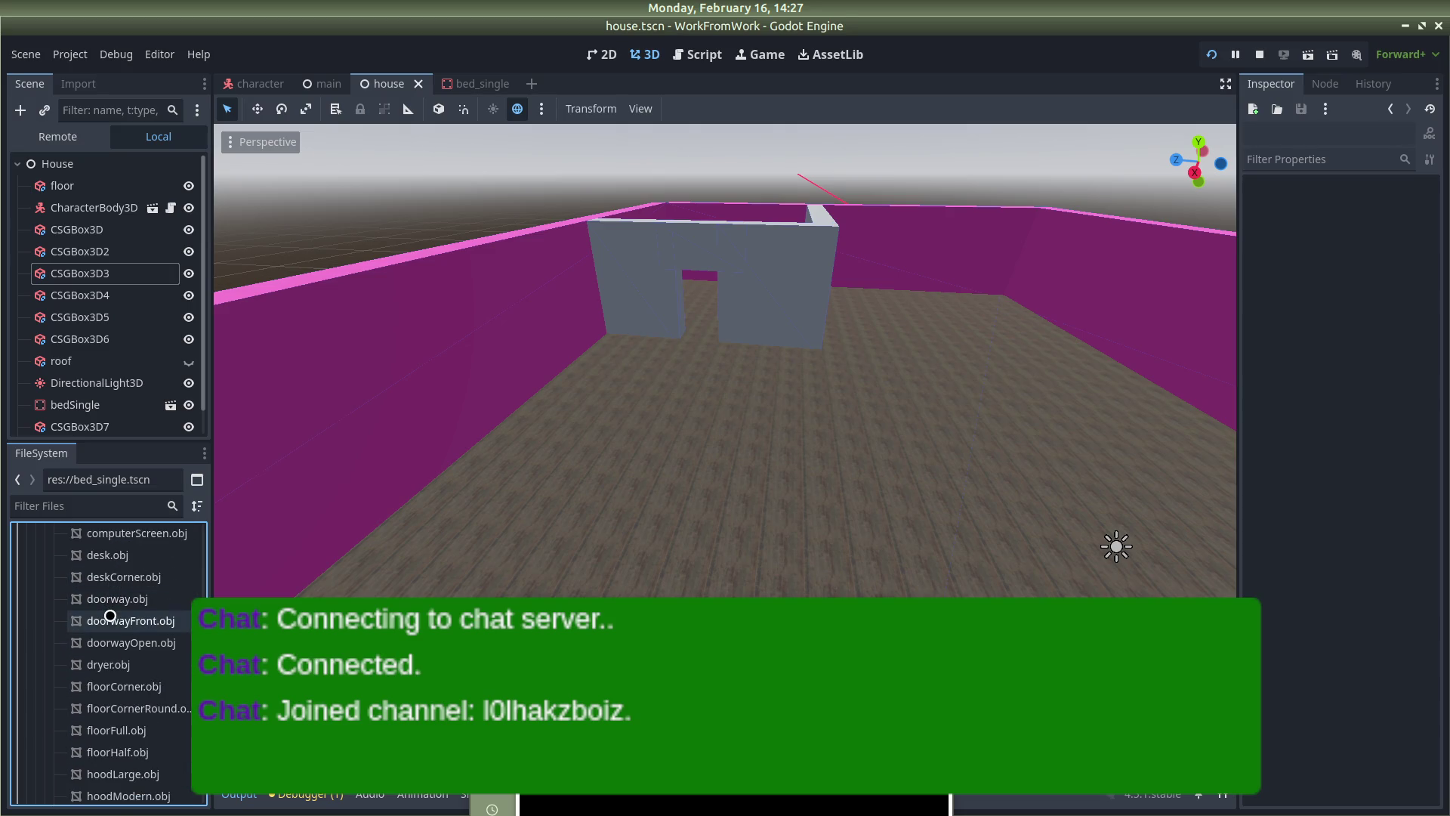
# Preview doorwayOpen.obj and doorwayFront.obj alternately to compare the door meshes
pyautogui.click(115, 642)
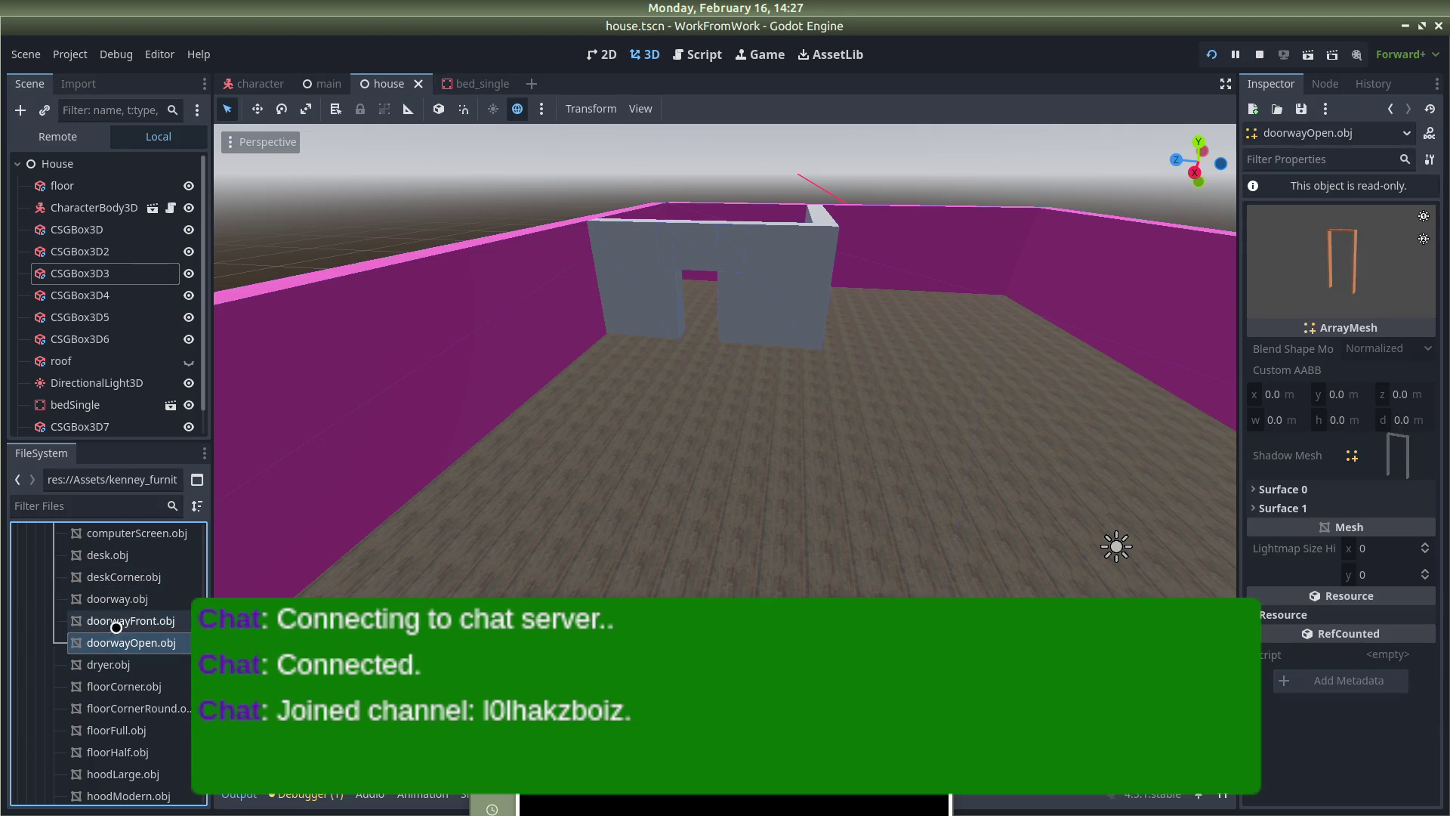
pyautogui.click(117, 621)
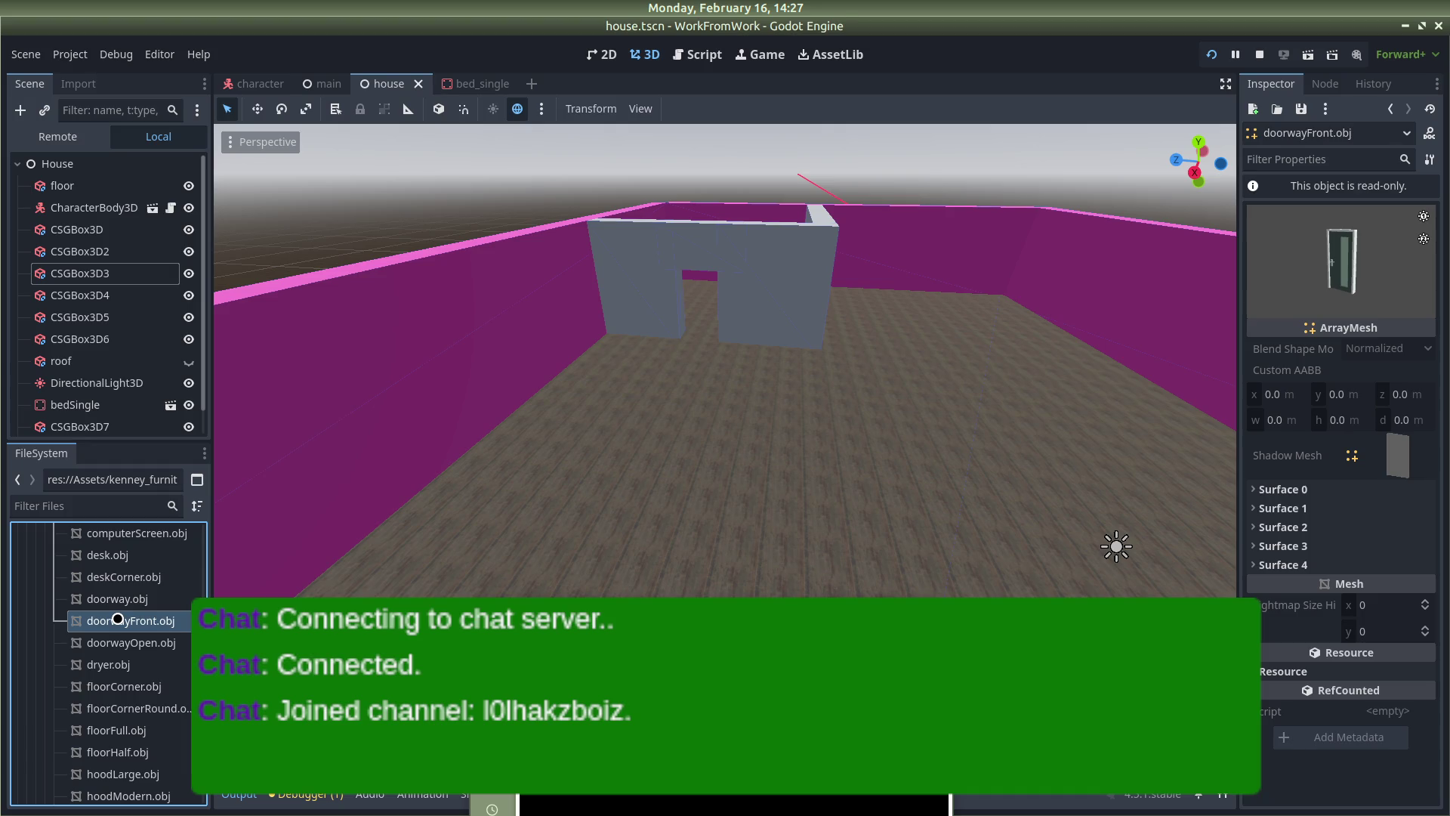
pyautogui.click(92, 645)
pyautogui.click(96, 624)
pyautogui.click(101, 634)
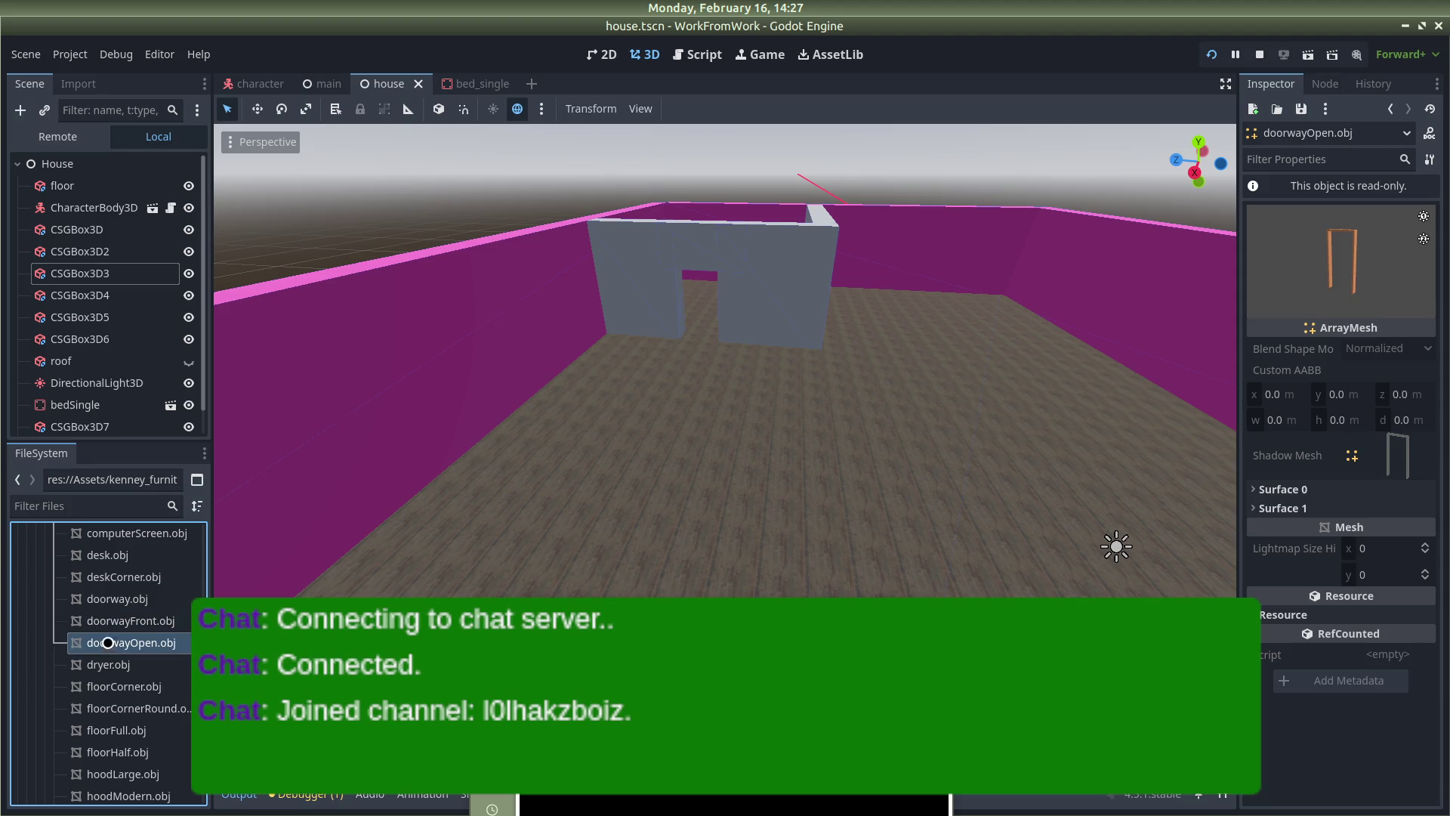
pyautogui.click(110, 625)
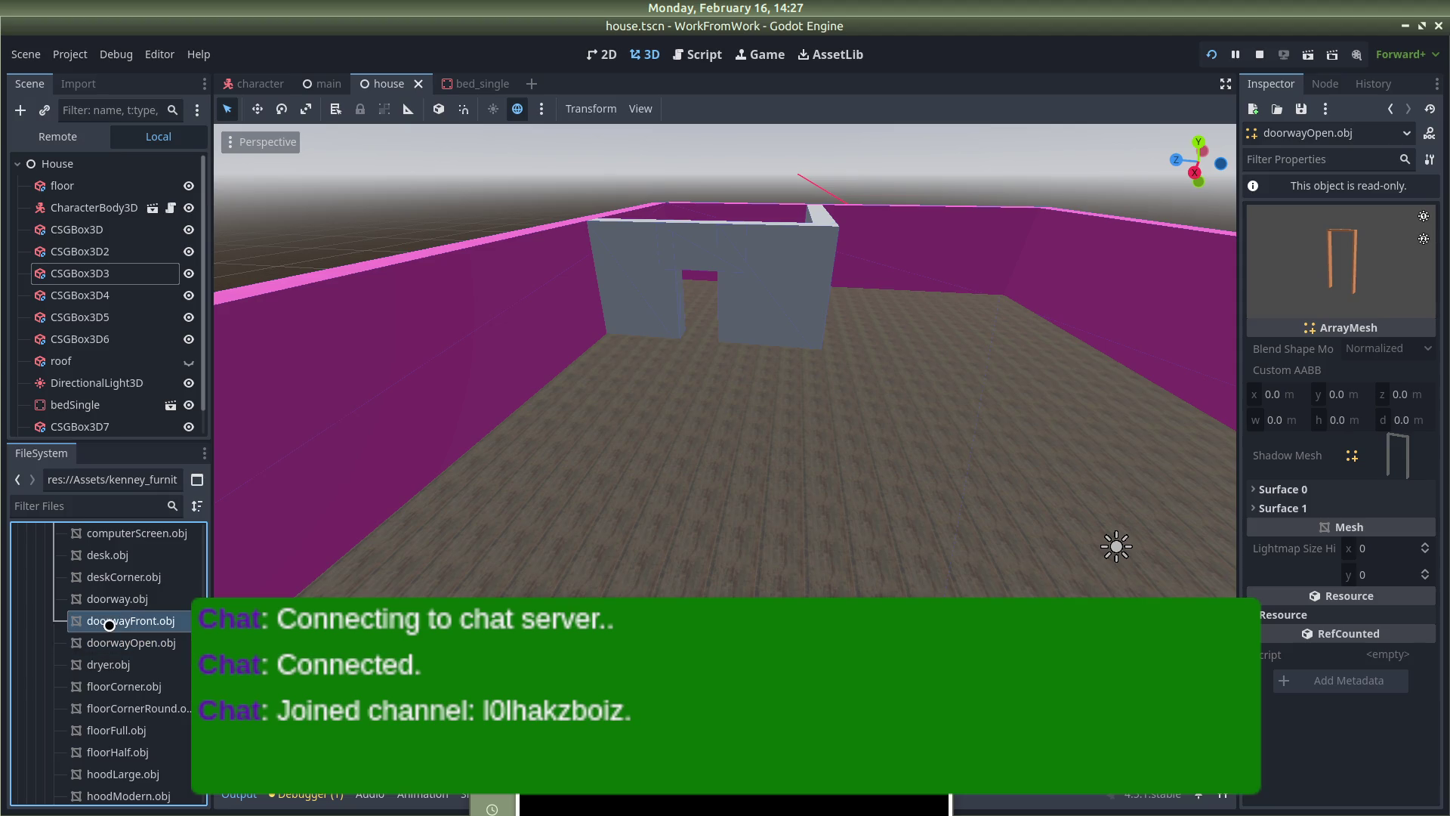
pyautogui.scroll(3)
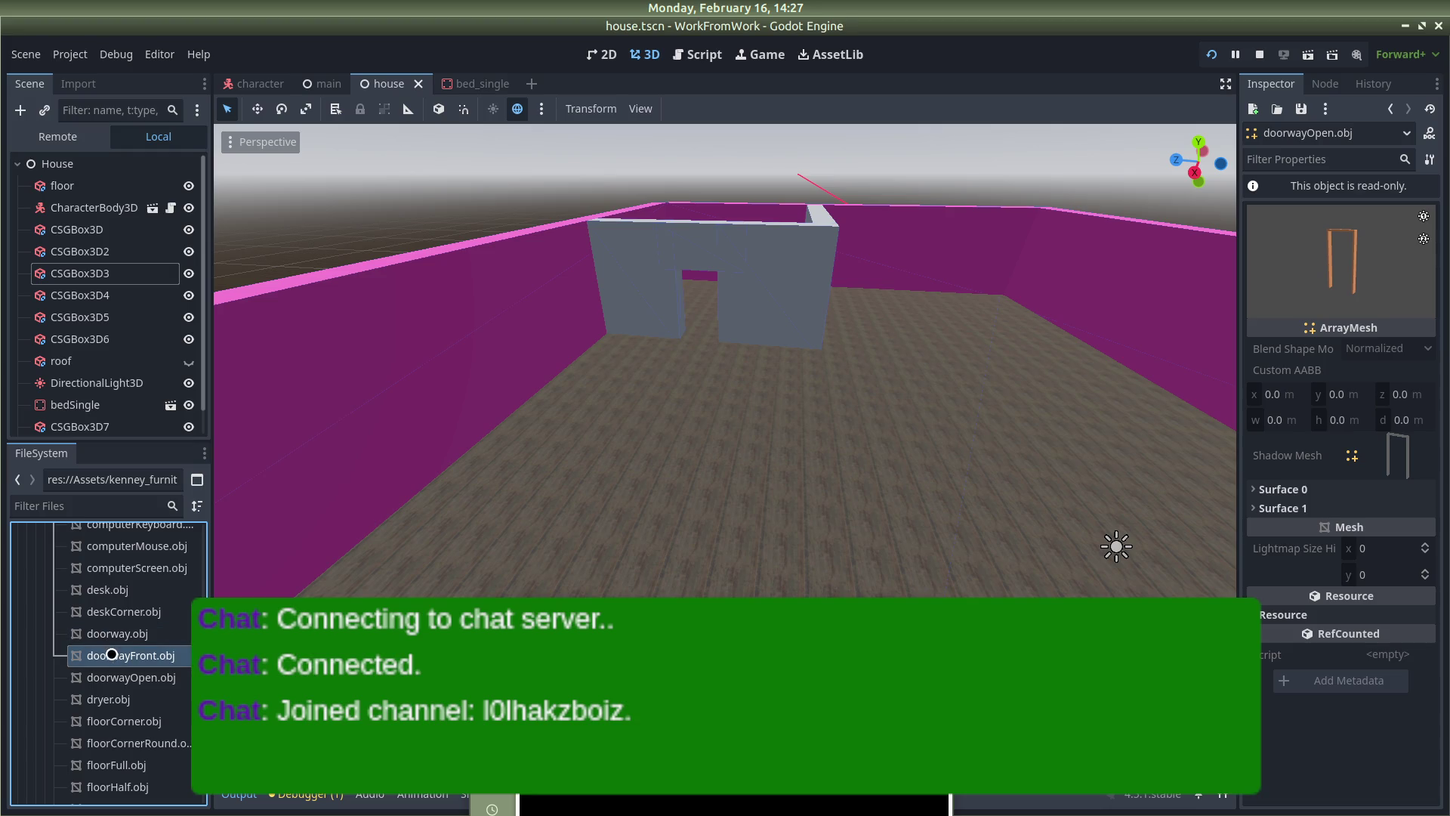
# Create a new folder named 'door' beside the doorway model files
pyautogui.rightClick(112, 655)
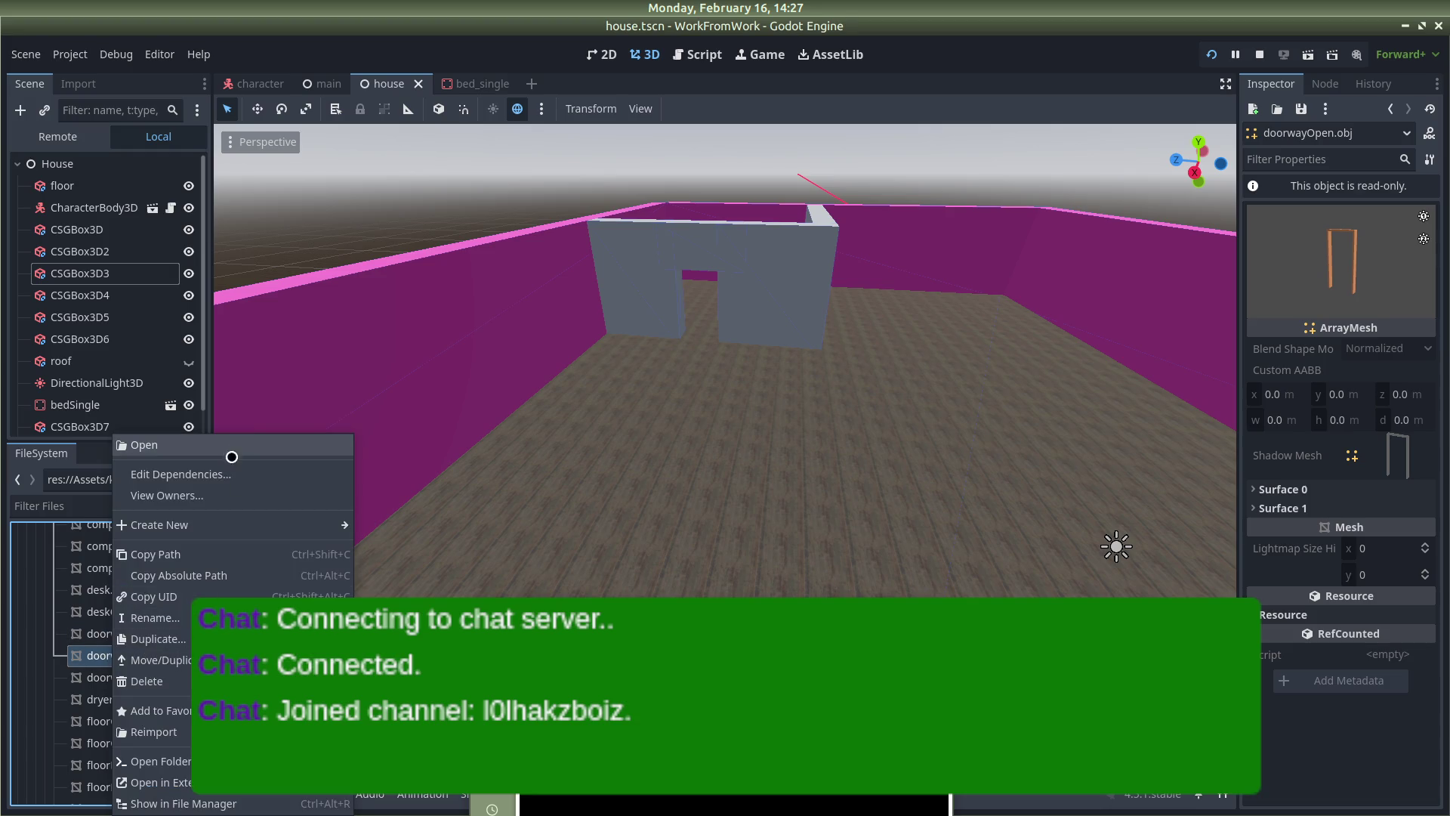
pyautogui.moveTo(251, 522)
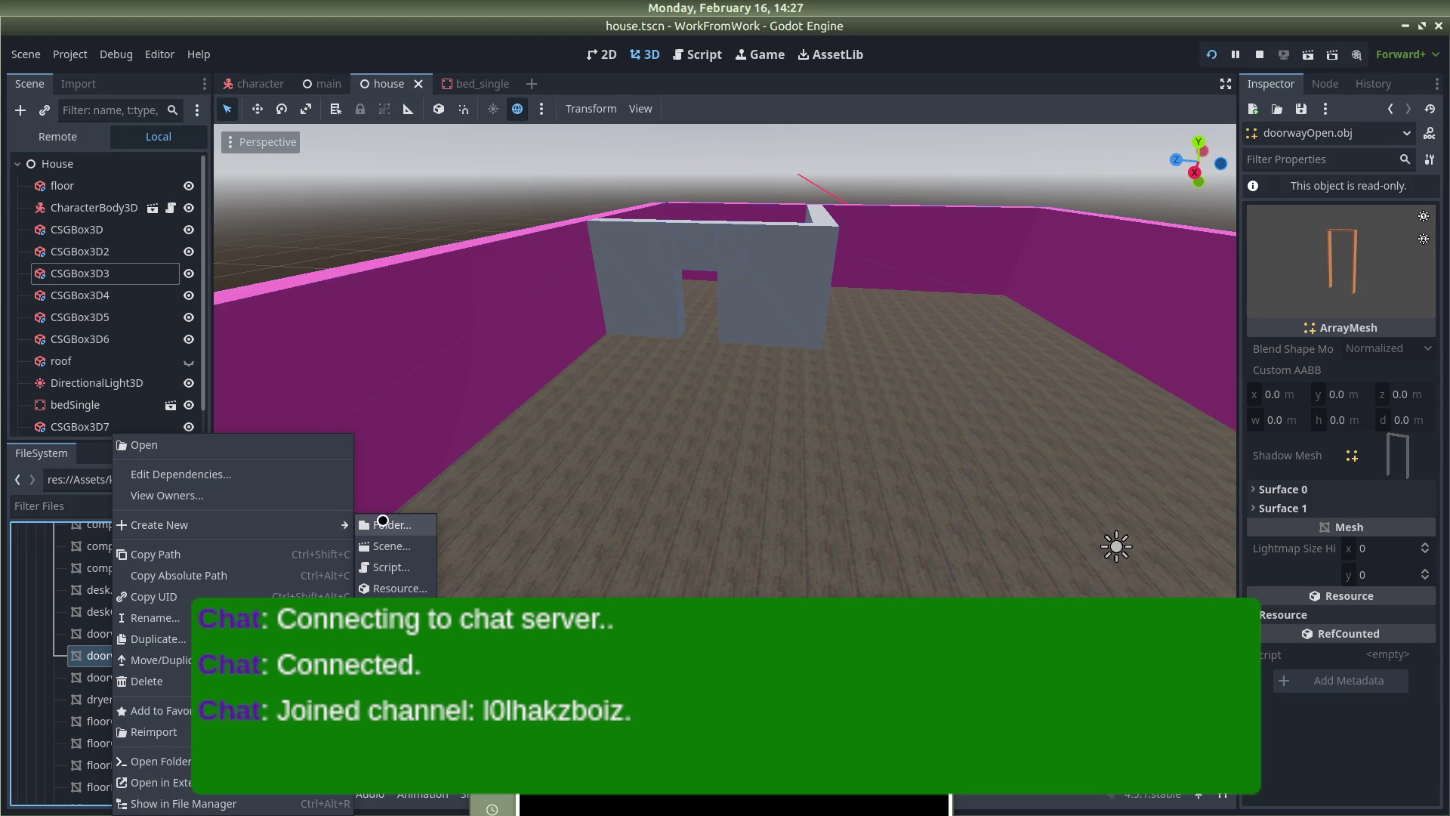
pyautogui.click(383, 523)
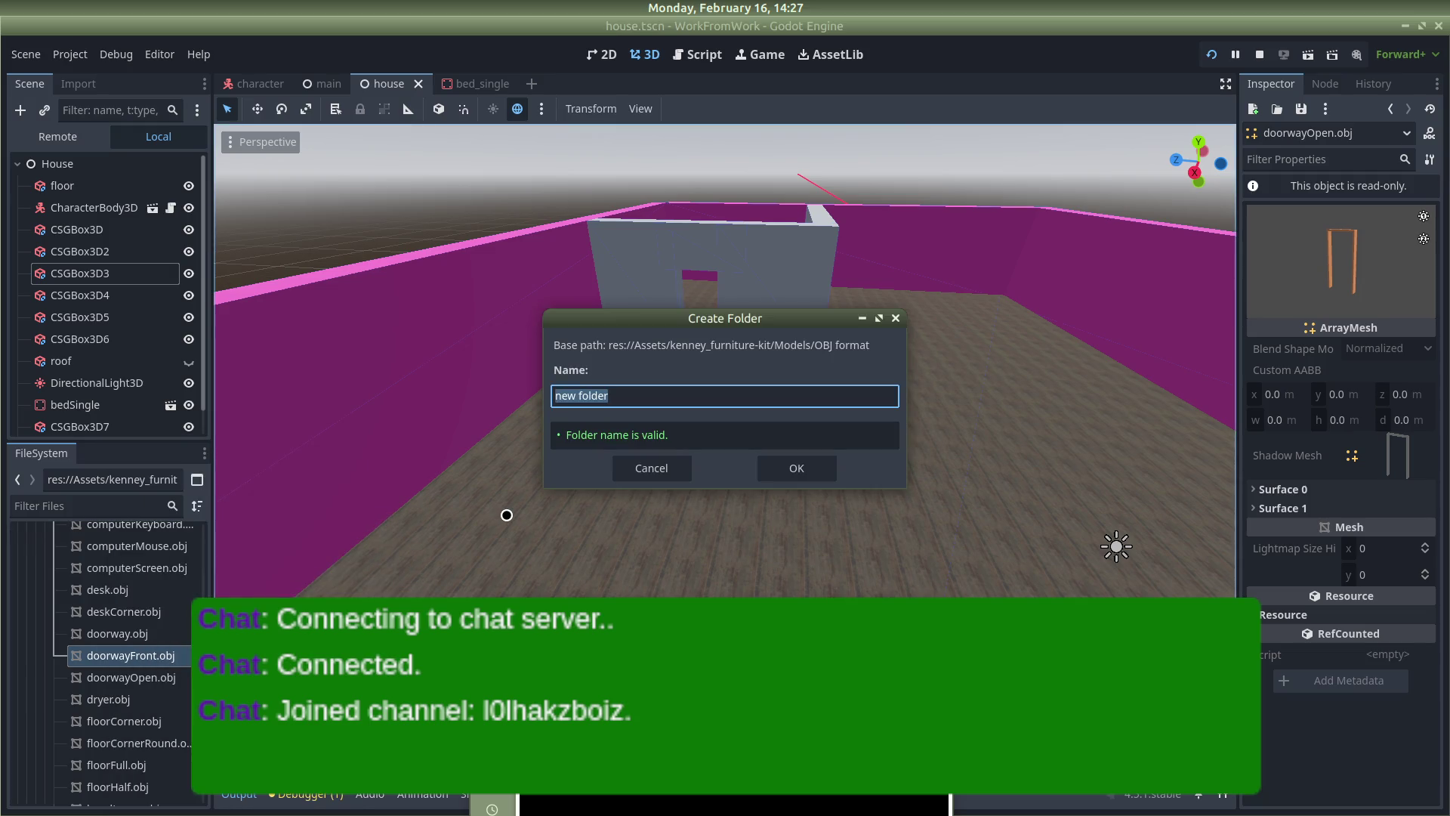
pyautogui.press('Return')
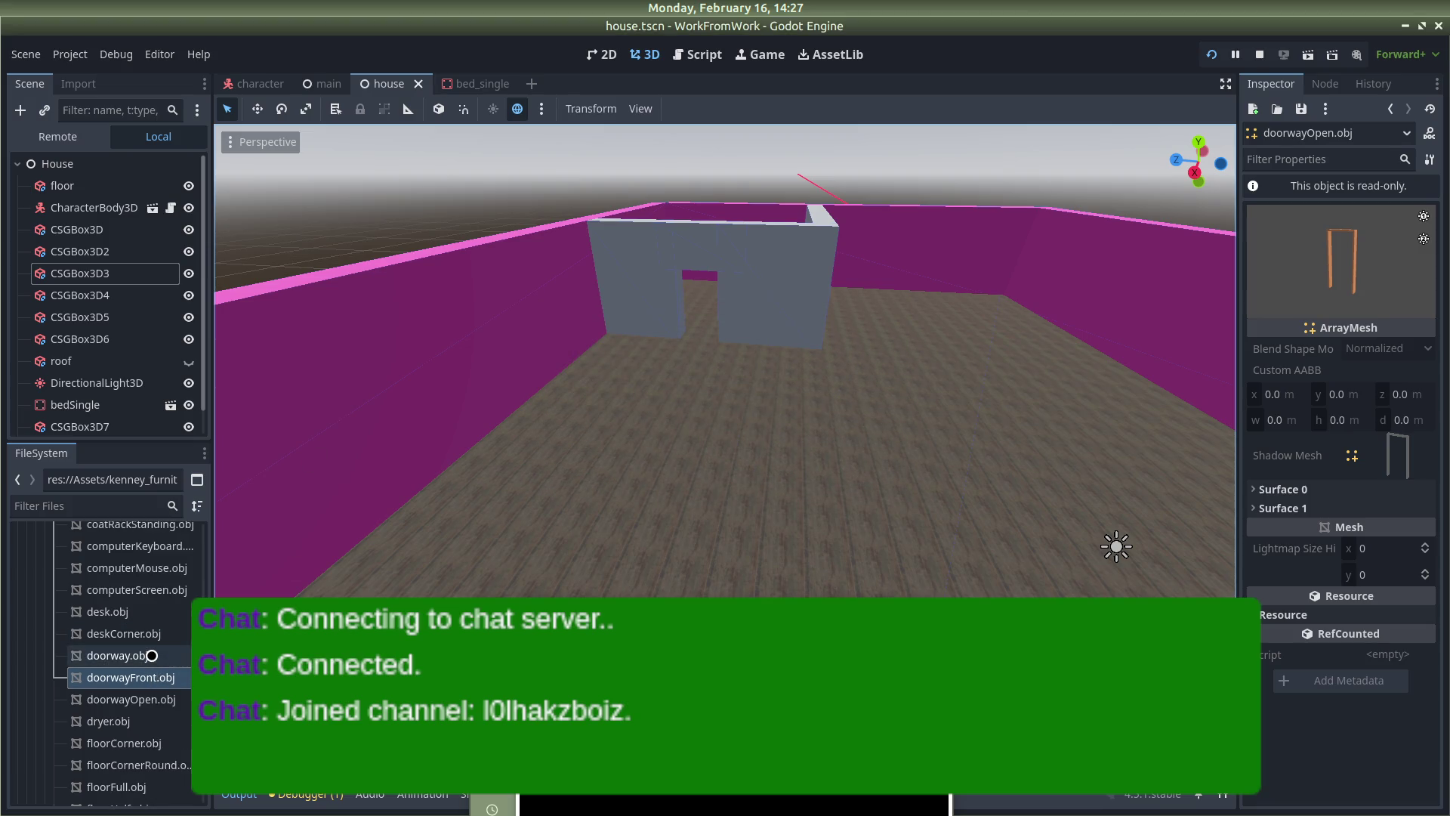
# Preview doorwayOpen, doorwayFront and doorway.obj, then drag all three into the door folder
pyautogui.click(159, 701)
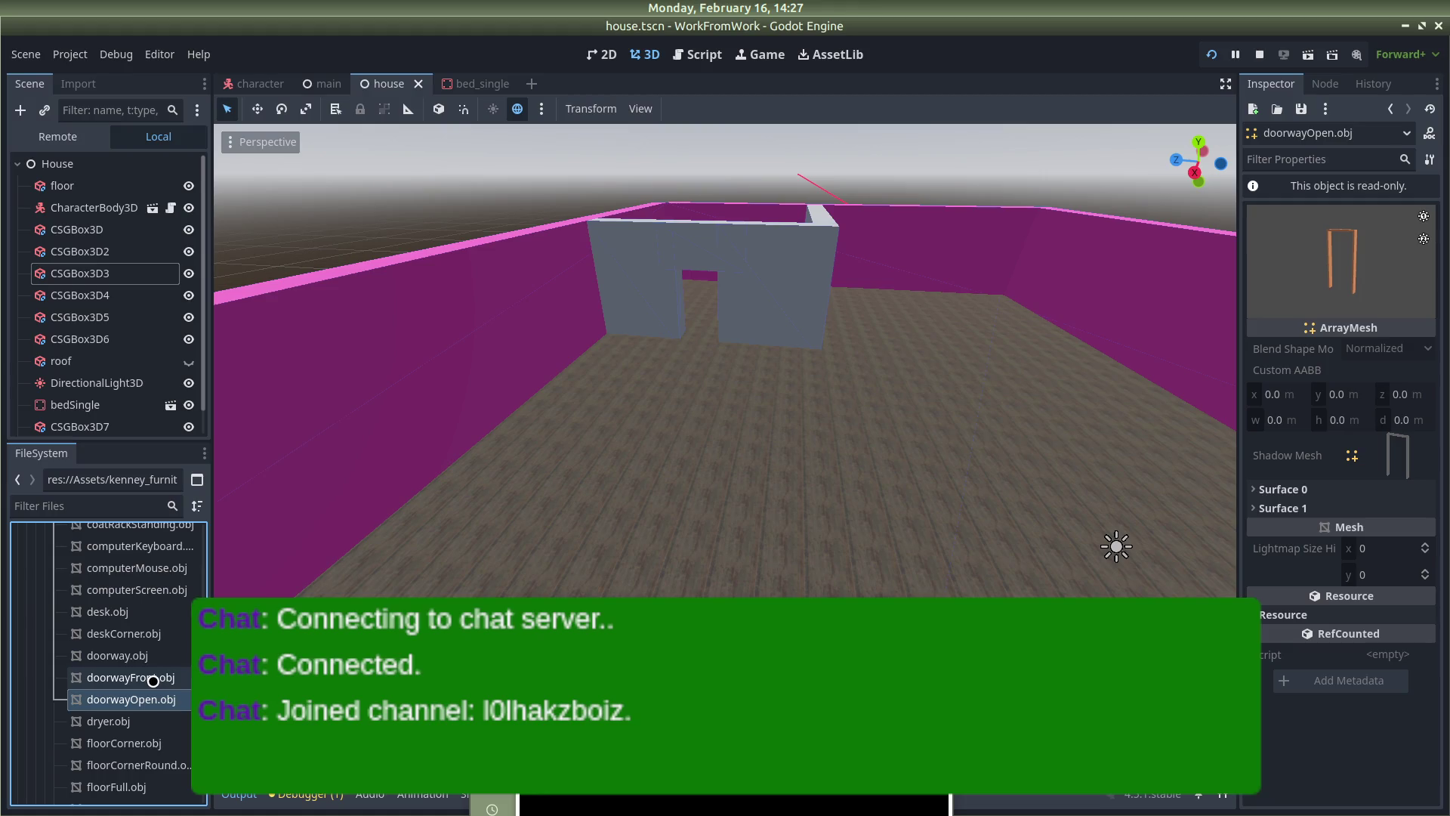
pyautogui.click(140, 677)
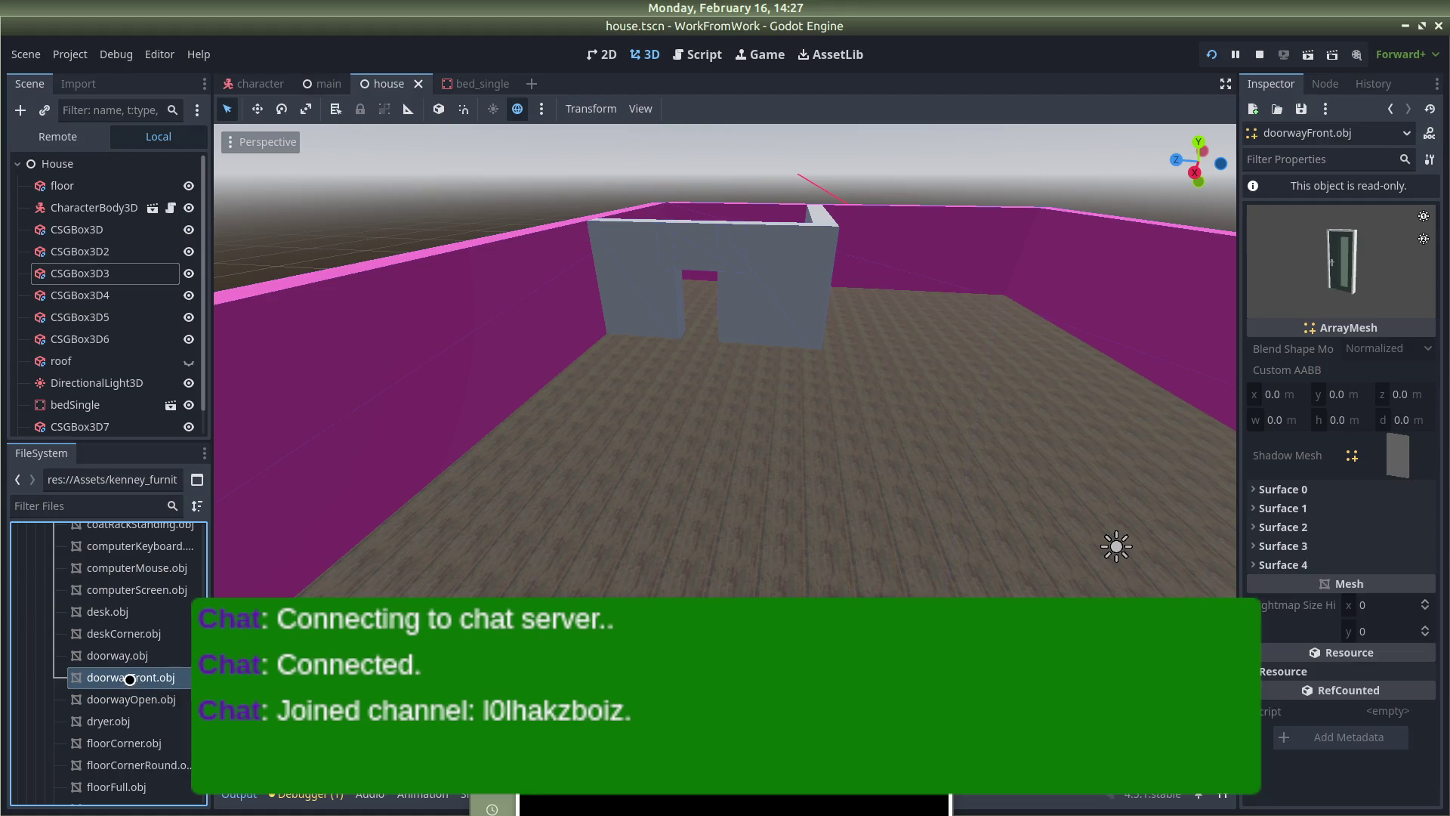
pyautogui.click(131, 654)
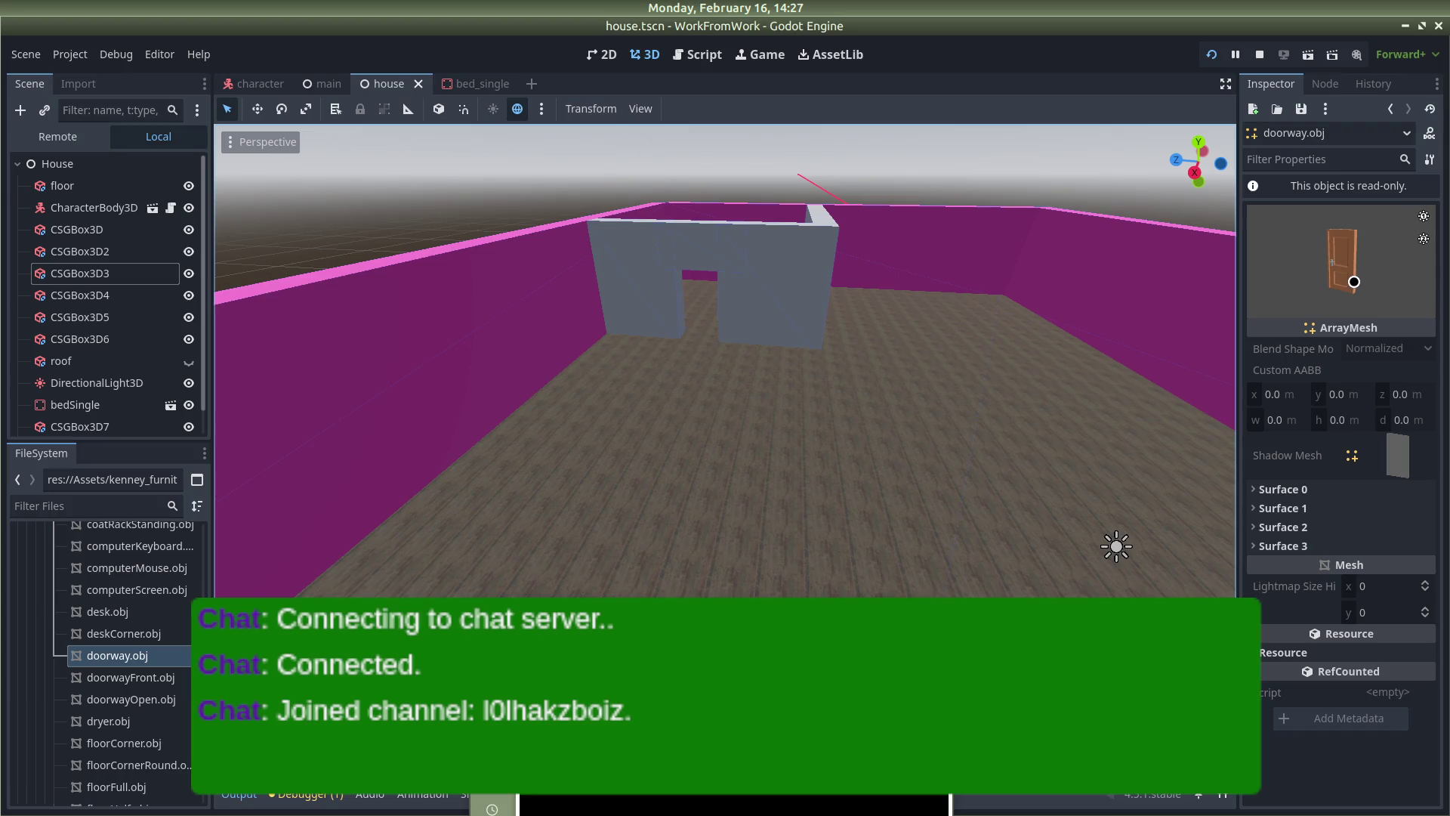
pyautogui.click(148, 692)
pyautogui.moveTo(147, 692); pyautogui.dragTo(109, 642)
pyautogui.moveTo(120, 717); pyautogui.dragTo(136, 636)
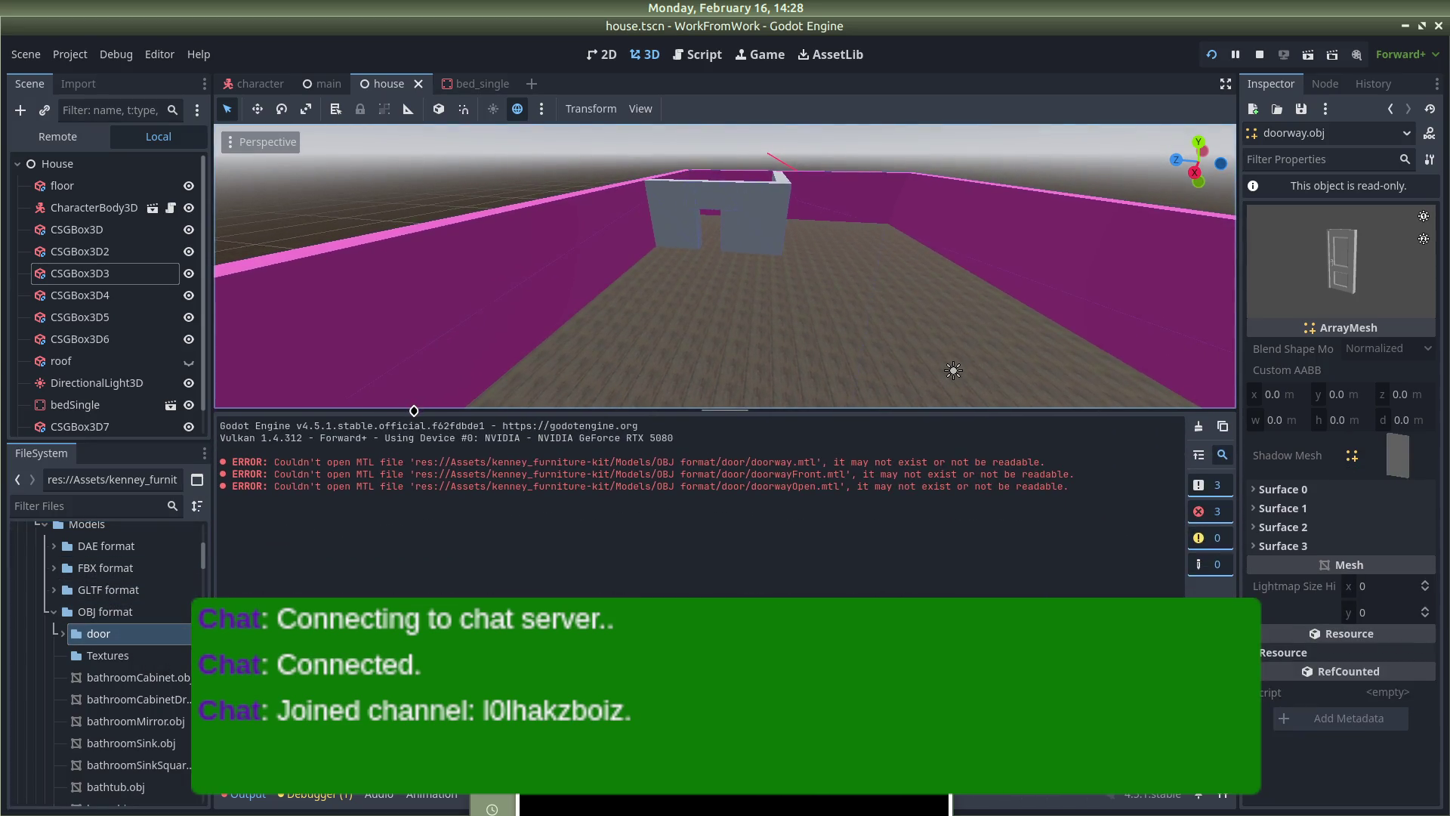
# Enlarge the 3D scene view and expand the door folder to preview its three models
pyautogui.moveTo(414, 410); pyautogui.dragTo(414, 598)
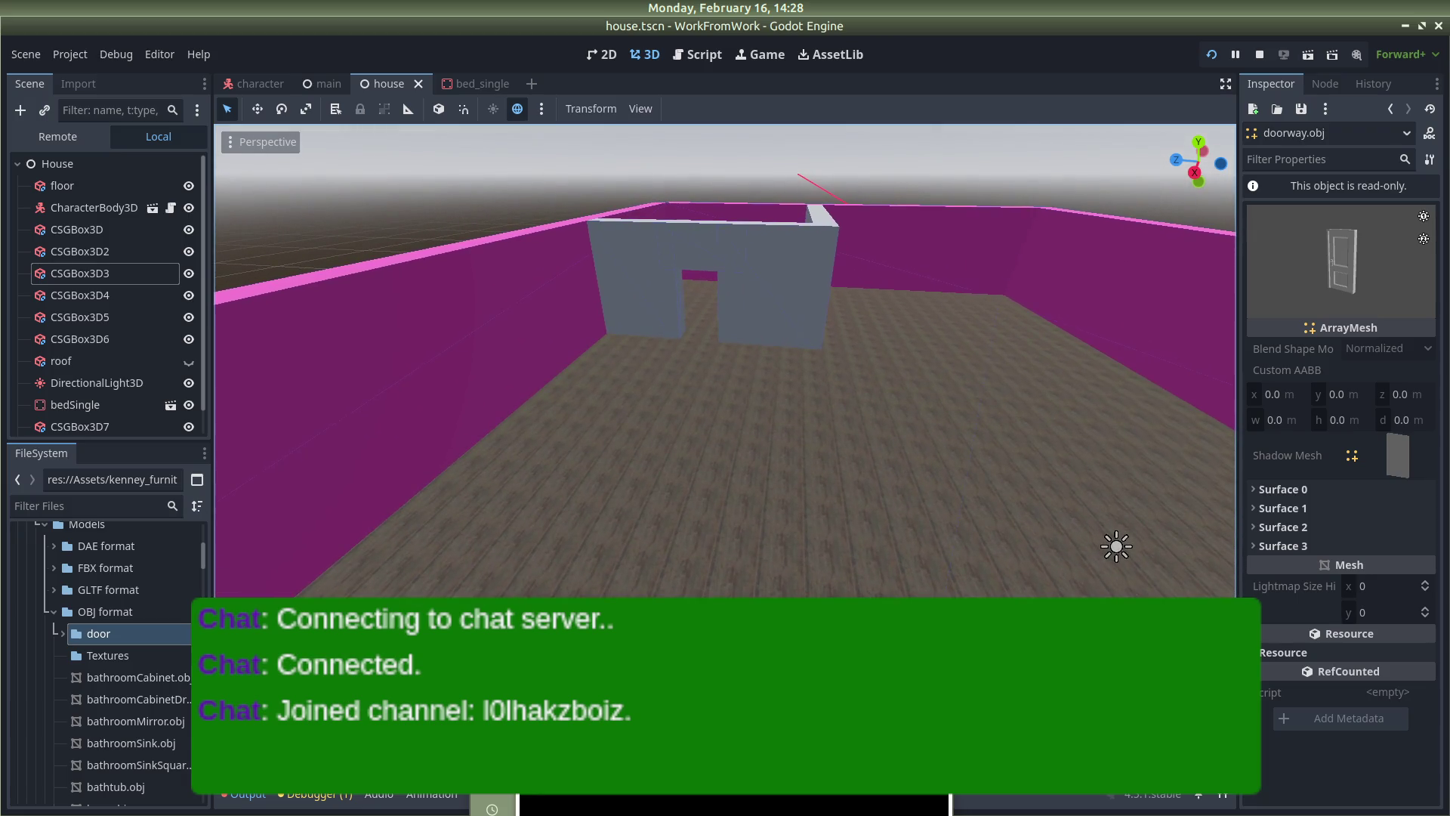
pyautogui.click(70, 632)
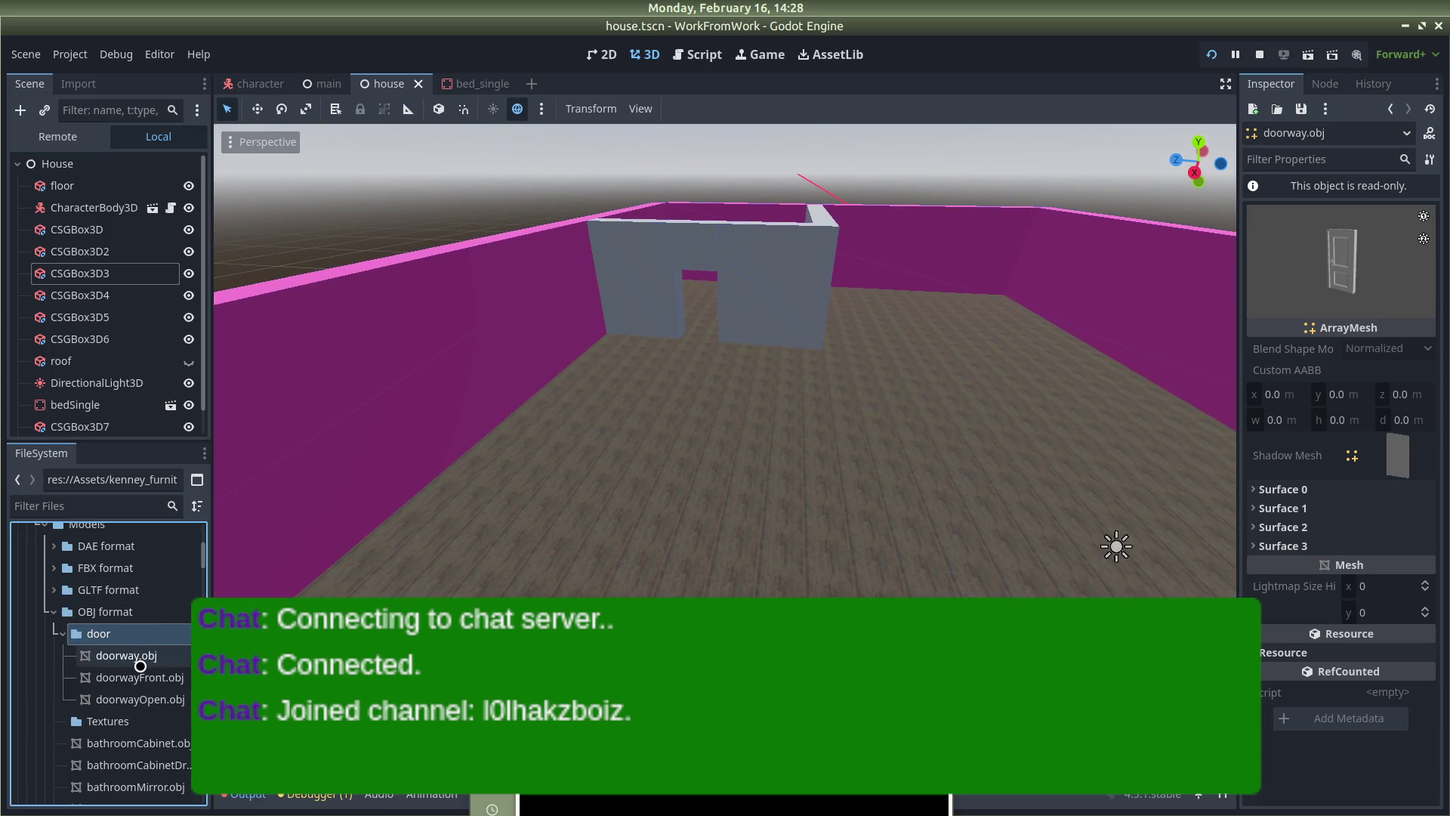
pyautogui.click(141, 664)
pyautogui.click(112, 667)
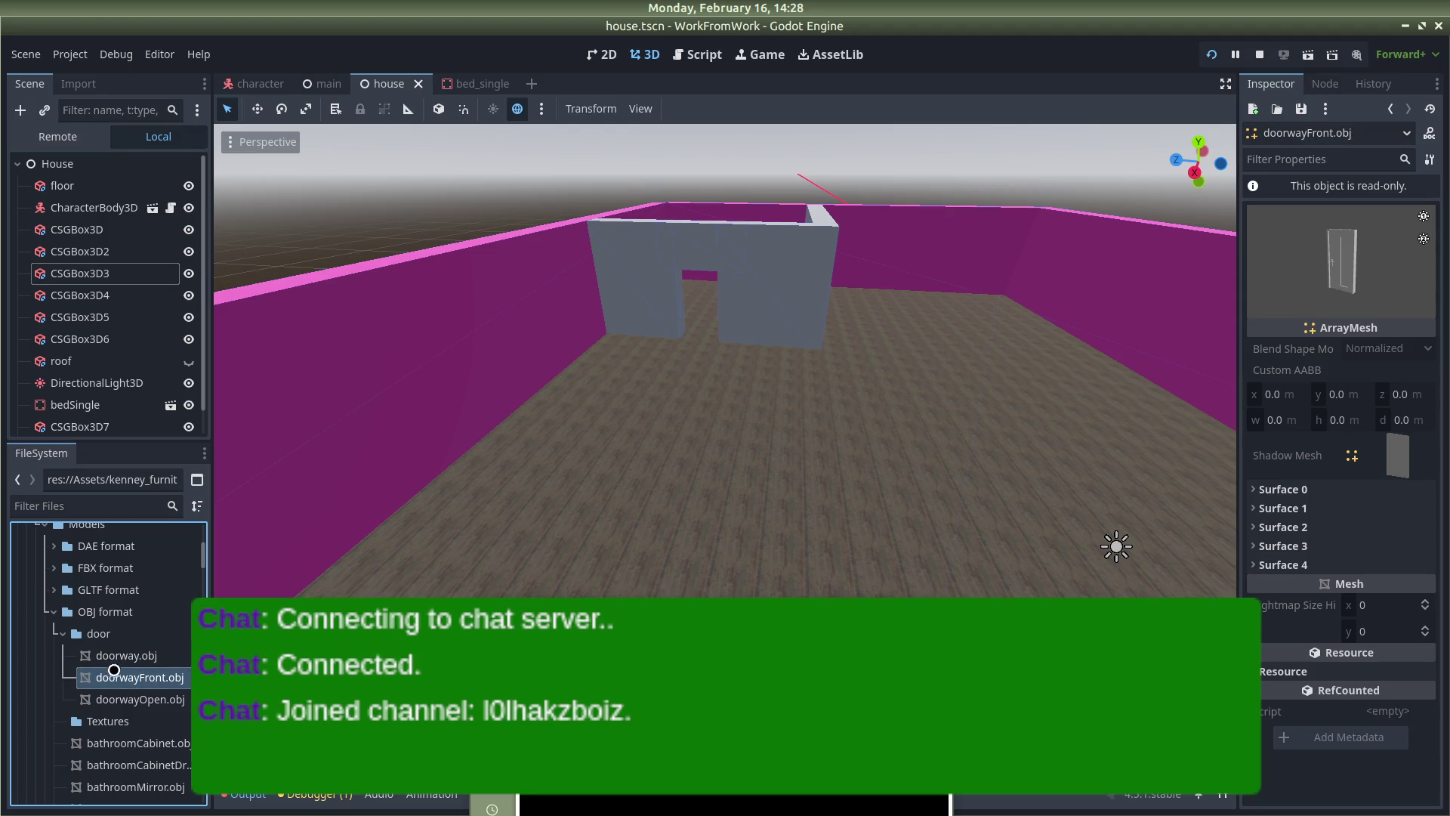
pyautogui.click(139, 699)
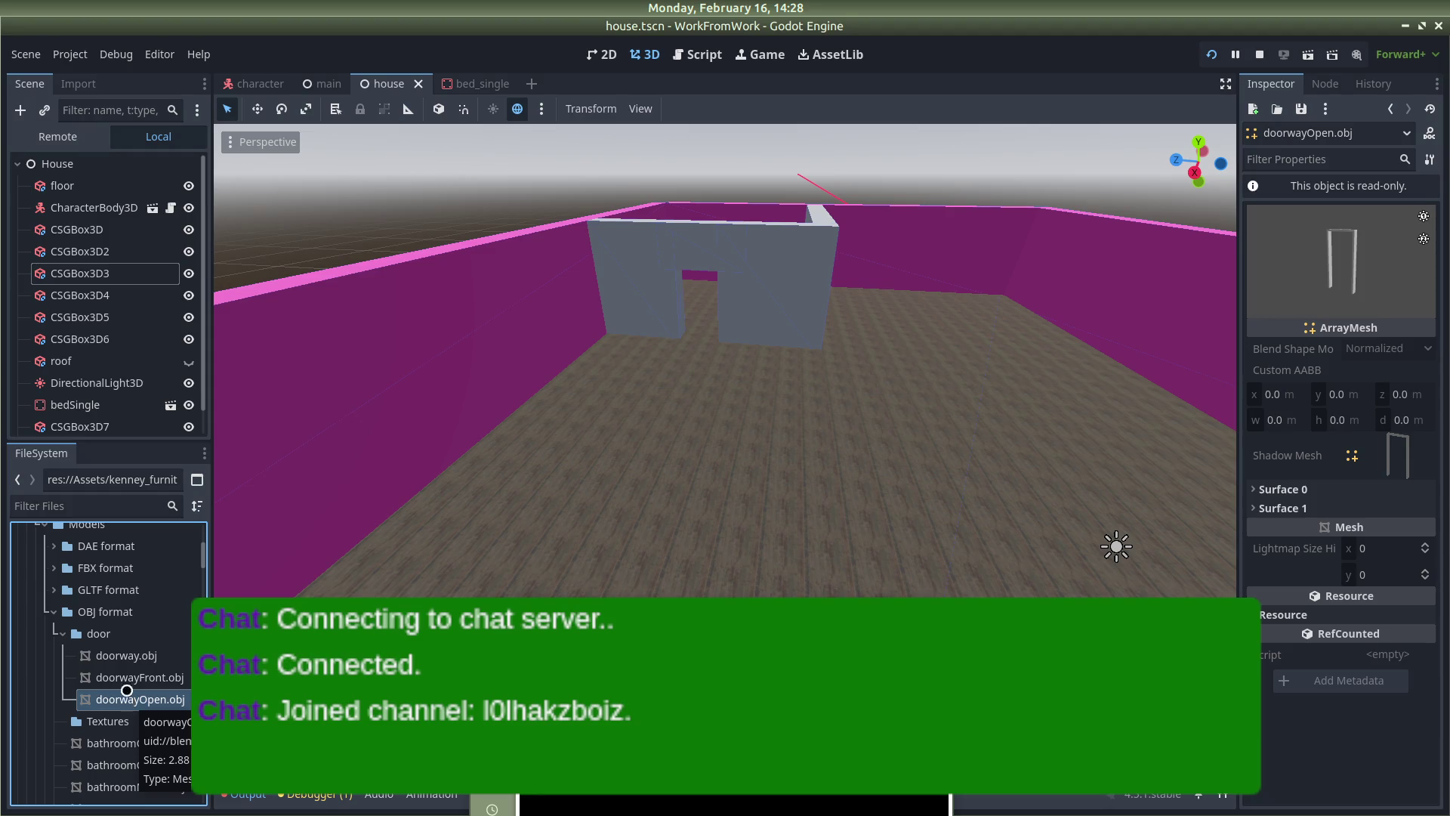
# Compare the doorway, doorwayFront and doorwayOpen models by switching between their previews
pyautogui.click(128, 677)
pyautogui.click(126, 656)
pyautogui.click(141, 678)
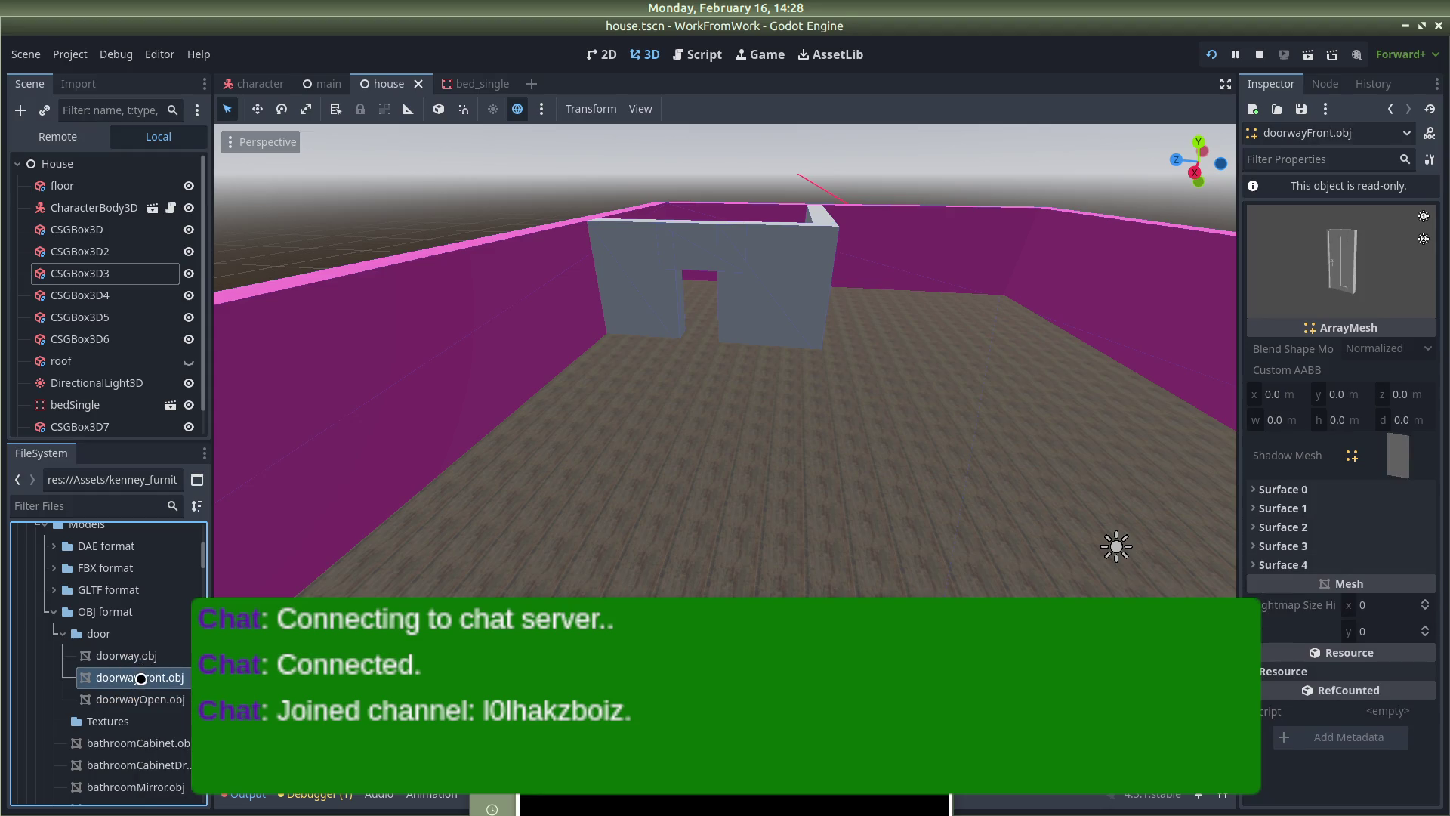
pyautogui.click(132, 654)
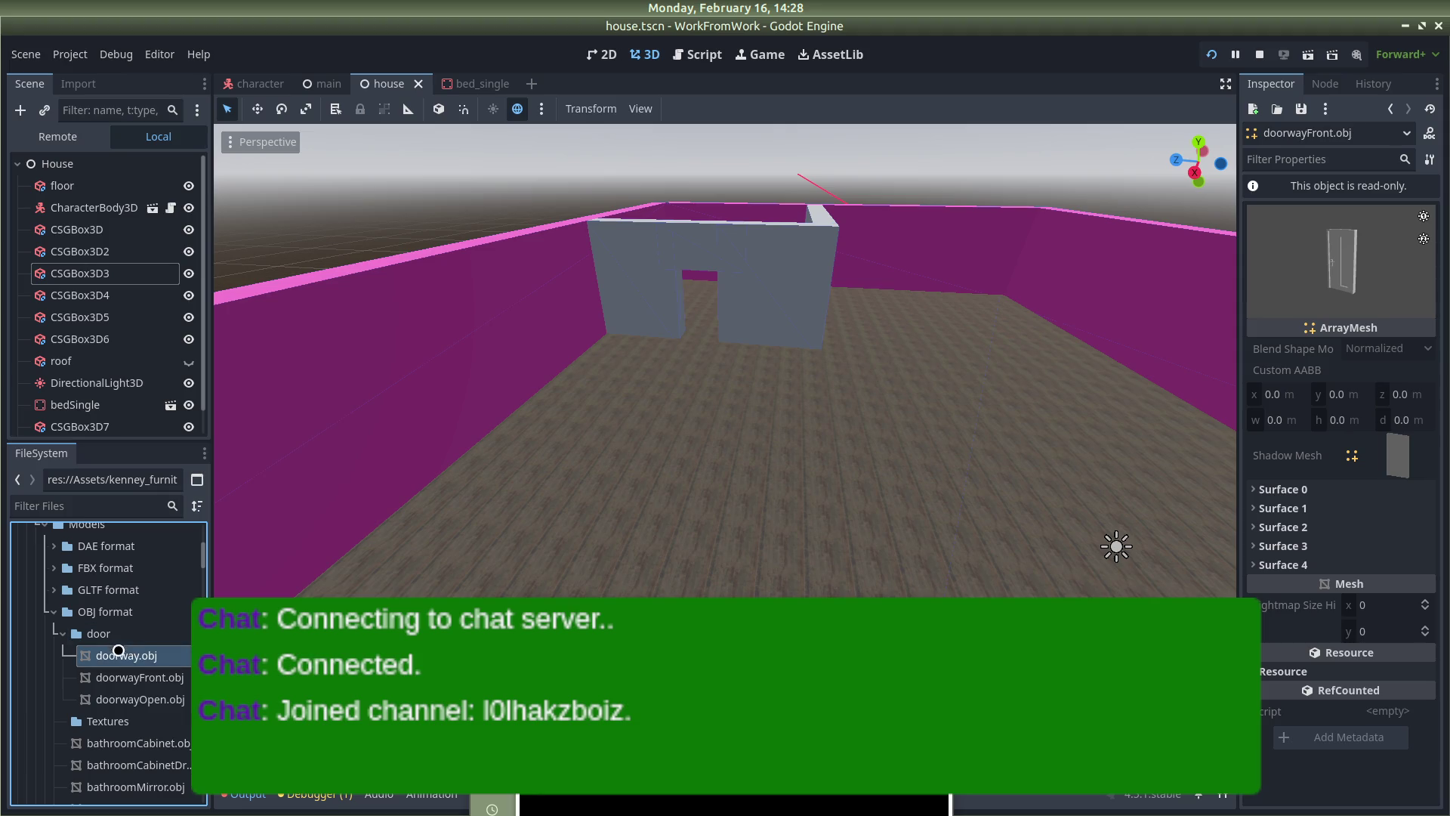
pyautogui.click(142, 678)
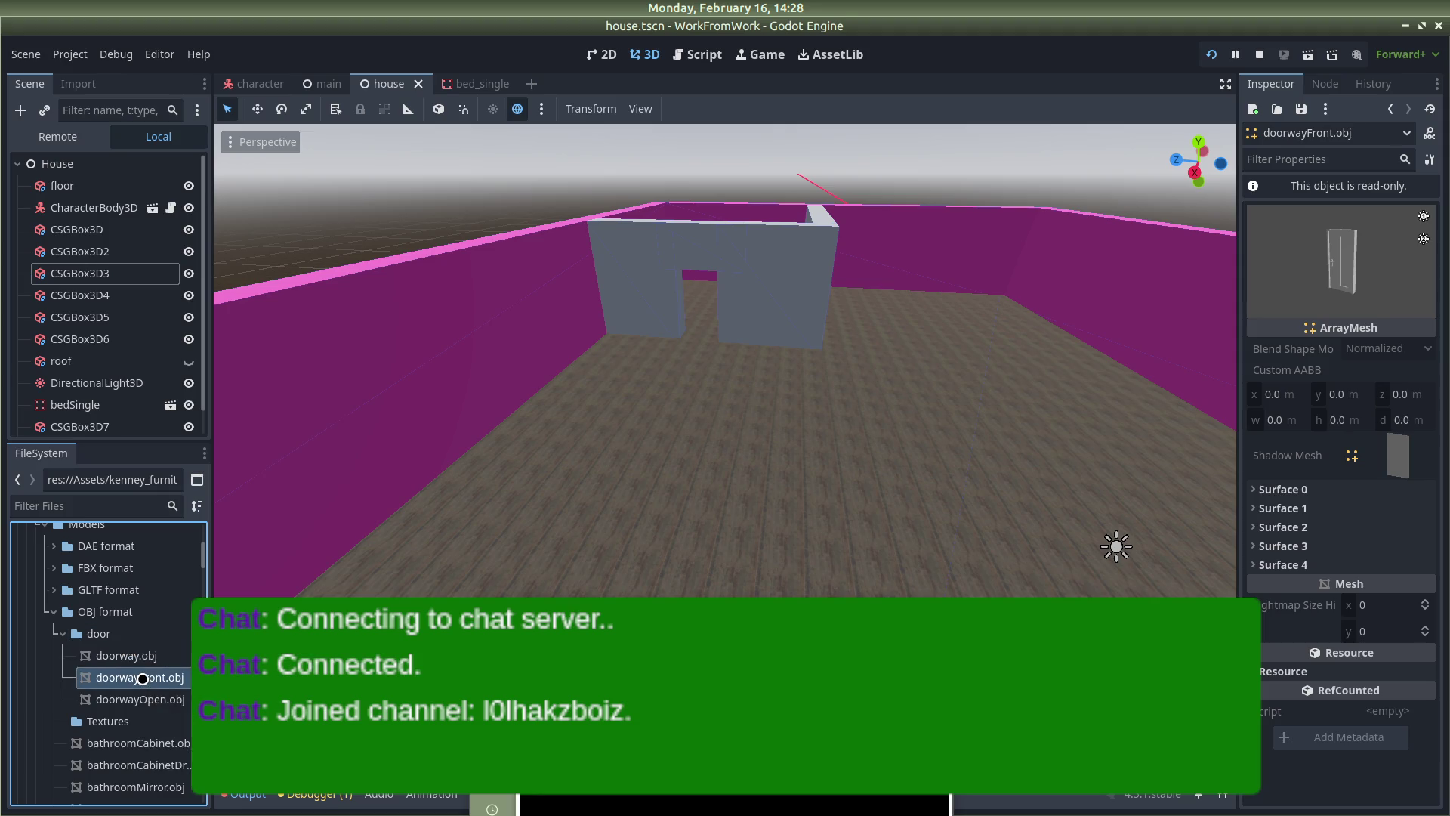
pyautogui.click(135, 691)
pyautogui.click(129, 677)
pyautogui.click(122, 655)
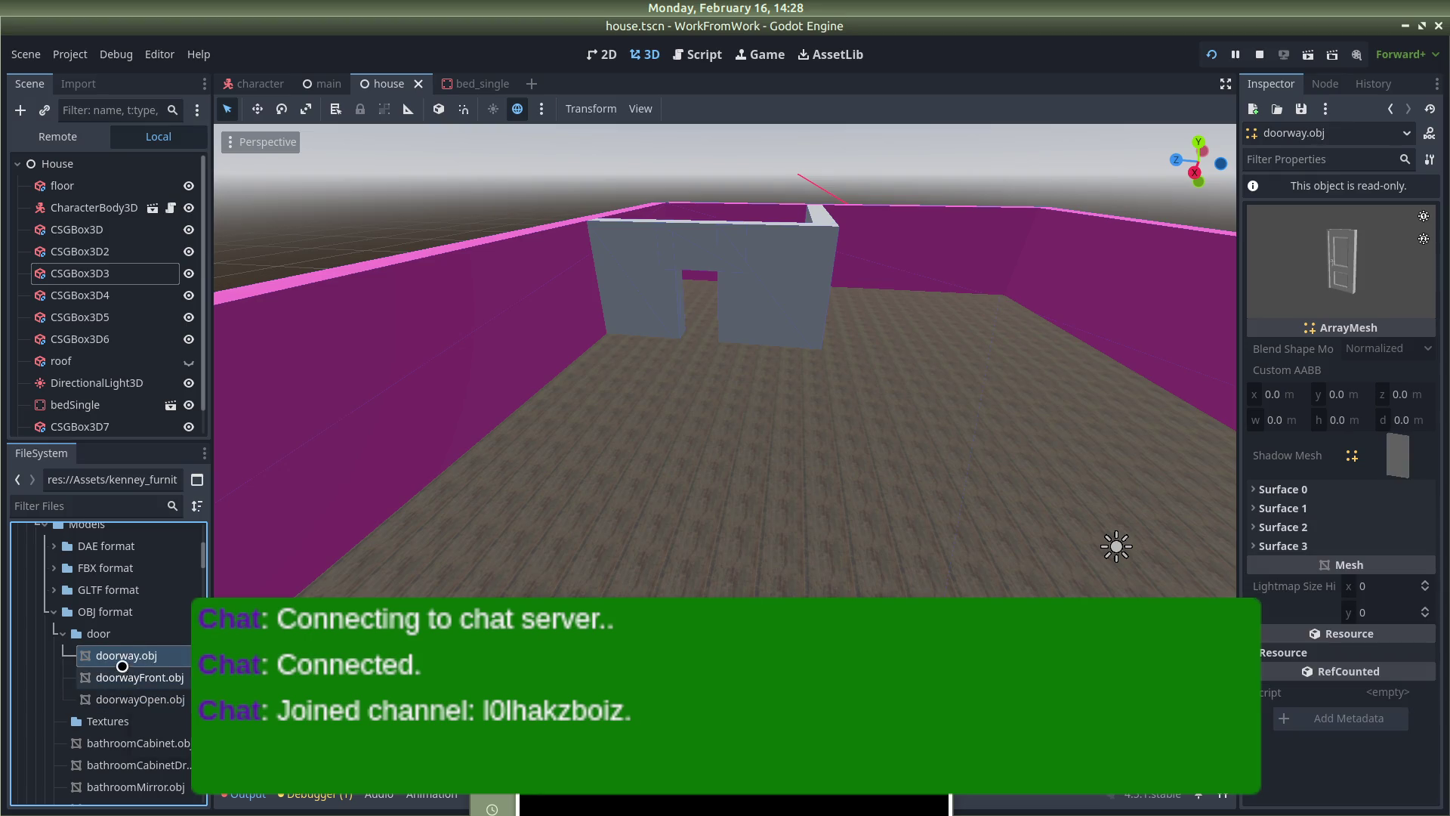
# Look over the options for doorway.obj and the door folder, then save the house scene
pyautogui.rightClick(119, 656)
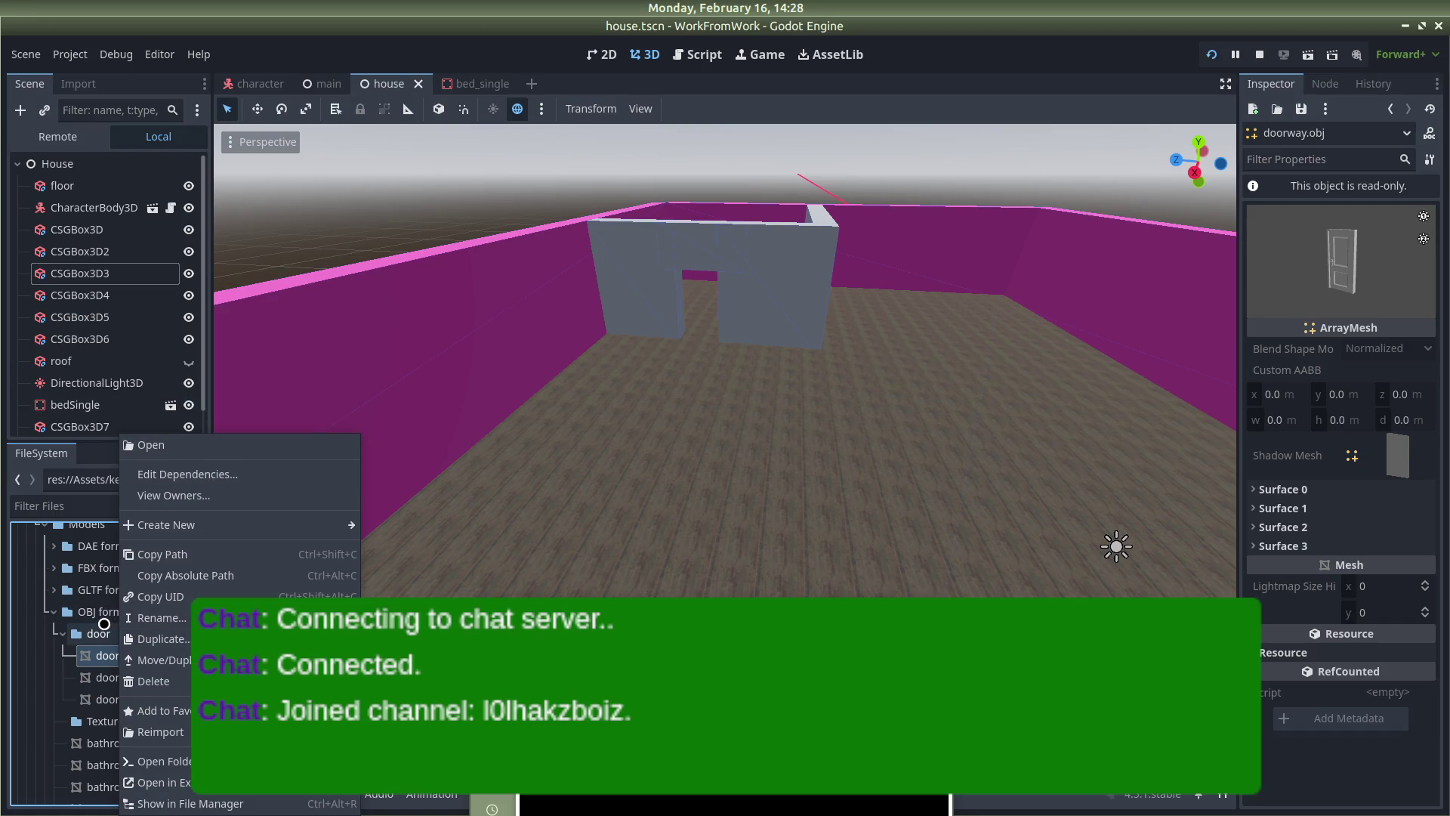
pyautogui.click(104, 623)
pyautogui.click(104, 624)
pyautogui.rightClick(104, 624)
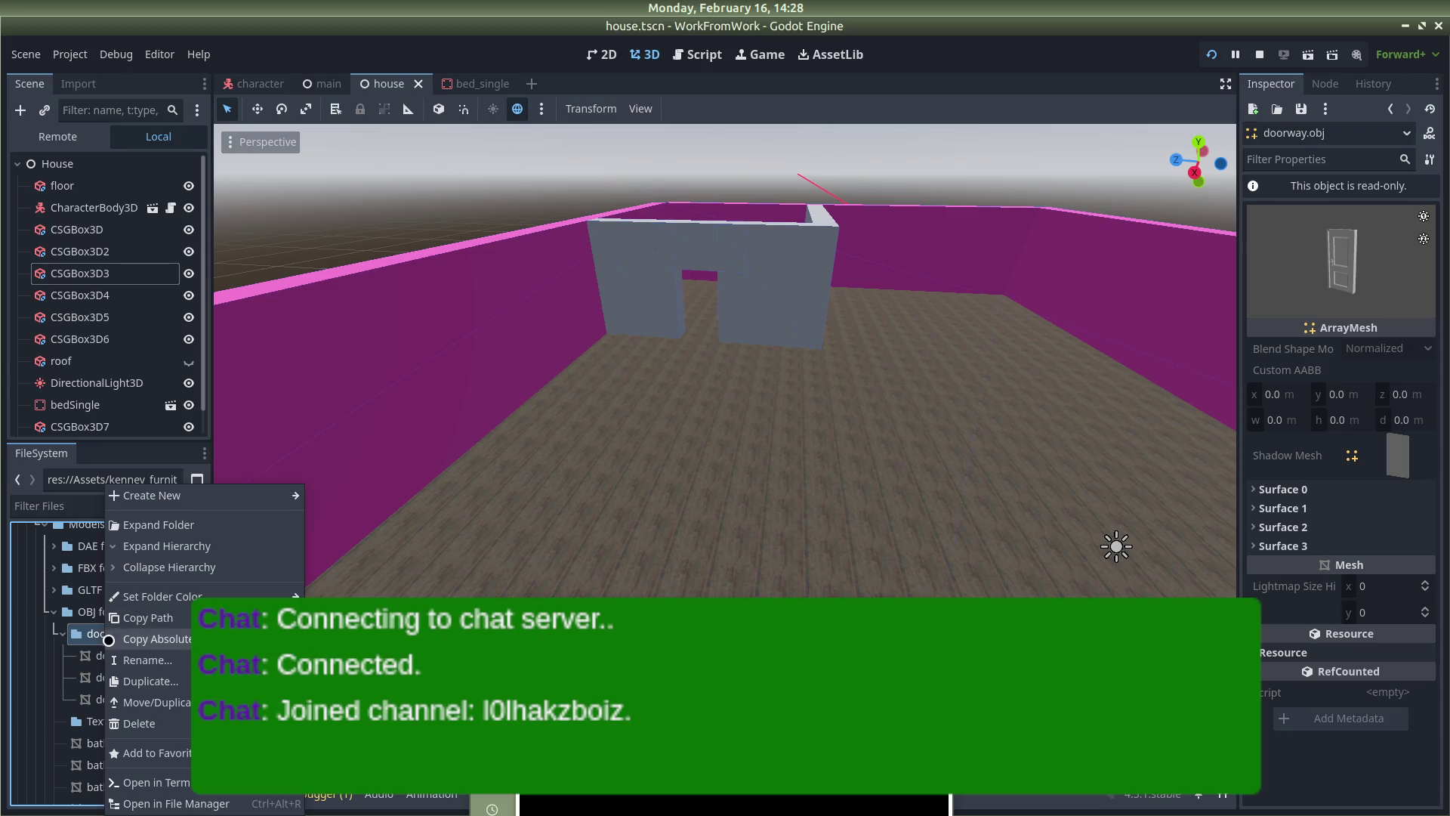
pyautogui.click(99, 642)
pyautogui.rightClick(102, 651)
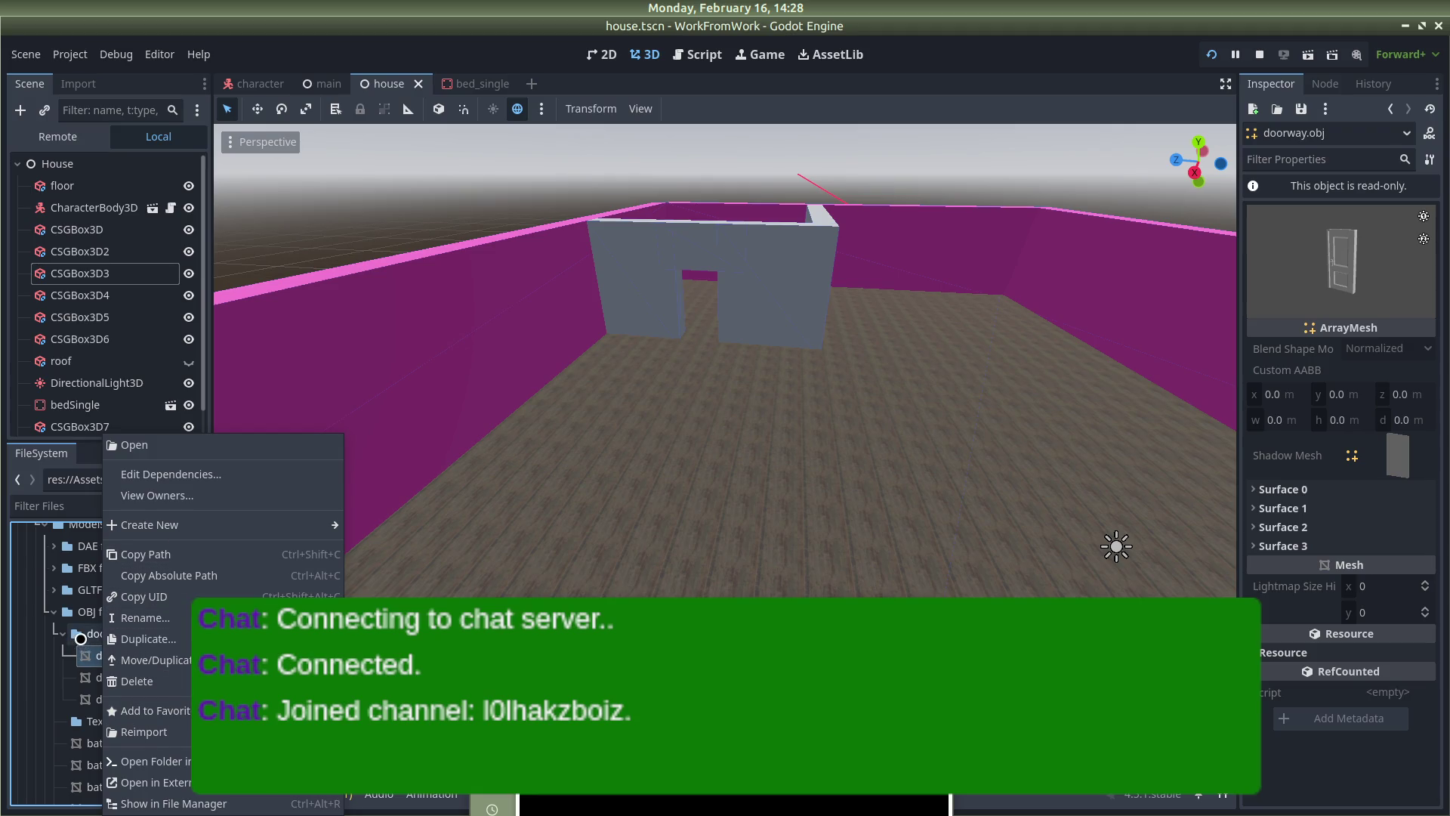
pyautogui.click(81, 639)
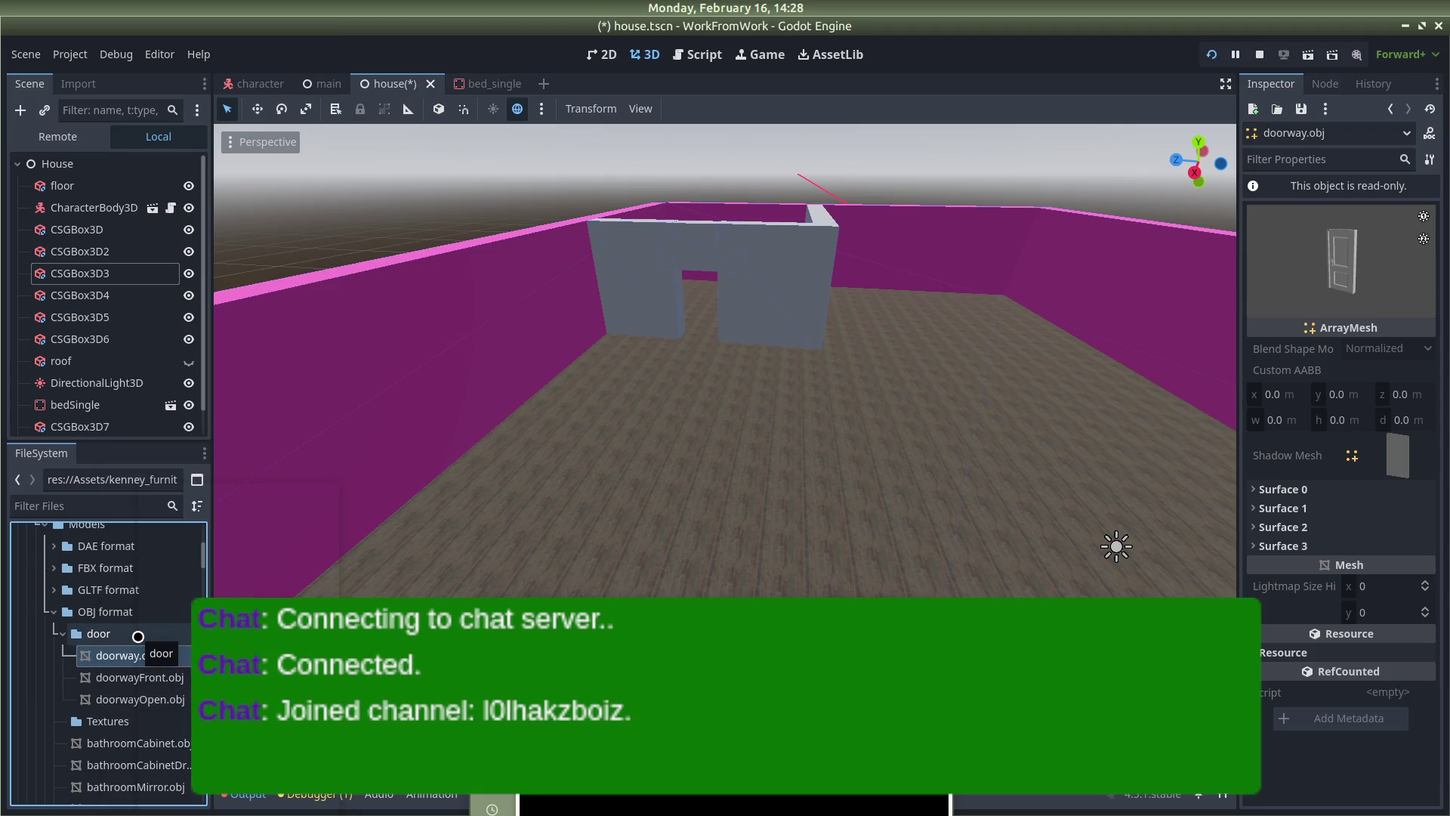
pyautogui.rightClick(137, 635)
pyautogui.press('Escape')
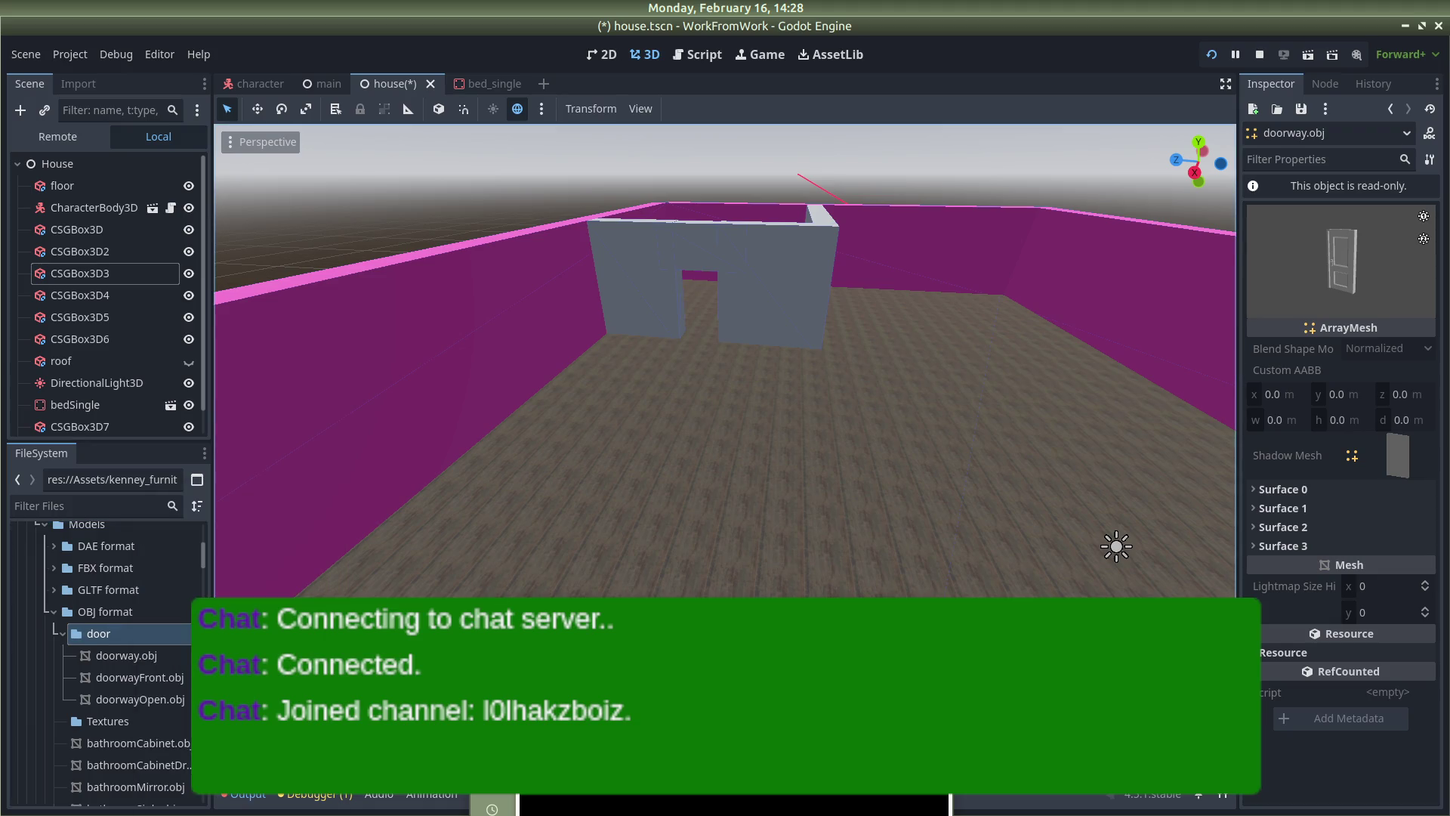
pyautogui.hotkey('ctrl', 's')
# Move doorway.obj, doorwayFront.obj and doorwayOpen.obj back into the OBJ format folder, then select the emptied door folder
pyautogui.rightClick(96, 638)
pyautogui.click(78, 633)
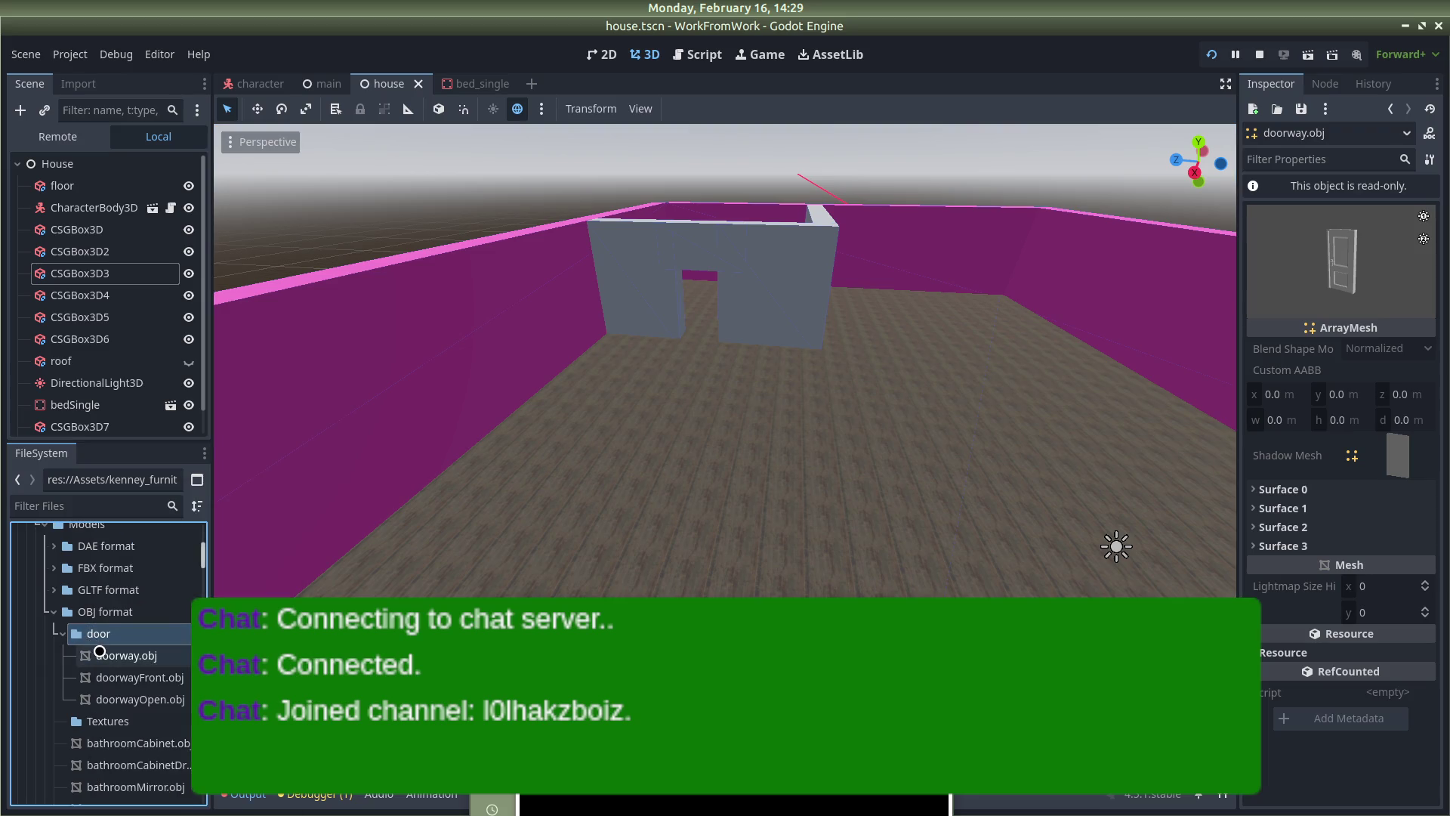
pyautogui.click(121, 656)
pyautogui.click(113, 677)
pyautogui.click(115, 696)
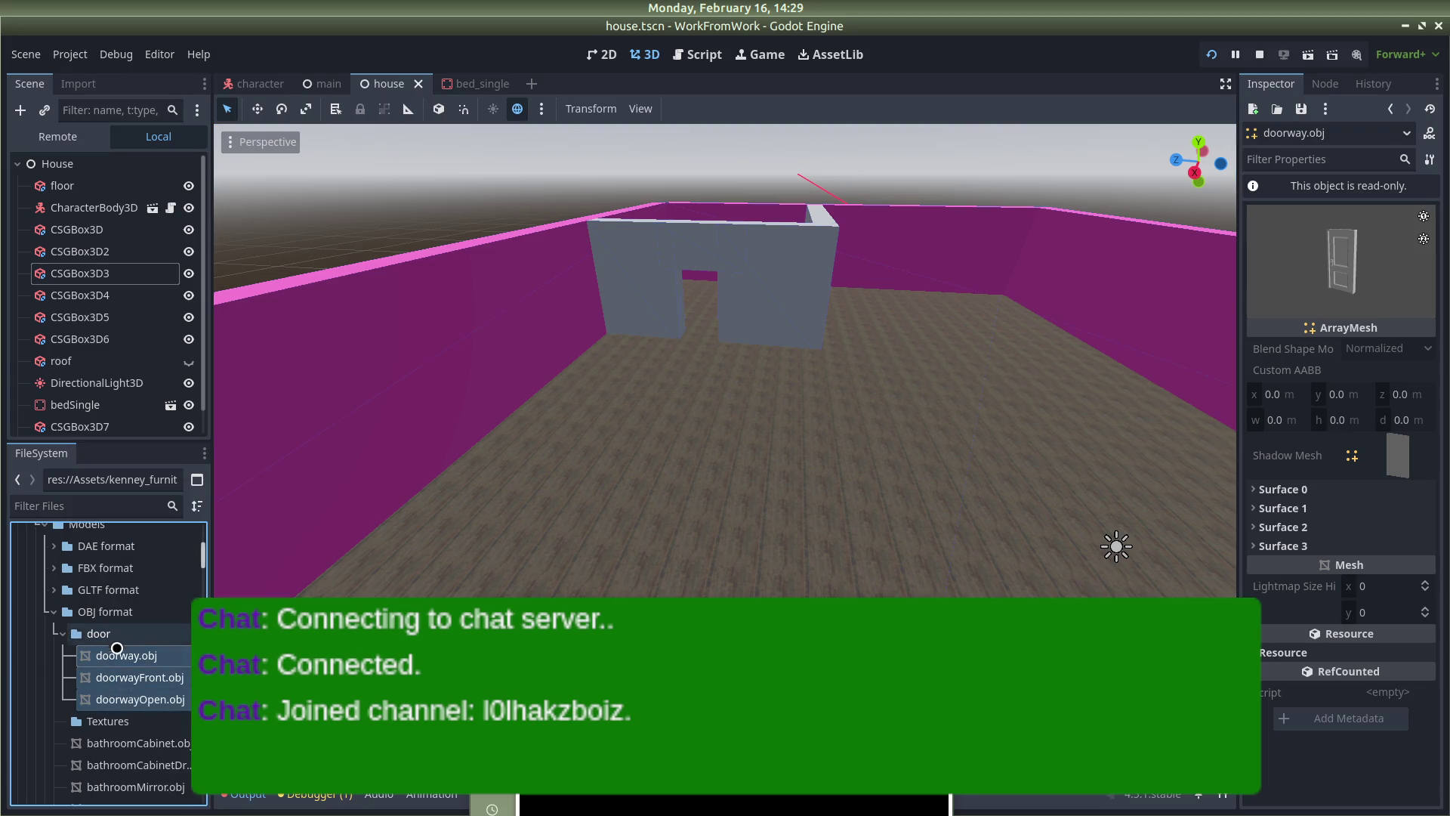
pyautogui.moveTo(114, 654); pyautogui.dragTo(86, 611)
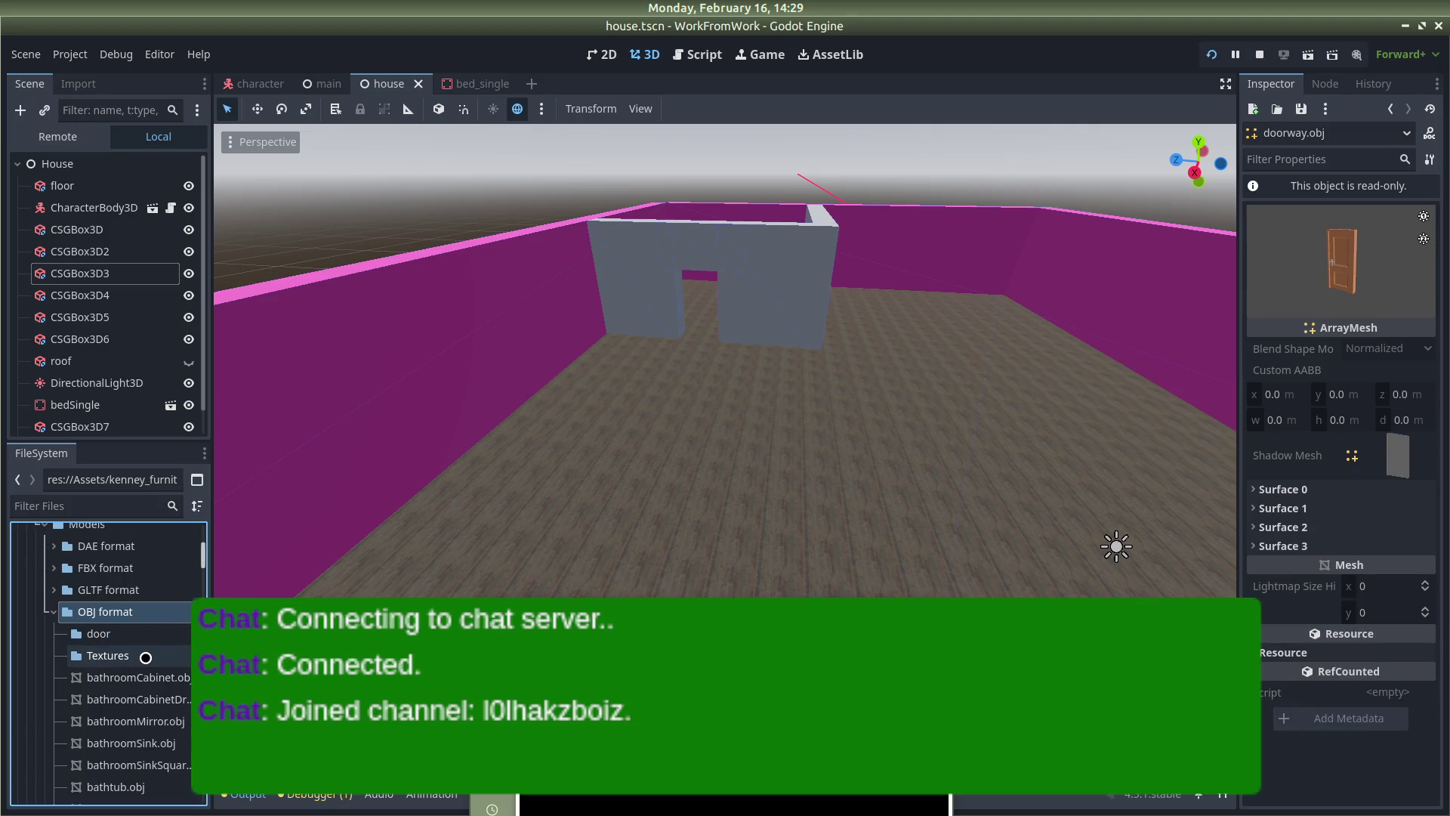
pyautogui.scroll(-3)
pyautogui.click(109, 586)
pyautogui.click(109, 572)
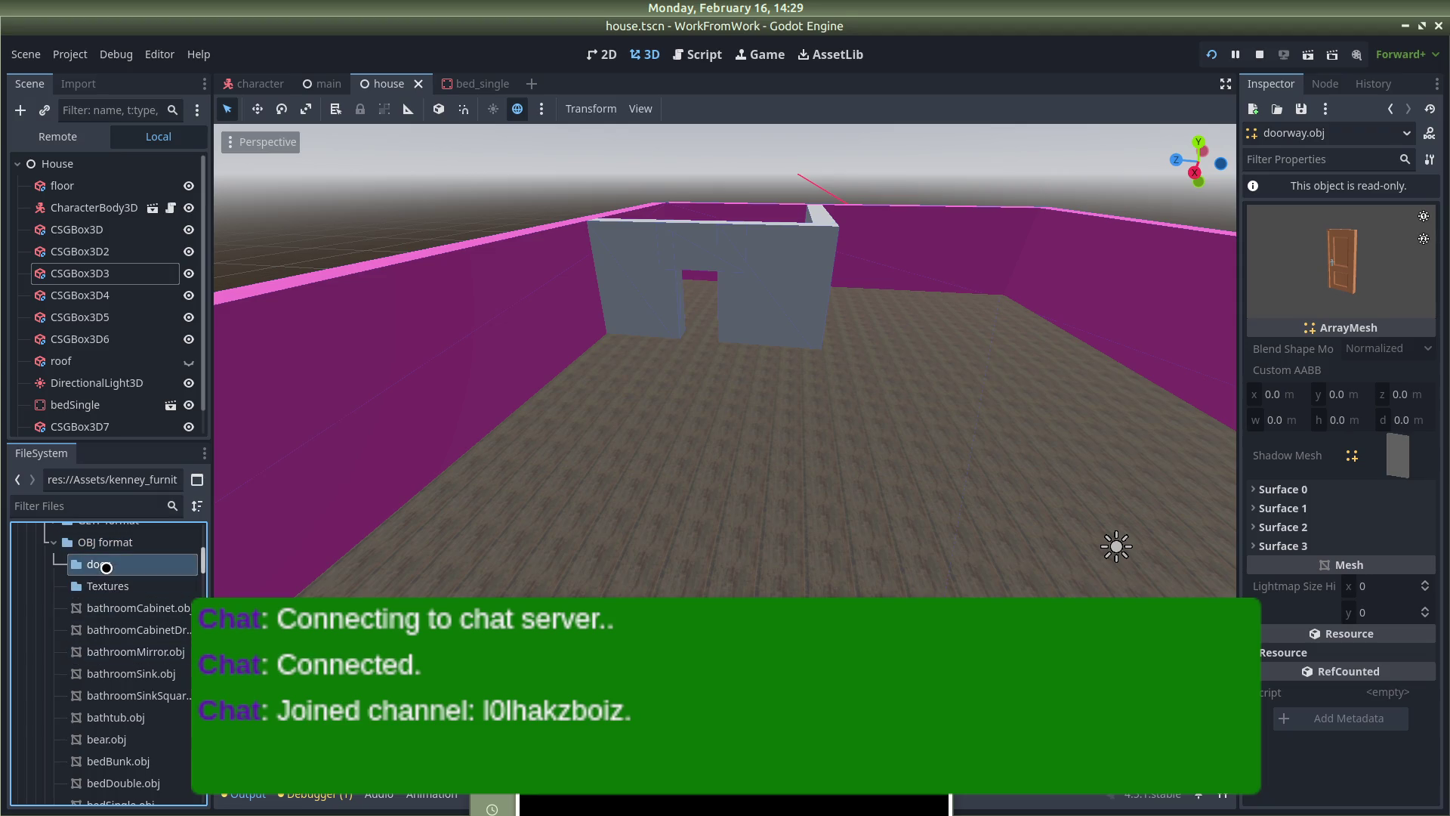
# Delete the empty door folder from the project
pyautogui.rightClick(110, 572)
pyautogui.press('Escape')
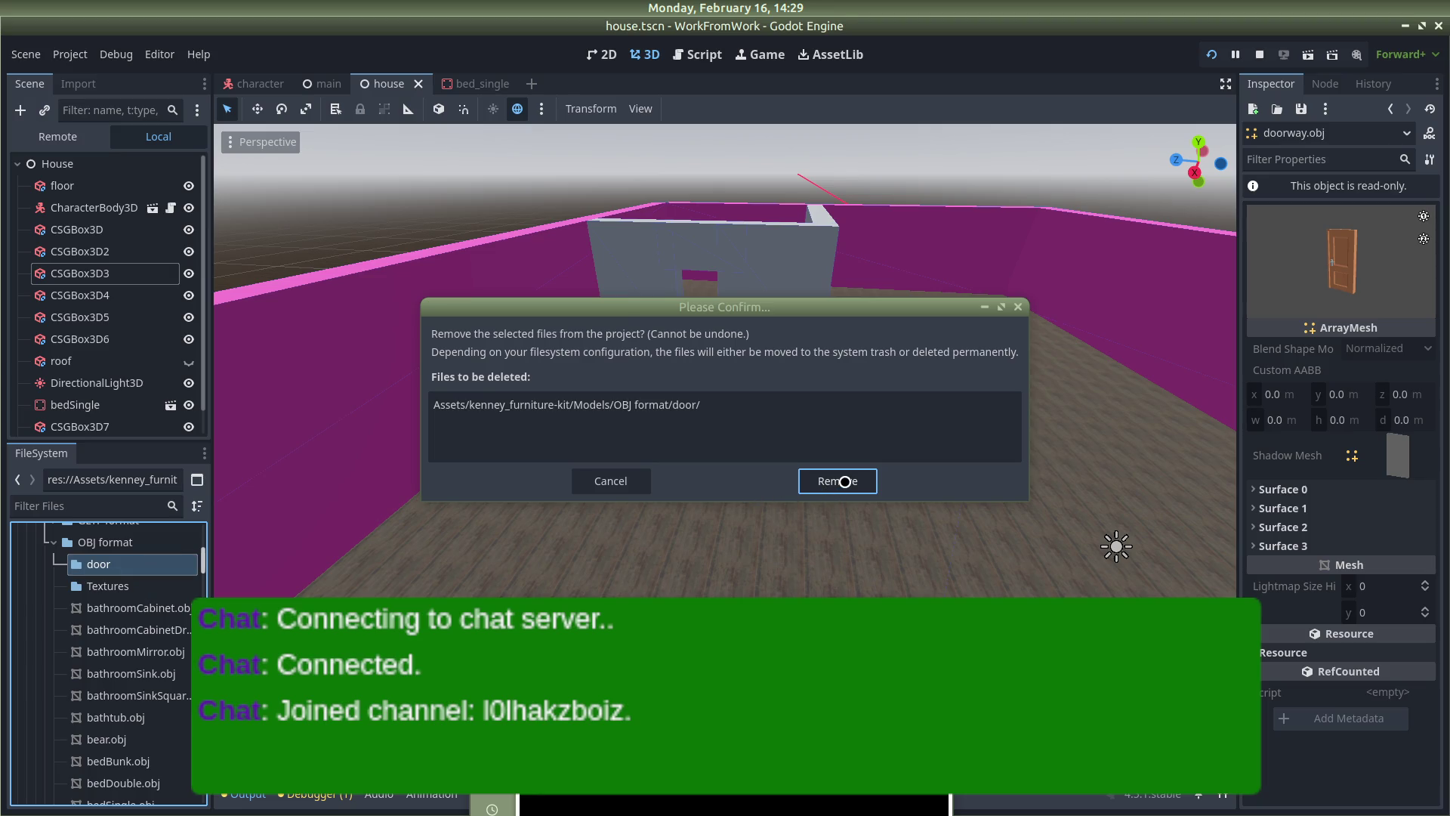
pyautogui.click(837, 481)
pyautogui.scroll(-3)
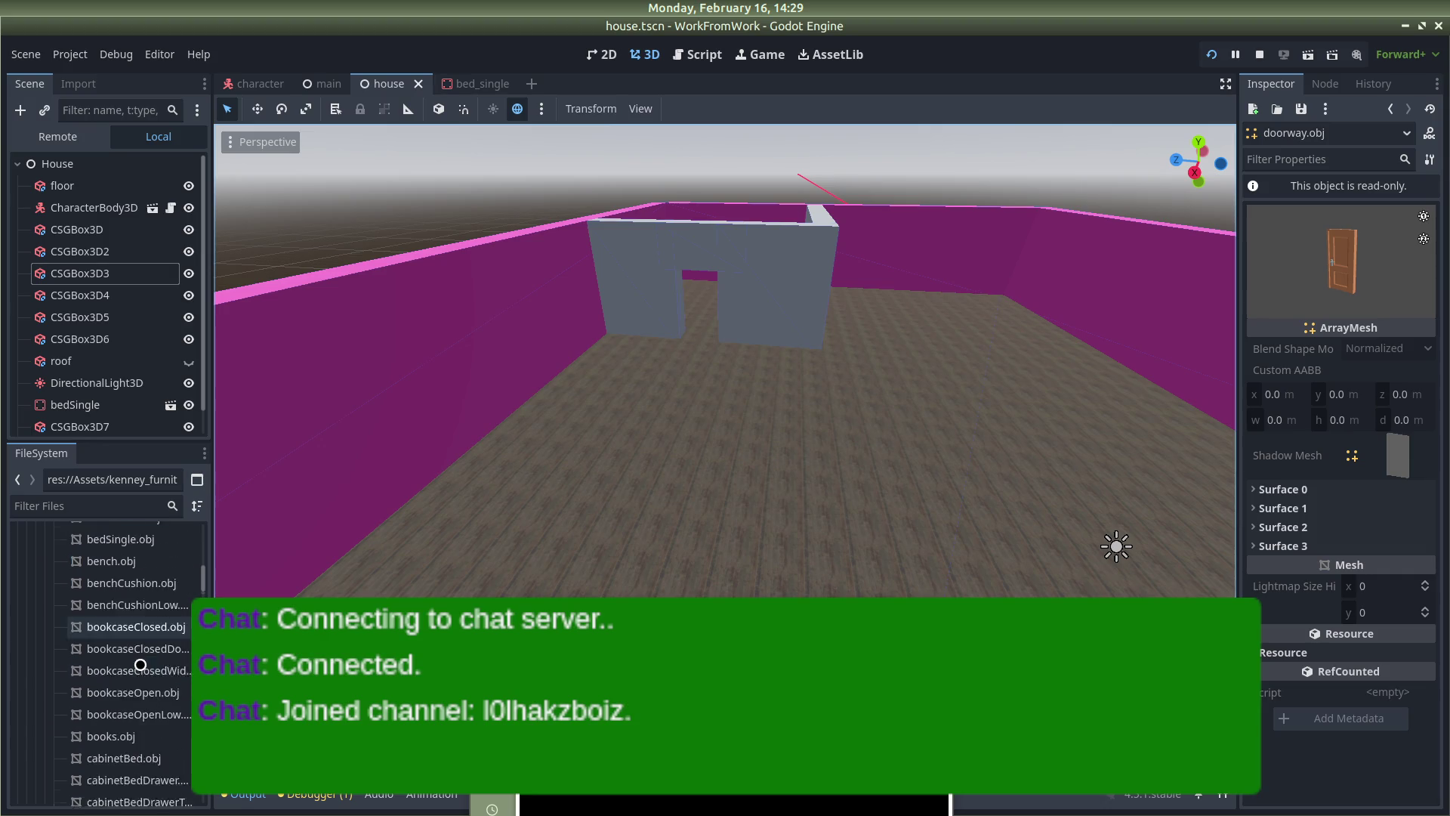
pyautogui.scroll(-3)
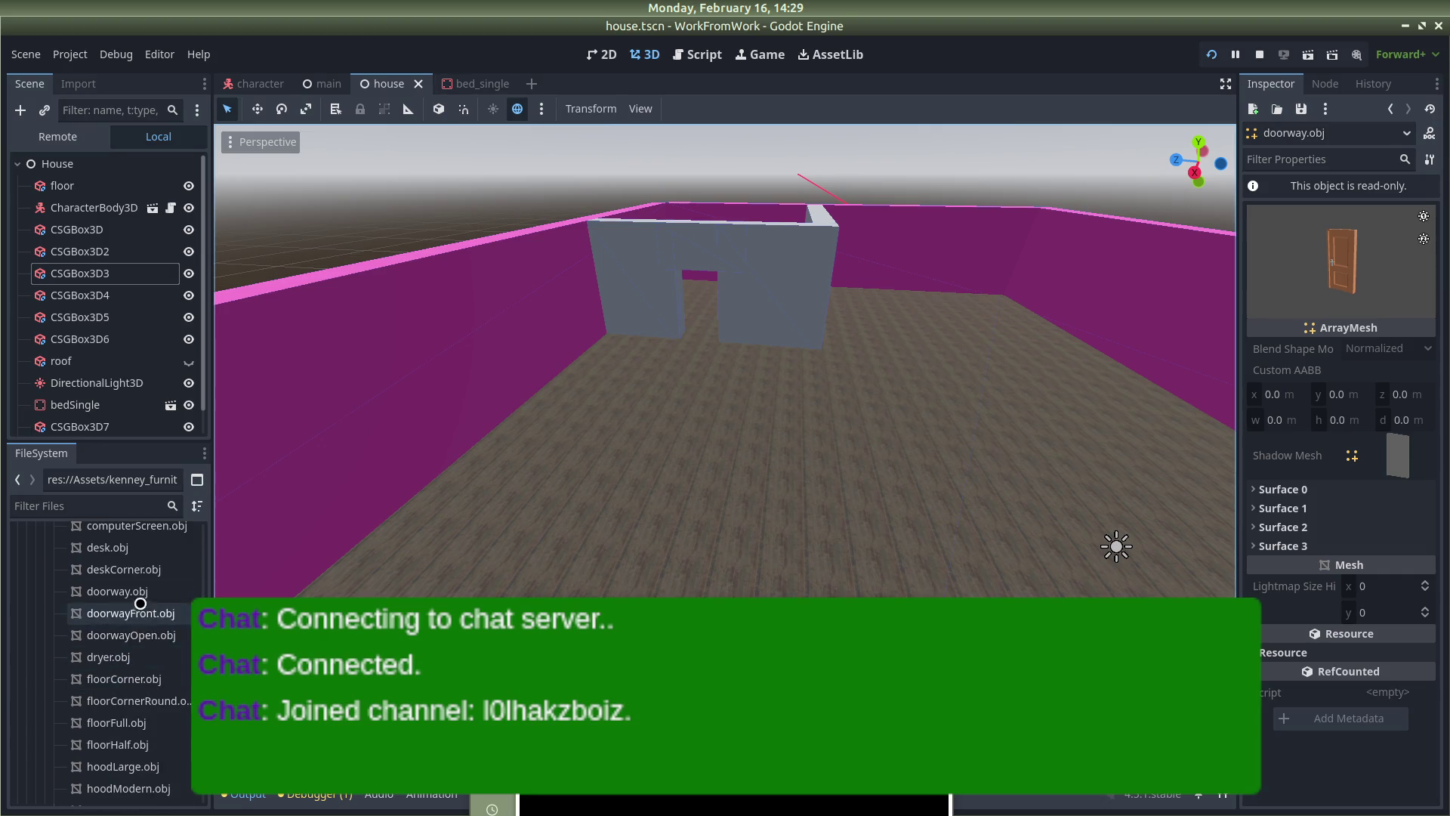
# Look over the file options for doorway.obj and bedBunk.obj in the OBJ model list
pyautogui.rightClick(140, 593)
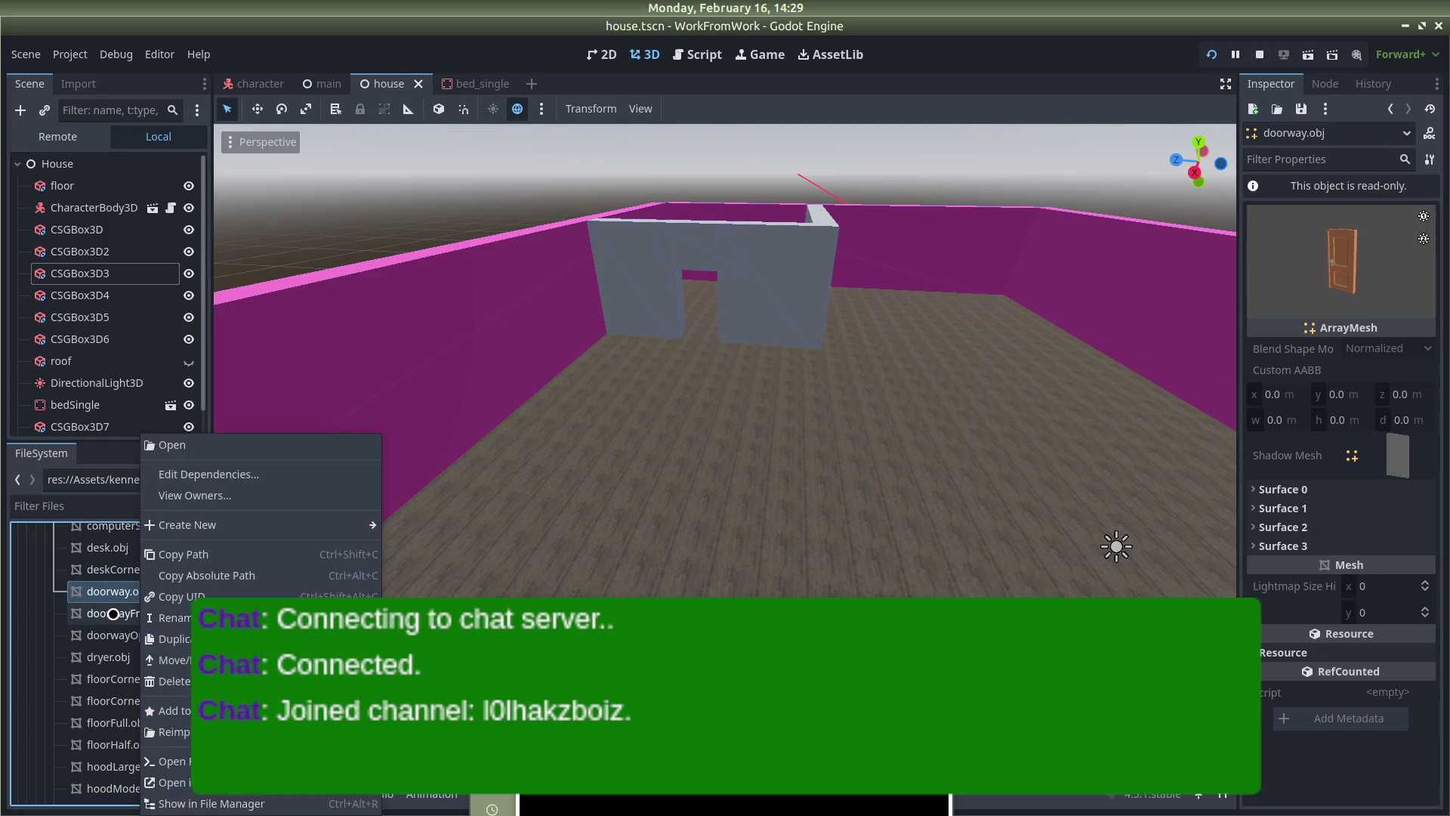
pyautogui.click(100, 596)
pyautogui.rightClick(135, 586)
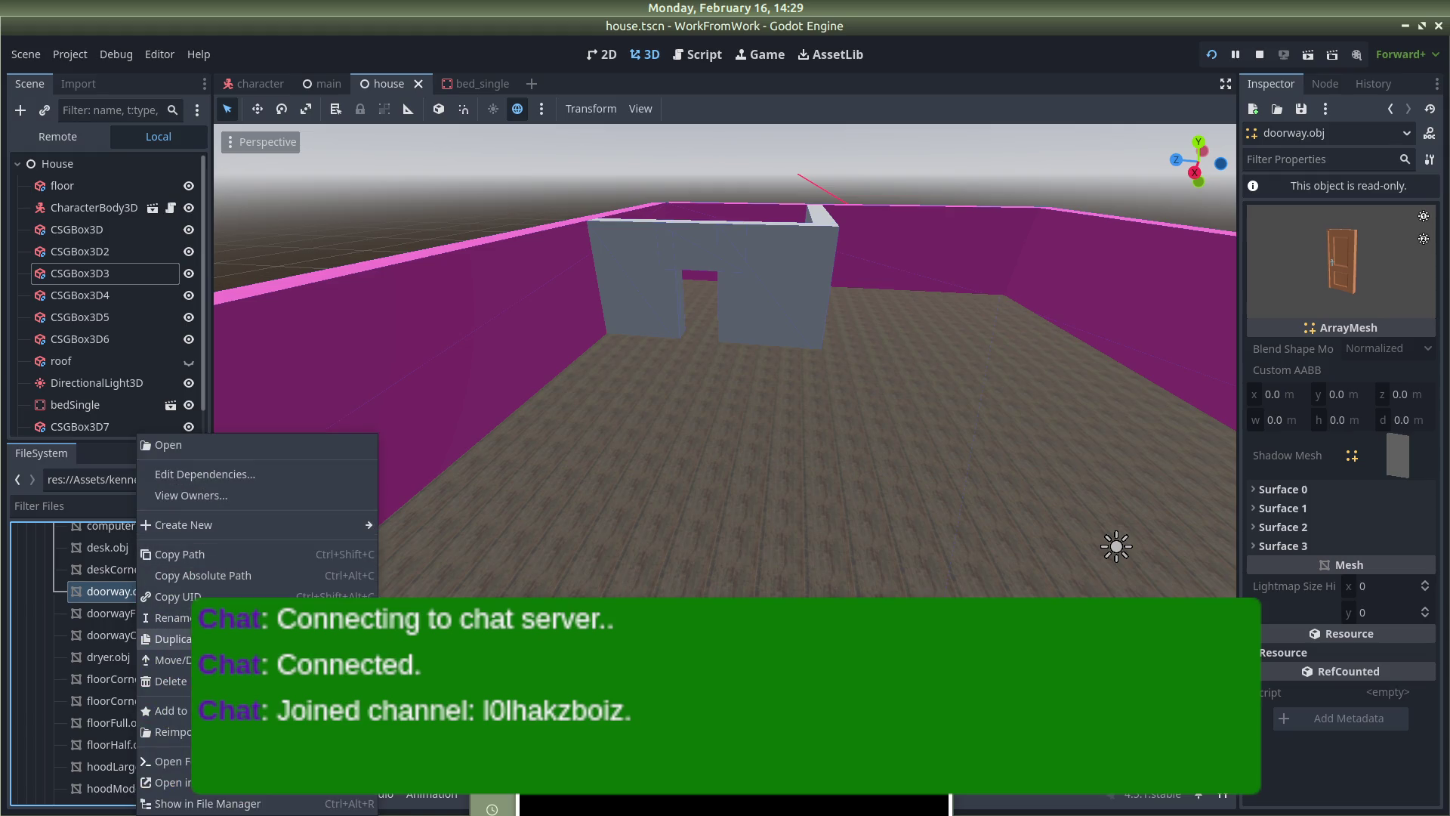
pyautogui.scroll(-3)
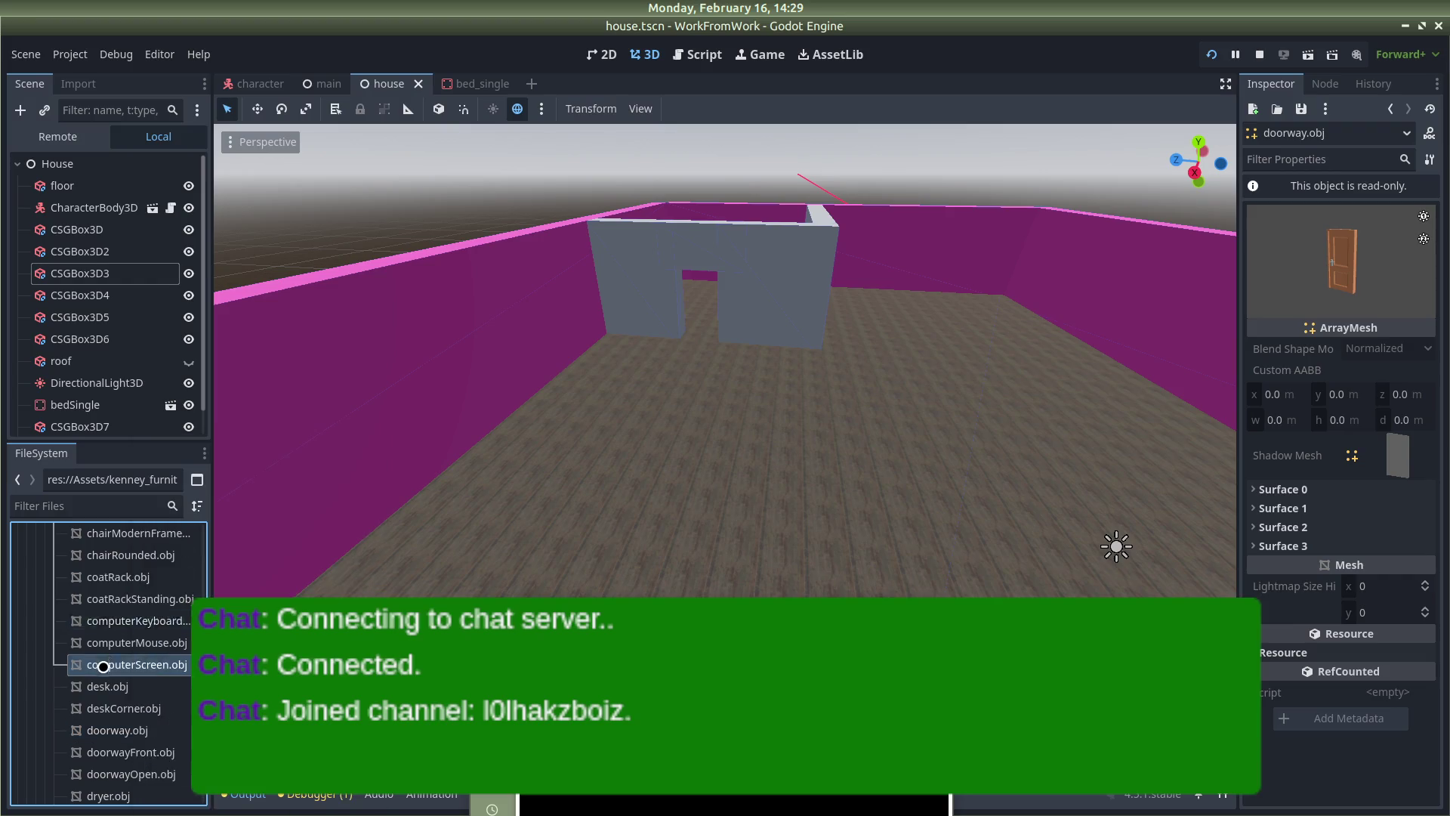
pyautogui.scroll(3)
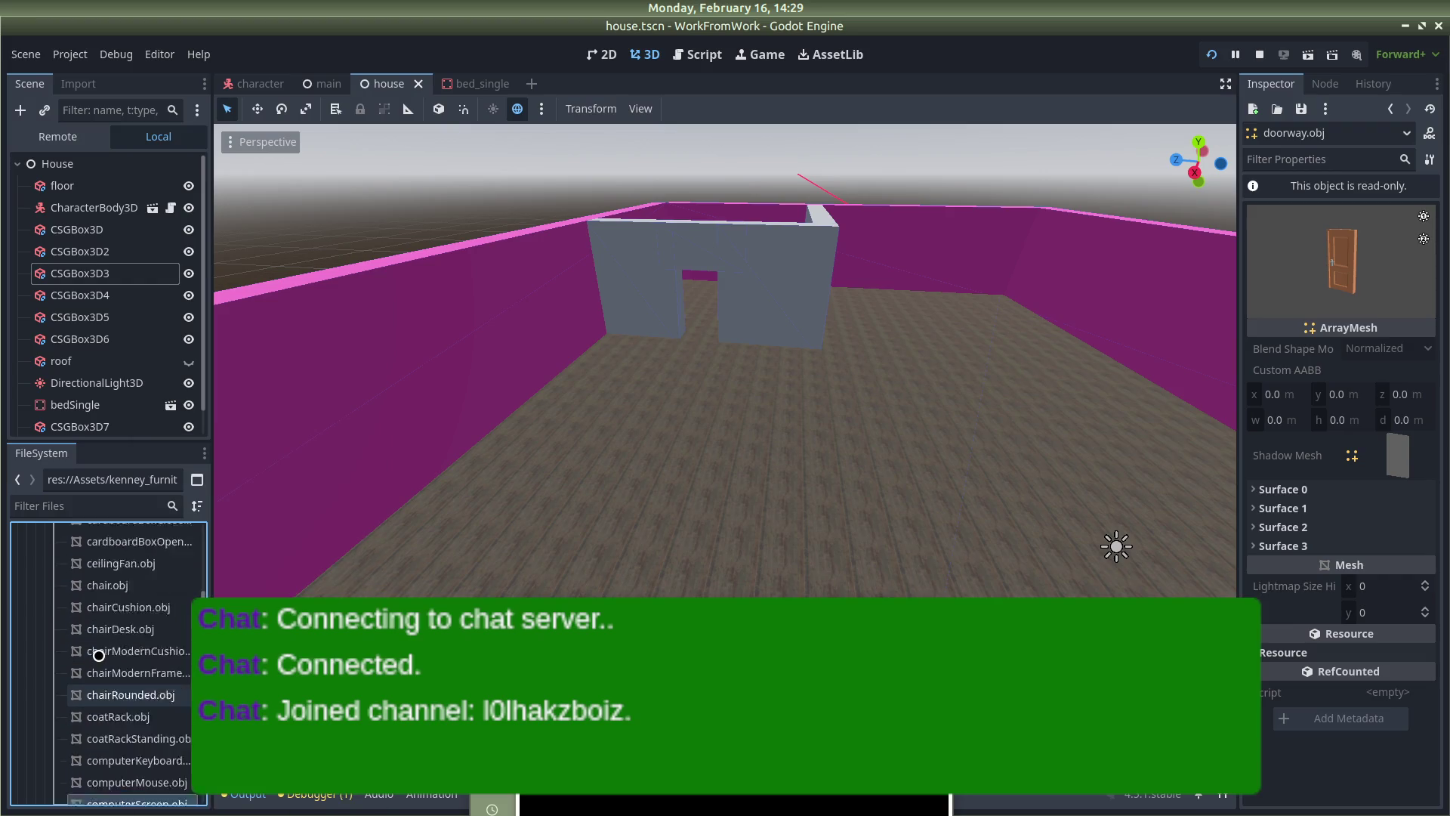
pyautogui.scroll(3)
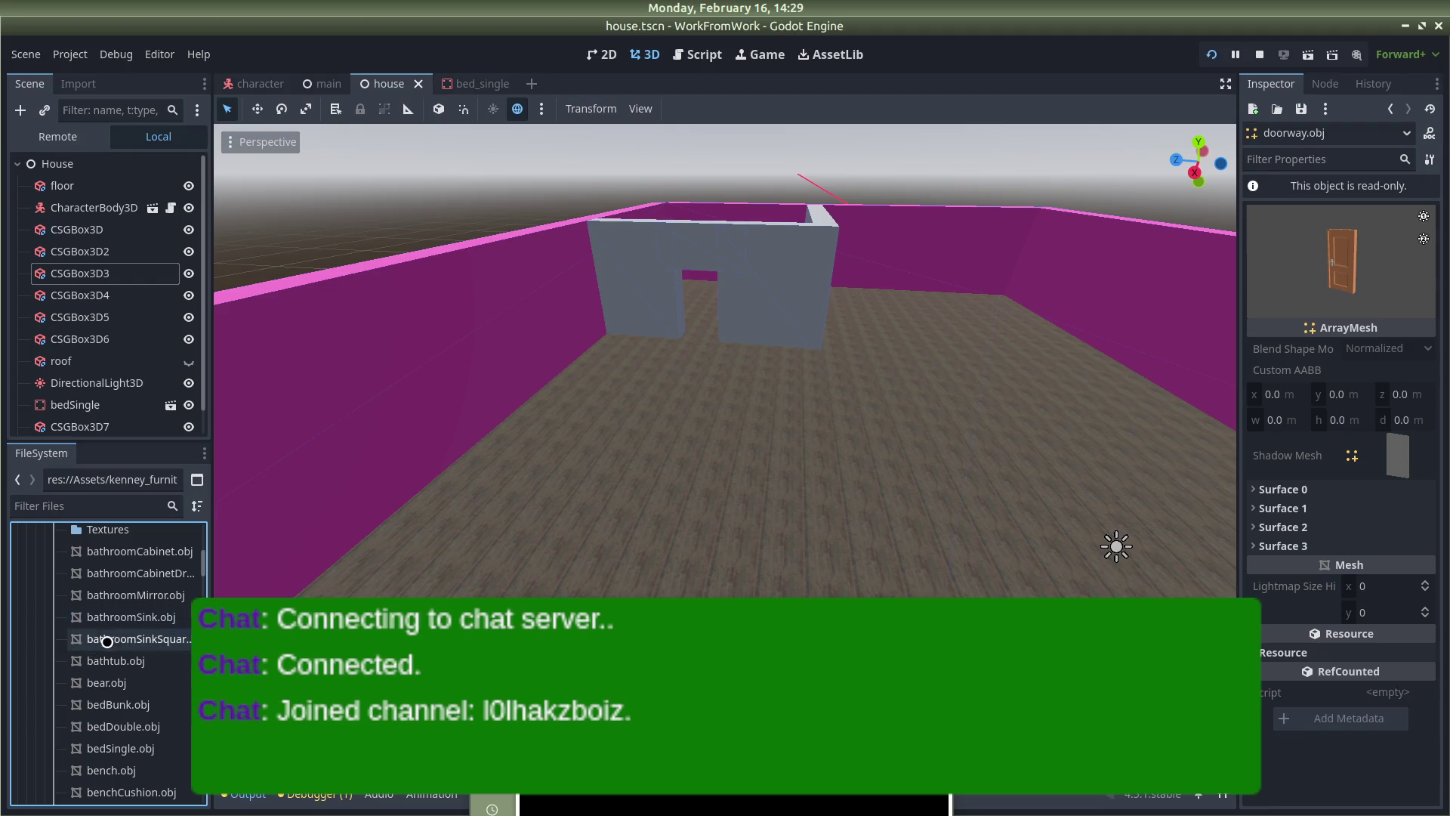
pyautogui.rightClick(117, 708)
pyautogui.click(101, 706)
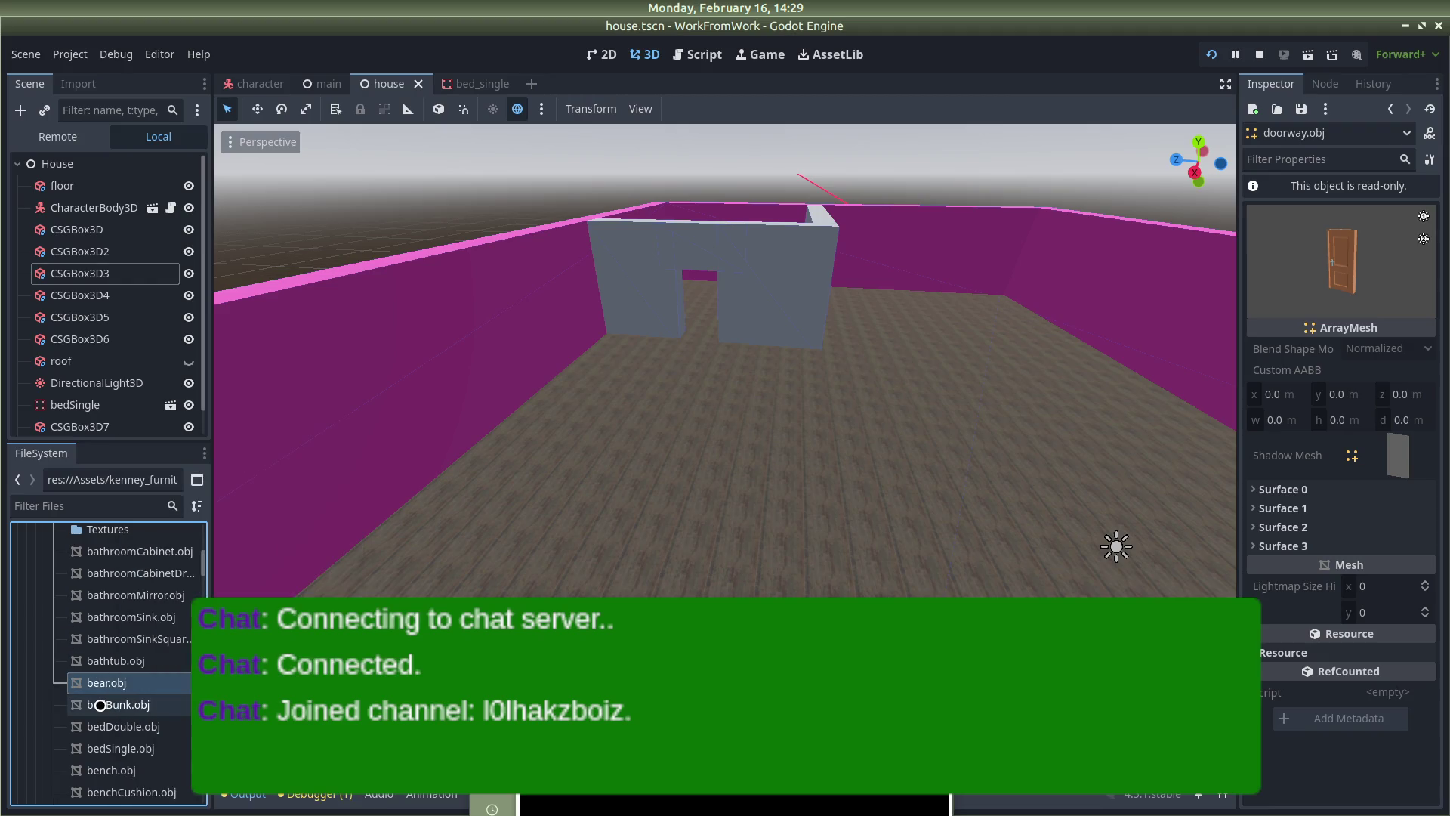
pyautogui.rightClick(101, 706)
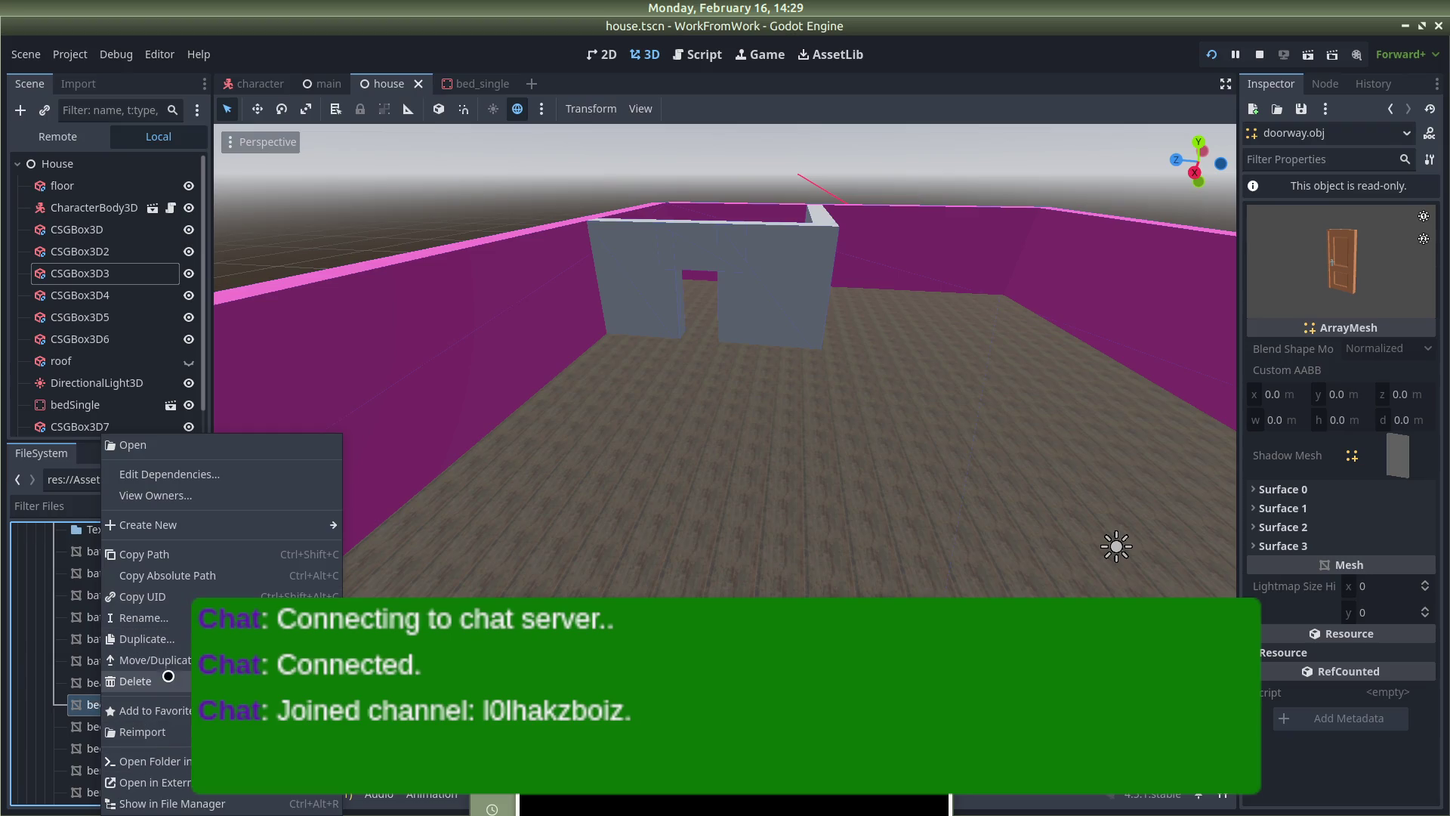
pyautogui.scroll(3)
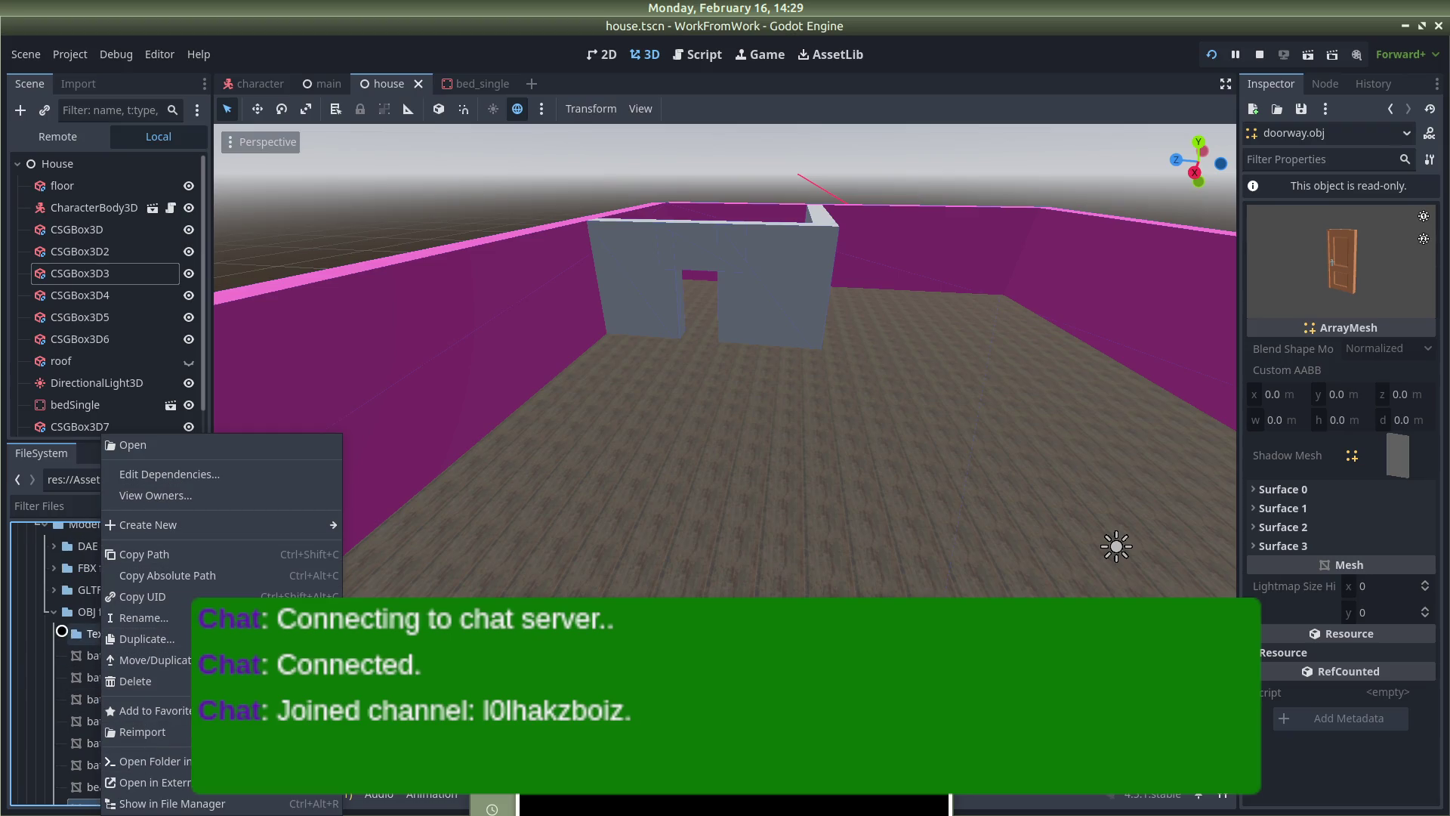
pyautogui.click(65, 617)
# Collapse the OBJ format folder and expand GLTF format down to the doorway .glb models
pyautogui.click(54, 611)
pyautogui.click(54, 589)
pyautogui.scroll(-3)
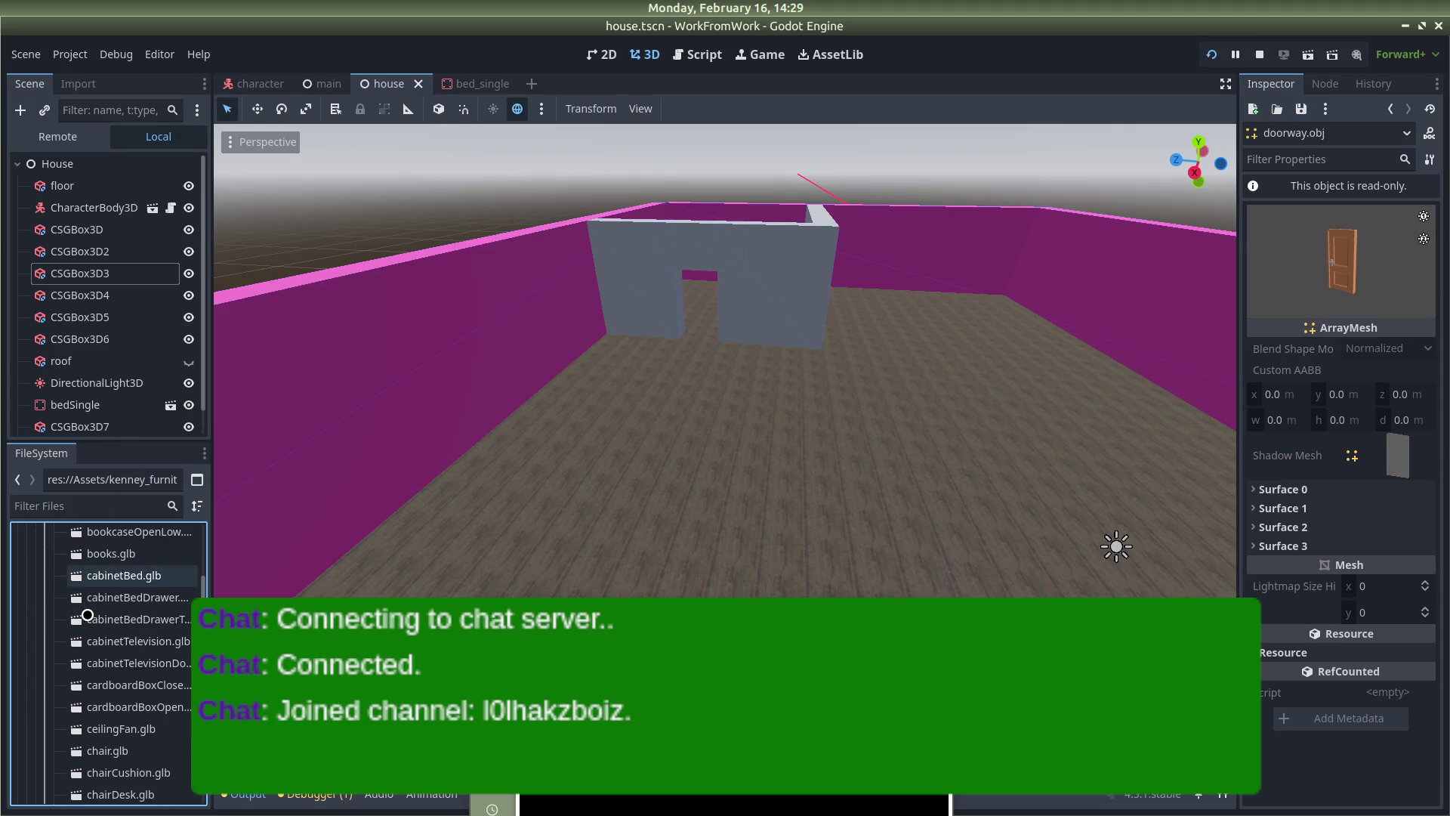
pyautogui.scroll(-3)
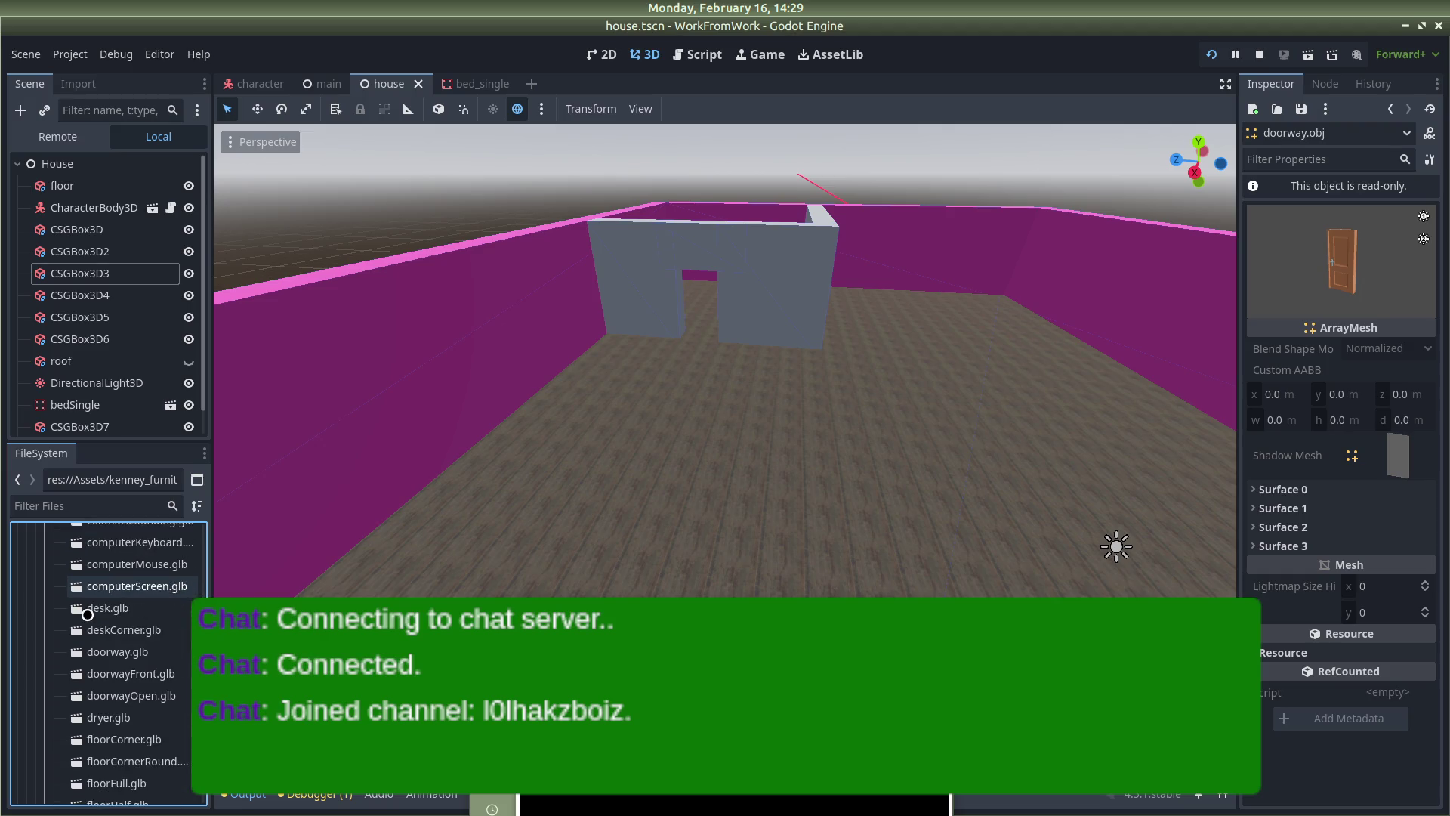
# Create a new inherited scene from doorway.glb and add doorwayFront.glb under doorway(Clone)
pyautogui.rightClick(105, 650)
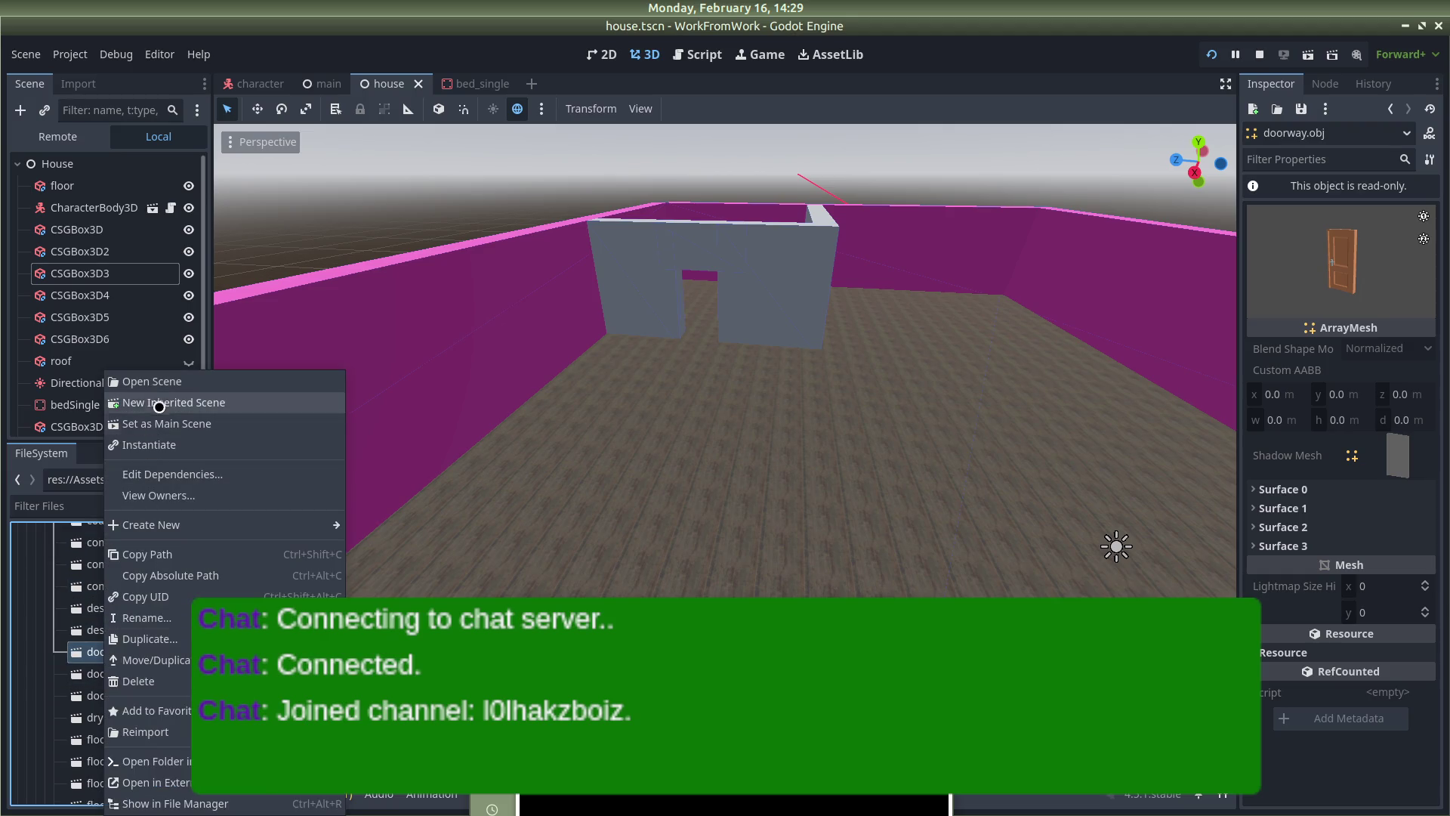
pyautogui.click(160, 404)
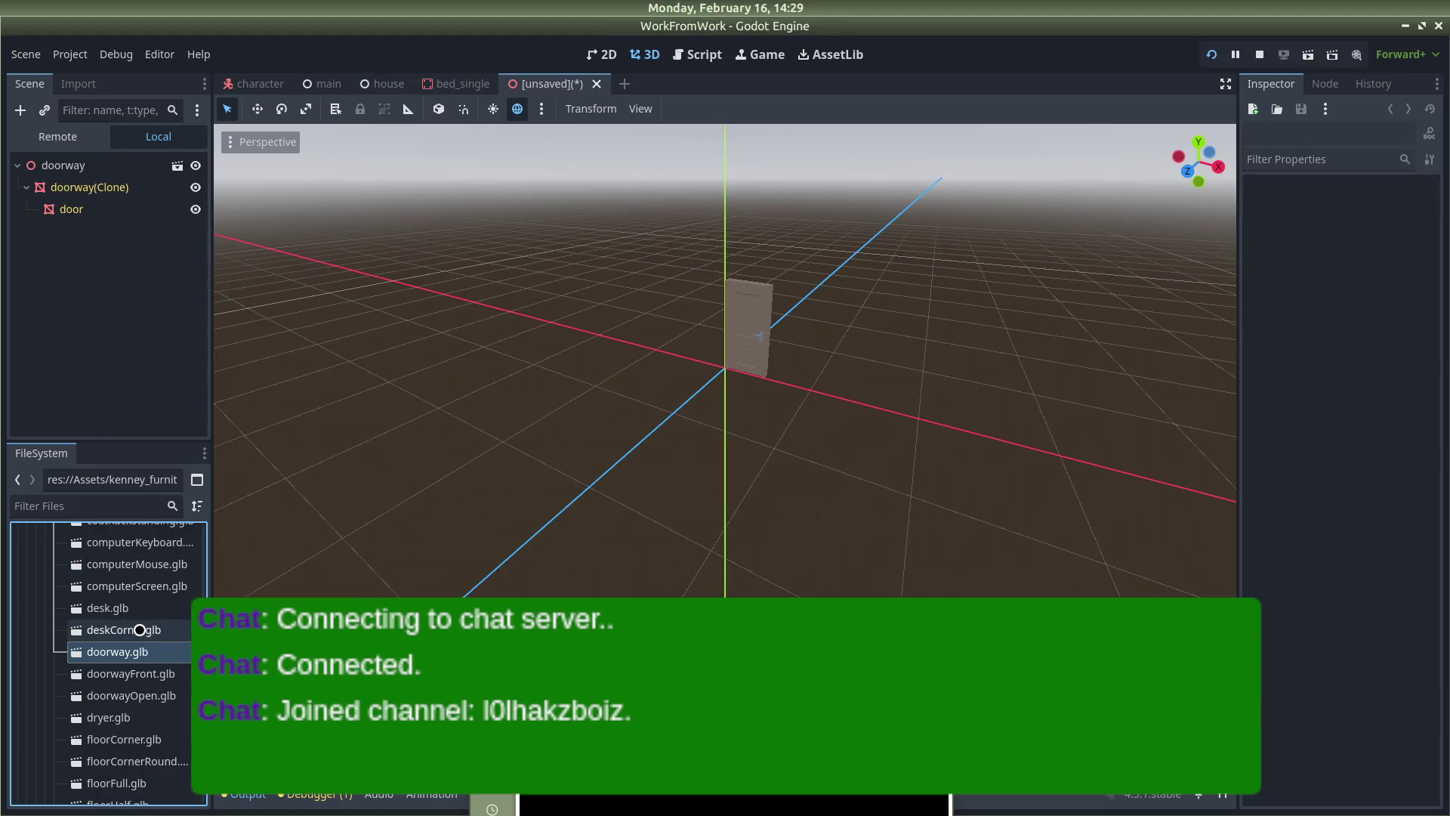
pyautogui.moveTo(127, 674); pyautogui.dragTo(46, 272)
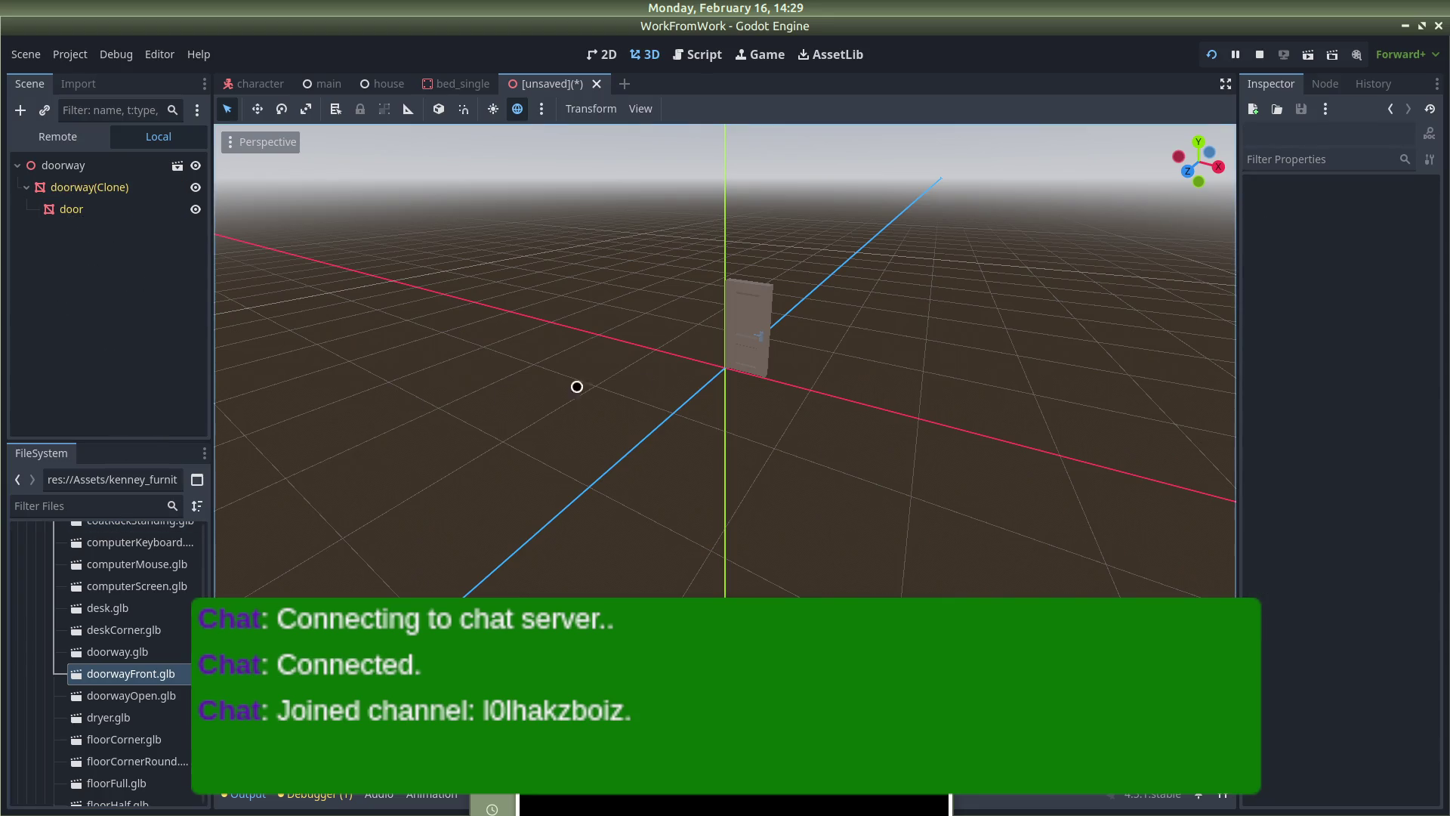
pyautogui.moveTo(731, 392); pyautogui.dragTo(773, 338)
# Select the door mesh and expand its Mesh resource in the Inspector
pyautogui.click(773, 337)
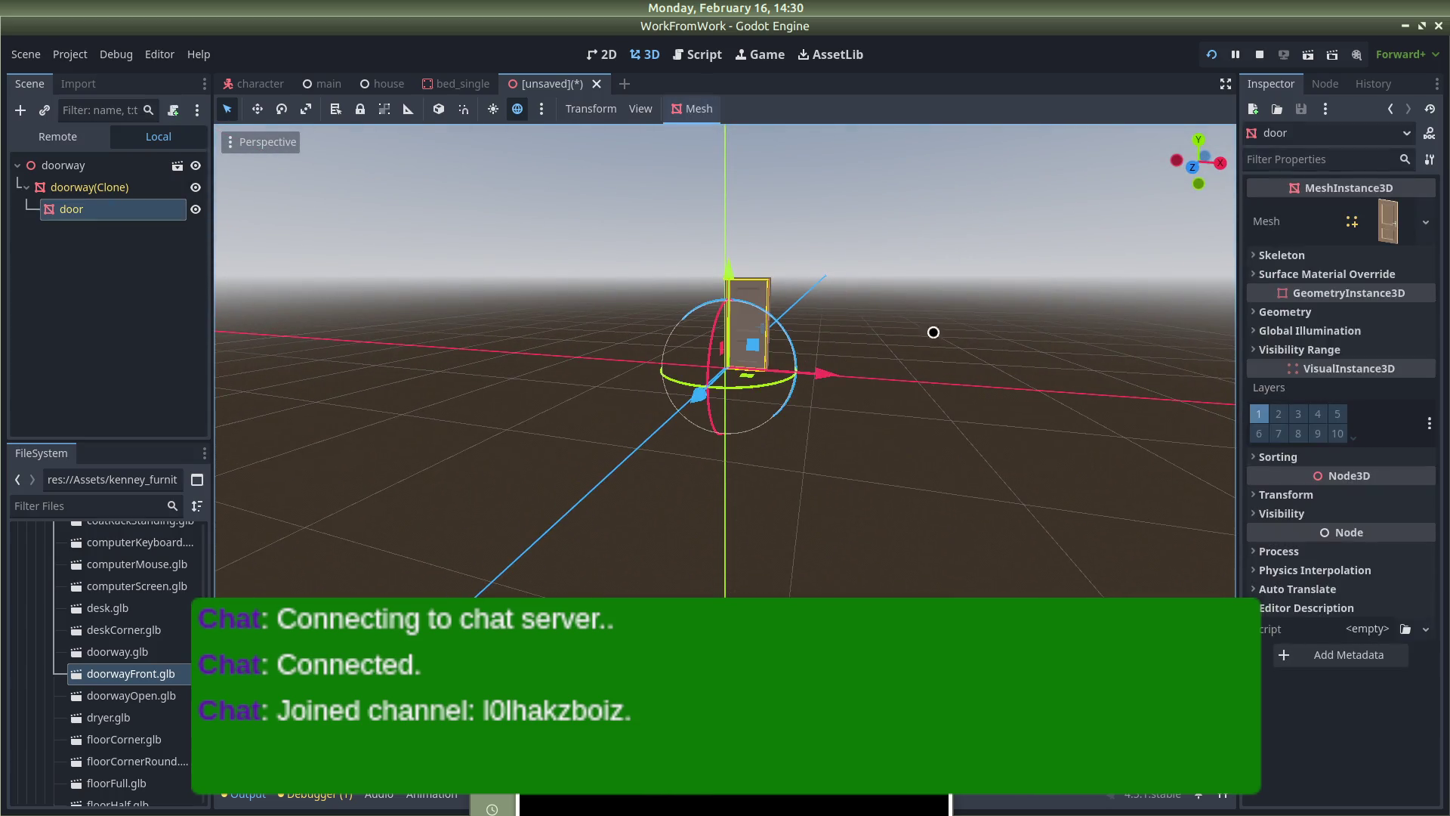
pyautogui.click(1302, 239)
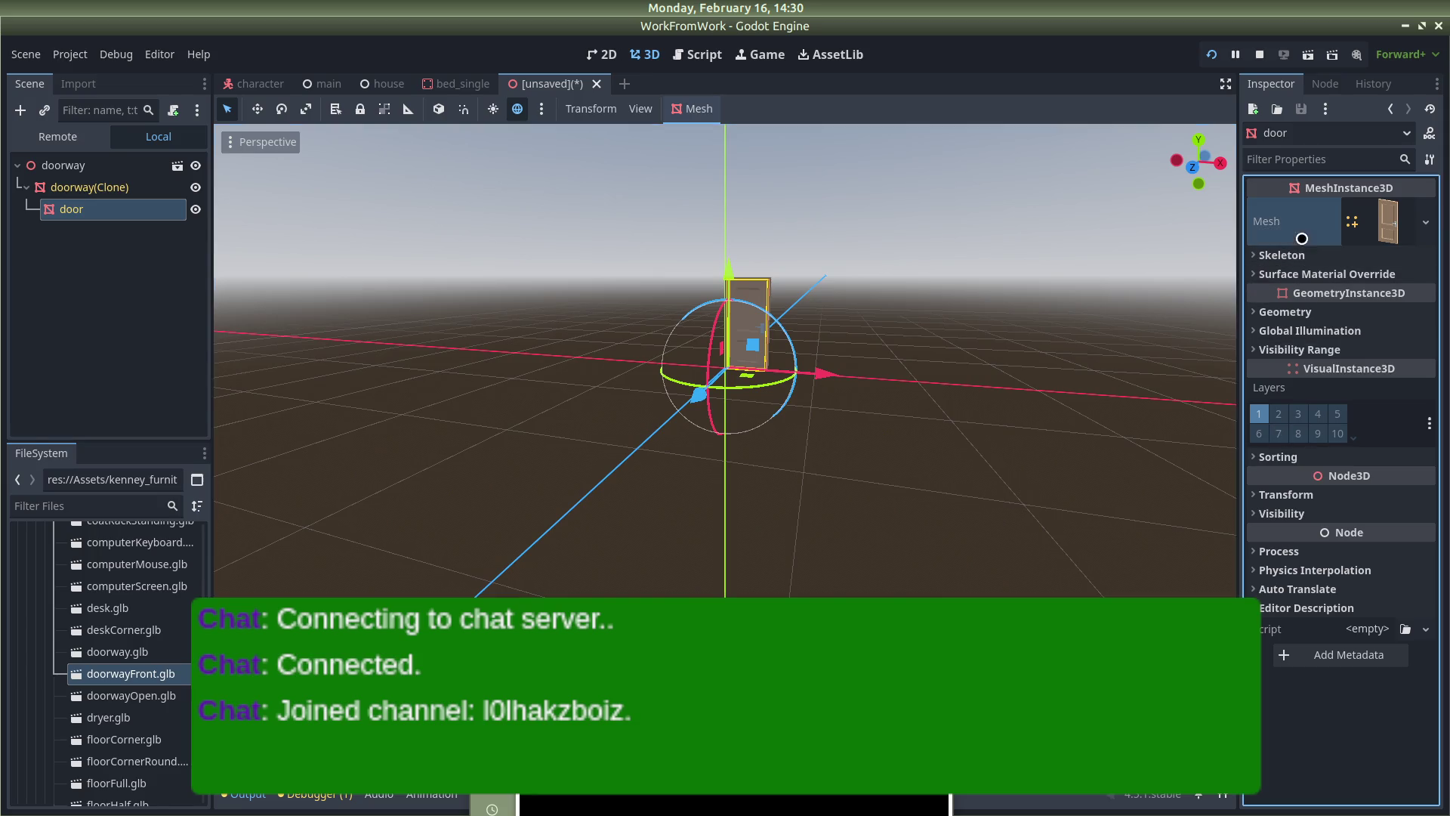
pyautogui.click(1425, 222)
pyautogui.click(1430, 223)
pyautogui.click(1375, 222)
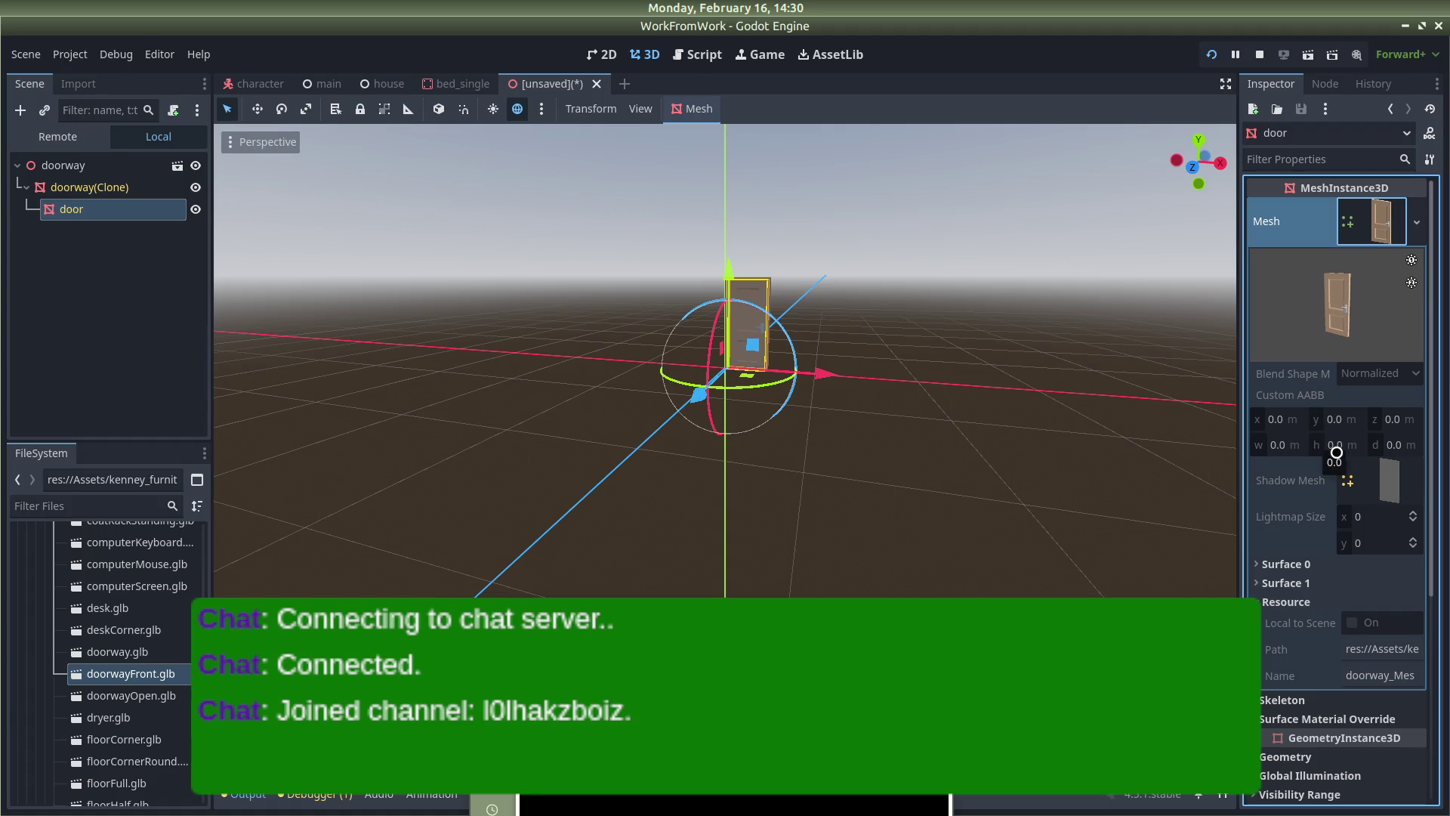
pyautogui.scroll(-3)
# Orbit around the door, inspect its Geometry properties, then deselect it
pyautogui.moveTo(773, 417); pyautogui.dragTo(1226, 515)
pyautogui.scroll(-3)
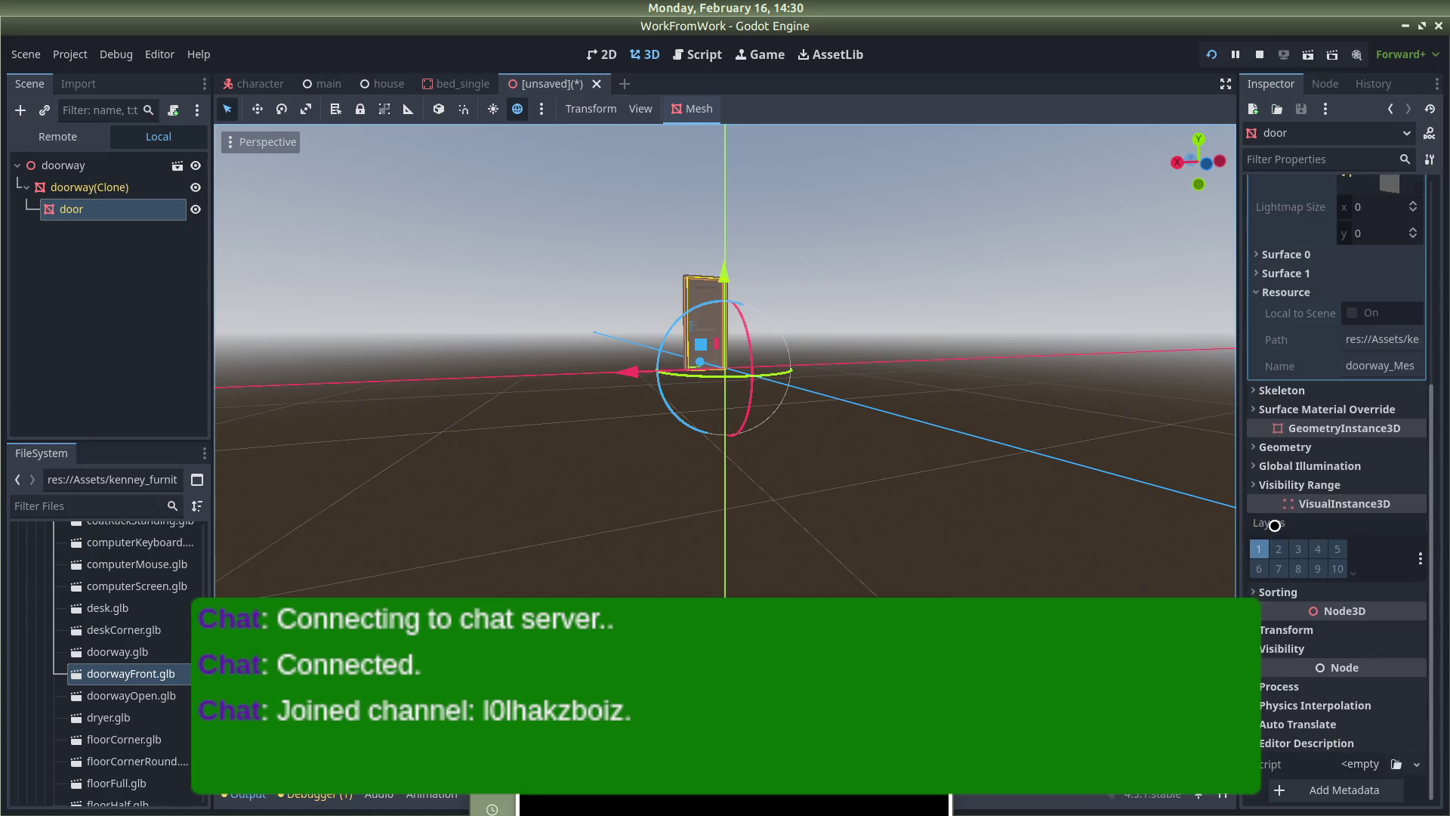
pyautogui.click(1248, 443)
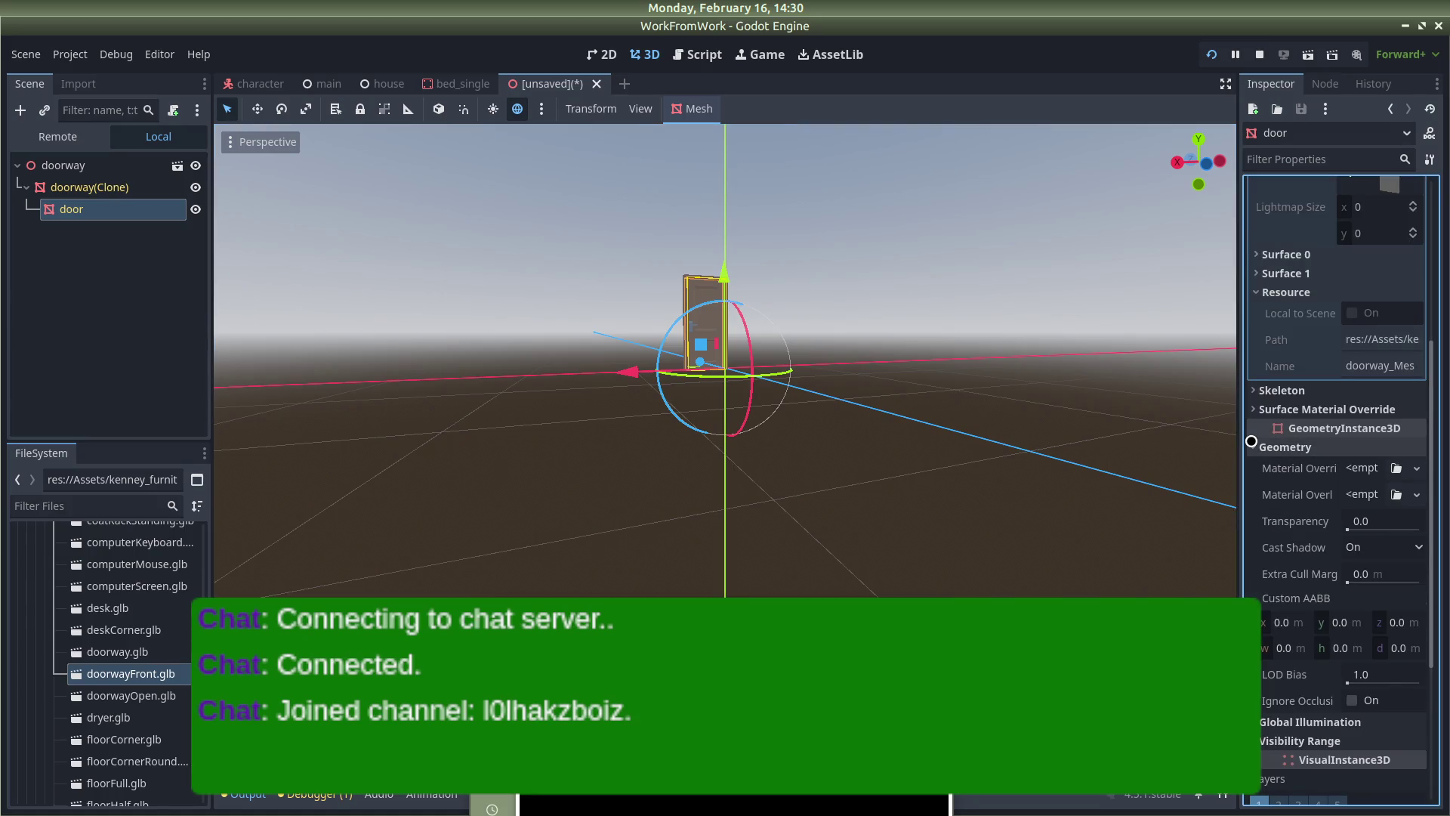
pyautogui.click(1250, 441)
pyautogui.click(1251, 441)
pyautogui.moveTo(815, 378); pyautogui.dragTo(1127, 363)
pyautogui.click(1001, 362)
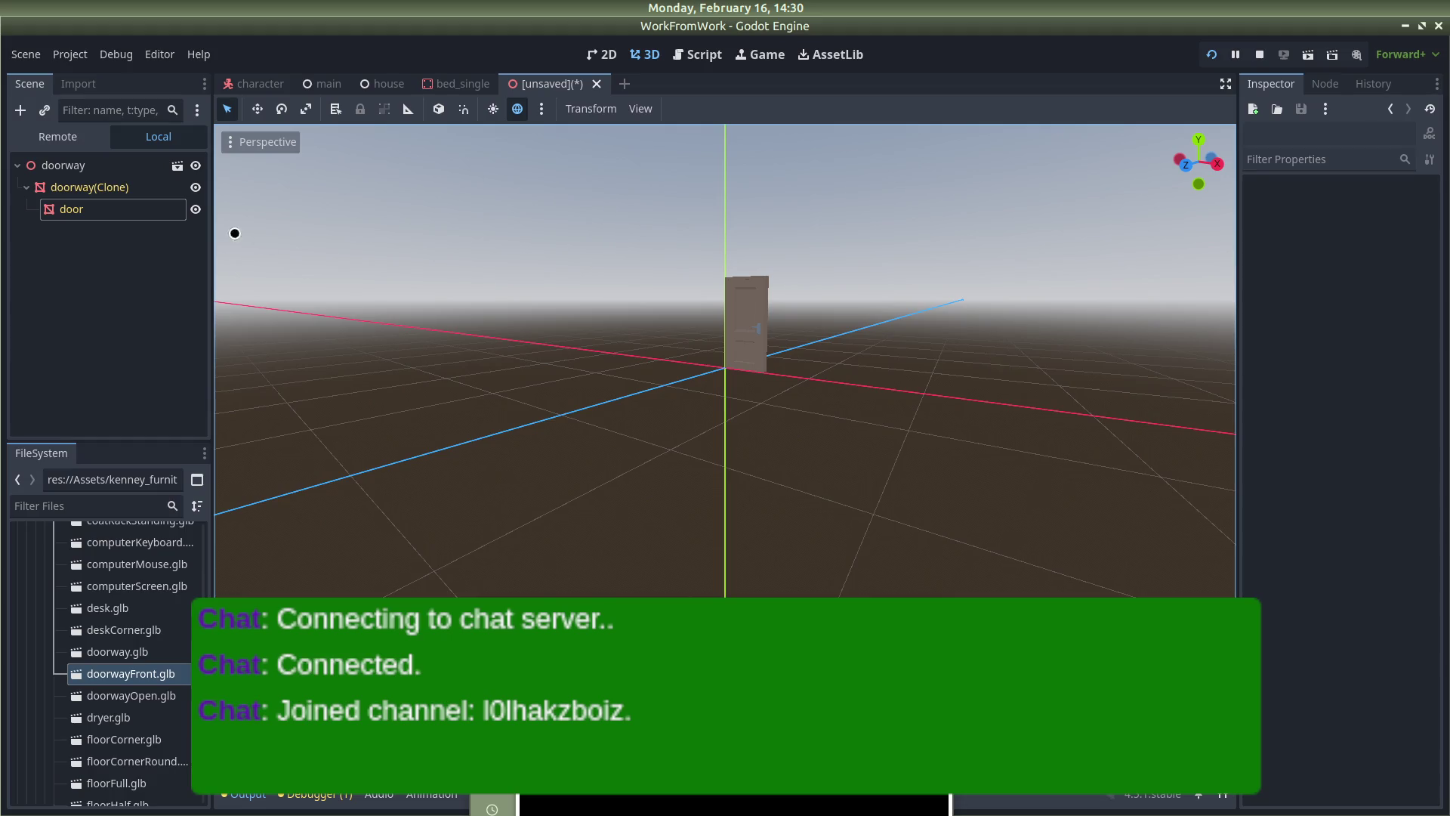
# Discard the unsaved doorway scene without saving and close bed_single, leaving house.tscn open
pyautogui.click(765, 285)
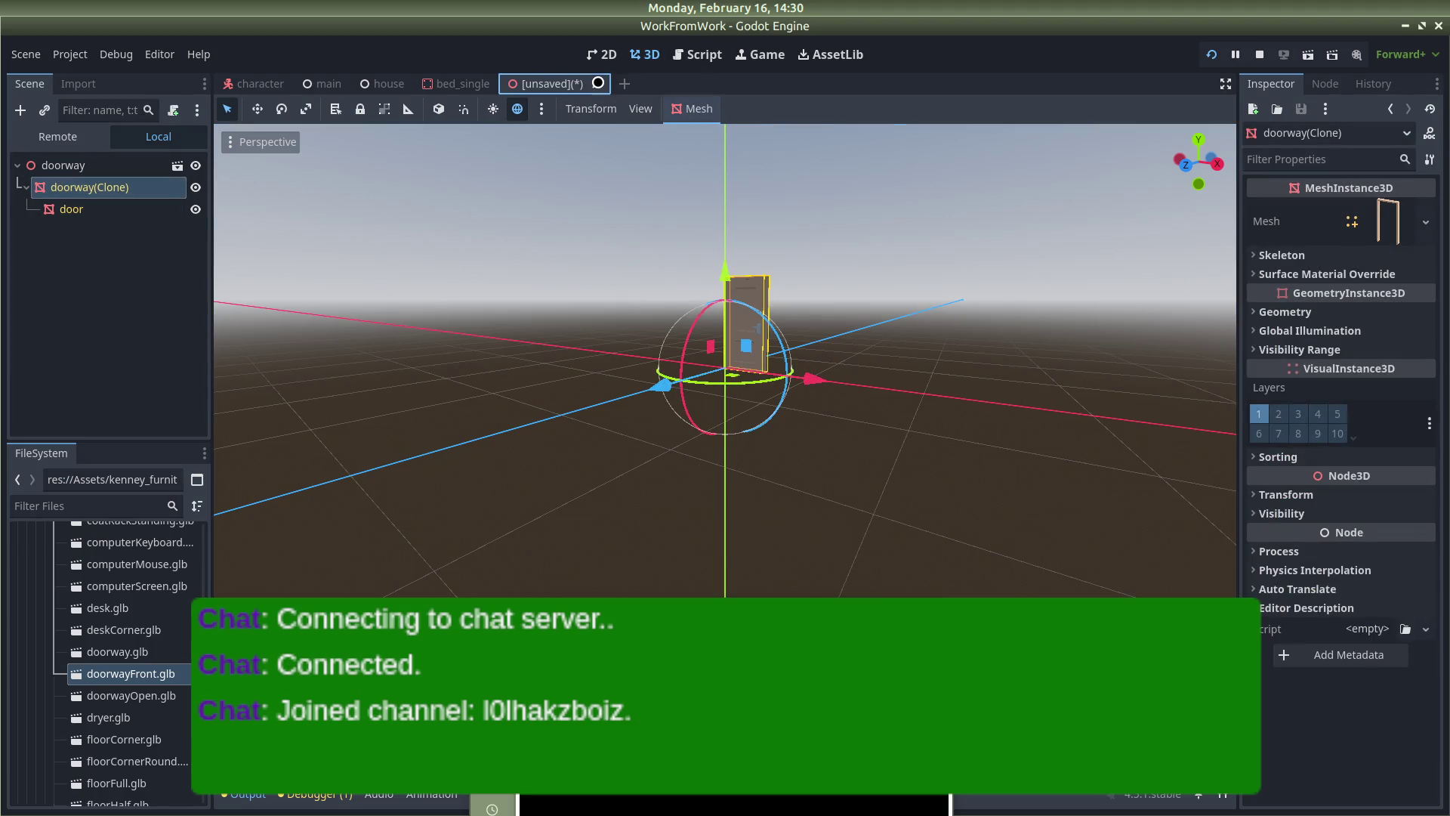
pyautogui.click(597, 84)
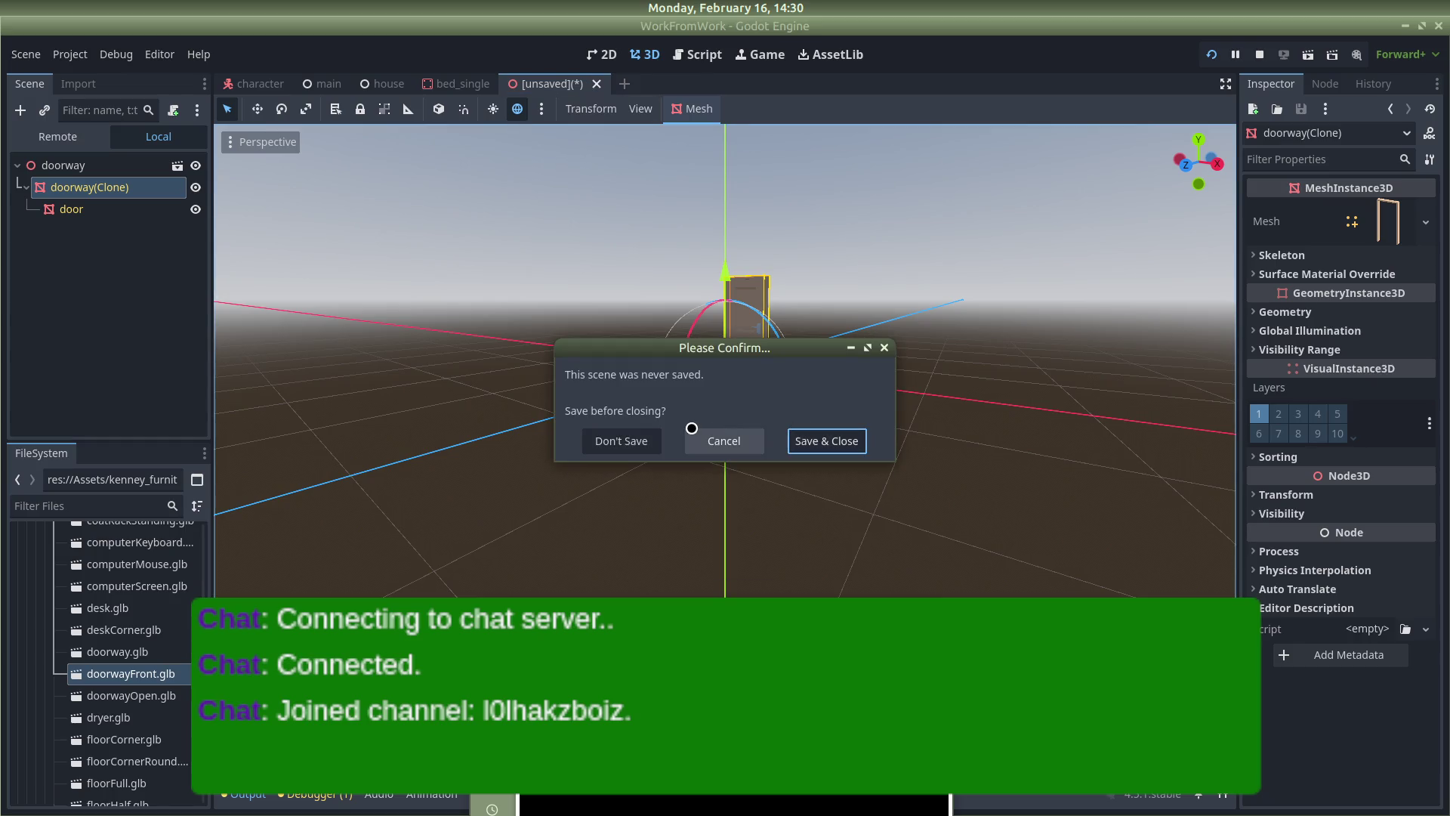
pyautogui.click(634, 441)
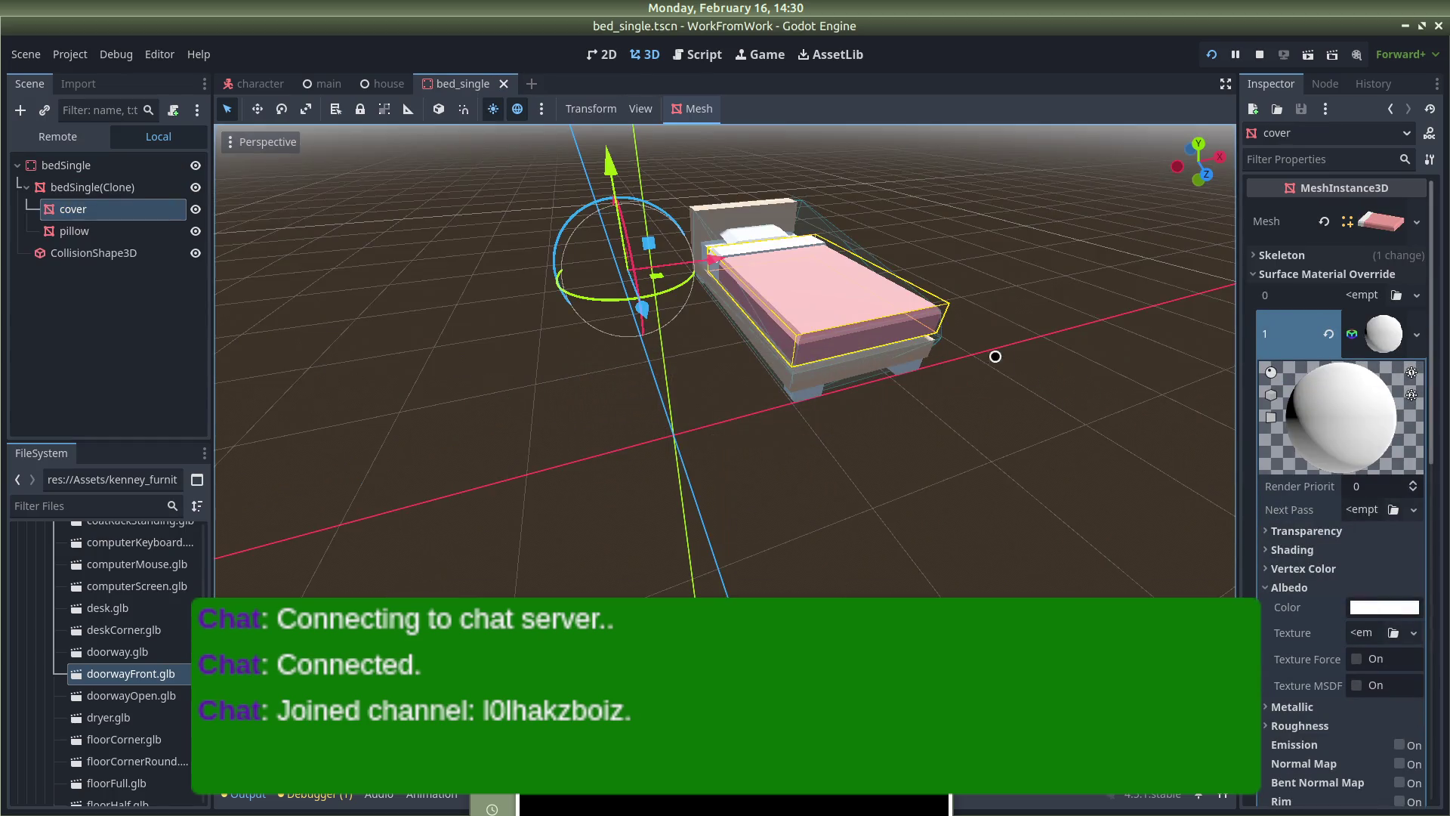
pyautogui.middleClick(457, 84)
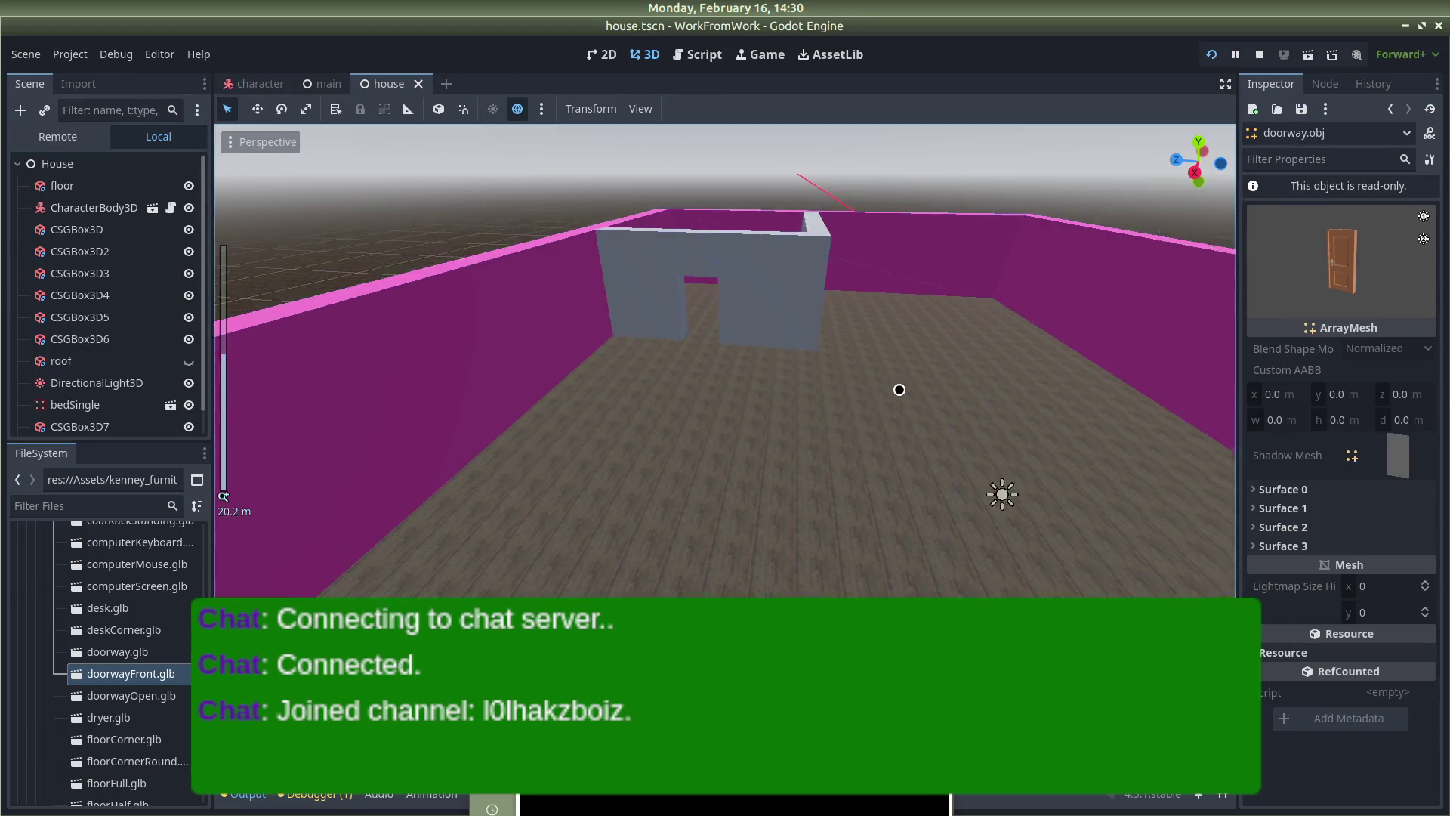
pyautogui.scroll(-3)
pyautogui.moveTo(799, 382); pyautogui.dragTo(845, 410)
pyautogui.scroll(3)
pyautogui.scroll(-3)
pyautogui.scroll(-3)
pyautogui.scroll(-3)
pyautogui.moveTo(951, 478); pyautogui.dragTo(753, 453)
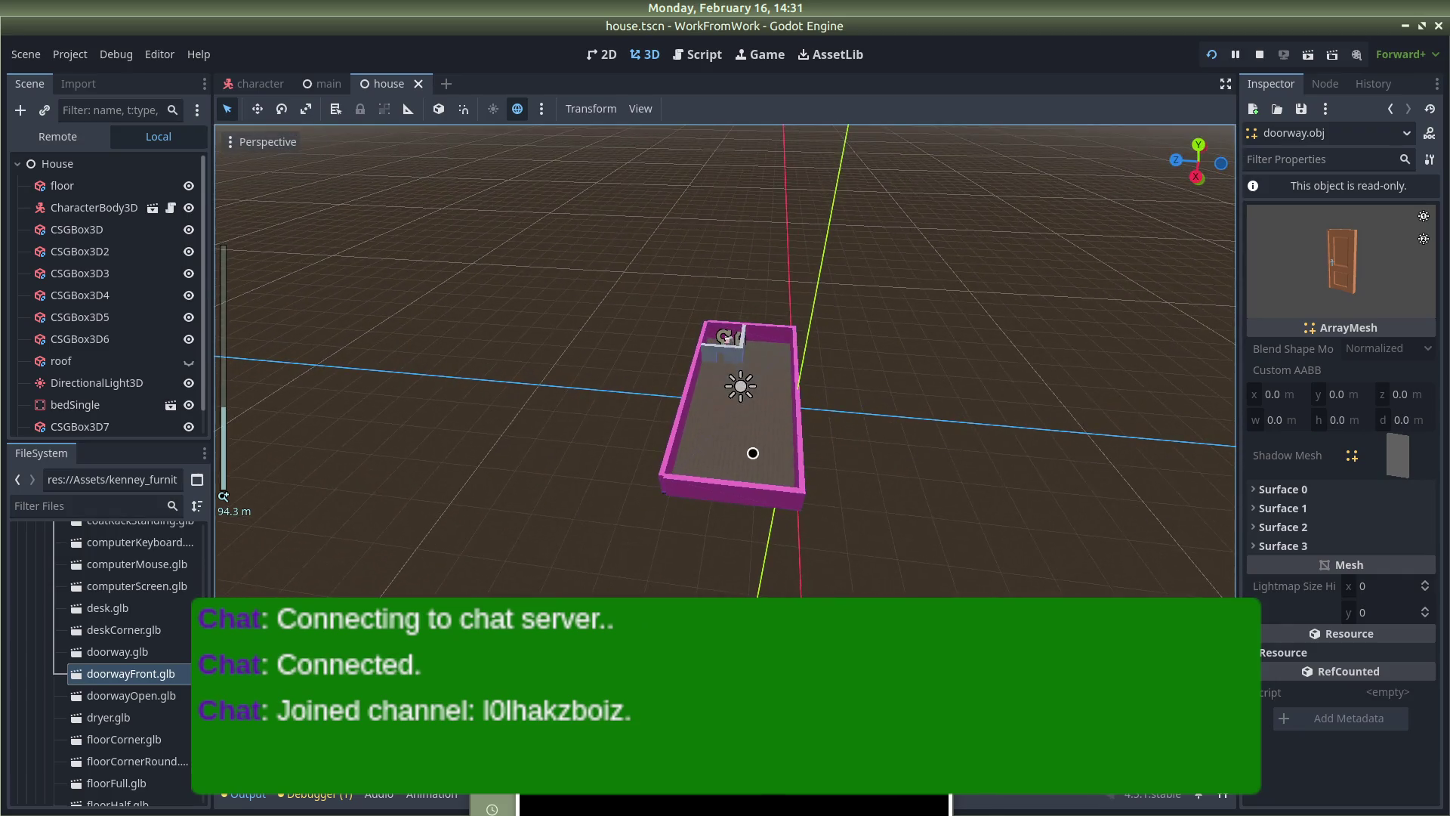
pyautogui.click(753, 453)
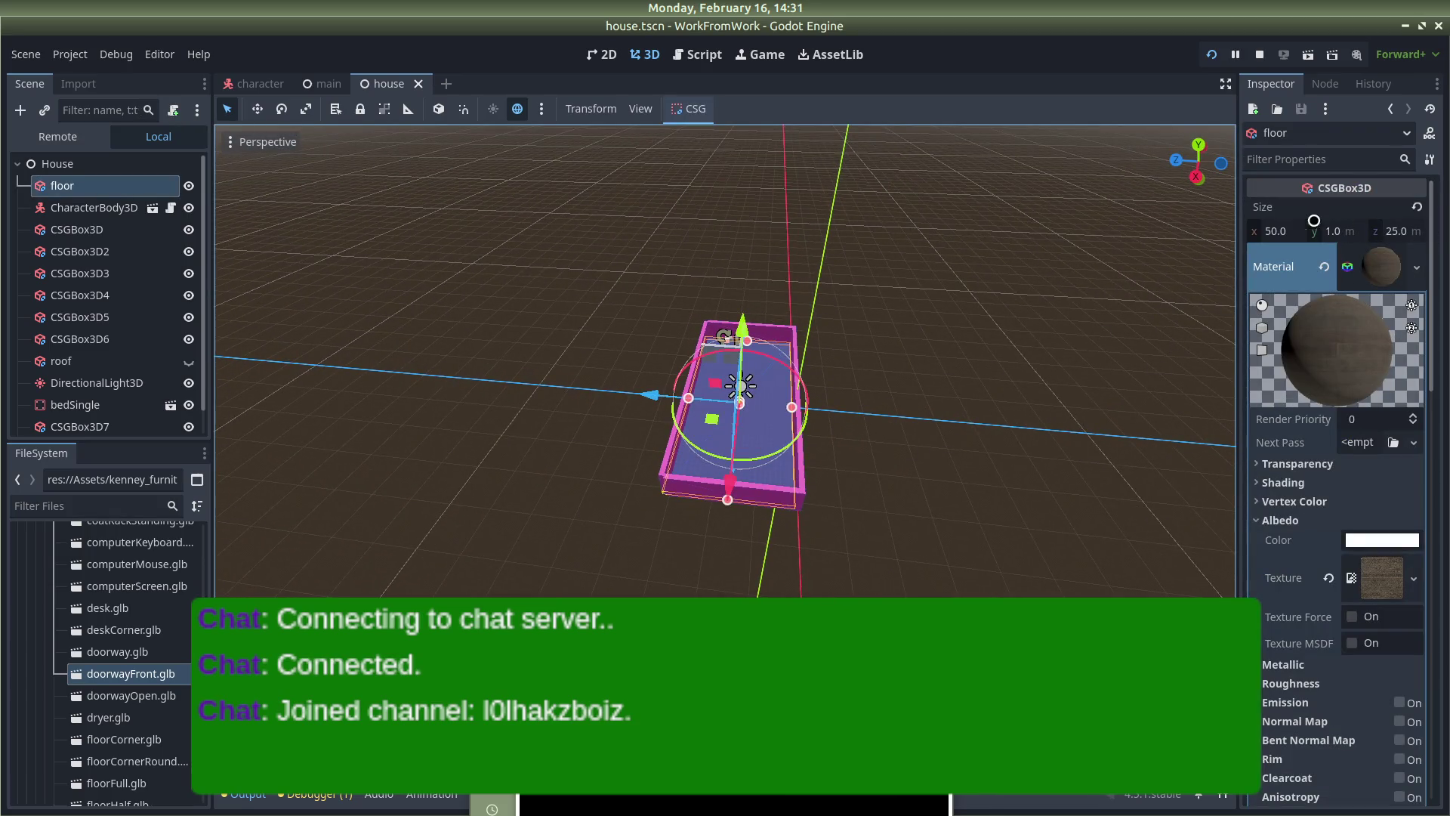
# Shorten the floor CSGBox3D's Size x from 50 to 25
pyautogui.click(1276, 230)
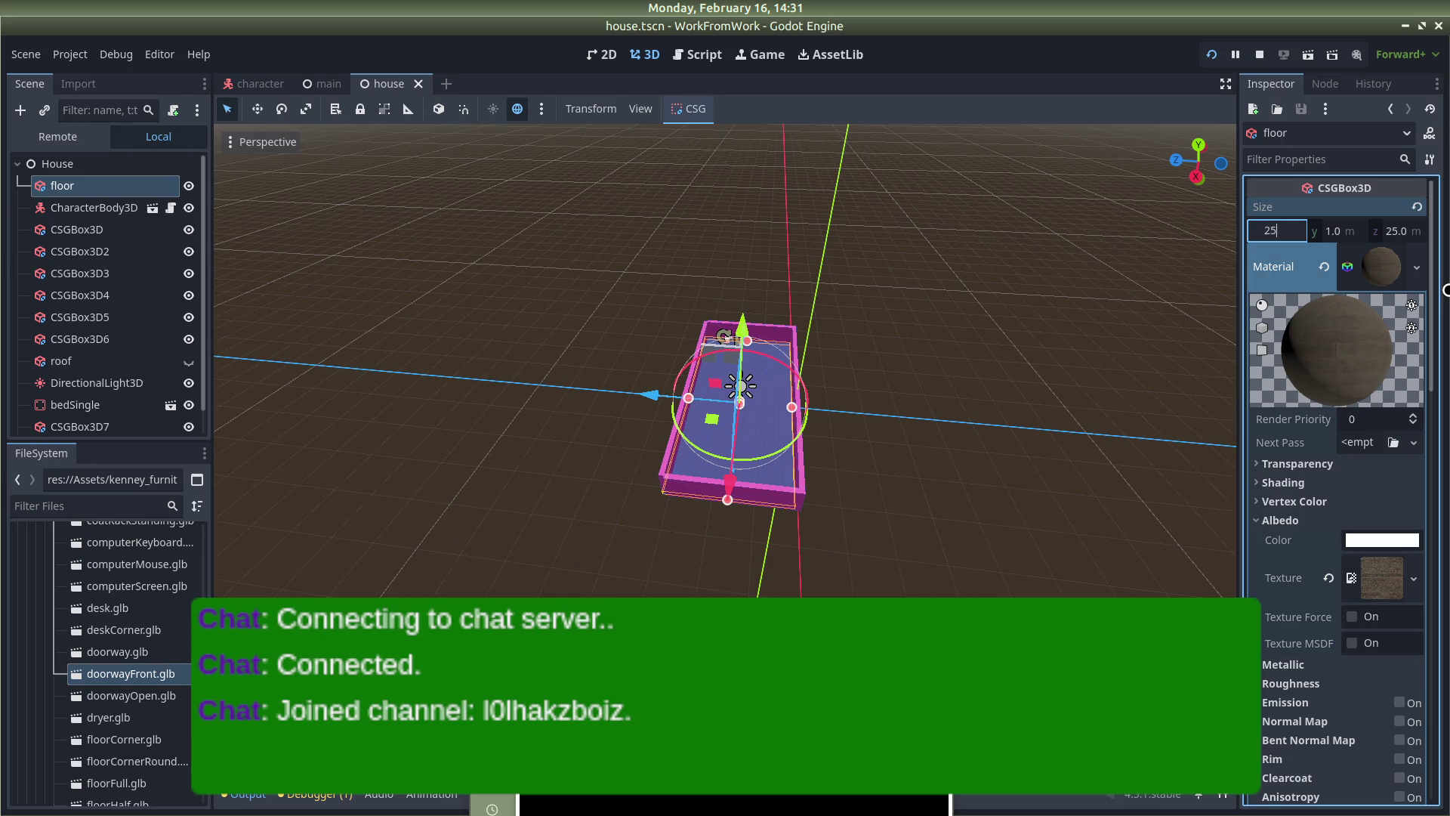
pyautogui.press('Return')
pyautogui.moveTo(919, 370); pyautogui.dragTo(899, 476)
pyautogui.scroll(3)
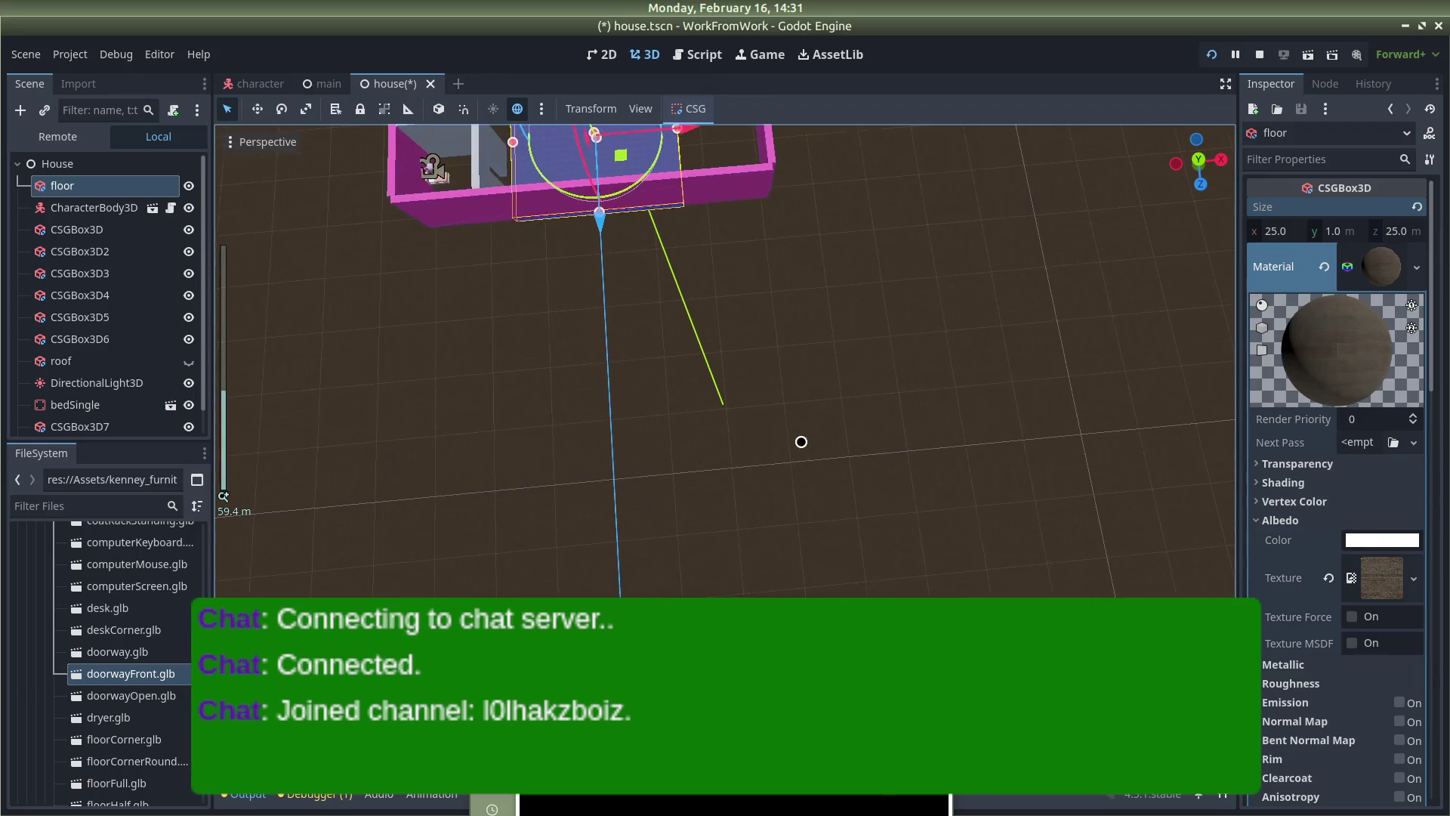
# Slide the floor left along X so it lines up with the walls' left end
pyautogui.click(678, 317)
pyautogui.scroll(-3)
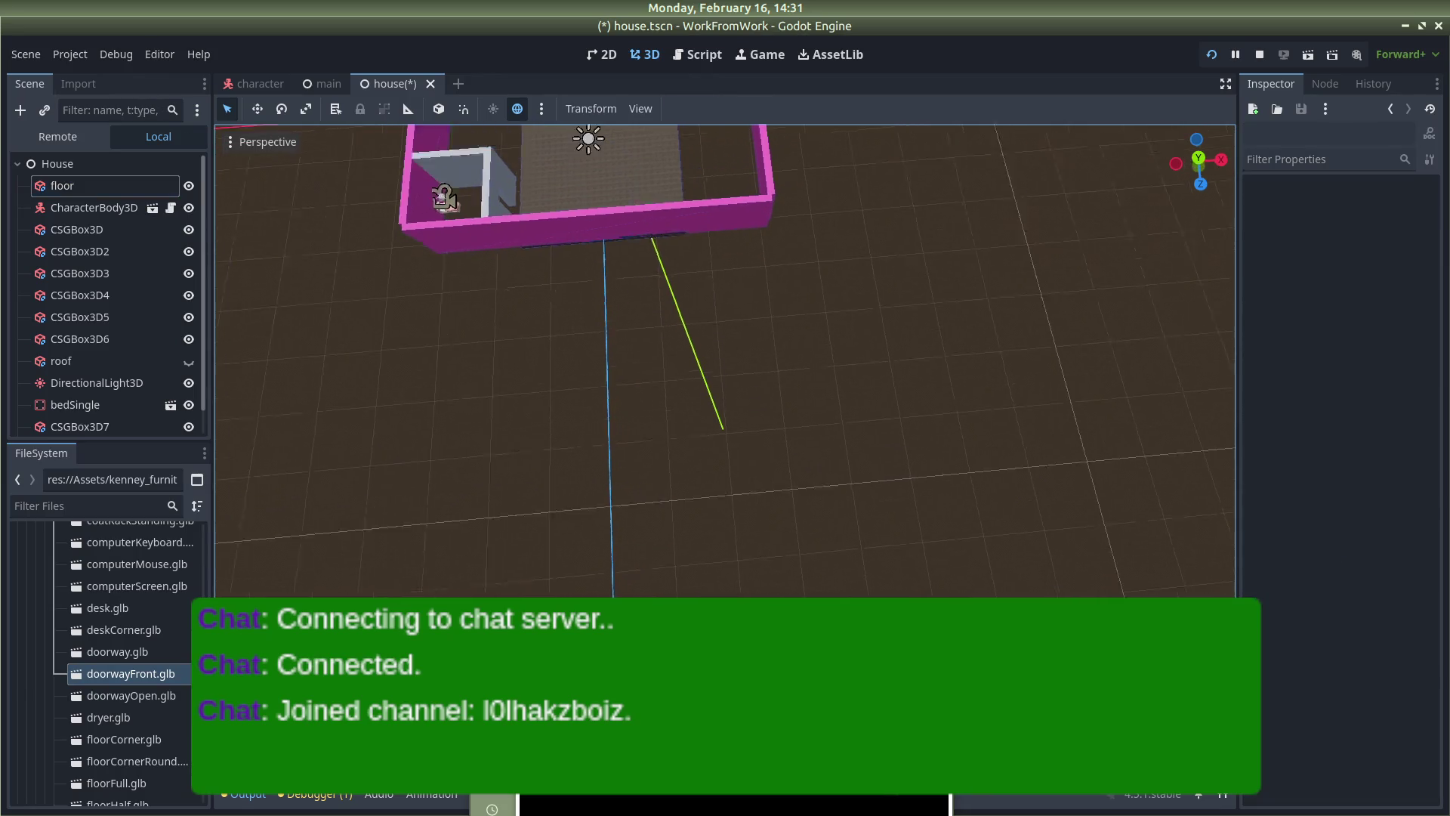
pyautogui.click(685, 344)
pyautogui.moveTo(715, 360); pyautogui.dragTo(645, 362)
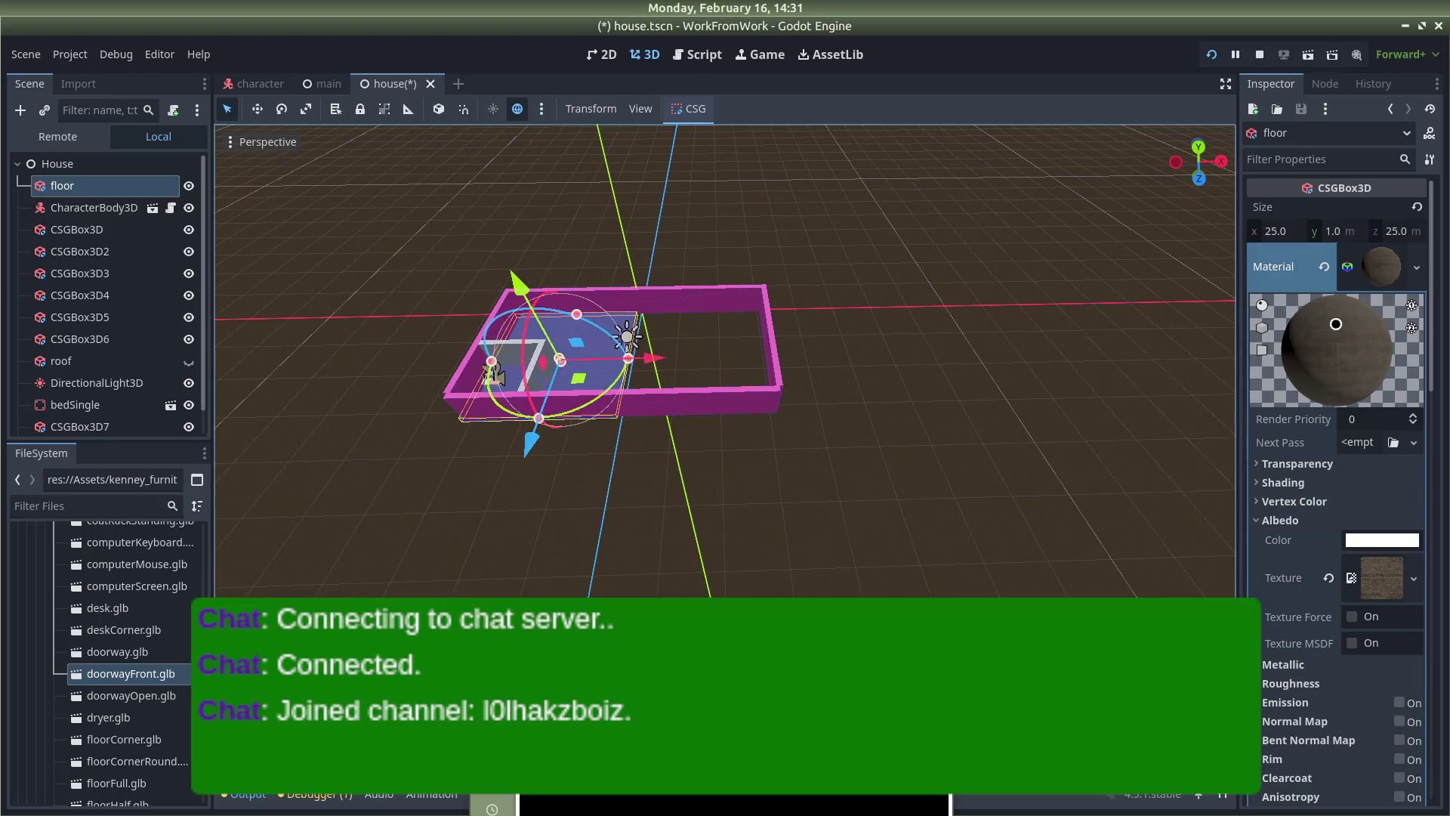
pyautogui.scroll(-3)
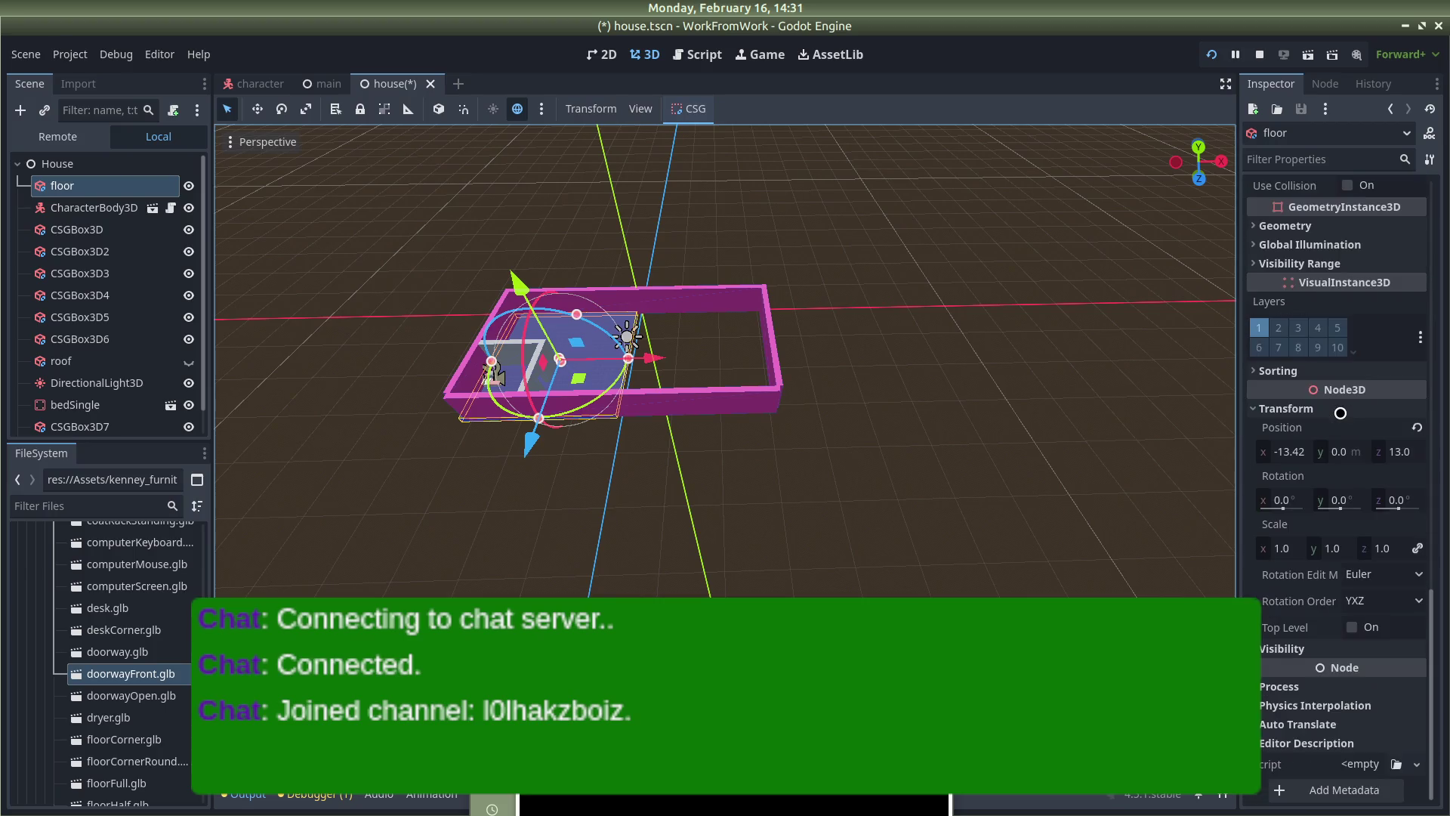
pyautogui.click(1286, 454)
pyautogui.click(786, 363)
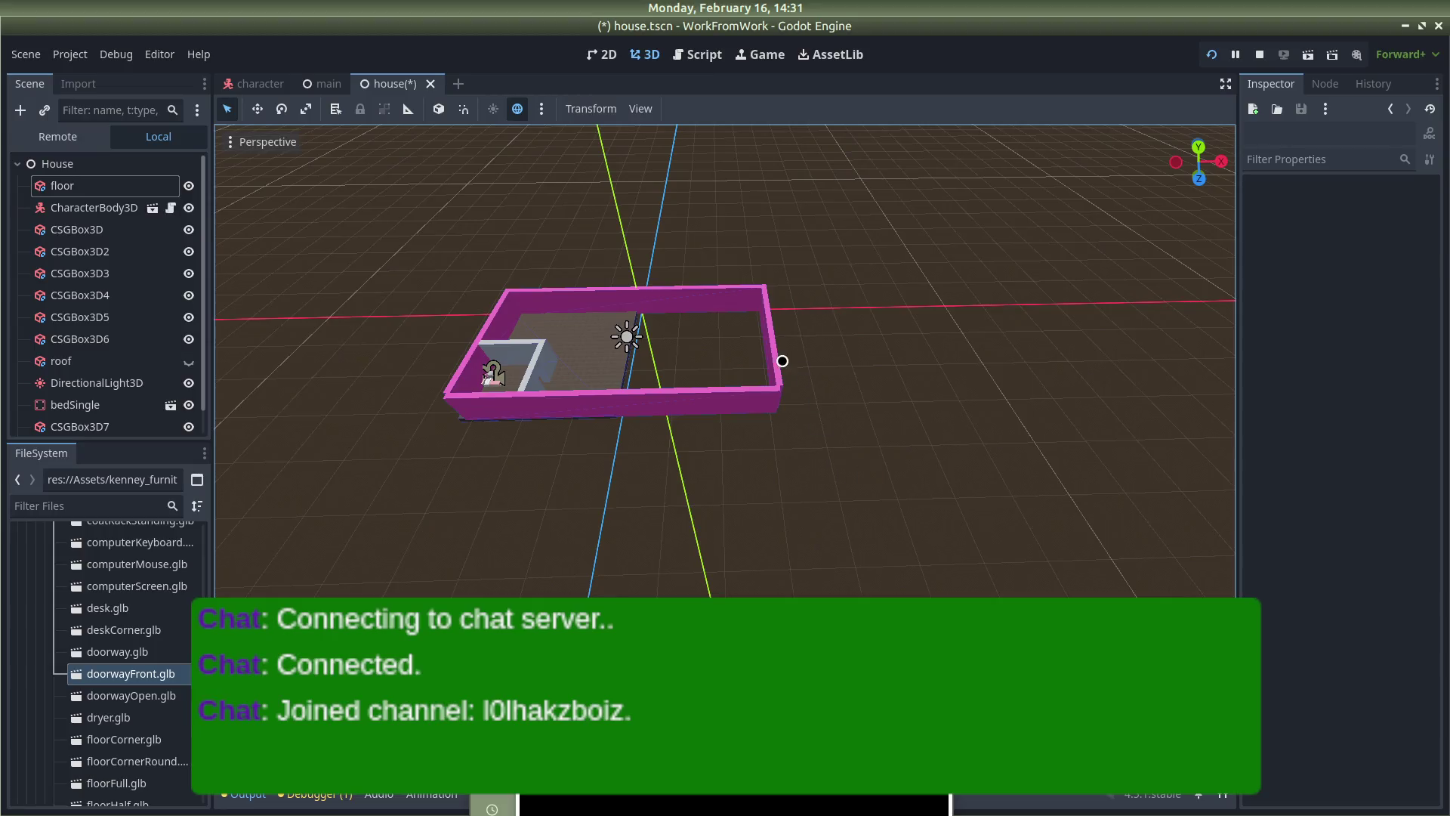
pyautogui.click(769, 353)
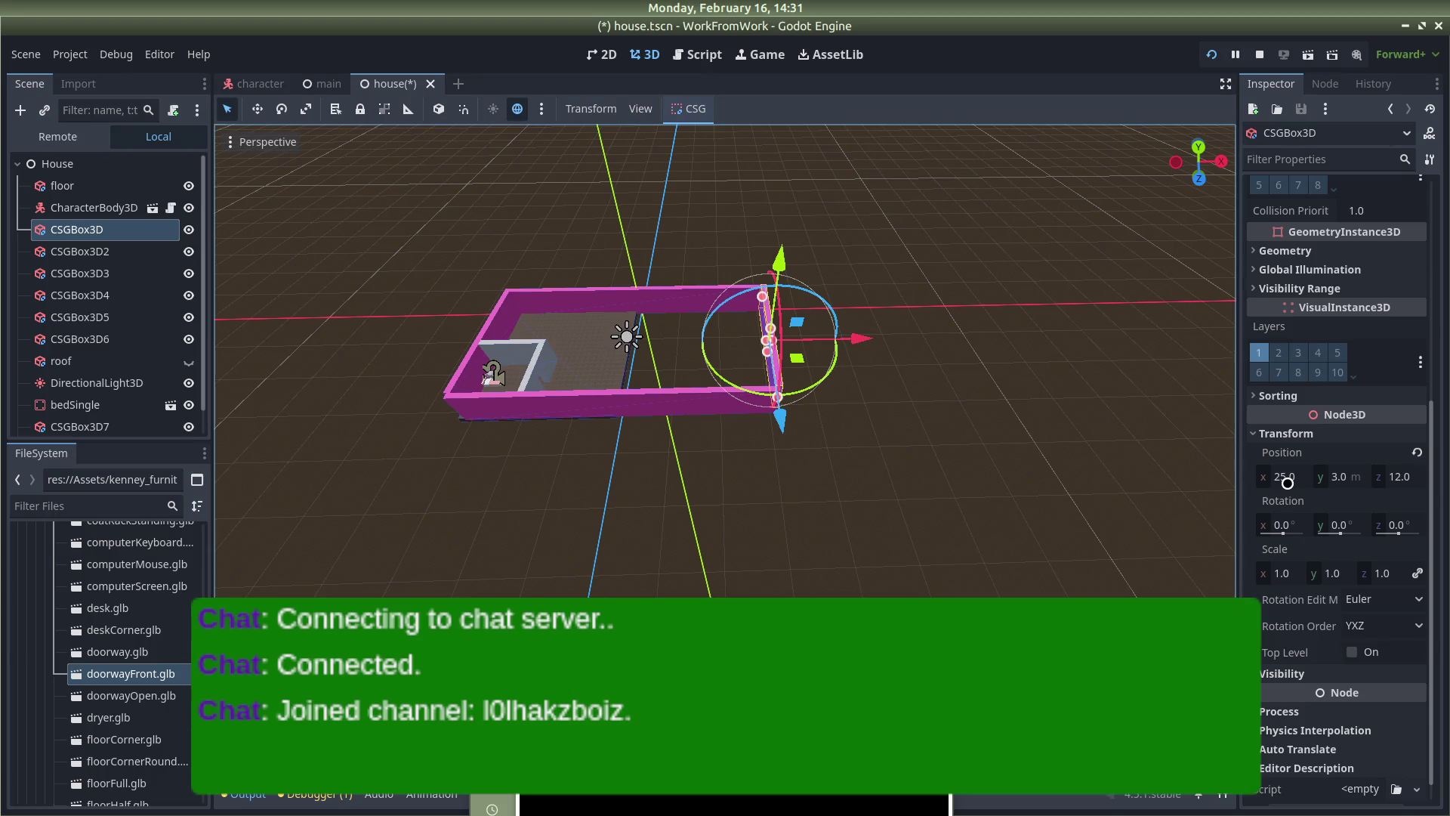
# Move the side wall CSGBox3D to X position 12, then to 0
pyautogui.click(1287, 482)
pyautogui.write('12')
pyautogui.press('Return')
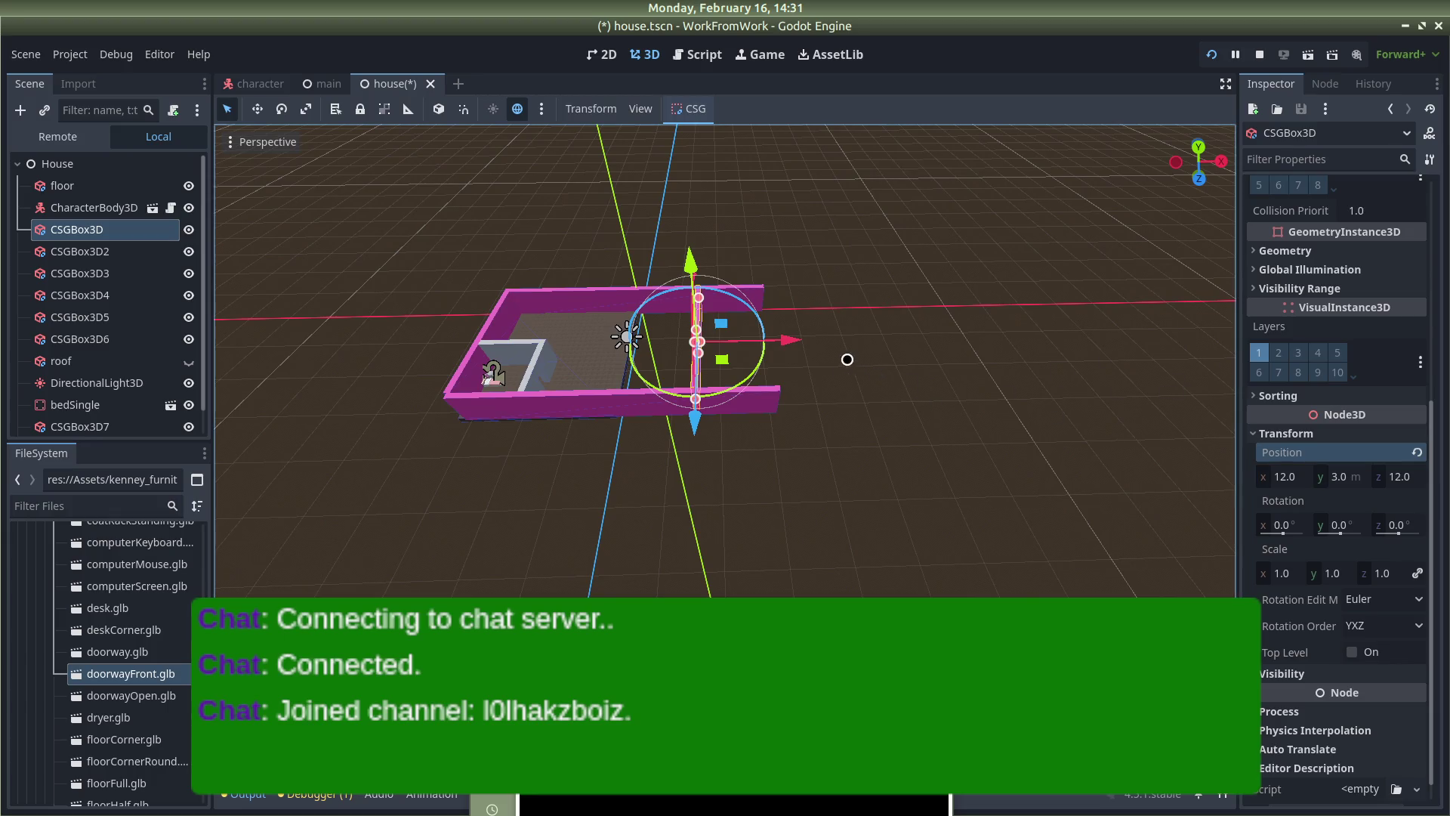
pyautogui.moveTo(791, 343); pyautogui.dragTo(725, 343)
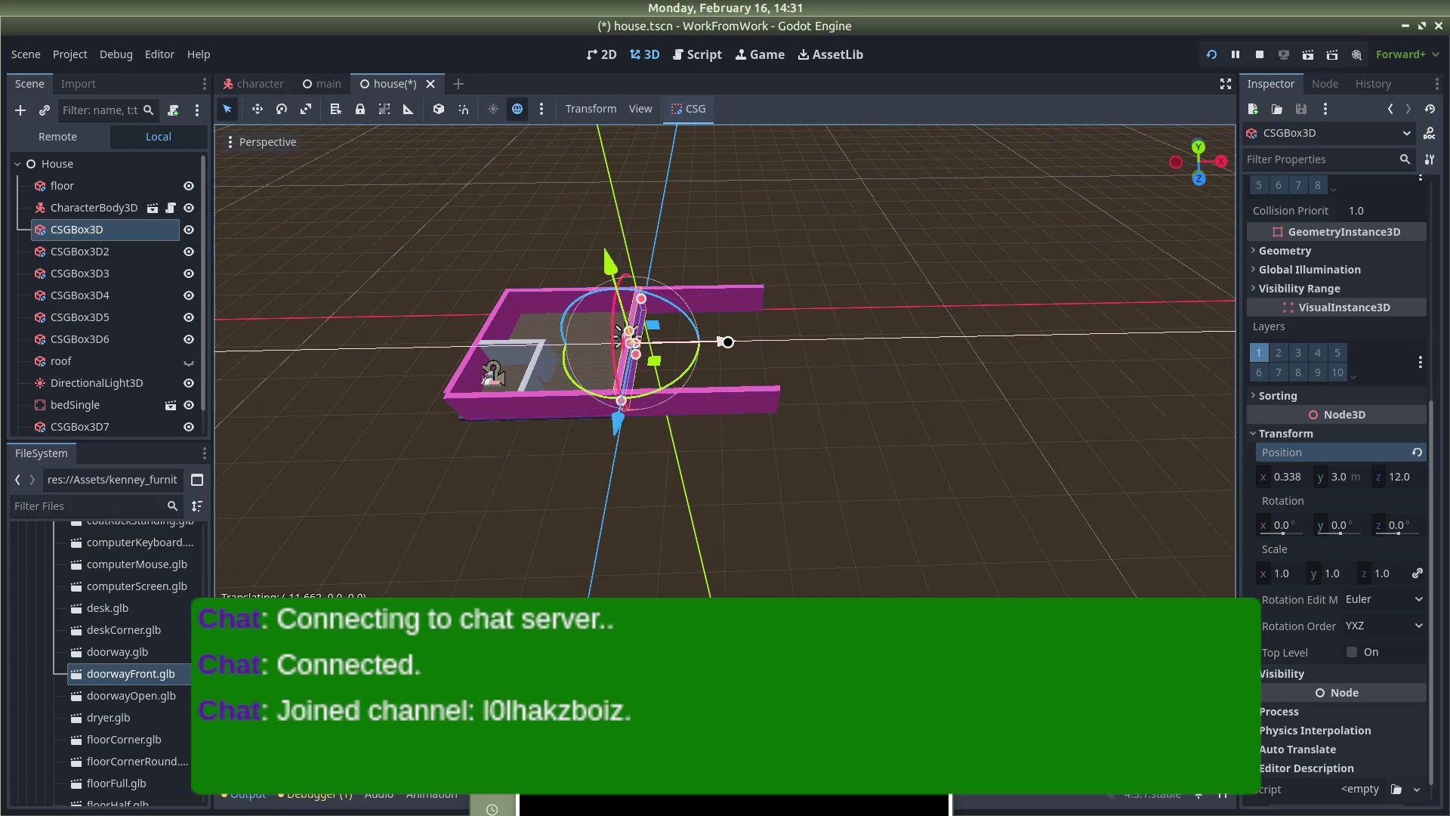
pyautogui.doubleClick(1288, 477)
pyautogui.write('0')
pyautogui.press('Return')
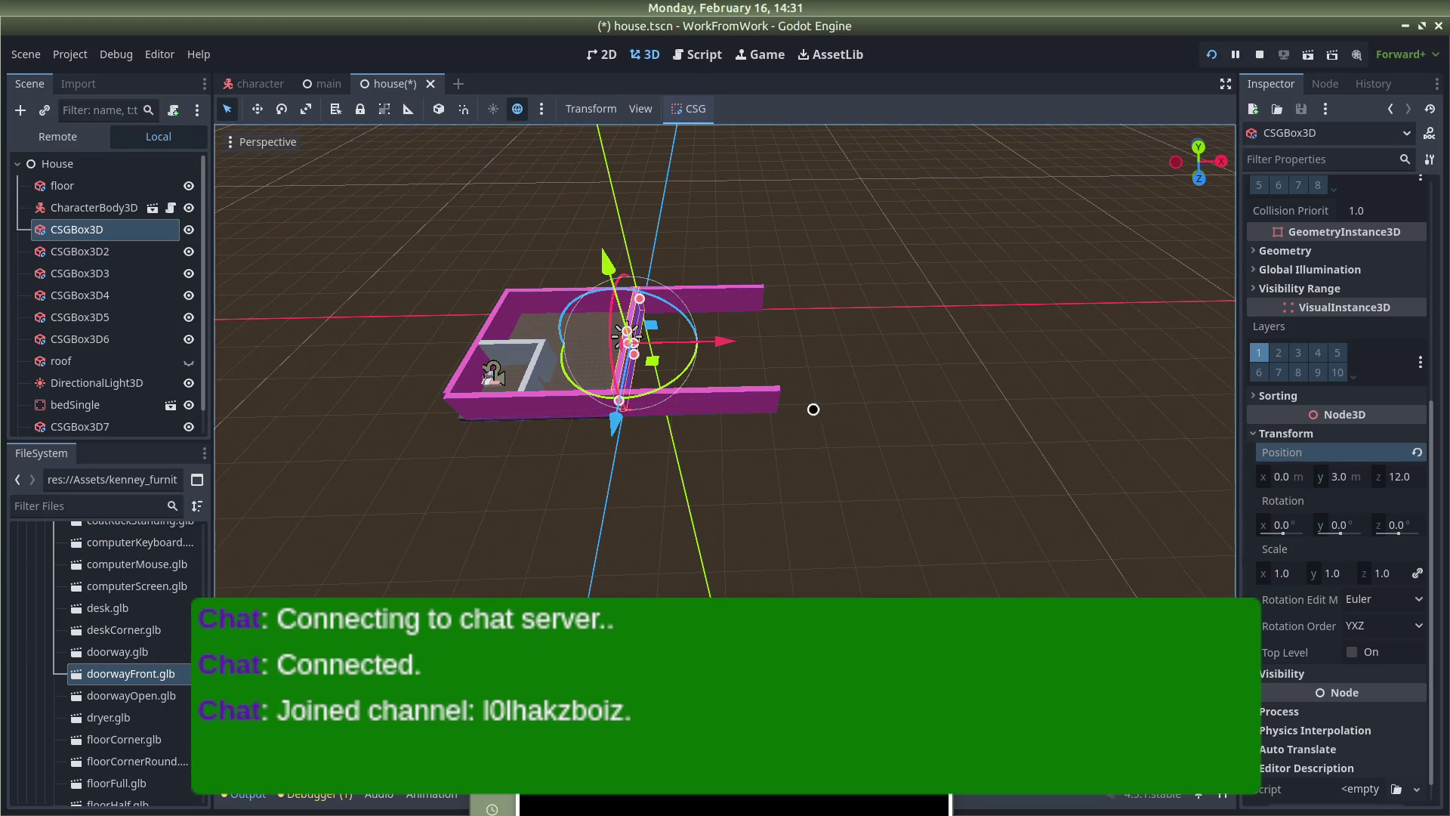
pyautogui.moveTo(748, 464); pyautogui.dragTo(758, 491)
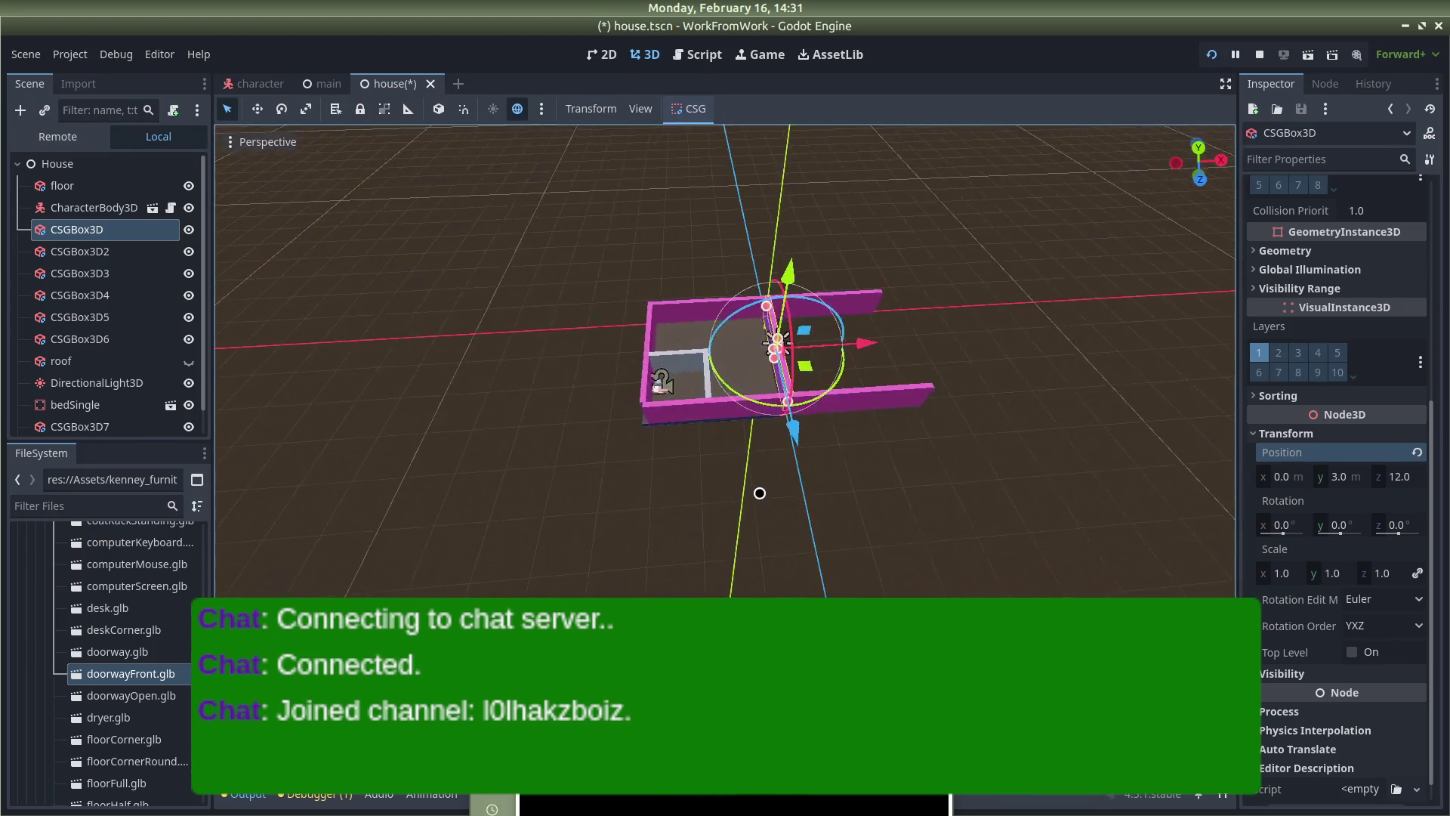
# Shorten the front and back walls (CSGBox3D3, CSGBox3D4) to Size x 25
pyautogui.click(762, 487)
pyautogui.click(898, 397)
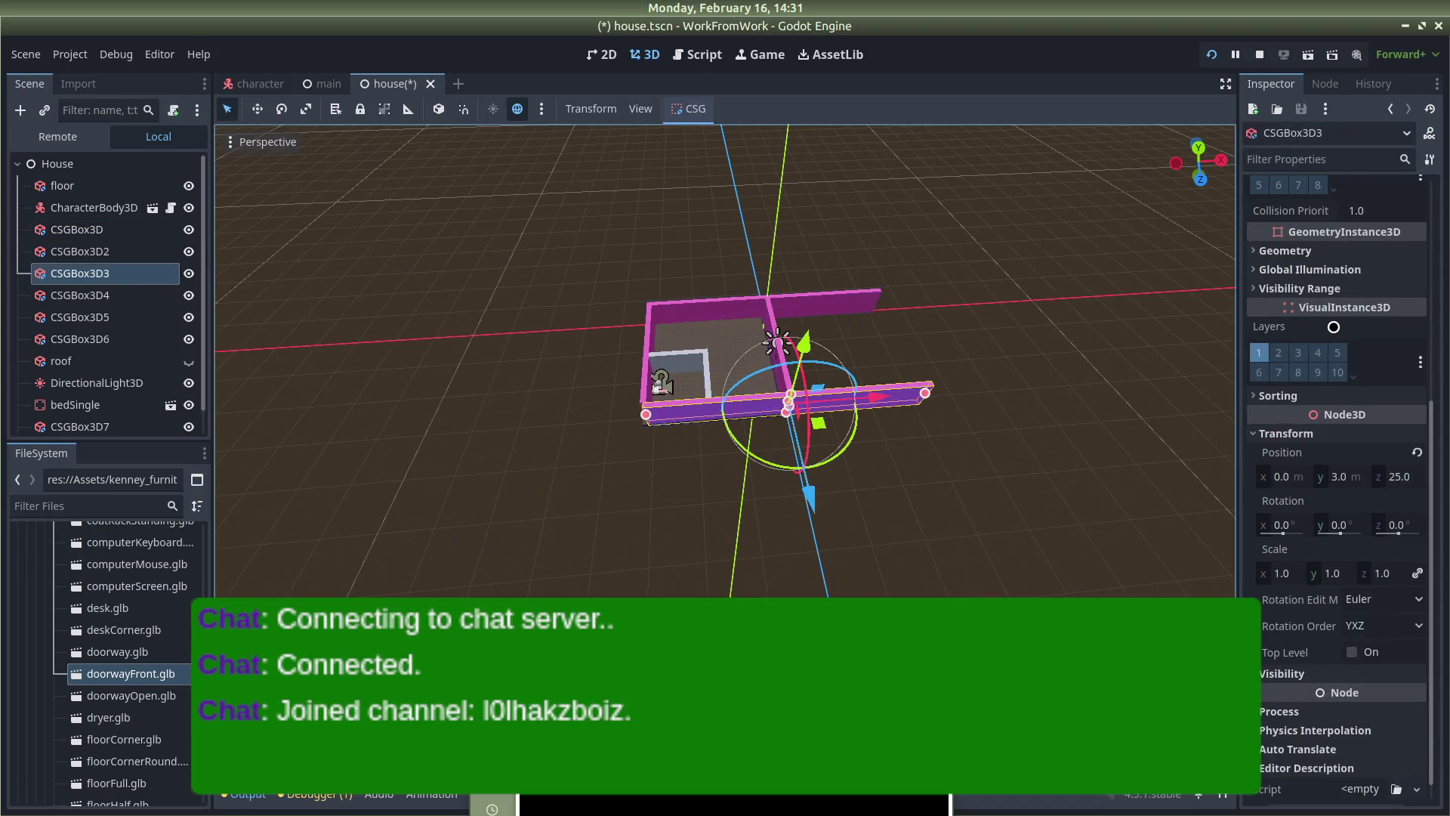
pyautogui.scroll(3)
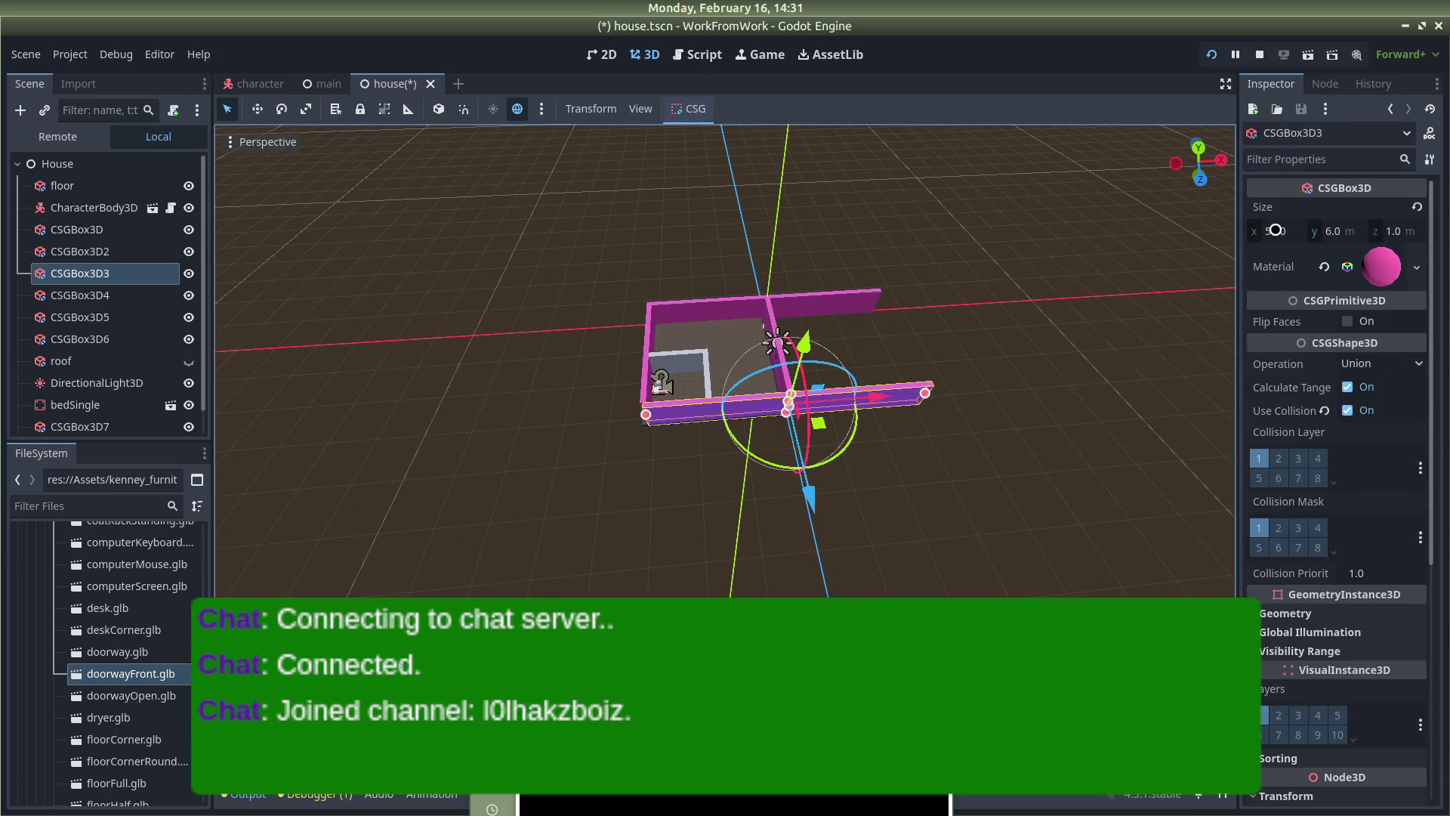
pyautogui.click(1275, 230)
pyautogui.write('2')
pyautogui.press('Return')
pyautogui.click(819, 311)
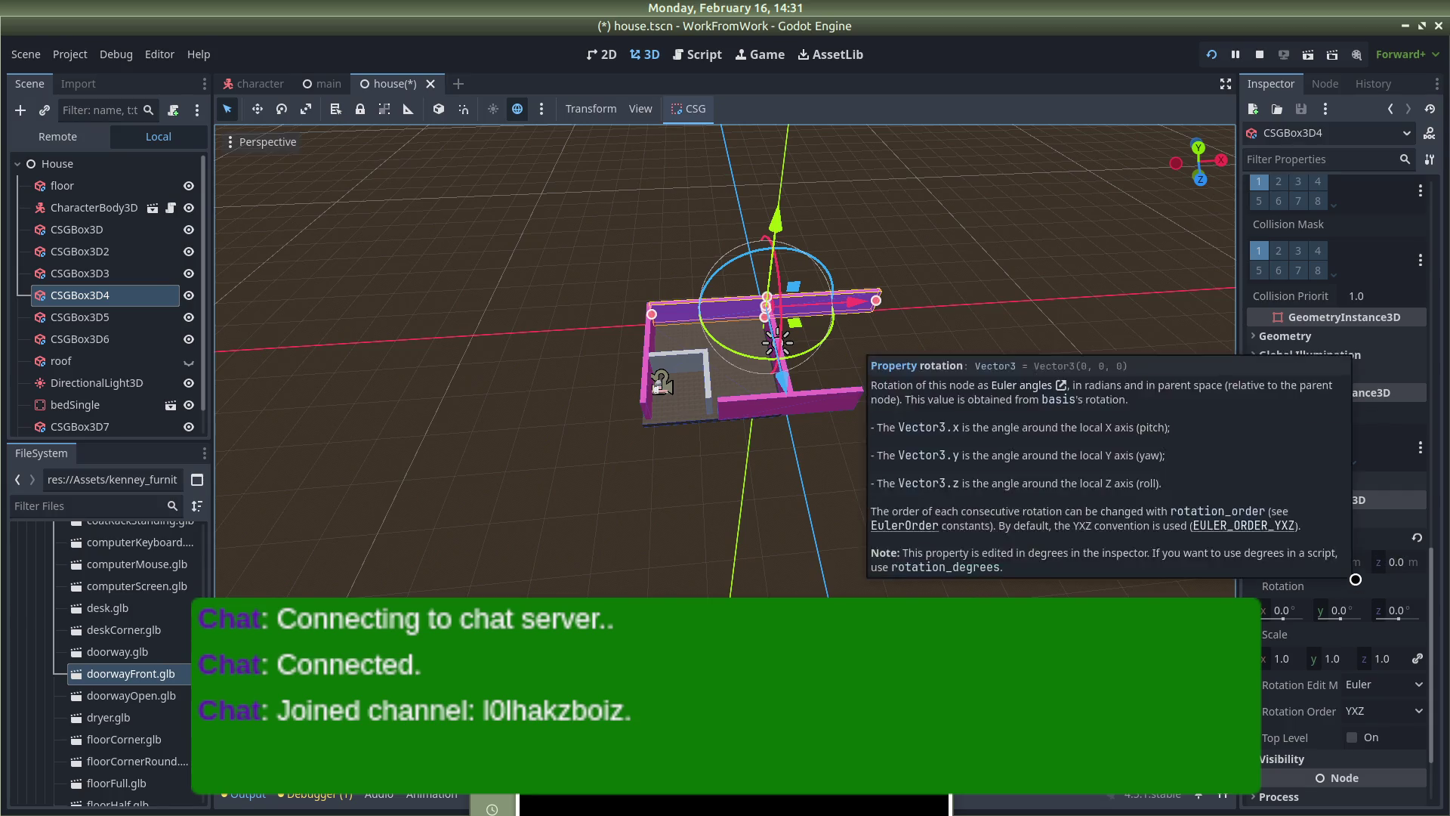
pyautogui.scroll(3)
pyautogui.scroll(-3)
pyautogui.scroll(3)
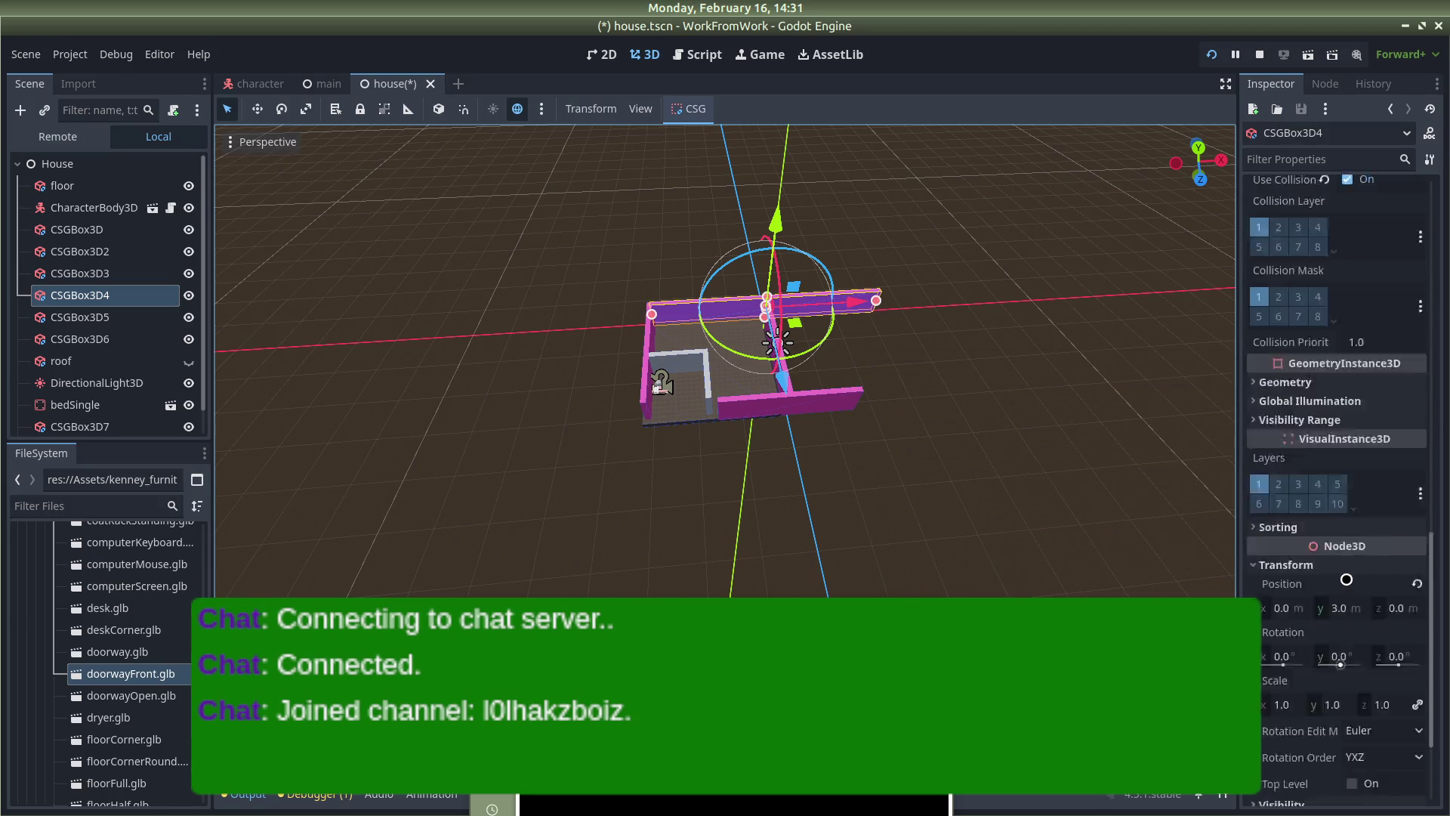
pyautogui.click(1284, 231)
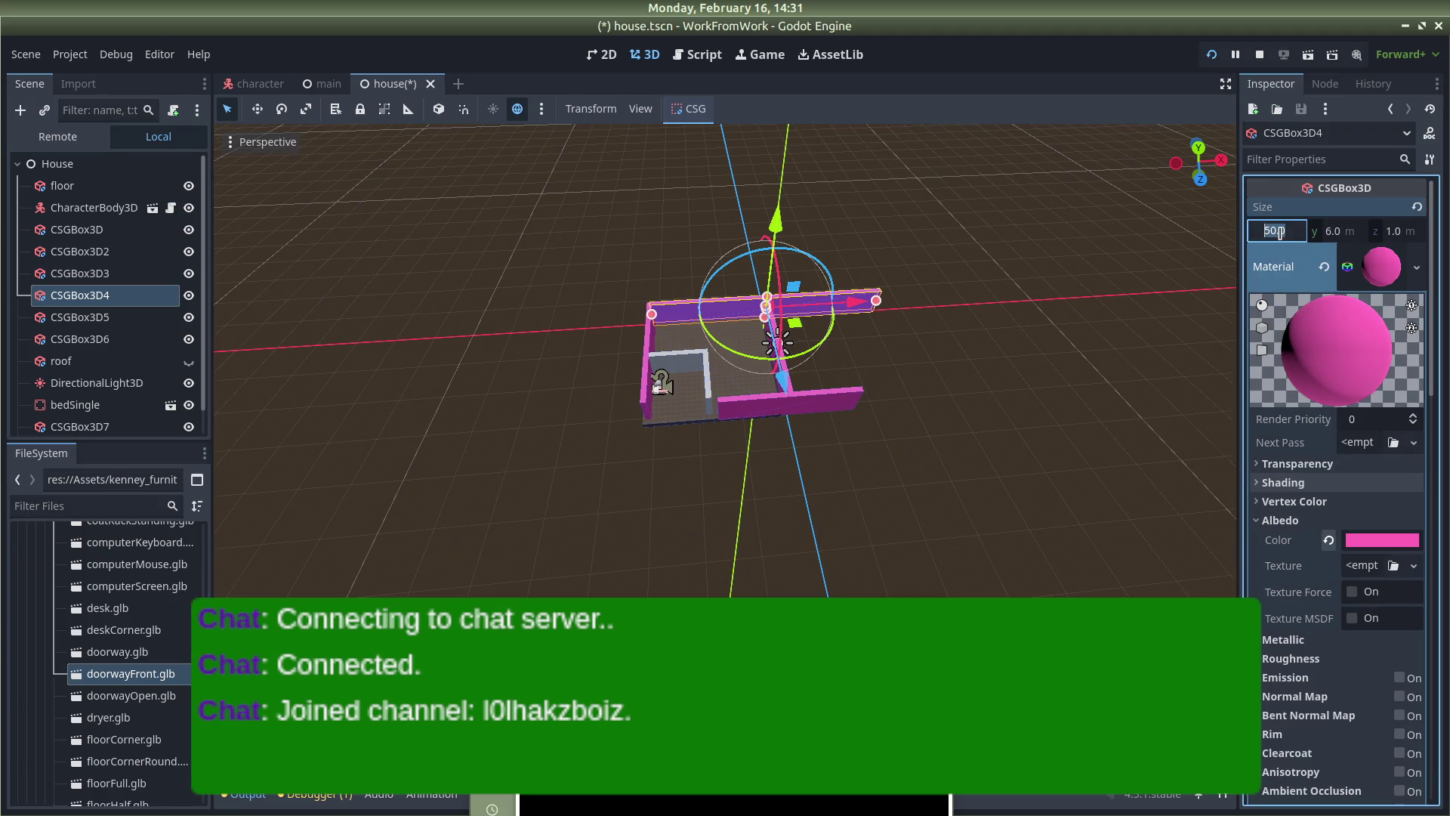
# Drag the front and back walls left so the four walls close the box
pyautogui.click(1123, 327)
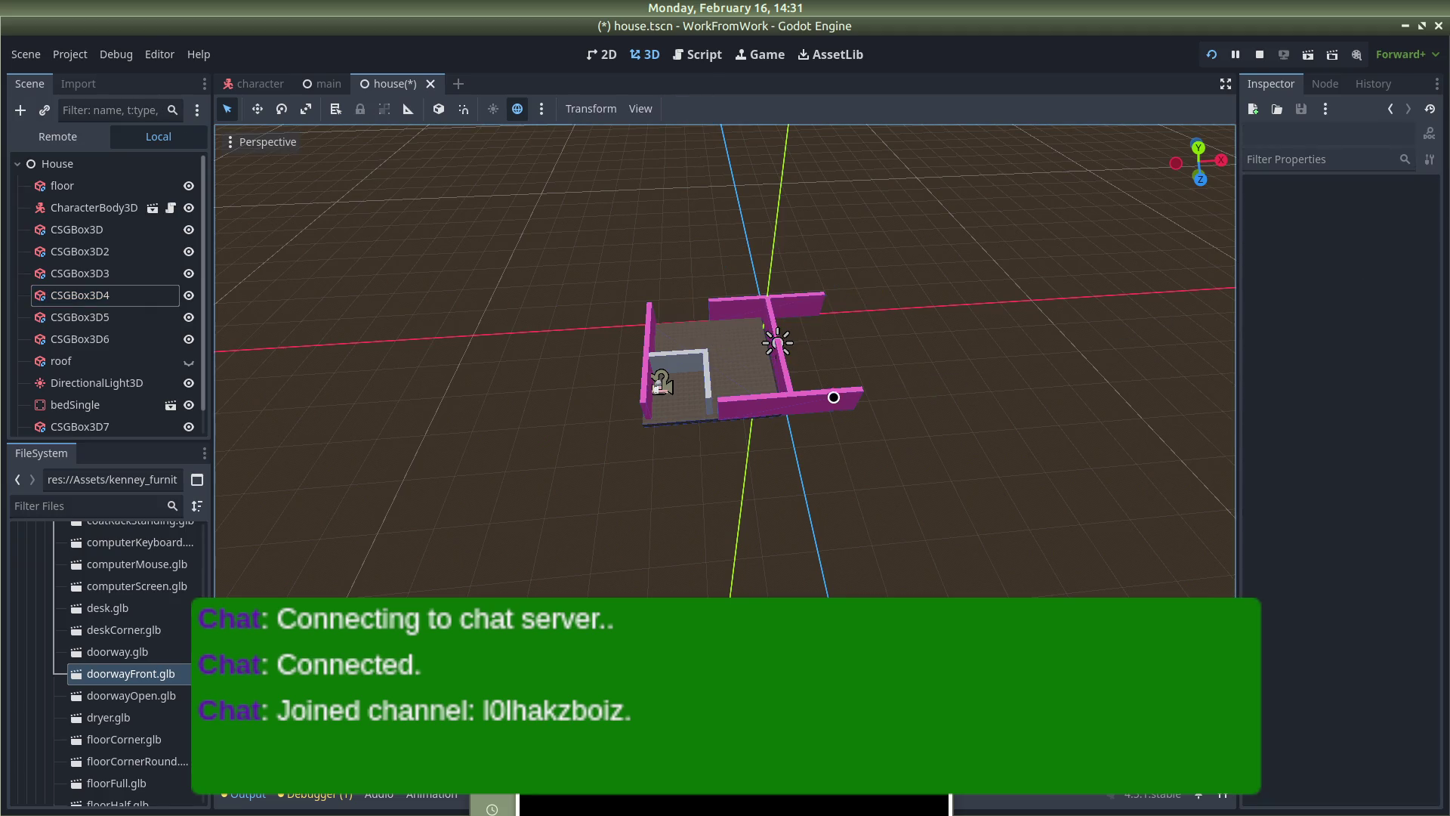
pyautogui.click(822, 398)
pyautogui.moveTo(865, 404); pyautogui.dragTo(798, 396)
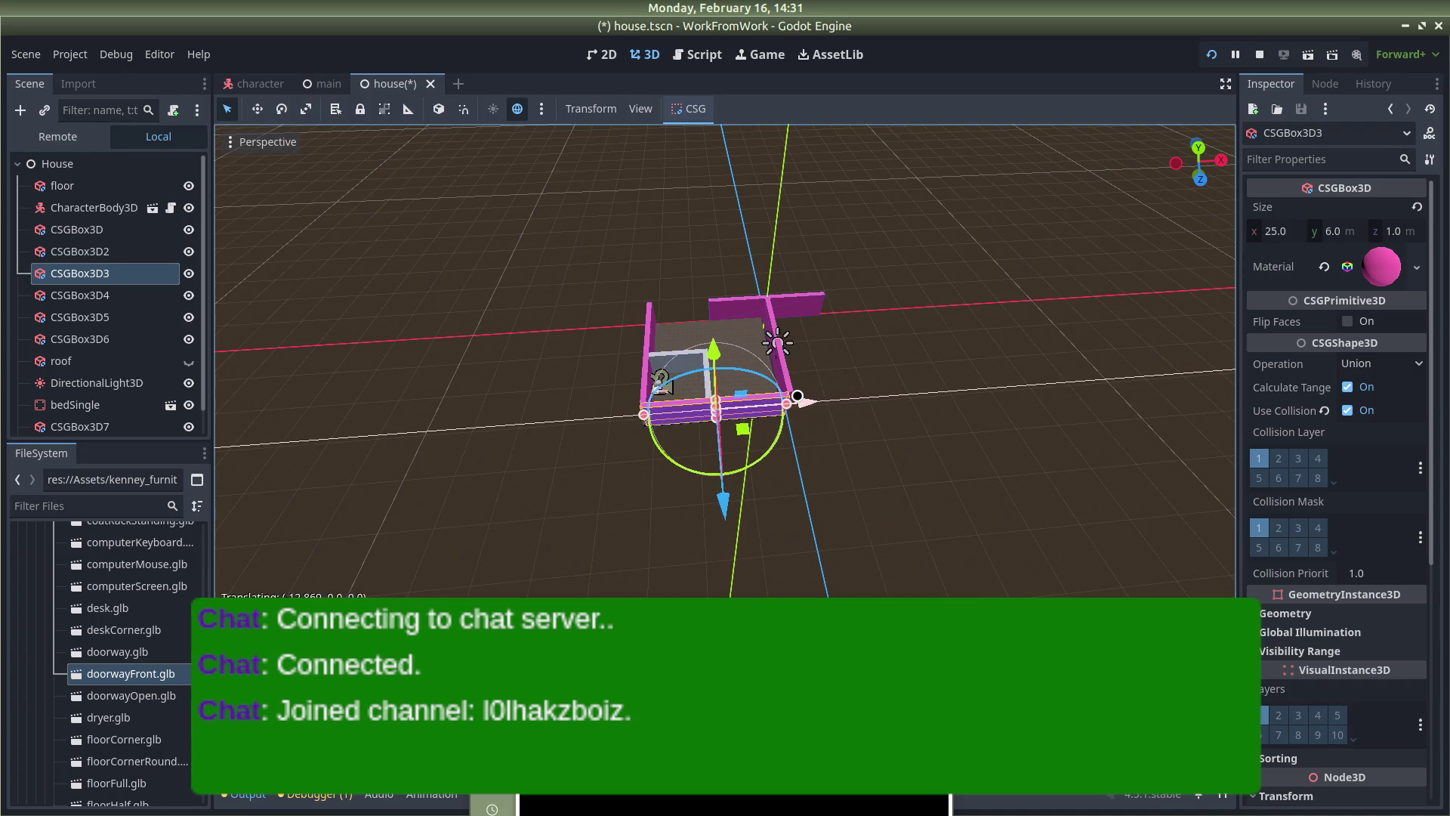
pyautogui.click(848, 294)
pyautogui.click(812, 296)
pyautogui.moveTo(835, 317); pyautogui.dragTo(795, 308)
pyautogui.click(859, 369)
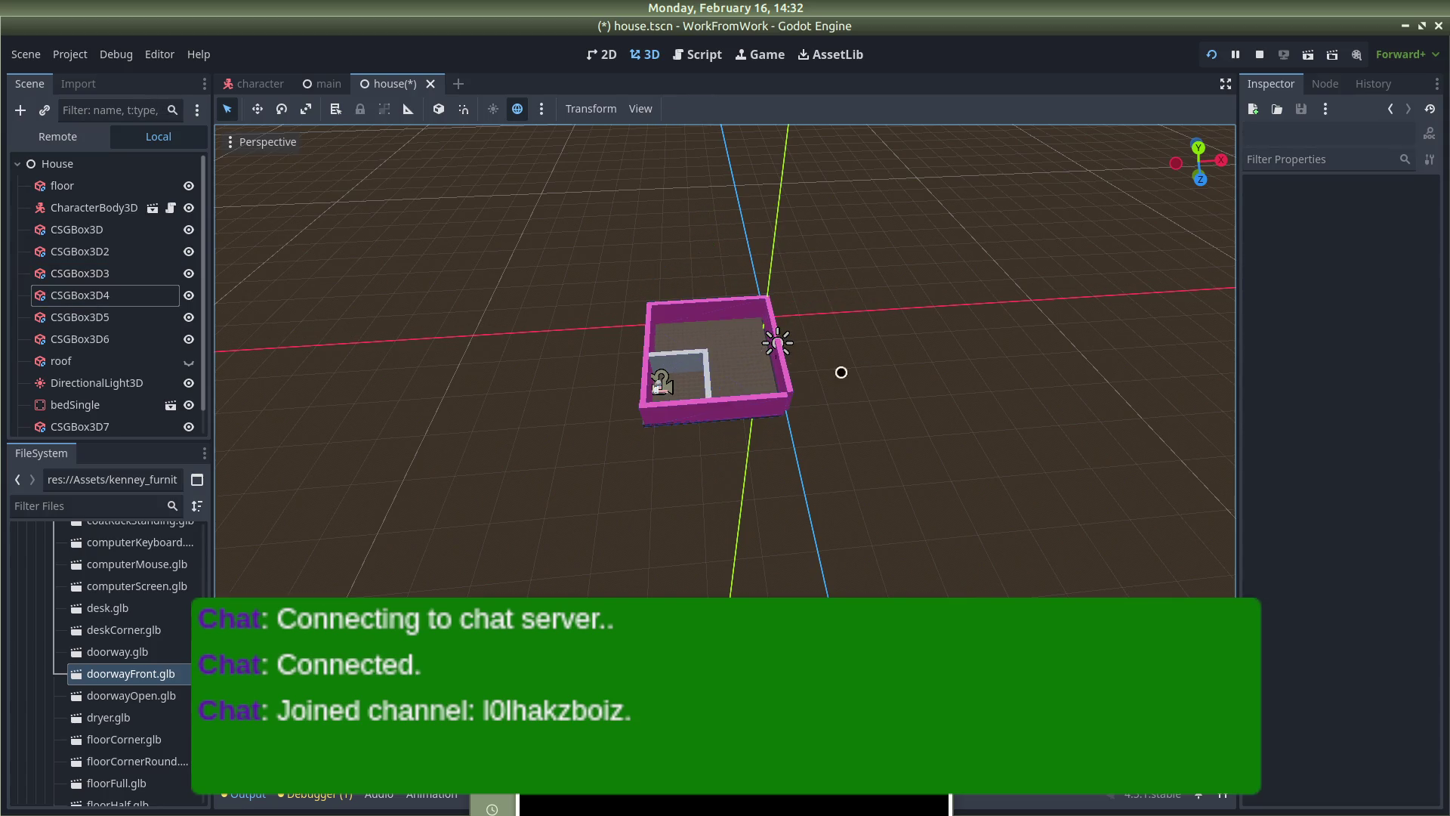
# Set the back wall's X position to -12.5 and nudge it along Z
pyautogui.click(721, 303)
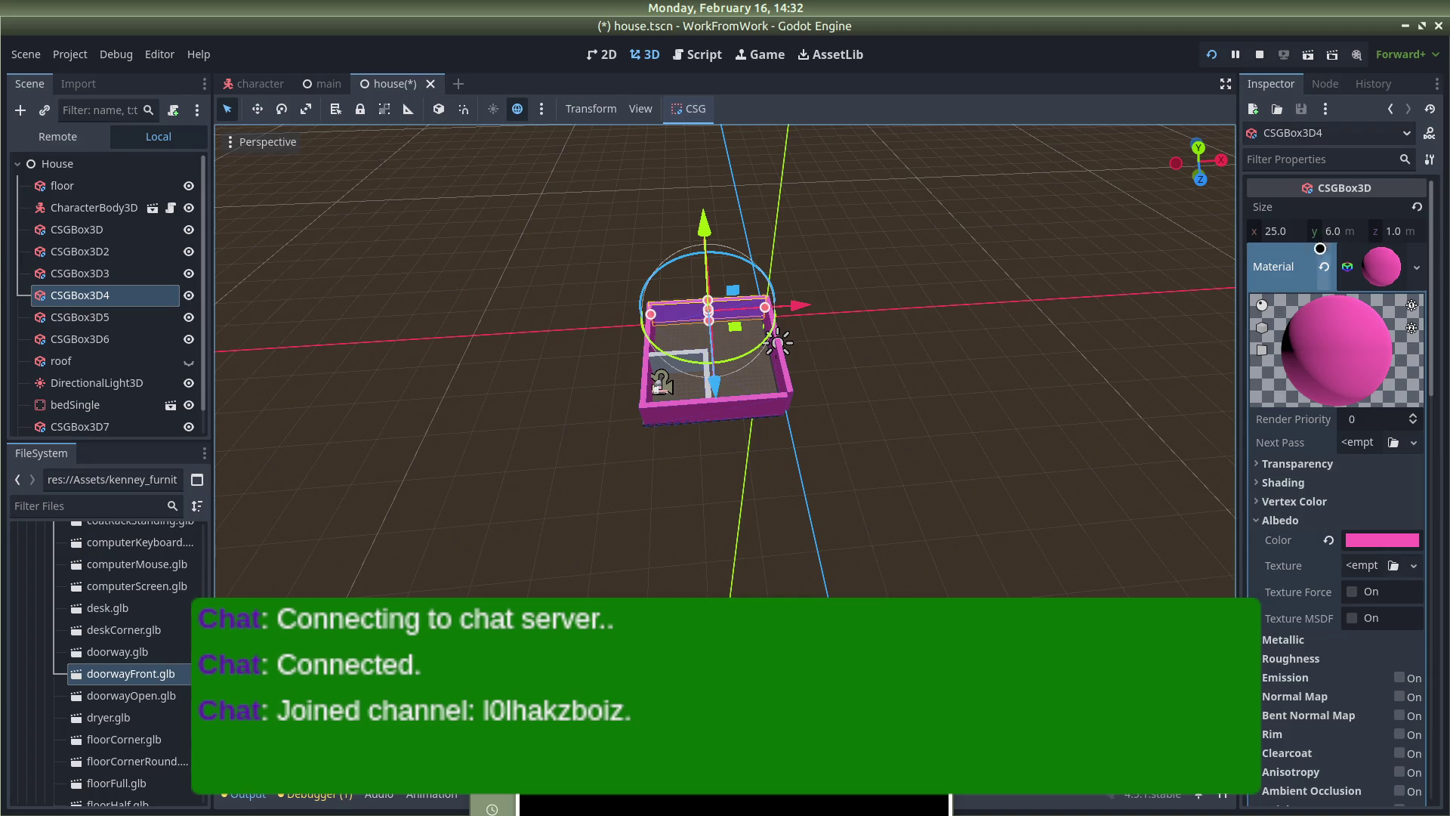
pyautogui.scroll(-3)
pyautogui.scroll(-3)
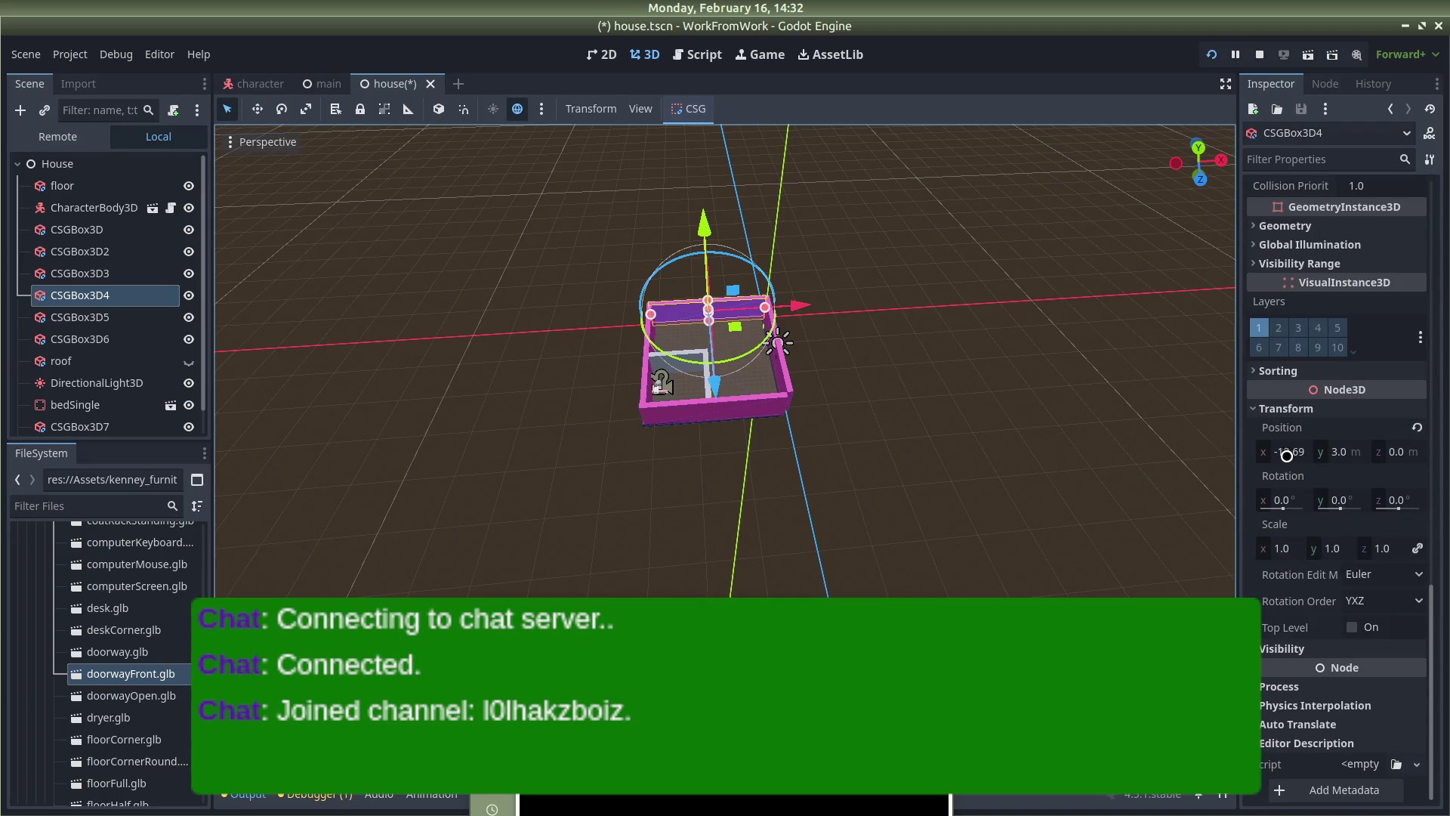
pyautogui.click(1289, 455)
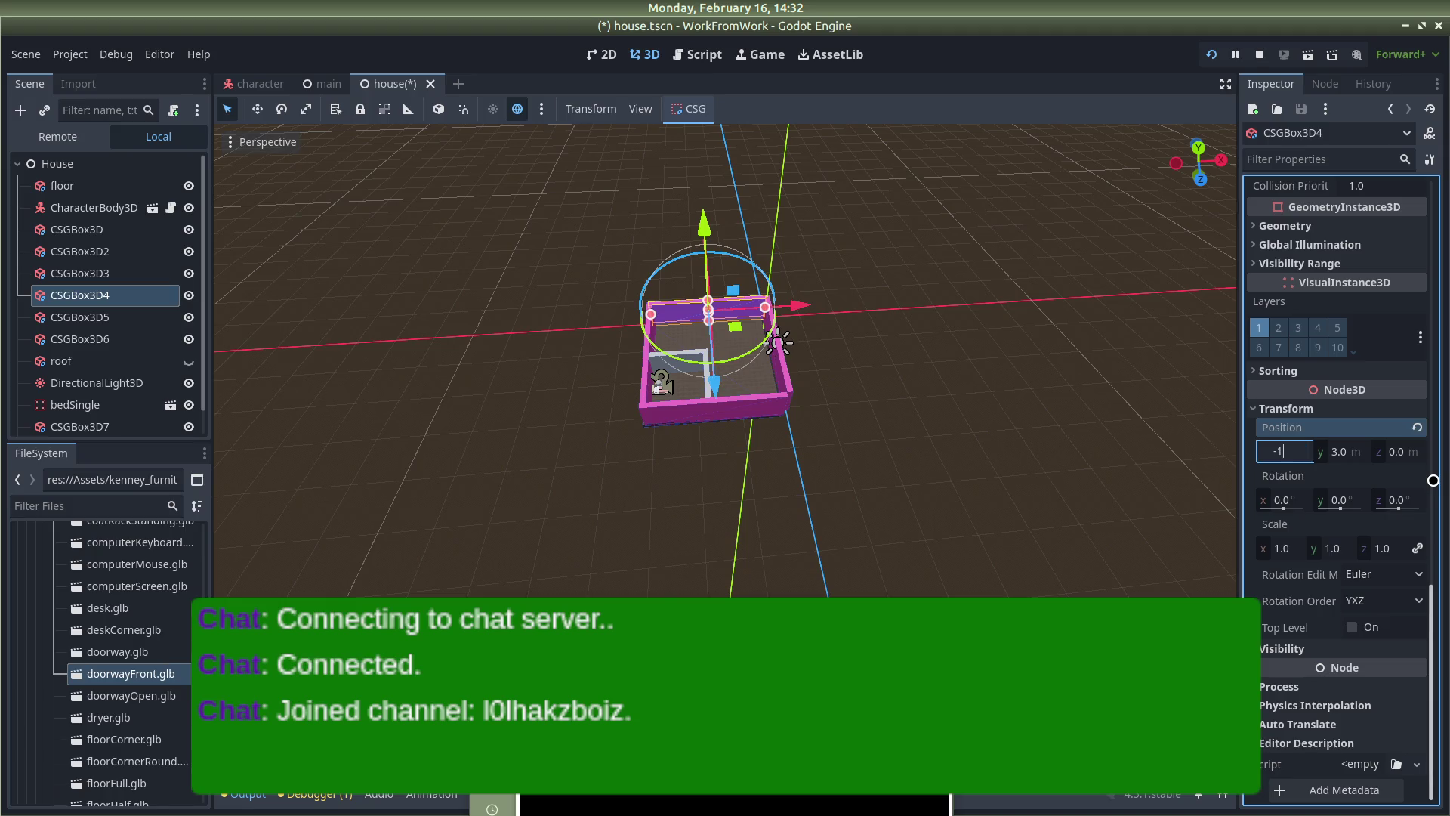
pyautogui.write('2.5')
pyautogui.press('Return')
pyautogui.moveTo(718, 400); pyautogui.dragTo(807, 412)
# Set the back wall CSGBox3D4's z position to 0 and check wall CSGBox3D3
pyautogui.click(968, 431)
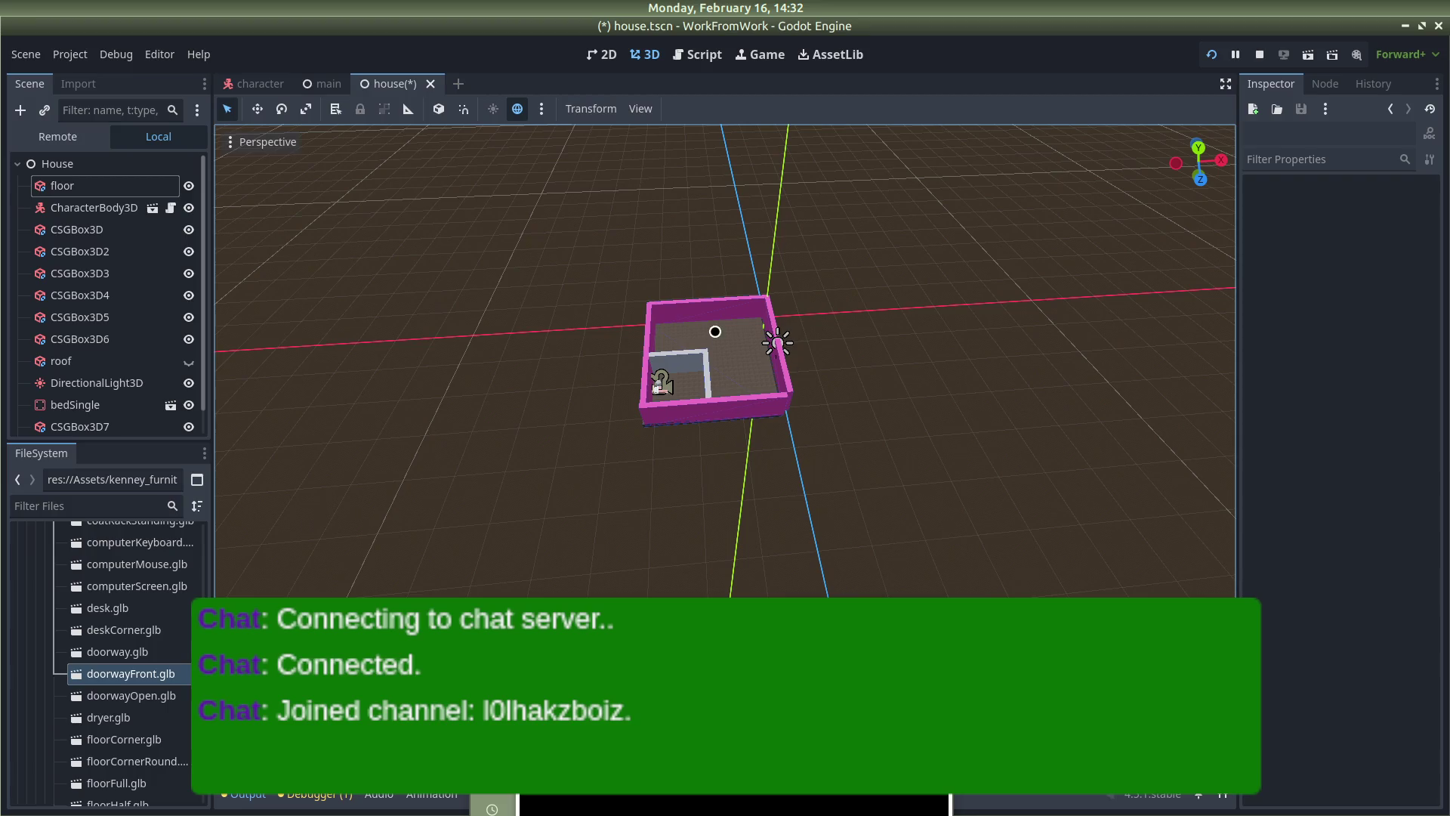
pyautogui.click(730, 317)
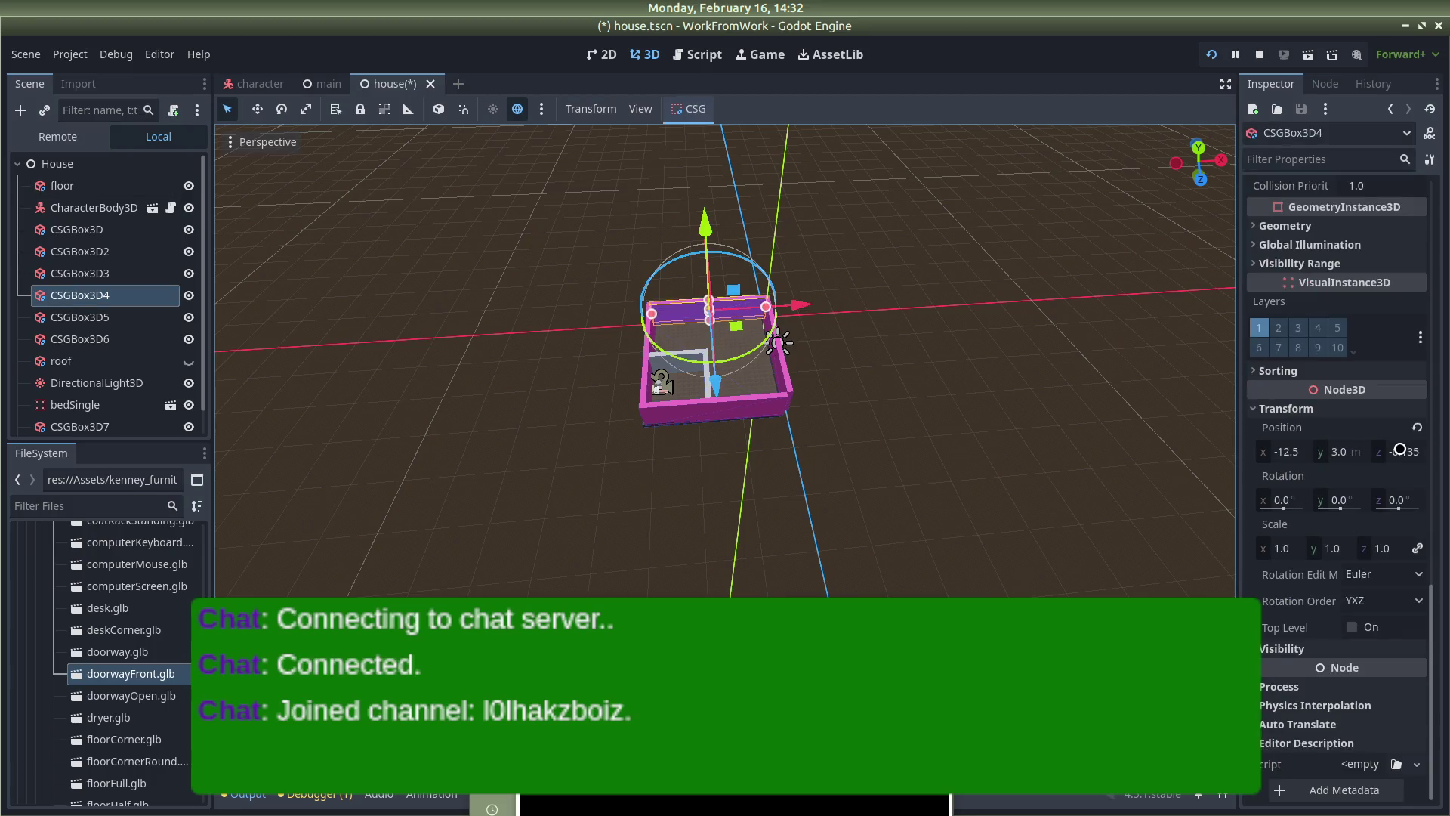
pyautogui.click(1430, 455)
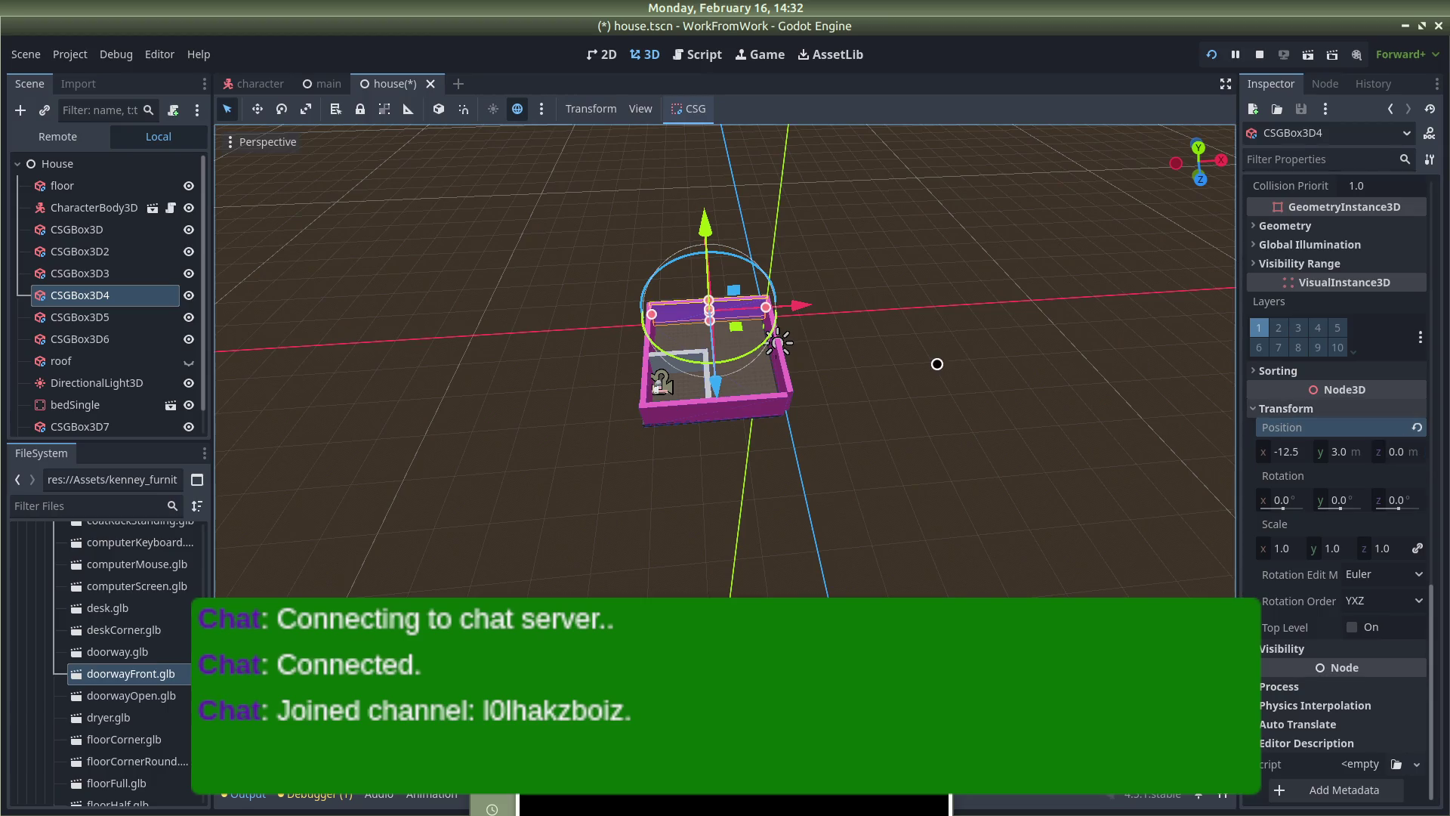
pyautogui.click(938, 362)
pyautogui.click(720, 415)
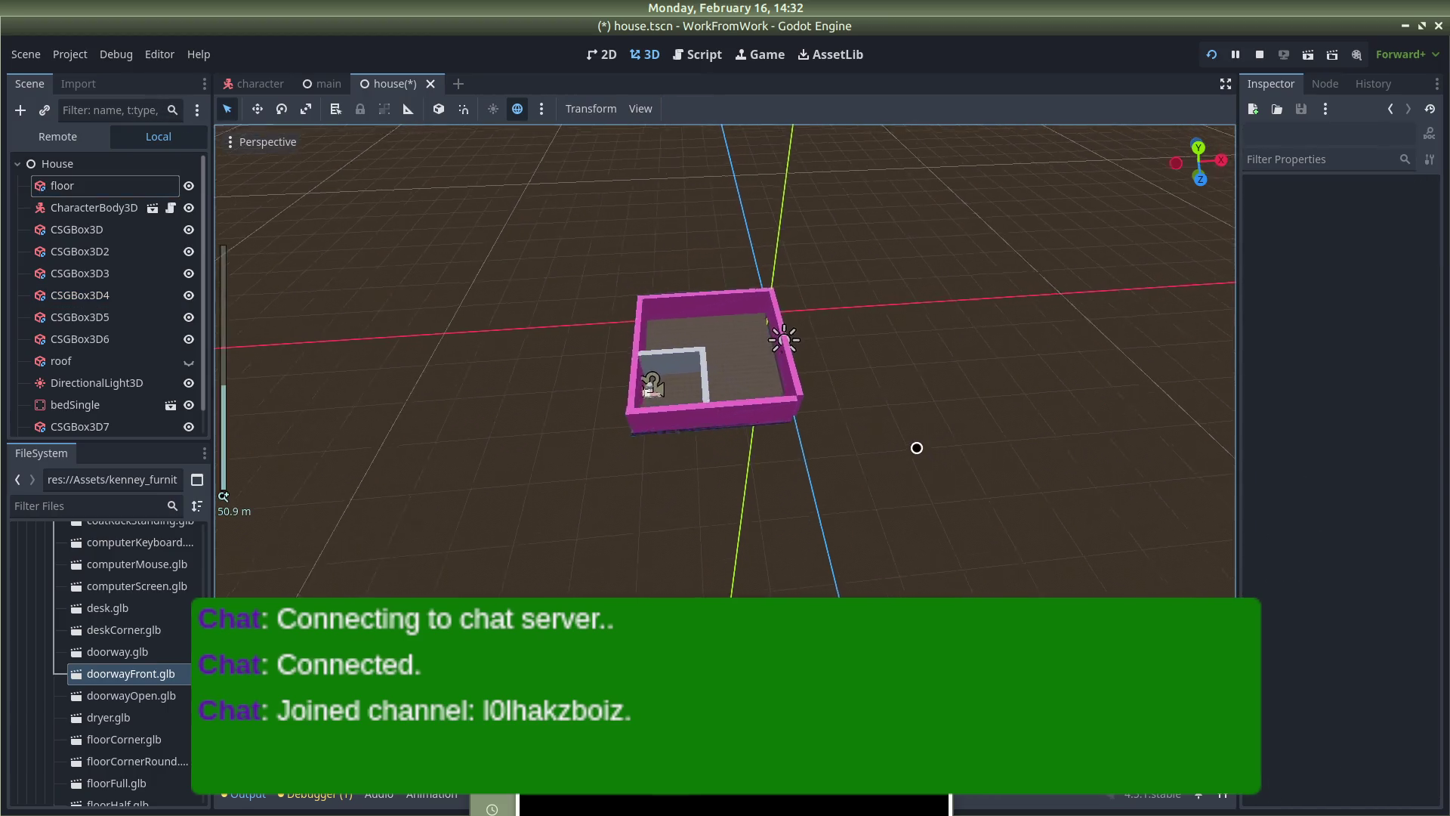
pyautogui.scroll(3)
pyautogui.click(727, 406)
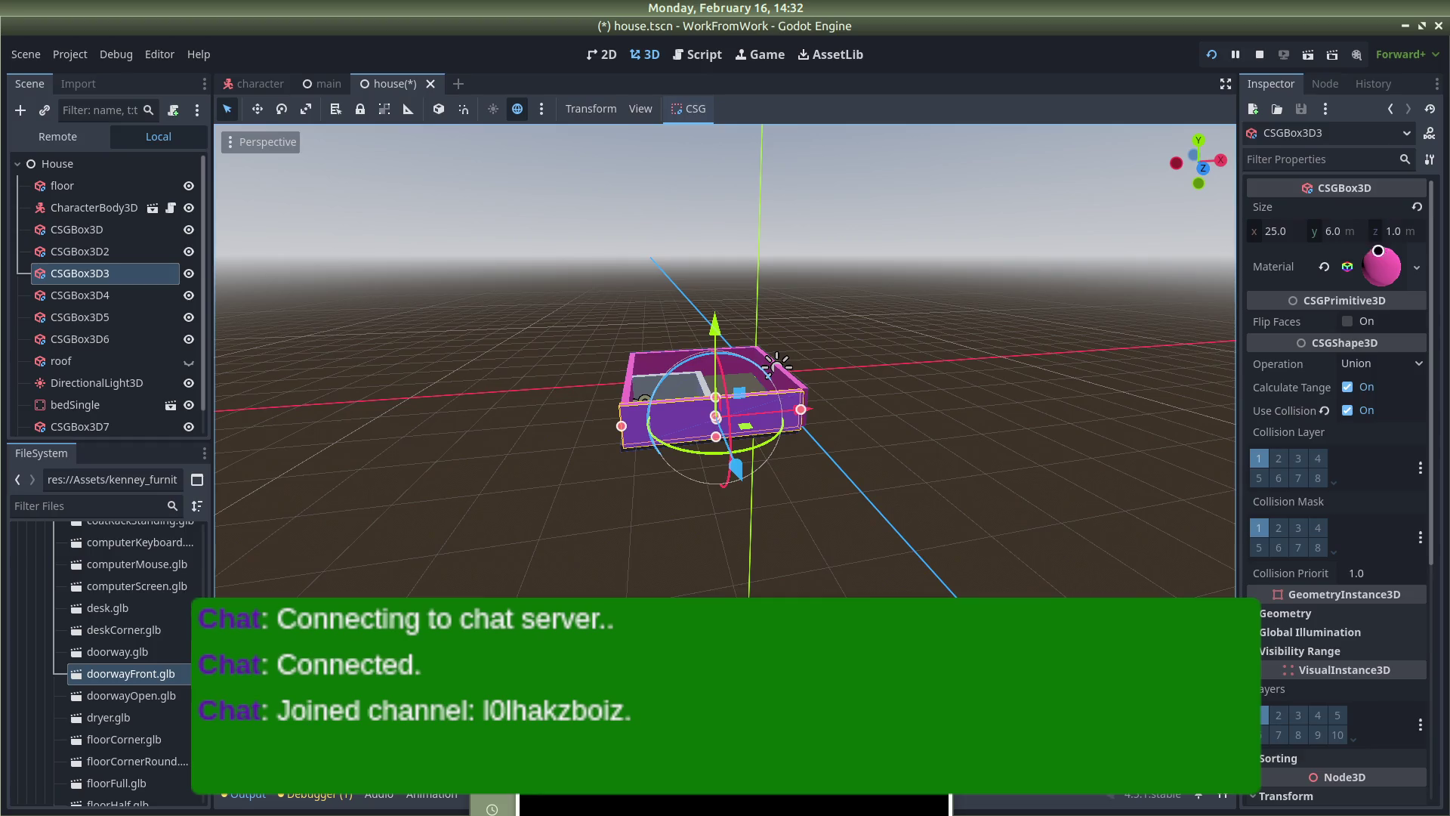
pyautogui.scroll(-3)
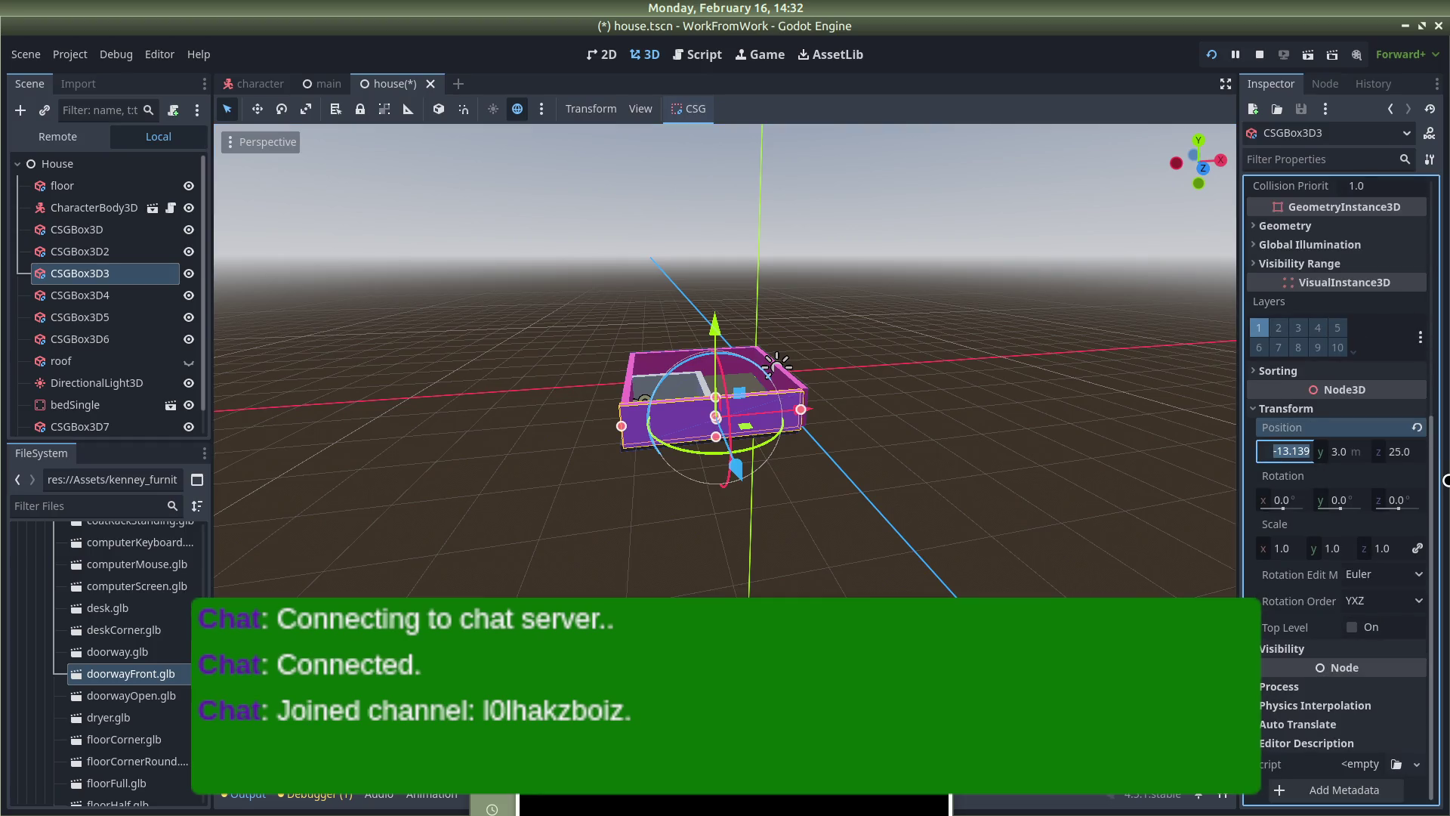
pyautogui.click(923, 513)
# Inspect the wall joins from several angles, then save the scene and run the game
pyautogui.moveTo(923, 513); pyautogui.dragTo(868, 271)
pyautogui.moveTo(626, 452); pyautogui.dragTo(738, 417)
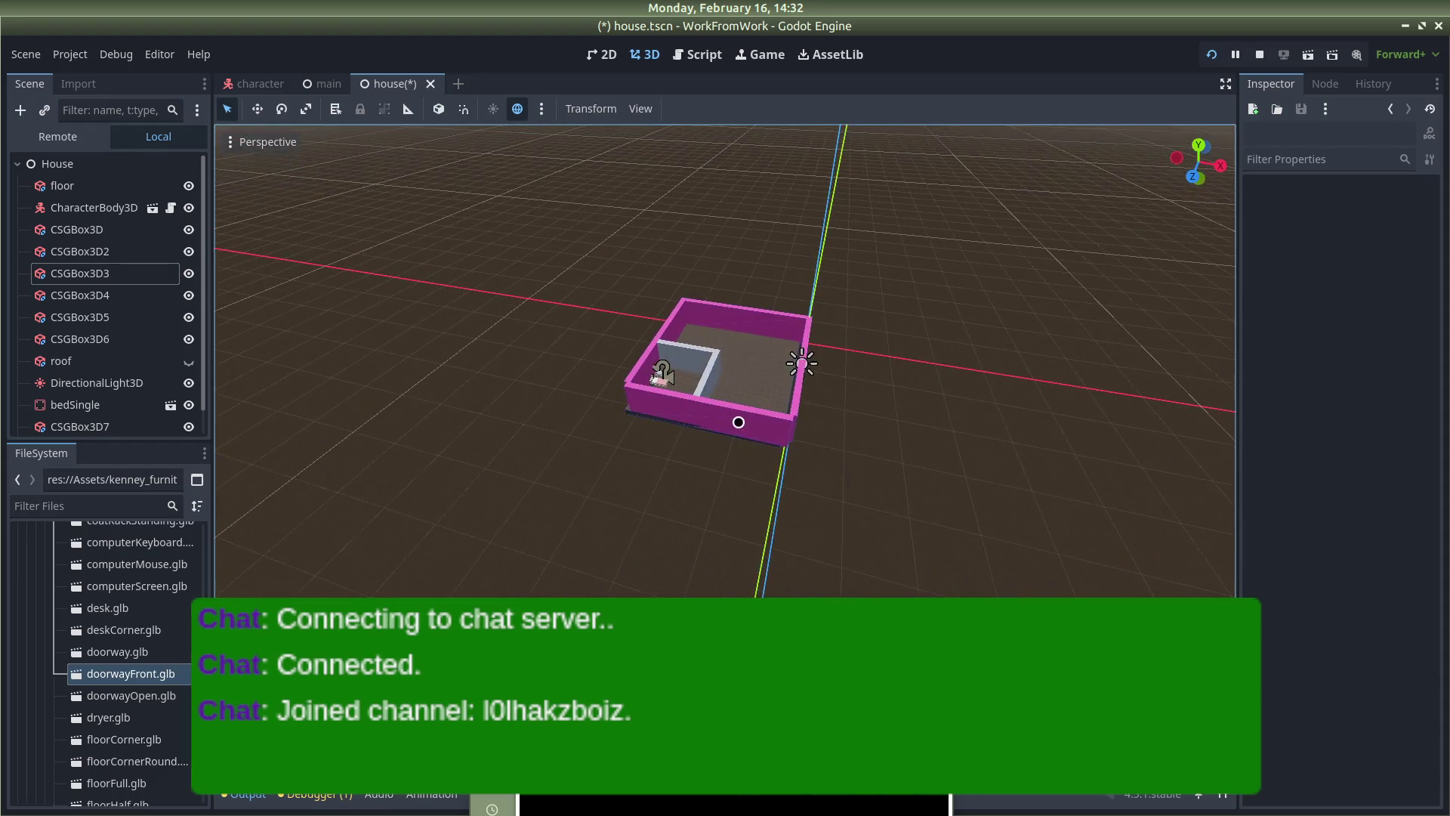
pyautogui.click(738, 418)
pyautogui.moveTo(960, 423); pyautogui.dragTo(763, 353)
pyautogui.click(935, 418)
pyautogui.click(763, 354)
pyautogui.moveTo(860, 343); pyautogui.dragTo(868, 317)
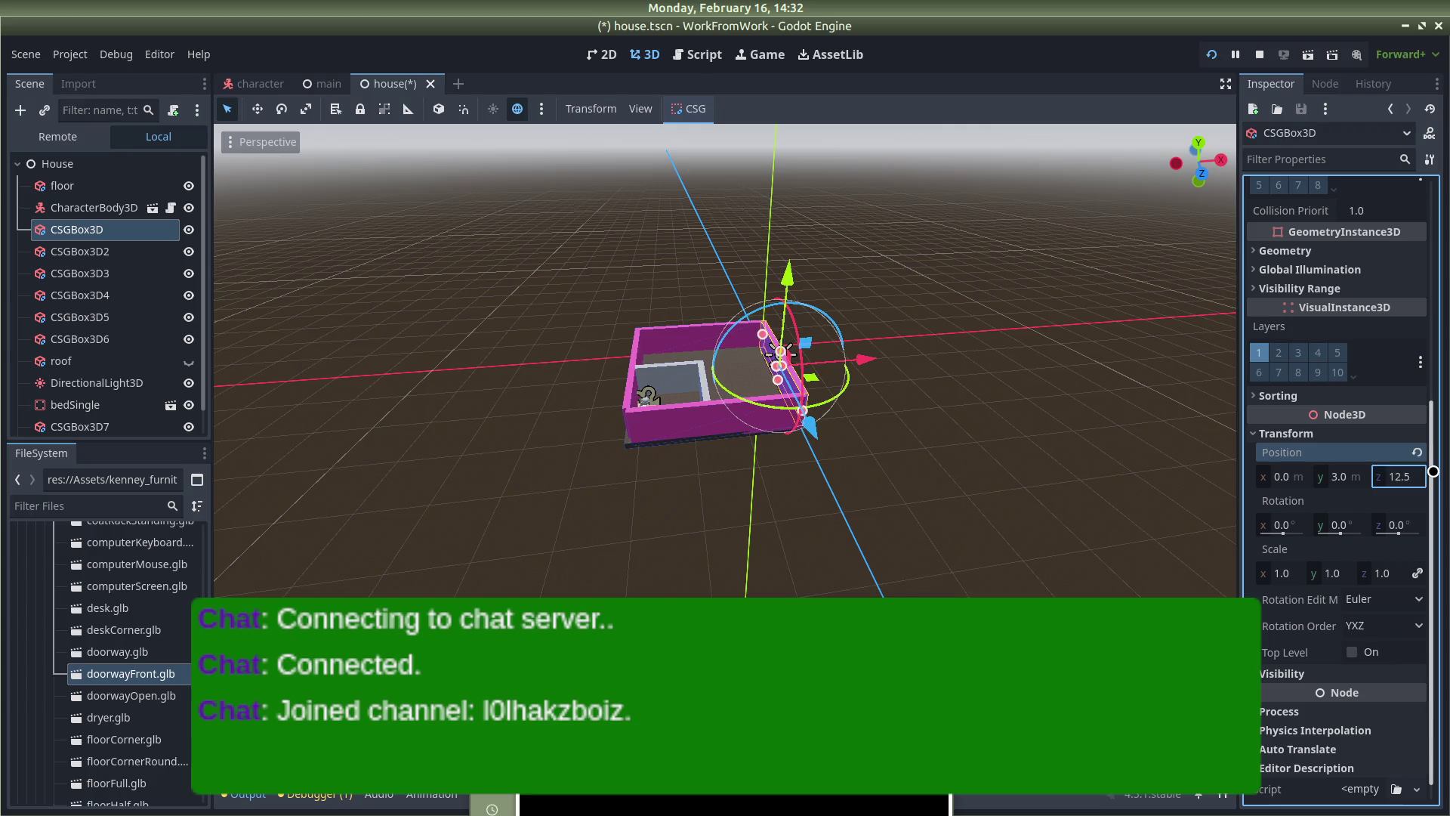
pyautogui.click(935, 417)
pyautogui.moveTo(899, 421); pyautogui.dragTo(639, 448)
pyautogui.moveTo(570, 357); pyautogui.dragTo(842, 425)
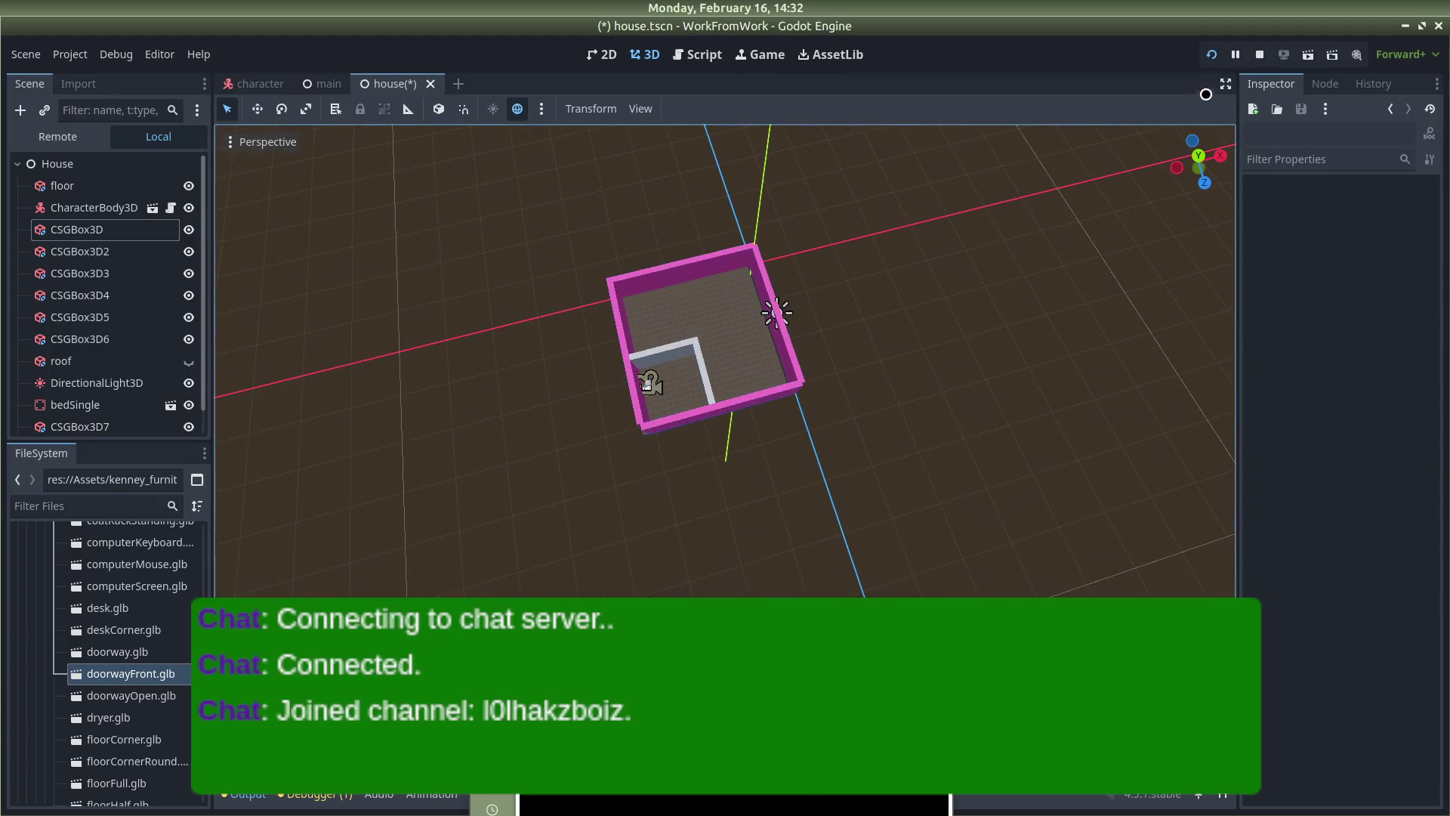
pyautogui.click(1253, 56)
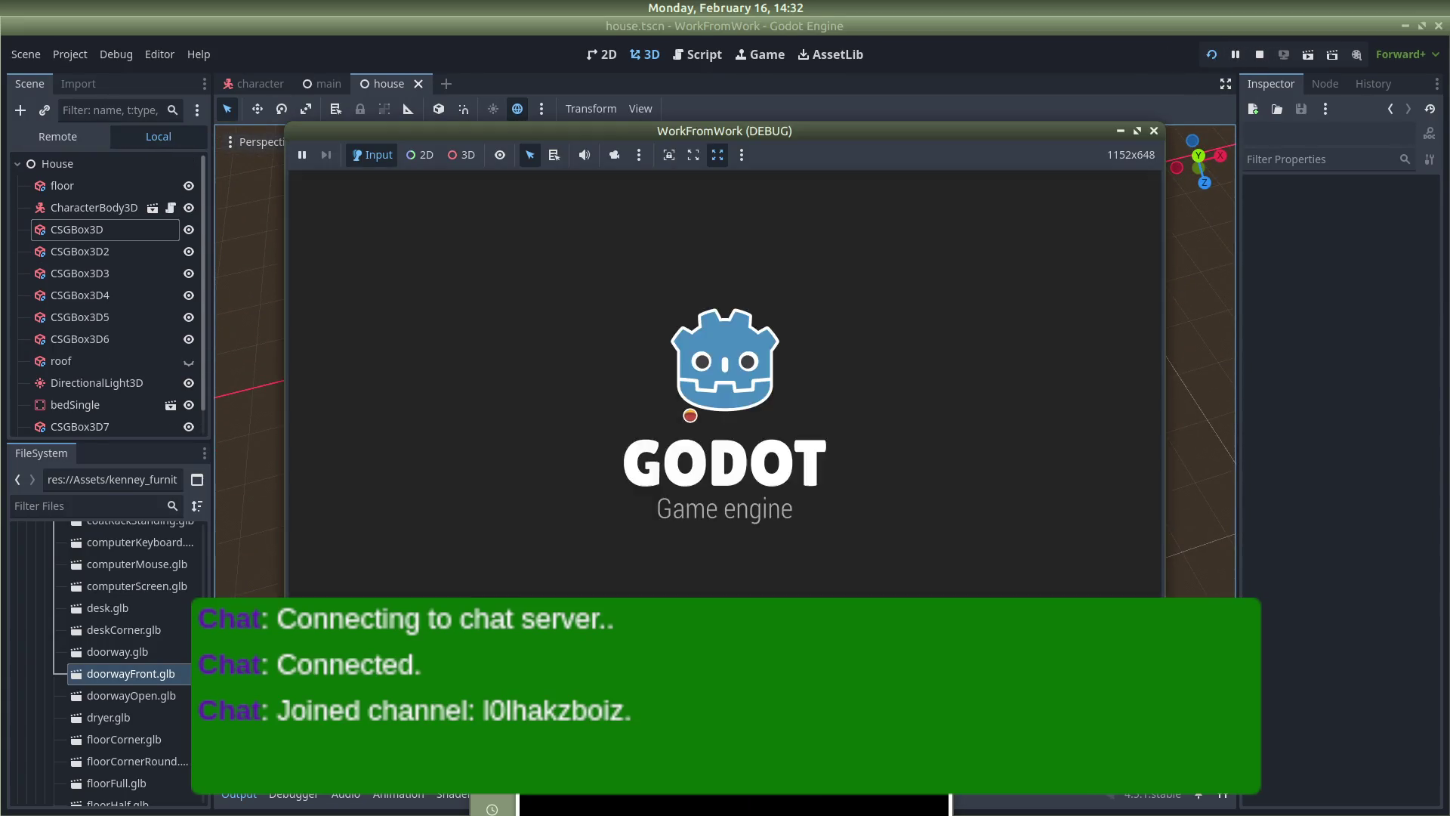
# Walk the player through the doorway up to the bed, then quit the game and select the bed
pyautogui.click(690, 415)
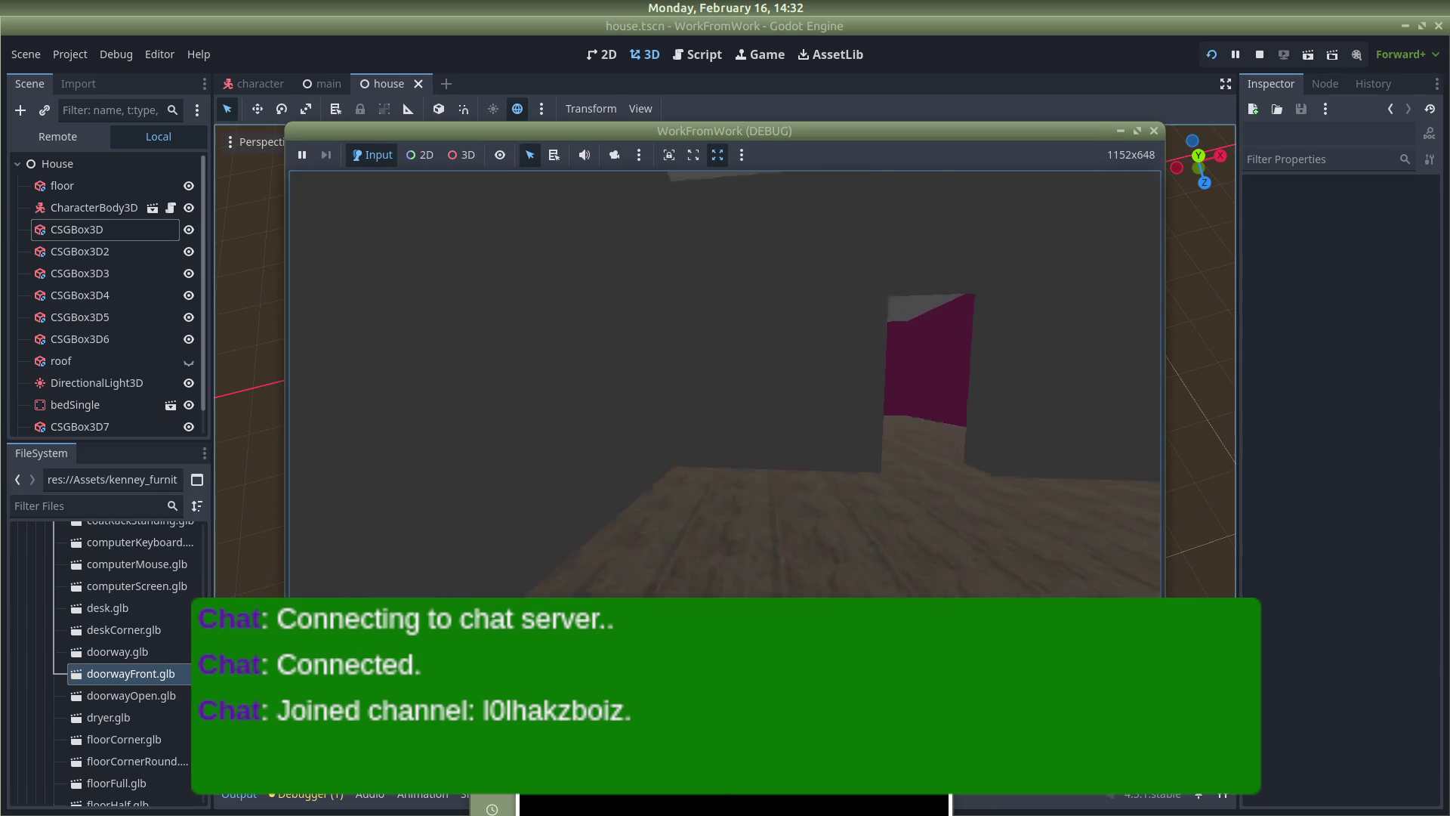
pyautogui.press('w')
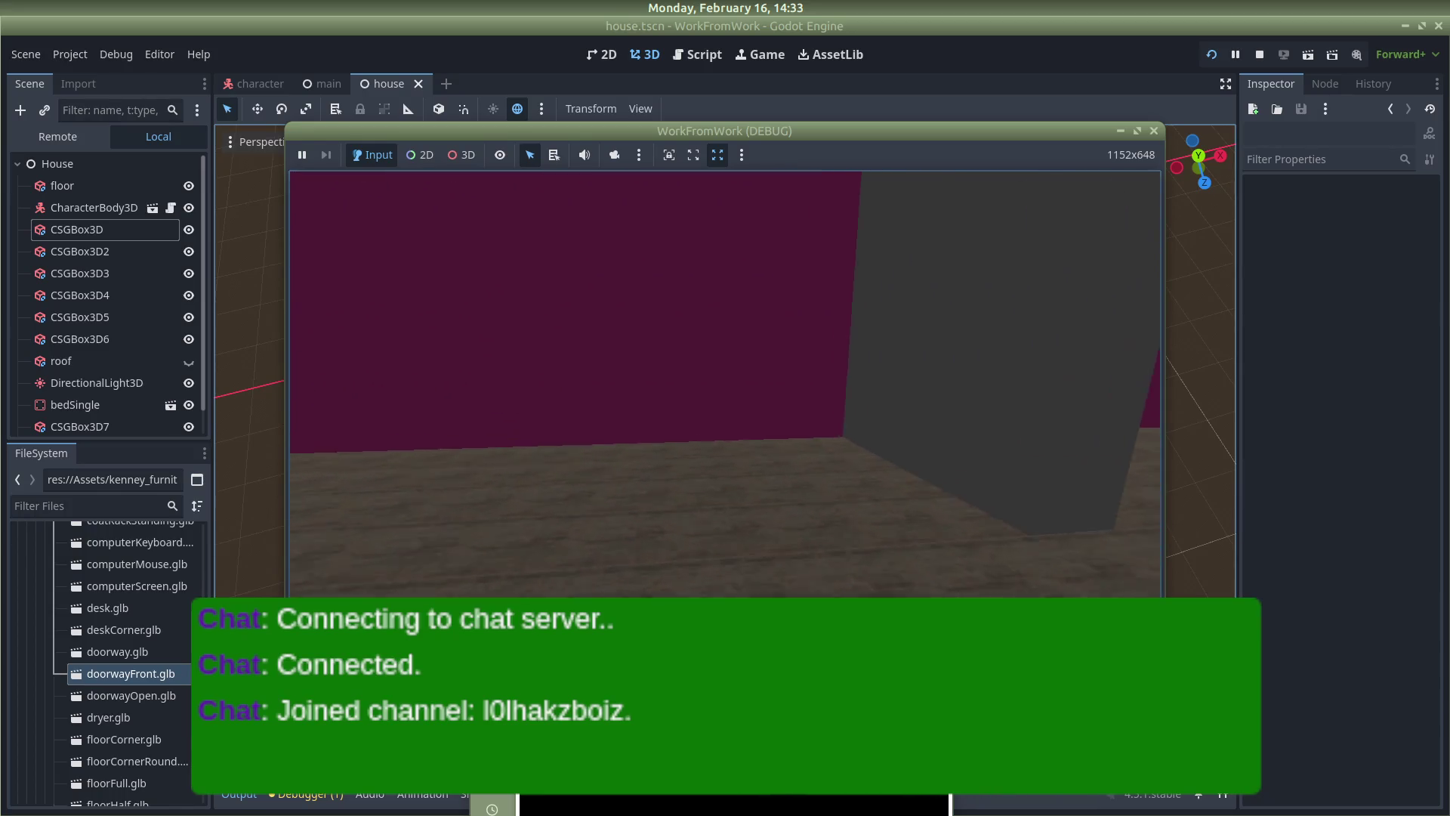
pyautogui.press('w')
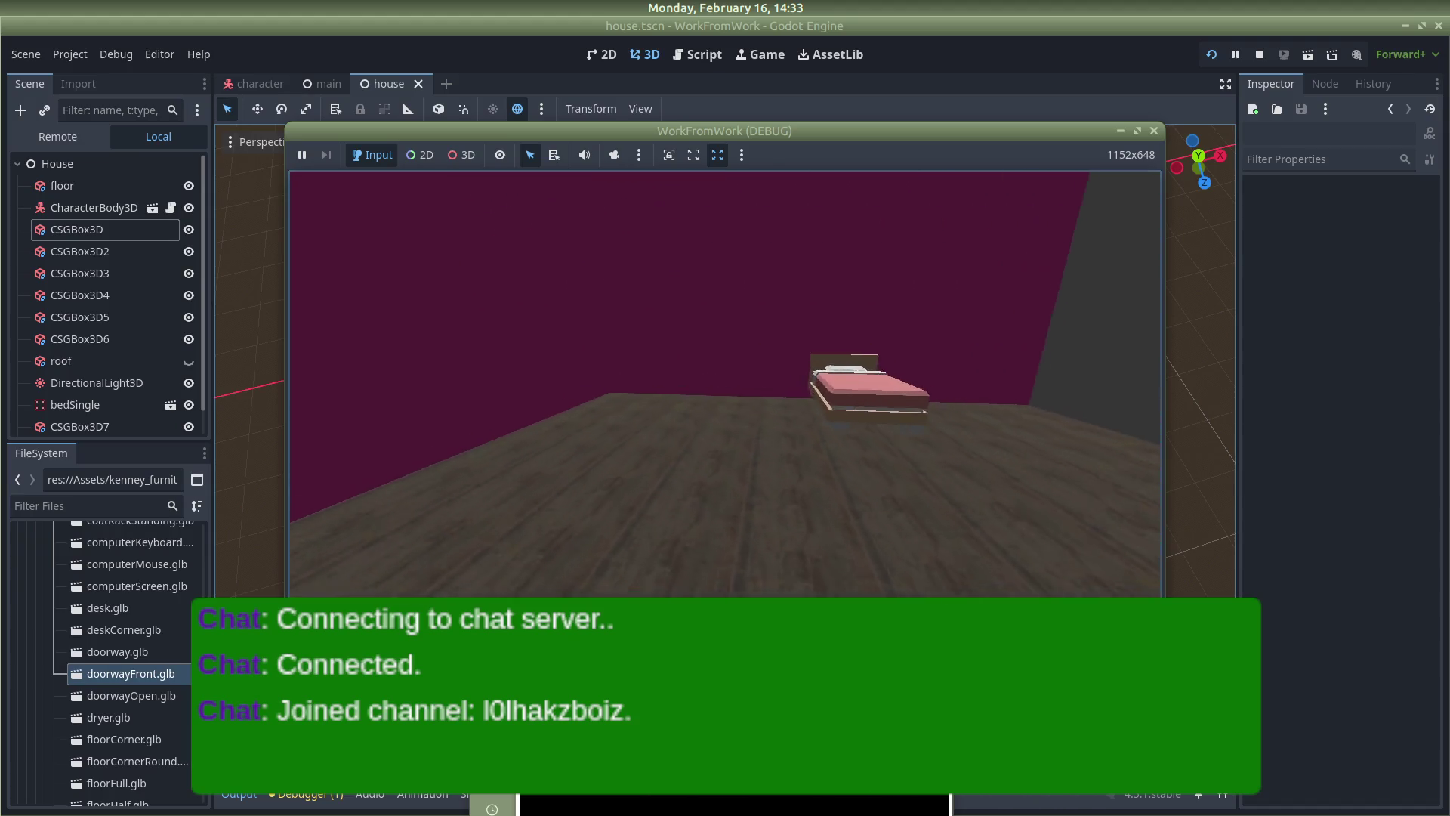
pyautogui.press('w')
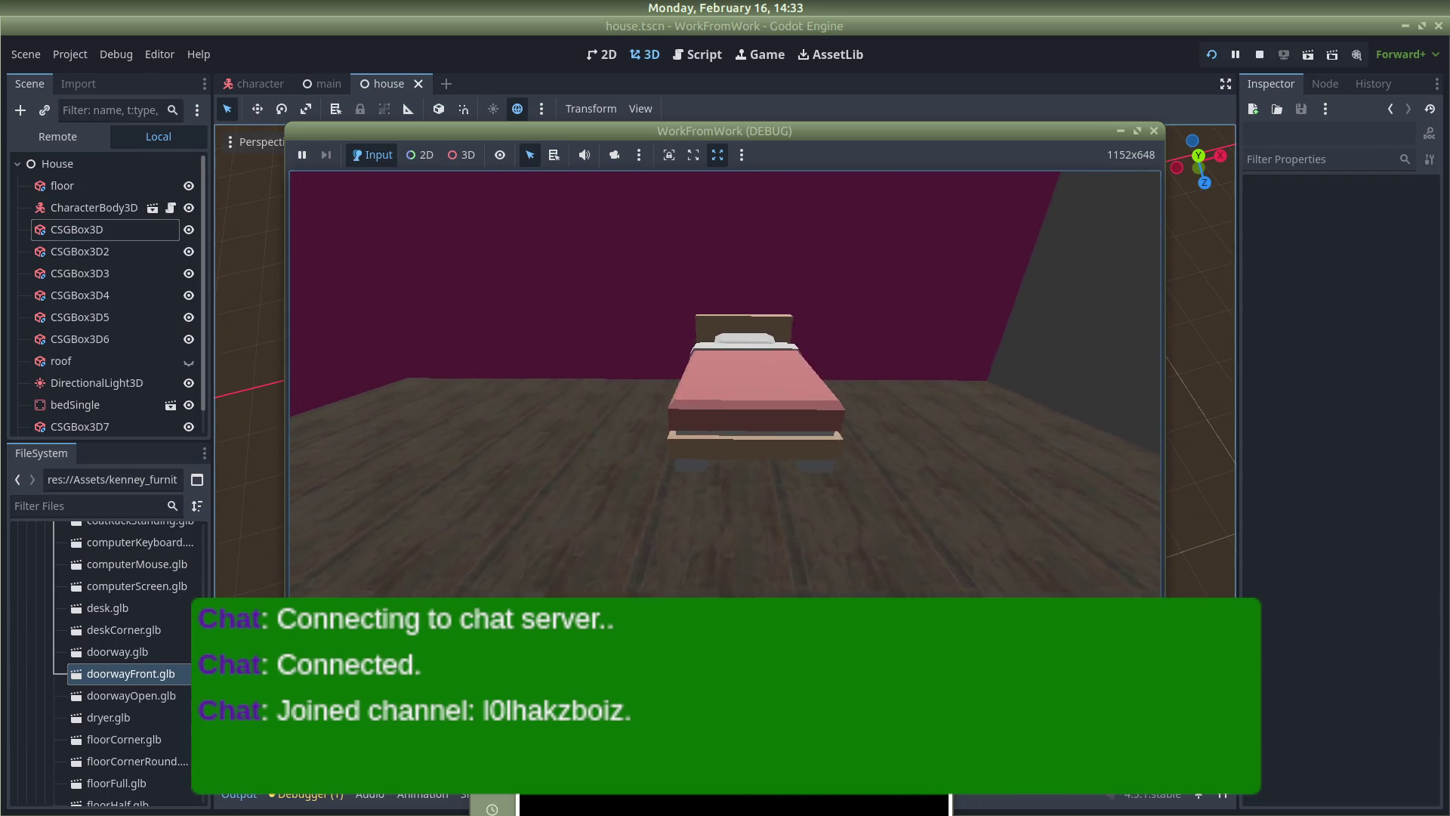
pyautogui.press('Escape')
pyautogui.scroll(3)
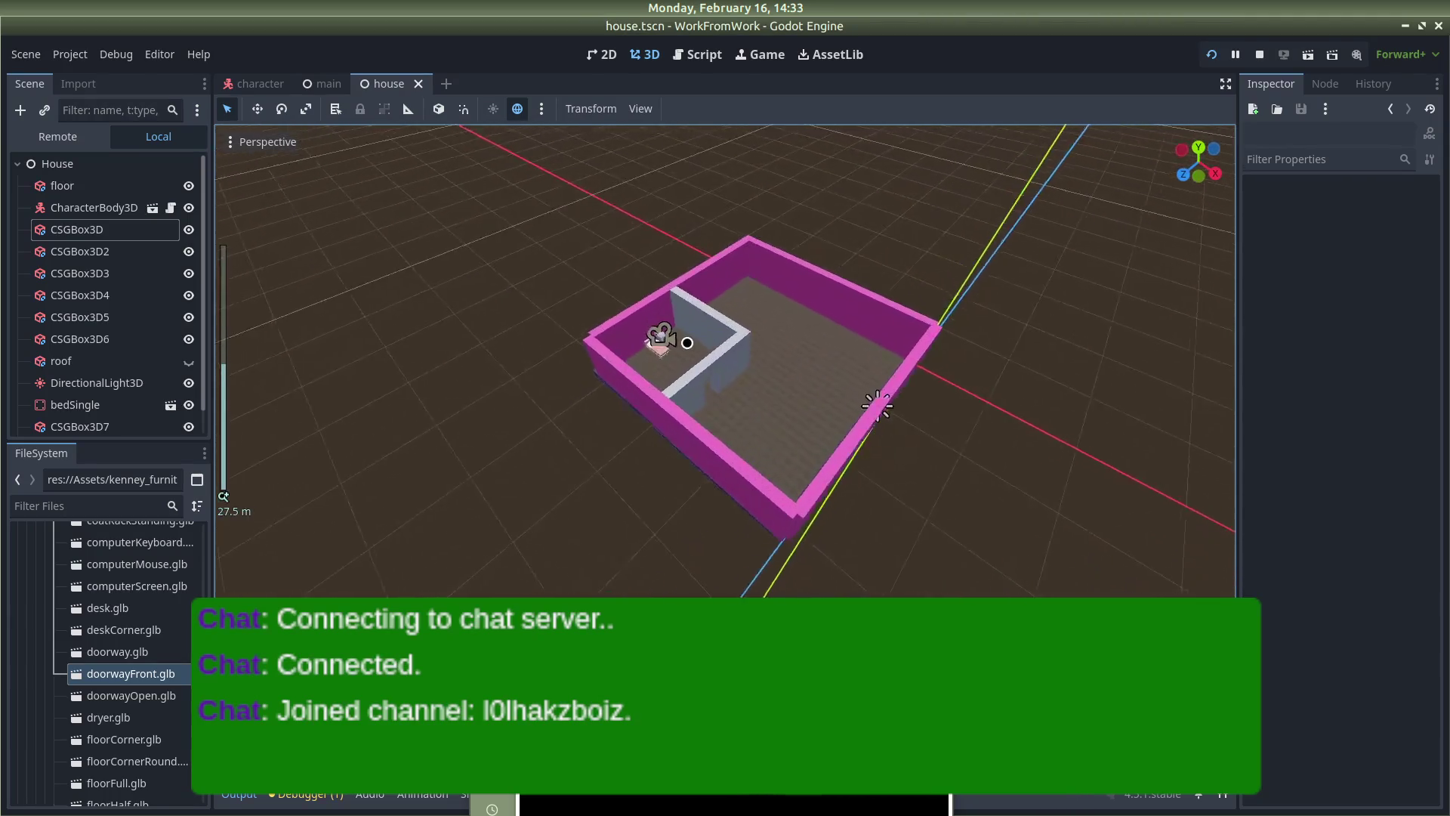
pyautogui.click(700, 317)
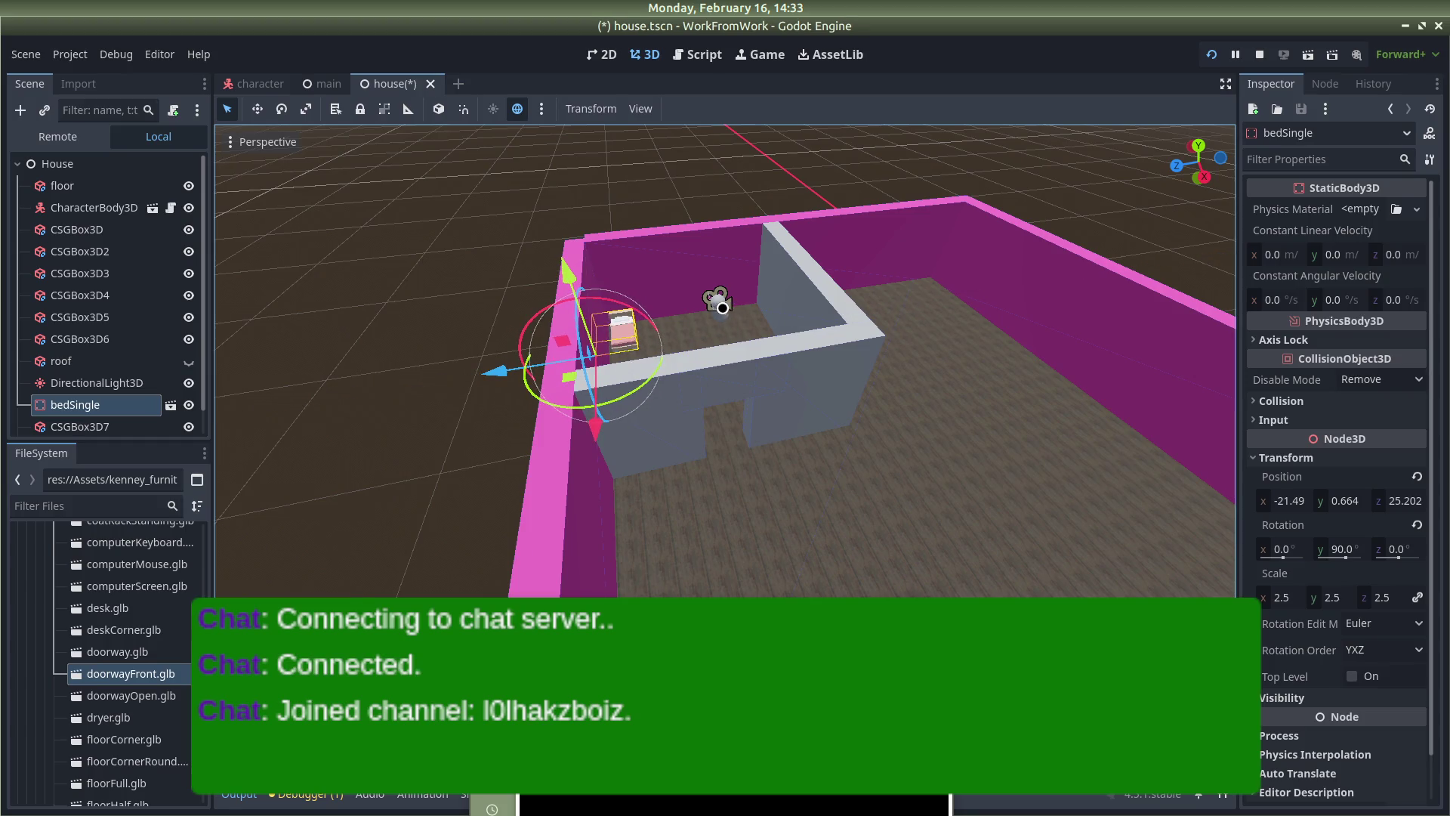
# Check the CharacterBody3D player and orbit the view back over the house and bed
pyautogui.click(719, 302)
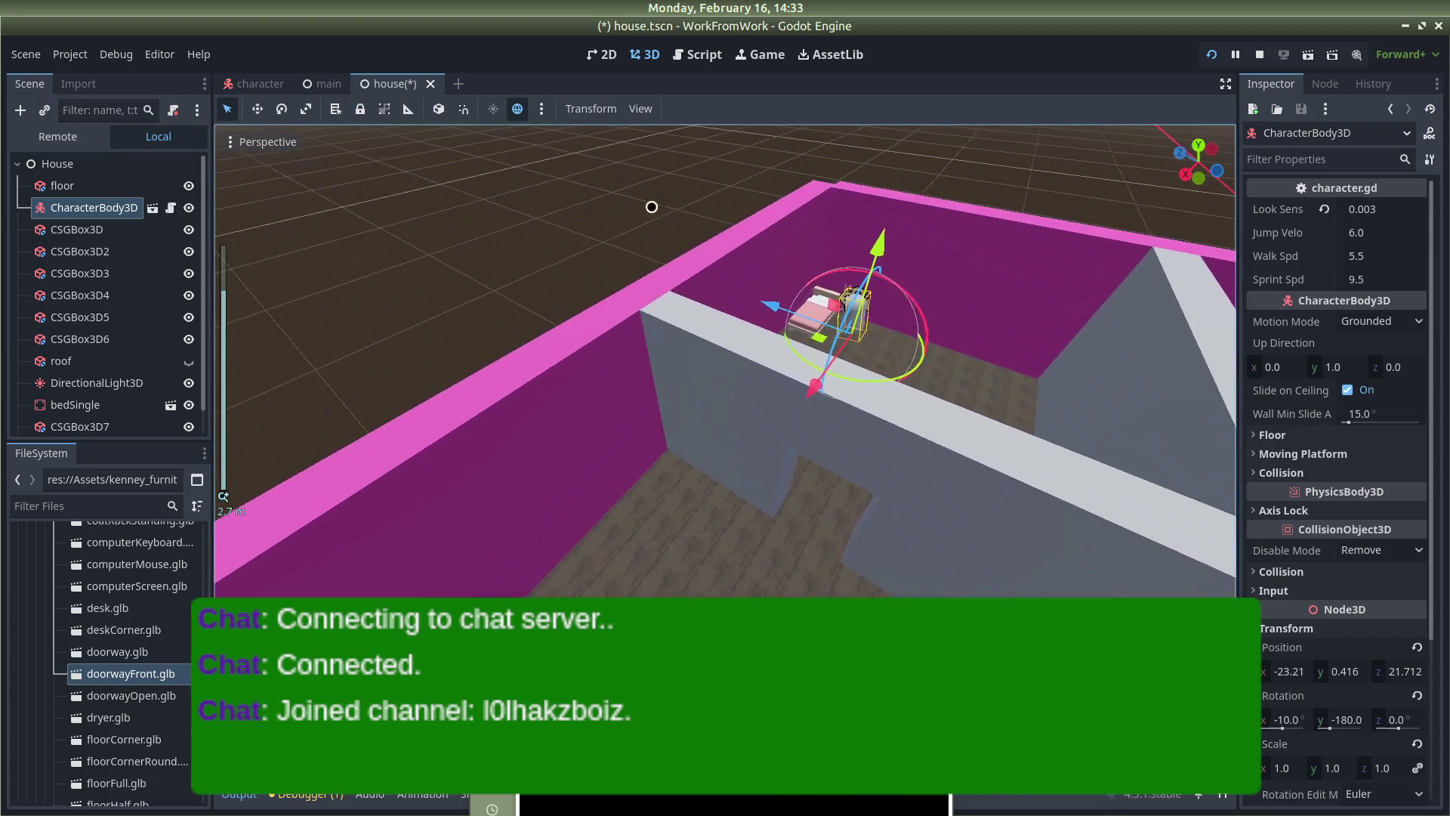
pyautogui.click(948, 310)
pyautogui.scroll(3)
pyautogui.moveTo(933, 267); pyautogui.dragTo(1155, 359)
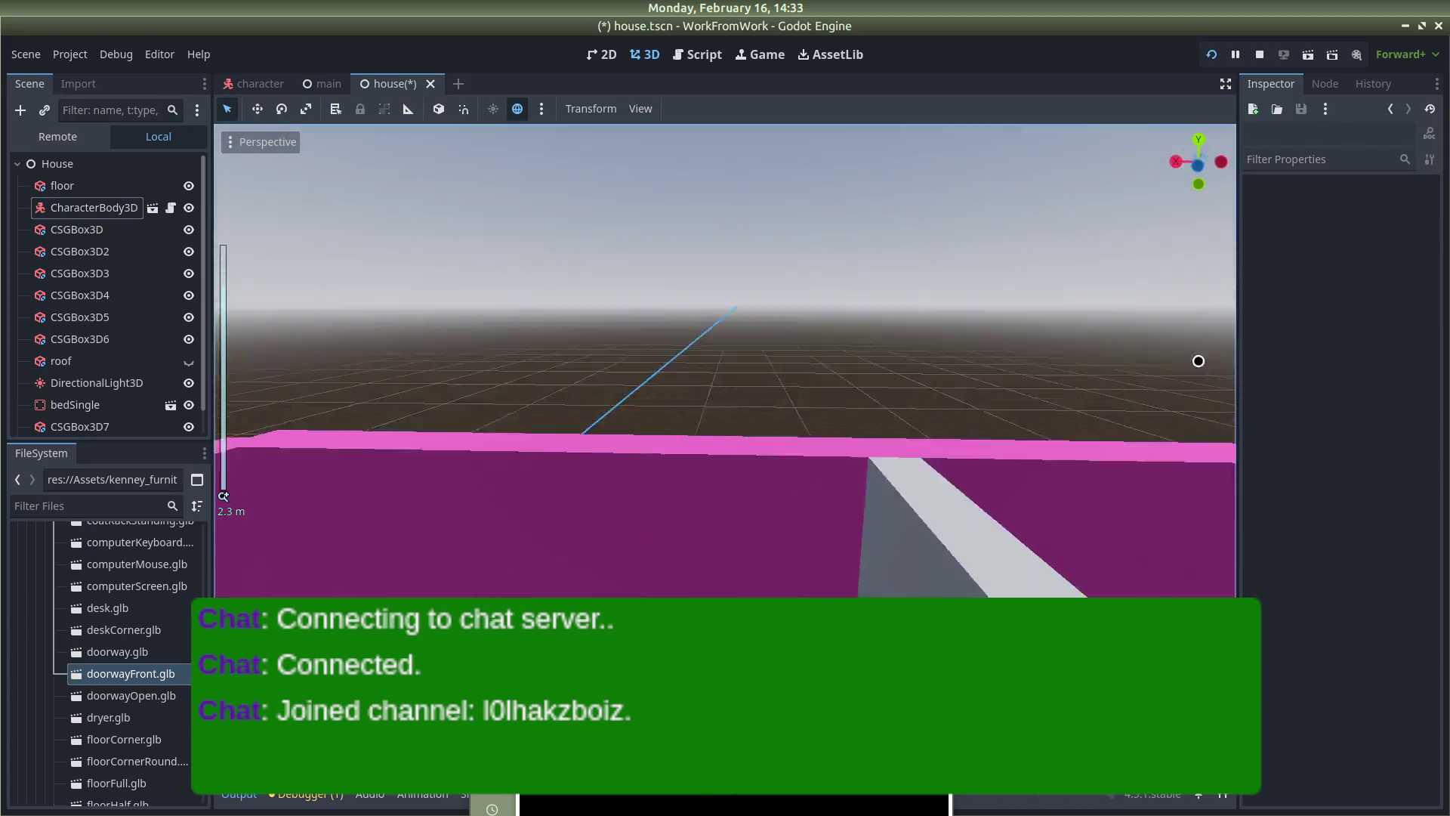
pyautogui.scroll(3)
pyautogui.moveTo(771, 456); pyautogui.dragTo(812, 594)
pyautogui.scroll(3)
pyautogui.moveTo(745, 393); pyautogui.dragTo(735, 345)
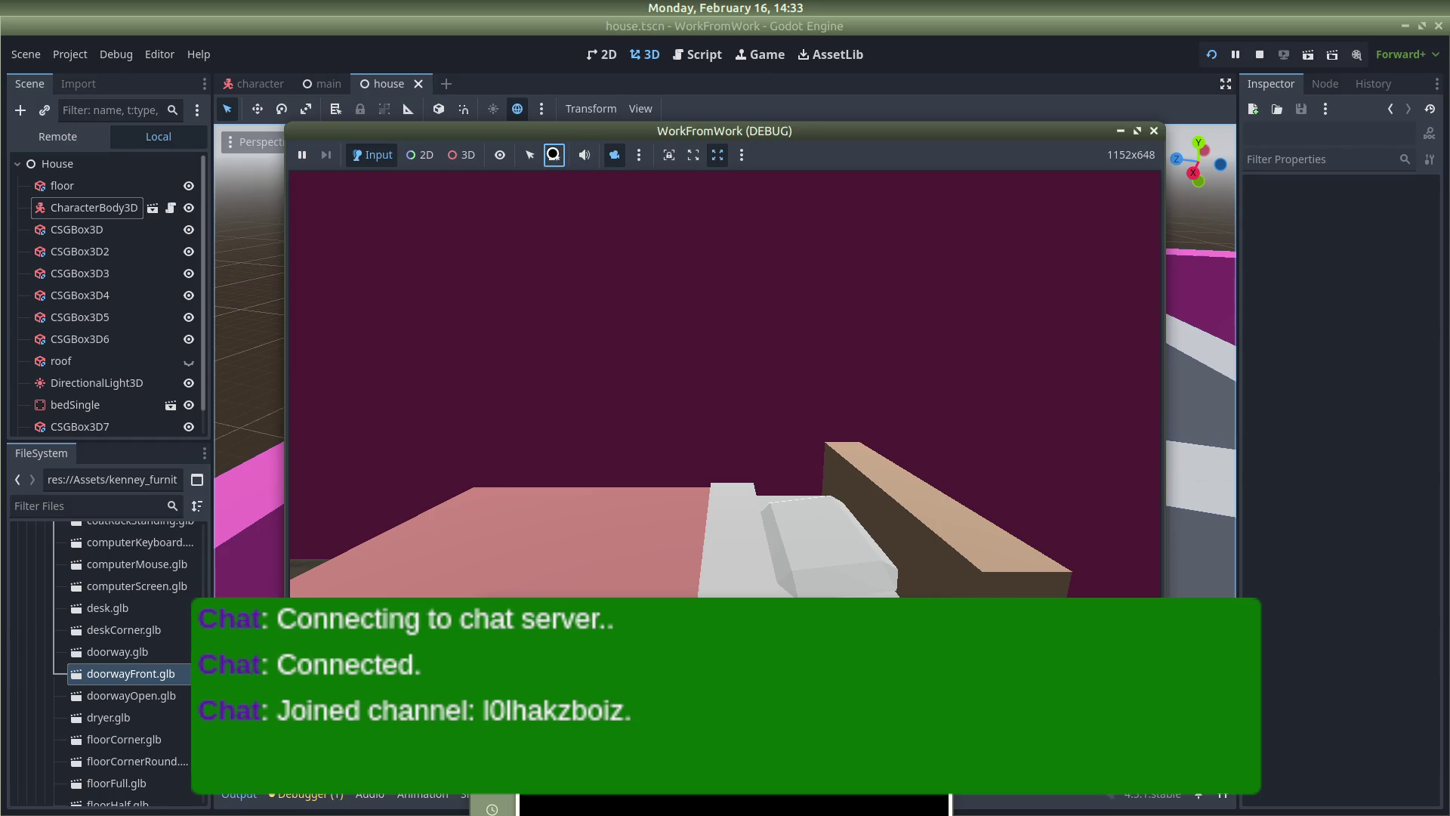
# Give the running game window mouse control for in-game looking
pyautogui.click(489, 216)
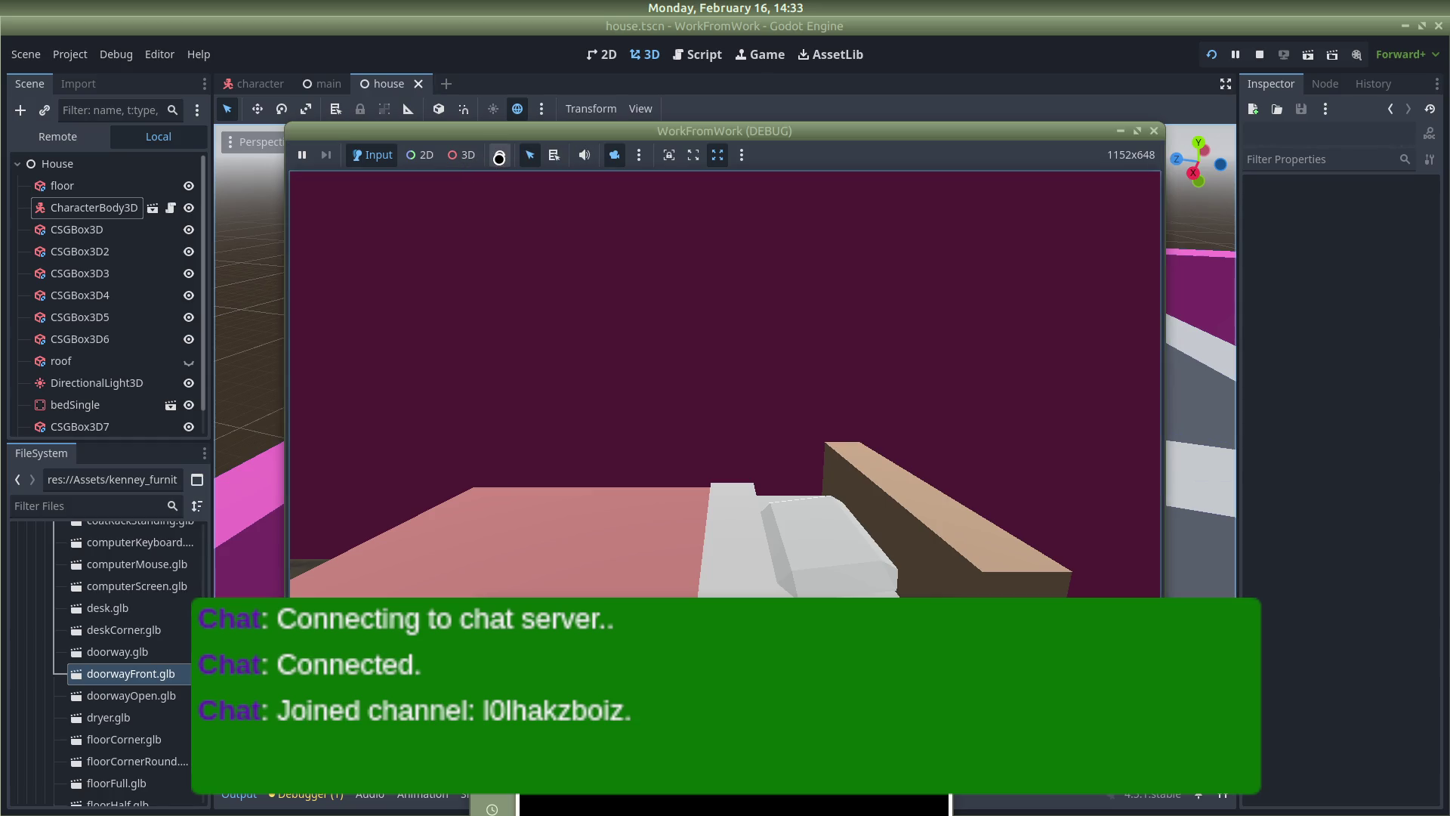
pyautogui.click(460, 157)
pyautogui.click(454, 179)
pyautogui.click(506, 196)
pyautogui.click(699, 307)
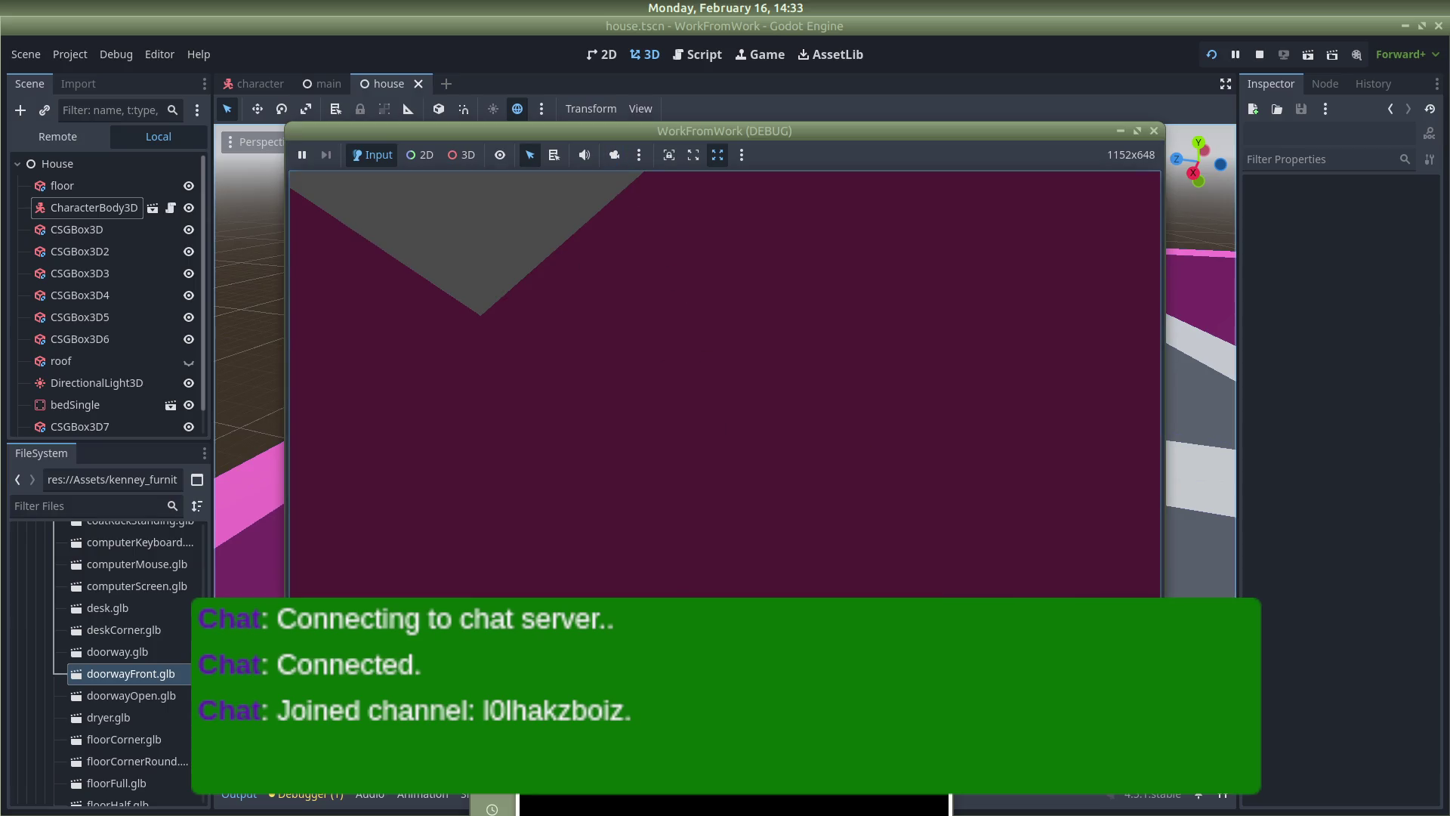
pyautogui.moveTo(725, 384)
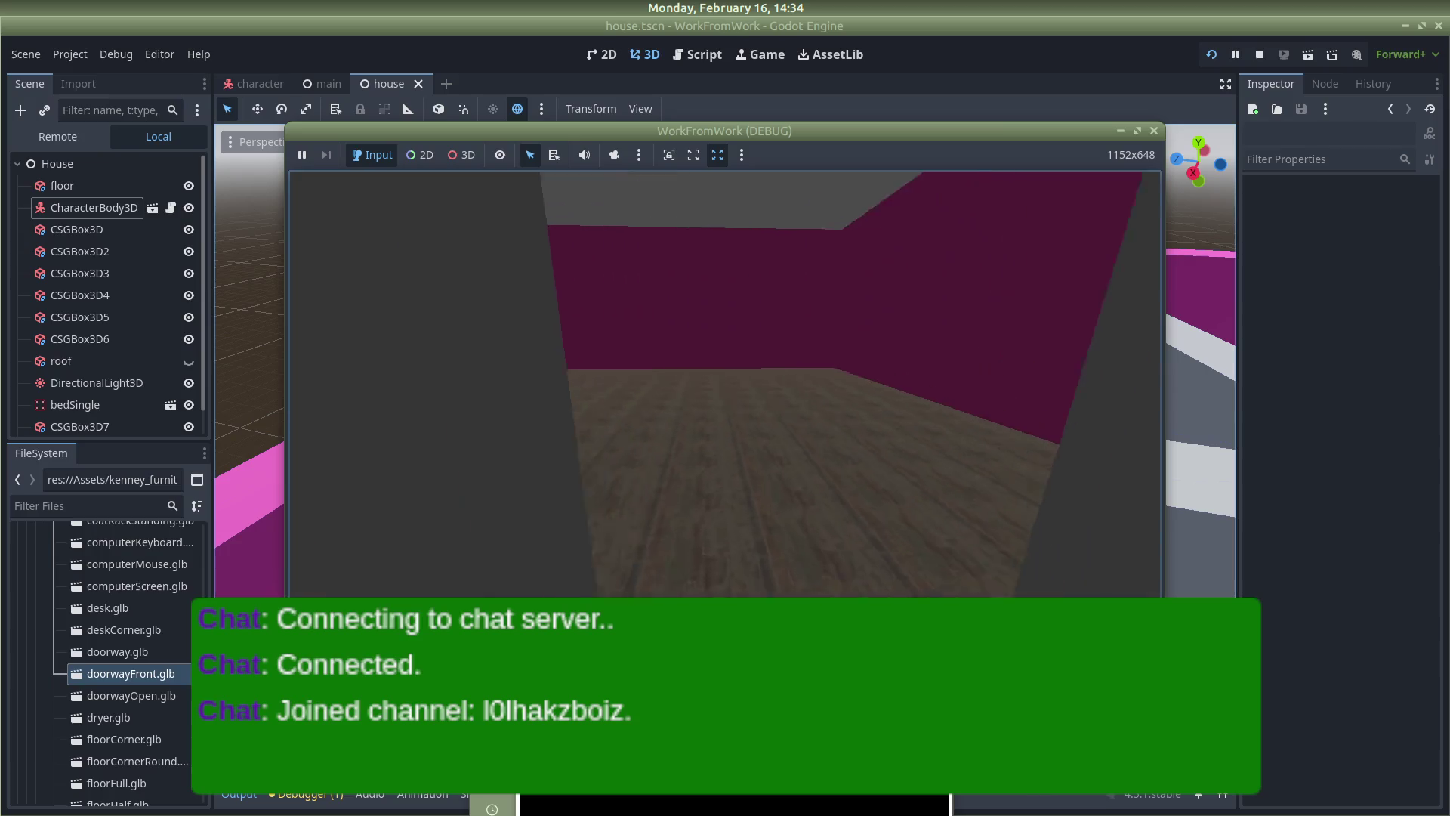
# Walk toward the bed, back off, and go through the doorway into the magenta room
pyautogui.press('w')
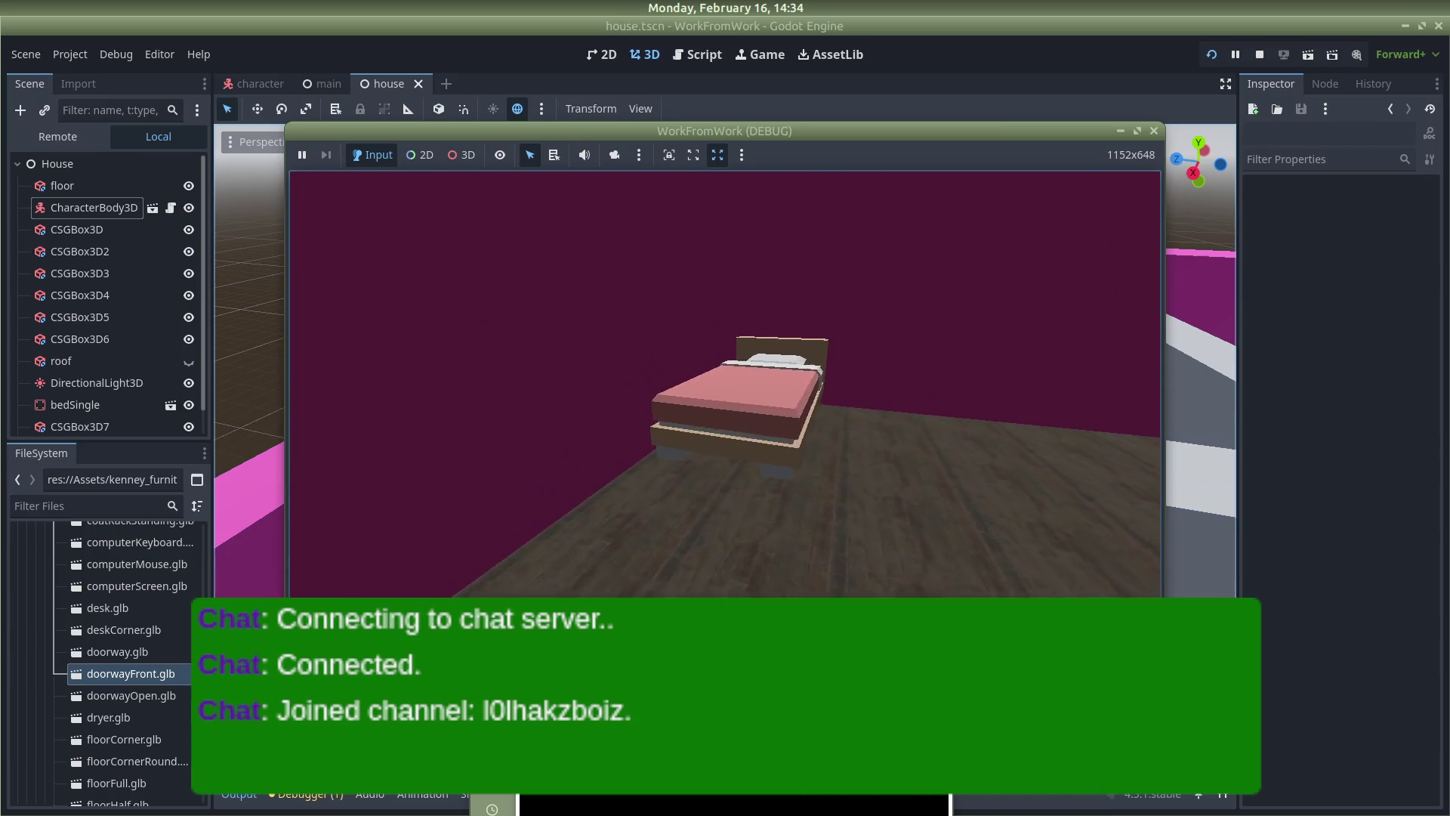
pyautogui.press('s')
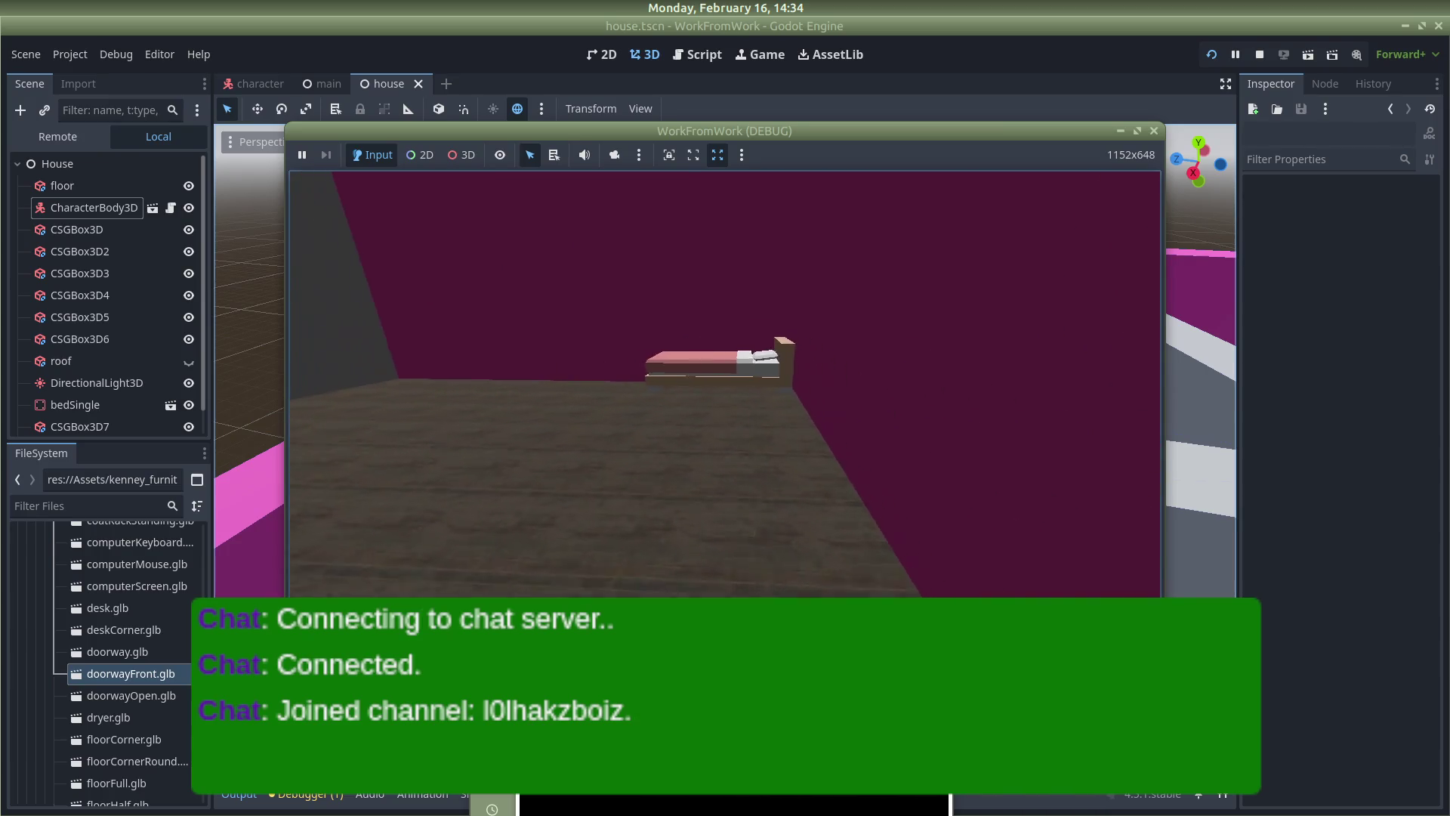
pyautogui.press('w')
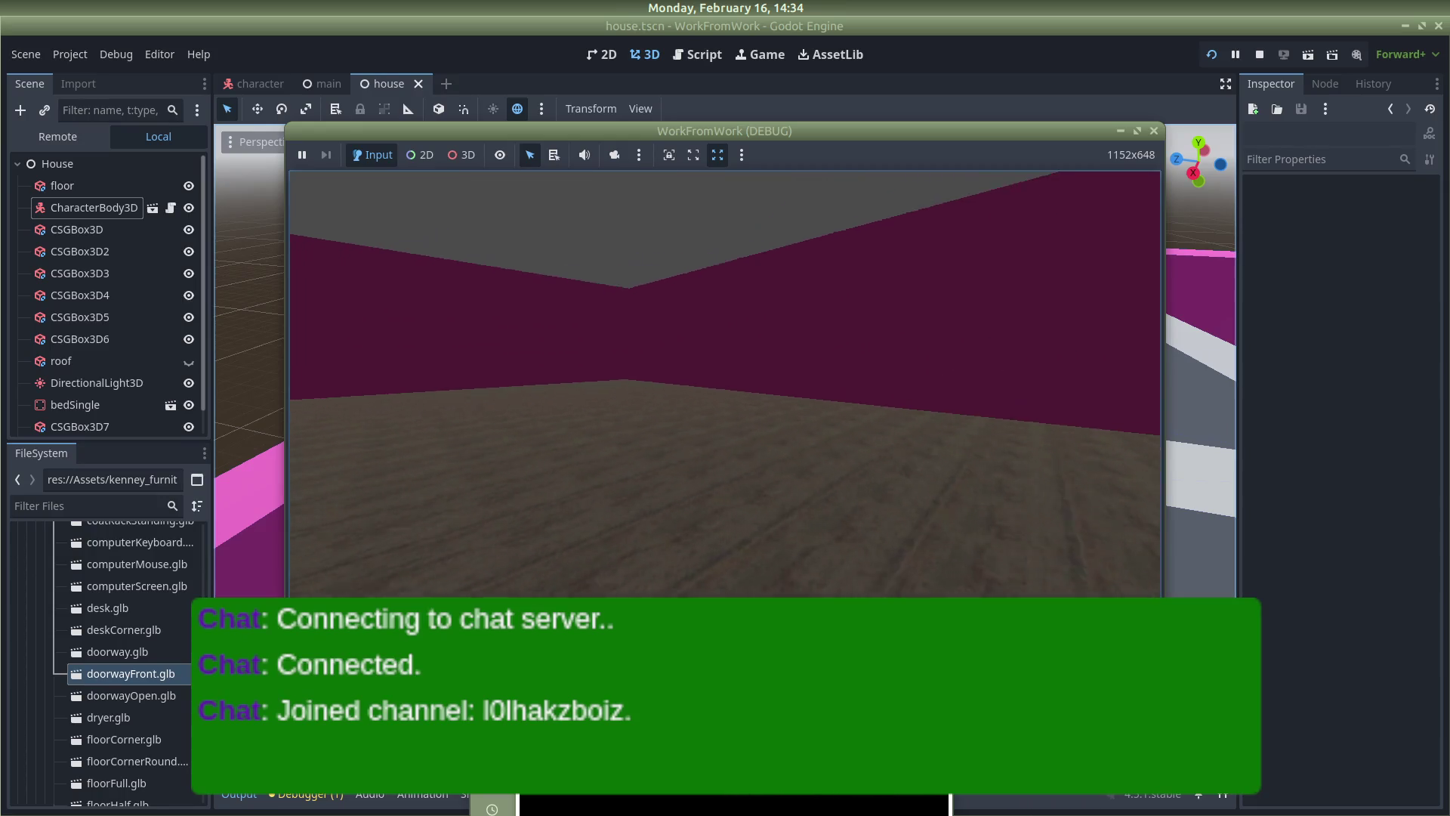
pyautogui.press('w')
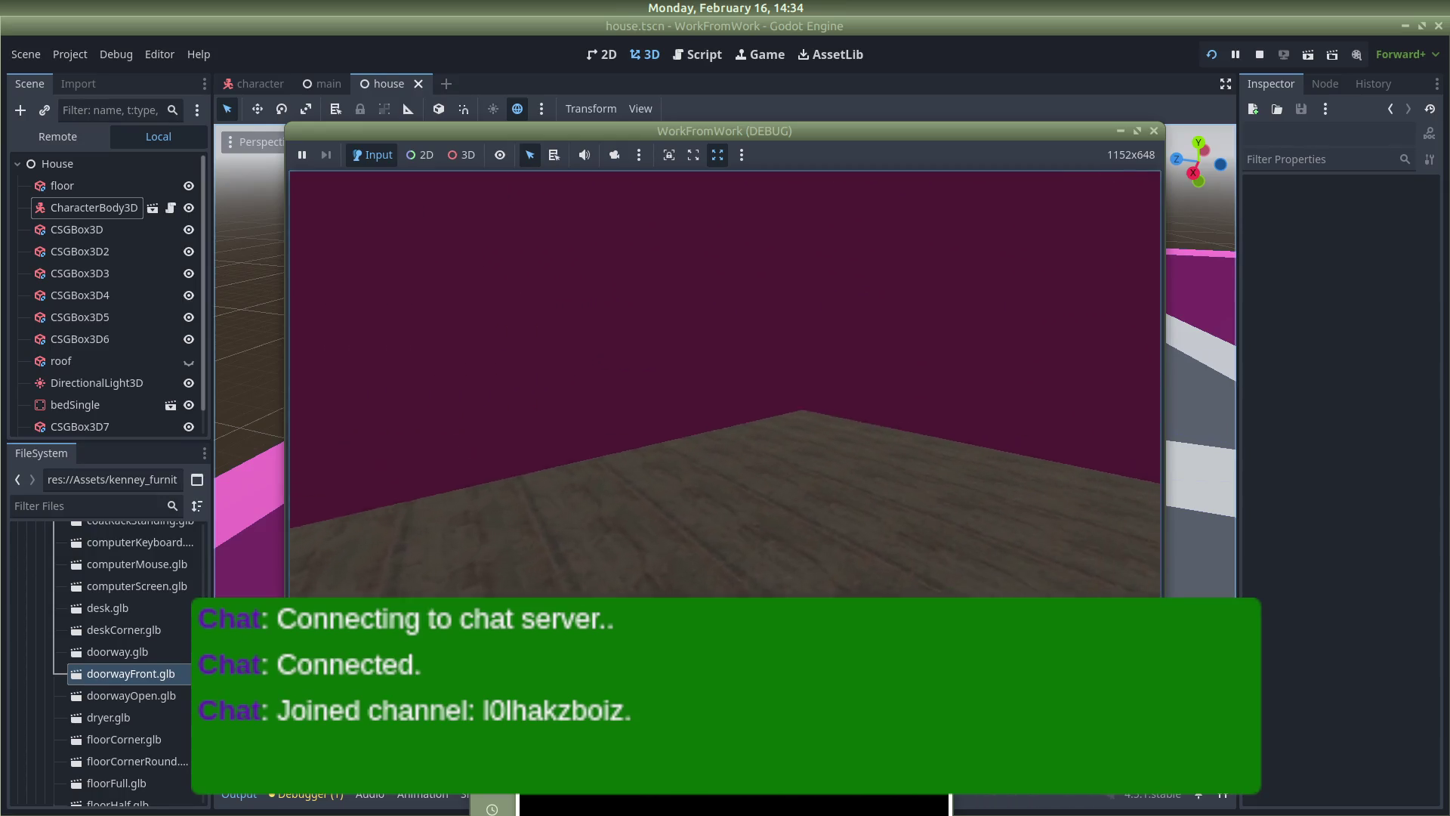
pyautogui.press('s')
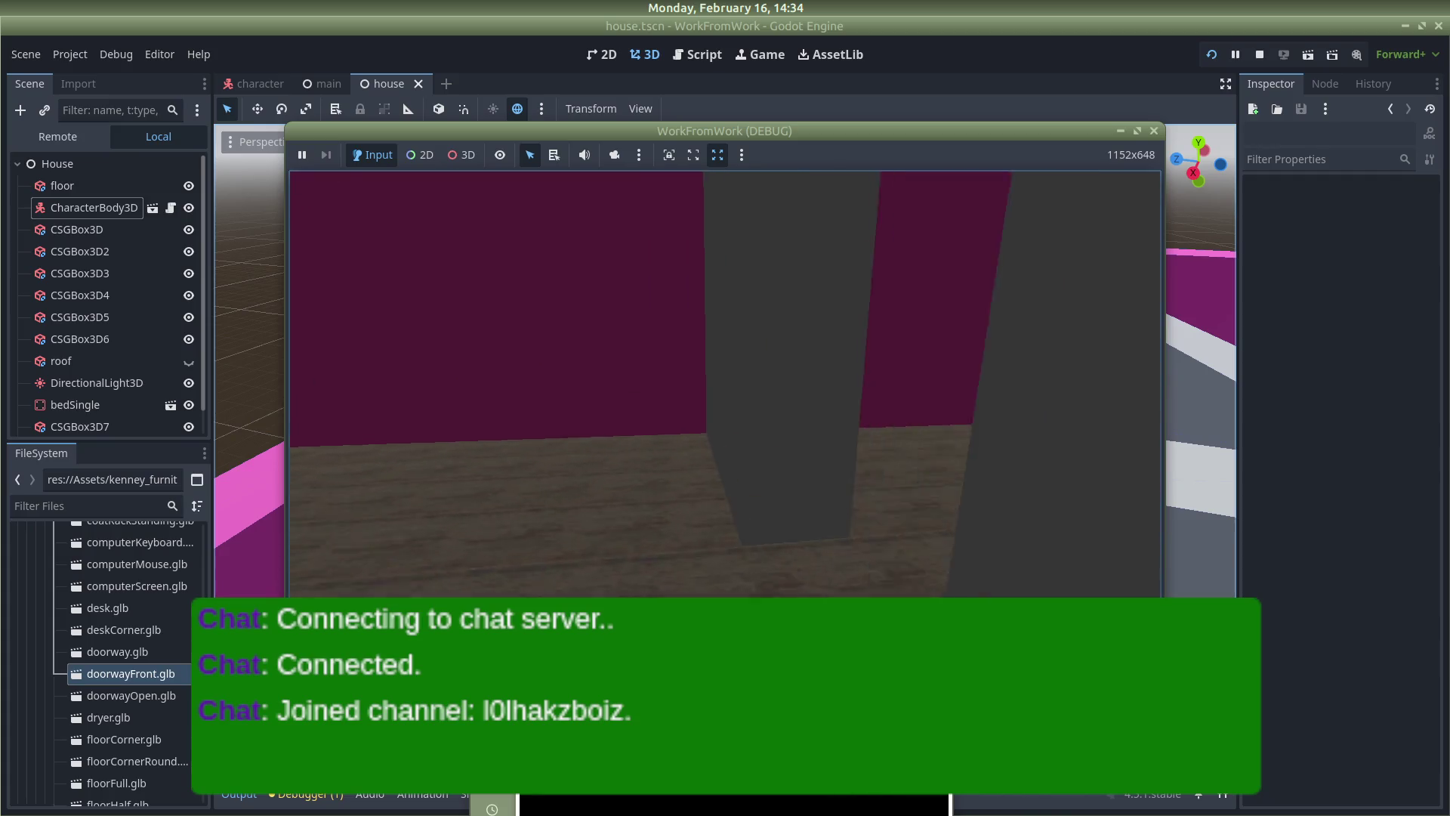
pyautogui.press('w')
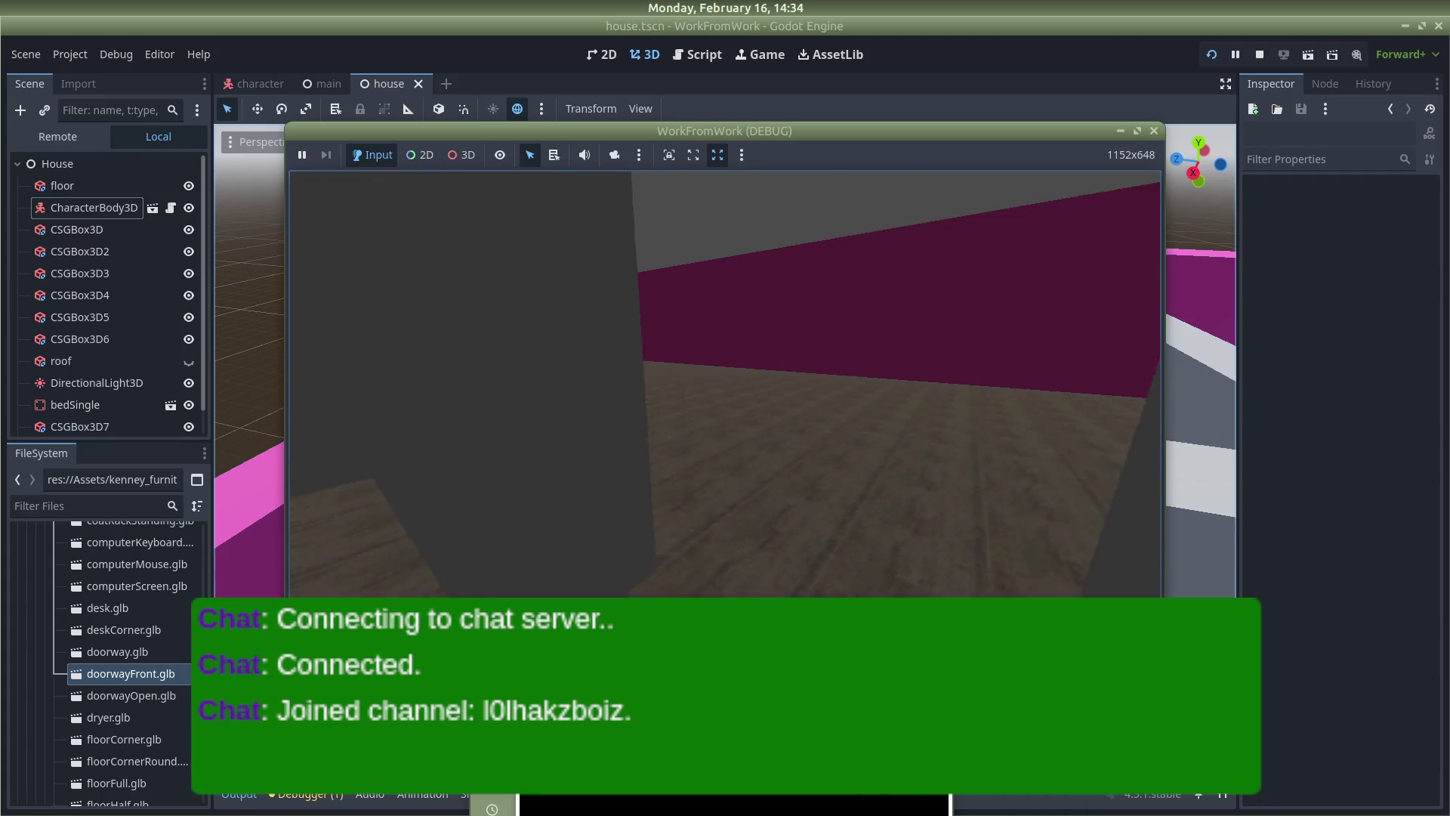
pyautogui.press('w')
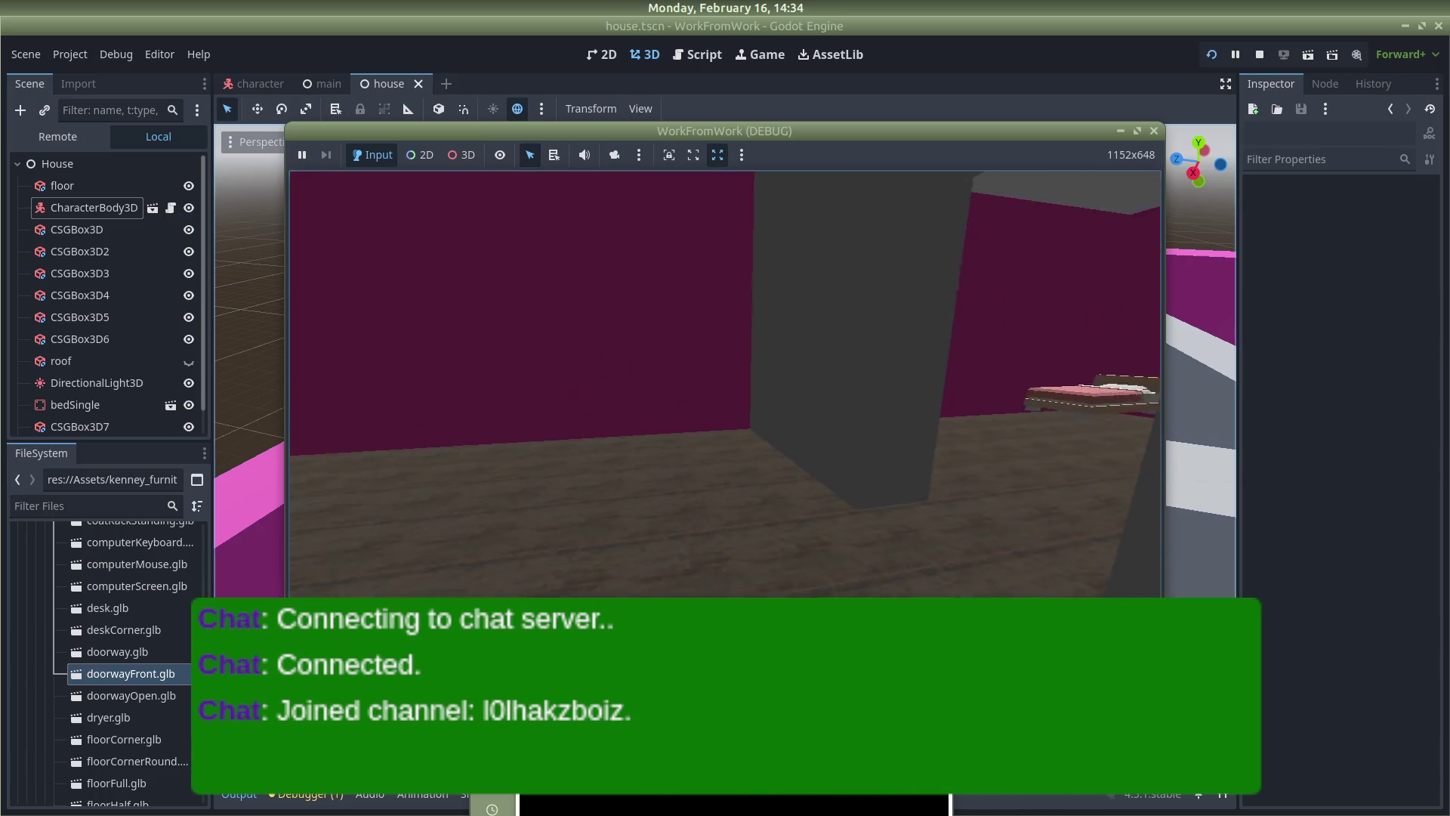
pyautogui.press('w')
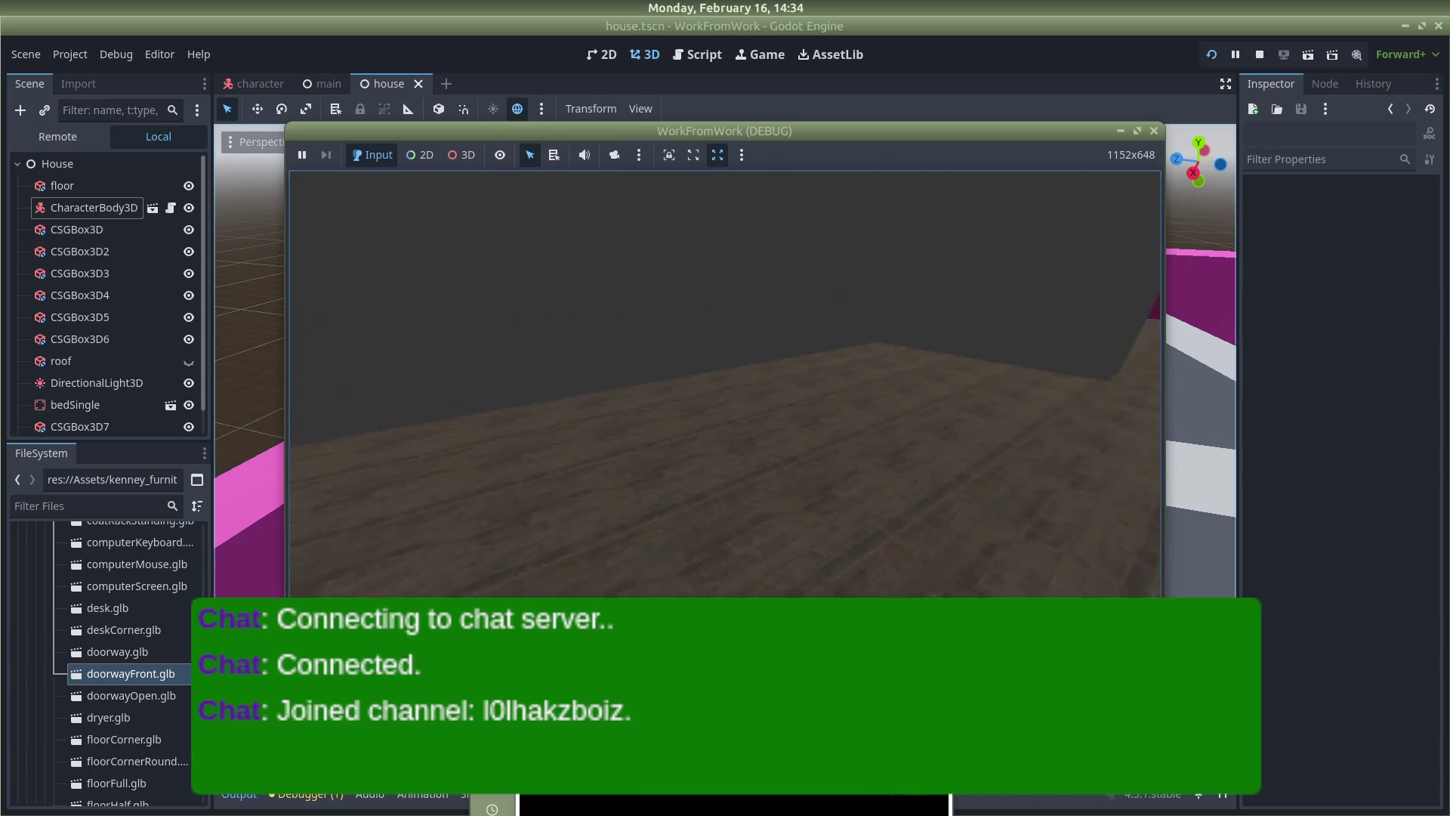
# Turn around the room viewing the bed, magenta walls and grey corner, then walk past the bed
pyautogui.press('w')
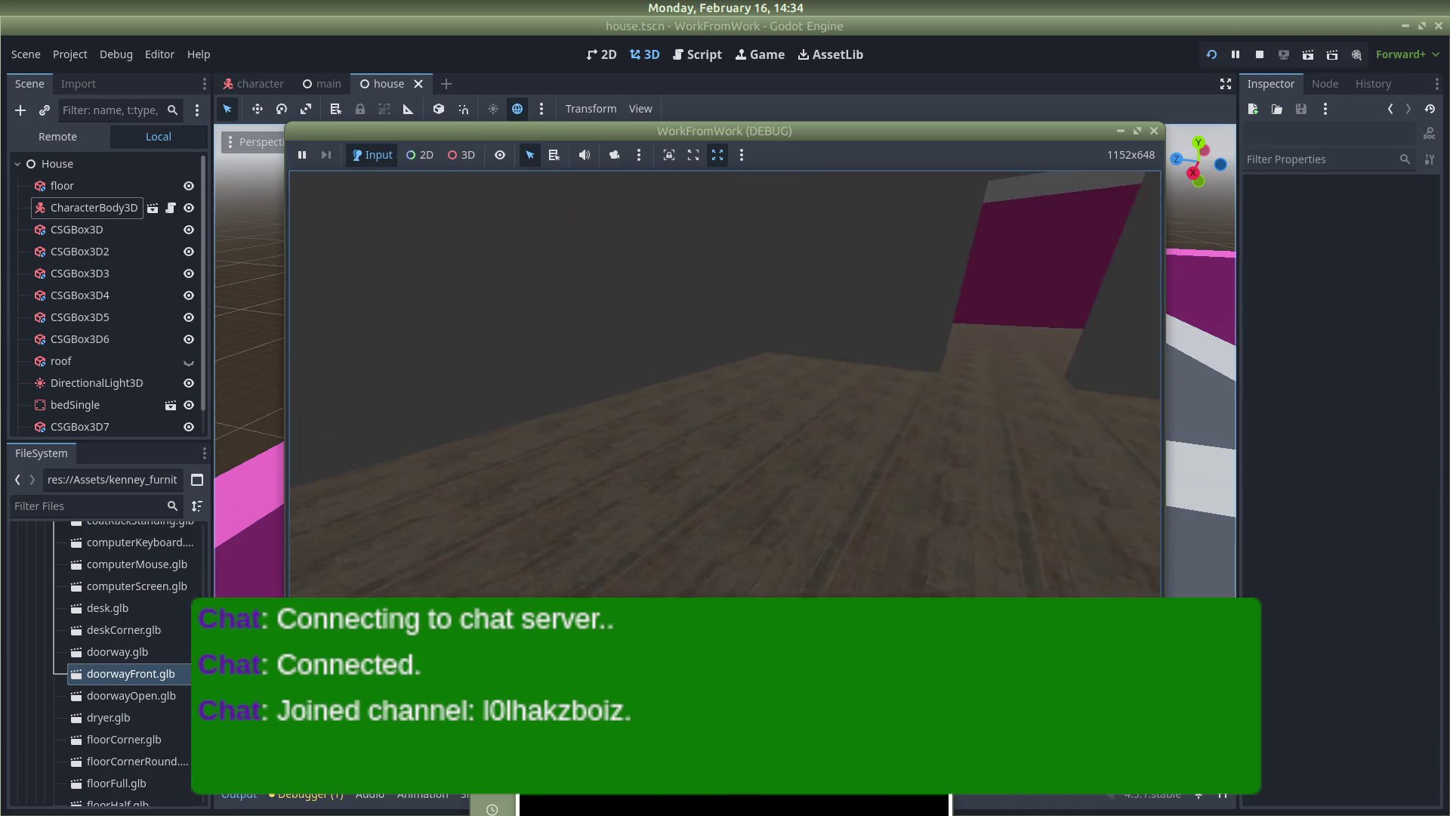
pyautogui.press('w')
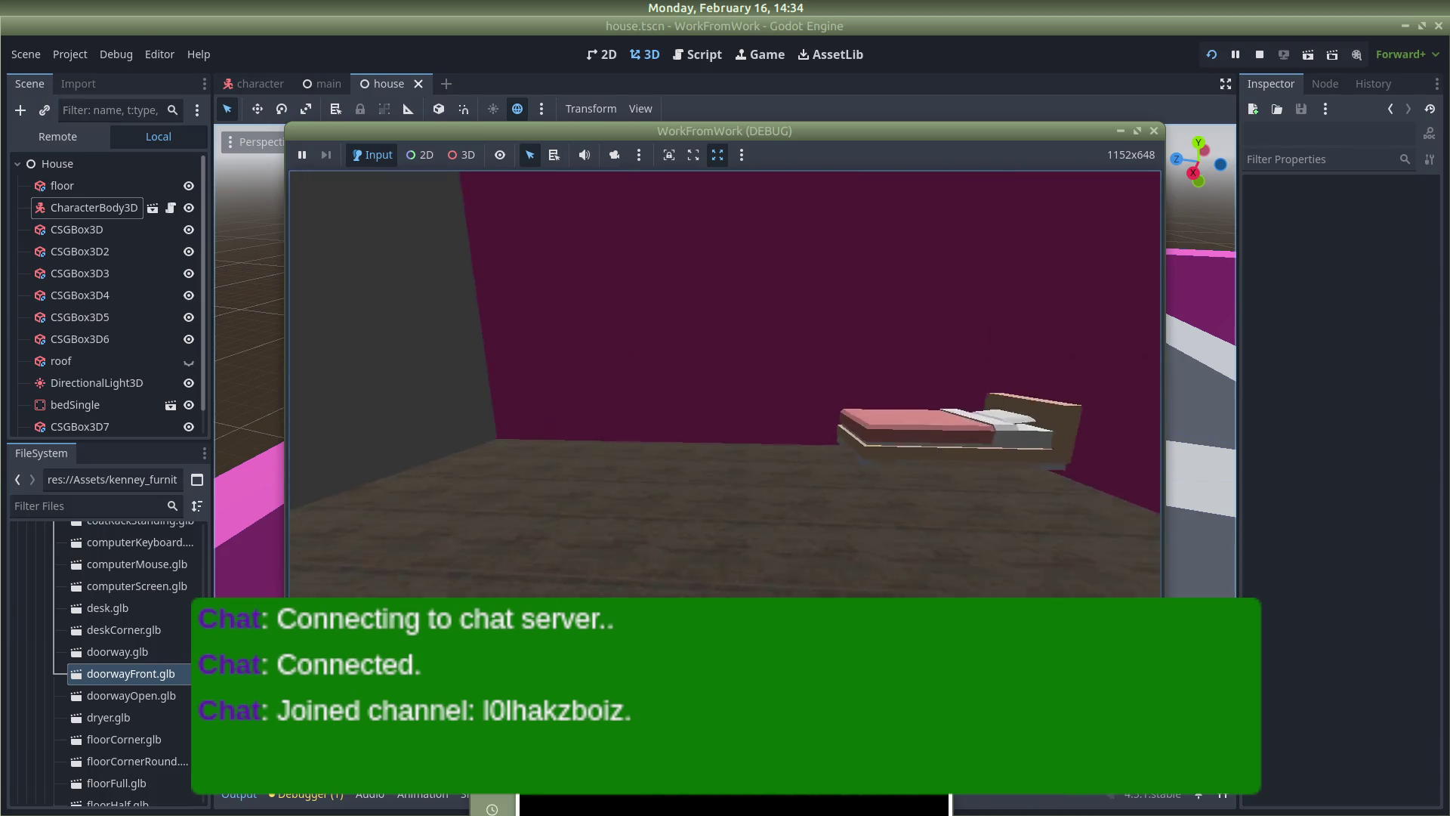
pyautogui.press('w')
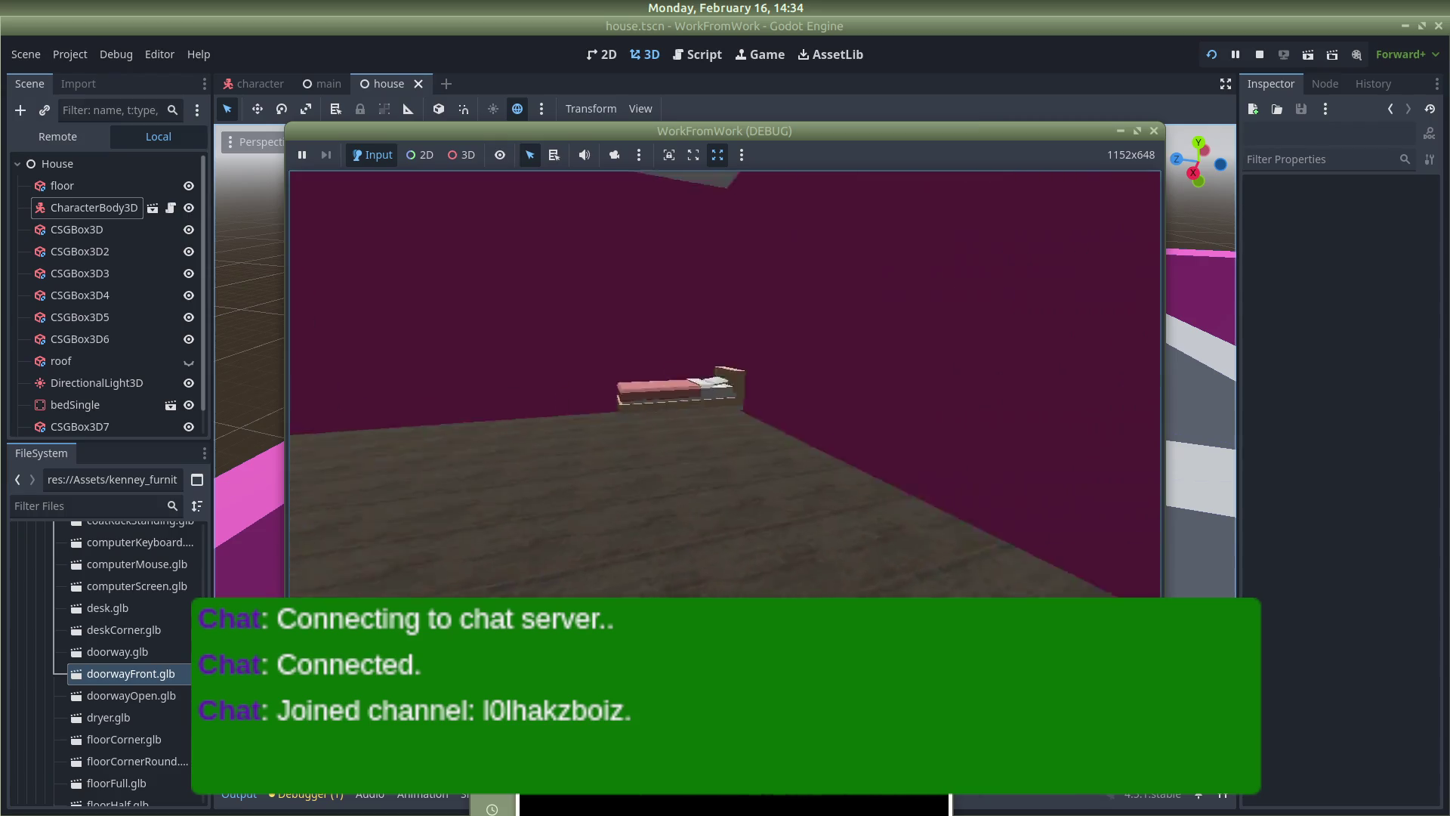
pyautogui.press('w')
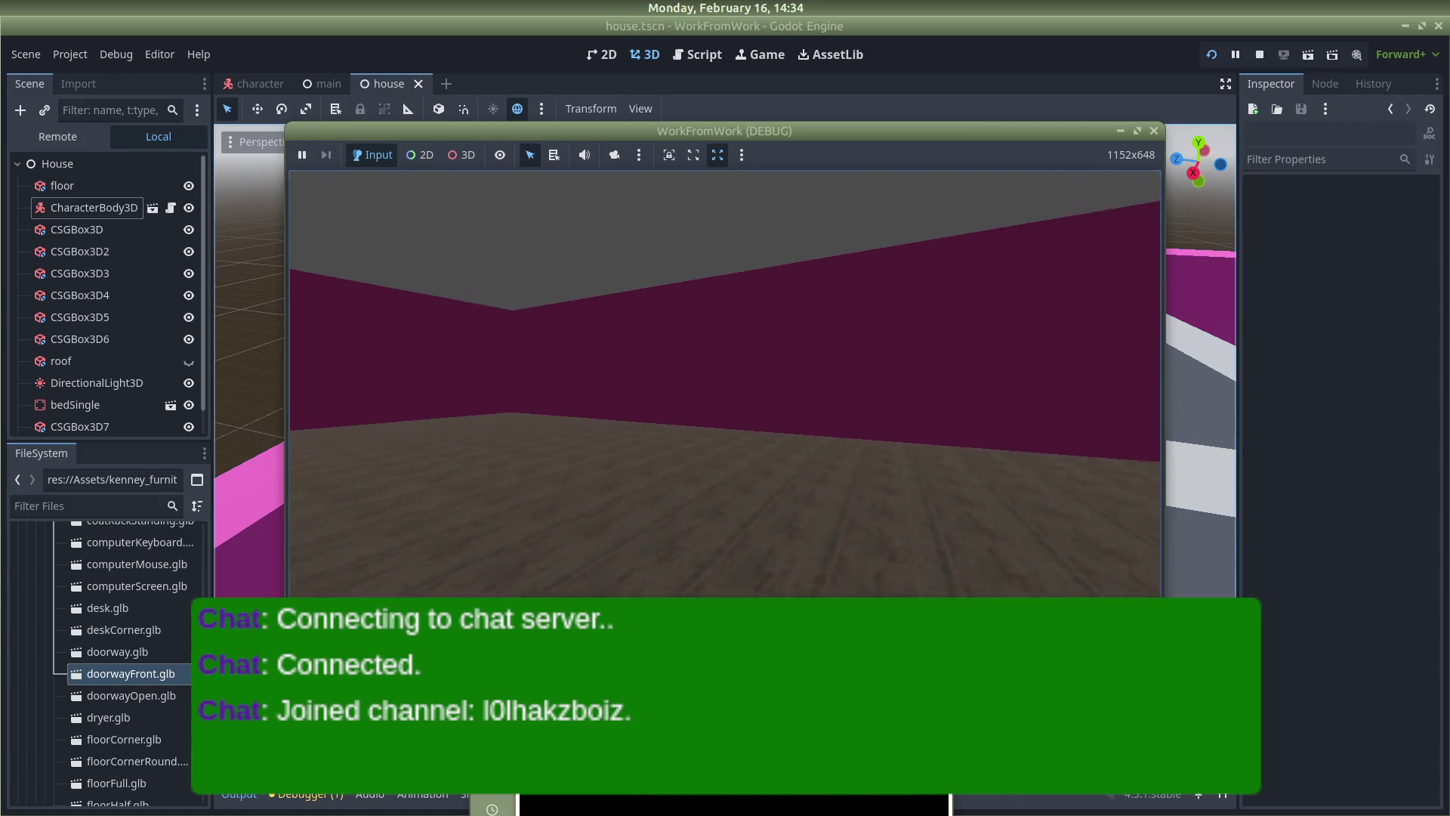
pyautogui.press('w')
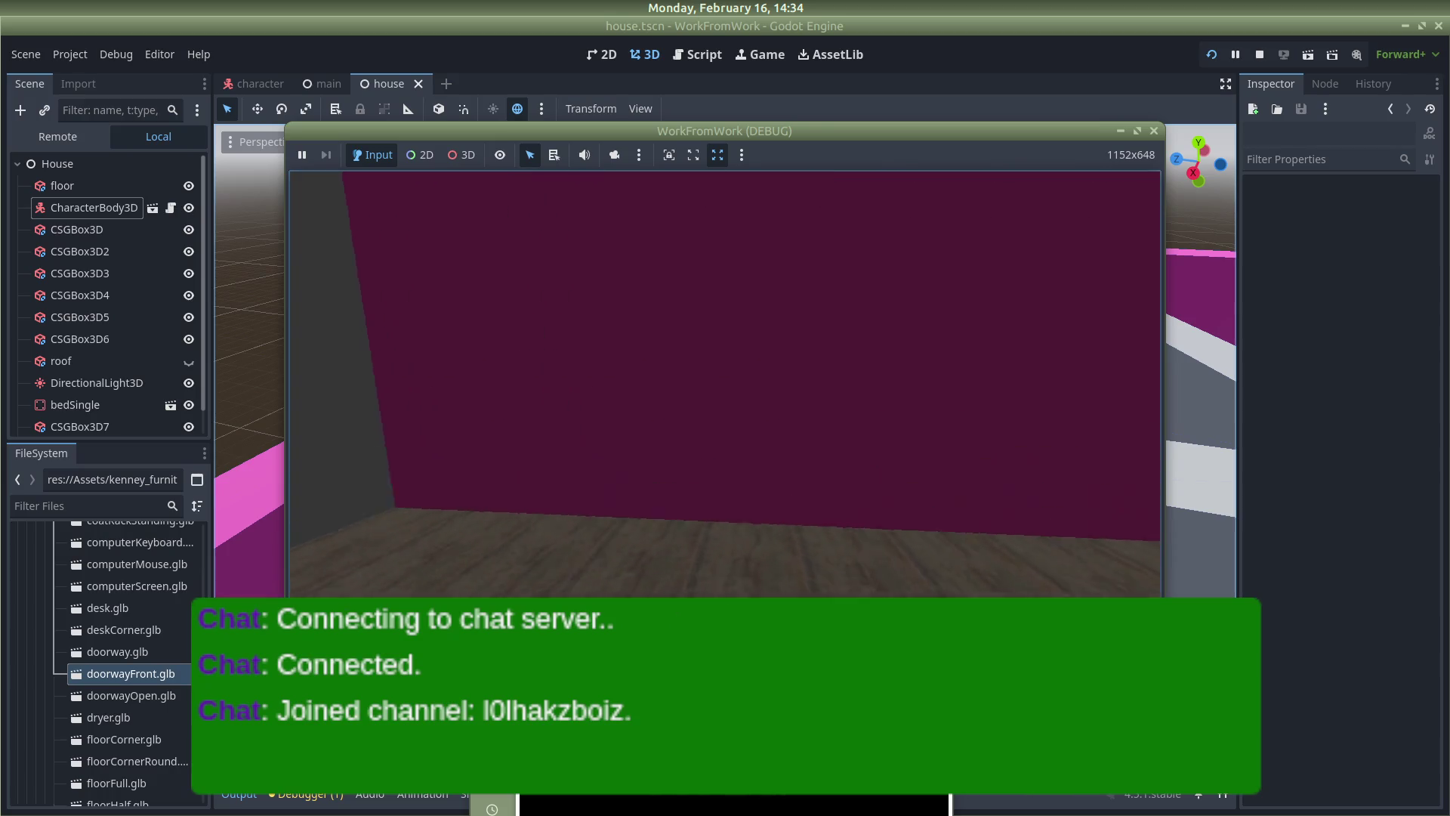
pyautogui.press('w')
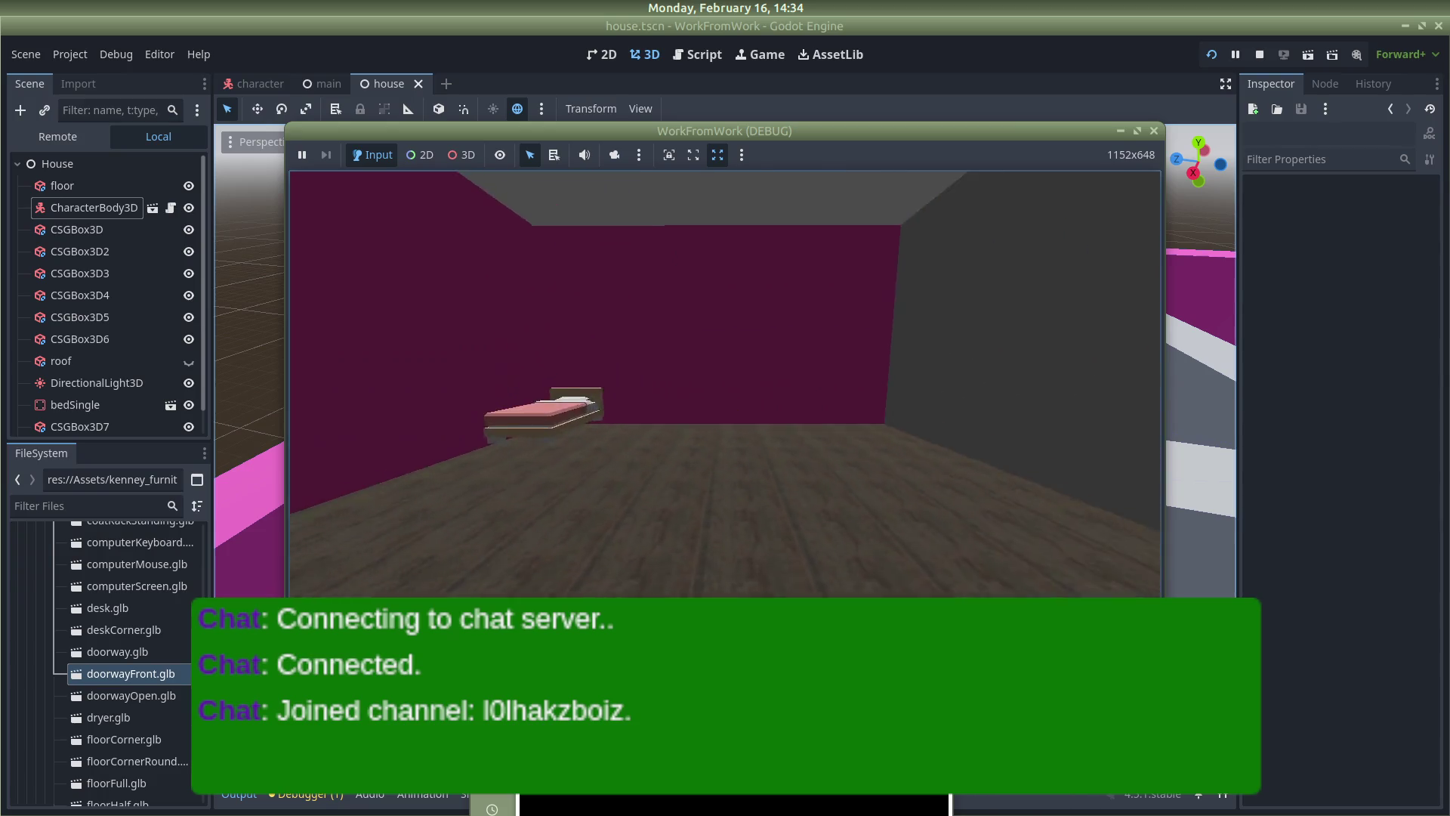
pyautogui.press('w')
pyautogui.press('w')
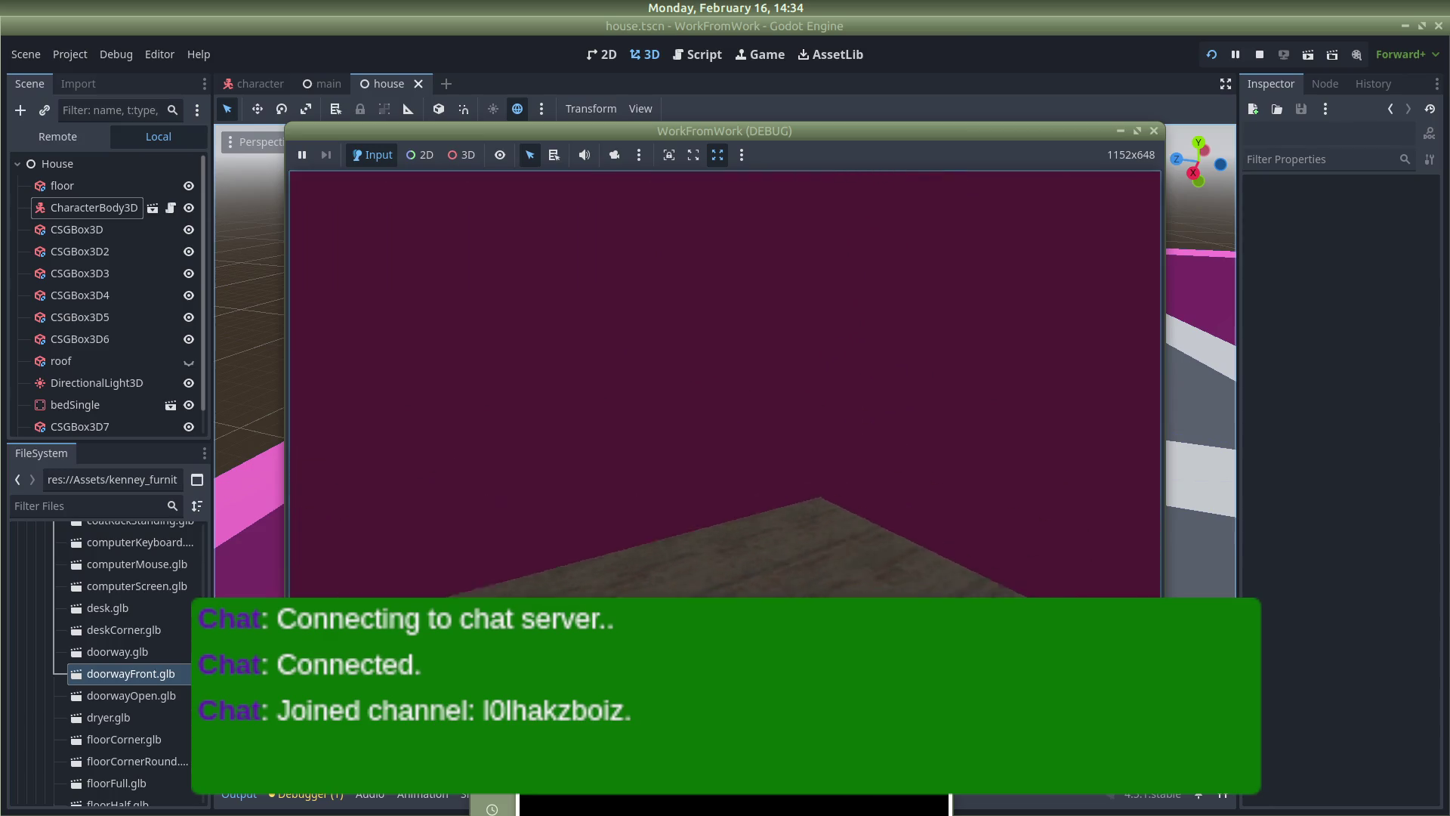
# Walk past the bed through the doorway and around the grey pillar, jumping in place
pyautogui.press('s')
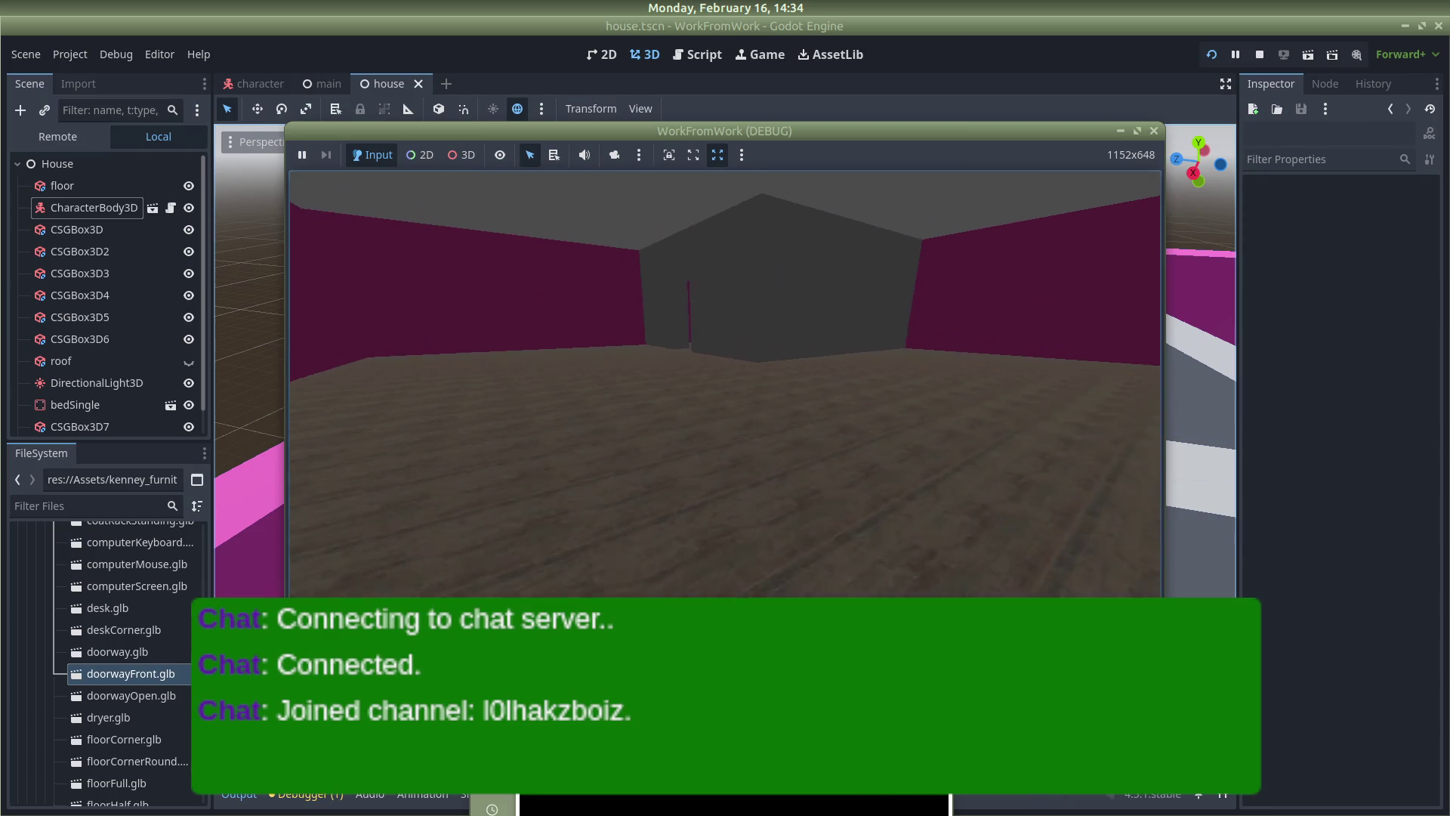
pyautogui.press('w')
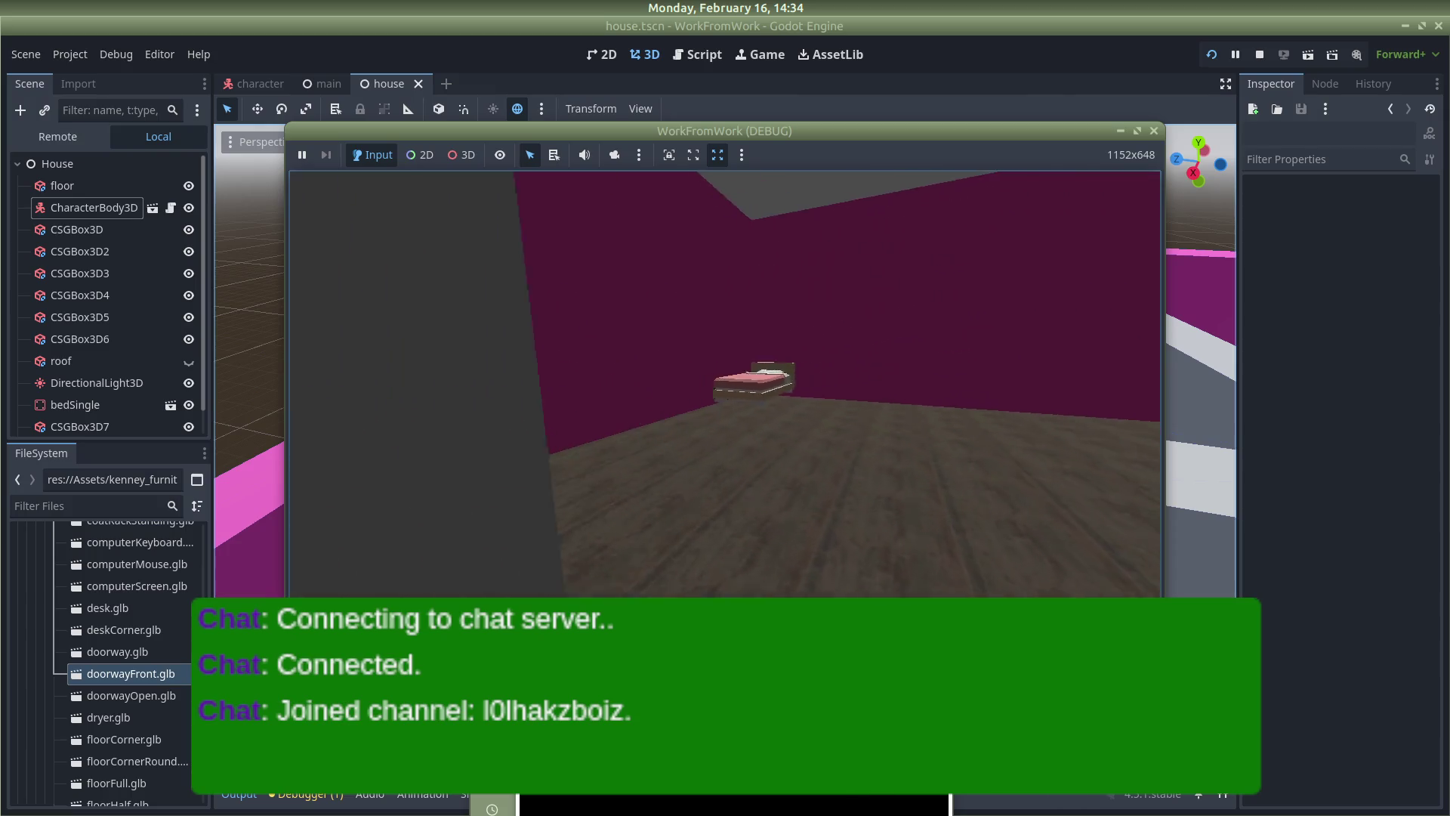
pyautogui.press('w')
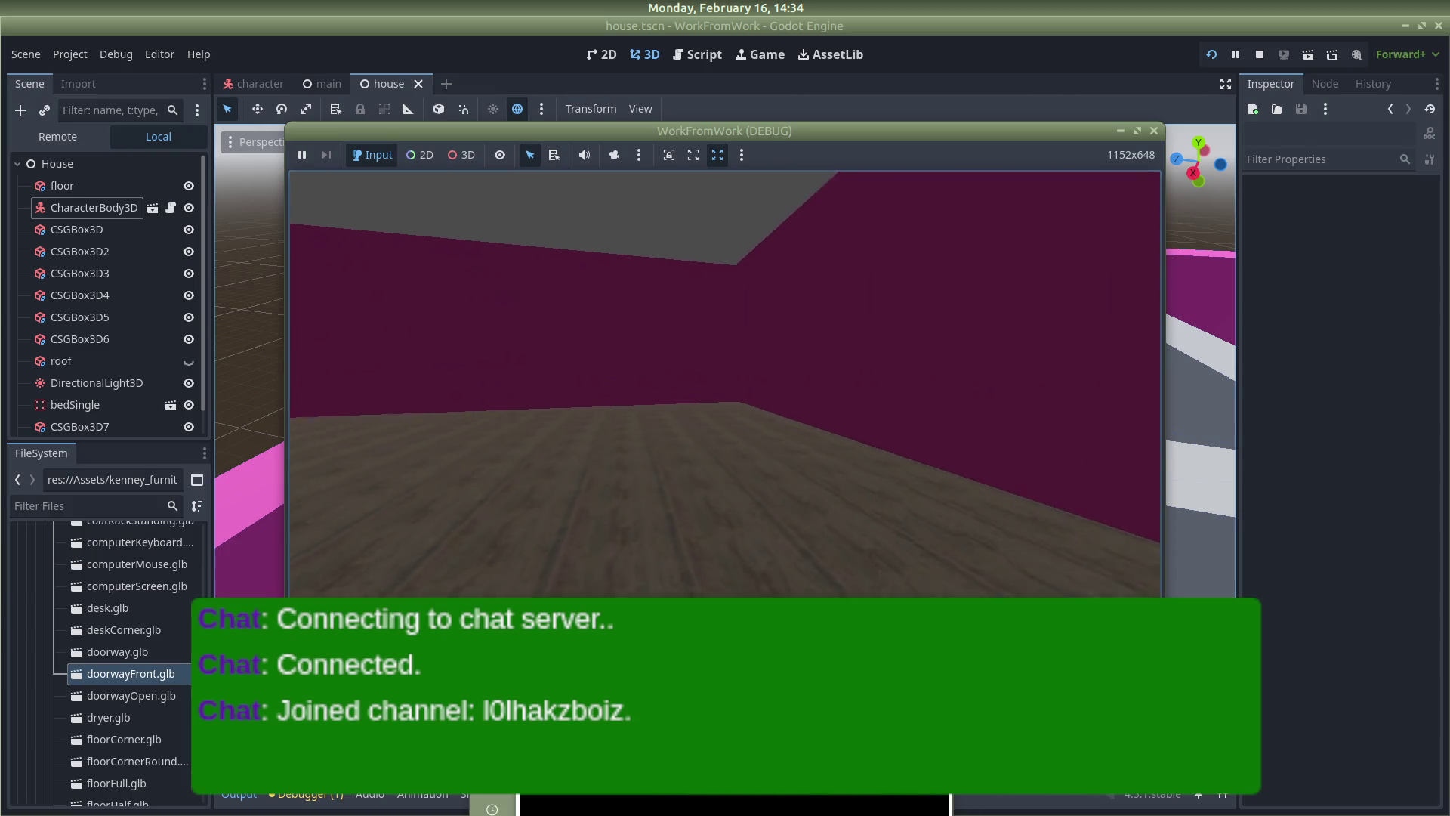
pyautogui.press('s')
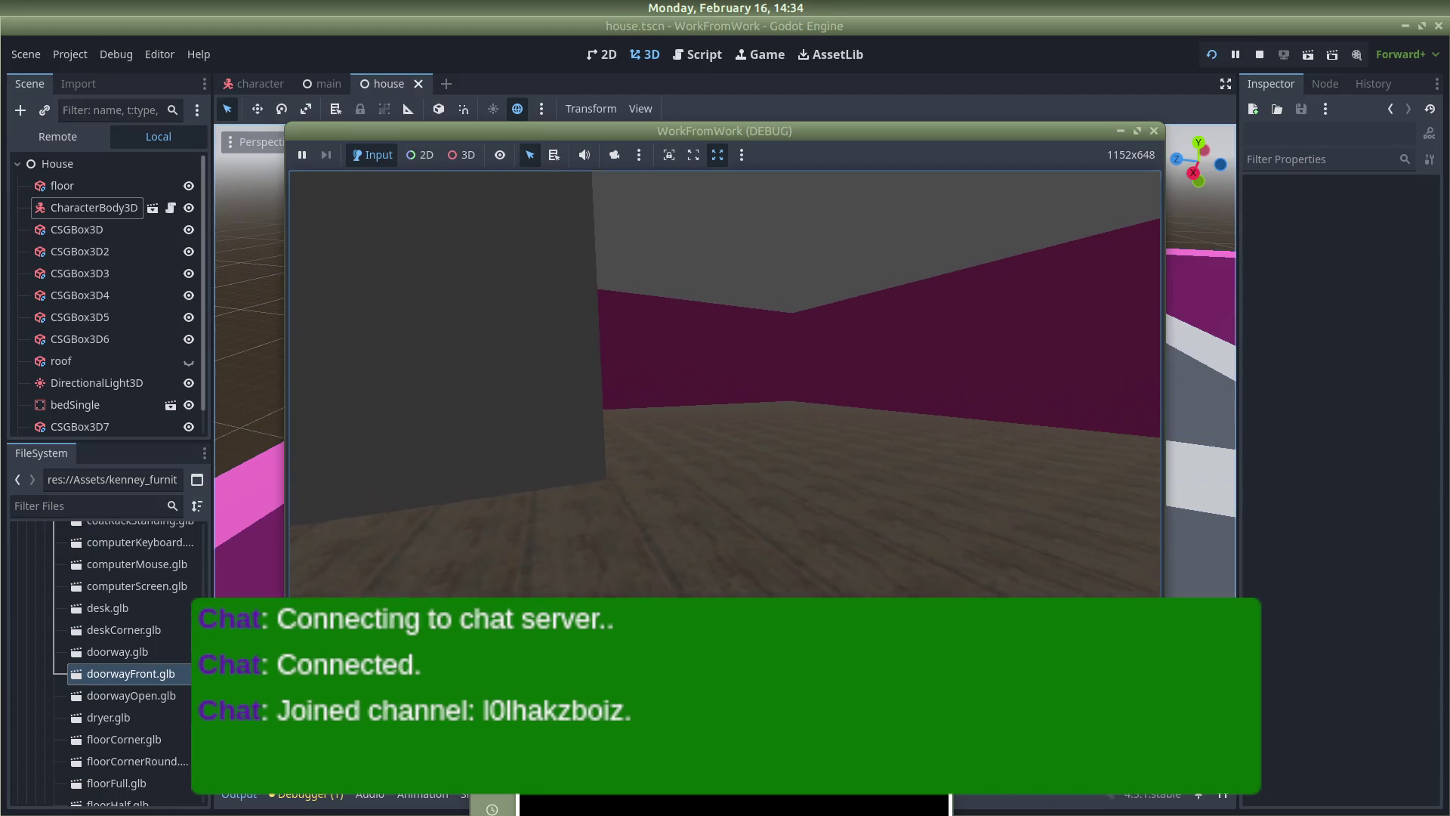
pyautogui.press('a')
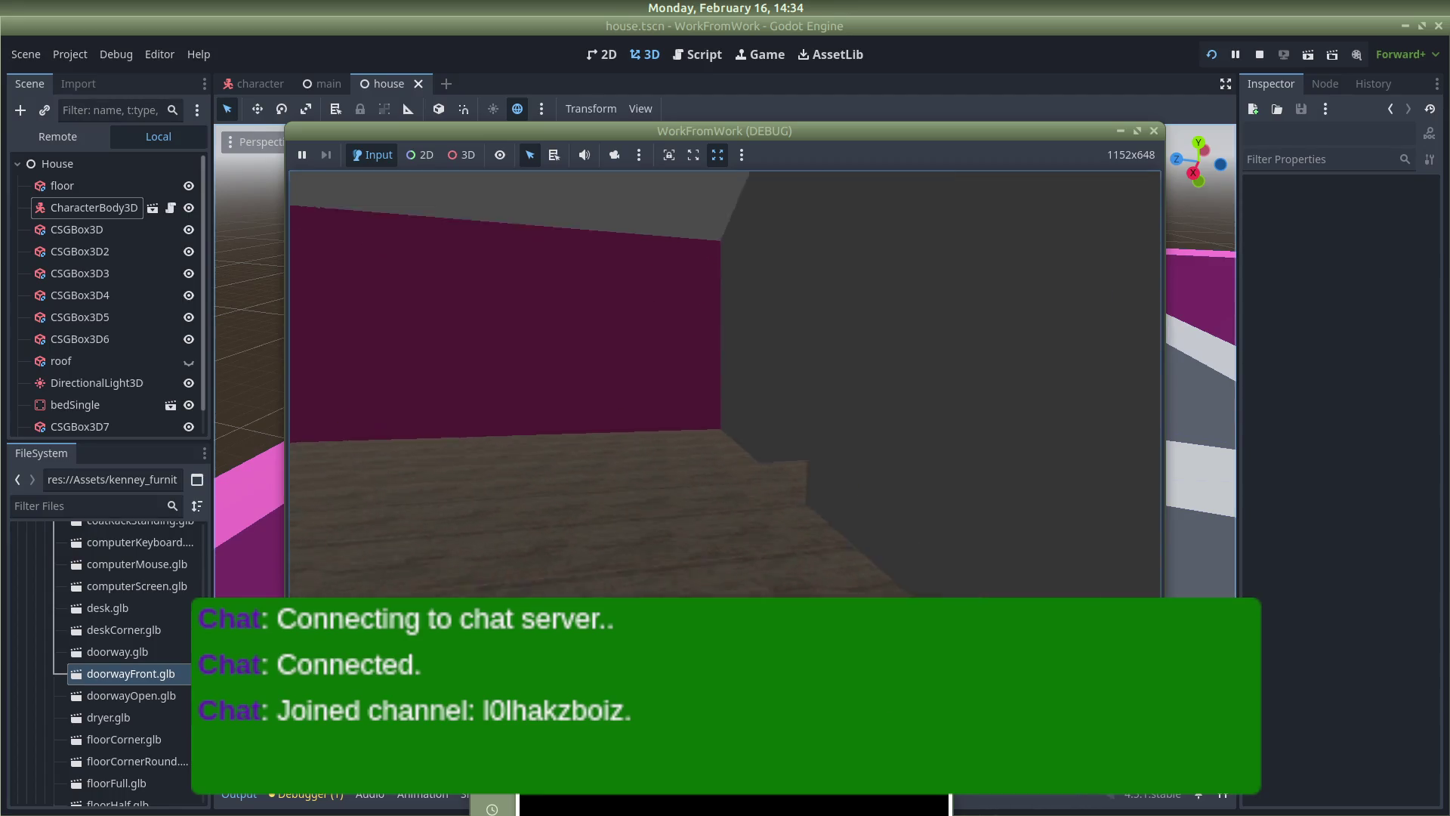
pyautogui.press('d')
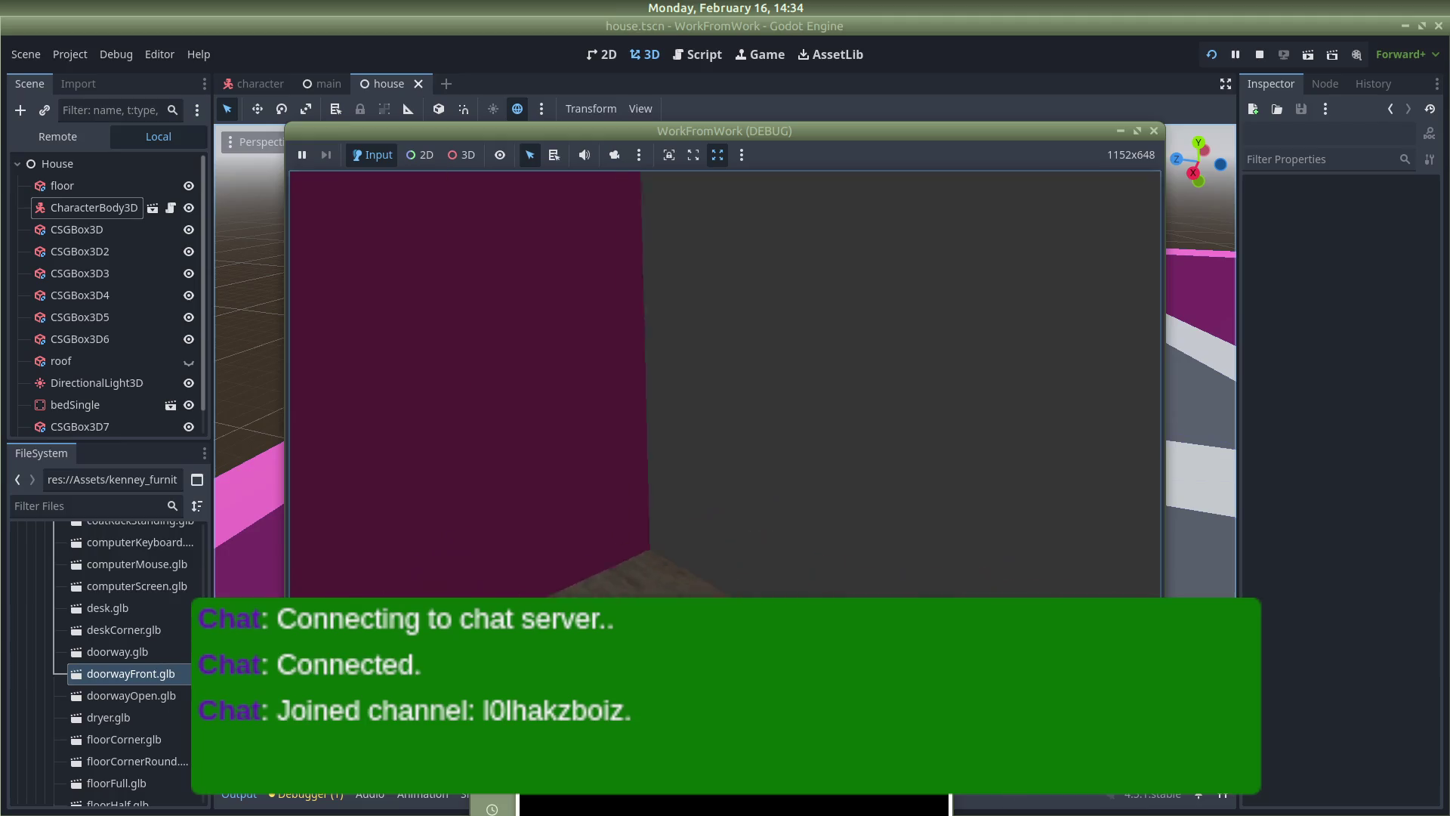
pyautogui.press('w')
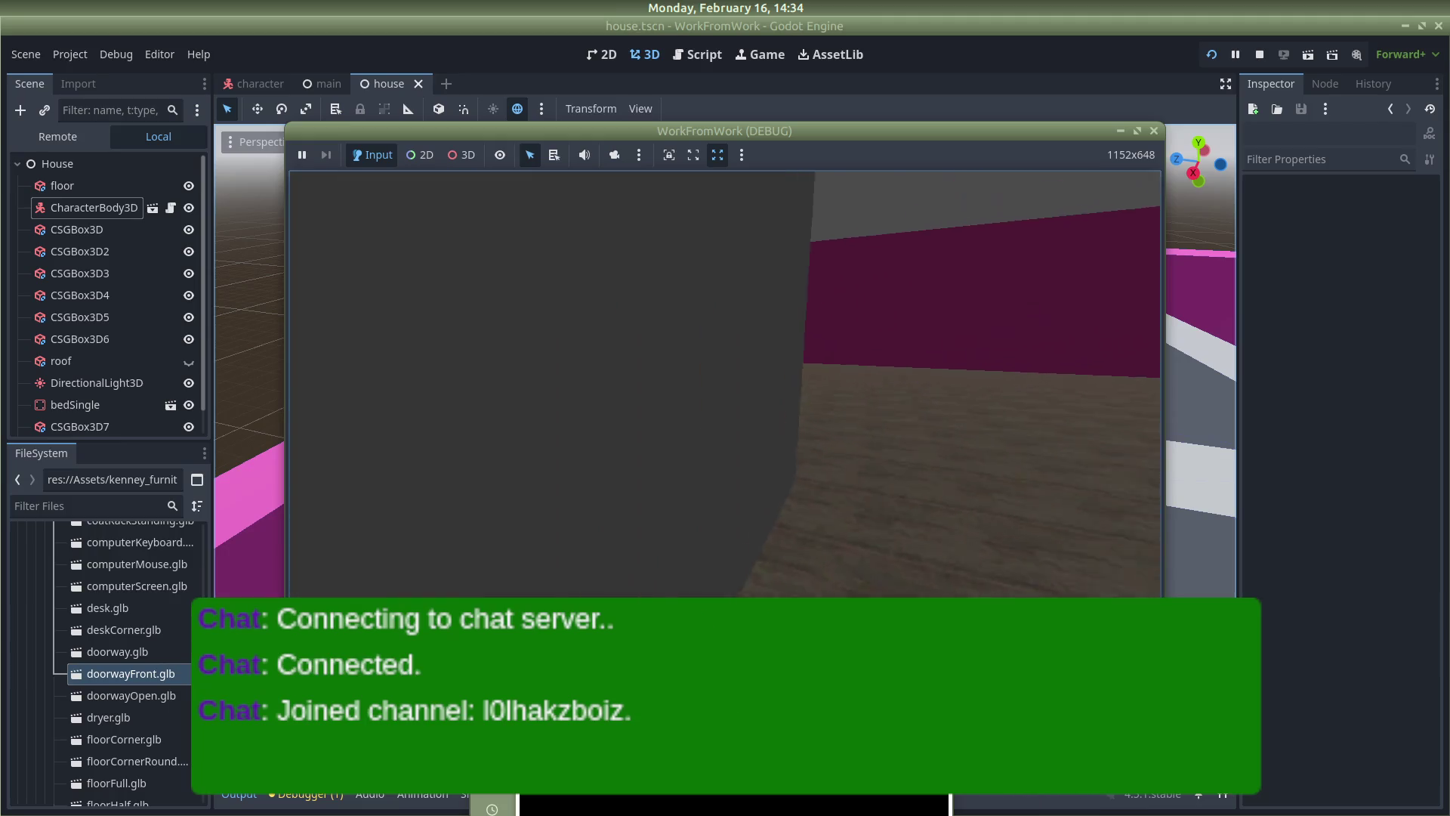
pyautogui.press('d')
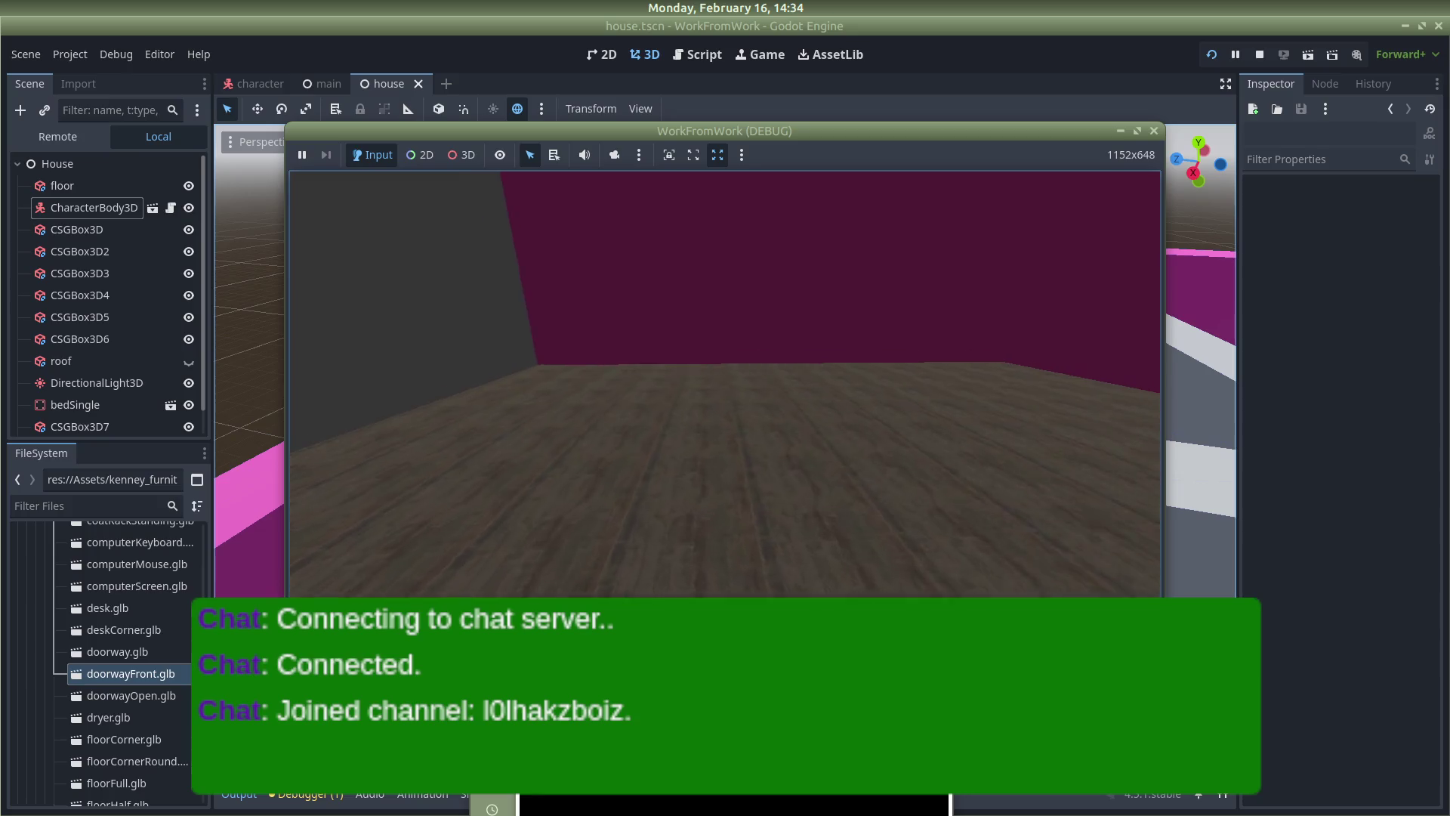
pyautogui.press('s')
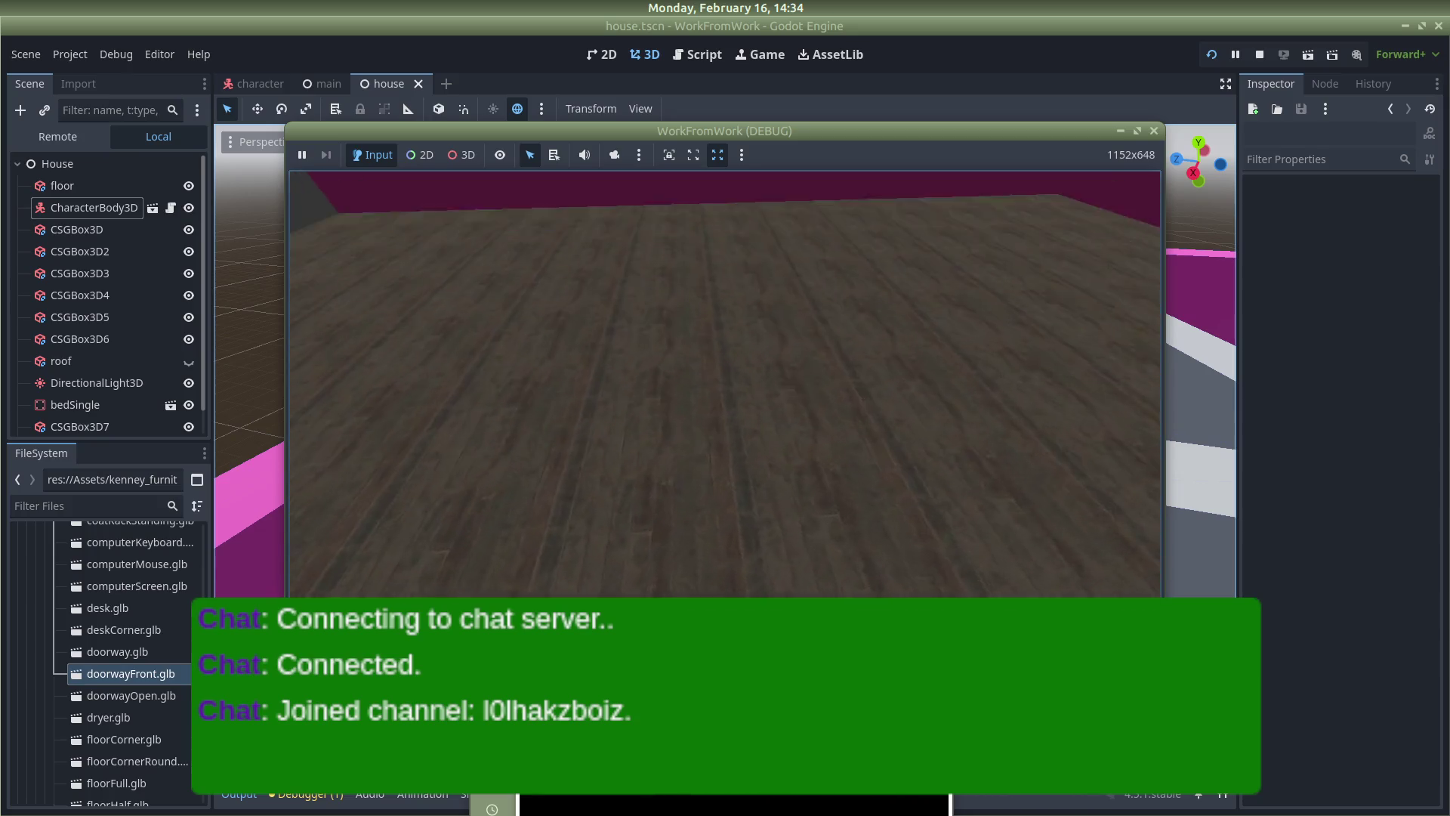
pyautogui.press('a')
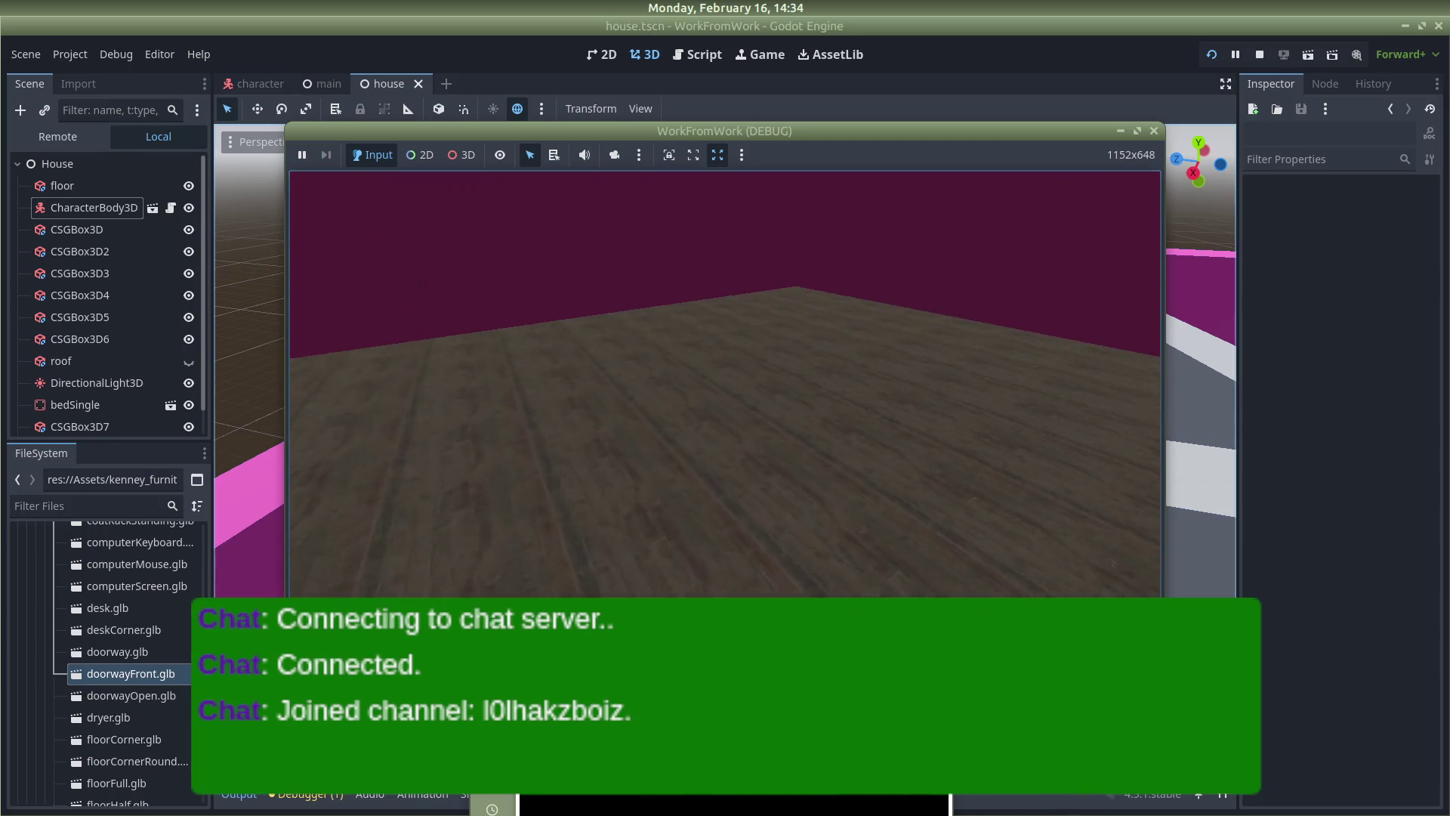
pyautogui.press('s')
pyautogui.press('w')
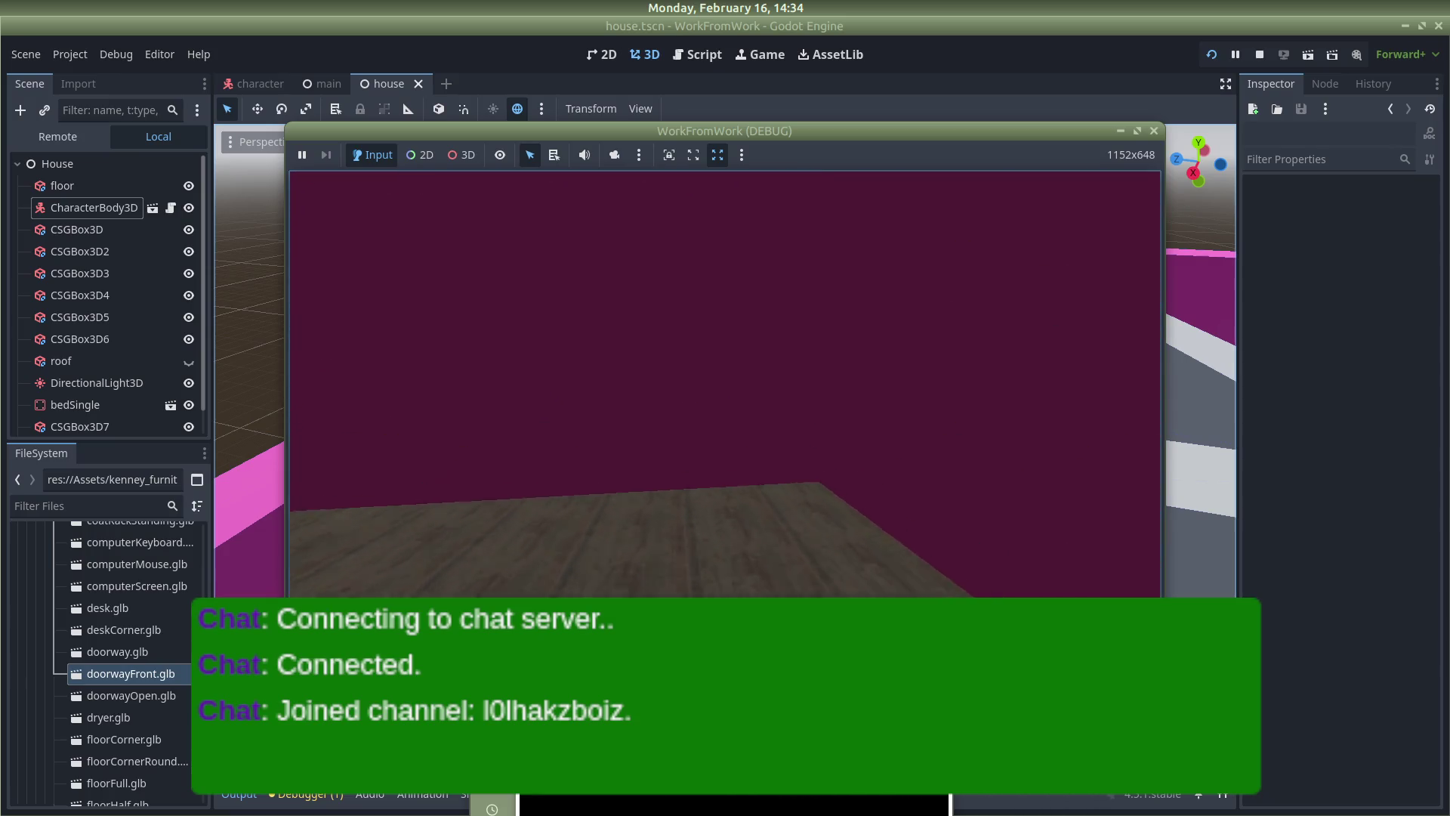
# Roam past the magenta walls, grey pillar and bed, then switch back to the editor
pyautogui.press('s')
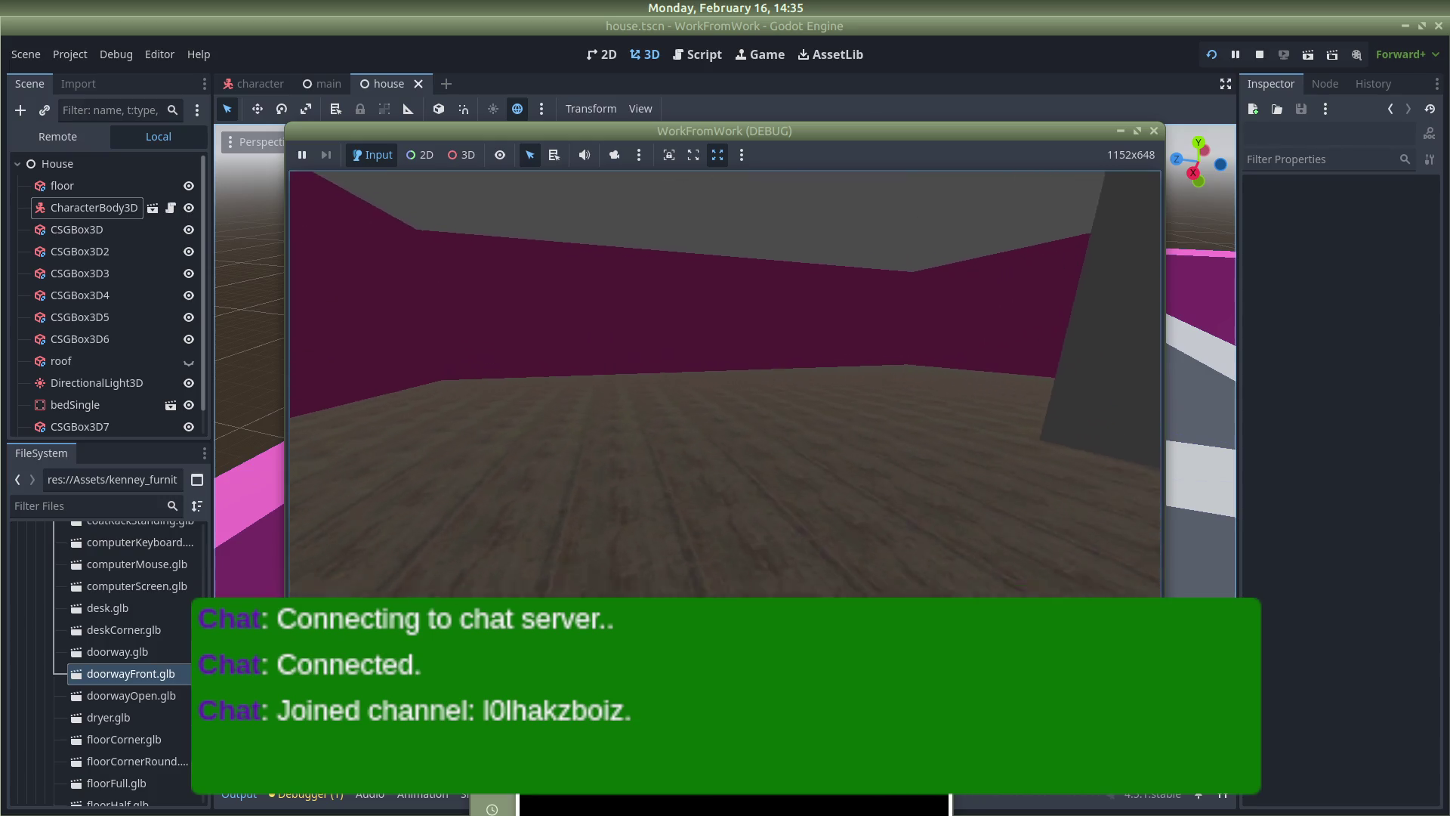
pyautogui.press('w')
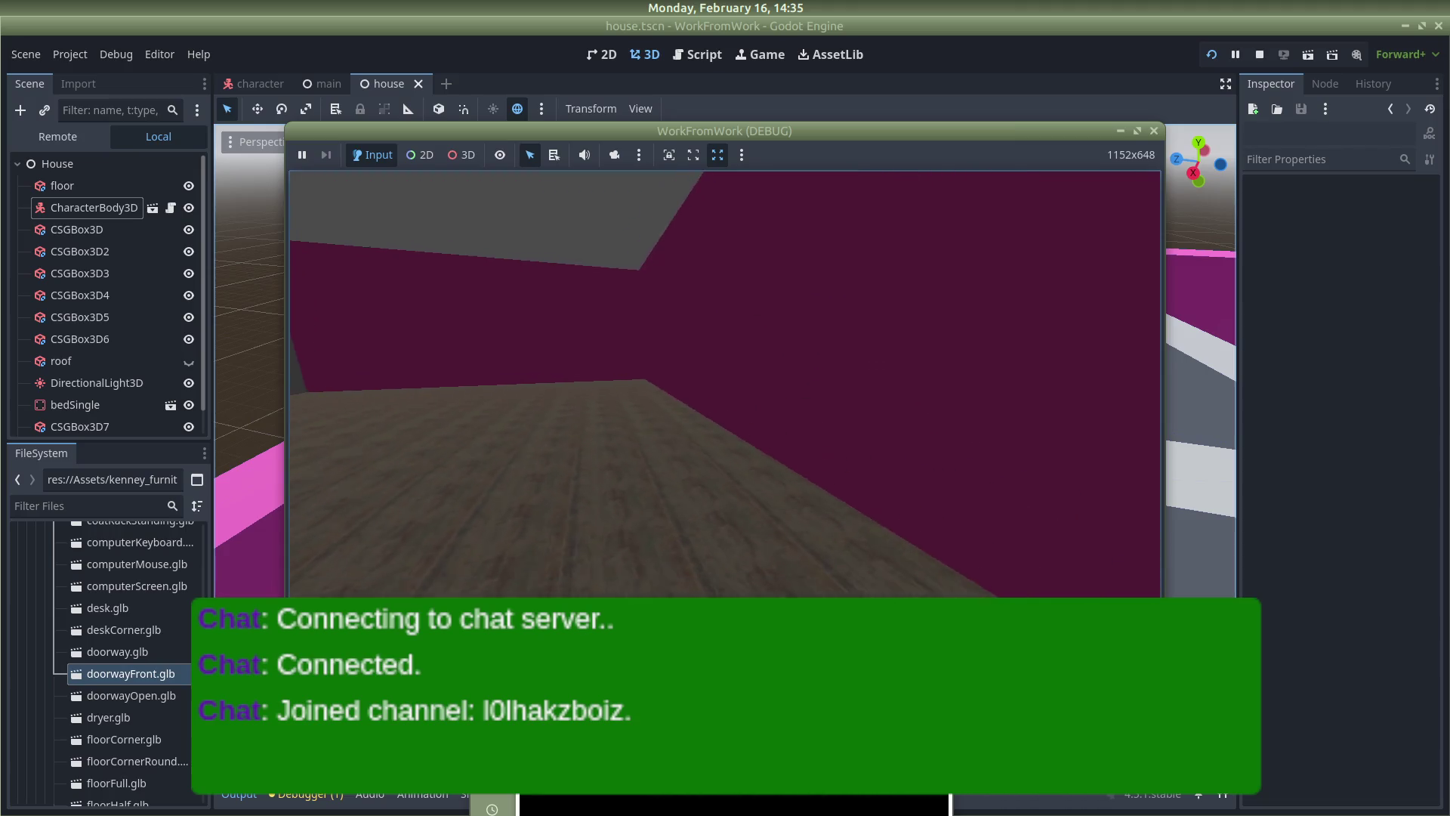
pyautogui.press('a')
pyautogui.press('d')
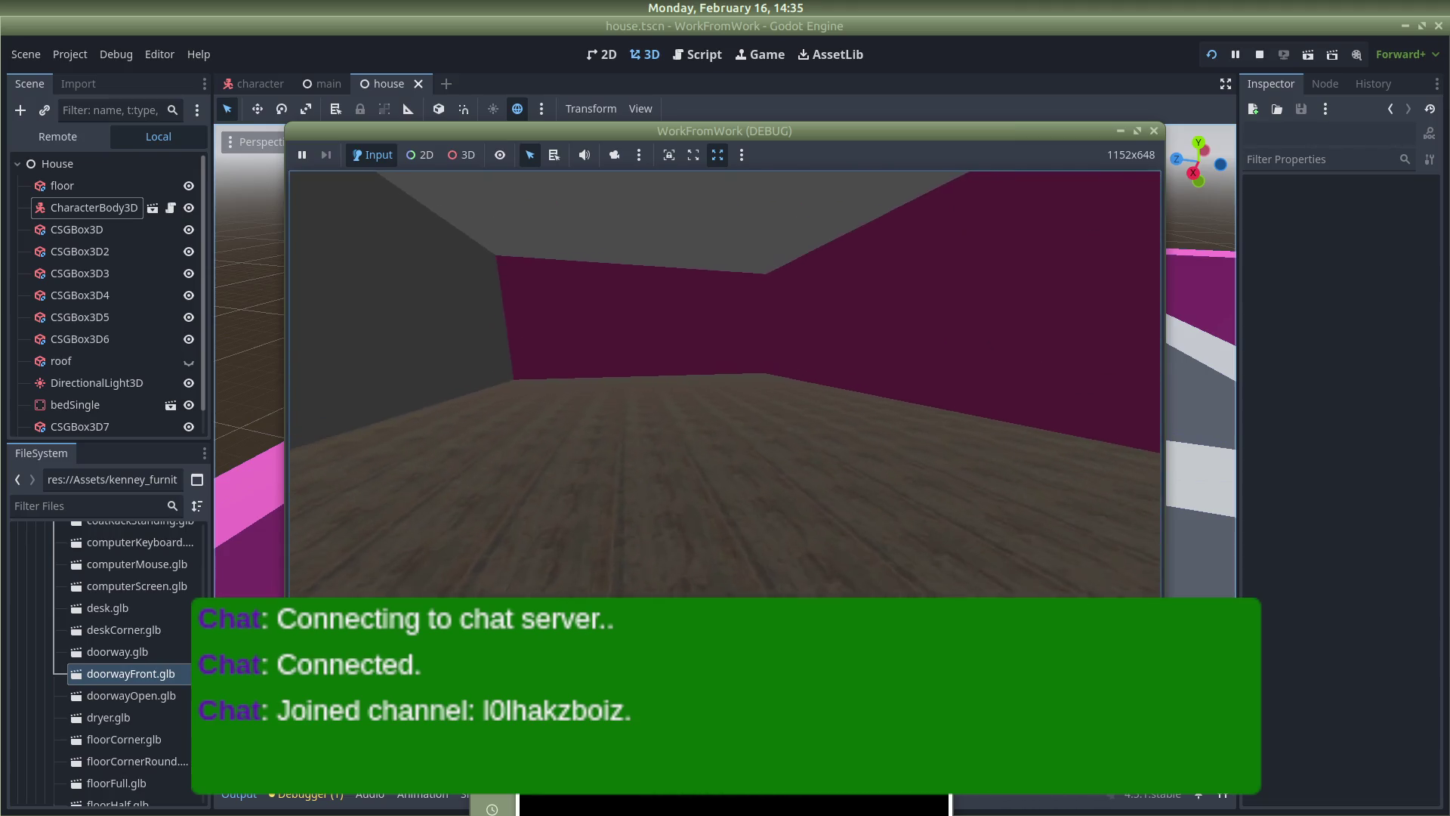
pyautogui.press('d')
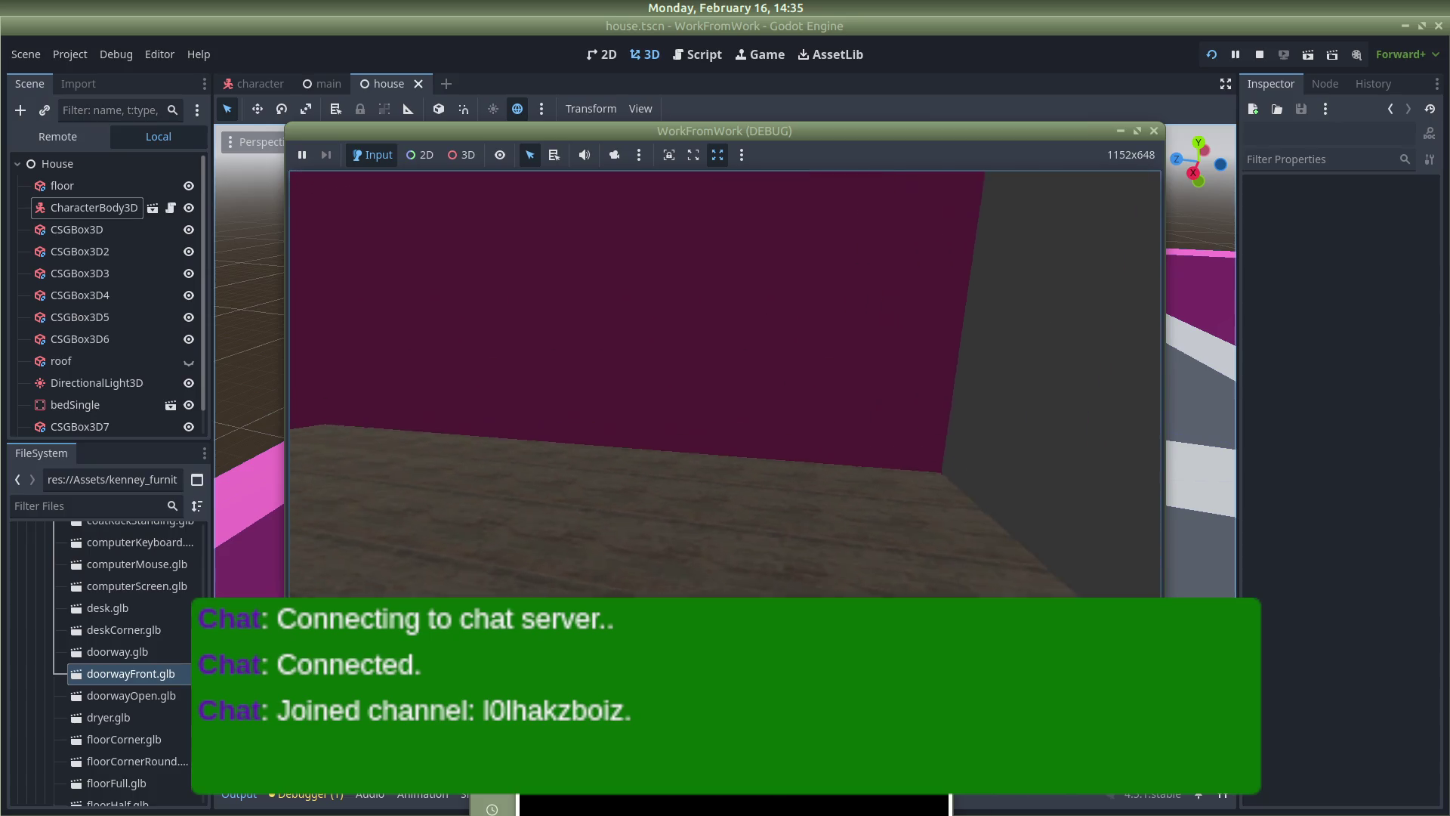
pyautogui.press('w')
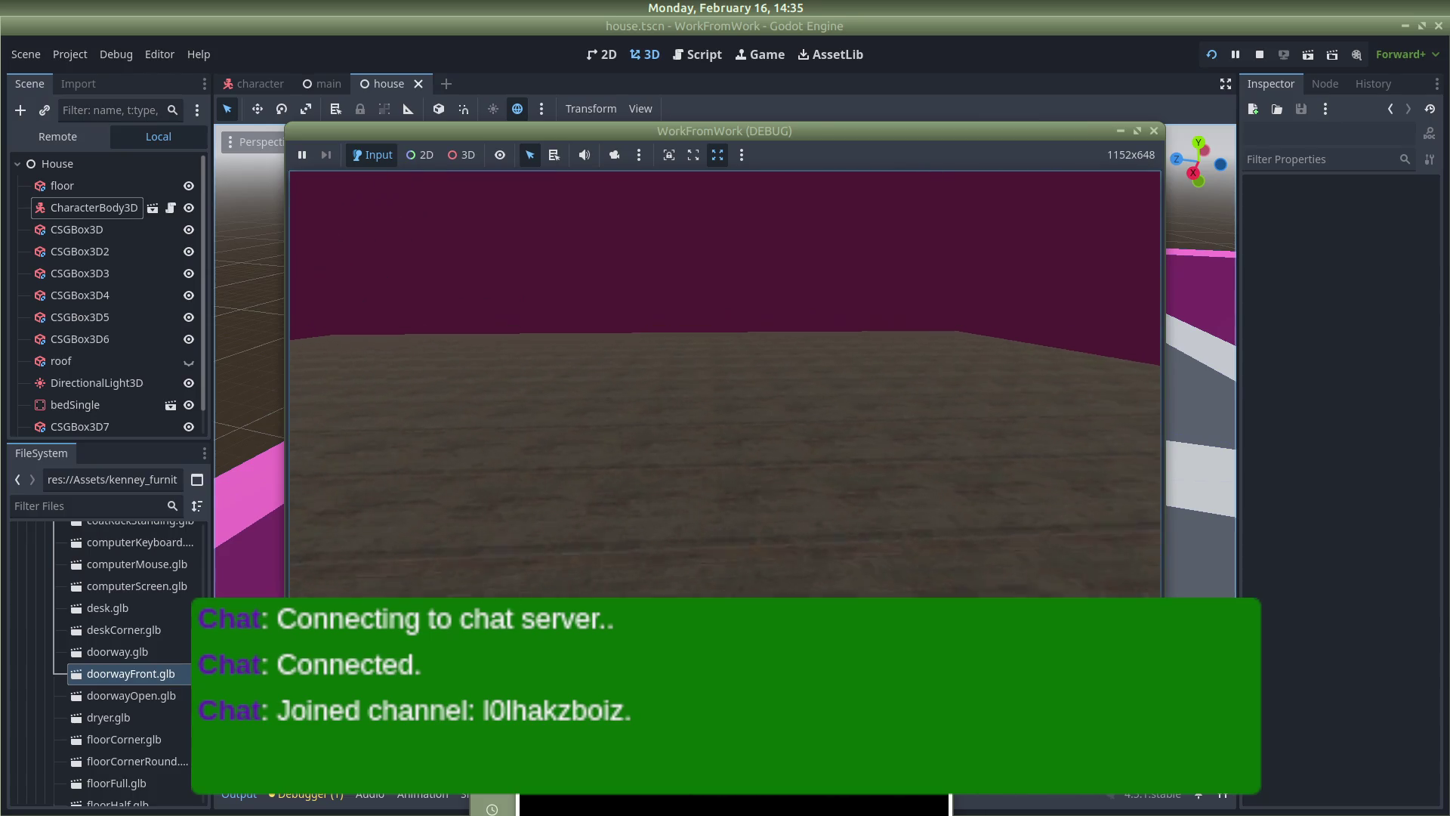
pyautogui.press('s')
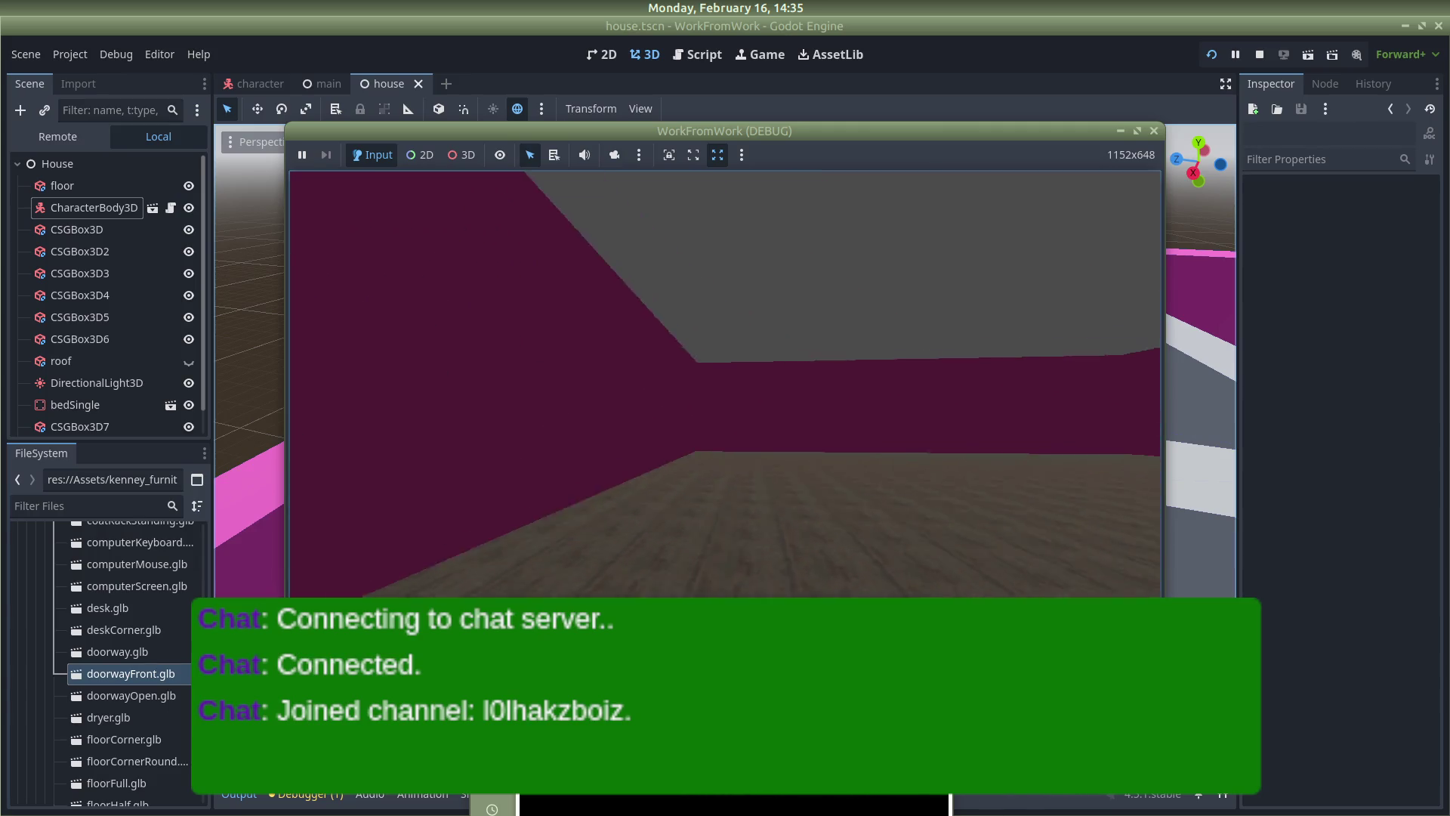
pyautogui.press('d')
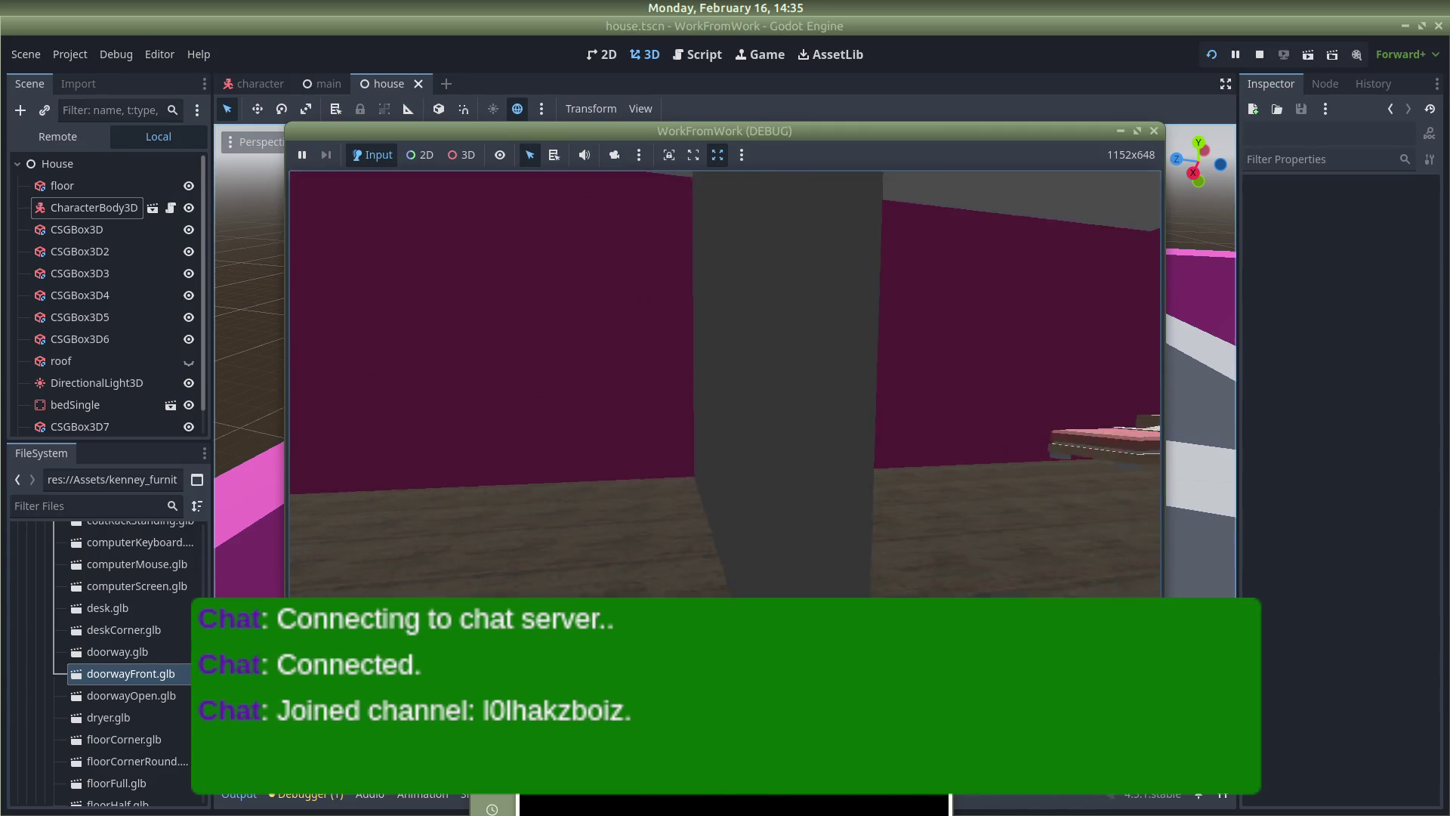
pyautogui.press('a')
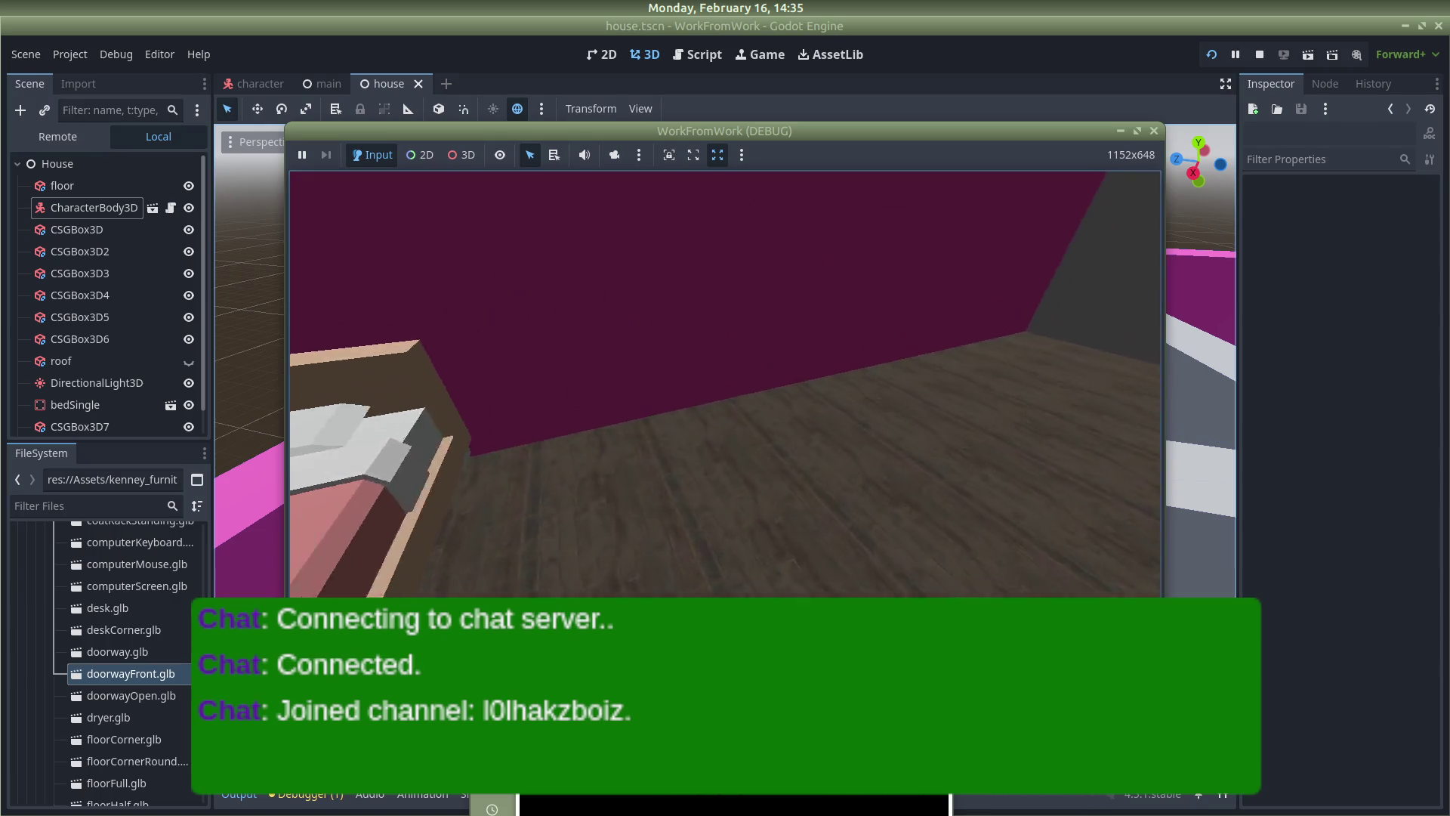
pyautogui.press('w')
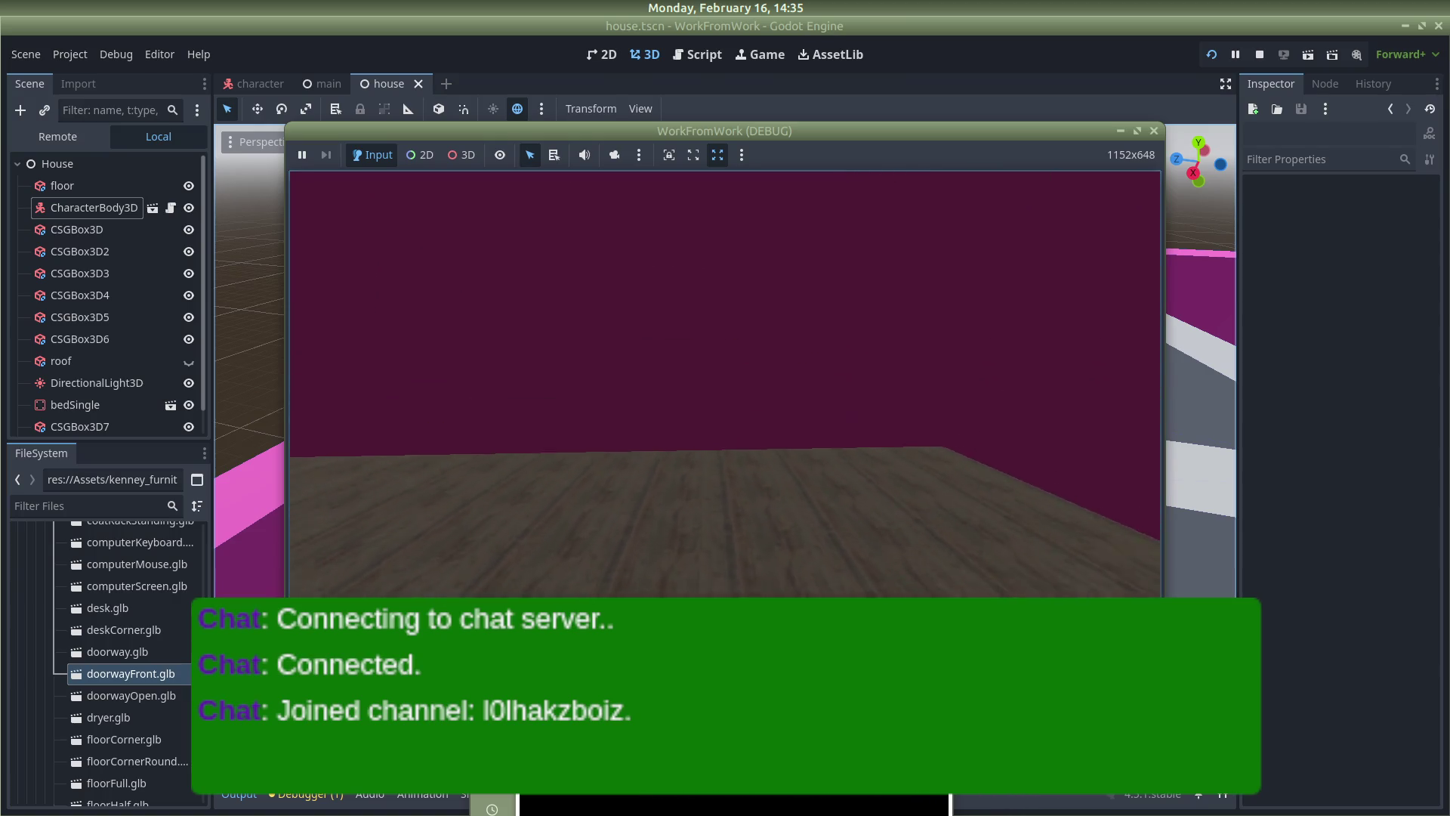
pyautogui.press('s')
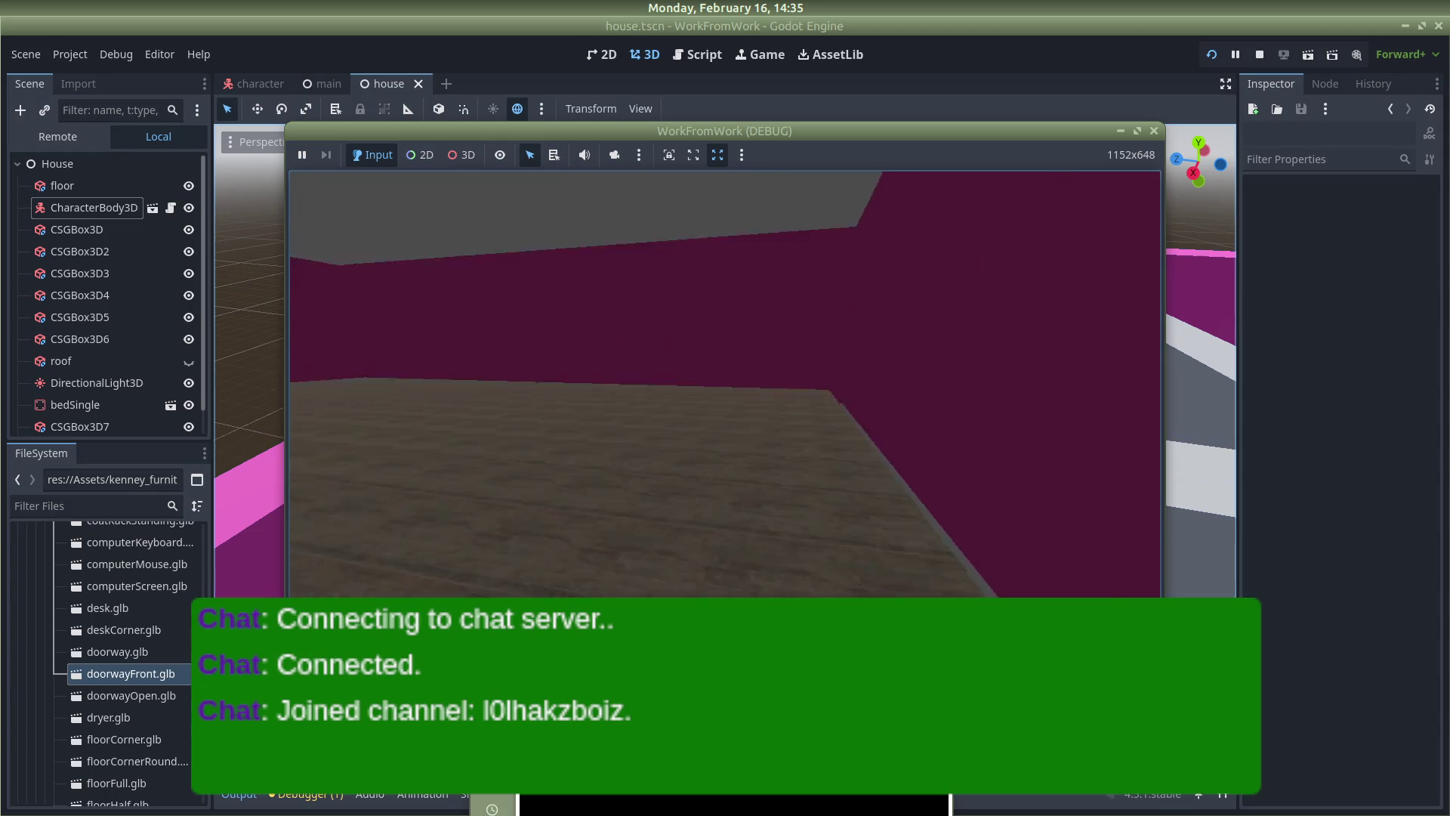
pyautogui.press('w')
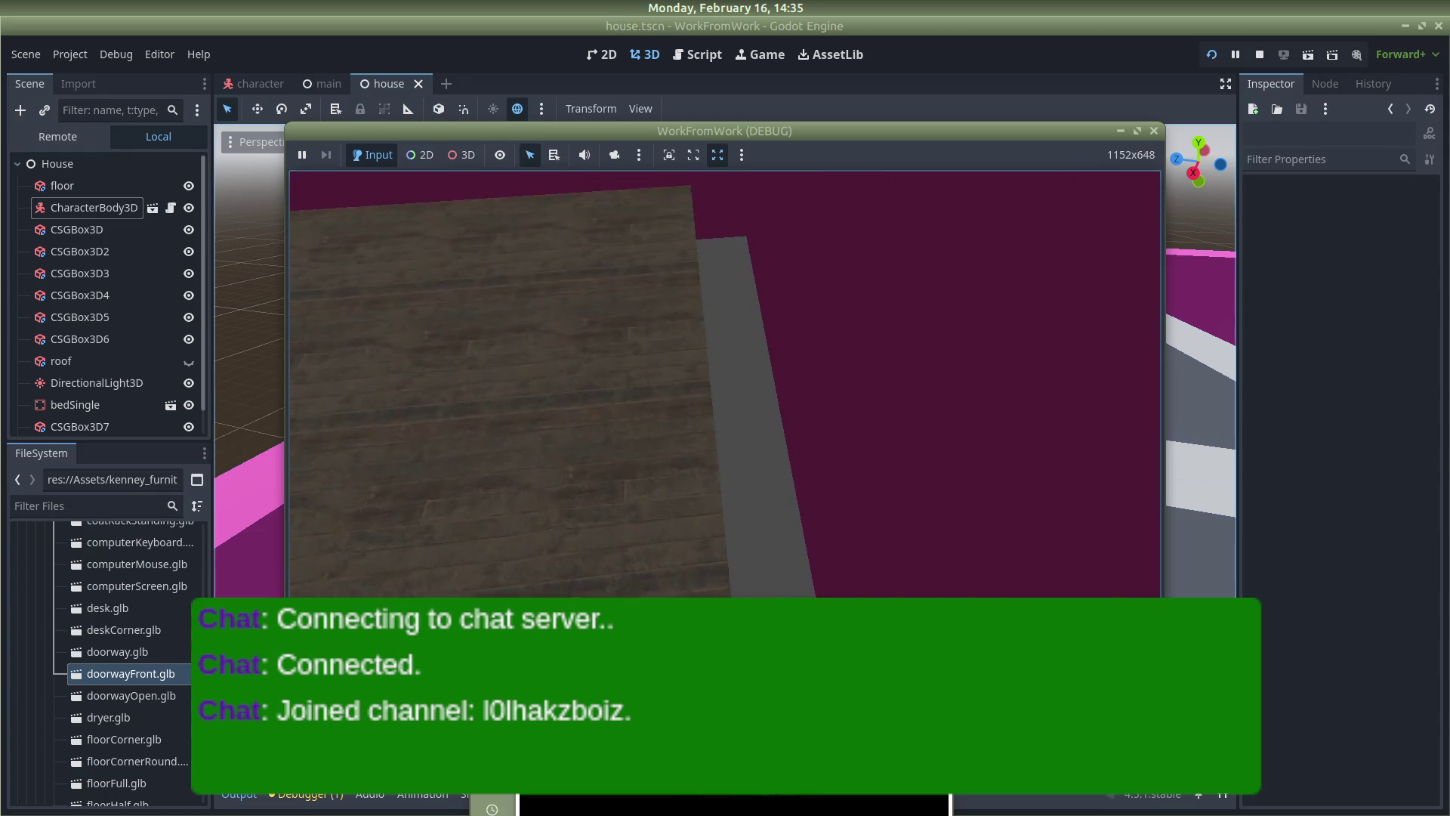
pyautogui.press('s')
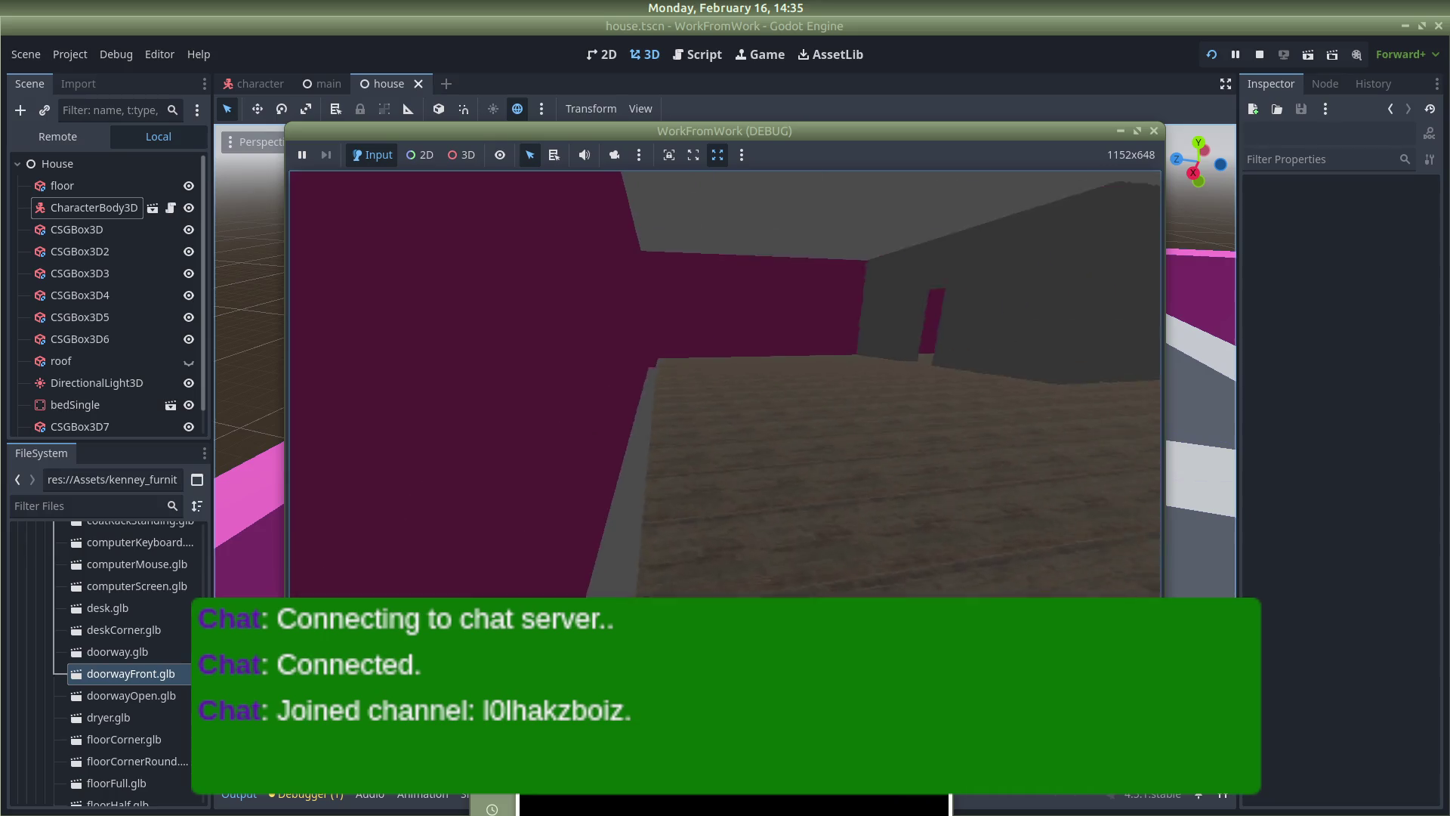
pyautogui.hotkey('alt', 'Tab')
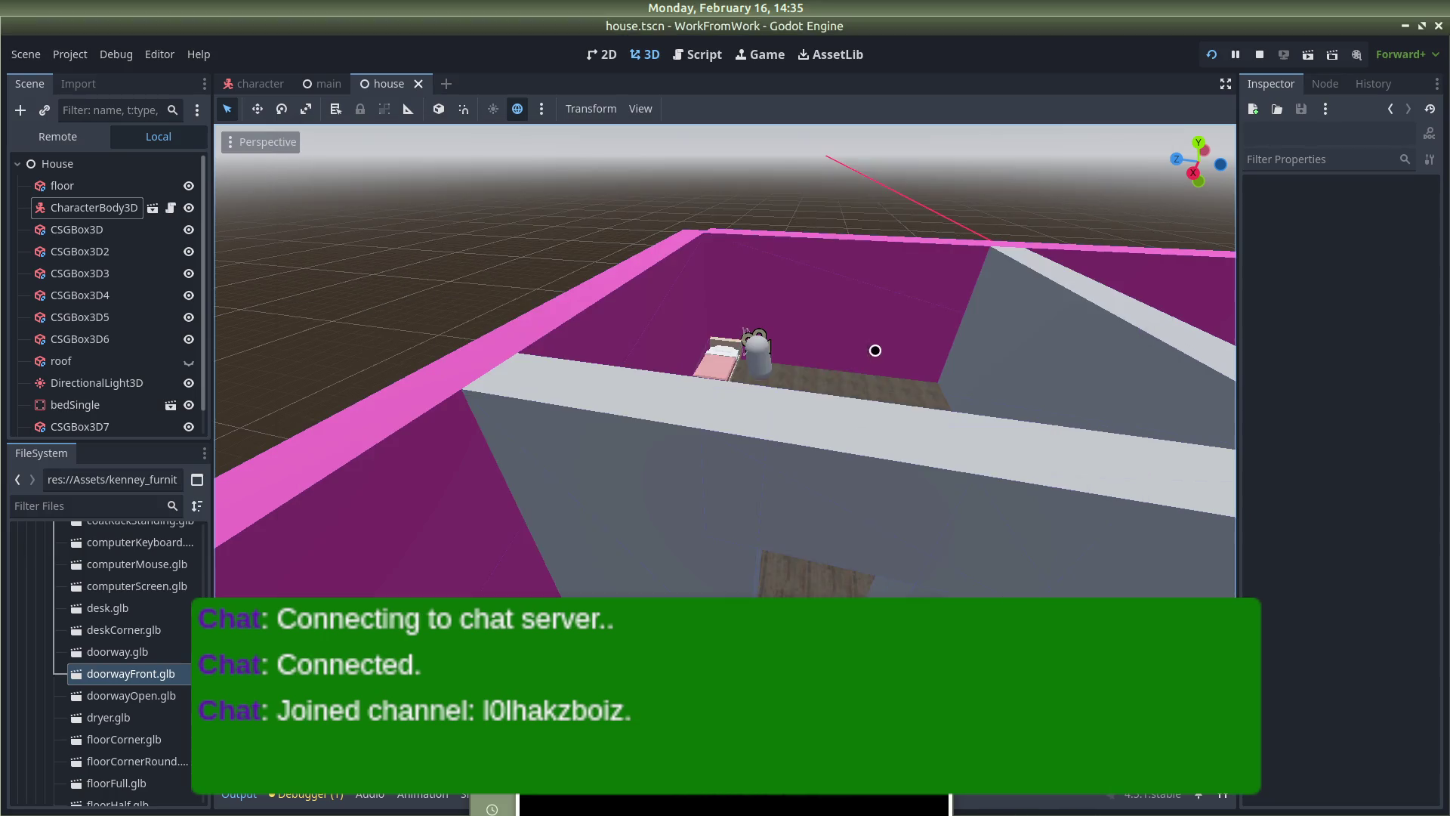
# Select the first wall box and set its x position to 1.0
pyautogui.scroll(3)
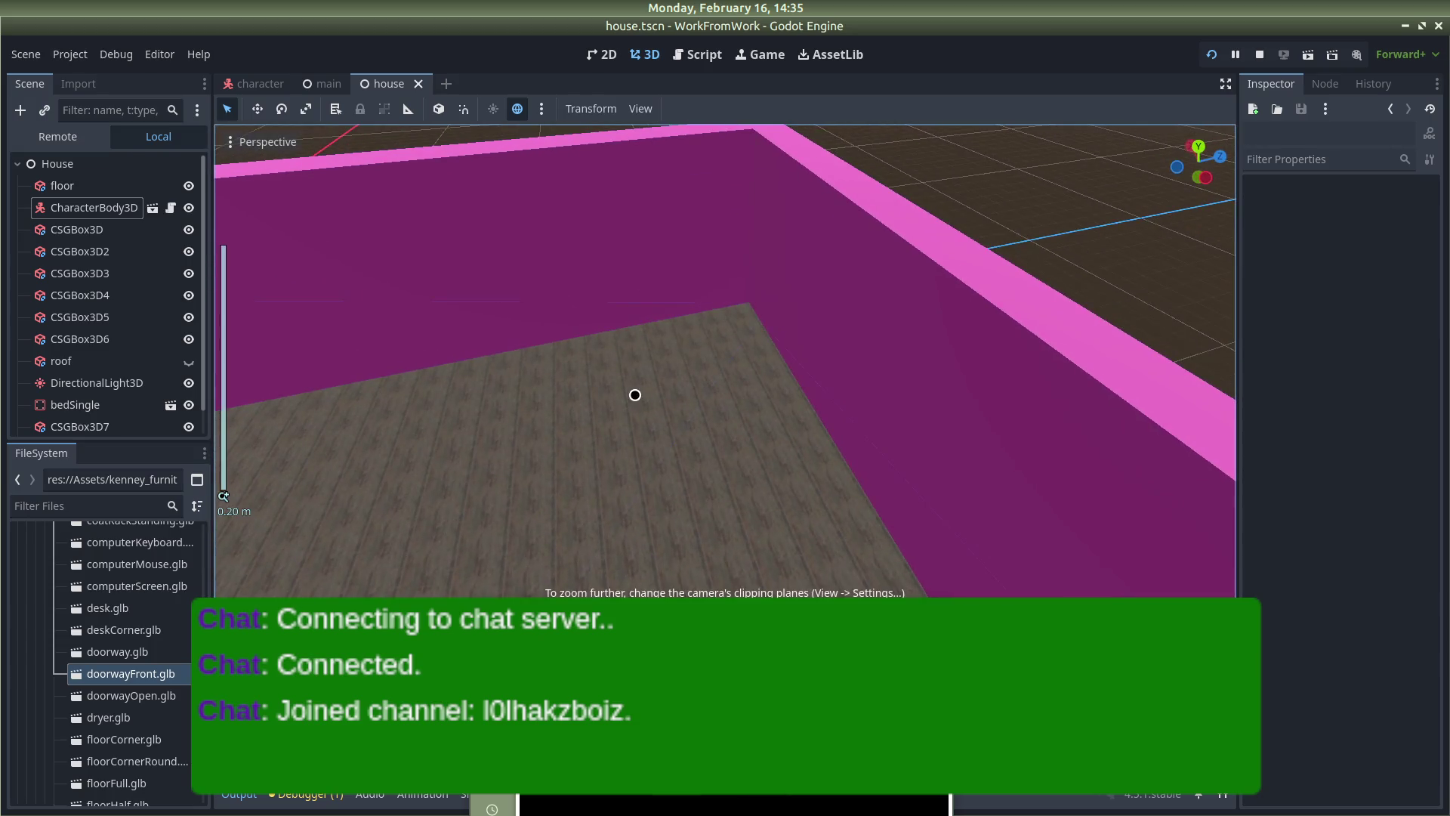
pyautogui.scroll(-3)
pyautogui.click(592, 284)
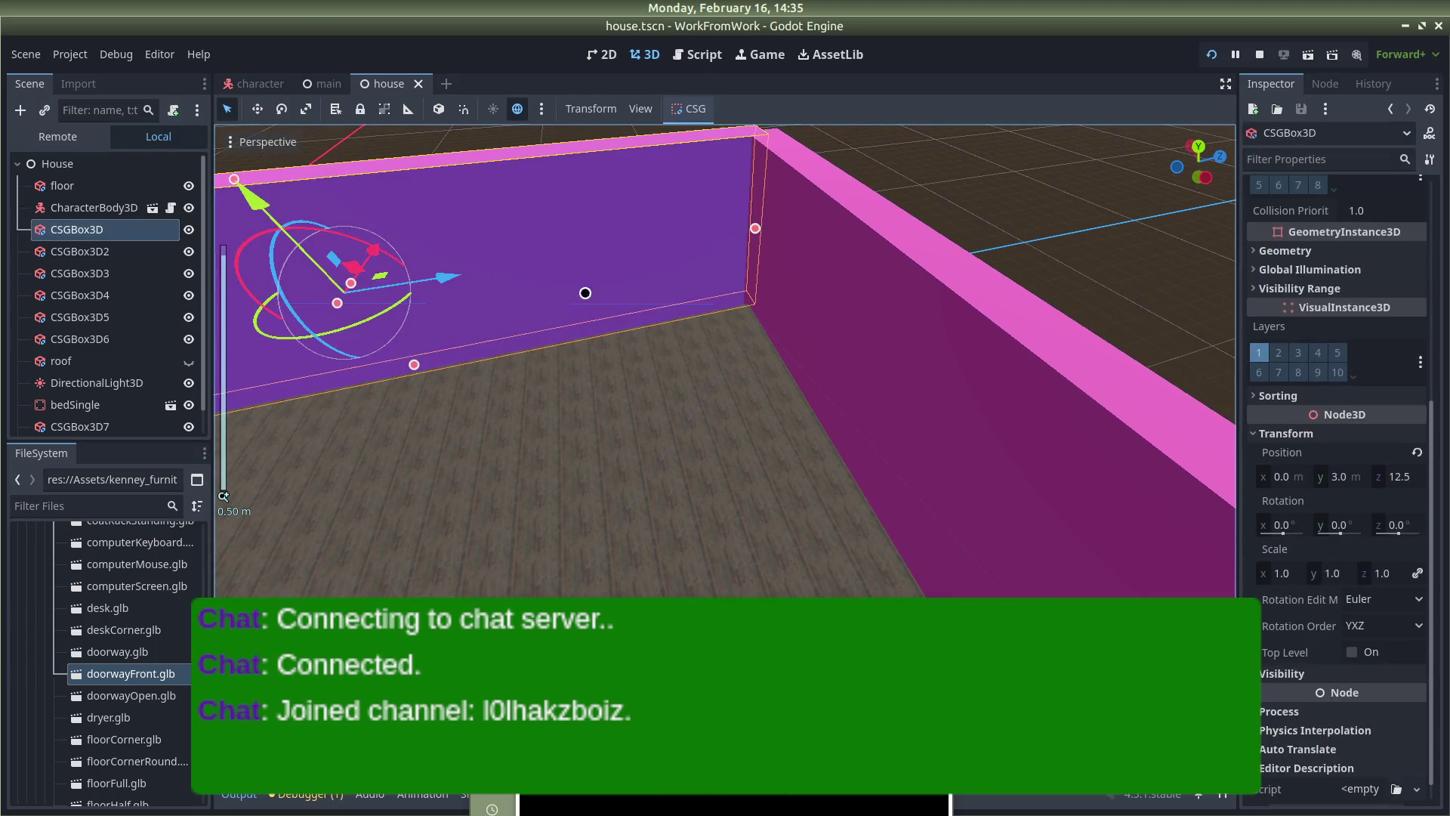
pyautogui.scroll(-3)
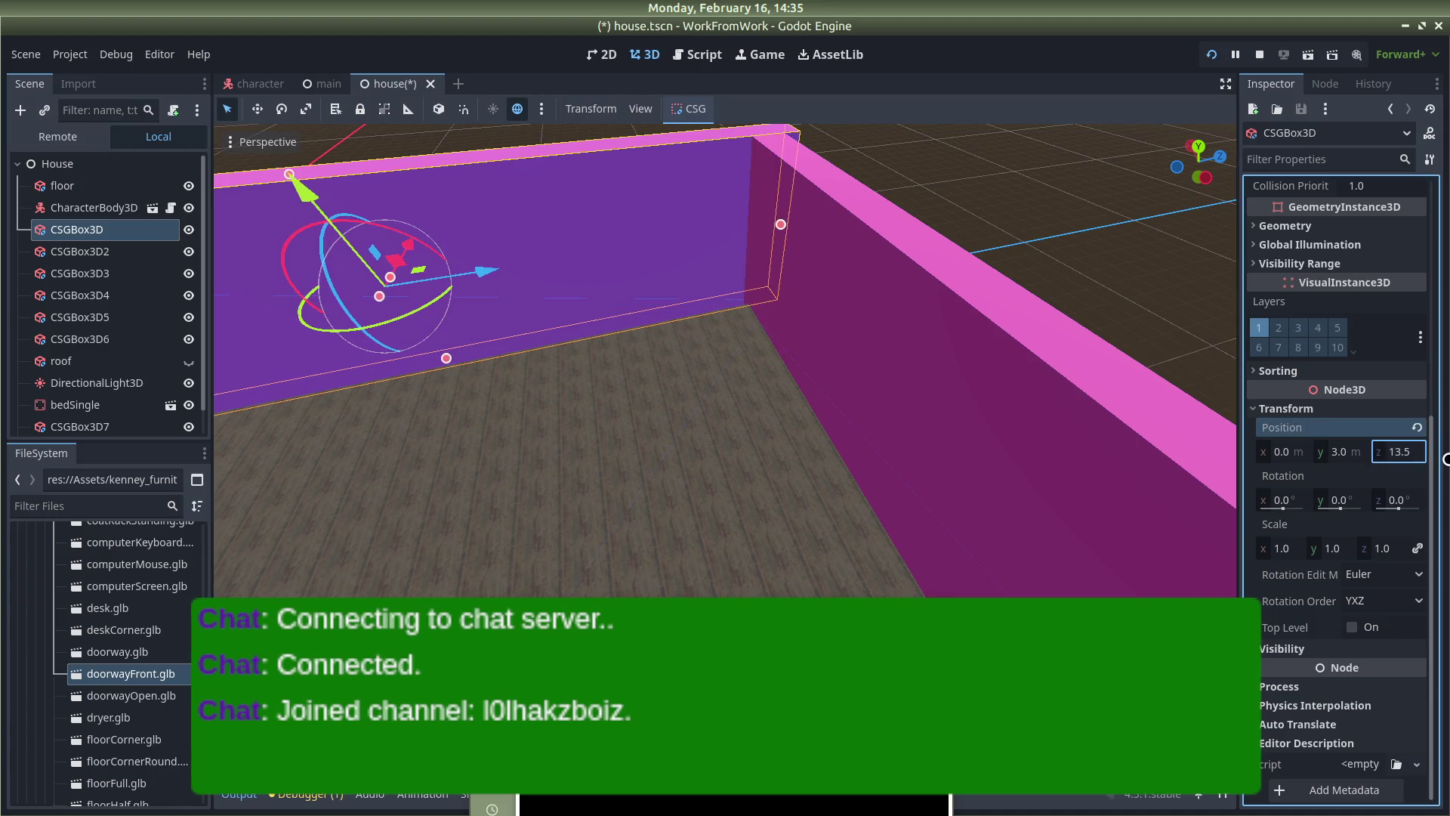
pyautogui.moveTo(823, 437); pyautogui.dragTo(902, 392)
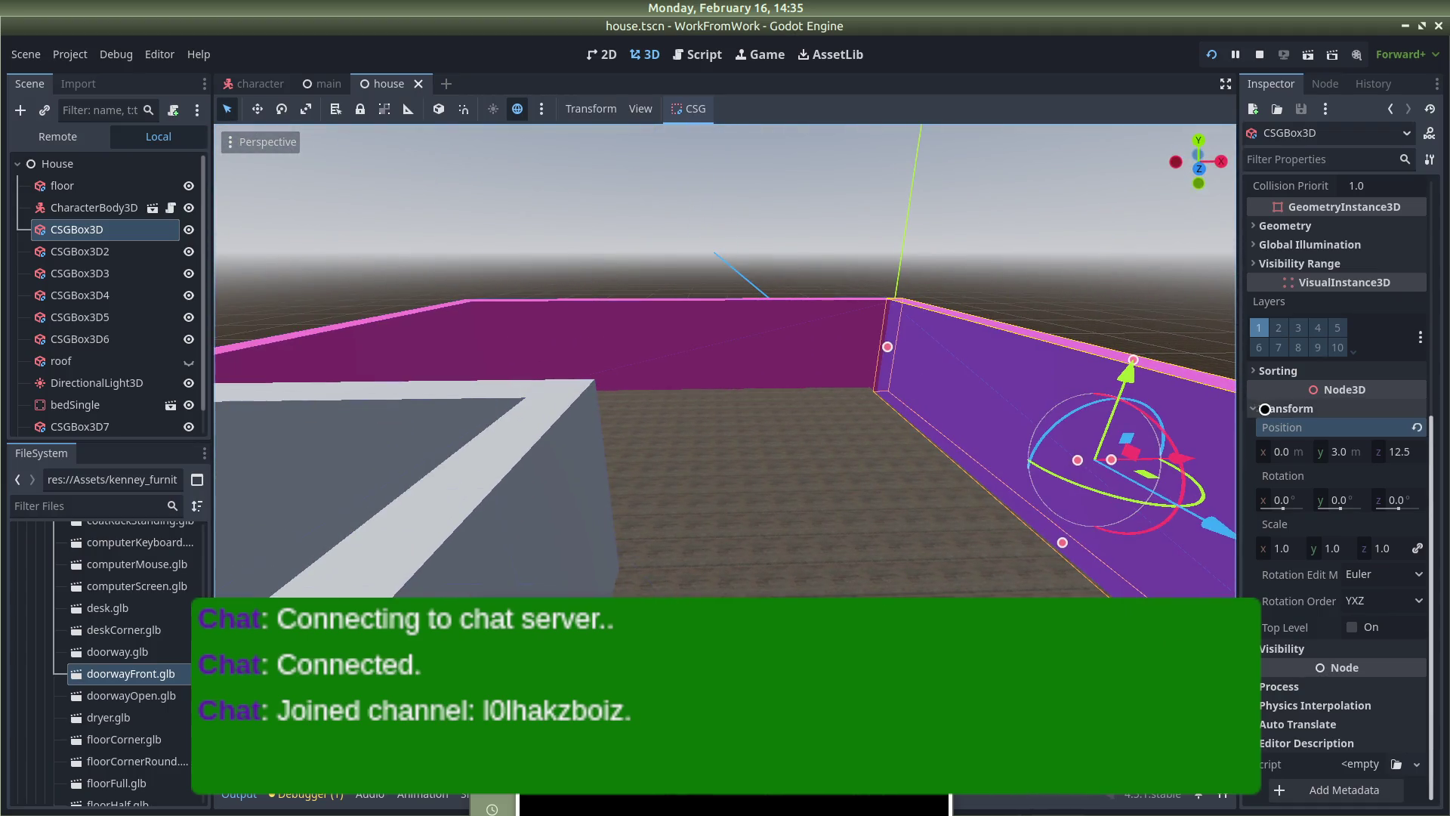
pyautogui.write('1')
pyautogui.press('Return')
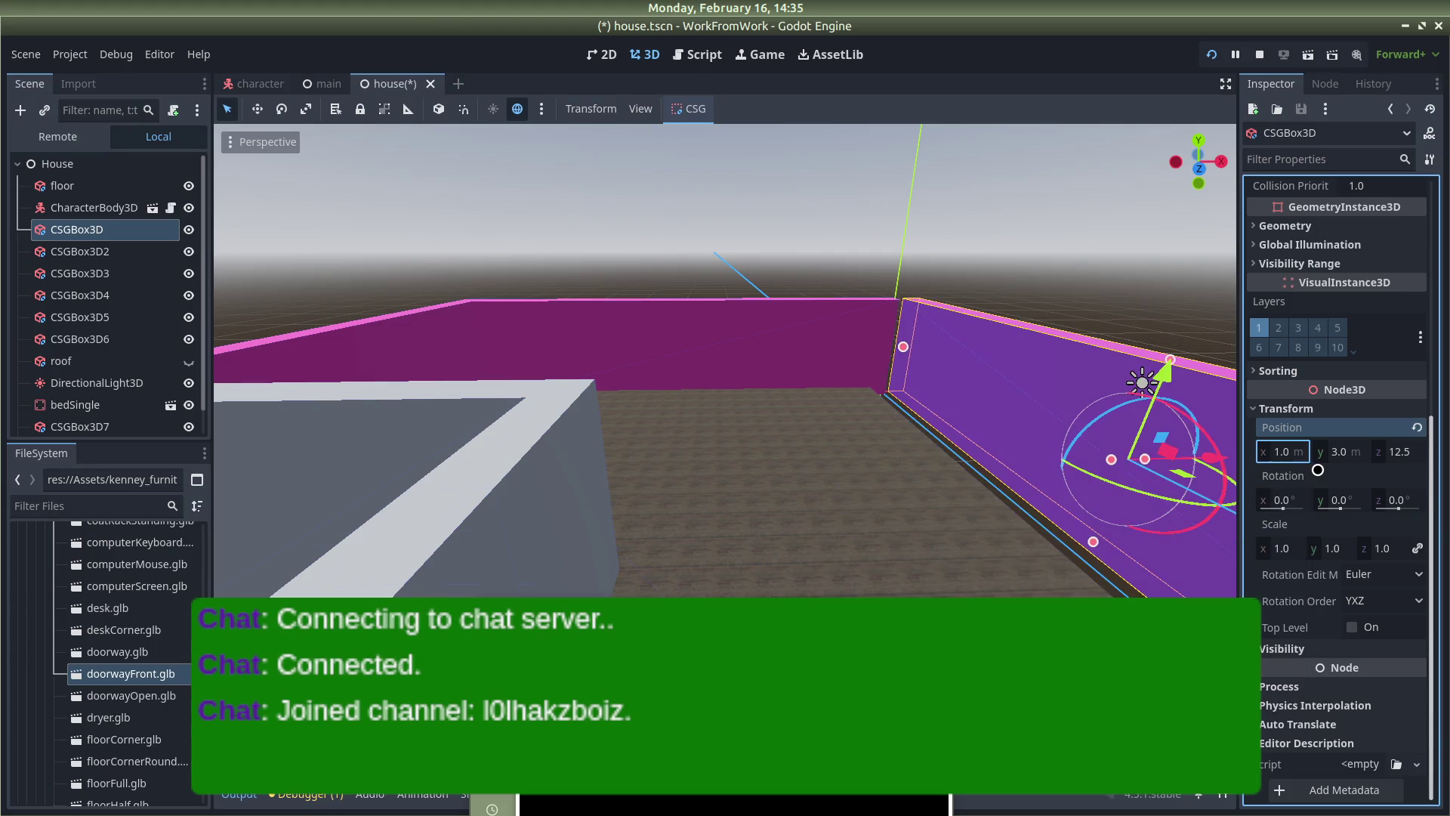
# Change the wall's x position to -1.0, then stop and relaunch the game
pyautogui.click(1103, 258)
pyautogui.click(1028, 378)
pyautogui.write('-1')
pyautogui.press('Return')
pyautogui.click(1039, 243)
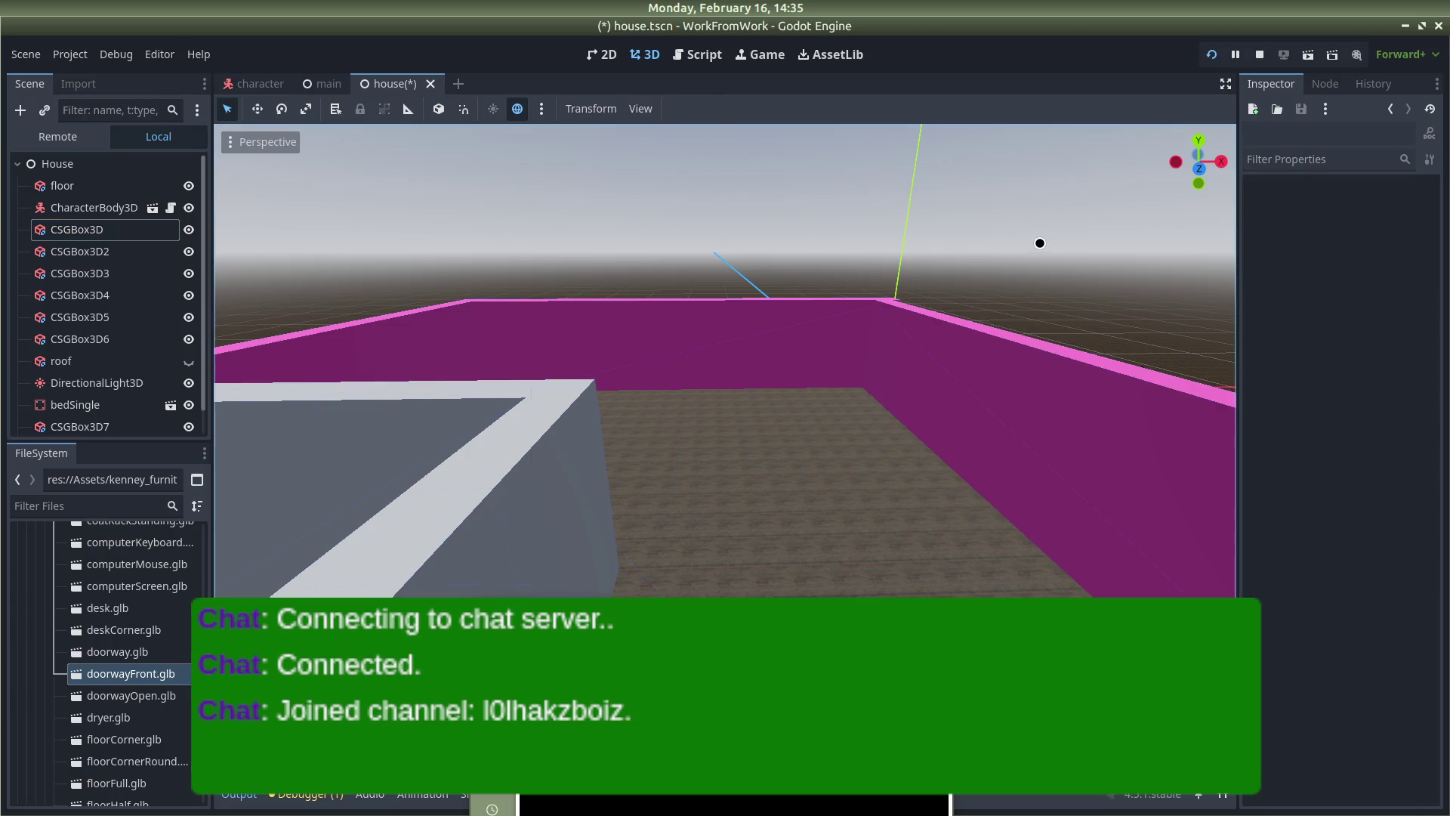
pyautogui.press('F8')
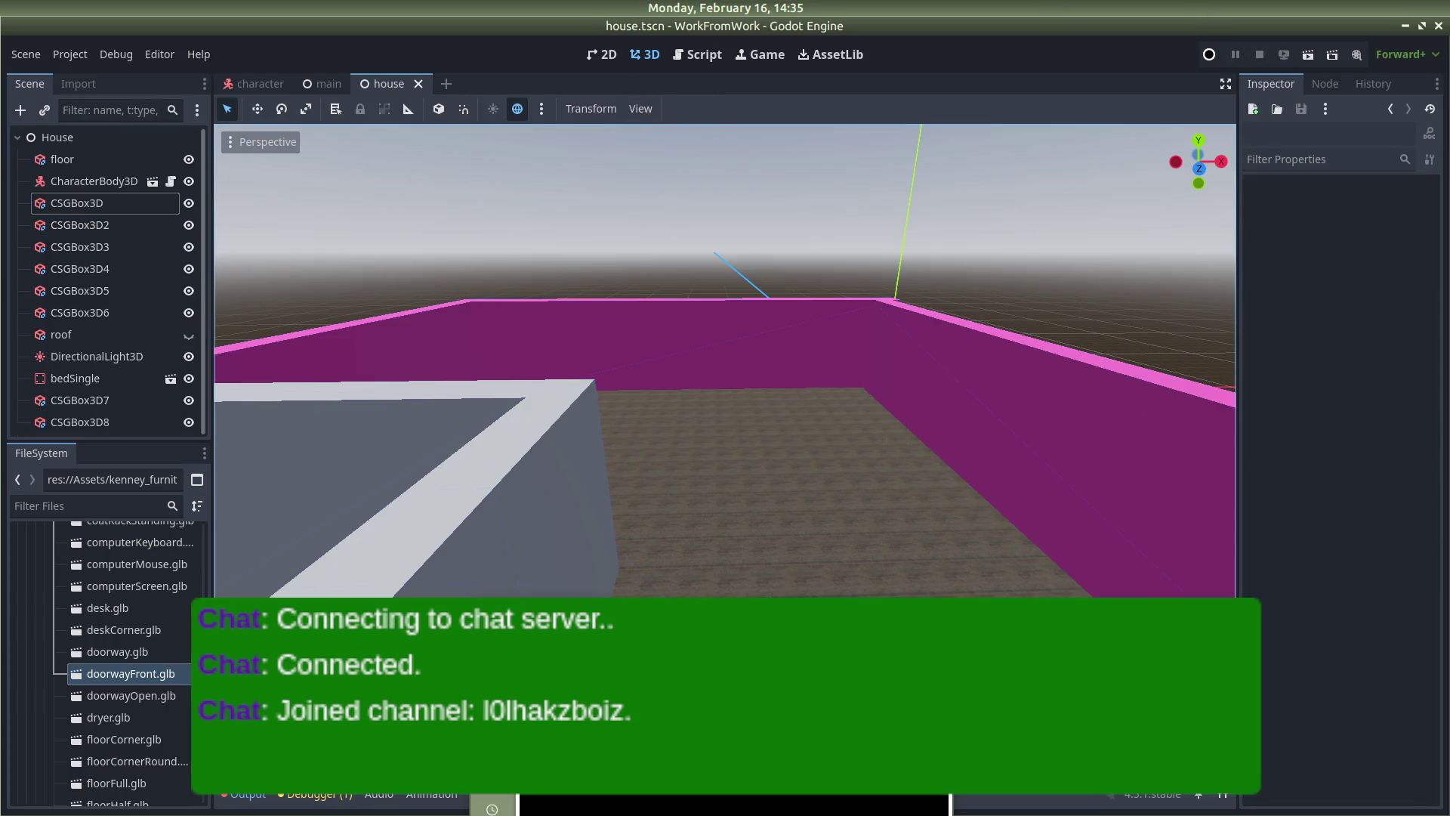
pyautogui.click(1209, 54)
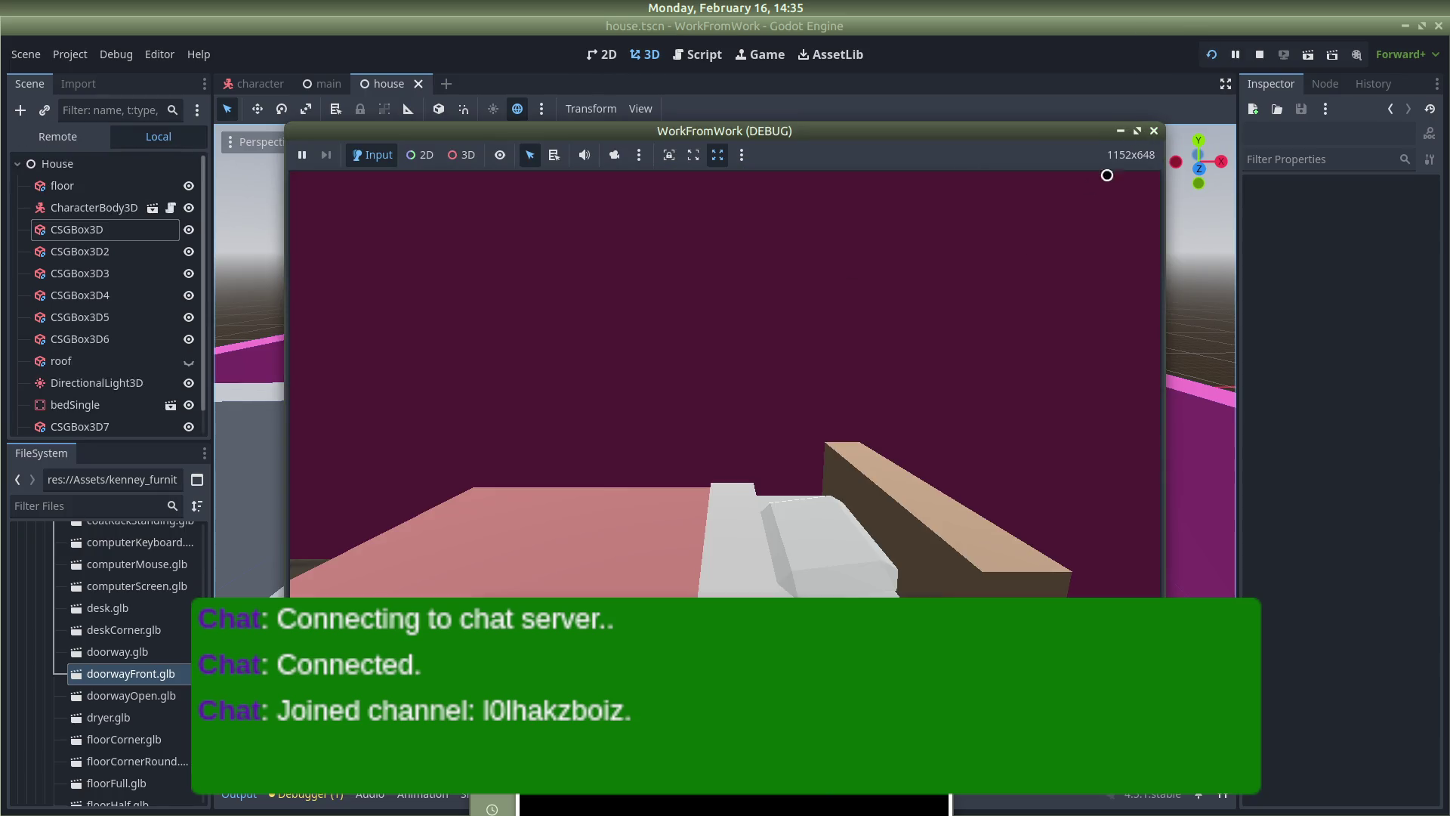
# Walk around the first area, checking the purple wall corners and the grey block
pyautogui.click(1138, 126)
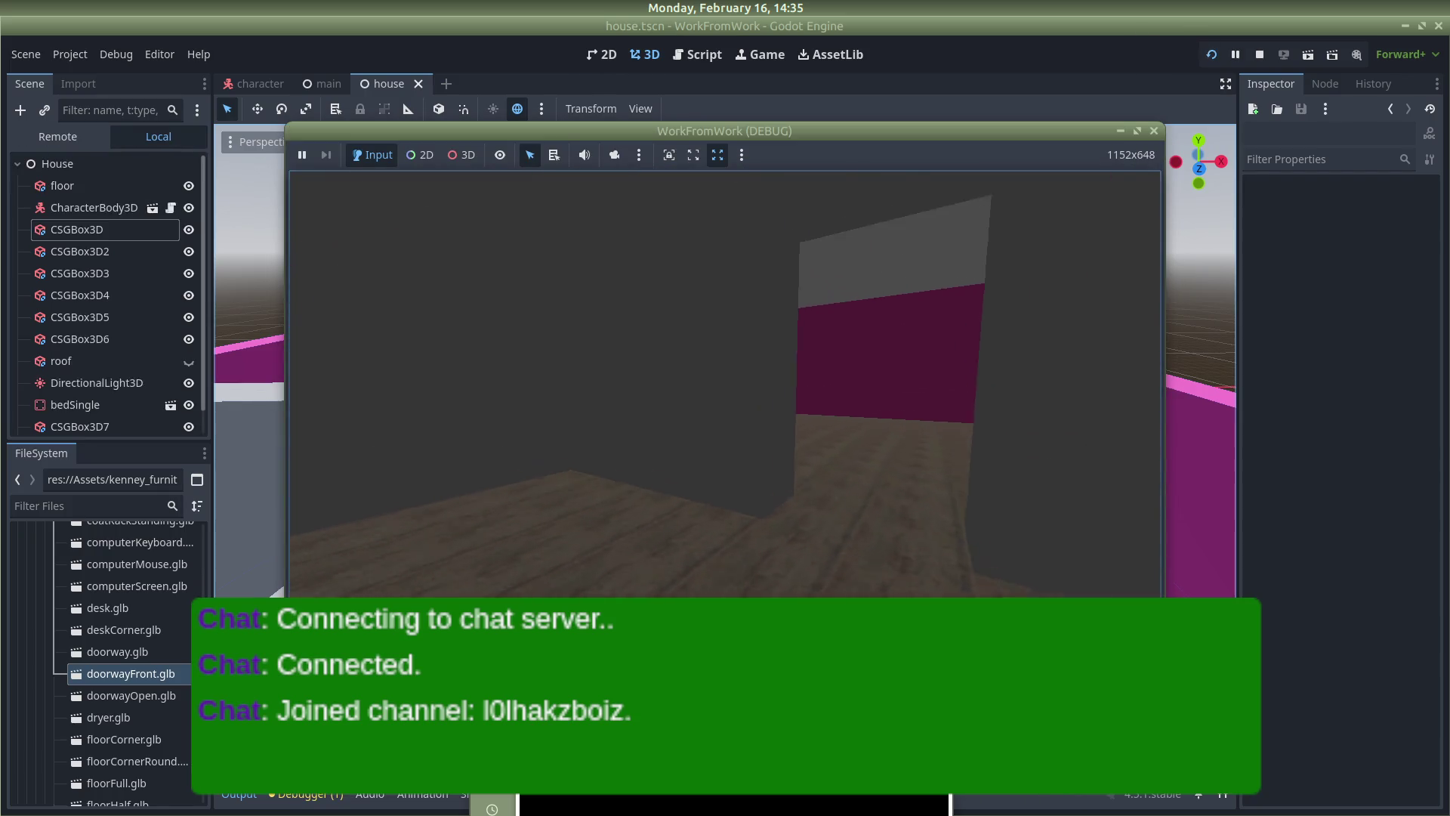
pyautogui.press('w')
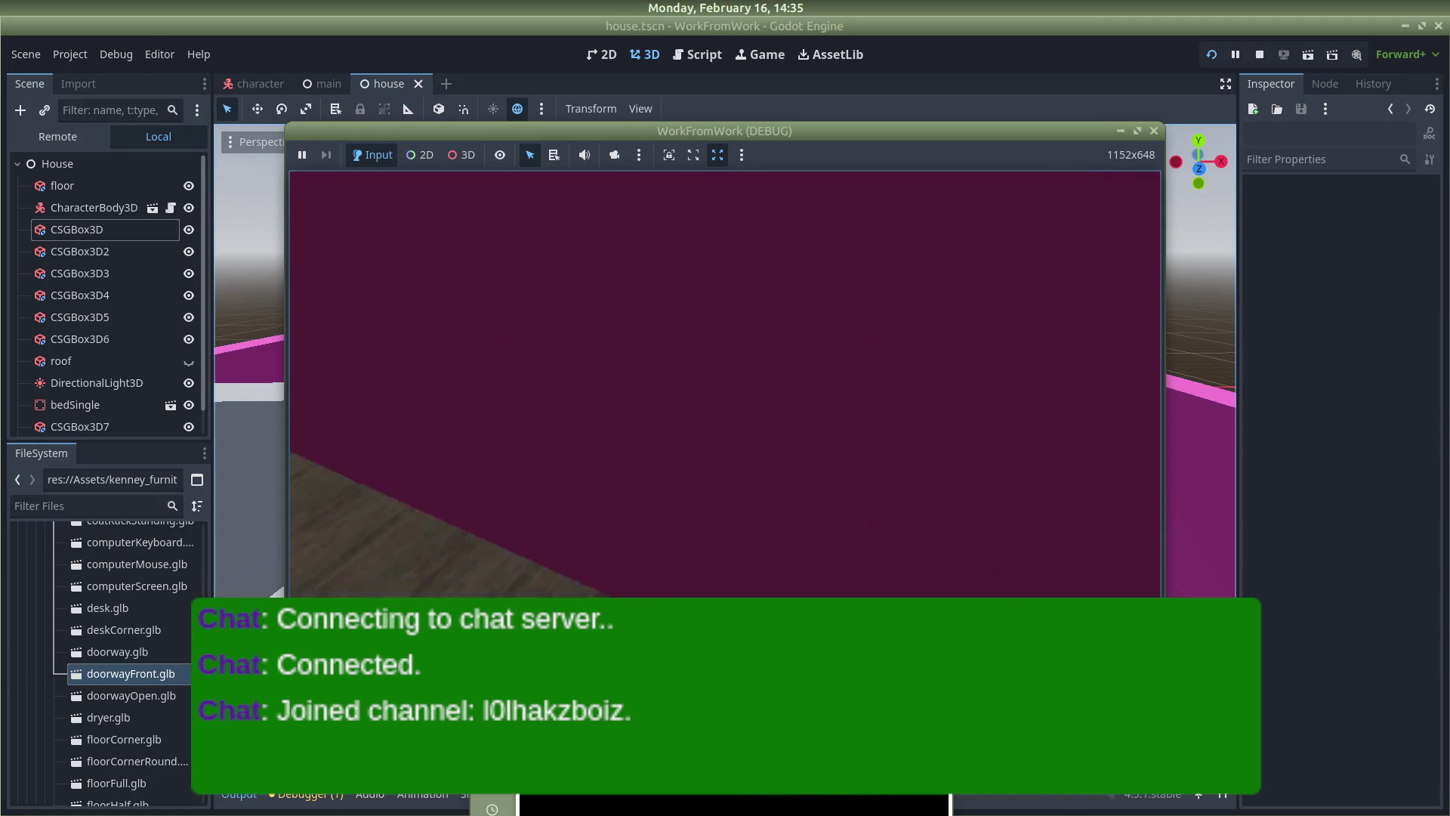
pyautogui.press('a')
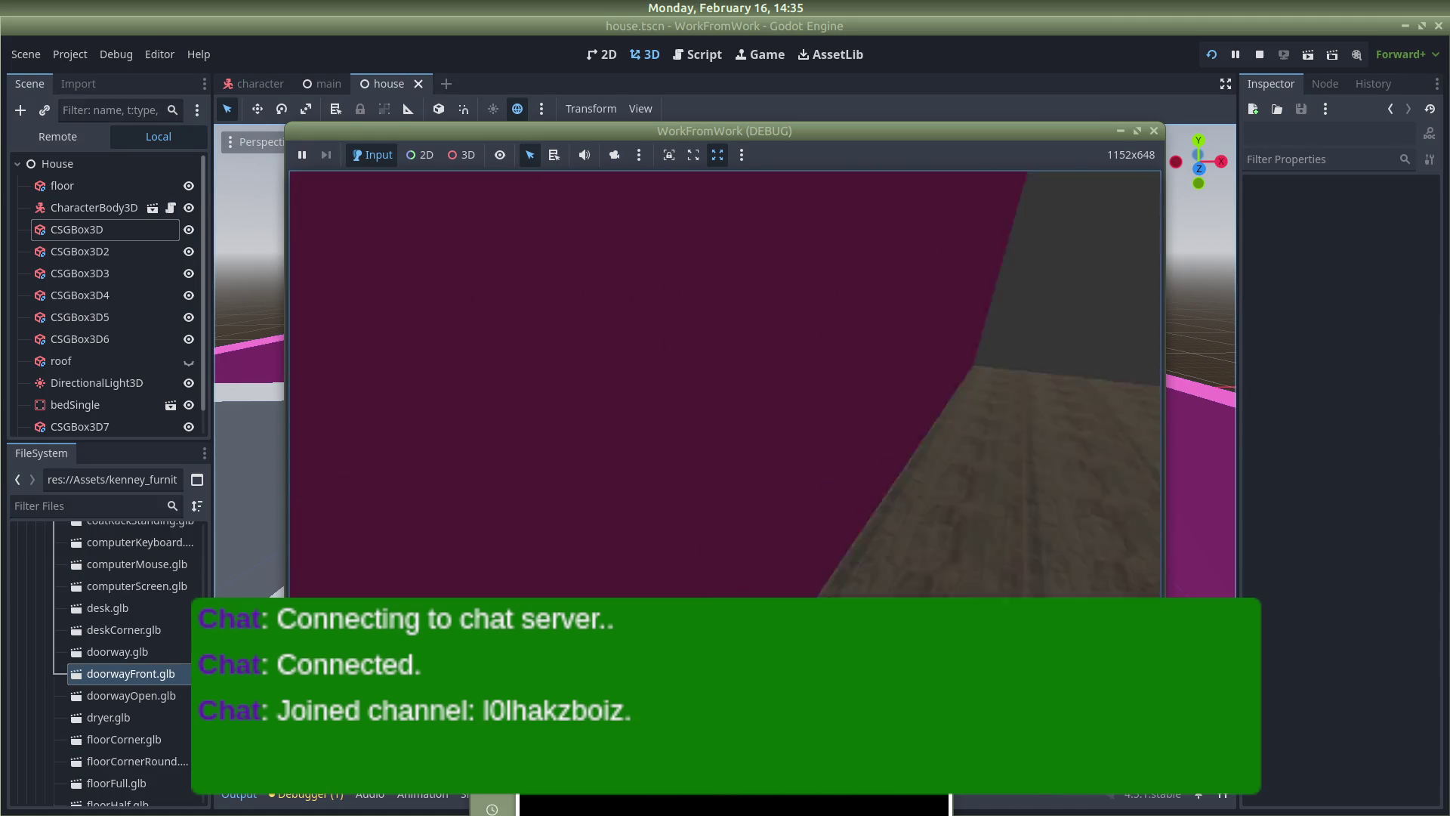
pyautogui.press('s')
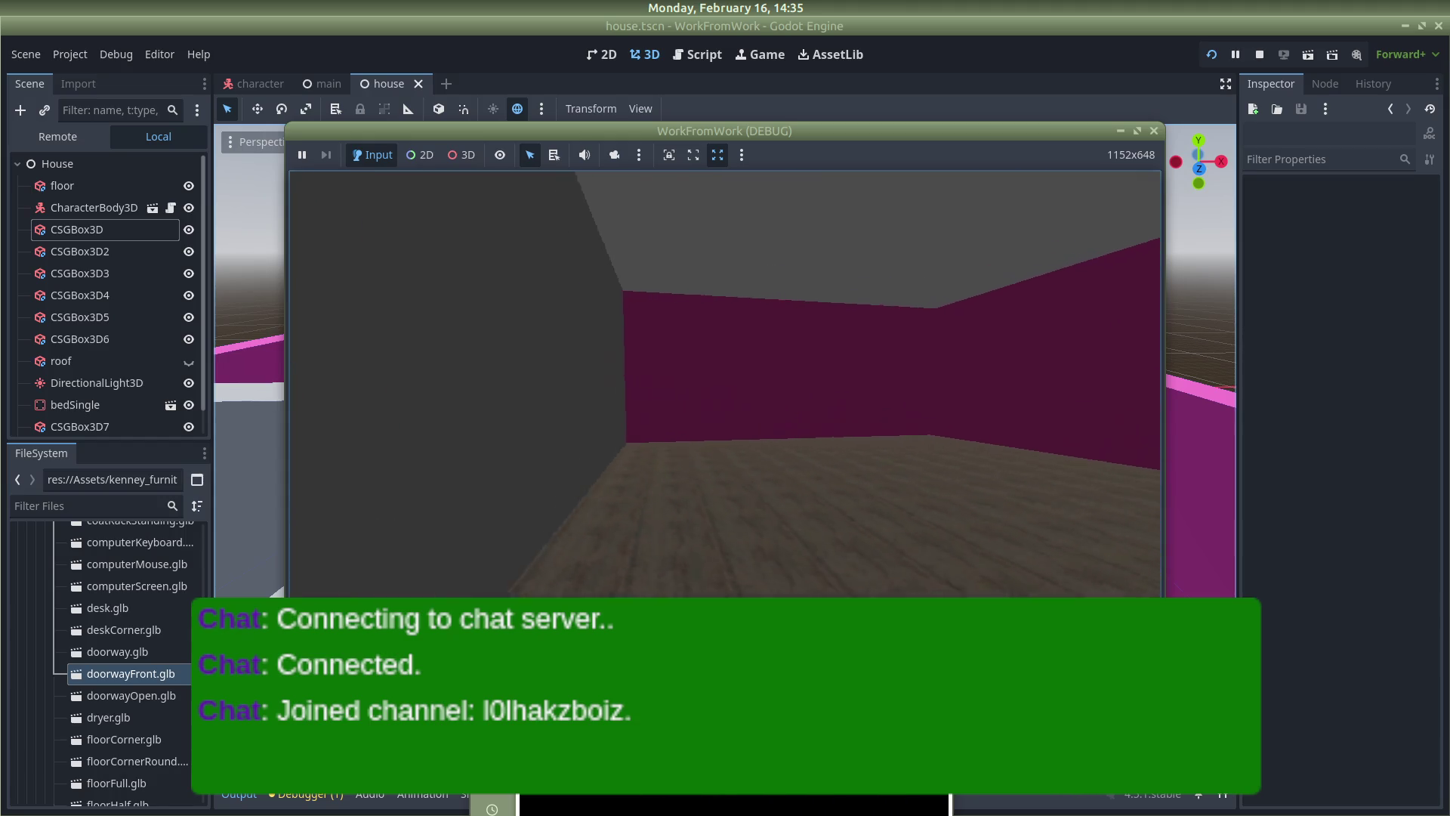
pyautogui.press('w')
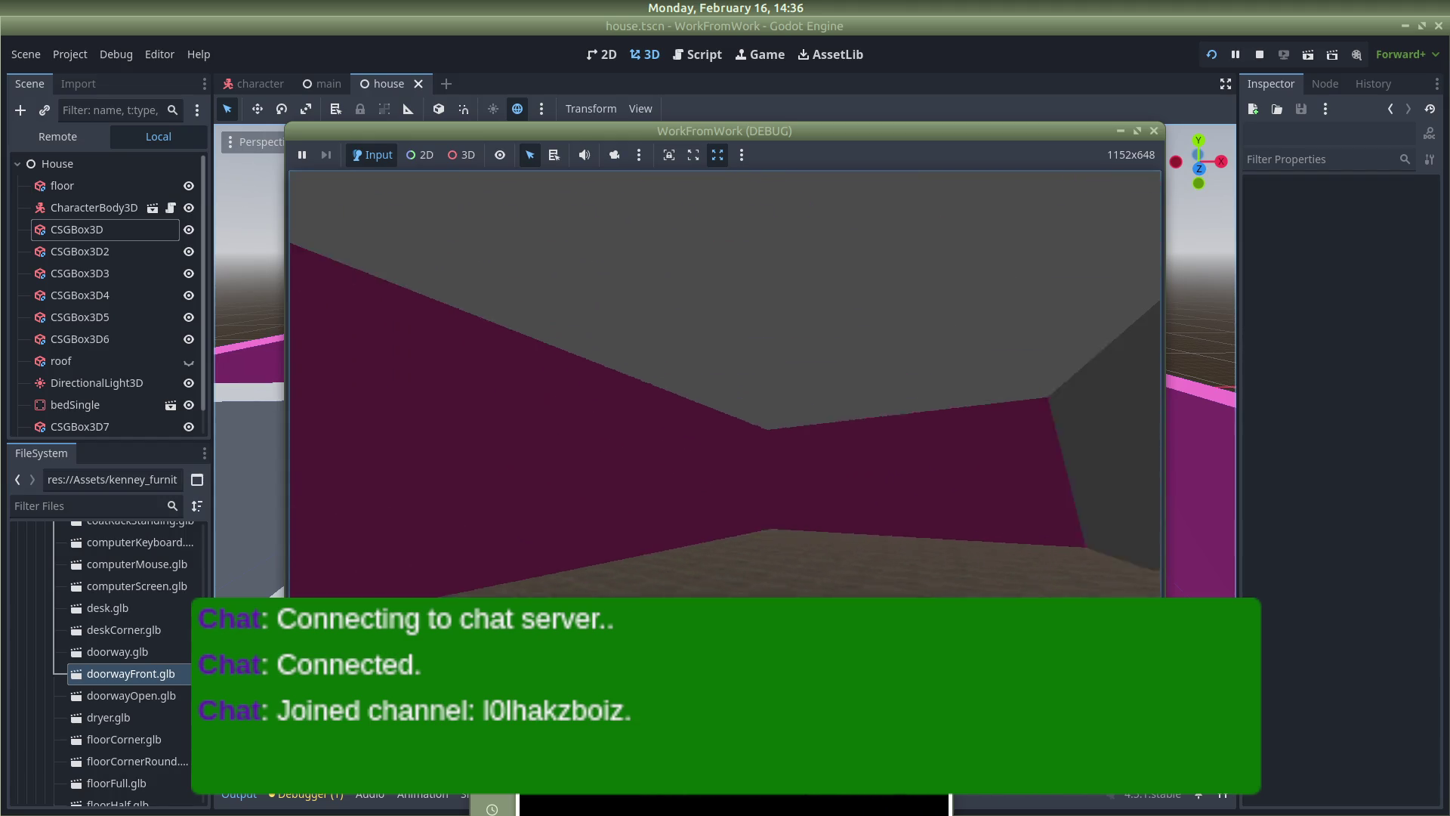
pyautogui.press('s')
pyautogui.press('w')
pyautogui.press('s')
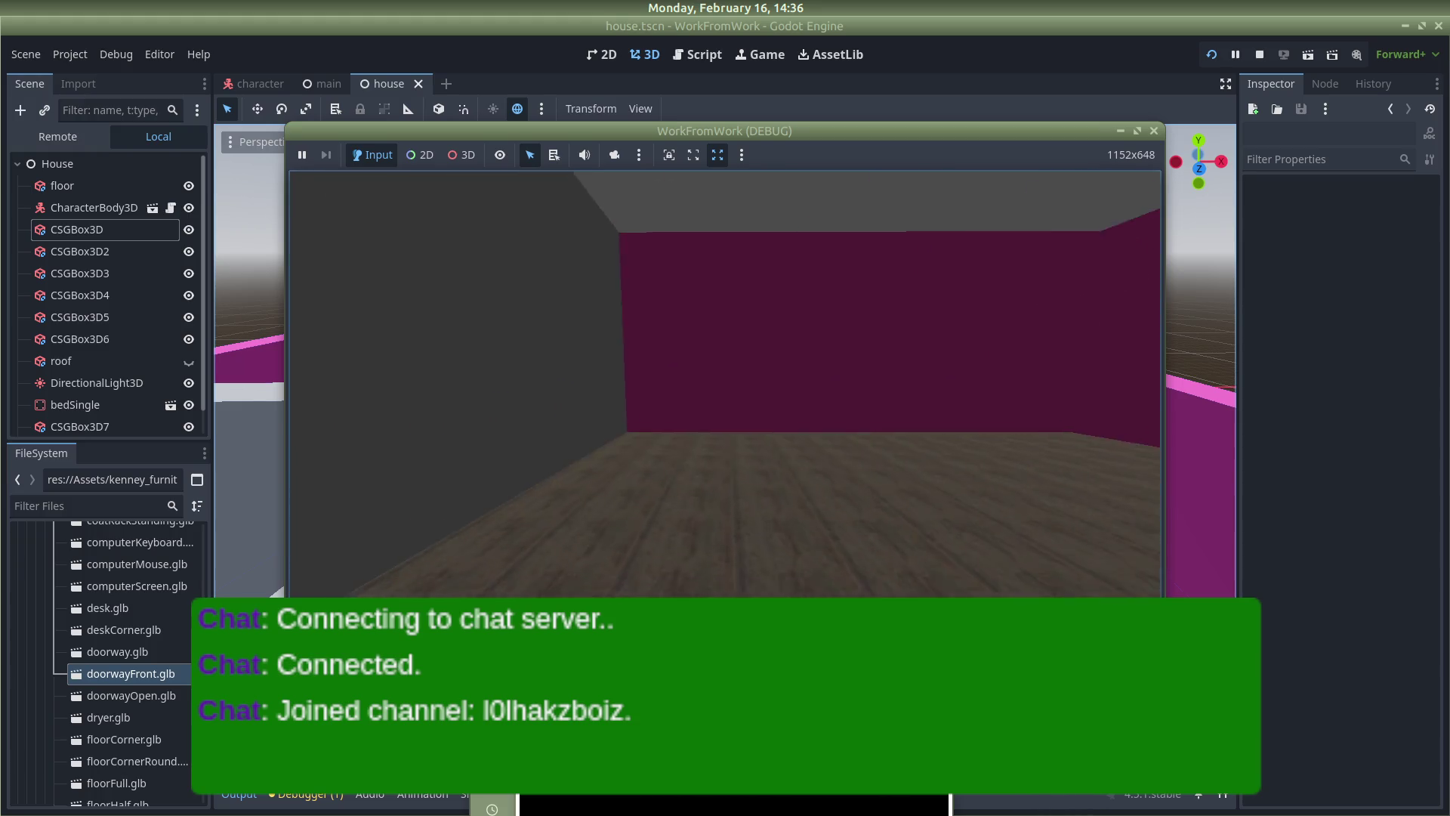
pyautogui.press('w')
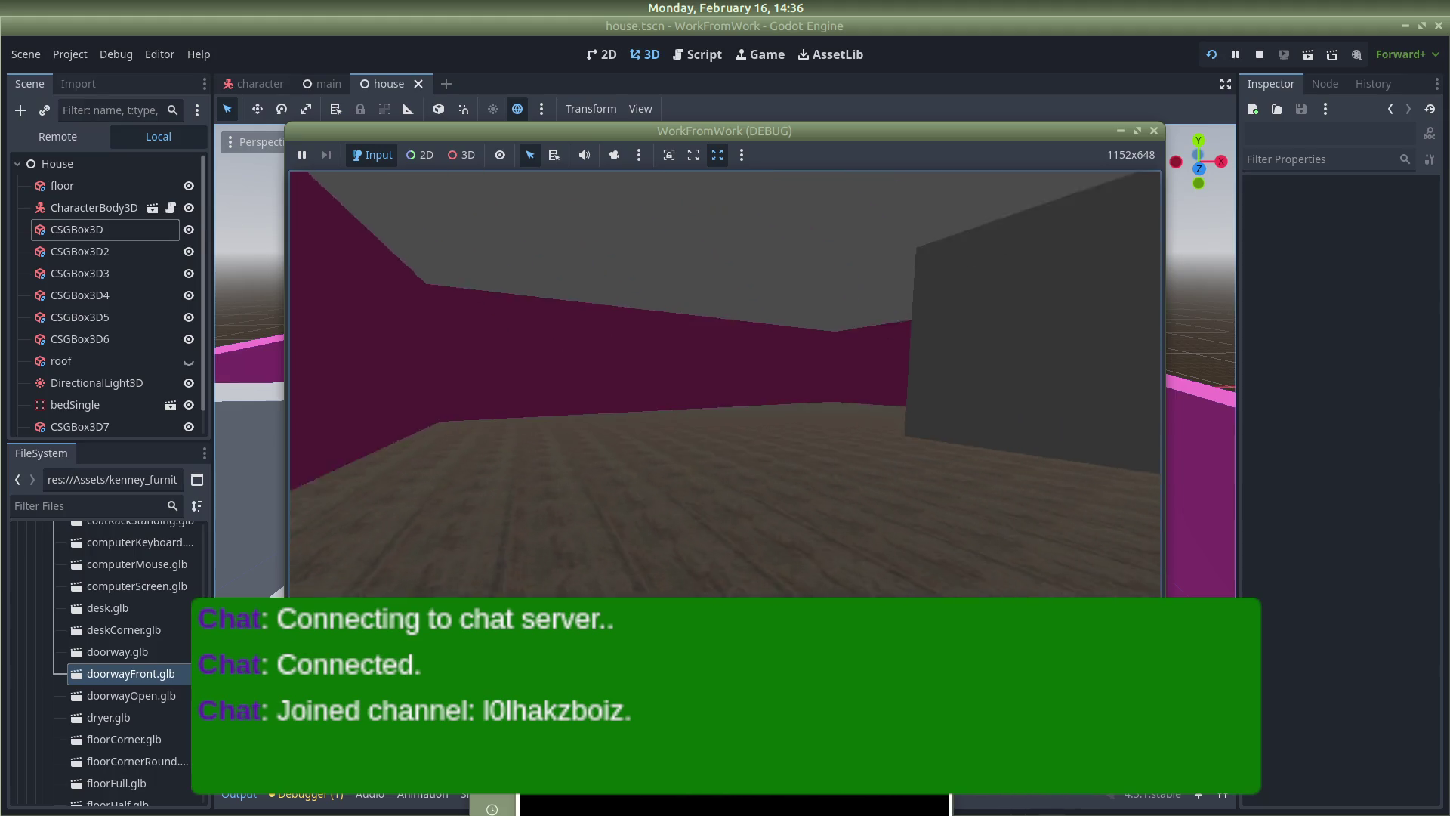
pyautogui.press('w')
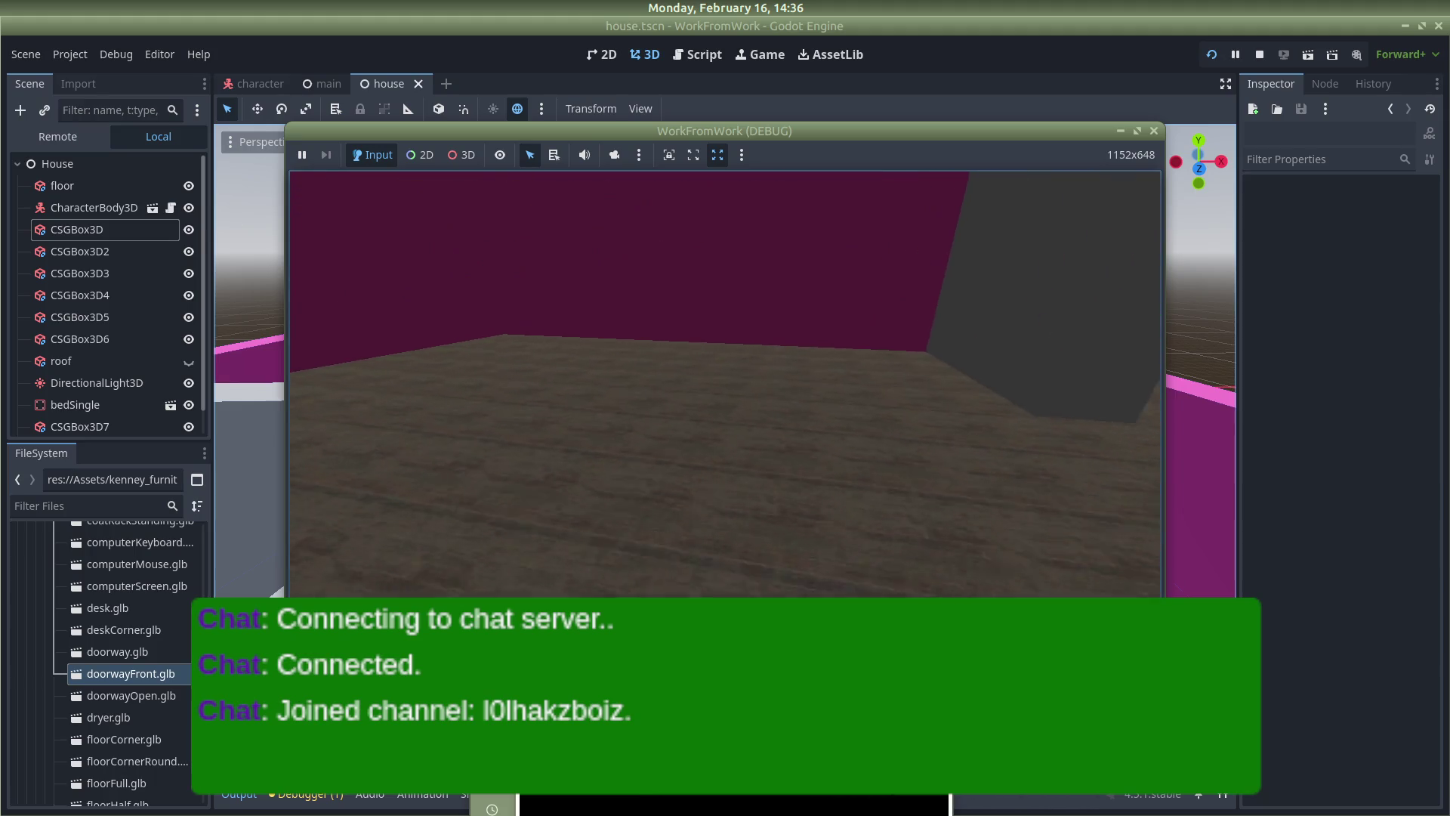
pyautogui.press('s')
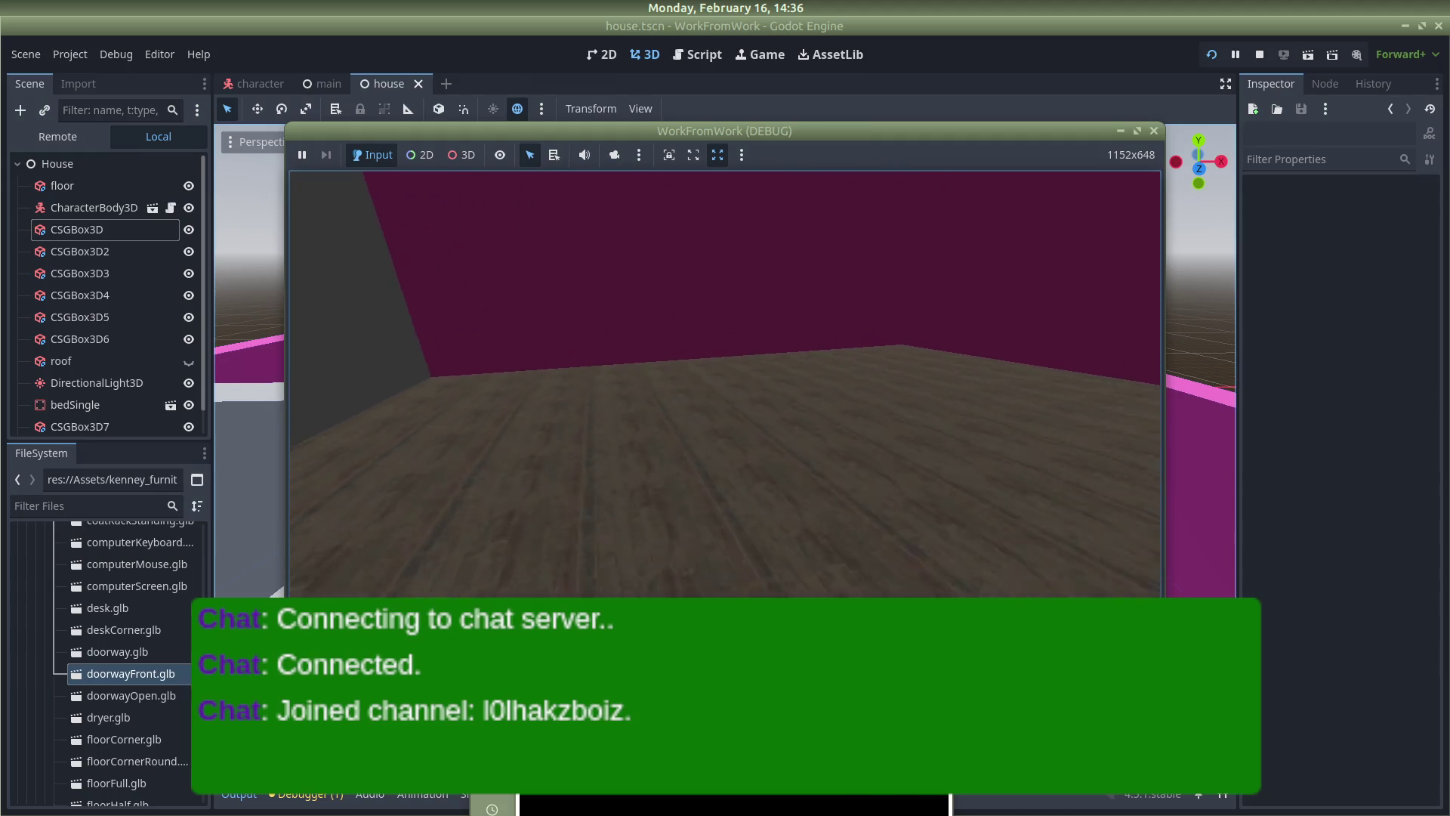
pyautogui.press('w')
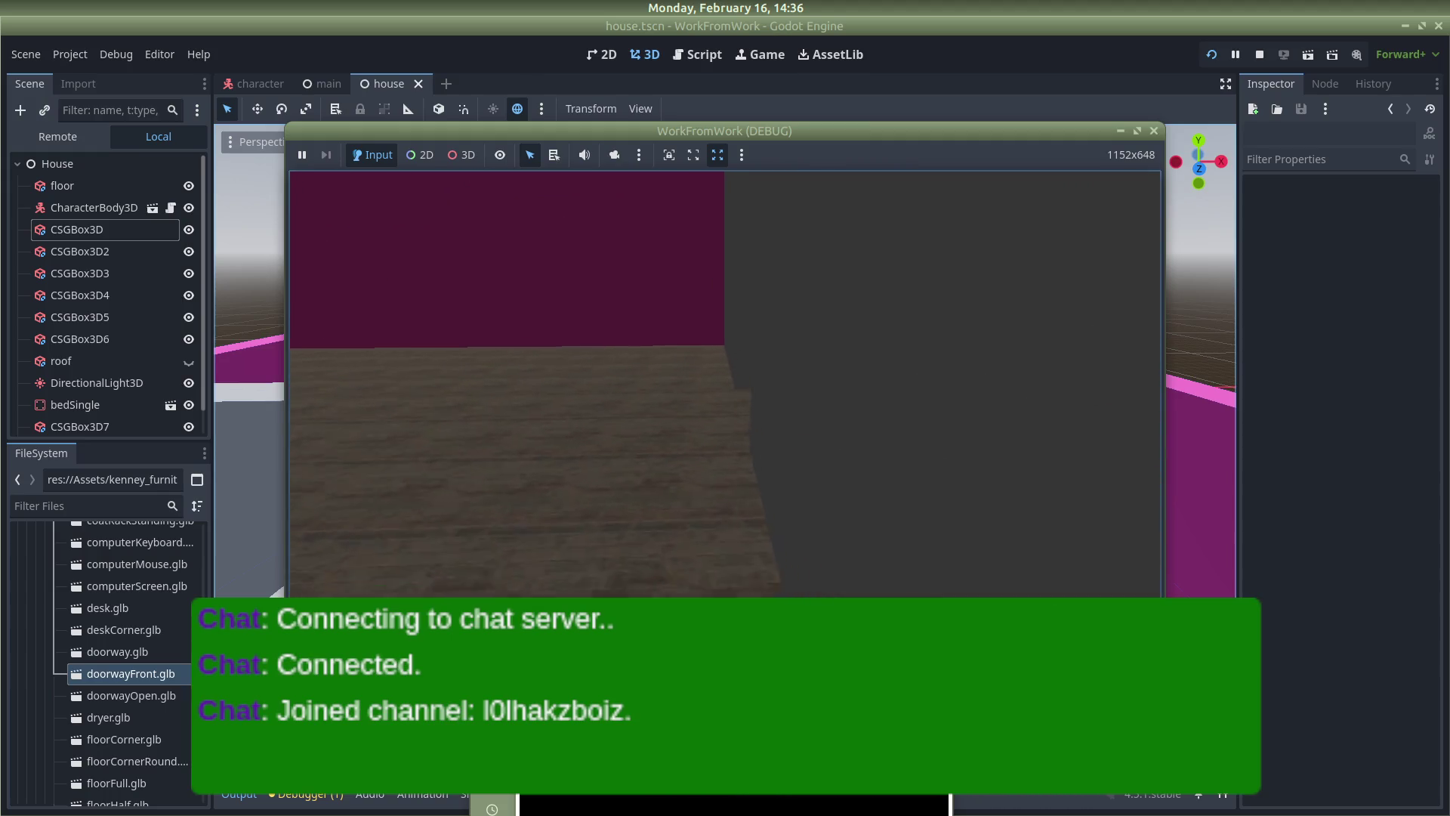
pyautogui.press('s')
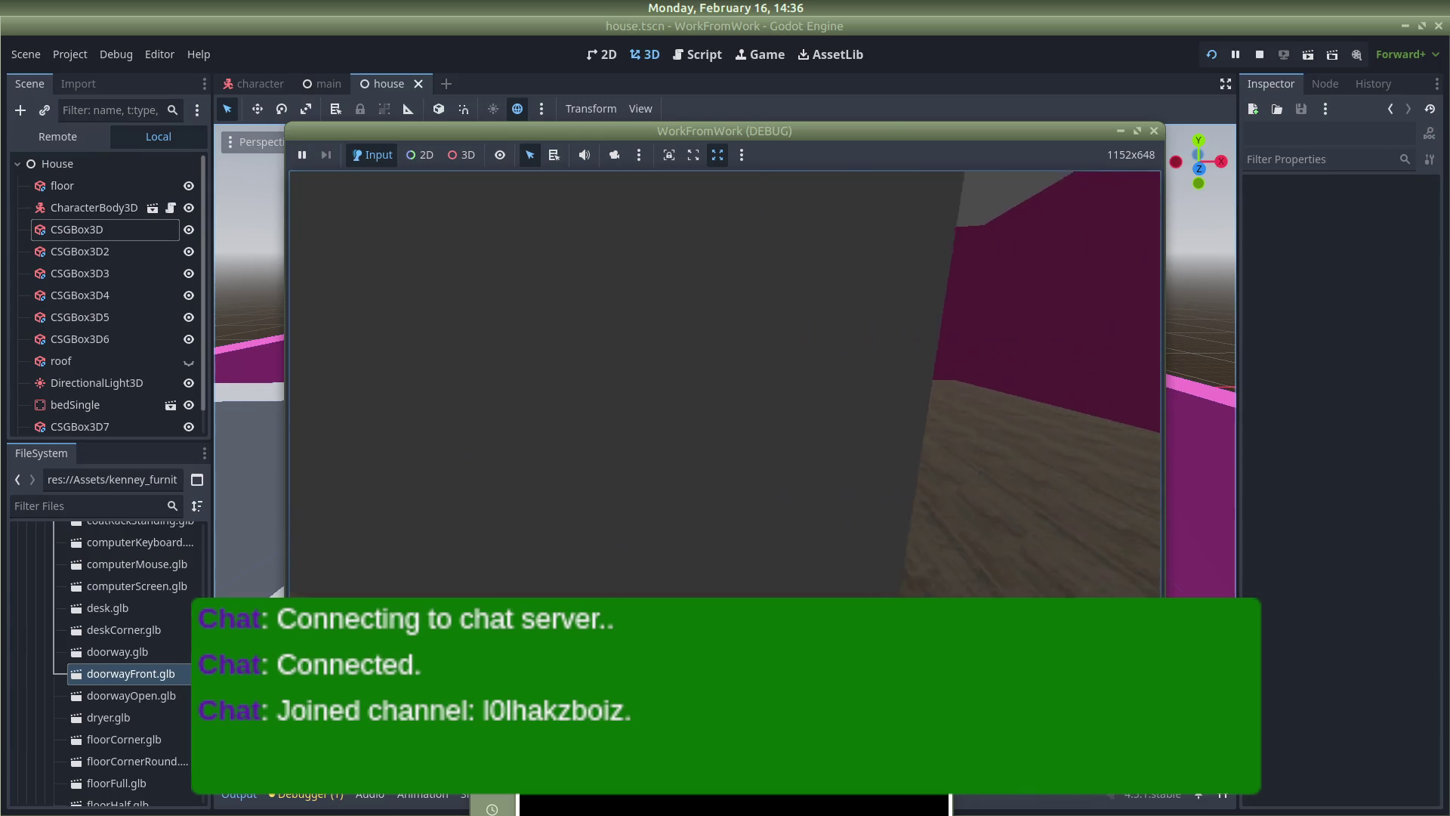
pyautogui.press('s')
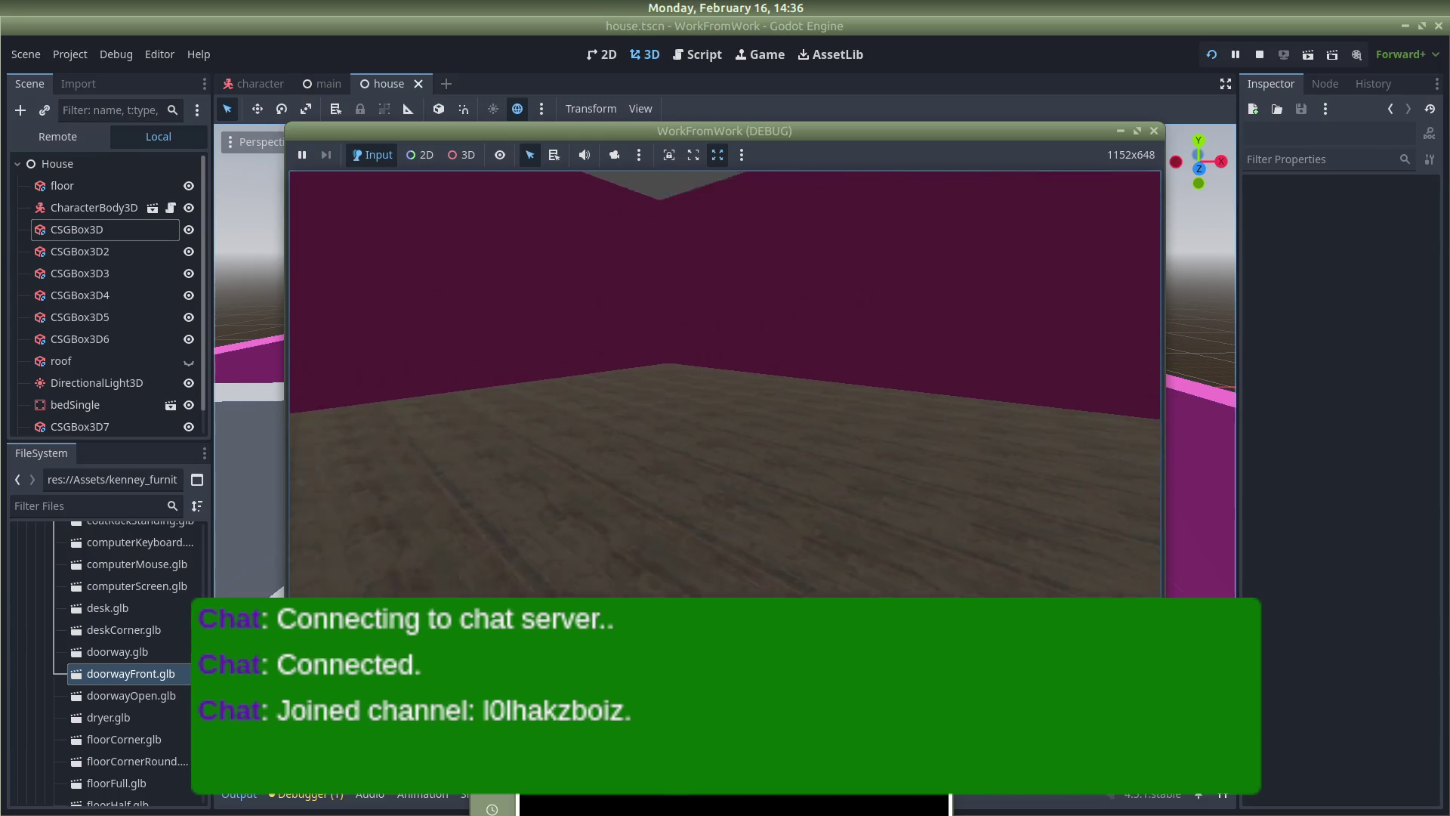
pyautogui.press('w')
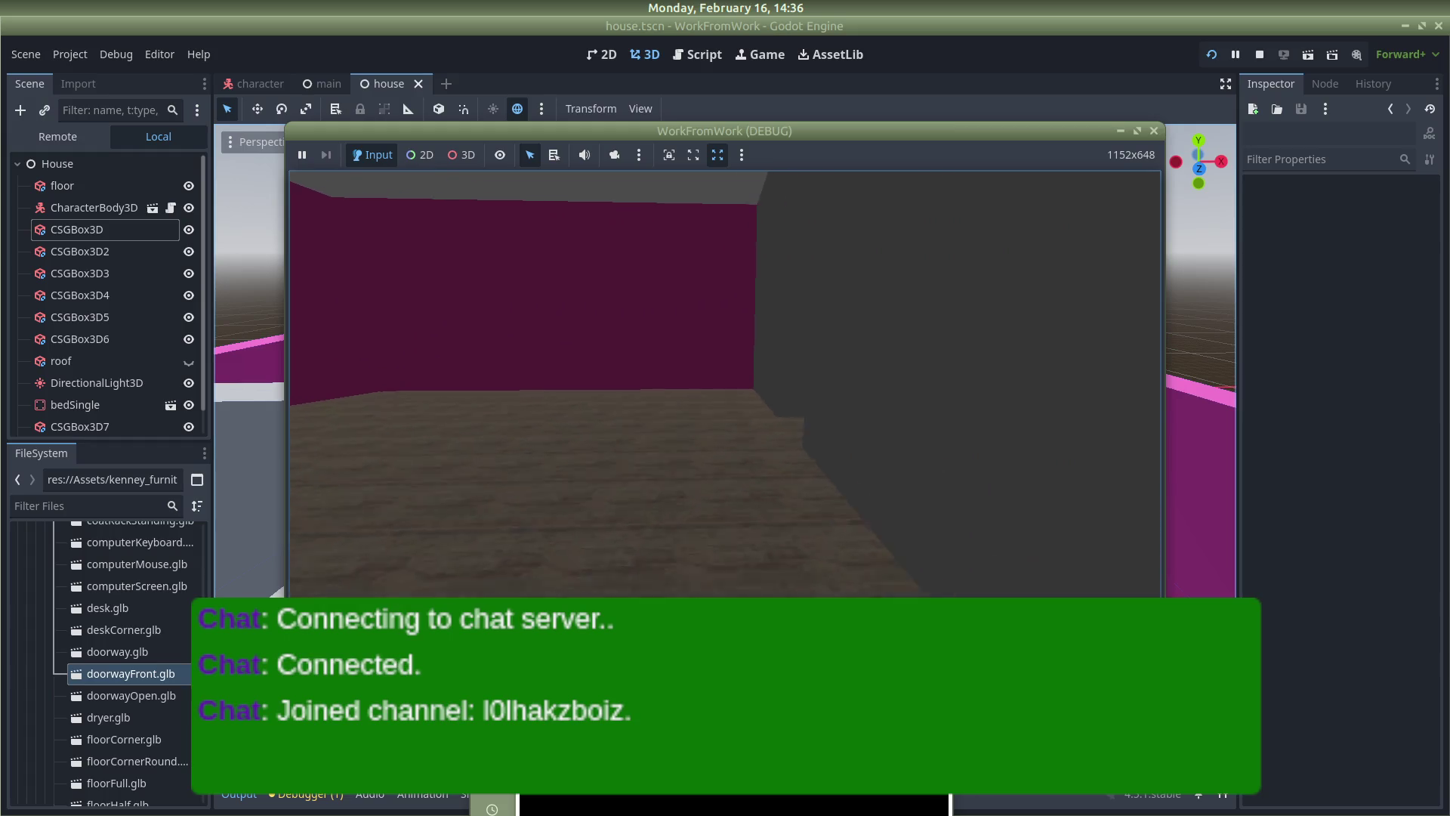
pyautogui.press('s')
pyautogui.press('s')
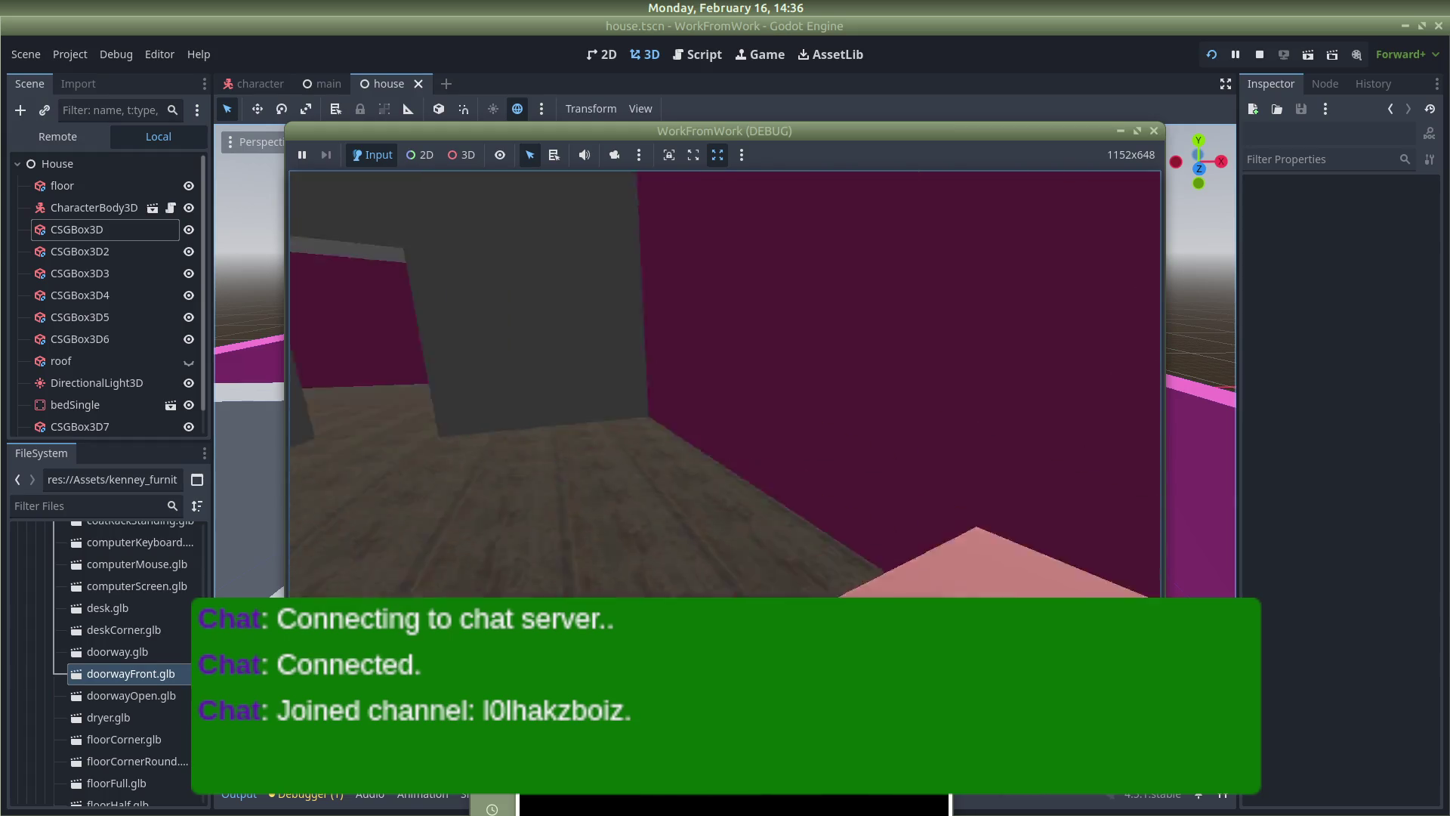
pyautogui.press('w')
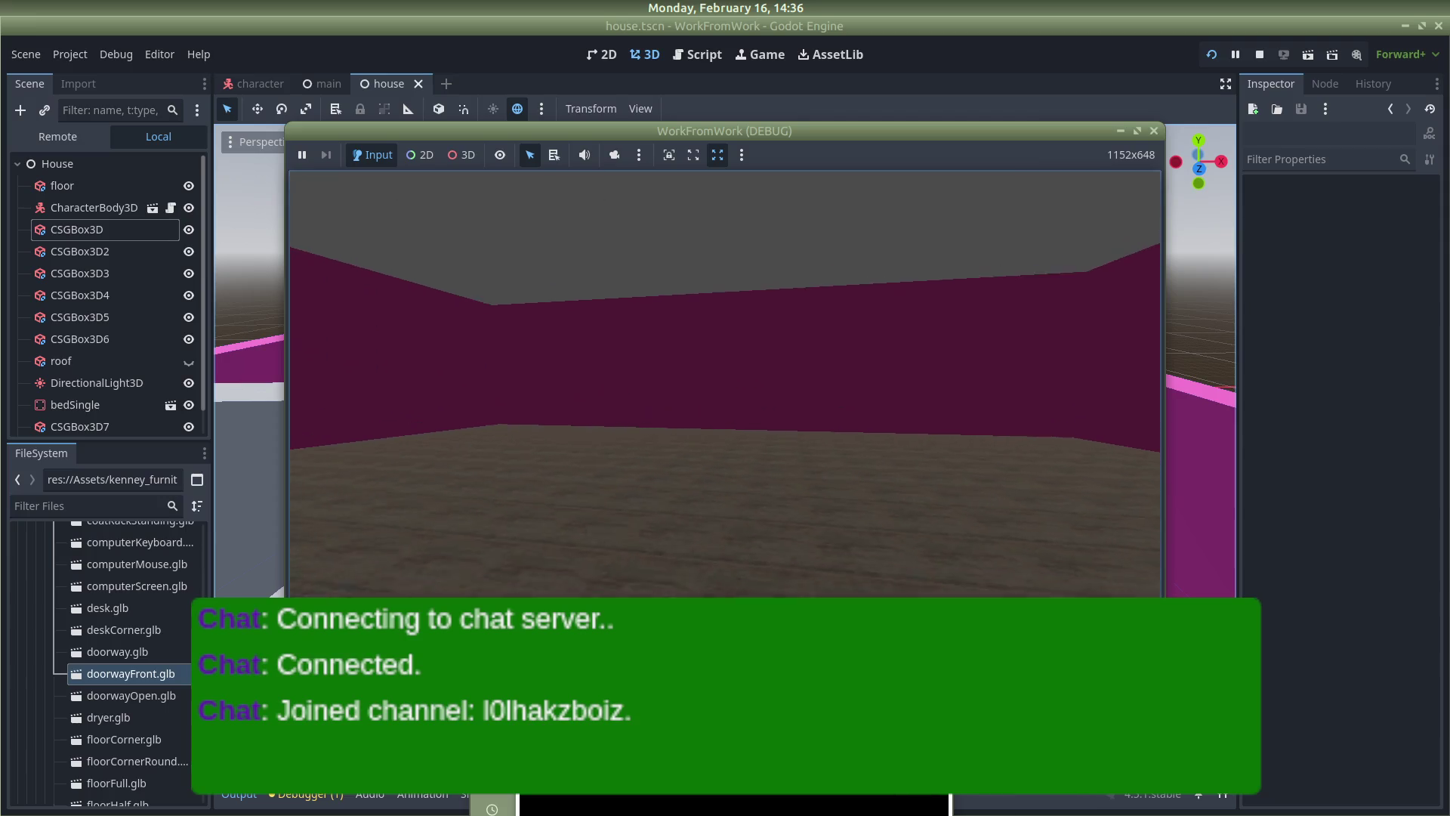
pyautogui.press('s')
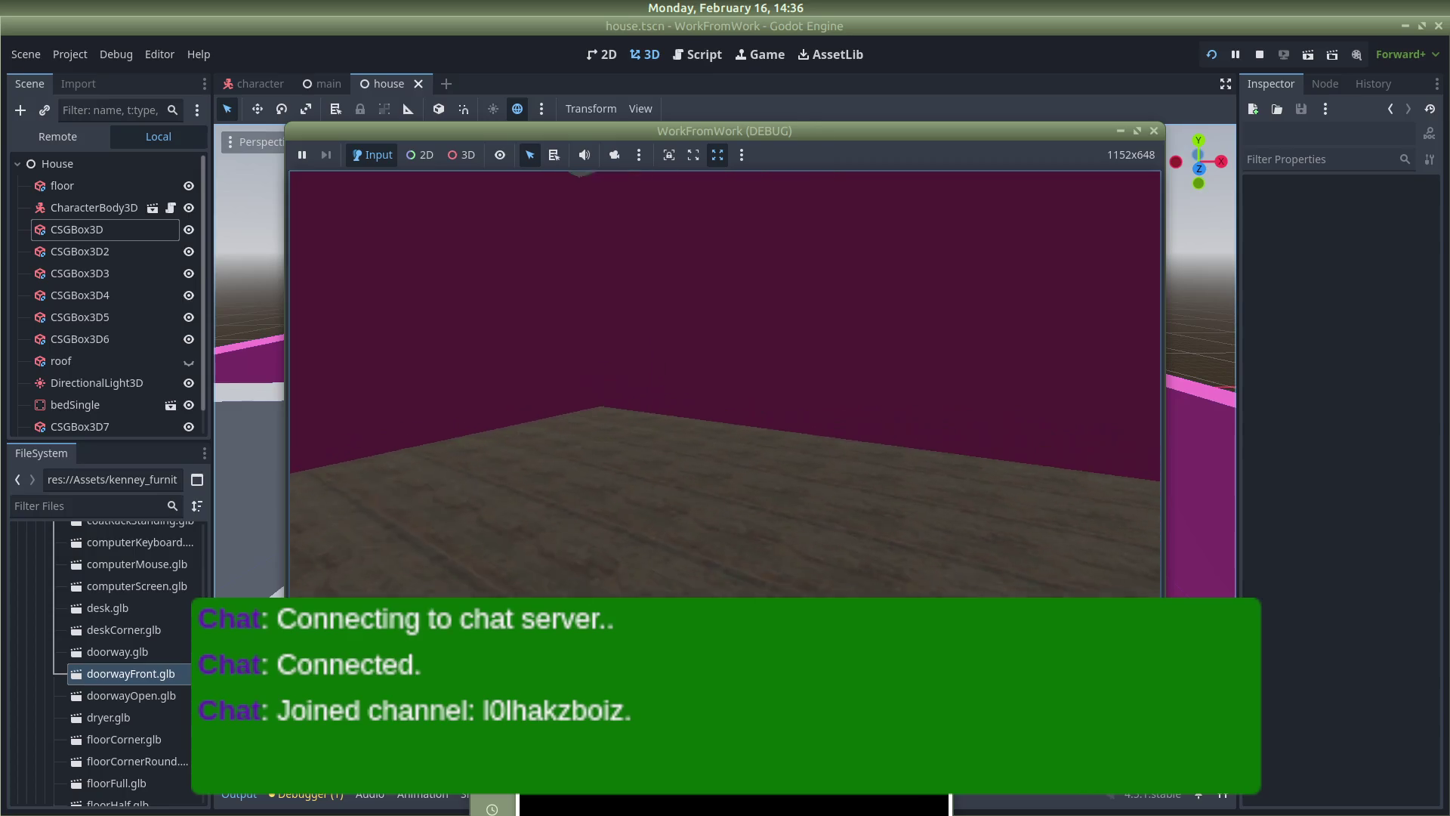
pyautogui.press('s')
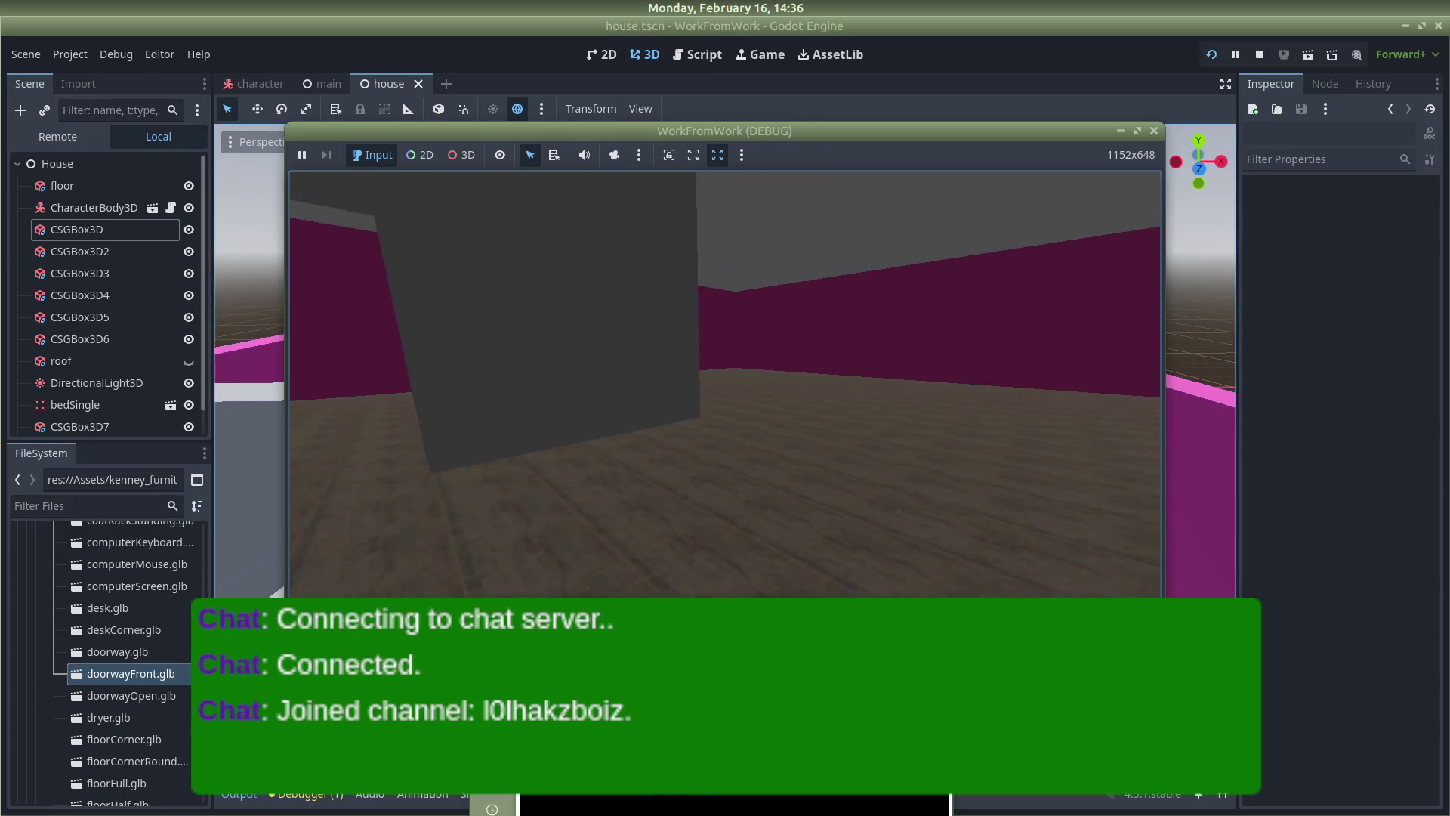
pyautogui.press('w')
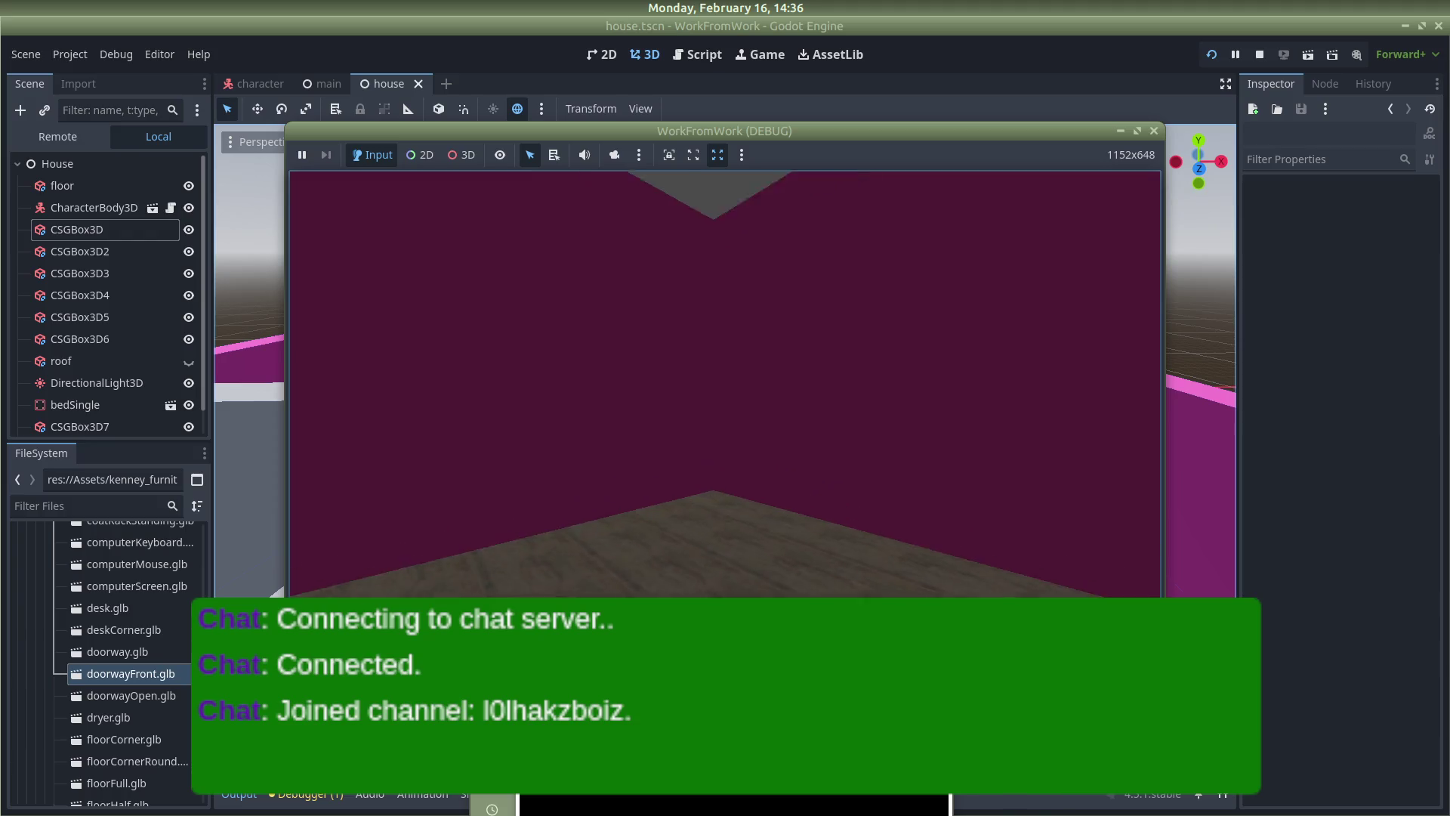
pyautogui.press('s')
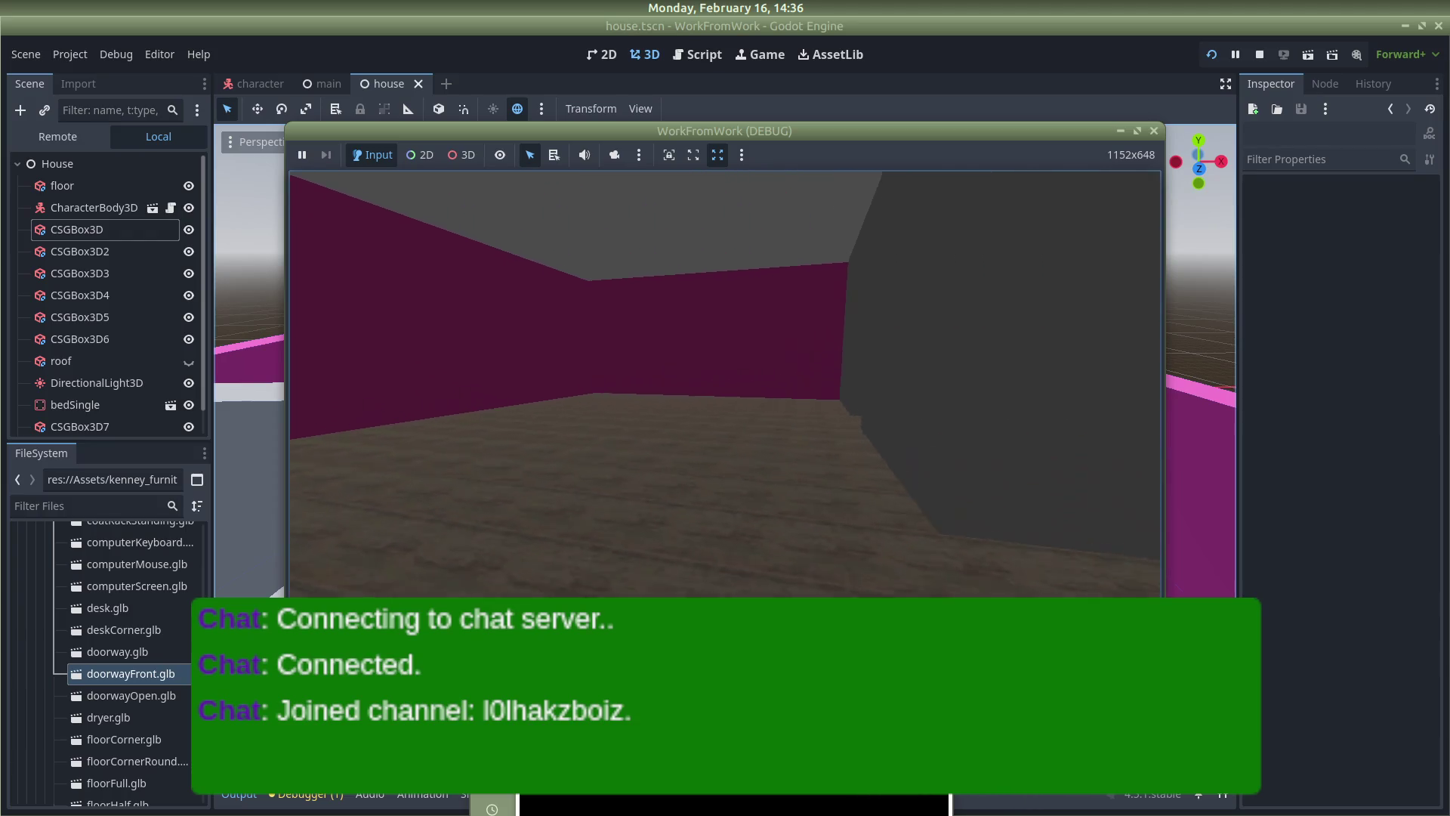
pyautogui.press('w')
pyautogui.press('s')
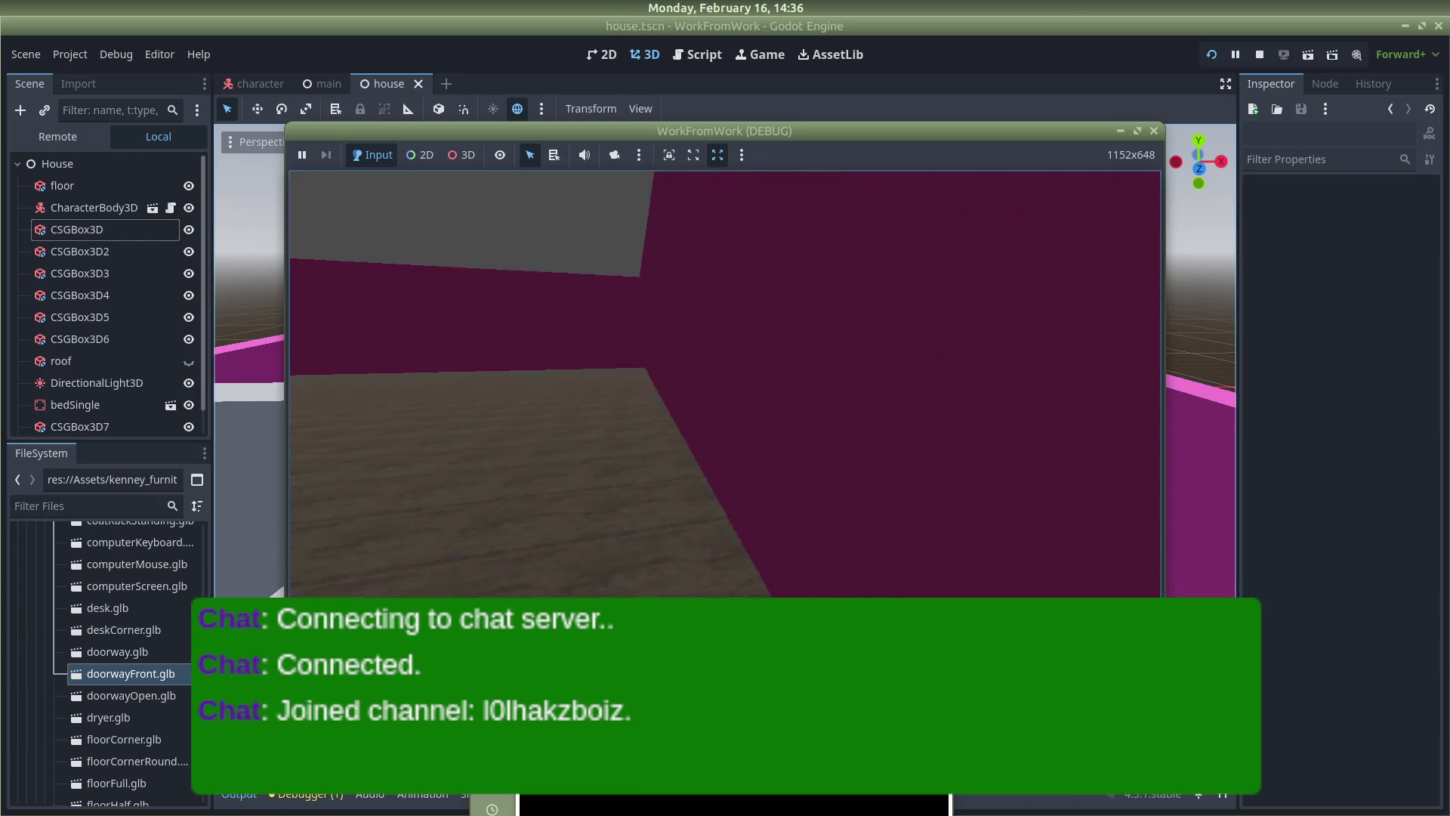
pyautogui.press('w')
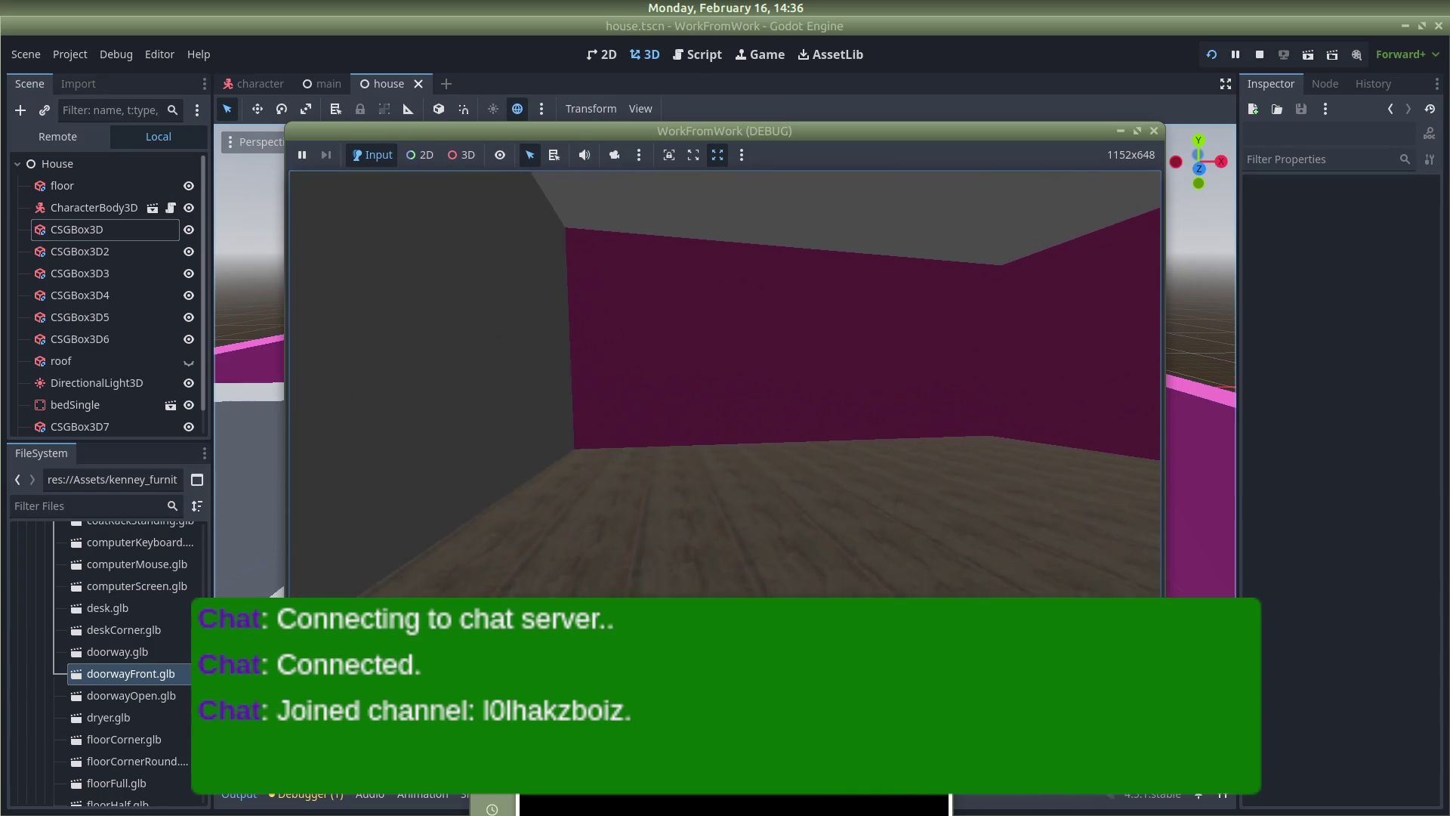
pyautogui.press('s')
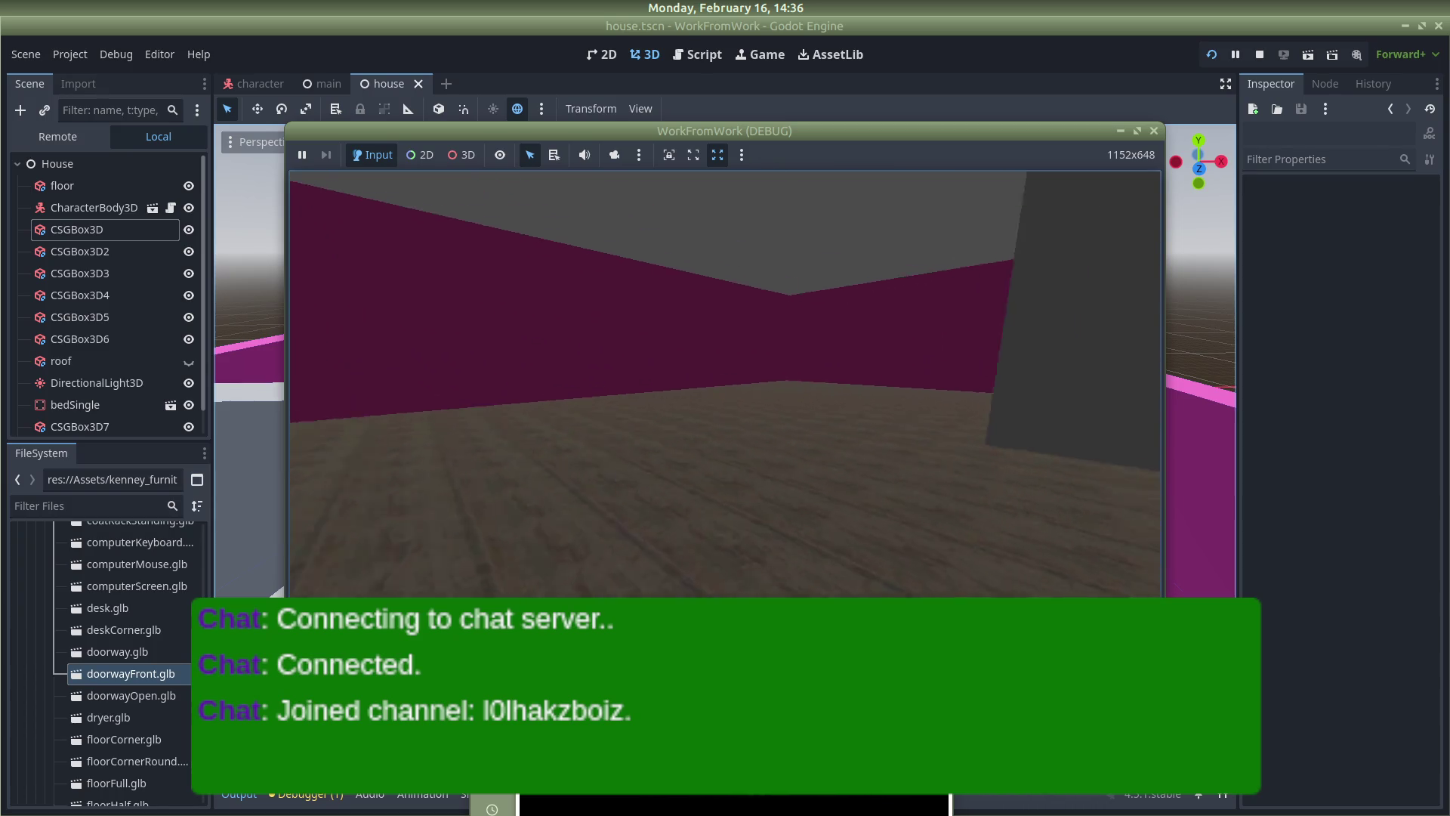
pyautogui.press('w')
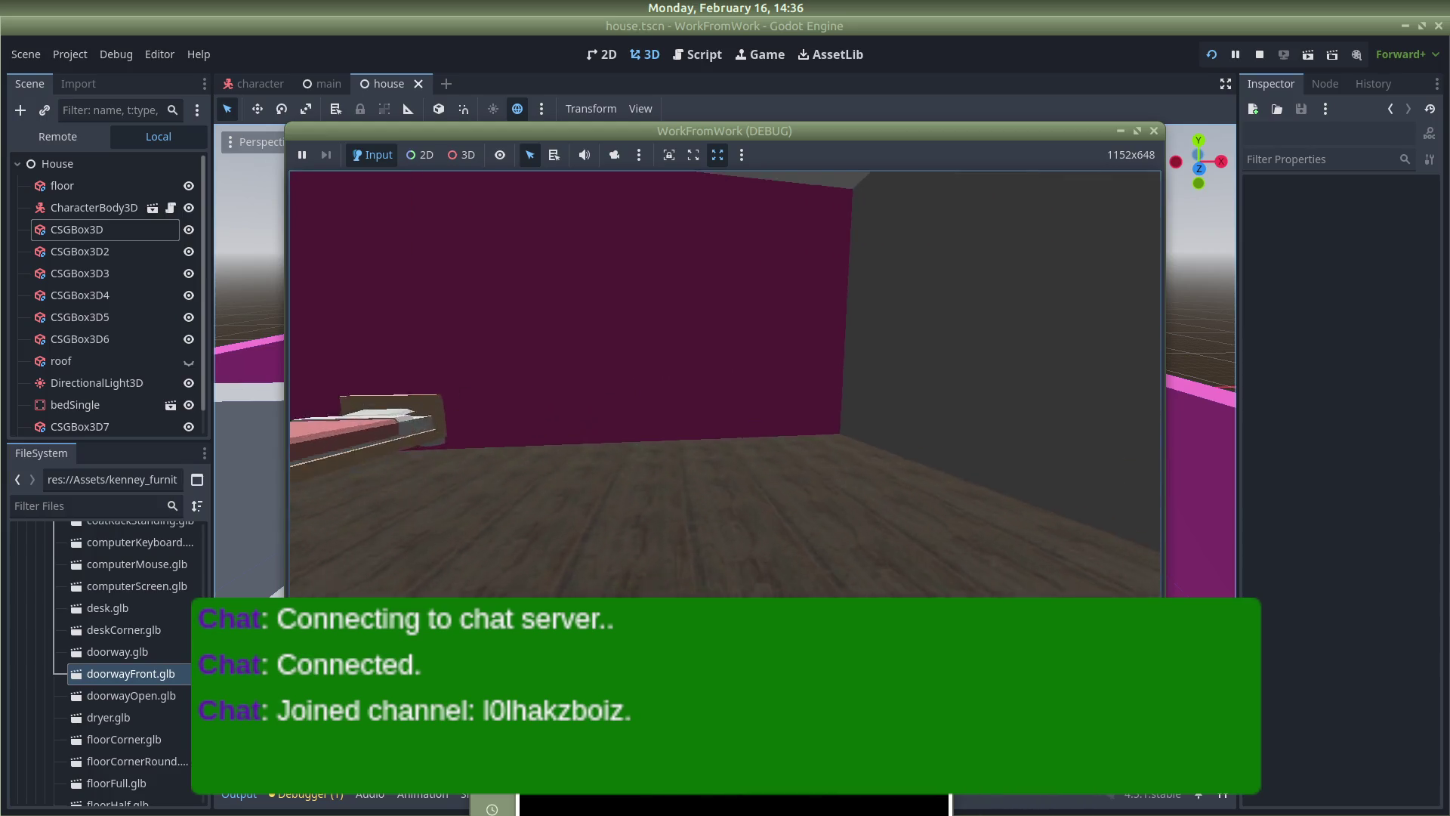
pyautogui.press('w')
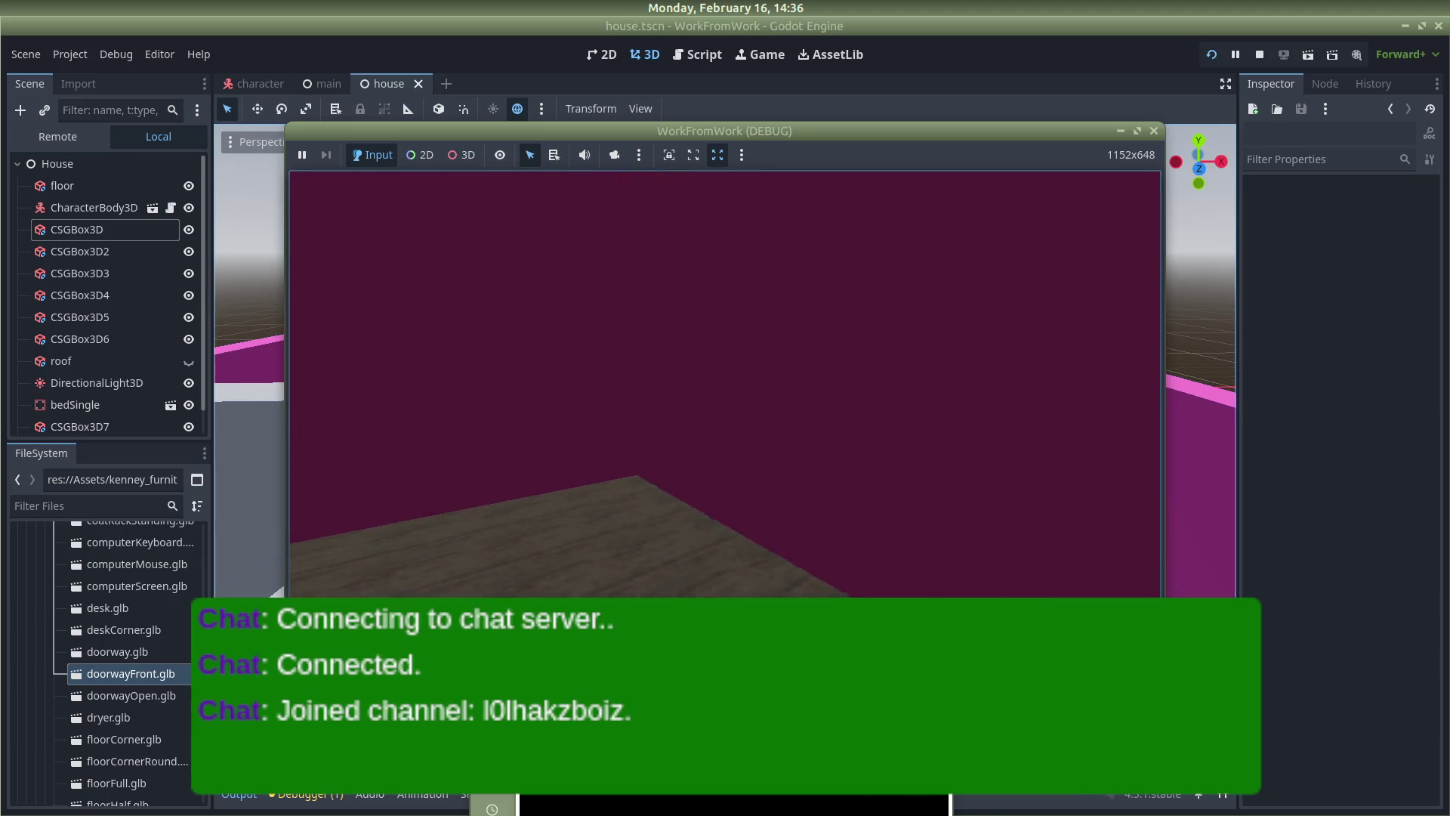
pyautogui.press('s')
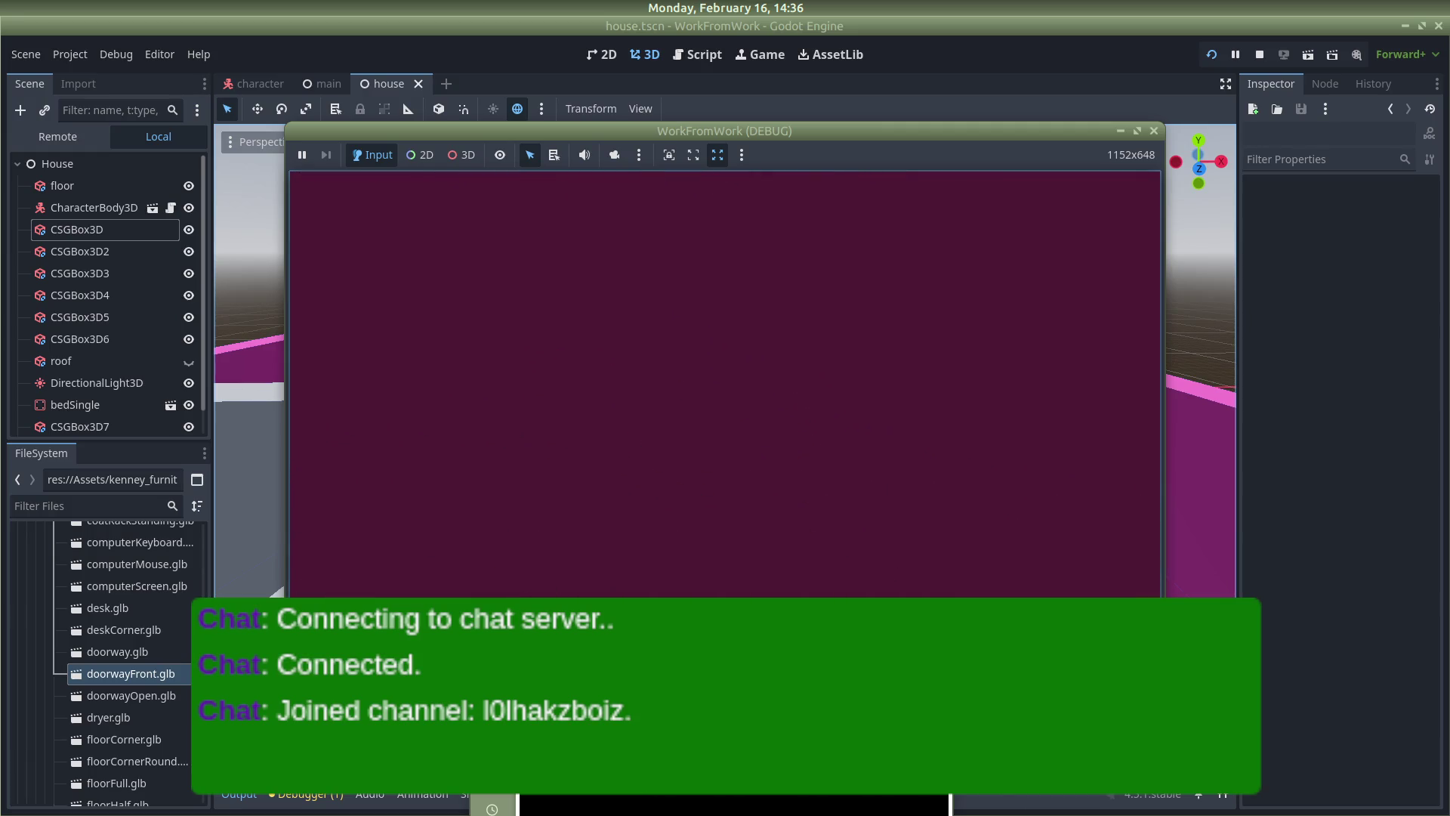
pyautogui.press('s')
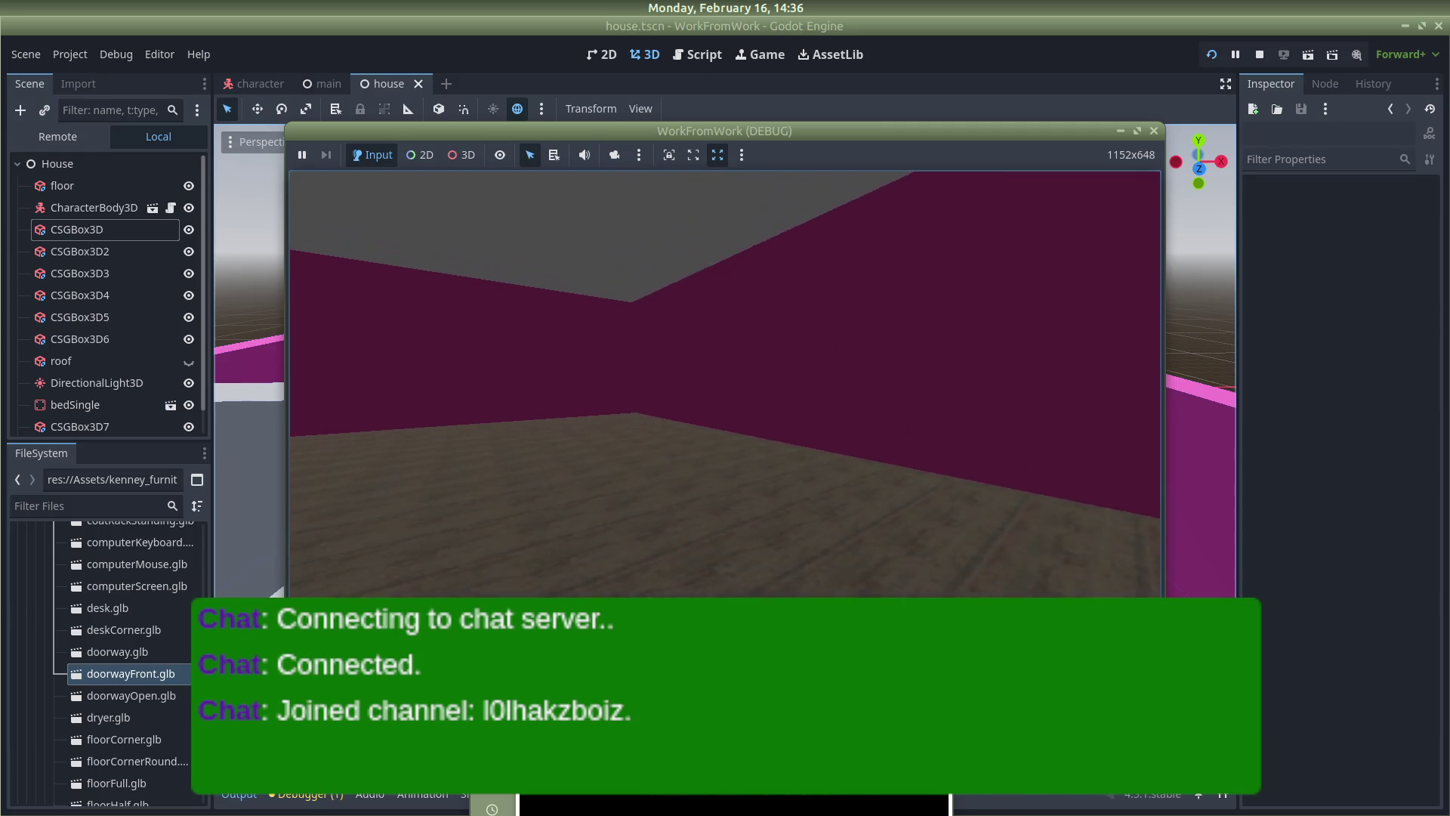
# Walk through the doorway into the purple room and look around the bed
pyautogui.press('w')
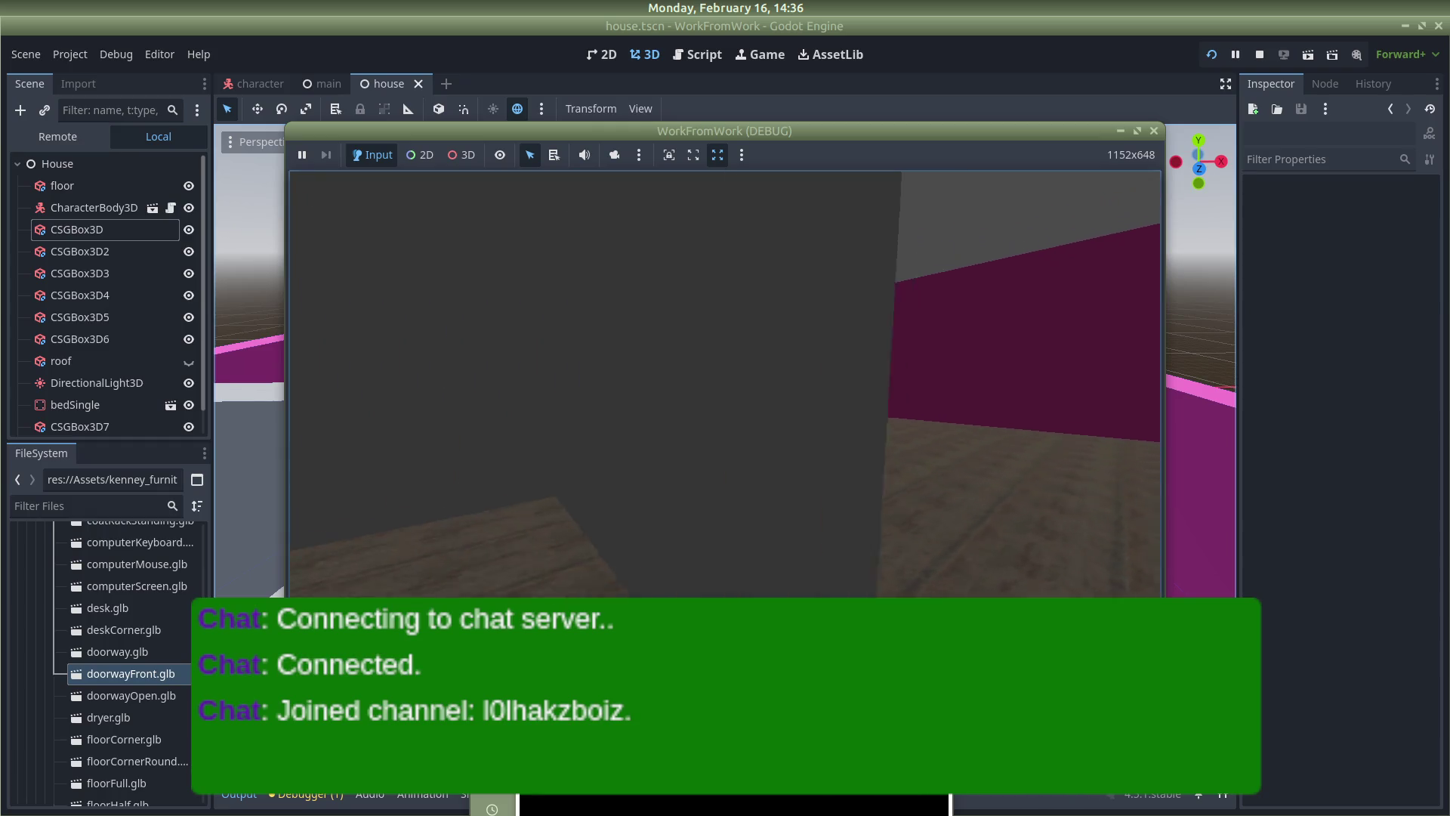
pyautogui.press('w')
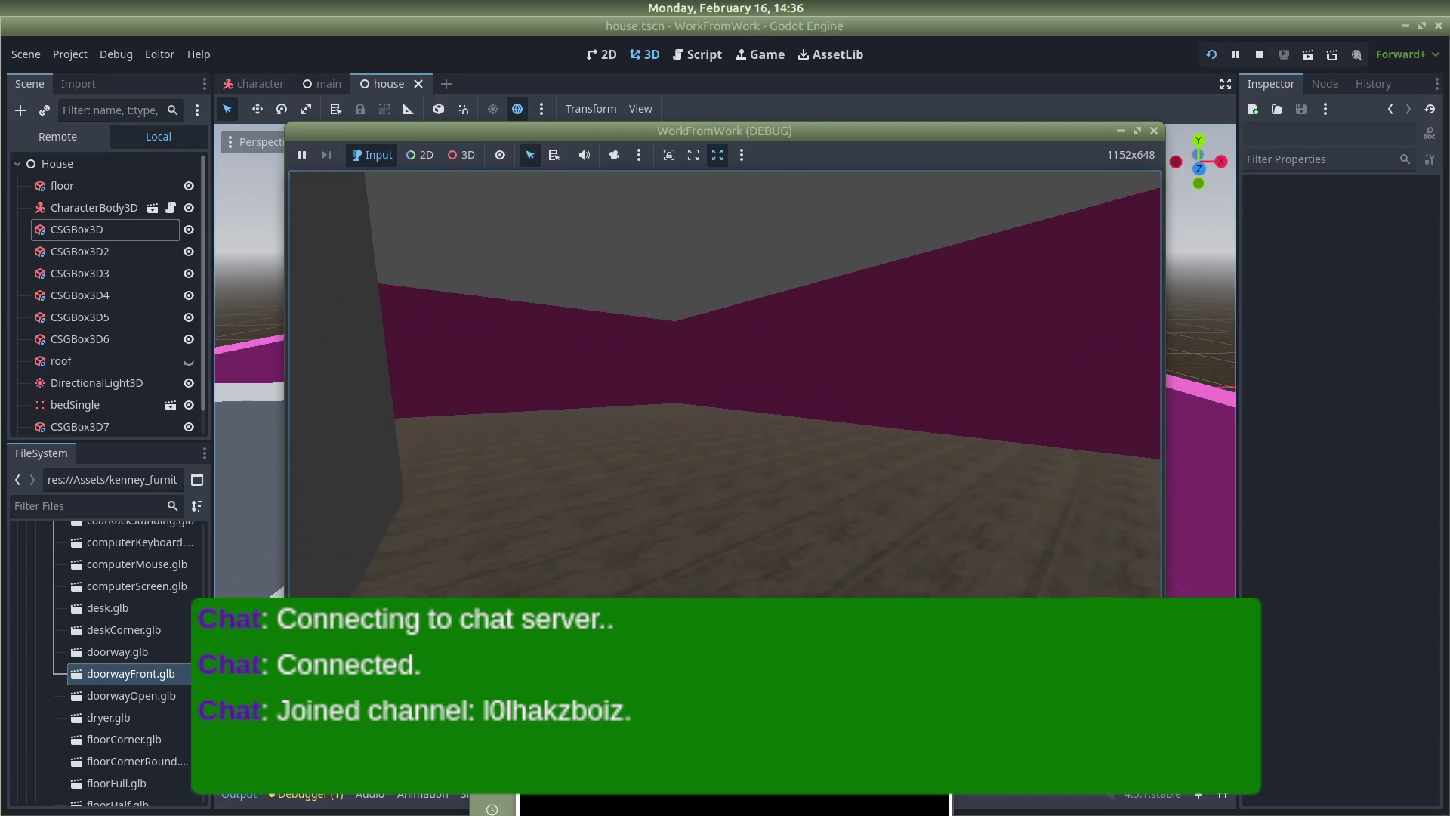
pyautogui.press('w')
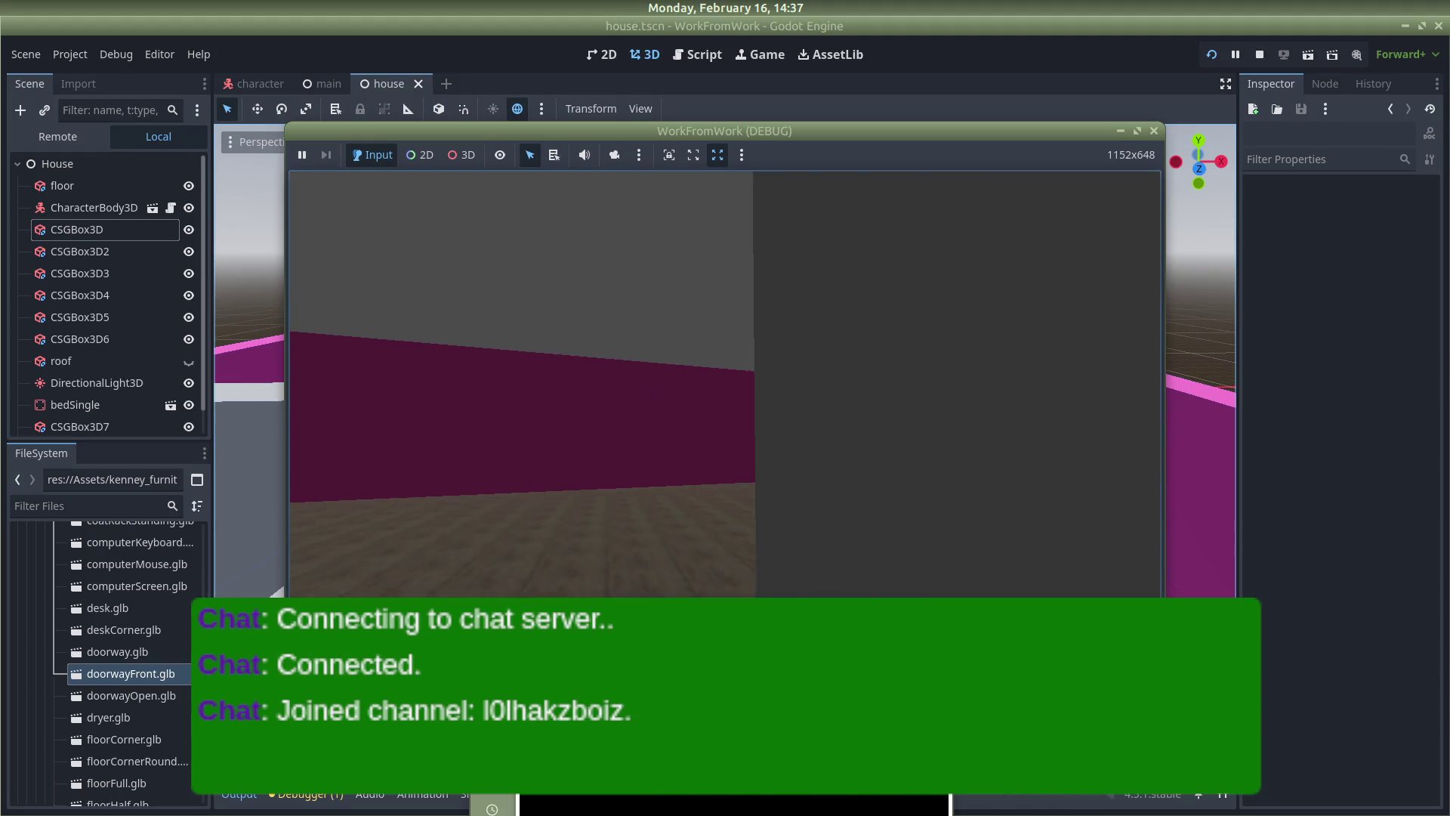
pyautogui.press('w')
pyautogui.press('w')
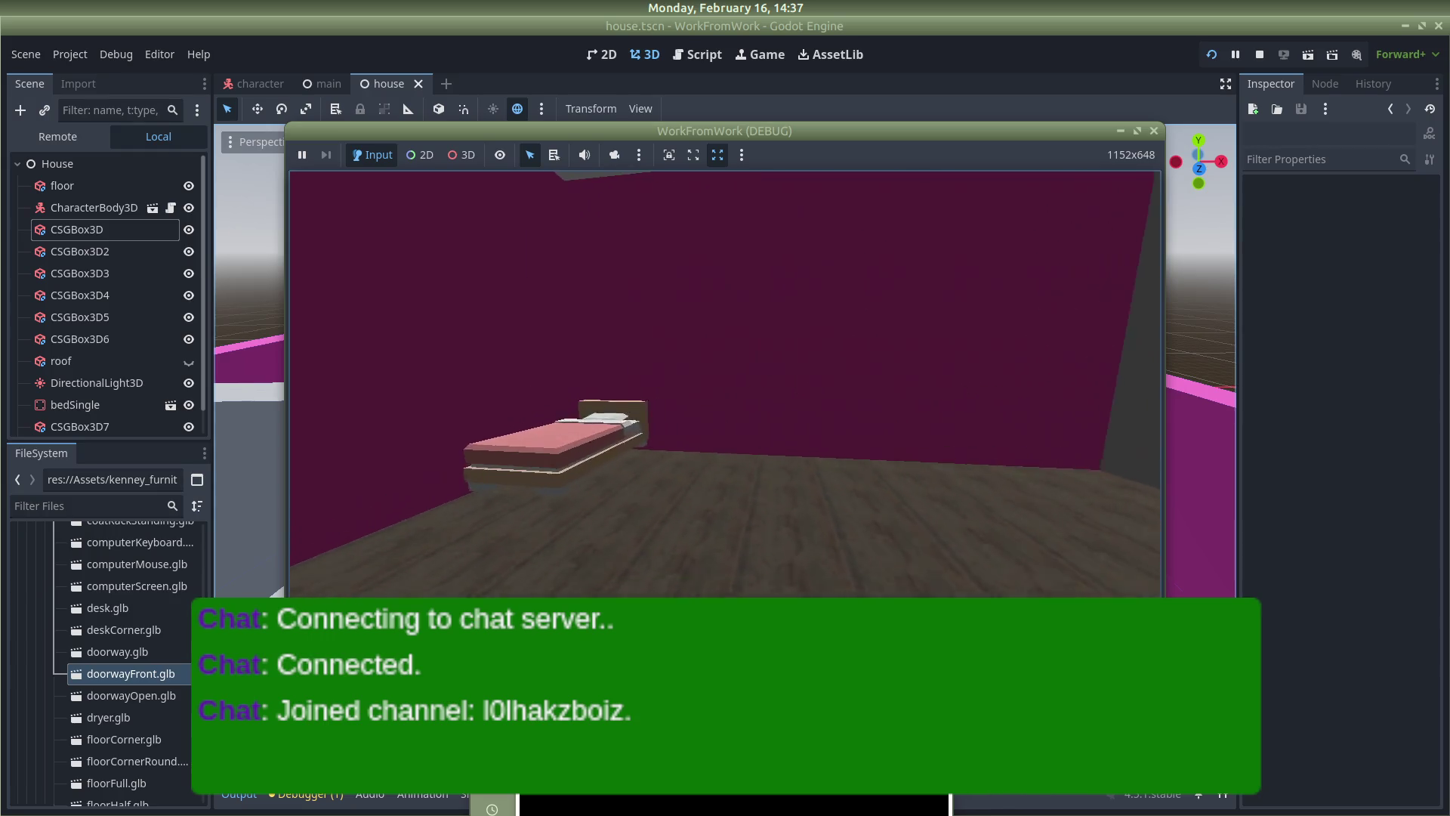
pyautogui.press('w')
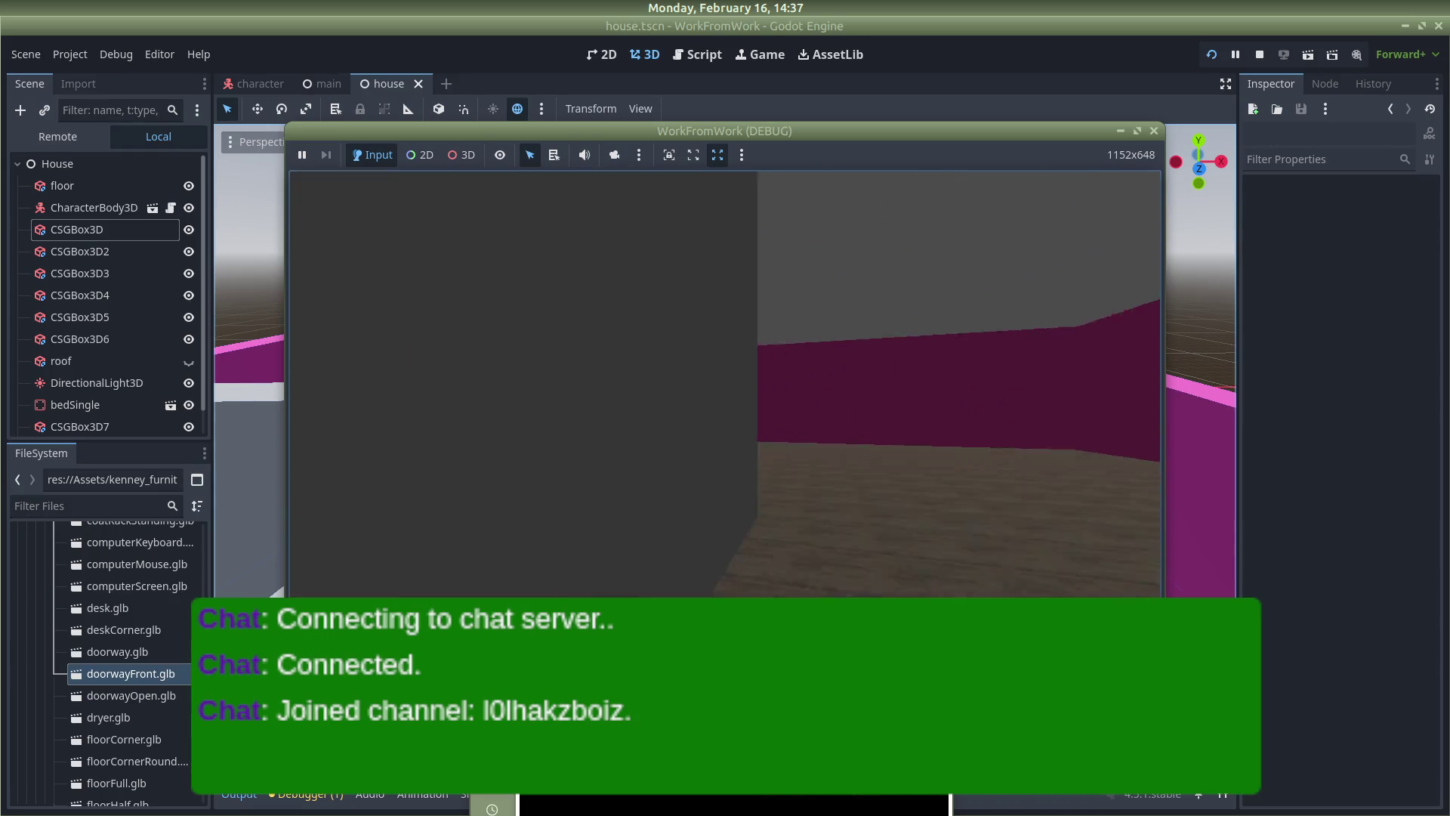
pyautogui.press('w')
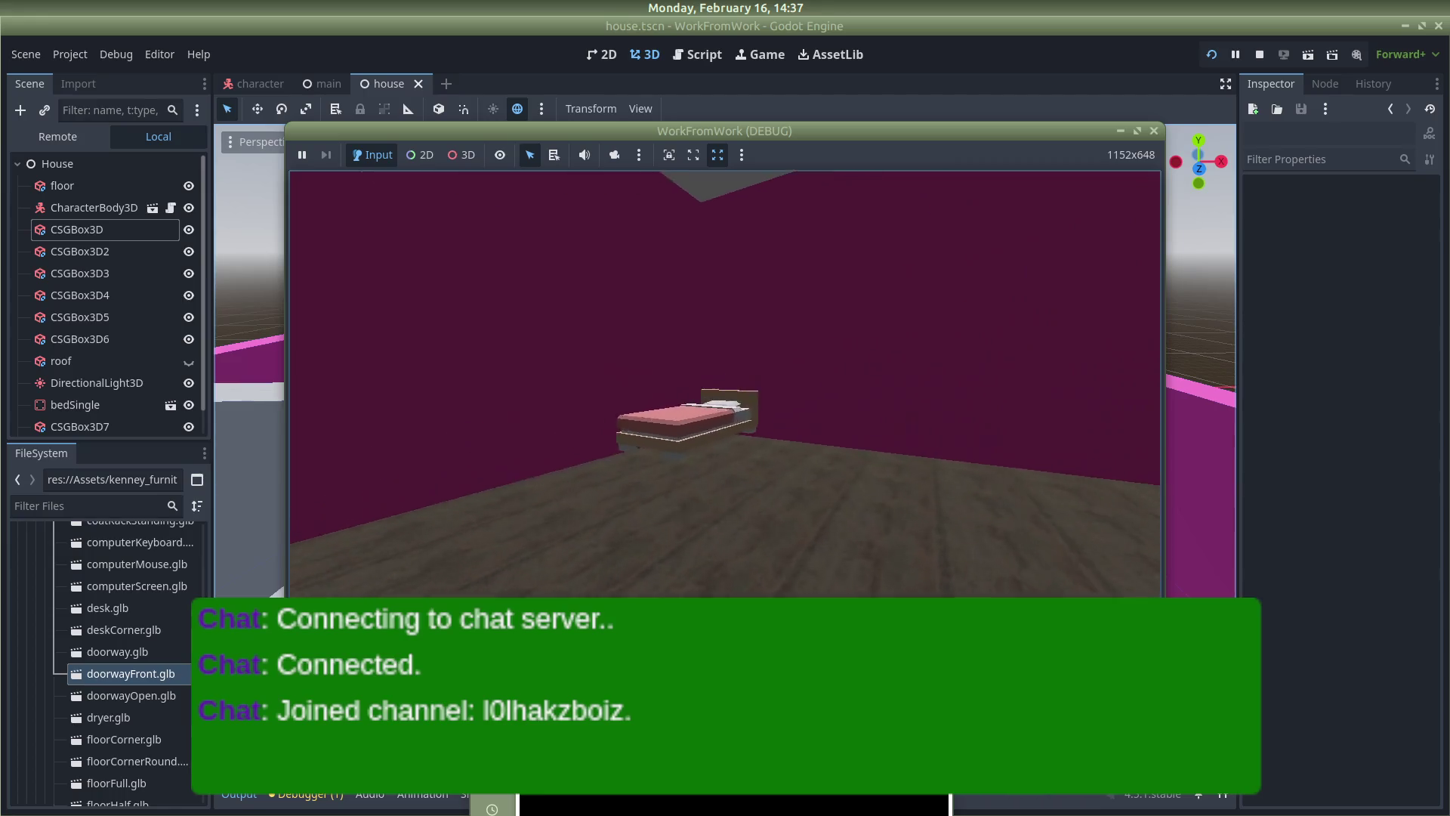
pyautogui.press('w')
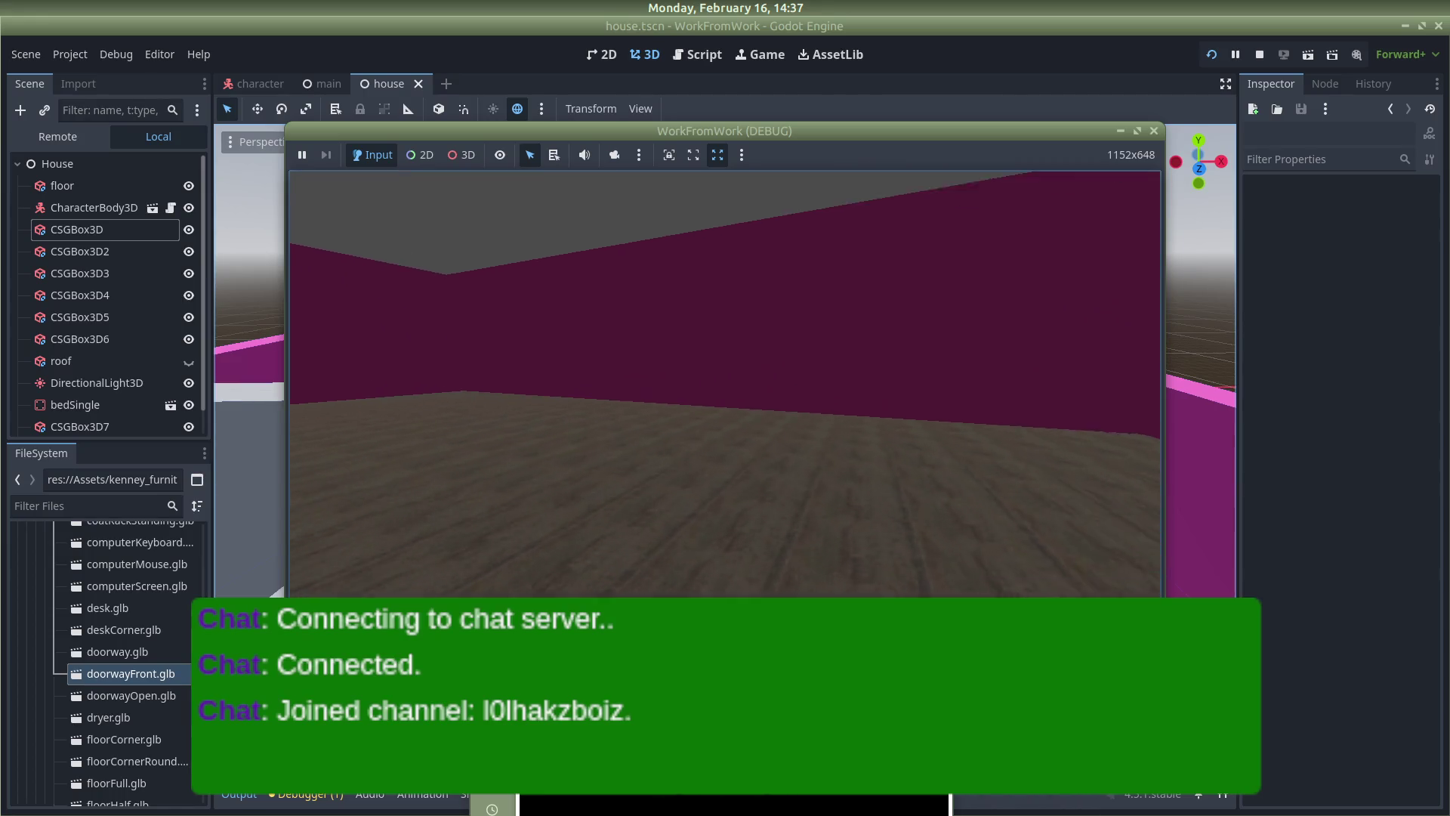
pyautogui.press('w')
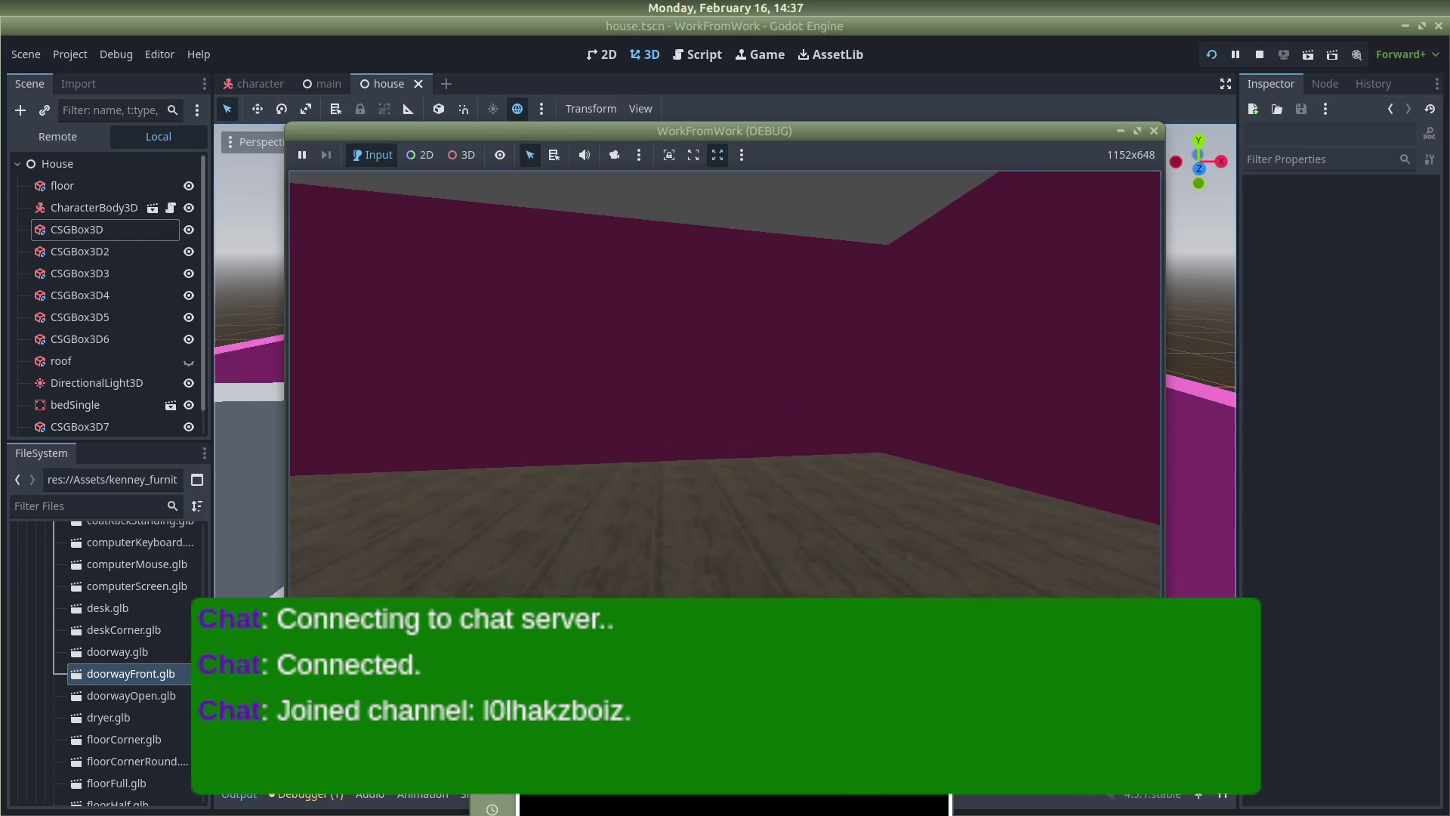
pyautogui.press('s')
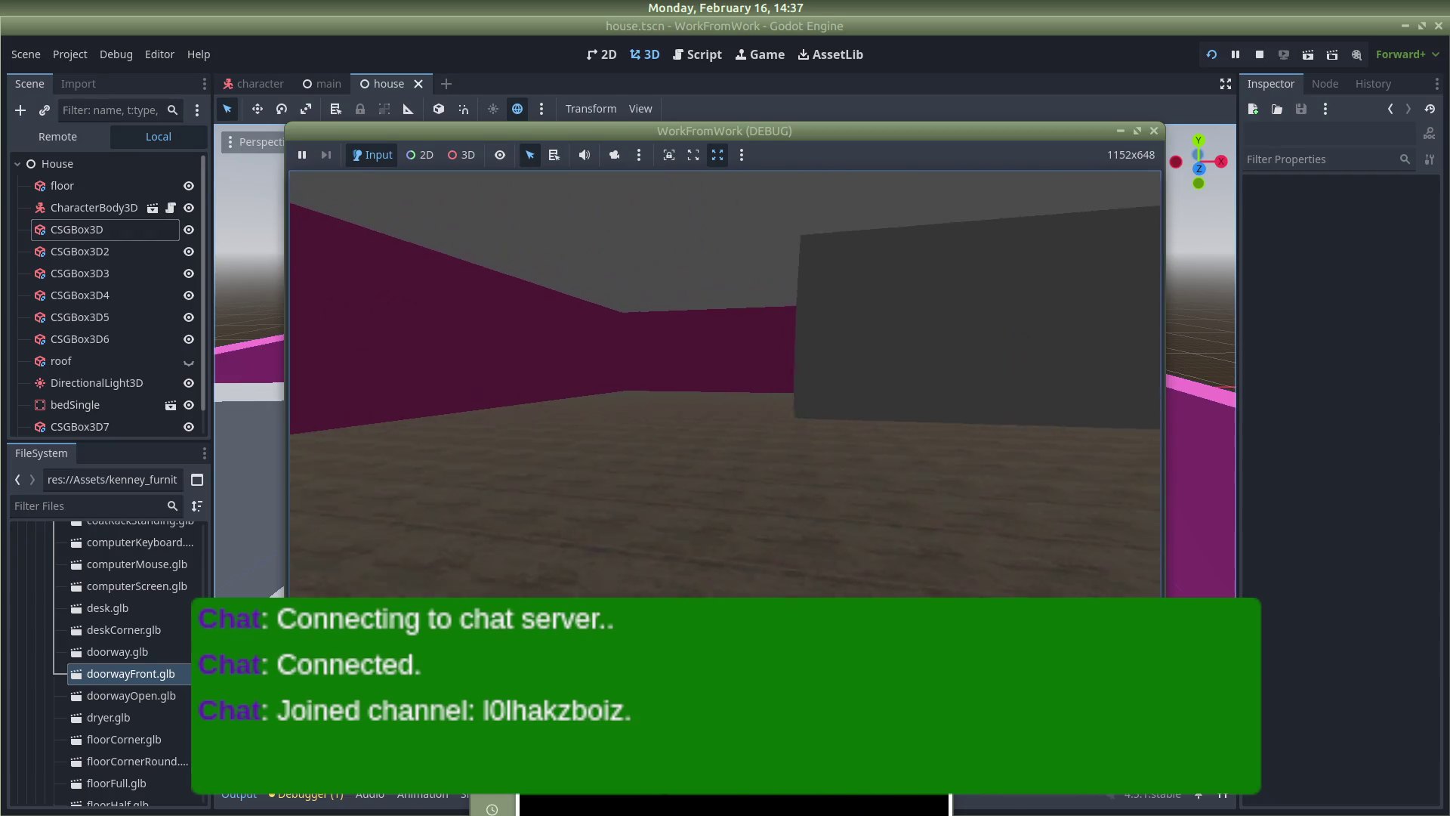
pyautogui.press('w')
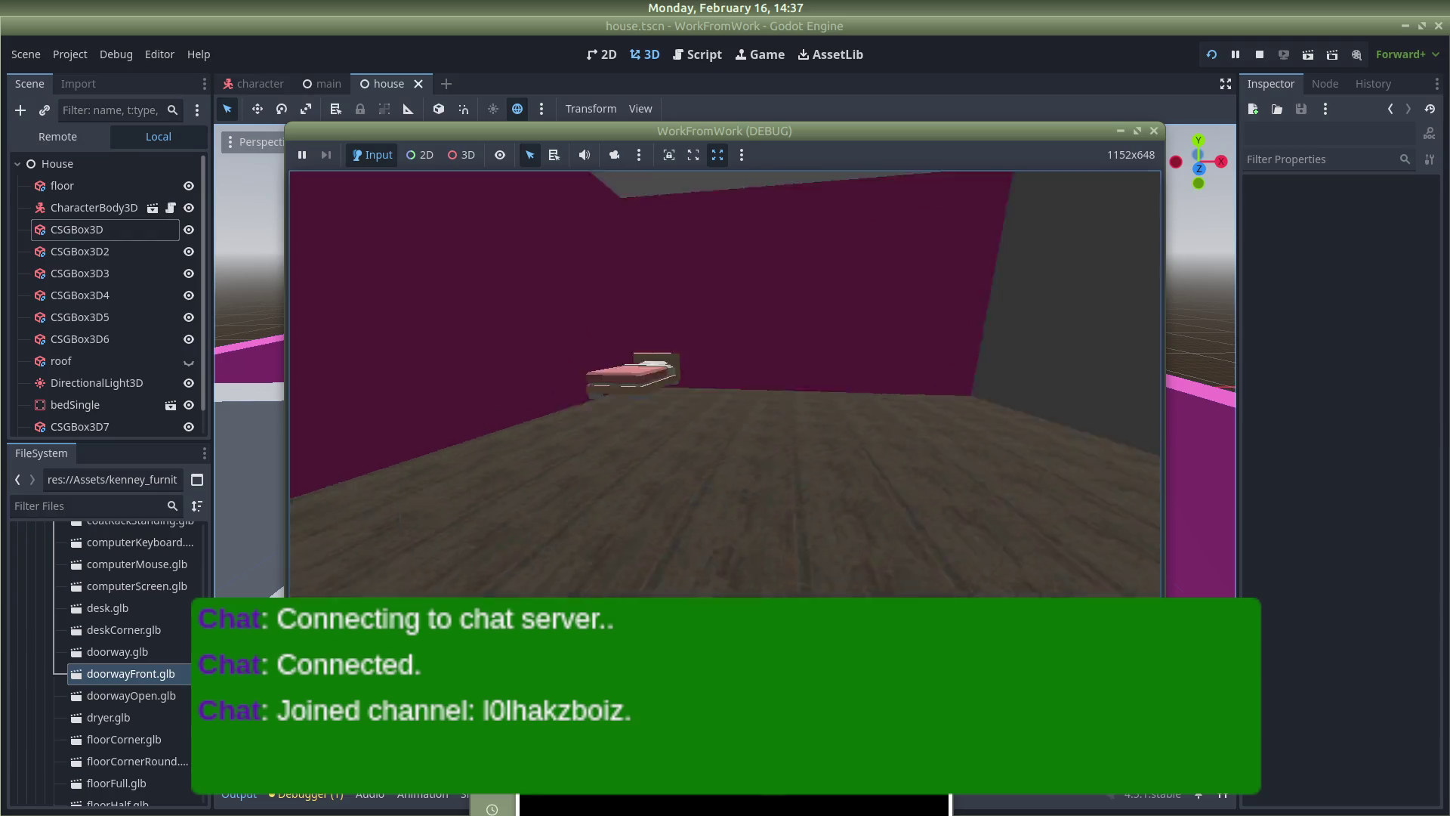
pyautogui.press('s')
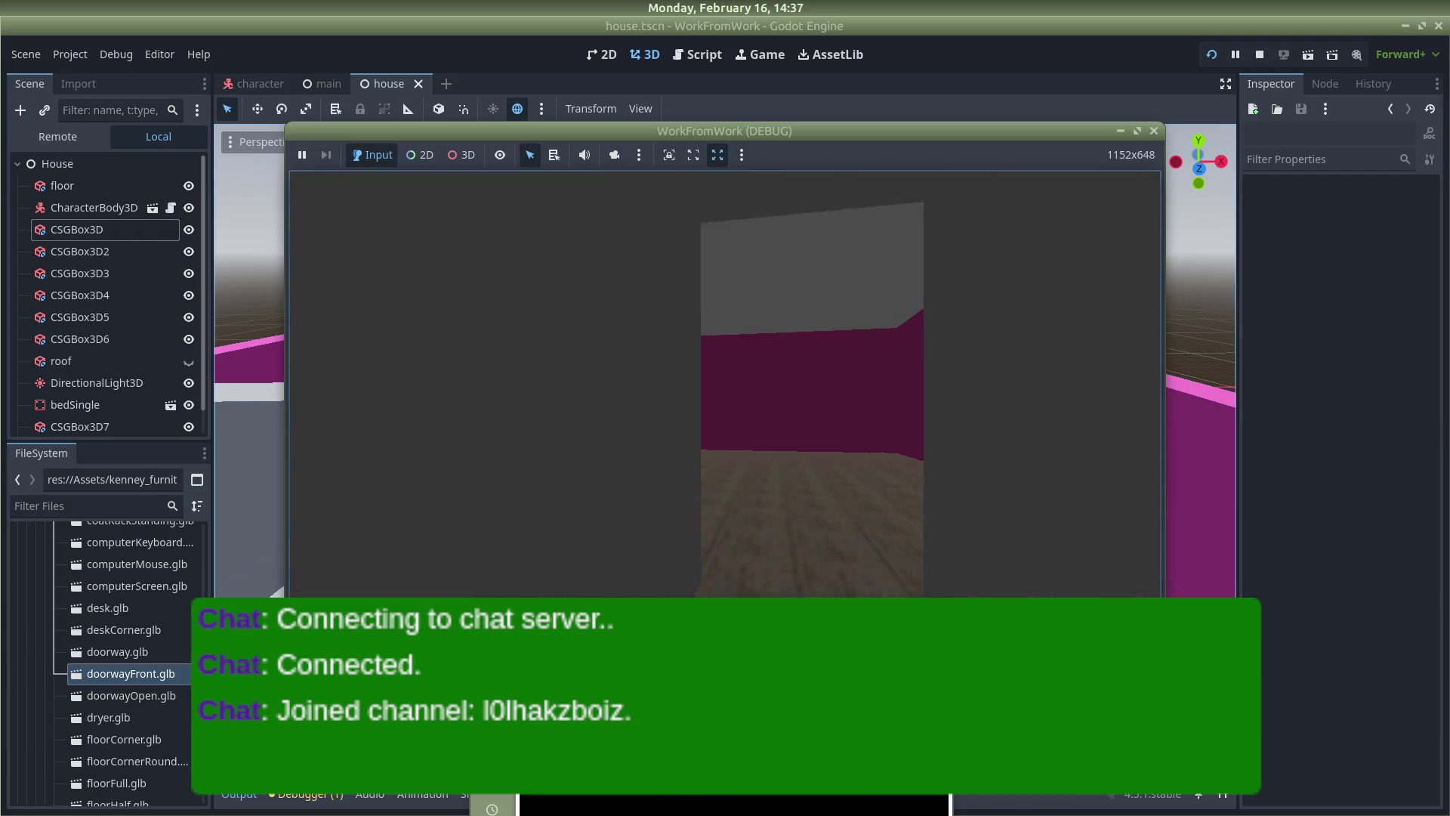
pyautogui.press('s')
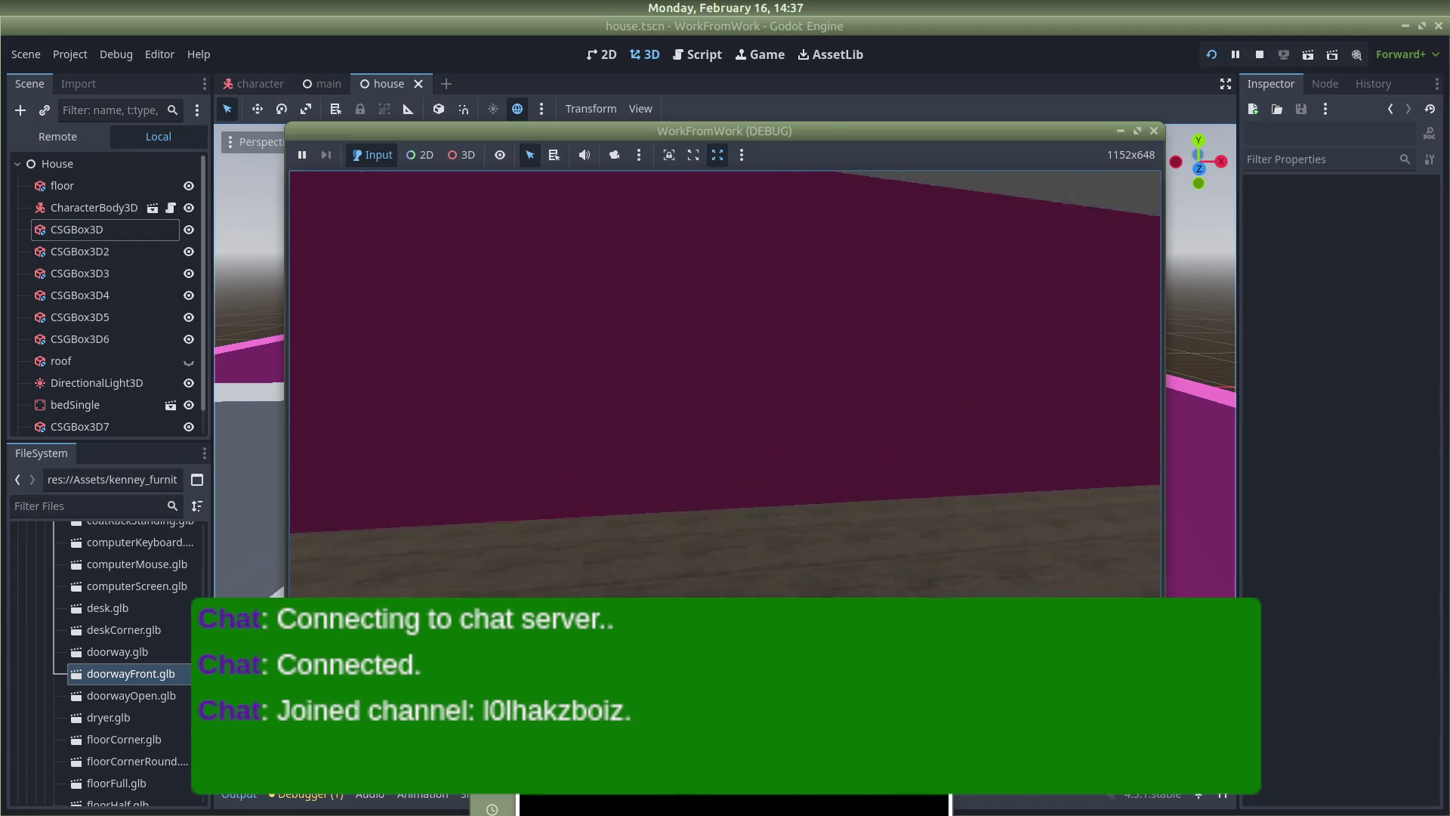
pyautogui.press('s')
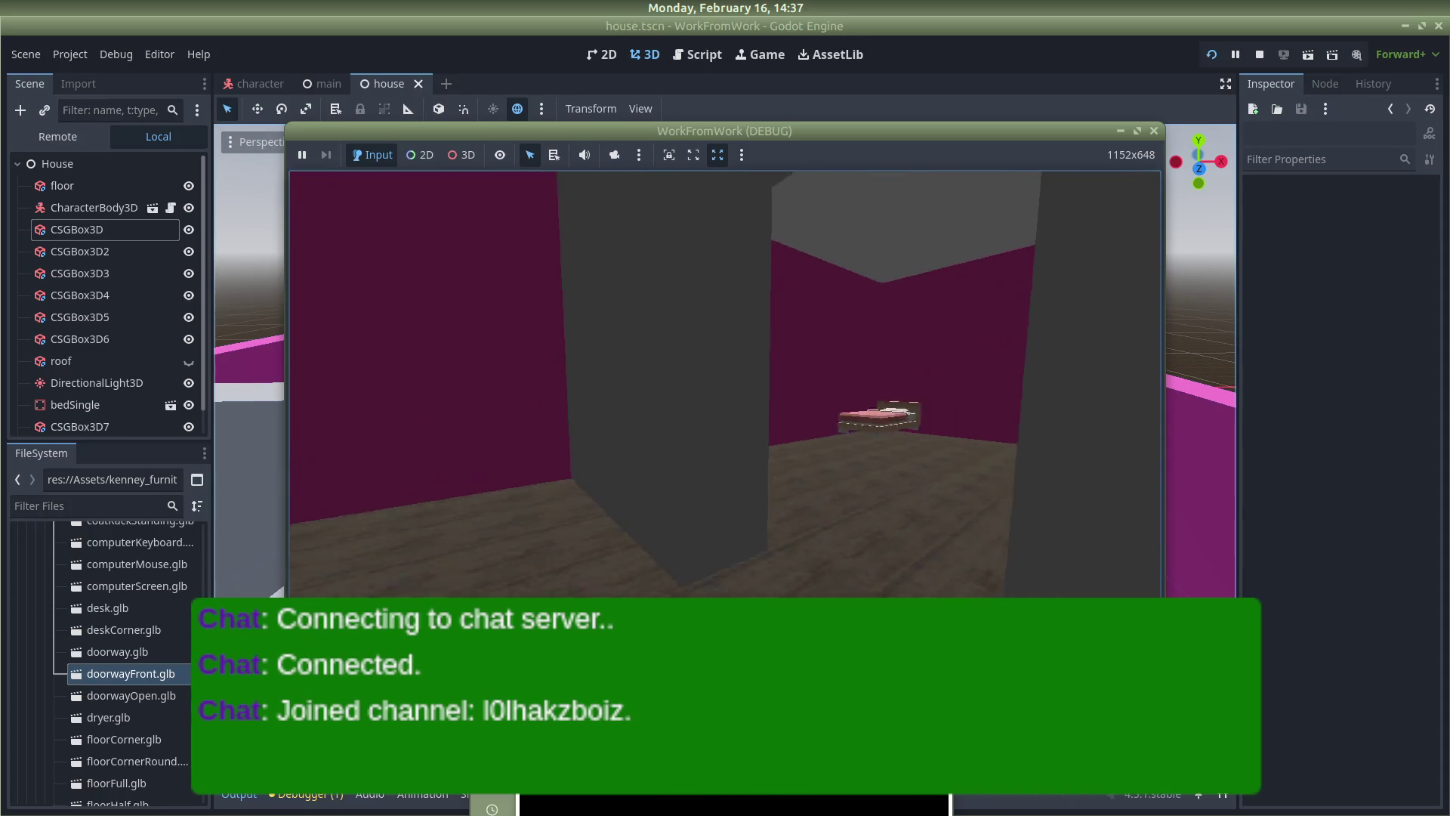
pyautogui.press('s')
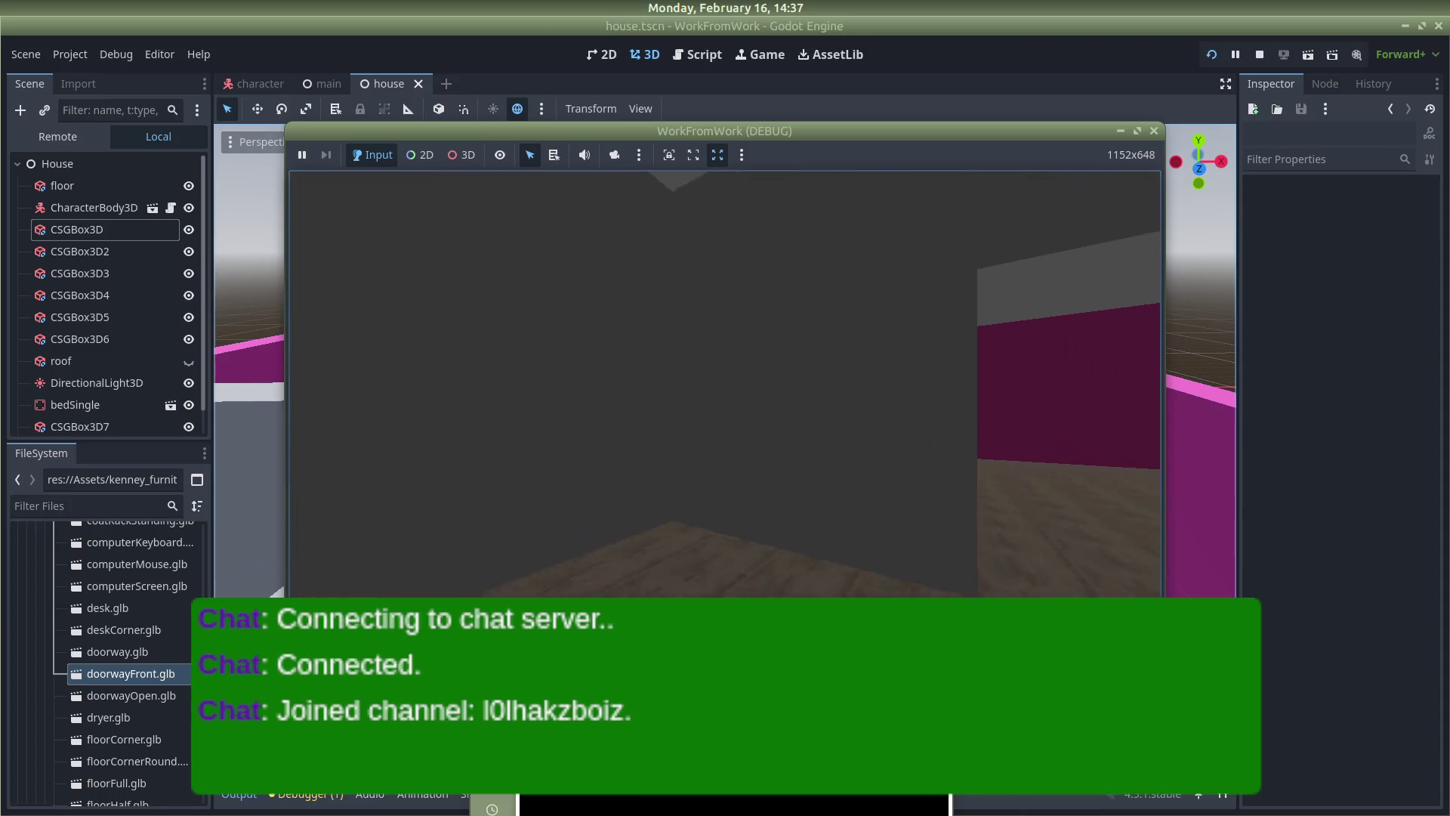
pyautogui.press('s')
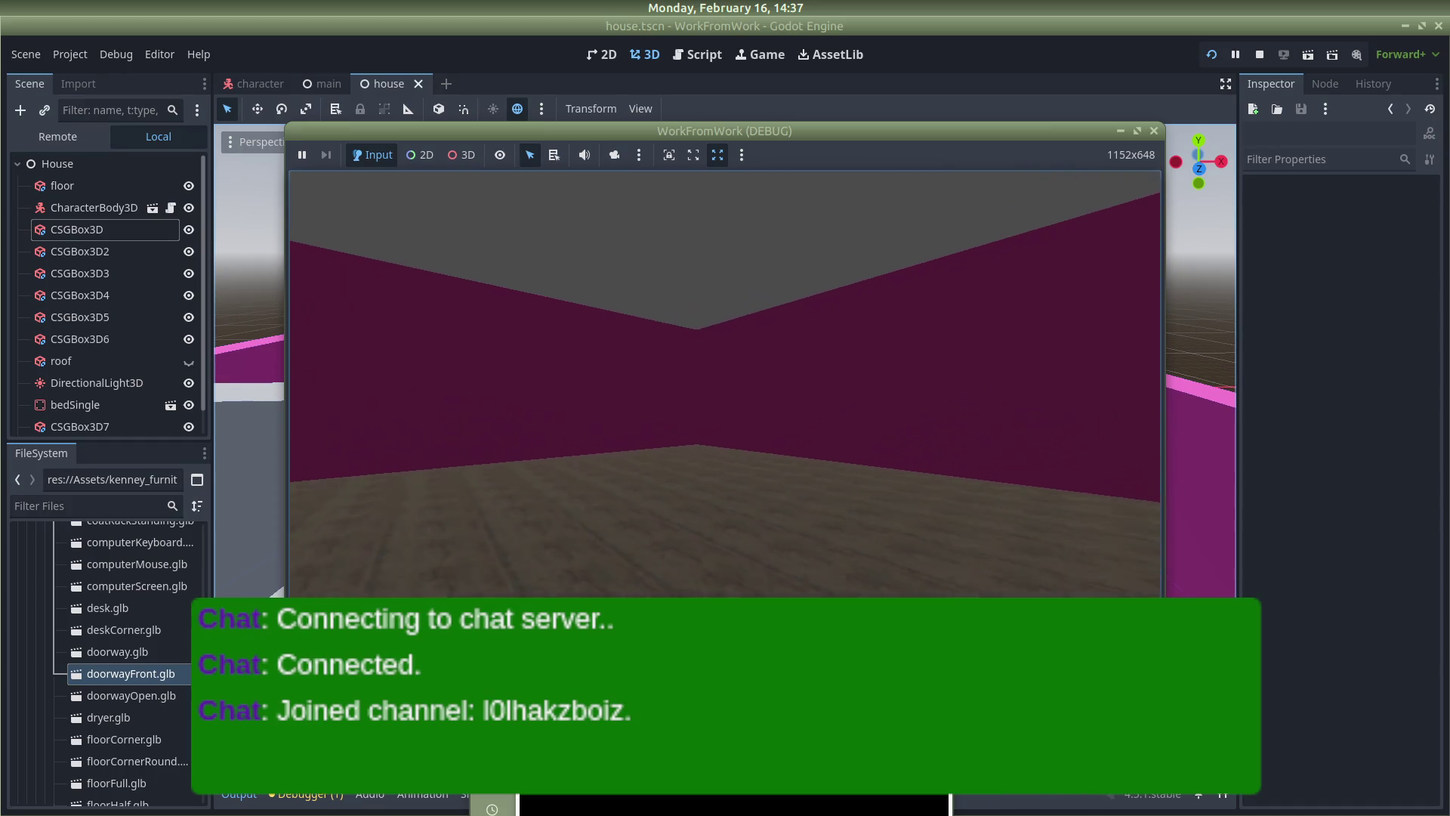
pyautogui.press('s')
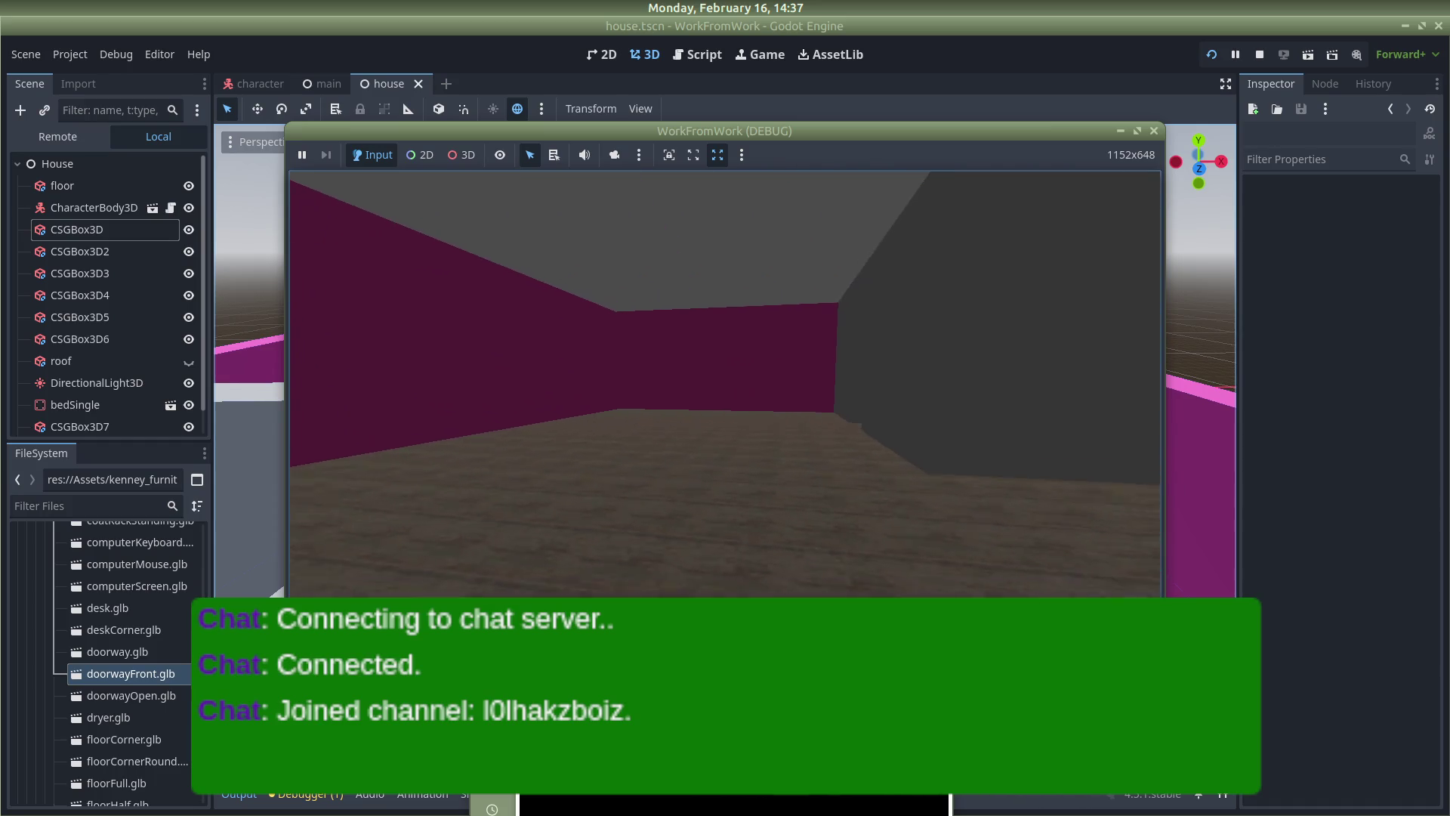
pyautogui.press('w')
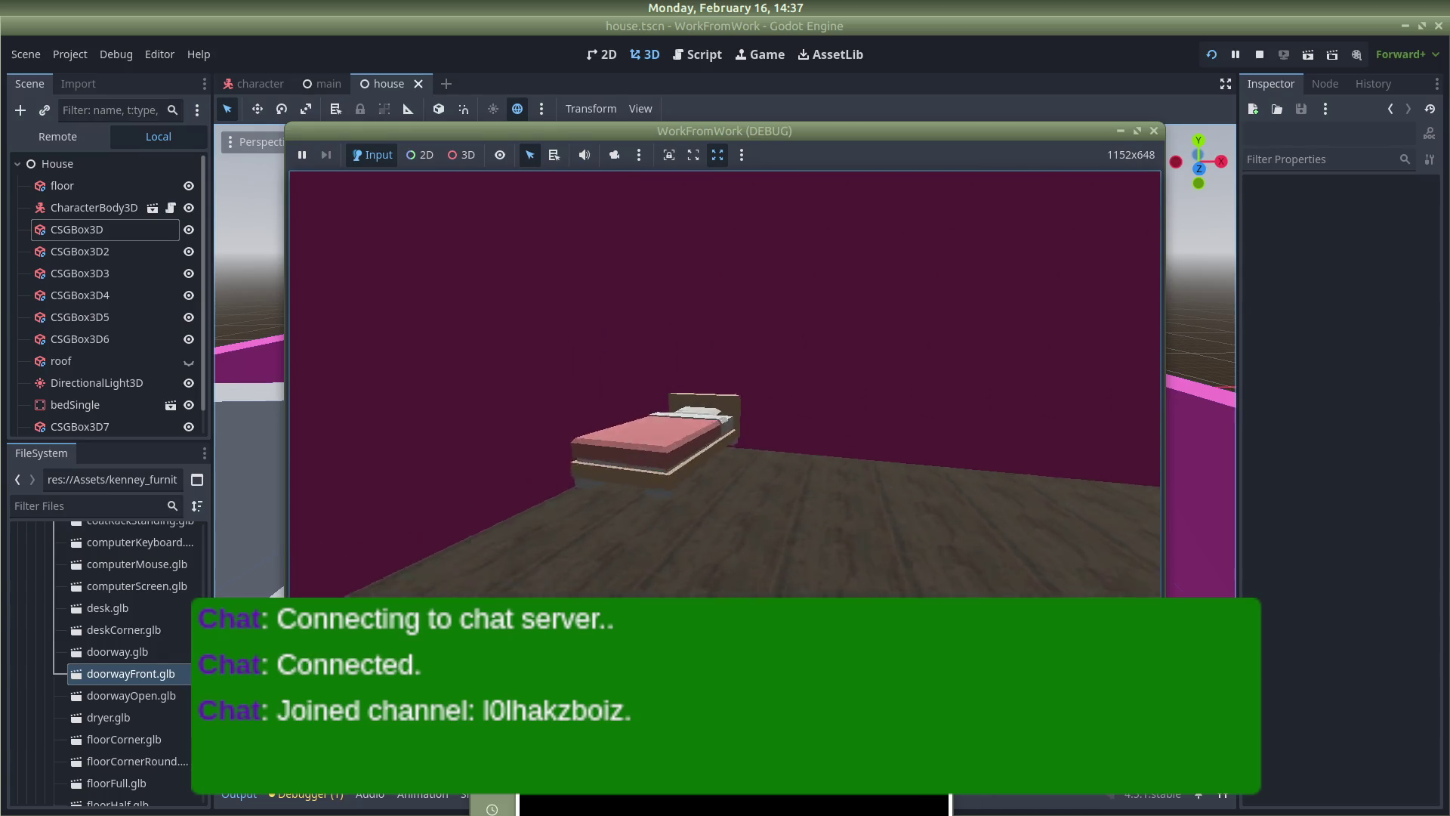
pyautogui.press('w')
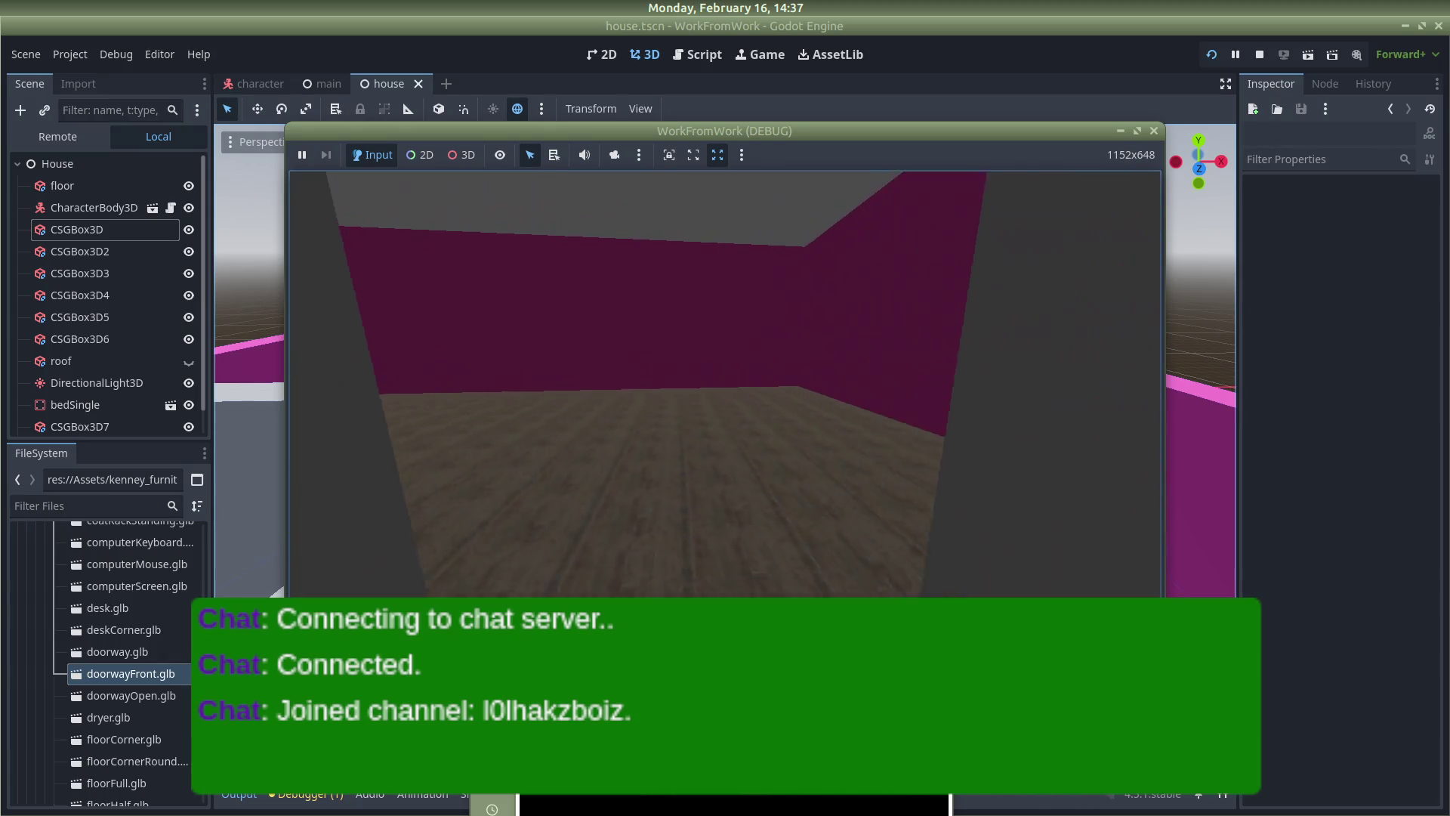
pyautogui.press('s')
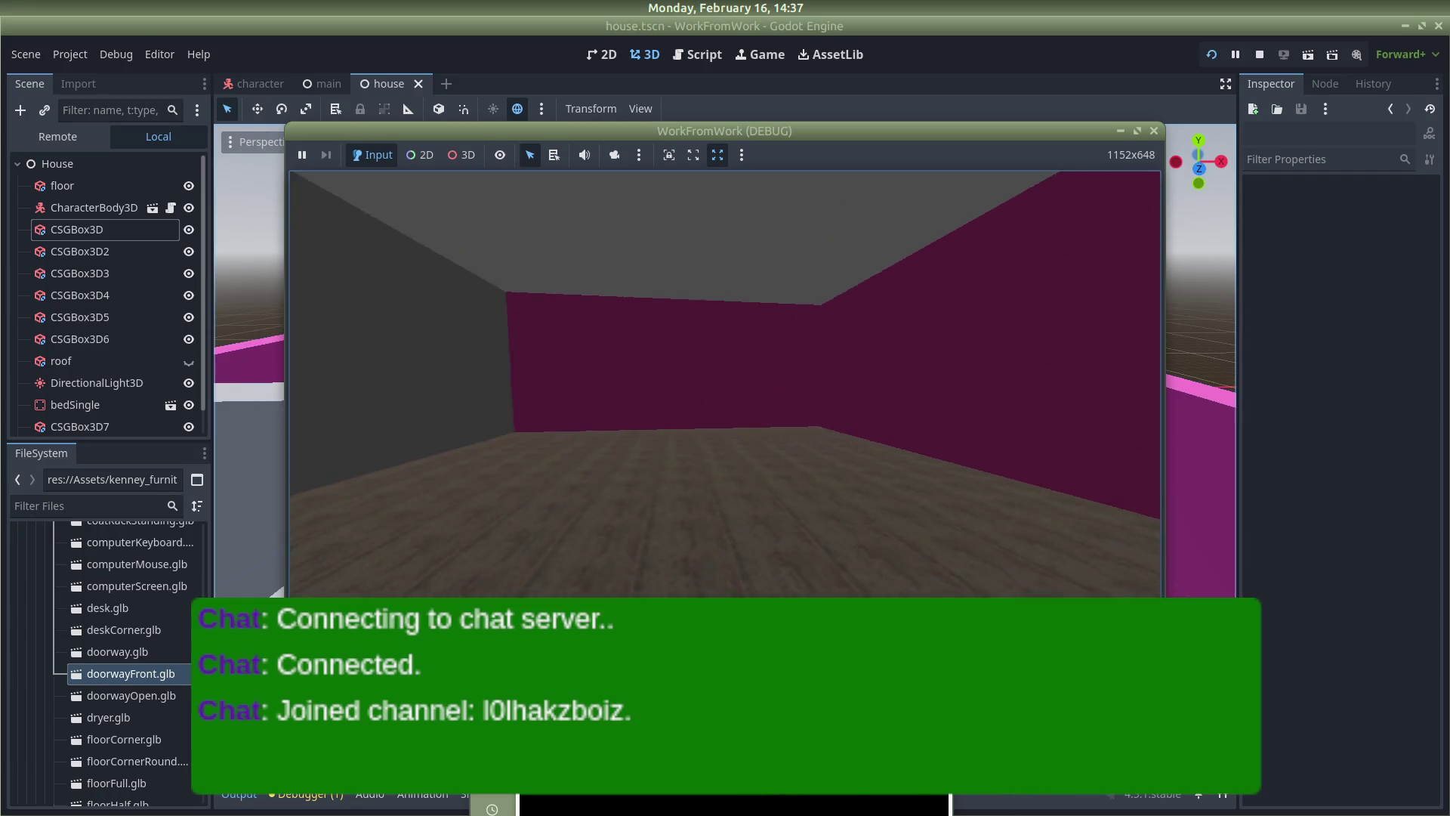
# Inspect the long purple wall and grey pillar, then stop the game
pyautogui.press('a')
pyautogui.press('d')
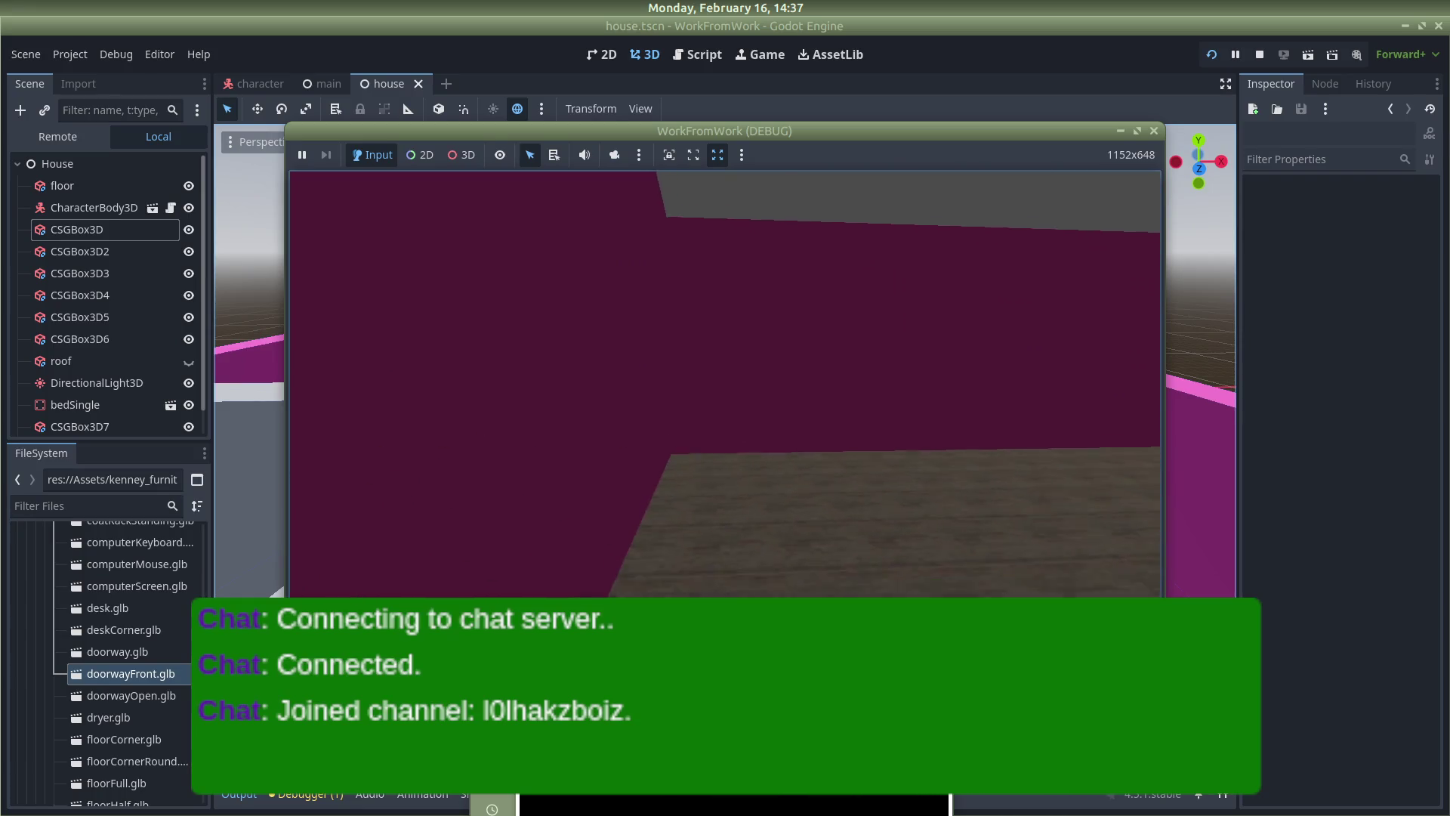
pyautogui.press('s')
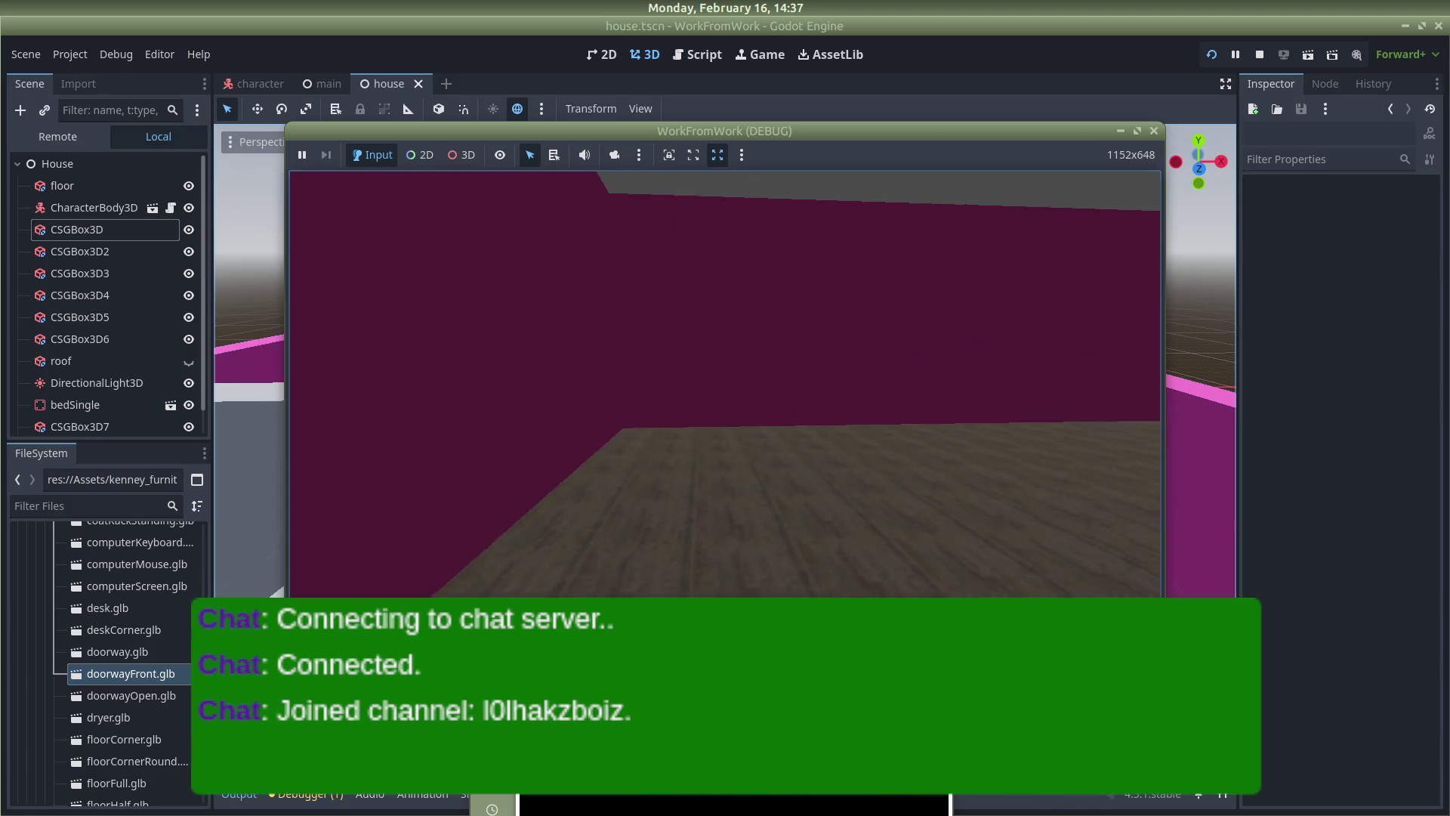
pyautogui.press('w')
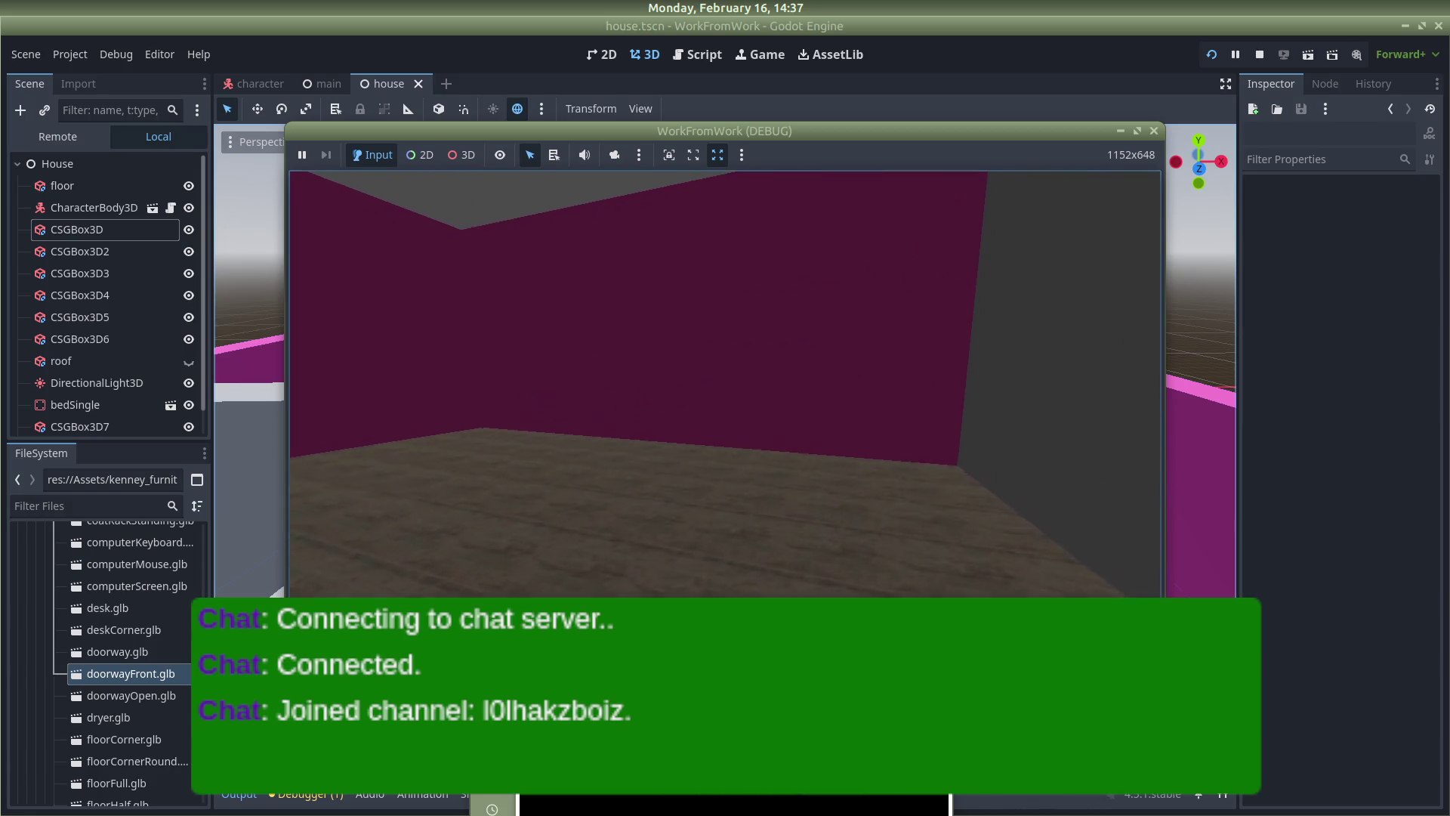
pyautogui.press('w')
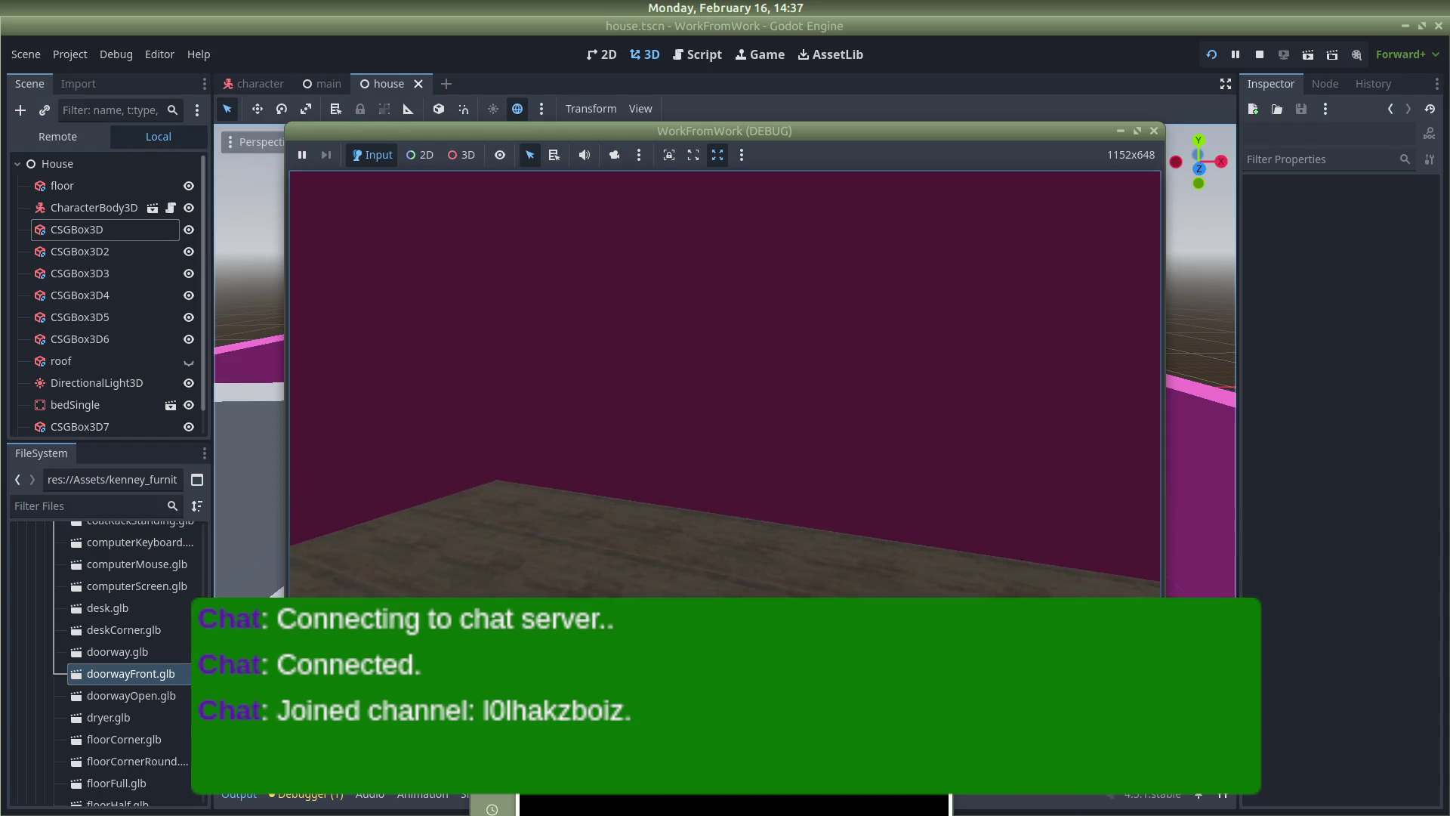
pyautogui.press('s')
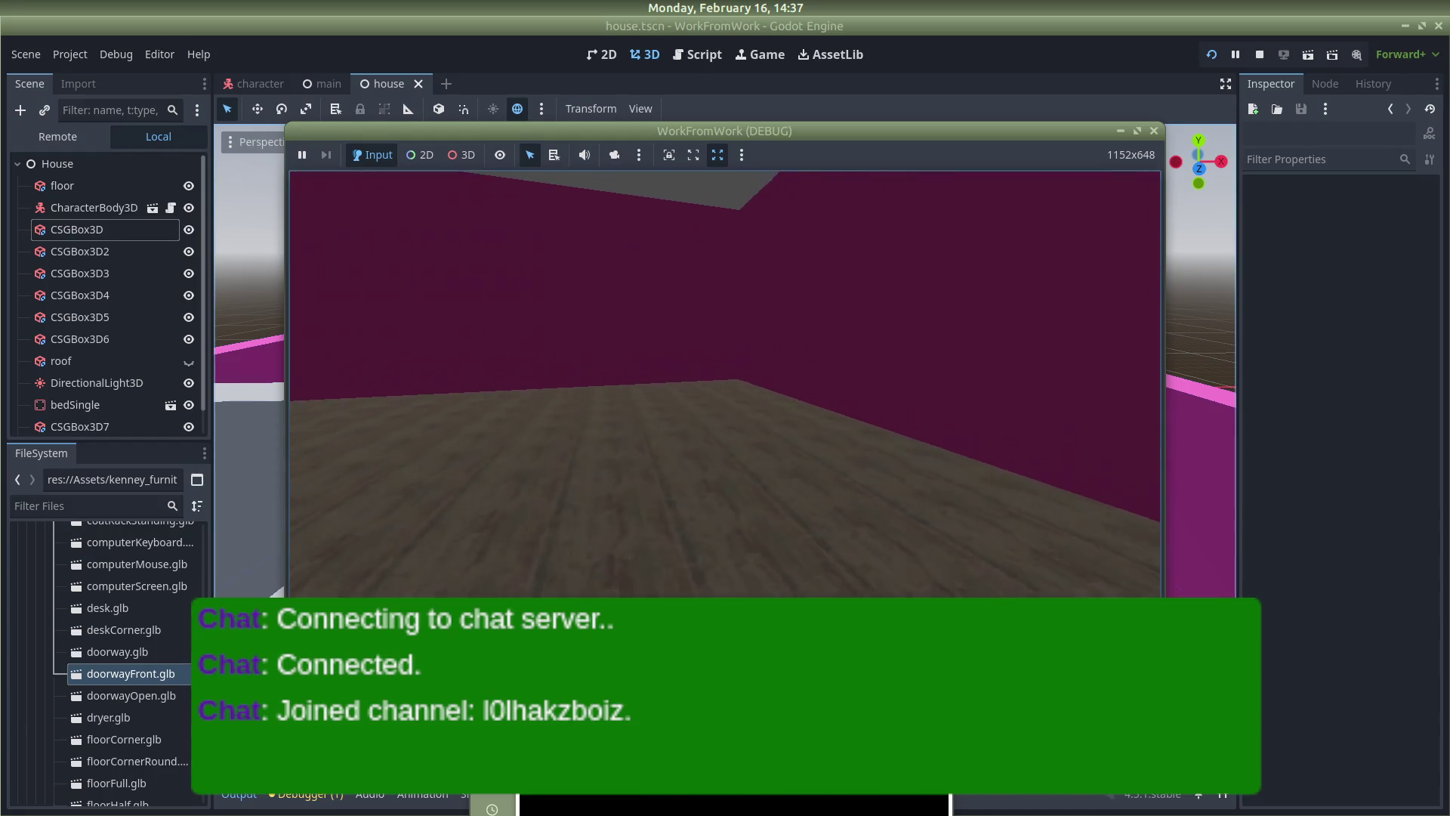
pyautogui.press('s')
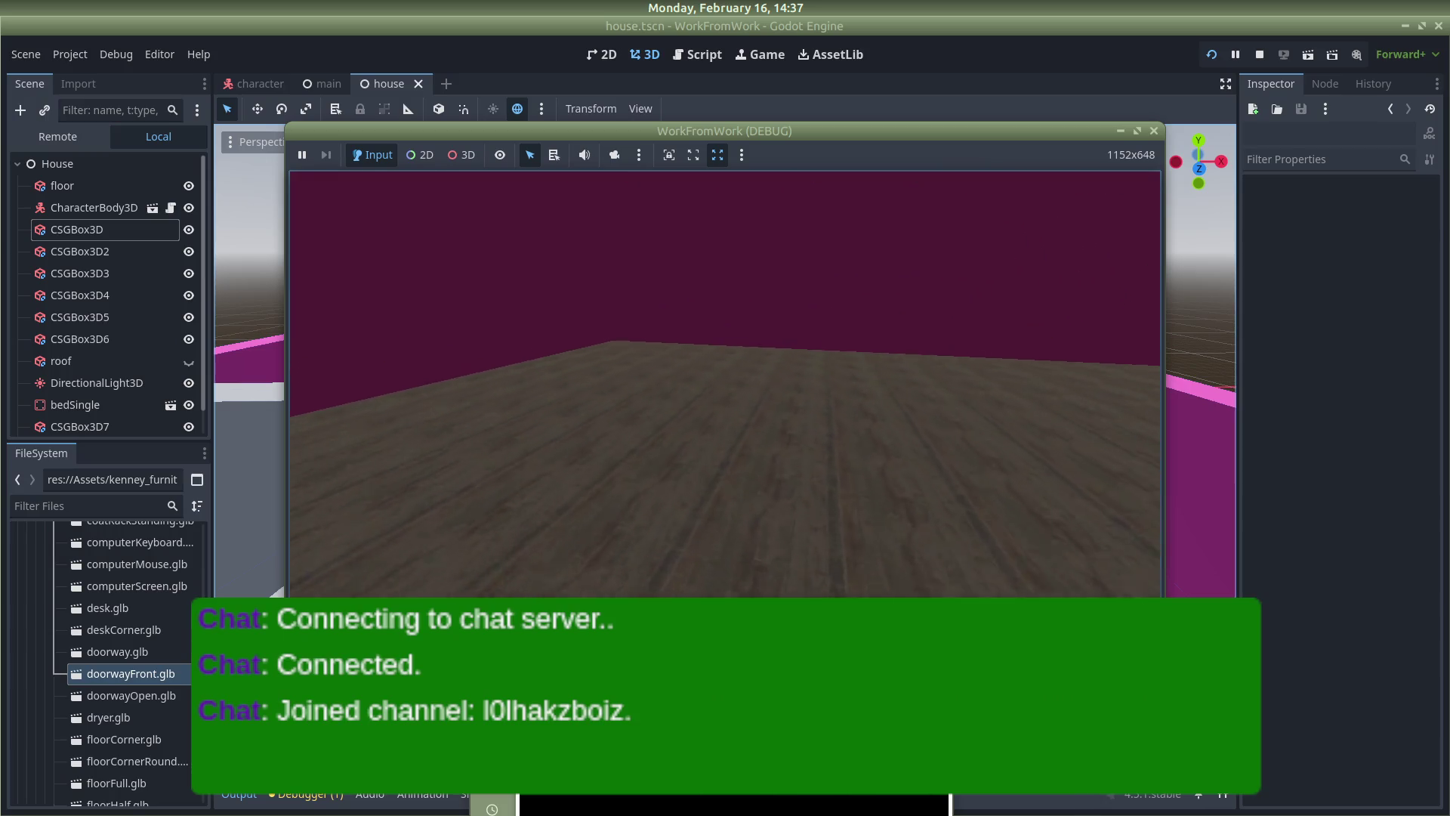
pyautogui.press('s')
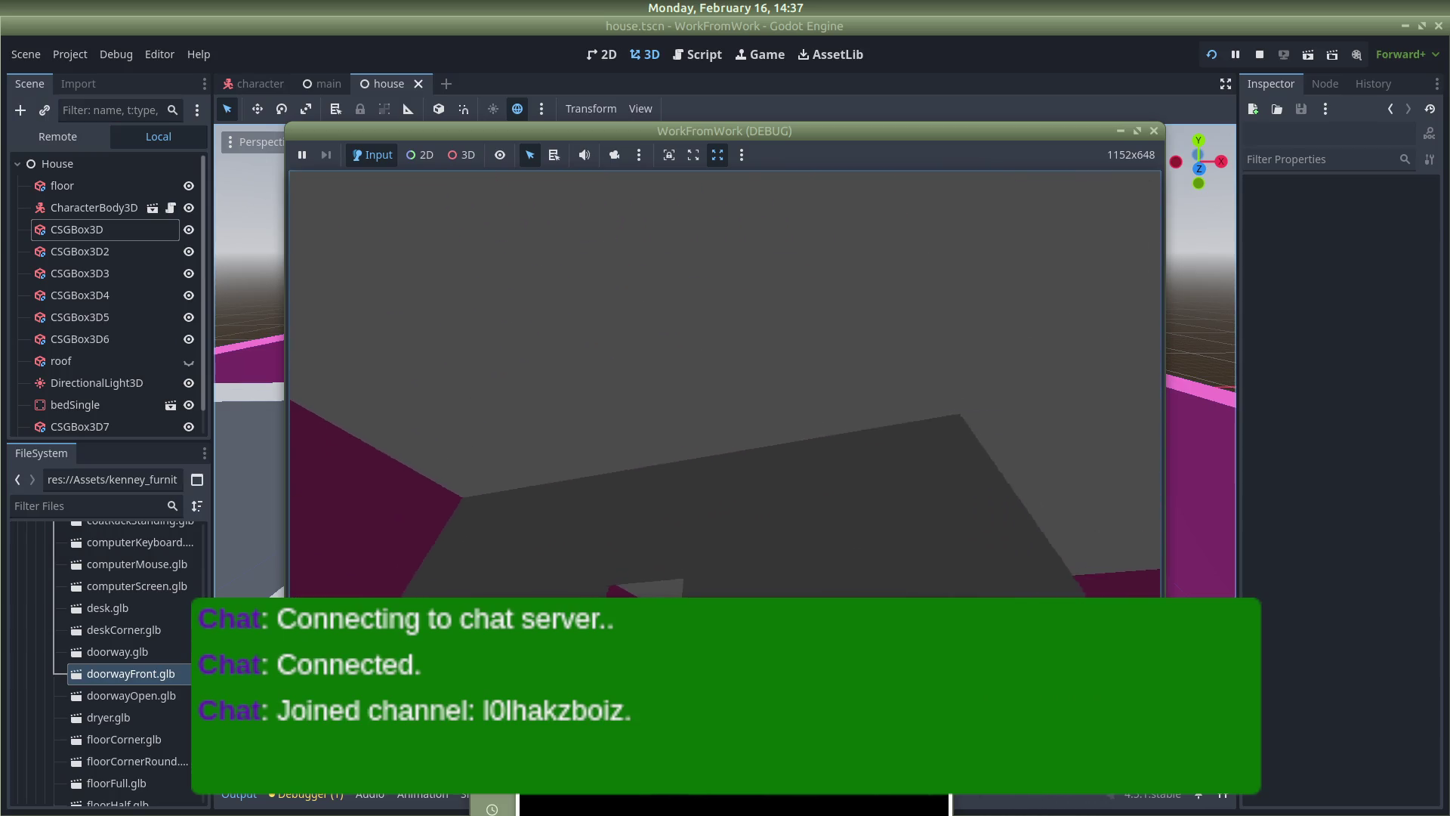
pyautogui.press('w')
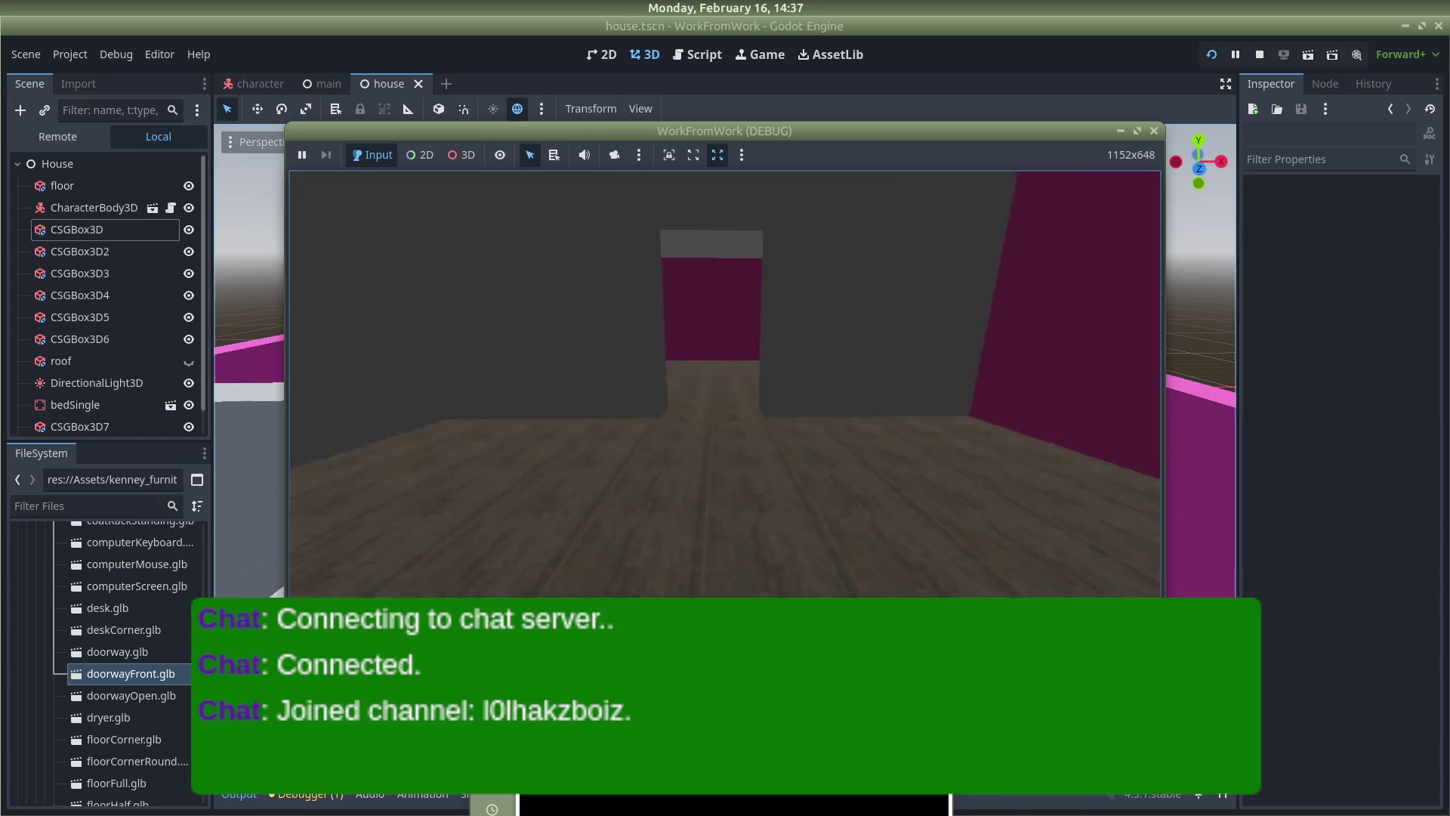
pyautogui.press('w')
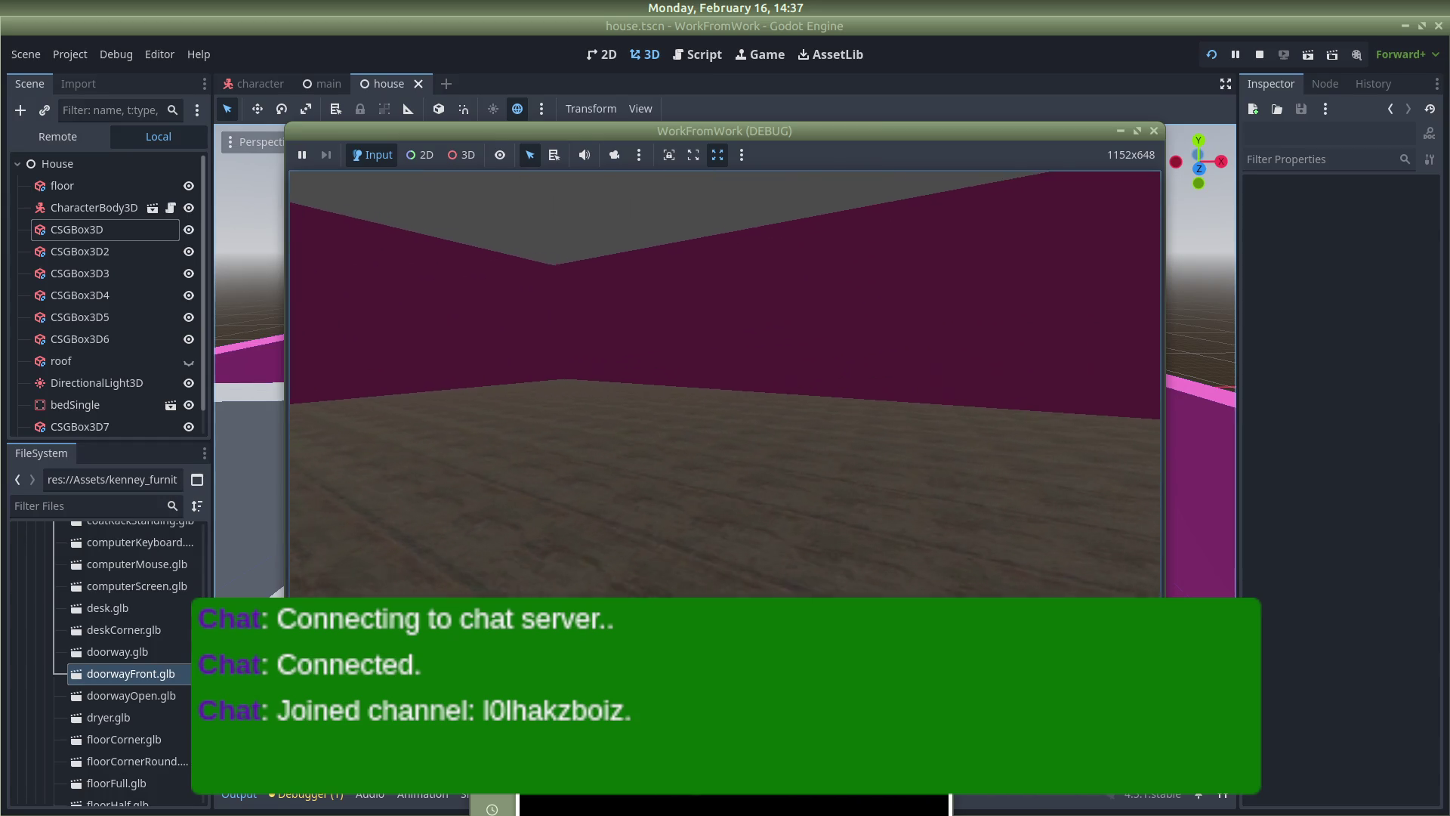
pyautogui.press('s')
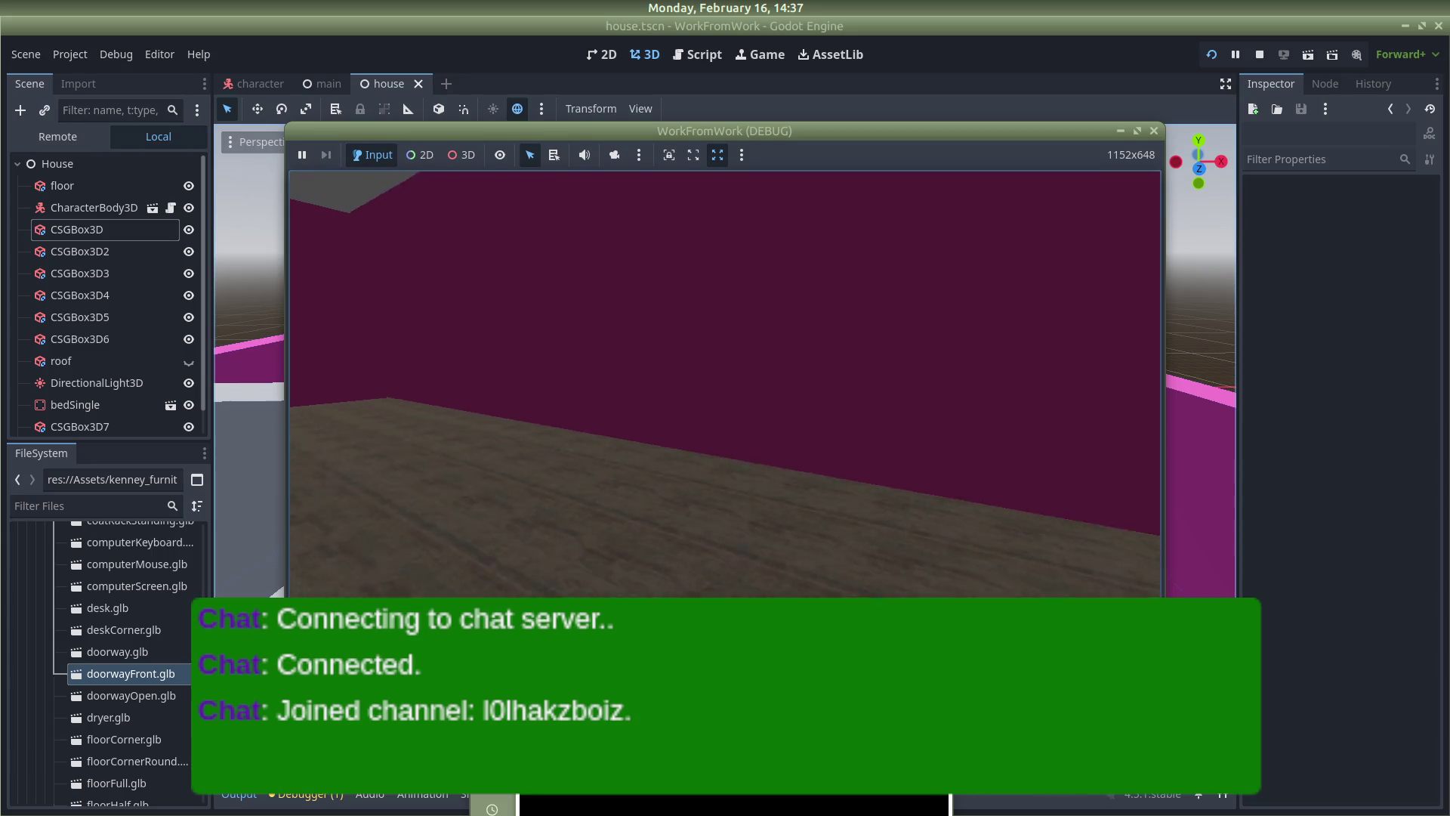
pyautogui.press('s')
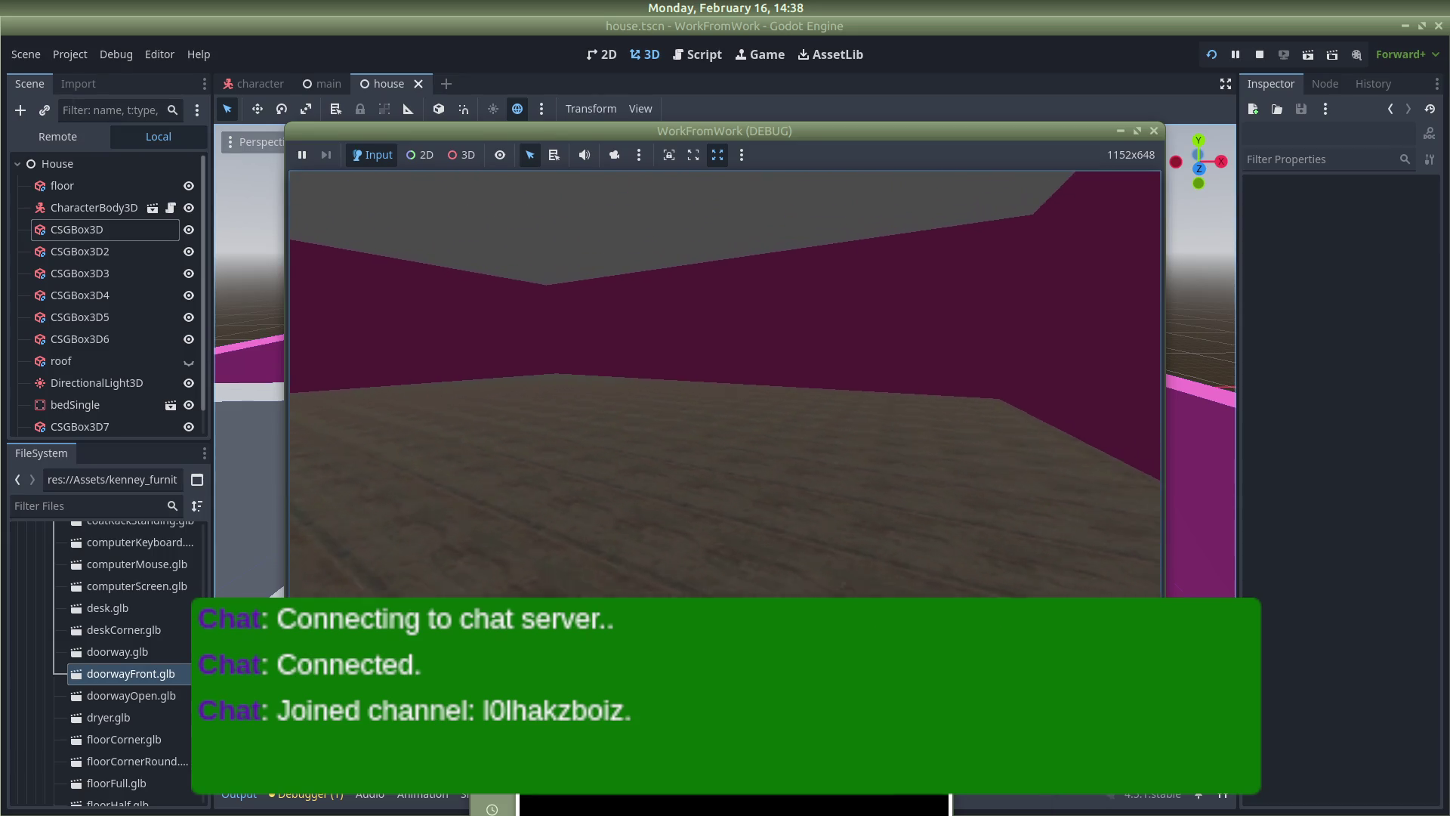
pyautogui.moveTo(927, 220)
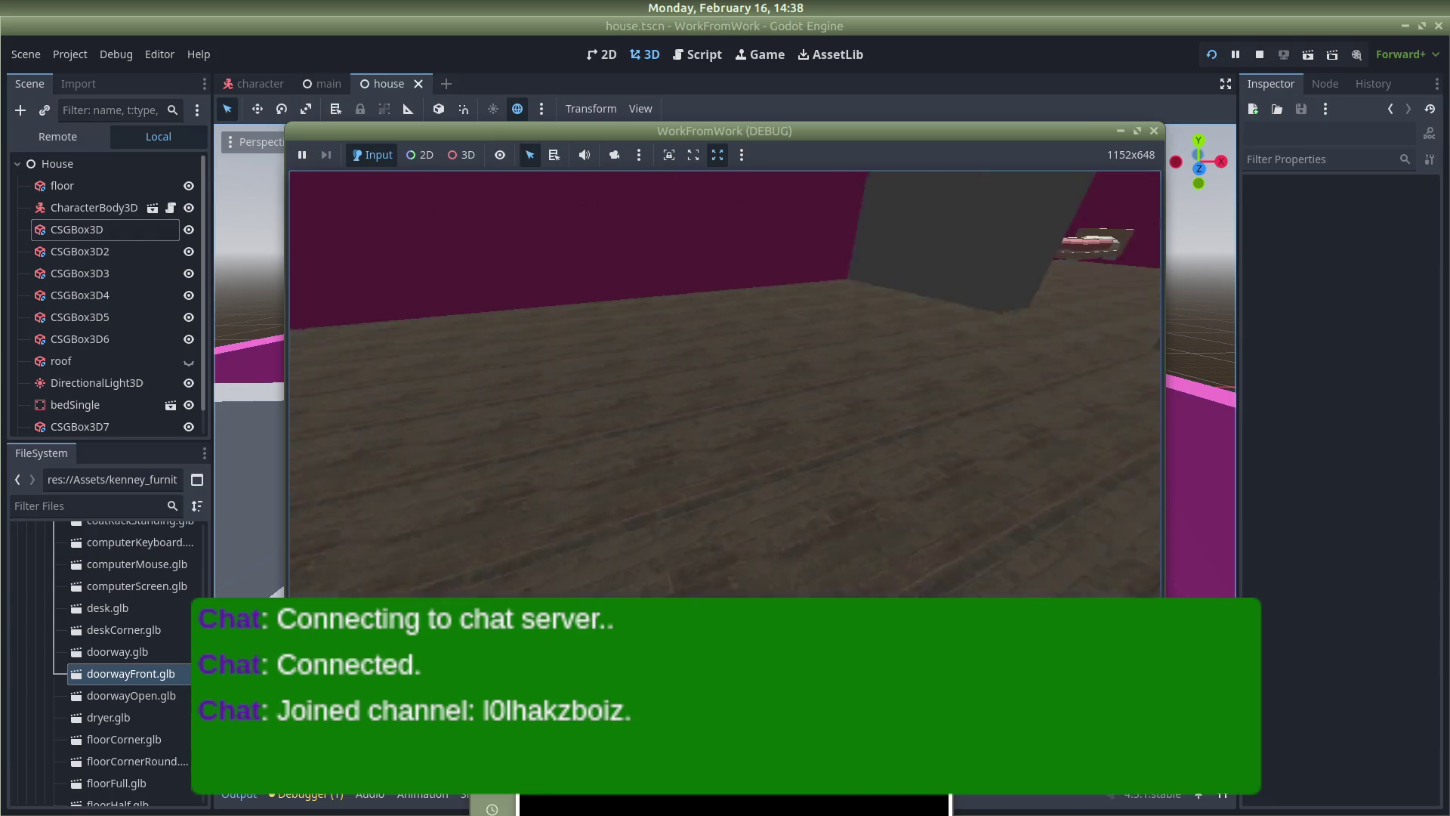
pyautogui.click(1156, 128)
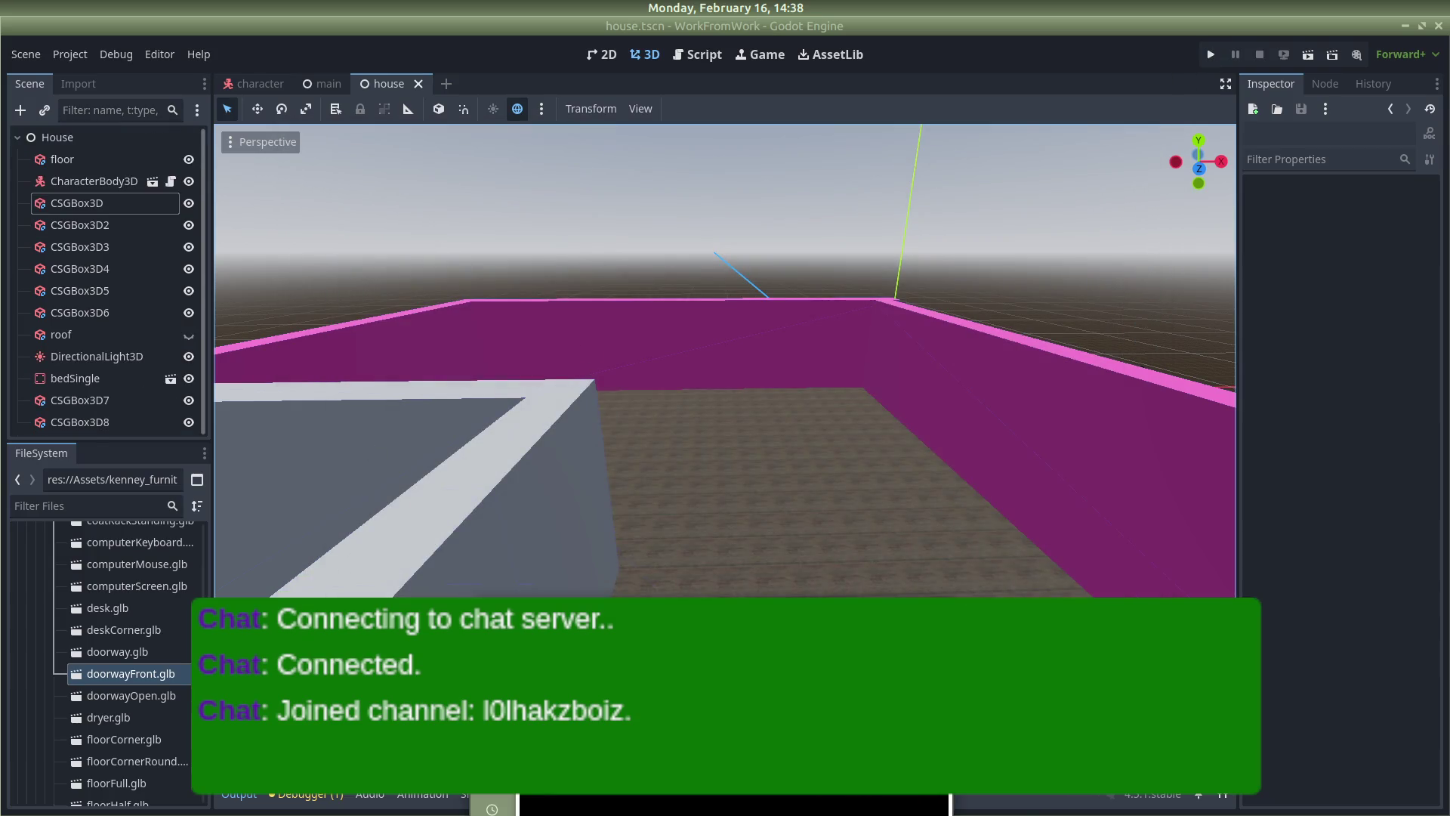
# Scroll the FileSystem dock, then switch to Firefox showing the Godot level-design tutorial
pyautogui.scroll(-3)
pyautogui.scroll(-3)
pyautogui.scroll(-3)
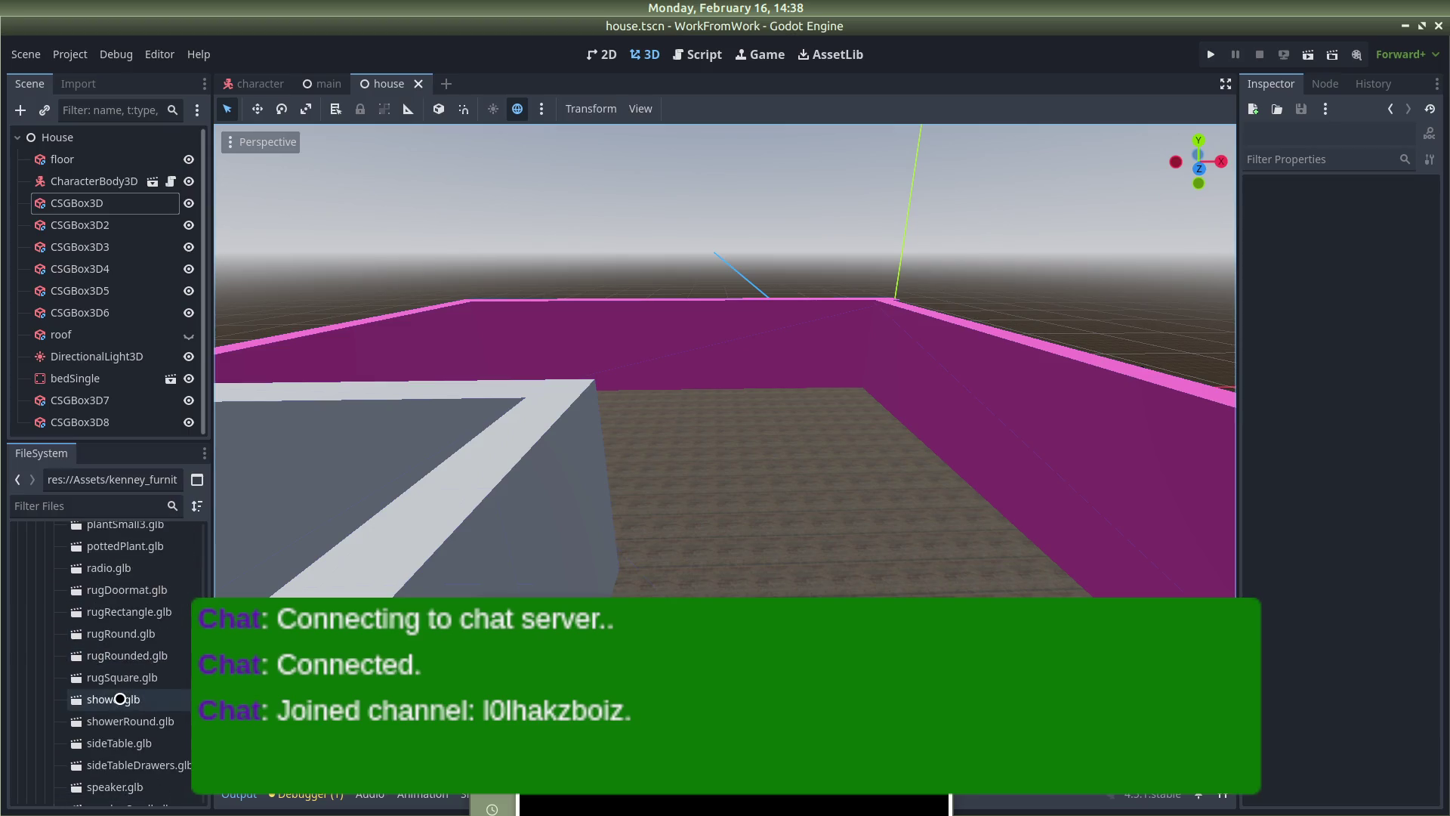
pyautogui.hotkey('alt', 'Tab')
pyautogui.hotkey('alt', 'Tab')
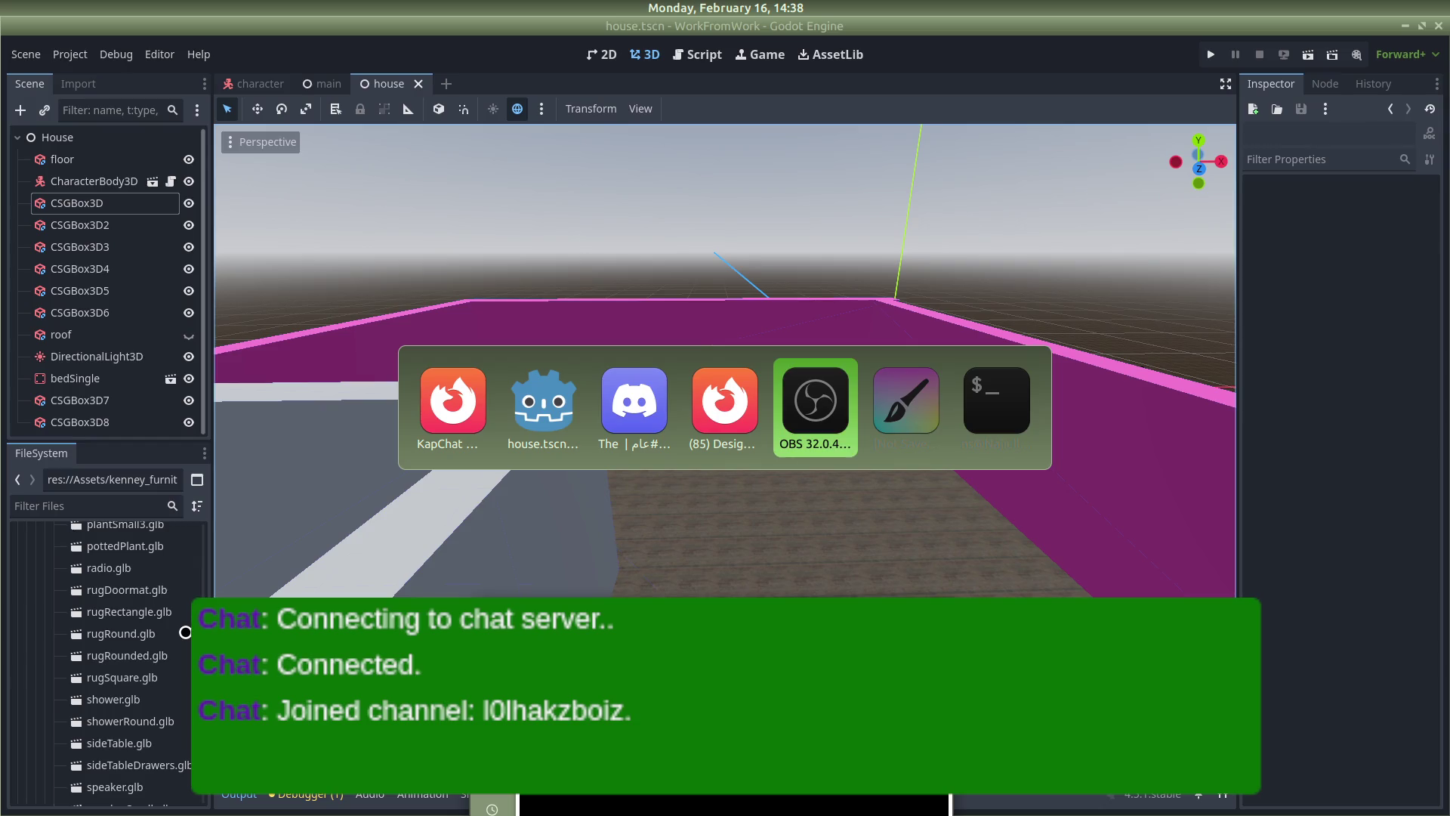
pyautogui.hotkey('alt', 'Tab')
pyautogui.hotkey('alt', 'Tab')
pyautogui.hotkey('alt', 'Tab')
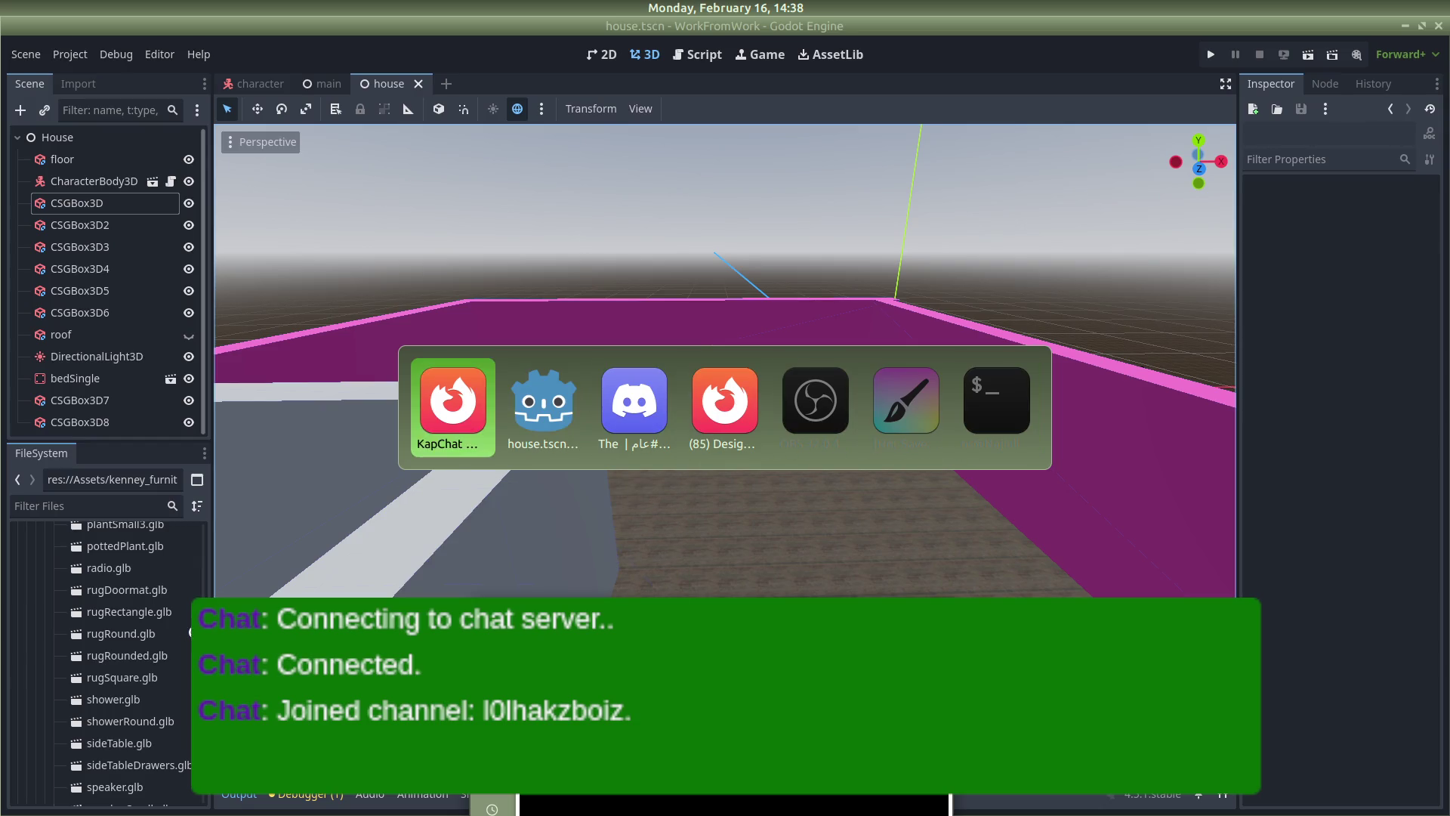
pyautogui.hotkey('alt', 'Tab')
pyautogui.hotkey('alt', 'Tab')
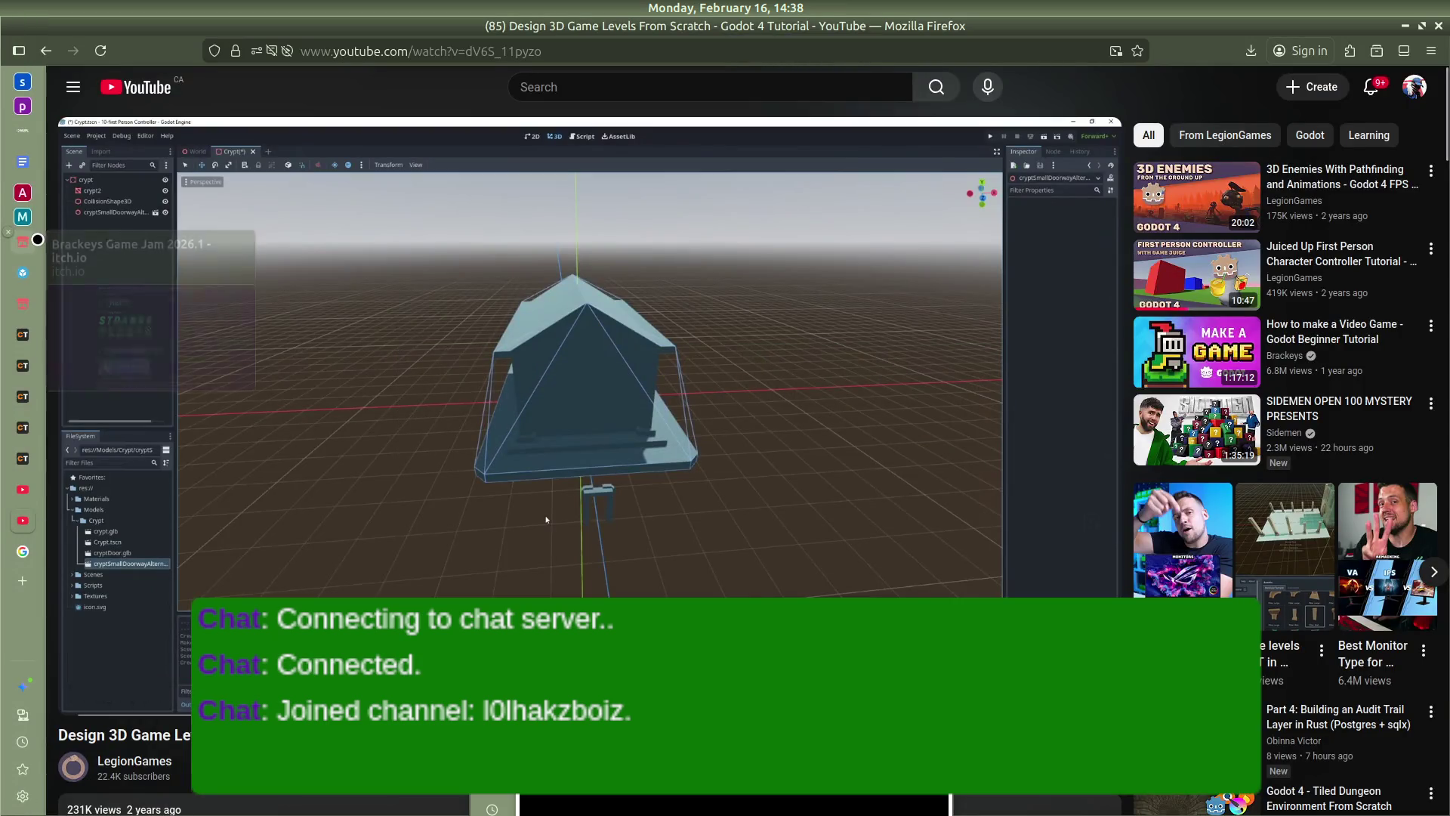
# Search Sketchfab for 'laptop cartoony'
pyautogui.click(23, 272)
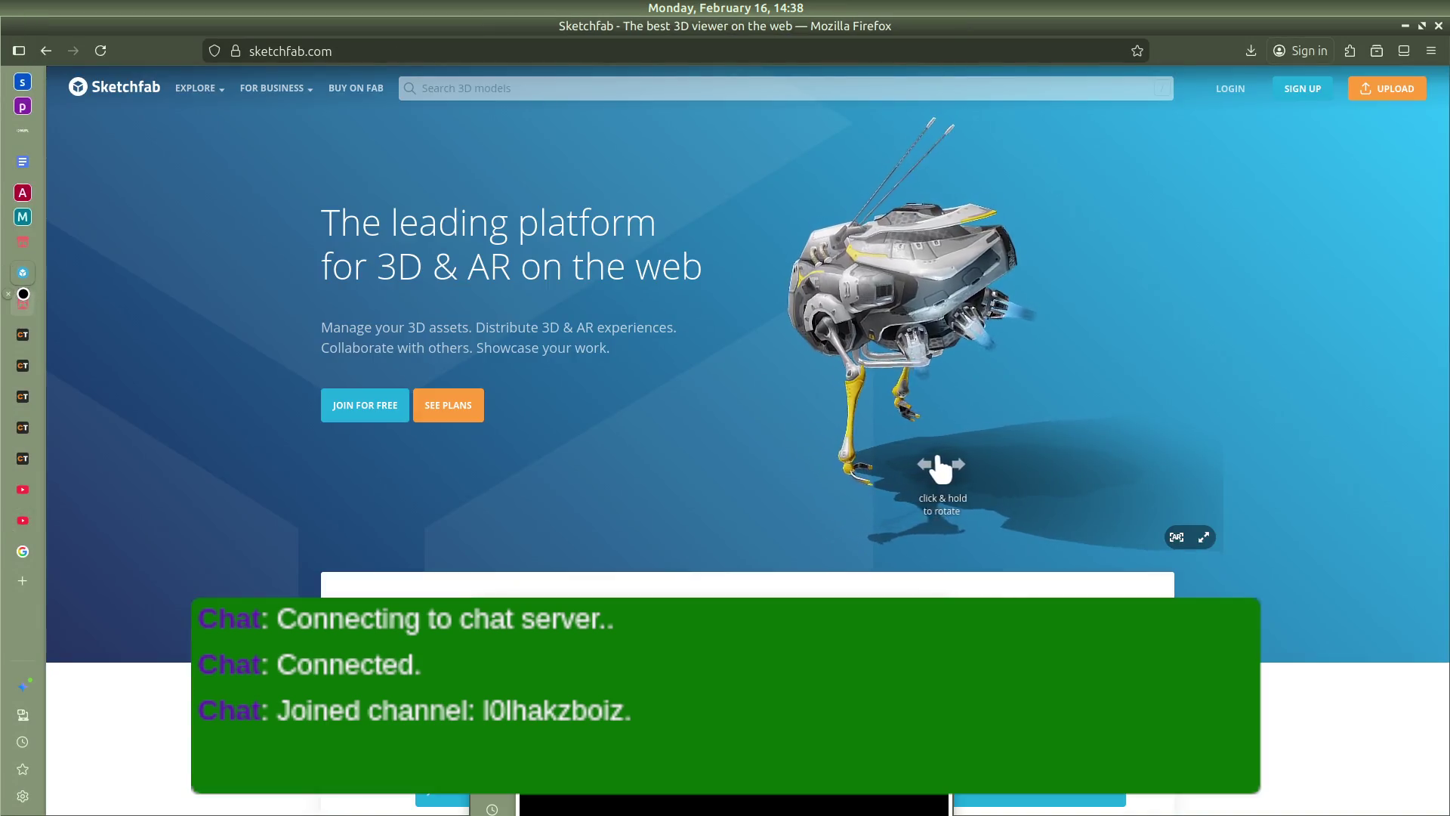
pyautogui.press('/')
pyautogui.write('laptop')
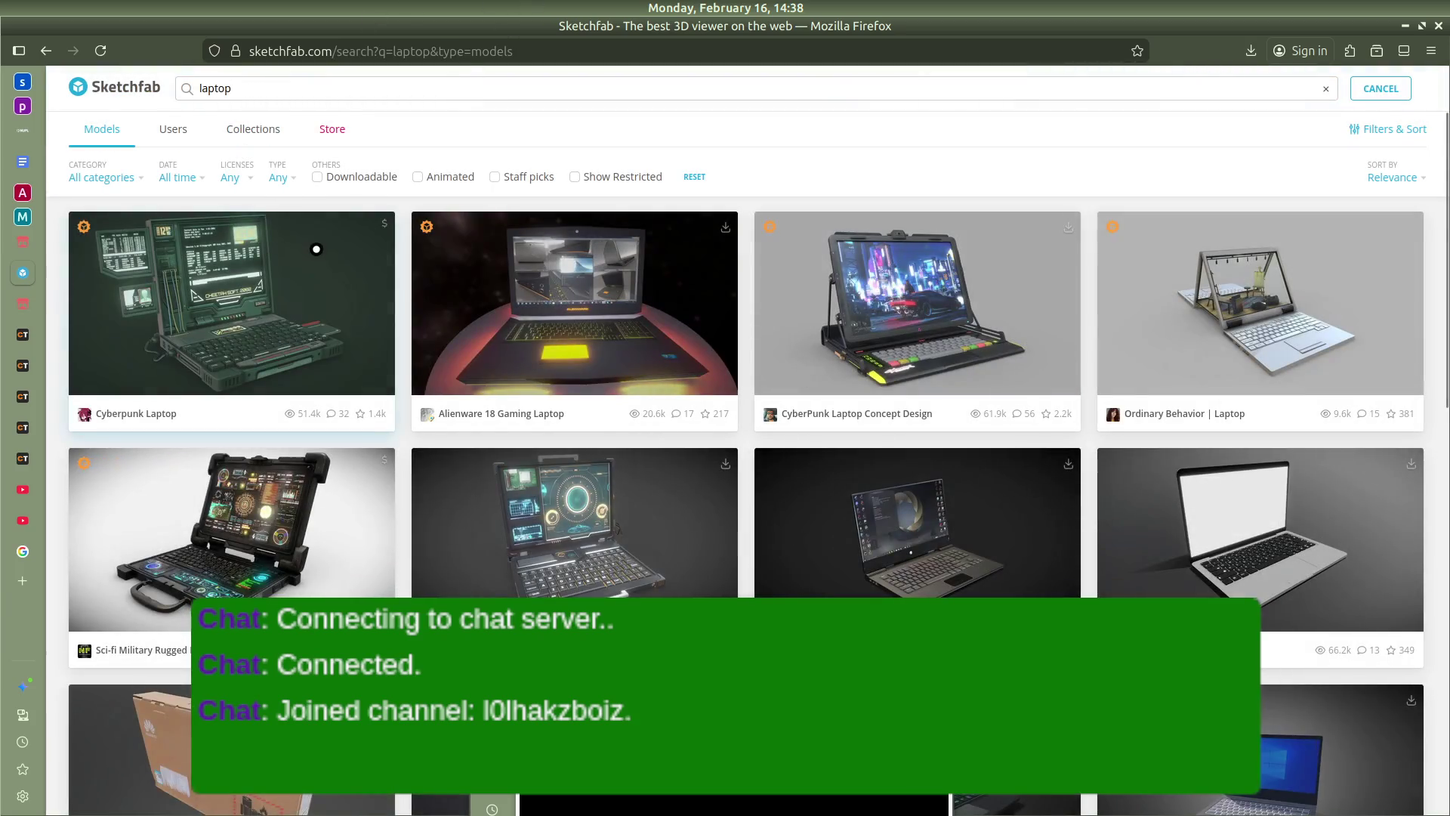
pyautogui.scroll(-3)
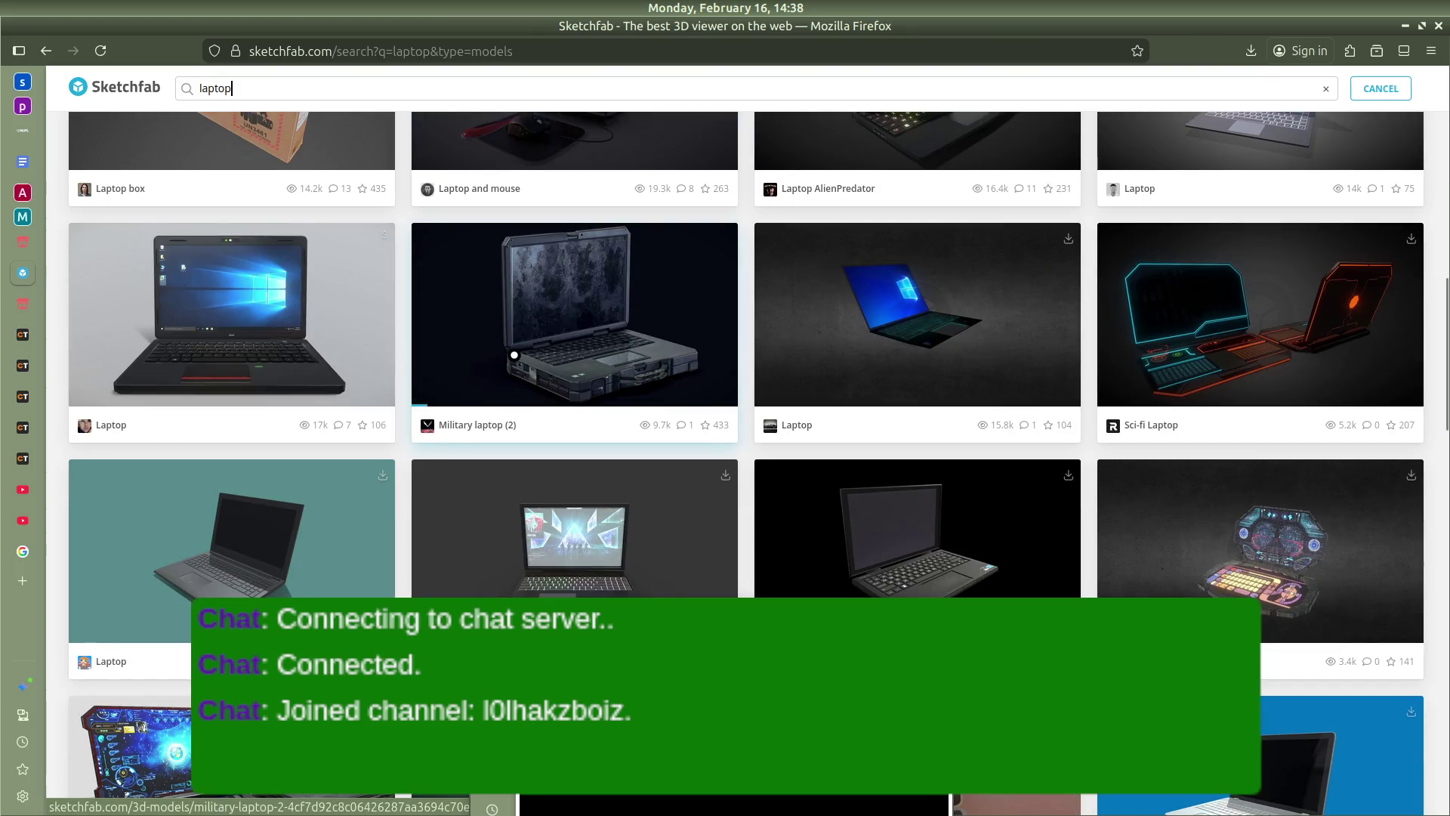
pyautogui.scroll(-3)
pyautogui.scroll(3)
pyautogui.write('cartoony')
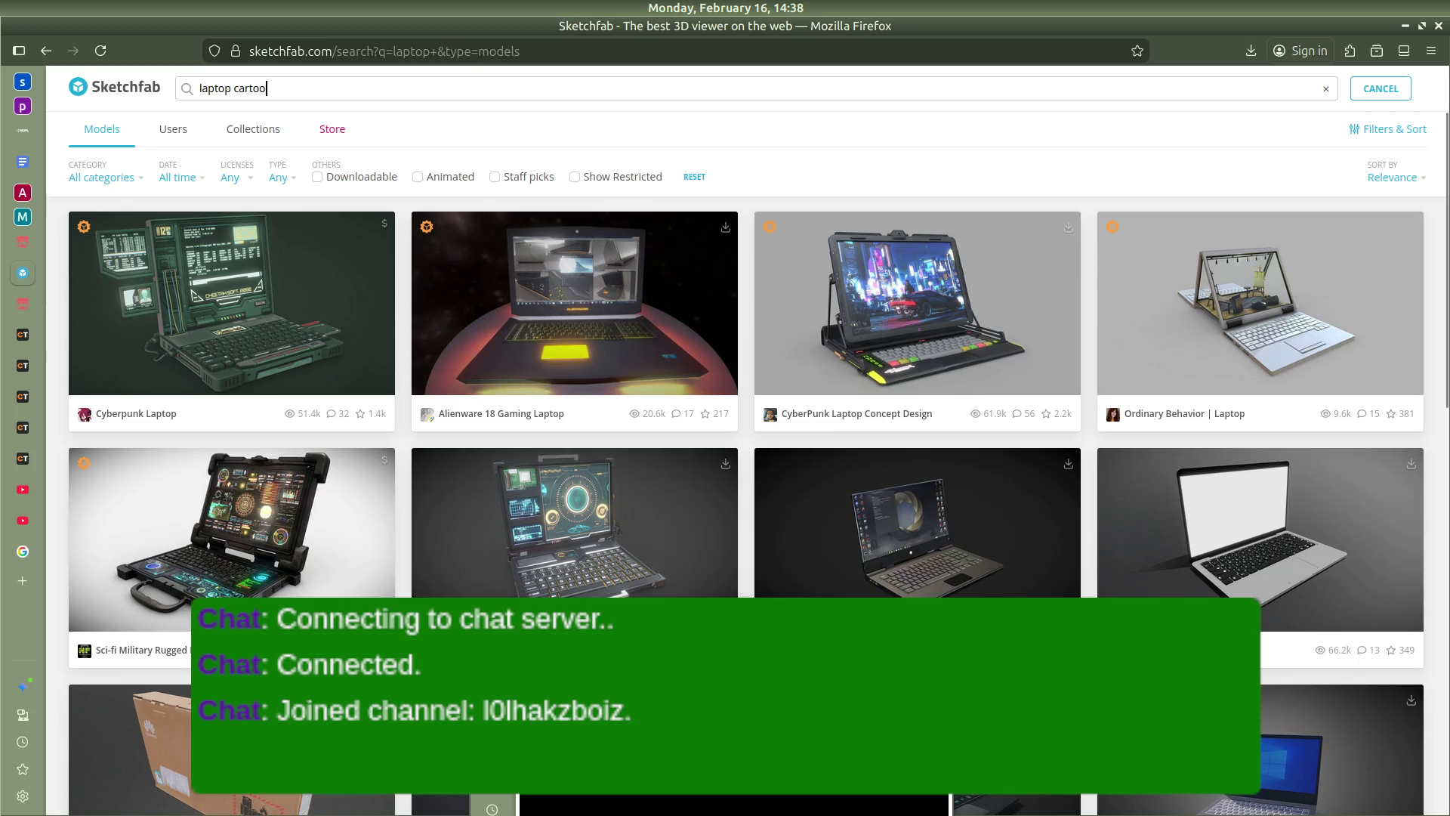
pyautogui.press('Return')
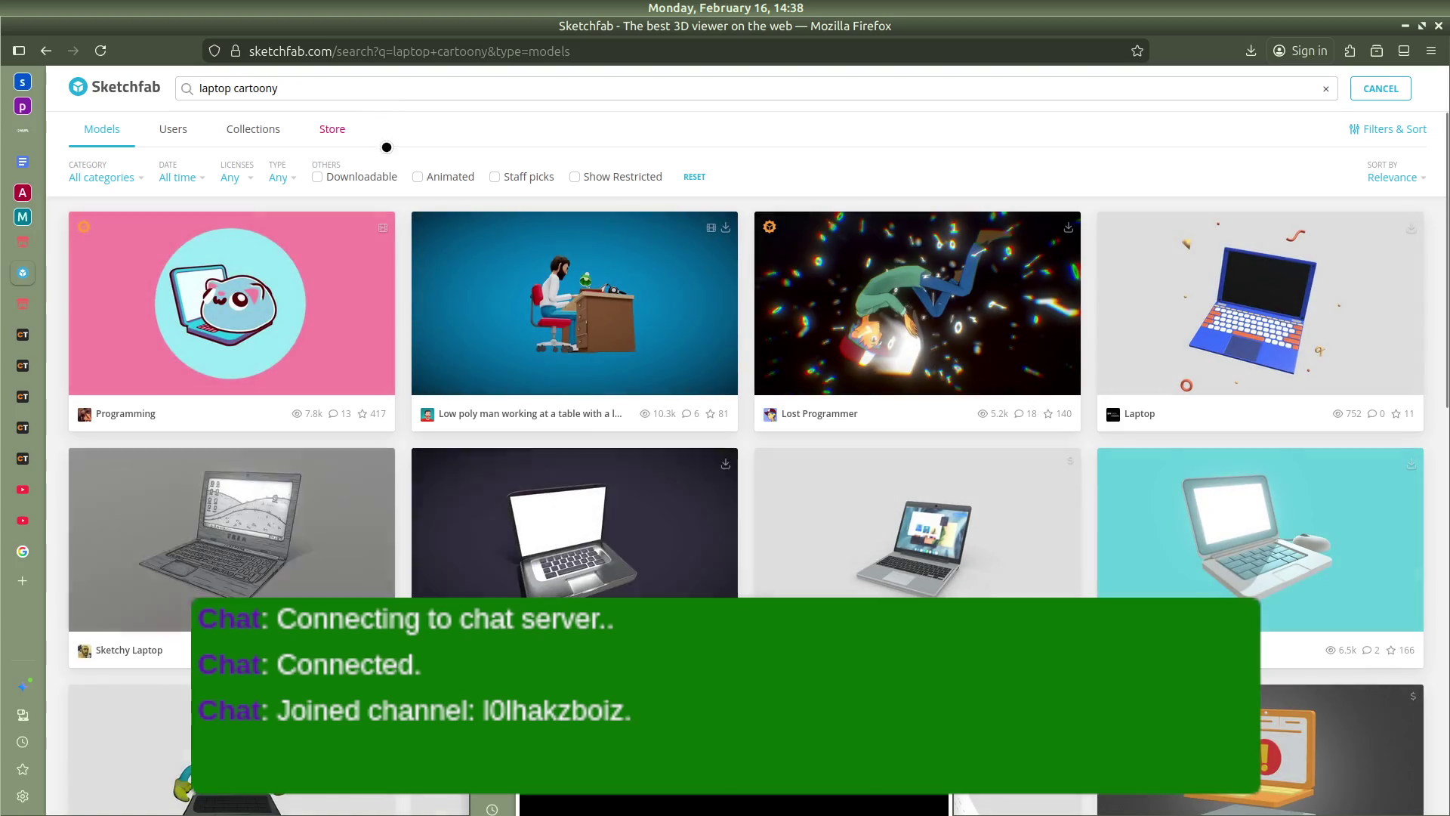
# Browse the search results and open the blue cartoon Laptop model
pyautogui.scroll(-3)
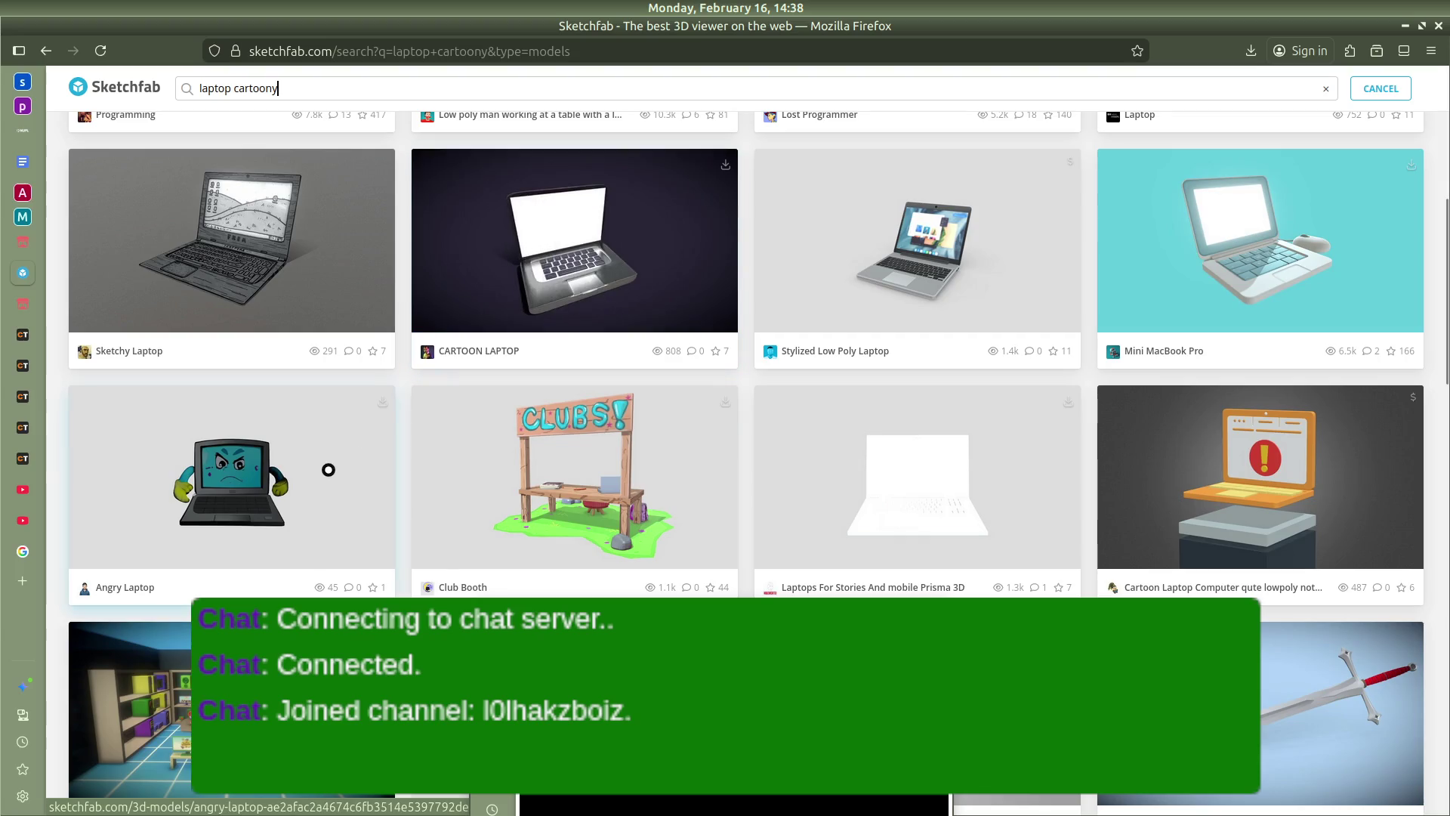
pyautogui.scroll(-3)
pyautogui.scroll(-3)
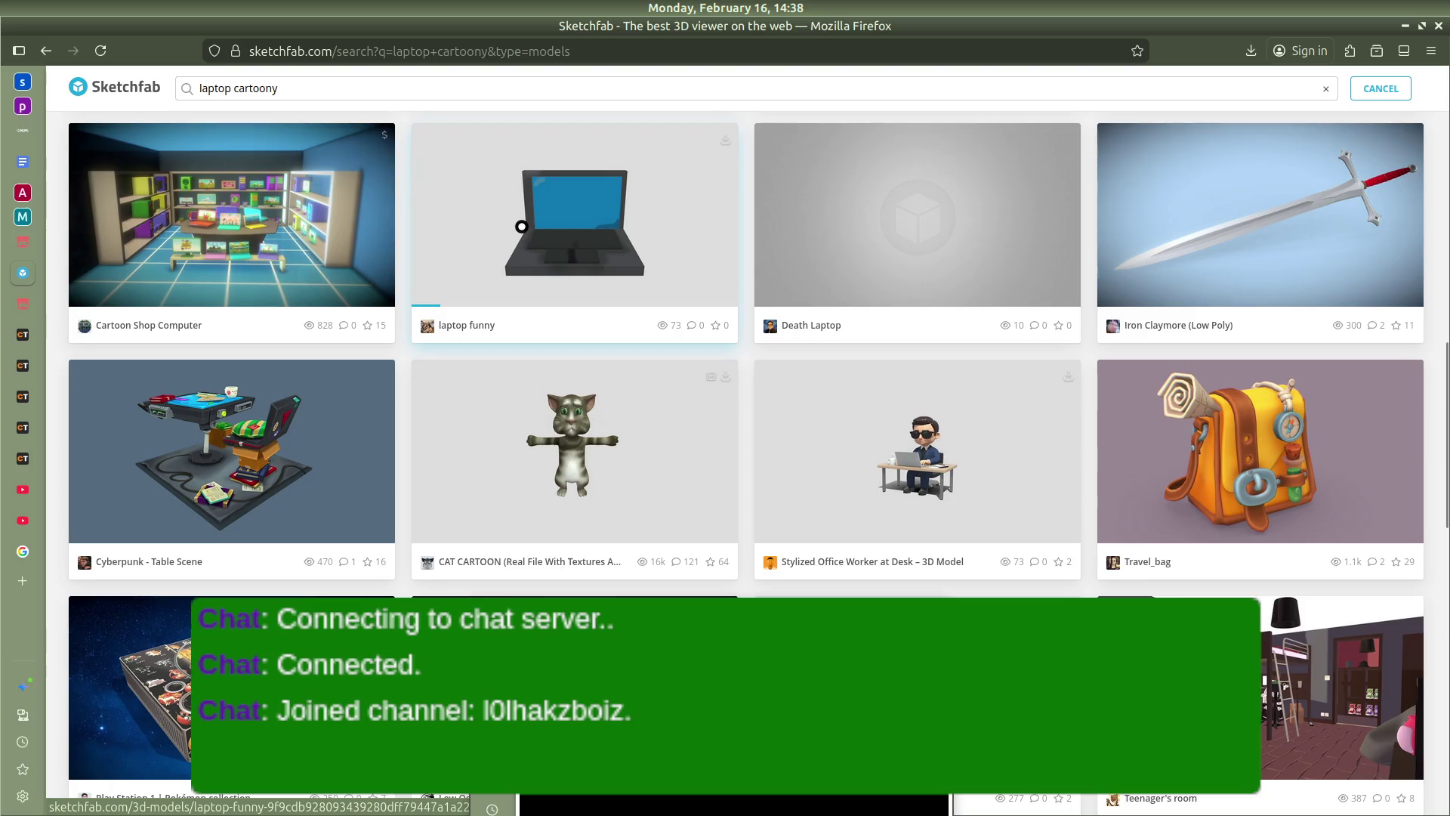
pyautogui.scroll(-3)
pyautogui.scroll(-3)
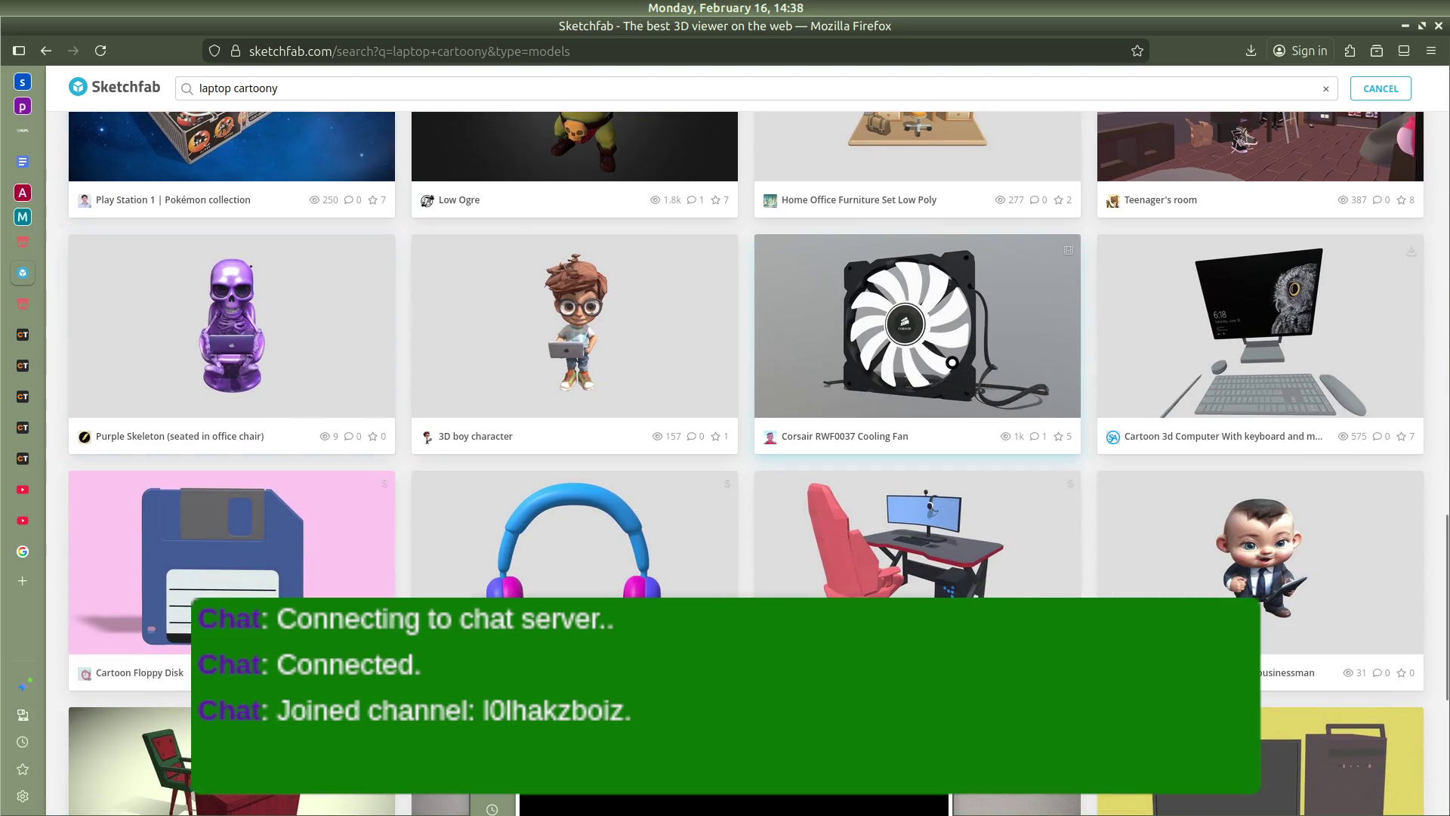
pyautogui.scroll(-3)
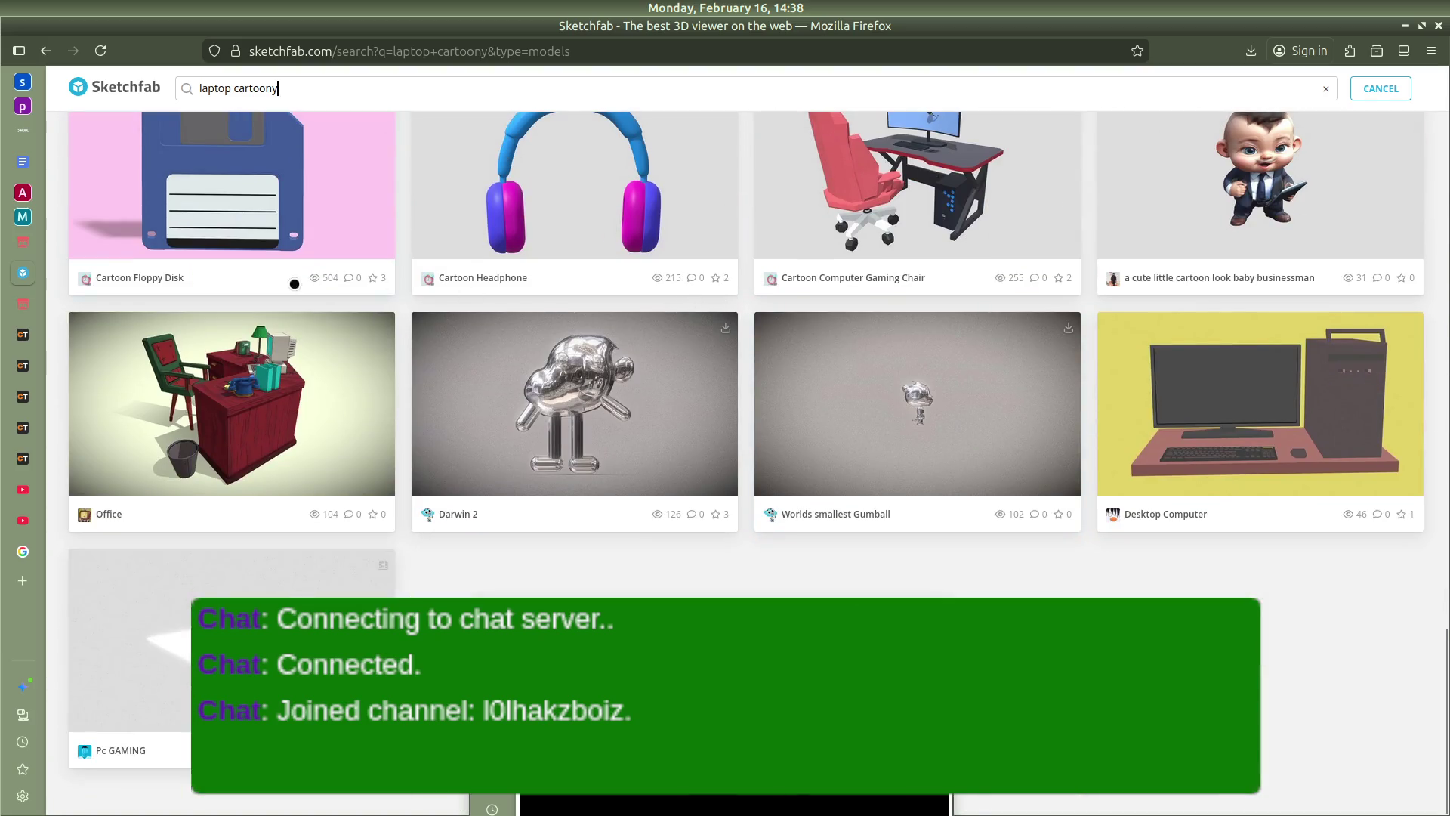
pyautogui.scroll(3)
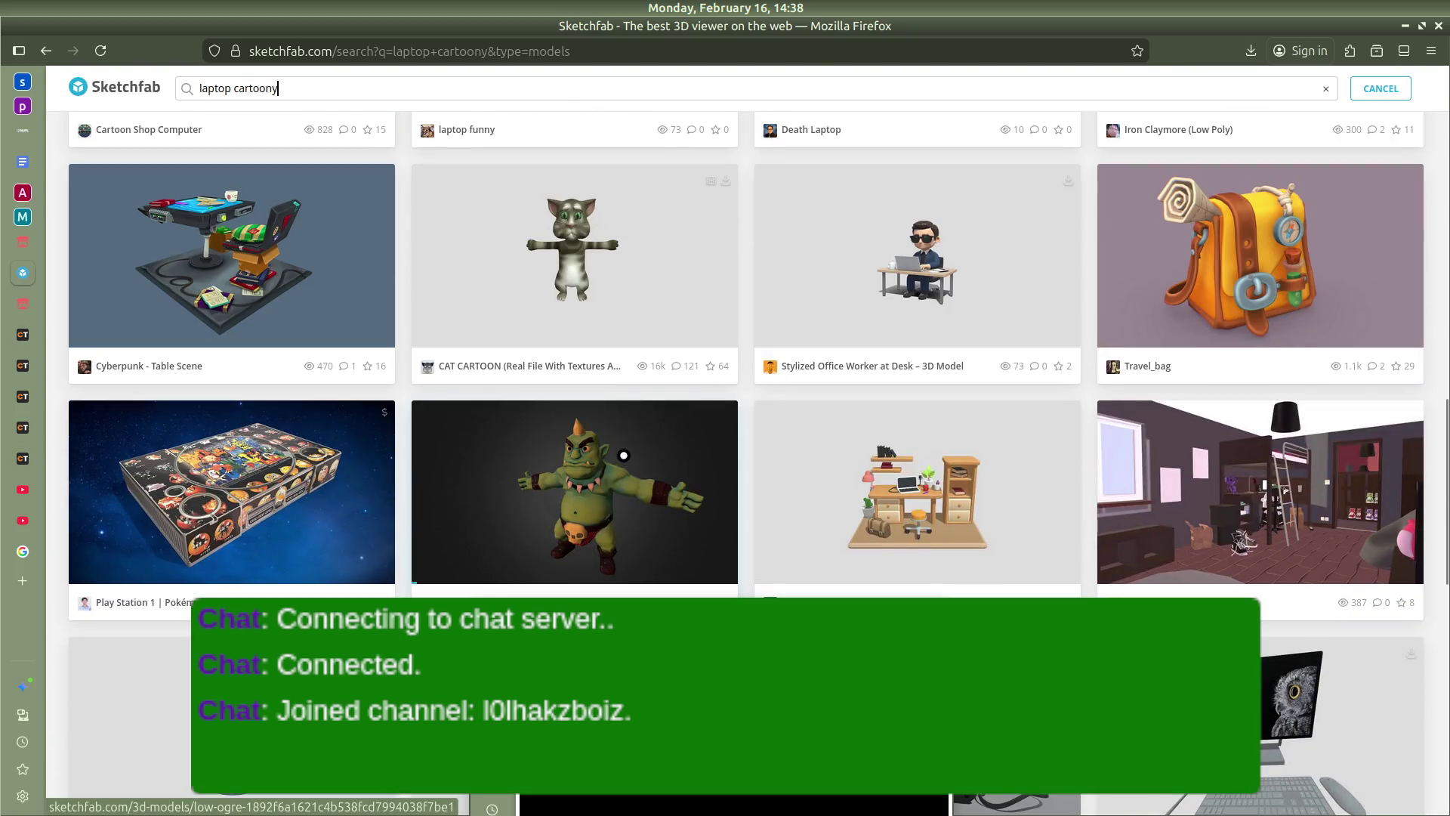
pyautogui.scroll(3)
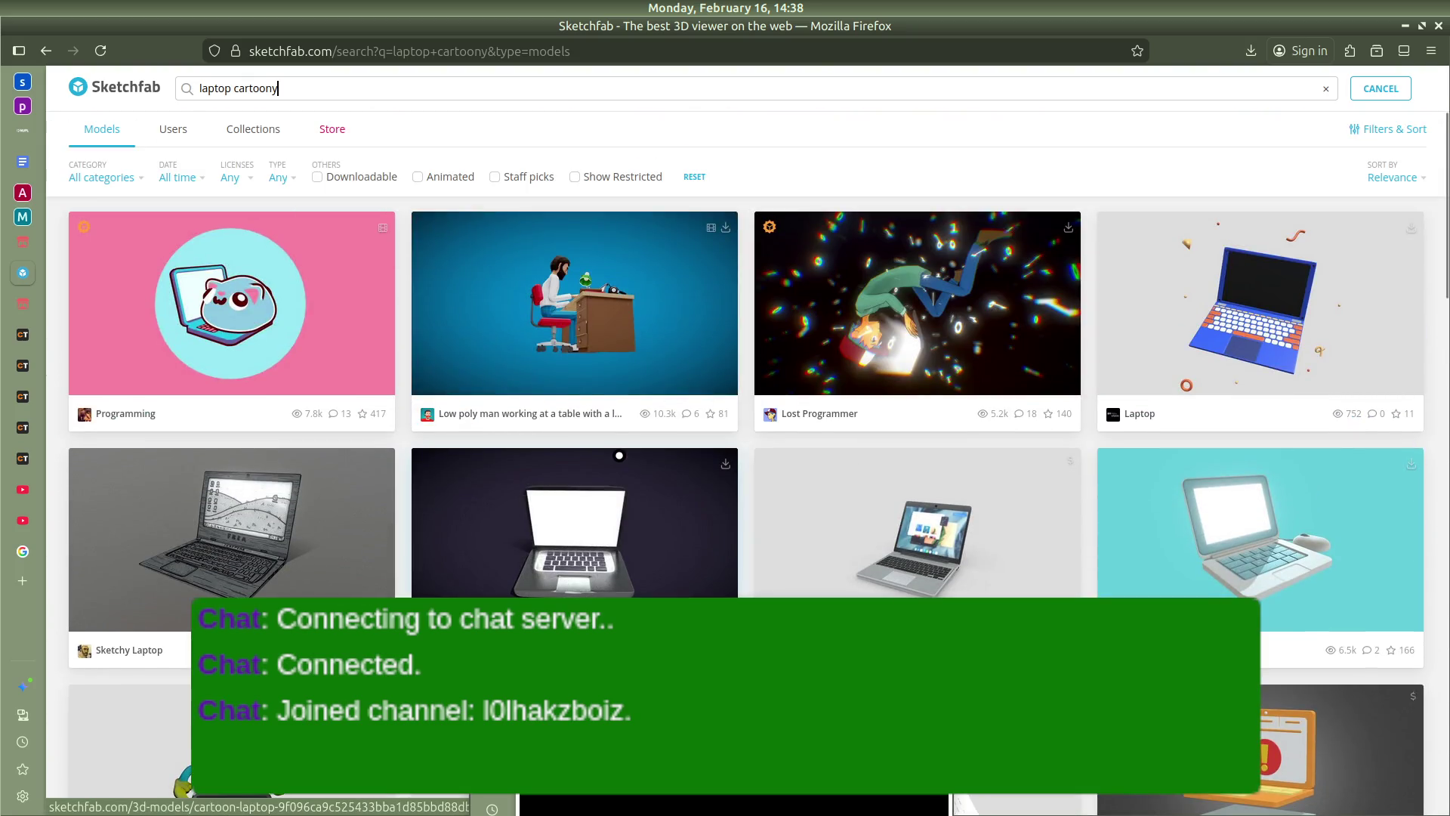
pyautogui.scroll(-3)
pyautogui.scroll(3)
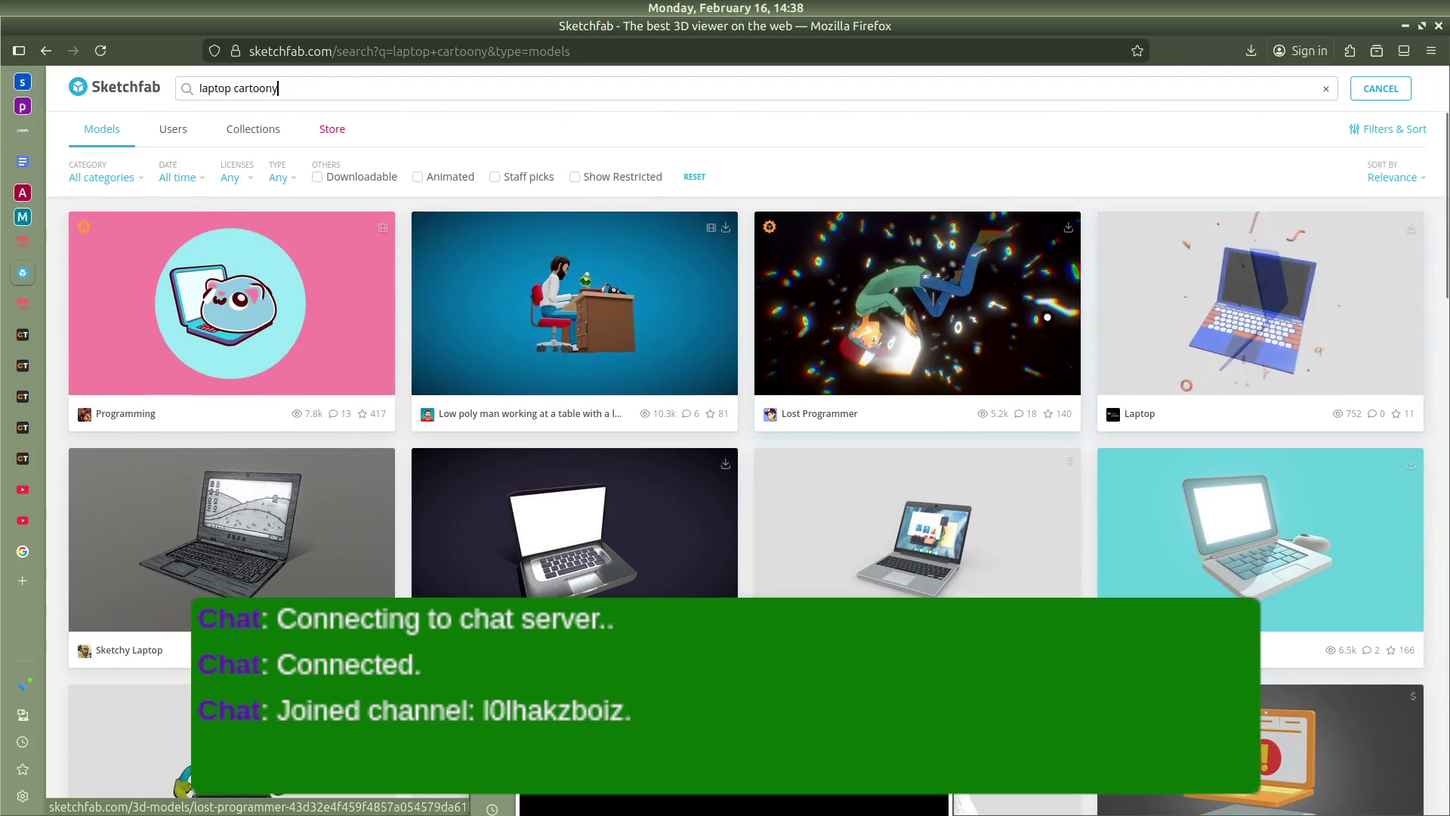
pyautogui.click(1259, 302)
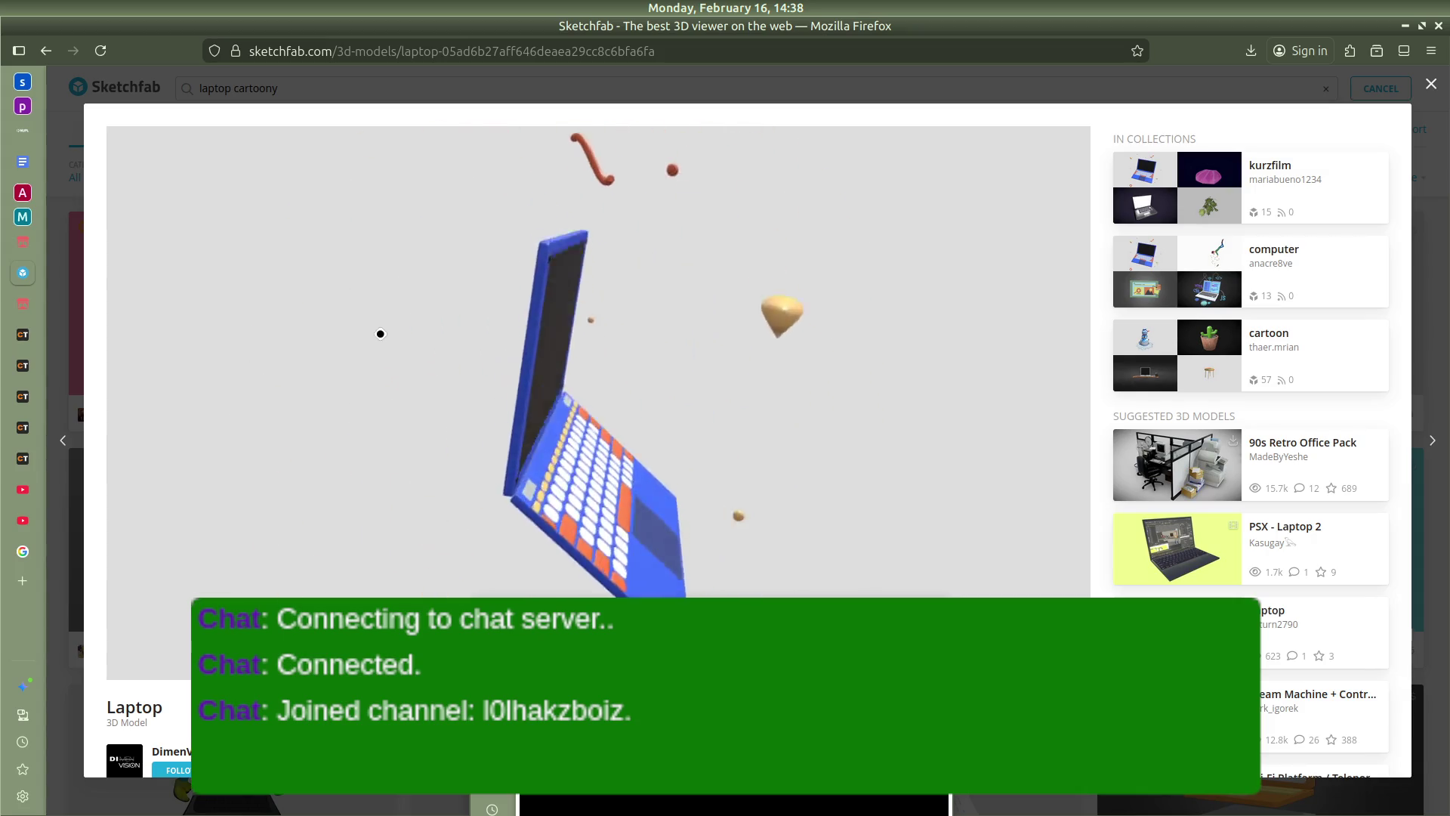
# Try downloading the free Laptop model, dismiss the login prompt, and return to the results
pyautogui.scroll(-3)
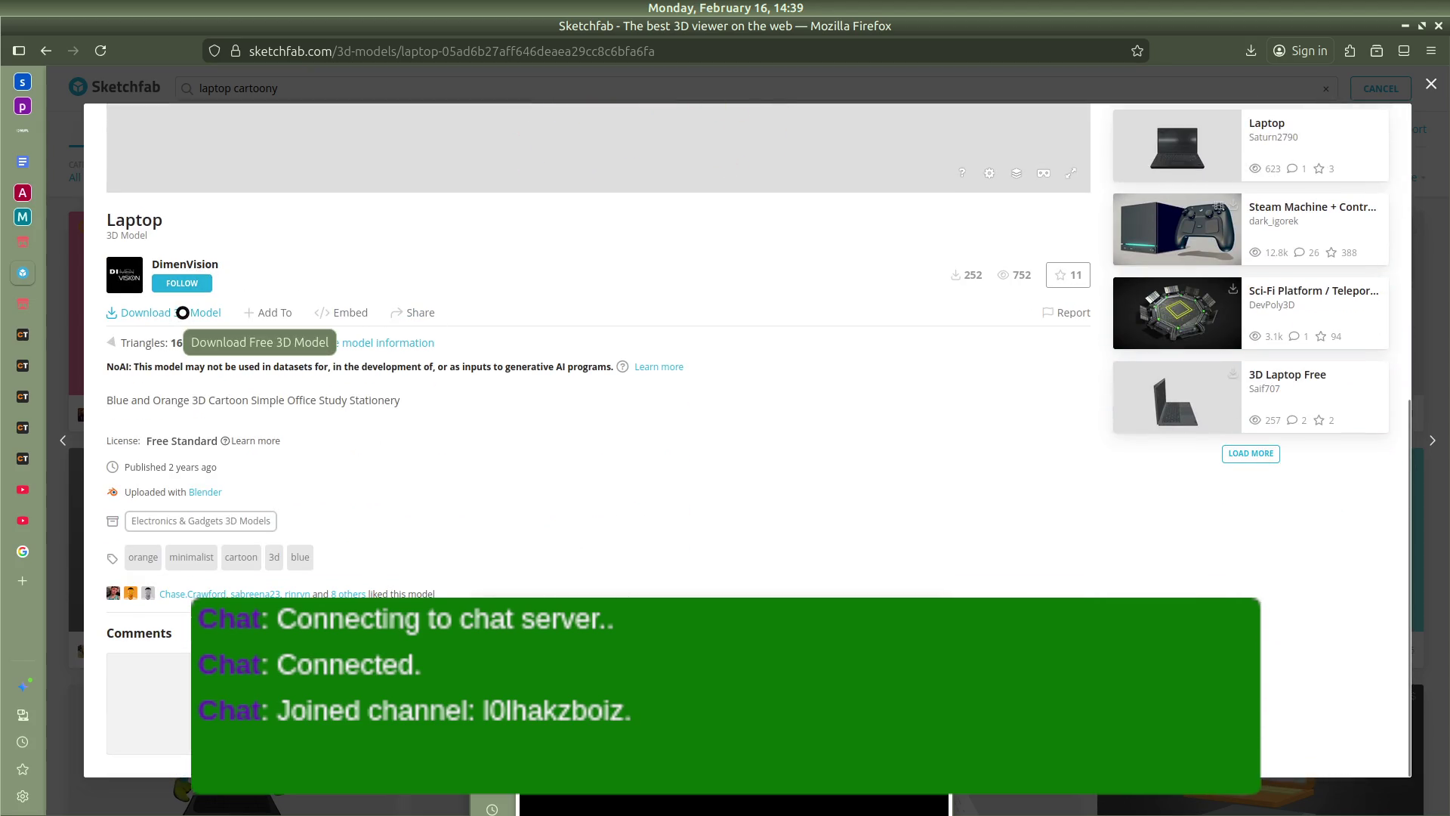
pyautogui.click(182, 313)
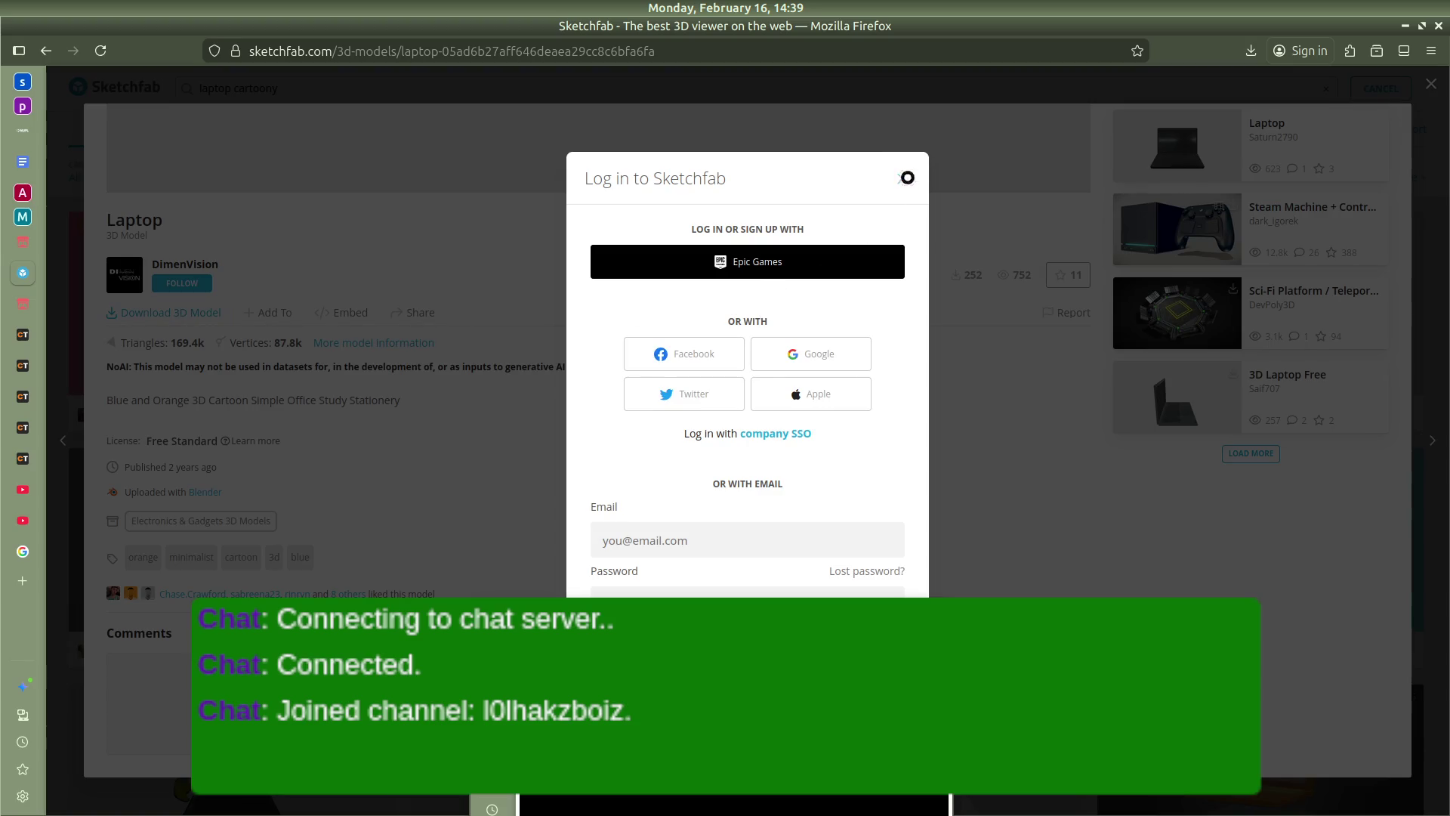
pyautogui.click(909, 169)
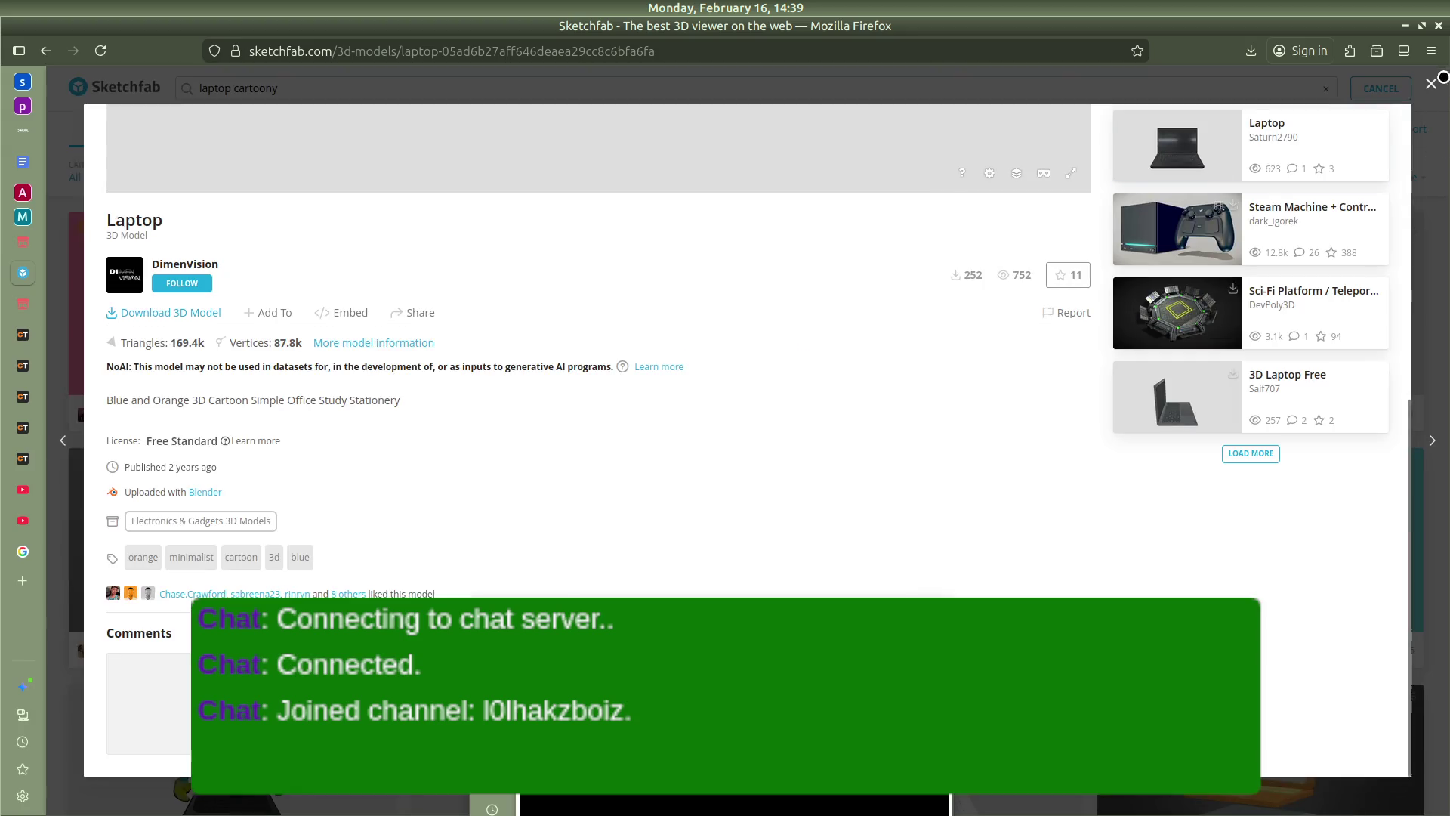
pyautogui.click(1431, 84)
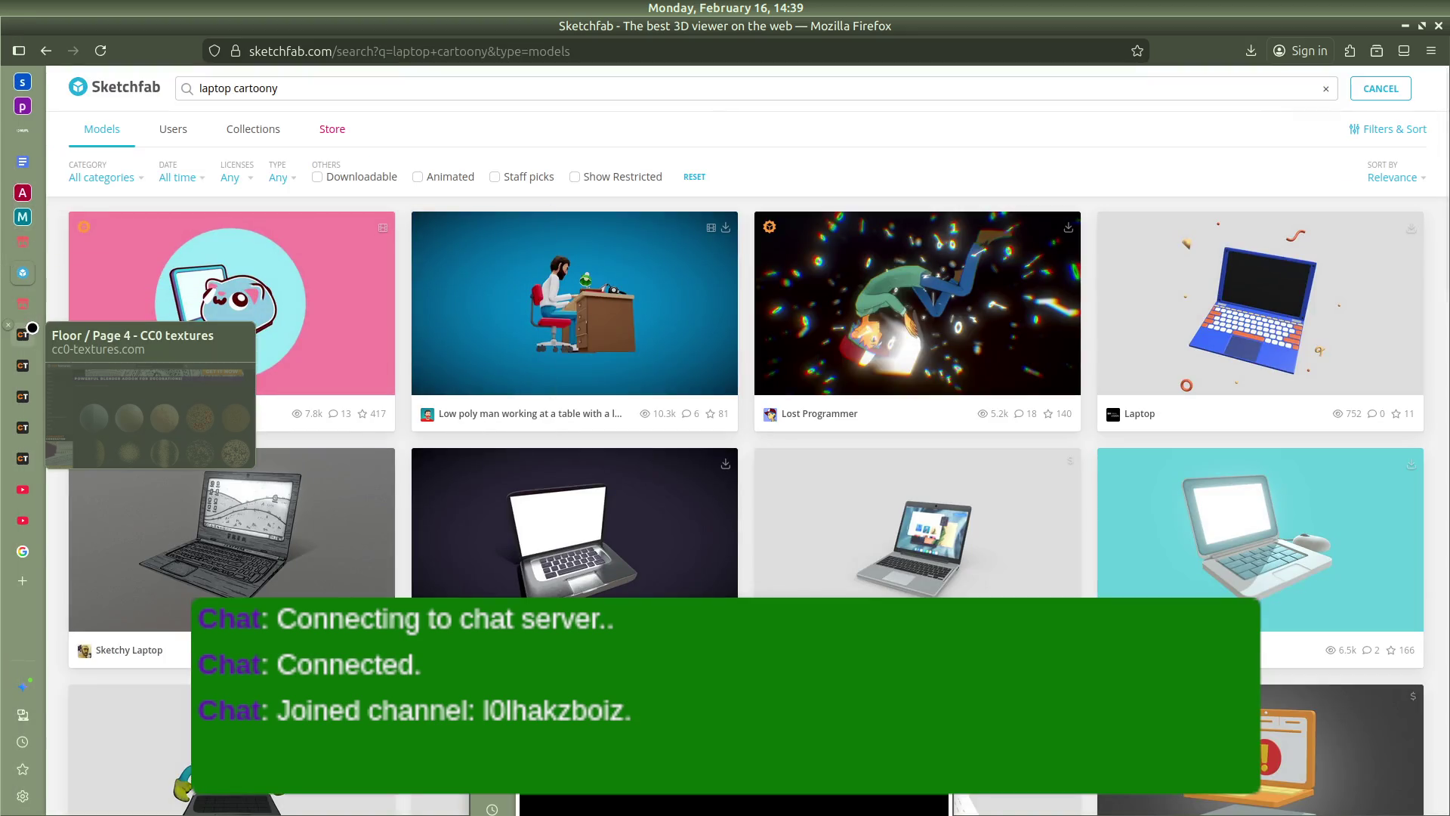
# Look over itch.io's free 3D assets and tag list without filtering, then start a new tab
pyautogui.click(23, 303)
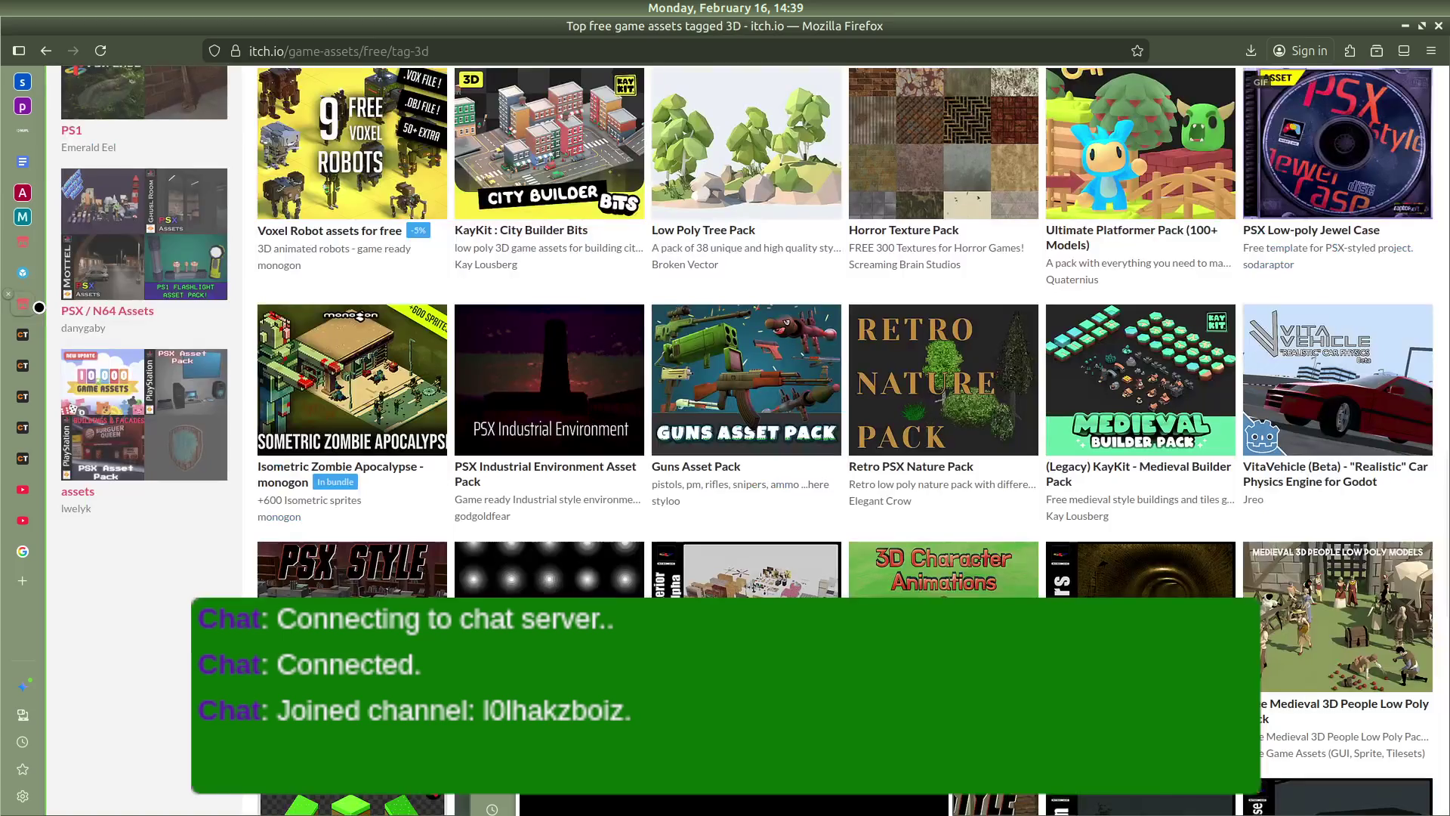
pyautogui.scroll(3)
pyautogui.scroll(3)
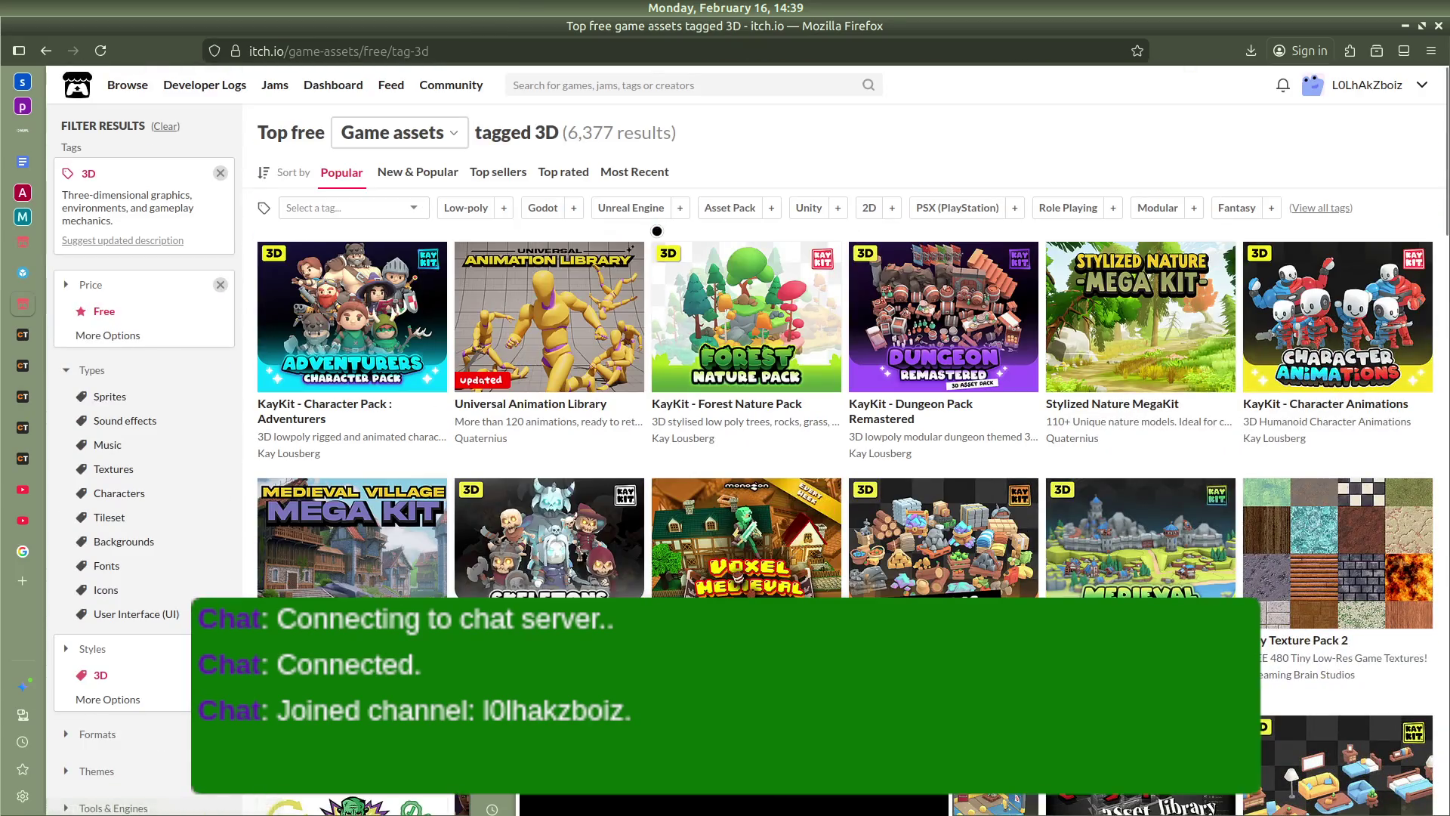
pyautogui.click(354, 212)
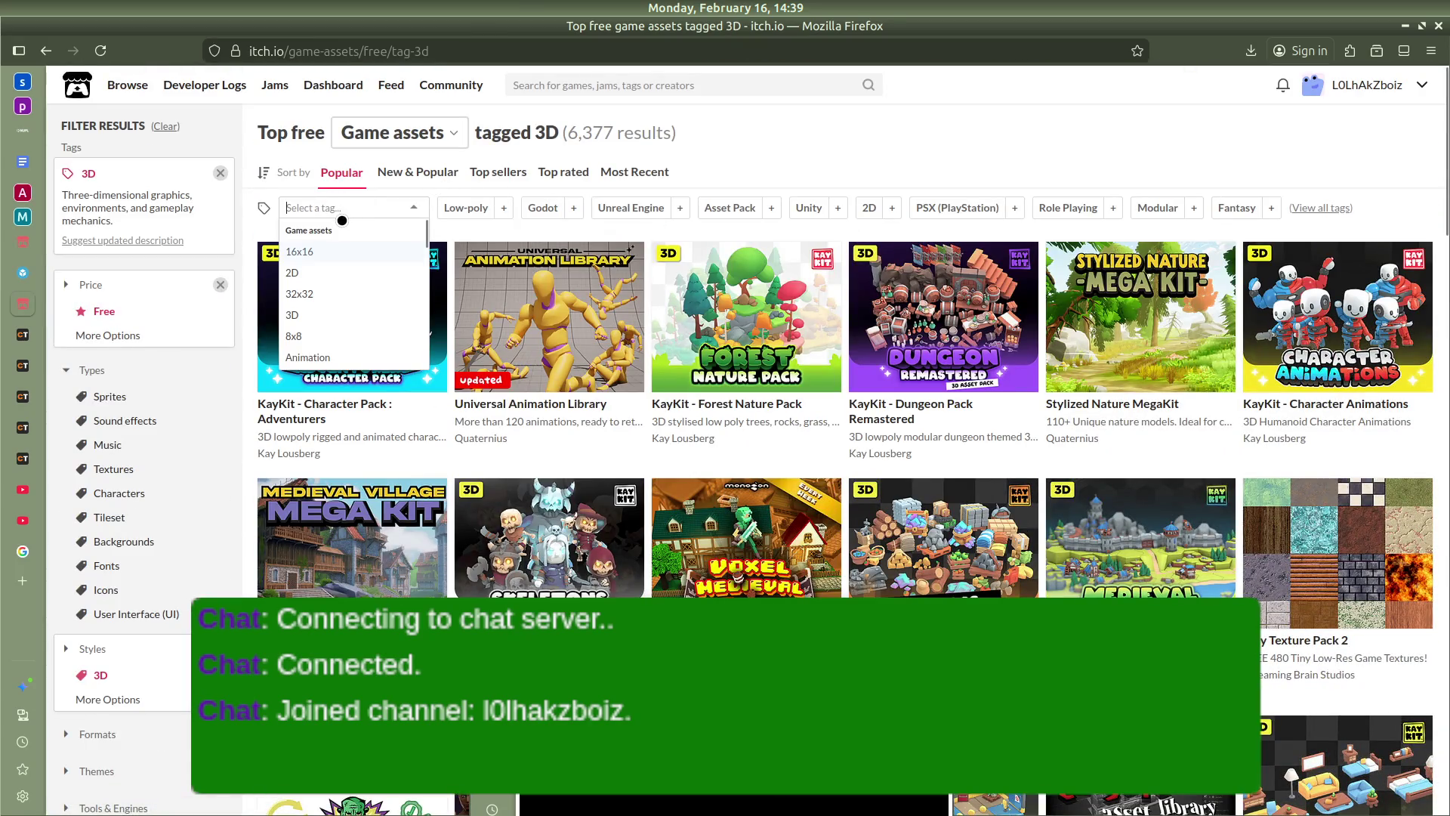
pyautogui.click(817, 129)
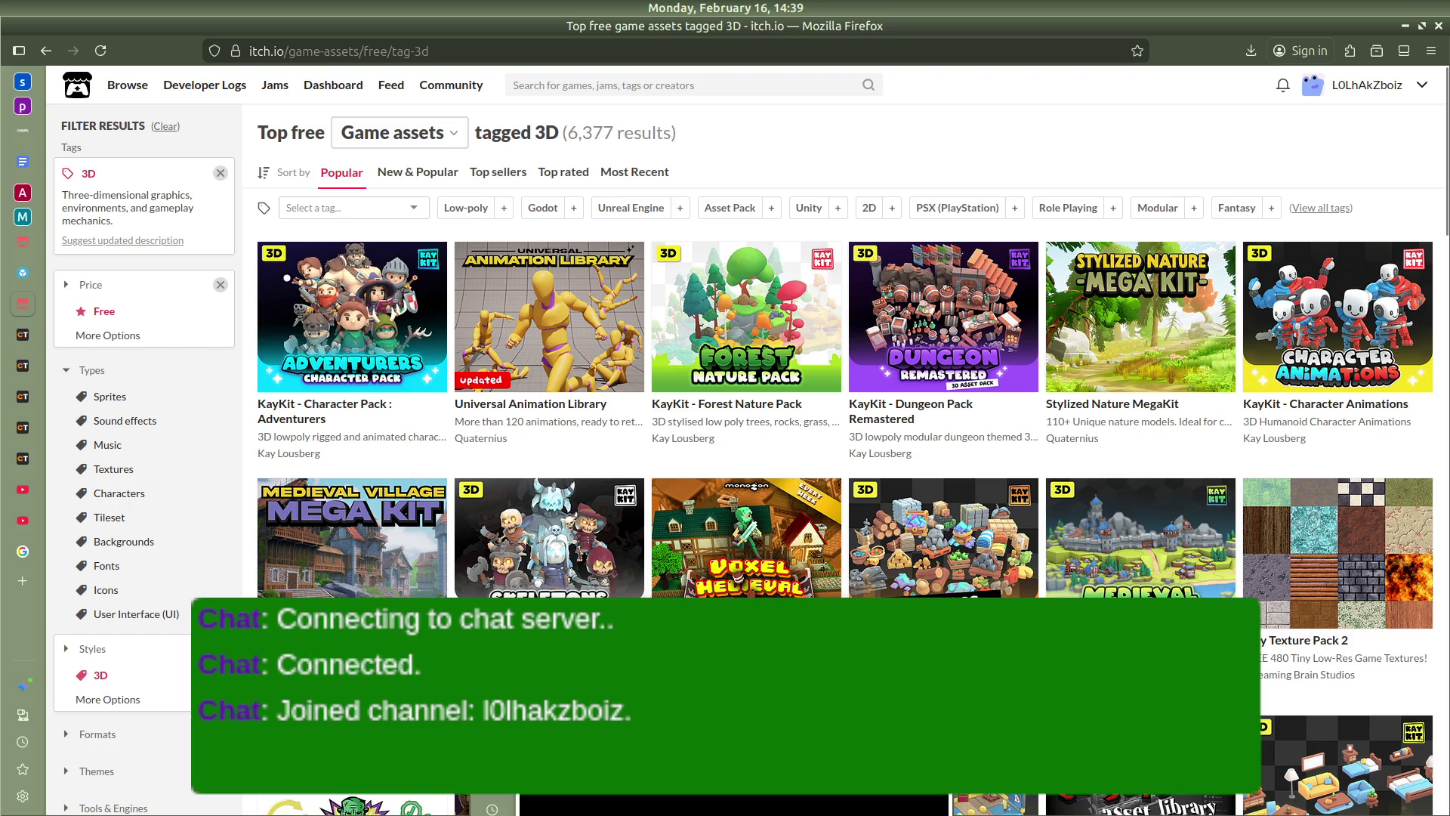
pyautogui.click(21, 580)
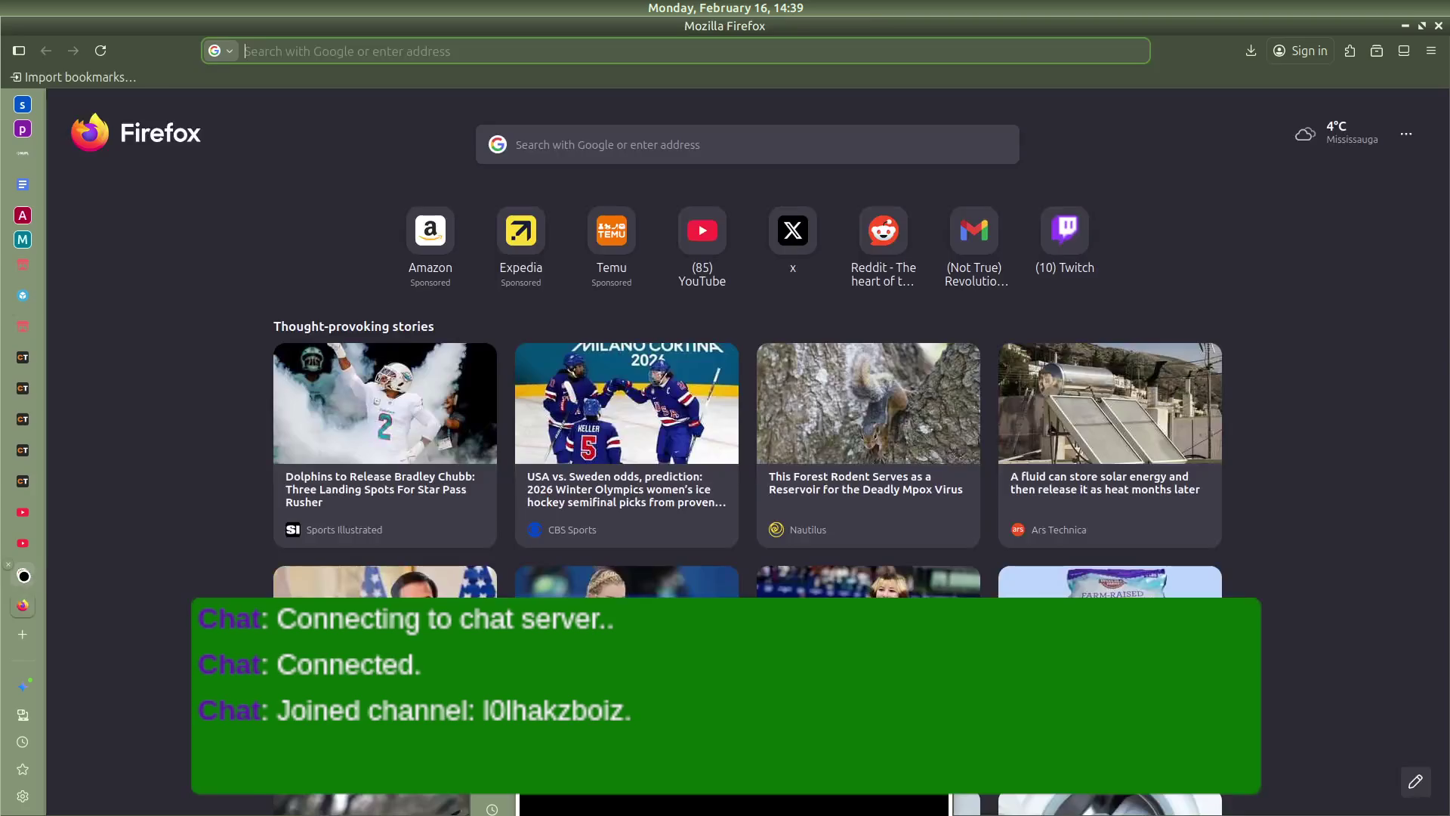
# Search for 'kenney assets' and open the Kenney assets page
pyautogui.write('kenne')
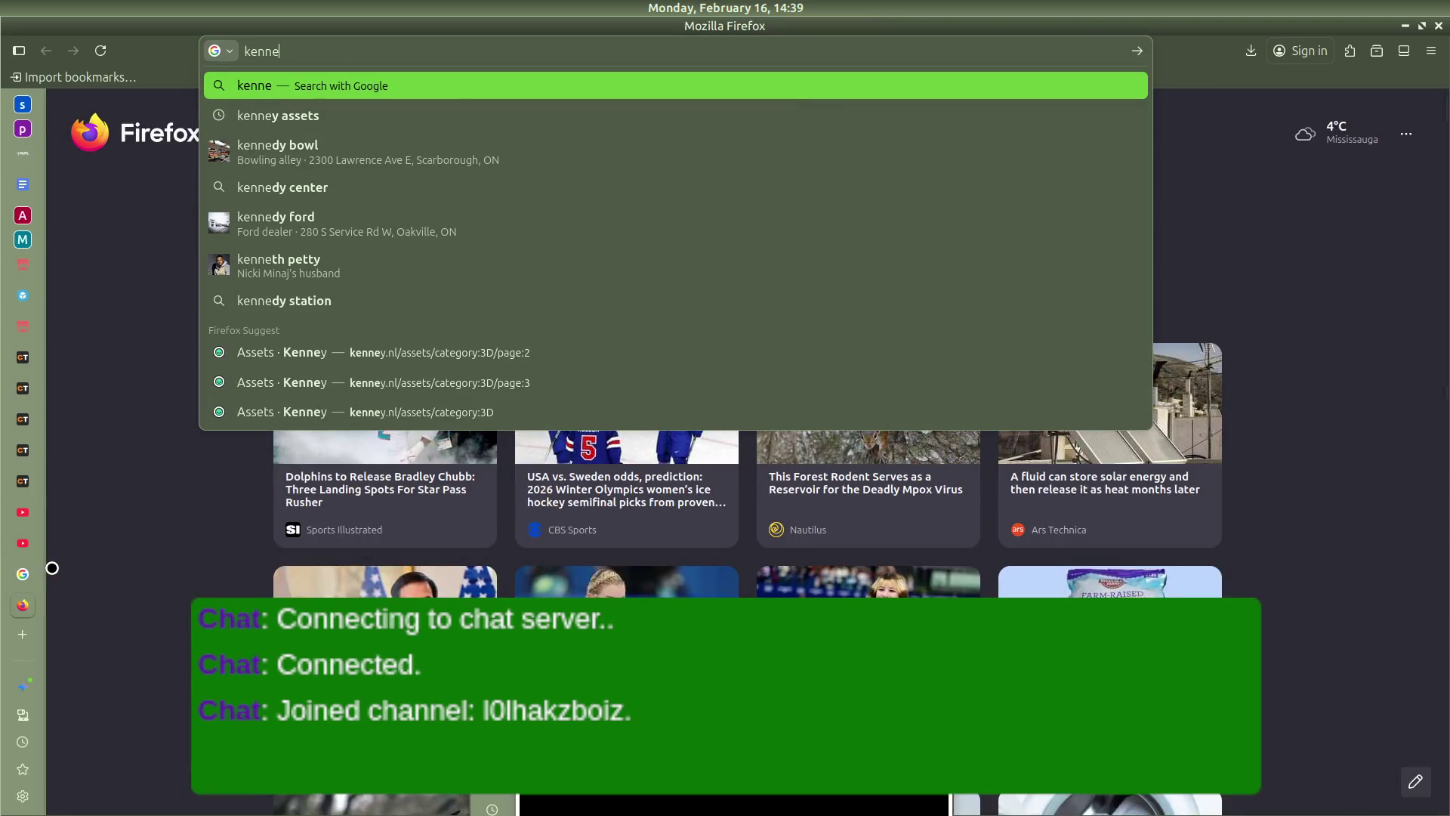
pyautogui.press('Down')
pyautogui.press('Return')
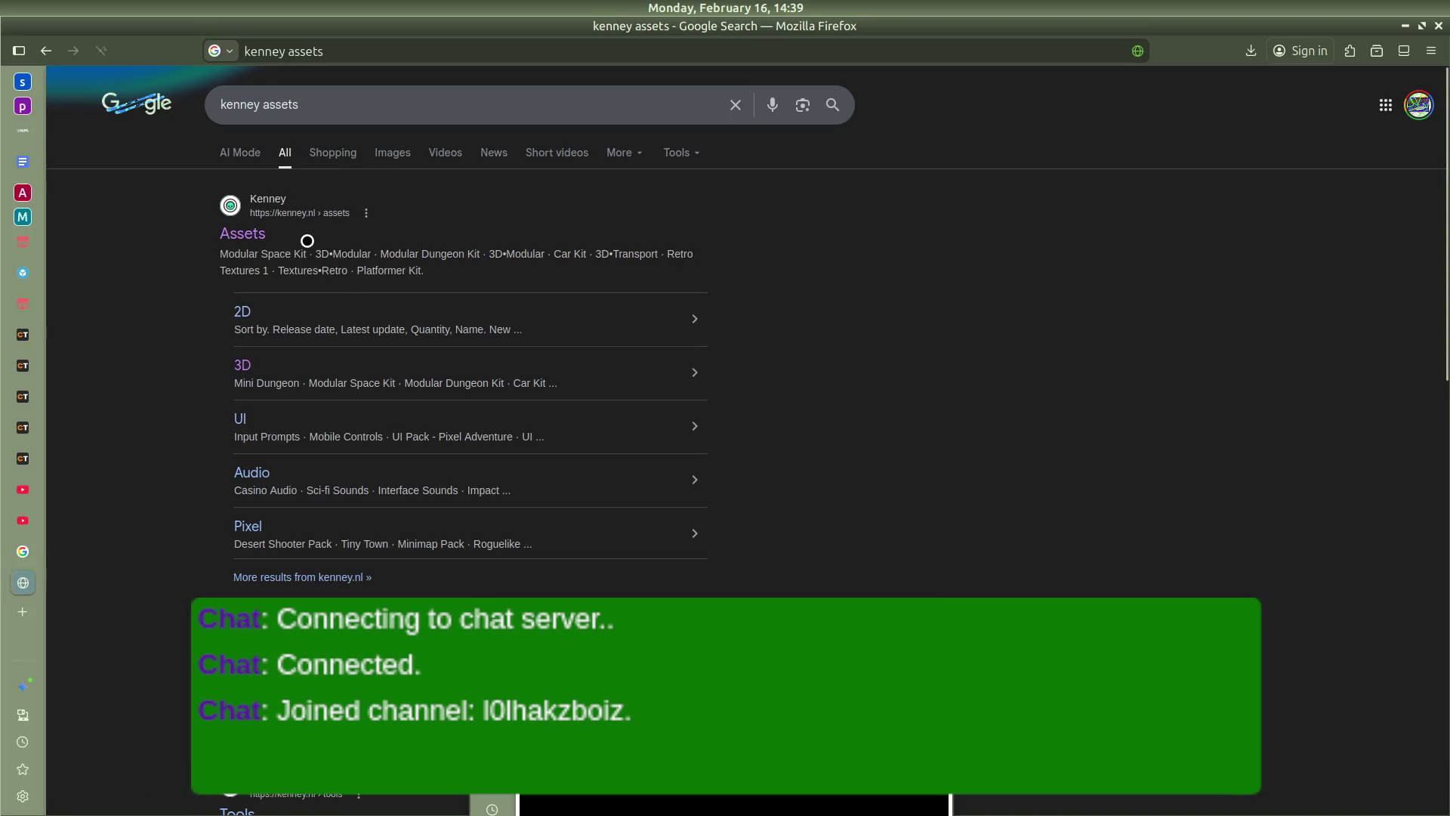
pyautogui.click(236, 241)
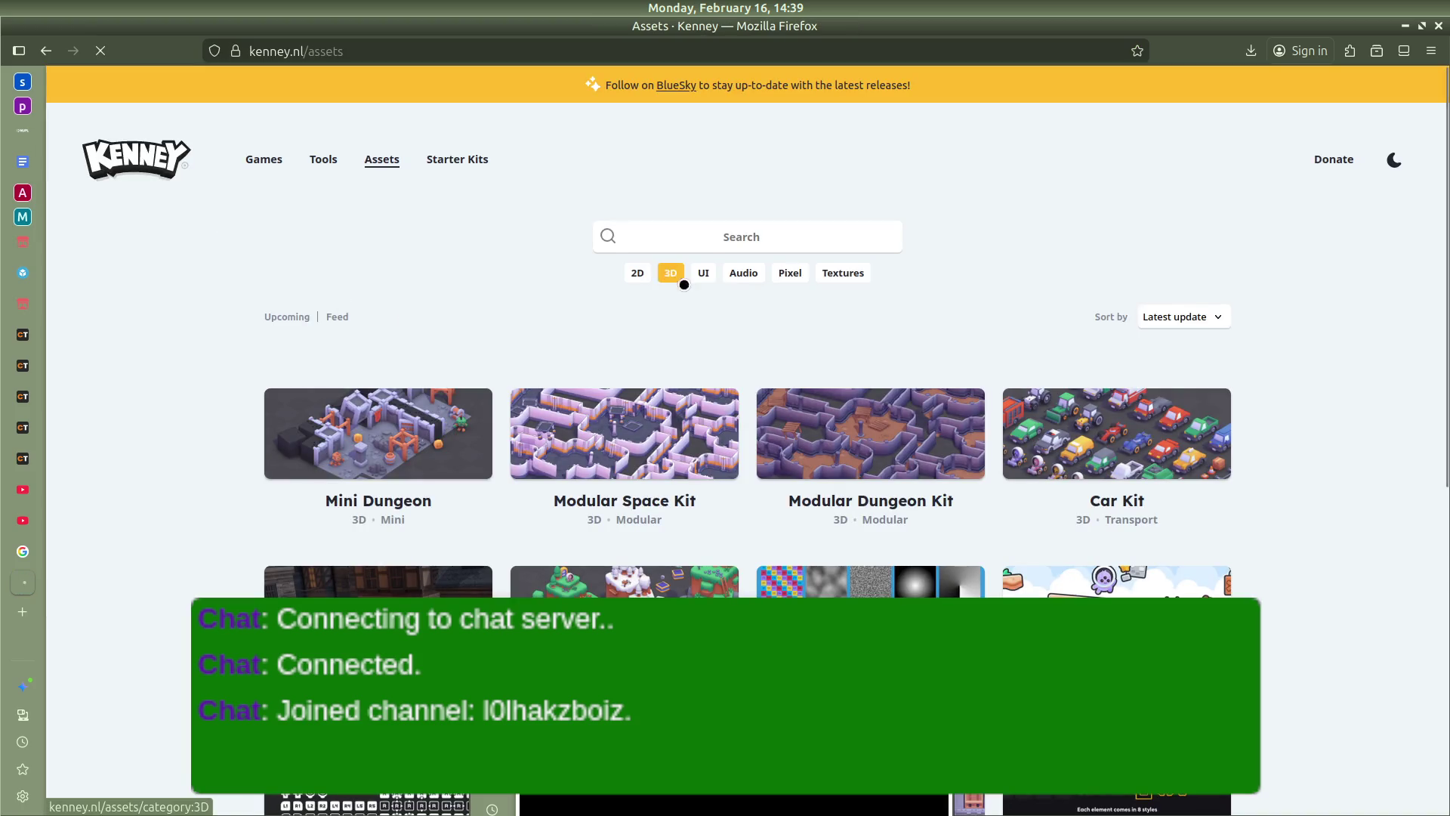
# Filter Kenney's library to 3D kits, browse them, then switch back to Godot
pyautogui.click(677, 282)
pyautogui.scroll(-3)
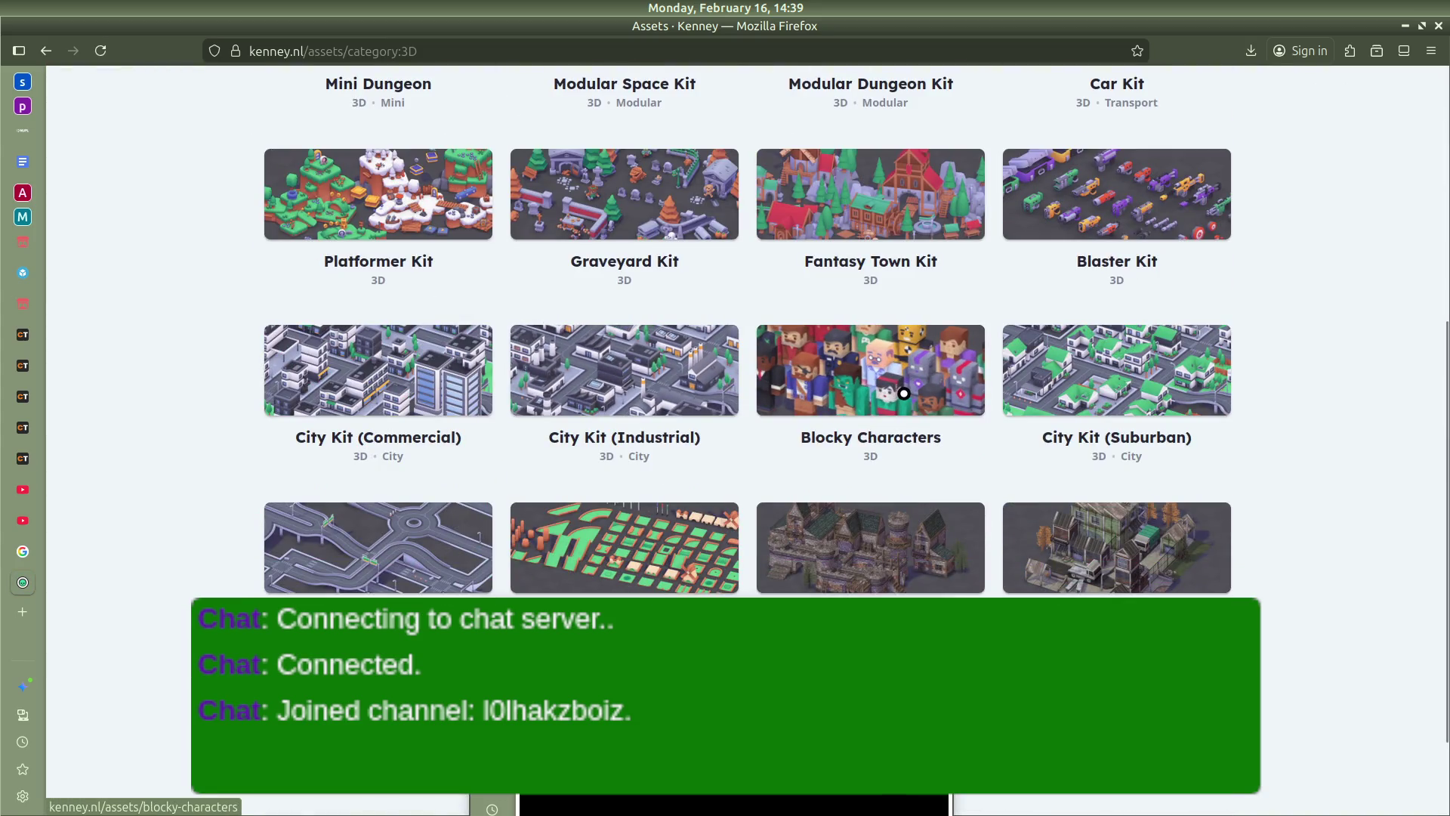
pyautogui.scroll(-3)
pyautogui.scroll(3)
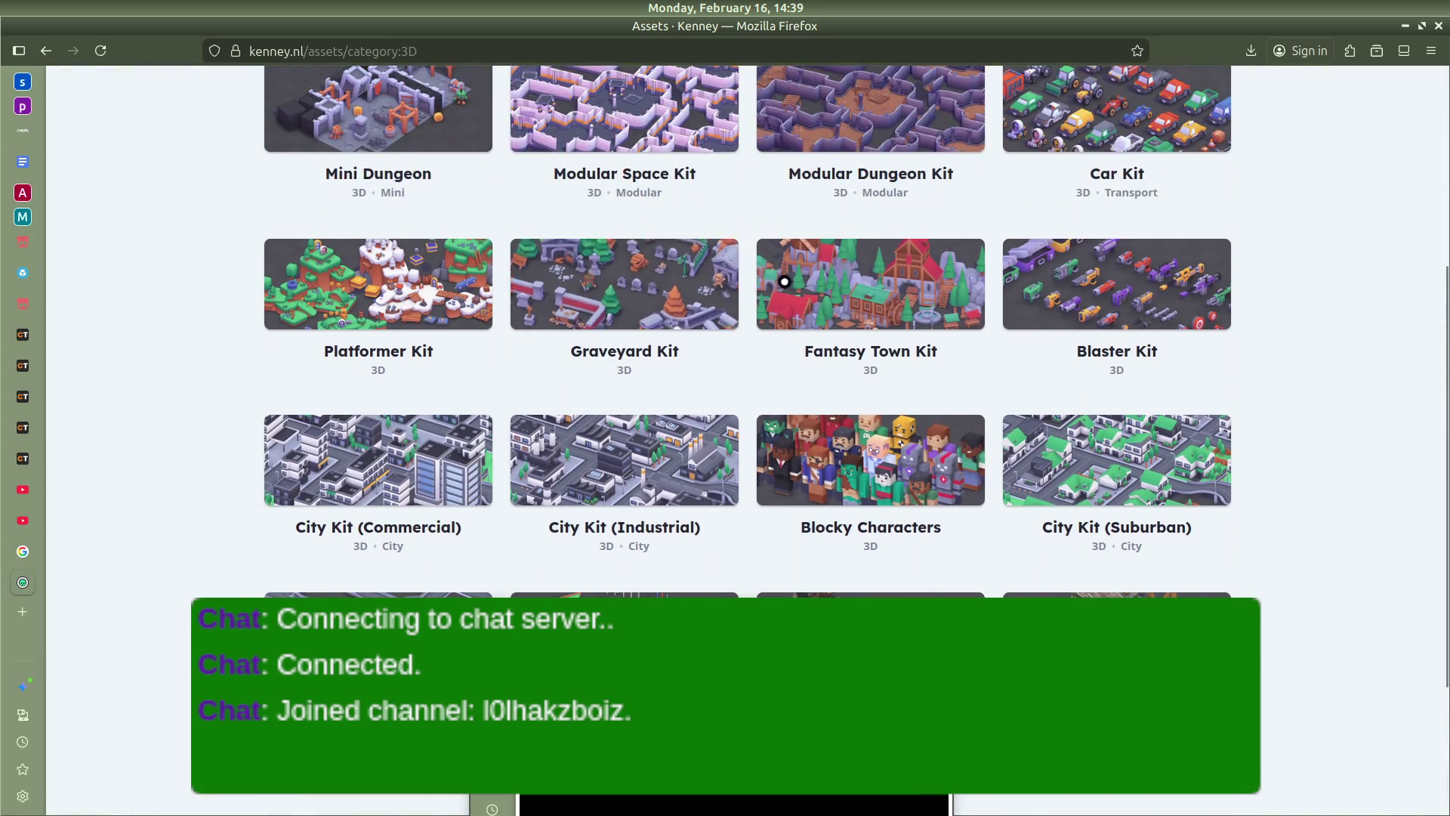
pyautogui.scroll(3)
pyautogui.scroll(-3)
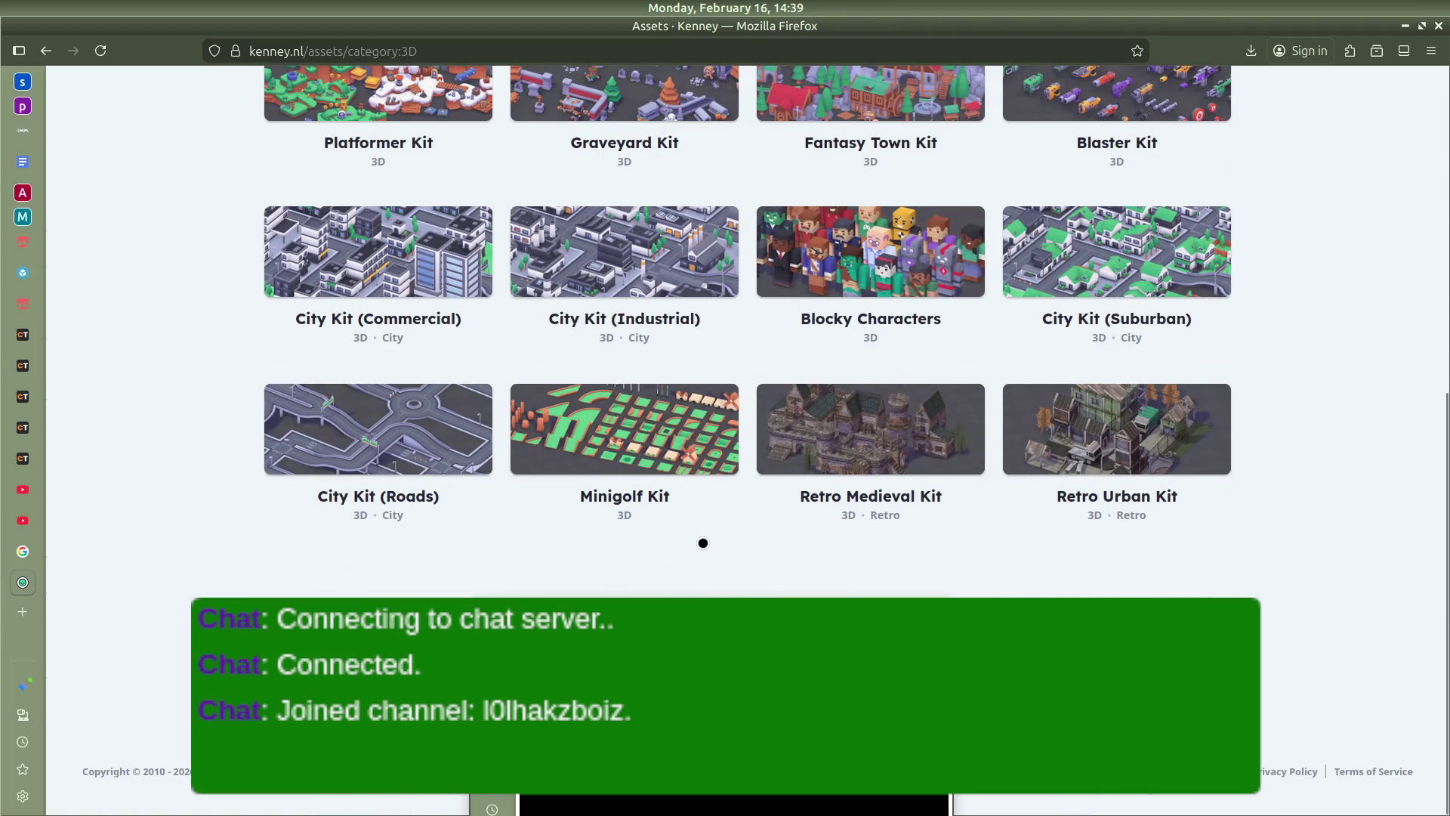
pyautogui.moveTo(14, 539)
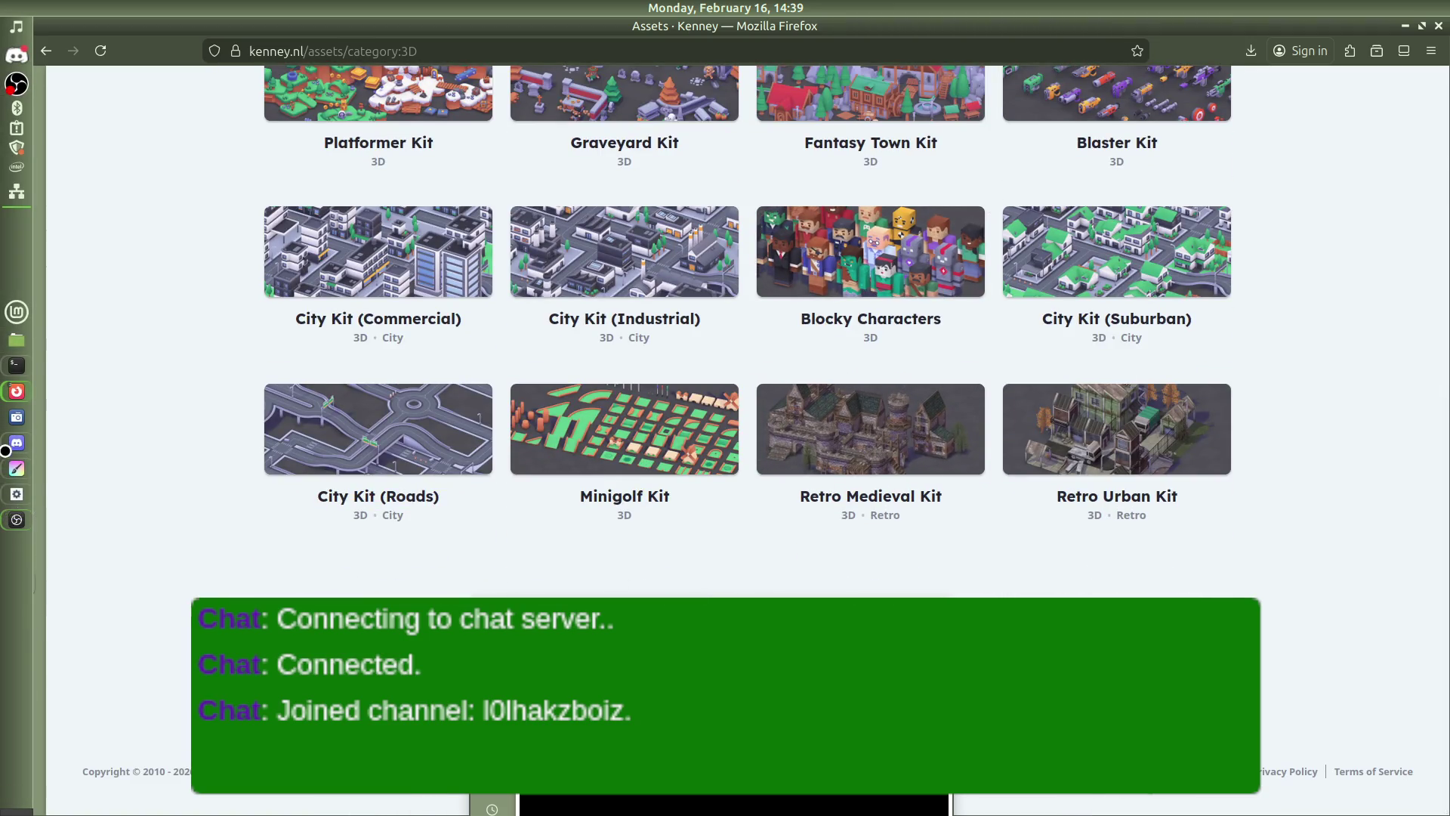
pyautogui.hotkey('alt', 'Tab')
pyautogui.hotkey('alt', 'Tab')
pyautogui.hotkey('alt', 'Tab')
pyautogui.hotkey('alt', 'Tab')
pyautogui.hotkey('alt', 'Tab')
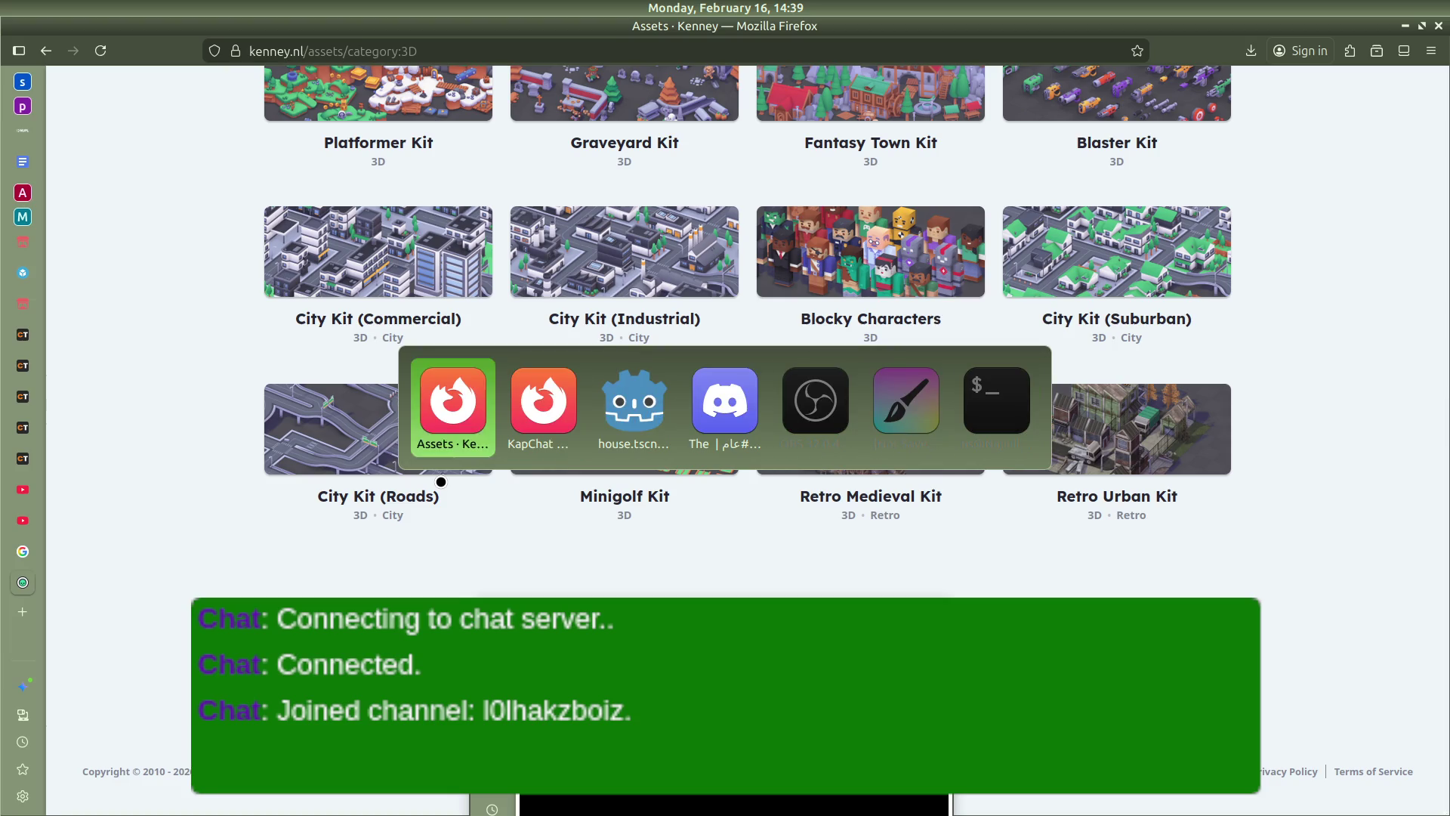
# Check the import settings of the Kenney model computerScreen.glb in the FileSystem dock
pyautogui.scroll(3)
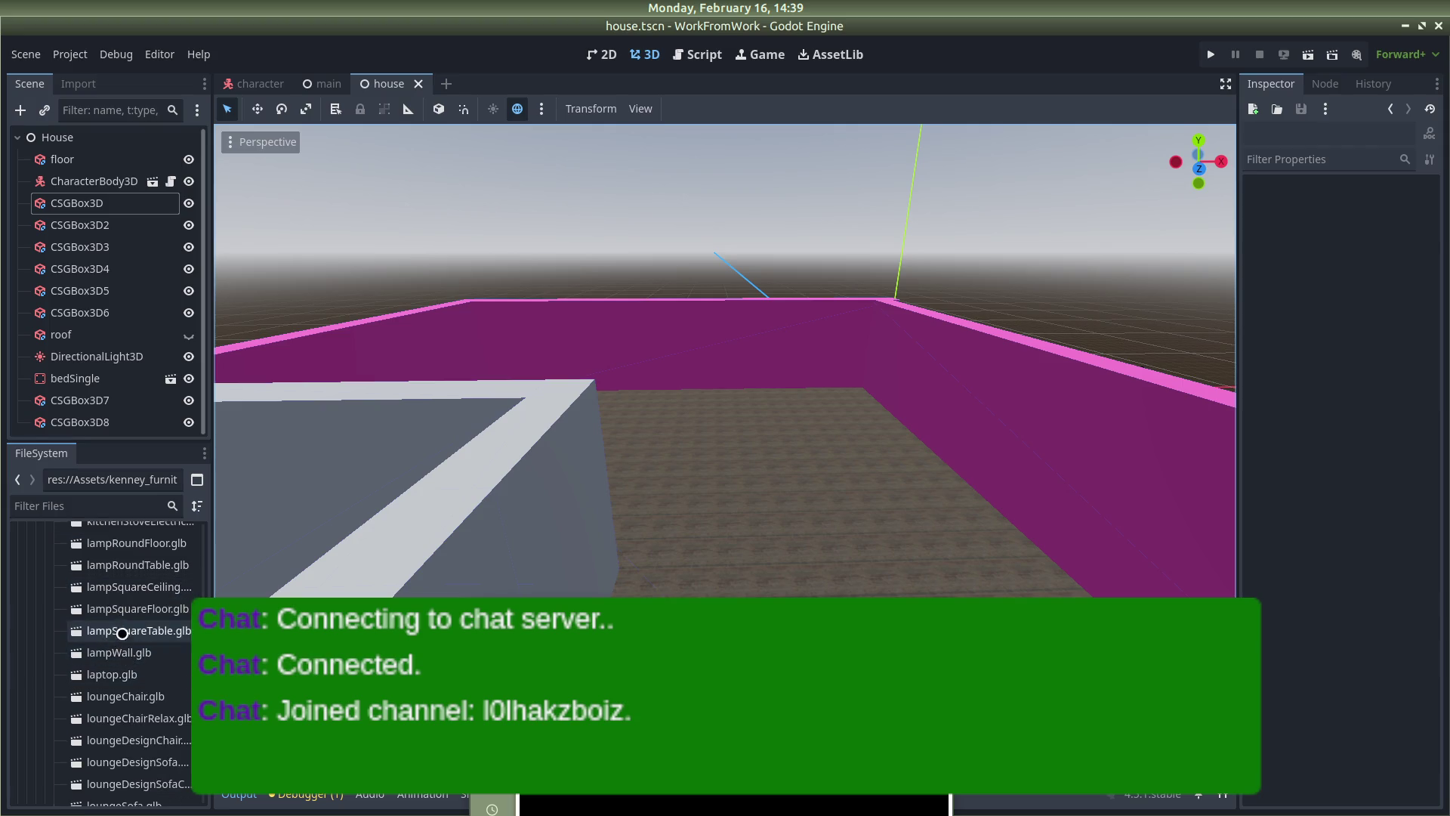
pyautogui.scroll(3)
pyautogui.scroll(3)
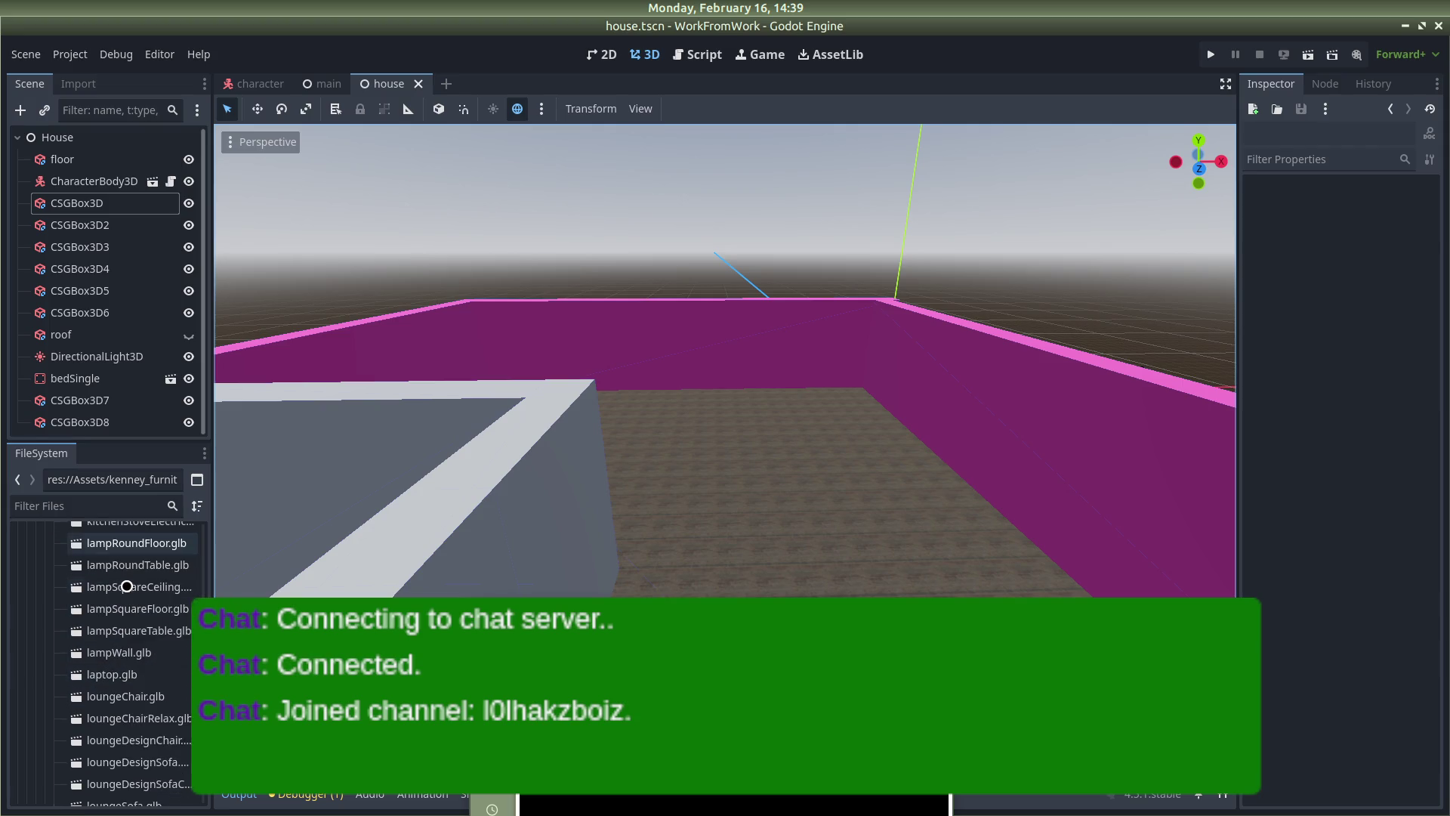
pyautogui.scroll(3)
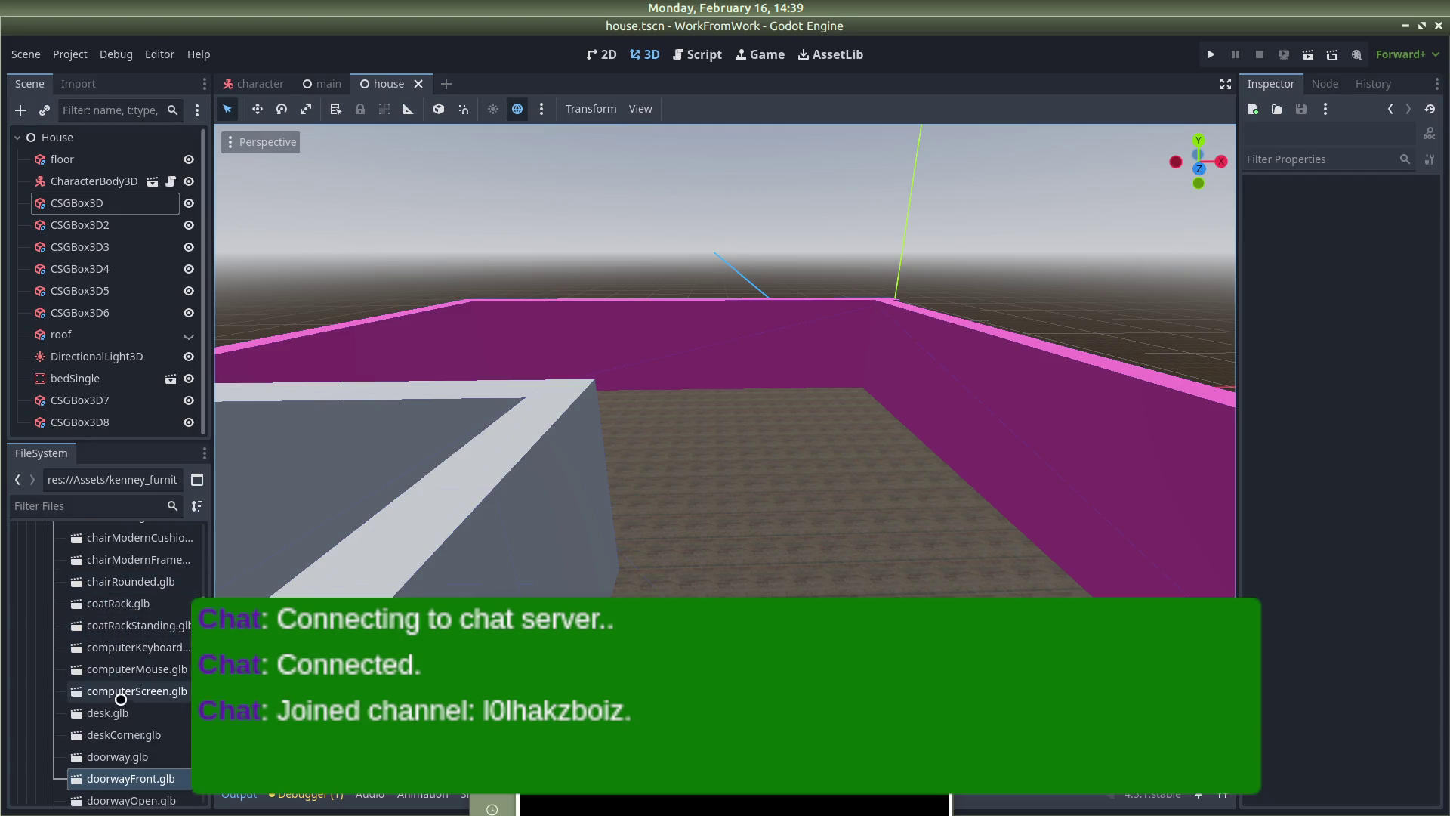
pyautogui.doubleClick(116, 693)
pyautogui.press('Escape')
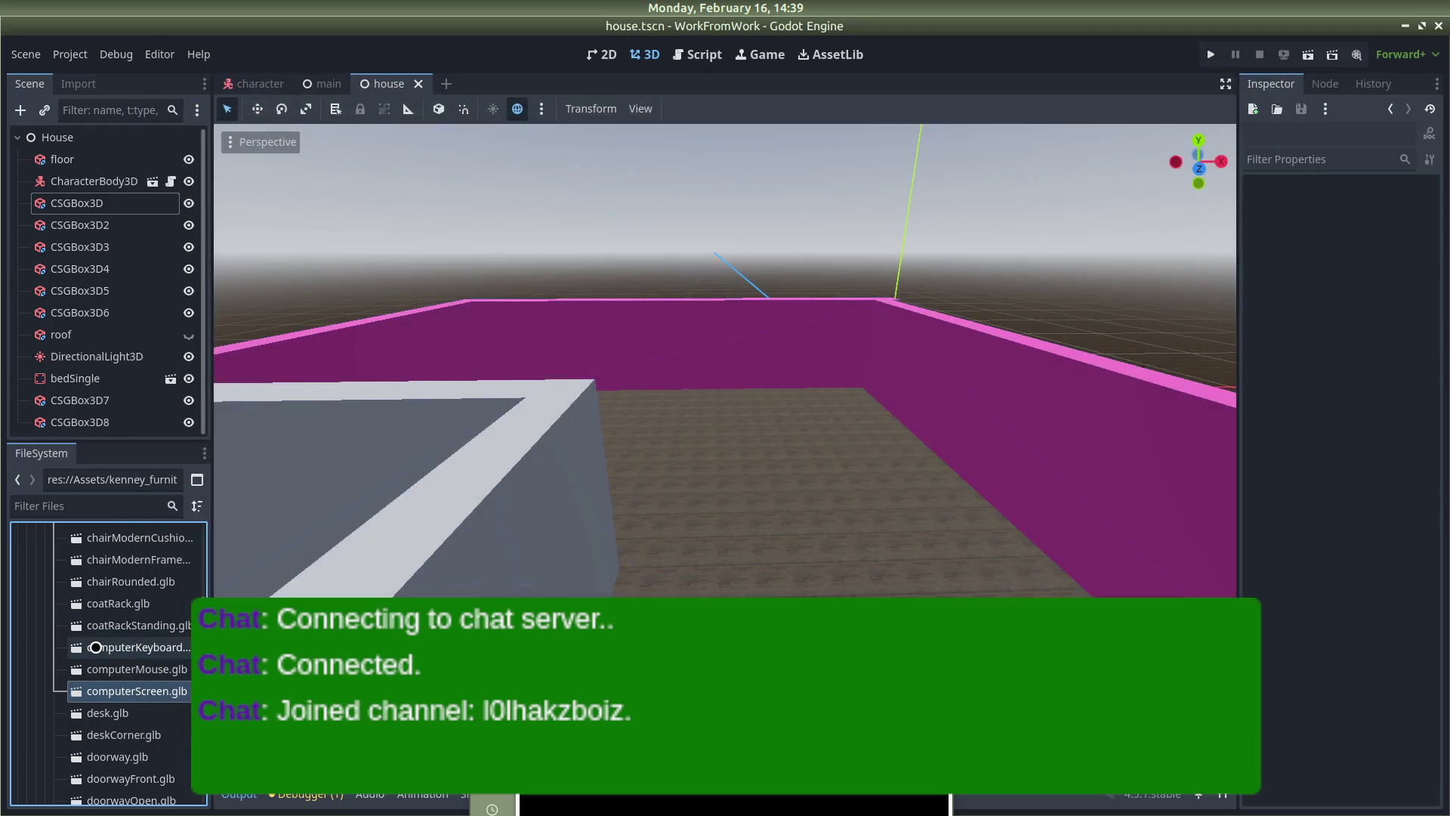
# Return to Kenney's 3D assets page in Firefox
pyautogui.scroll(-3)
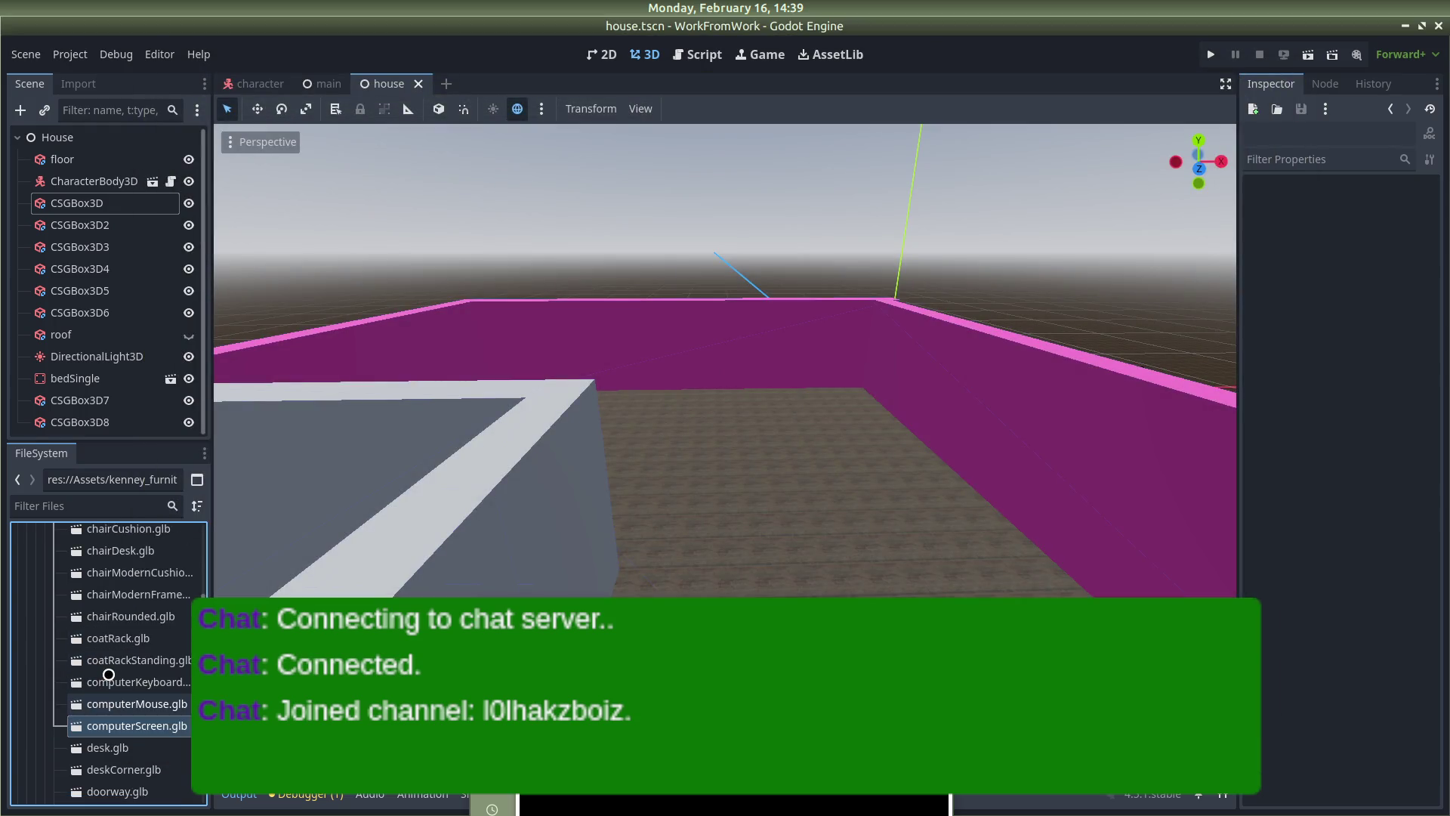
pyautogui.scroll(-3)
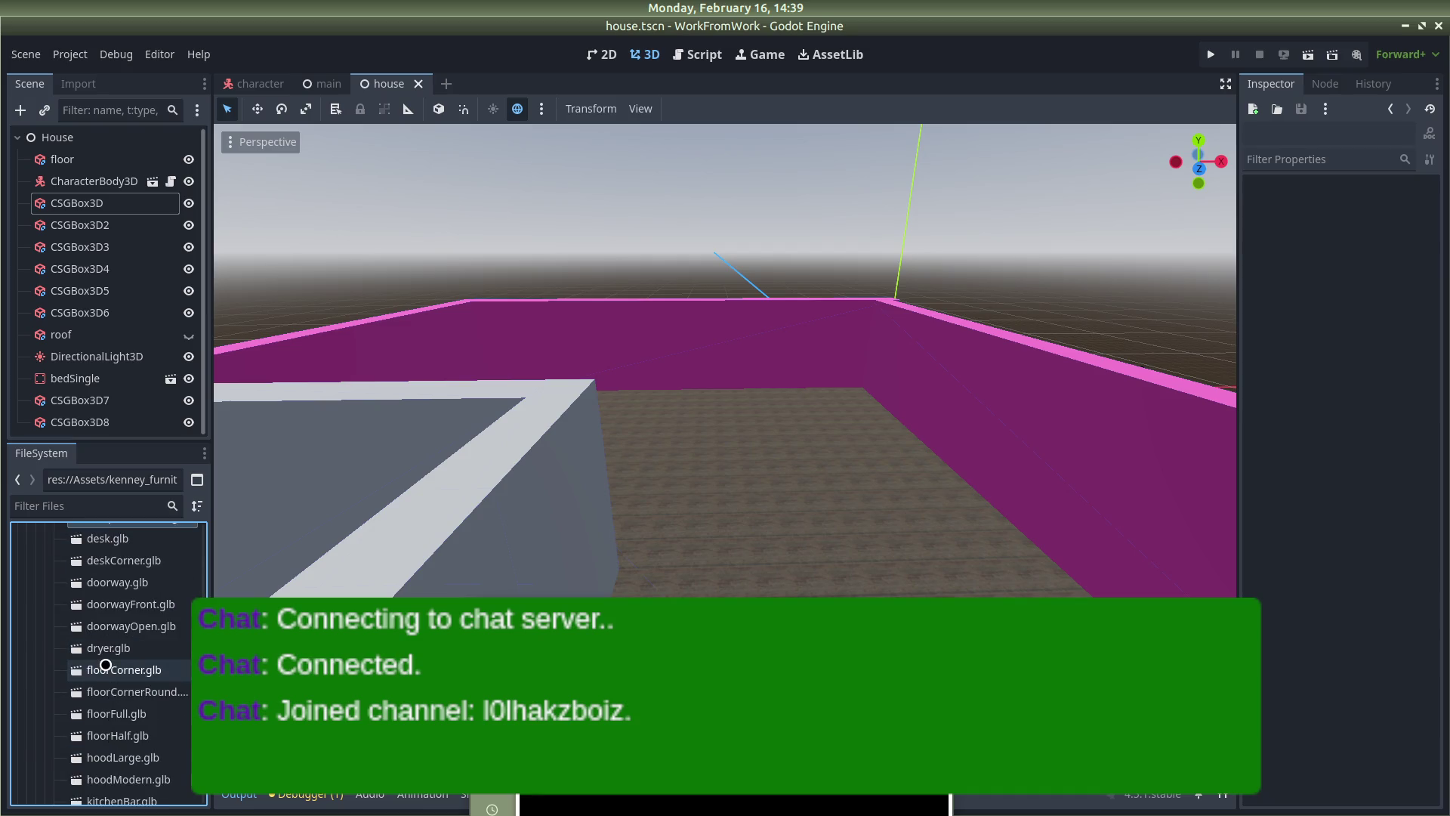
pyautogui.hotkey('alt', 'Tab')
pyautogui.scroll(3)
pyautogui.scroll(3)
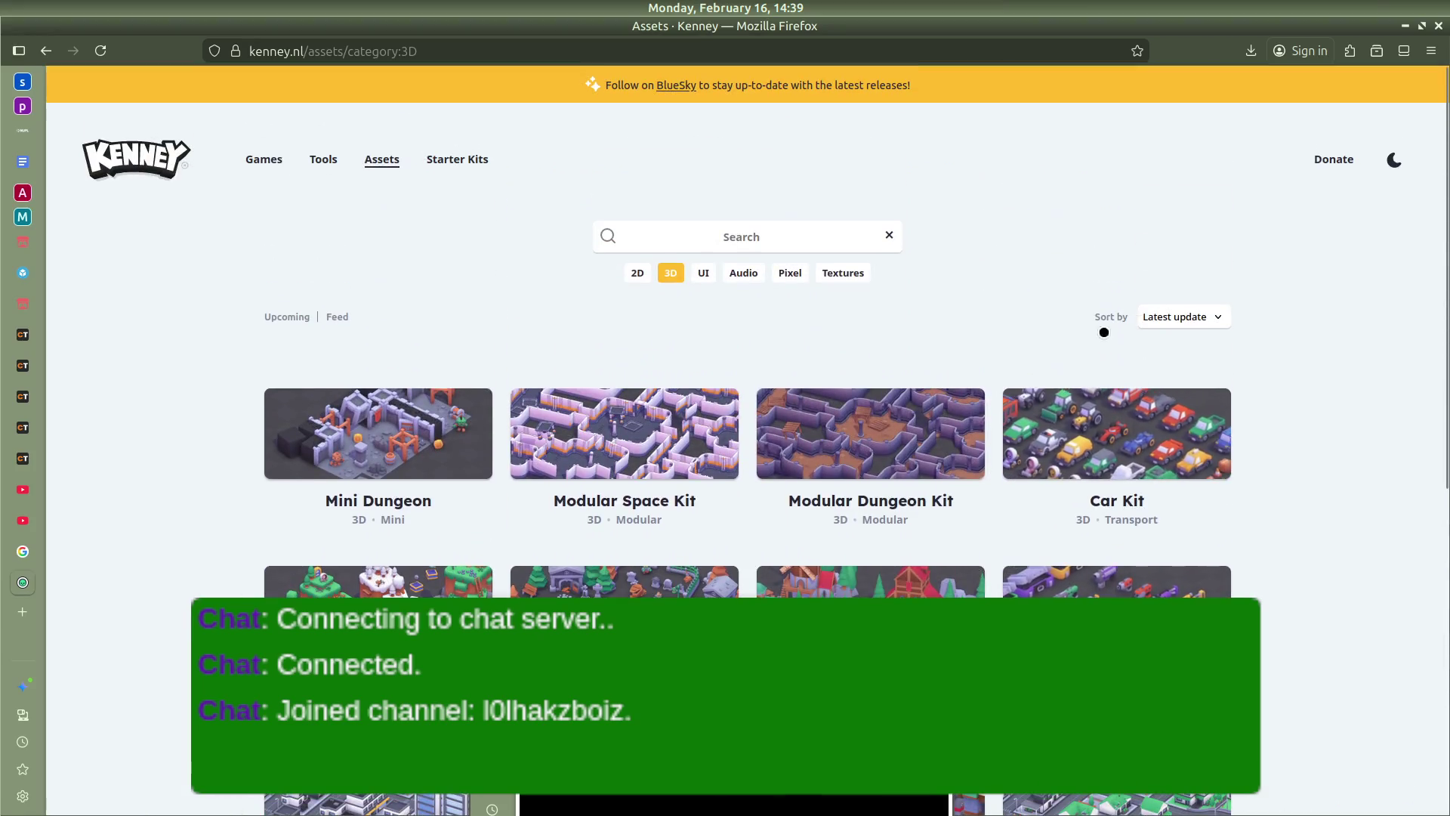
# Scroll through Kenney's 3D kit listings down past Mini Characters 1, Food Kit and Space Station Kit
pyautogui.scroll(-3)
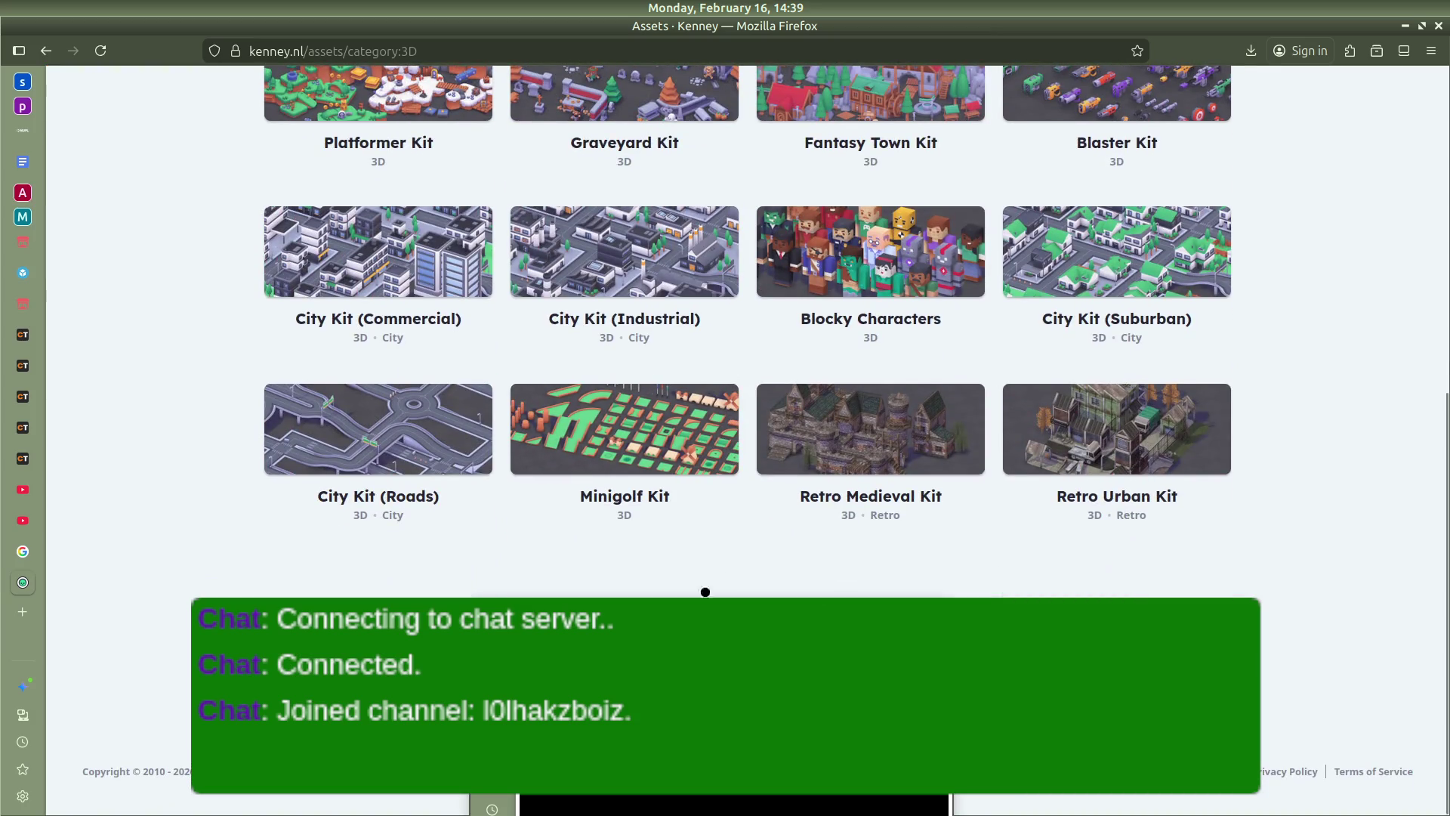
pyautogui.scroll(3)
pyautogui.scroll(-3)
pyautogui.scroll(3)
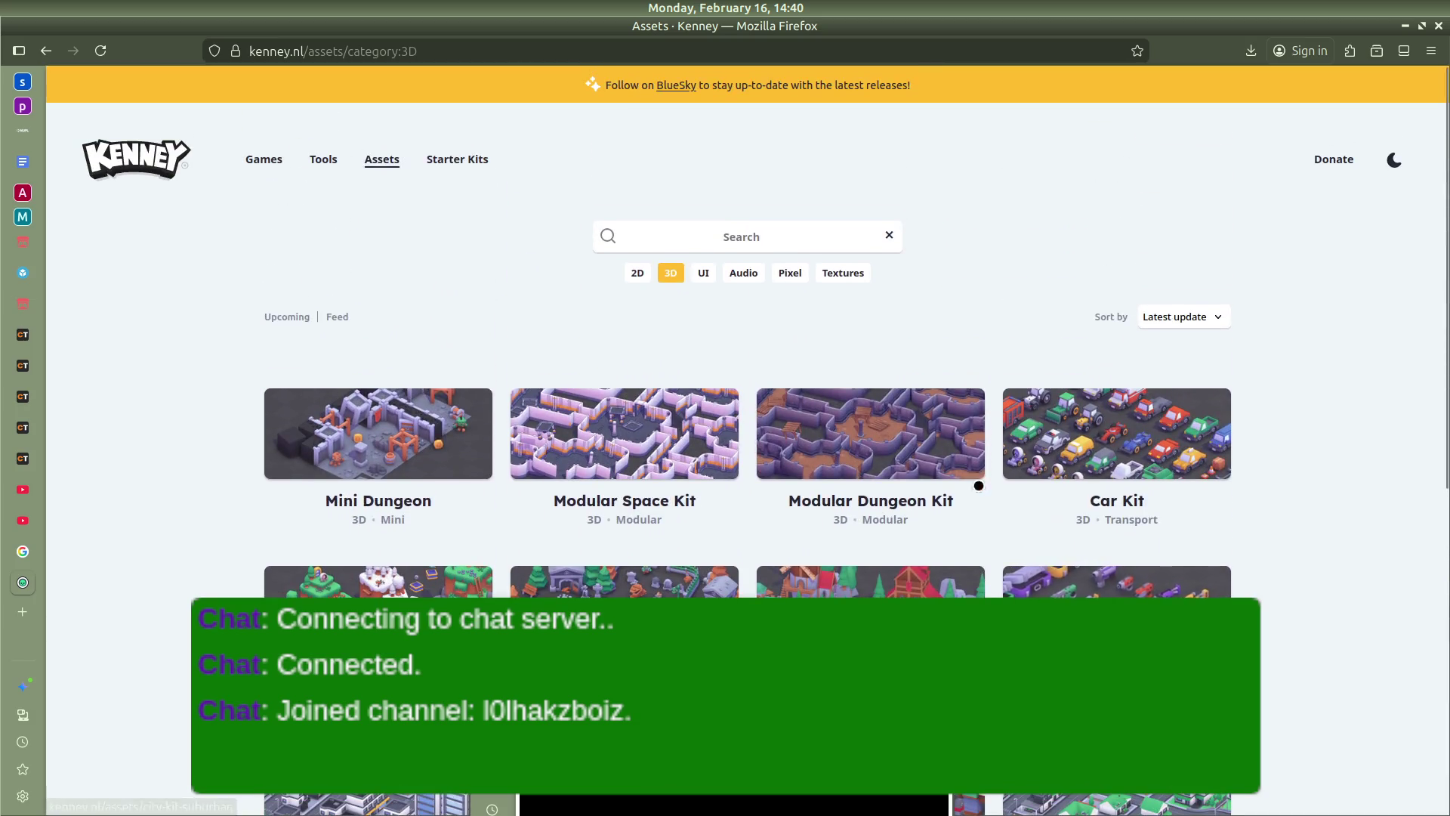
pyautogui.scroll(-3)
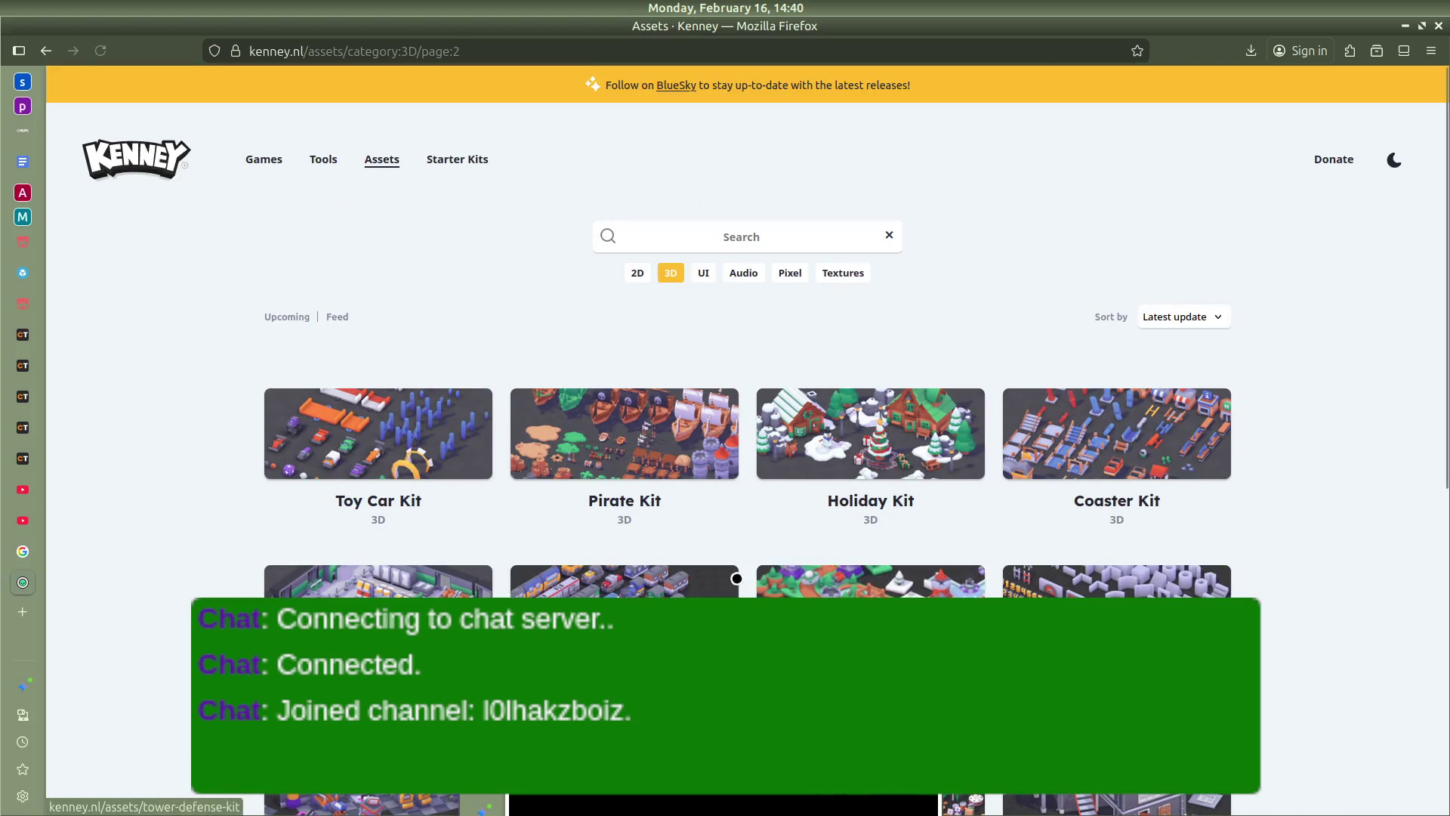
pyautogui.scroll(-3)
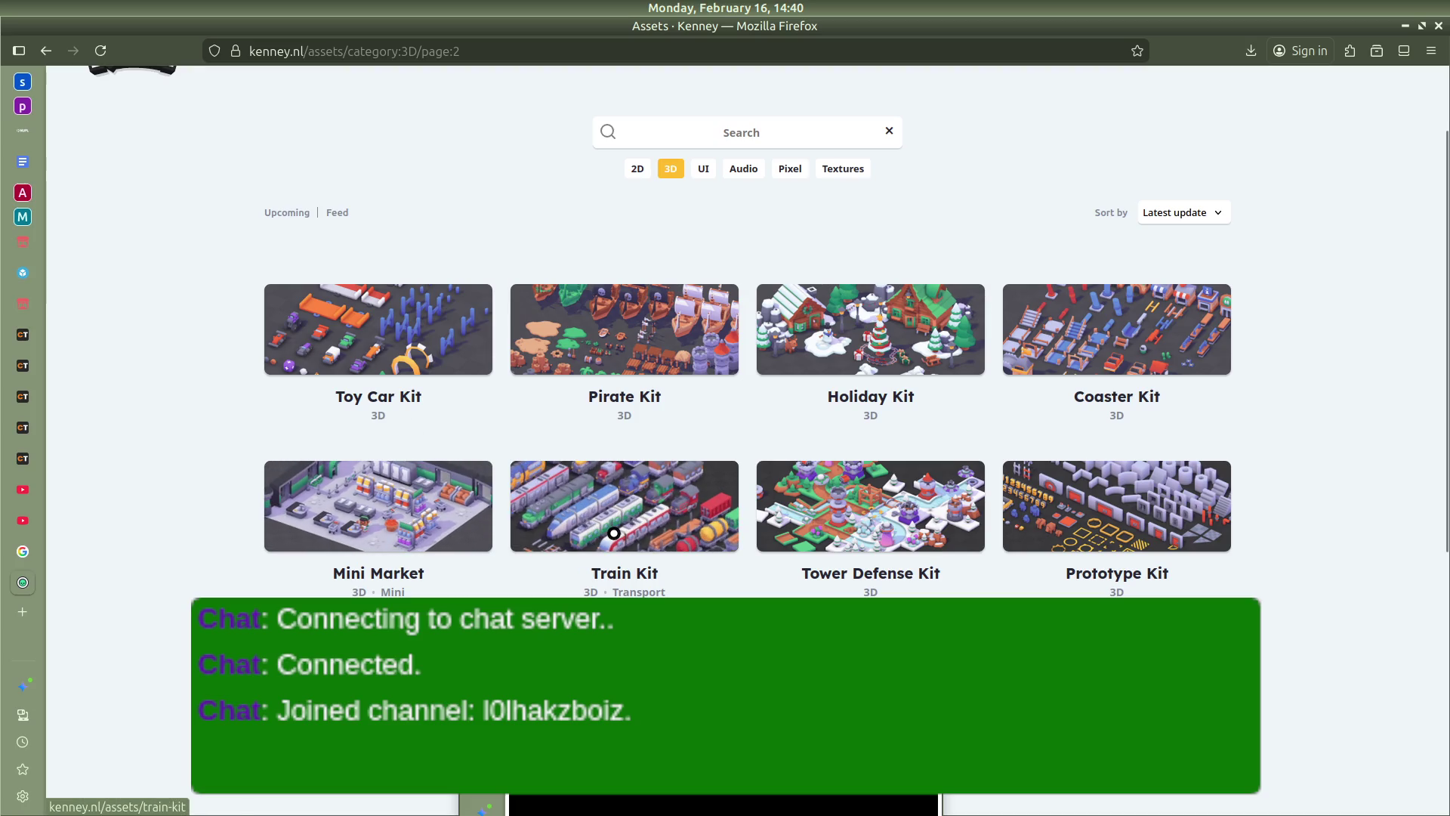
pyautogui.scroll(-3)
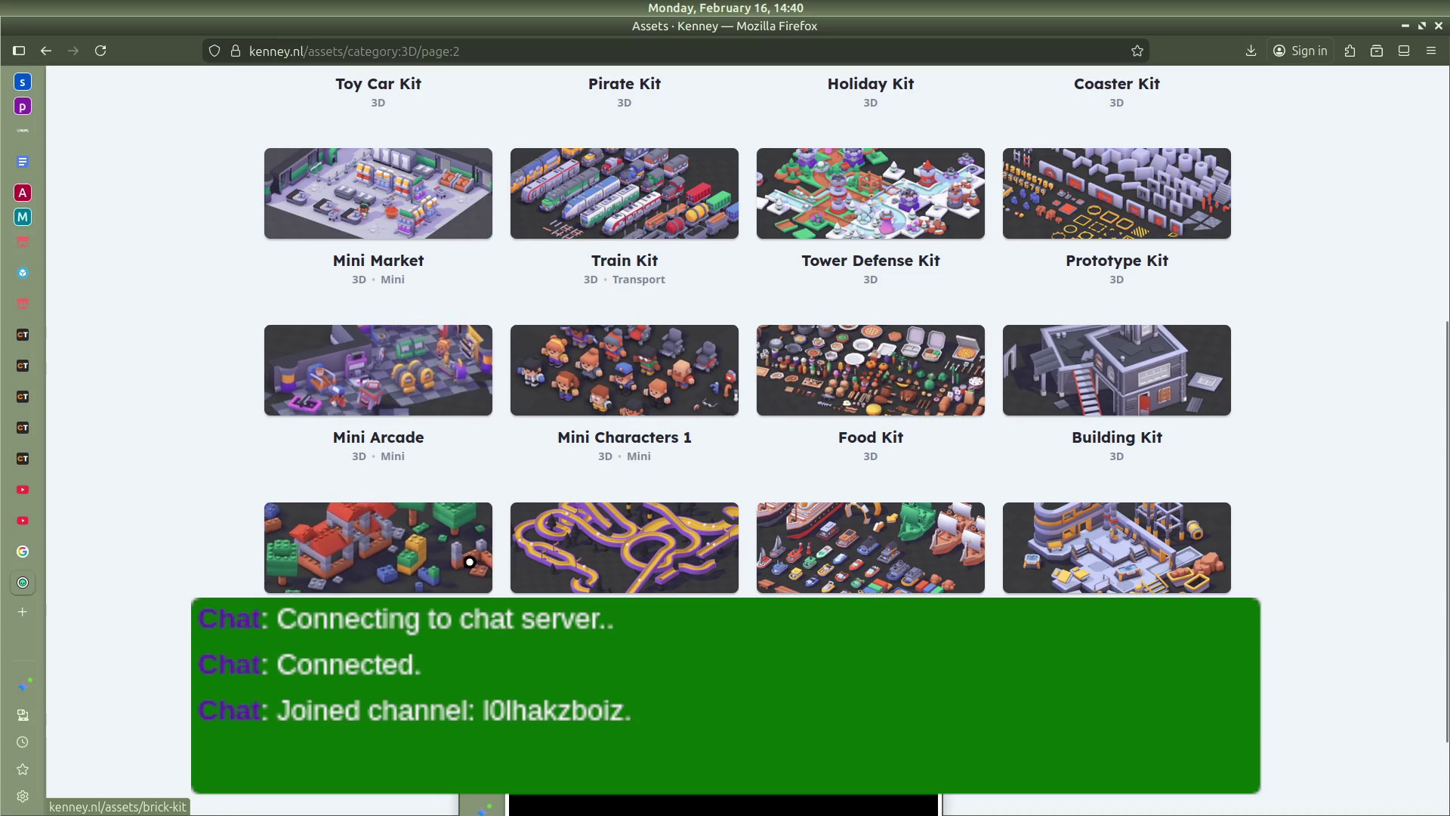
pyautogui.scroll(-3)
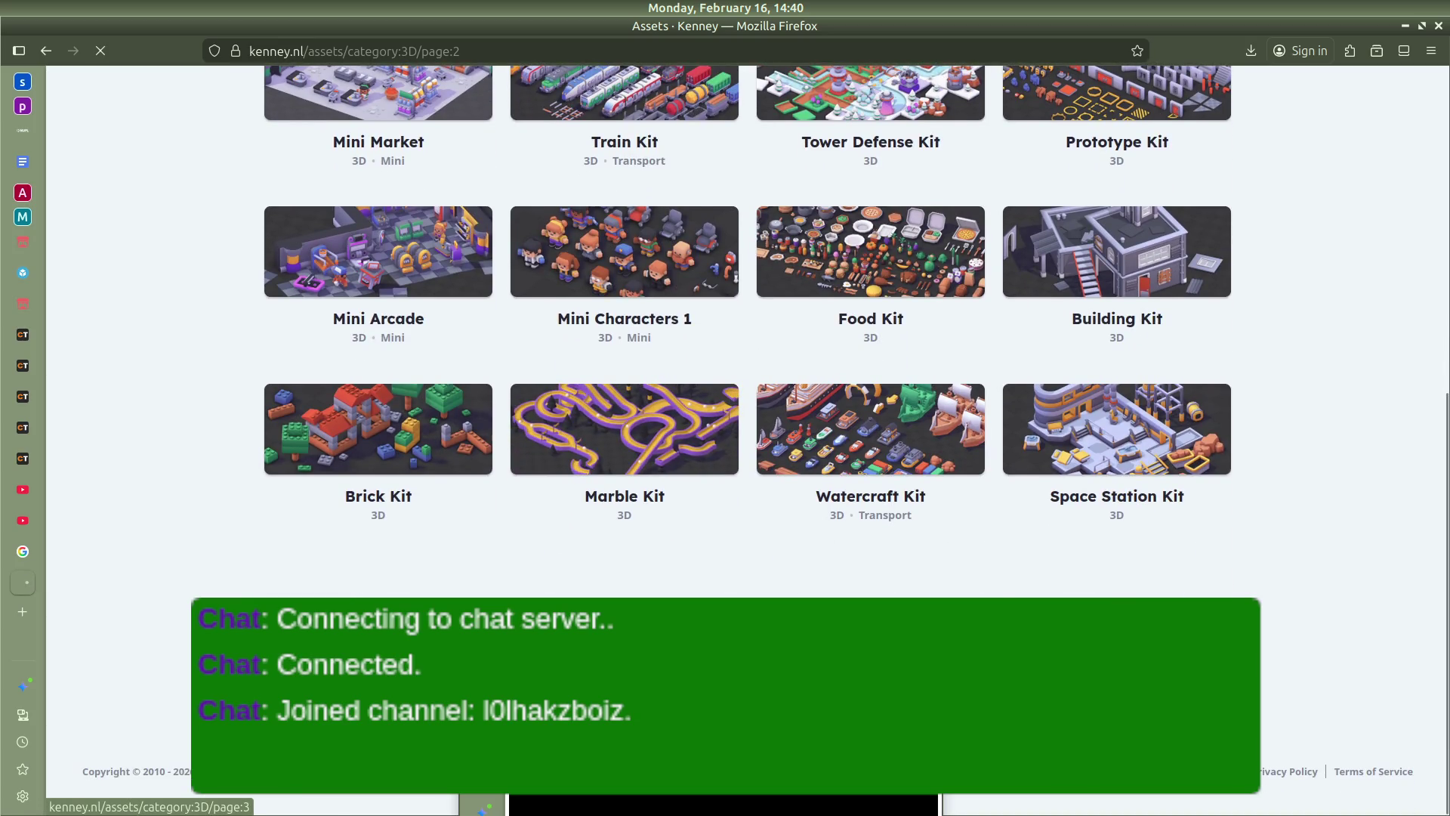
pyautogui.scroll(-3)
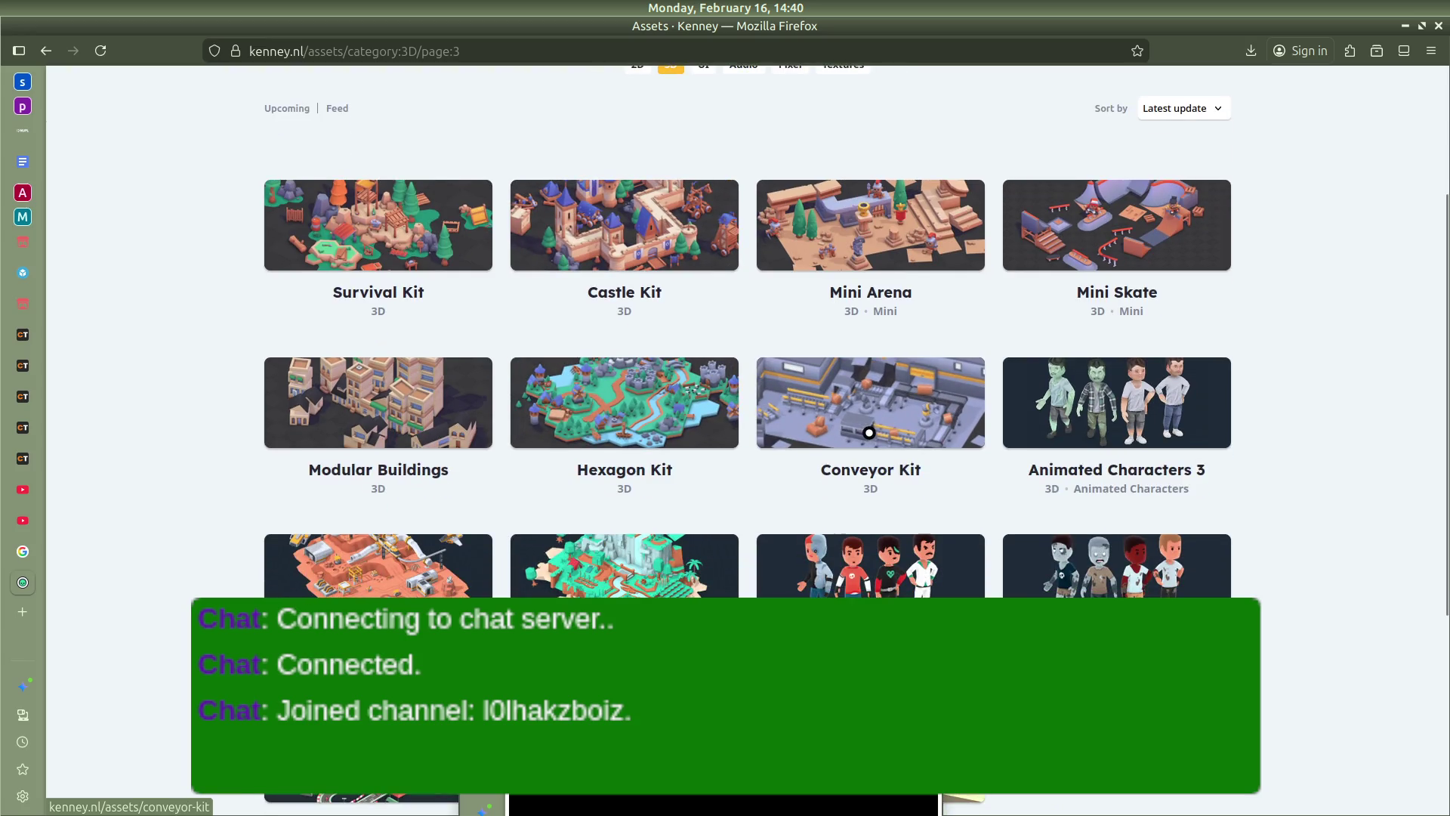
pyautogui.scroll(-3)
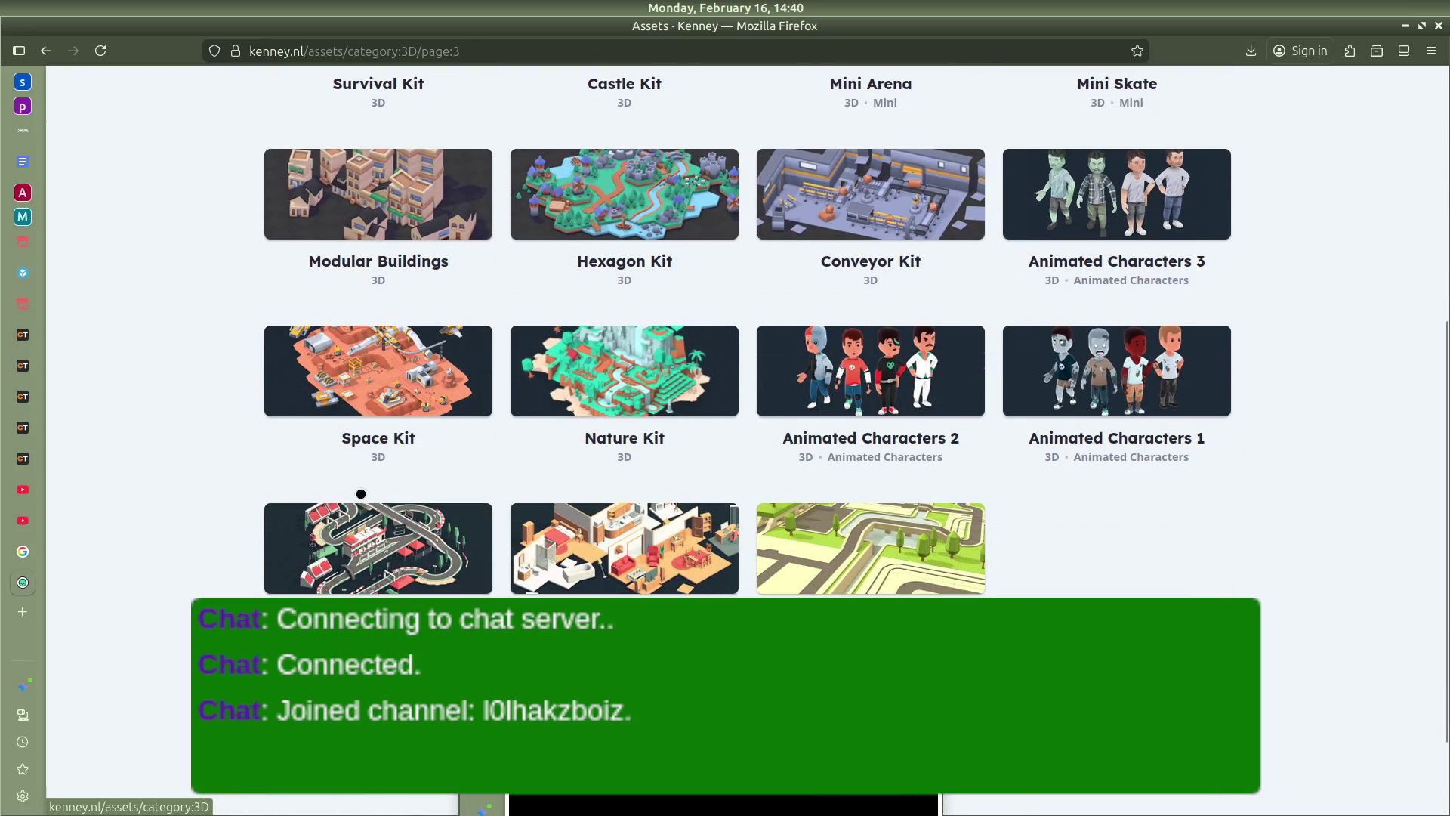
pyautogui.scroll(3)
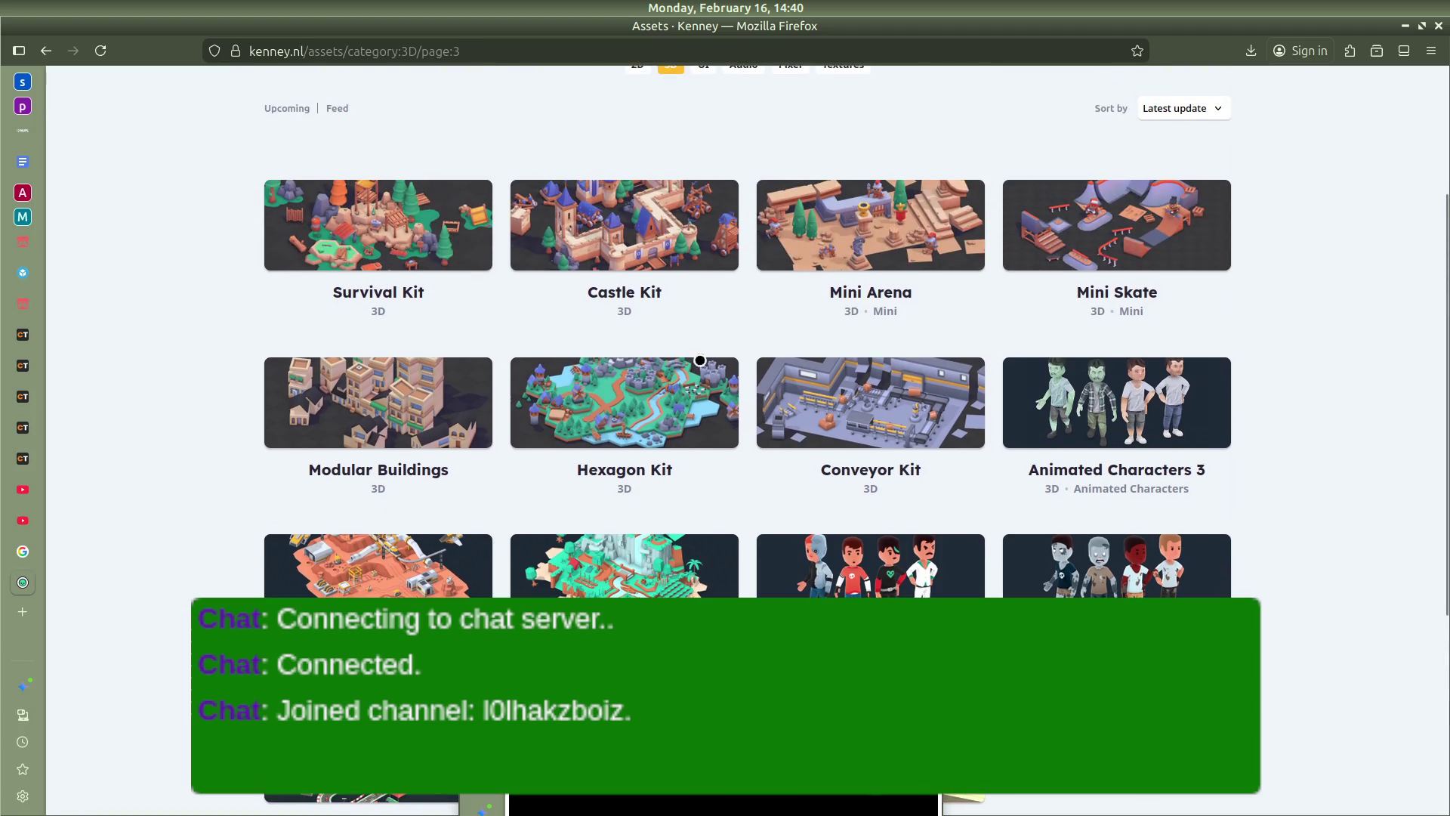
pyautogui.scroll(3)
pyautogui.scroll(-3)
pyautogui.scroll(-3)
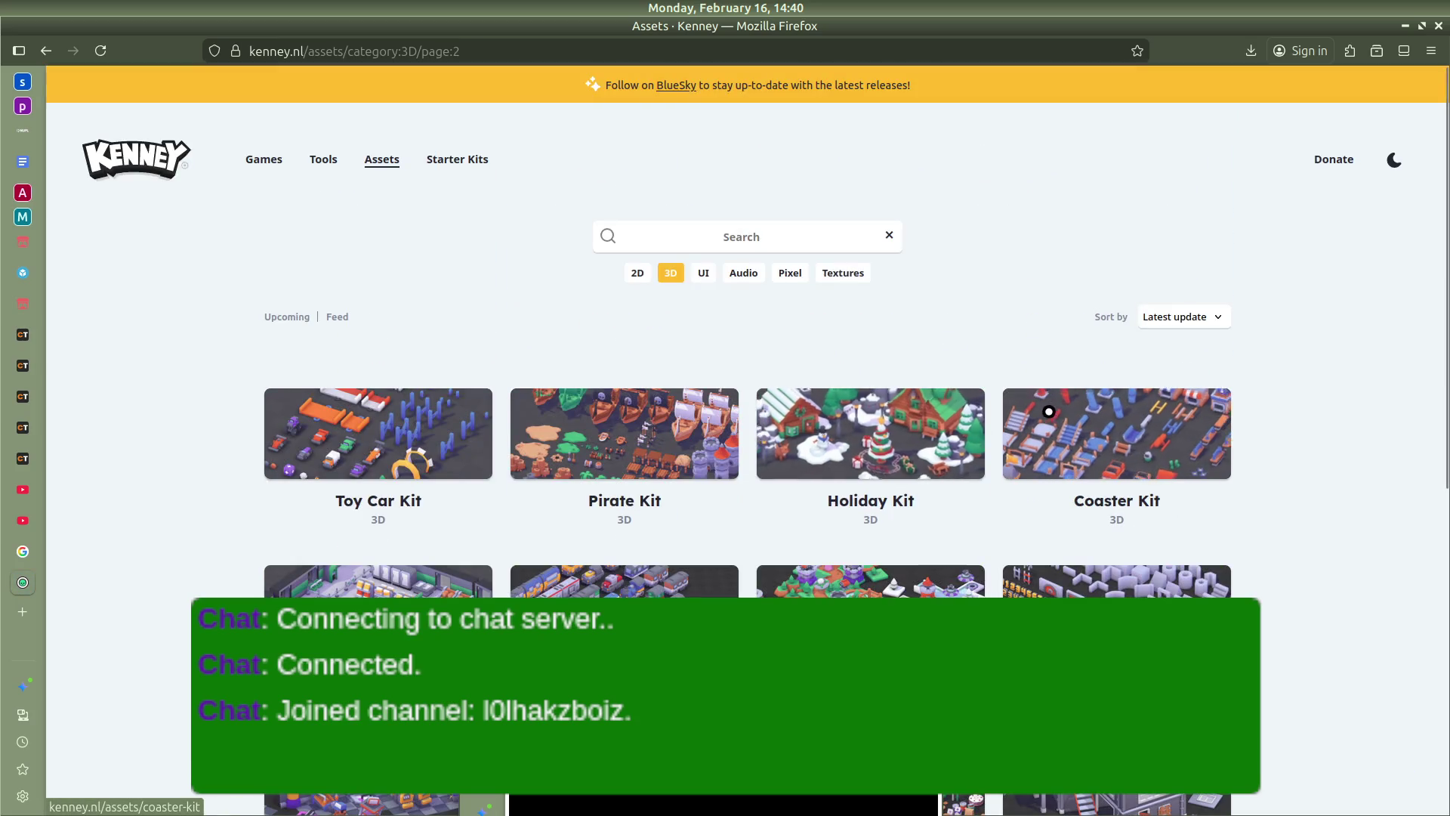
pyautogui.scroll(-3)
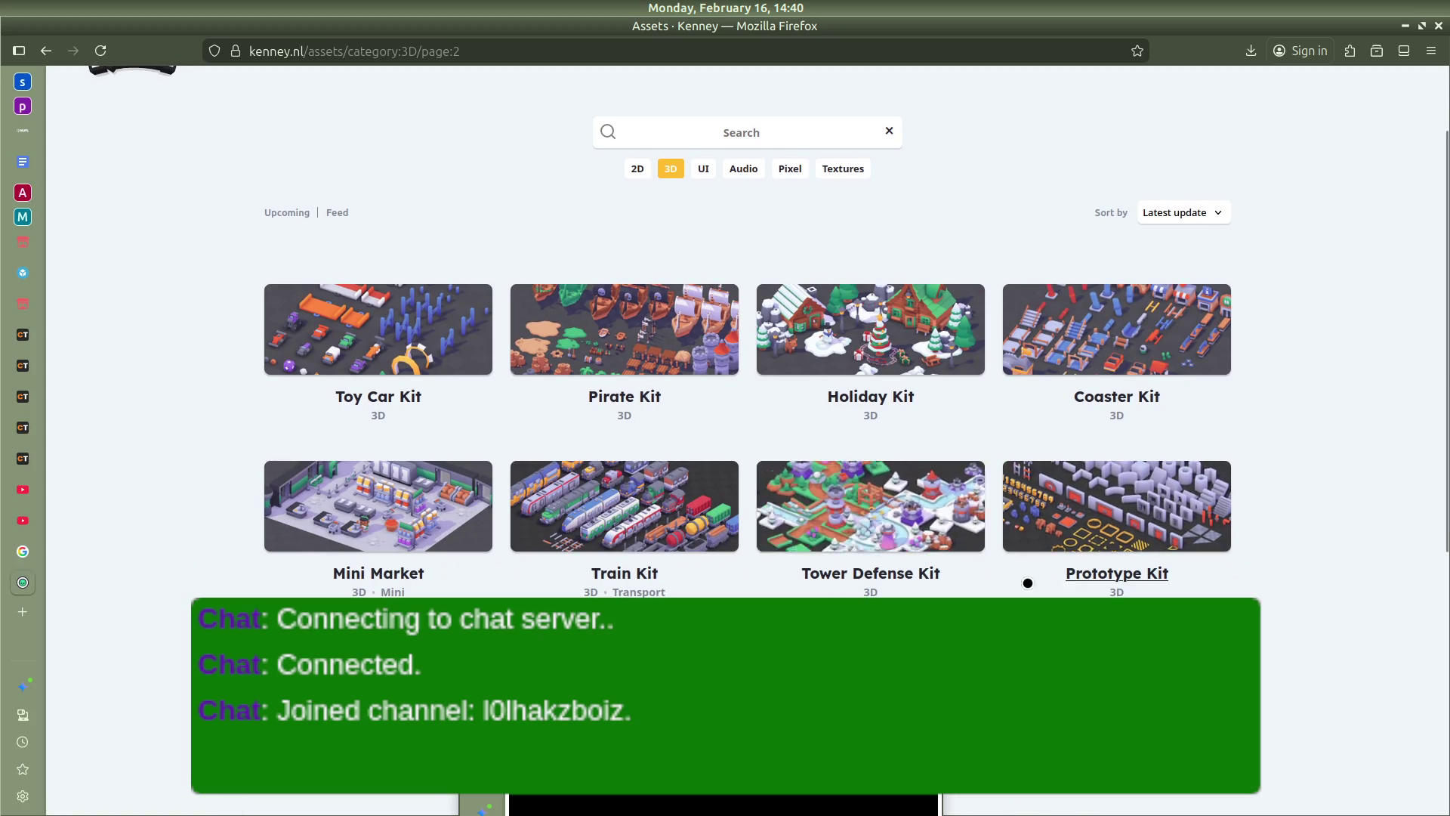
pyautogui.scroll(-3)
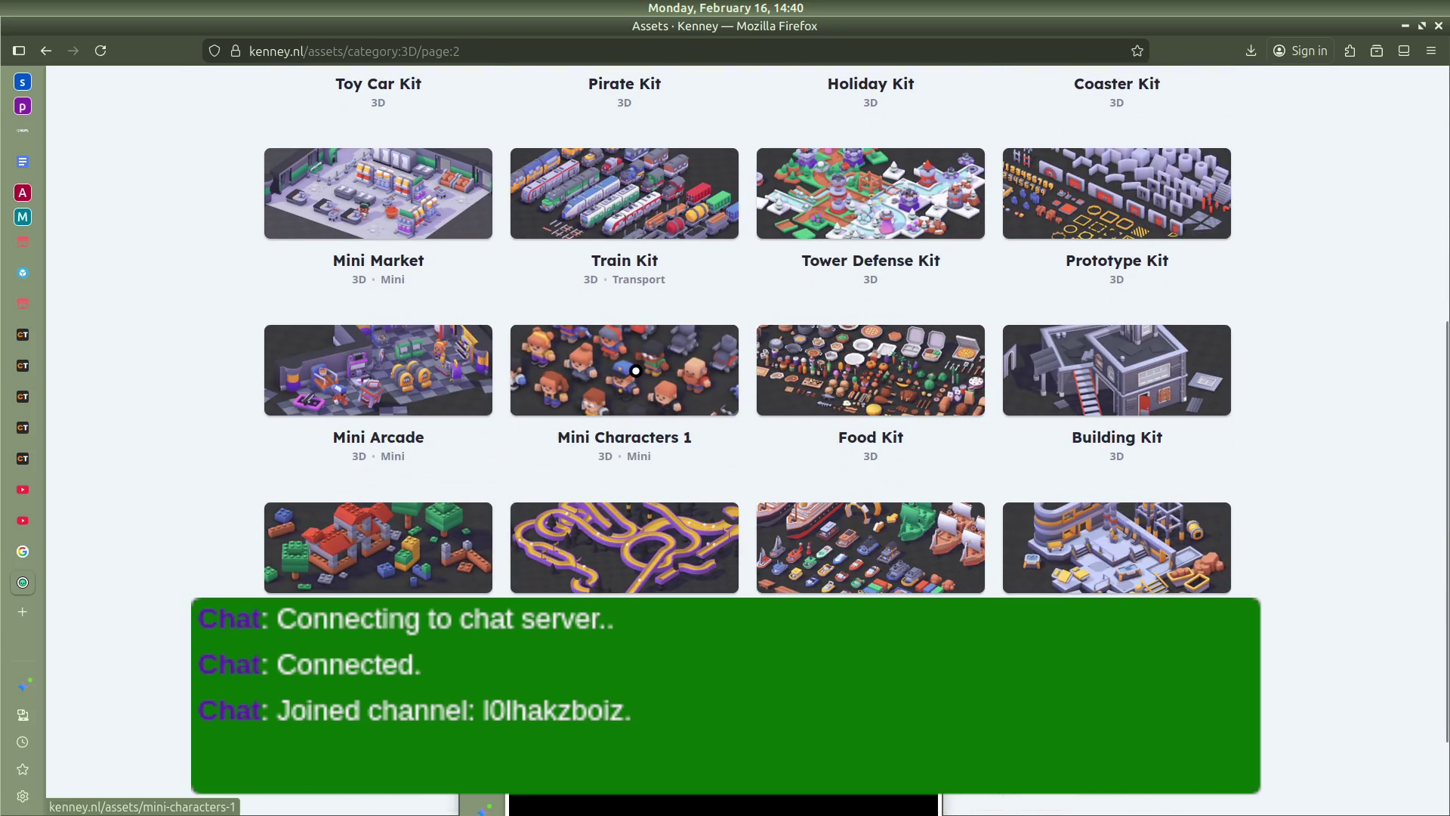
pyautogui.scroll(3)
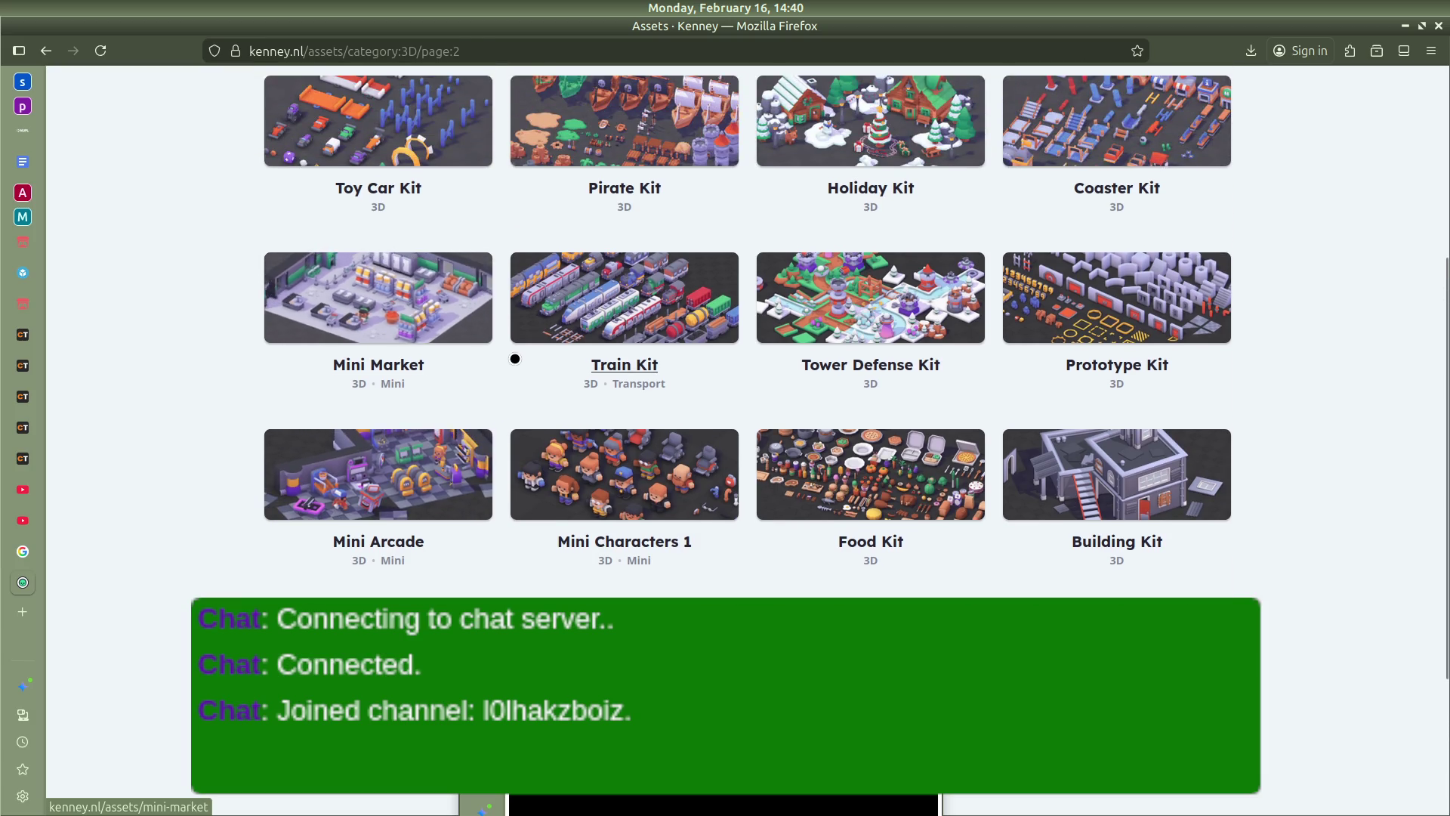
pyautogui.scroll(3)
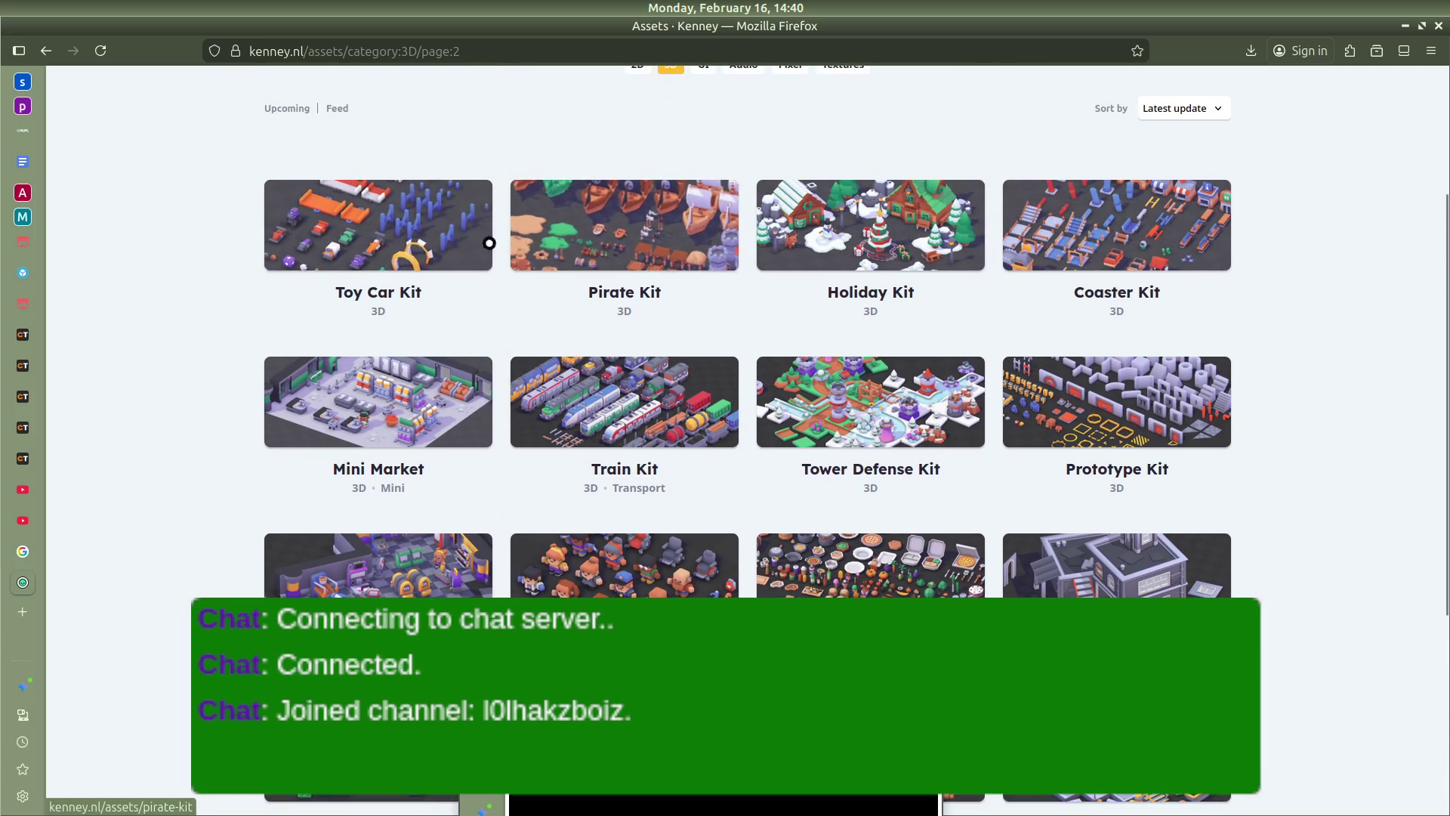
pyautogui.scroll(-3)
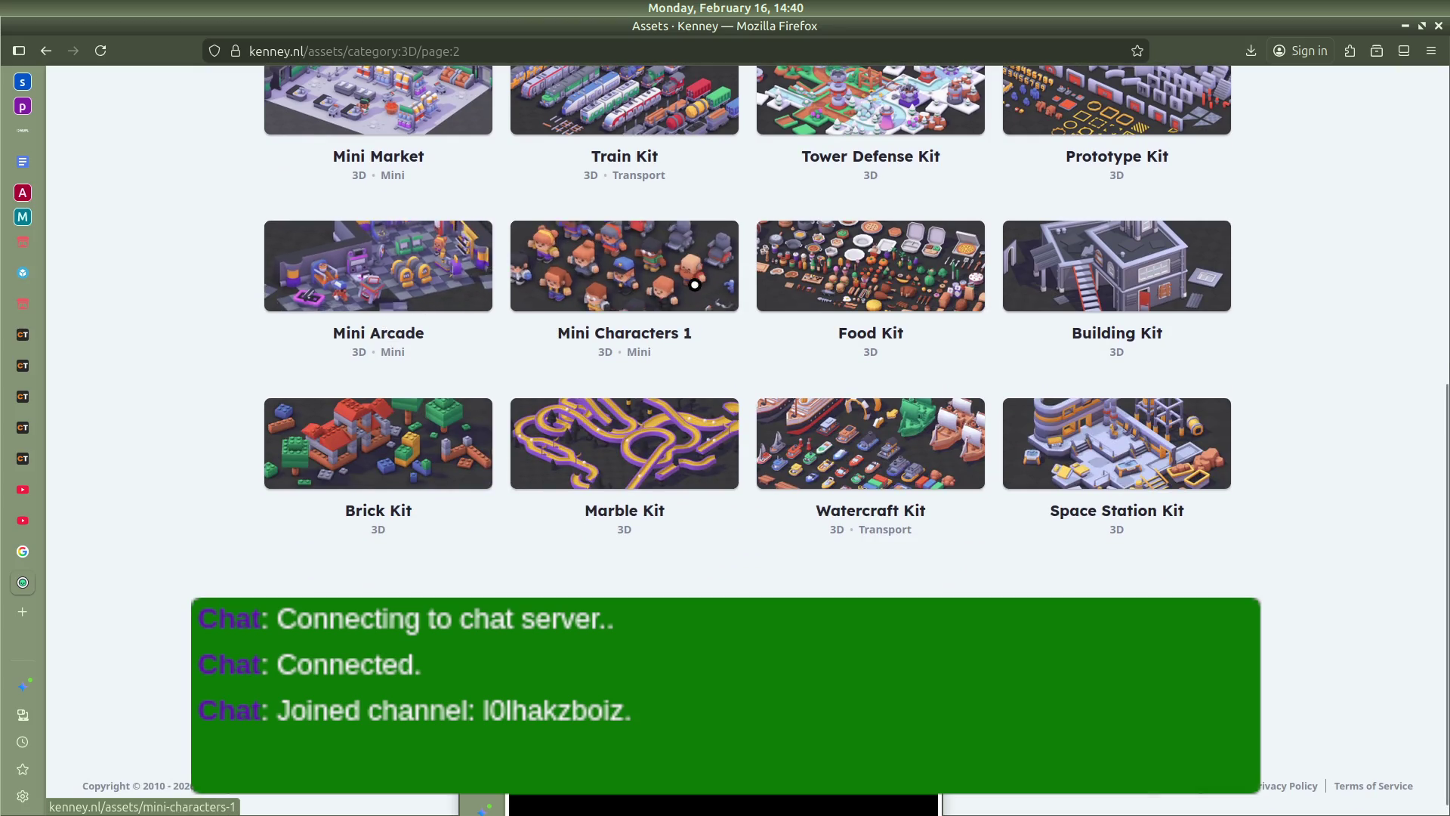
# Preview the Mini Arcade and Train Kit pages, returning to the 3D asset list each time
pyautogui.click(415, 287)
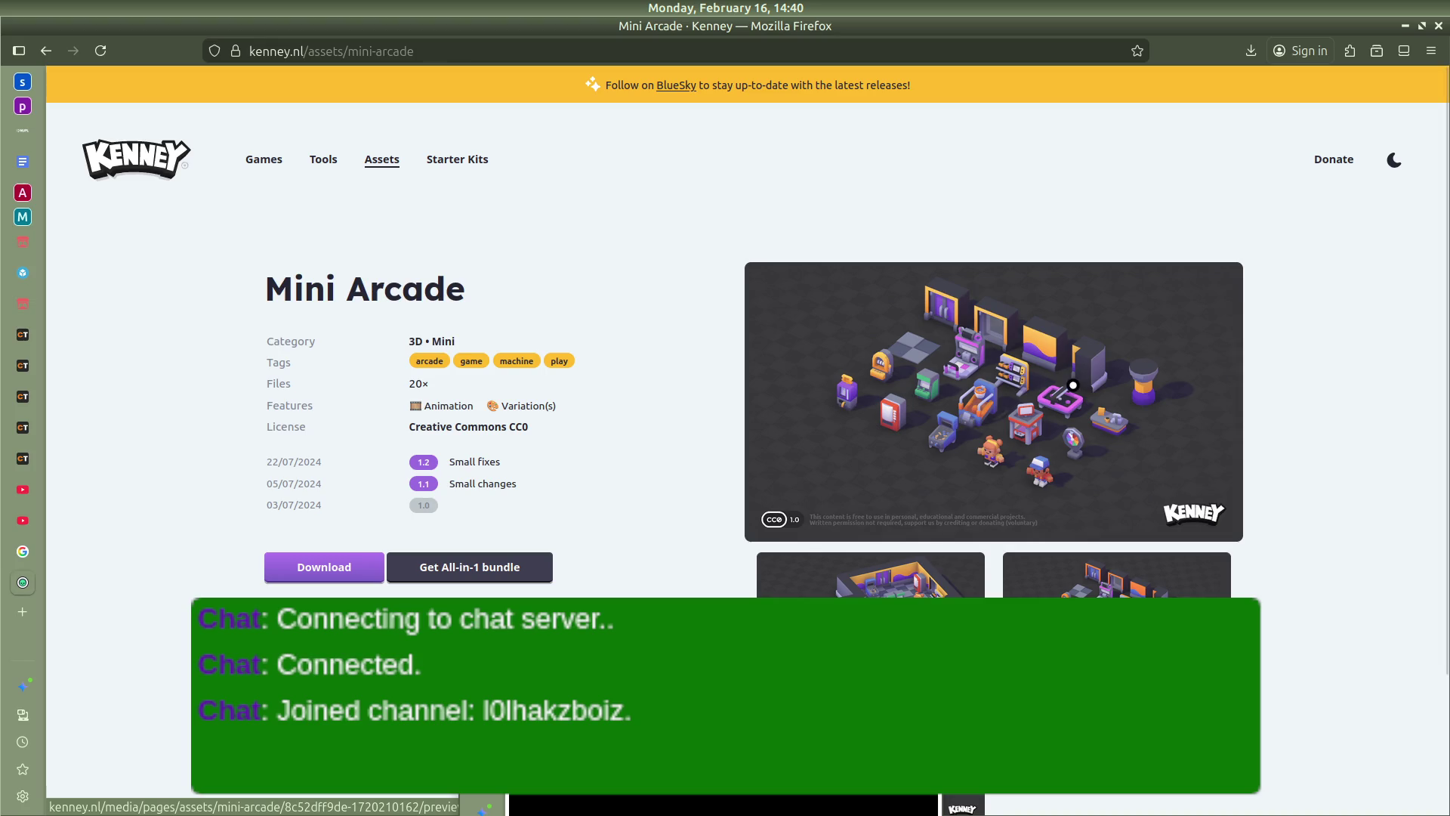
pyautogui.scroll(-3)
pyautogui.hotkey('alt', 'Left')
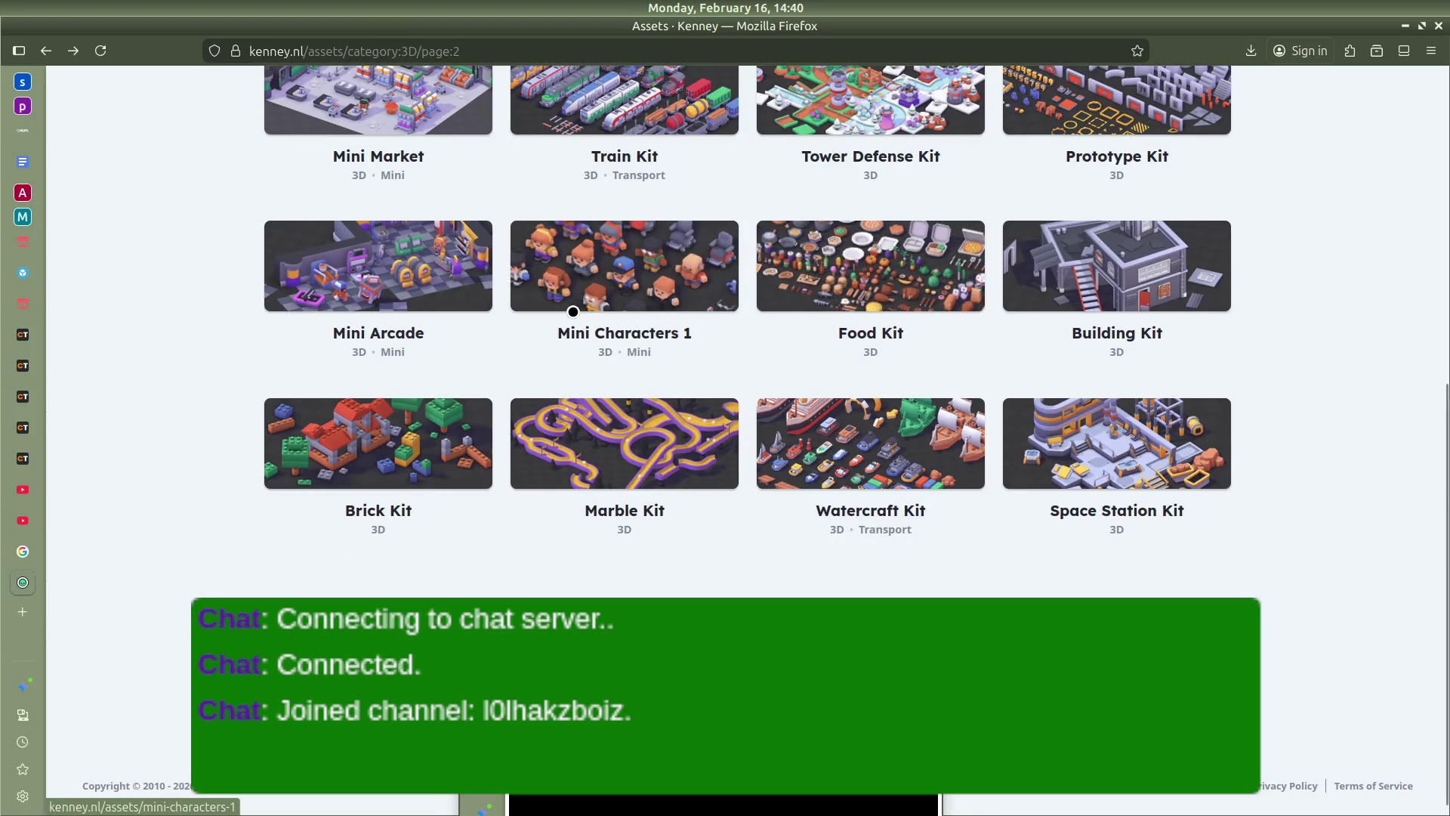
pyautogui.scroll(3)
pyautogui.click(603, 298)
pyautogui.hotkey('alt', 'Left')
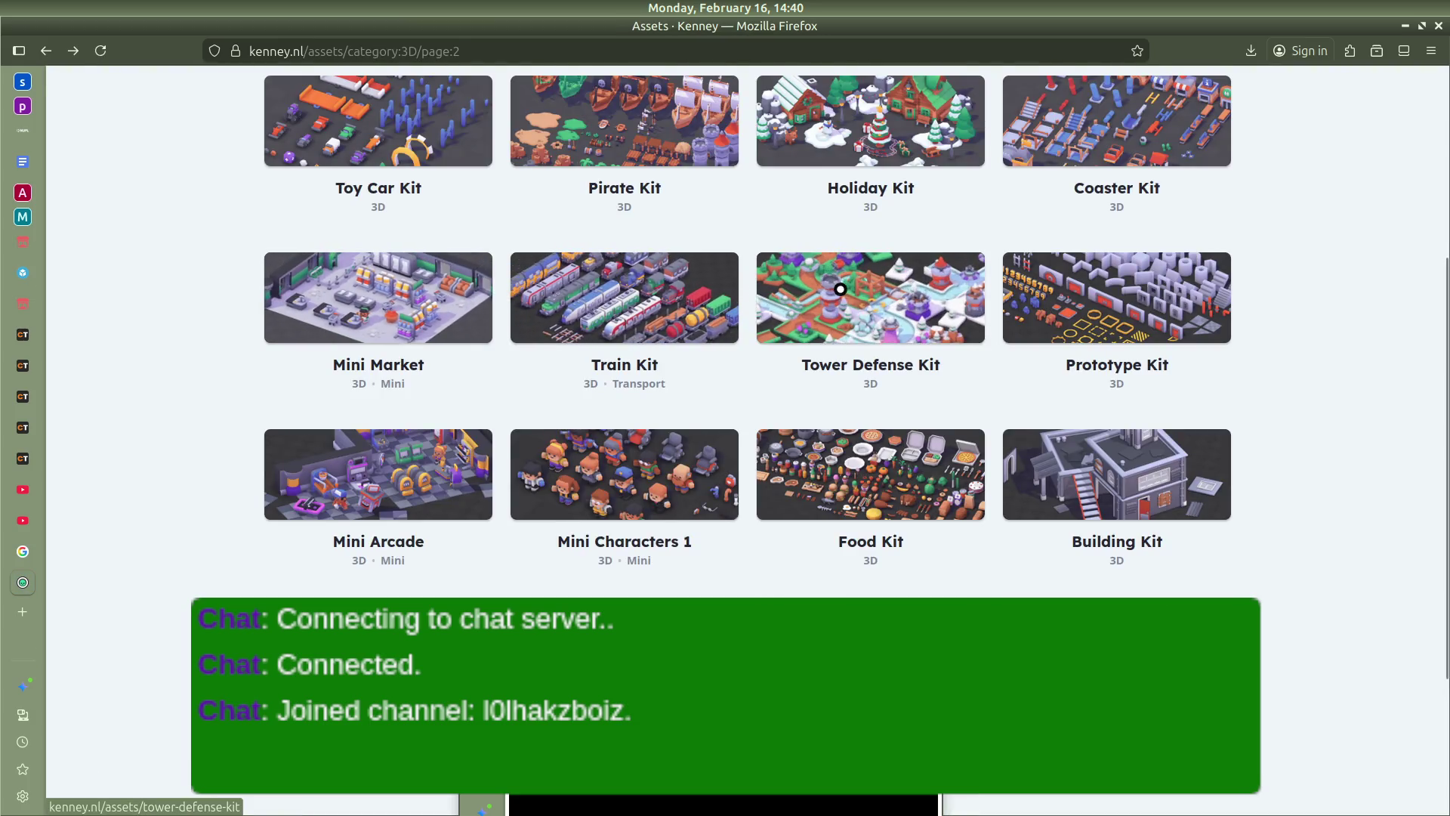
pyautogui.scroll(-3)
# Go to the first page of 3D assets and preview the City Kit (Commercial) page
pyautogui.click(377, 514)
pyautogui.scroll(-3)
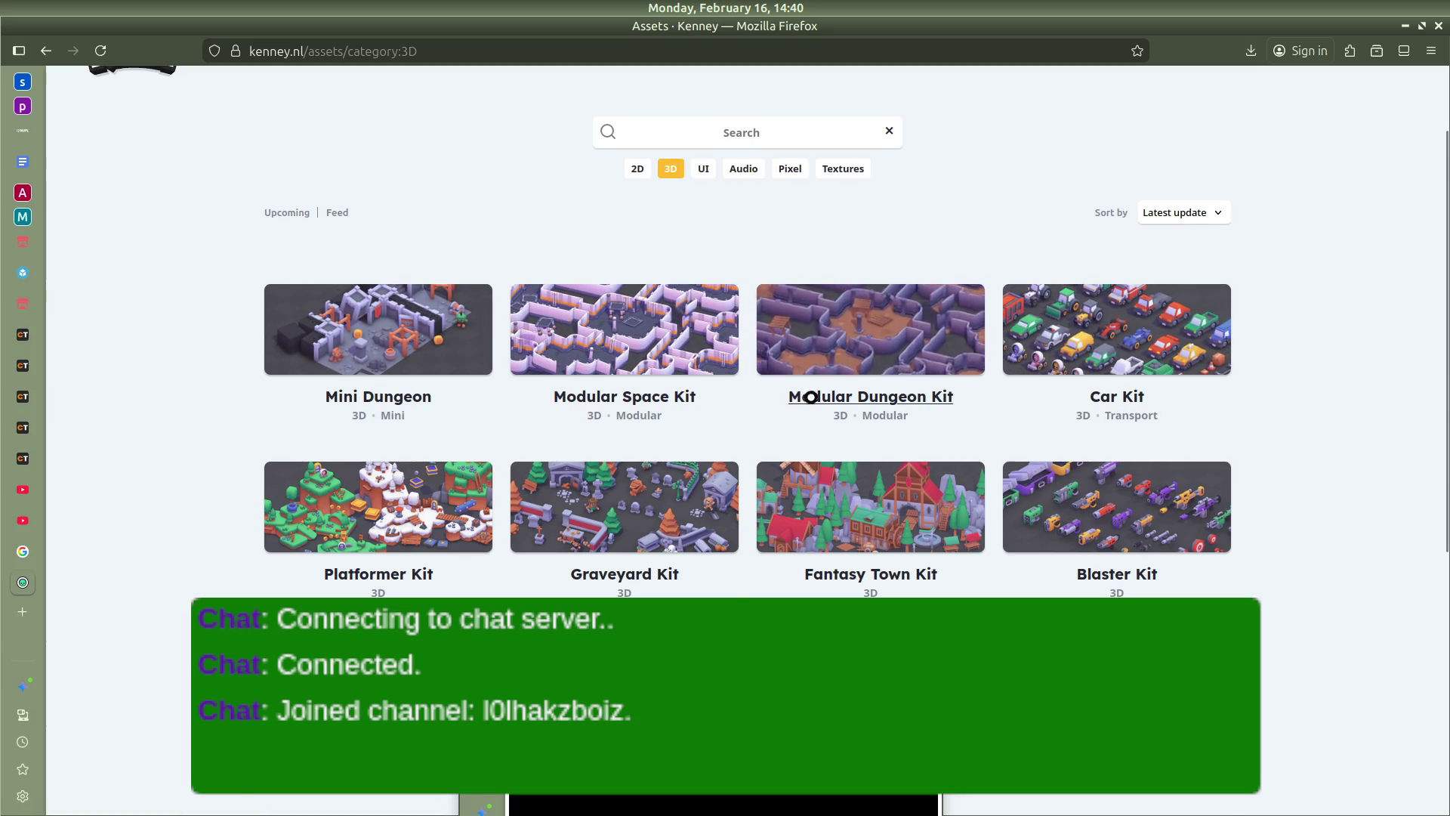
pyautogui.scroll(-3)
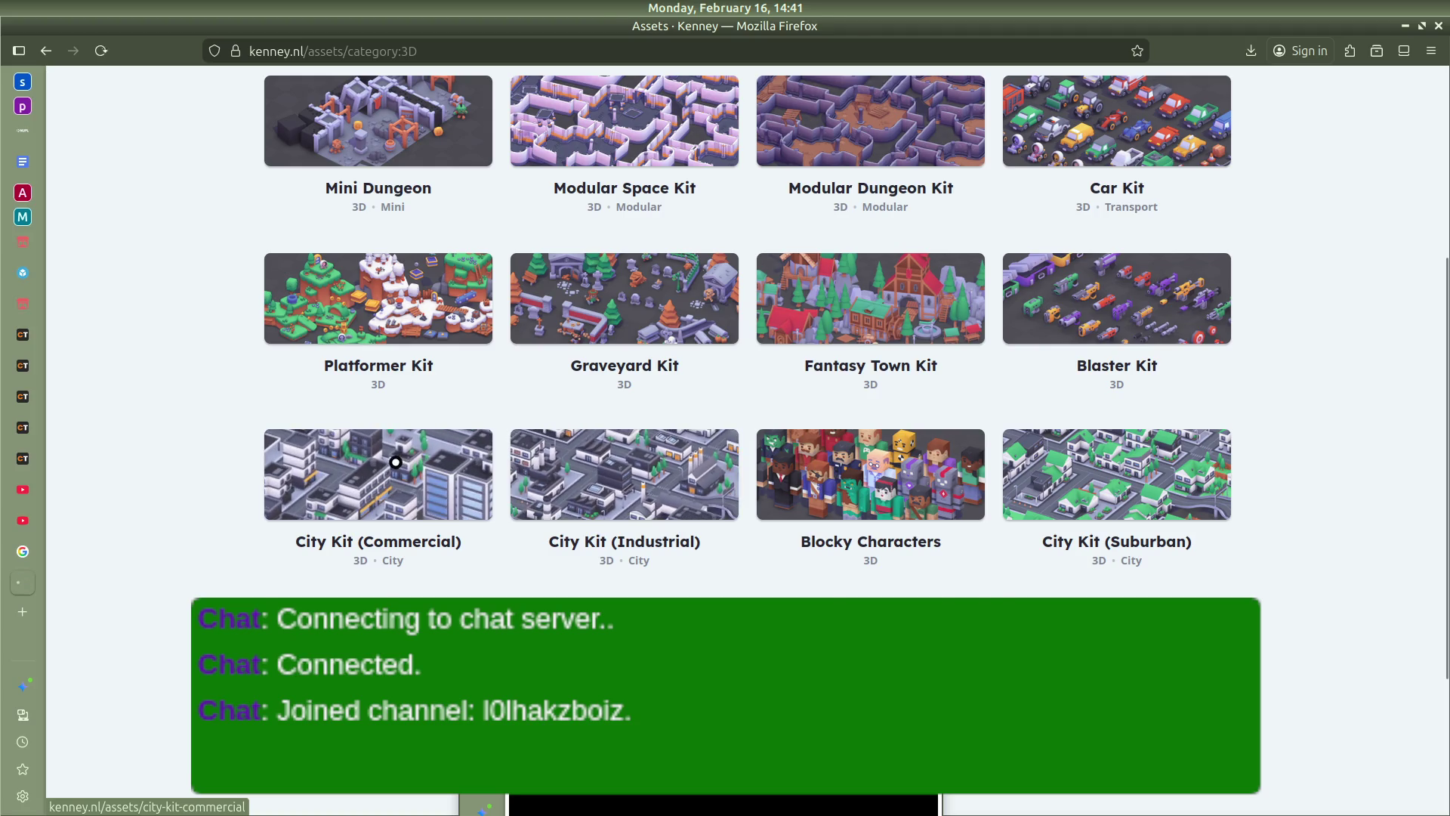
pyautogui.click(398, 462)
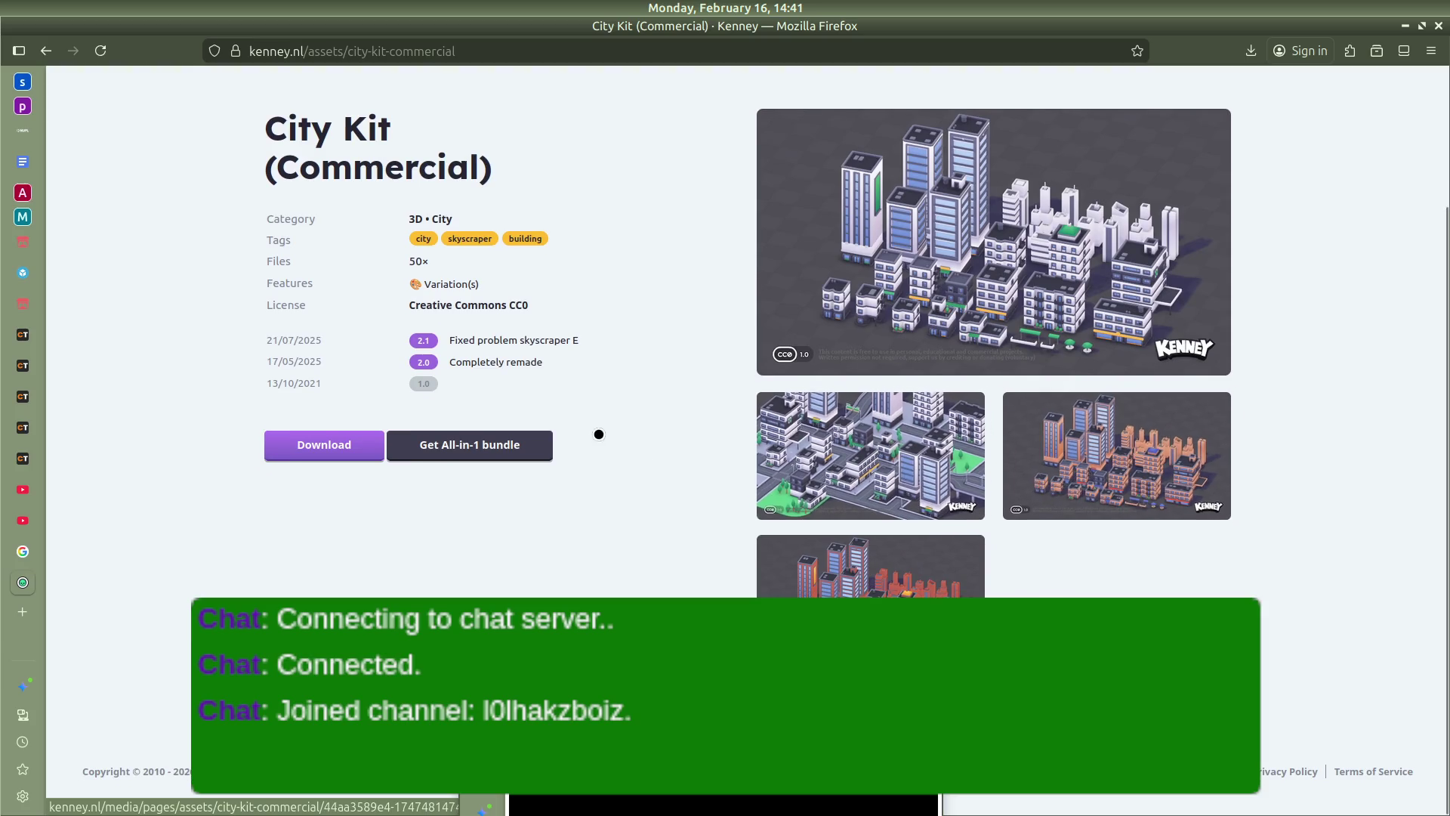
pyautogui.hotkey('alt', 'Left')
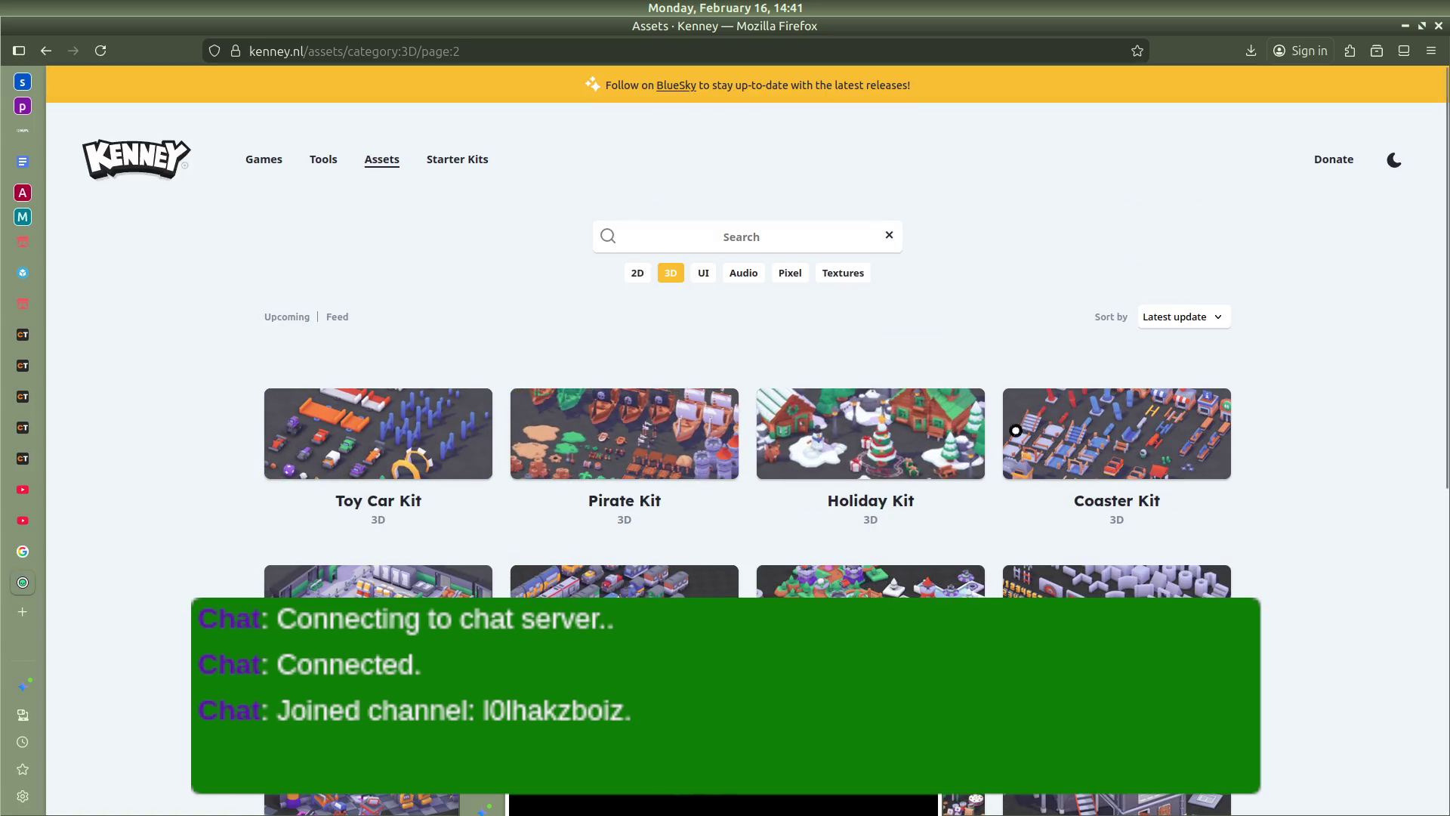
# Scroll down and preview the Space Station Kit page, then return to the list
pyautogui.scroll(-3)
pyautogui.scroll(-3)
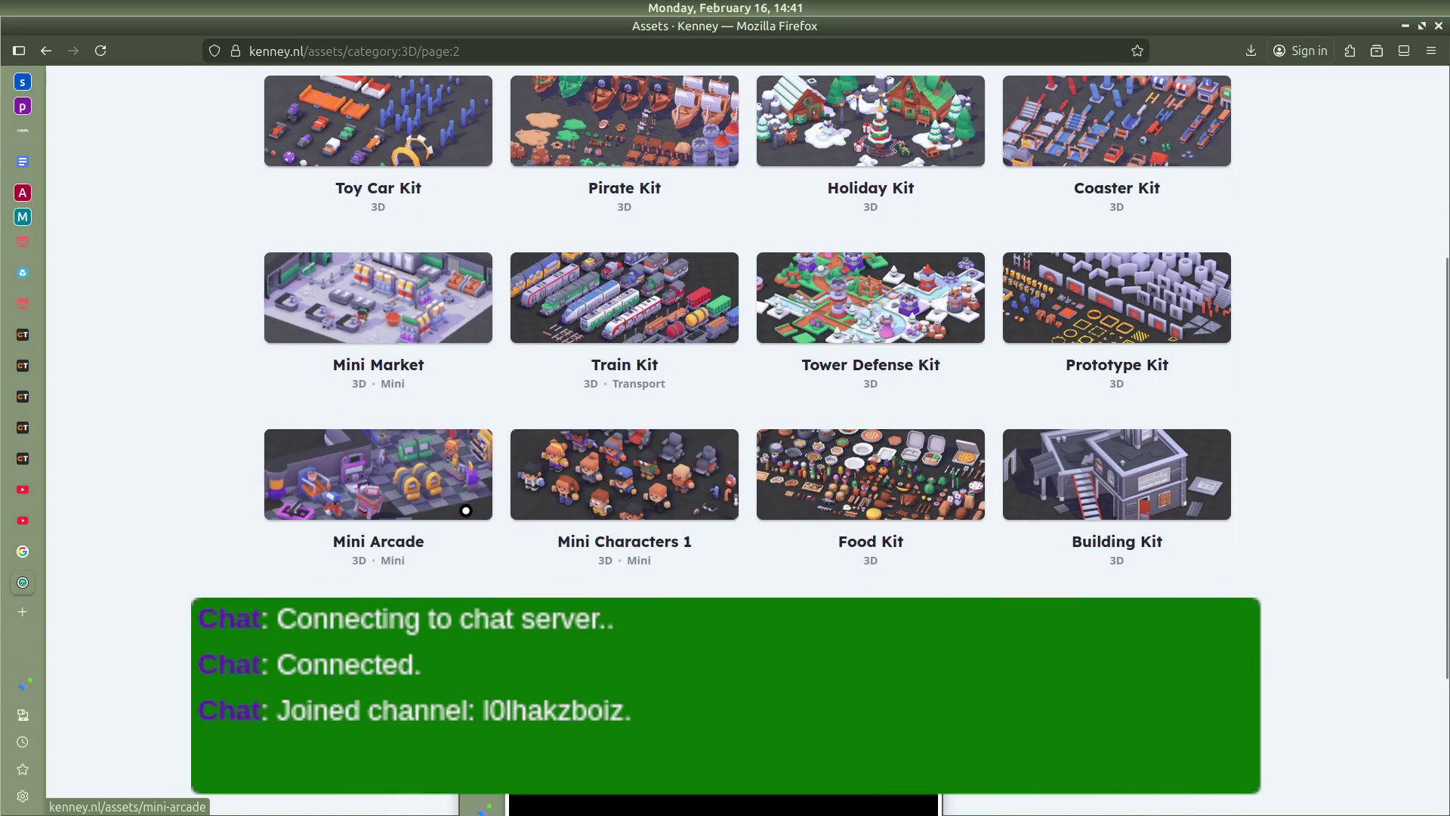
pyautogui.scroll(-3)
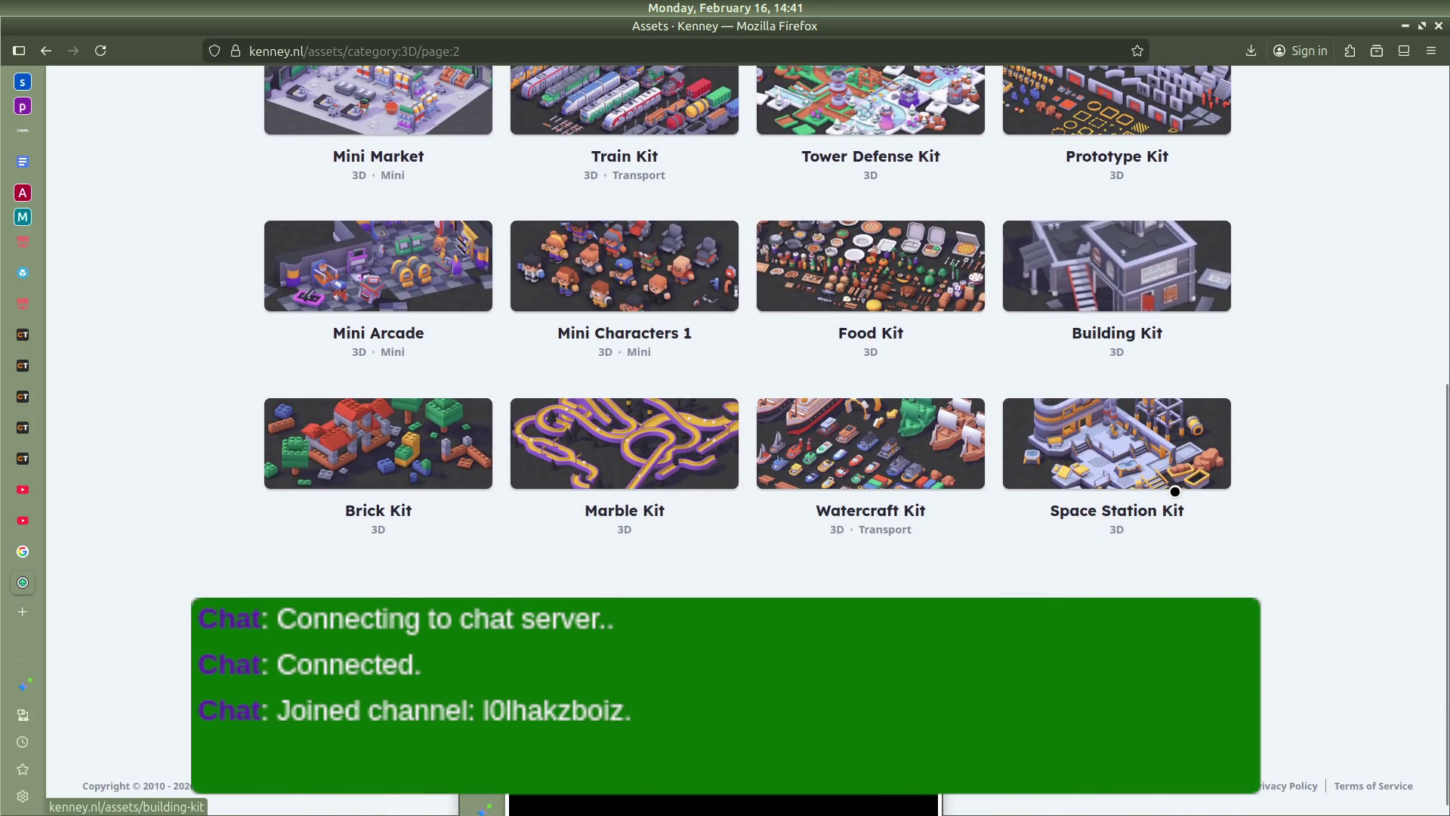
pyautogui.click(1078, 444)
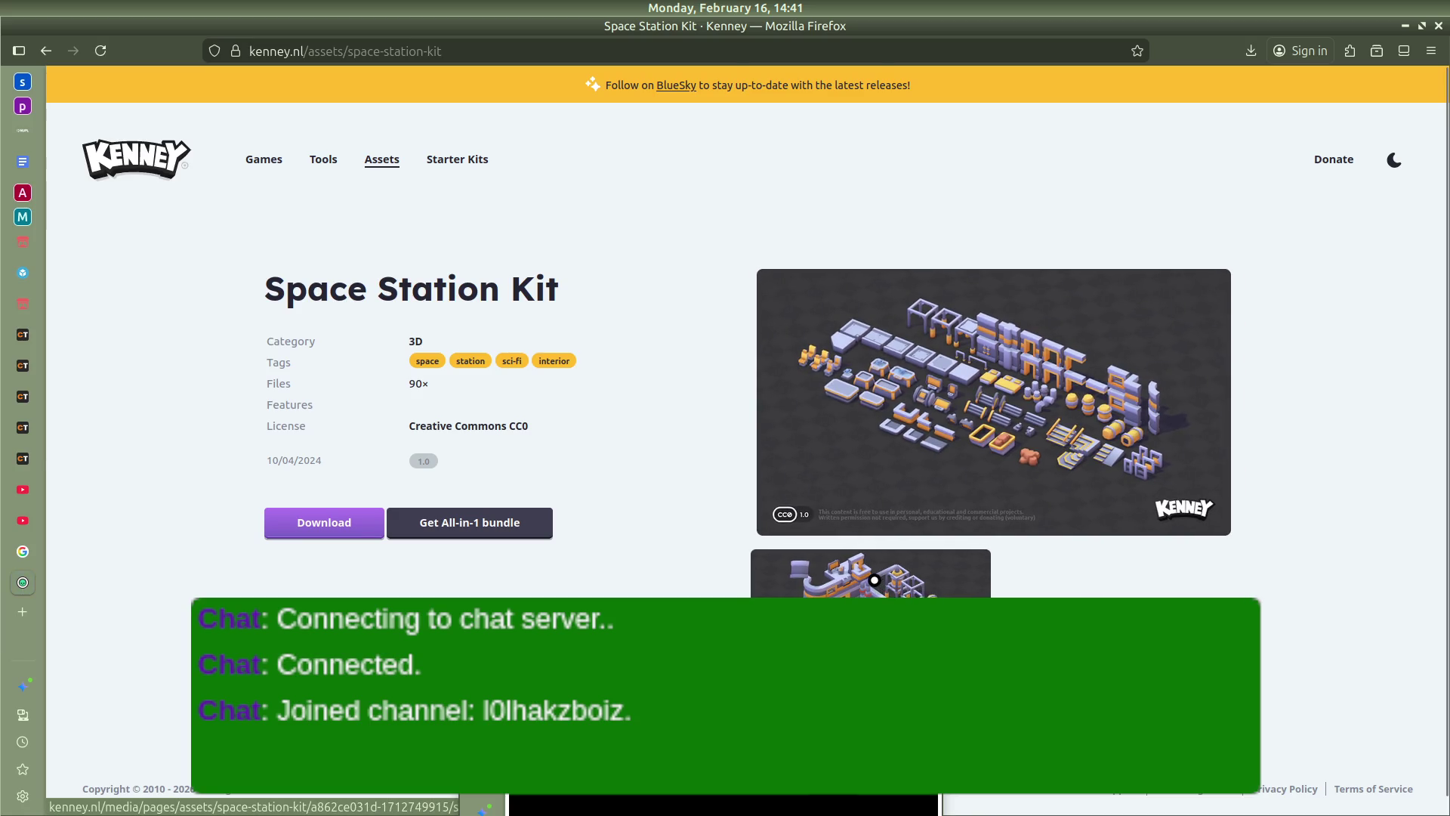
pyautogui.hotkey('alt', 'Left')
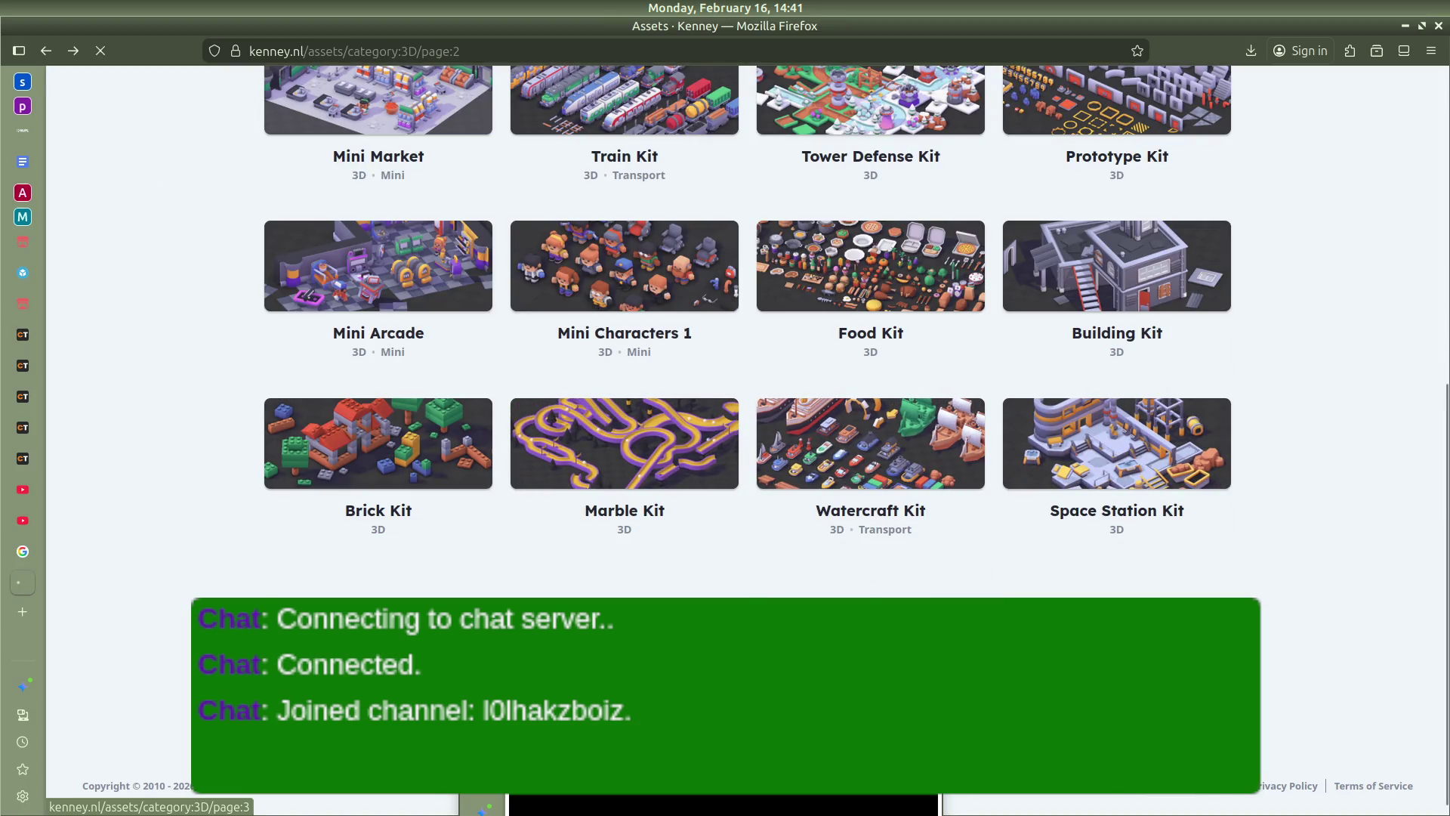
# View the Conveyor Kit page with its enlarged preview, then return and open a new browser tab
pyautogui.scroll(-3)
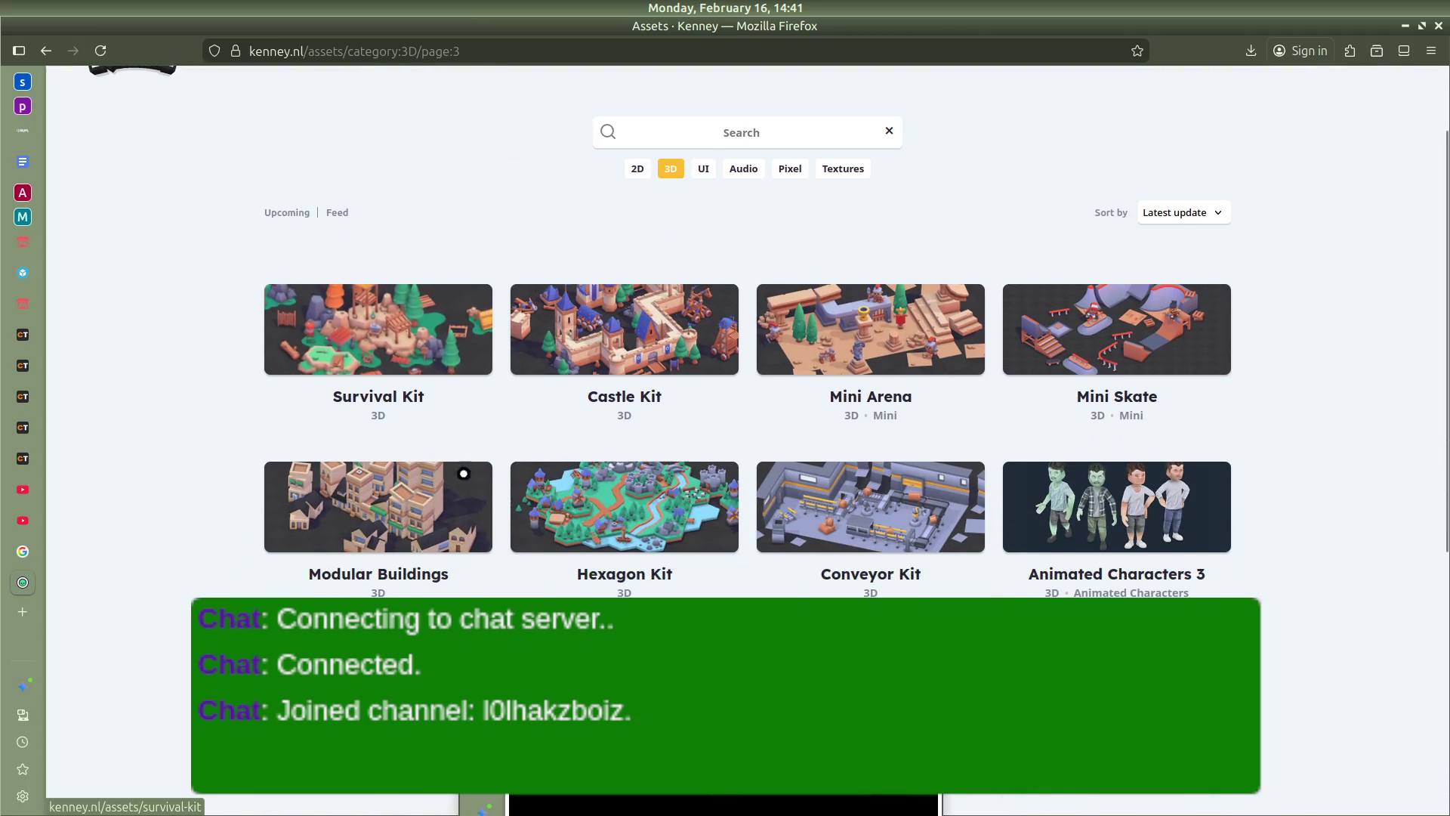
pyautogui.scroll(-3)
pyautogui.click(905, 425)
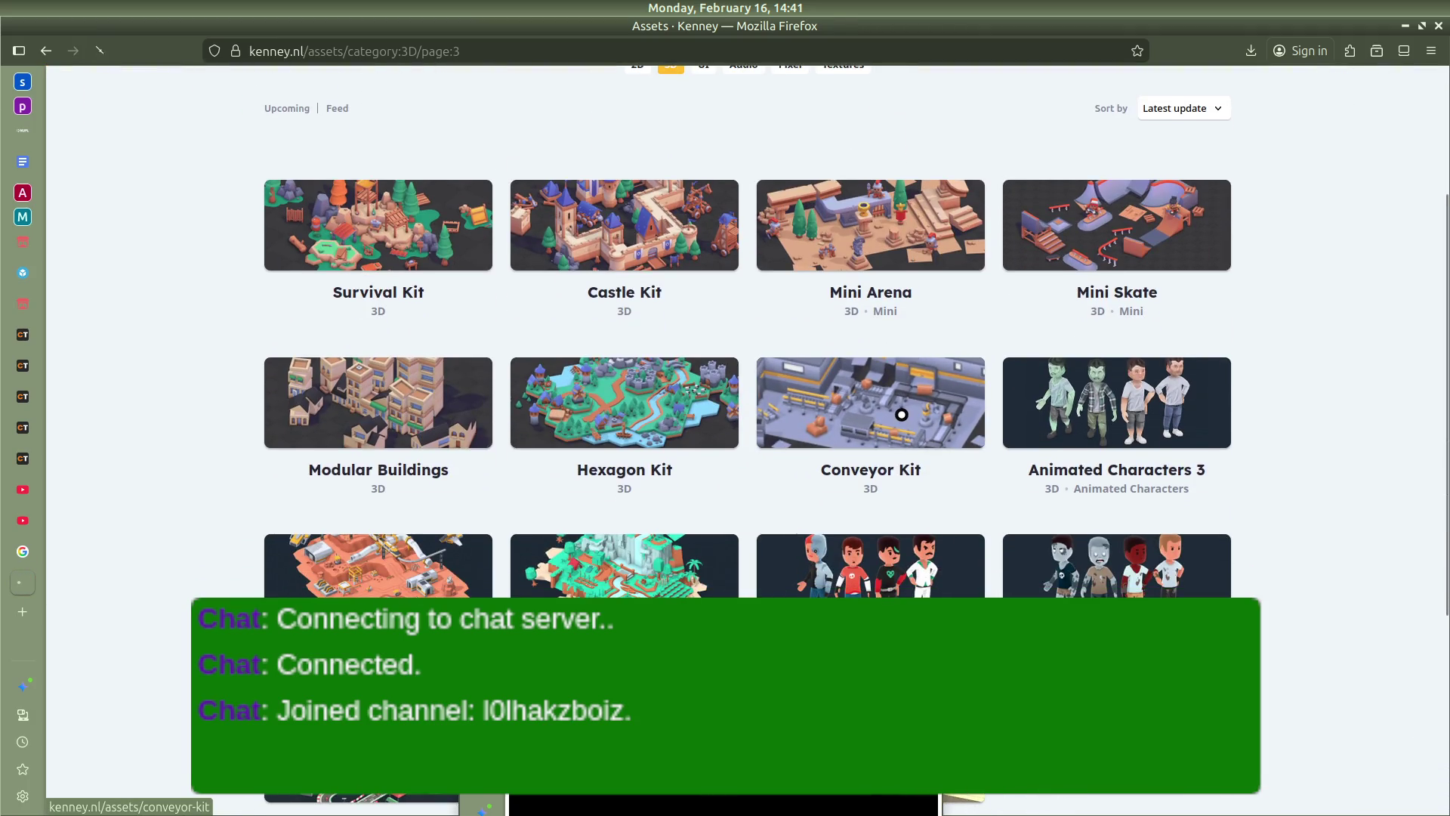
pyautogui.click(1104, 584)
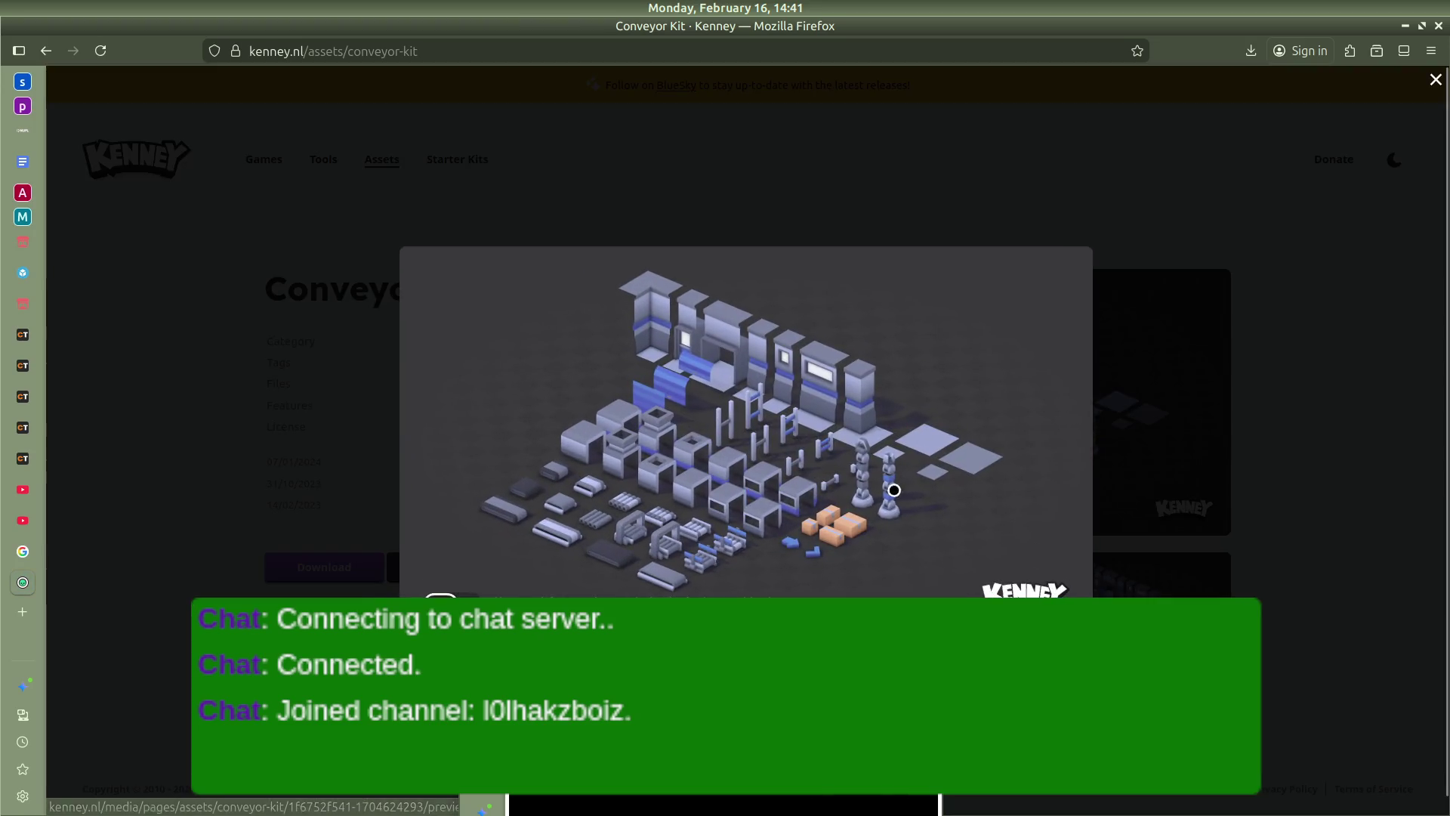
pyautogui.click(1171, 315)
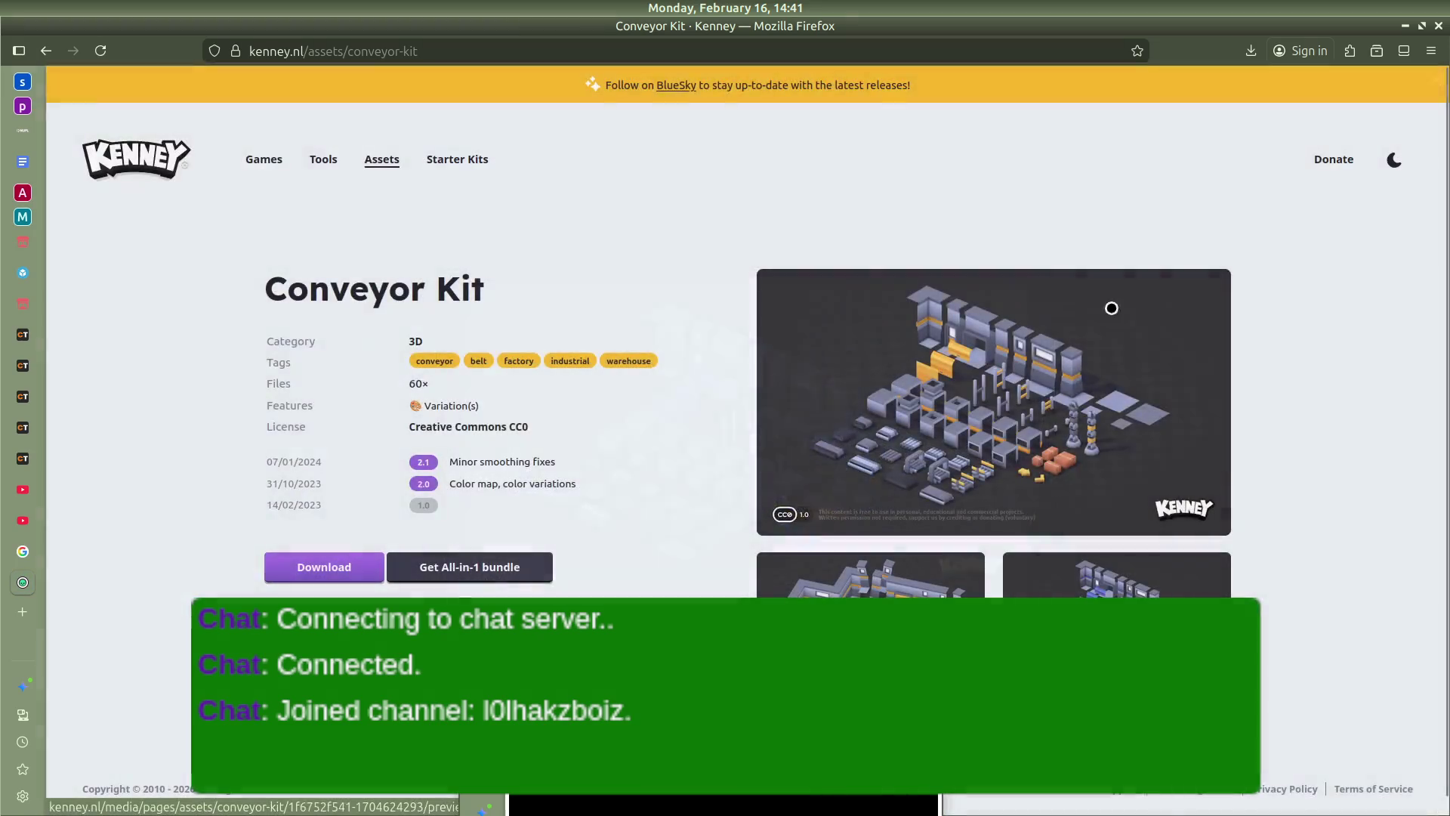
pyautogui.hotkey('alt', 'Left')
pyautogui.scroll(-3)
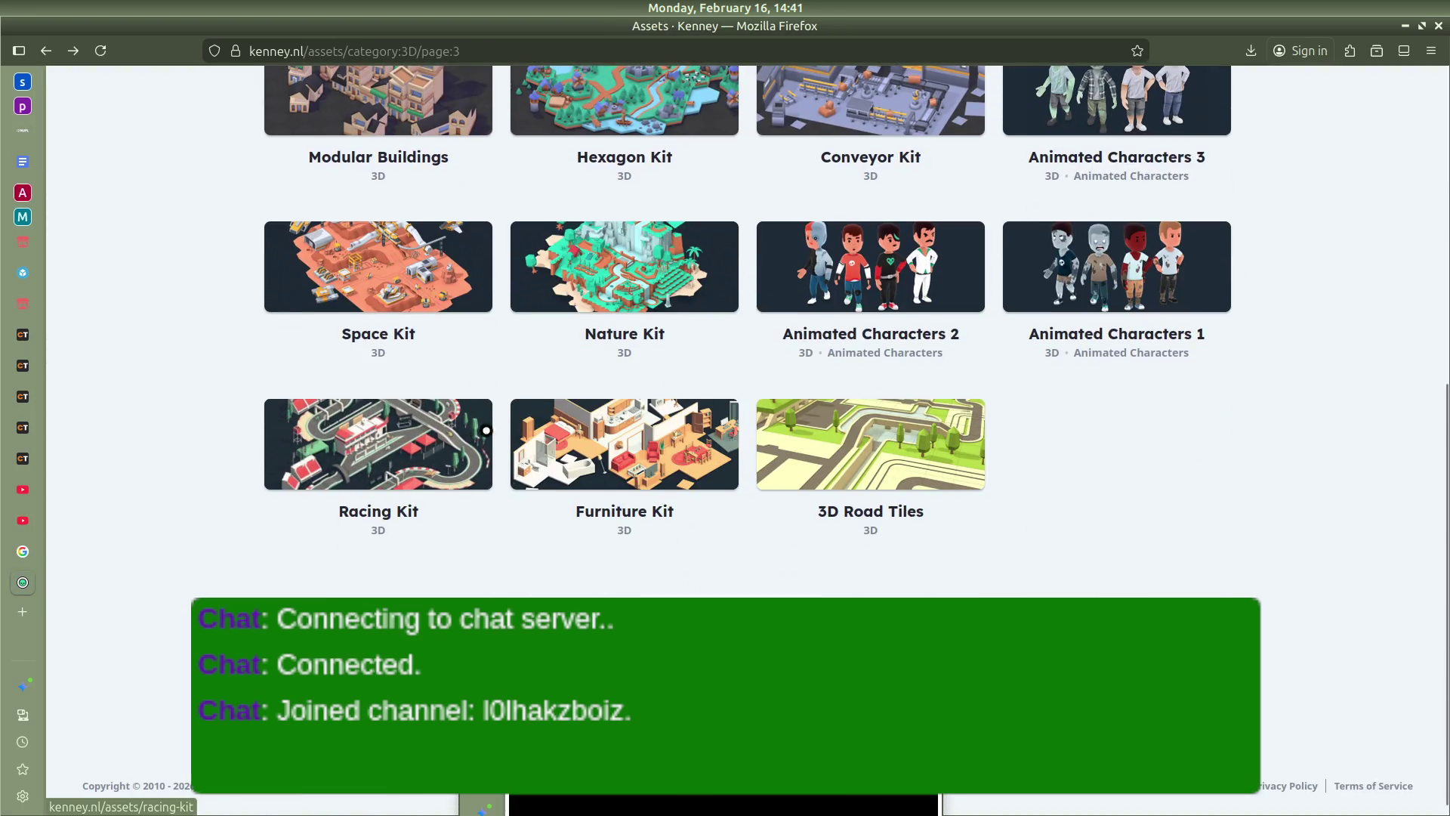
pyautogui.scroll(3)
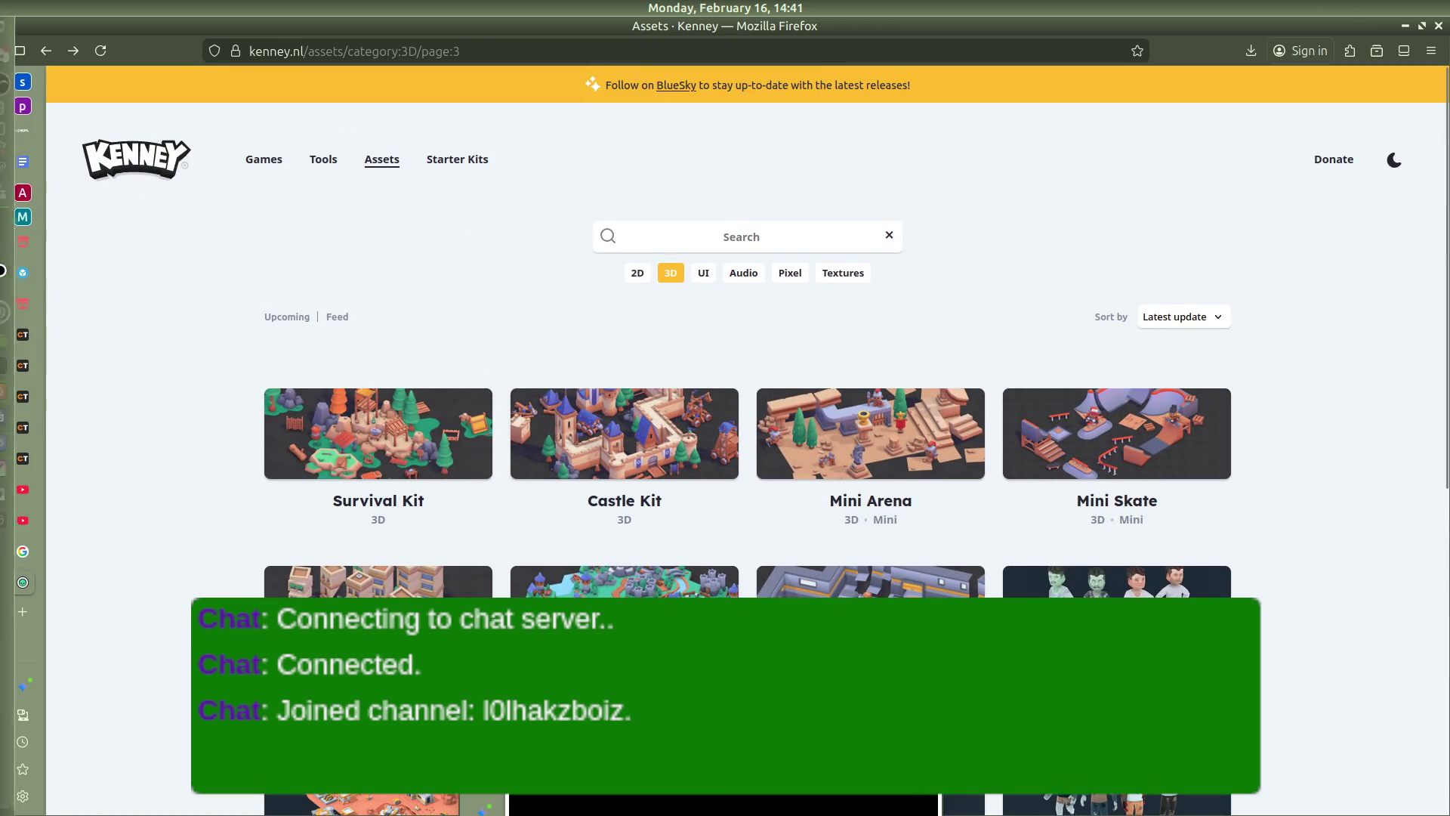
pyautogui.click(31, 619)
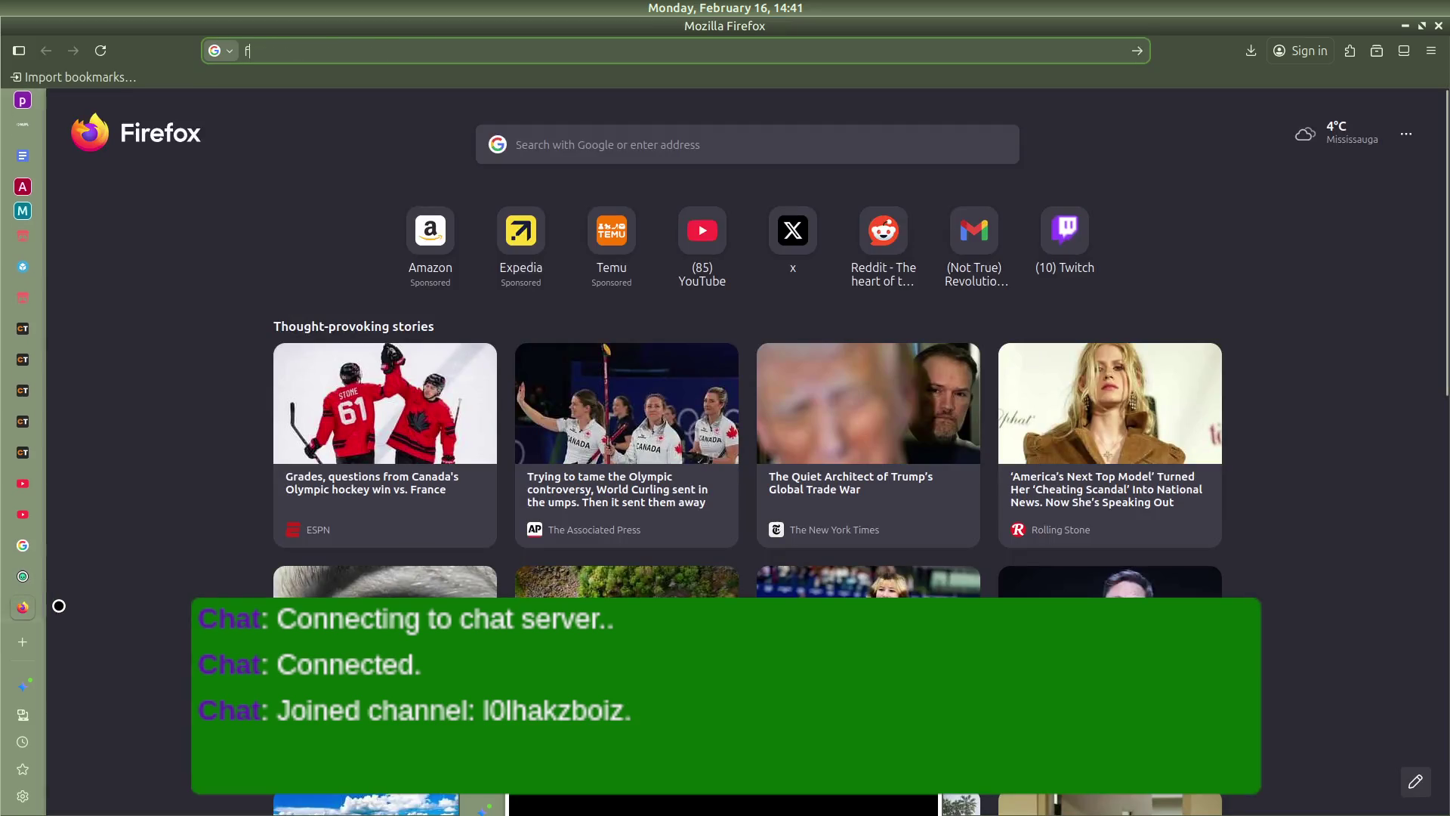
# Search the web for 'free models gltf' and open CGTrader's Free & Premium GLTF Downloads result
pyautogui.write('free ')
pyautogui.write('models')
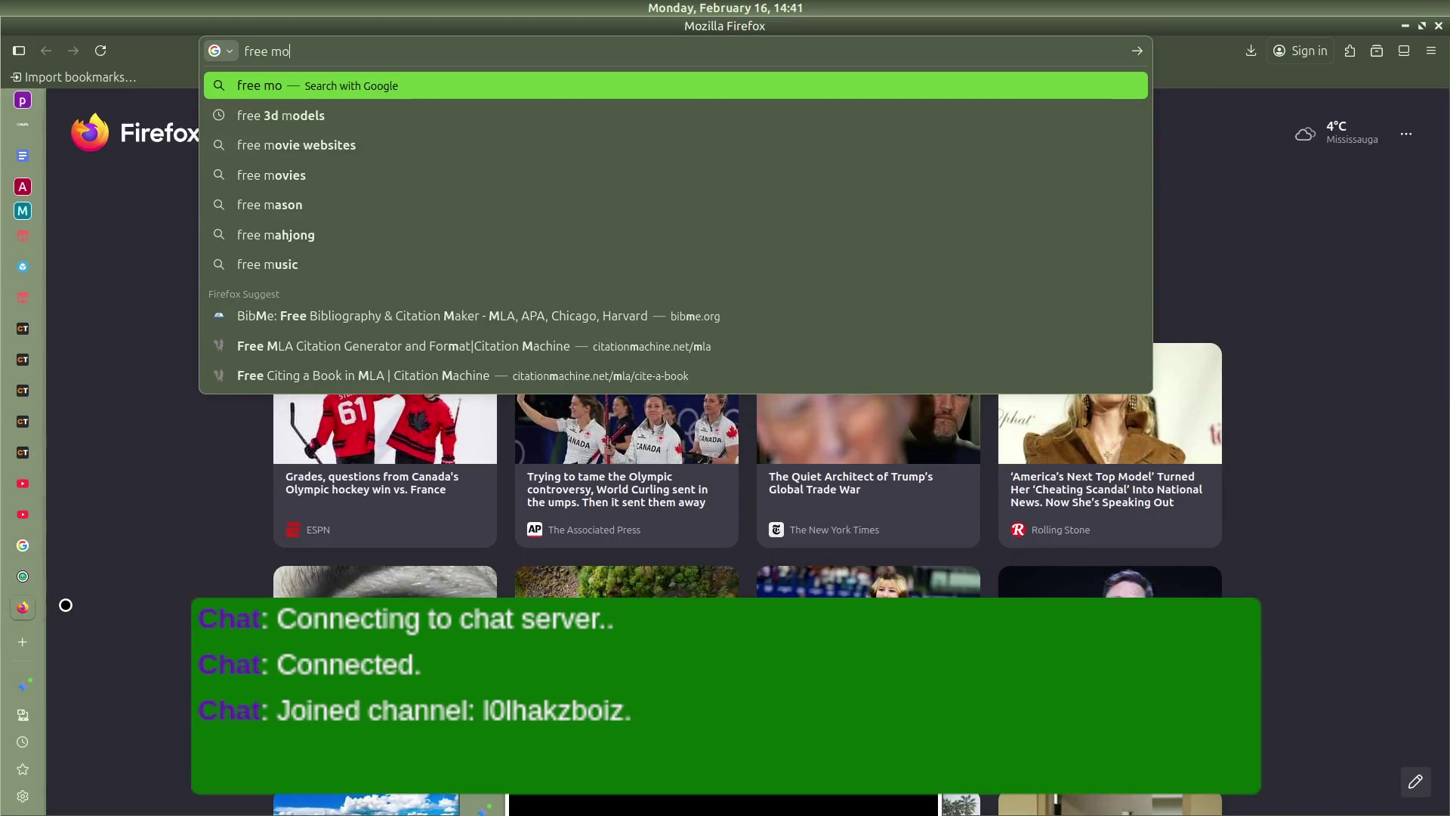
pyautogui.write('s')
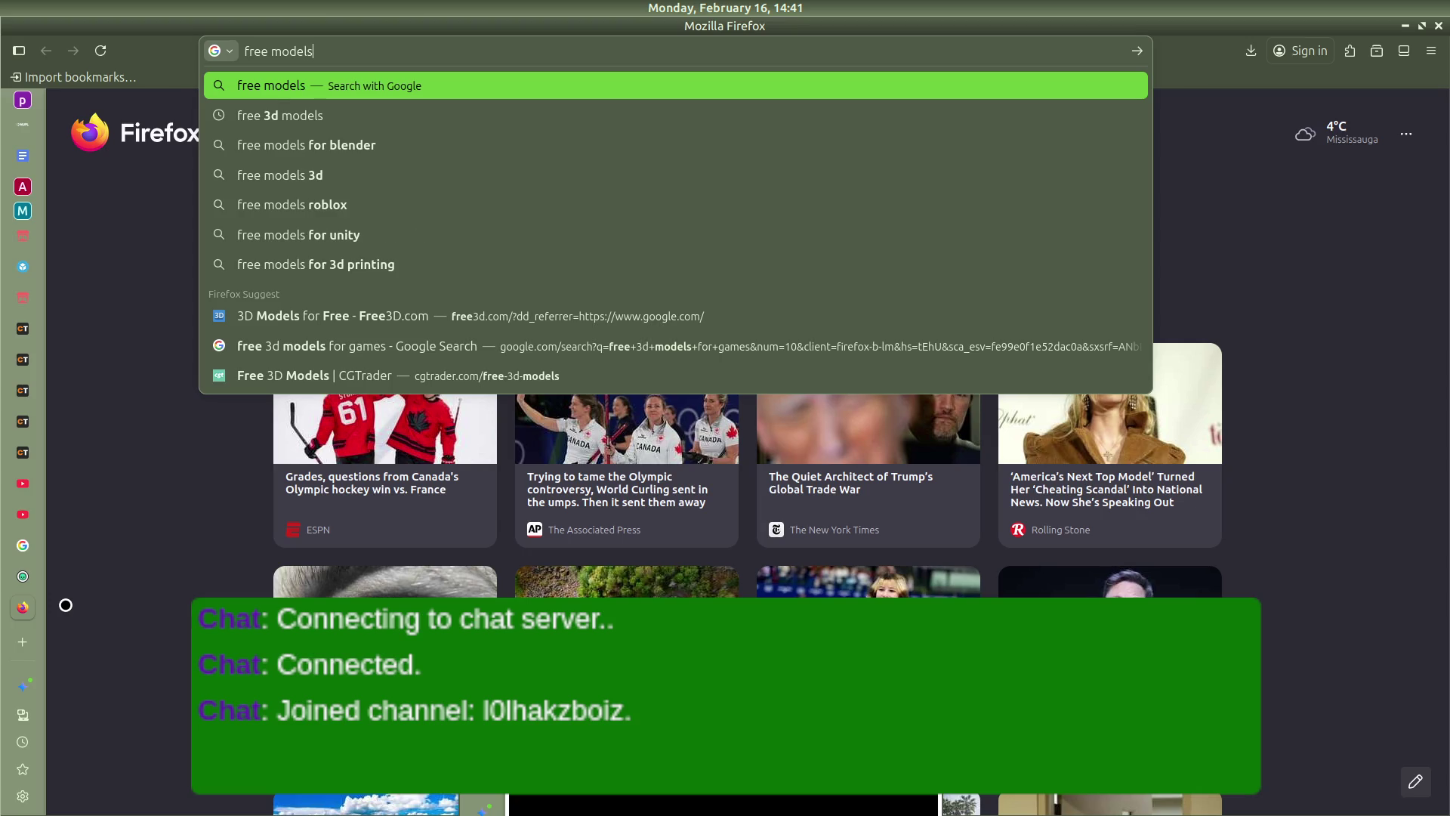
pyautogui.write(' gltf')
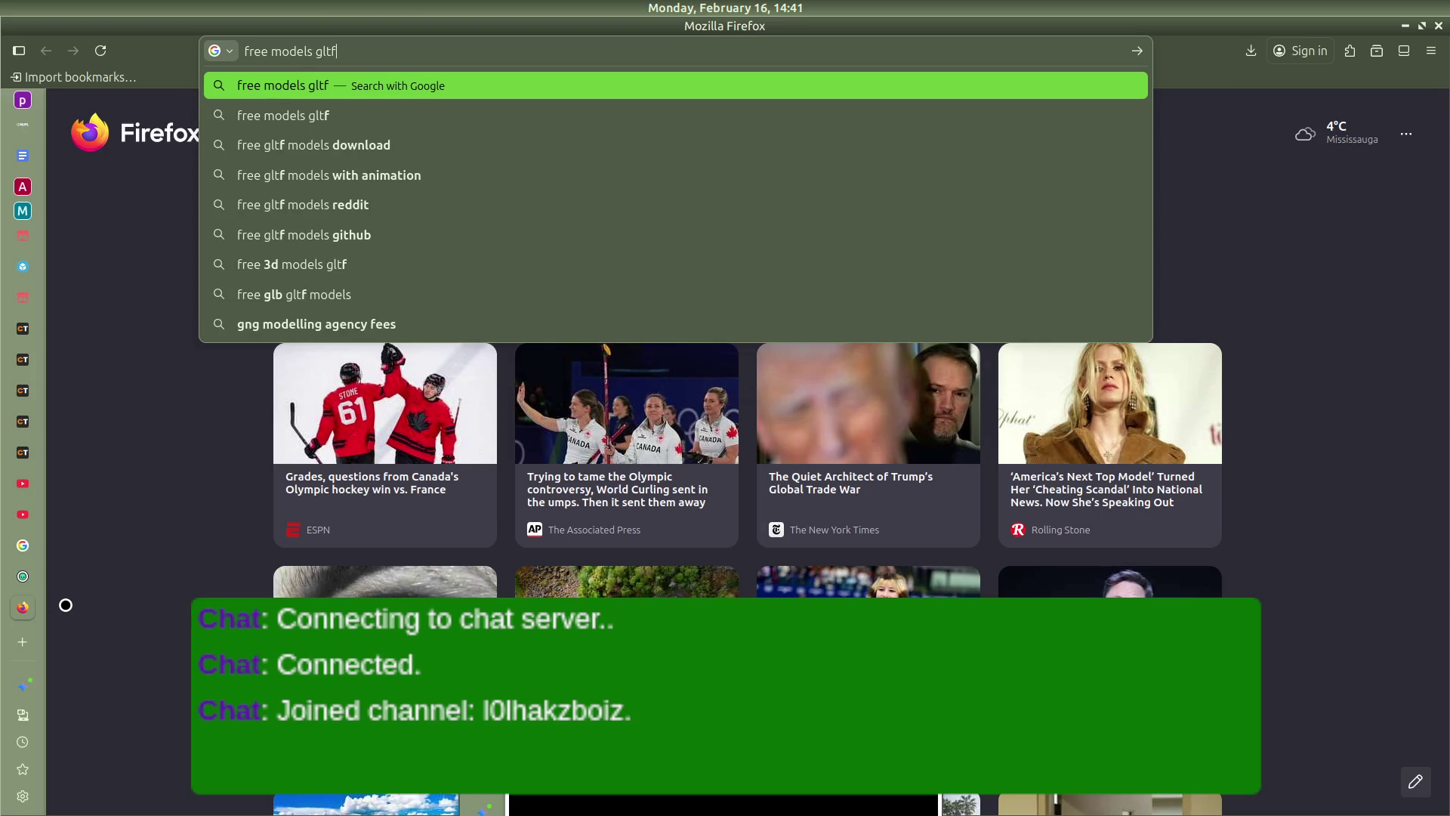
pyautogui.press('Return')
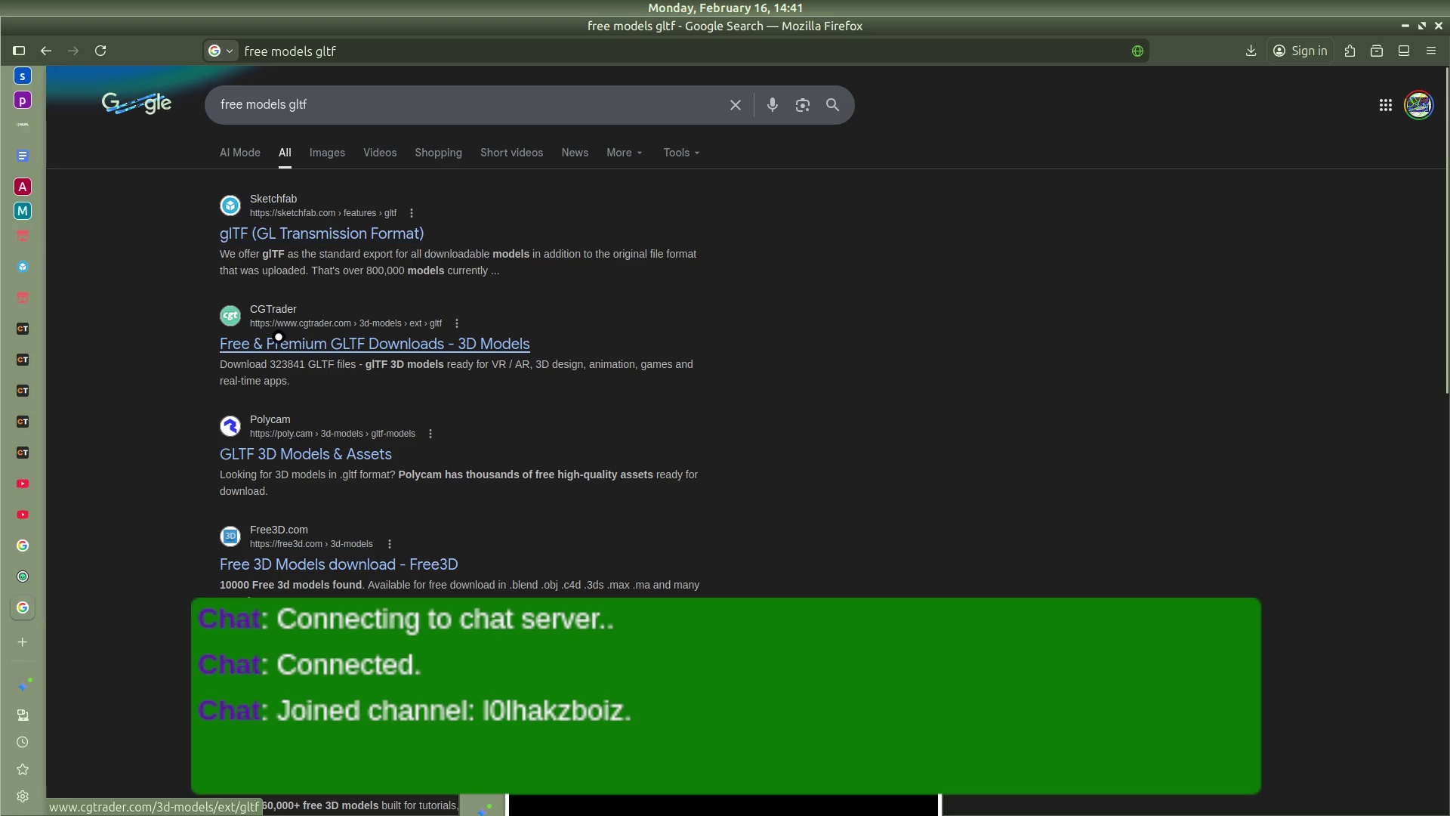
pyautogui.click(278, 353)
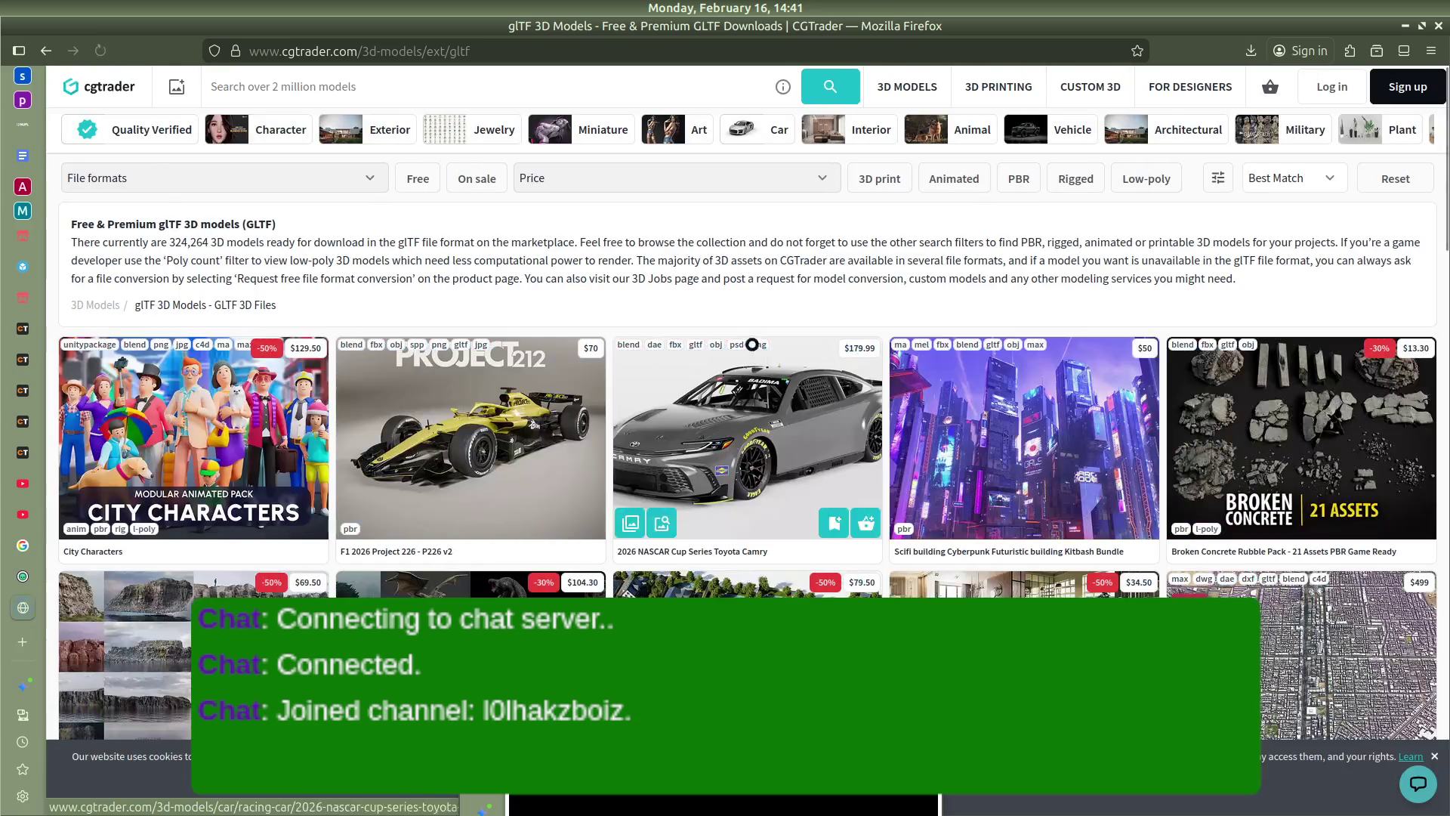
# Dismiss the Google sign-in prompt and filter CGTrader listings to free glTF/GLB models
pyautogui.click(1409, 105)
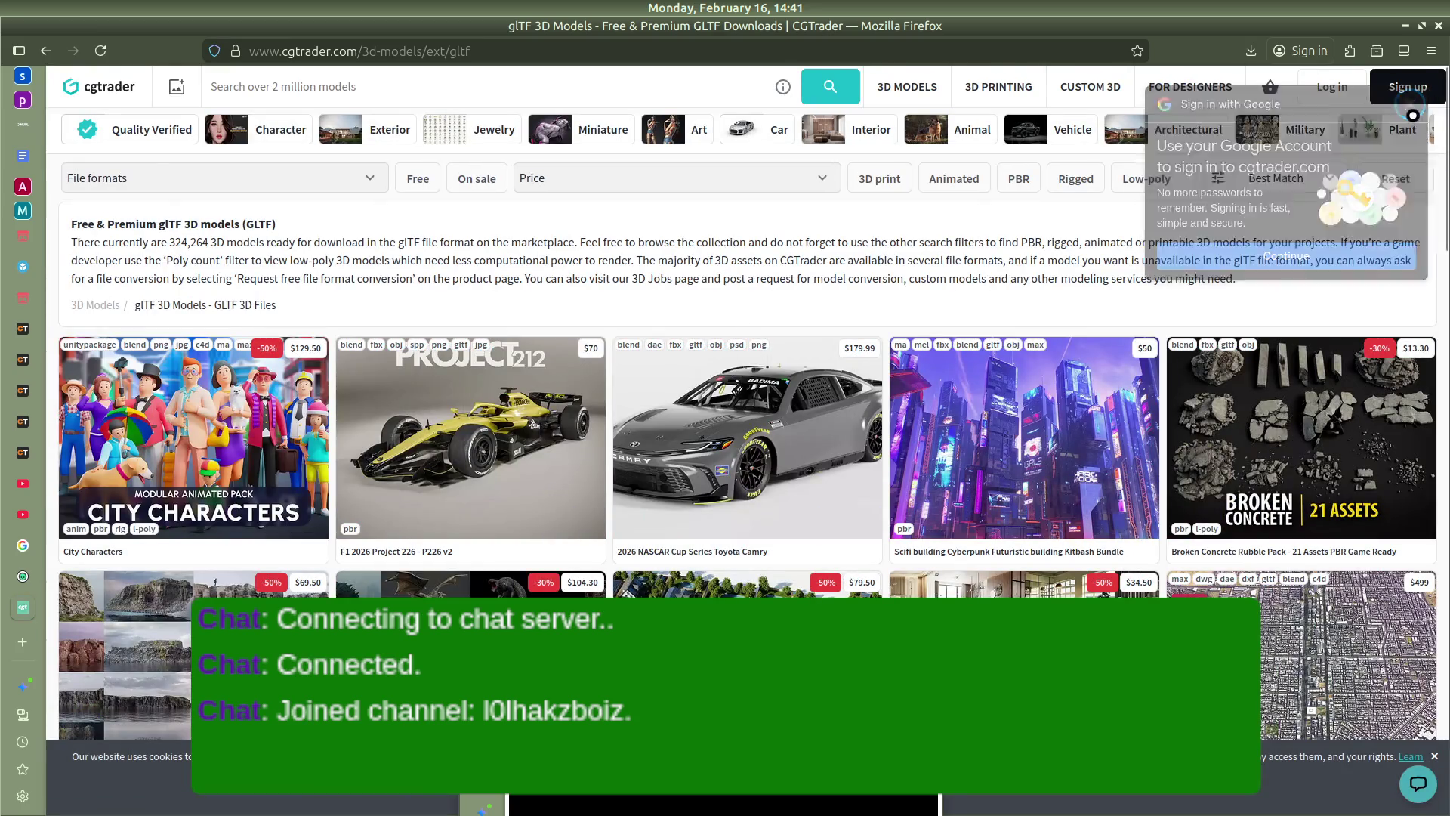
pyautogui.click(329, 166)
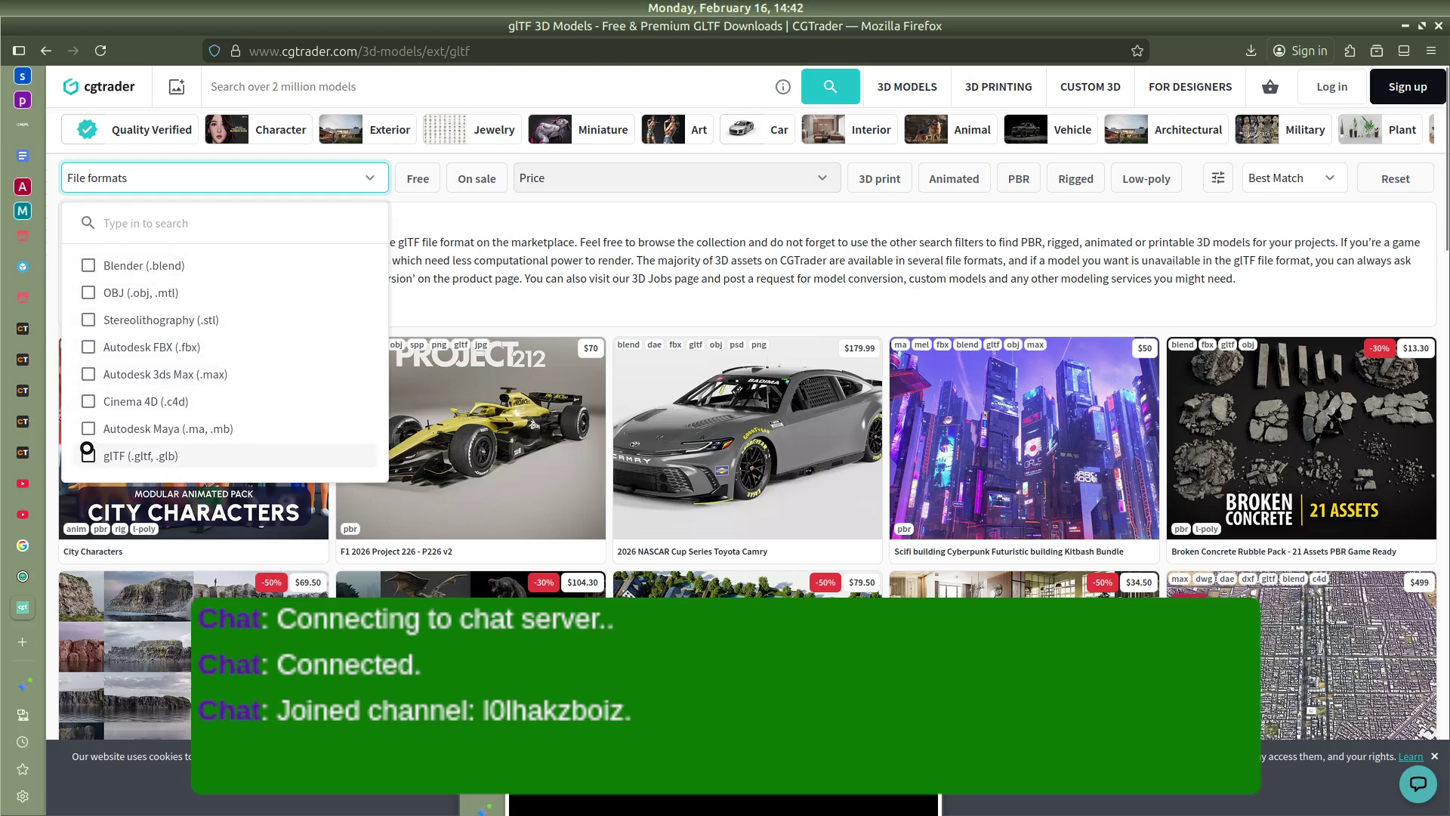
pyautogui.click(88, 454)
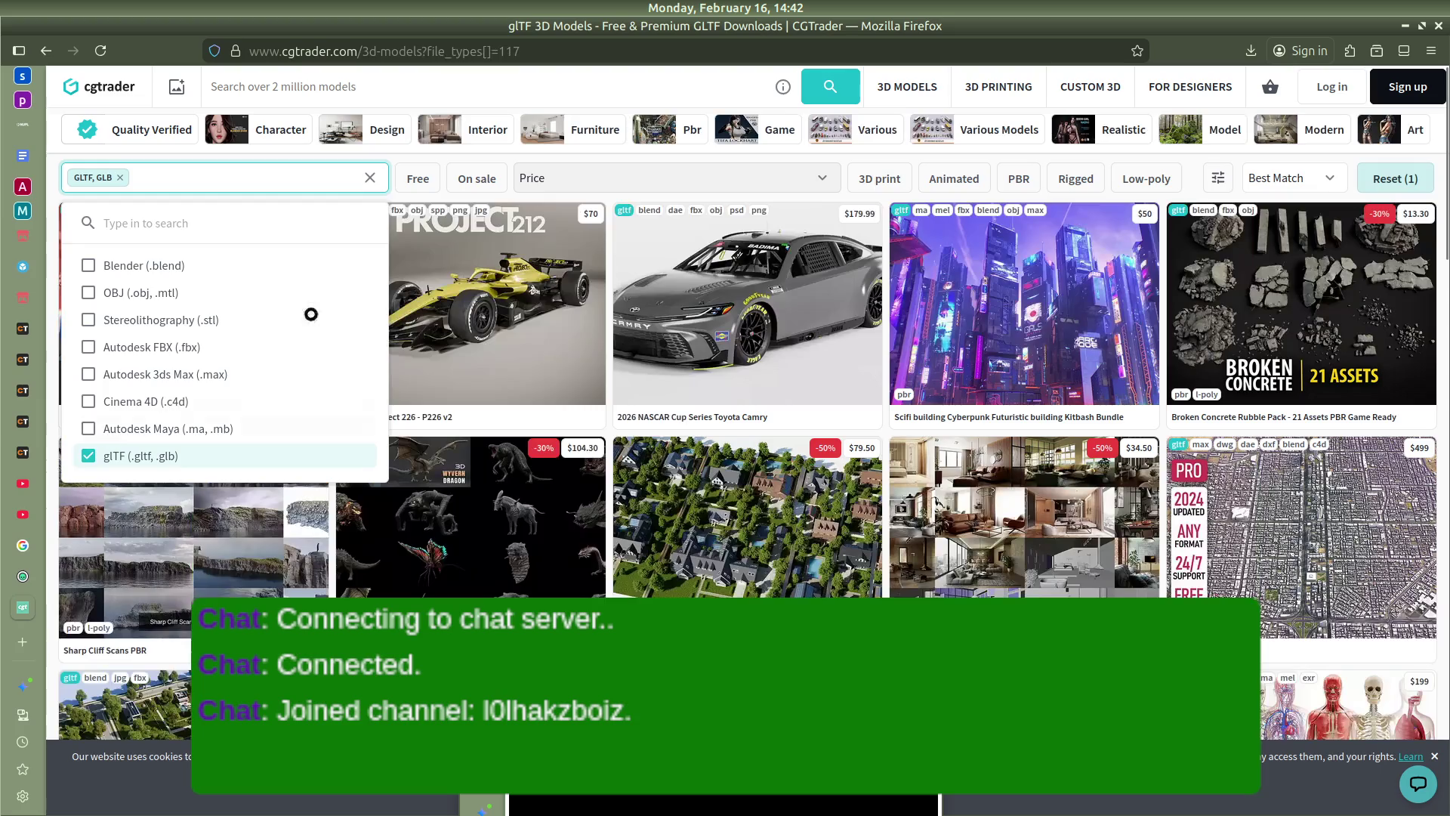
pyautogui.click(595, 166)
pyautogui.click(418, 178)
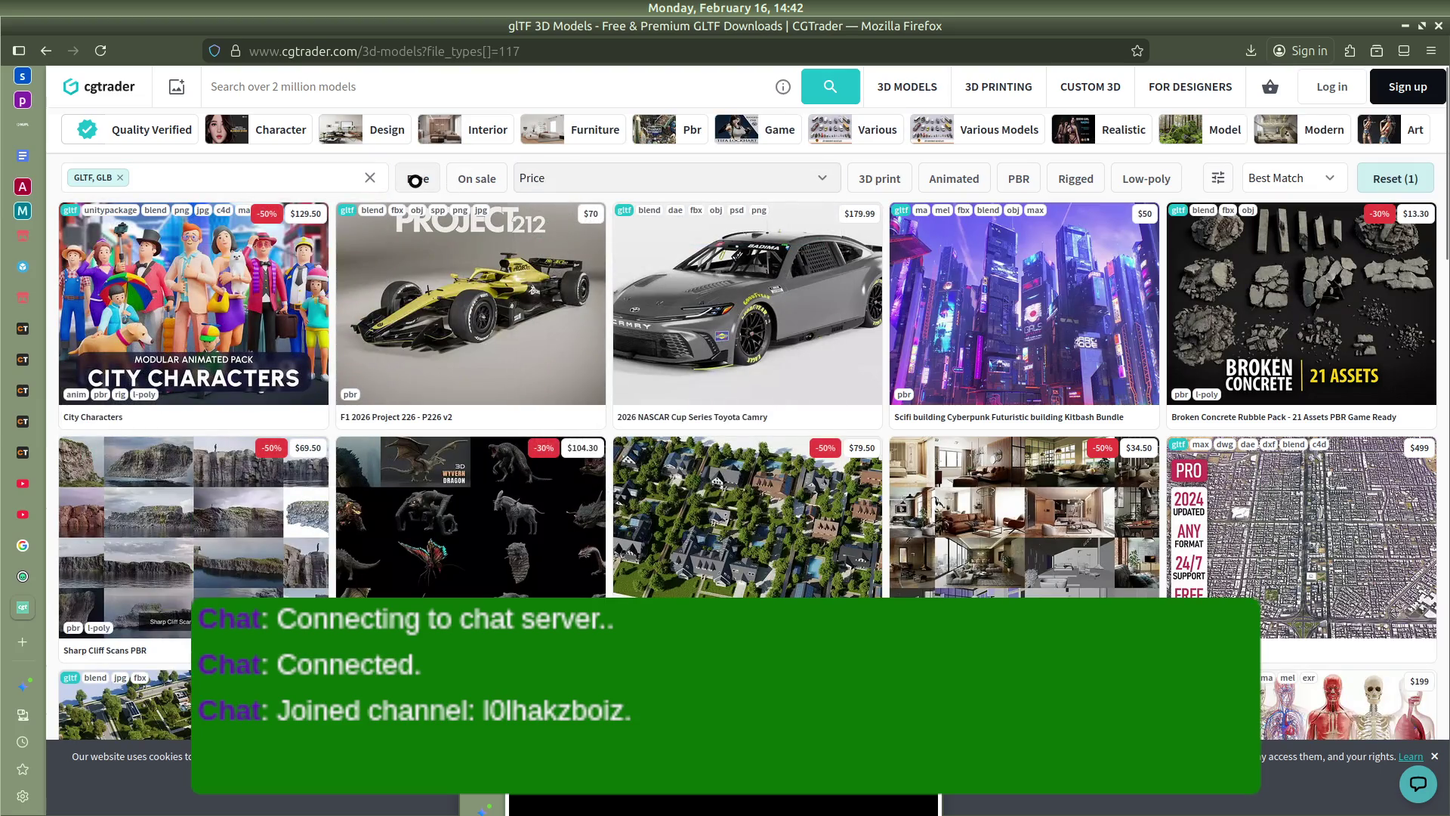
# Search the filtered models for 'laptop' and open the Low-poly laptop model page
pyautogui.click(384, 81)
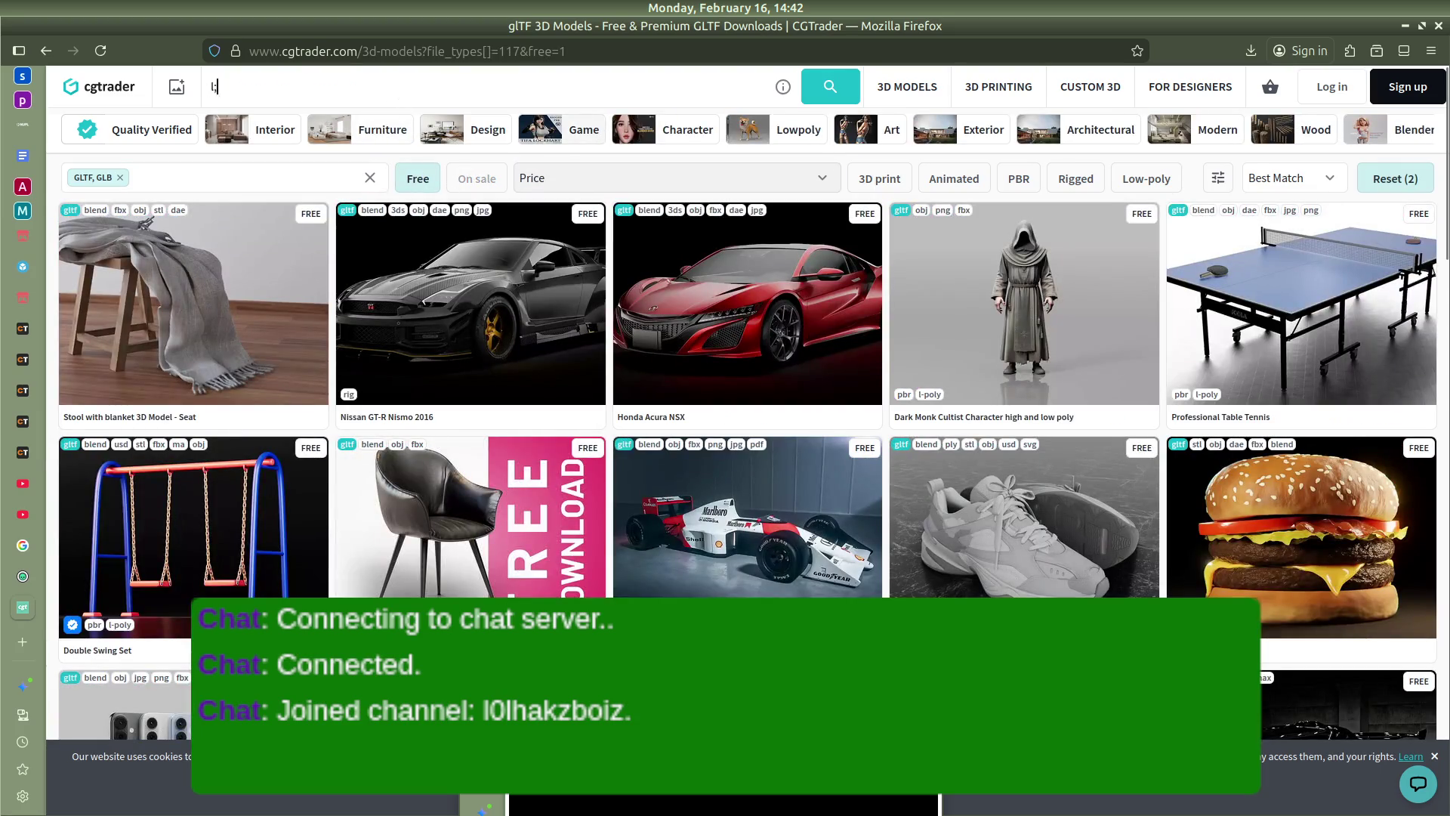
pyautogui.write('l')
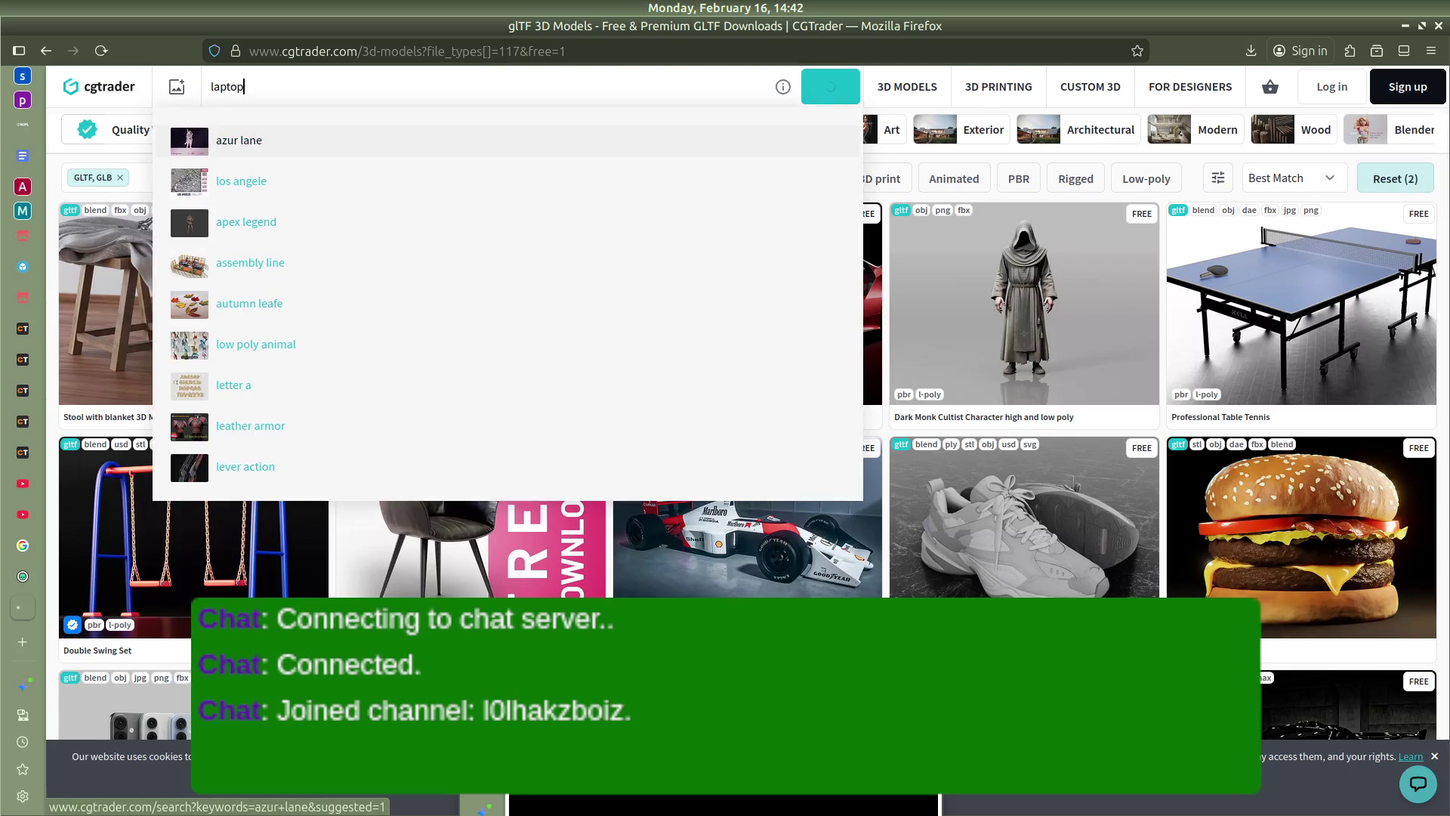
pyautogui.click(367, 186)
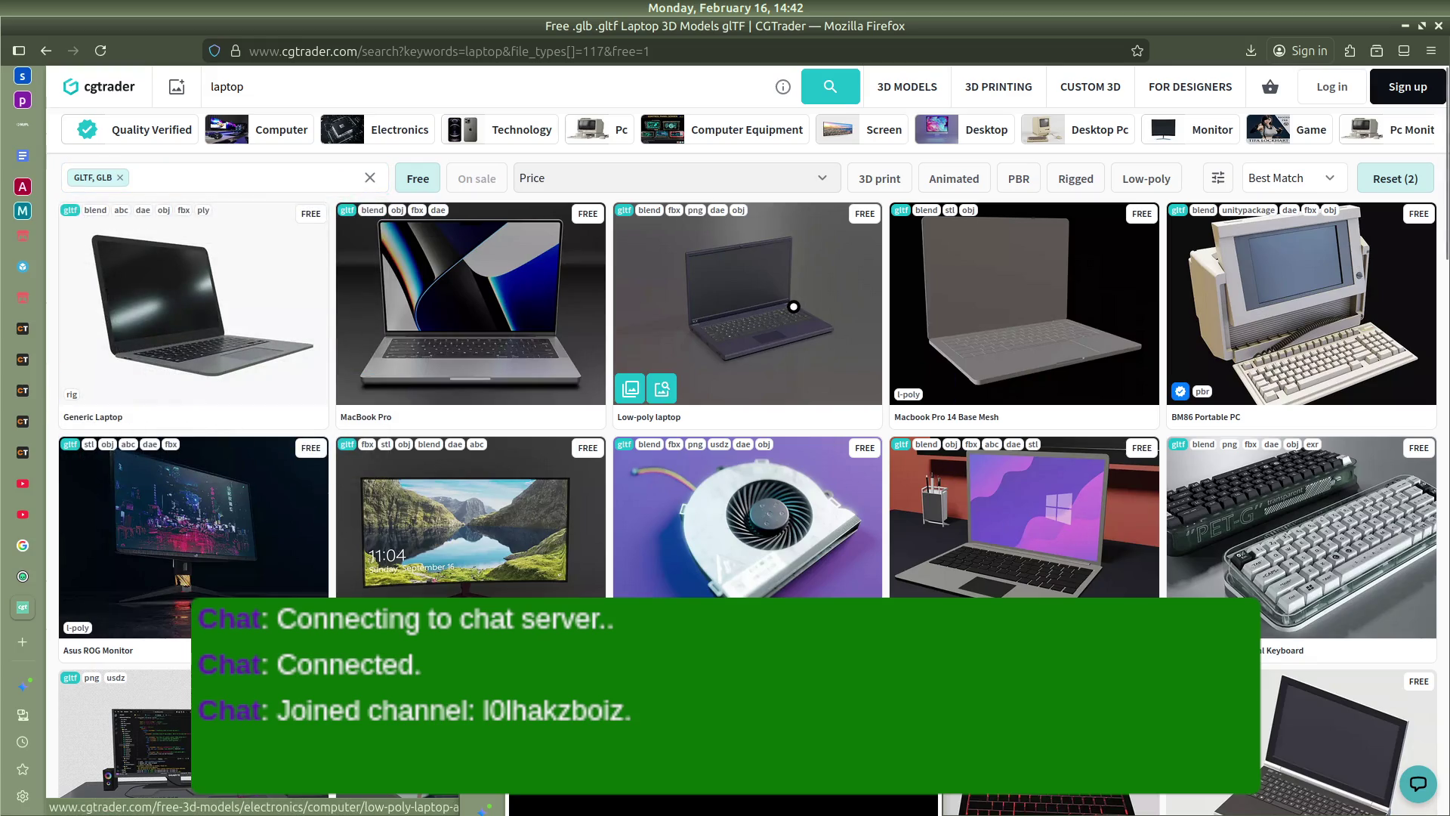
pyautogui.click(793, 306)
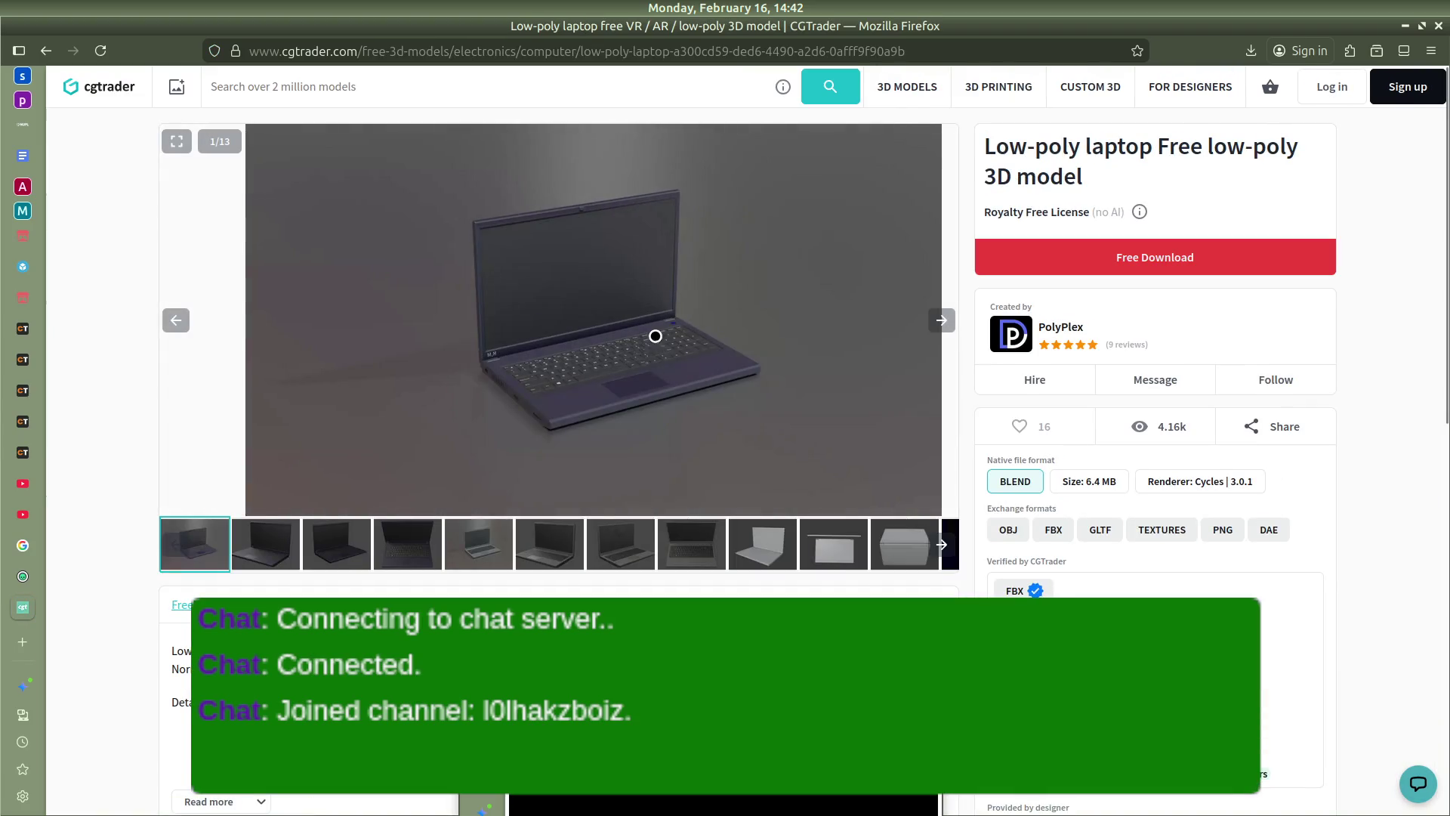
# Step through all the Low-poly laptop's preview images in the gallery
pyautogui.moveTo(757, 314); pyautogui.dragTo(546, 315)
pyautogui.click(943, 318)
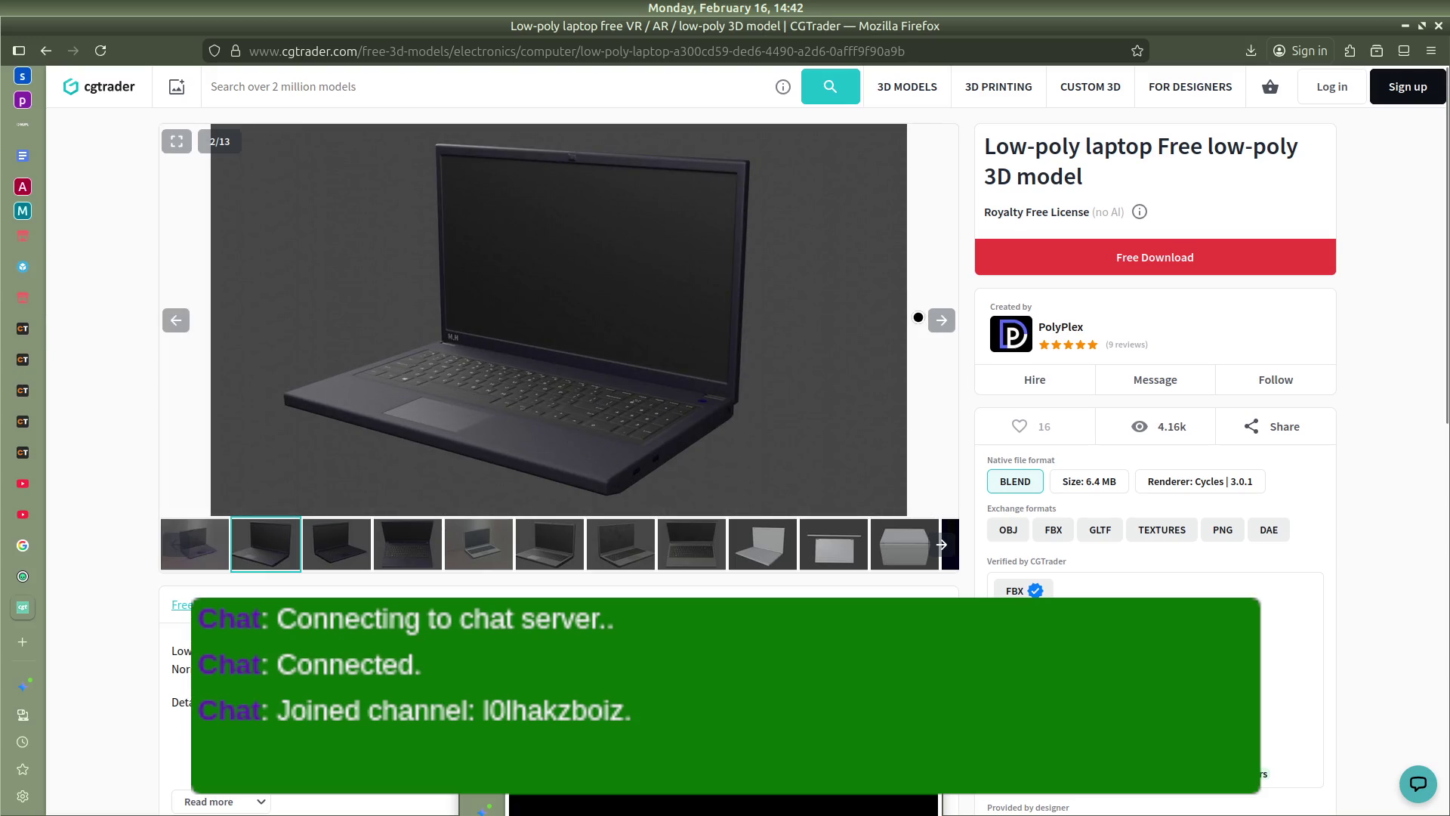
pyautogui.click(944, 319)
pyautogui.click(943, 318)
pyautogui.click(944, 320)
pyautogui.click(944, 320)
pyautogui.click(944, 320)
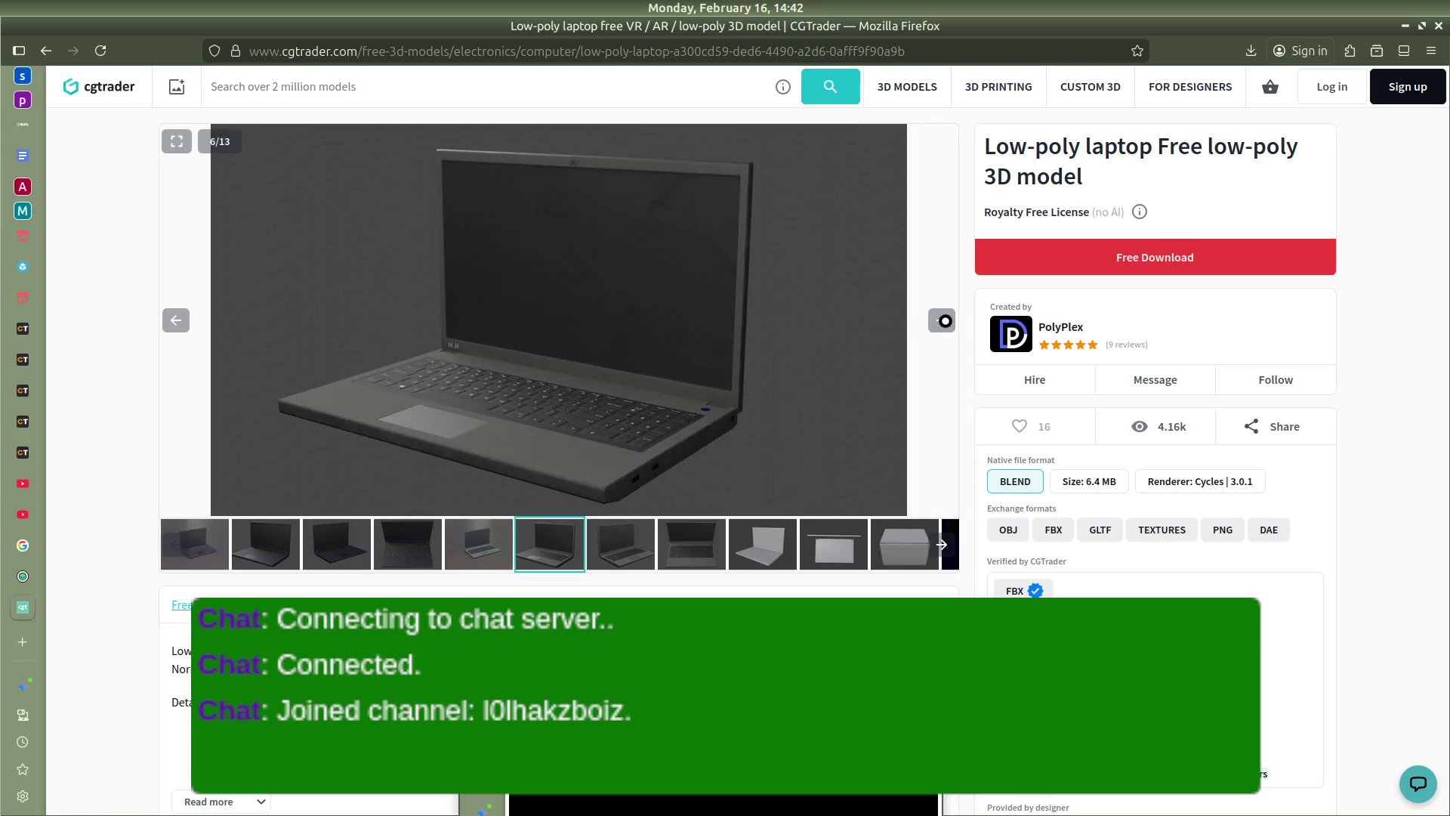
pyautogui.click(944, 320)
pyautogui.click(944, 320)
pyautogui.click(944, 320)
pyautogui.click(944, 320)
pyautogui.click(943, 320)
pyautogui.click(944, 320)
pyautogui.click(944, 320)
pyautogui.click(944, 320)
pyautogui.click(944, 320)
pyautogui.click(944, 320)
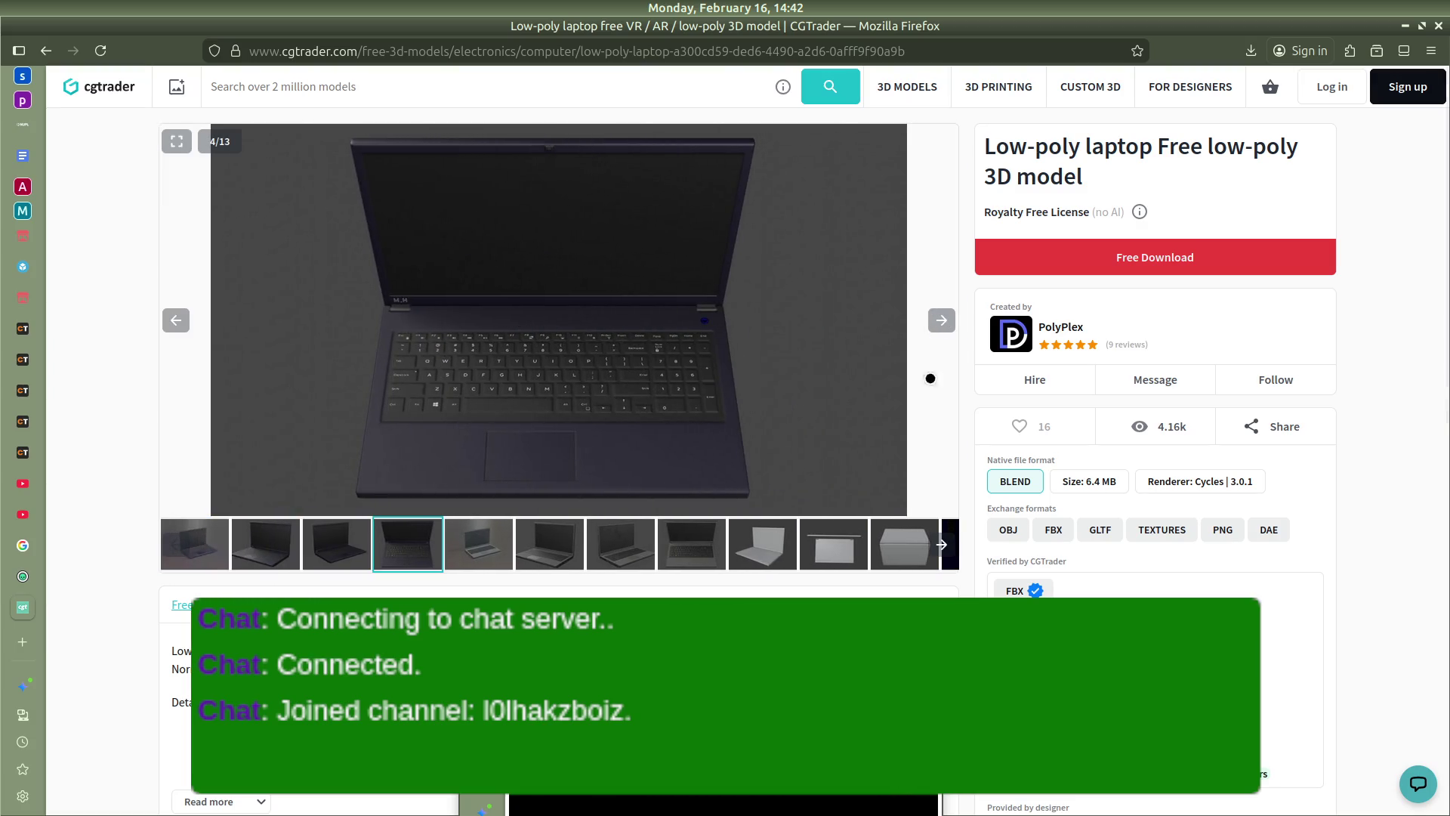
# Check the GLTF format's model listing twice, returning to the laptop page each time
pyautogui.click(1087, 534)
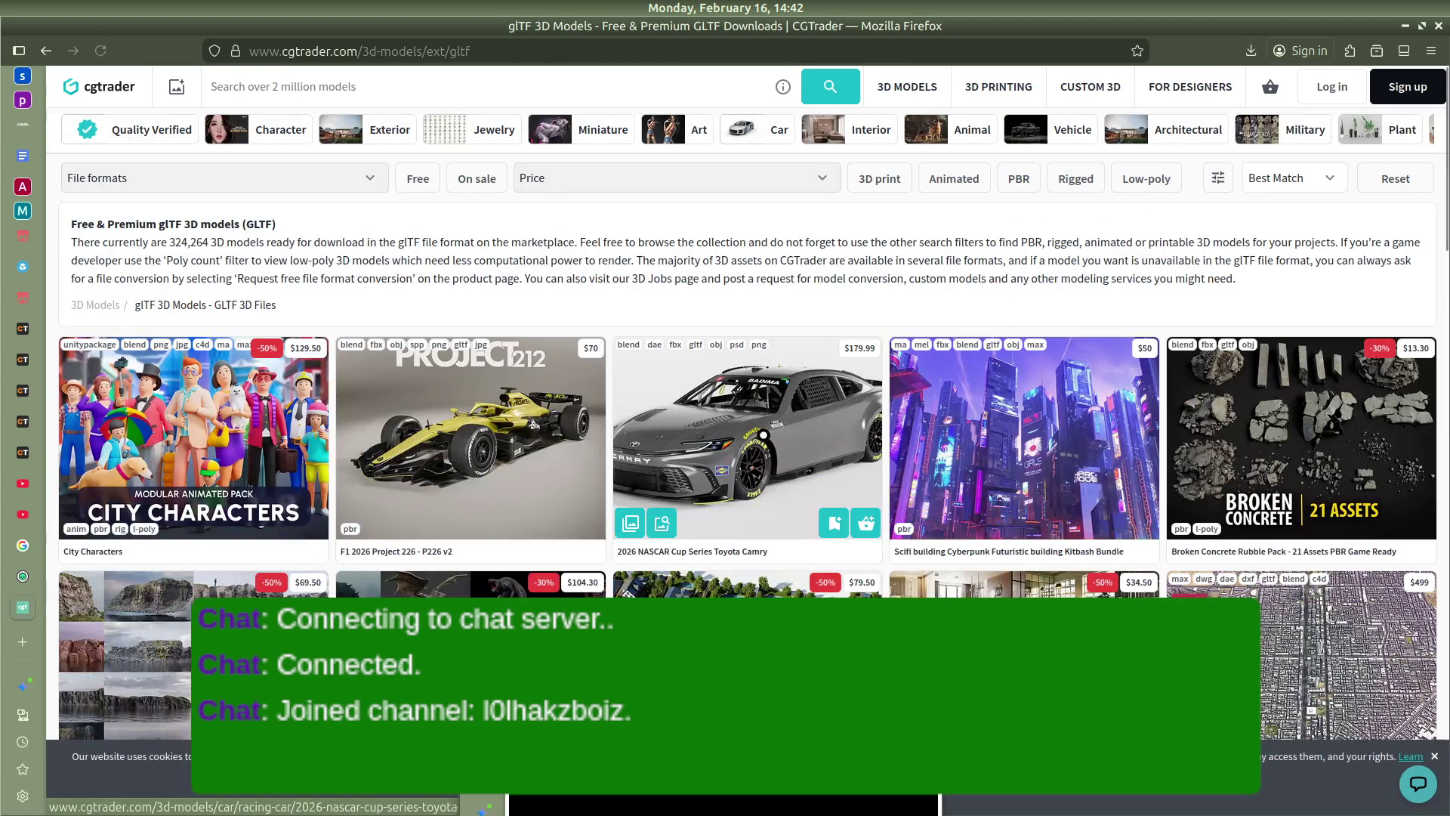
pyautogui.hotkey('alt', 'Left')
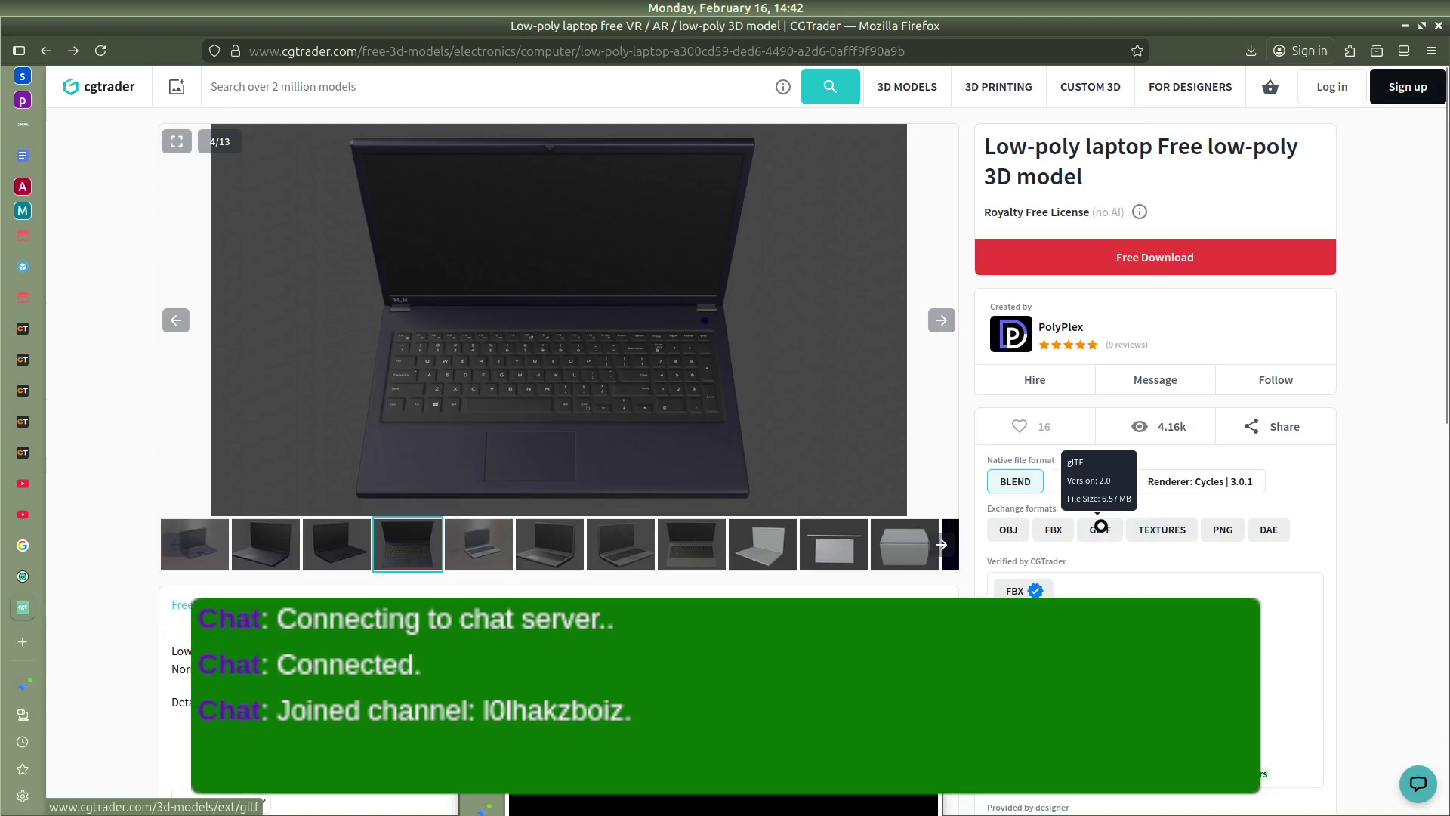
pyautogui.click(1100, 529)
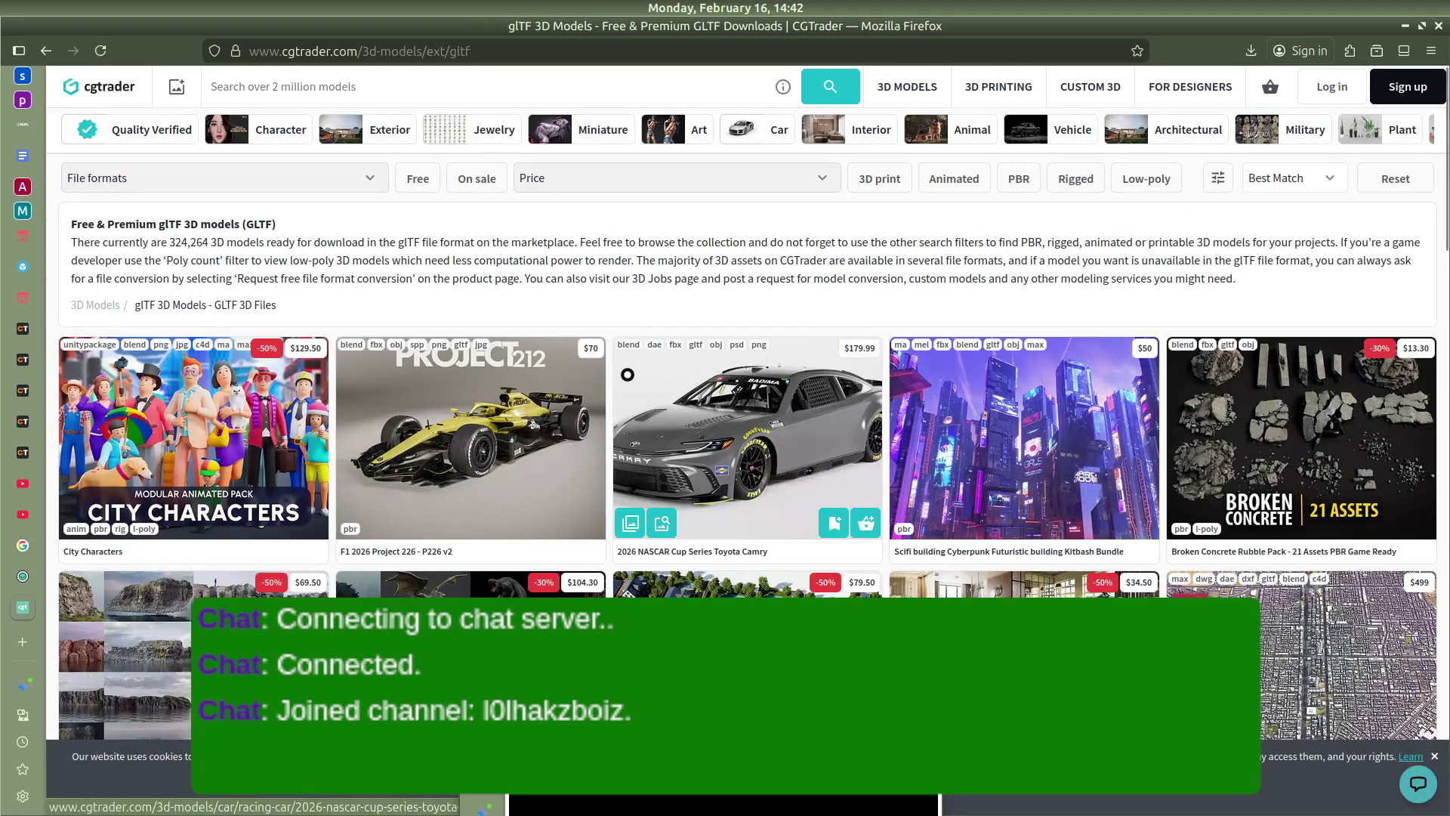
pyautogui.hotkey('alt', 'Left')
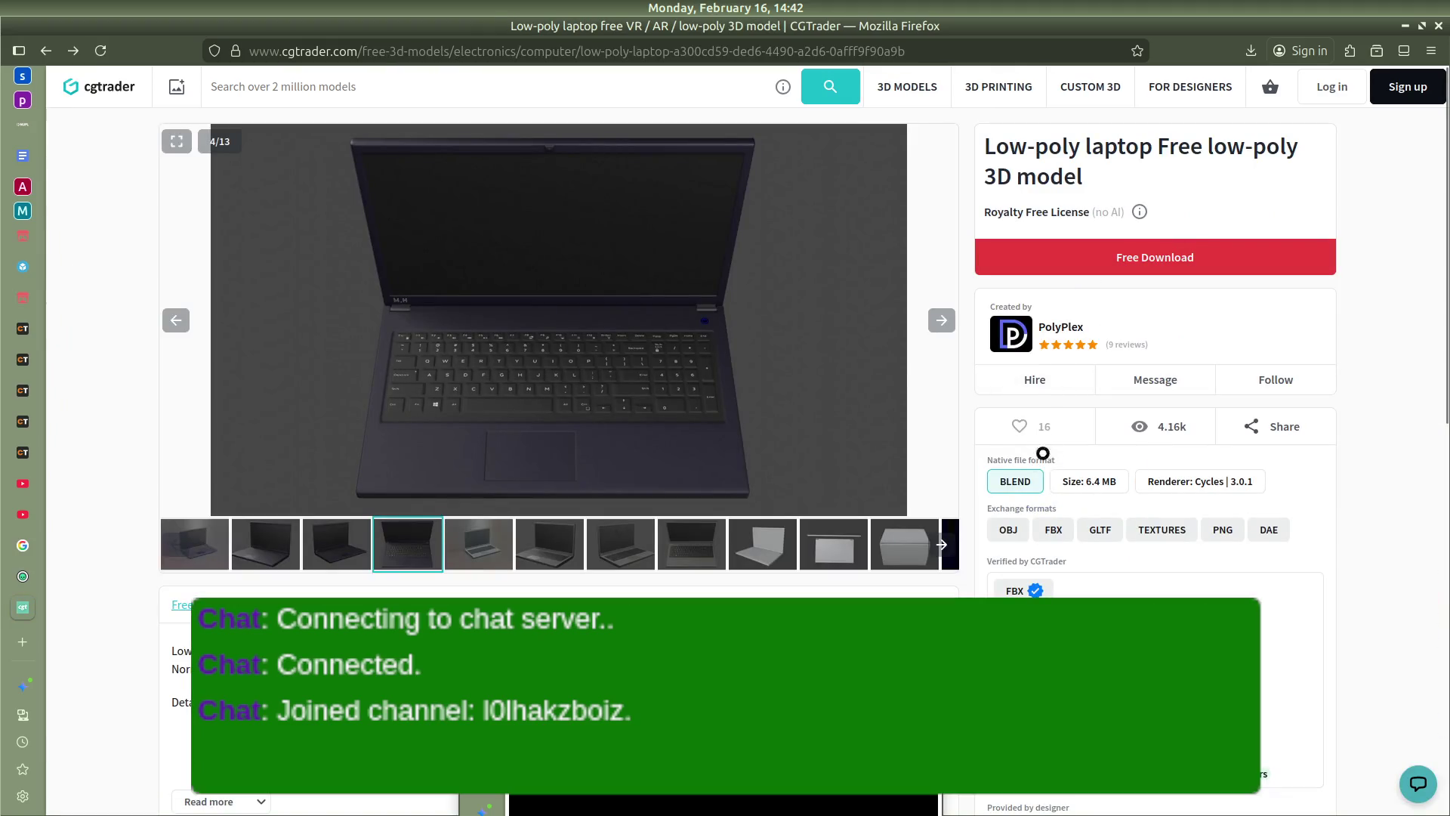
# Review the laptop model's details and start its Free Download
pyautogui.scroll(-3)
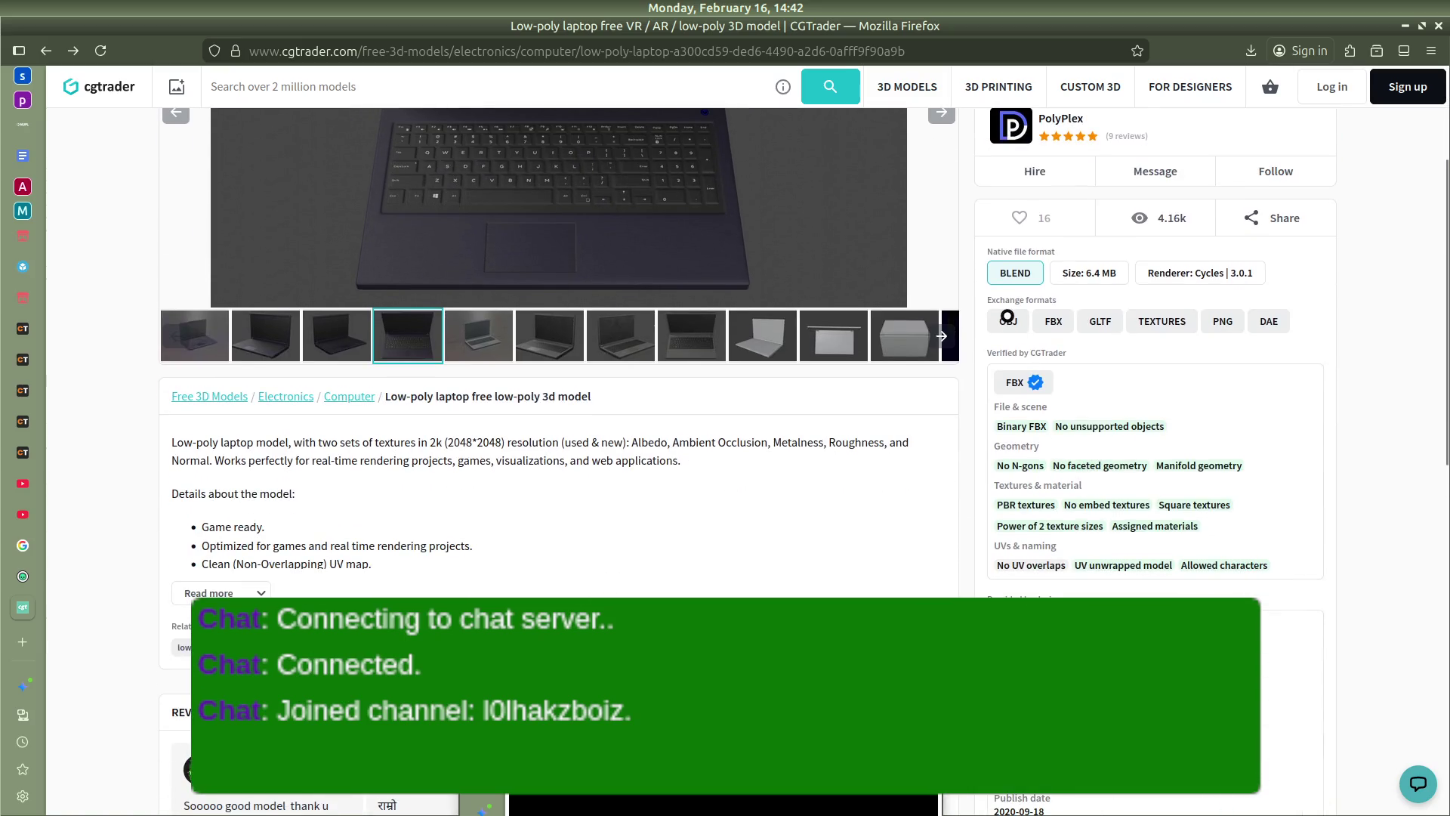
pyautogui.moveTo(1024, 381)
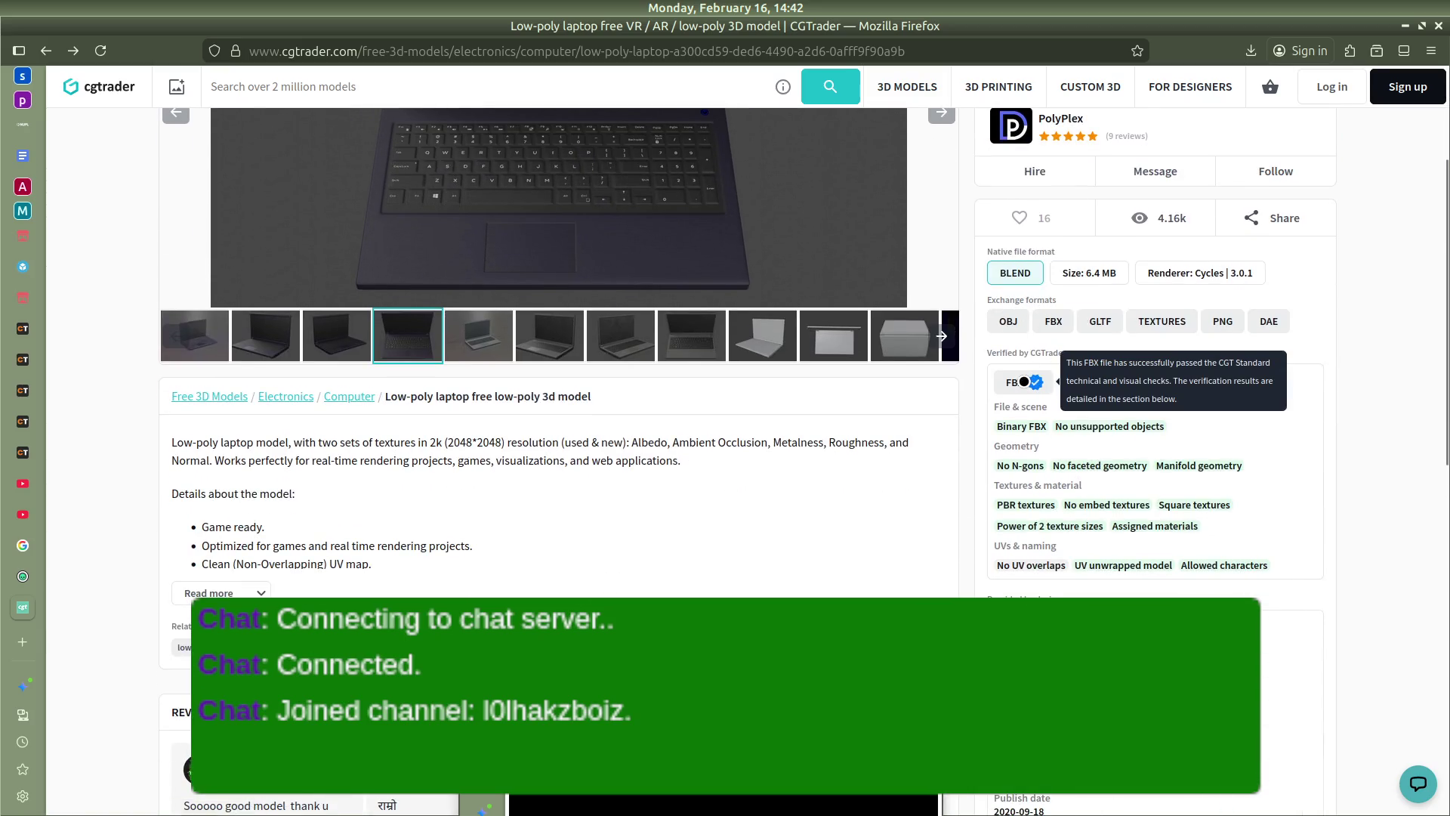
pyautogui.scroll(-3)
pyautogui.moveTo(1083, 372)
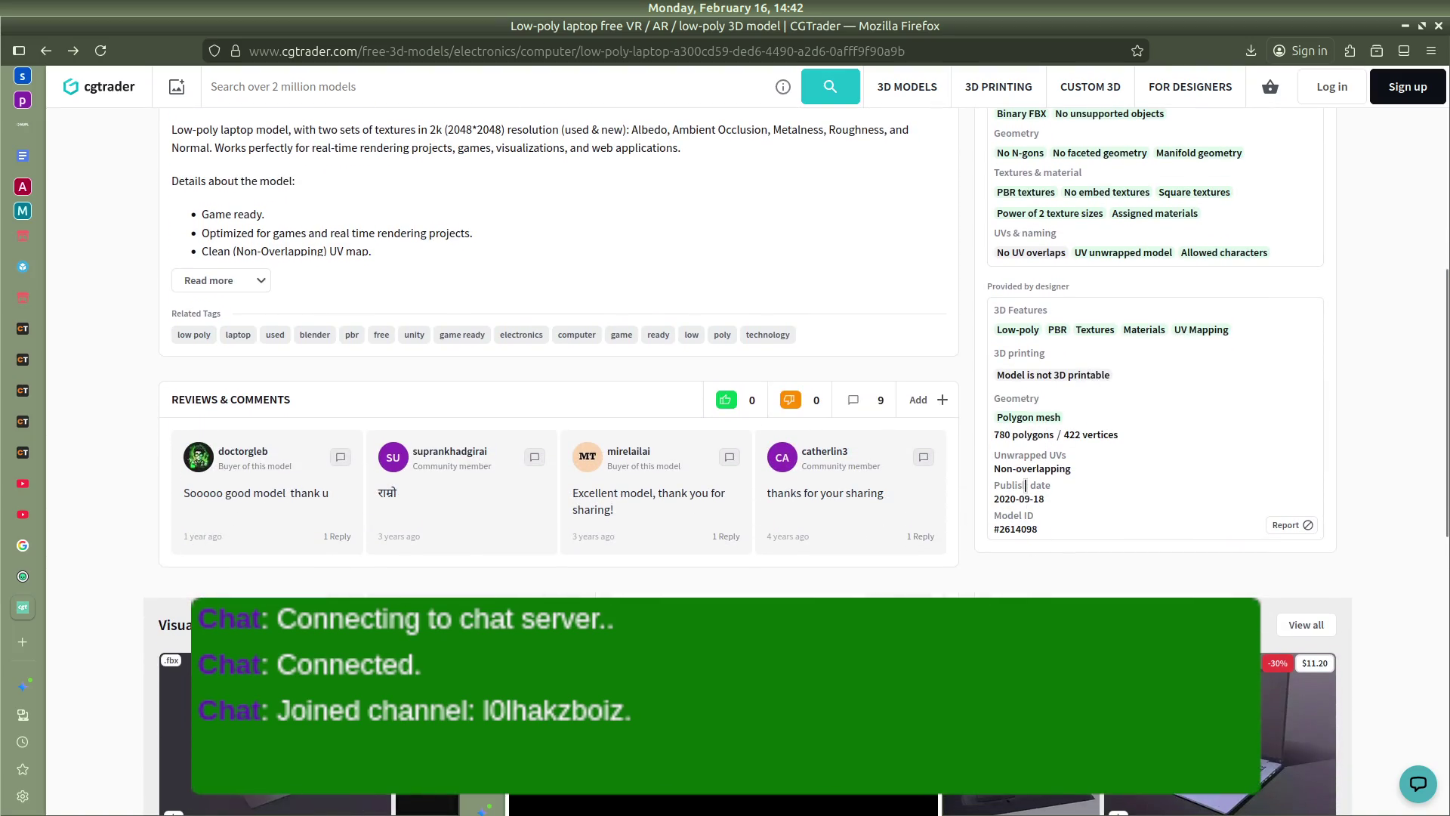
pyautogui.scroll(-3)
pyautogui.scroll(3)
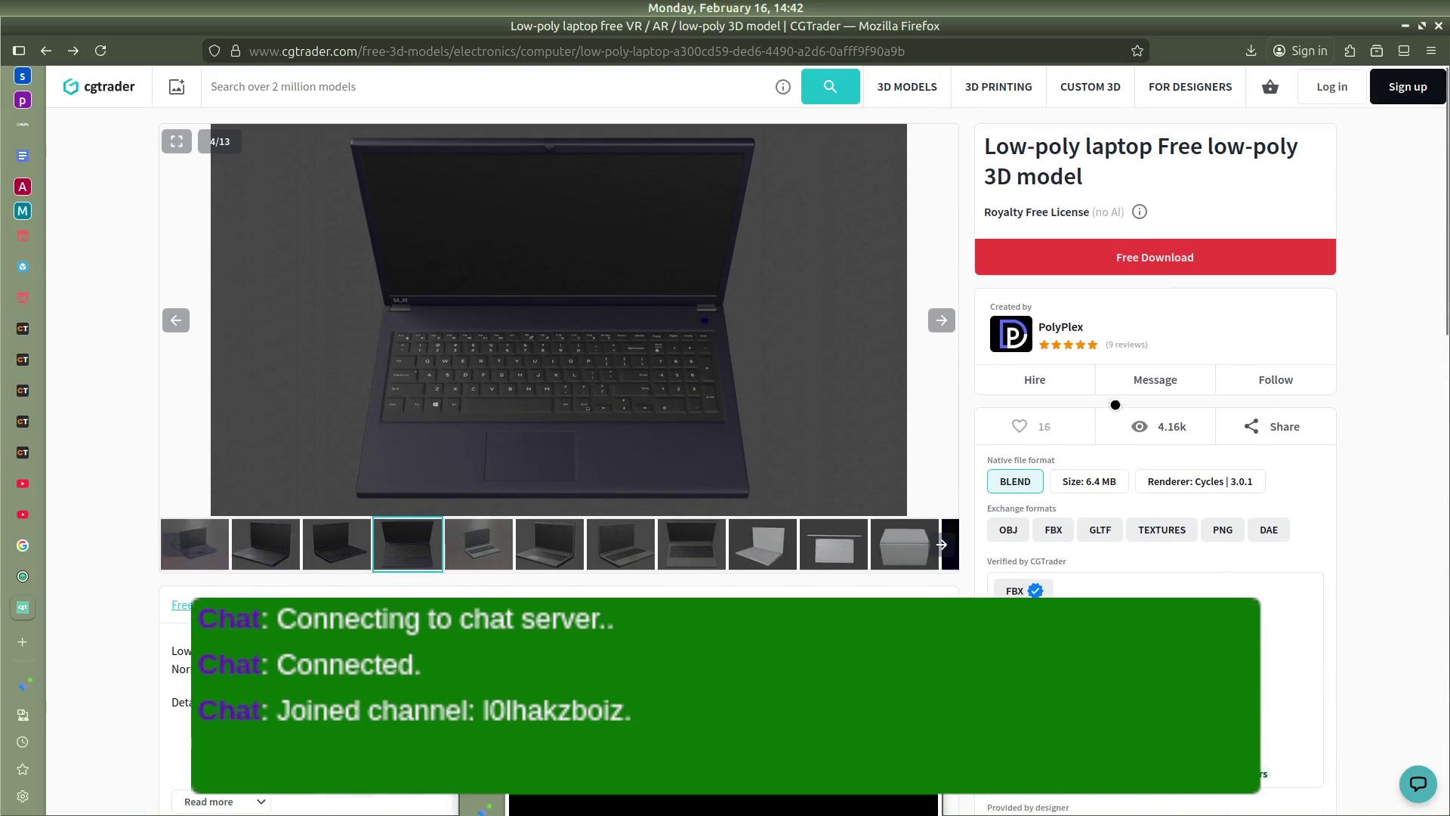
pyautogui.click(1148, 257)
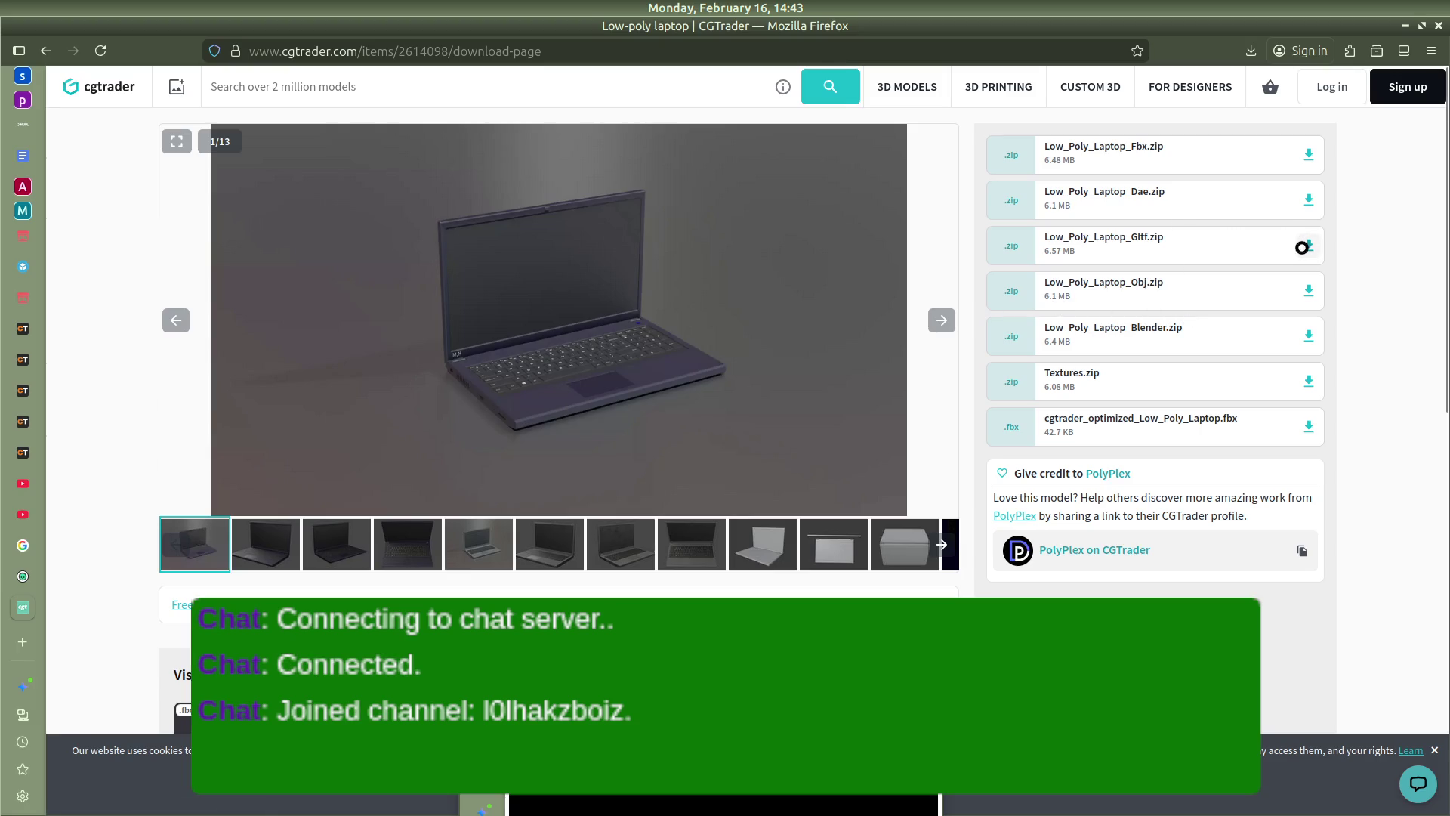
# Request the Low_Poly_Laptop_Gltf.zip download and switch OBS to the 'Not Streaming' scene
pyautogui.click(1303, 246)
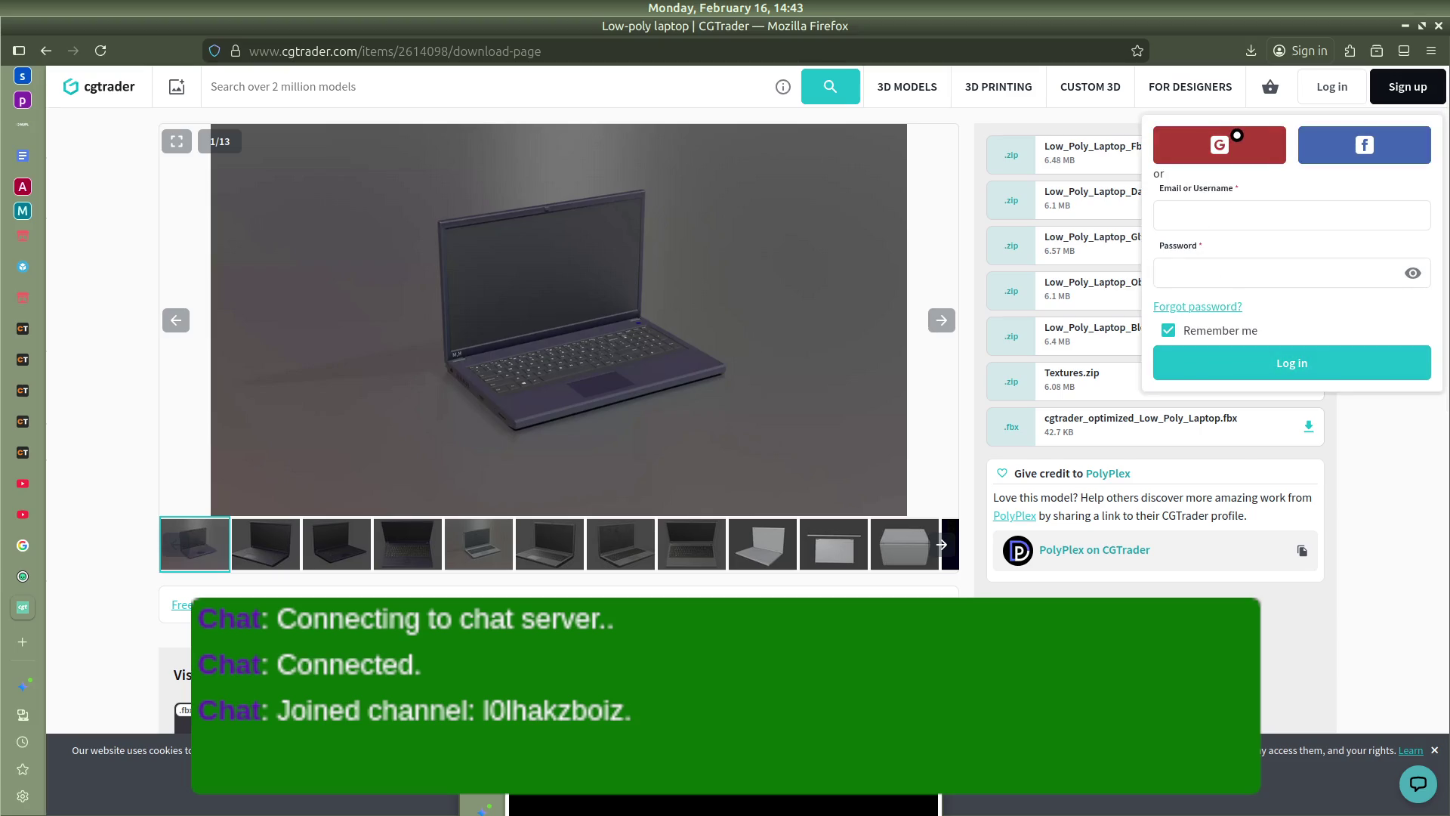
pyautogui.moveTo(1, 314)
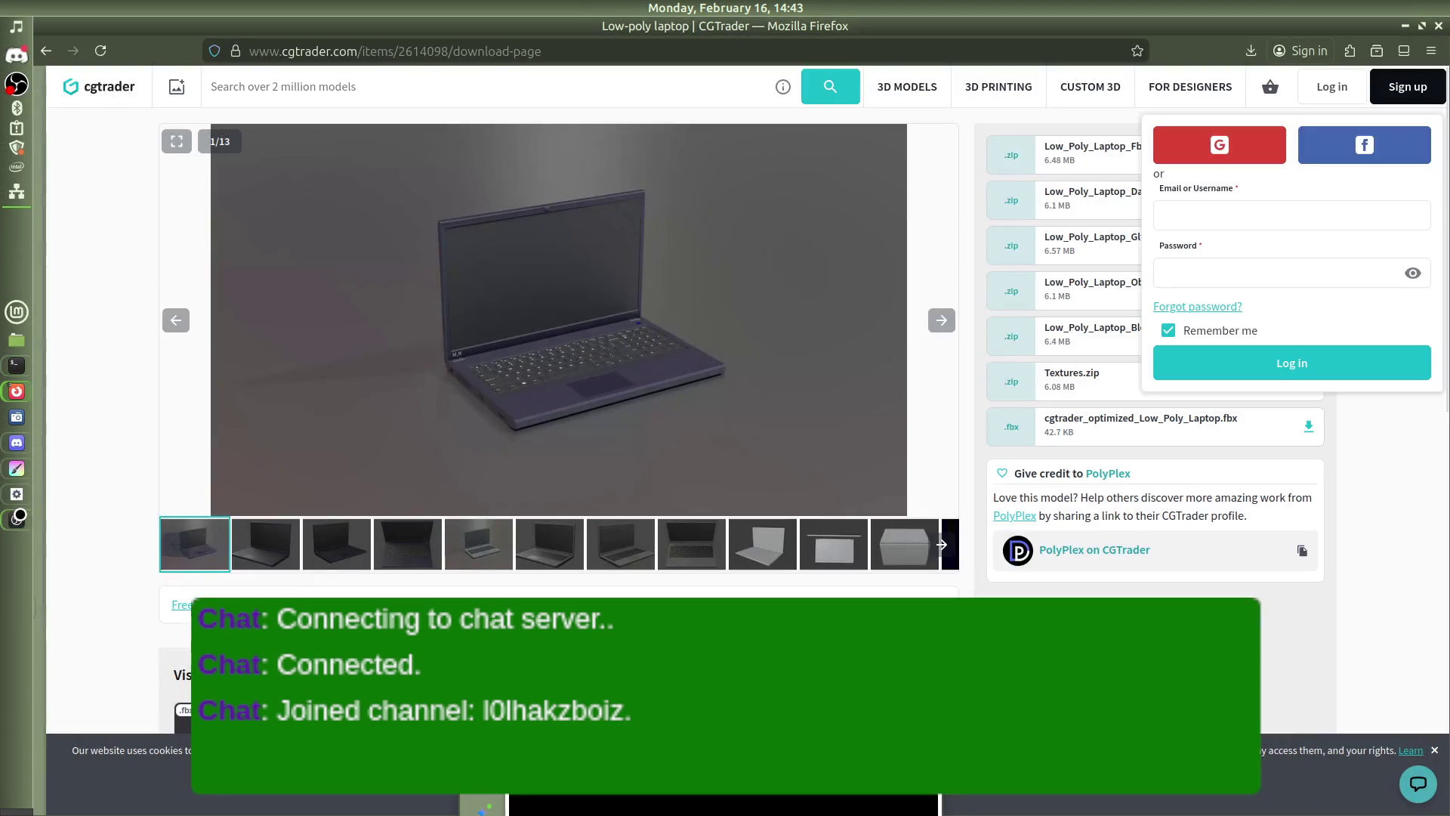
pyautogui.click(15, 520)
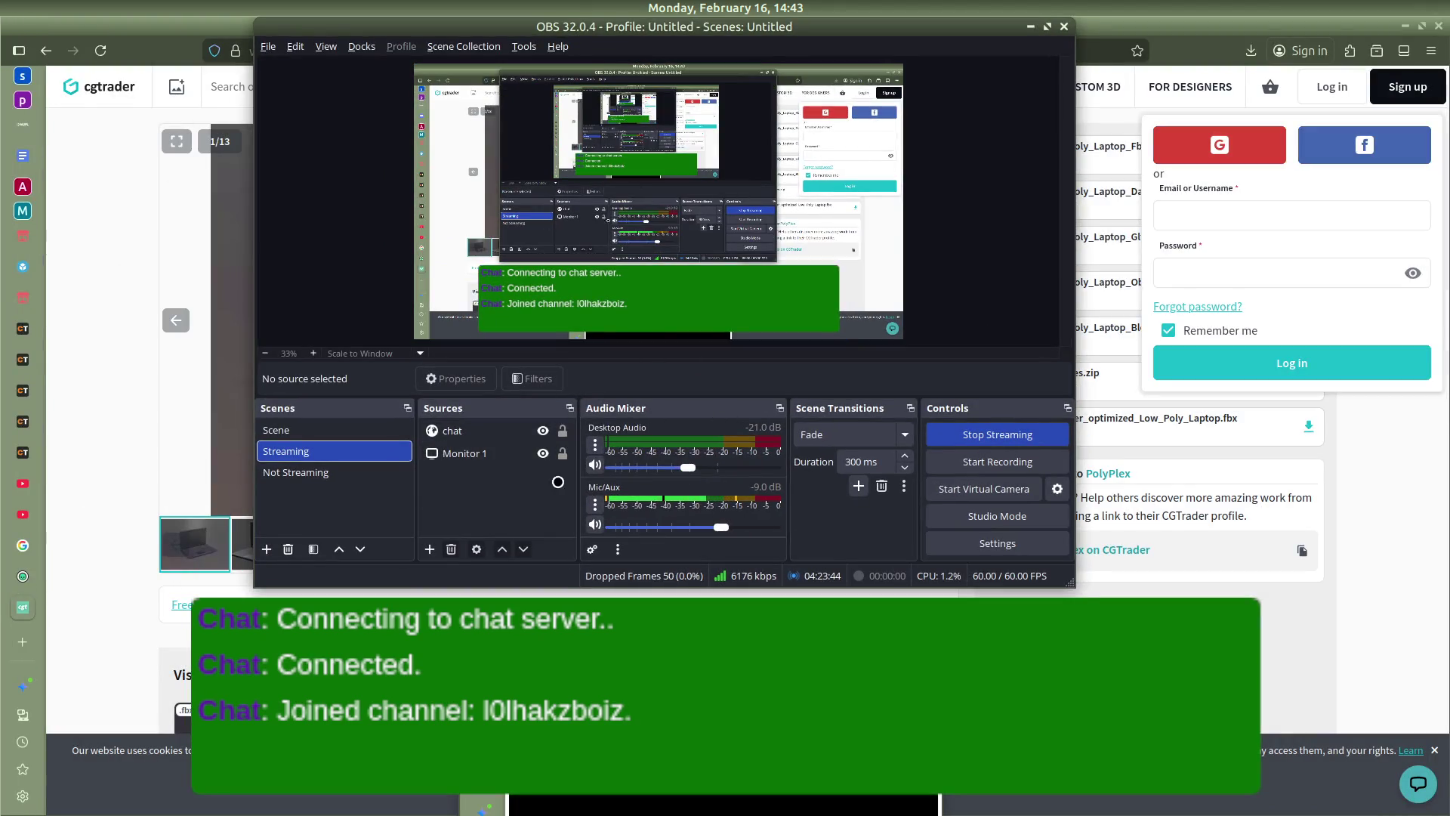
pyautogui.click(279, 472)
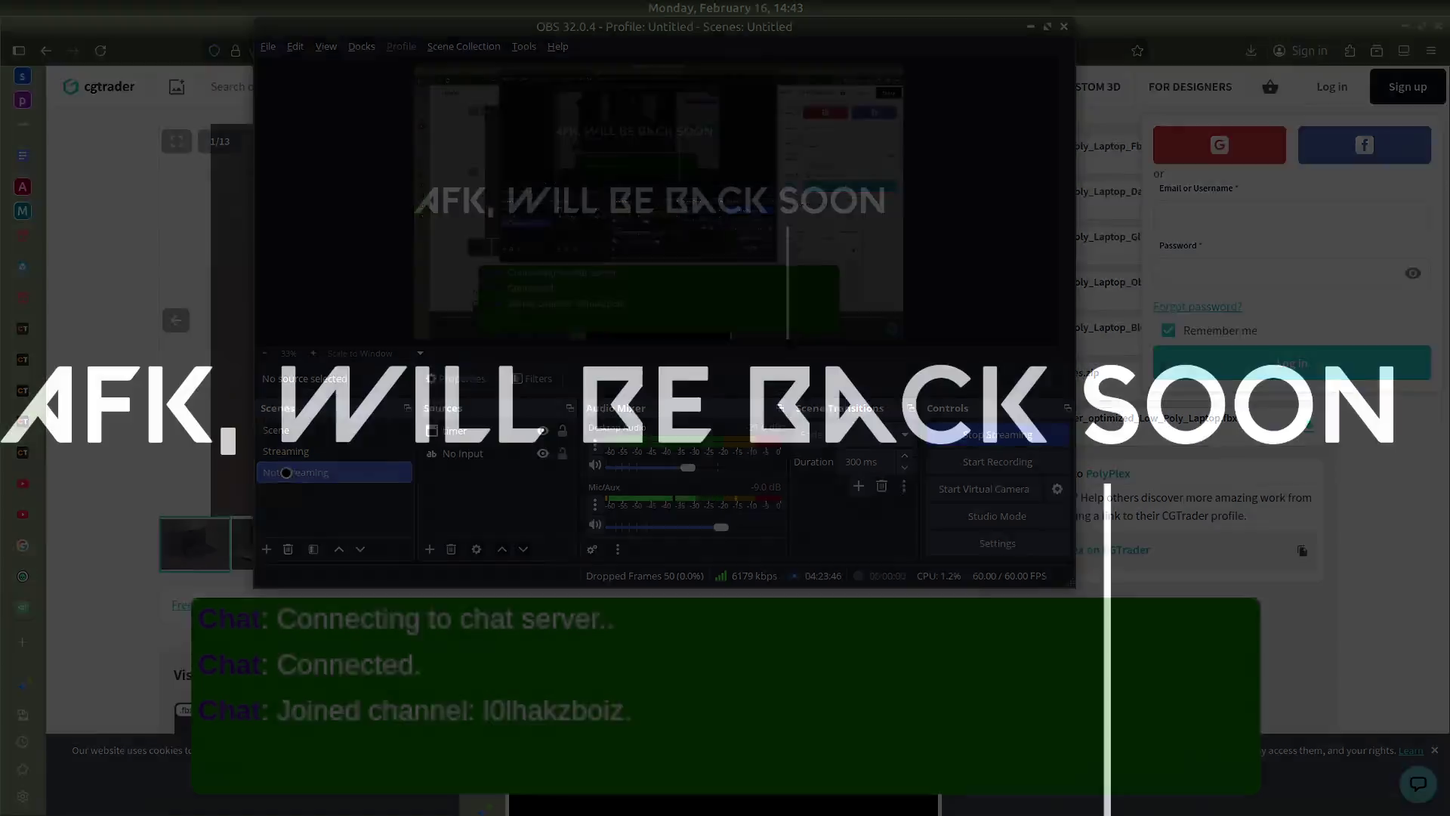
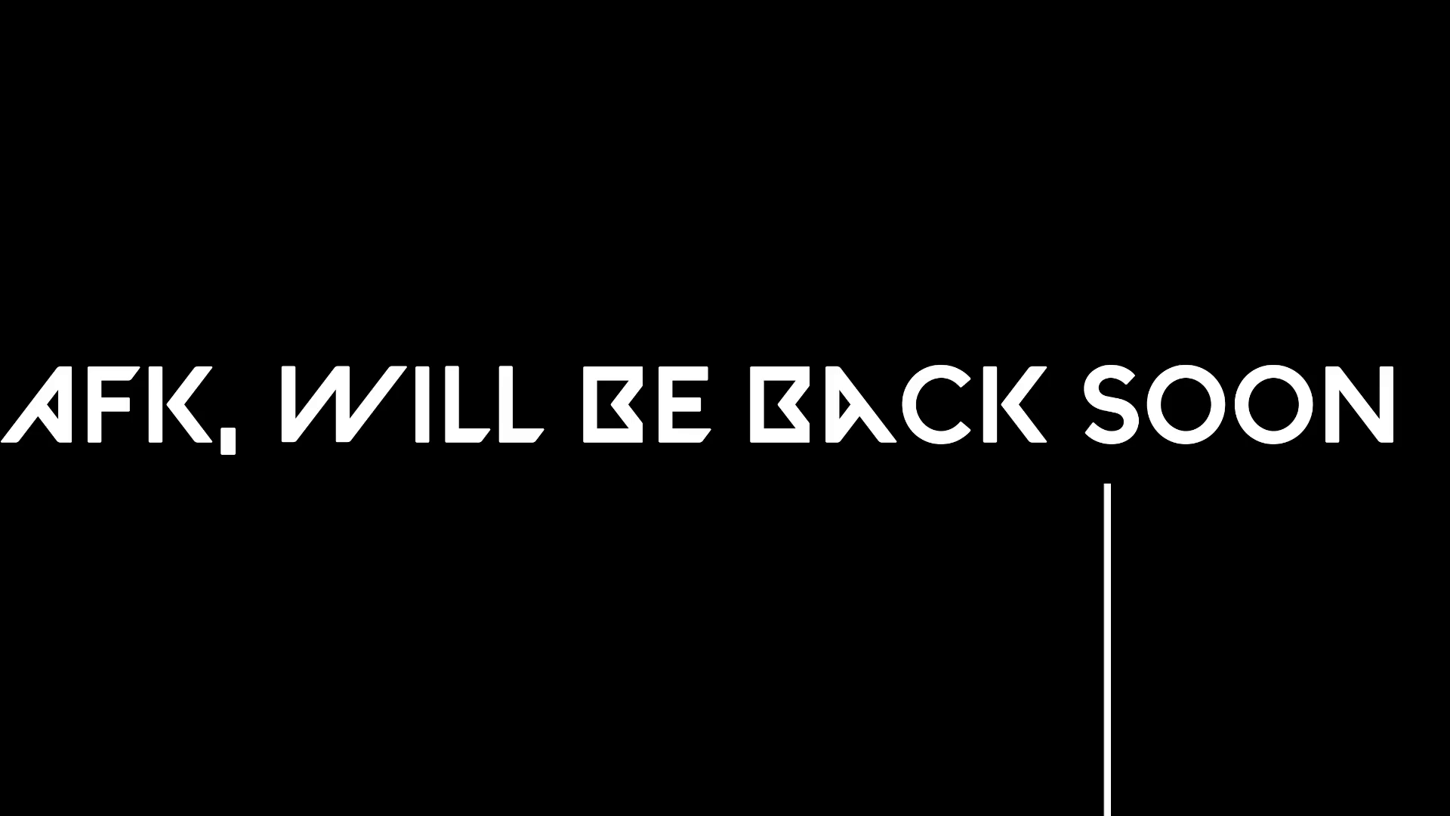
# Switch OBS to the Streaming scene and bring up the CGTrader laptop page
pyautogui.click(284, 450)
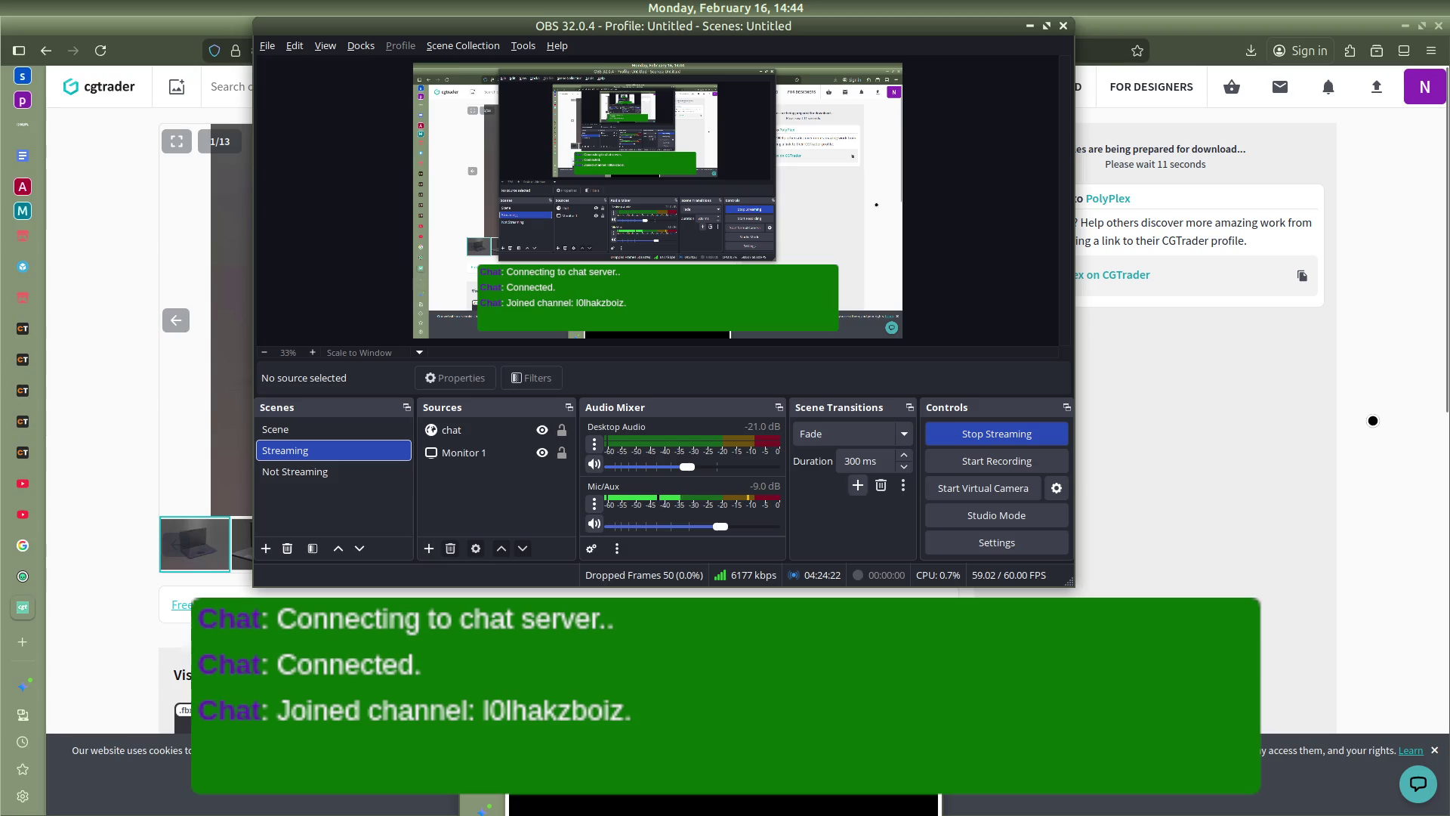
pyautogui.click(1375, 420)
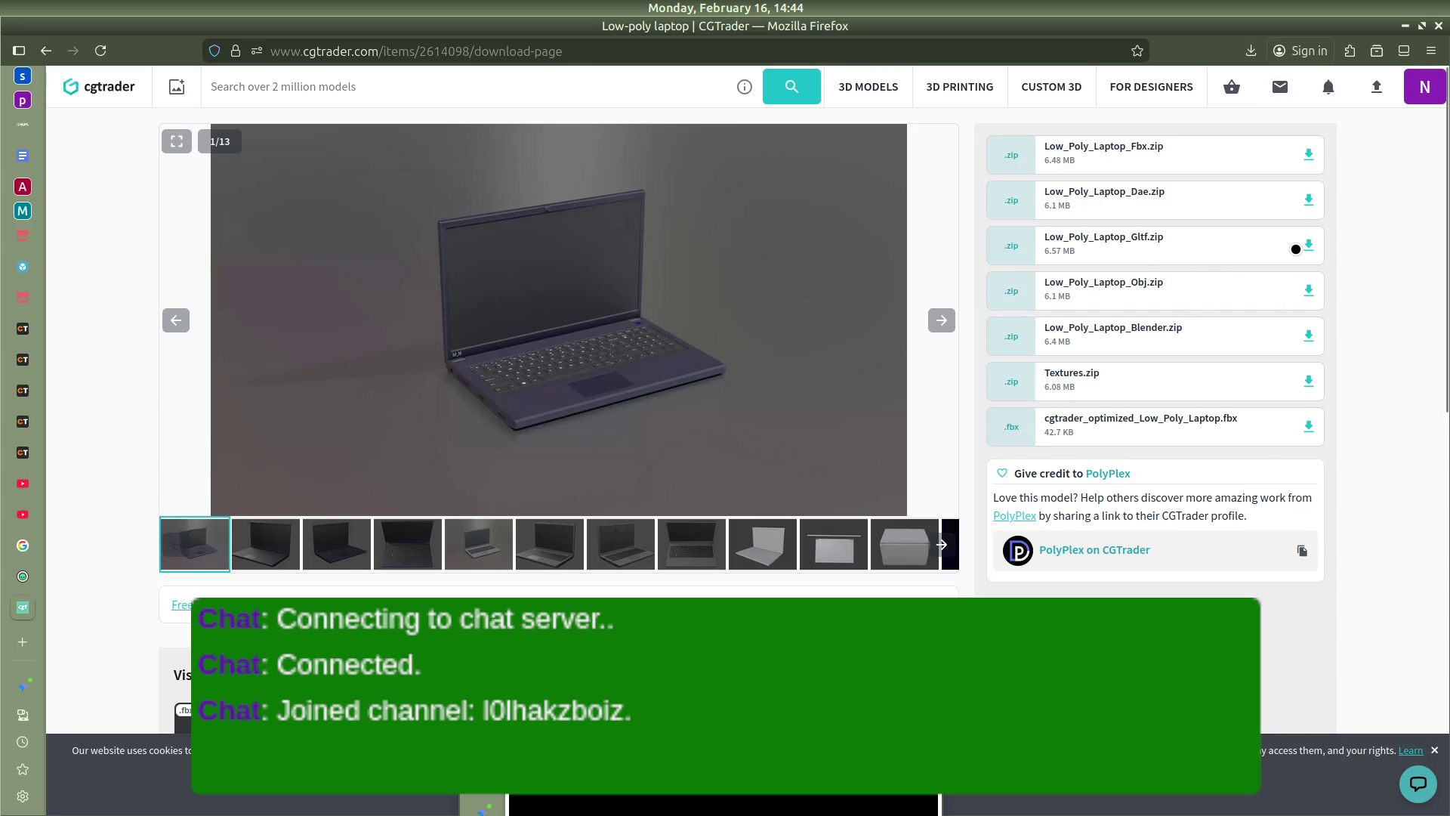
# Download Low_Poly_Laptop_Gltf.zip and show it in its Downloads folder
pyautogui.click(1309, 245)
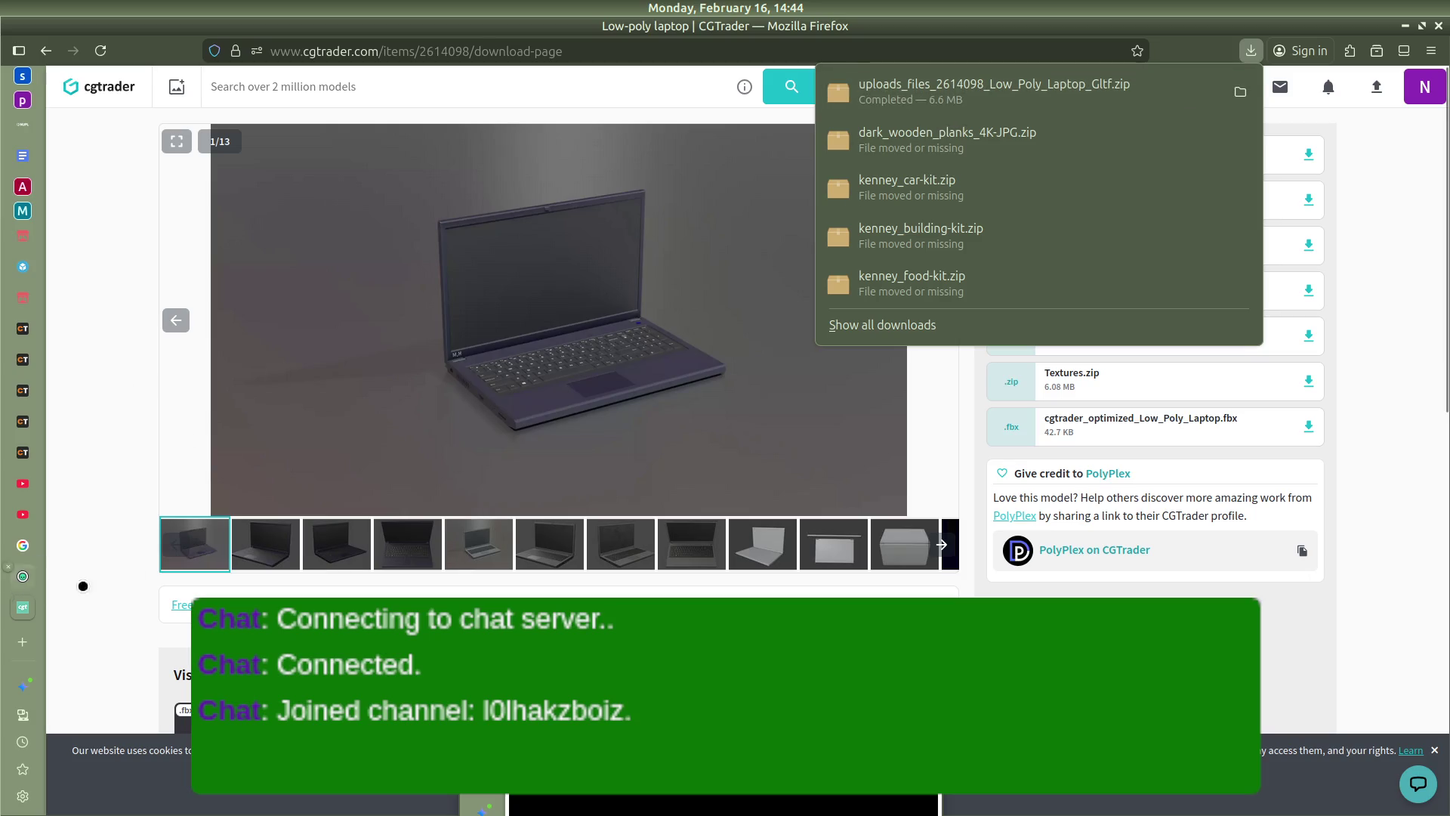
pyautogui.click(1240, 91)
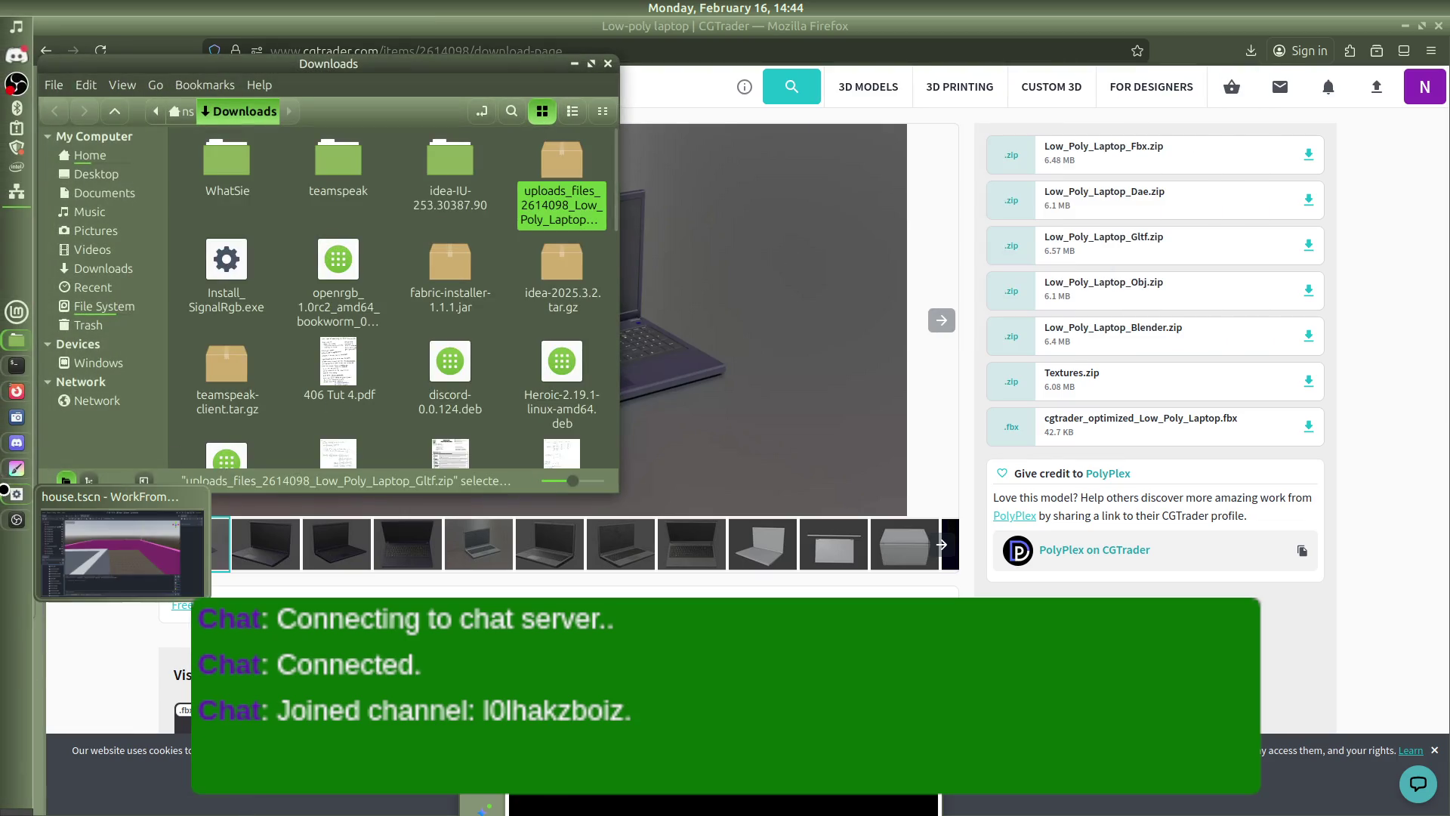
# Try adding the laptop zip to Godot's Assets folder by dragging it from Downloads
pyautogui.click(22, 484)
pyautogui.hotkey('alt', 'Tab')
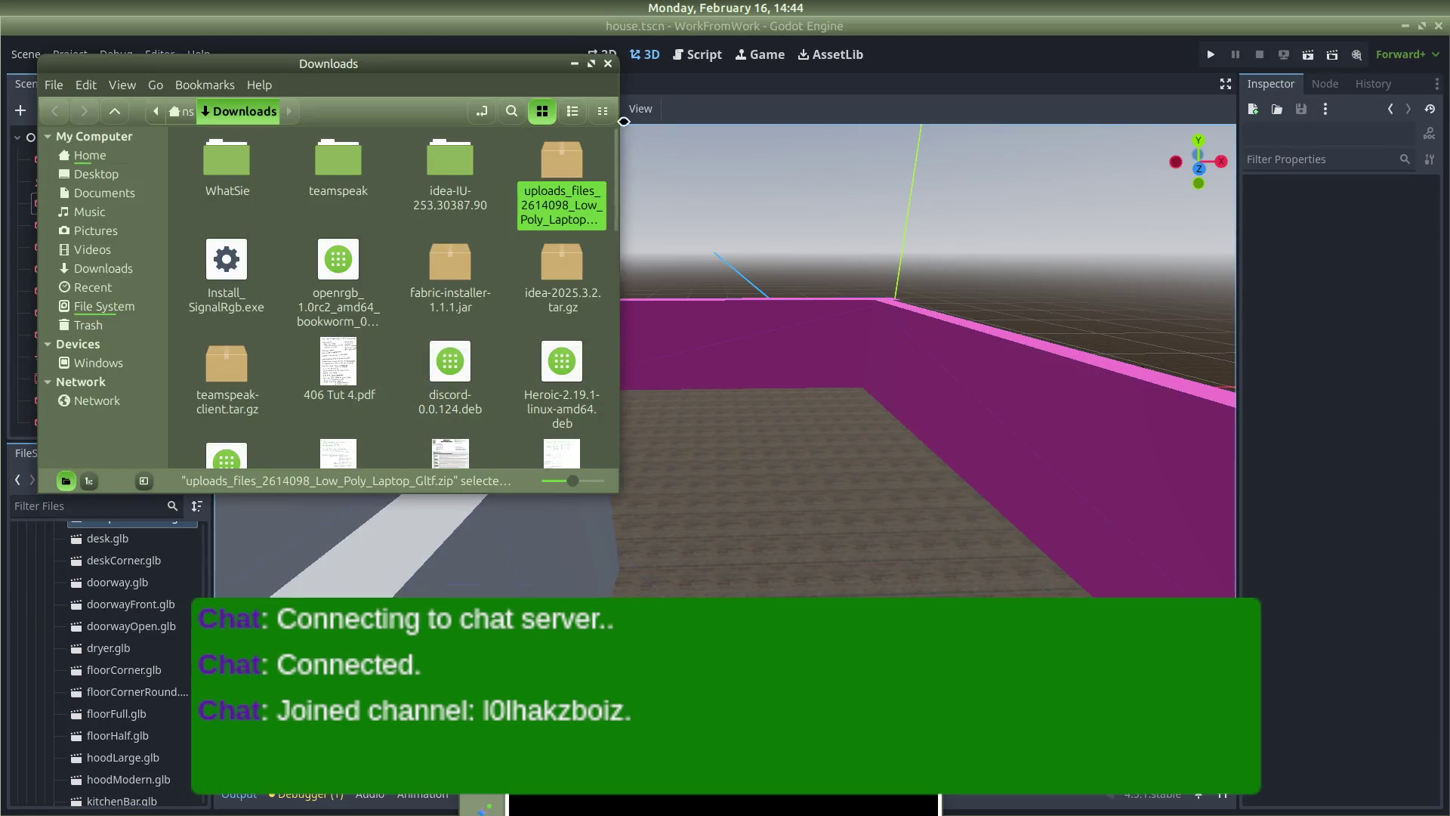
pyautogui.moveTo(456, 75); pyautogui.dragTo(872, 92)
pyautogui.scroll(3)
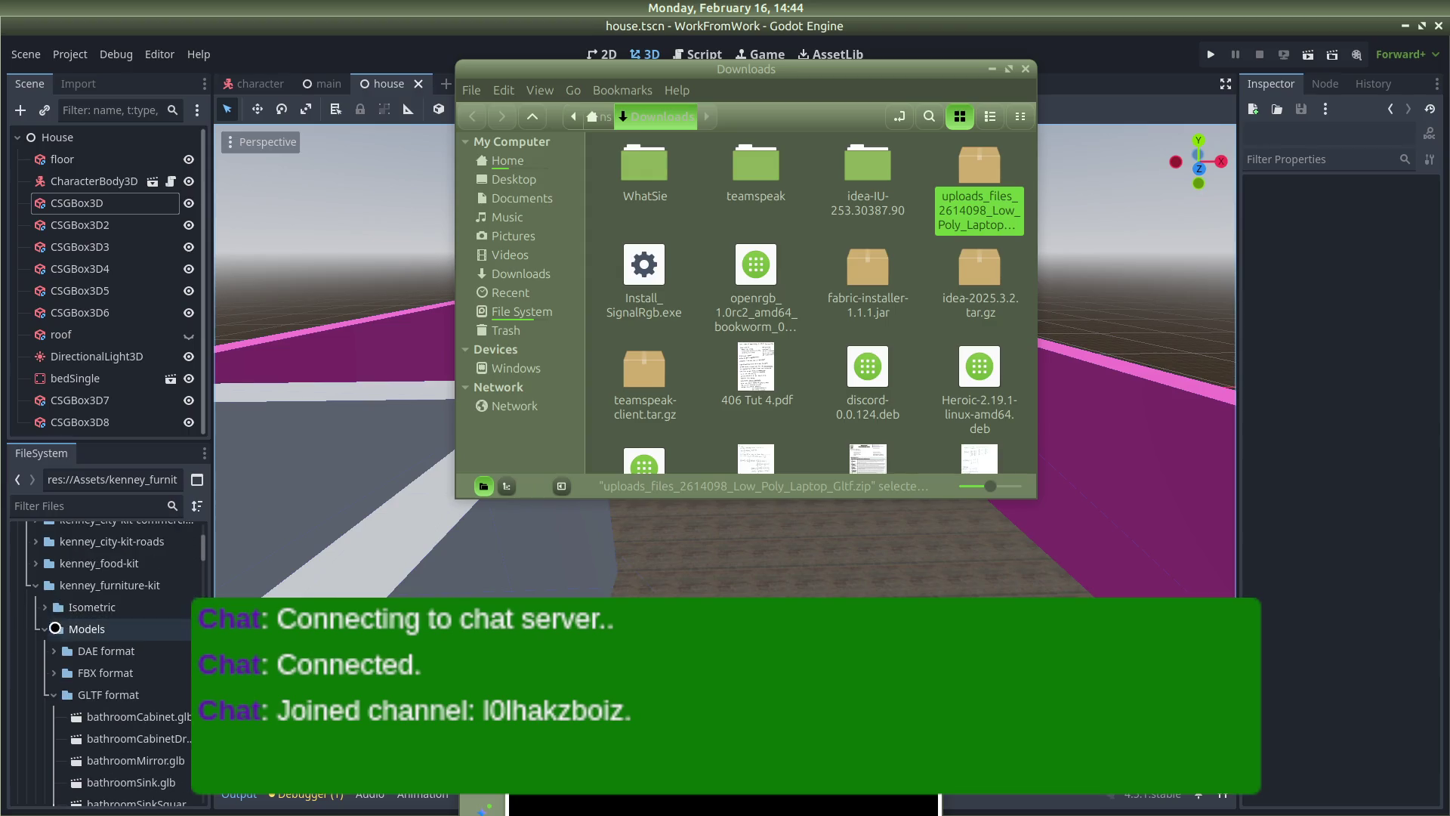
pyautogui.click(44, 628)
pyautogui.click(36, 585)
pyautogui.scroll(3)
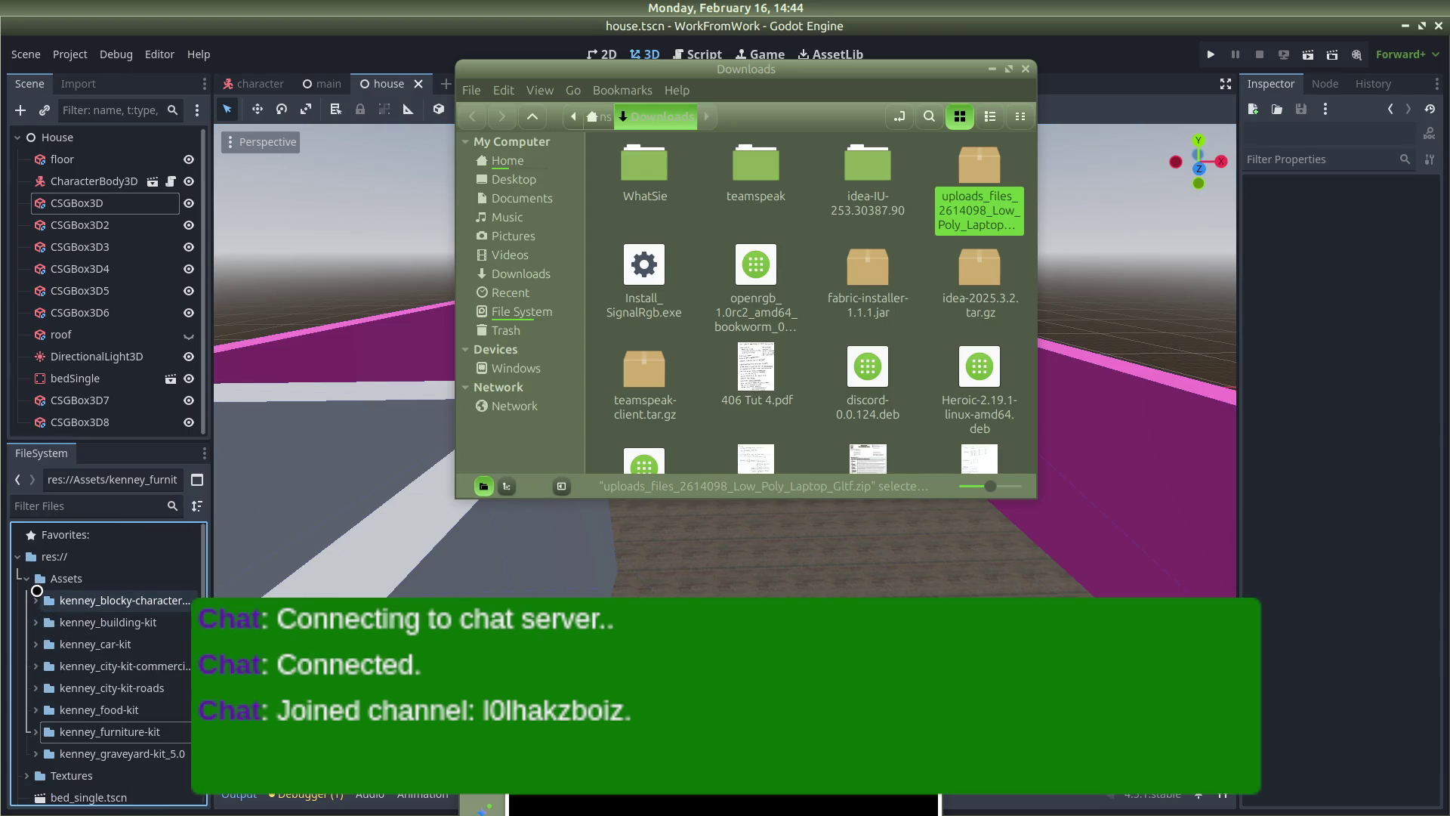
pyautogui.moveTo(980, 204); pyautogui.dragTo(68, 582)
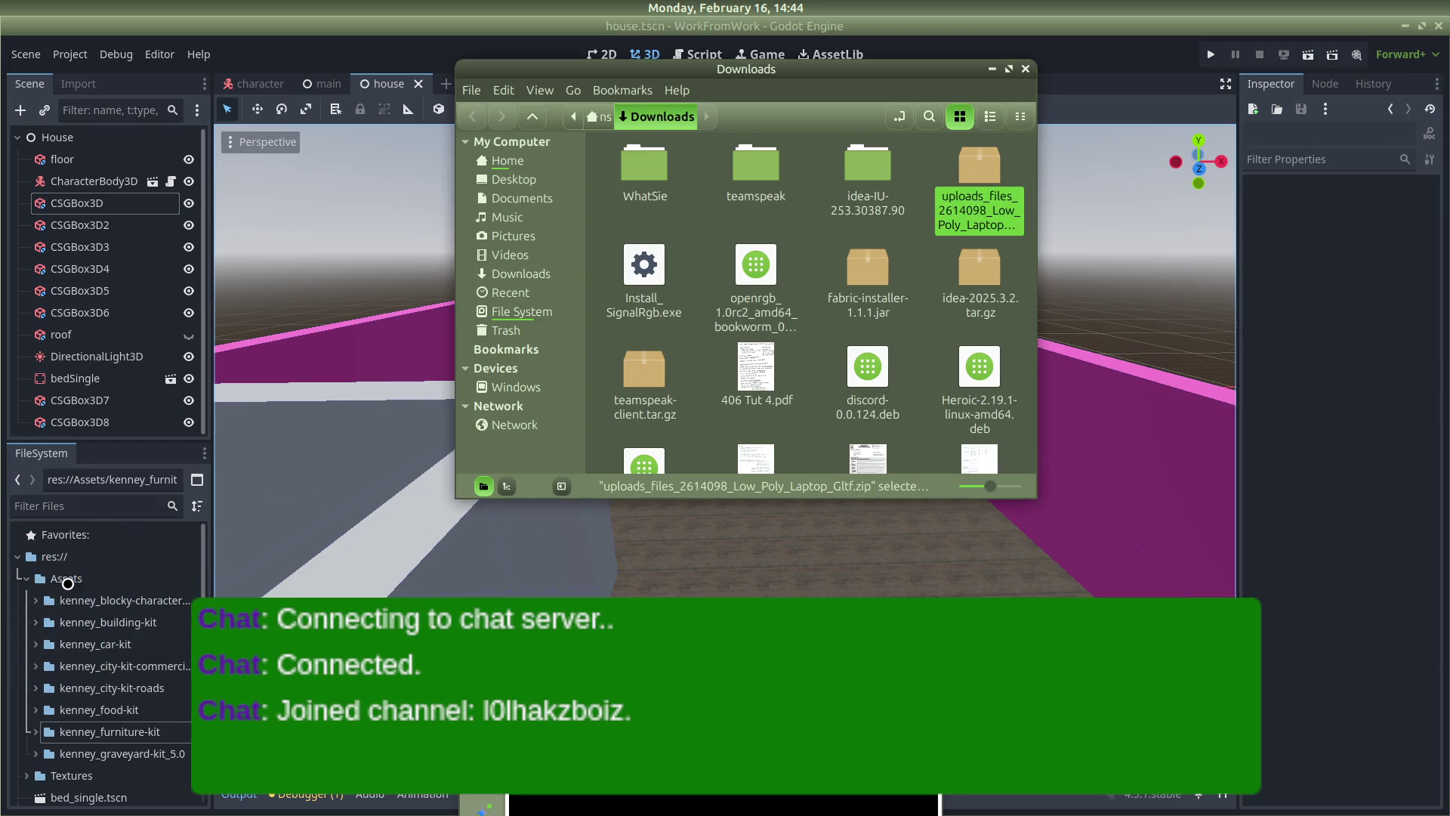
pyautogui.scroll(-3)
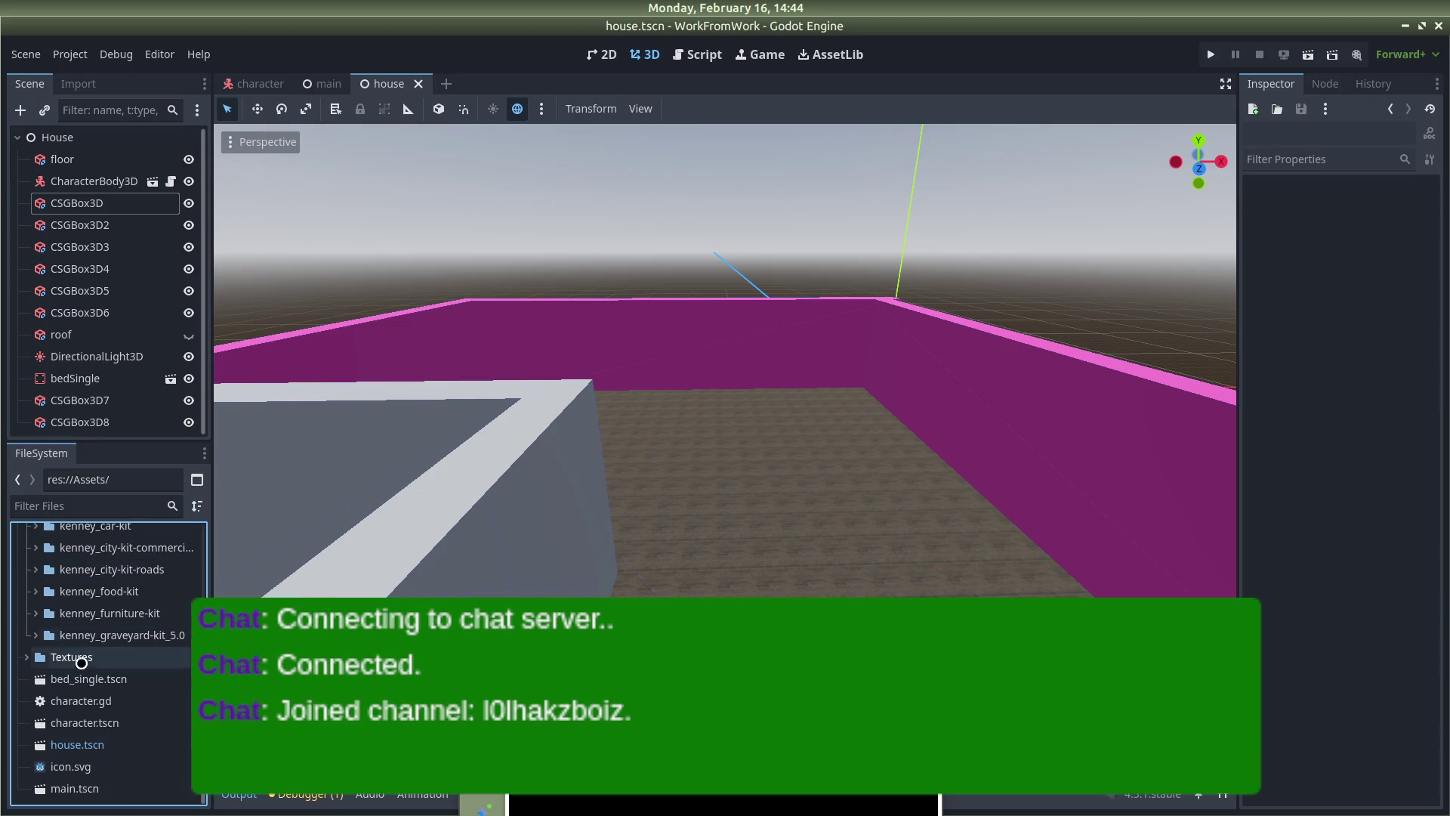
pyautogui.scroll(3)
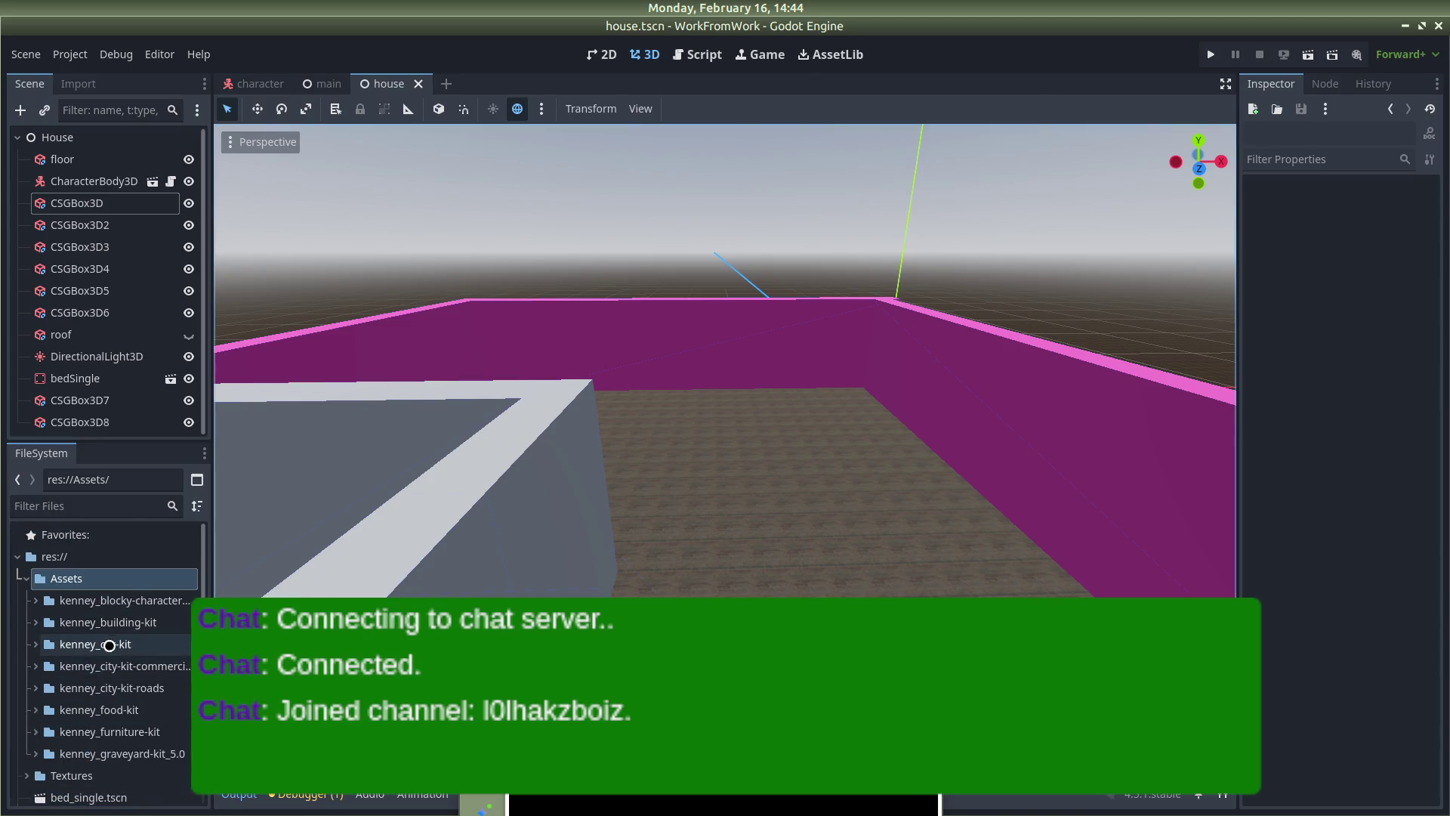
pyautogui.hotkey('alt', 'Tab')
pyautogui.moveTo(981, 170); pyautogui.dragTo(83, 578)
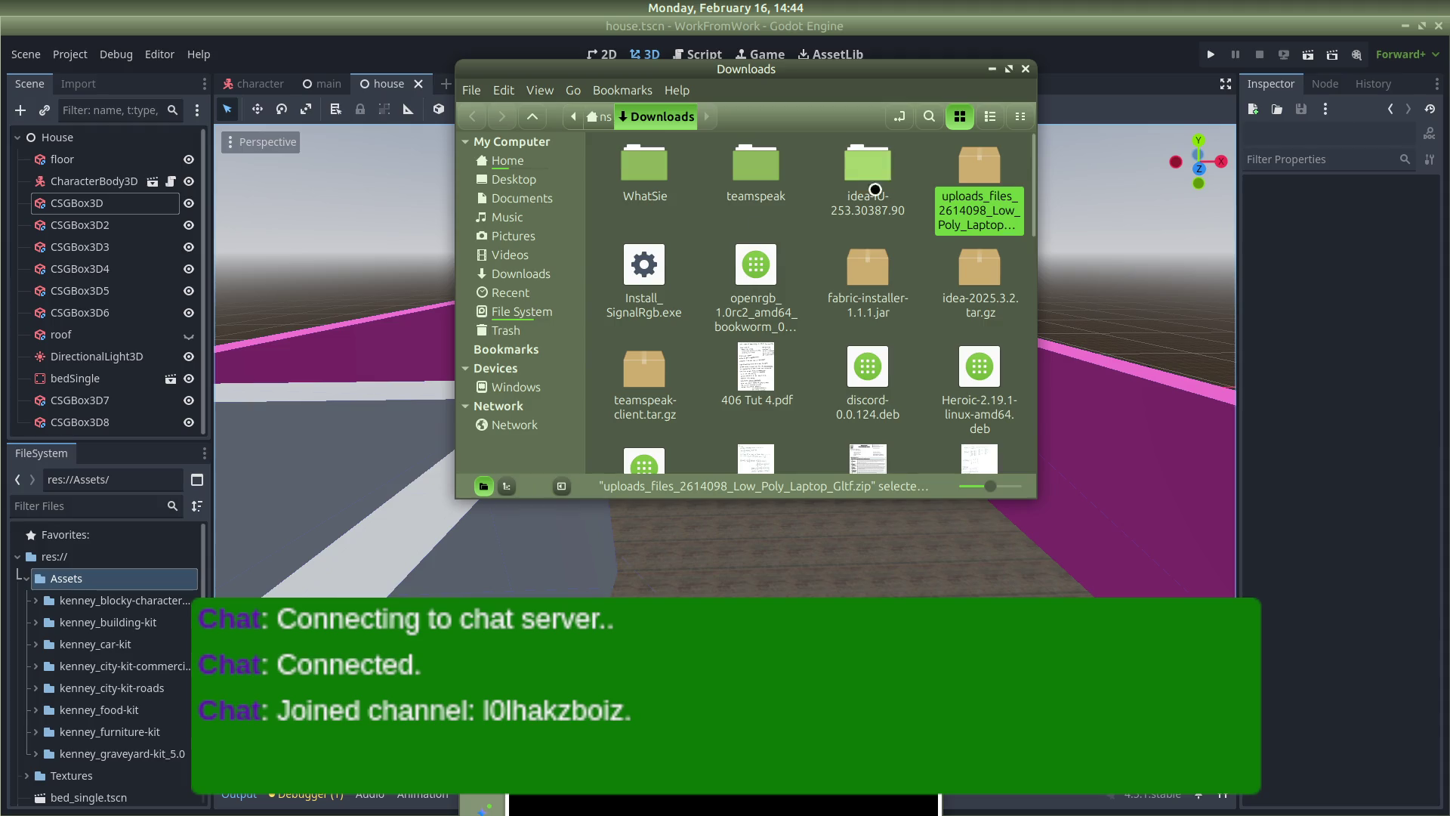
pyautogui.moveTo(985, 166); pyautogui.dragTo(534, 165)
# Move the laptop zip into Games > work-from-work > Assets in Nemo
pyautogui.scroll(-3)
pyautogui.moveTo(783, 447); pyautogui.dragTo(996, 189)
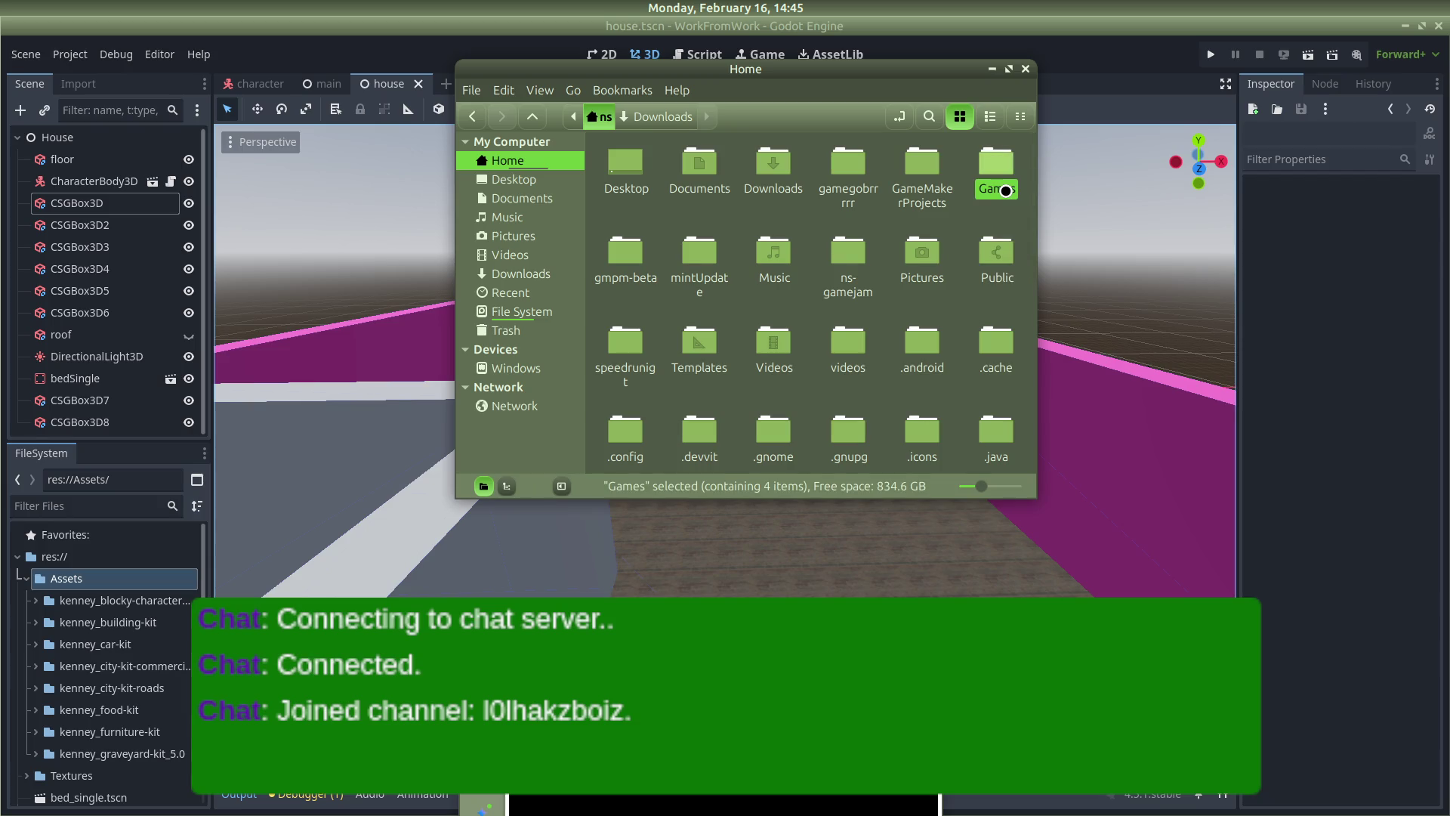
pyautogui.doubleClick(995, 166)
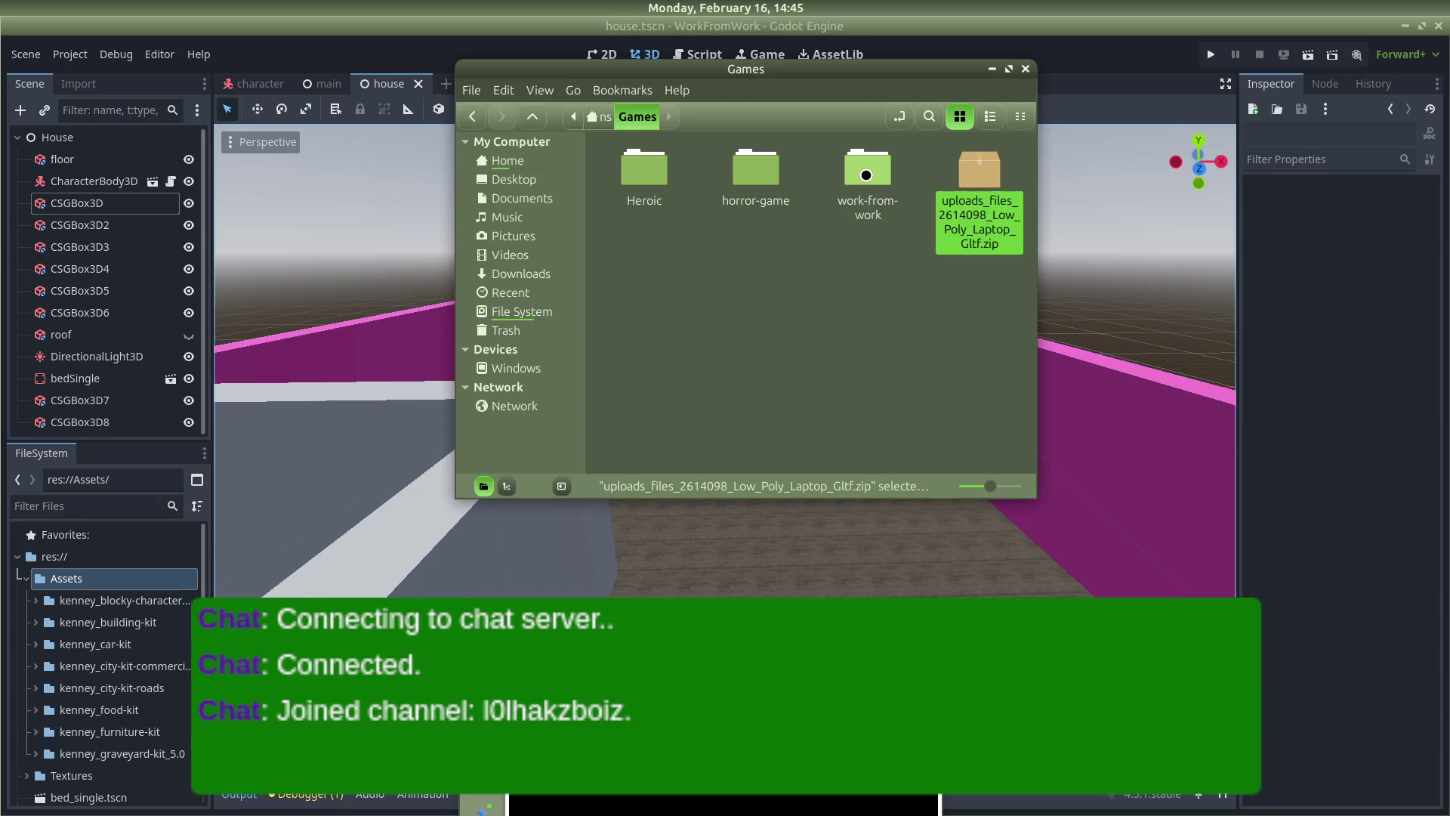
pyautogui.doubleClick(866, 176)
pyautogui.moveTo(644, 388); pyautogui.dragTo(646, 181)
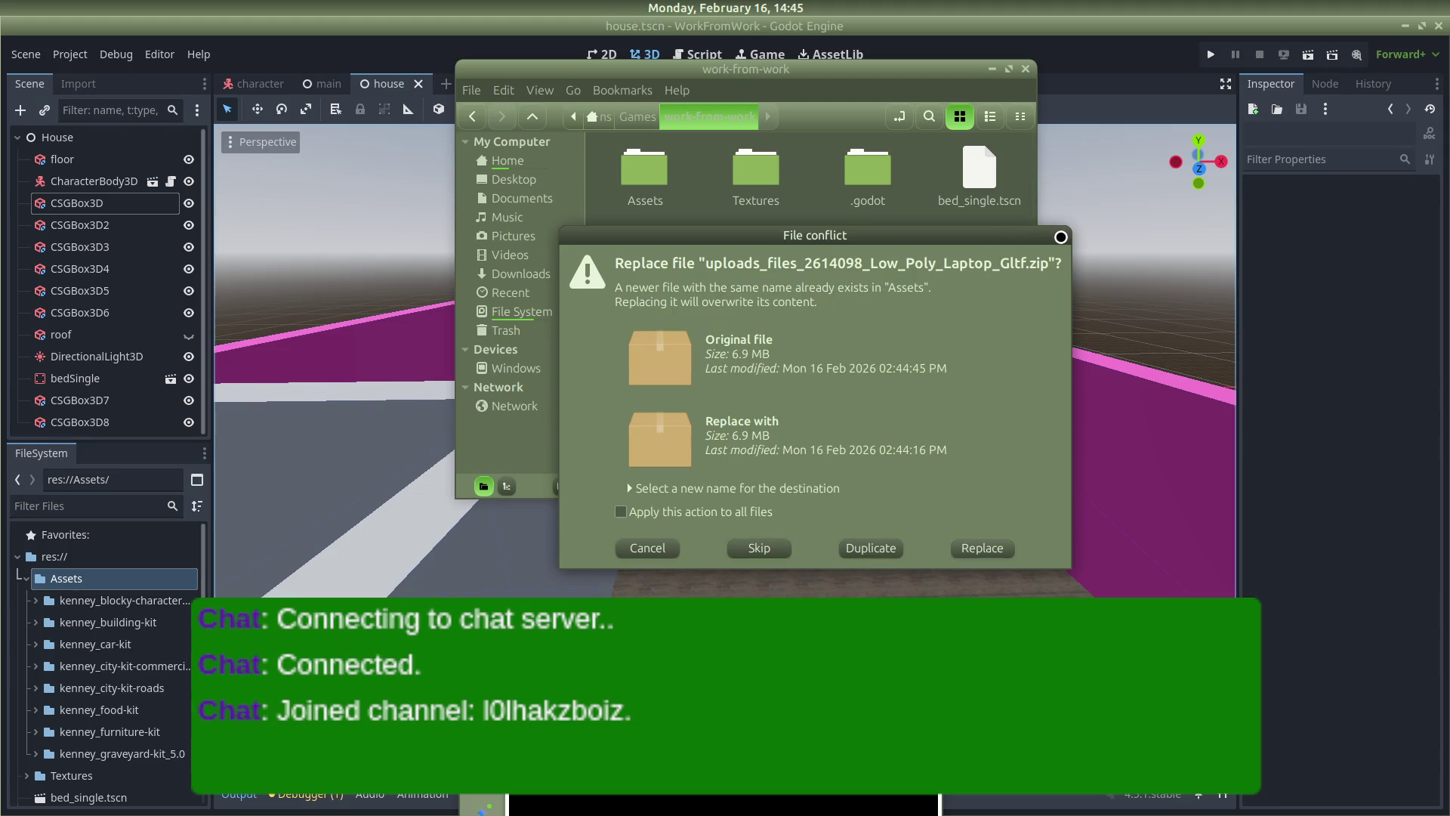
pyautogui.click(1061, 237)
# Extract the laptop zip in Assets into a Low_Poly_Laptop_Gltf folder
pyautogui.scroll(-3)
pyautogui.scroll(3)
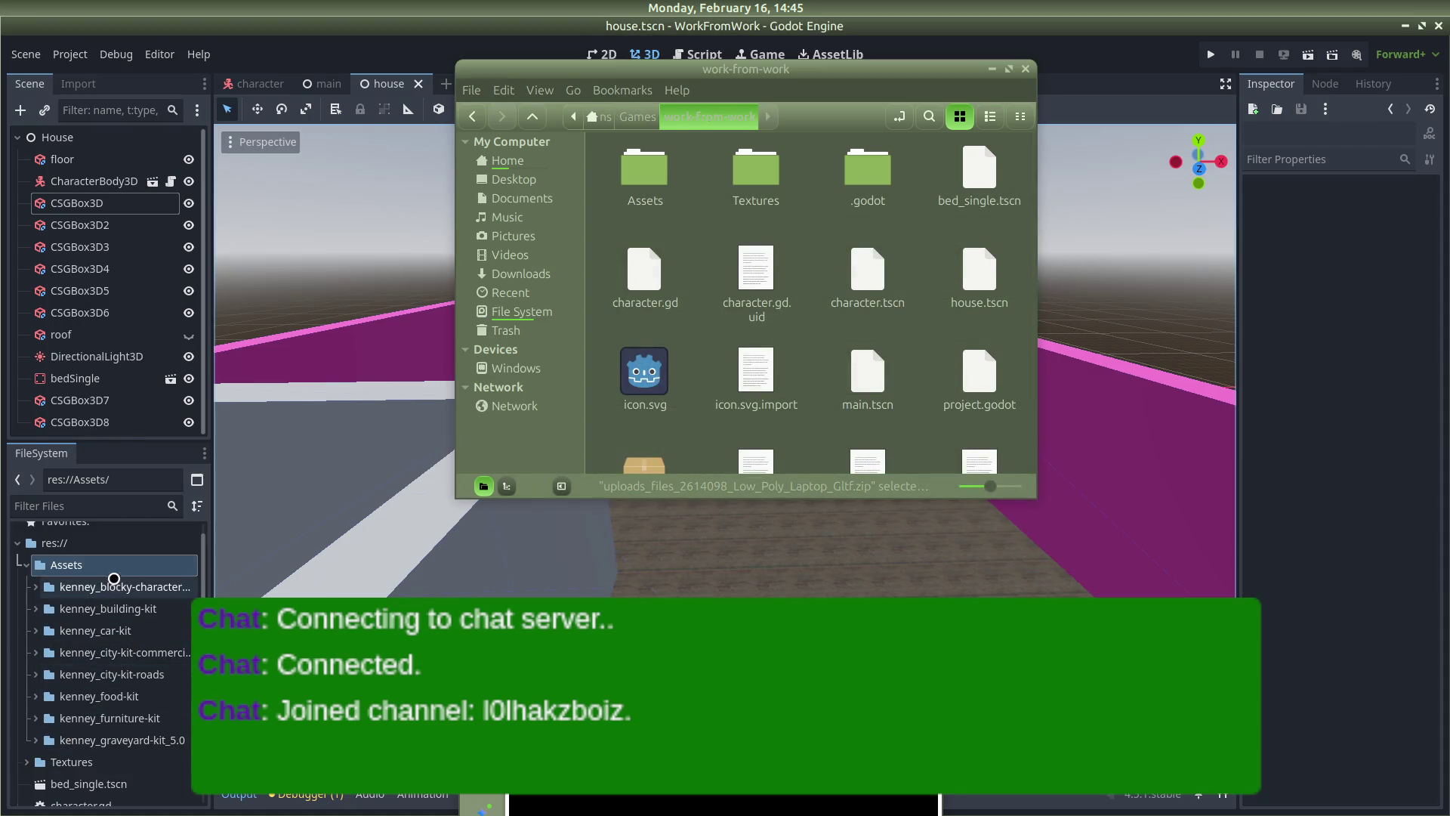
pyautogui.doubleClick(645, 160)
pyautogui.click(655, 406)
pyautogui.rightClick(656, 405)
pyautogui.click(725, 703)
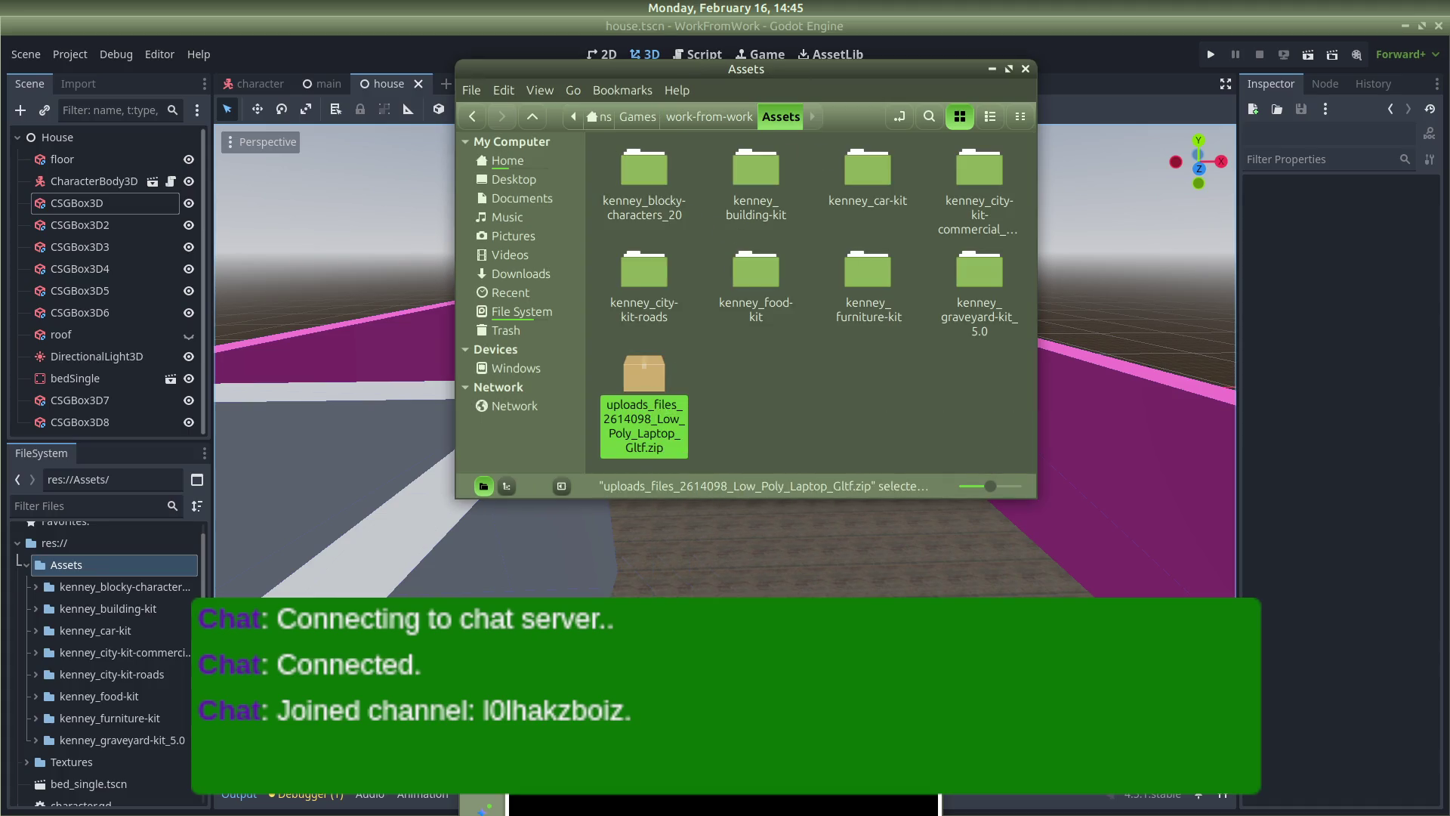
# Permanently delete the extracted laptop zip and return to Godot
pyautogui.rightClick(766, 383)
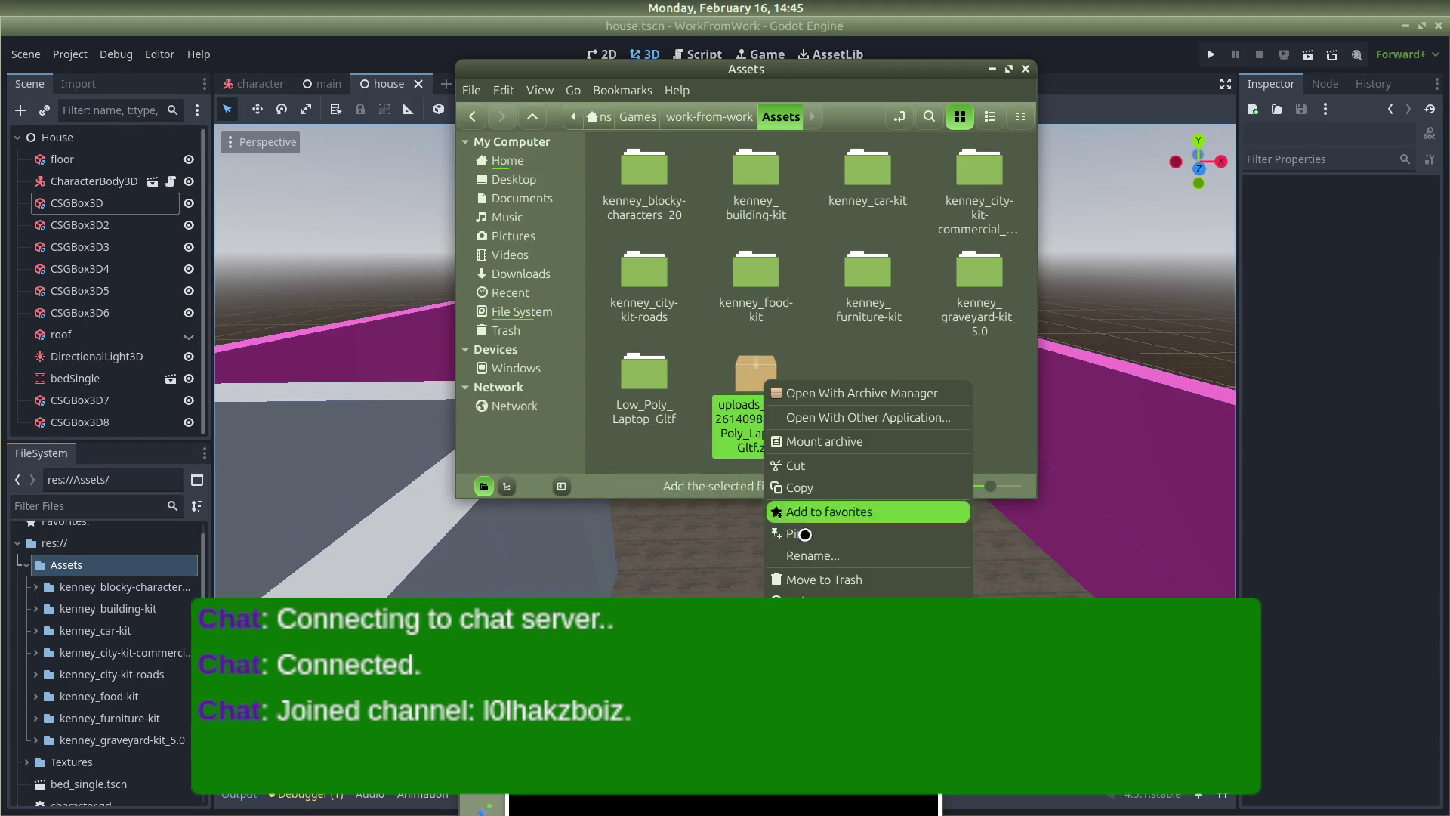
pyautogui.click(868, 601)
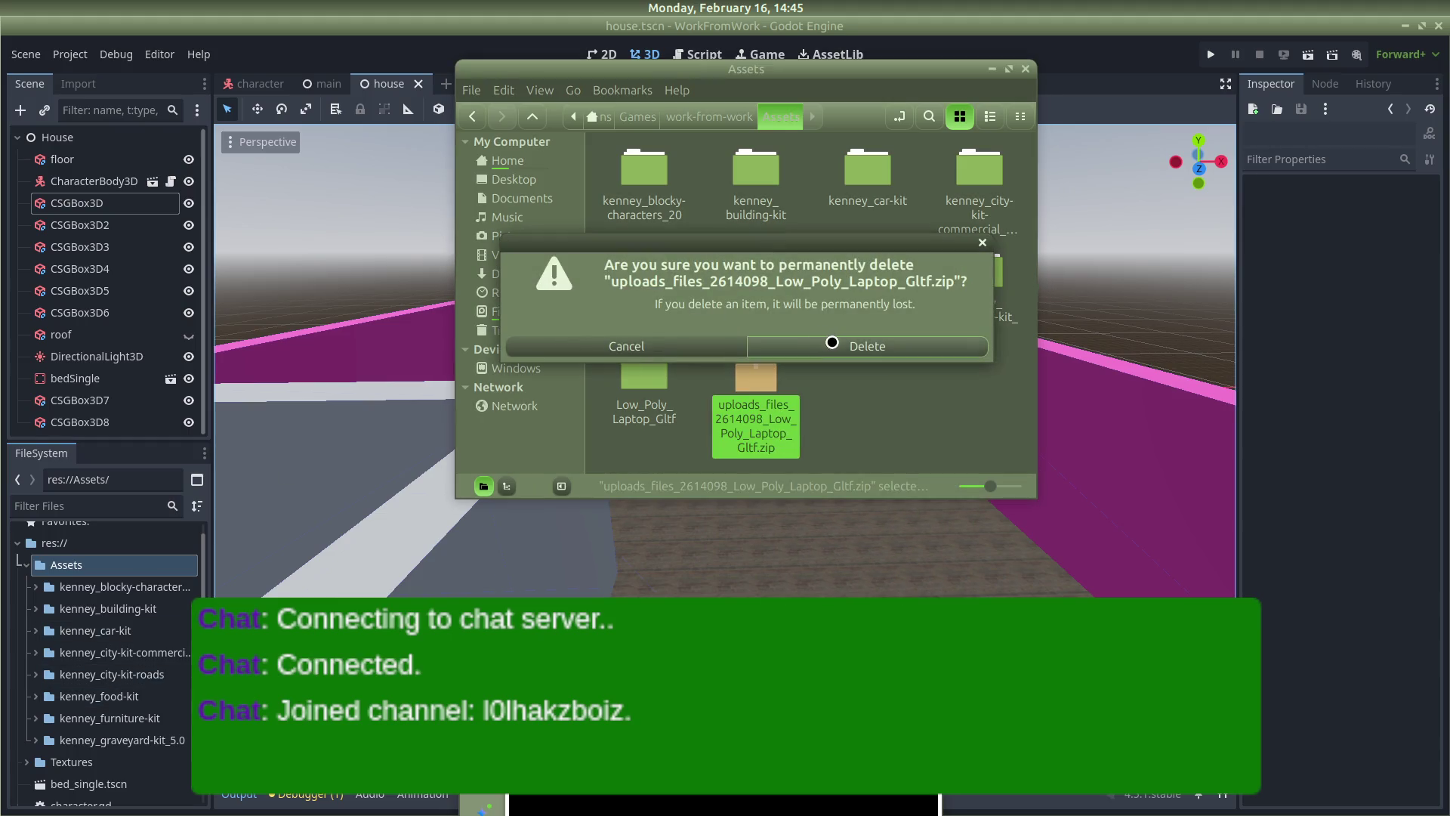
pyautogui.click(828, 342)
pyautogui.click(26, 564)
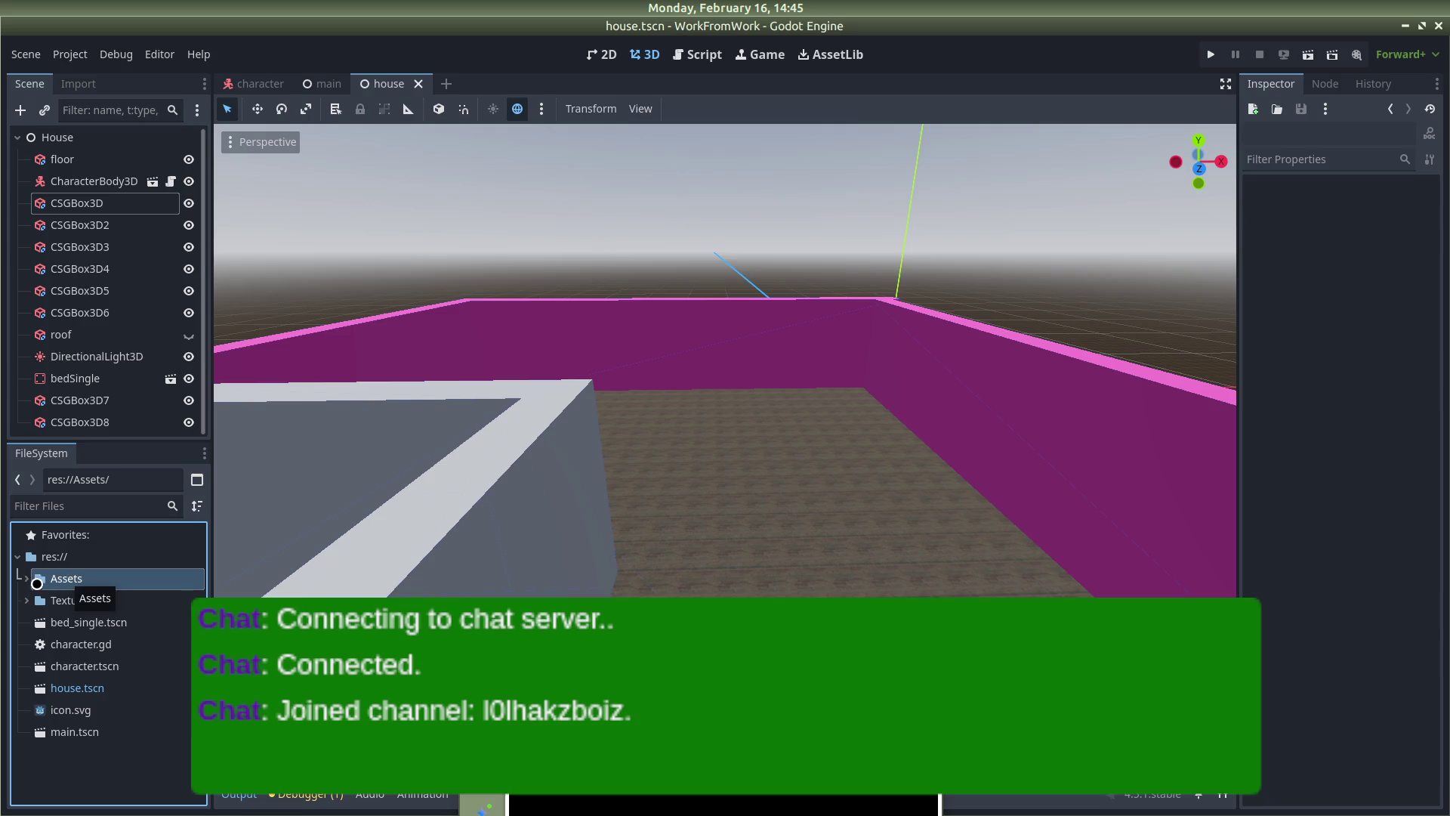
# Expand Assets and preview Low_Poly_Laptop.gltf in its import settings
pyautogui.click(18, 578)
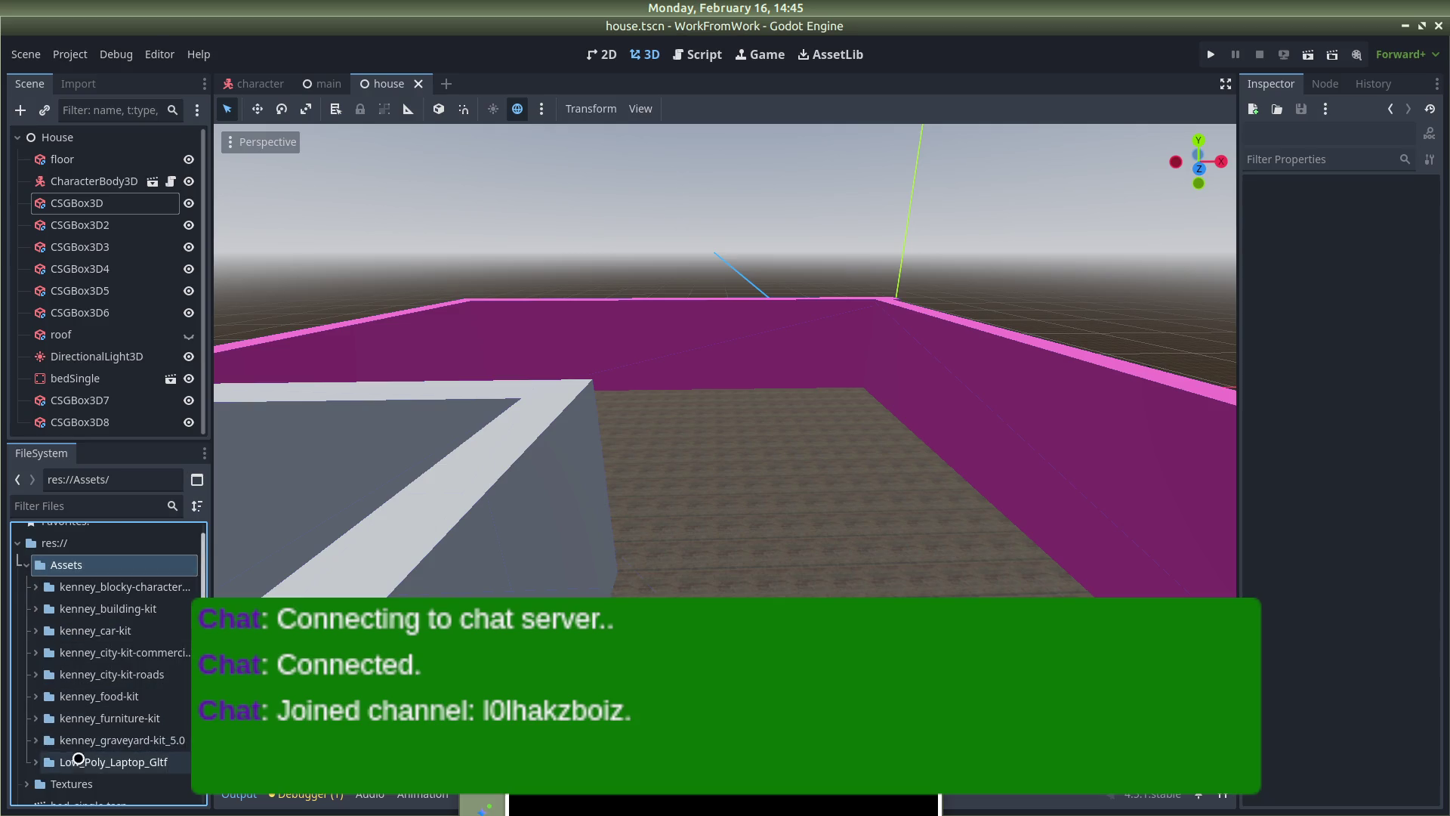
pyautogui.scroll(-3)
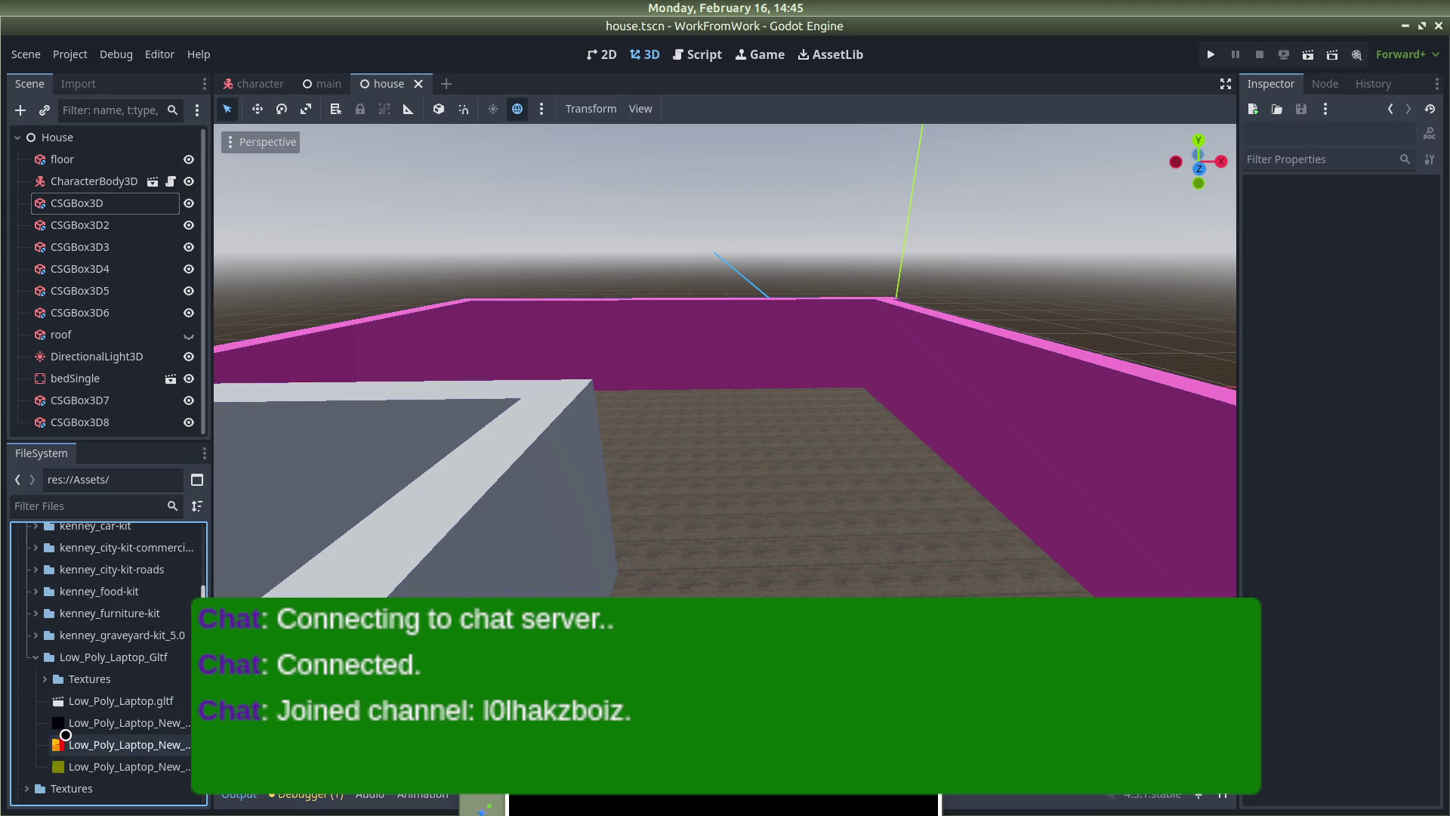
pyautogui.doubleClick(95, 699)
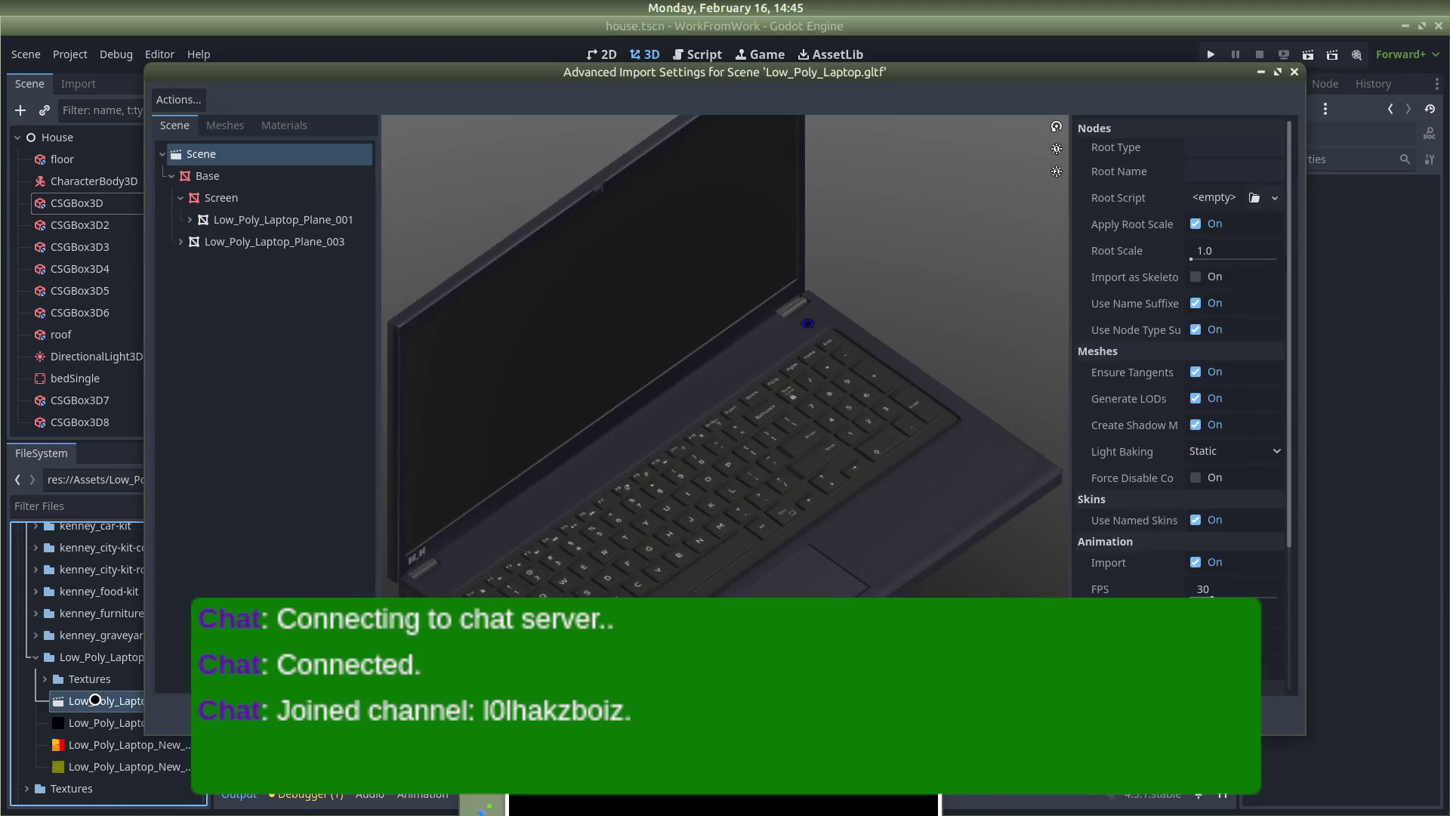
pyautogui.moveTo(783, 434); pyautogui.dragTo(755, 396)
pyautogui.click(1298, 73)
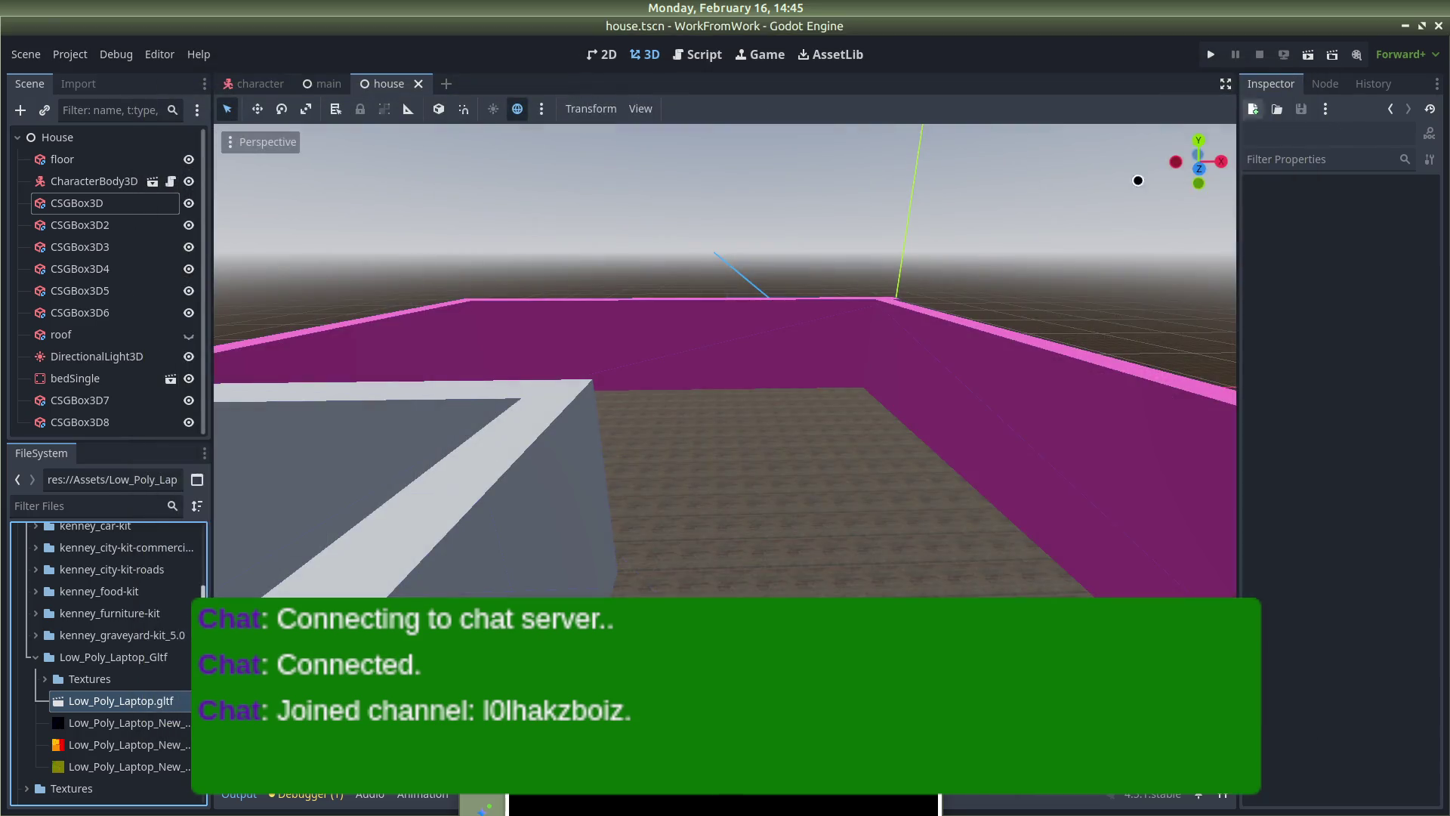
# Create a new inherited scene from Low_Poly_Laptop.gltf
pyautogui.rightClick(155, 701)
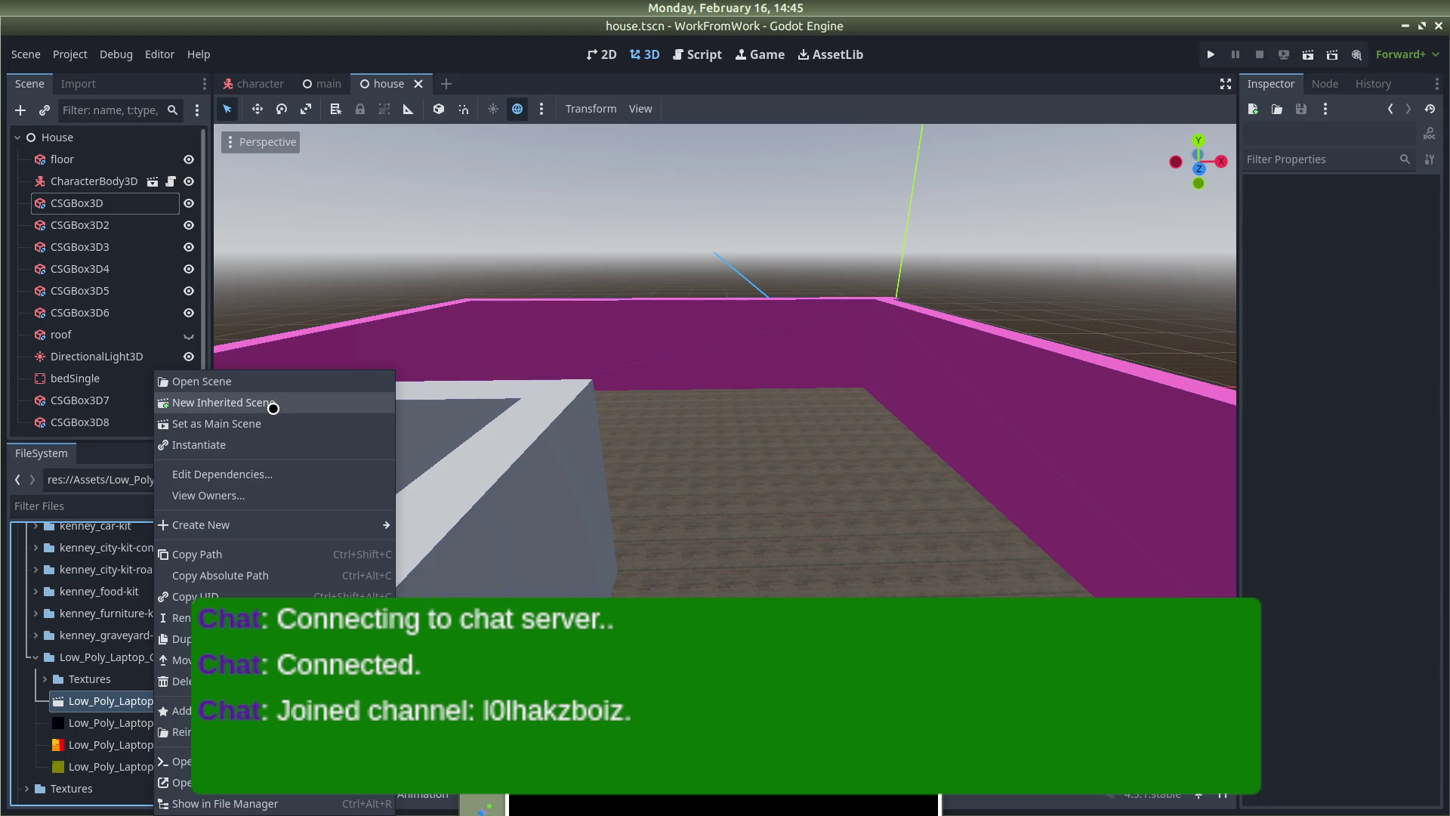
pyautogui.click(269, 407)
pyautogui.scroll(3)
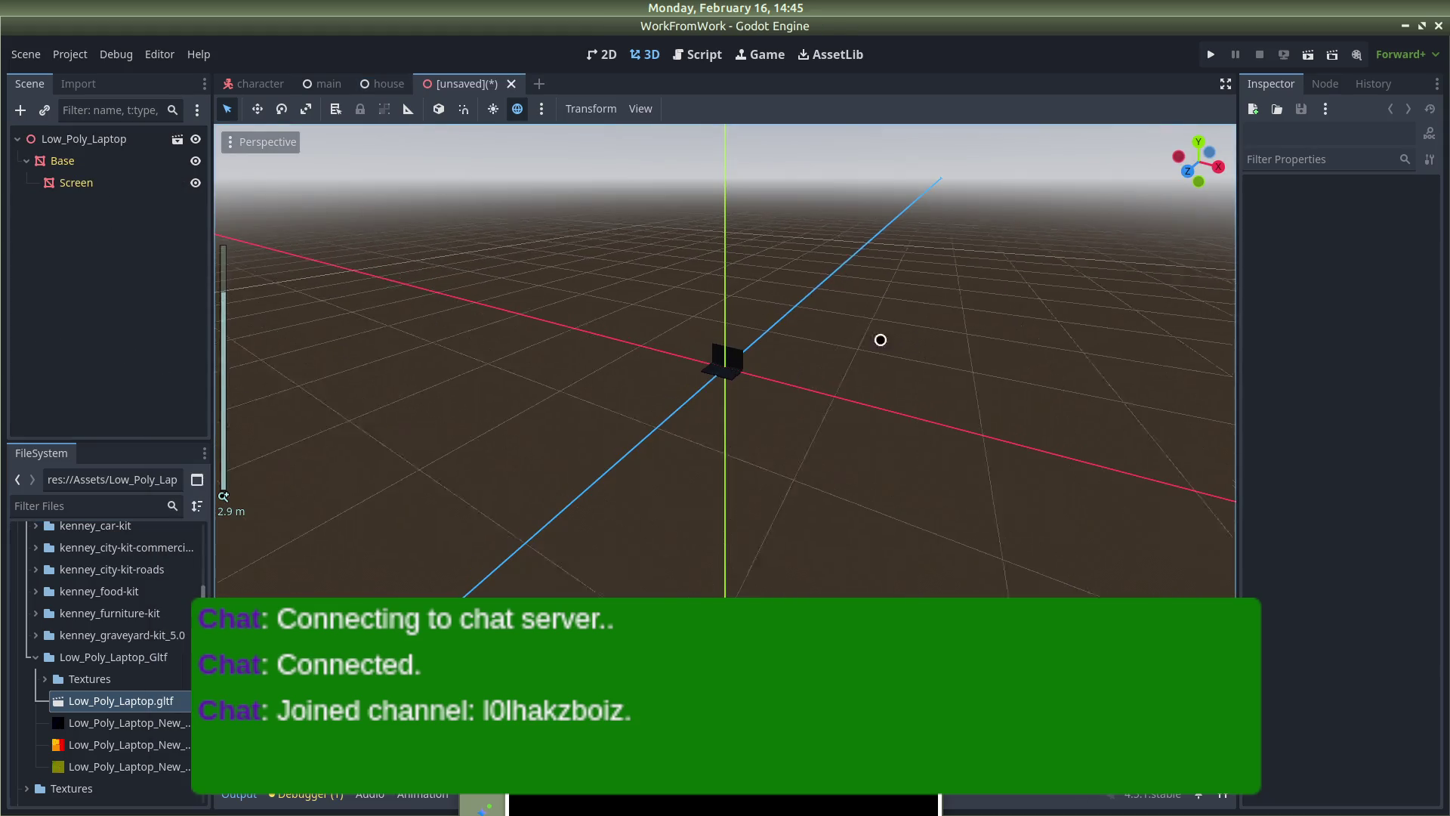
pyautogui.scroll(3)
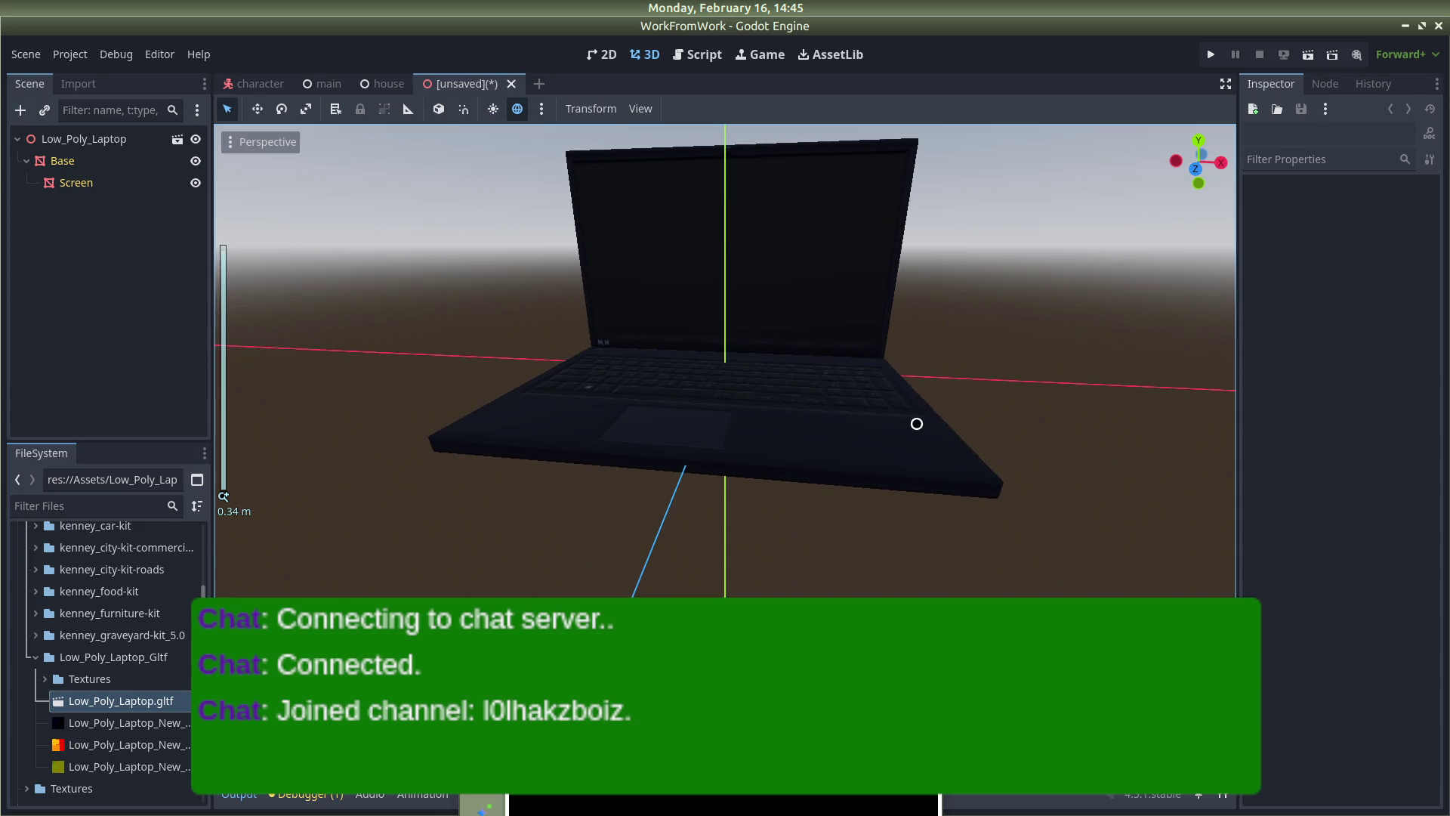
pyautogui.scroll(-3)
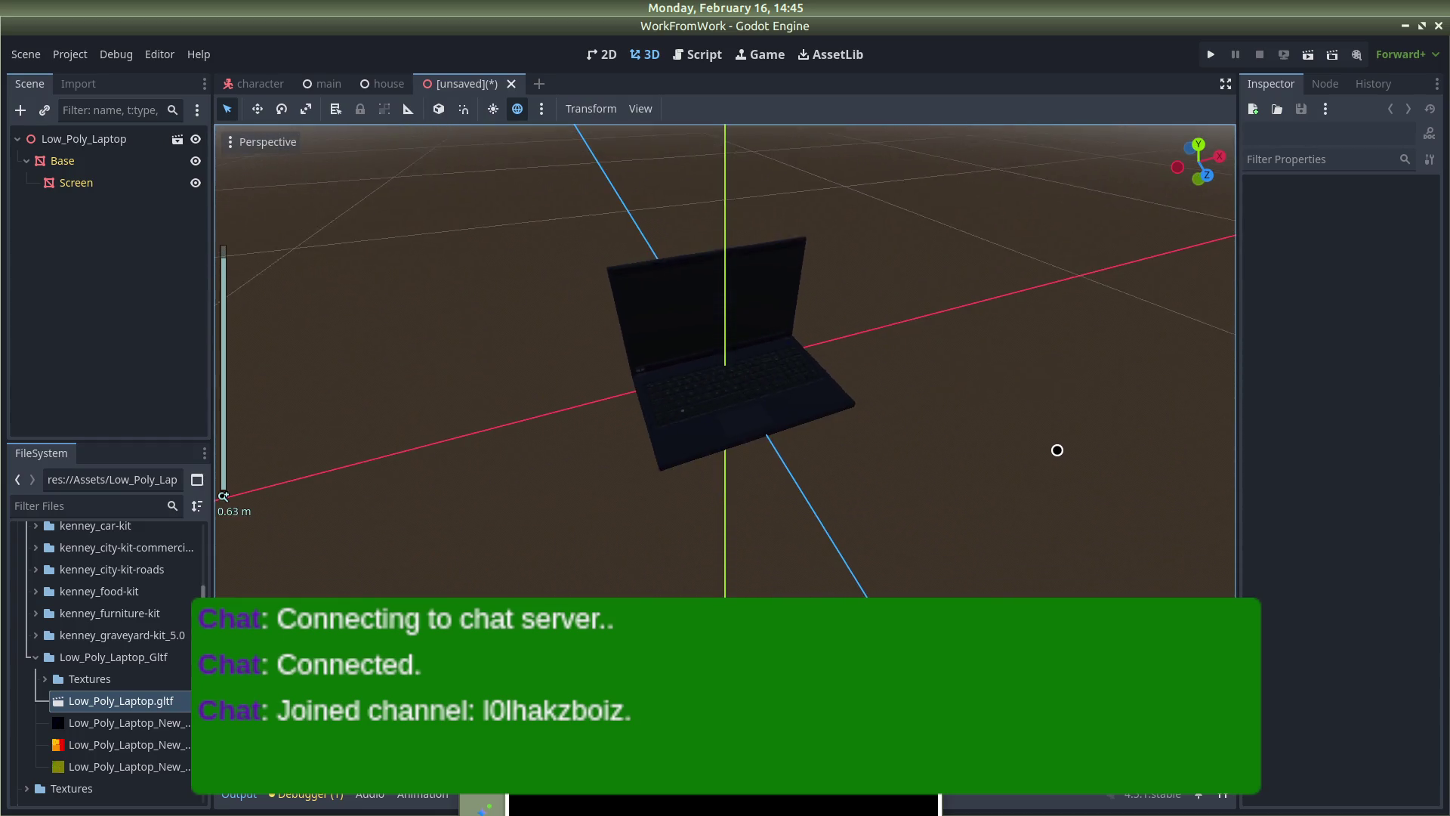
pyautogui.rightClick(79, 139)
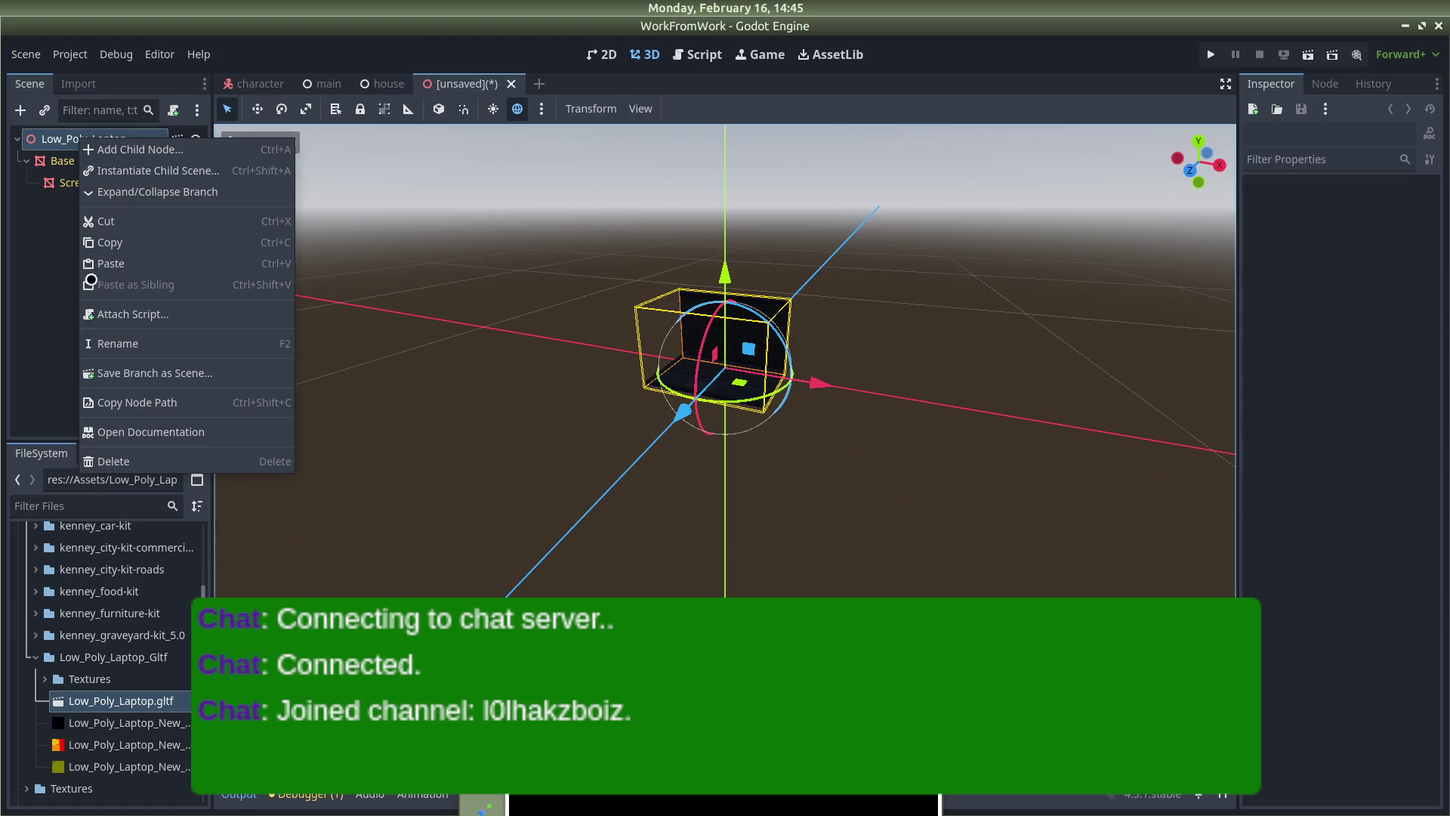
# Save the new inherited scene as laptop.tscn
pyautogui.click(74, 275)
pyautogui.hotkey('ctrl', 's')
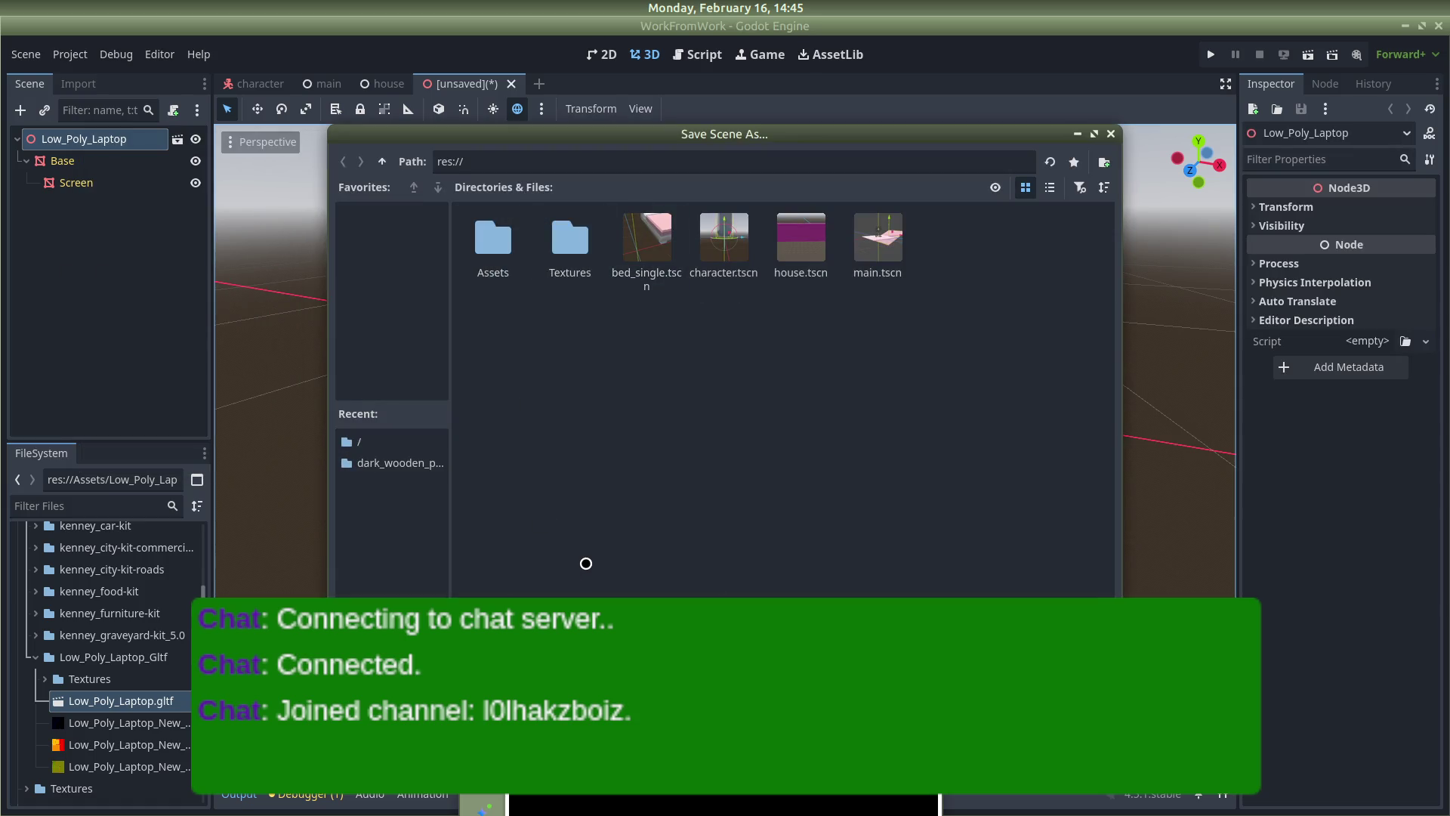
pyautogui.press('Return')
pyautogui.click(495, 330)
pyautogui.click(715, 378)
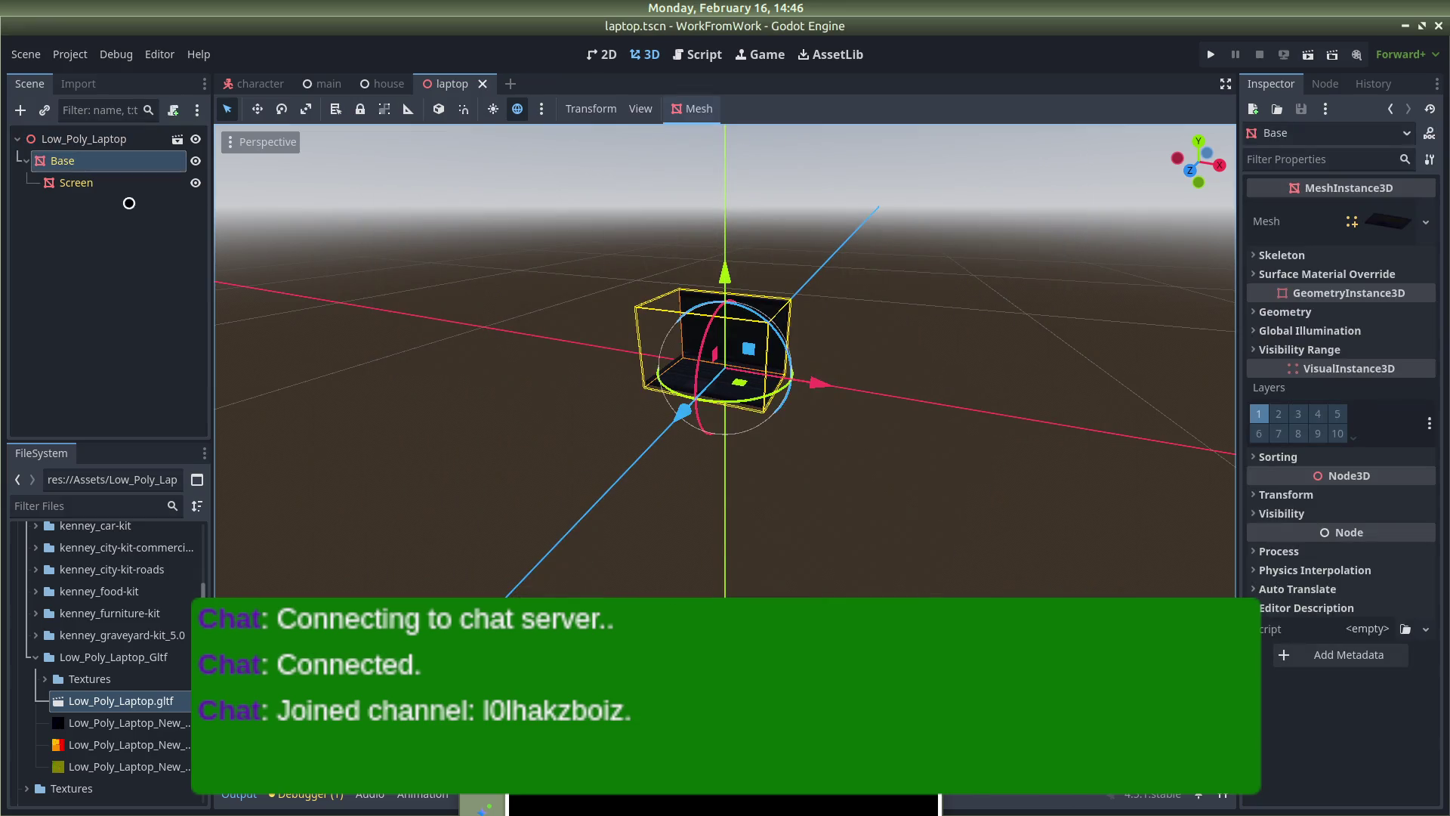
# Clear the laptop root's inheritance and change its type to StaticBody3D
pyautogui.rightClick(93, 140)
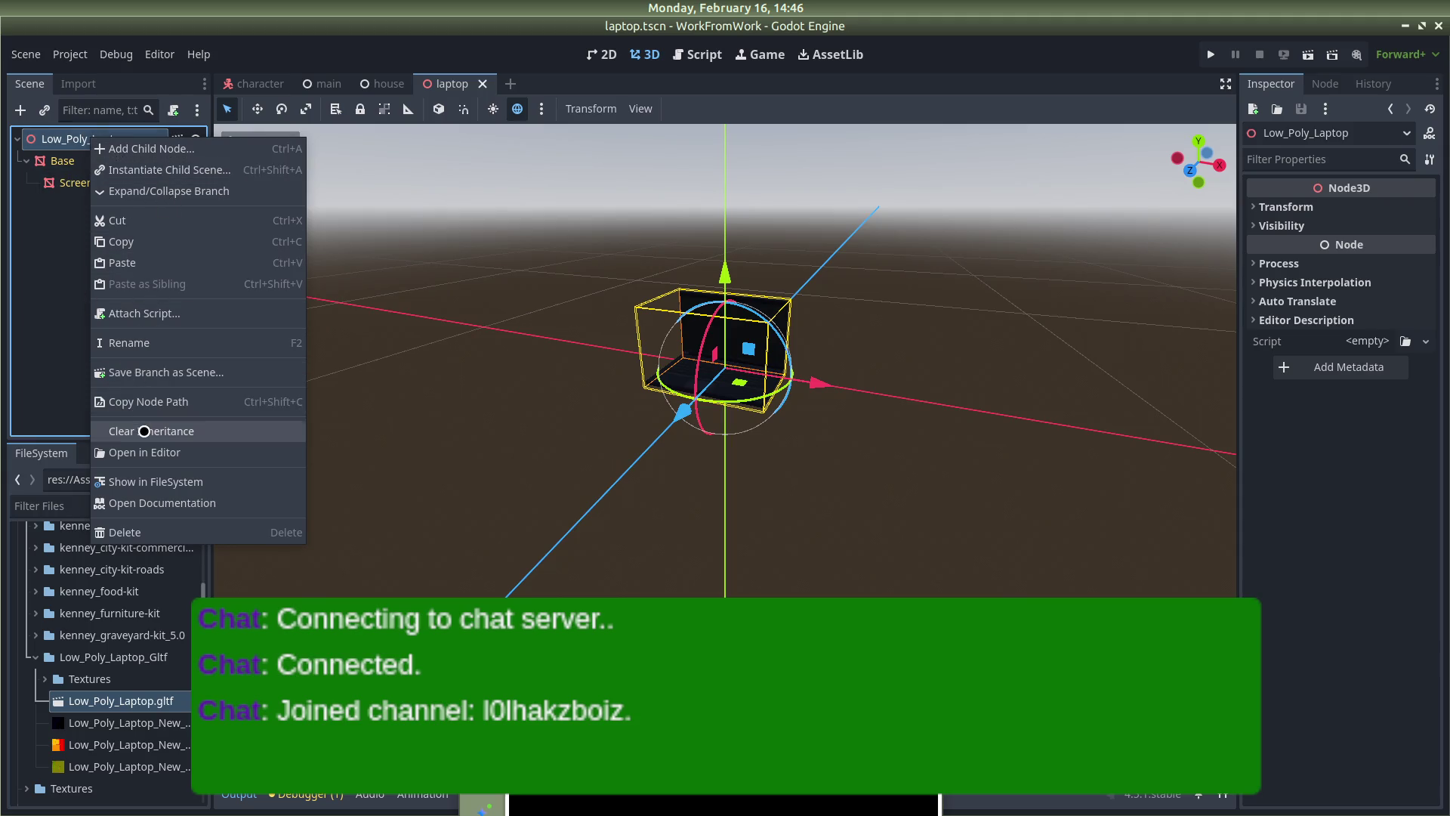
pyautogui.click(147, 430)
pyautogui.click(775, 424)
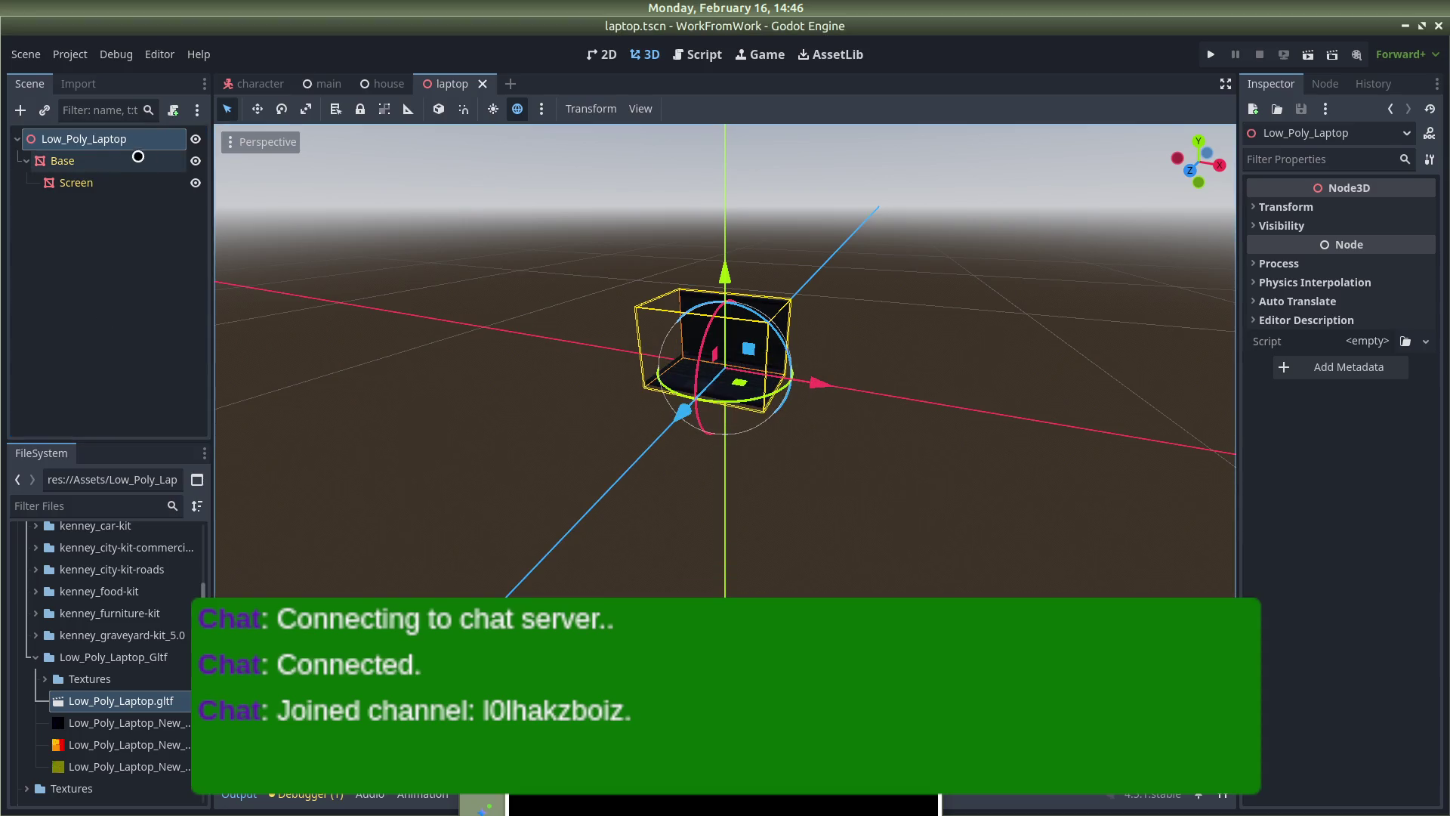
pyautogui.rightClick(107, 139)
pyautogui.click(160, 366)
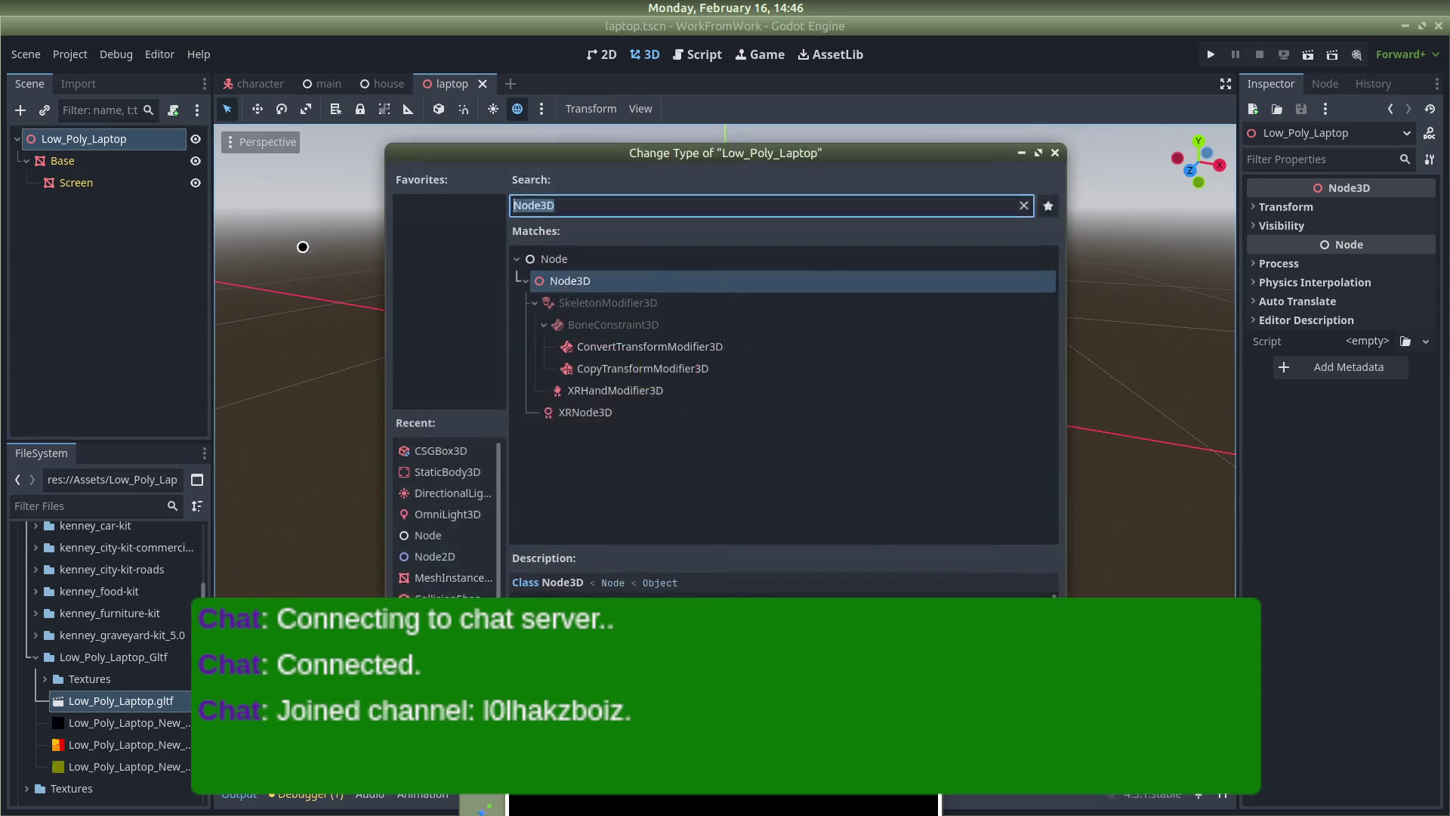
pyautogui.write('static')
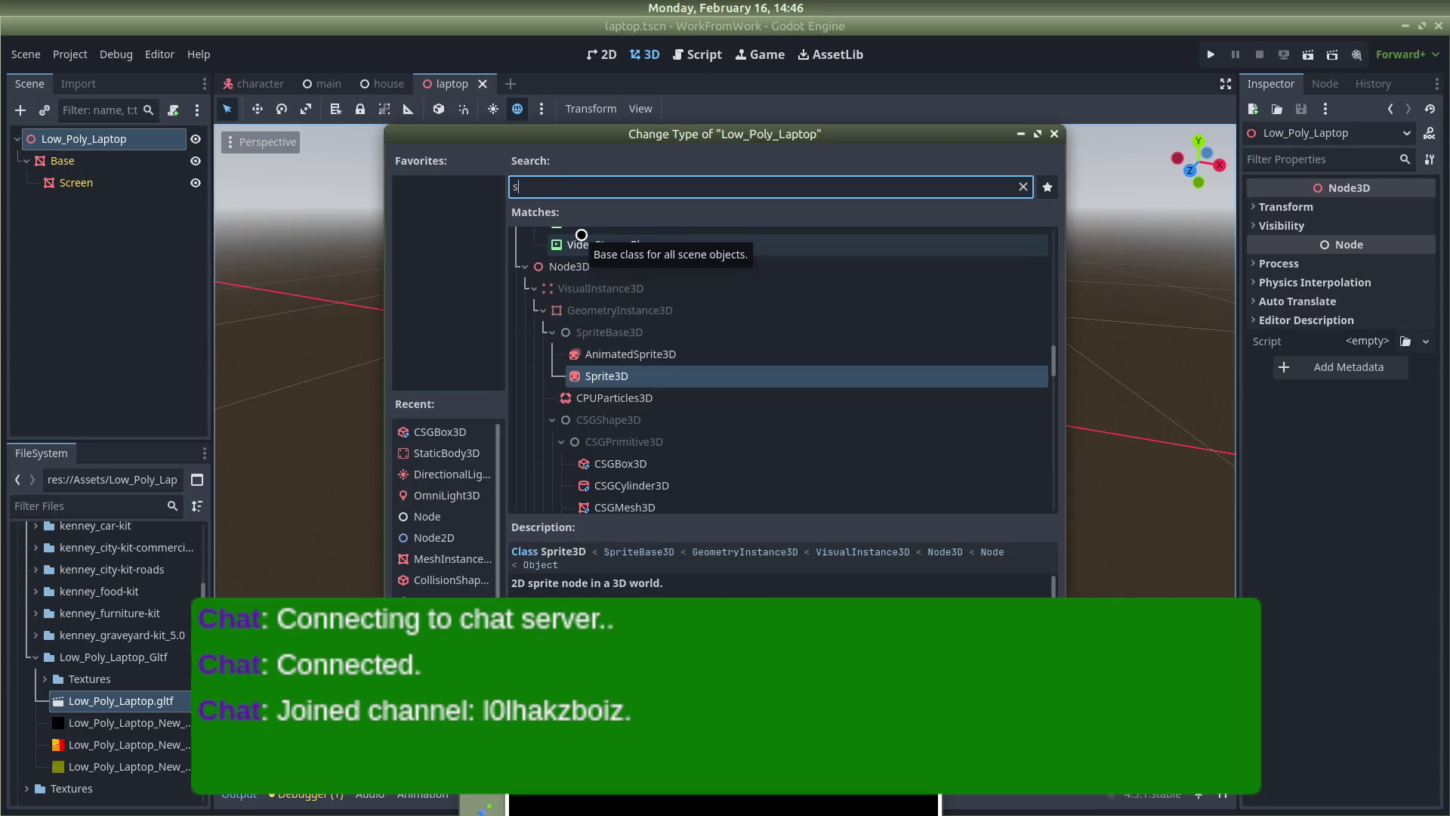
pyautogui.press('Return')
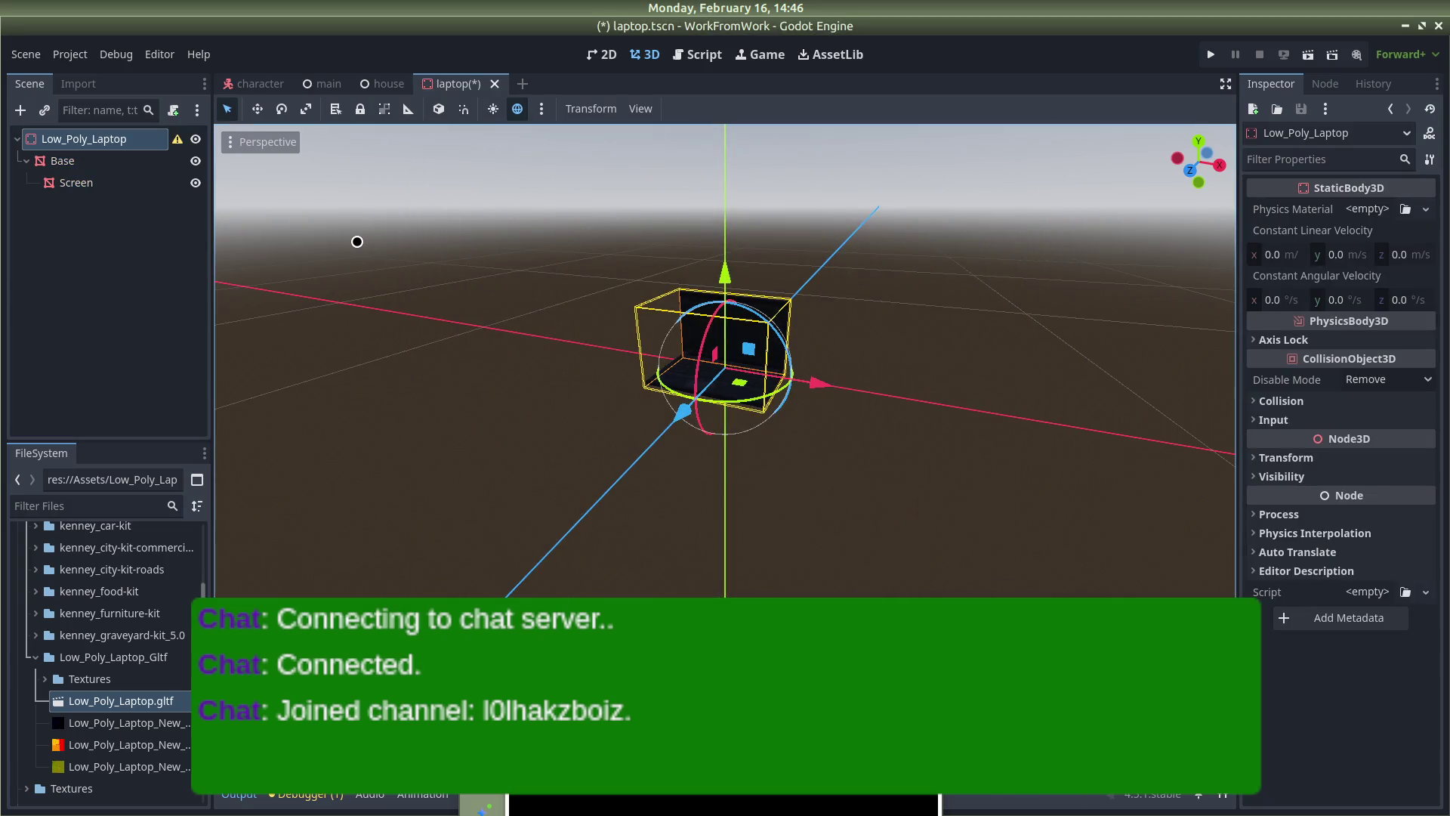
# Save laptop.tscn and switch to the main scene
pyautogui.click(356, 242)
pyautogui.hotkey('ctrl', 's')
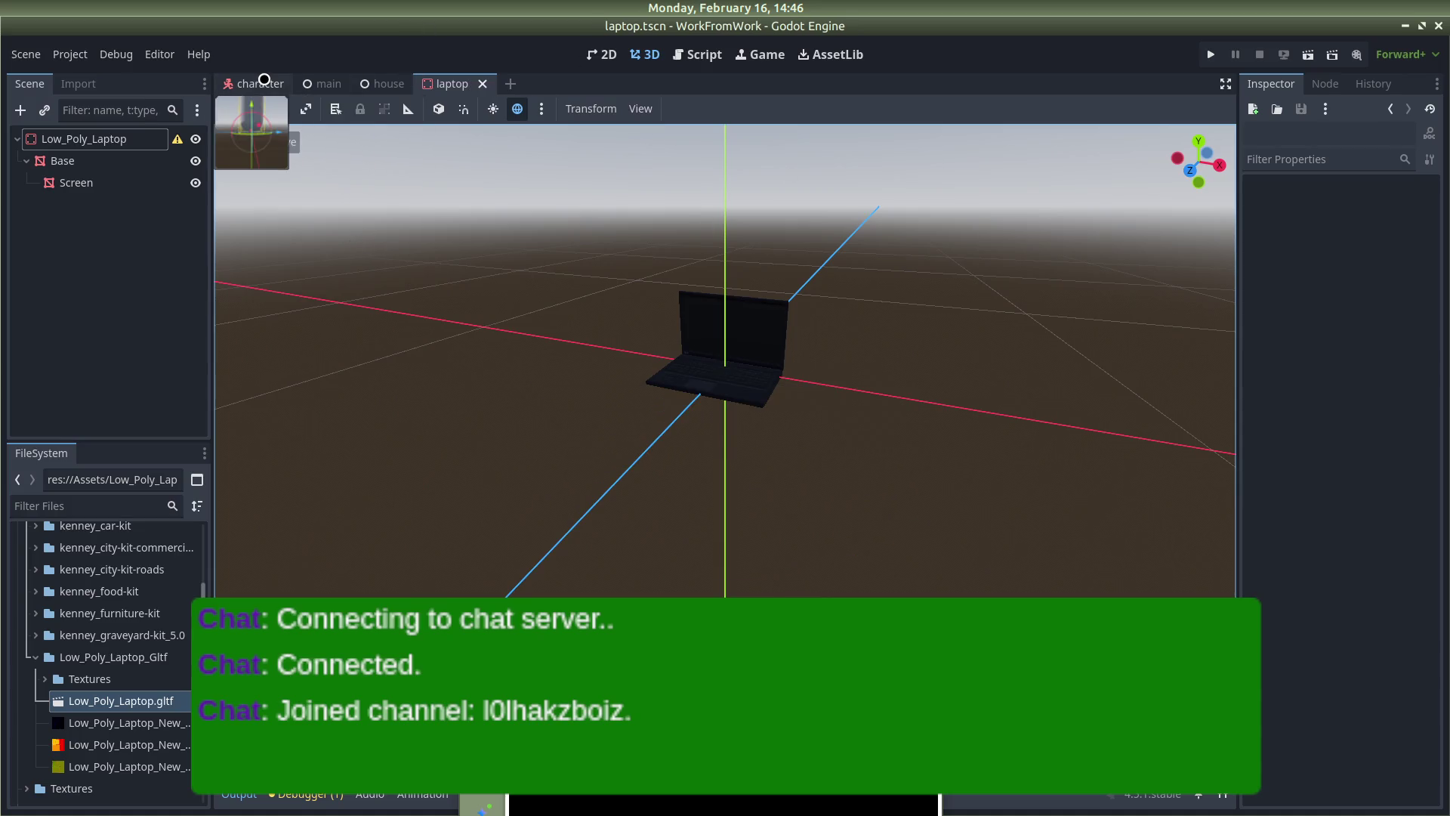
pyautogui.click(261, 83)
pyautogui.click(339, 83)
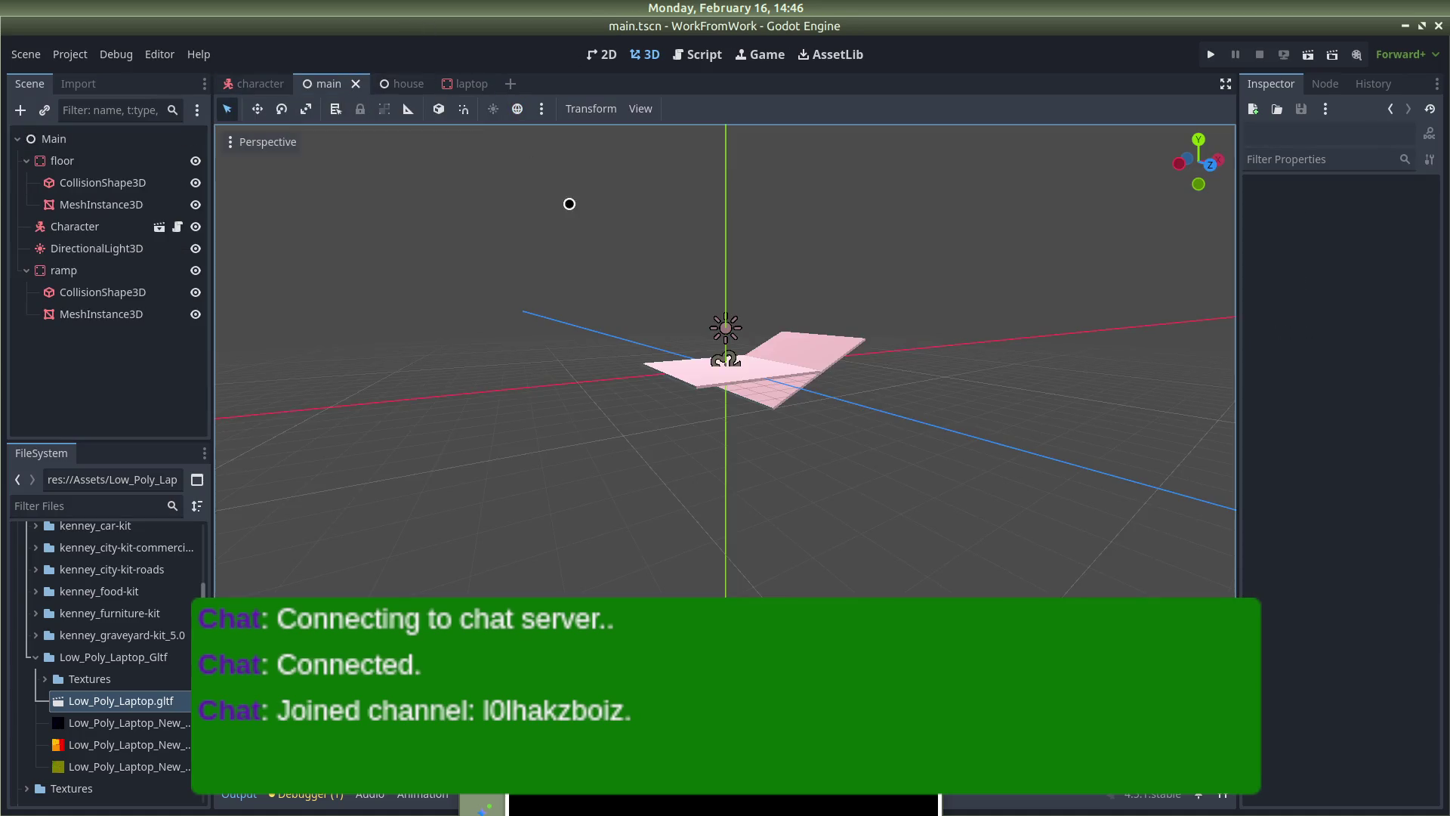
# Switch to the house scene and start, then cancel, a new FileSystem folder
pyautogui.click(396, 83)
pyautogui.moveTo(632, 411); pyautogui.dragTo(229, 597)
pyautogui.scroll(-3)
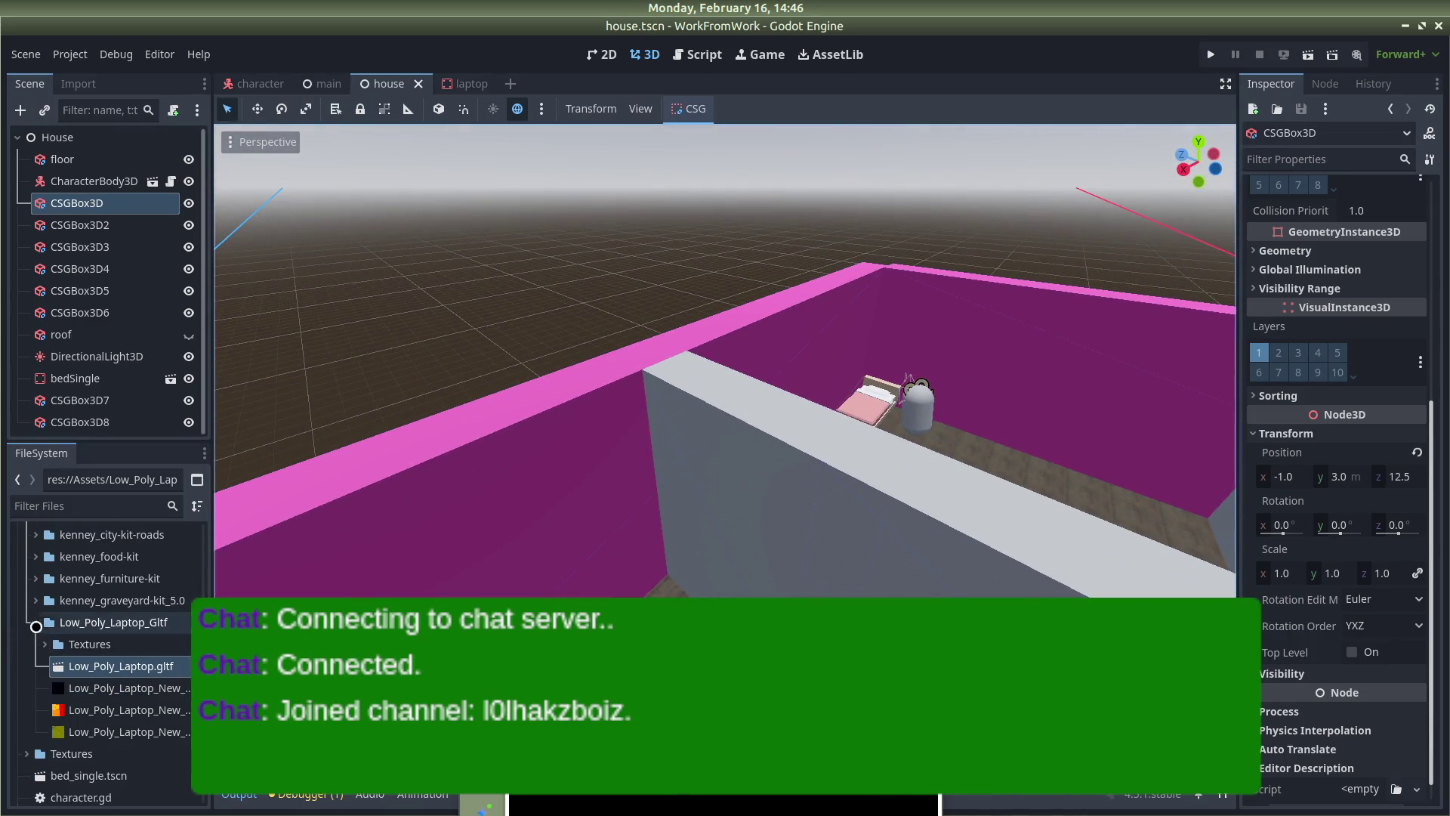
pyautogui.click(30, 623)
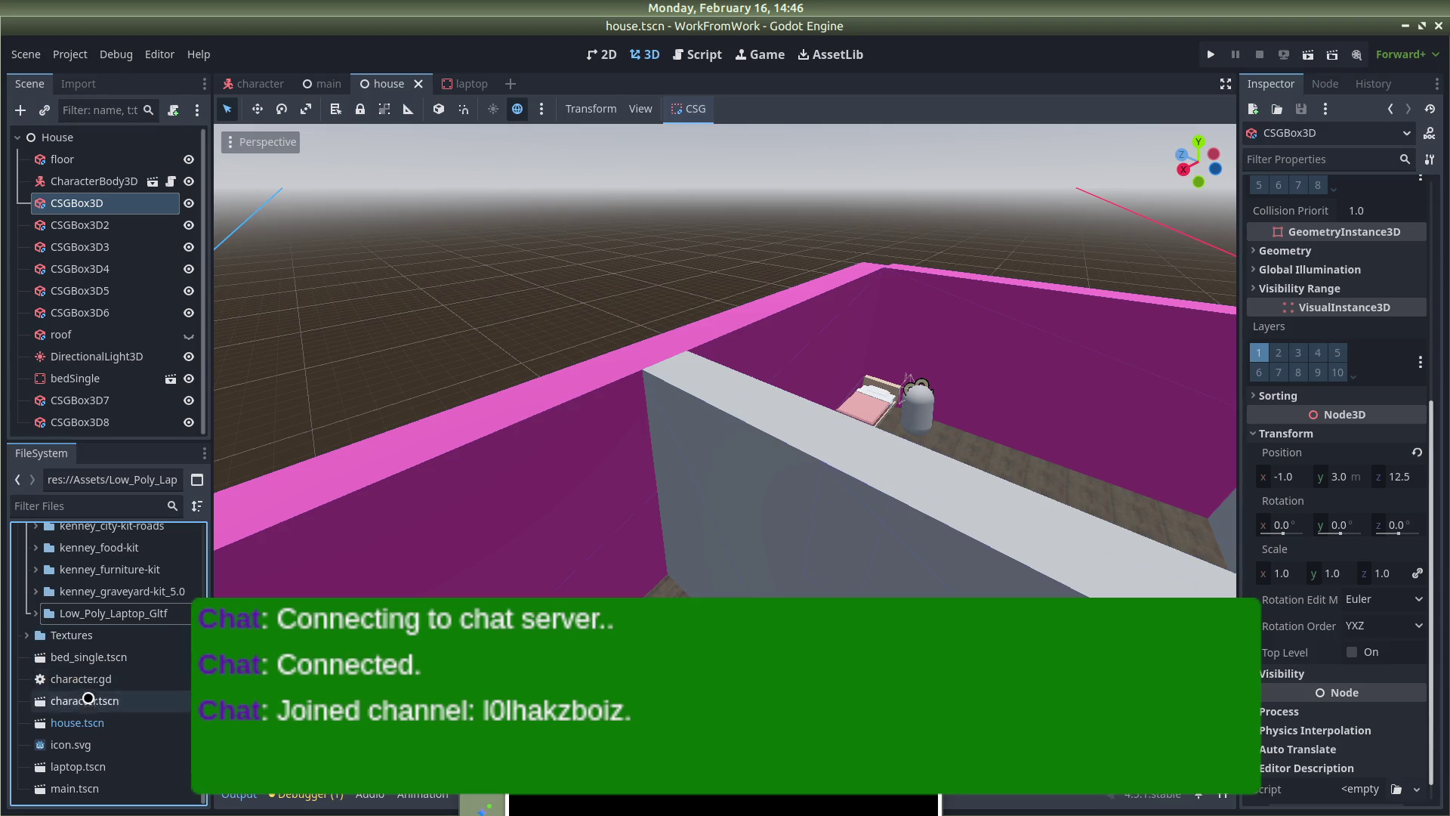
pyautogui.rightClick(127, 635)
pyautogui.moveTo(206, 491)
pyautogui.click(404, 490)
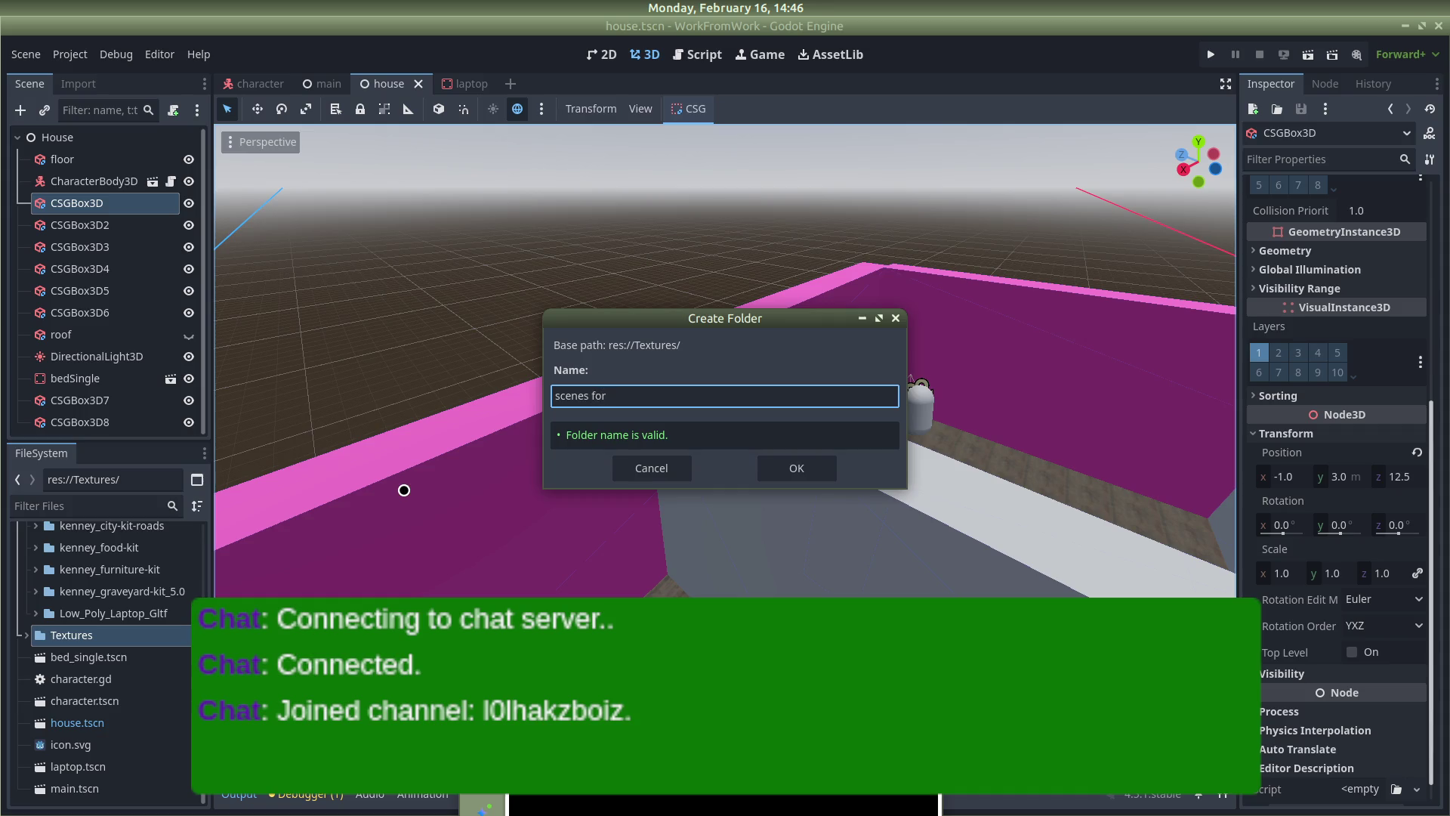
pyautogui.press('BackSpace')
pyautogui.press('BackSpace')
pyautogui.press('BackSpace')
pyautogui.press('Return')
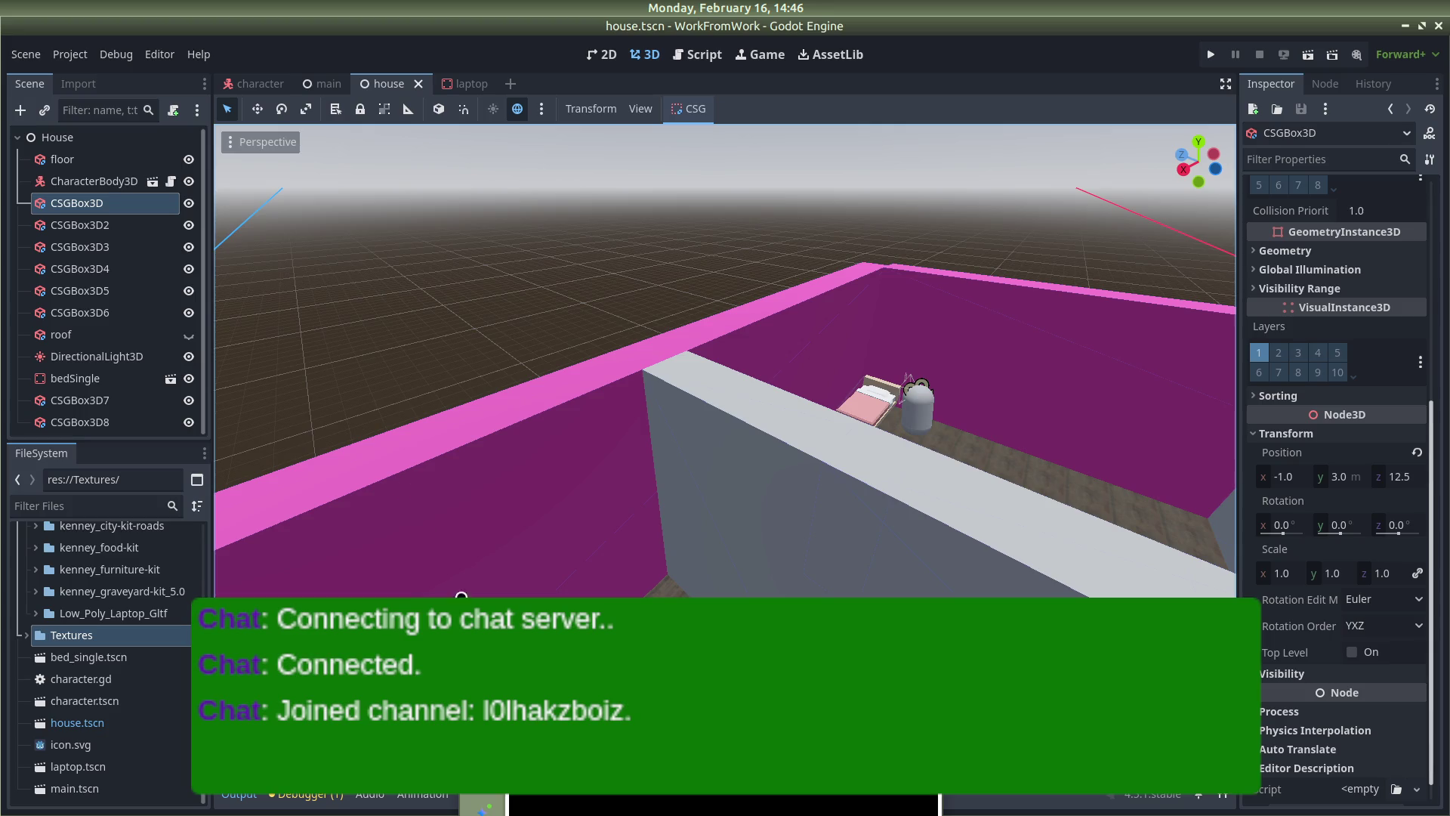
# Create an asset_scene folder at the project root
pyautogui.click(91, 656)
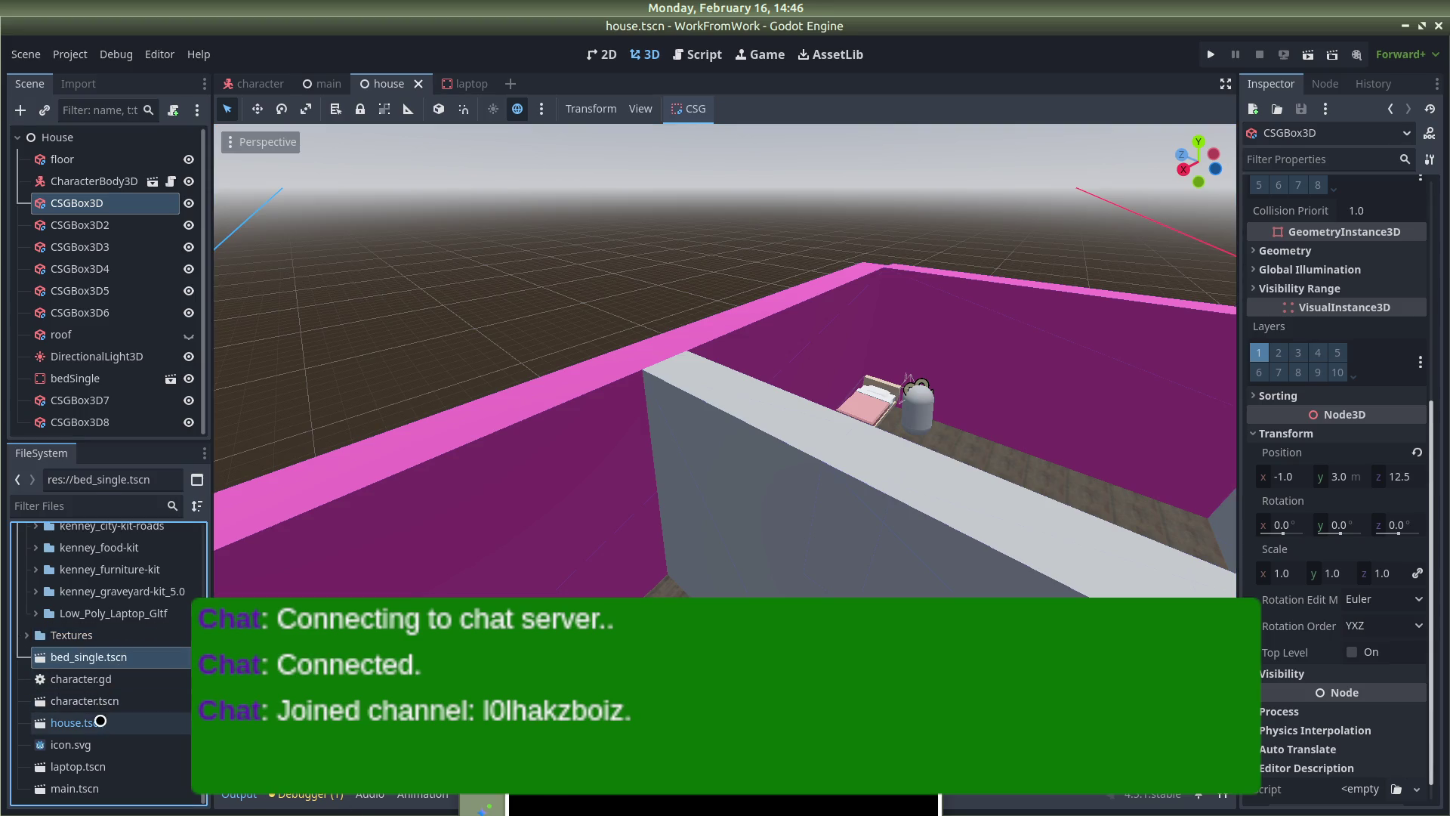
pyautogui.click(87, 764)
pyautogui.moveTo(95, 660); pyautogui.dragTo(22, 577)
pyautogui.rightClick(109, 786)
pyautogui.click(155, 668)
pyautogui.write('asset_scen')
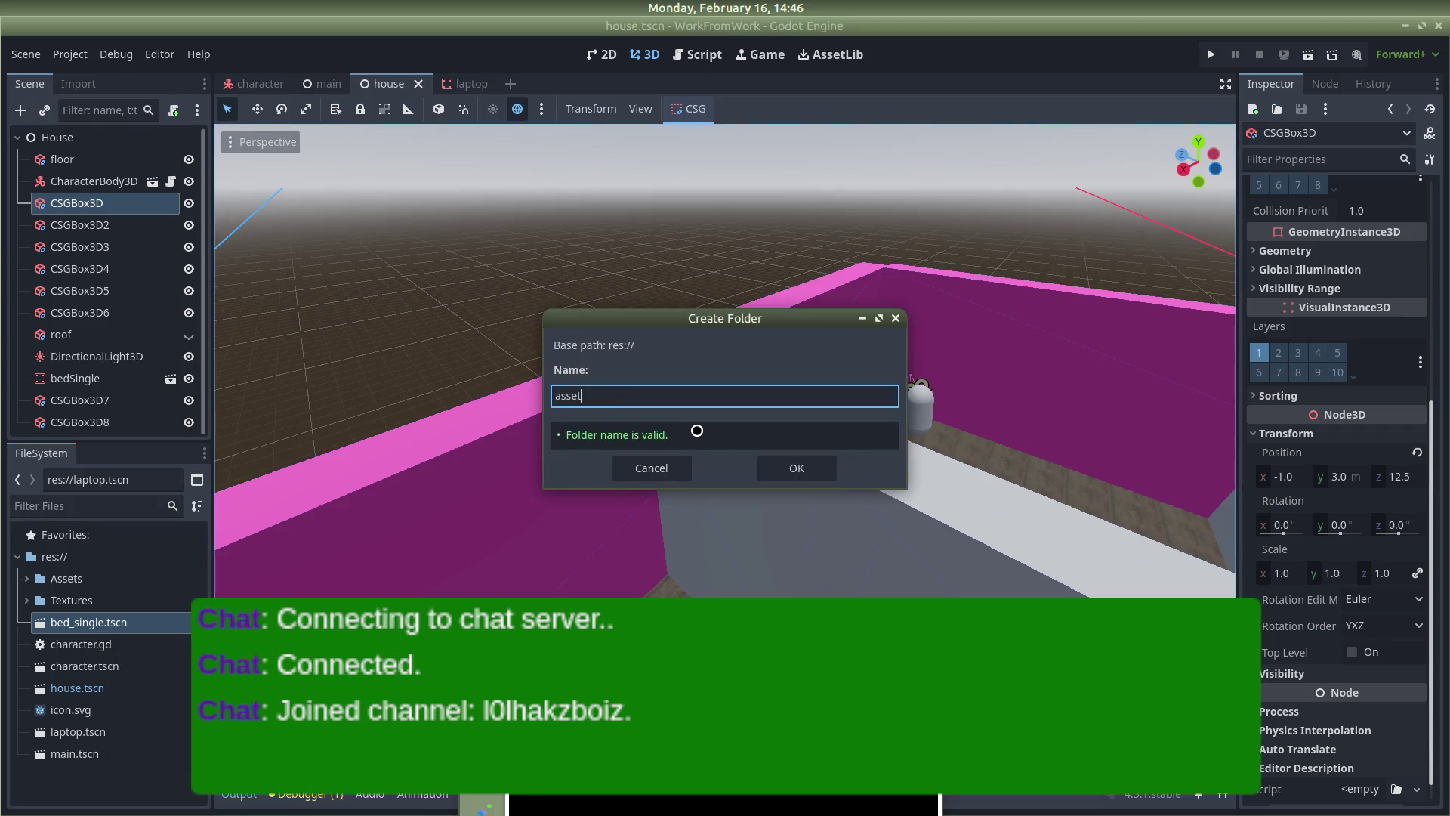
pyautogui.write('e')
pyautogui.press('Return')
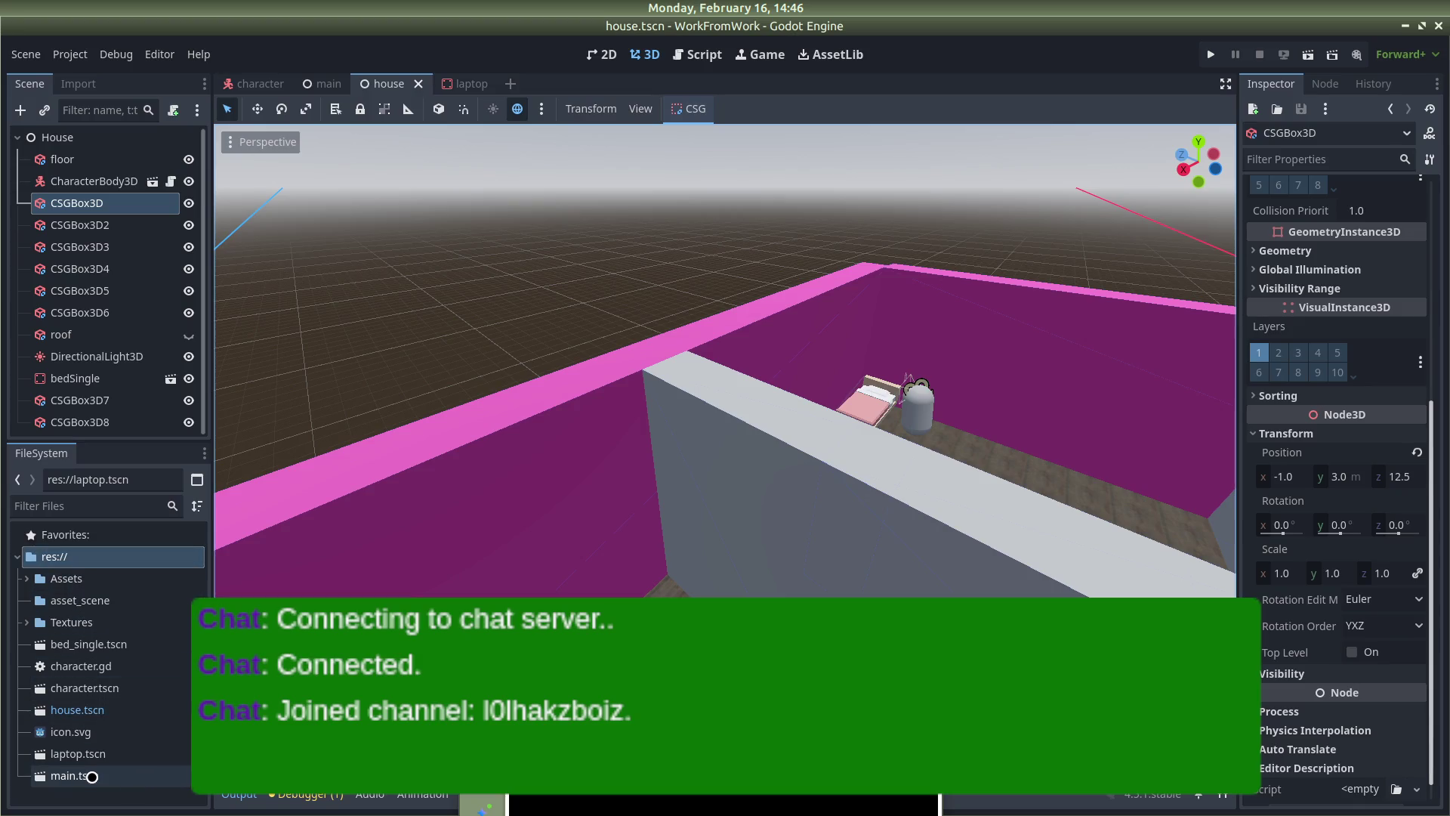
# Move laptop.tscn and bed_single.tscn into asset_scene, then drop a laptop into the house
pyautogui.click(89, 753)
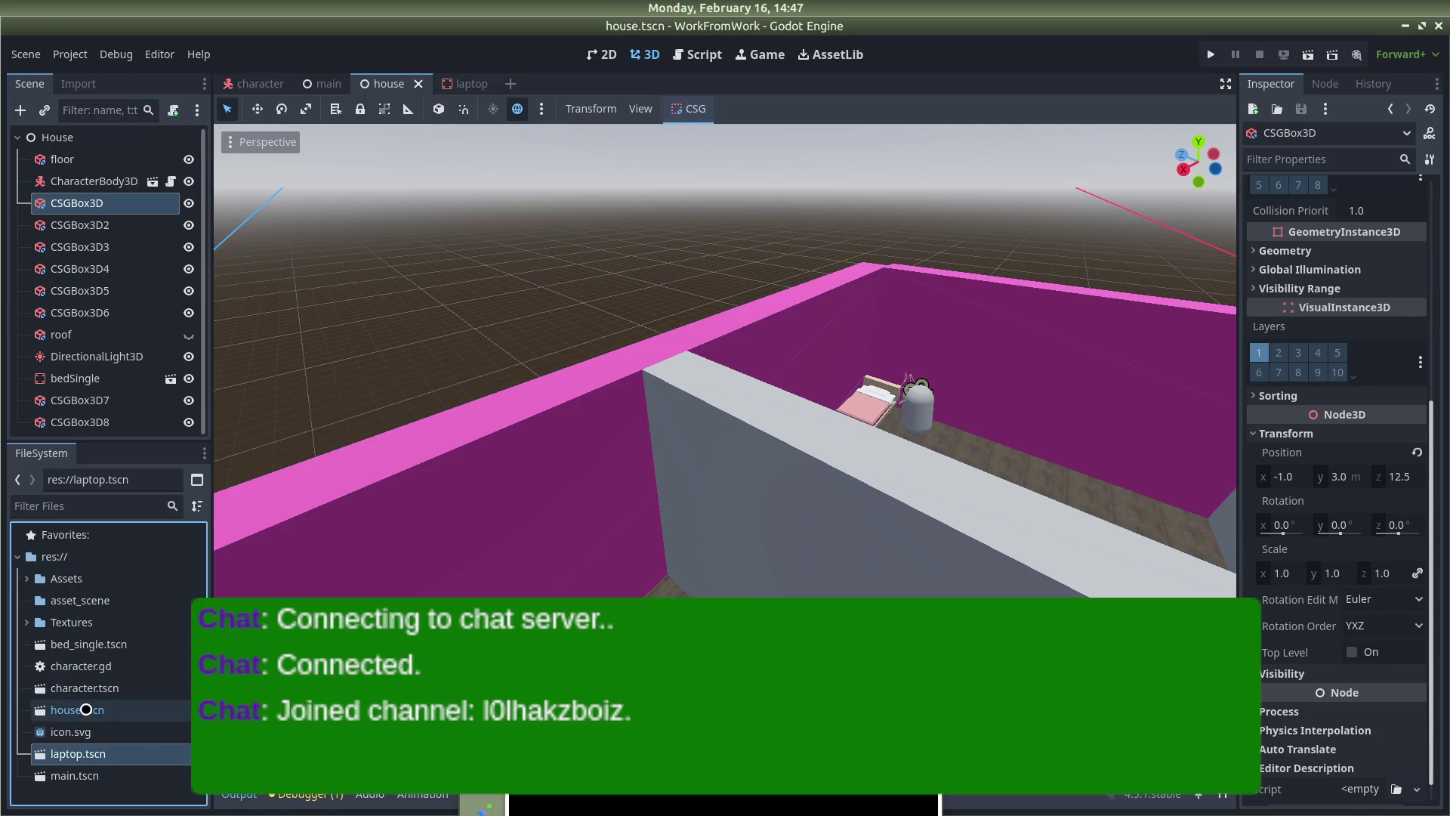
pyautogui.click(91, 643)
pyautogui.moveTo(91, 643); pyautogui.dragTo(94, 601)
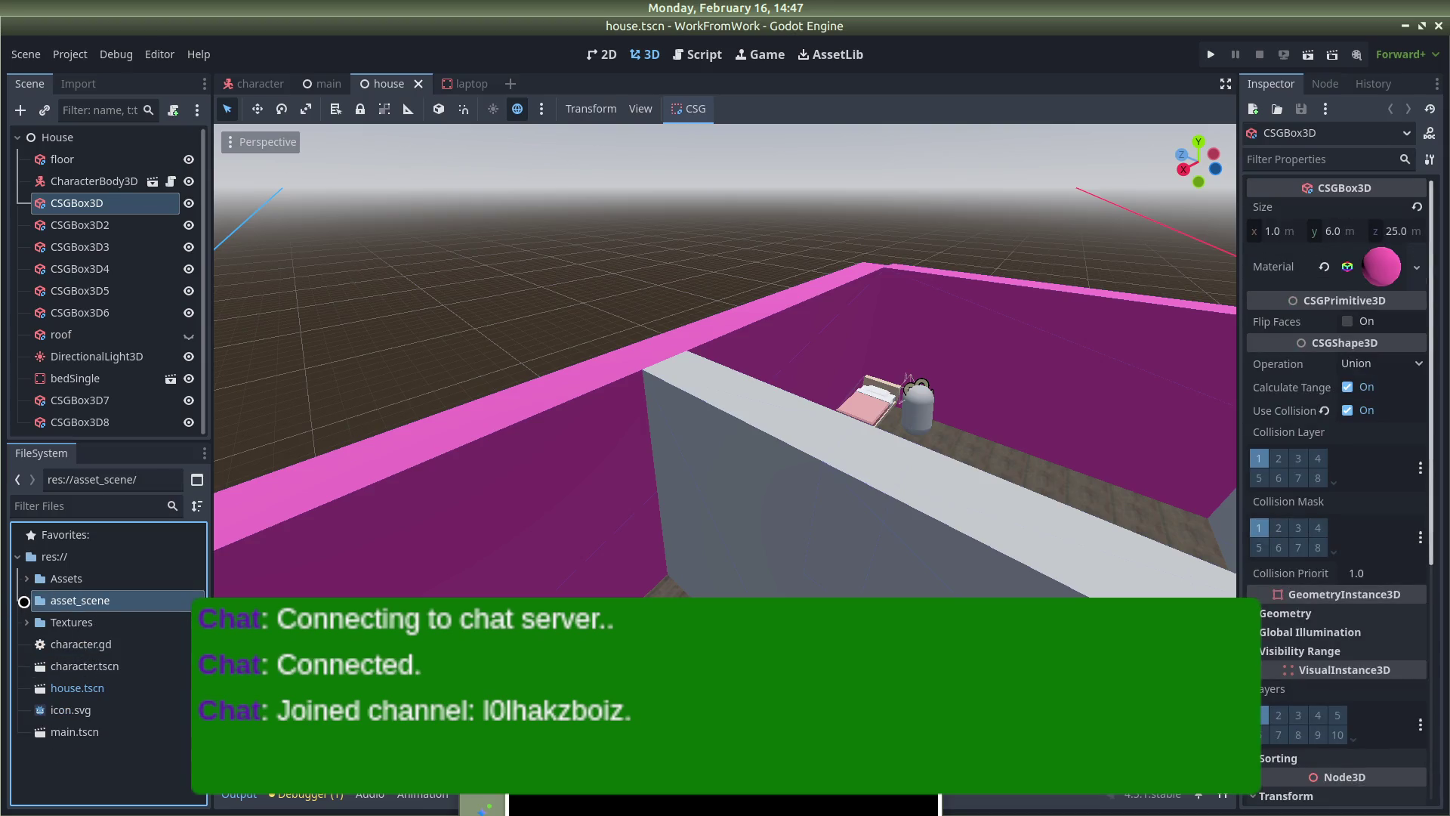
pyautogui.click(23, 602)
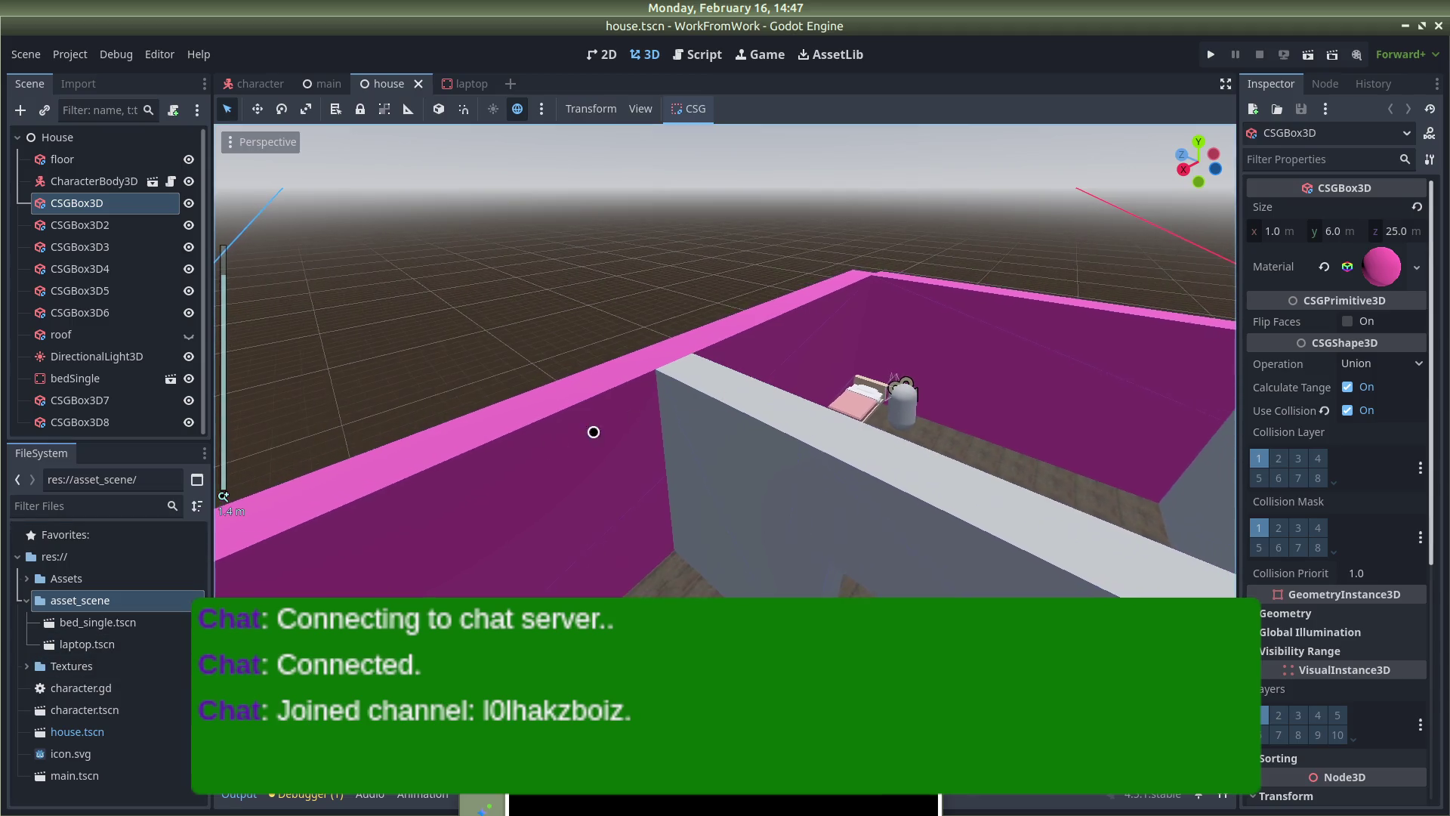
pyautogui.moveTo(87, 644); pyautogui.dragTo(684, 589)
# Move the laptop further into the room and save the house scene
pyautogui.scroll(-3)
pyautogui.moveTo(648, 473); pyautogui.dragTo(1027, 294)
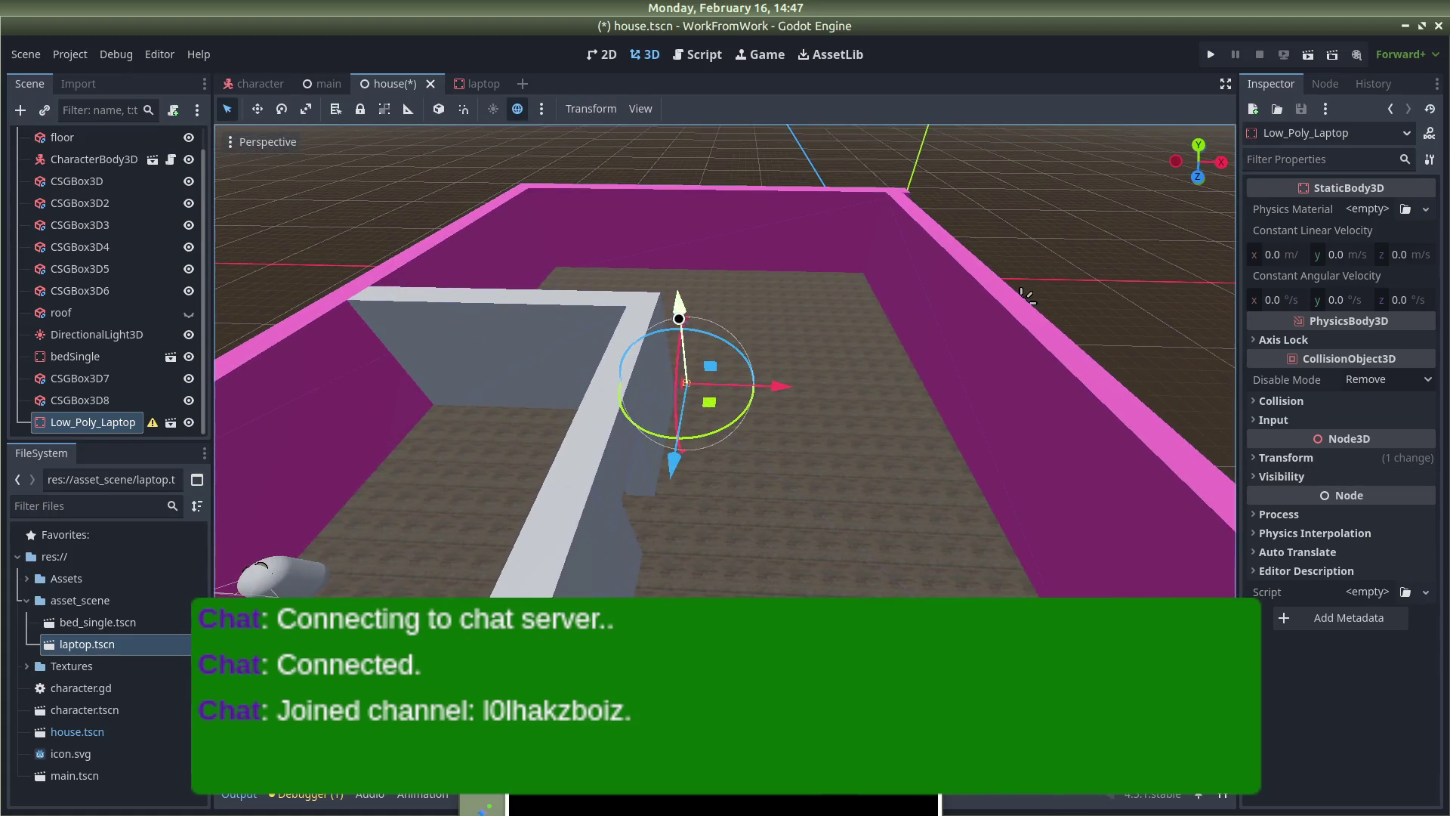
pyautogui.moveTo(680, 451); pyautogui.dragTo(715, 401)
pyautogui.hotkey('ctrl', 's')
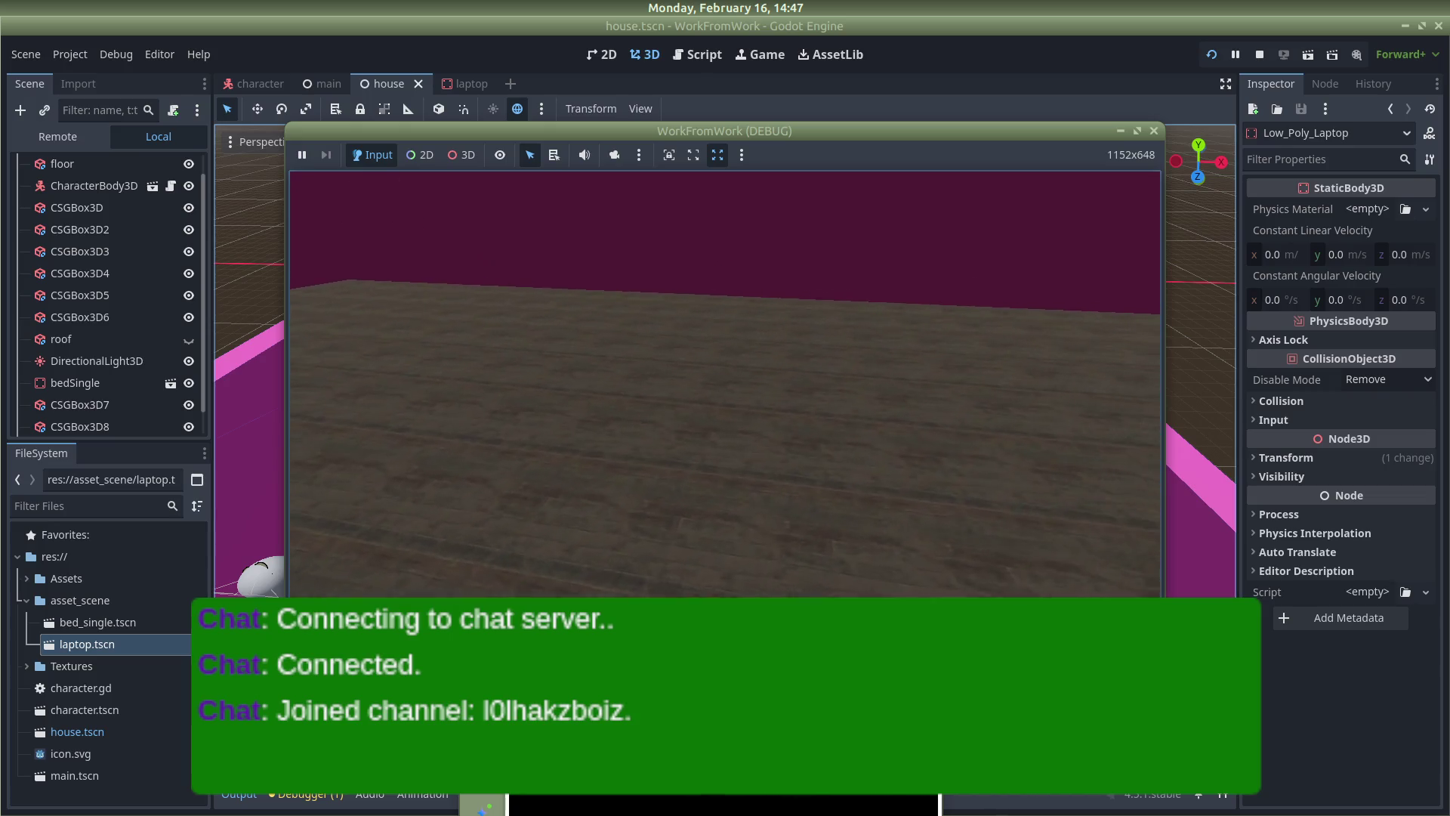
# Adjust the laptop's position after a test run and recheck it in the game
pyautogui.hotkey('alt', 'Tab')
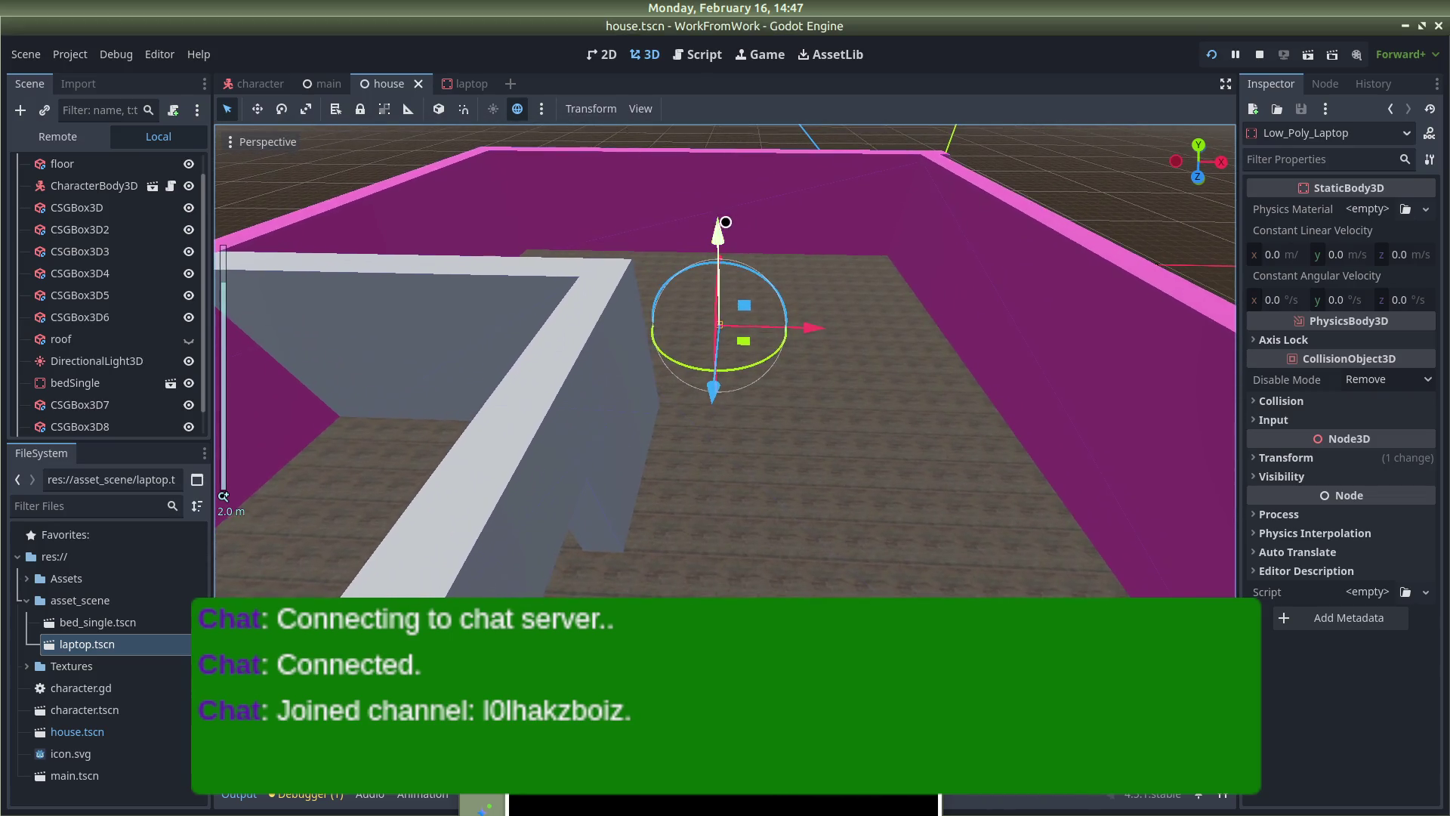
pyautogui.moveTo(713, 211); pyautogui.dragTo(786, 324)
pyautogui.hotkey('alt', 'Tab')
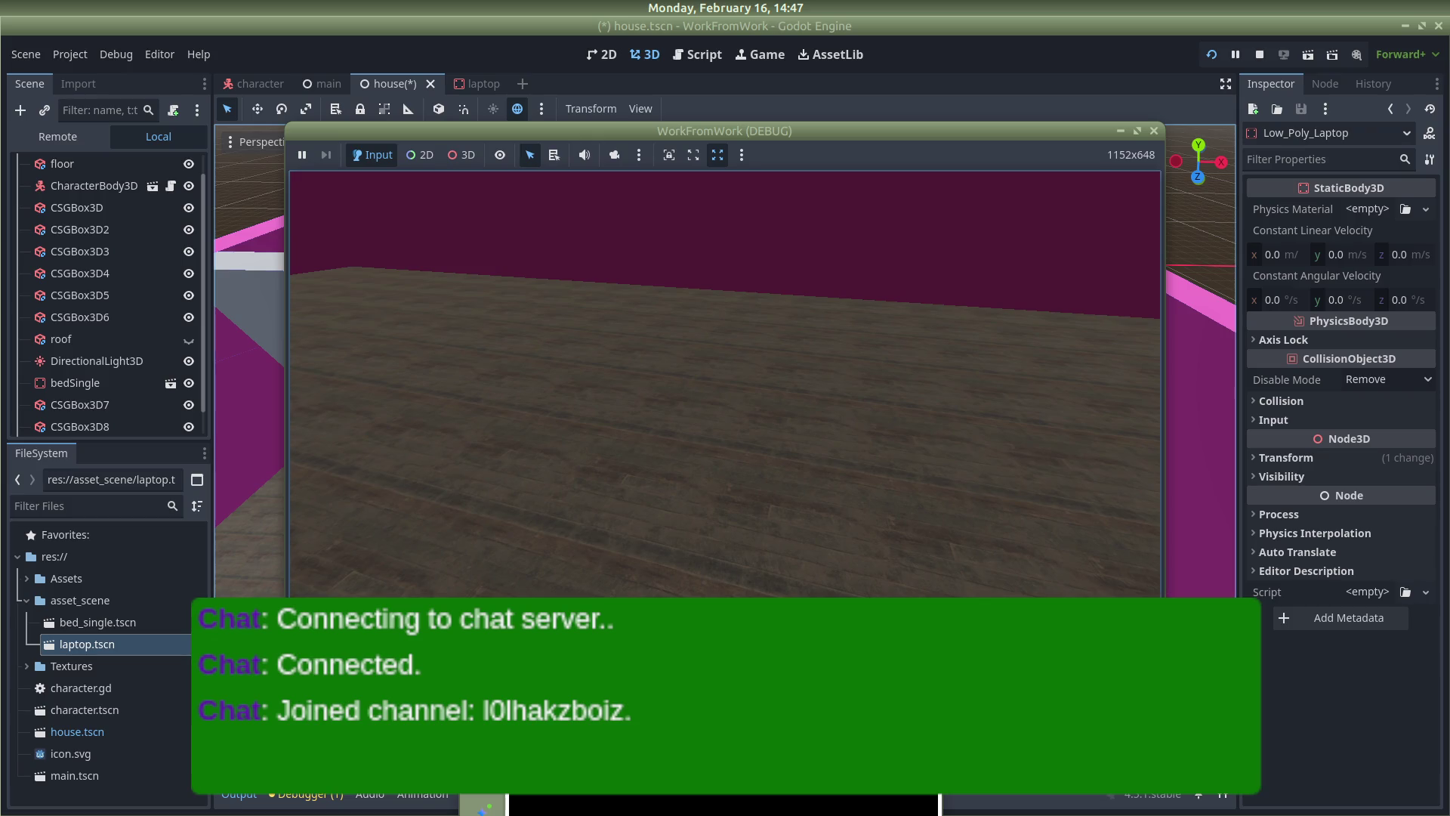
pyautogui.hotkey('alt', 'Tab')
pyautogui.hotkey('alt', 'Tab')
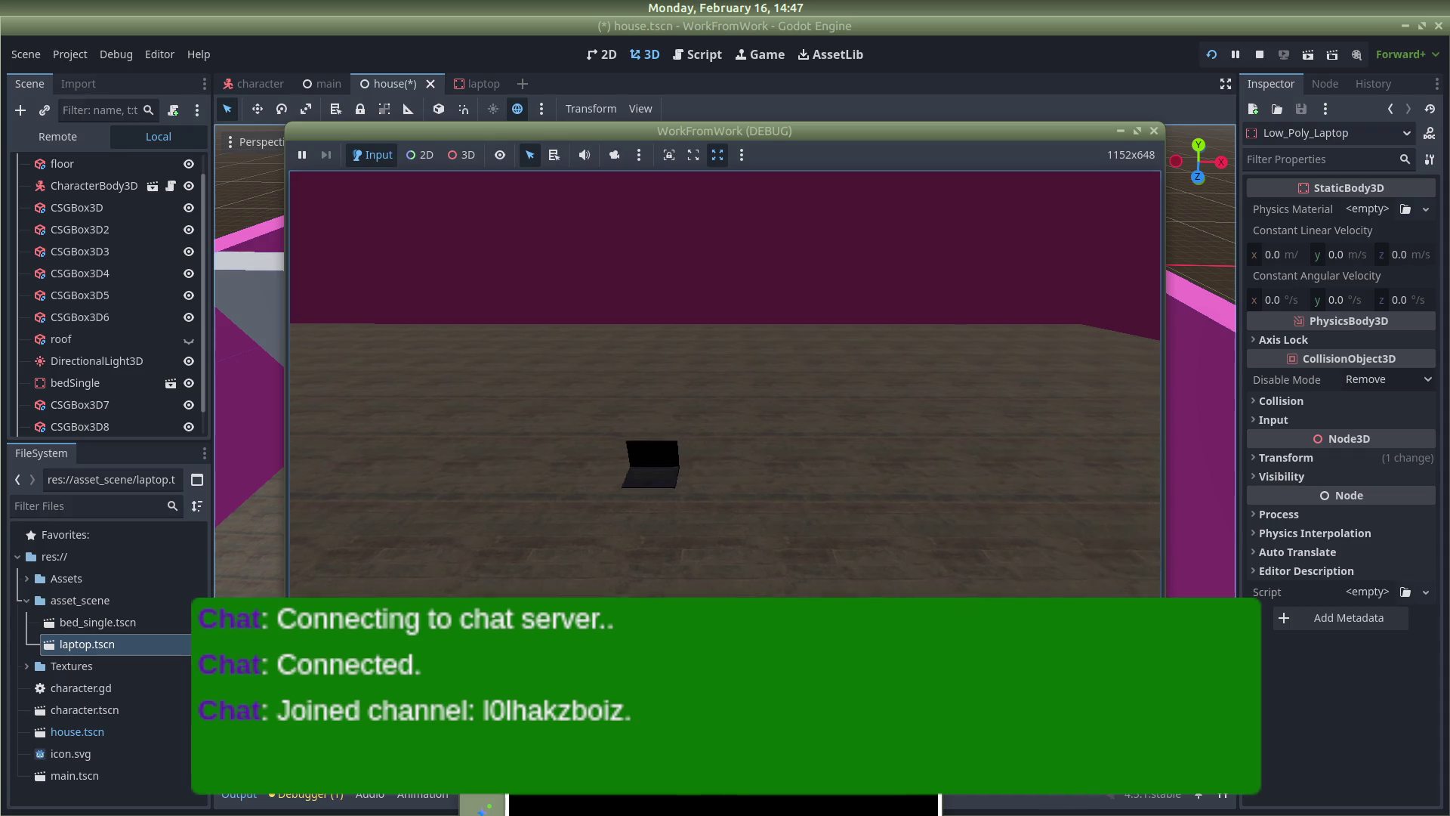
pyautogui.hotkey('alt', 'Tab')
pyautogui.click(463, 88)
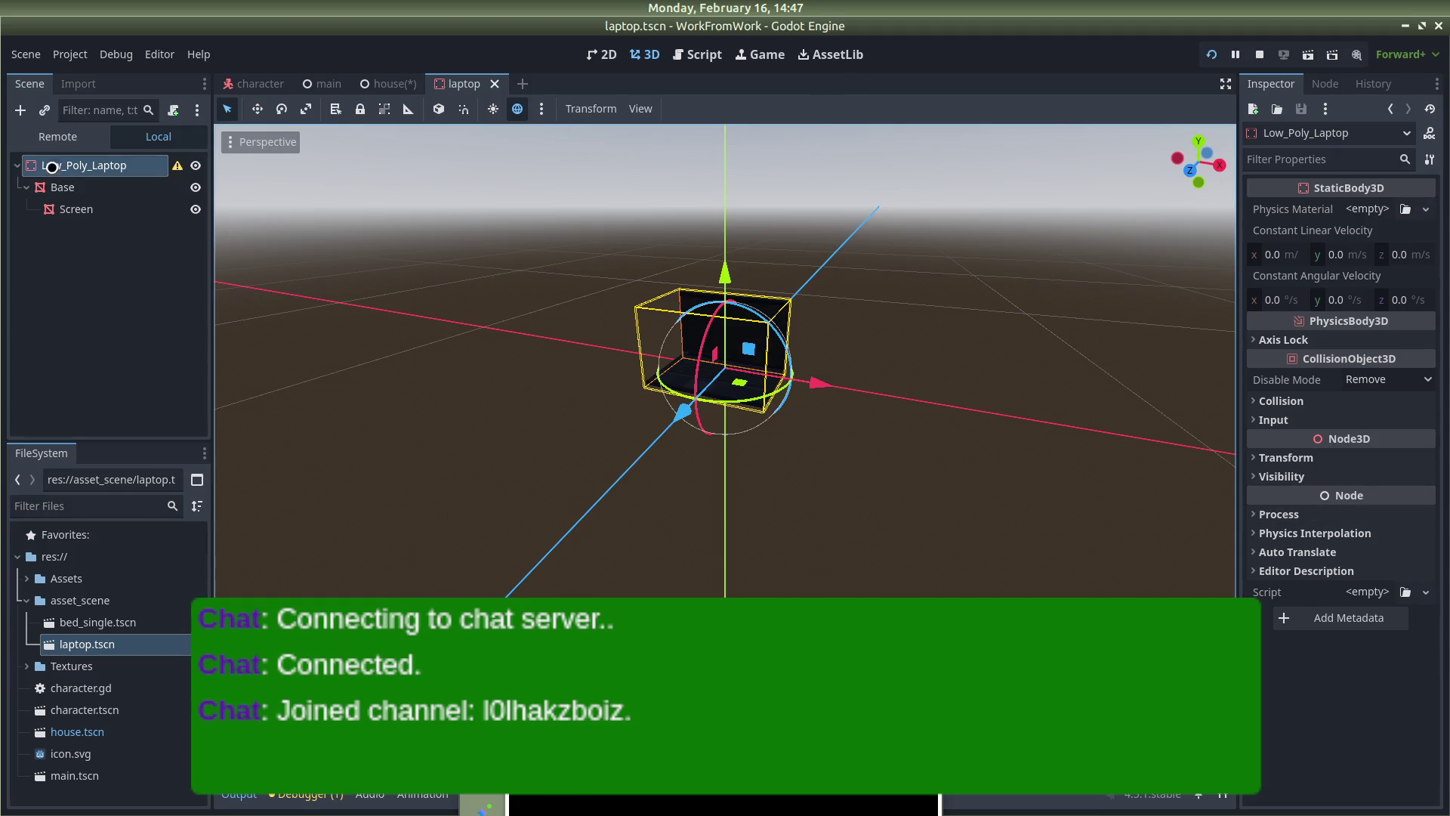
# Add a simplified convex collision shape as a sibling of the Base mesh and test-run
pyautogui.click(114, 187)
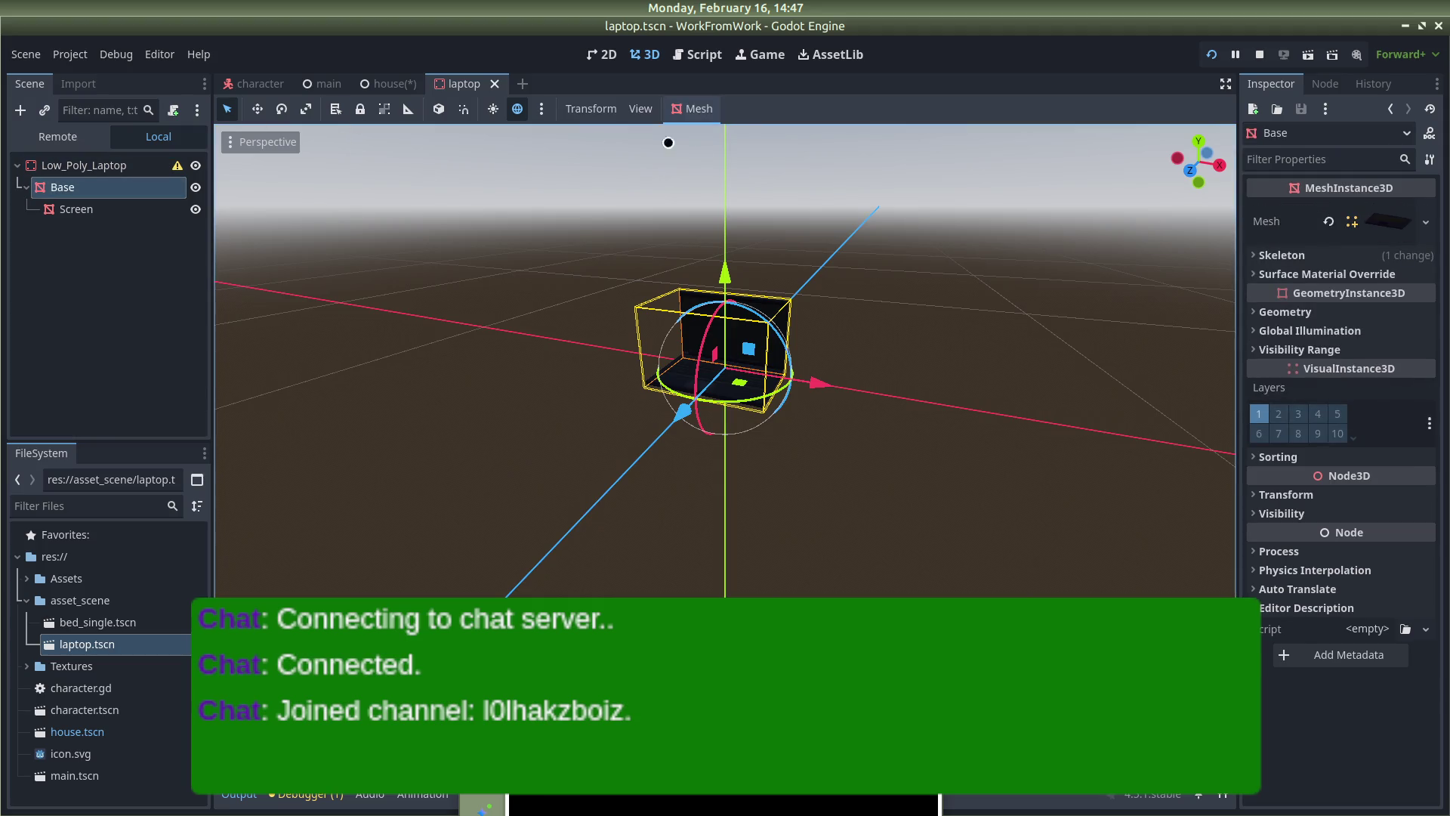
pyautogui.click(701, 115)
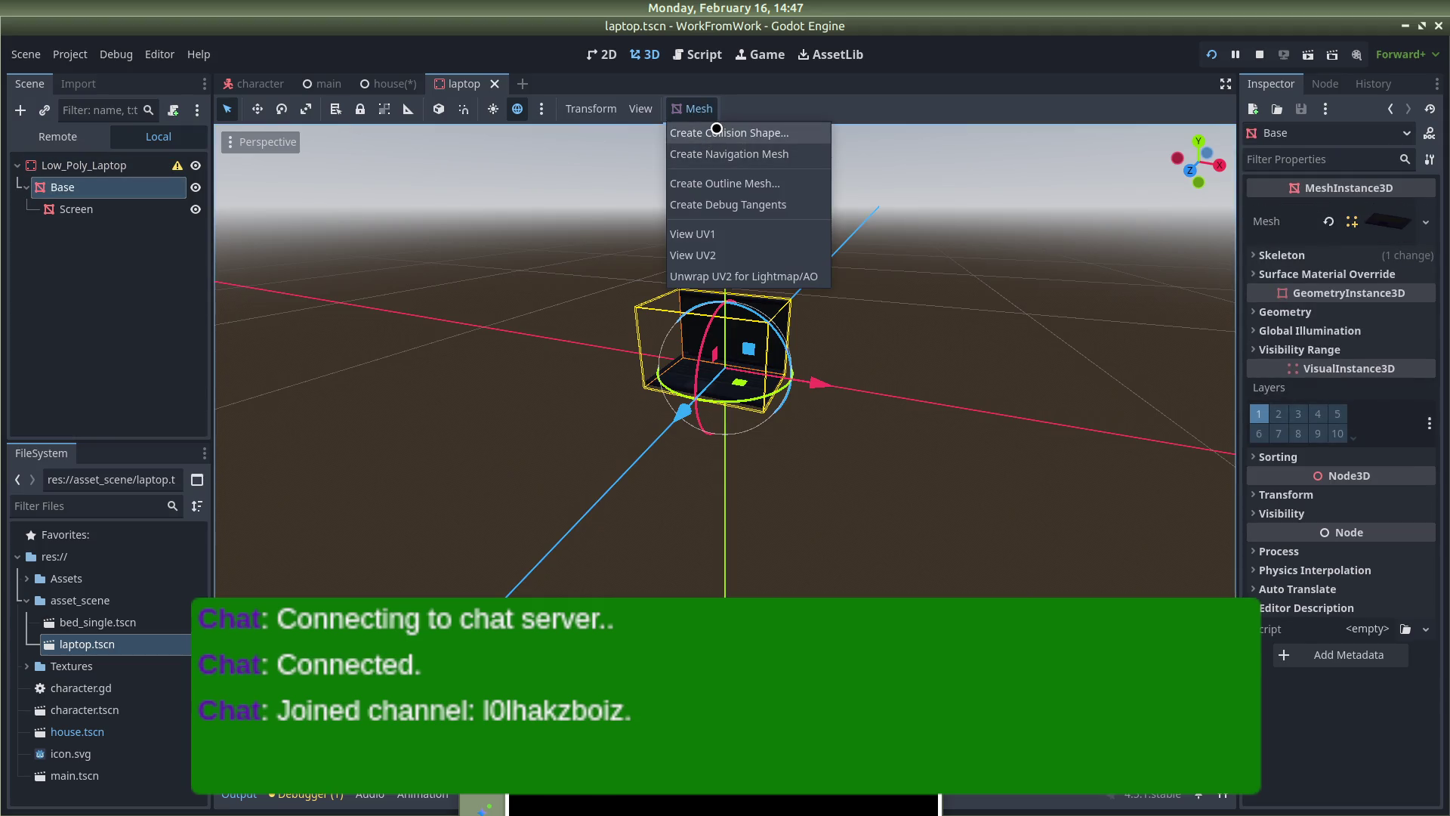
pyautogui.click(716, 132)
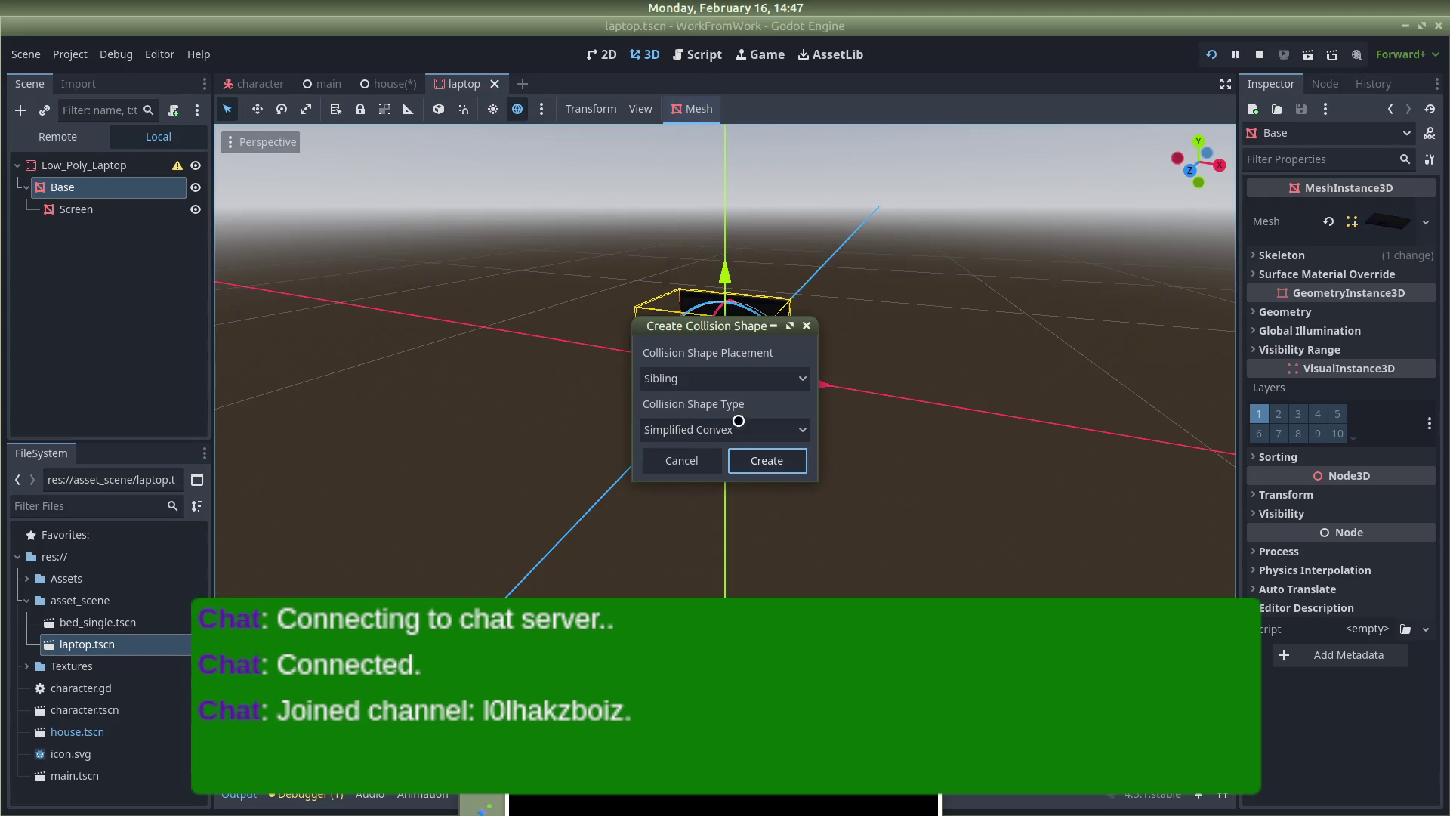
pyautogui.click(762, 458)
pyautogui.click(876, 297)
pyautogui.moveTo(880, 297); pyautogui.dragTo(747, 375)
pyautogui.scroll(3)
pyautogui.press('F5')
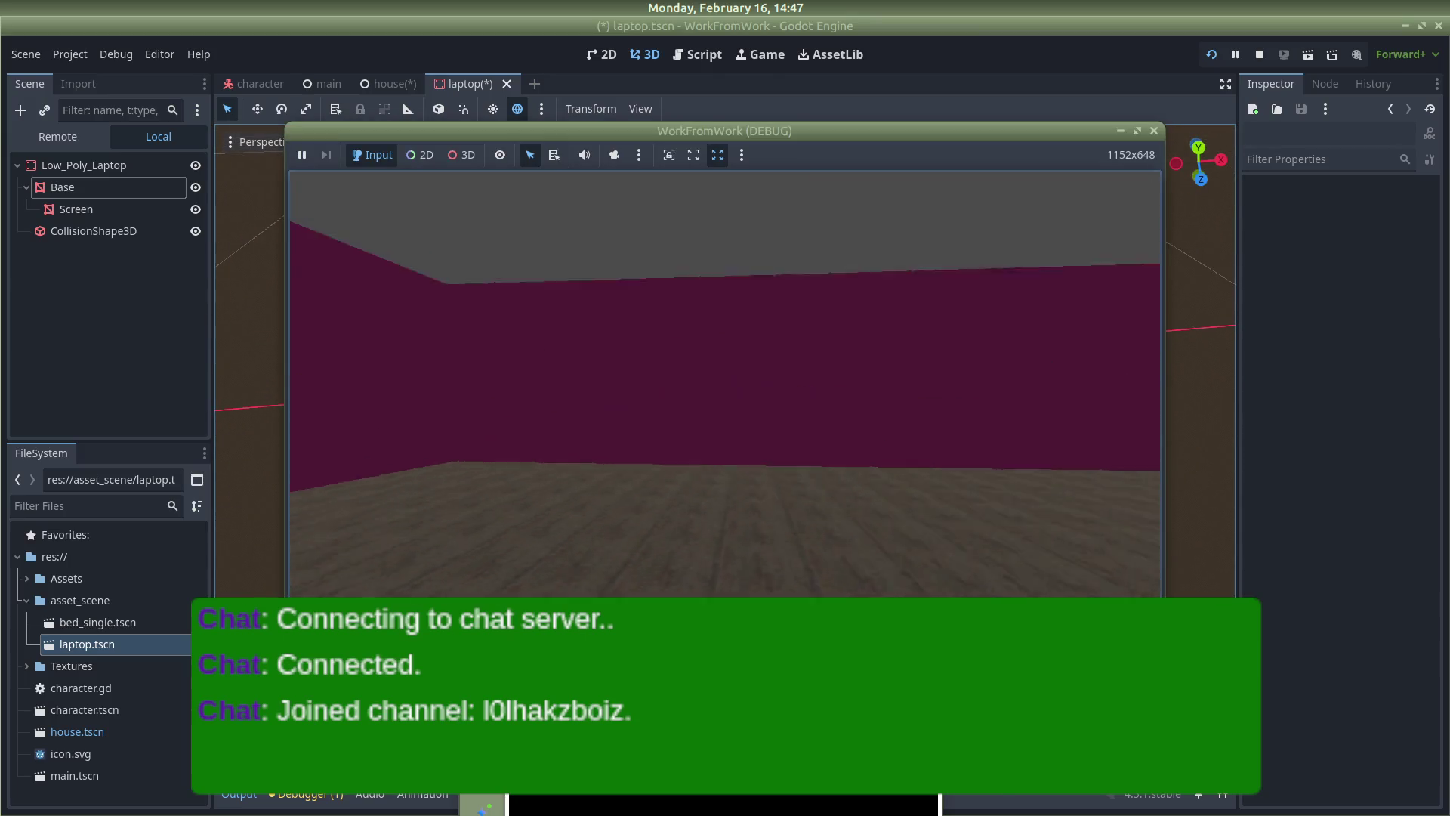
pyautogui.press('Escape')
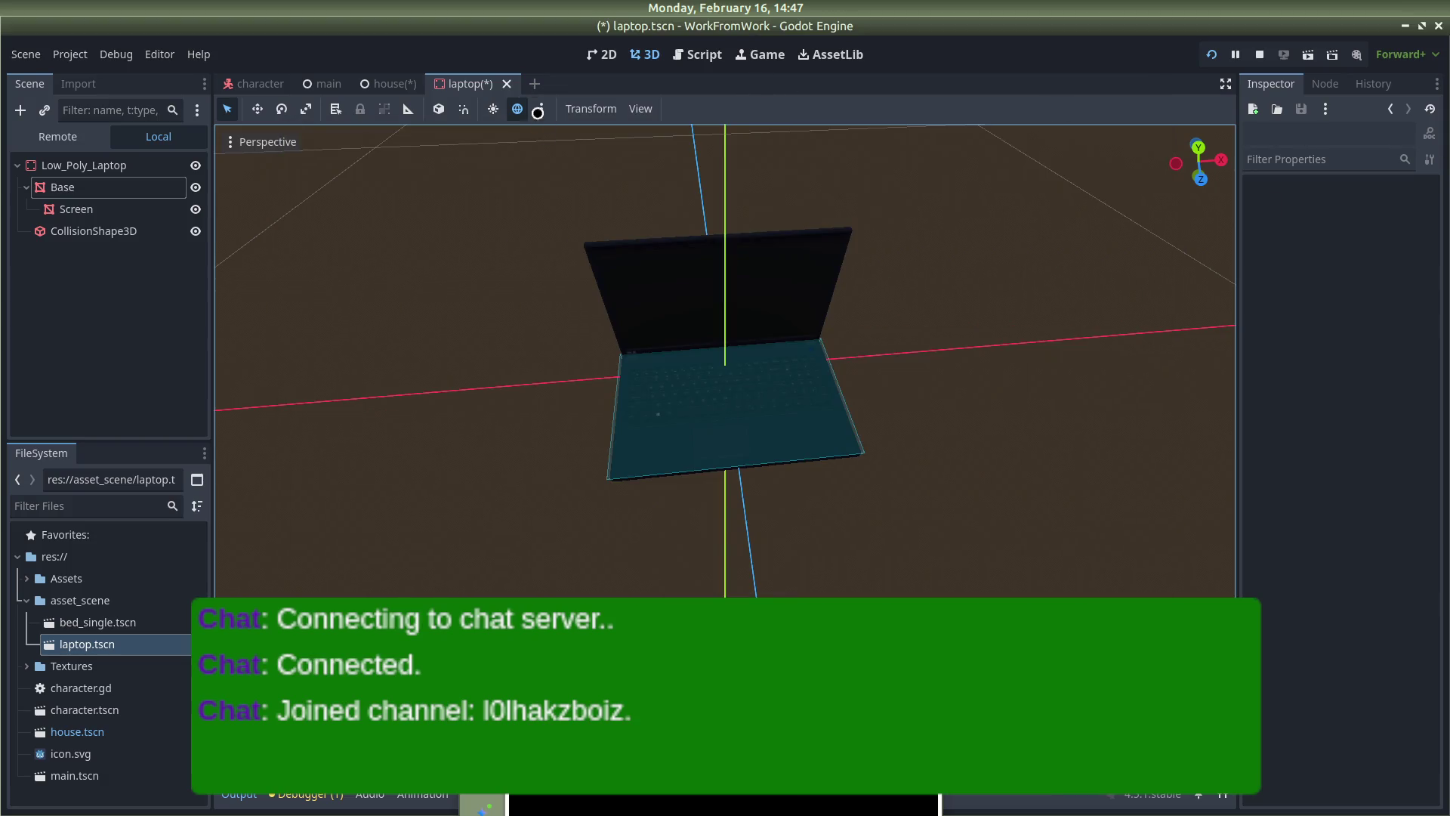
# Scale the Low_Poly_Laptop root to 2 on all axes, save, and run it
pyautogui.click(79, 166)
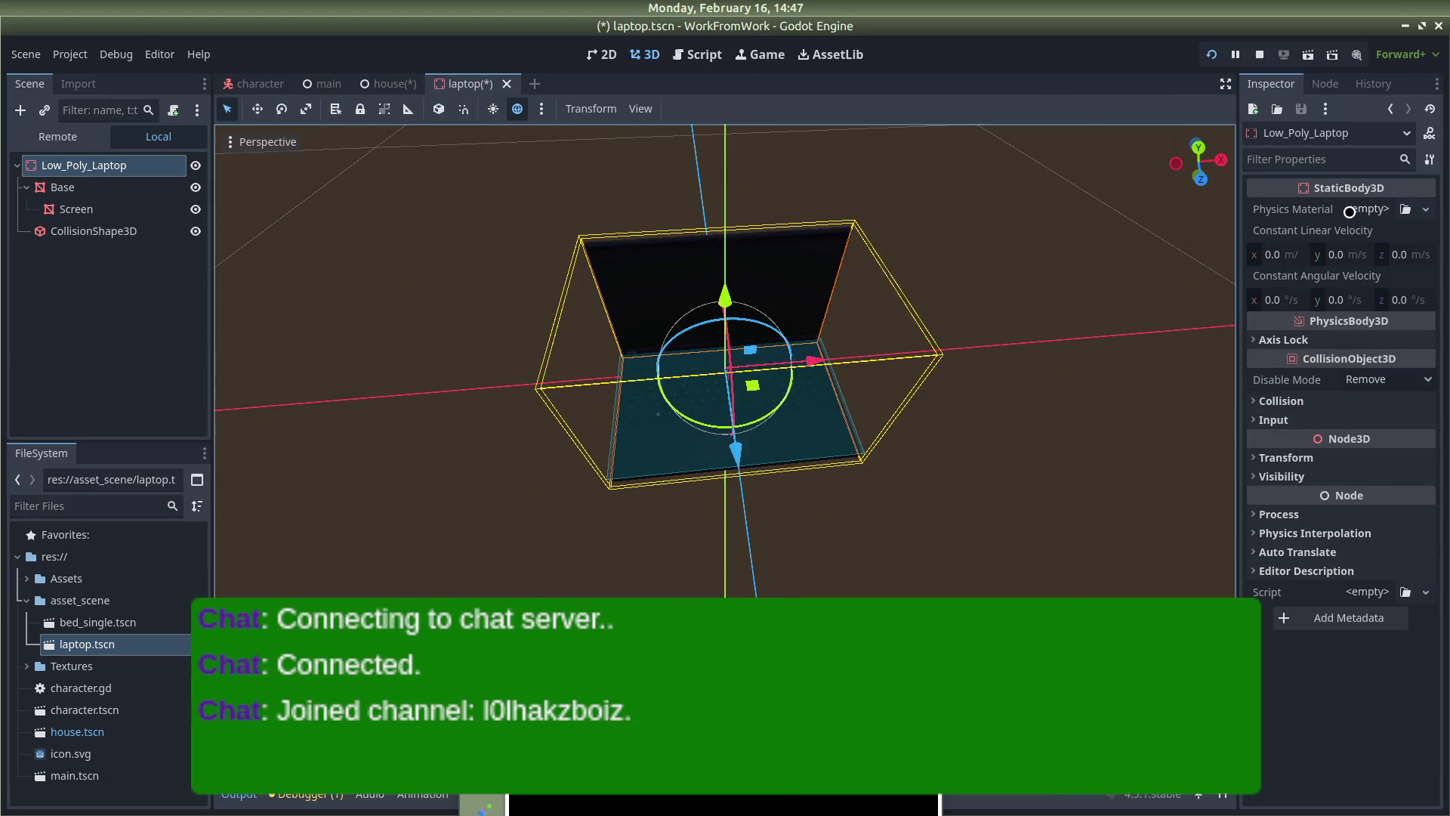
pyautogui.click(1285, 458)
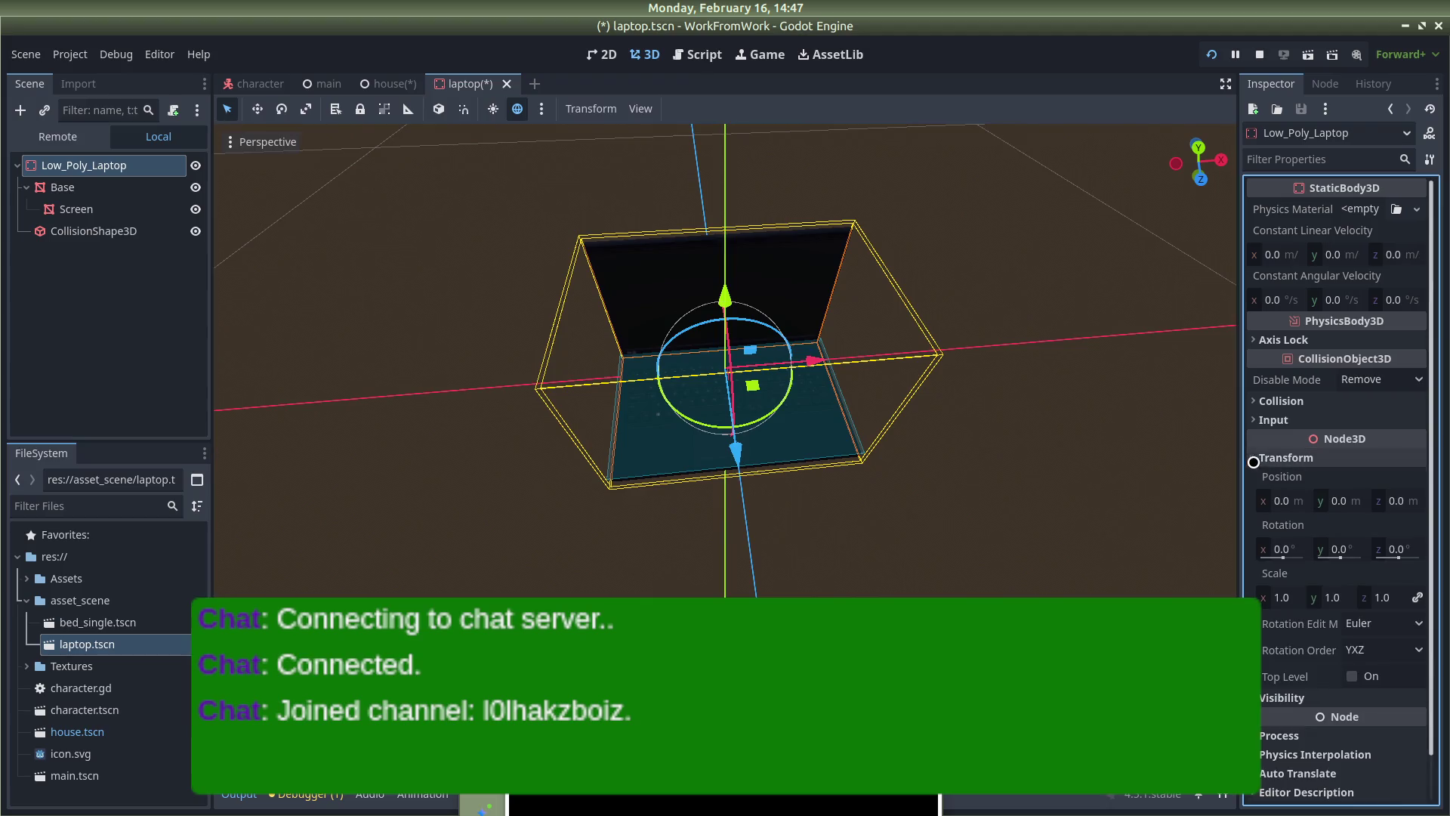
pyautogui.click(1281, 597)
pyautogui.write('2')
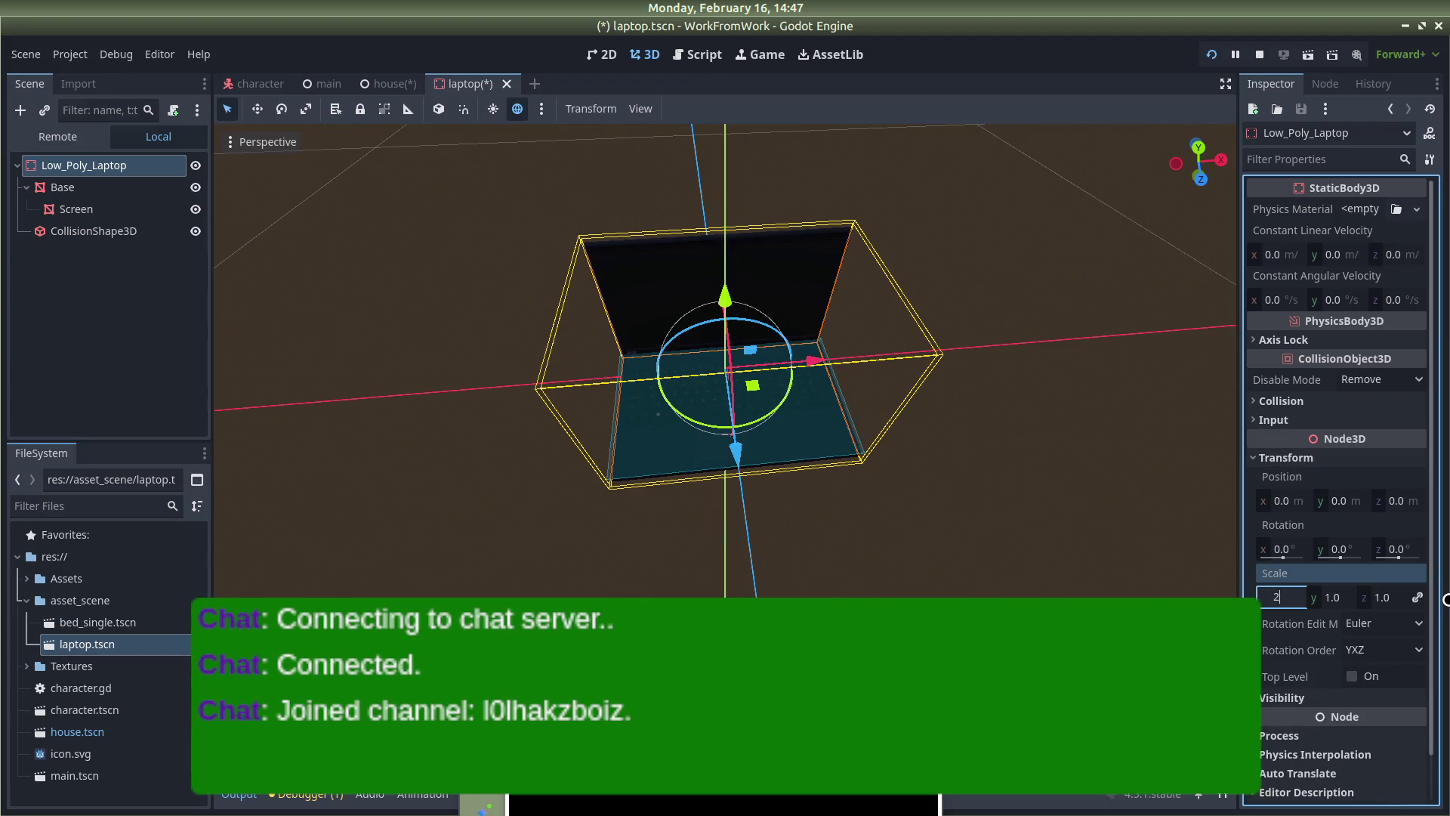
pyautogui.press('Return')
pyautogui.scroll(-3)
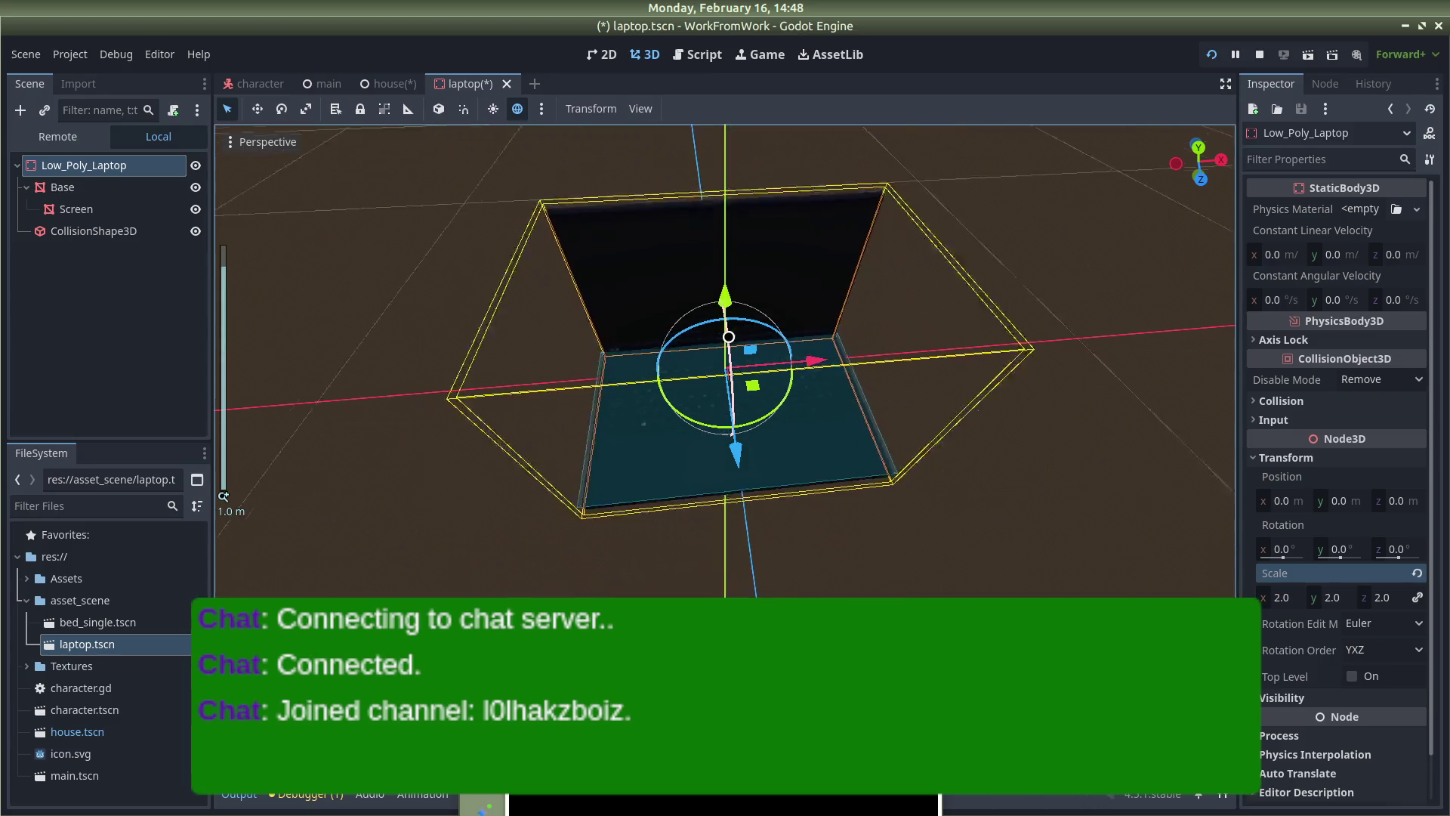
pyautogui.press('F5')
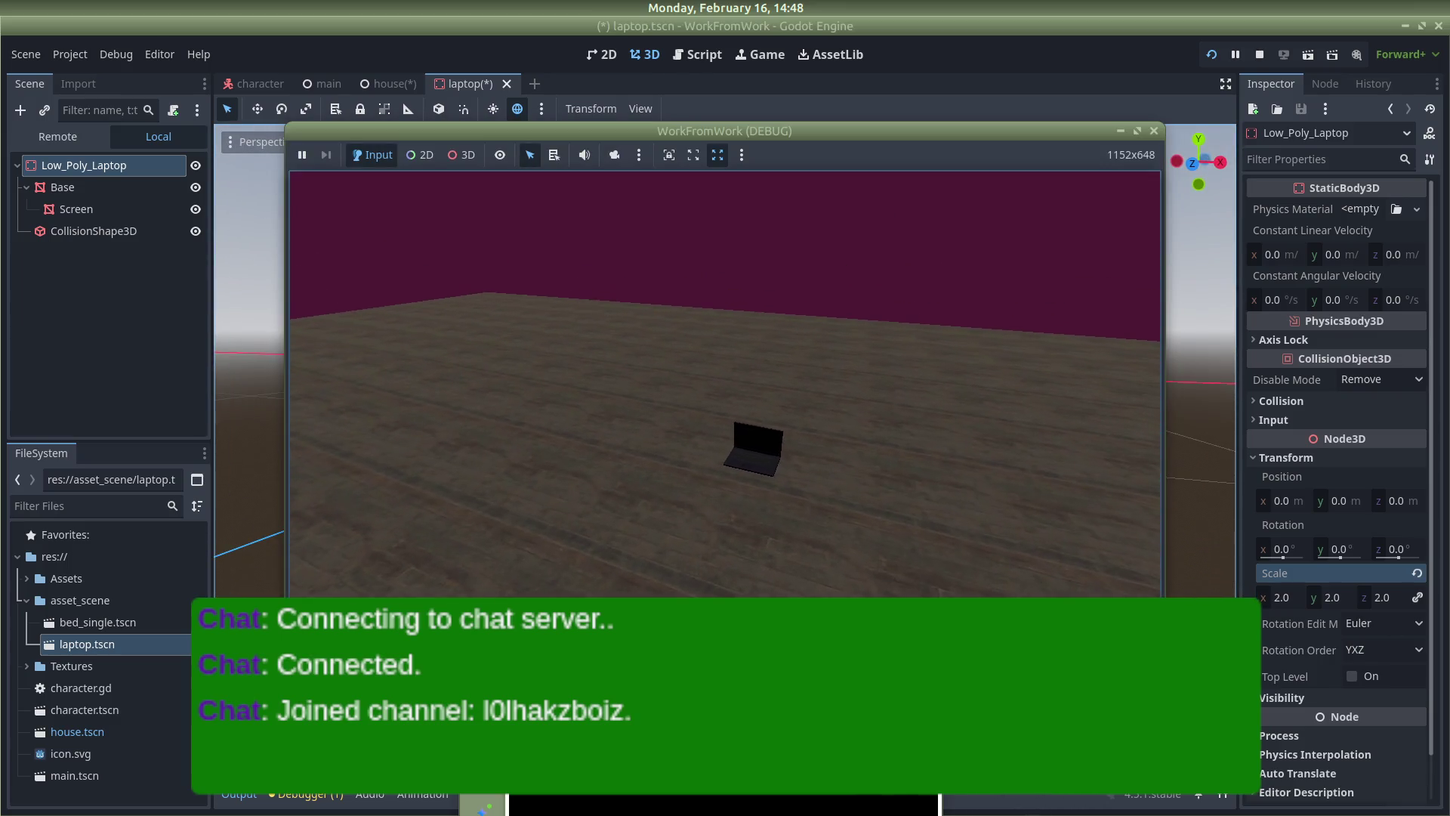
pyautogui.press('F5')
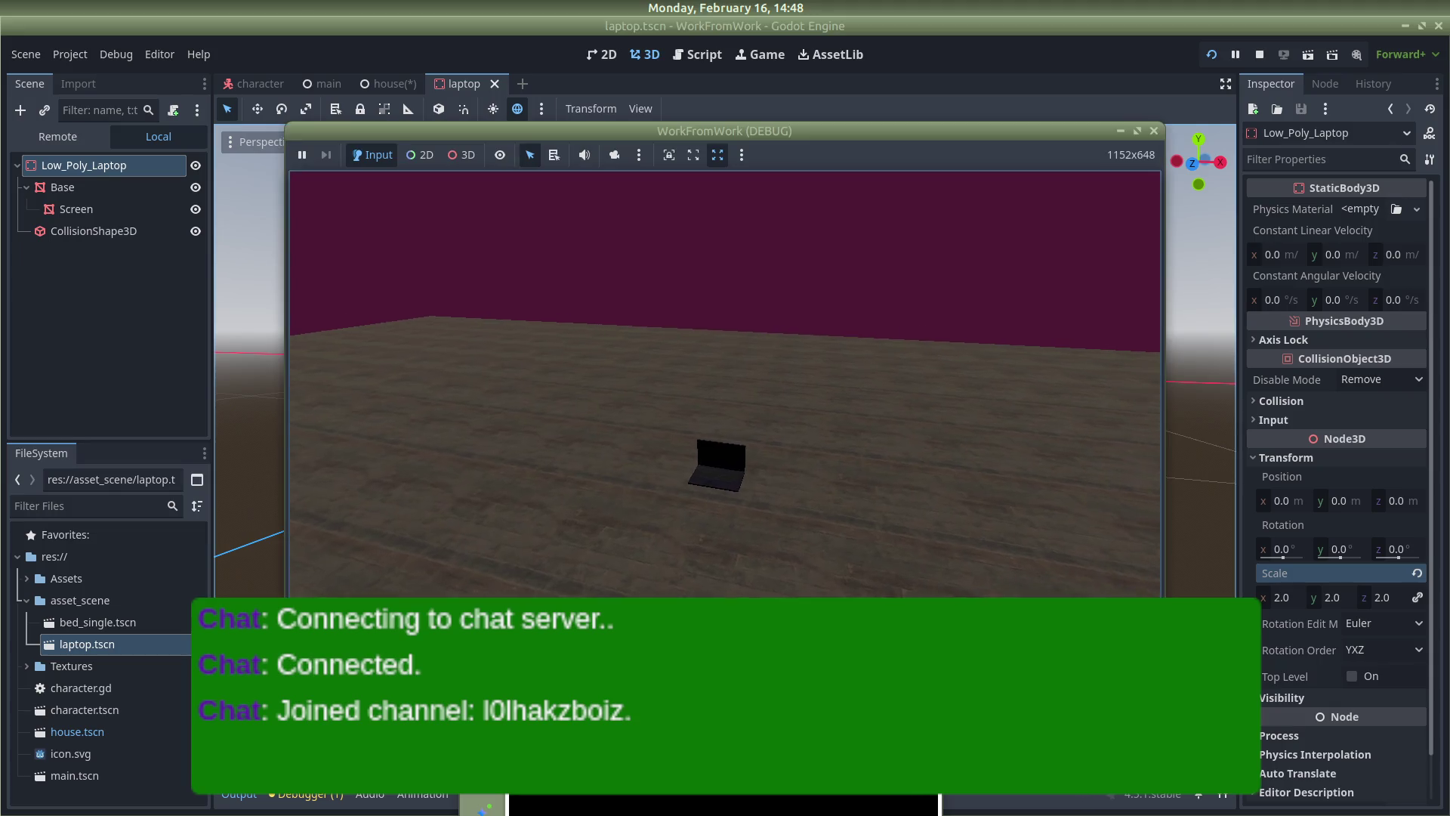
pyautogui.click(389, 84)
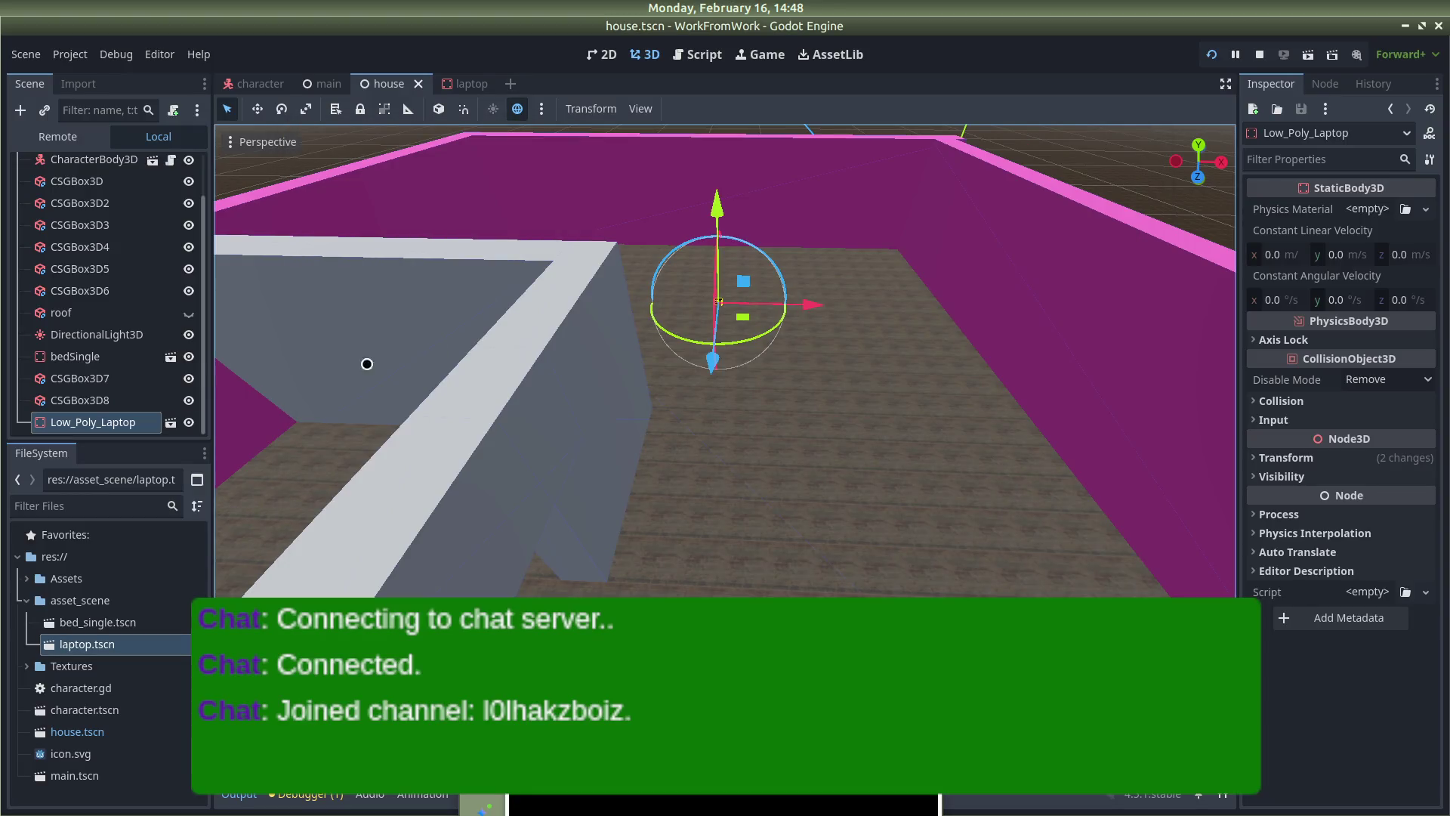
# Replace the house's laptop with a fresh laptop.tscn instance raised along Y and save
pyautogui.rightClick(119, 421)
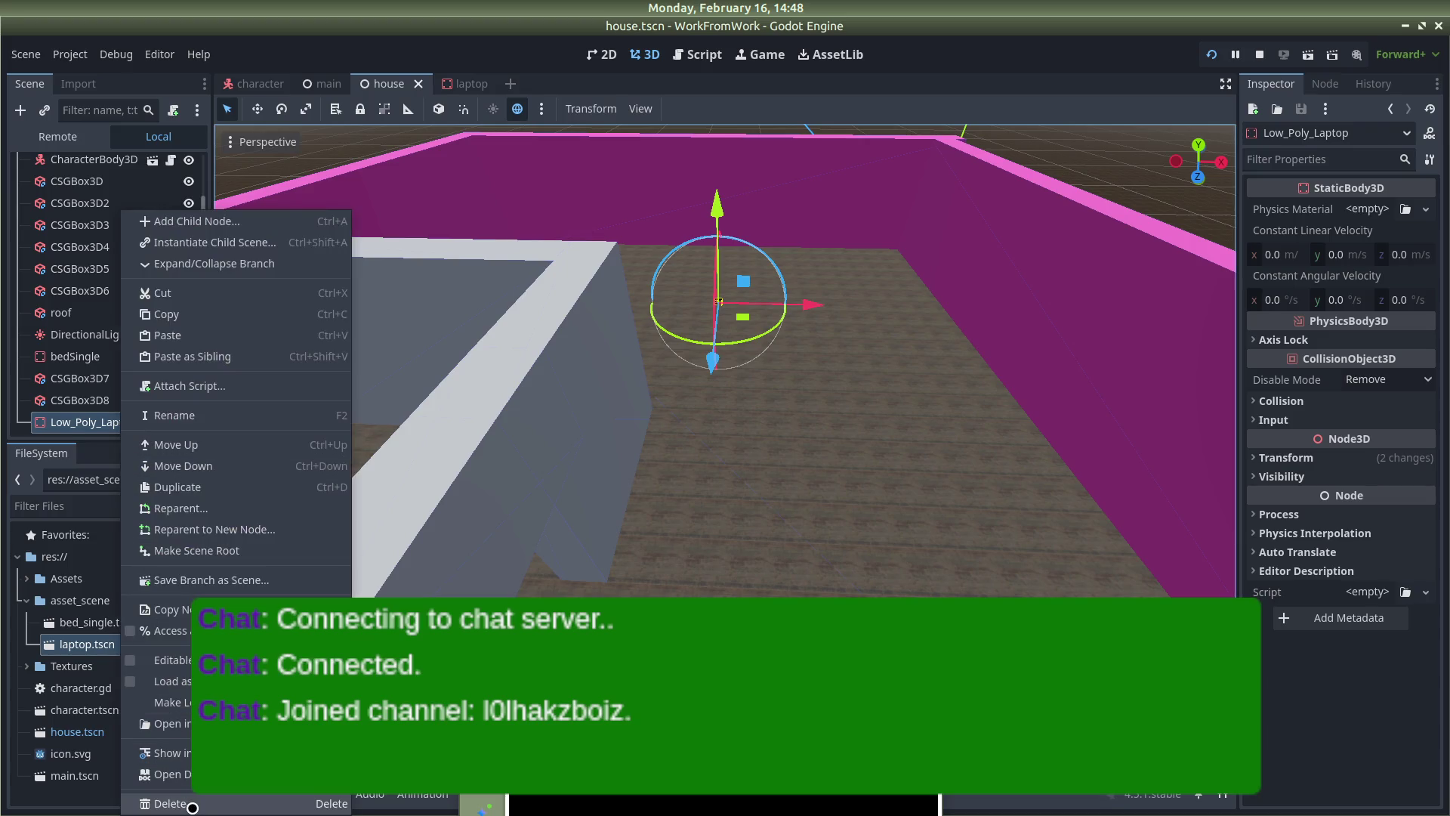
pyautogui.press('Delete')
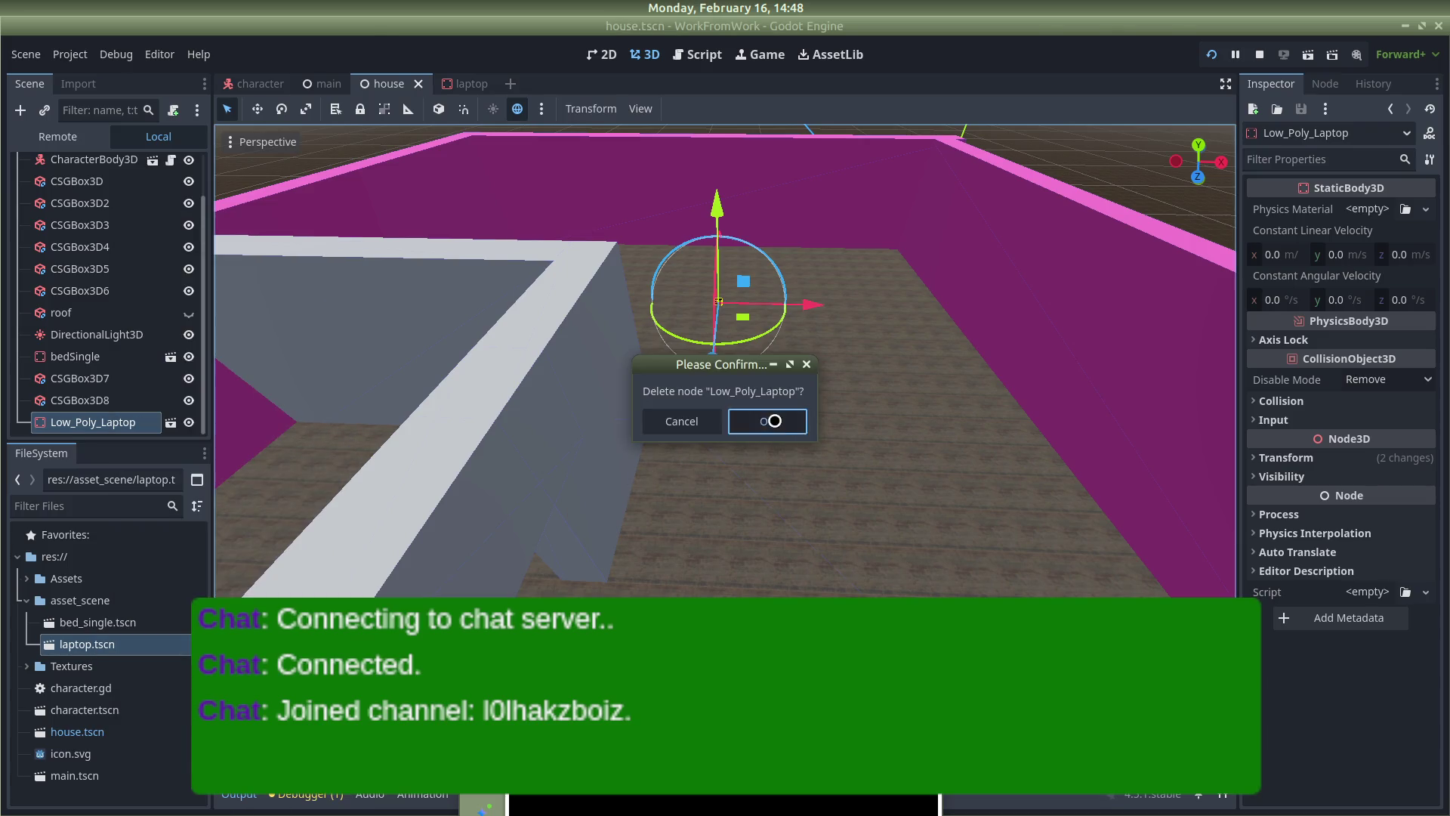
pyautogui.click(778, 421)
pyautogui.moveTo(109, 643); pyautogui.dragTo(114, 587)
pyautogui.moveTo(81, 352); pyautogui.dragTo(686, 430)
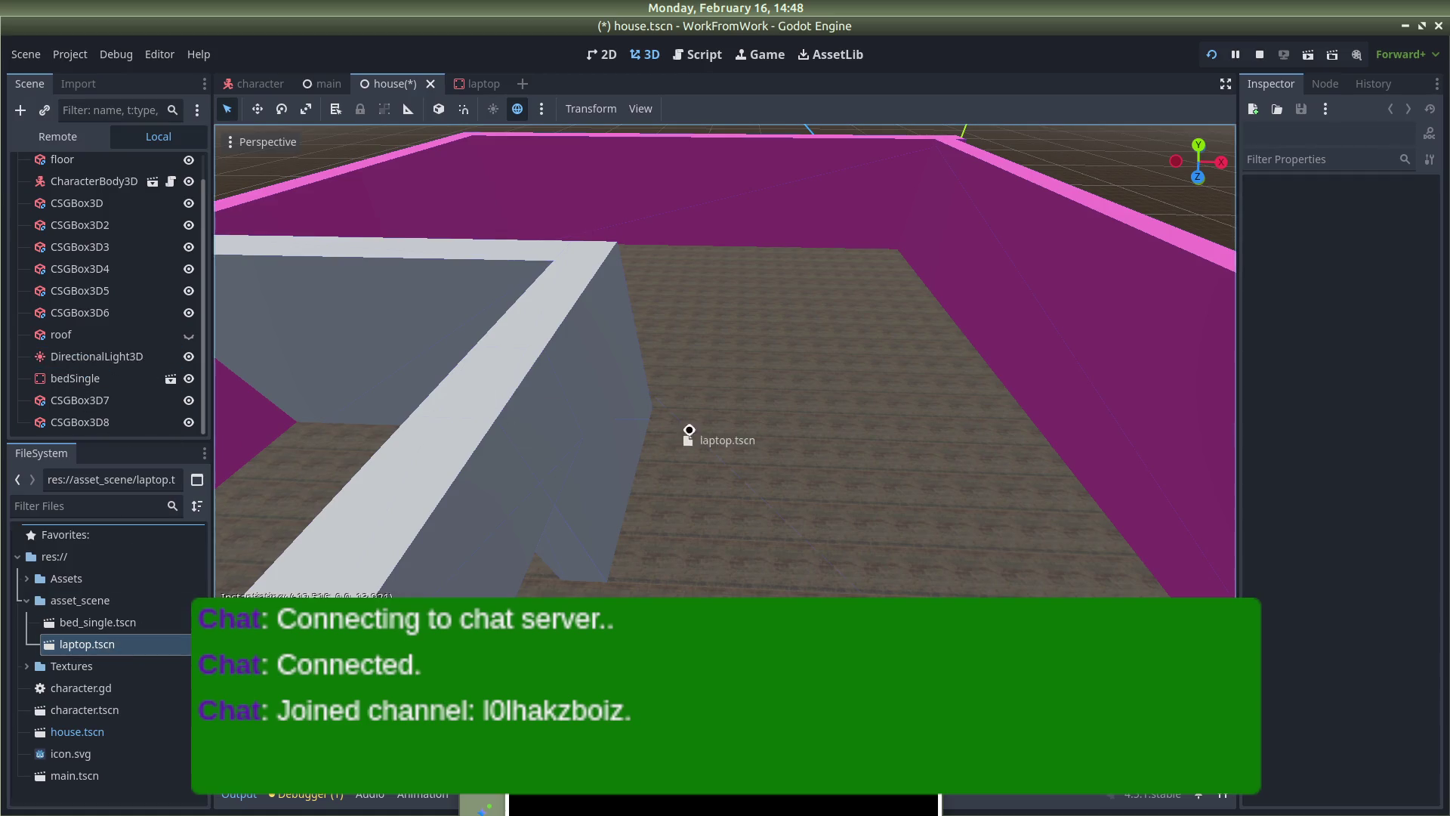
pyautogui.moveTo(780, 323); pyautogui.dragTo(755, 324)
pyautogui.moveTo(733, 230); pyautogui.dragTo(749, 181)
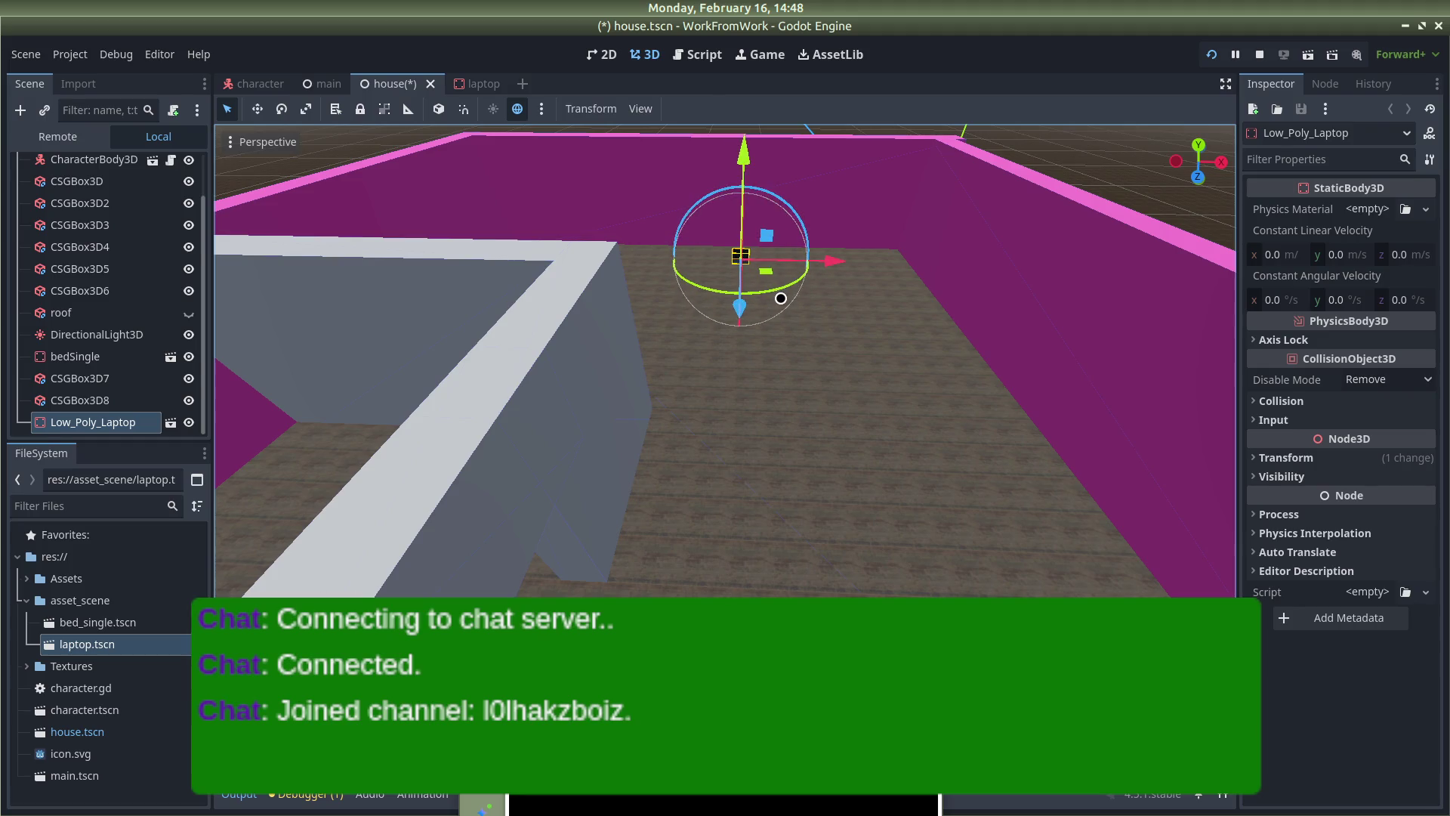
pyautogui.click(876, 366)
pyautogui.hotkey('ctrl', 's')
# Look for the laptop in the running game, then return and select it in the editor
pyautogui.hotkey('alt', 'Tab')
pyautogui.hotkey('alt', 'Tab')
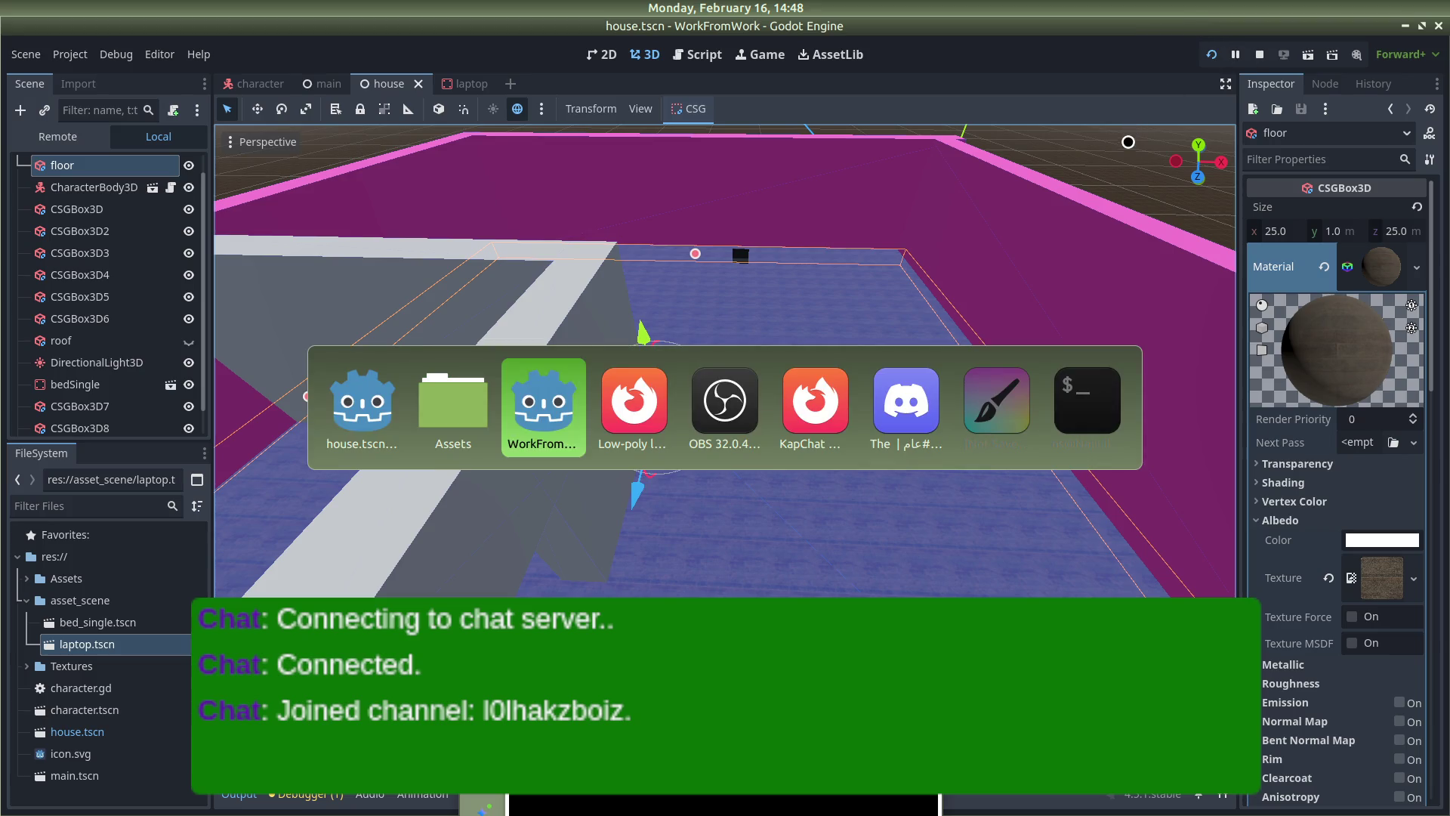
pyautogui.hotkey('alt', 'Tab')
pyautogui.hotkey('alt', 'Tab')
pyautogui.hotkey('alt', 'Tab')
pyautogui.hotkey('alt', 'Tab')
pyautogui.hotkey('alt', 'Tab')
pyautogui.hotkey('alt', 'Tab')
pyautogui.hotkey('alt', 'Tab')
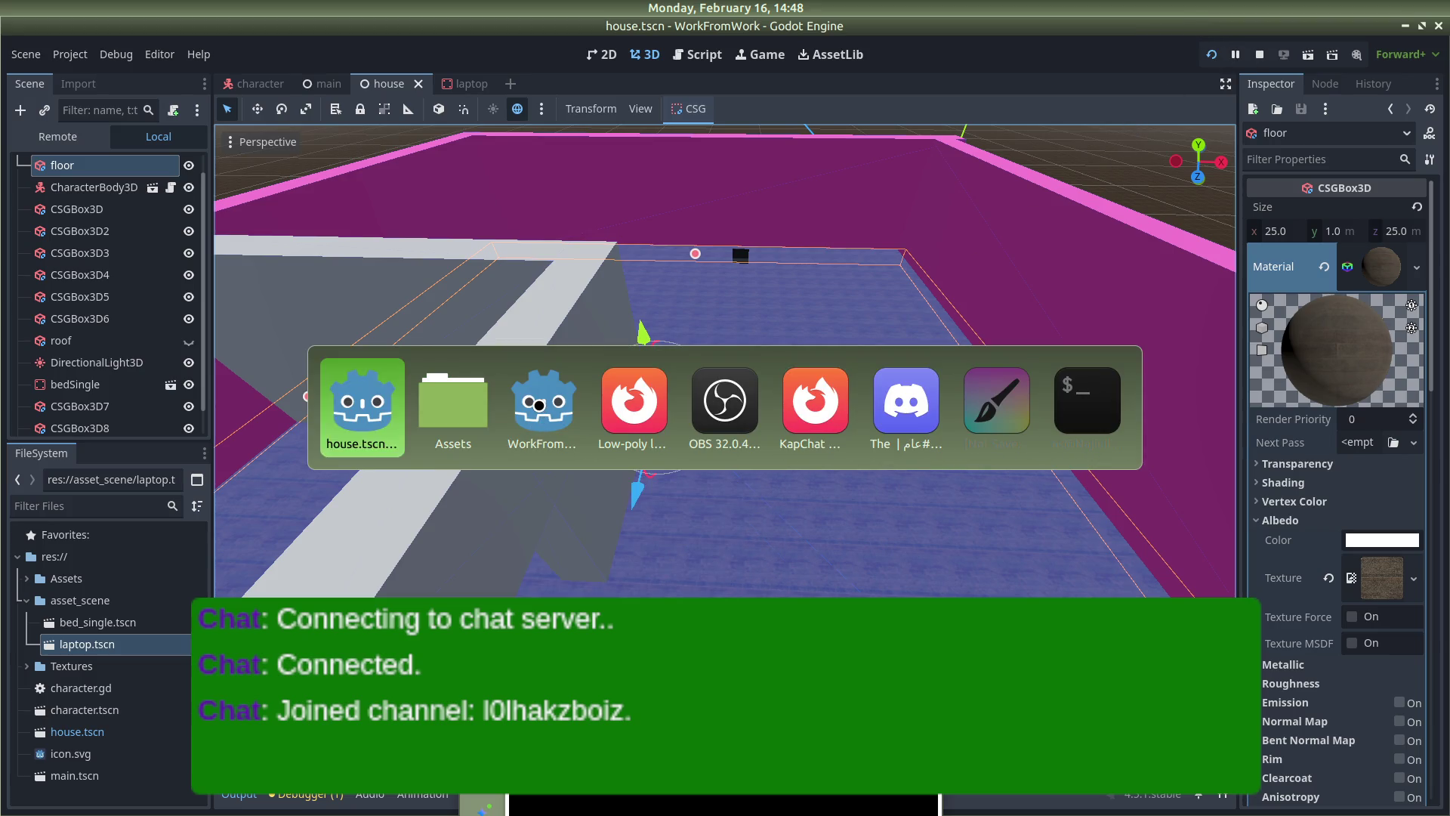
pyautogui.hotkey('alt', 'Tab')
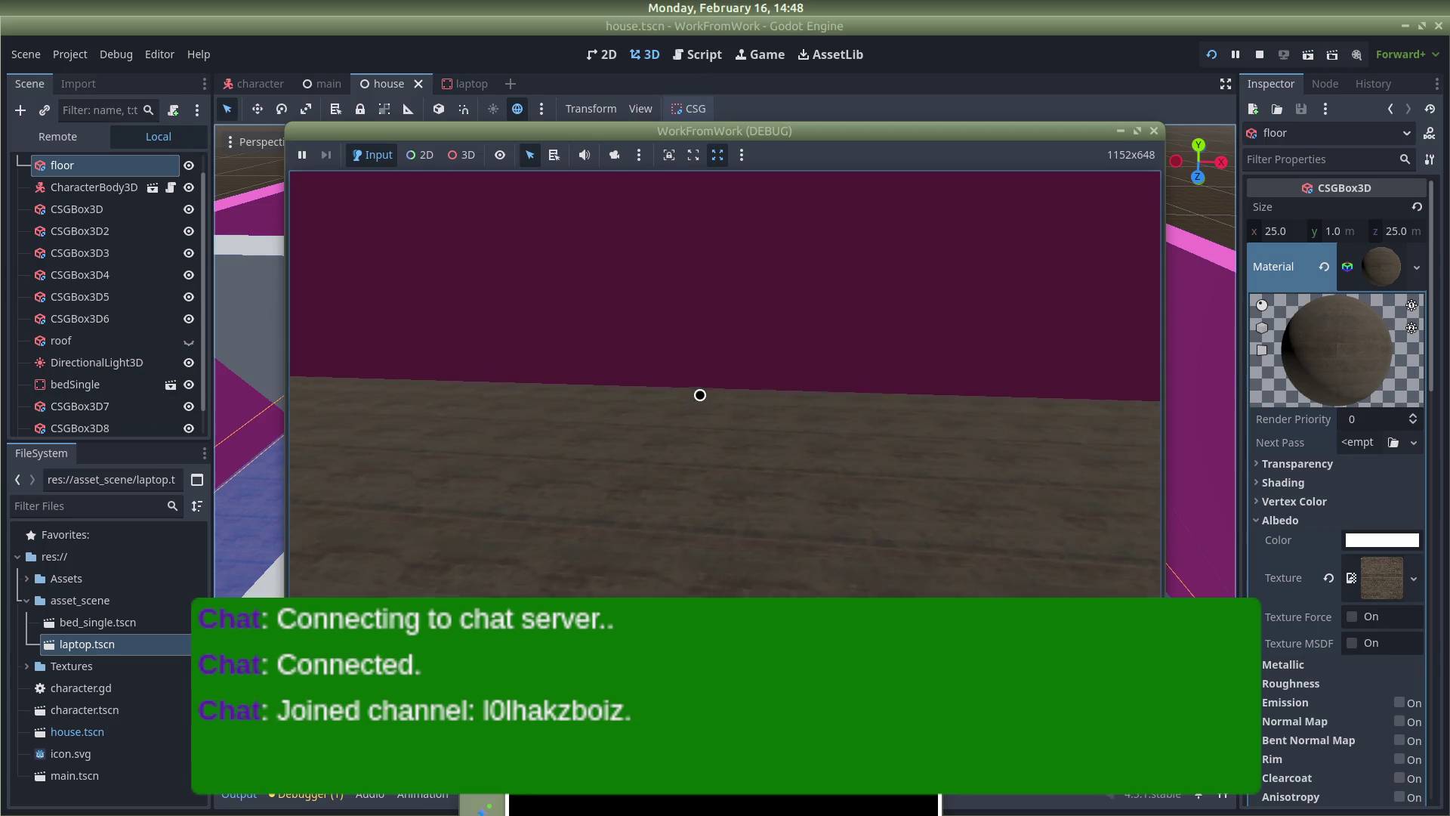
pyautogui.click(699, 395)
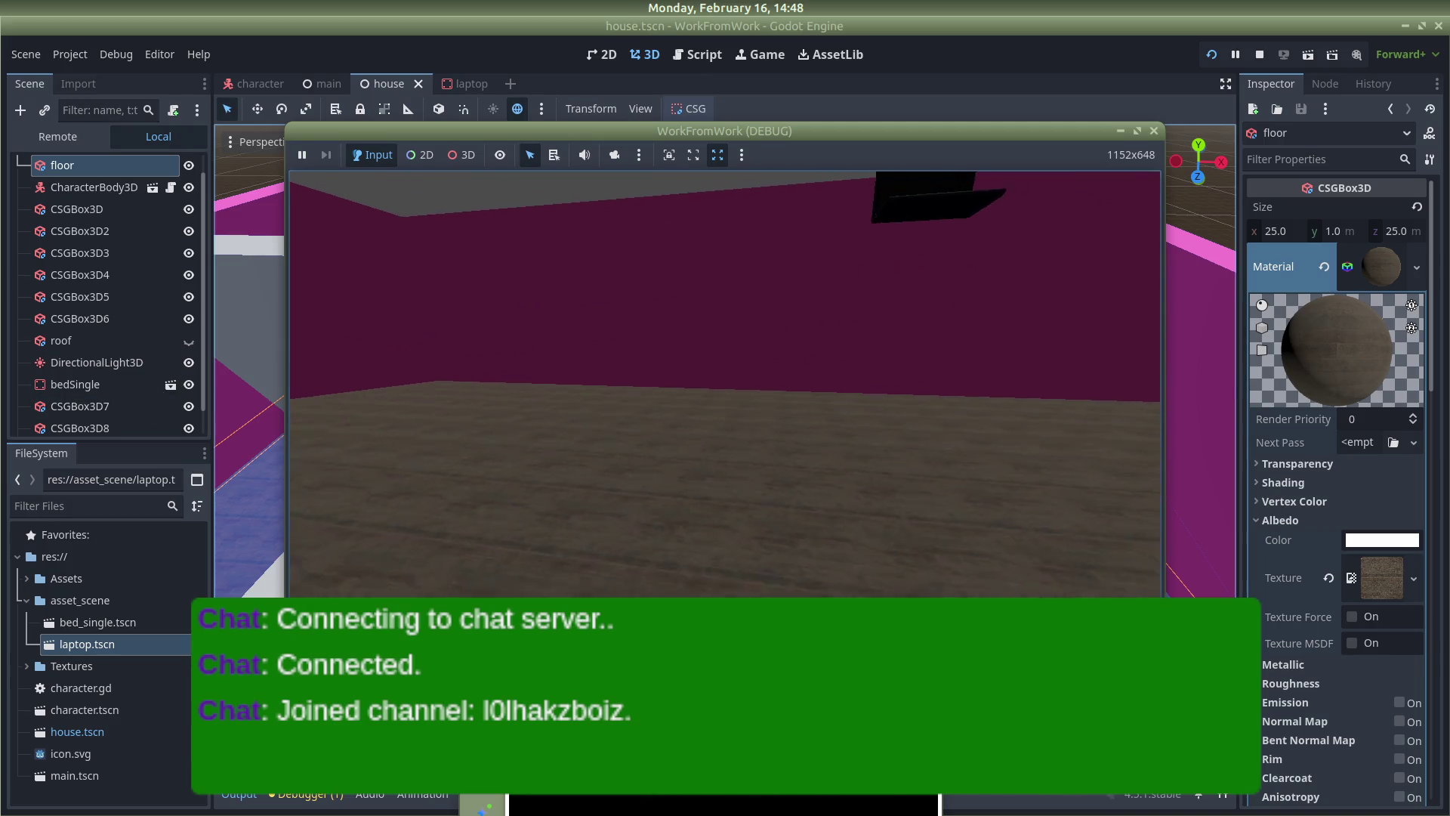
pyautogui.hotkey('alt', 'Tab')
pyautogui.hotkey('alt', 'Tab')
pyautogui.moveTo(725, 383)
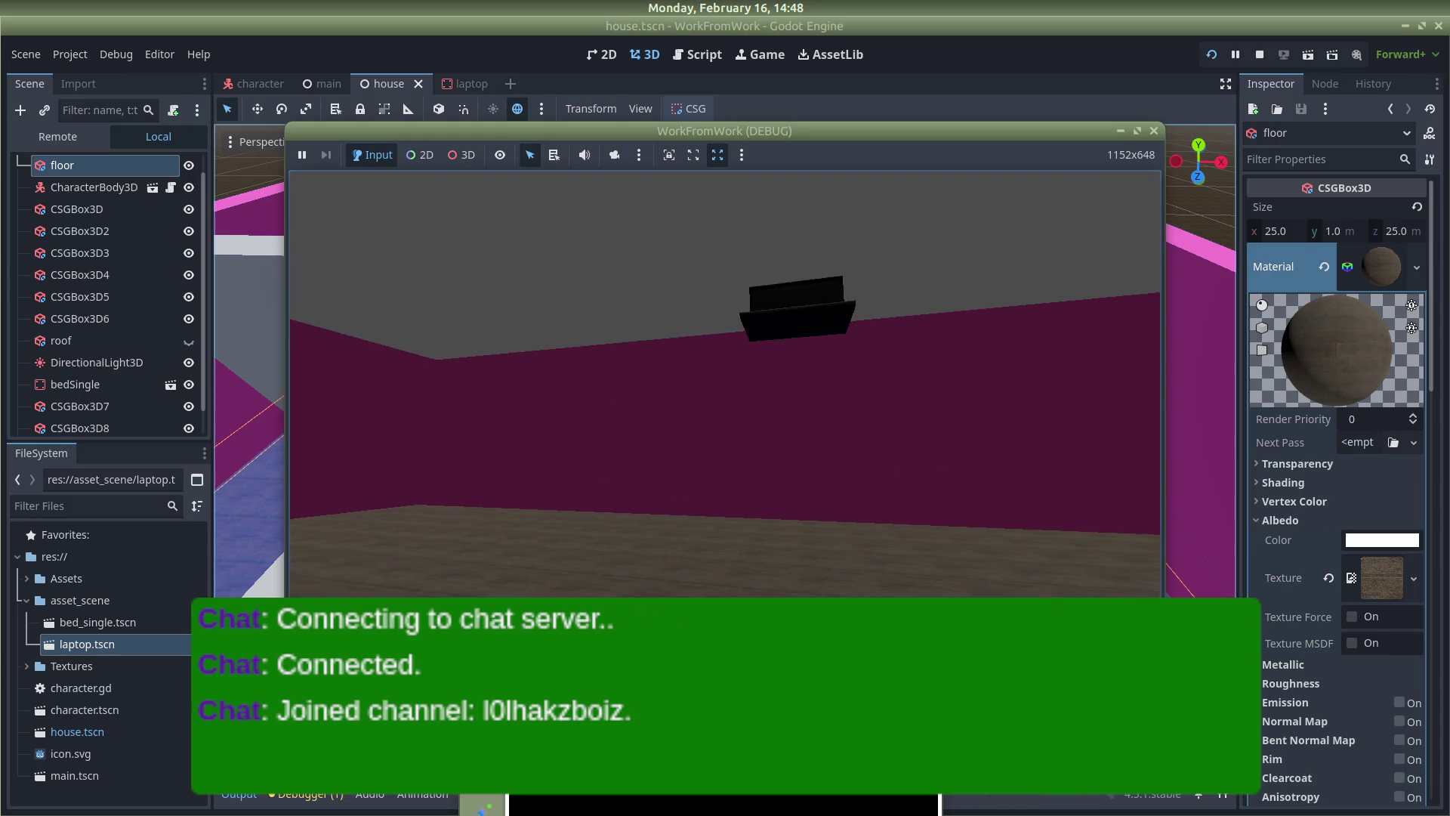
pyautogui.press('w')
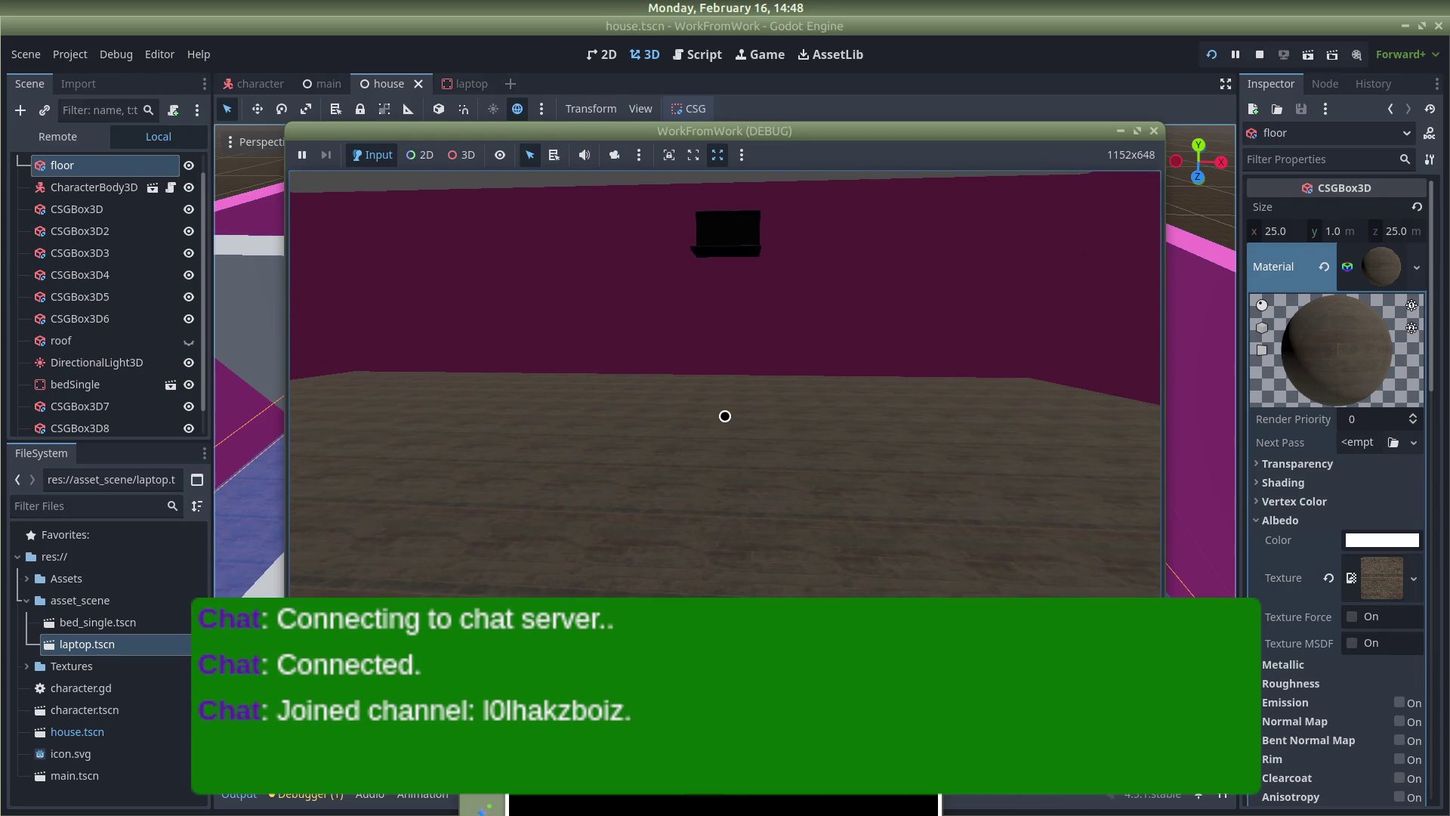
pyautogui.hotkey('alt', 'Tab')
pyautogui.click(742, 254)
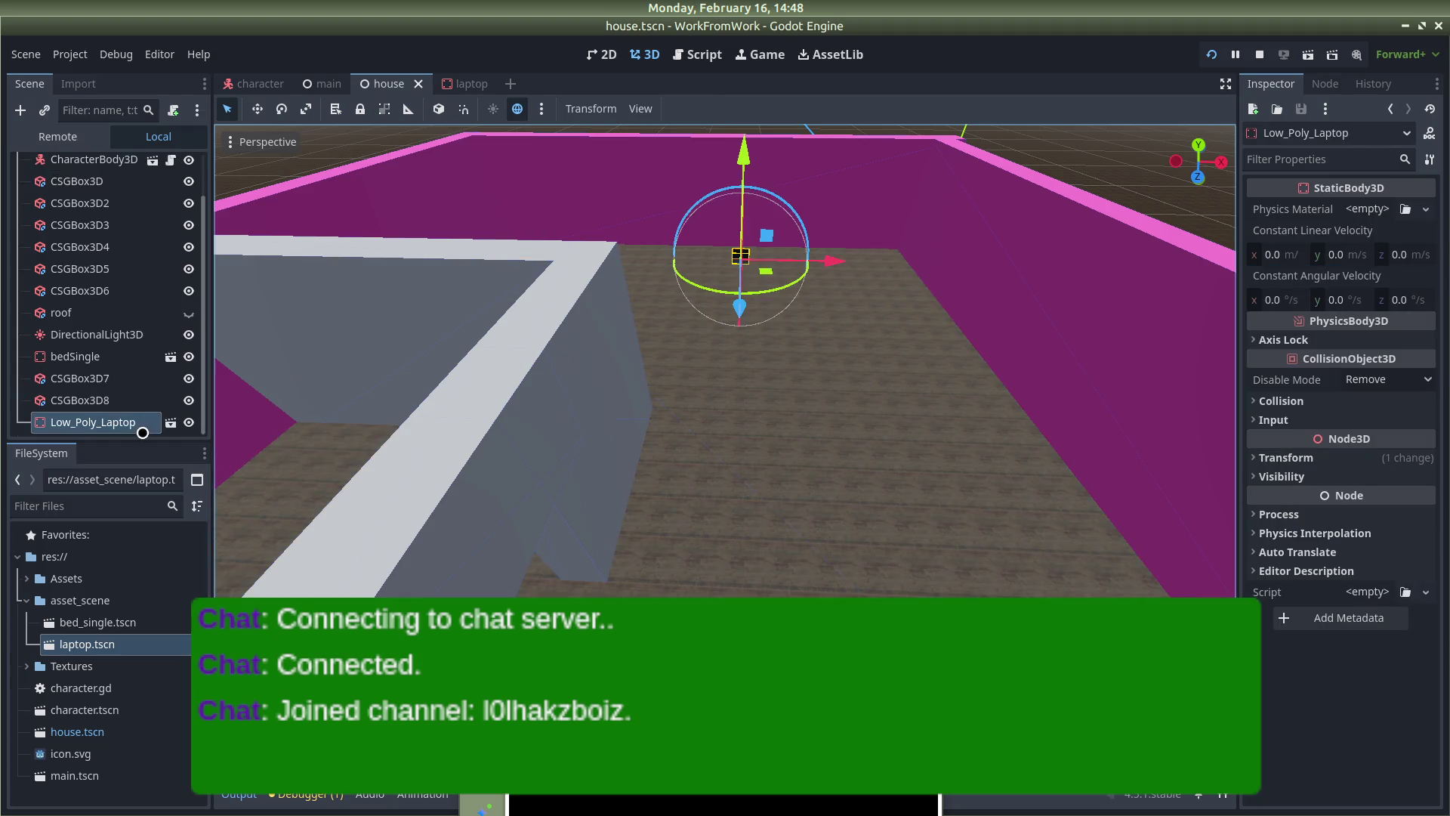
pyautogui.rightClick(113, 422)
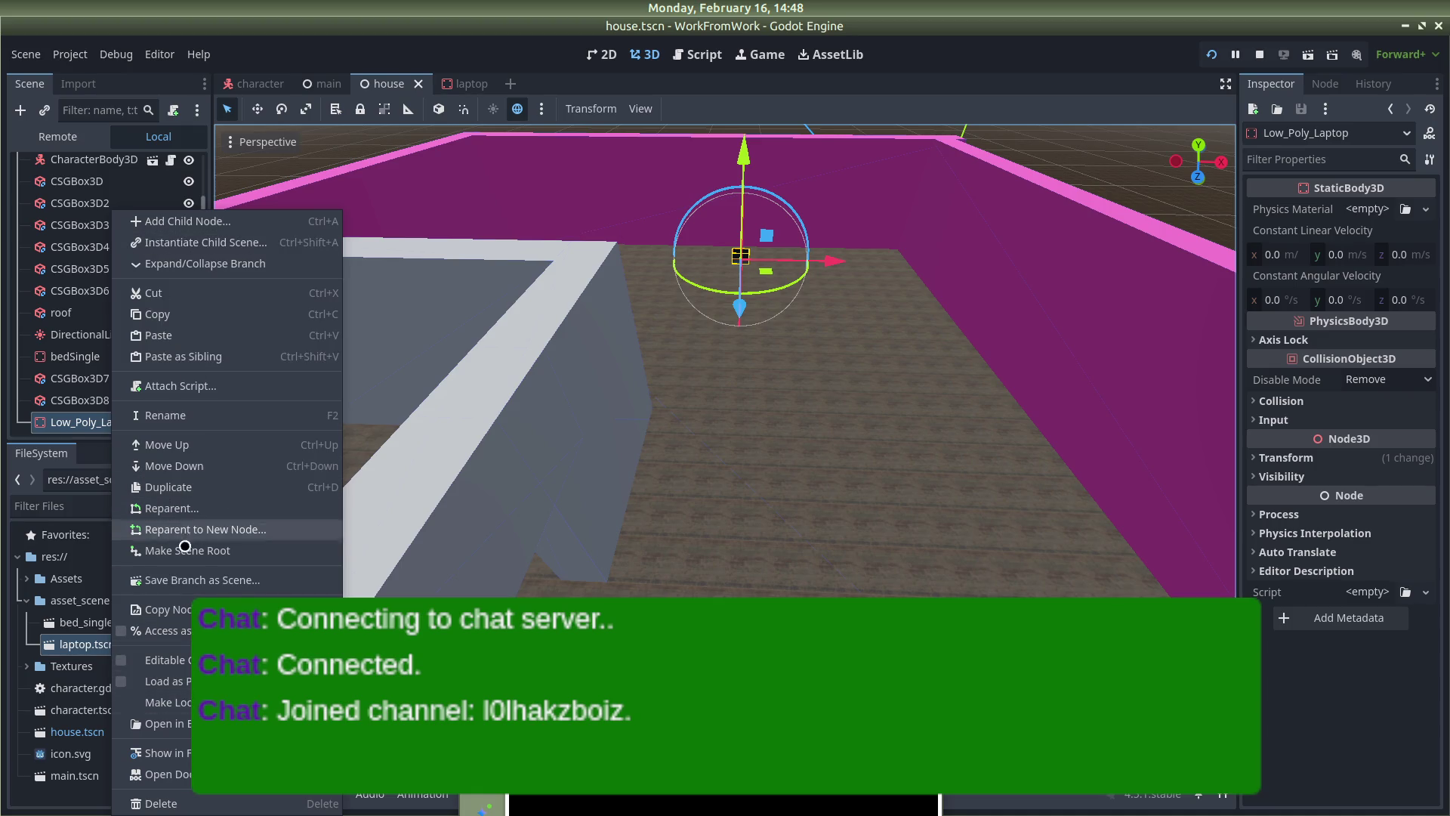
# Delete the Low_Poly_Laptop node from the house scene and stop the running game
pyautogui.click(741, 494)
pyautogui.press('Delete')
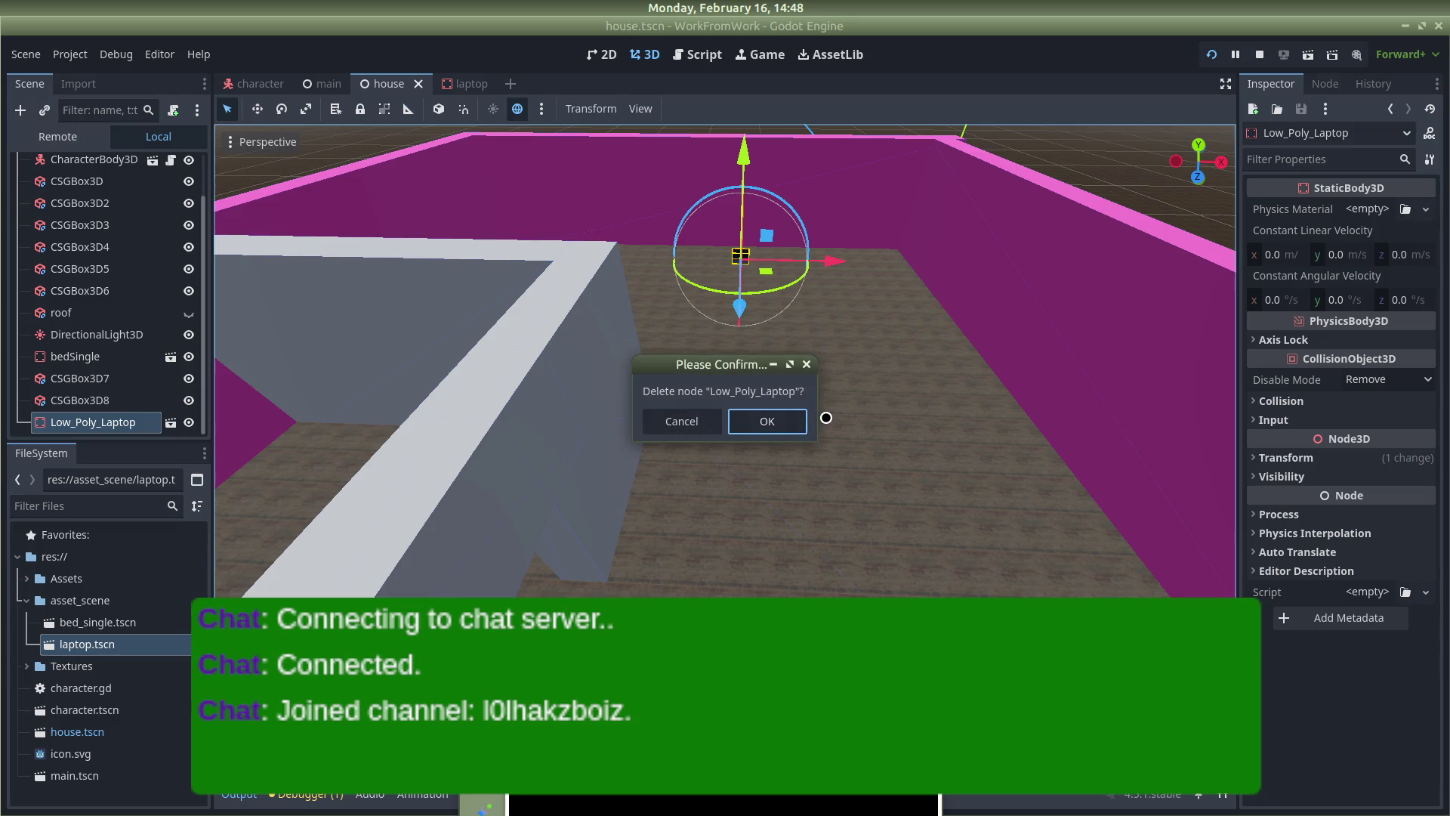
pyautogui.click(752, 423)
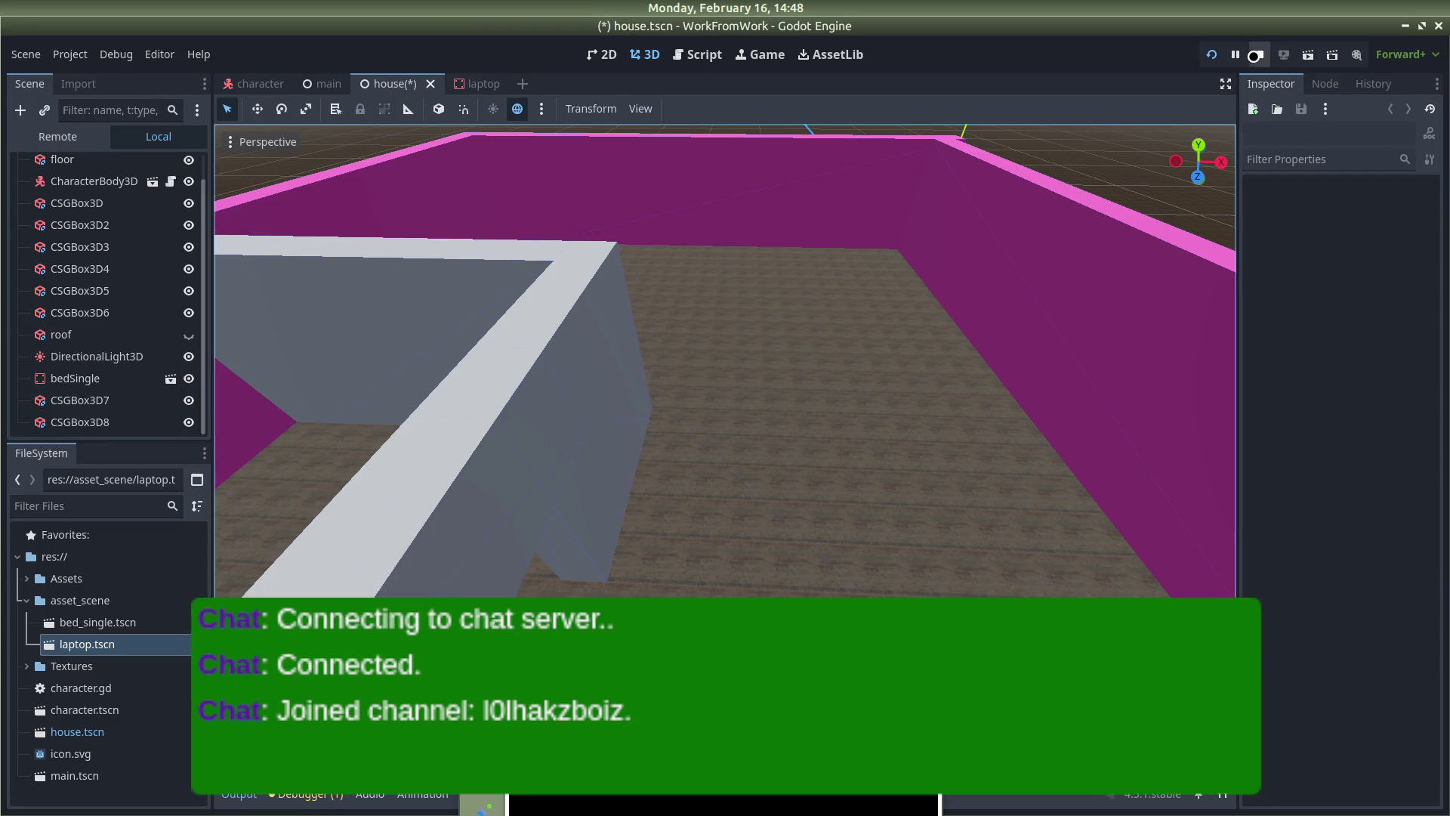
pyautogui.click(1255, 55)
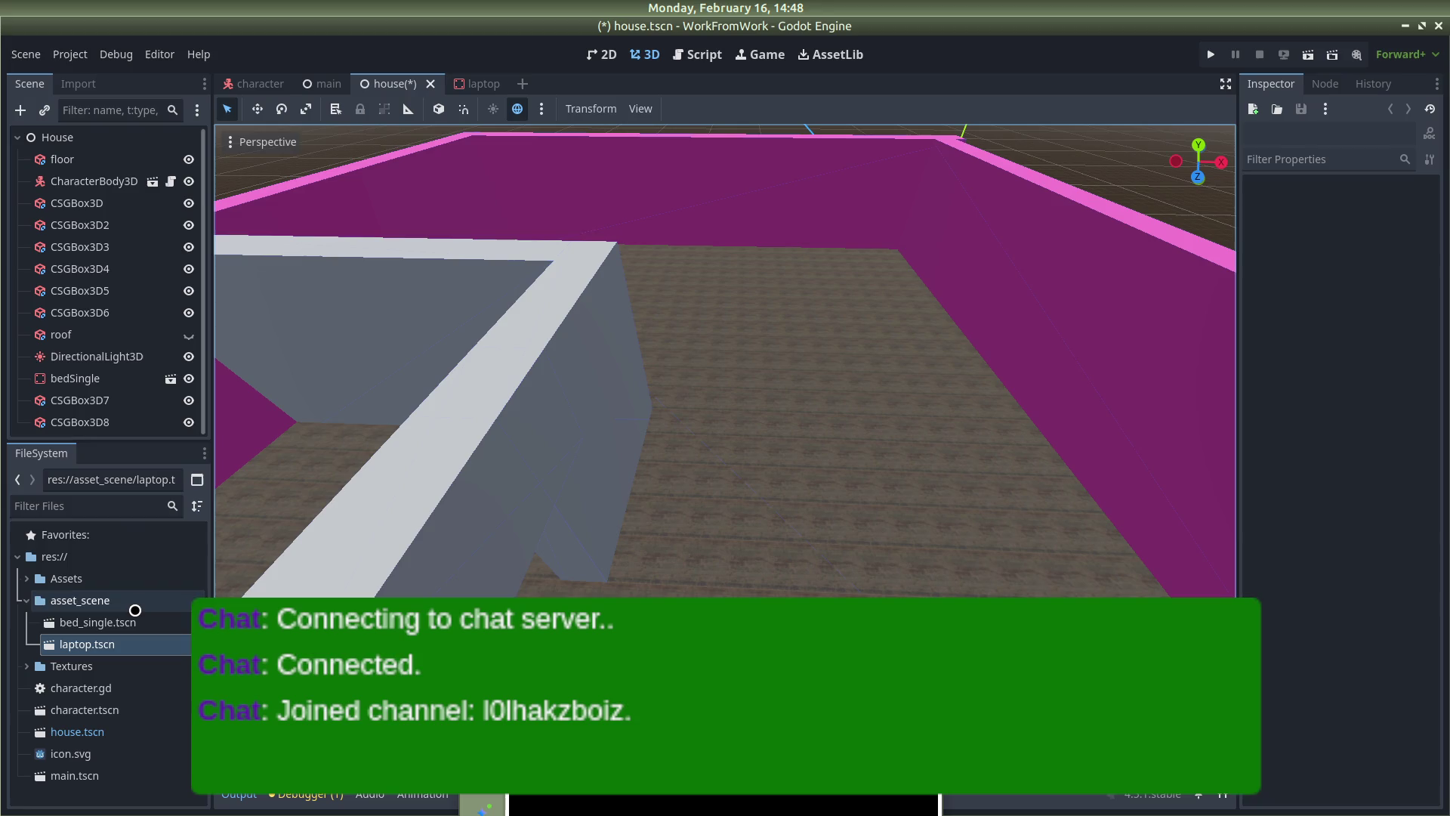
# Find table.glb under Assets > kenney_furniture-kit and view its import settings
pyautogui.click(23, 581)
pyautogui.scroll(-3)
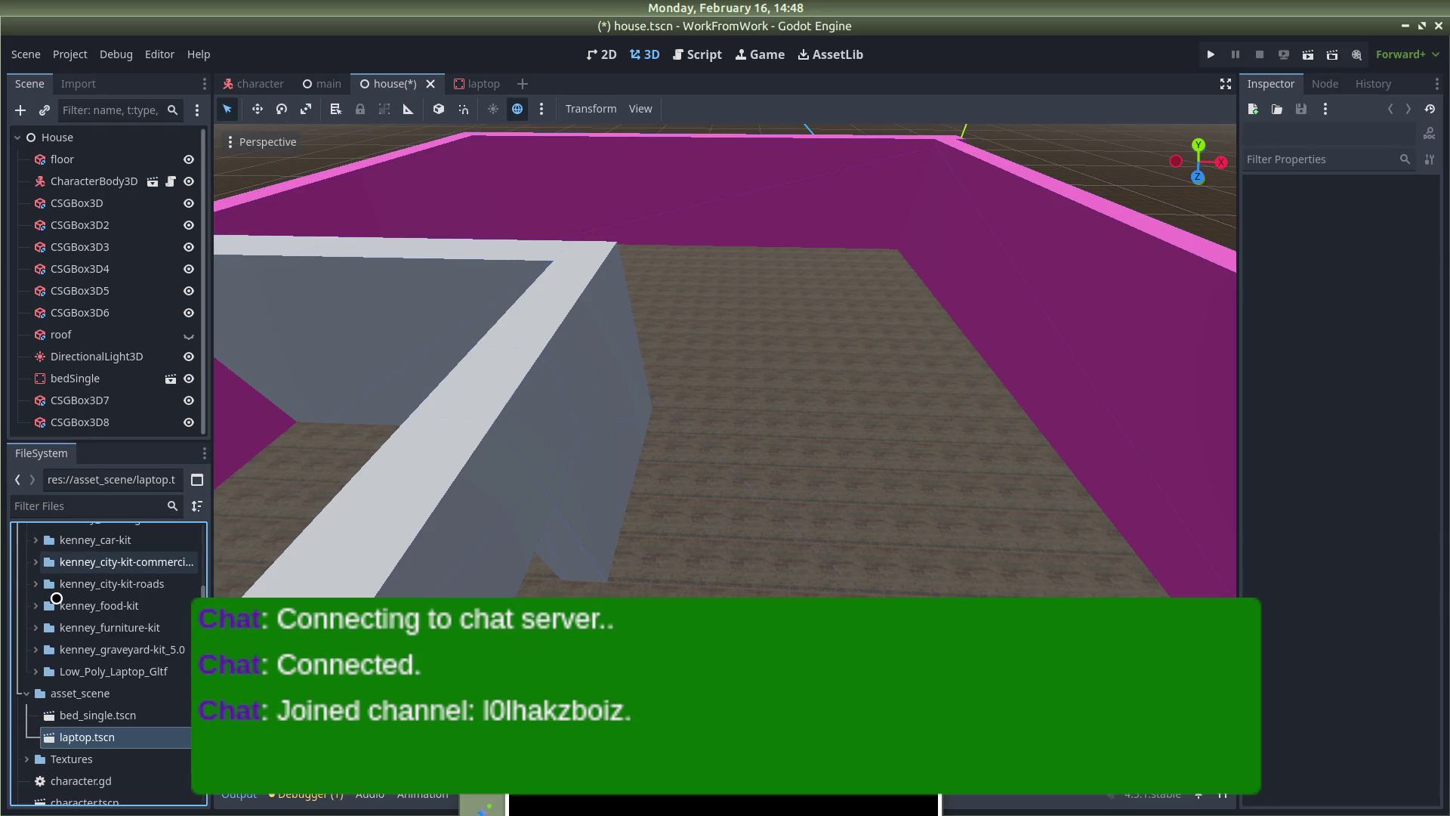
pyautogui.click(35, 696)
pyautogui.scroll(-3)
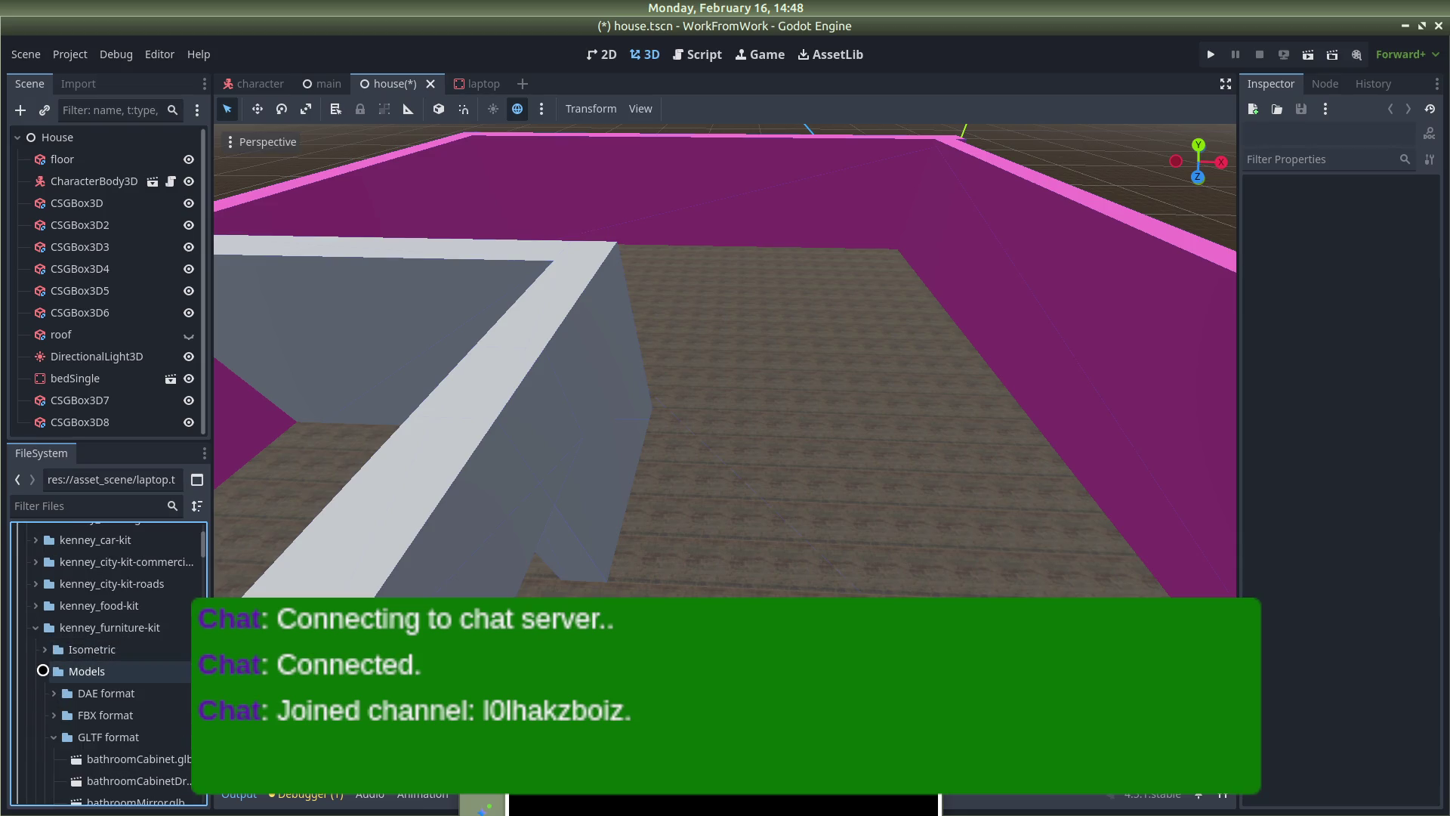
pyautogui.scroll(-3)
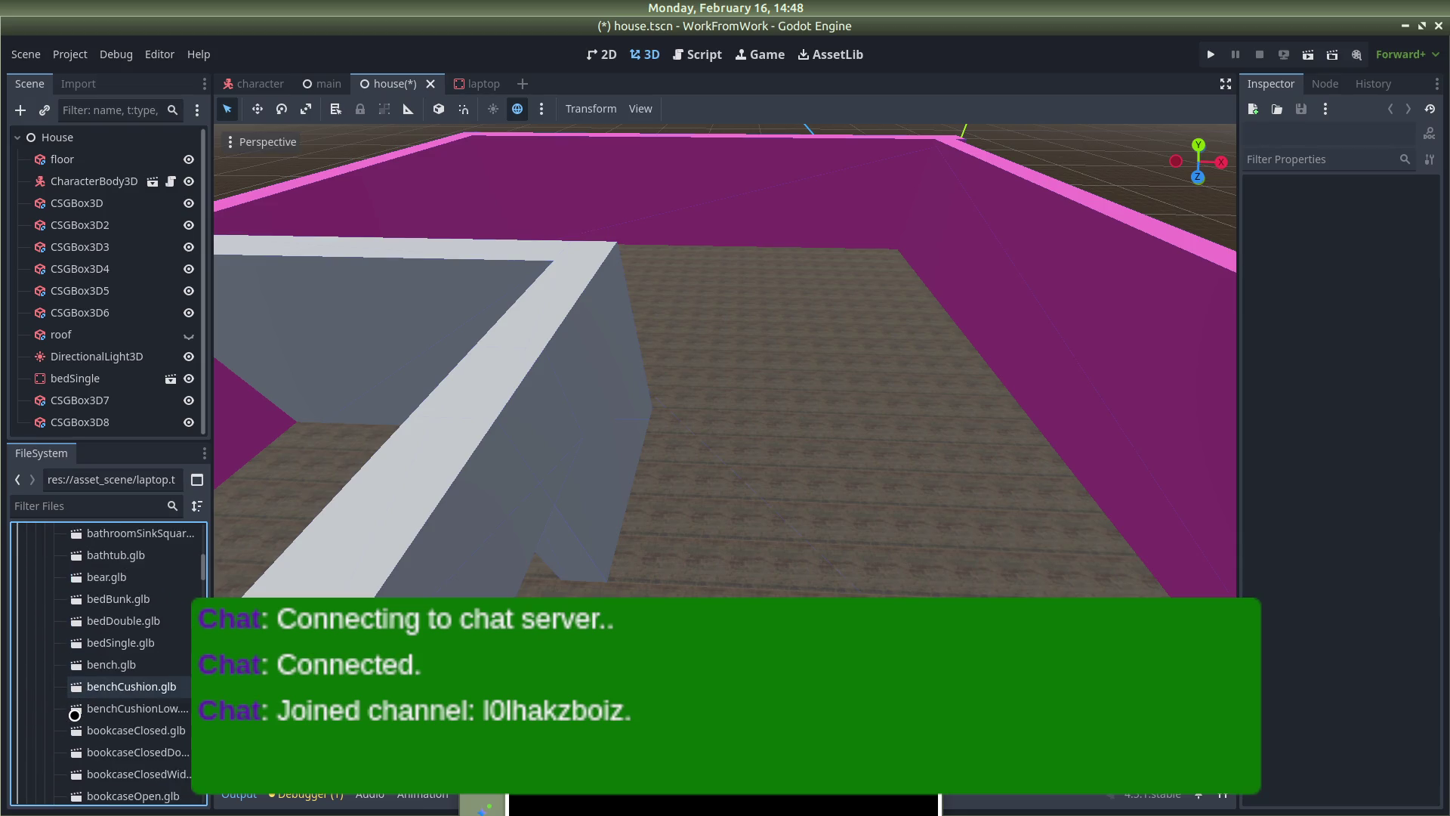
pyautogui.scroll(-3)
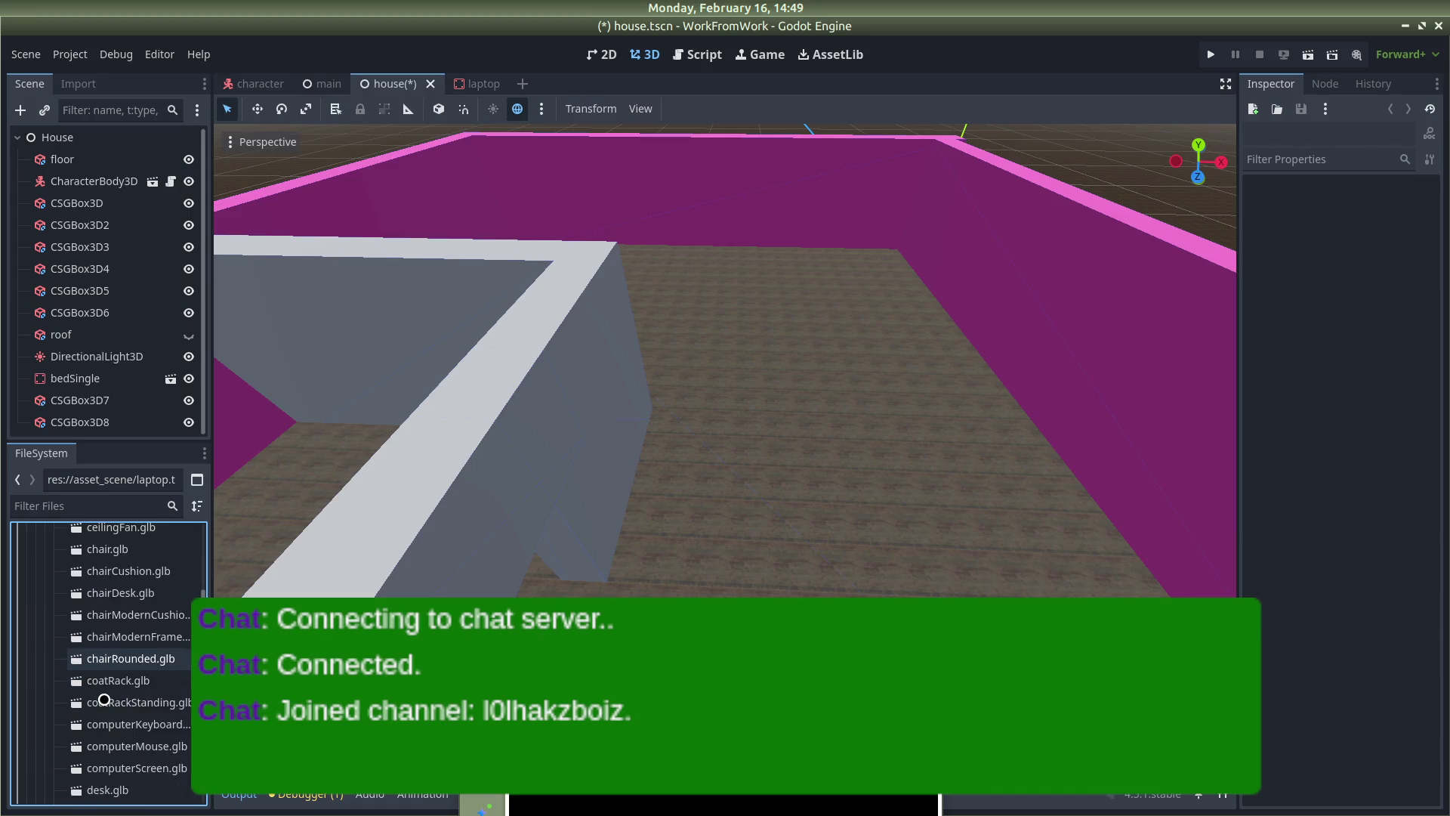
pyautogui.scroll(-3)
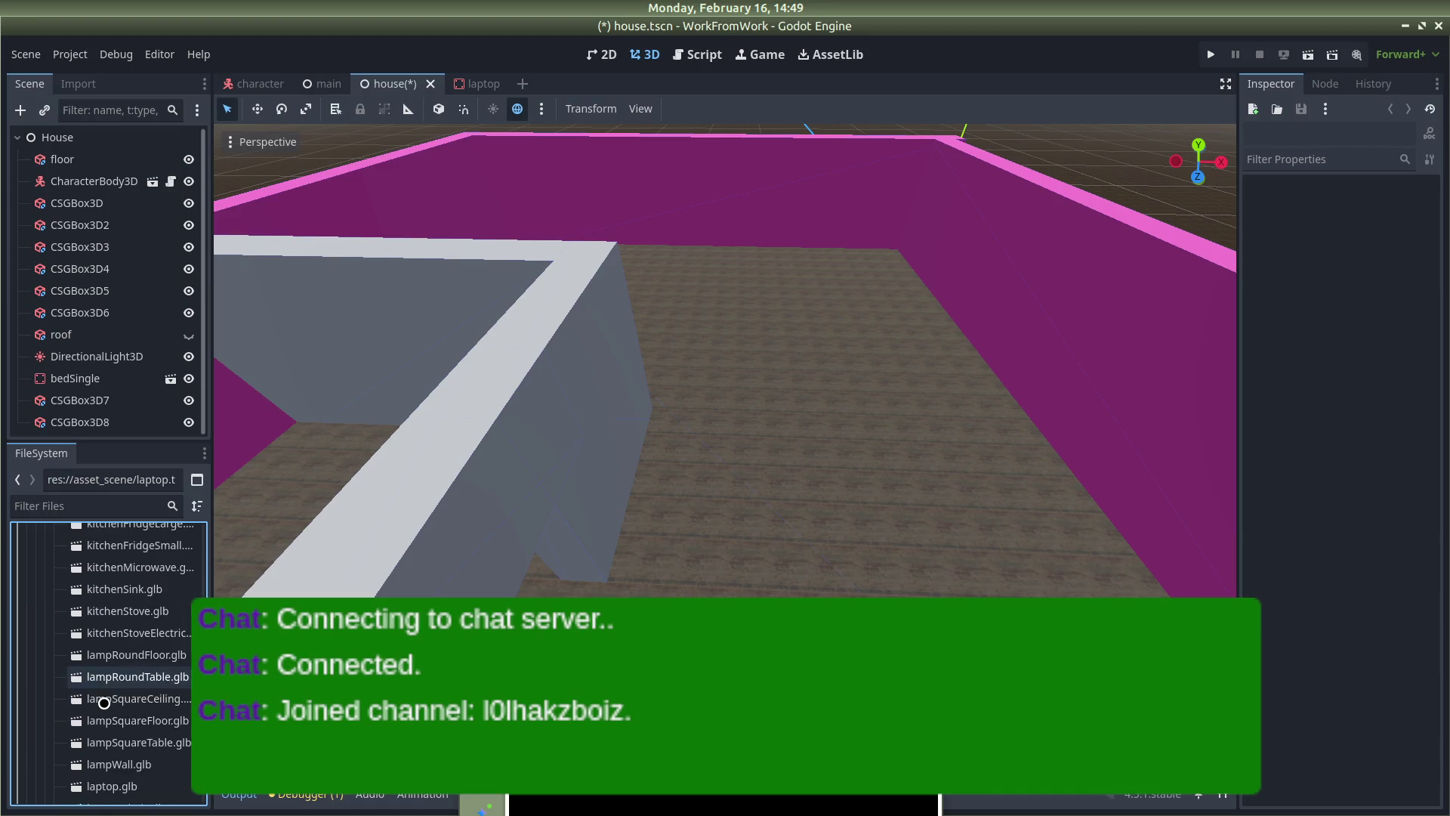
pyautogui.scroll(-3)
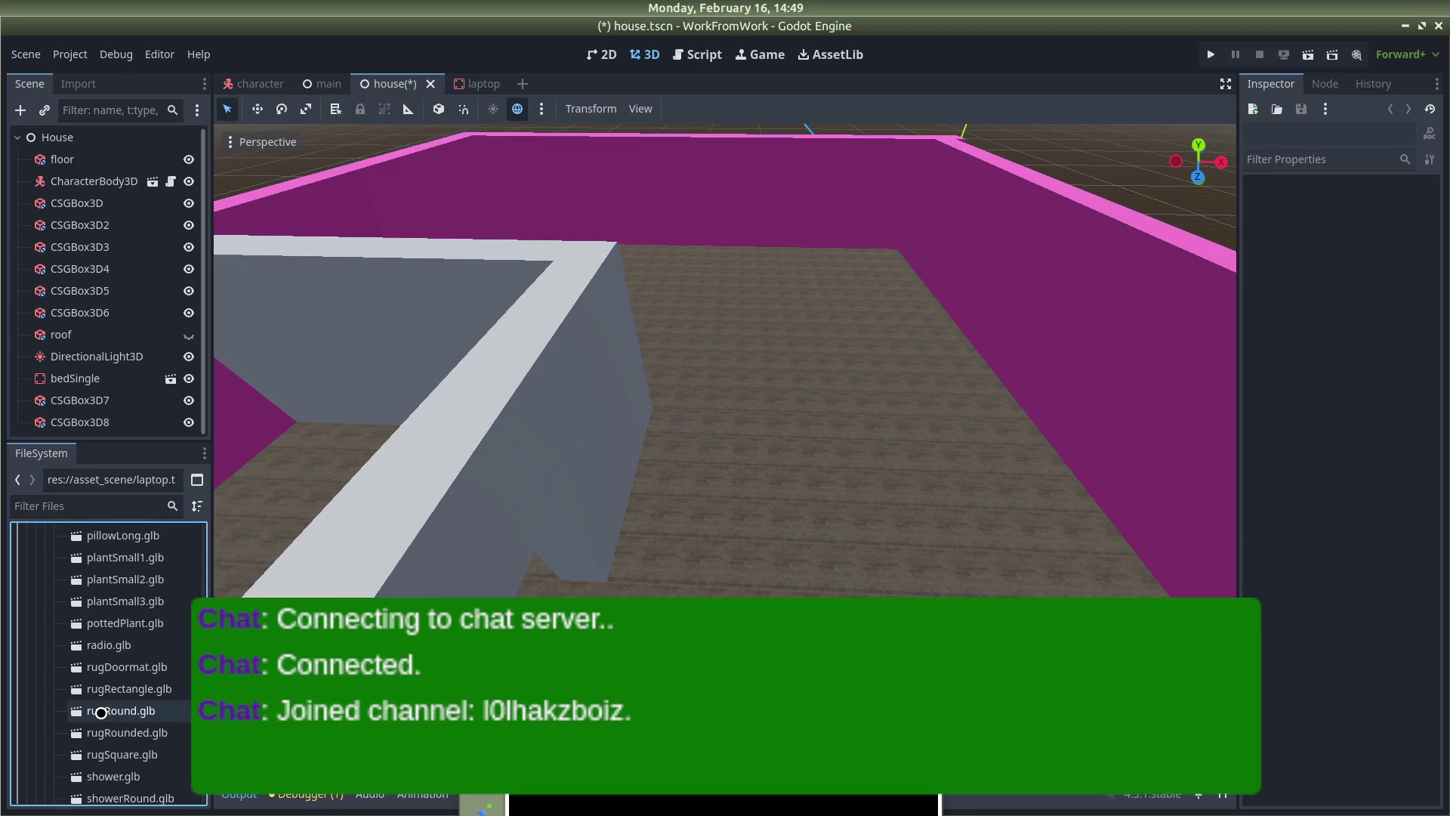
pyautogui.scroll(-3)
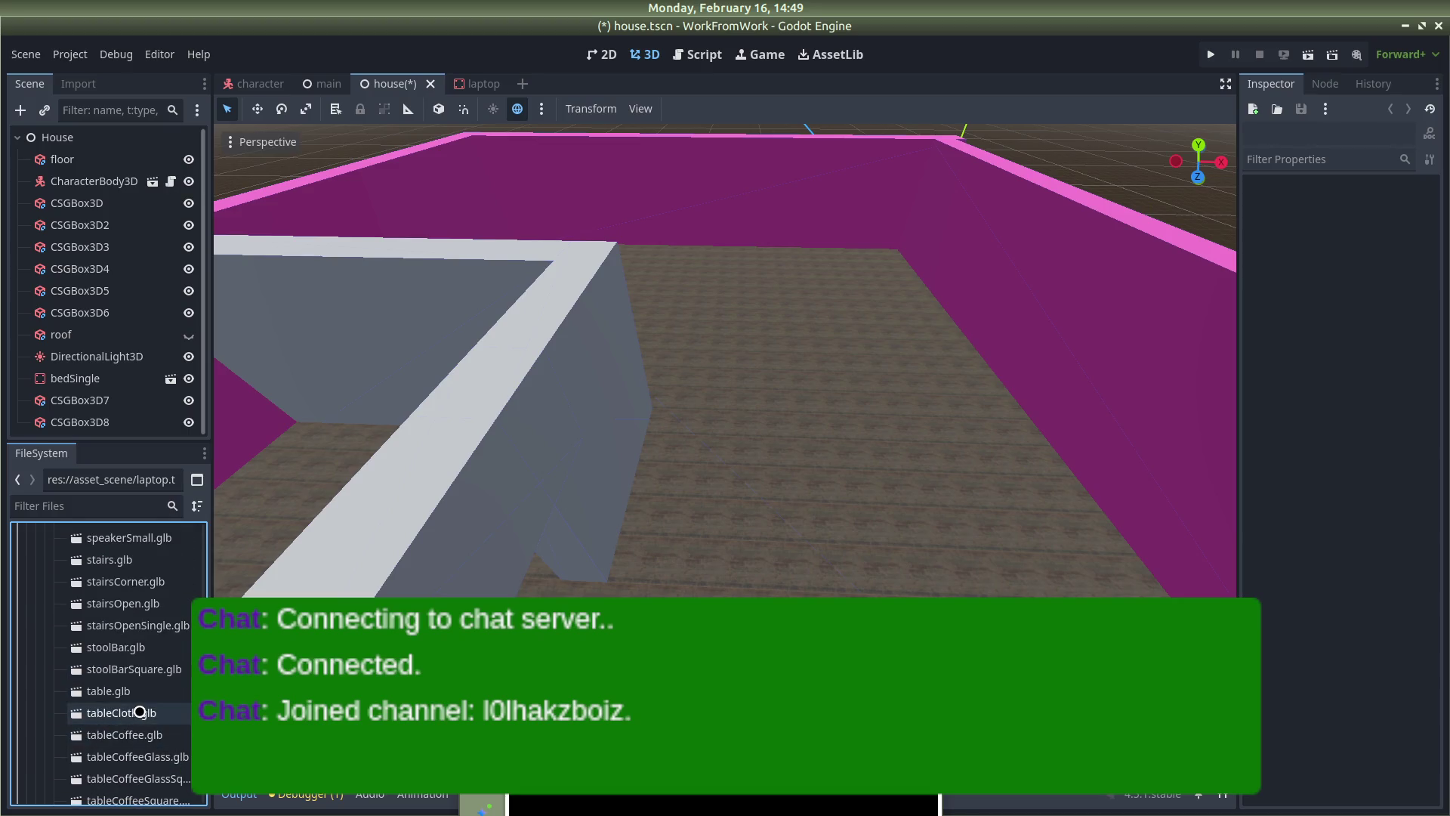
pyautogui.click(127, 694)
pyautogui.doubleClick(127, 694)
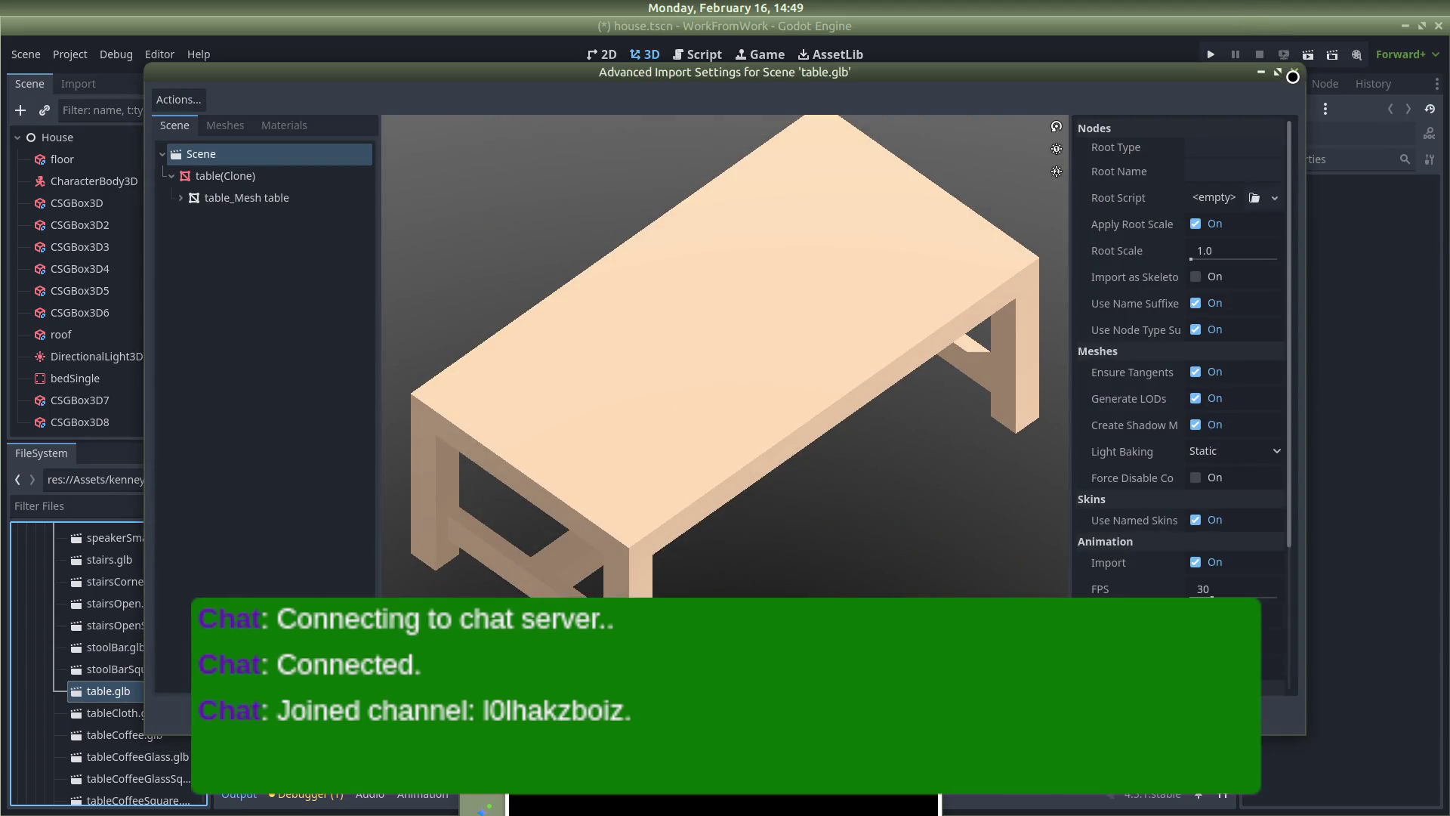
pyautogui.click(1298, 72)
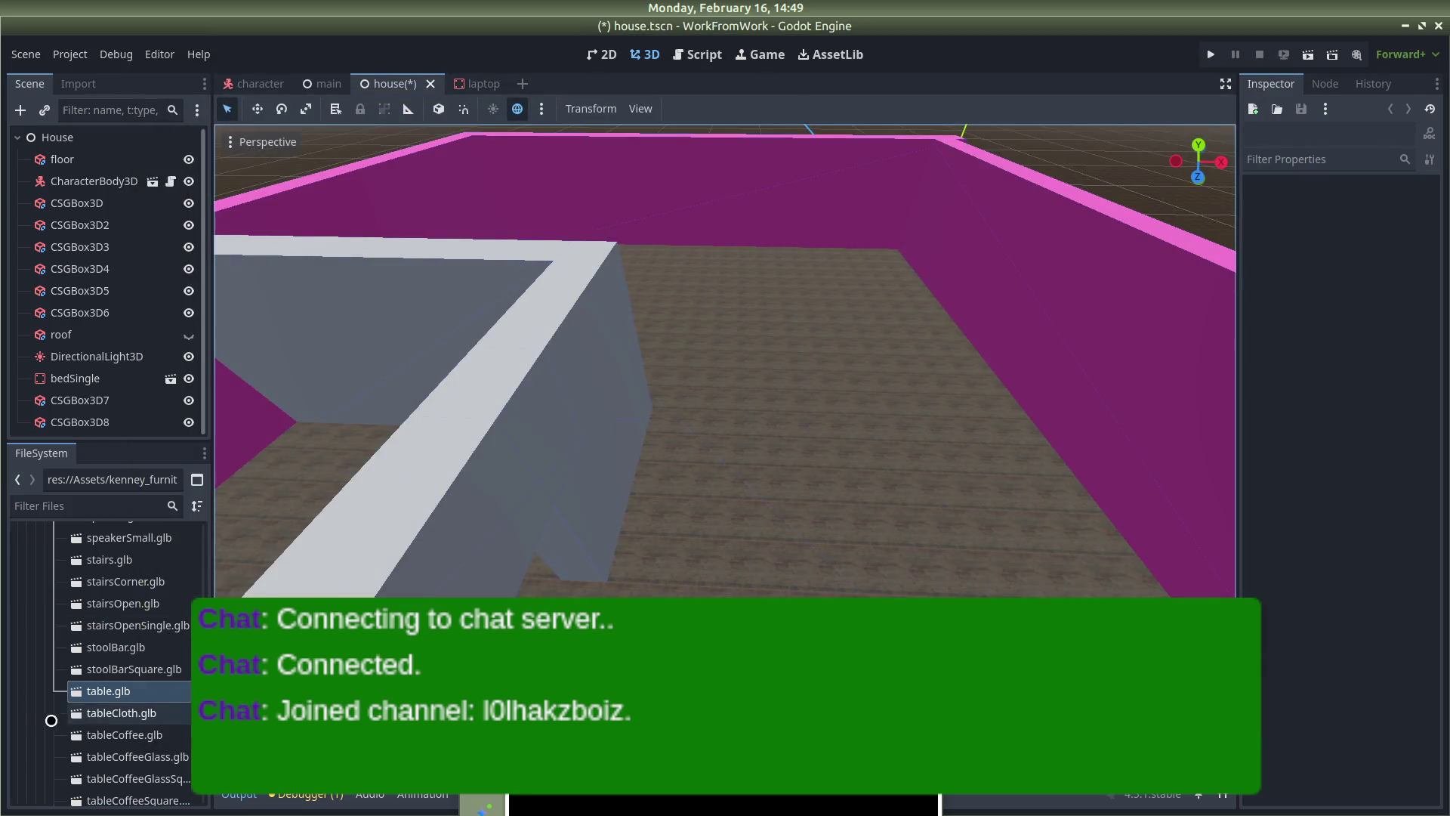
pyautogui.rightClick(109, 694)
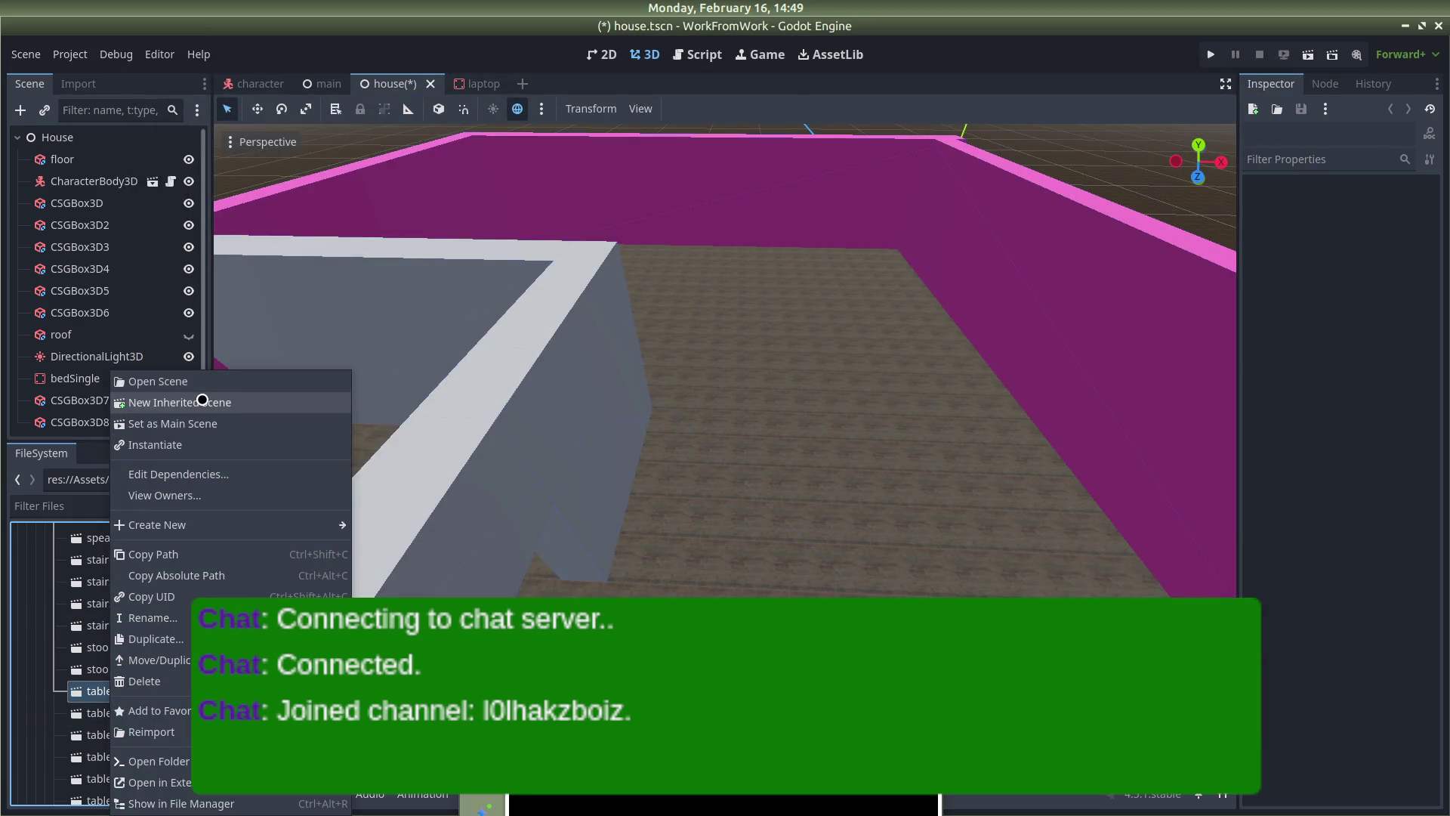
# Create a new inherited scene from table.glb and save it as table.tscn in asset_scene
pyautogui.click(207, 395)
pyautogui.hotkey('ctrl', 's')
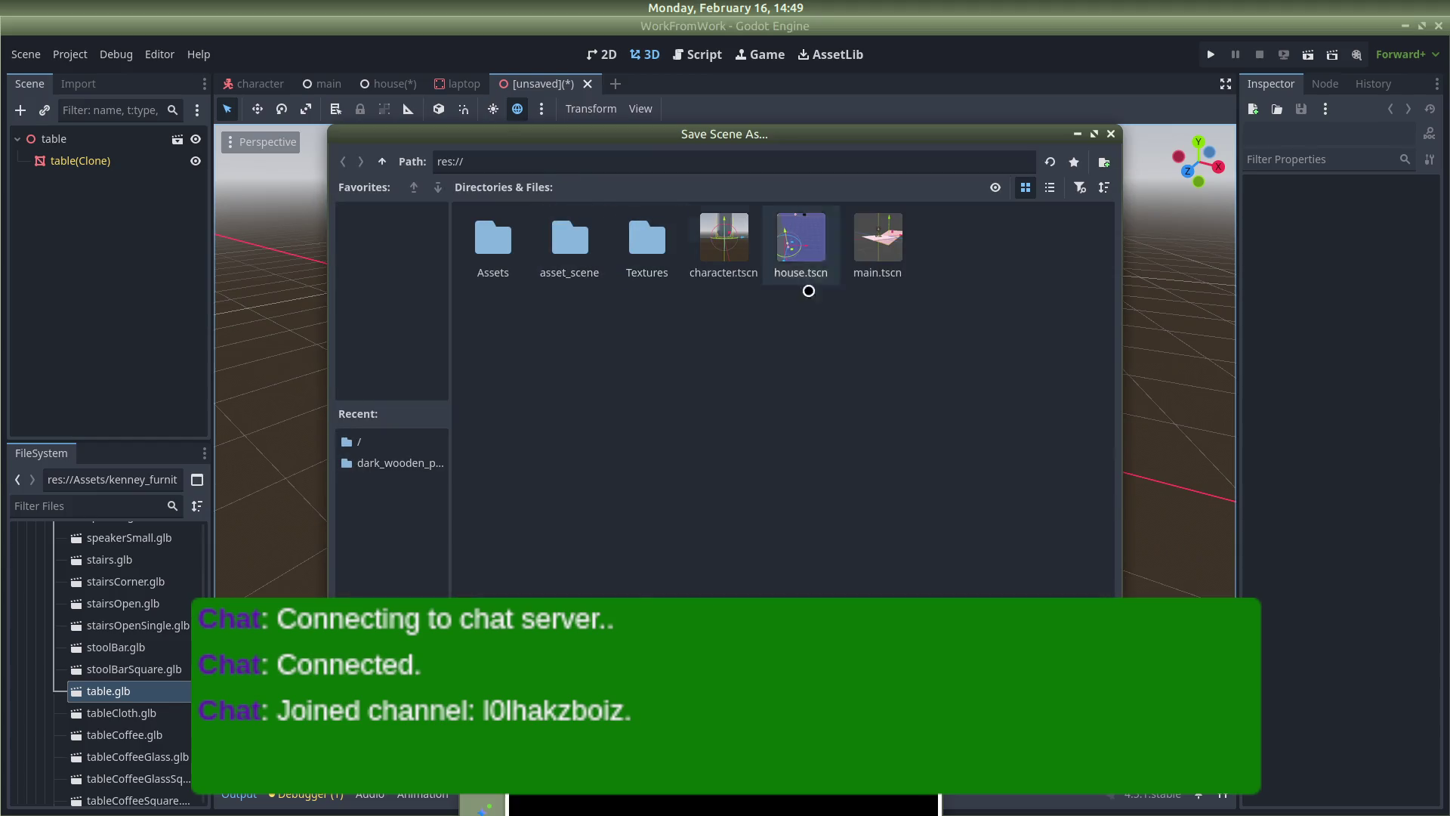
pyautogui.doubleClick(570, 235)
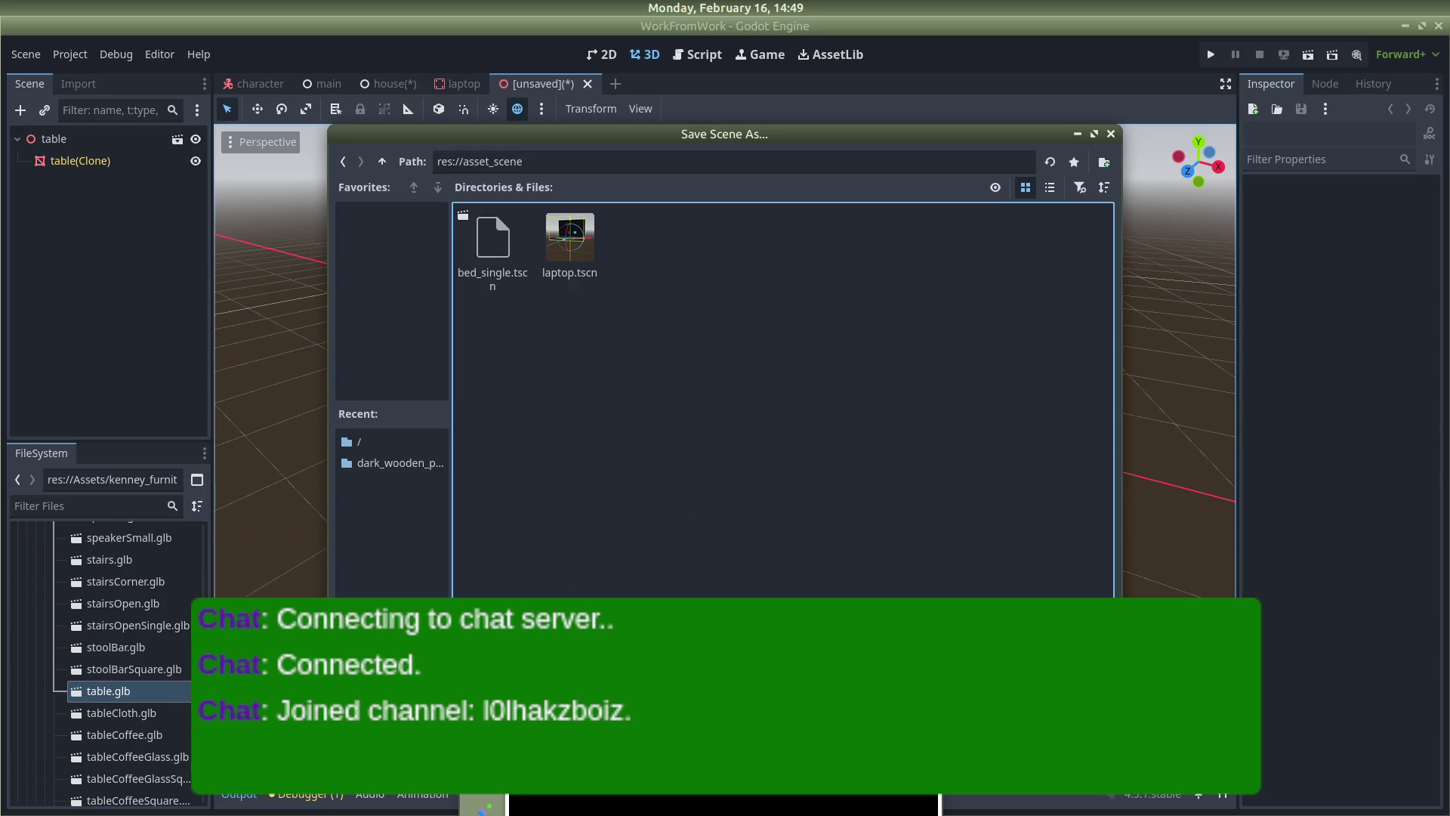
pyautogui.press('Return')
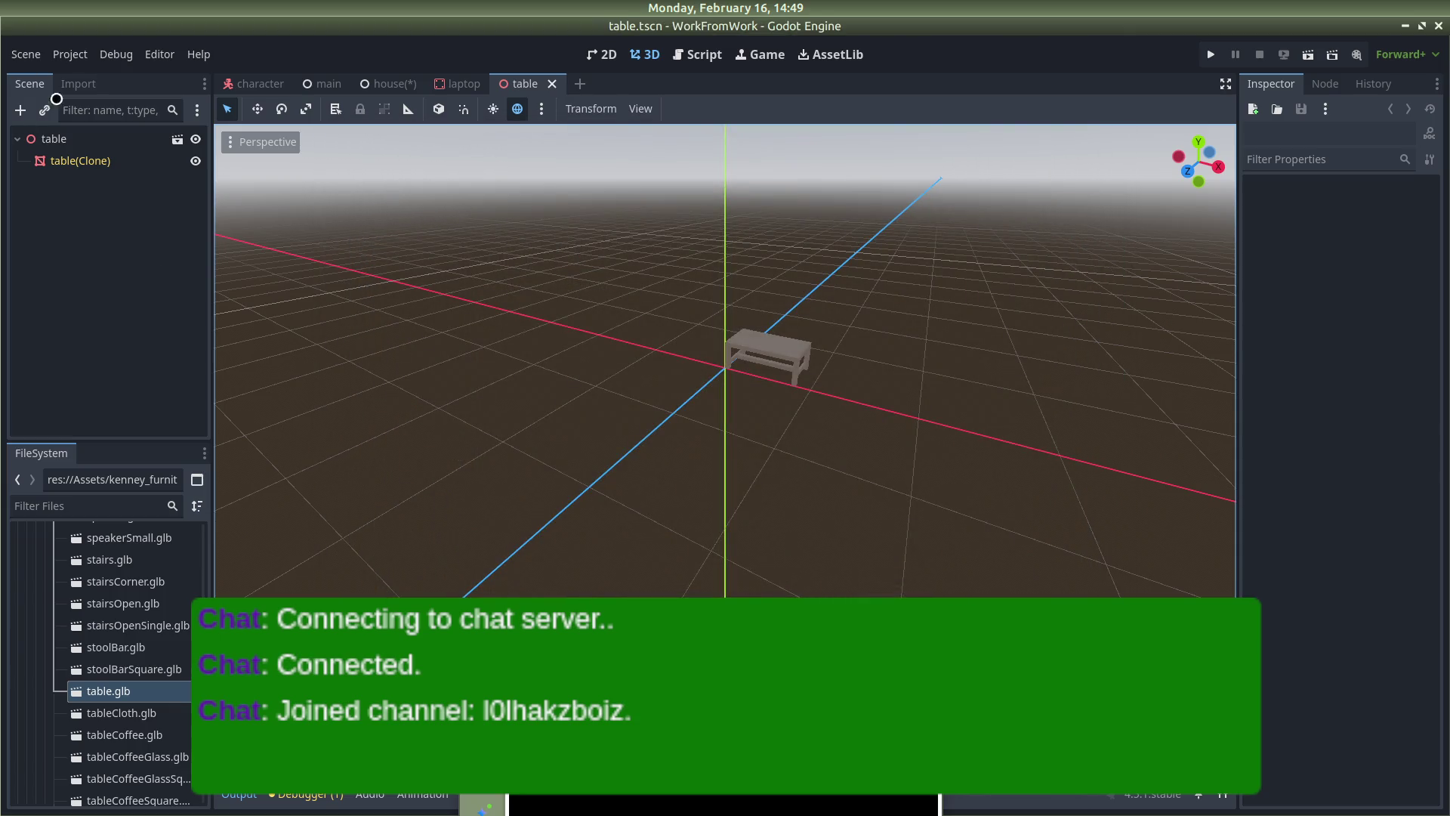
# Clear the table root node's inheritance from the imported model
pyautogui.rightClick(94, 149)
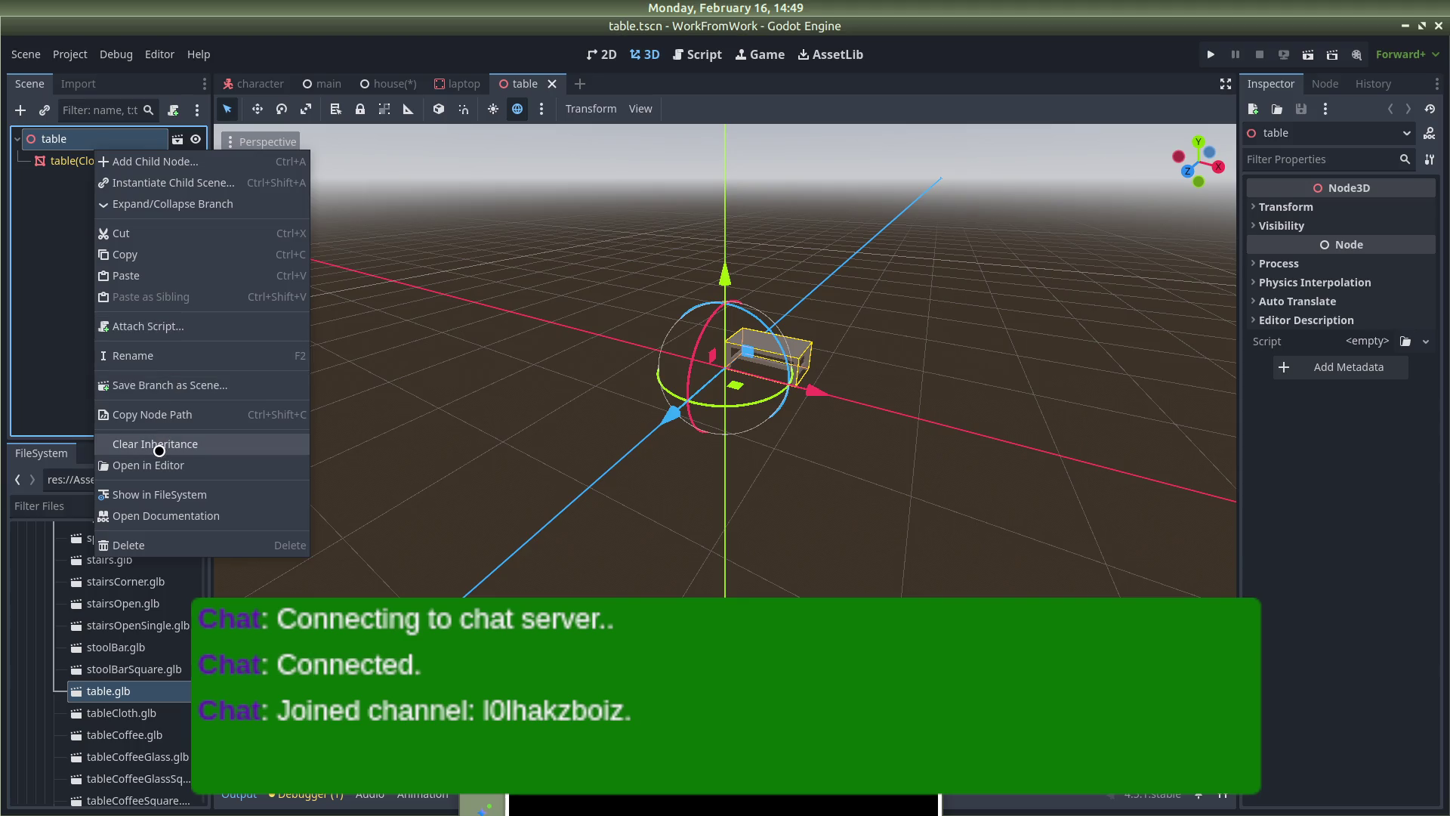
pyautogui.click(163, 444)
pyautogui.click(747, 427)
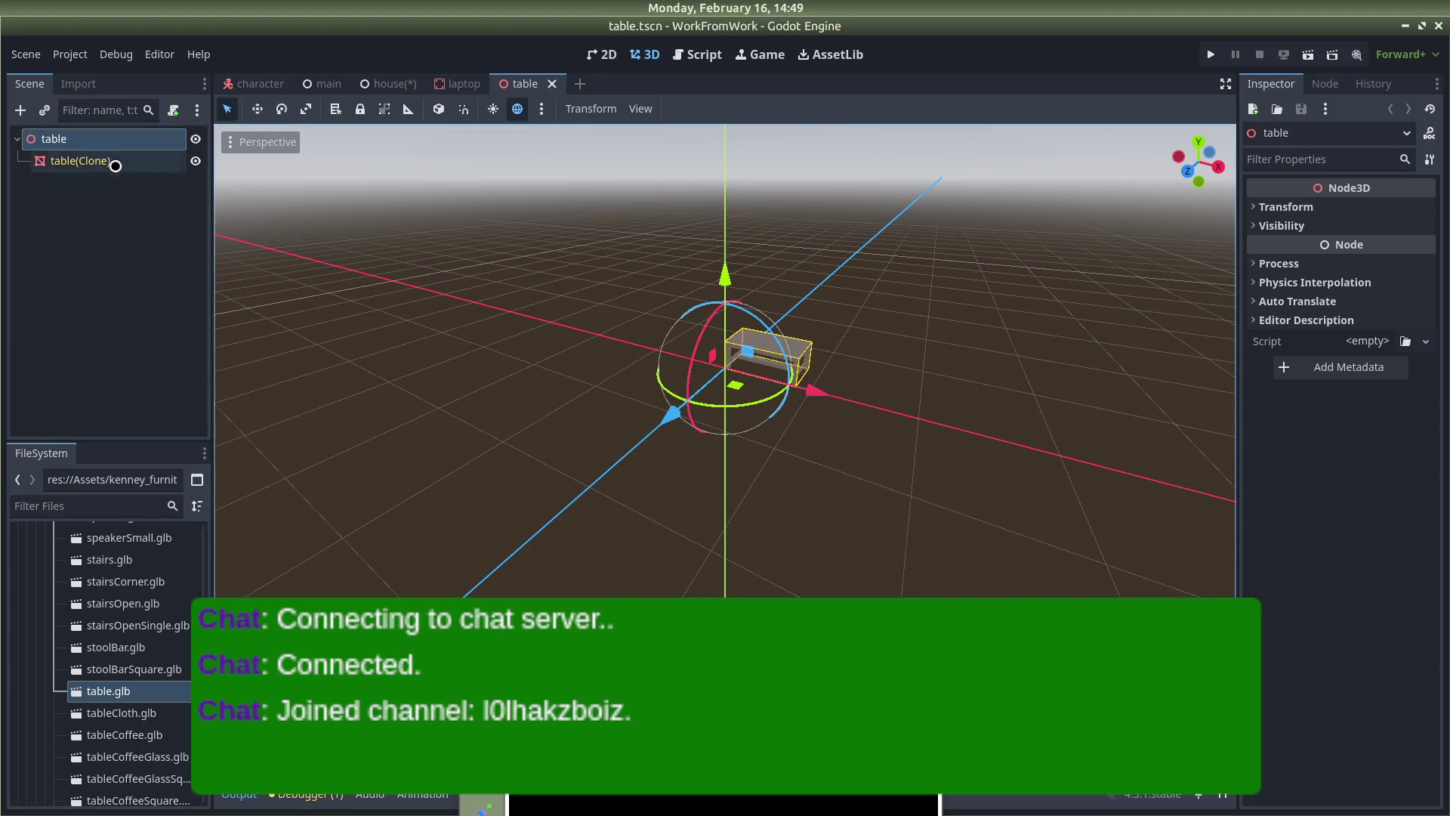
# Change the table root node's type to StaticBody3D
pyautogui.rightClick(96, 141)
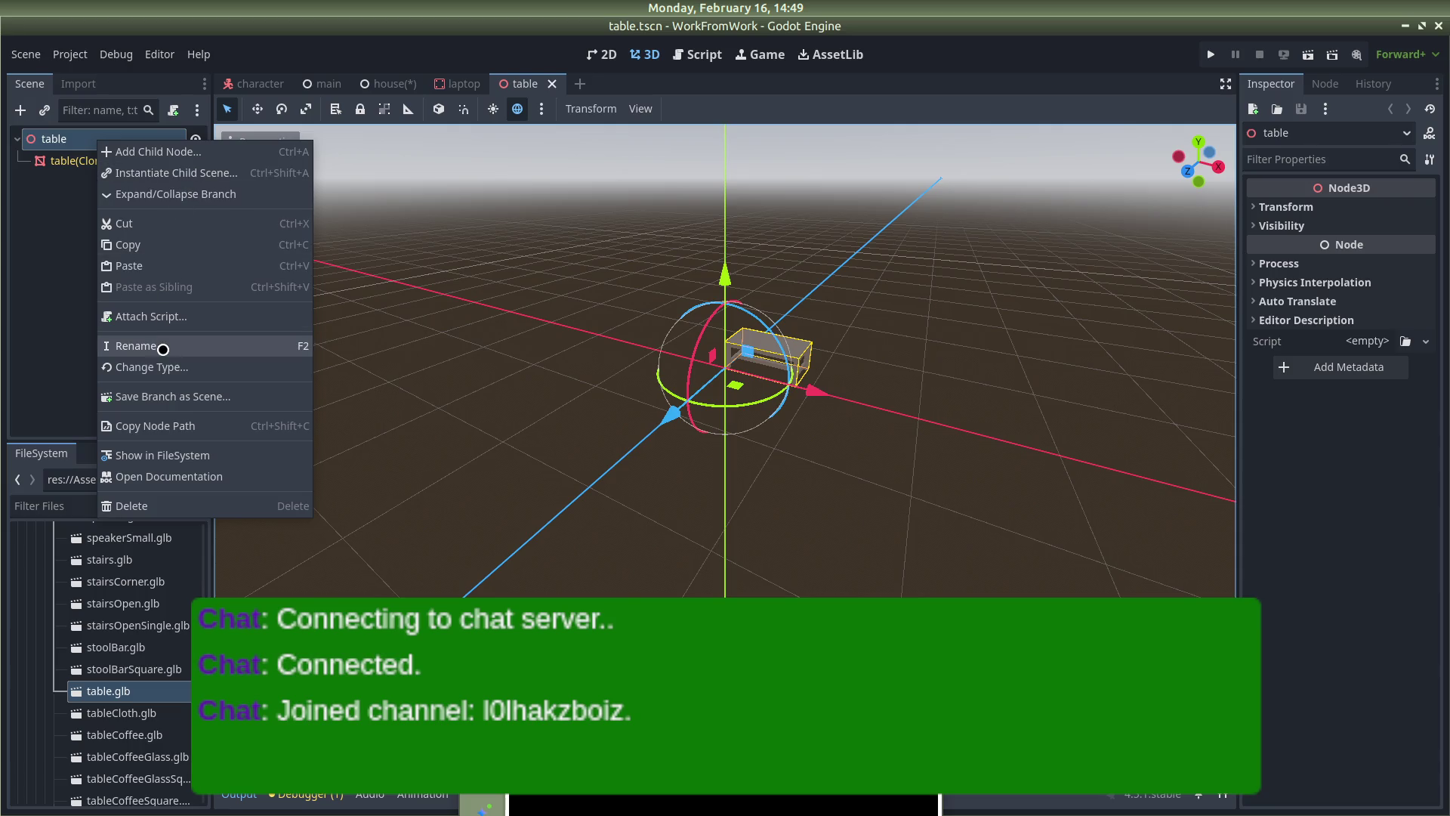
pyautogui.click(160, 366)
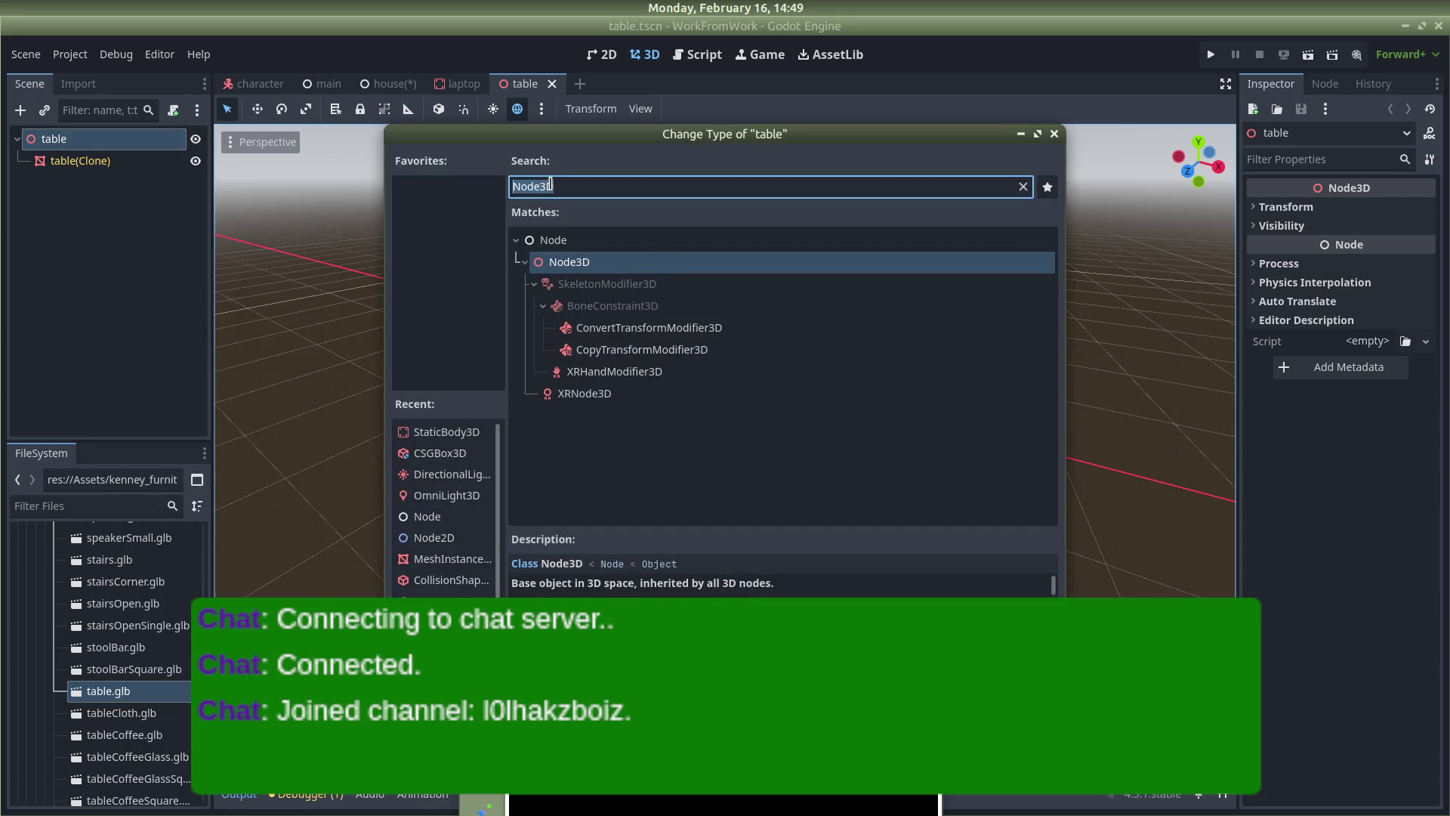
pyautogui.write('static')
pyautogui.press('Return')
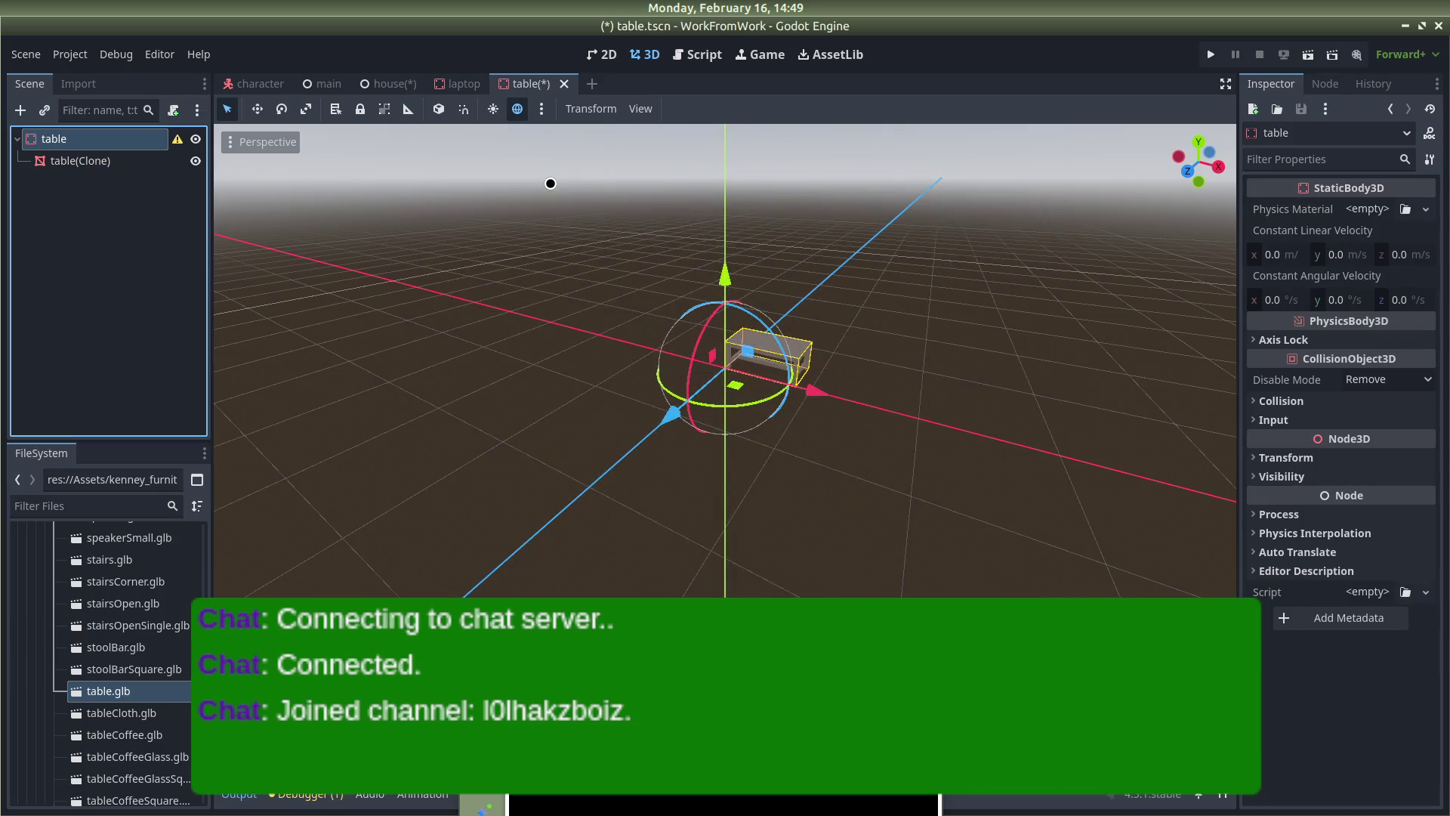
pyautogui.click(683, 311)
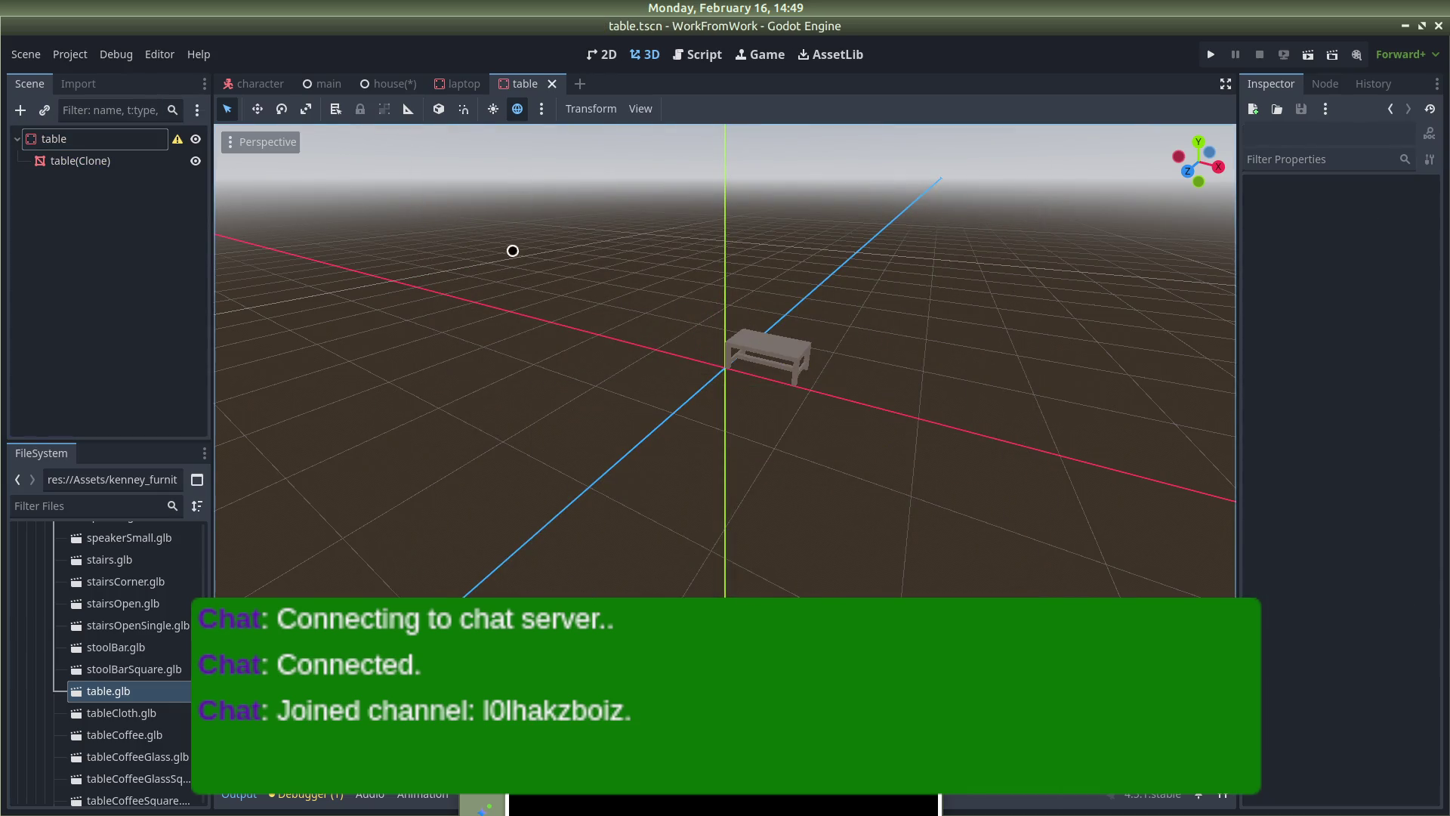
pyautogui.click(80, 161)
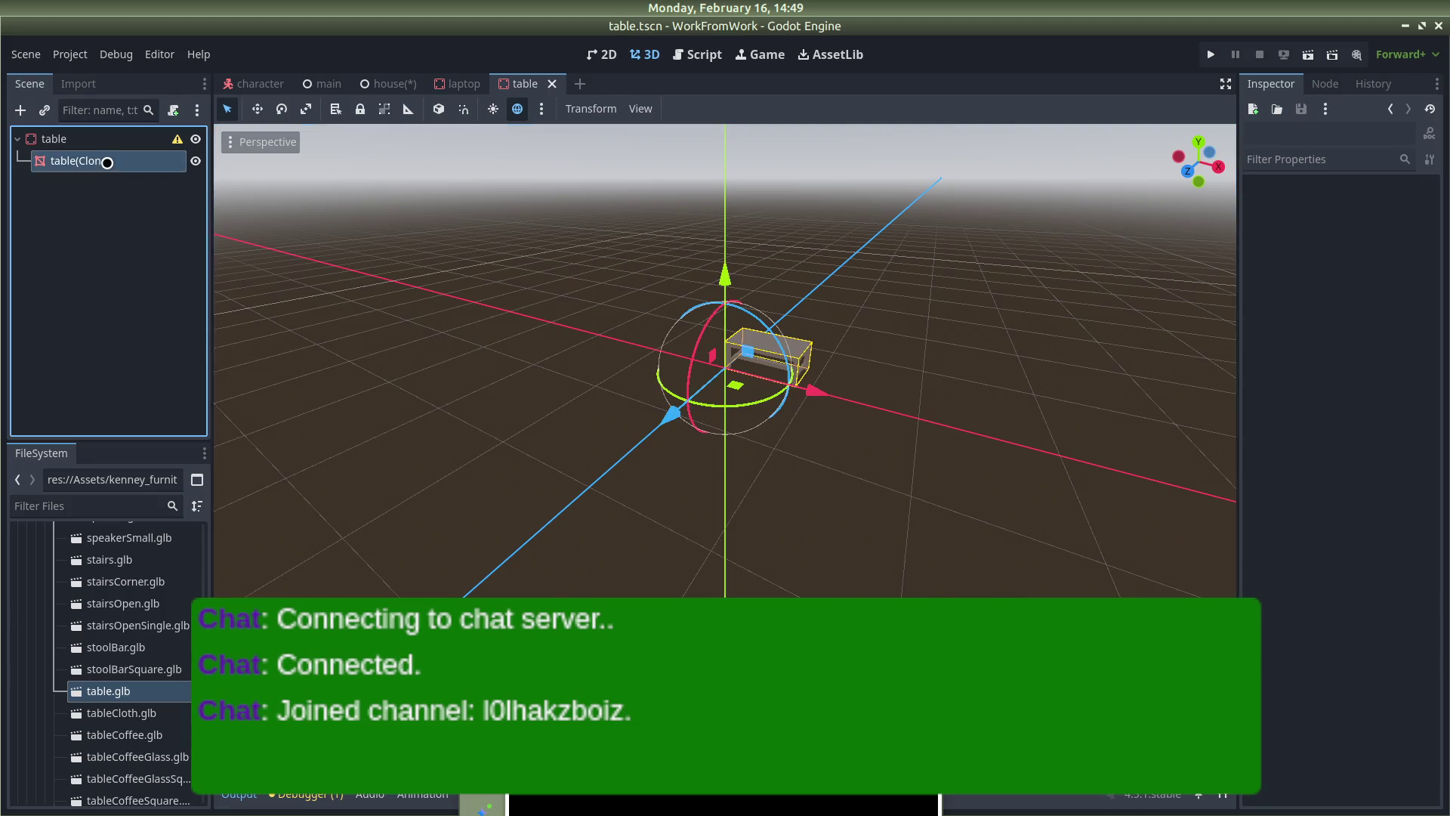
# Create a simplified convex collision shape as a sibling of the table(Clone) mesh
pyautogui.click(692, 108)
pyautogui.click(735, 132)
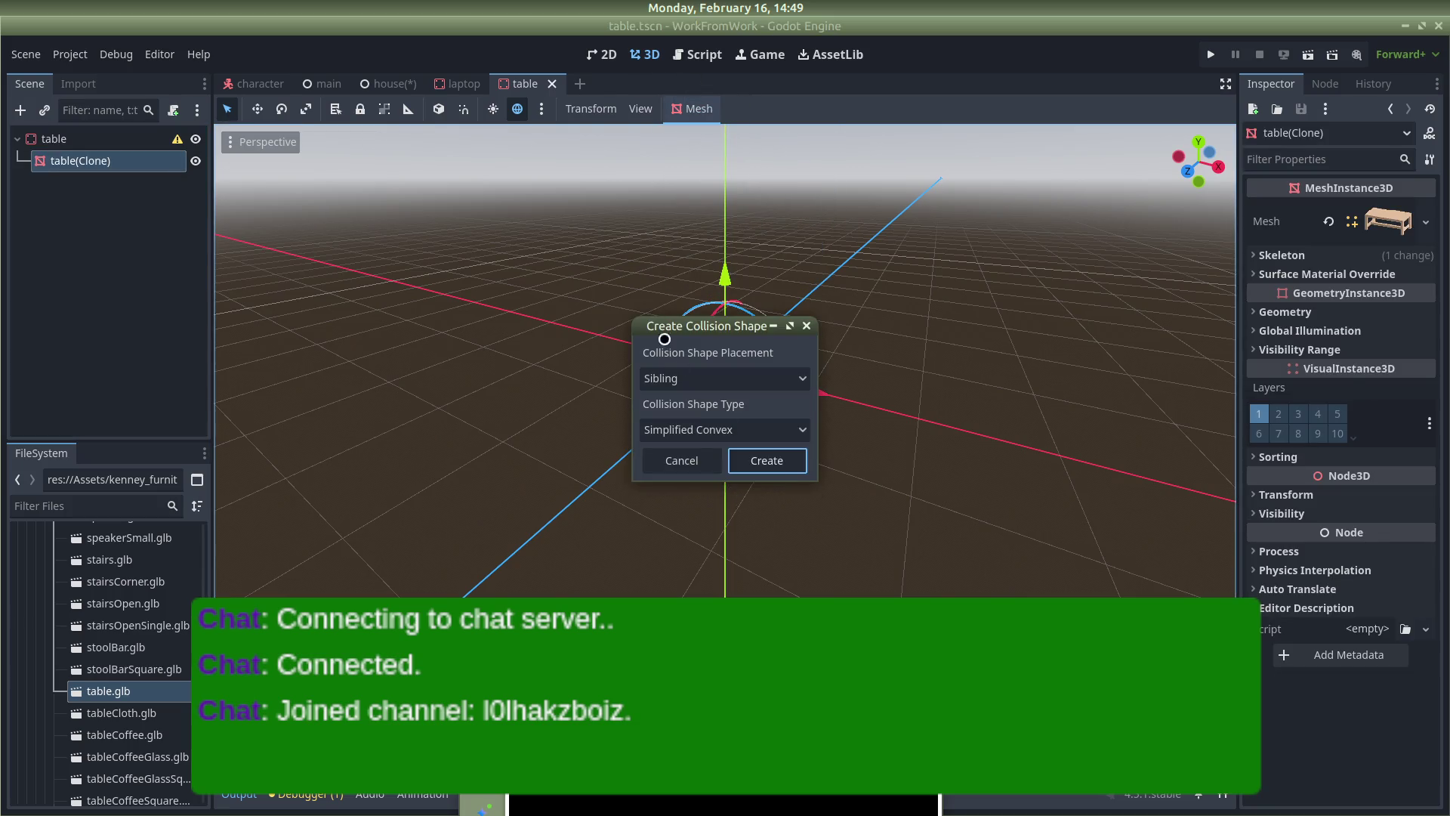
pyautogui.click(766, 462)
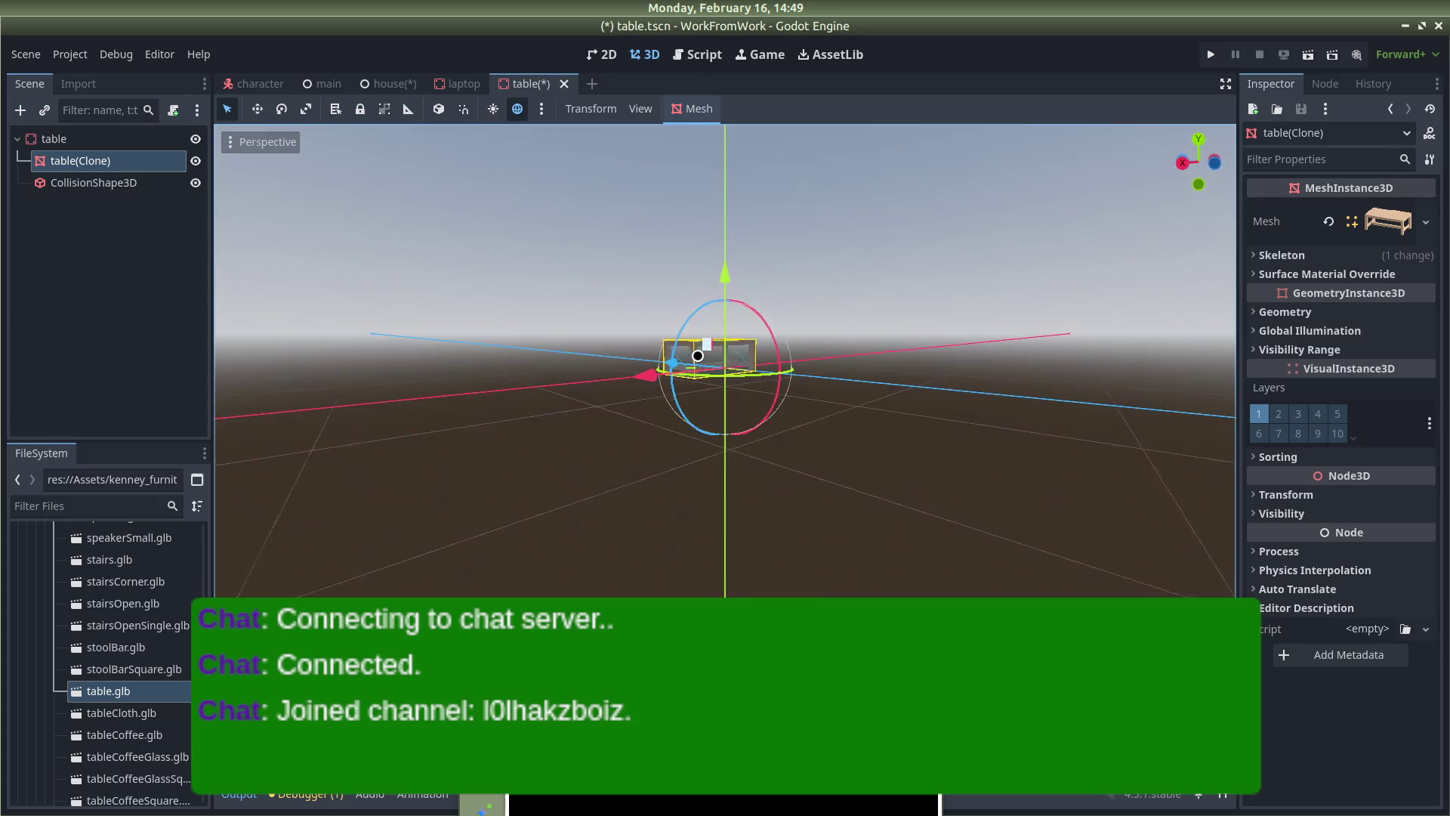
# Give the table mesh a uniform scale of 3.5, then go back to the house scene
pyautogui.click(841, 428)
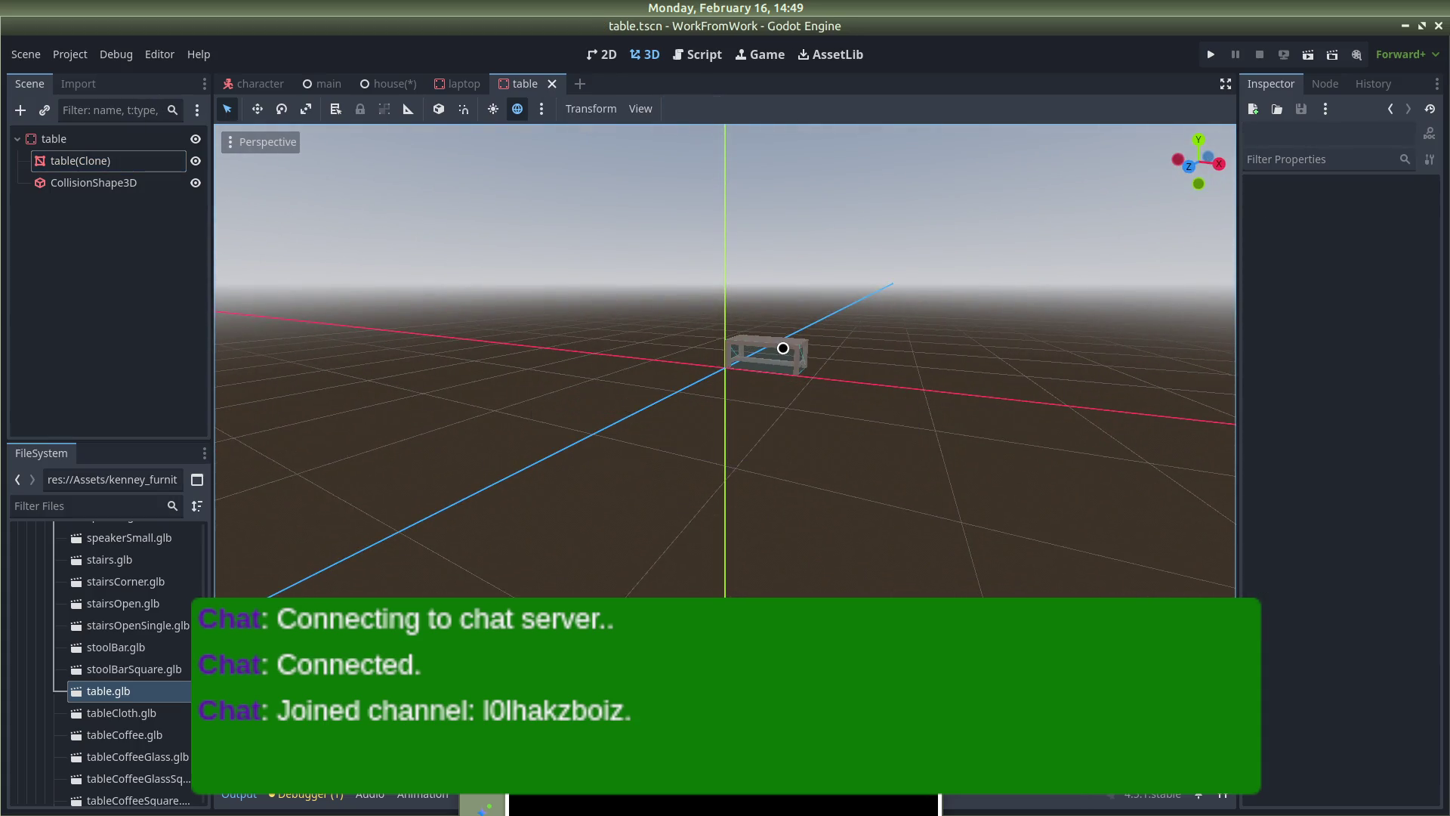
pyautogui.click(784, 348)
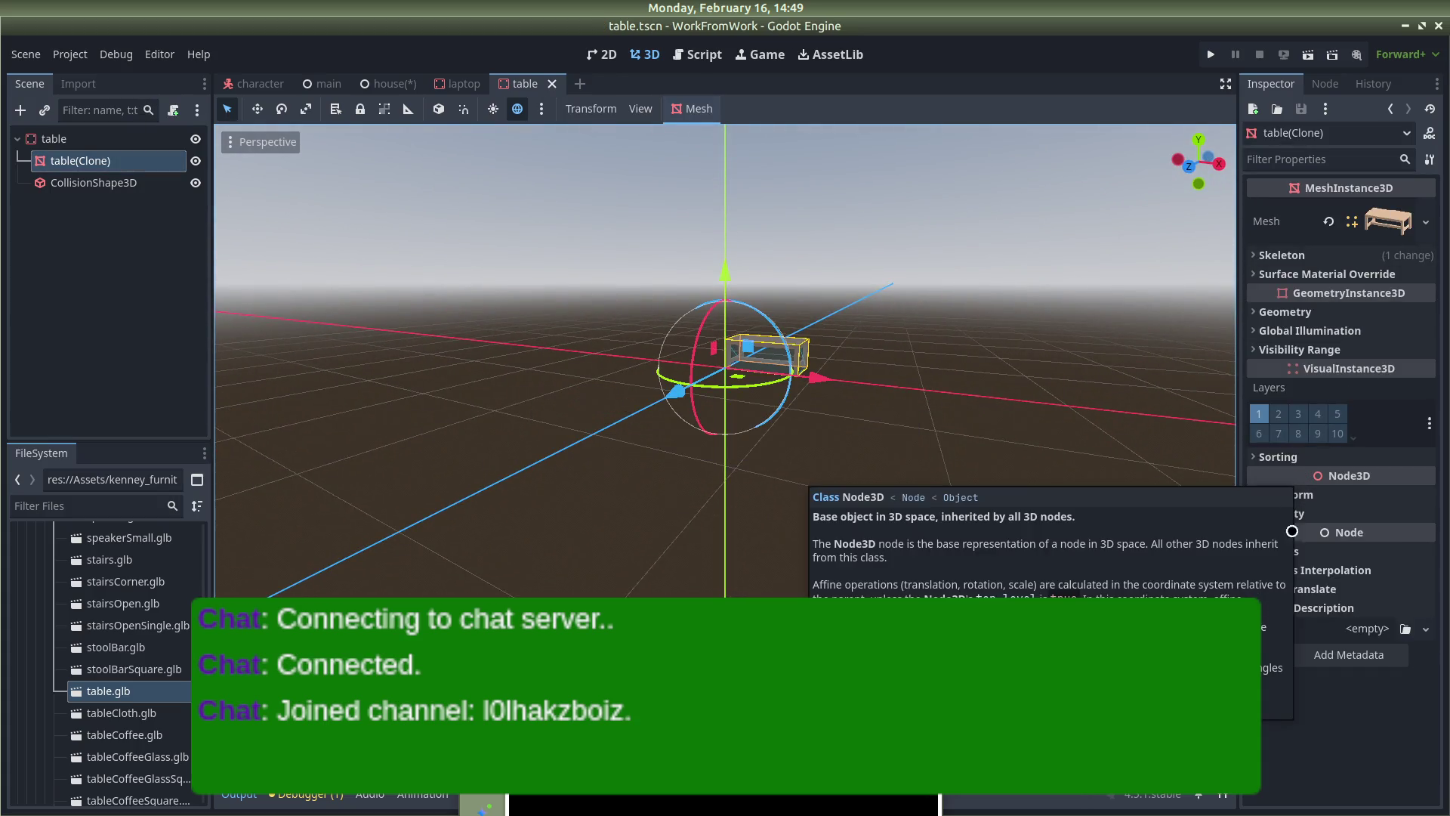
pyautogui.click(1285, 494)
pyautogui.write('3.5')
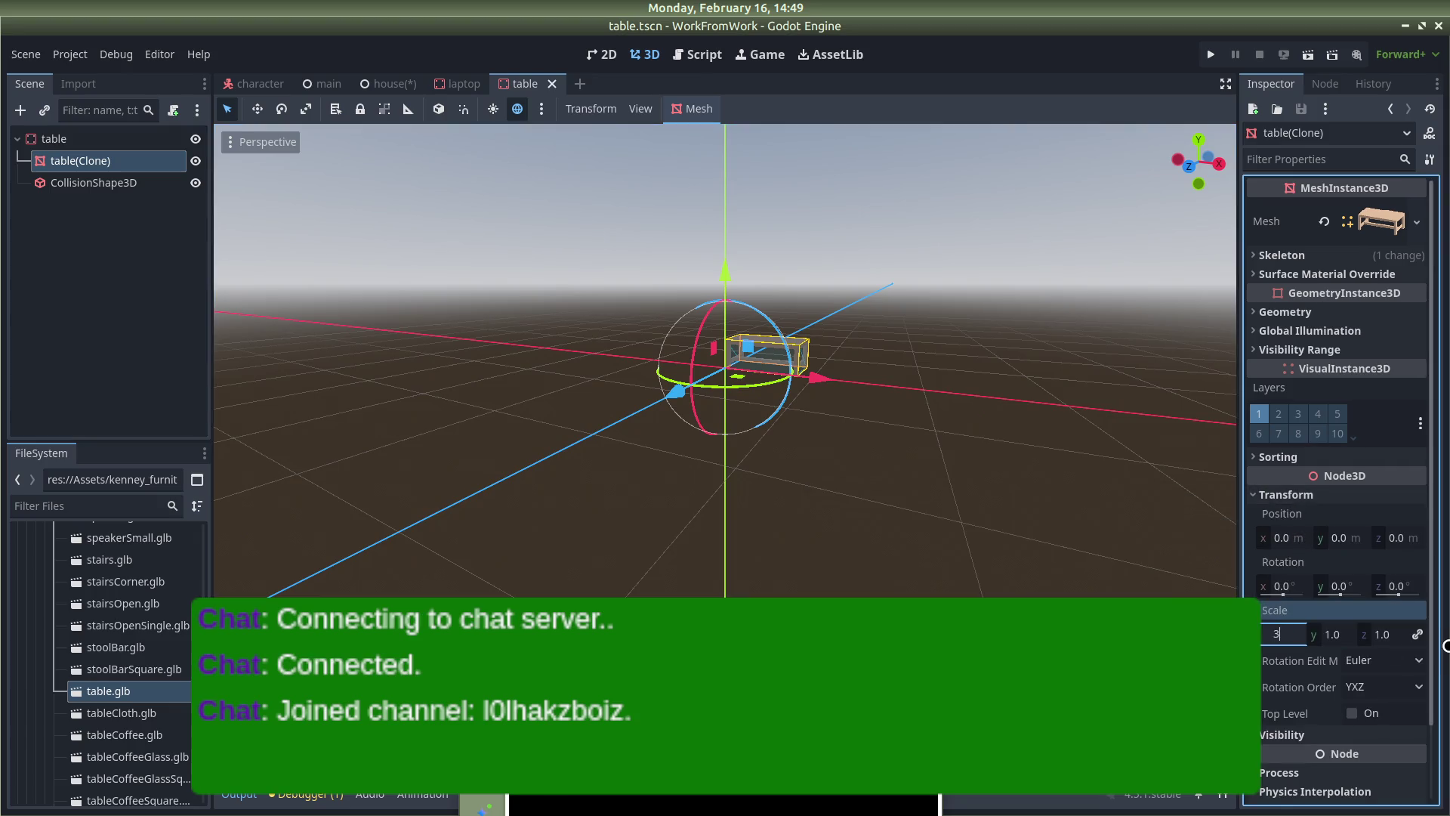
pyautogui.press('Return')
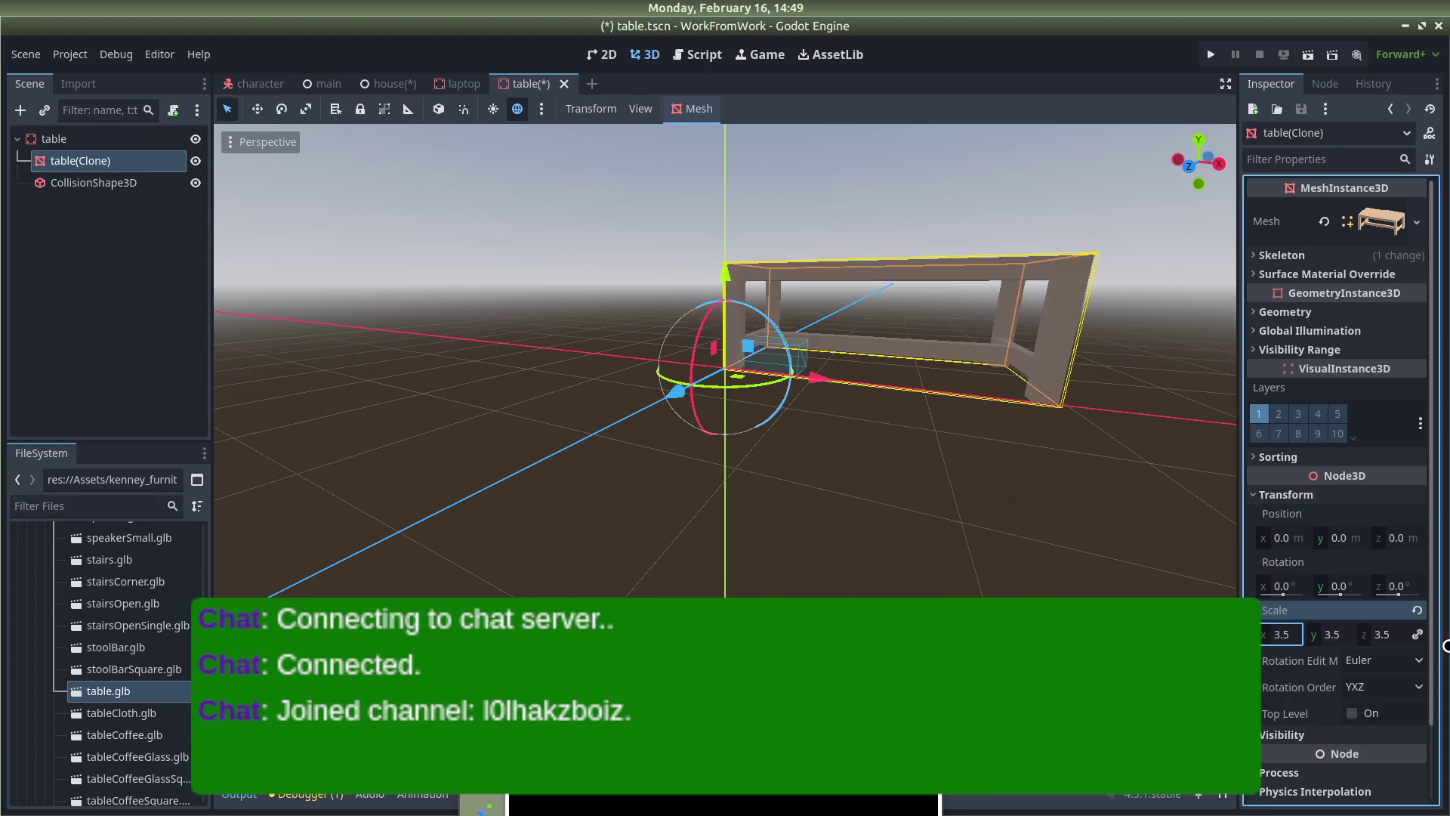
pyautogui.moveTo(952, 478); pyautogui.dragTo(832, 541)
pyautogui.scroll(3)
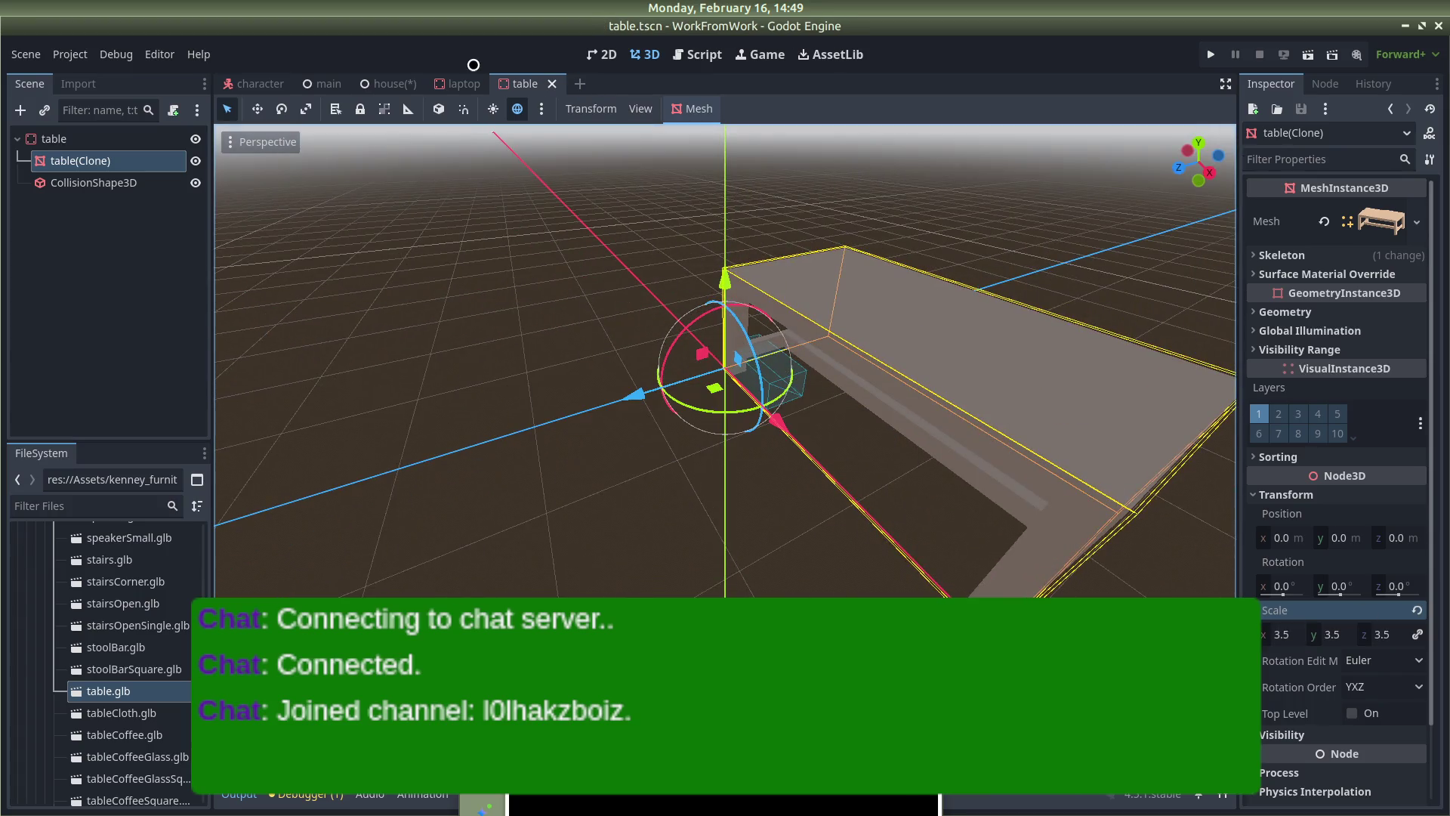
pyautogui.click(389, 84)
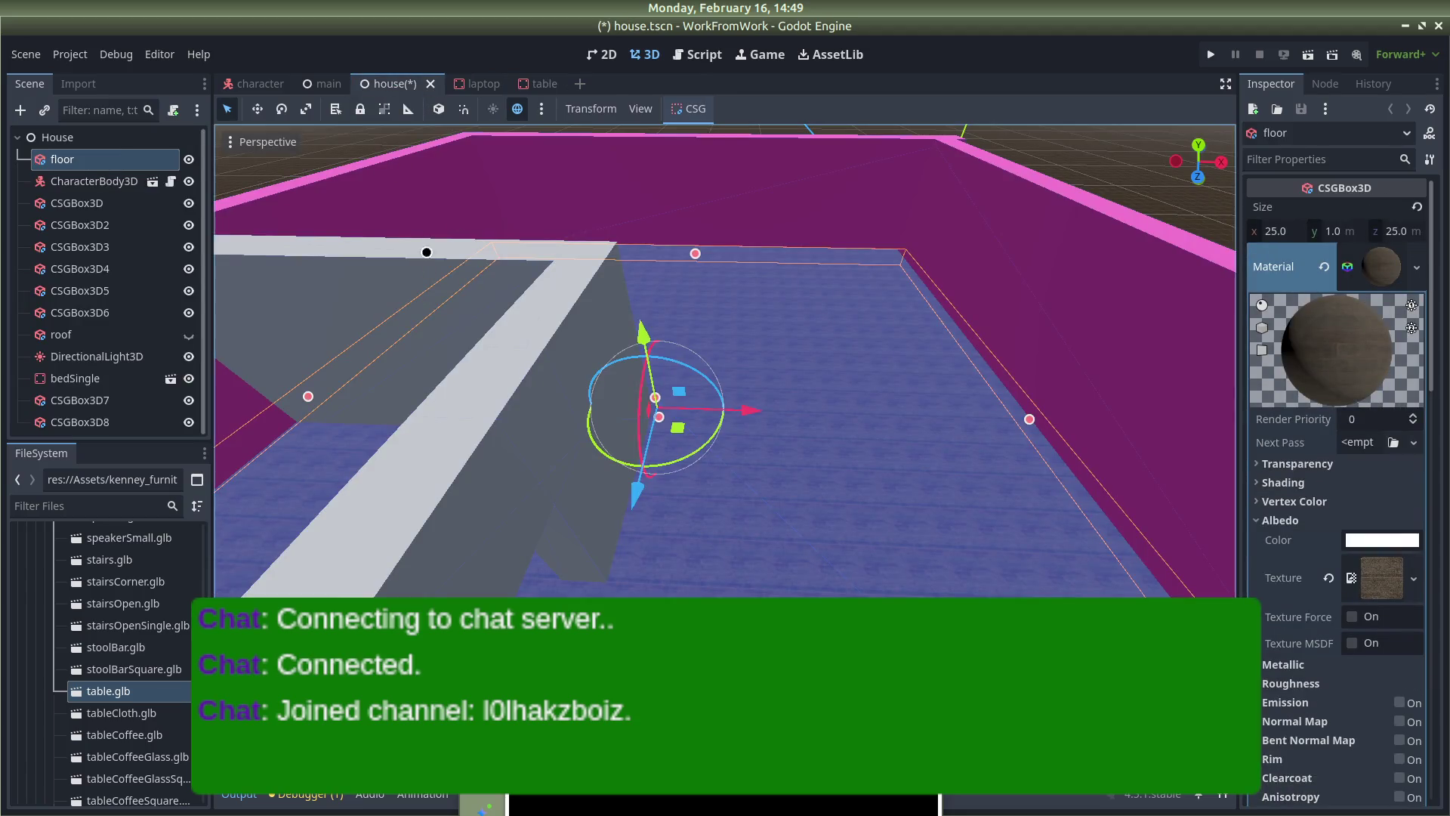
# Drop an instance of table.tscn from the FileSystem dock onto the house floor
pyautogui.click(1110, 152)
pyautogui.scroll(-3)
pyautogui.scroll(3)
pyautogui.scroll(3)
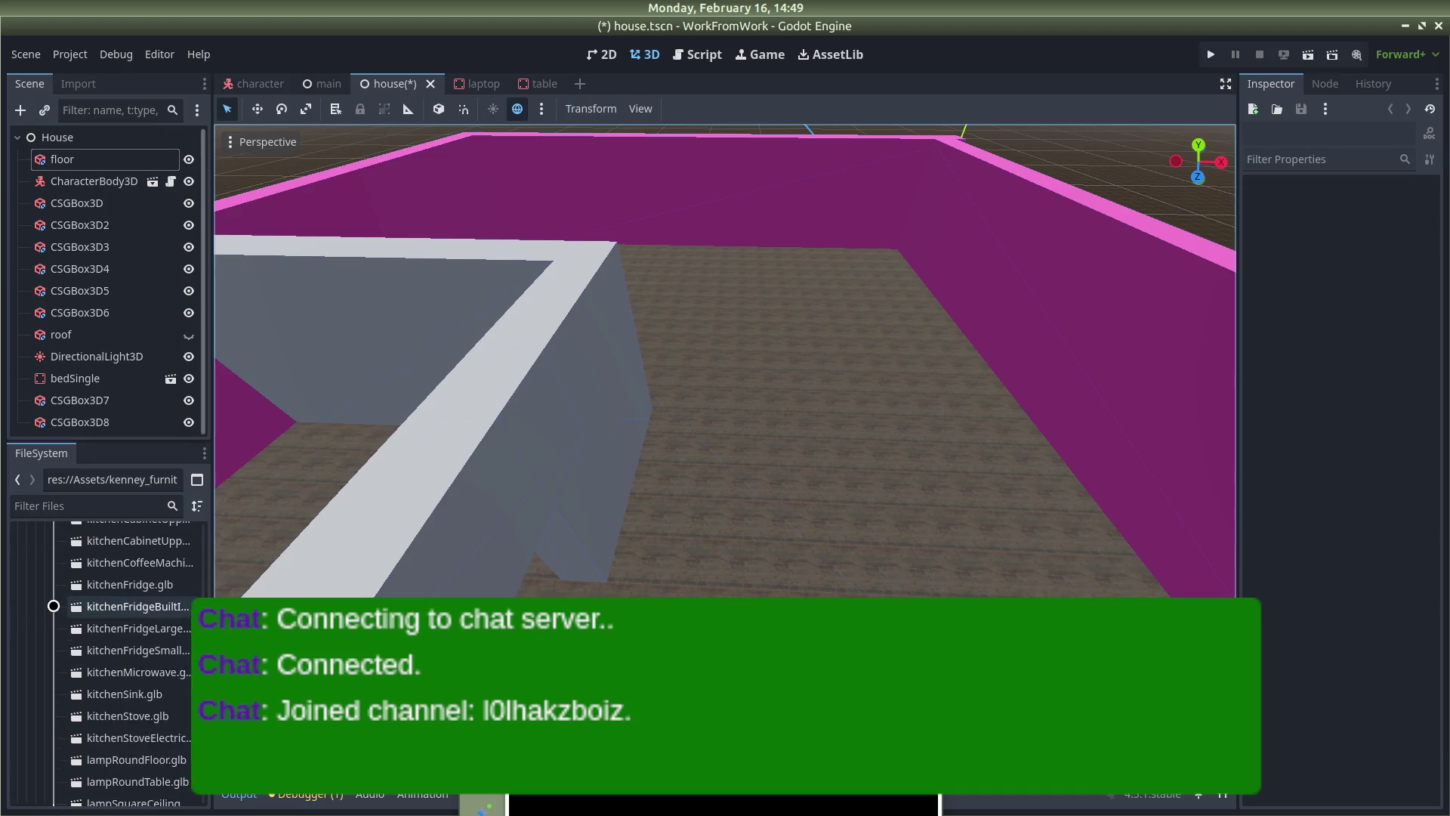
pyautogui.scroll(3)
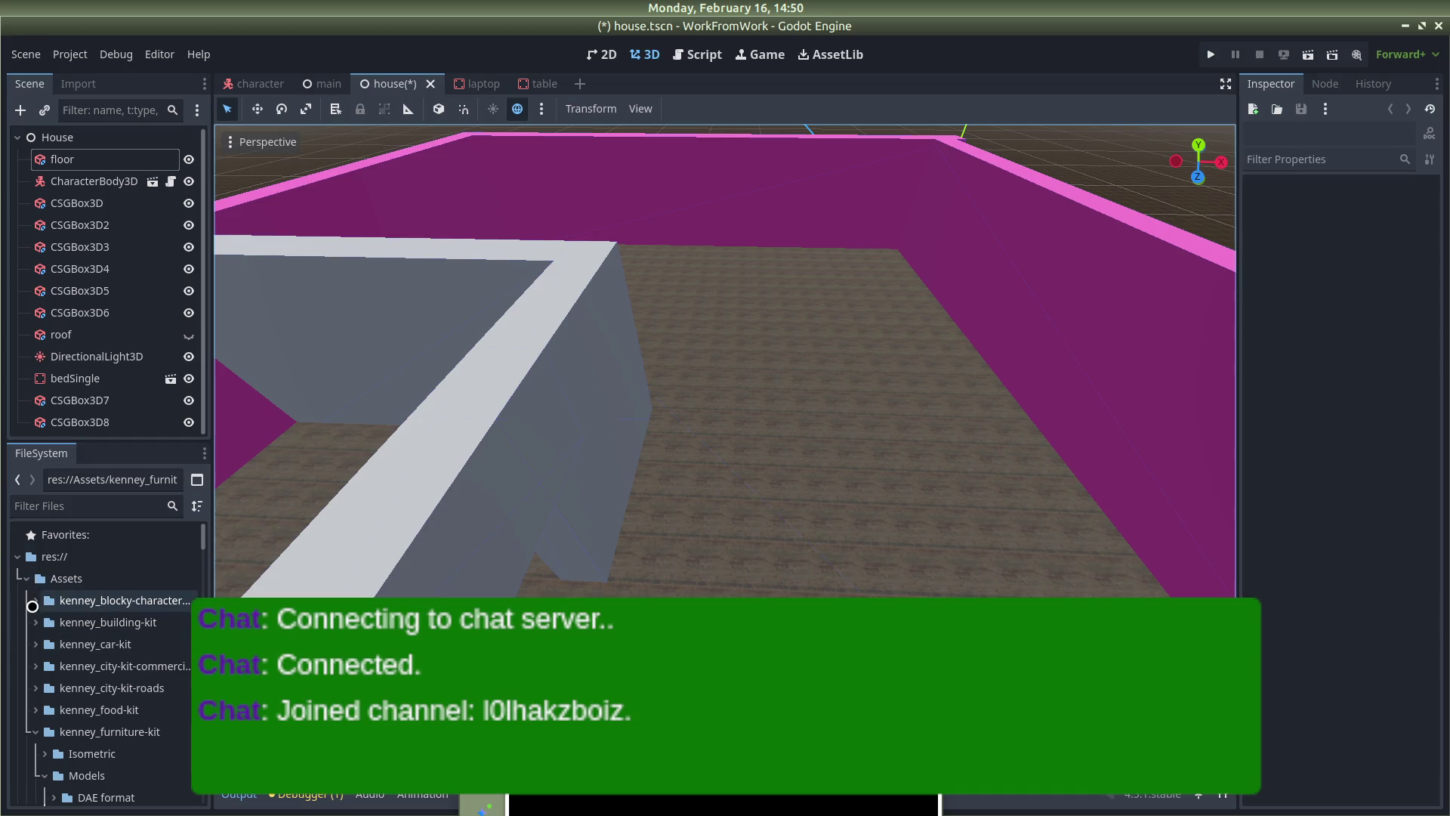
pyautogui.click(25, 585)
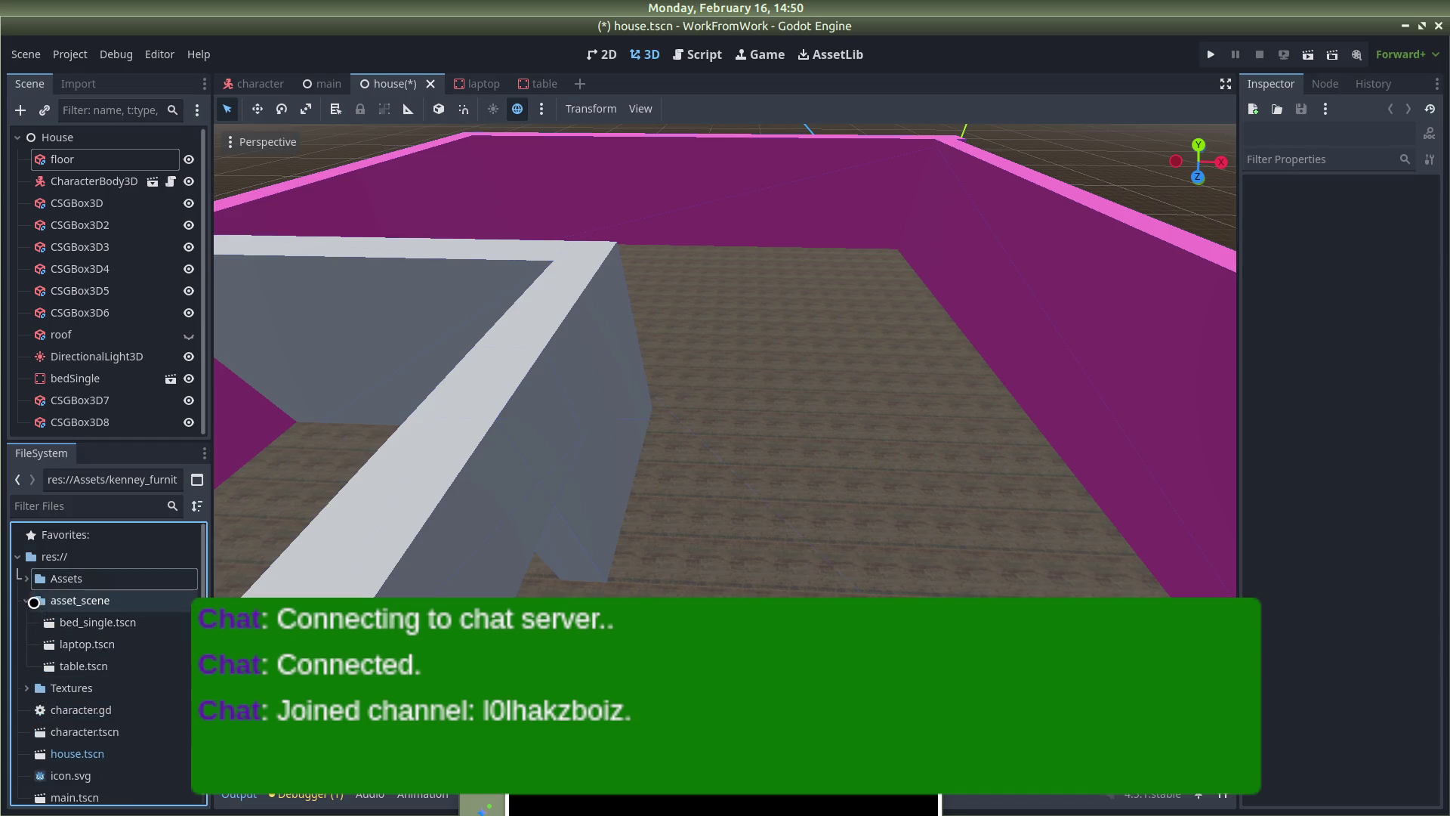
pyautogui.moveTo(55, 656); pyautogui.dragTo(643, 259)
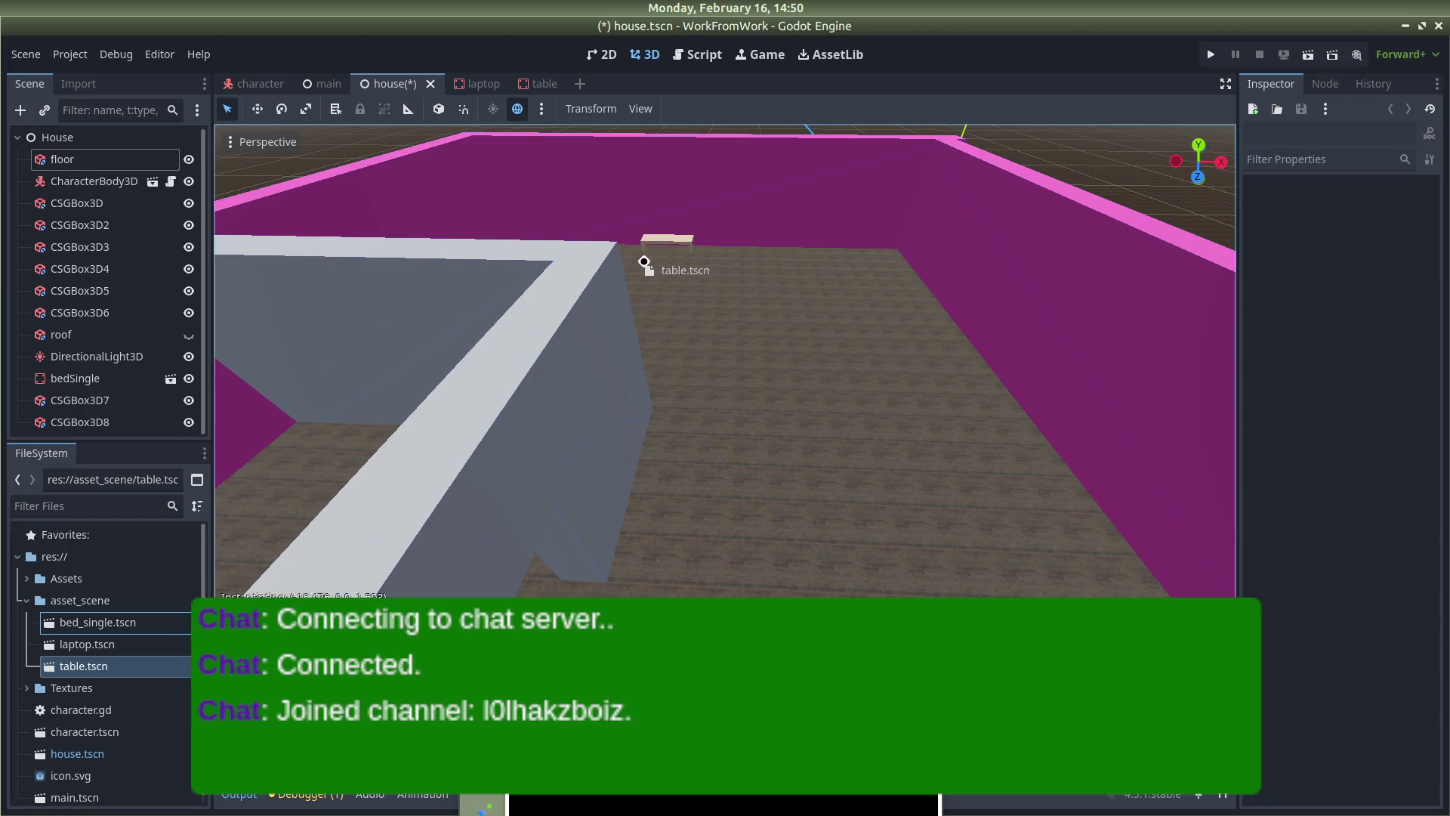
pyautogui.moveTo(635, 311); pyautogui.dragTo(633, 260)
# Move the table instance to its spot on the room's floor near the wall
pyautogui.scroll(3)
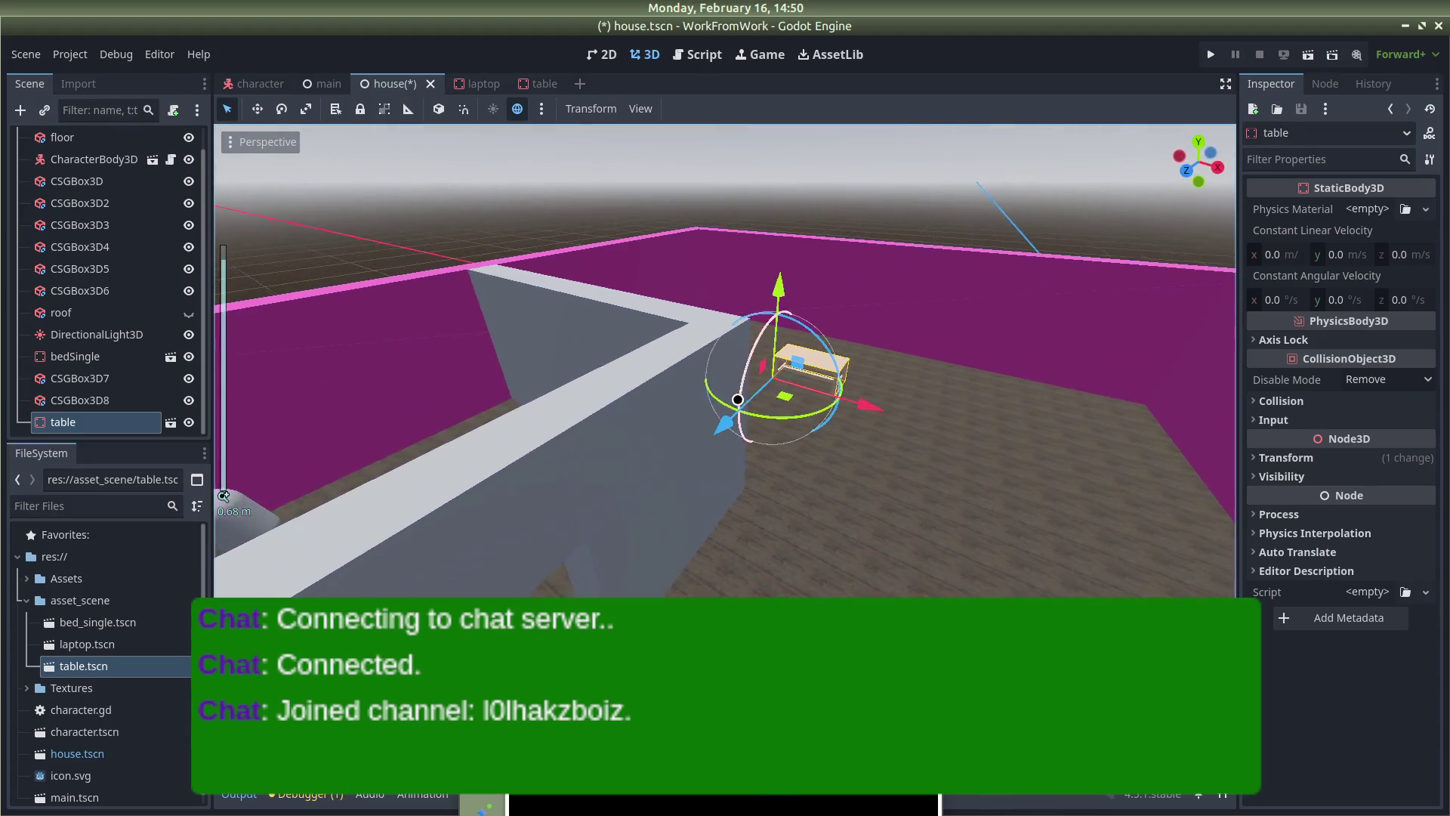
pyautogui.scroll(-3)
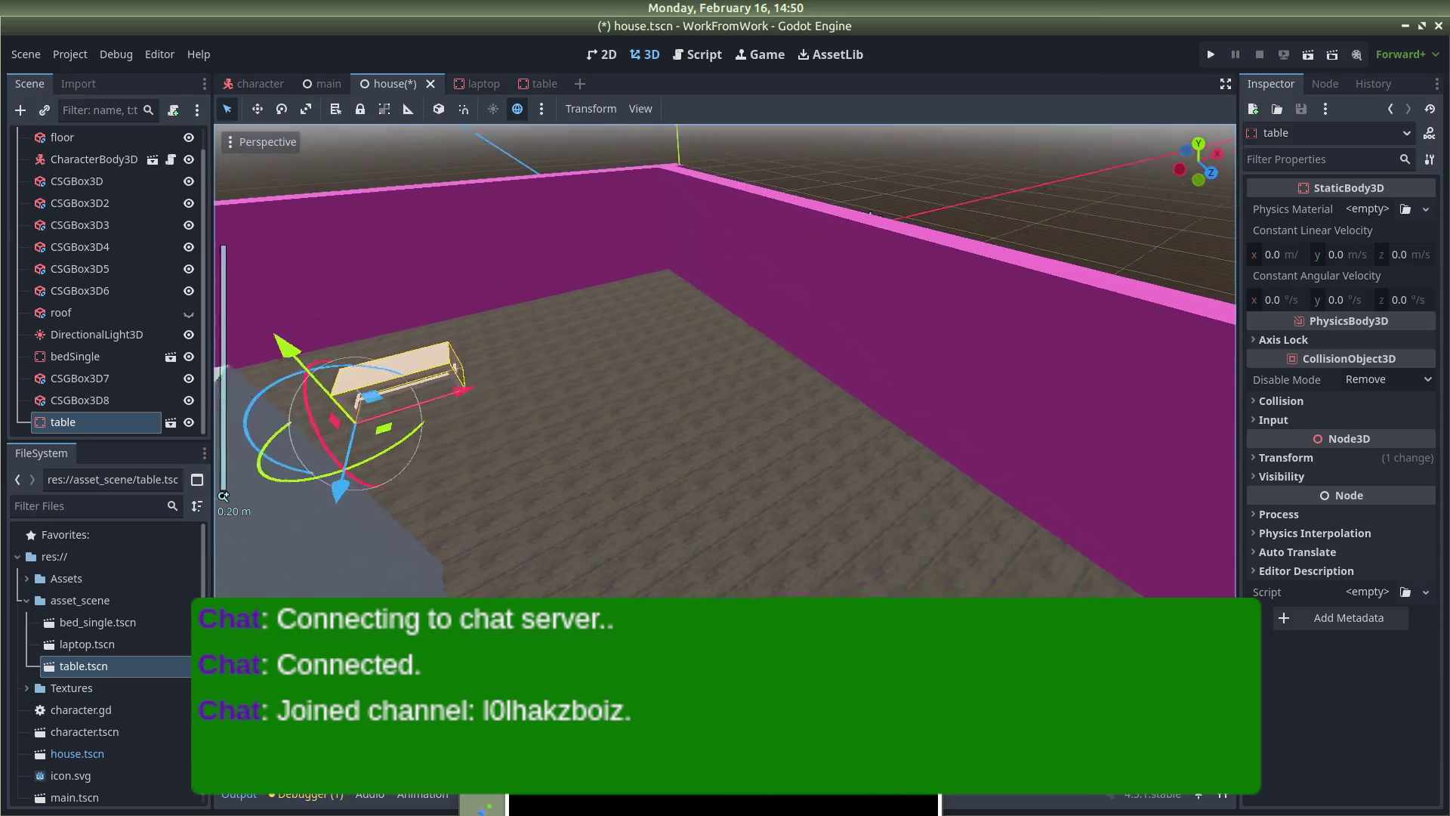
pyautogui.click(568, 339)
pyautogui.click(586, 339)
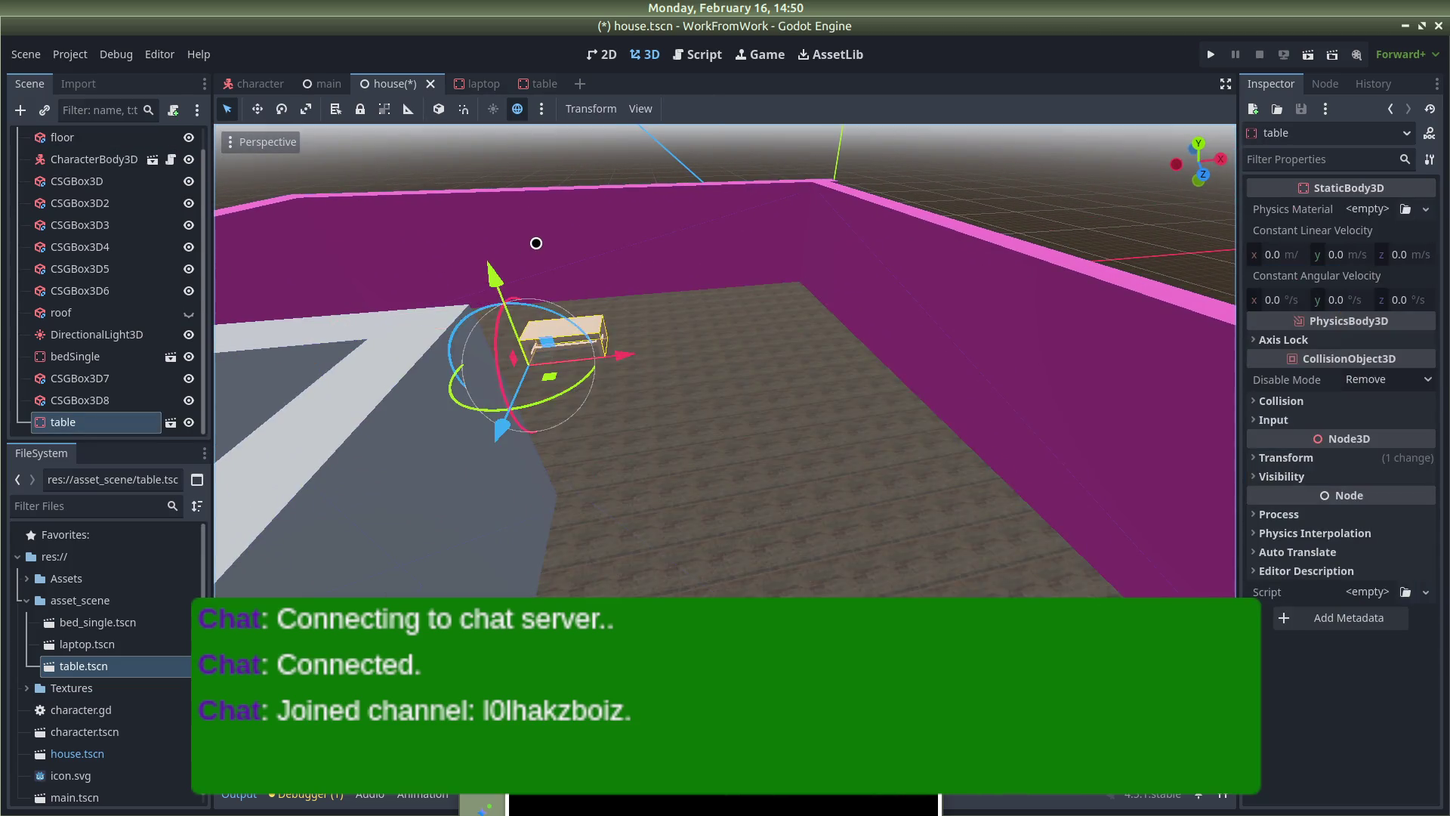
pyautogui.scroll(-3)
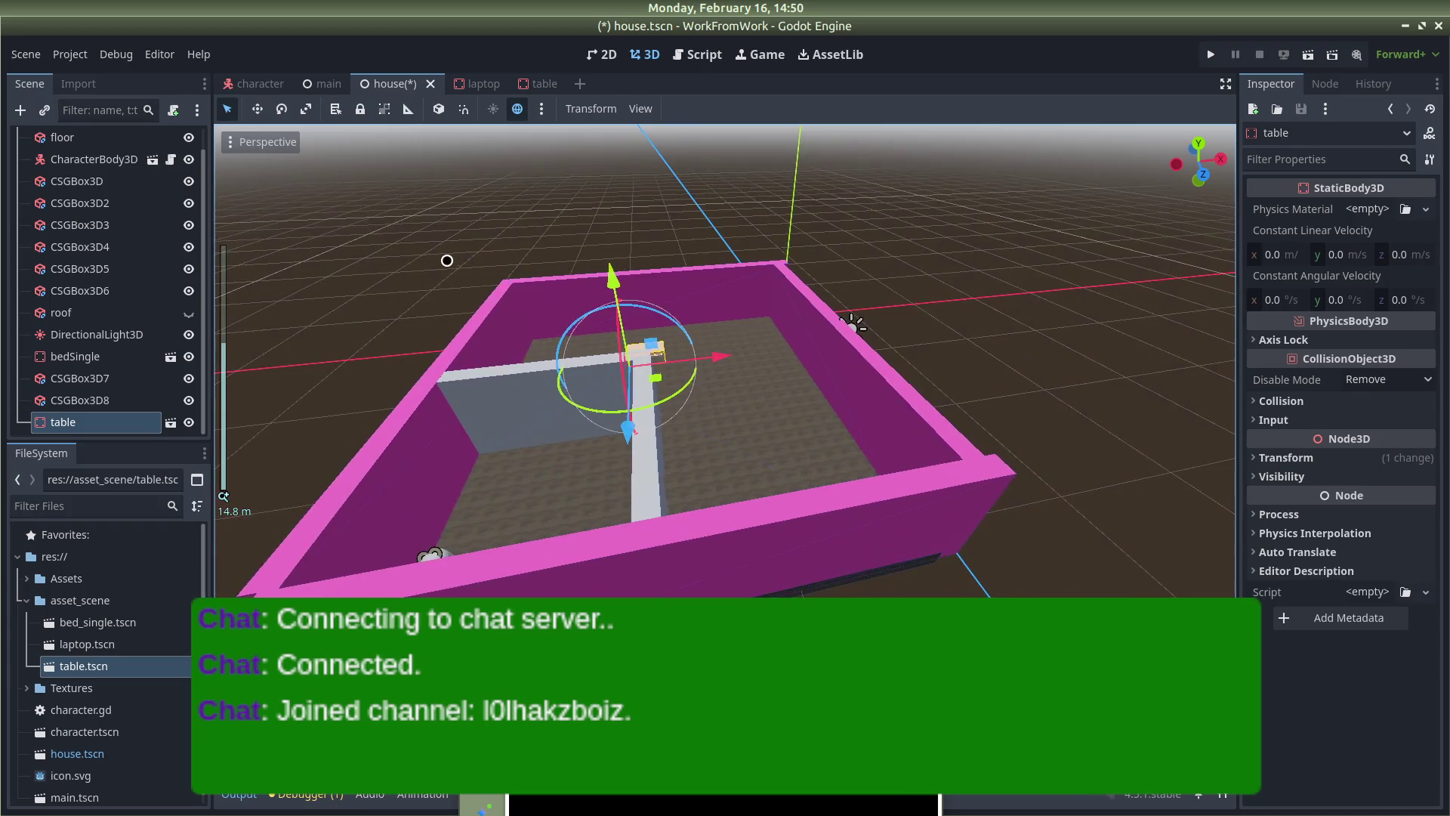
pyautogui.scroll(3)
pyautogui.scroll(3)
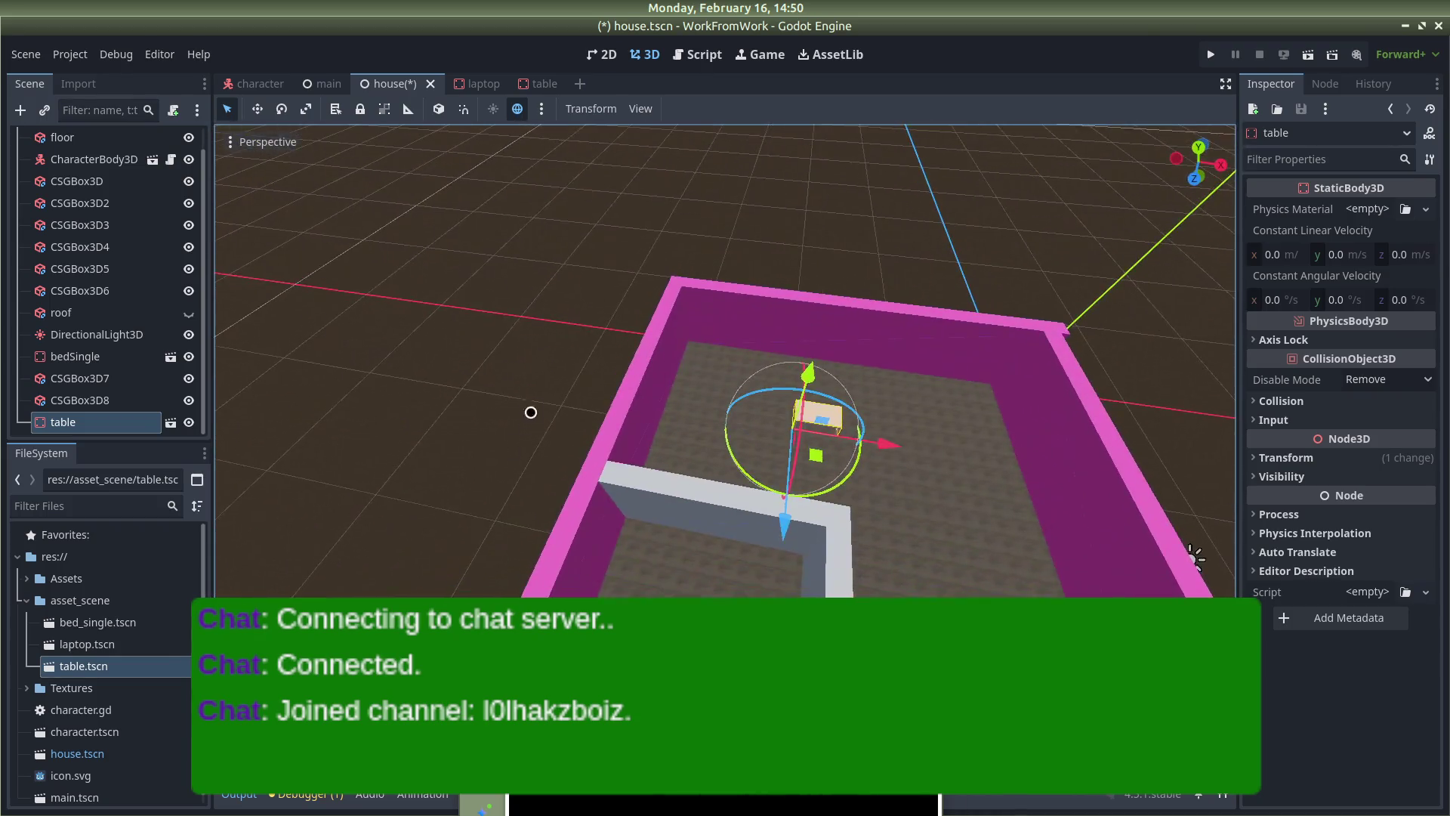
pyautogui.moveTo(663, 419); pyautogui.dragTo(722, 375)
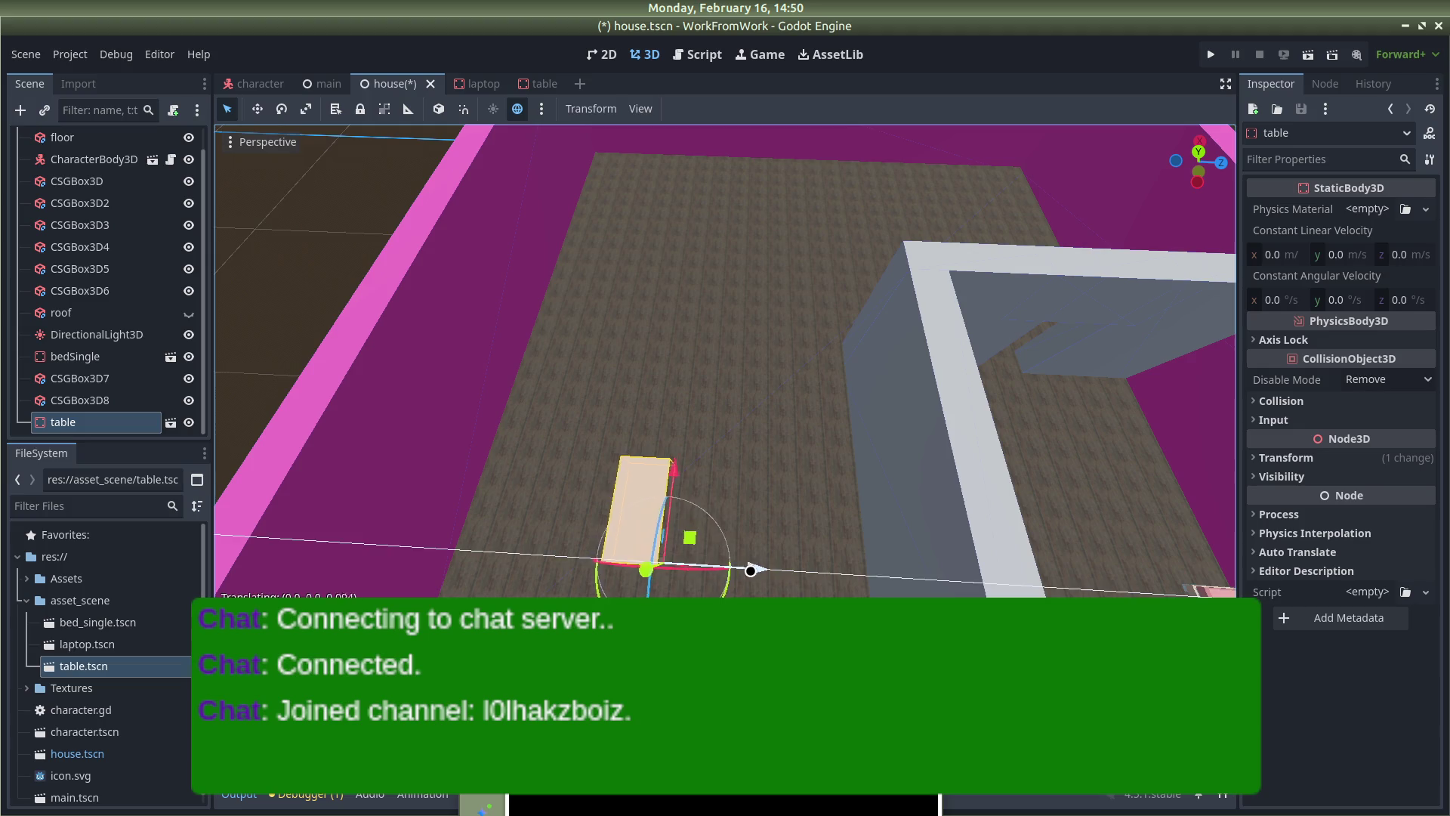
pyautogui.moveTo(698, 484); pyautogui.dragTo(706, 499)
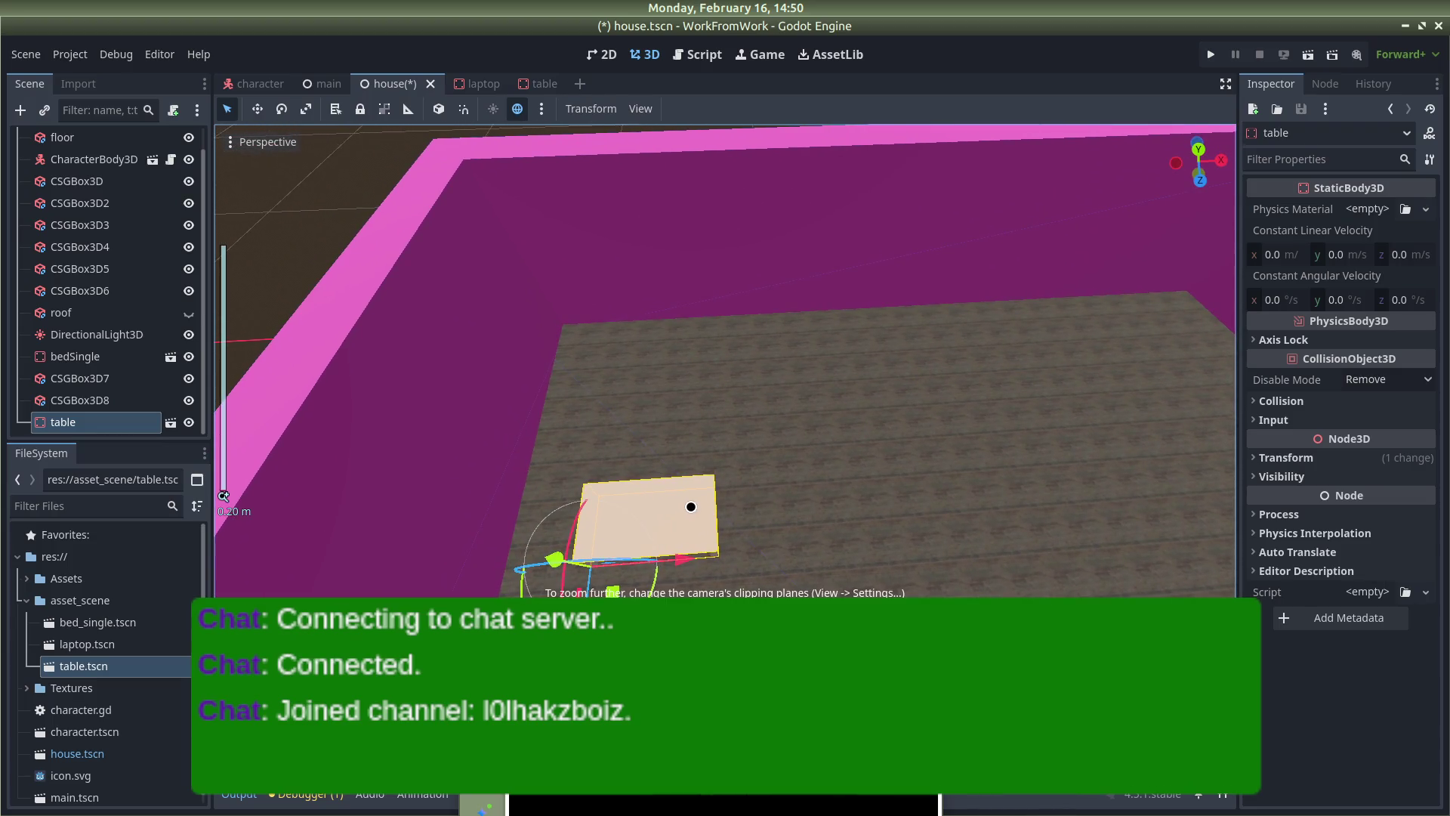
pyautogui.press('Escape')
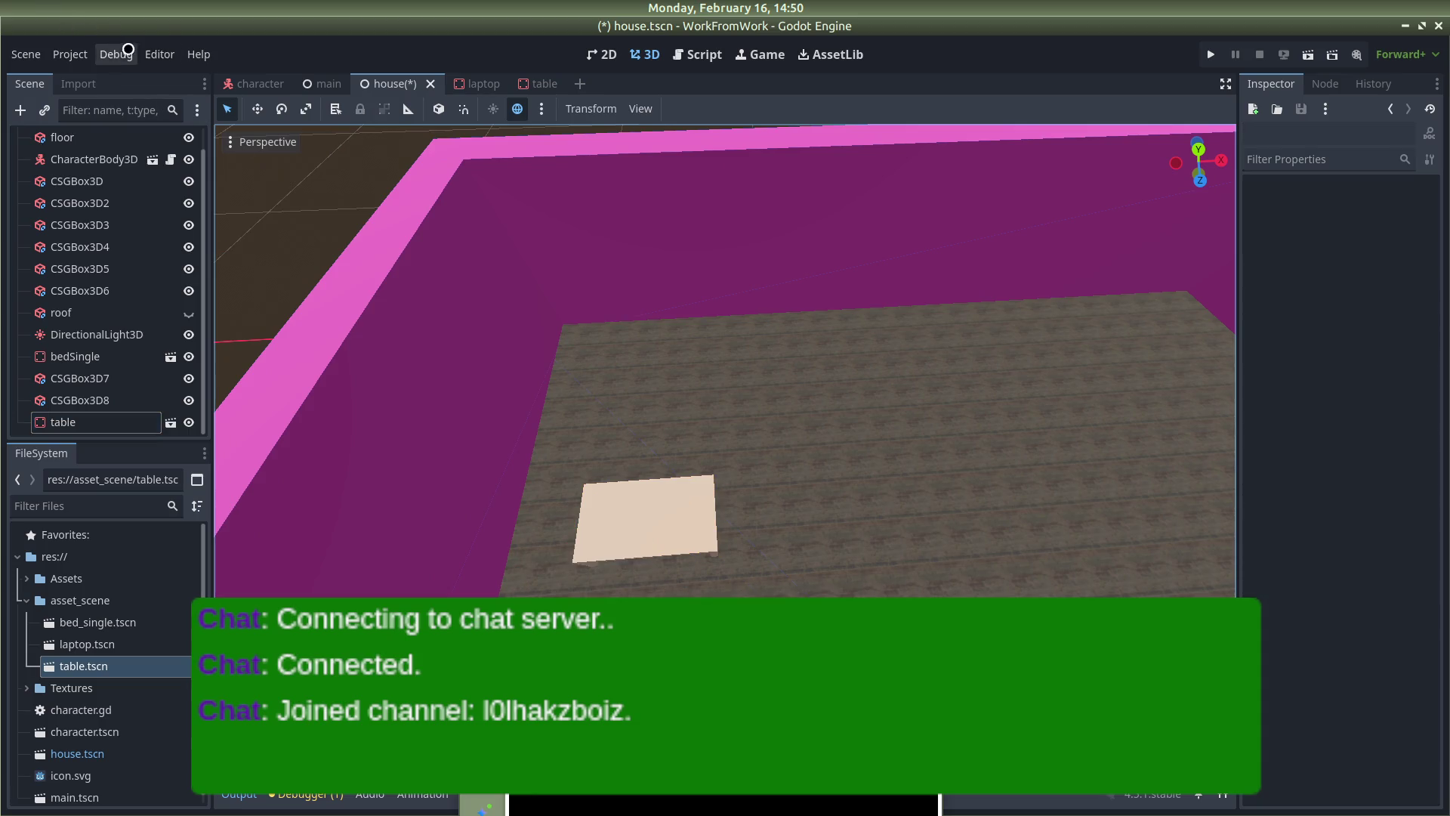
# Lower the 3D viewport's View Z-Near from 0.05 to 0.01 in View Settings
pyautogui.click(619, 102)
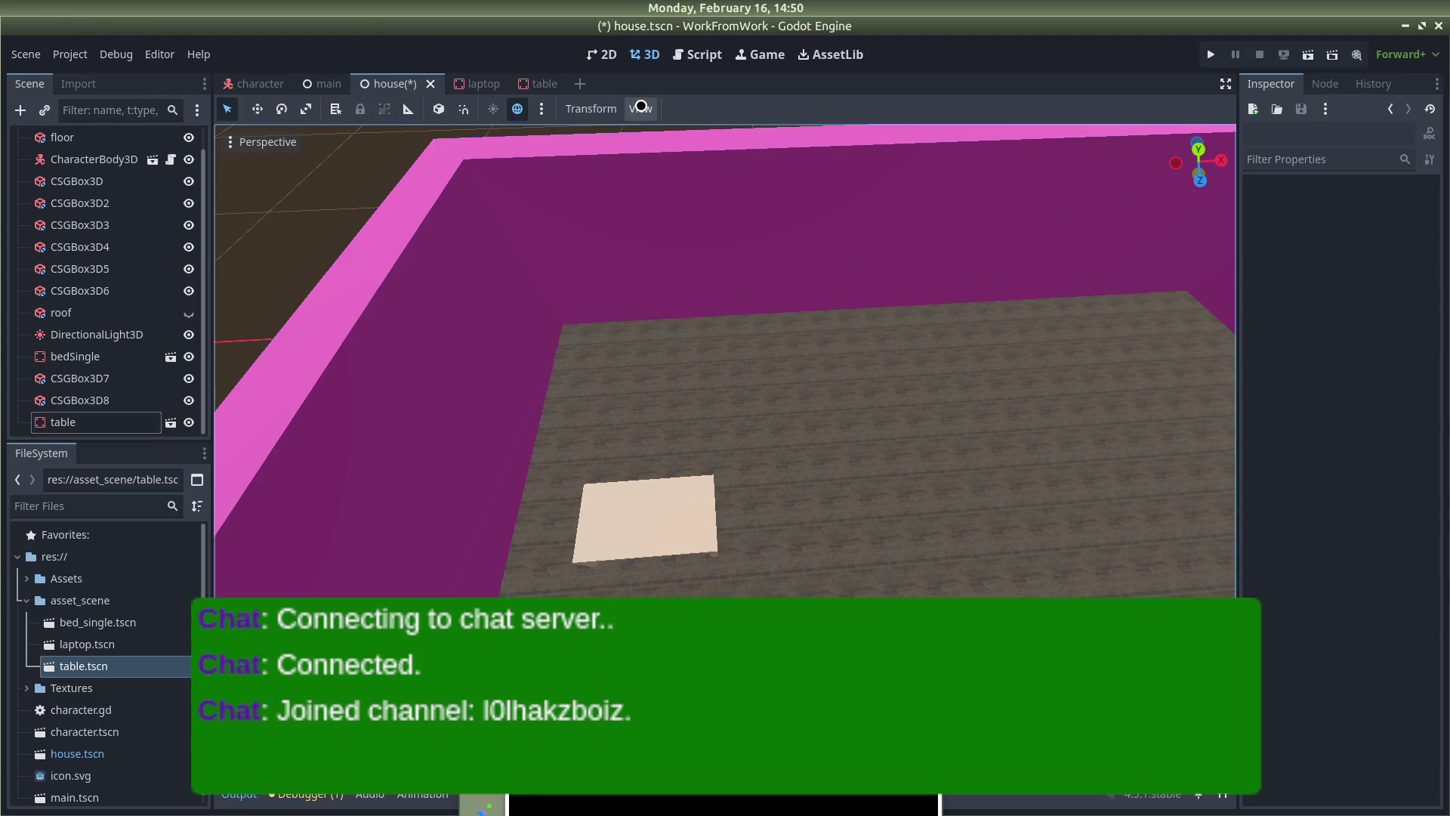
pyautogui.click(640, 109)
pyautogui.click(689, 372)
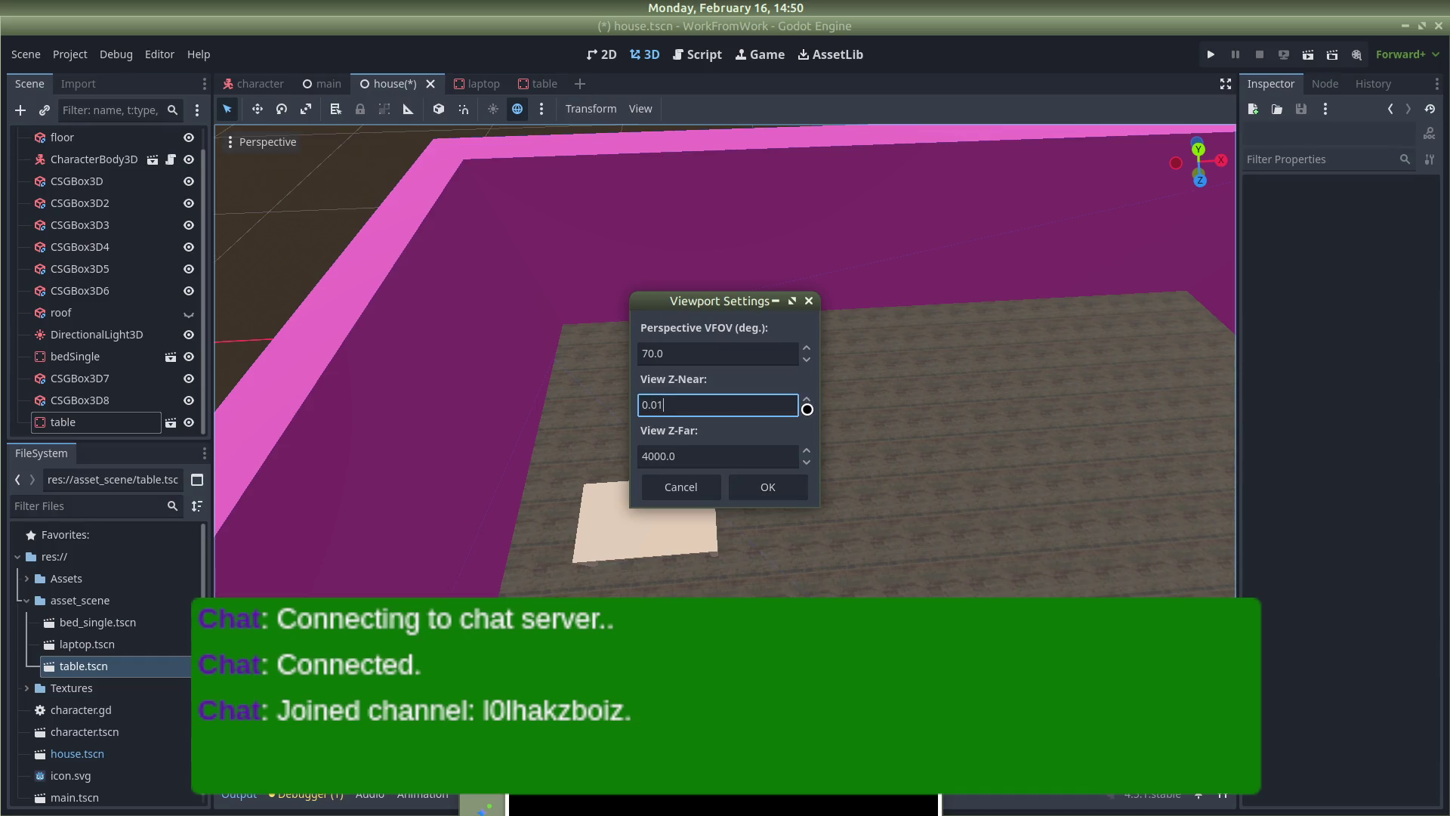
pyautogui.click(778, 485)
pyautogui.scroll(3)
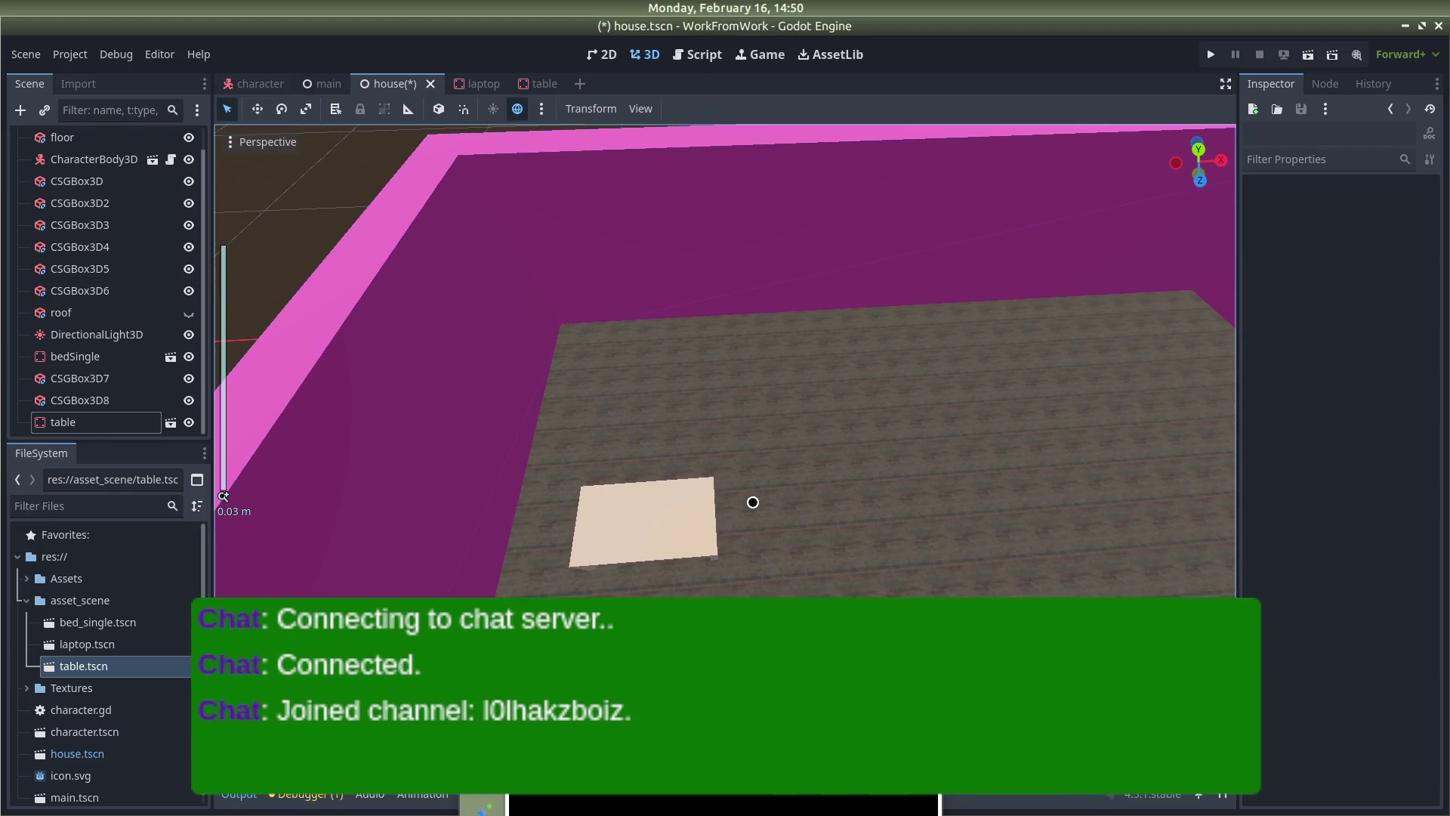
# Select the table in the room and slide it slightly left across the floor
pyautogui.scroll(-3)
pyautogui.moveTo(745, 505); pyautogui.dragTo(528, 482)
pyautogui.scroll(3)
pyautogui.scroll(-3)
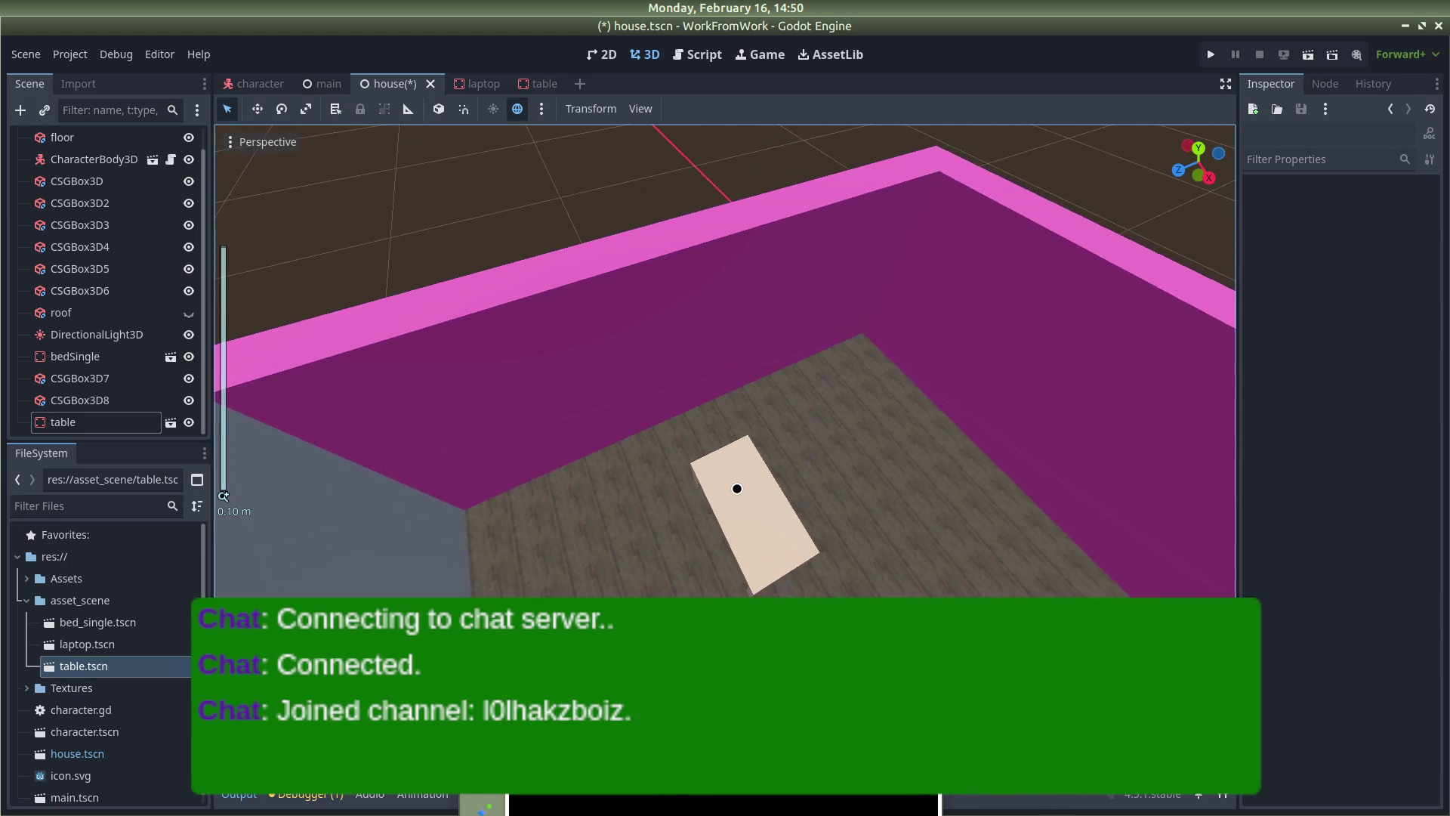
pyautogui.scroll(3)
pyautogui.scroll(-3)
pyautogui.moveTo(735, 486); pyautogui.dragTo(612, 403)
pyautogui.scroll(-3)
pyautogui.scroll(-3)
pyautogui.scroll(3)
pyautogui.scroll(3)
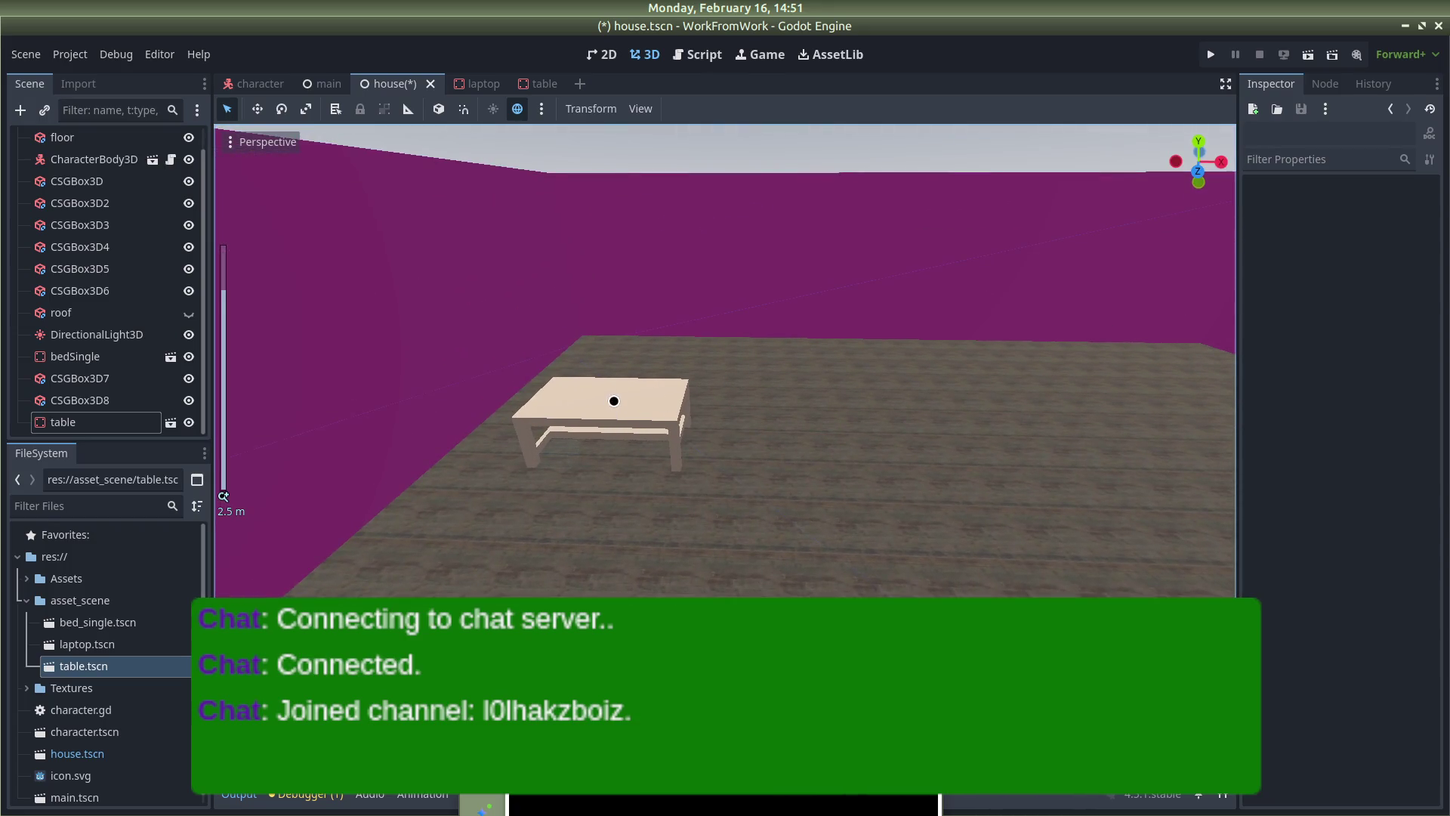
pyautogui.click(645, 403)
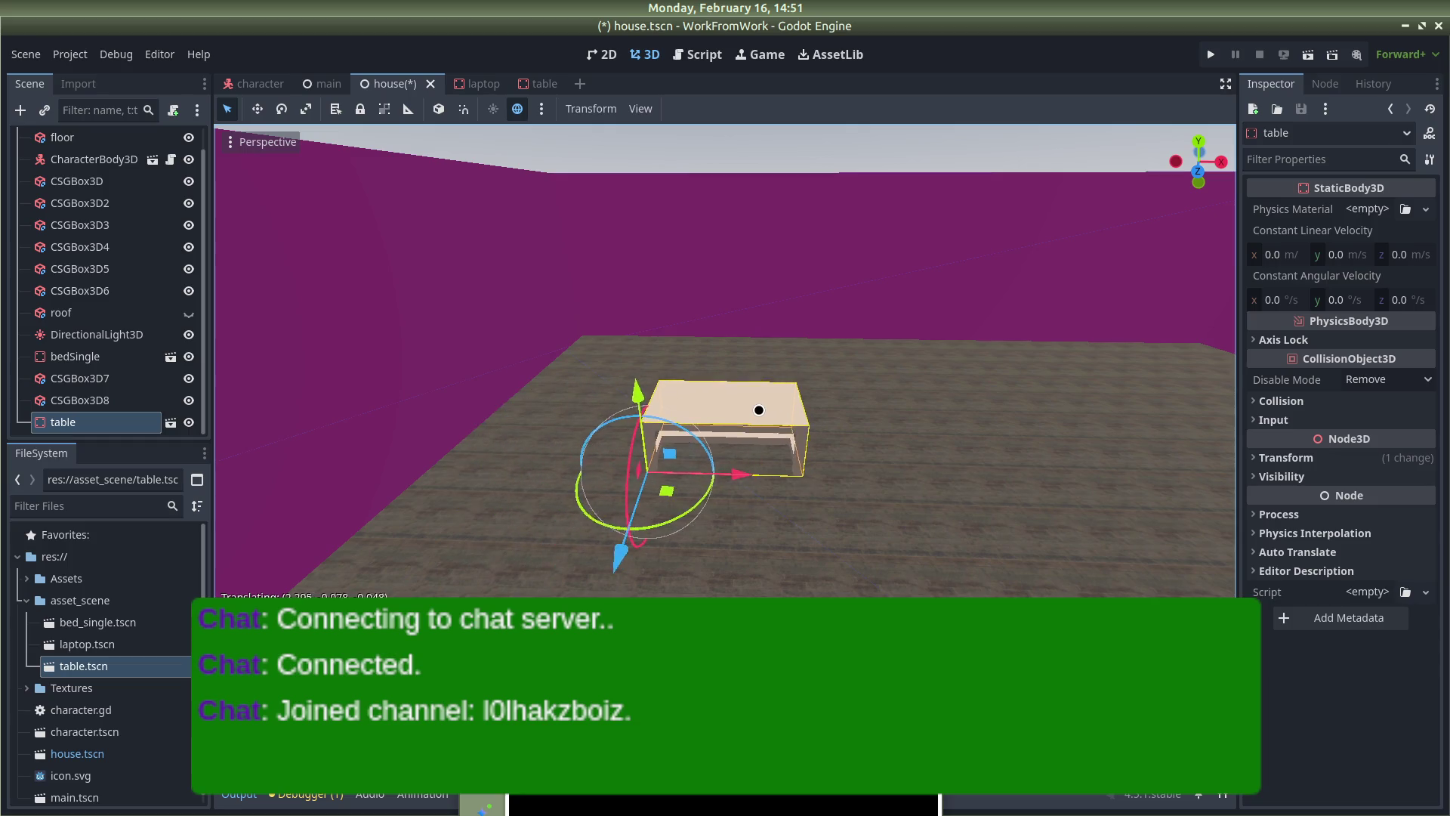
pyautogui.moveTo(778, 472); pyautogui.dragTo(785, 358)
pyautogui.scroll(-3)
pyautogui.scroll(-3)
pyautogui.scroll(3)
pyautogui.scroll(3)
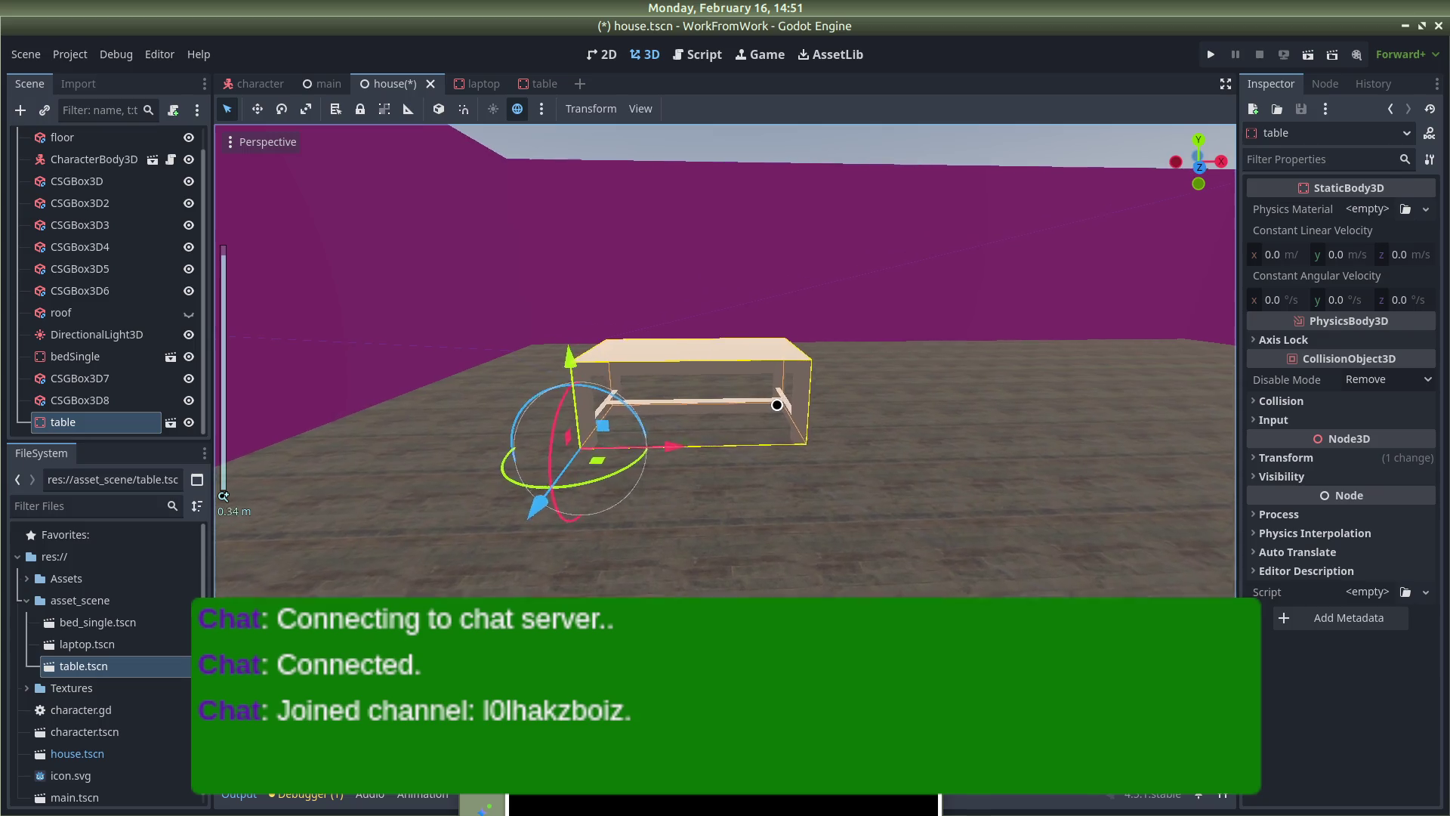
pyautogui.click(764, 380)
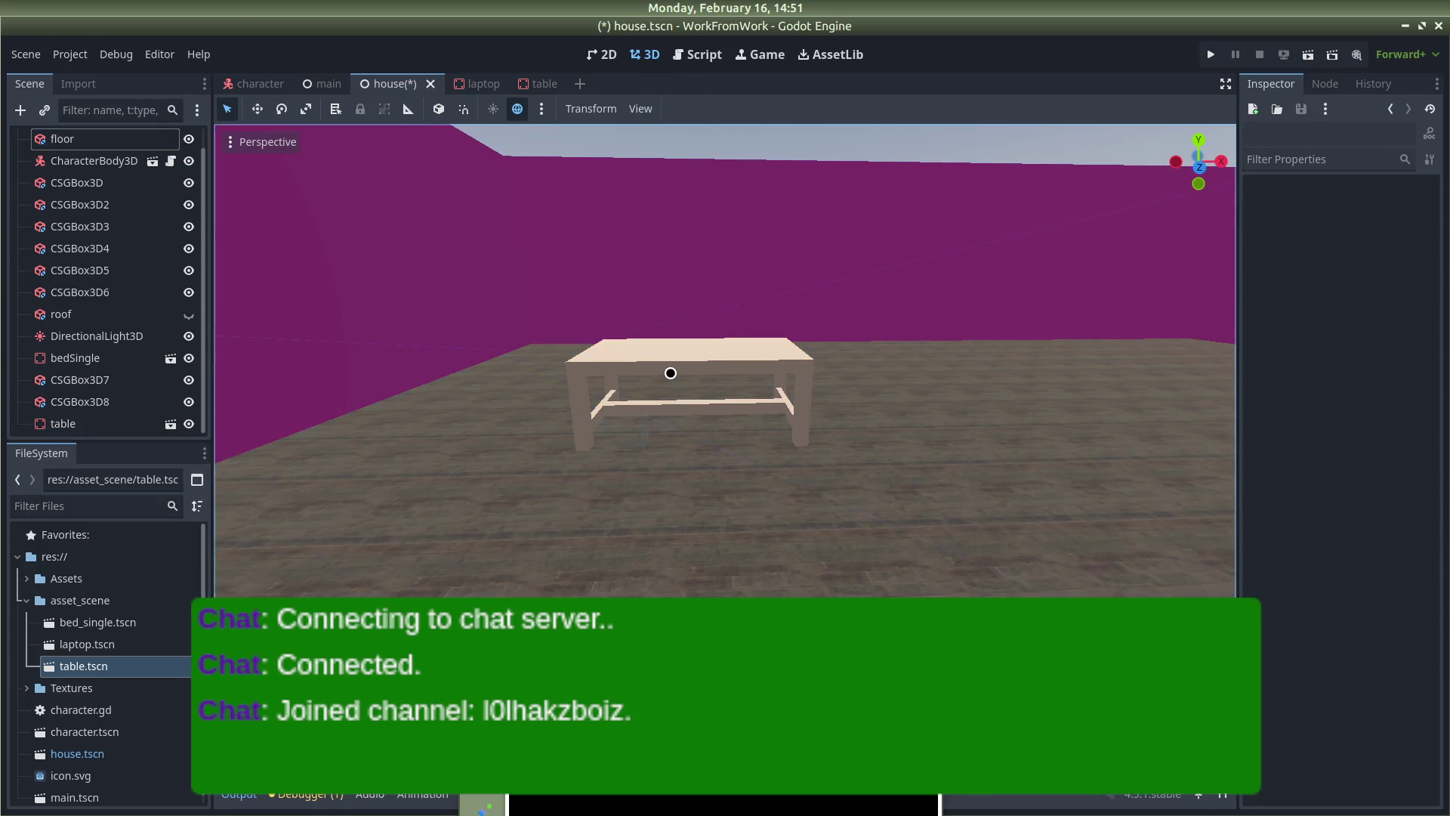
pyautogui.click(687, 342)
pyautogui.moveTo(687, 343); pyautogui.dragTo(701, 325)
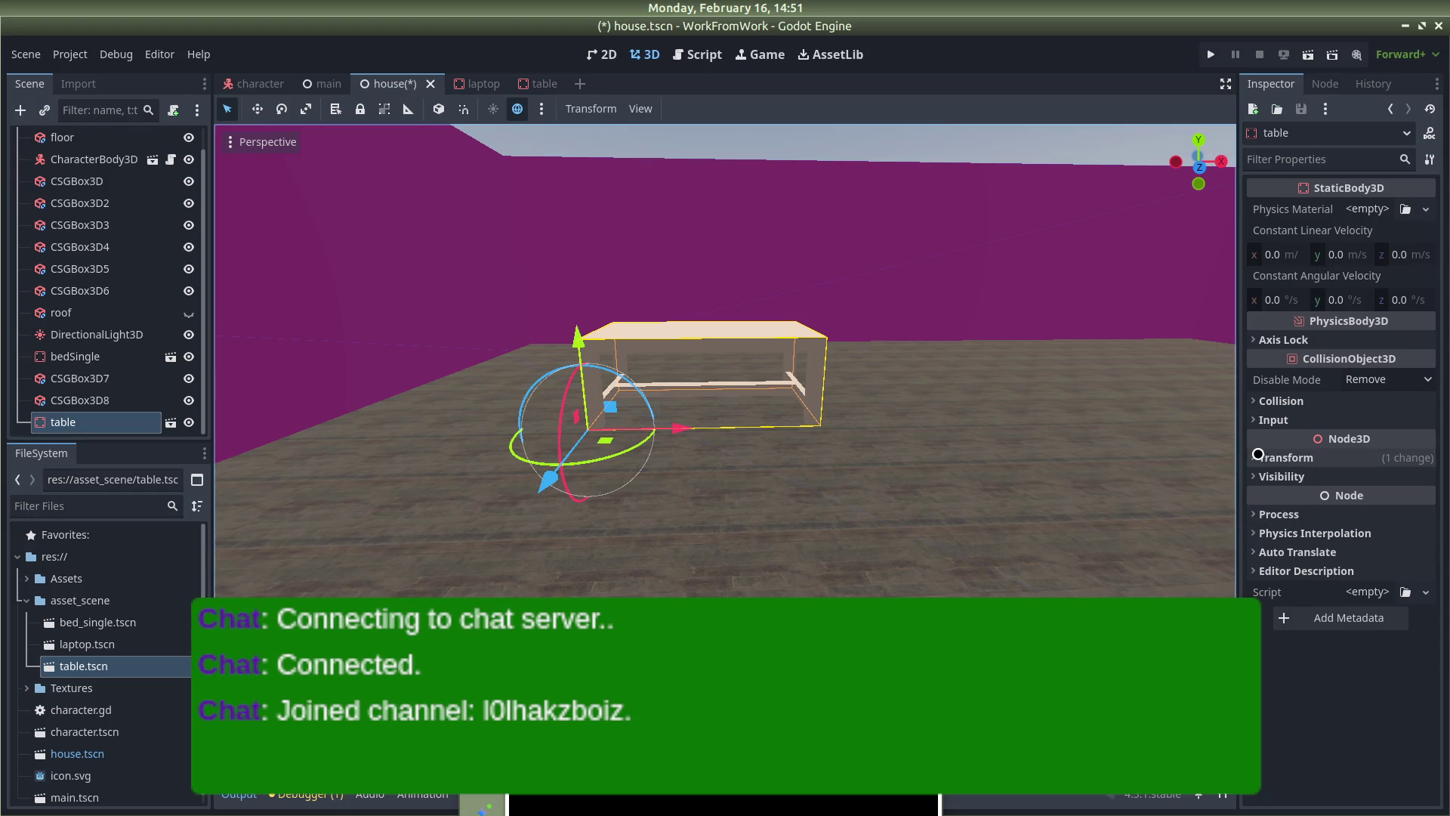
# Set the table's Position y to 1.0 m in the Inspector's Transform section
pyautogui.click(1255, 457)
pyautogui.click(1348, 497)
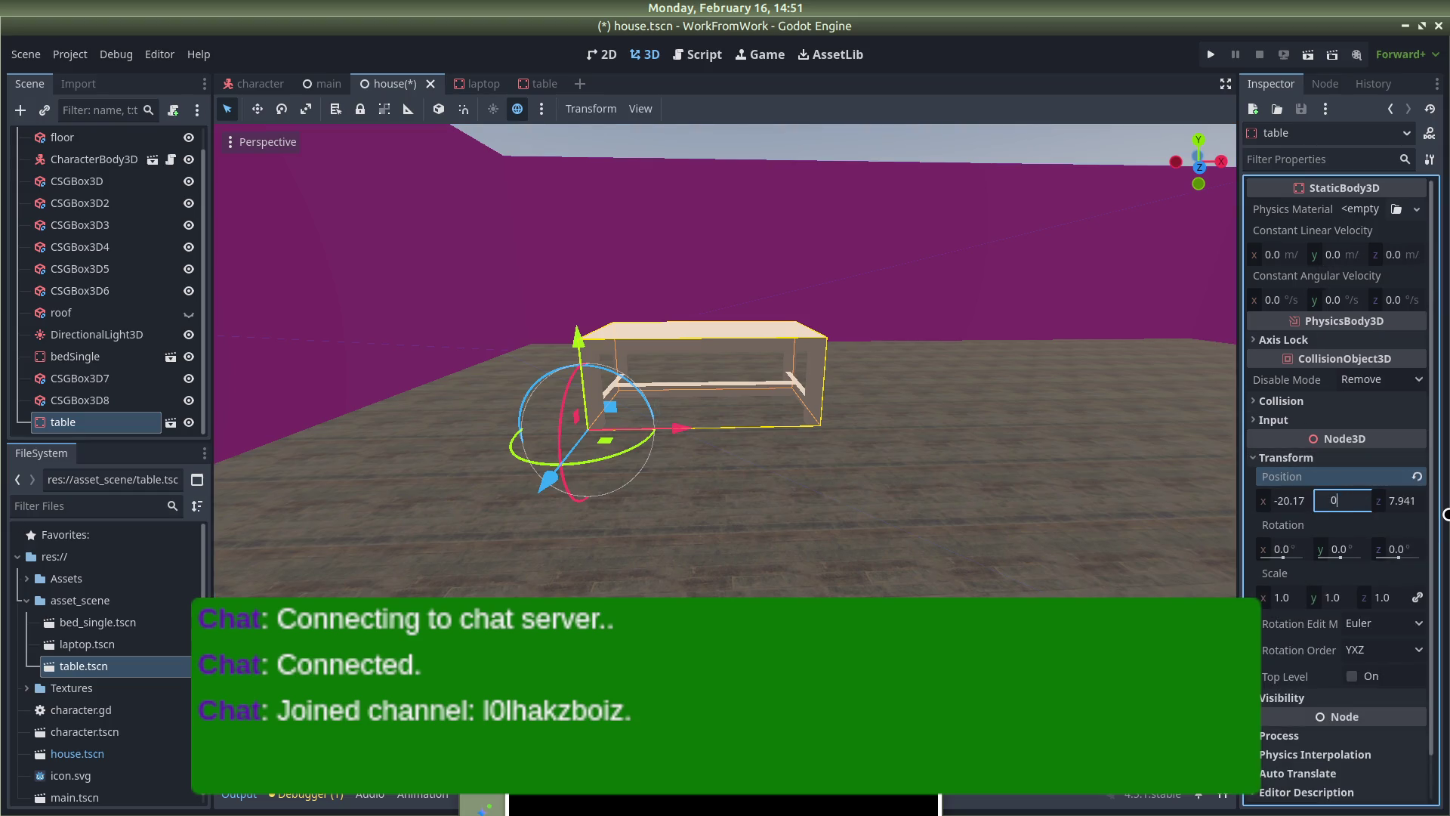
pyautogui.press('Return')
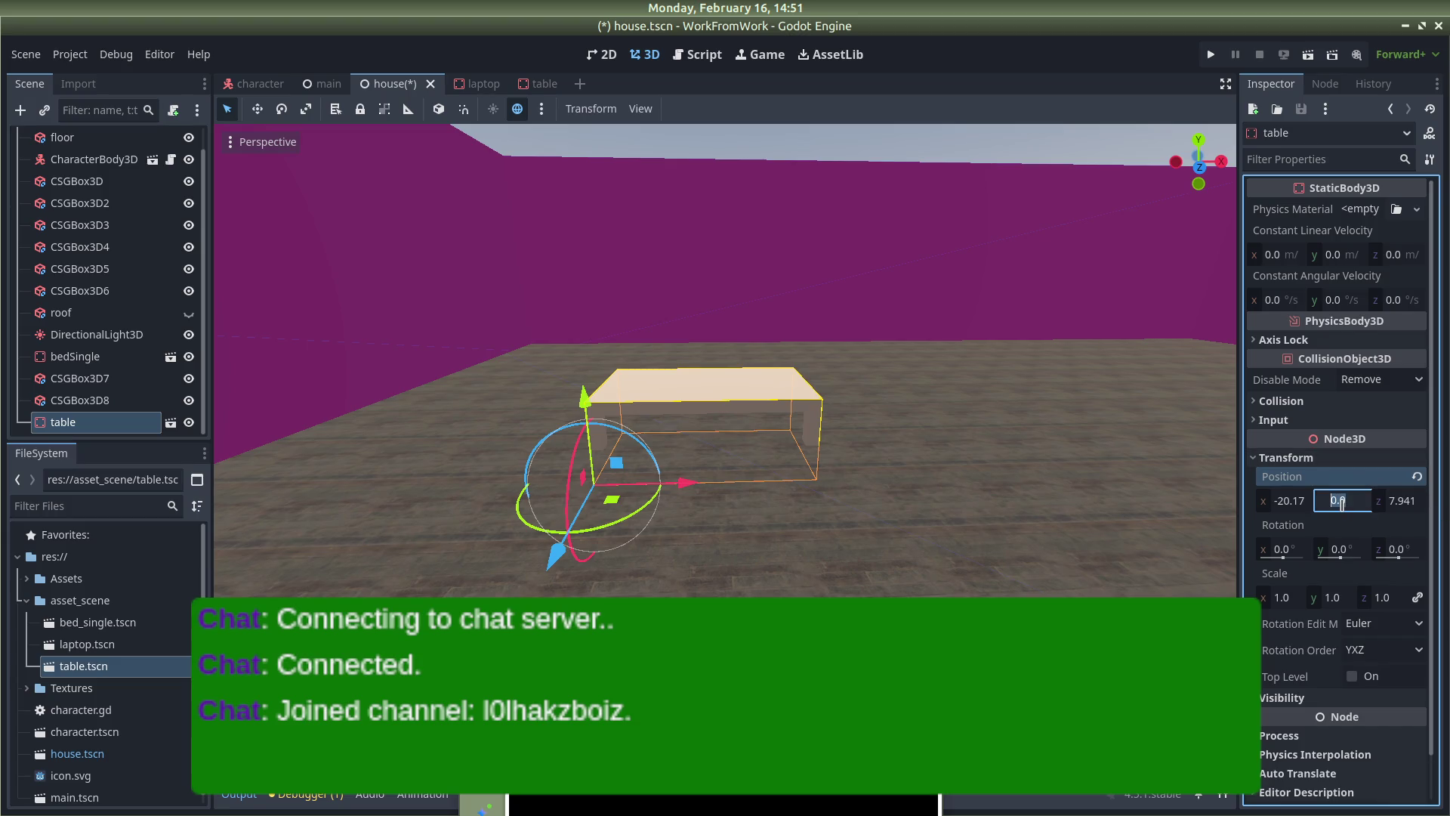
pyautogui.write('1')
pyautogui.press('Return')
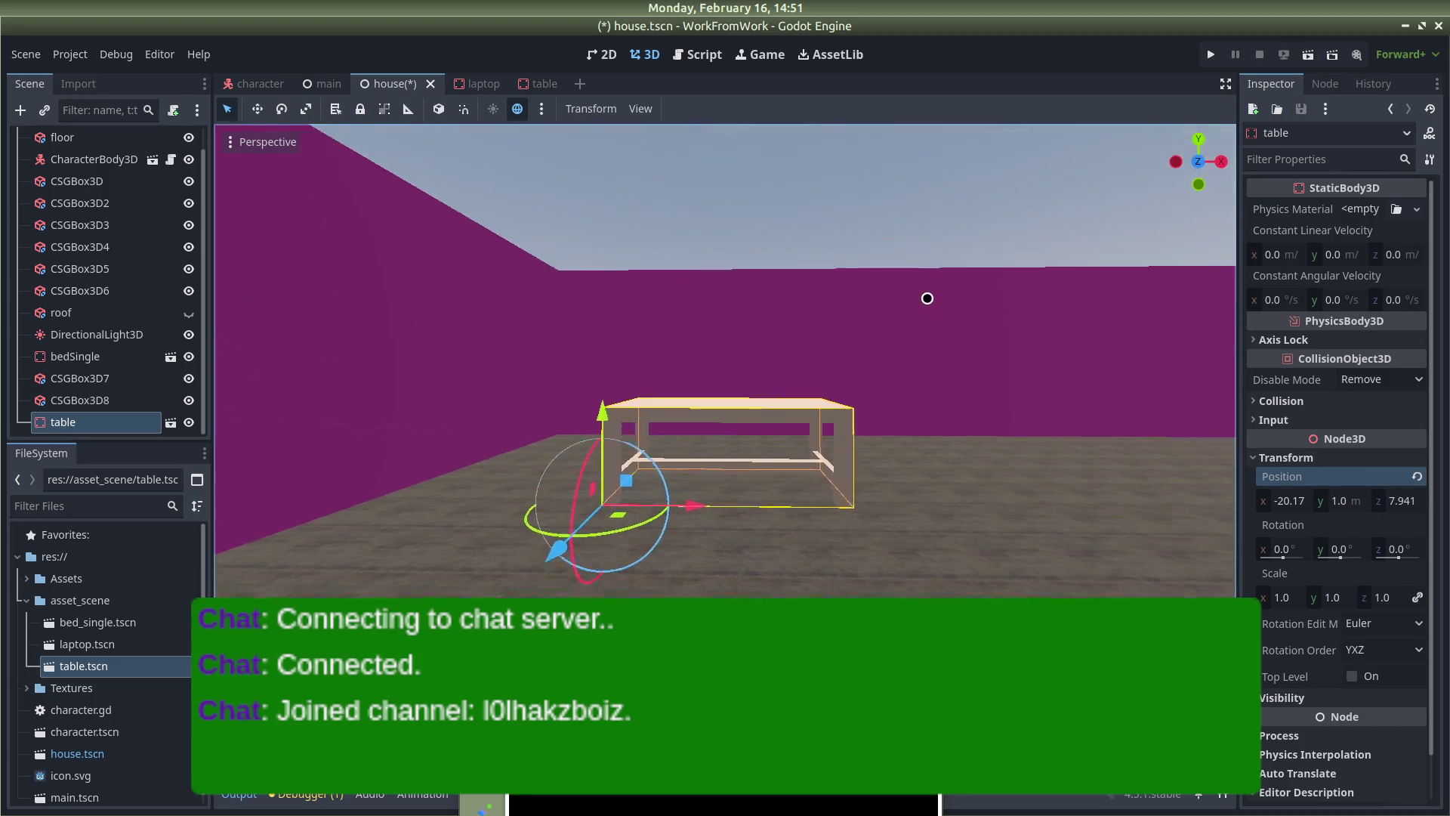
pyautogui.click(864, 133)
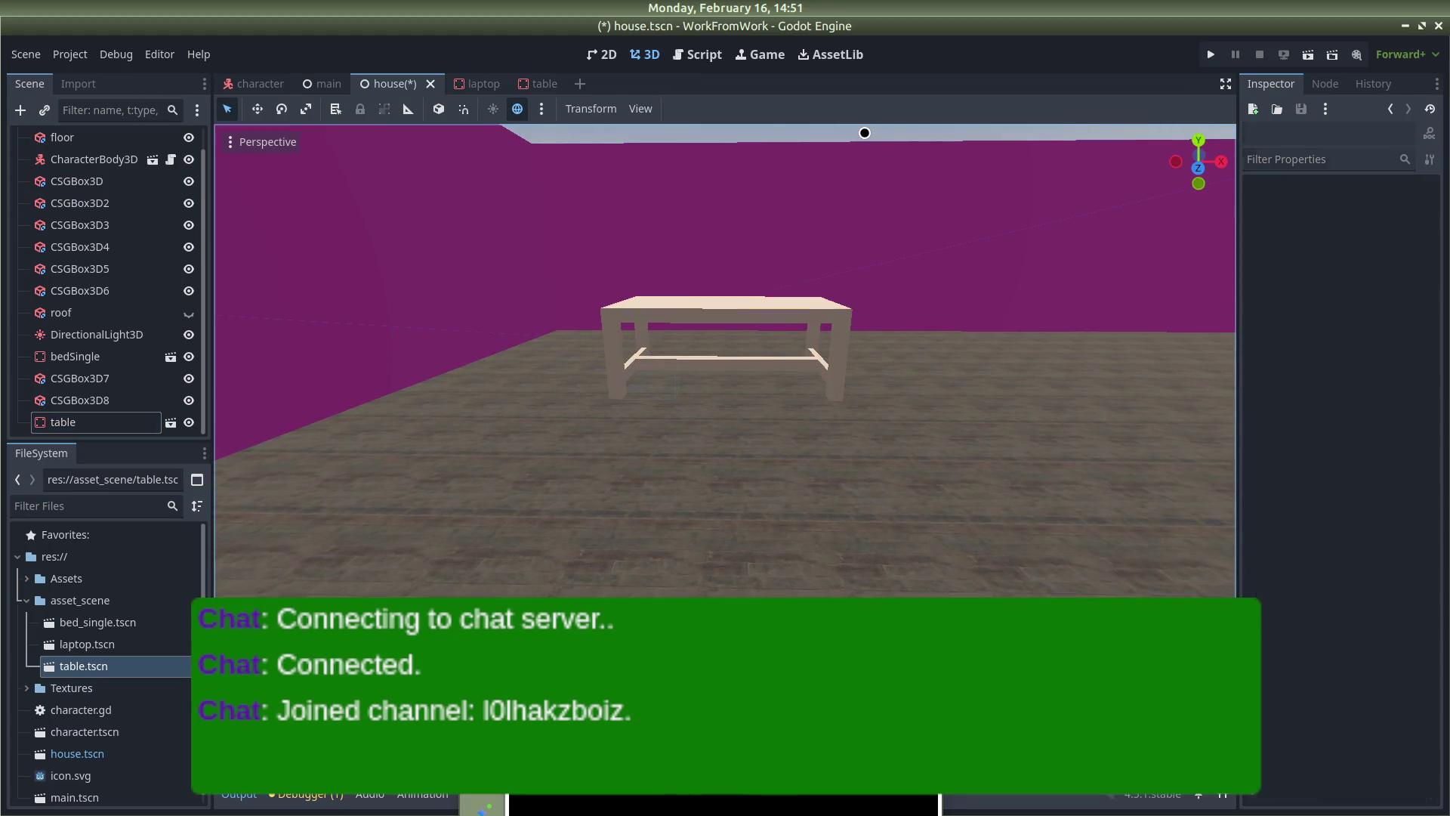
pyautogui.click(749, 315)
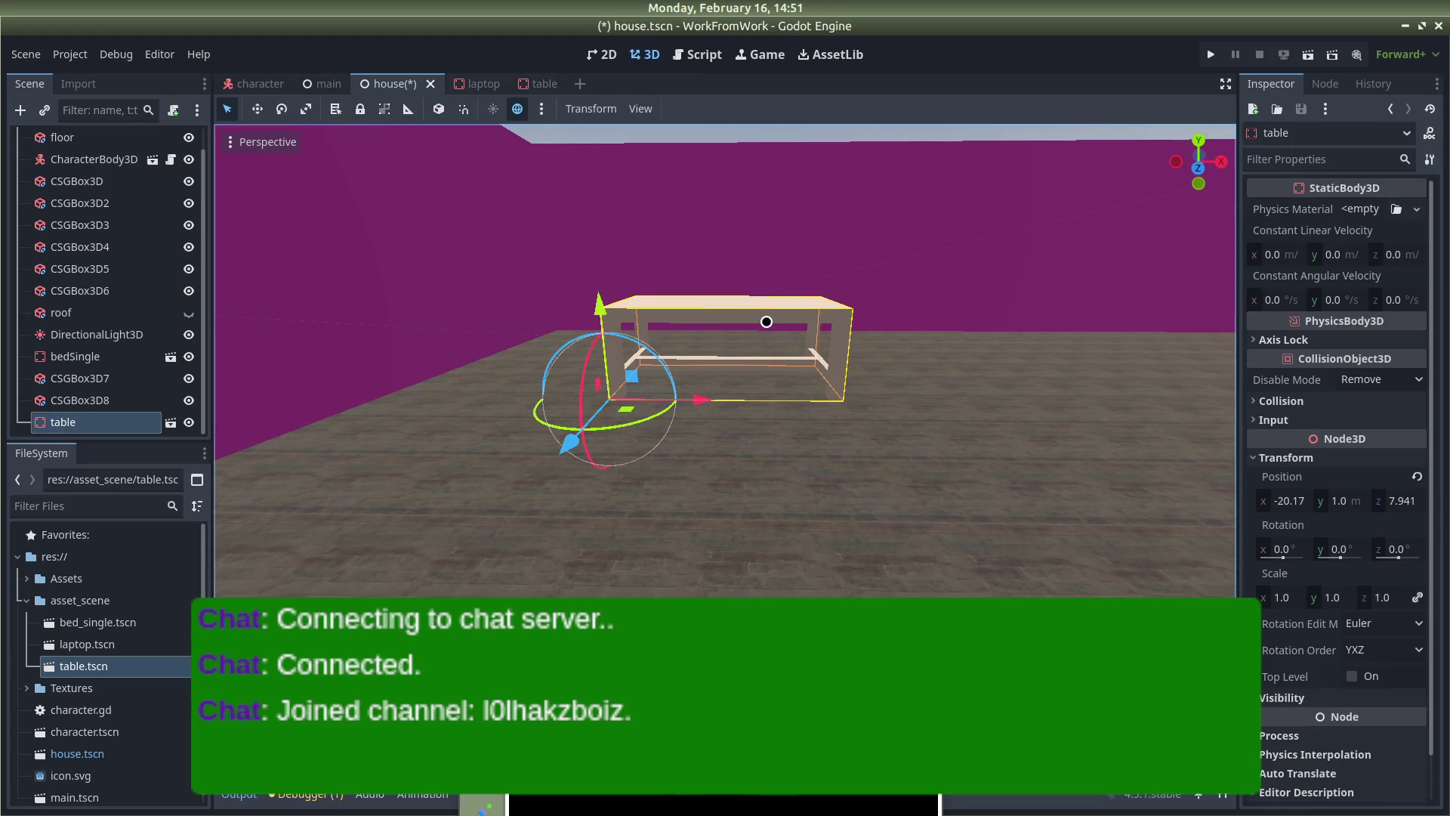
# Move the table forward toward the camera along Z and slightly along X
pyautogui.moveTo(559, 454); pyautogui.dragTo(487, 532)
pyautogui.moveTo(660, 453); pyautogui.dragTo(691, 457)
pyautogui.moveTo(559, 516); pyautogui.dragTo(521, 555)
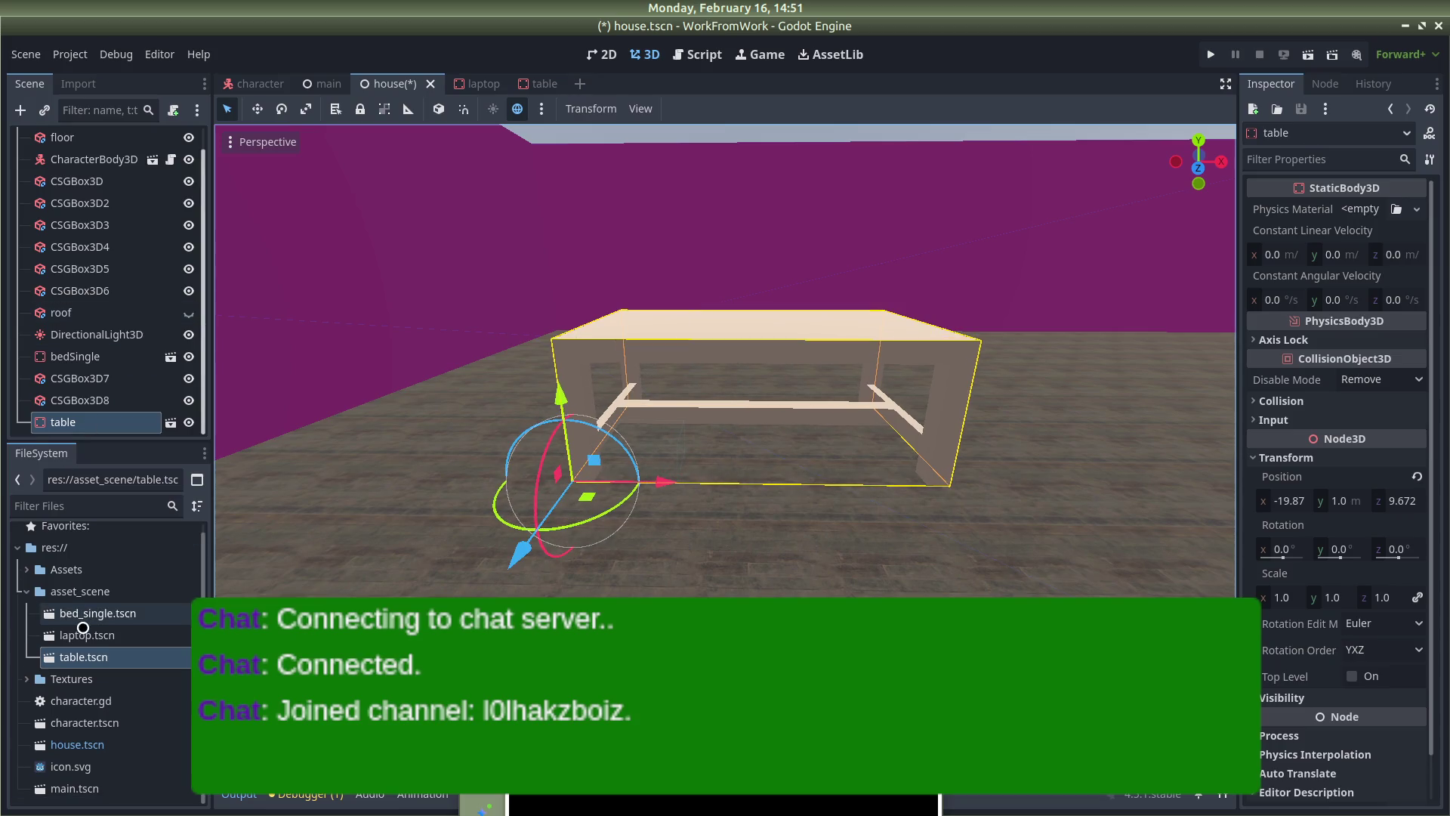
# Place a Low_Poly_Laptop instance from laptop.tscn on the table and adjust its position and height
pyautogui.moveTo(83, 643); pyautogui.dragTo(428, 330)
pyautogui.moveTo(761, 317); pyautogui.dragTo(779, 413)
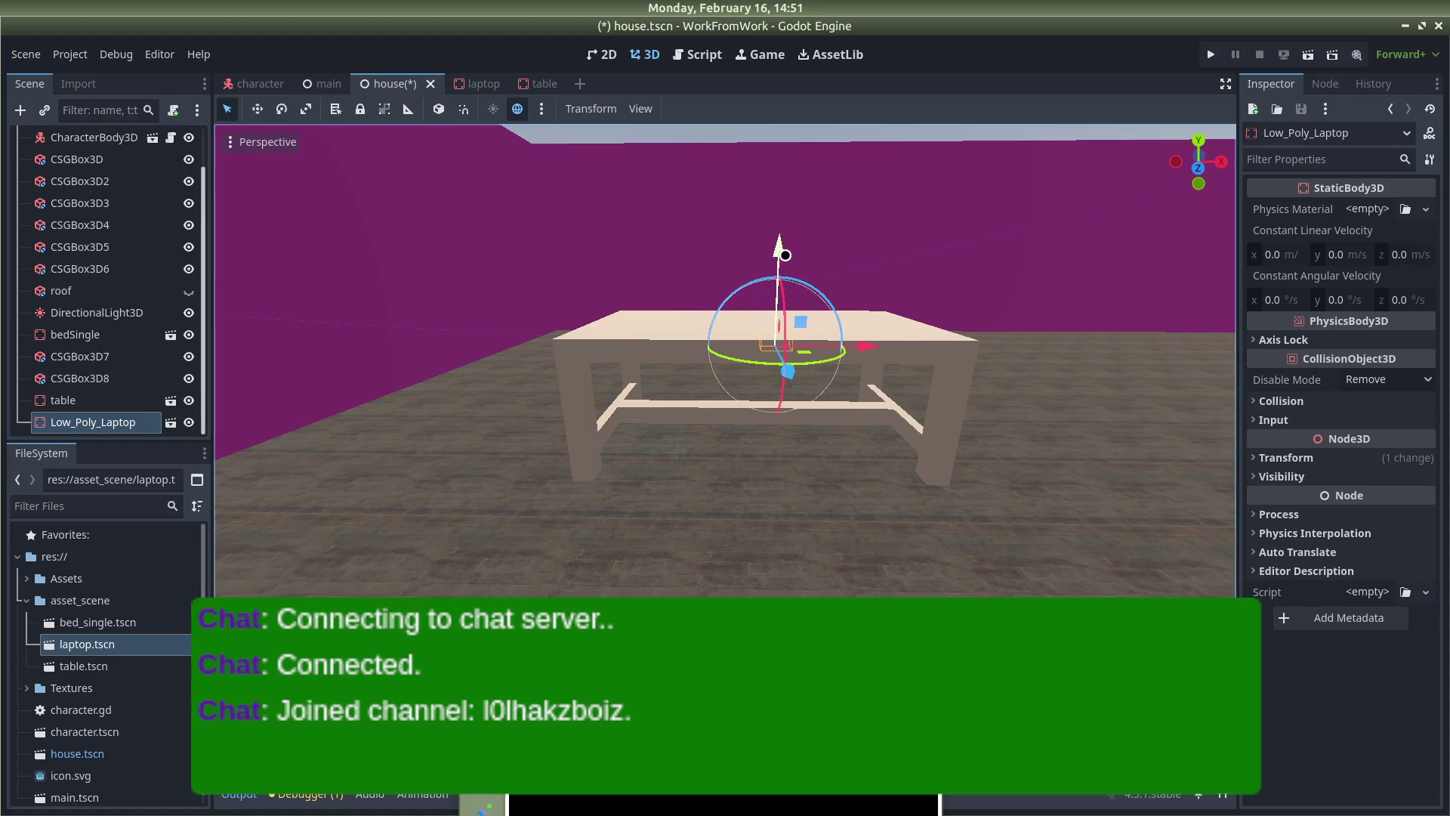
pyautogui.moveTo(788, 257); pyautogui.dragTo(771, 150)
pyautogui.moveTo(784, 265); pyautogui.dragTo(802, 302)
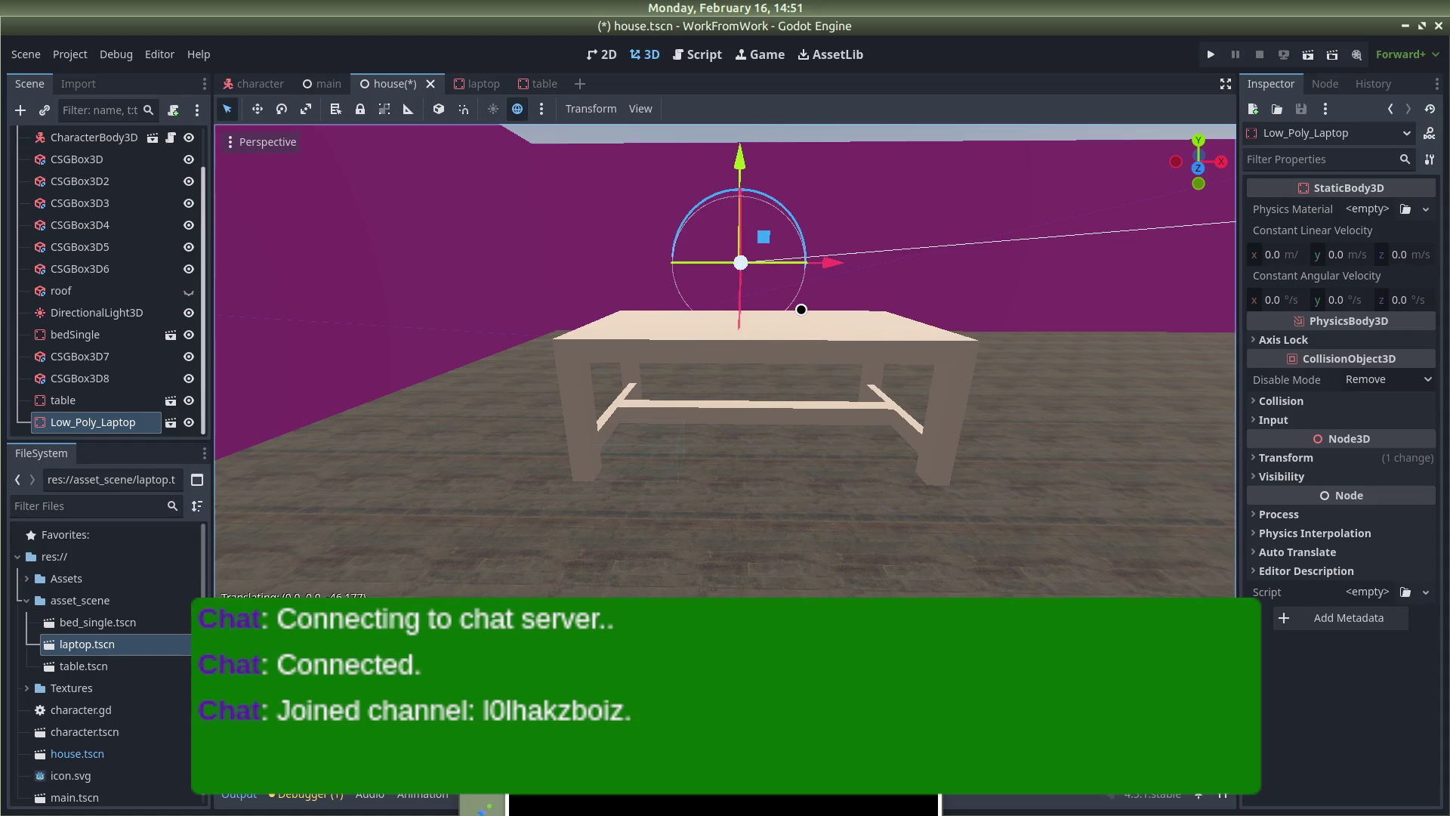
pyautogui.hotkey('ctrl', 'z')
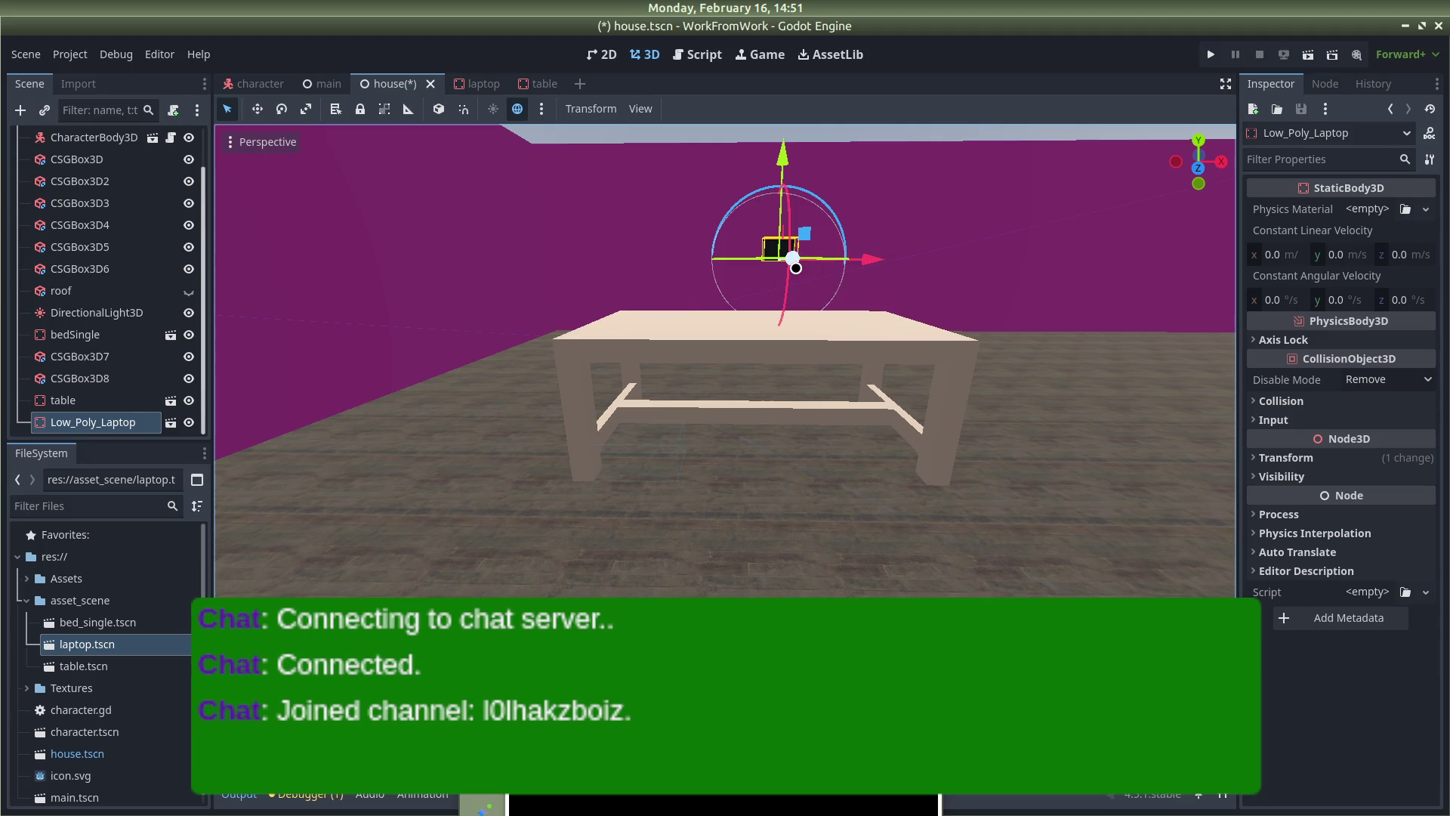
pyautogui.scroll(-3)
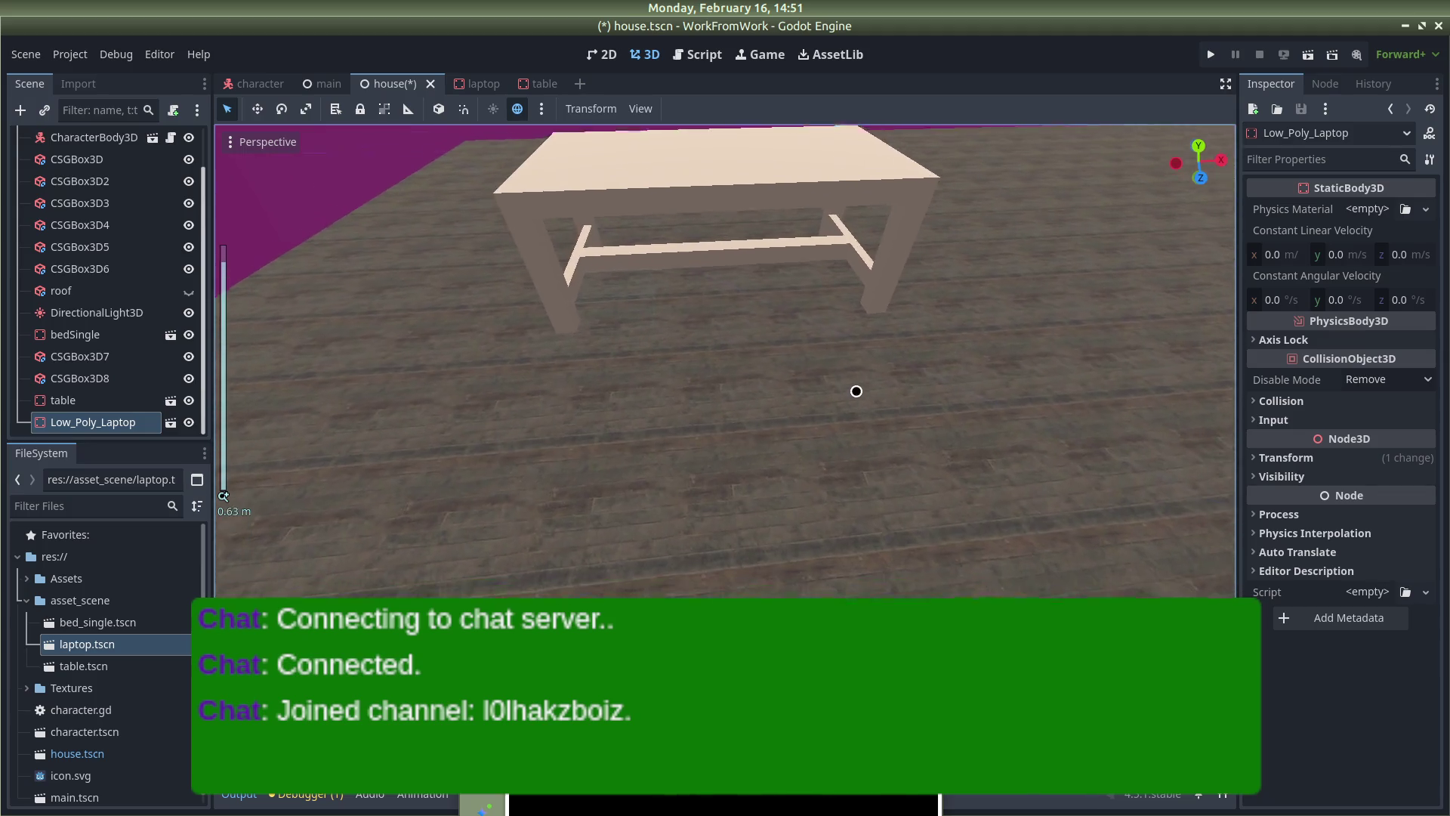
pyautogui.moveTo(770, 147); pyautogui.dragTo(774, 181)
pyautogui.scroll(-3)
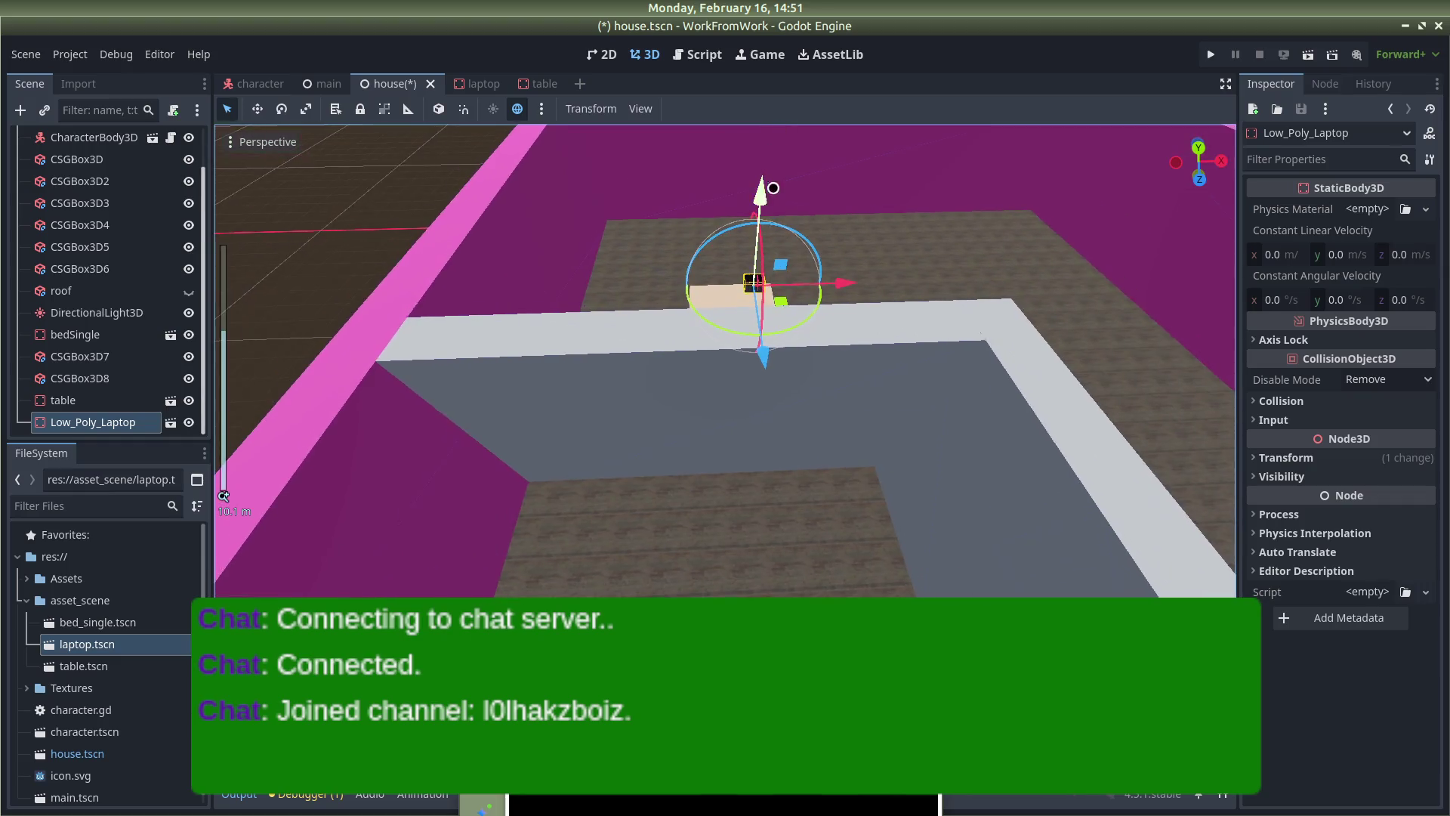
pyautogui.scroll(3)
pyautogui.moveTo(885, 296); pyautogui.dragTo(855, 262)
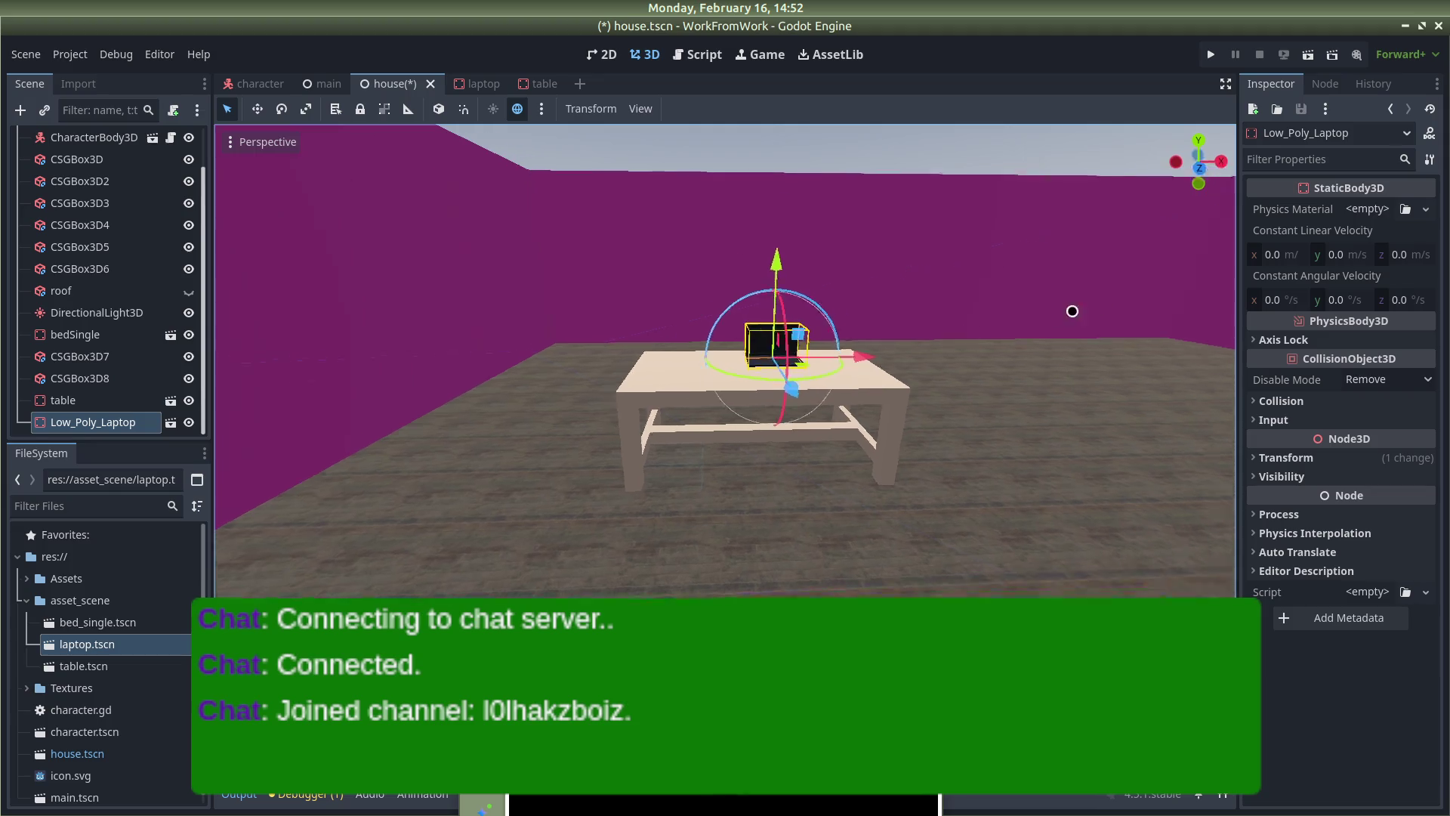
pyautogui.click(884, 398)
pyautogui.hscroll(3)
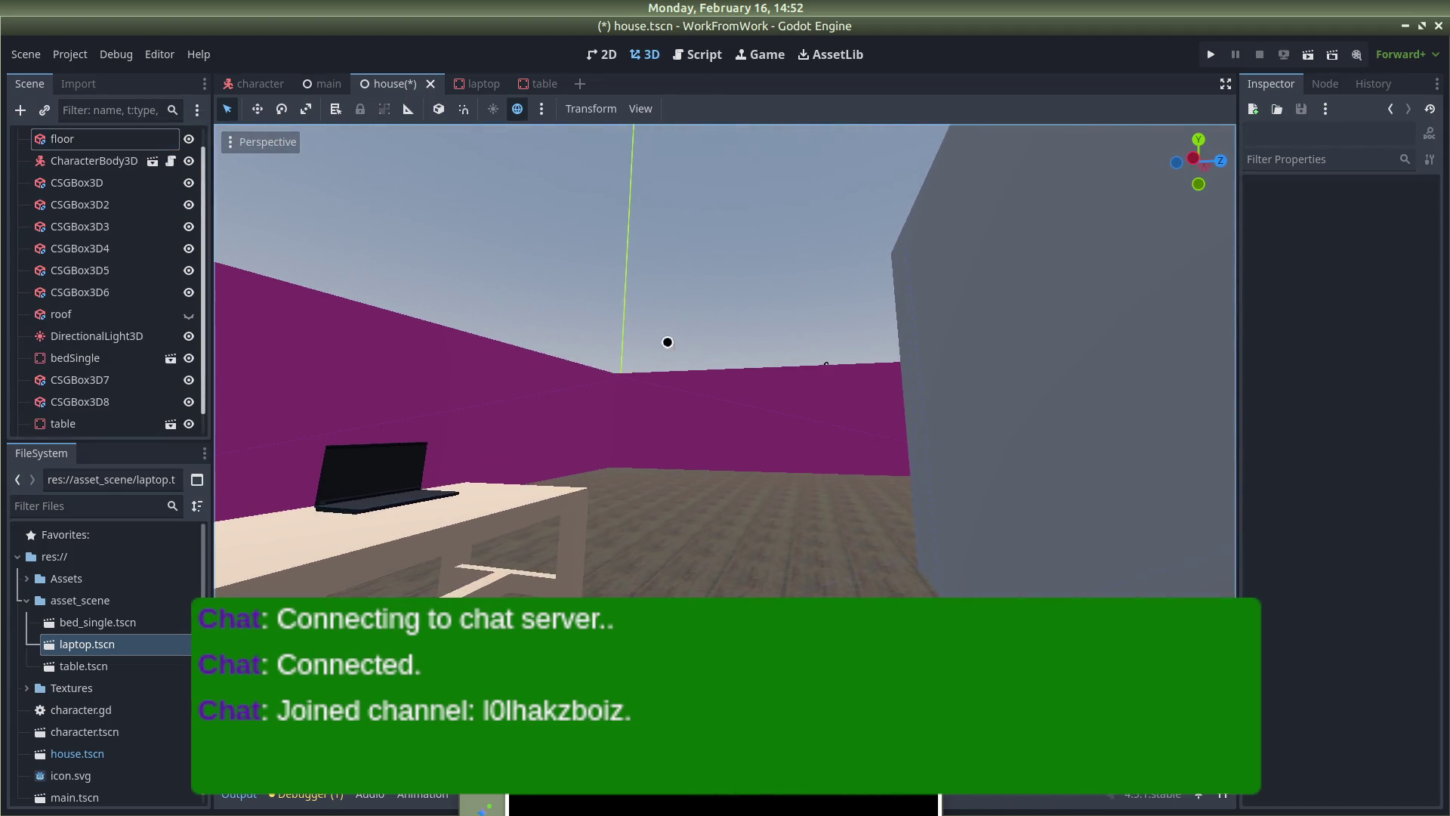
pyautogui.scroll(-3)
pyautogui.scroll(3)
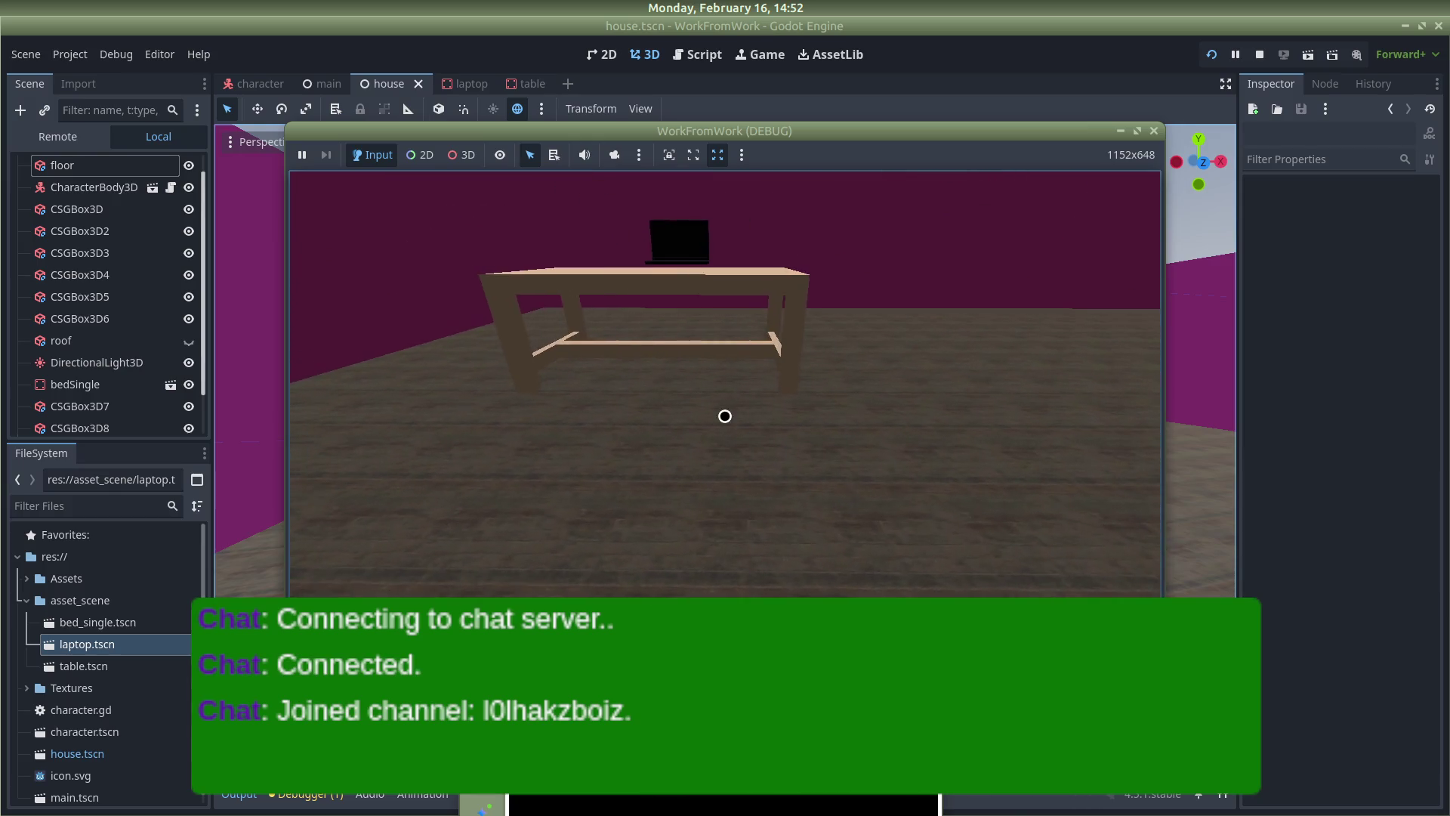
# Lower the table and laptop together slightly and save the house scene
pyautogui.press('Escape')
pyautogui.click(622, 478)
pyautogui.click(685, 429)
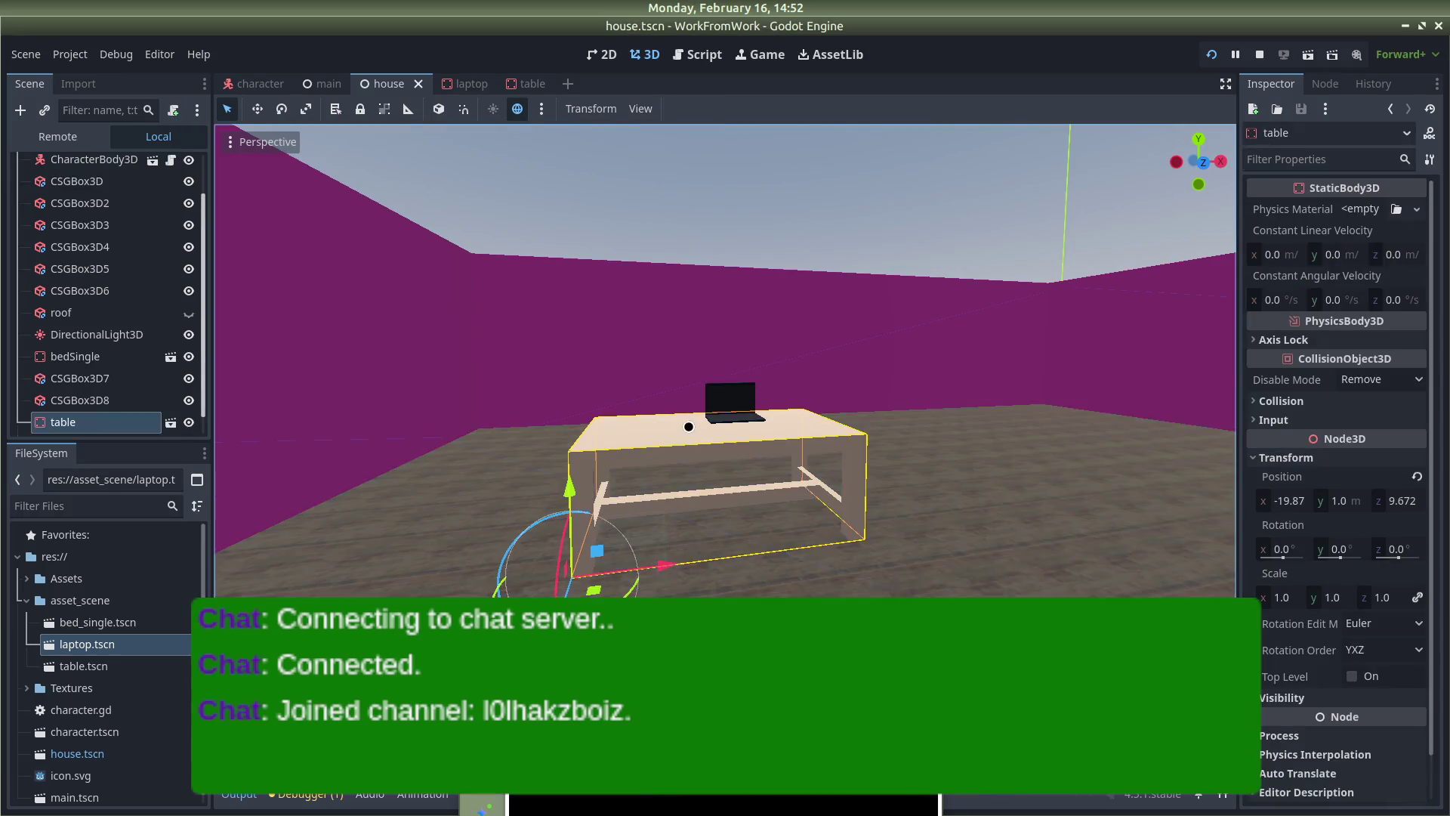
pyautogui.click(733, 404)
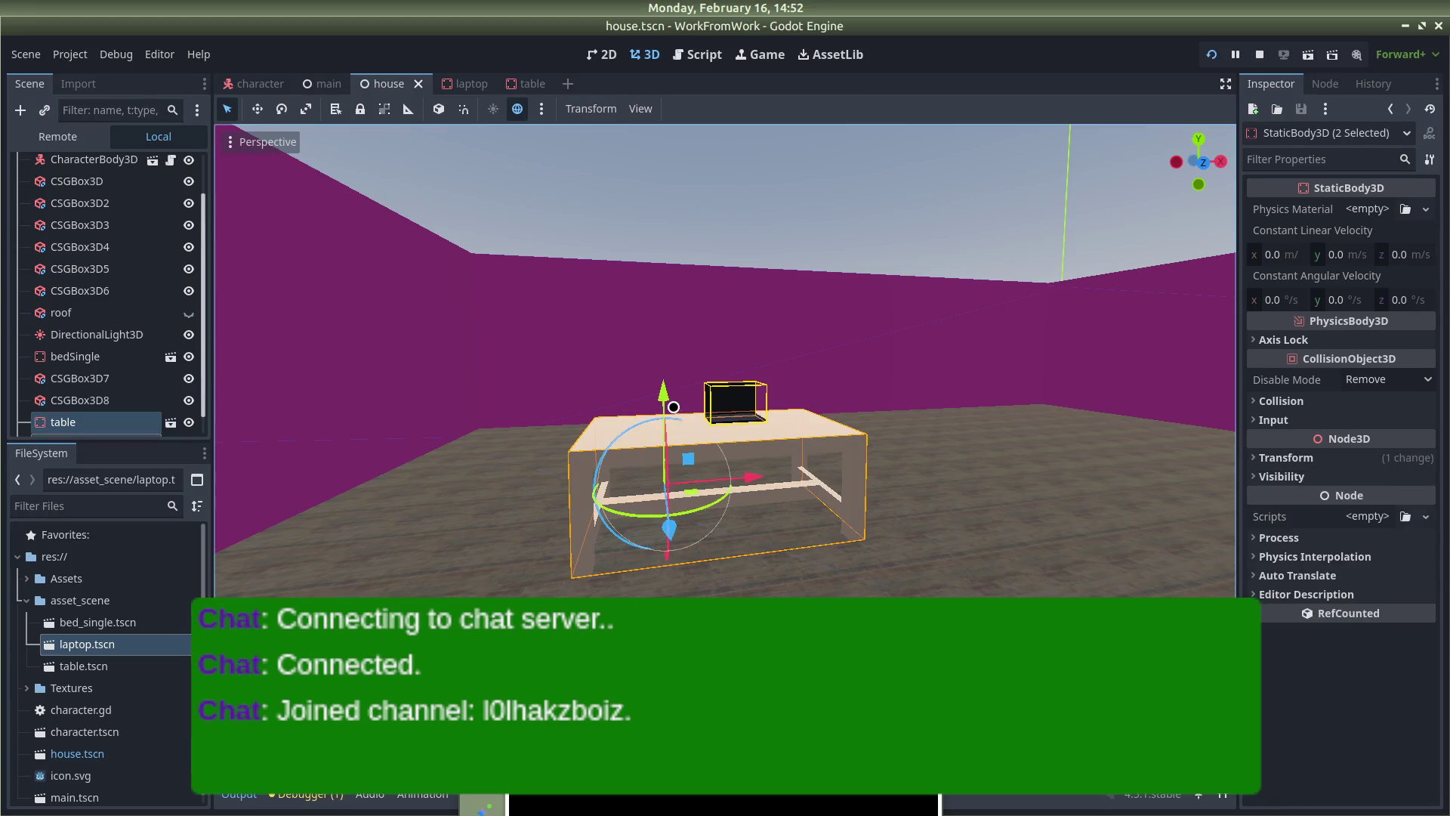
pyautogui.moveTo(663, 399); pyautogui.dragTo(660, 413)
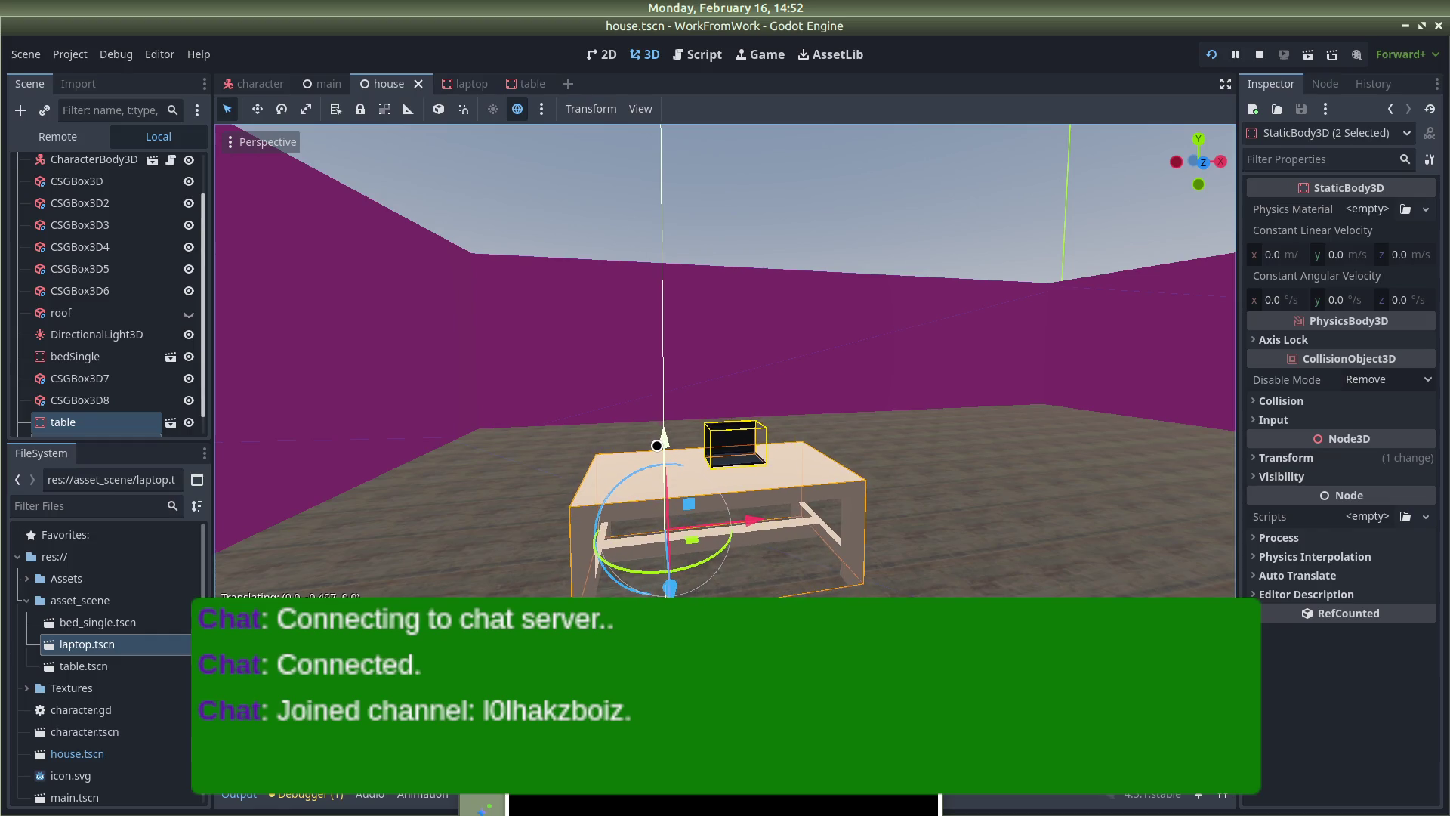
pyautogui.moveTo(657, 447); pyautogui.dragTo(657, 445)
pyautogui.click(862, 192)
pyautogui.hotkey('ctrl', 's')
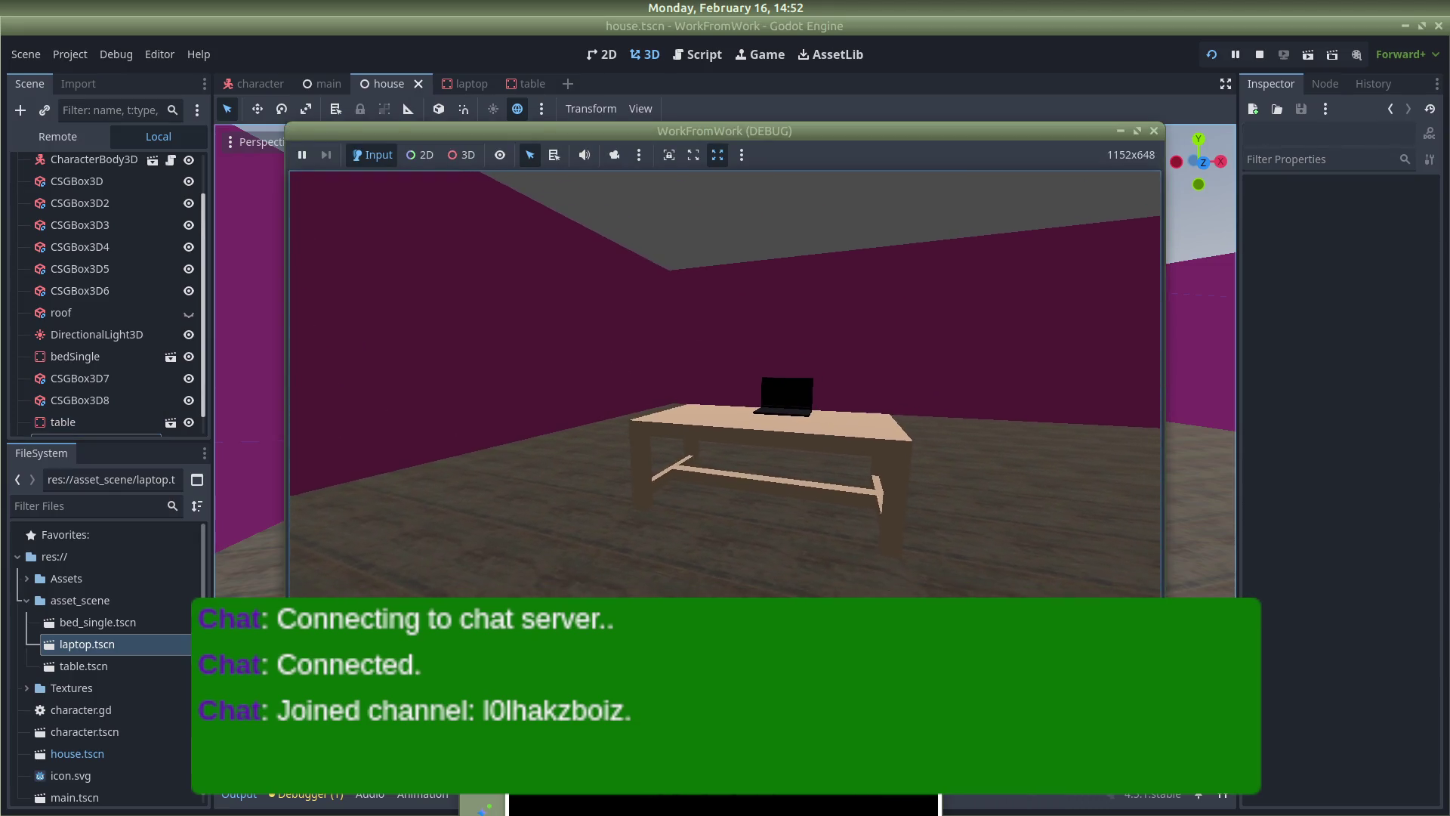
# Walk around the table in the running game to check the laptop
pyautogui.press('s')
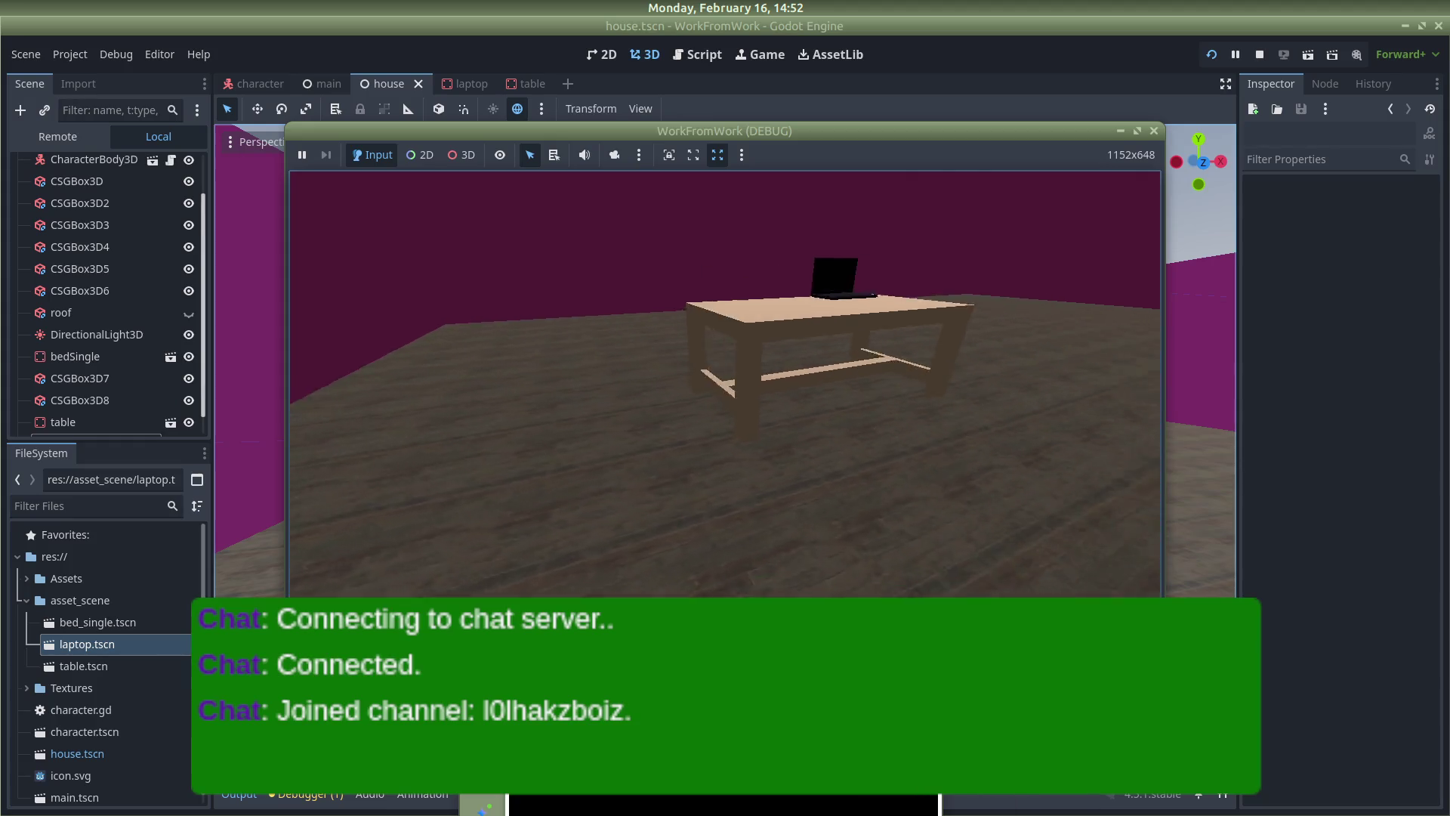
pyautogui.press('a')
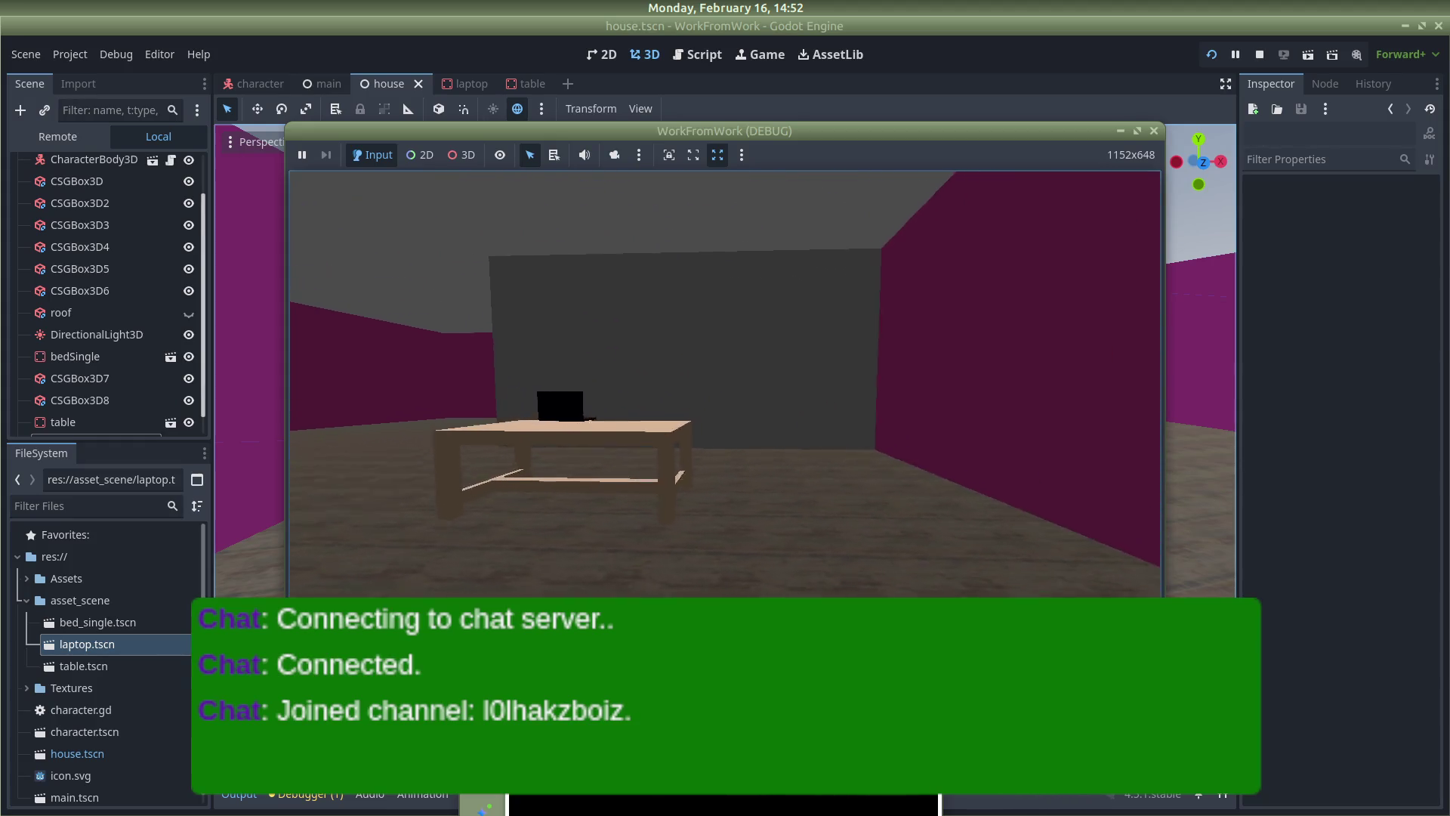
pyautogui.press('w')
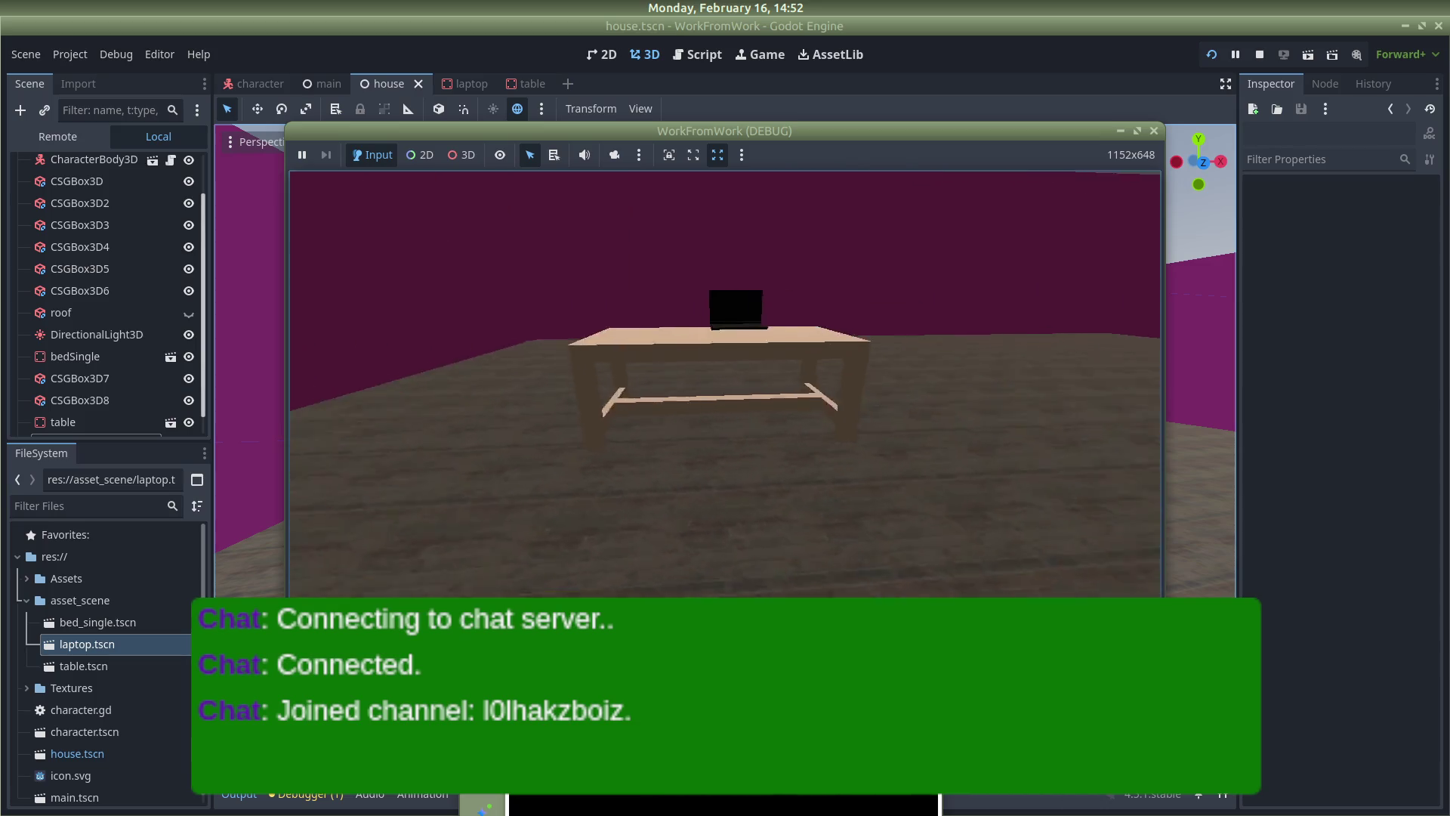
pyautogui.press('s')
pyautogui.press('w')
pyautogui.press('Escape')
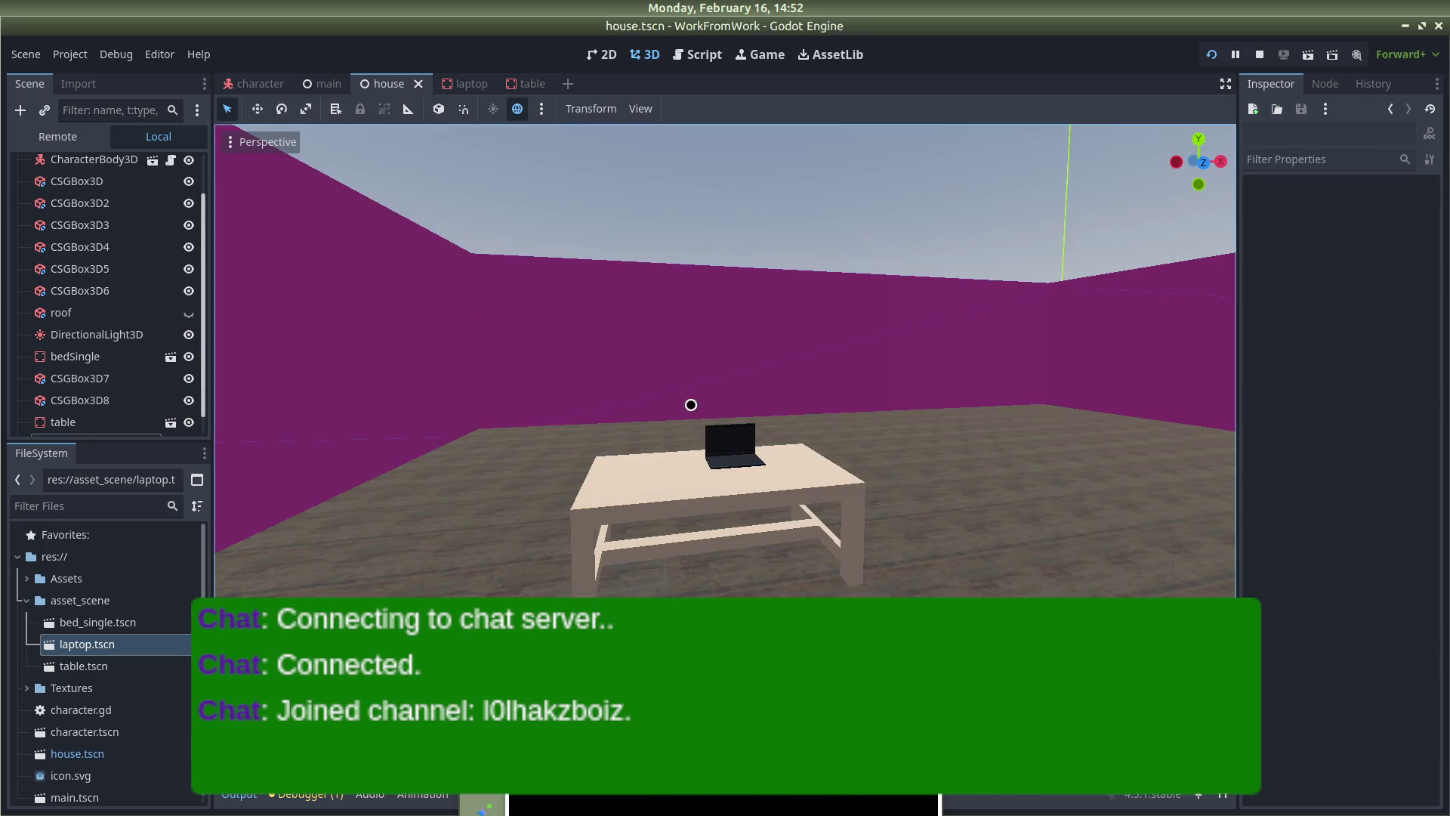
# Shift the laptop left along the tabletop and test it in another game run
pyautogui.click(738, 445)
pyautogui.moveTo(810, 450); pyautogui.dragTo(741, 451)
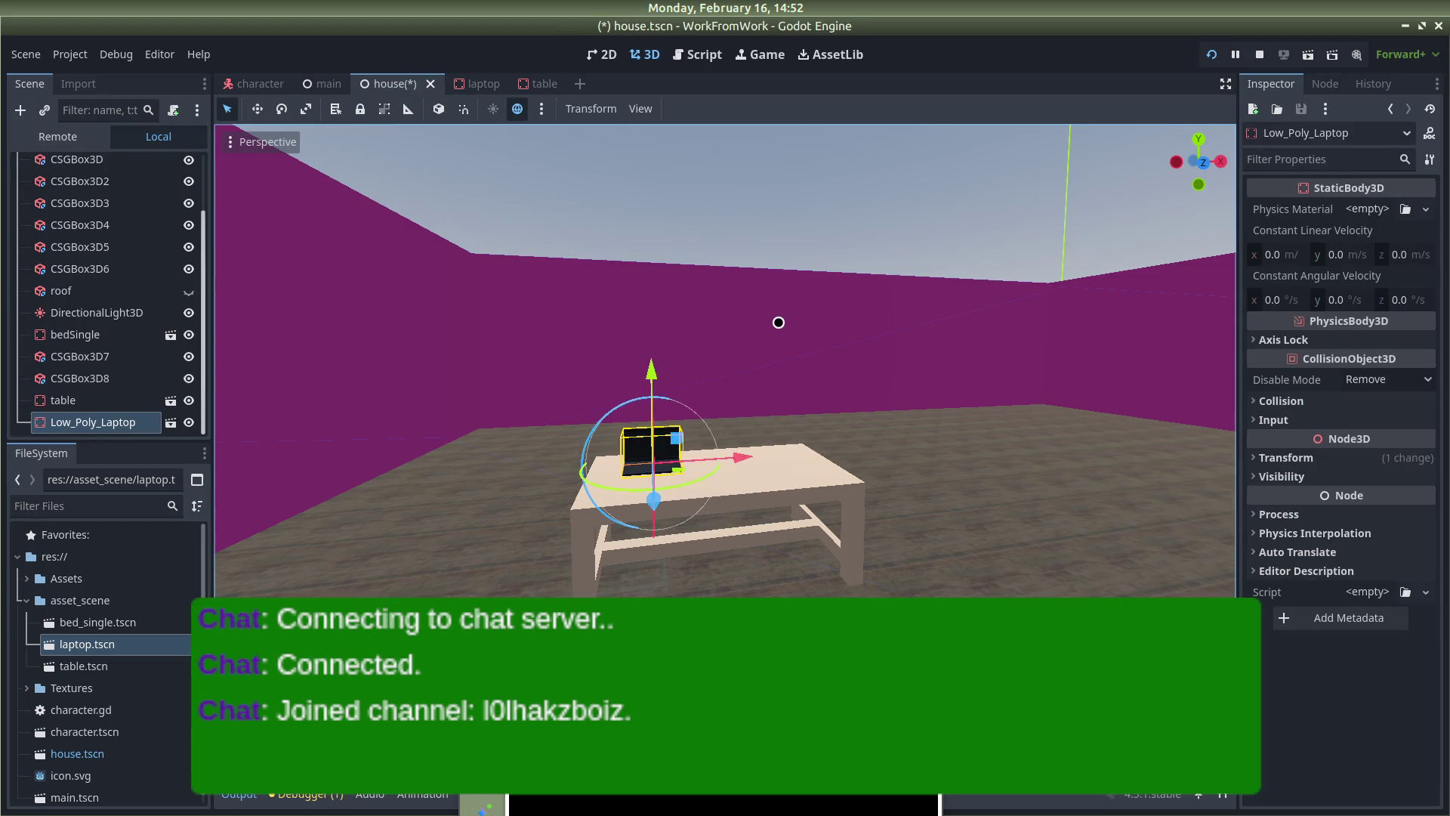
pyautogui.click(793, 249)
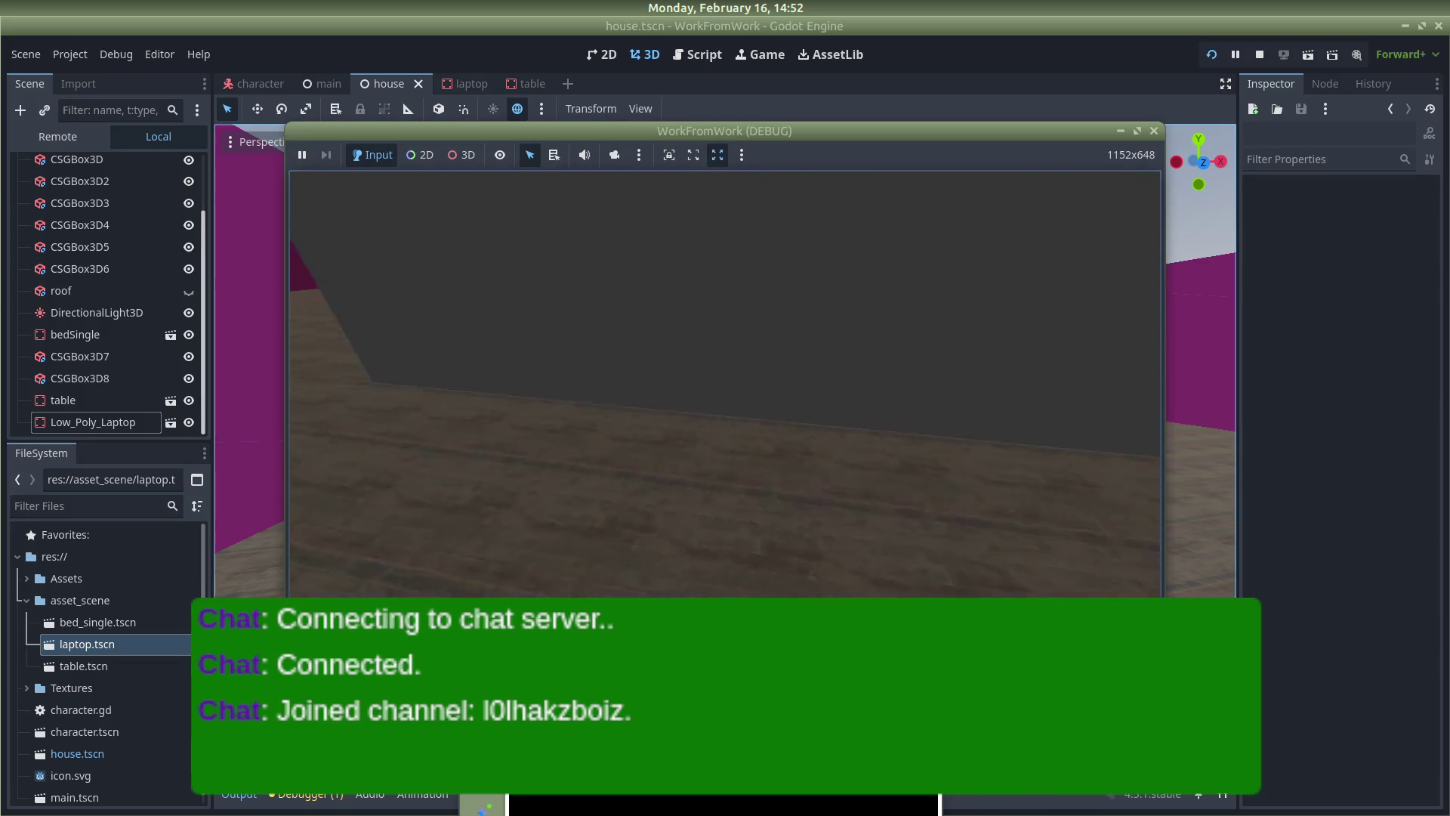
pyautogui.press('w')
pyautogui.press('s')
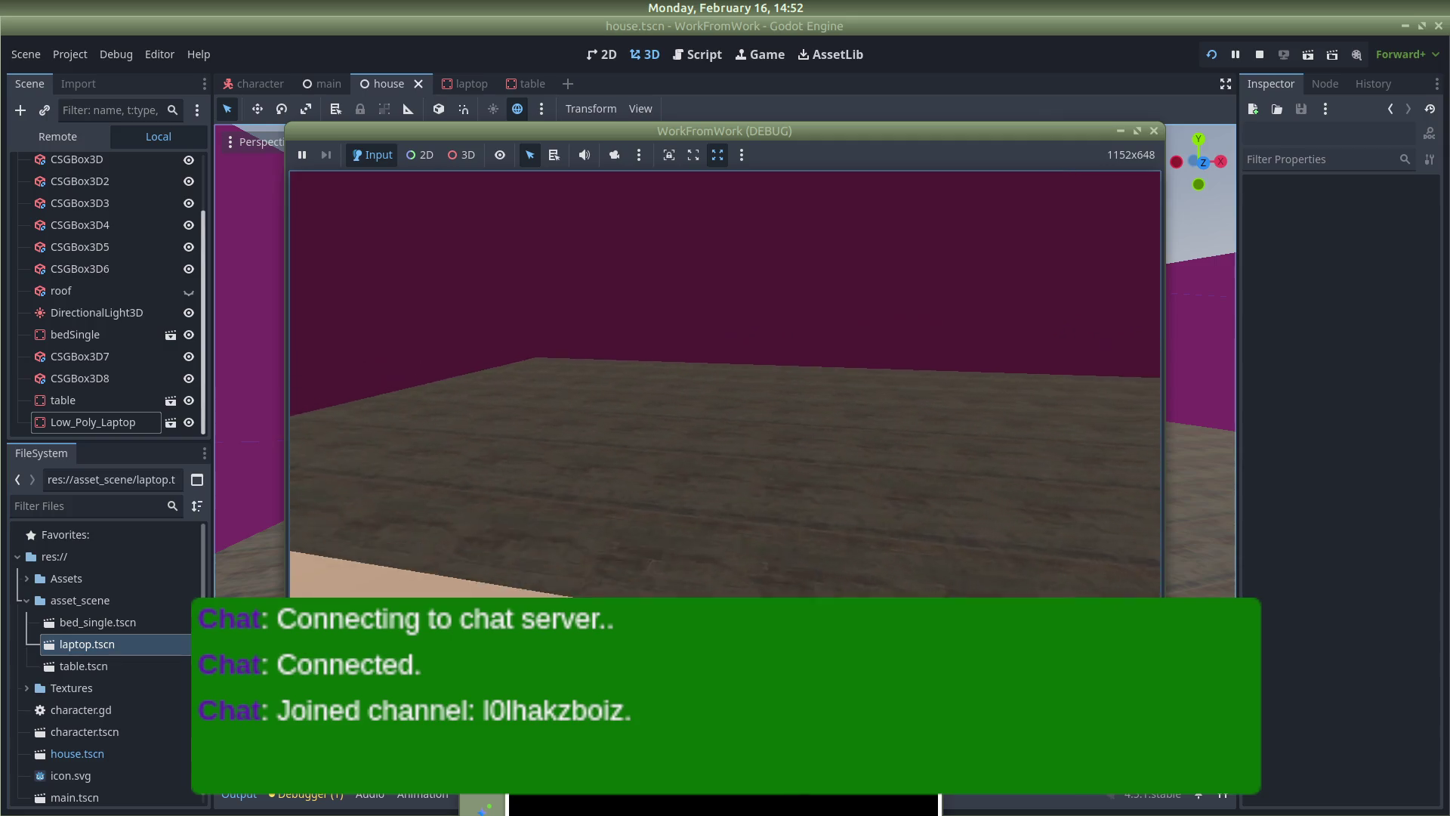
pyautogui.hotkey('alt', 'Tab')
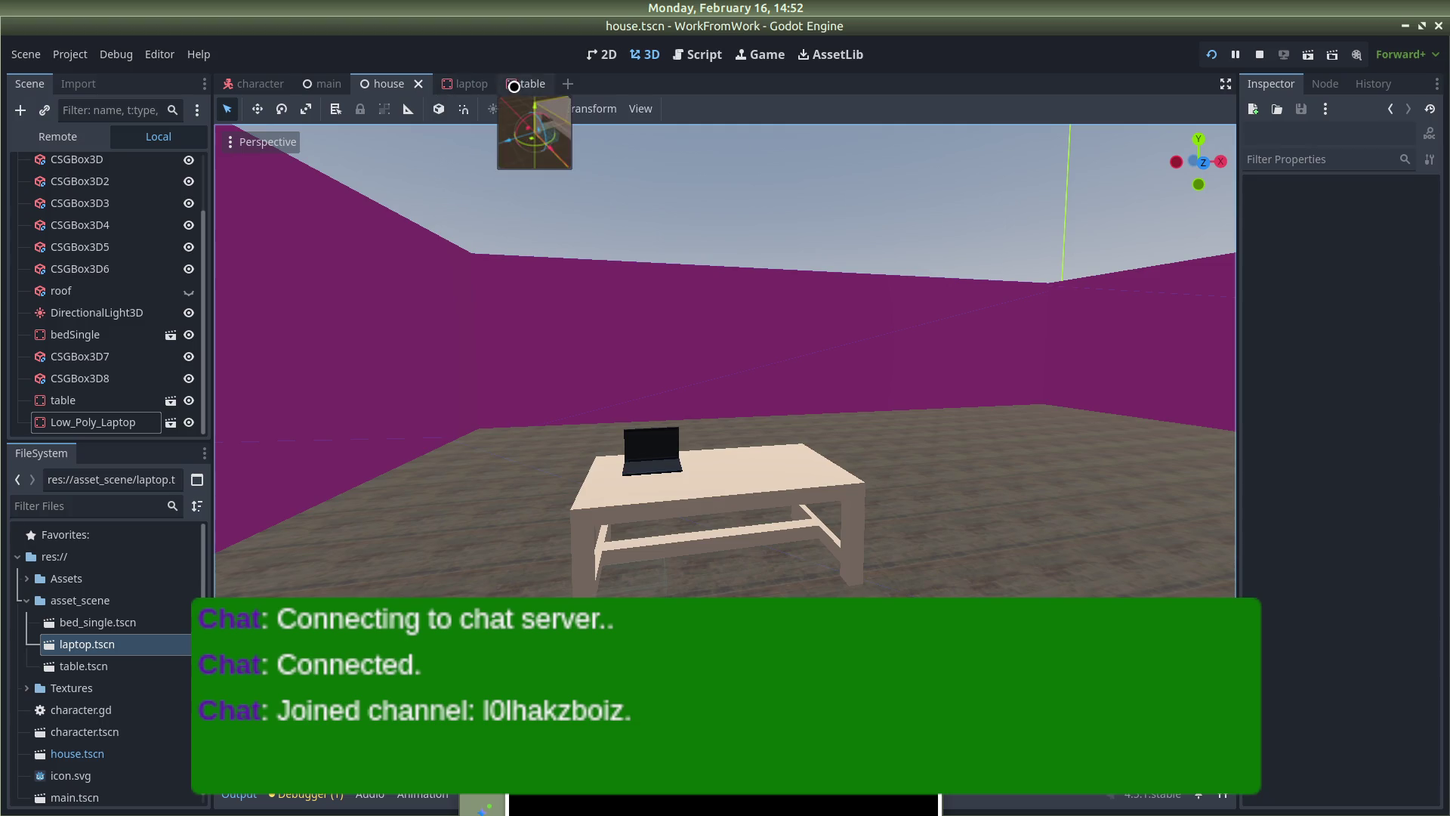
# Give the table mesh a simplified convex collision shape and save the table scene
pyautogui.click(528, 84)
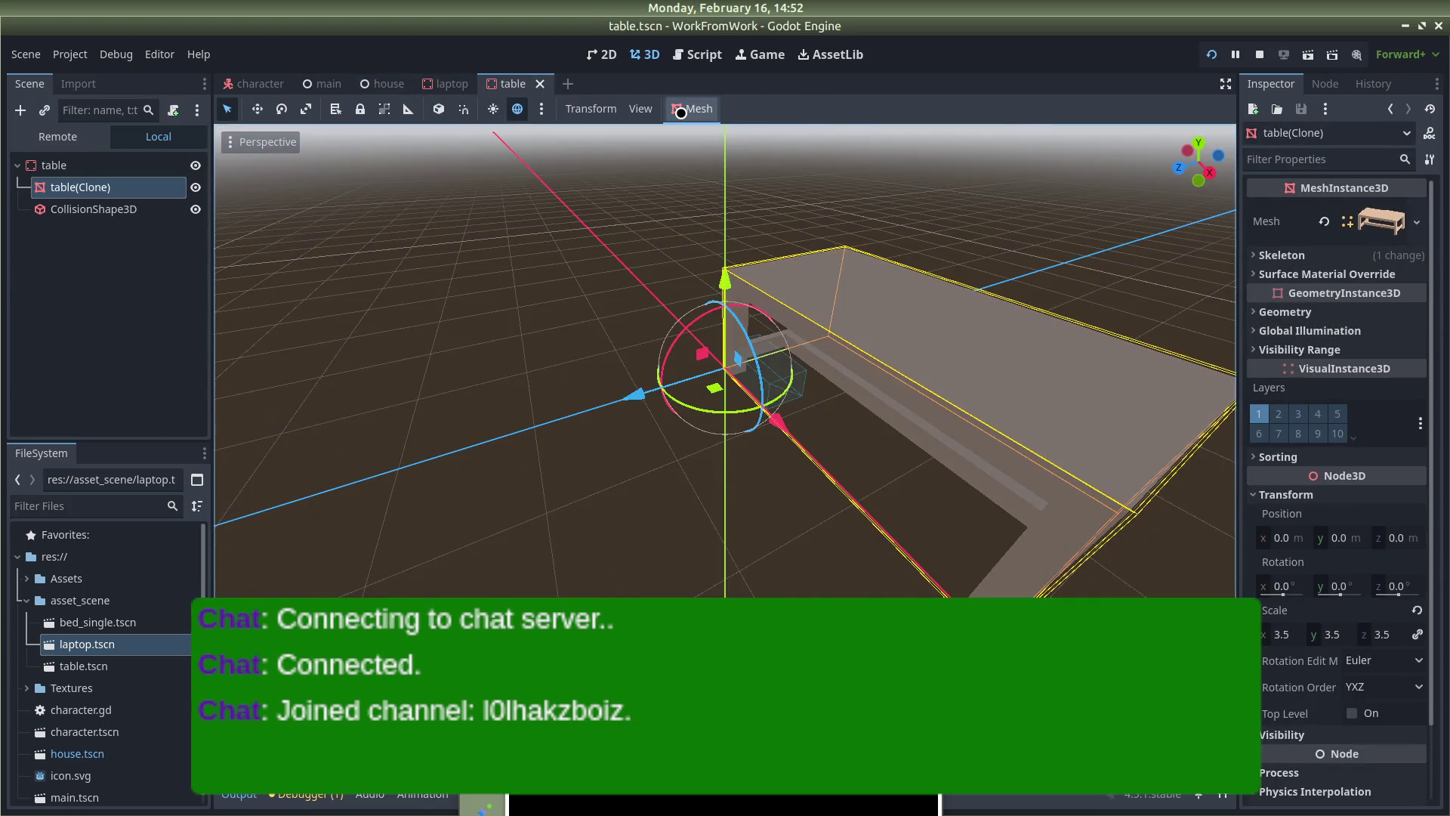
pyautogui.click(691, 108)
pyautogui.click(726, 128)
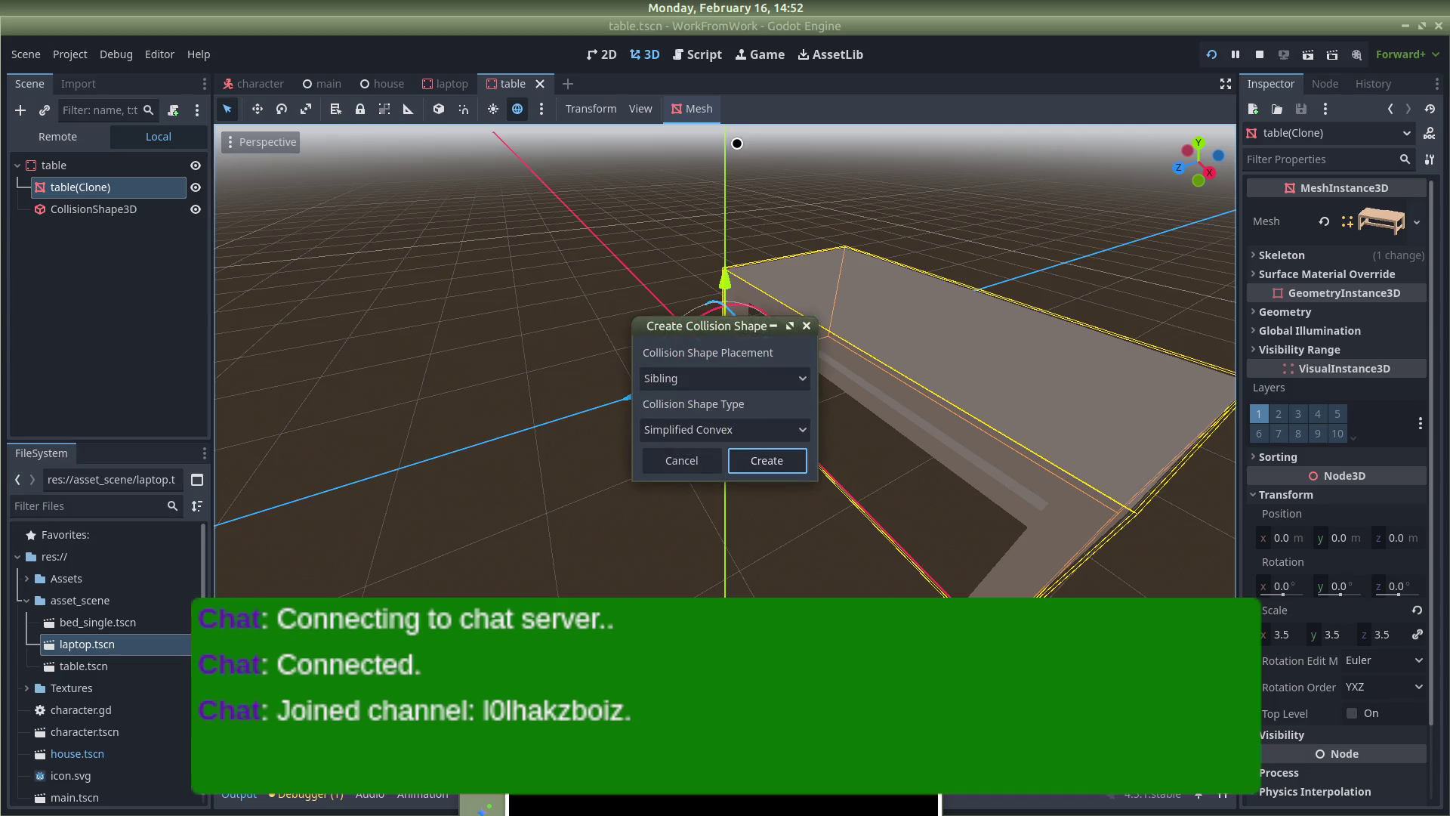
pyautogui.click(767, 462)
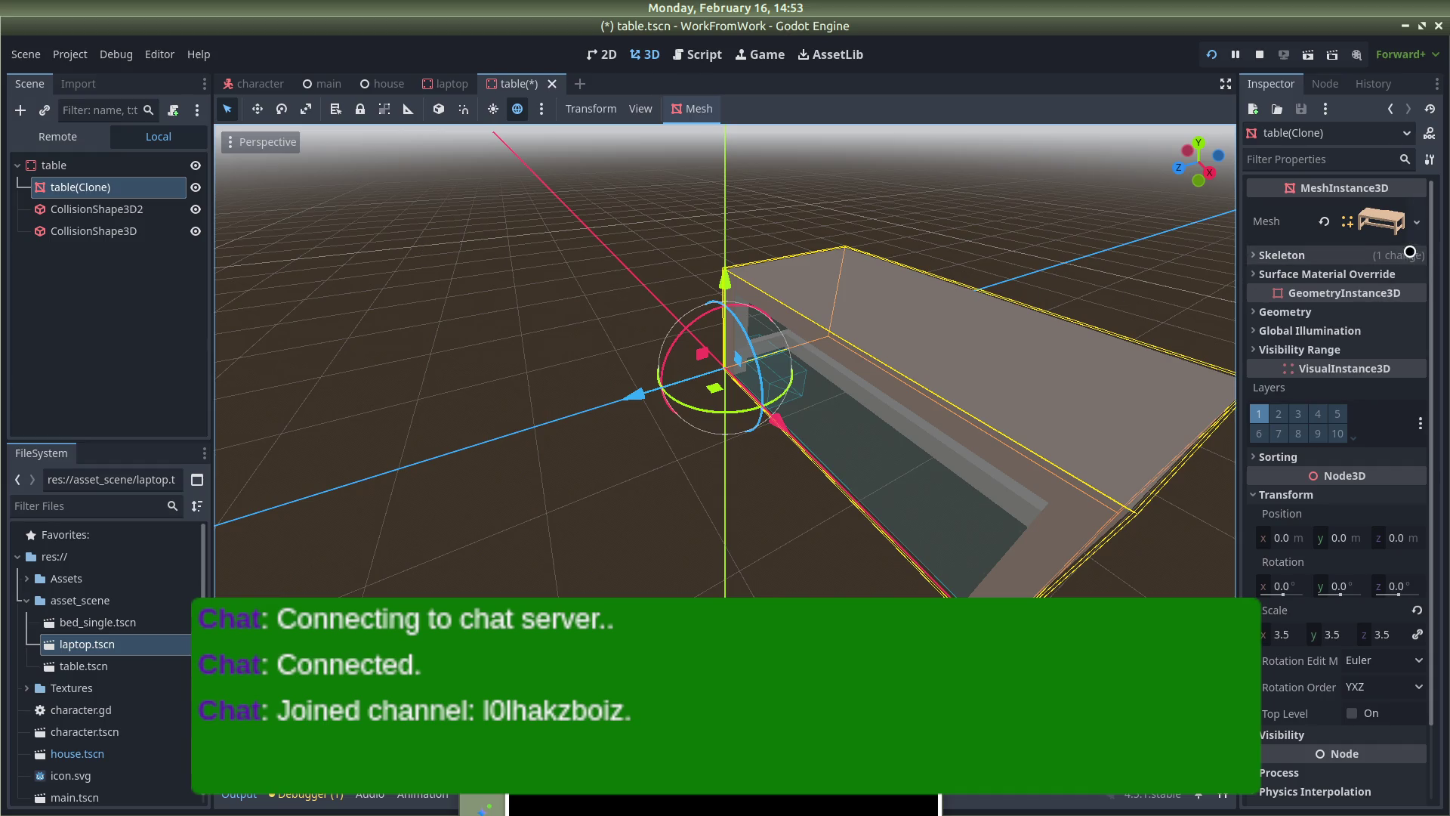
pyautogui.hotkey('ctrl', 's')
# Go back to the house scene and select the table
pyautogui.click(447, 84)
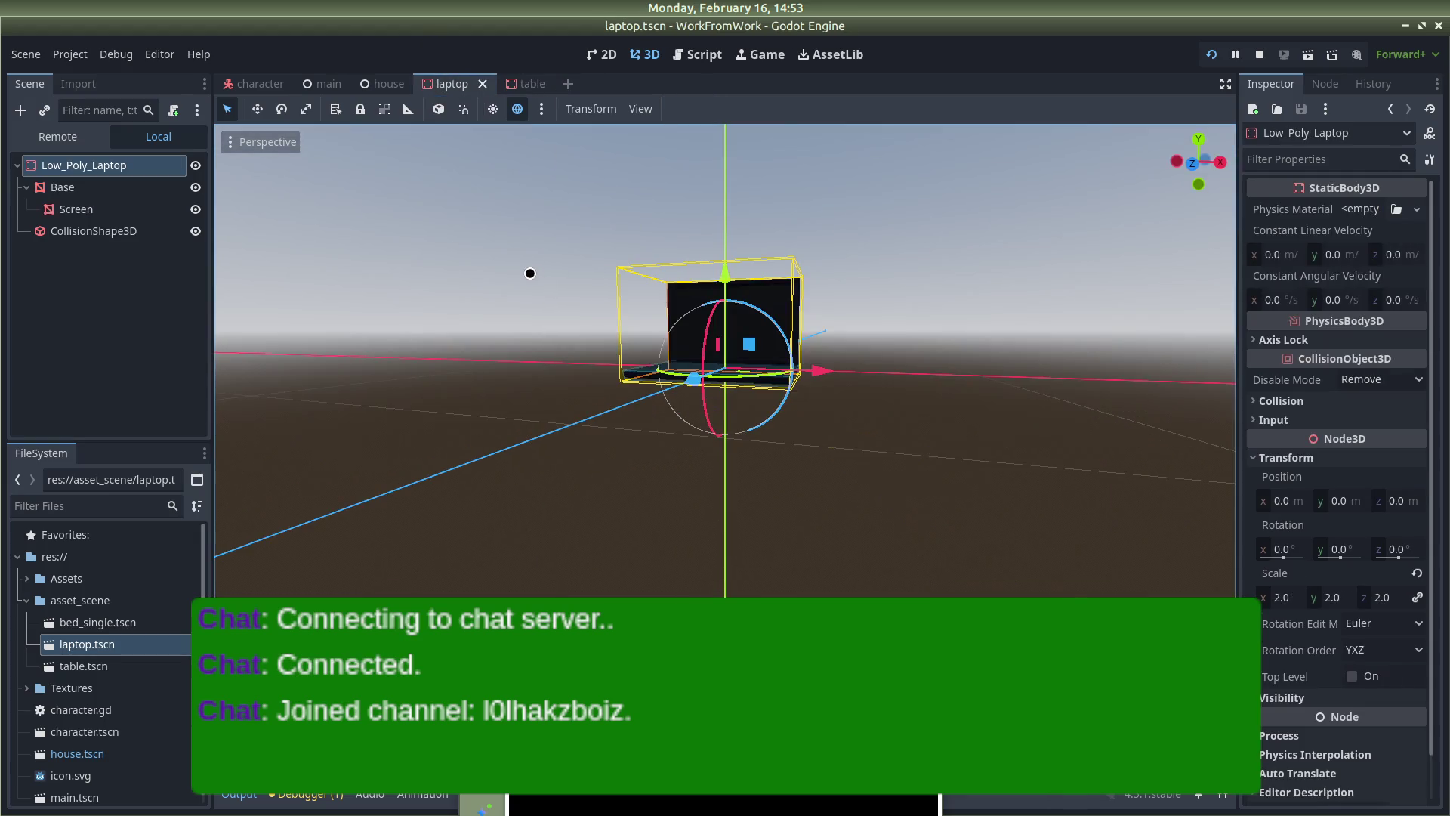
pyautogui.click(384, 83)
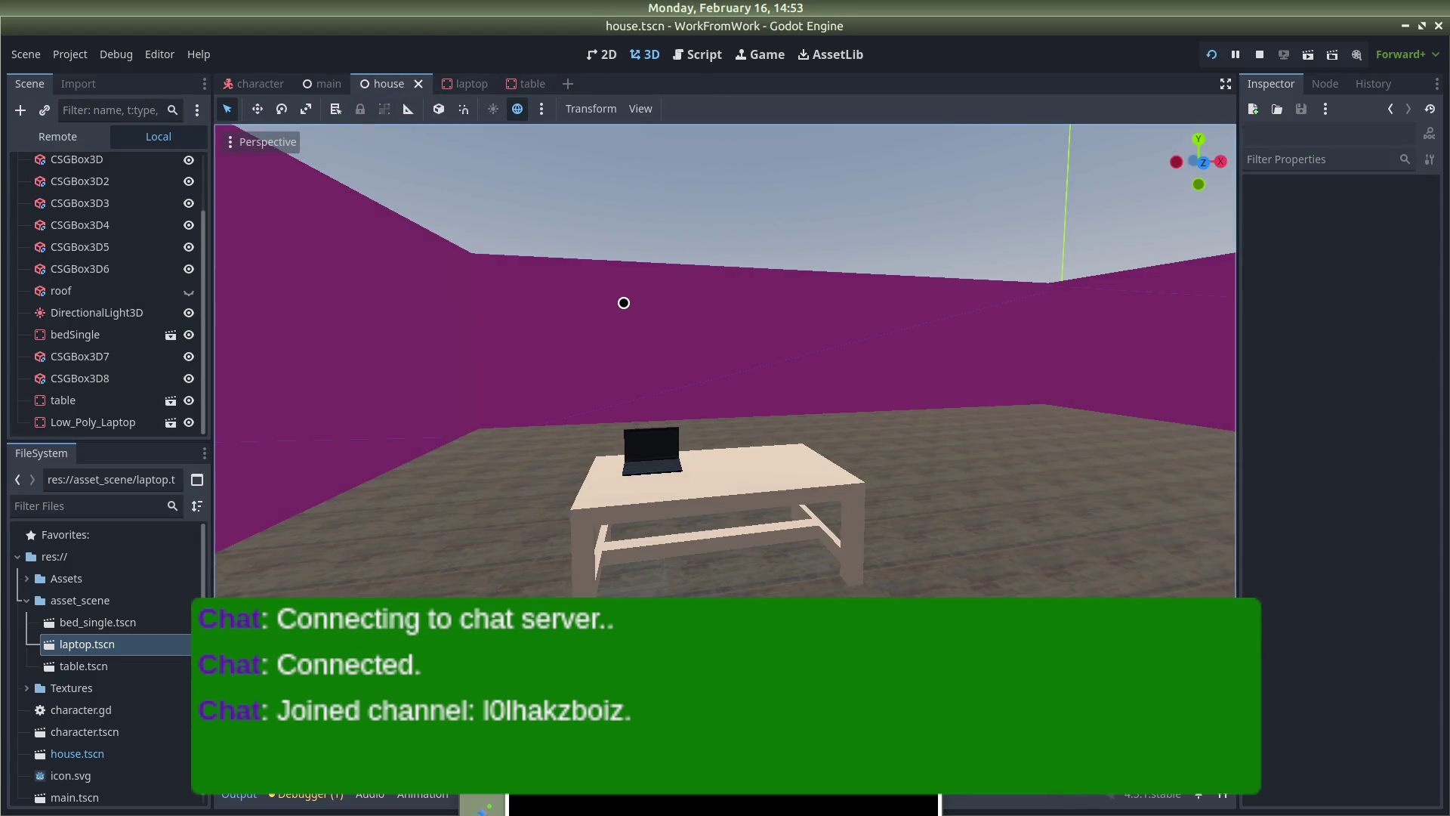
pyautogui.click(840, 478)
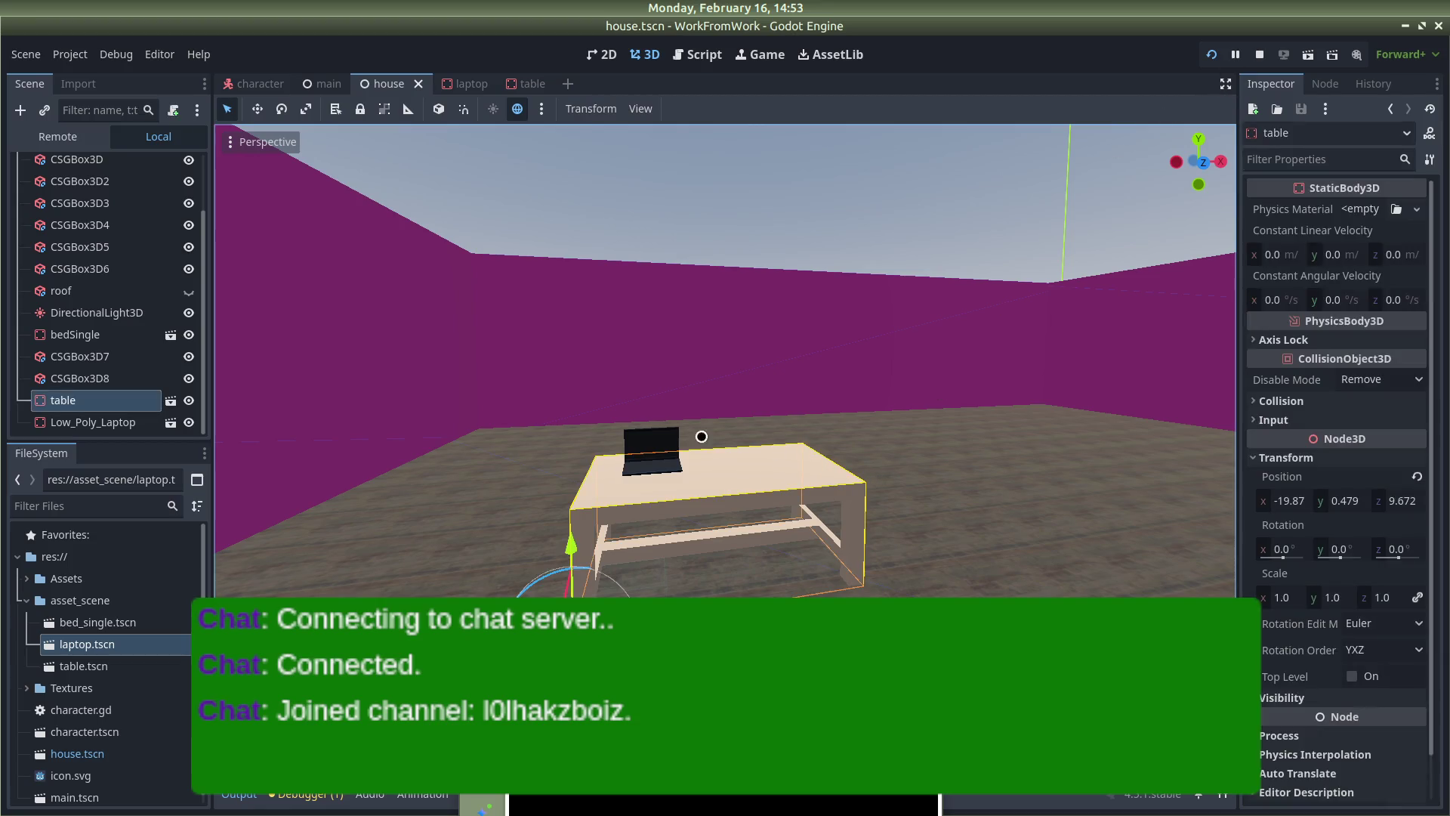
# Run the game and walk the player around the table and laptop
pyautogui.click(1211, 54)
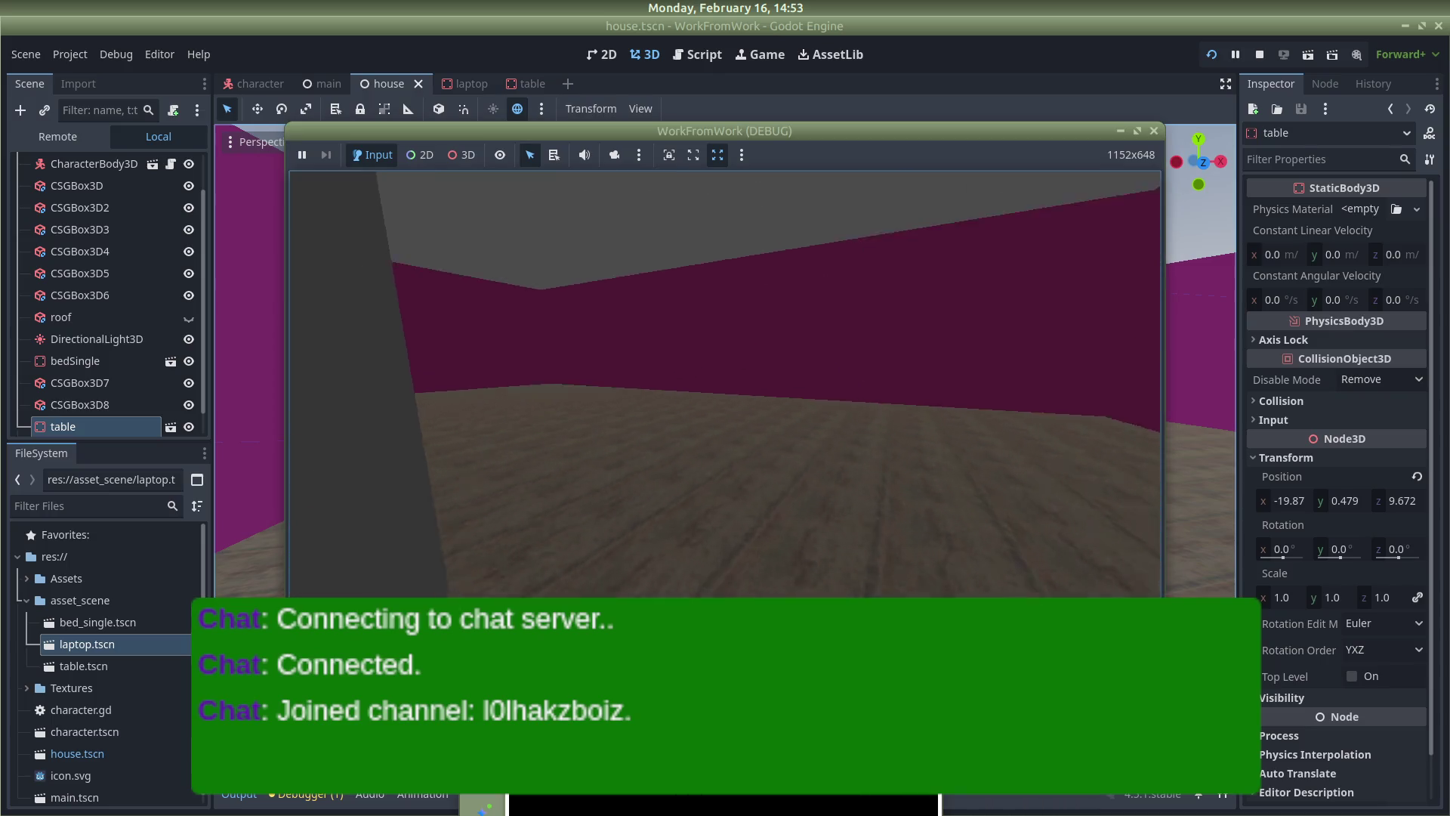
pyautogui.press('w')
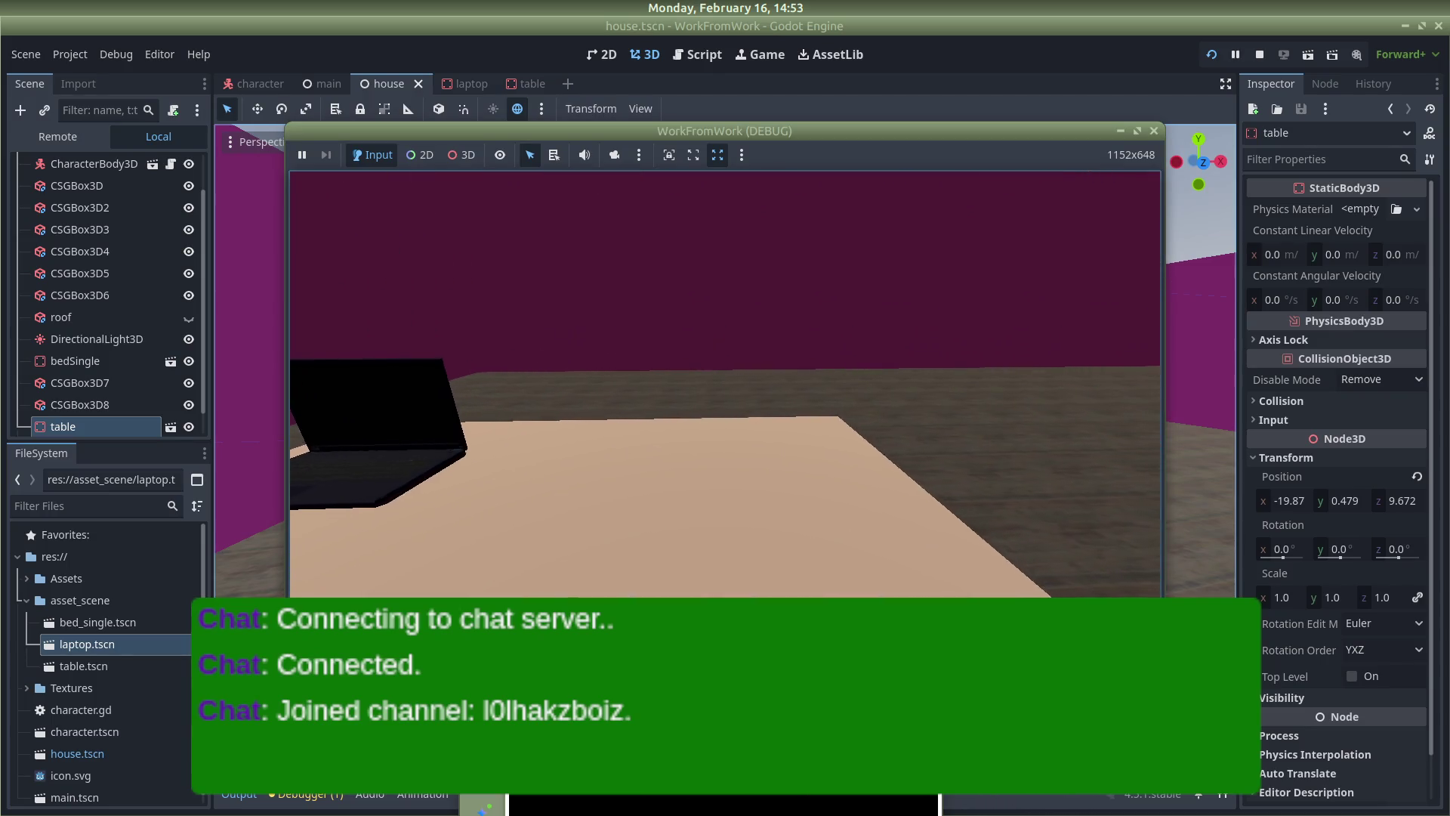
pyautogui.press('s')
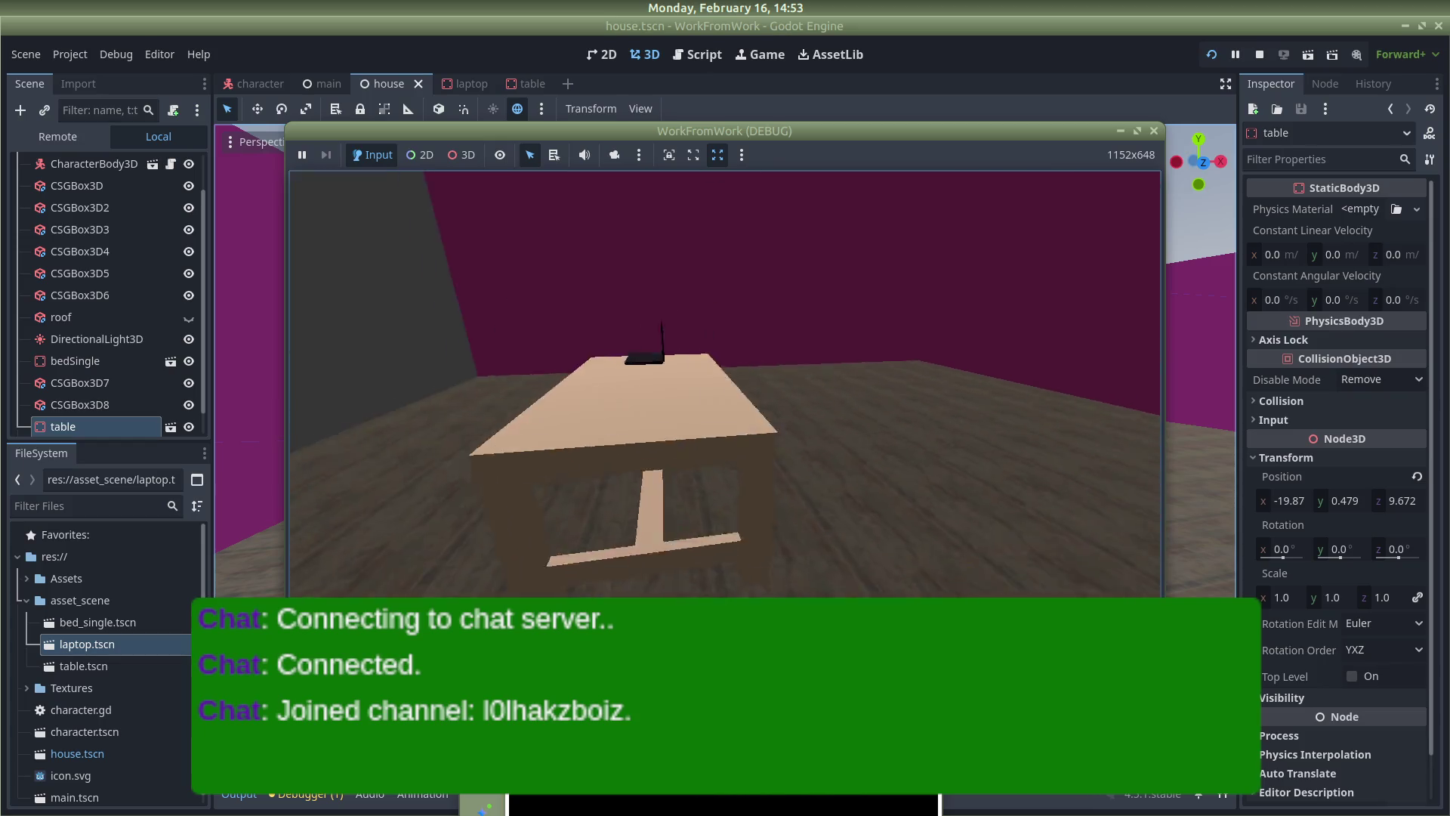
pyautogui.press('w')
pyautogui.press('s')
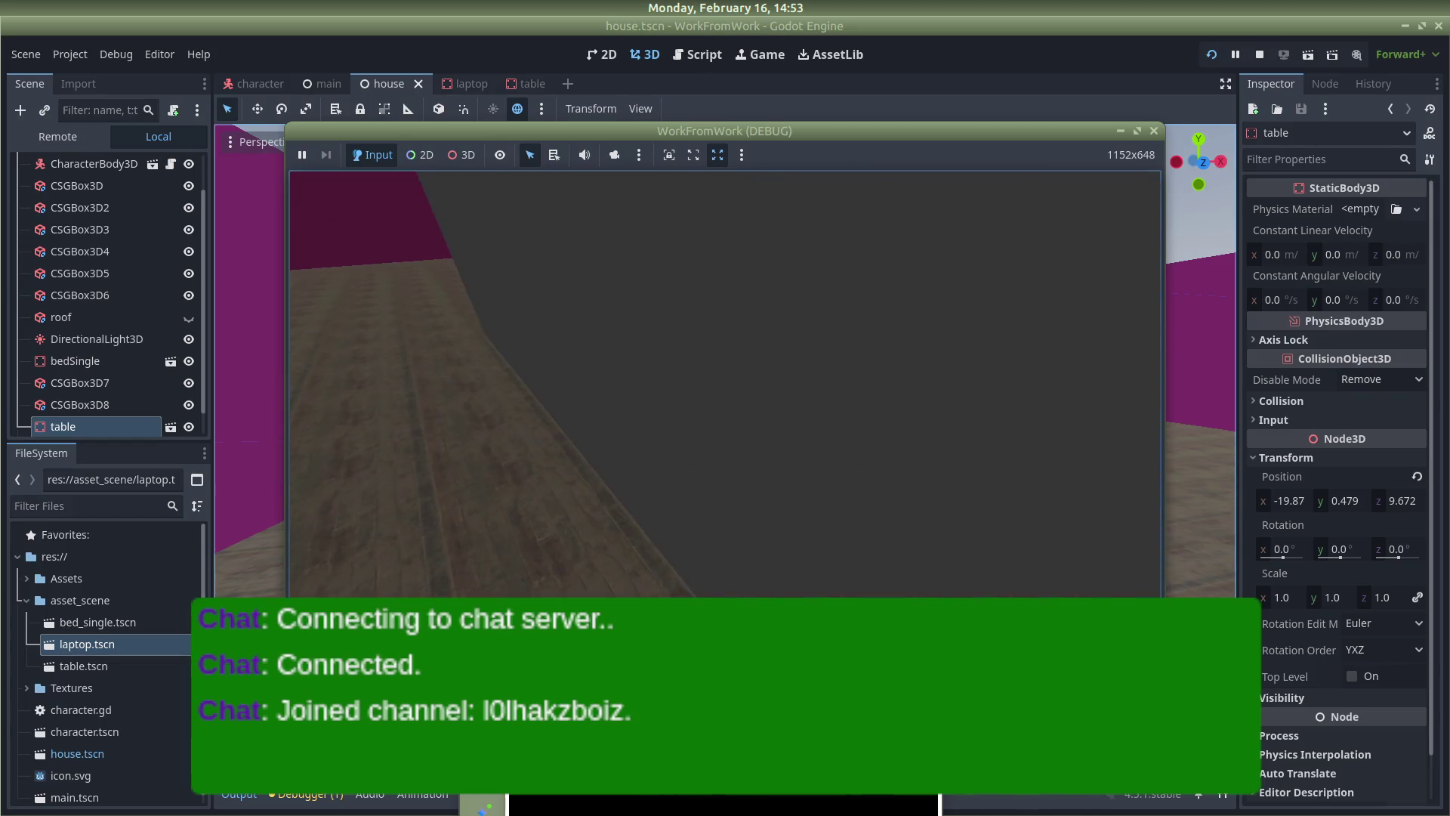
pyautogui.press('s')
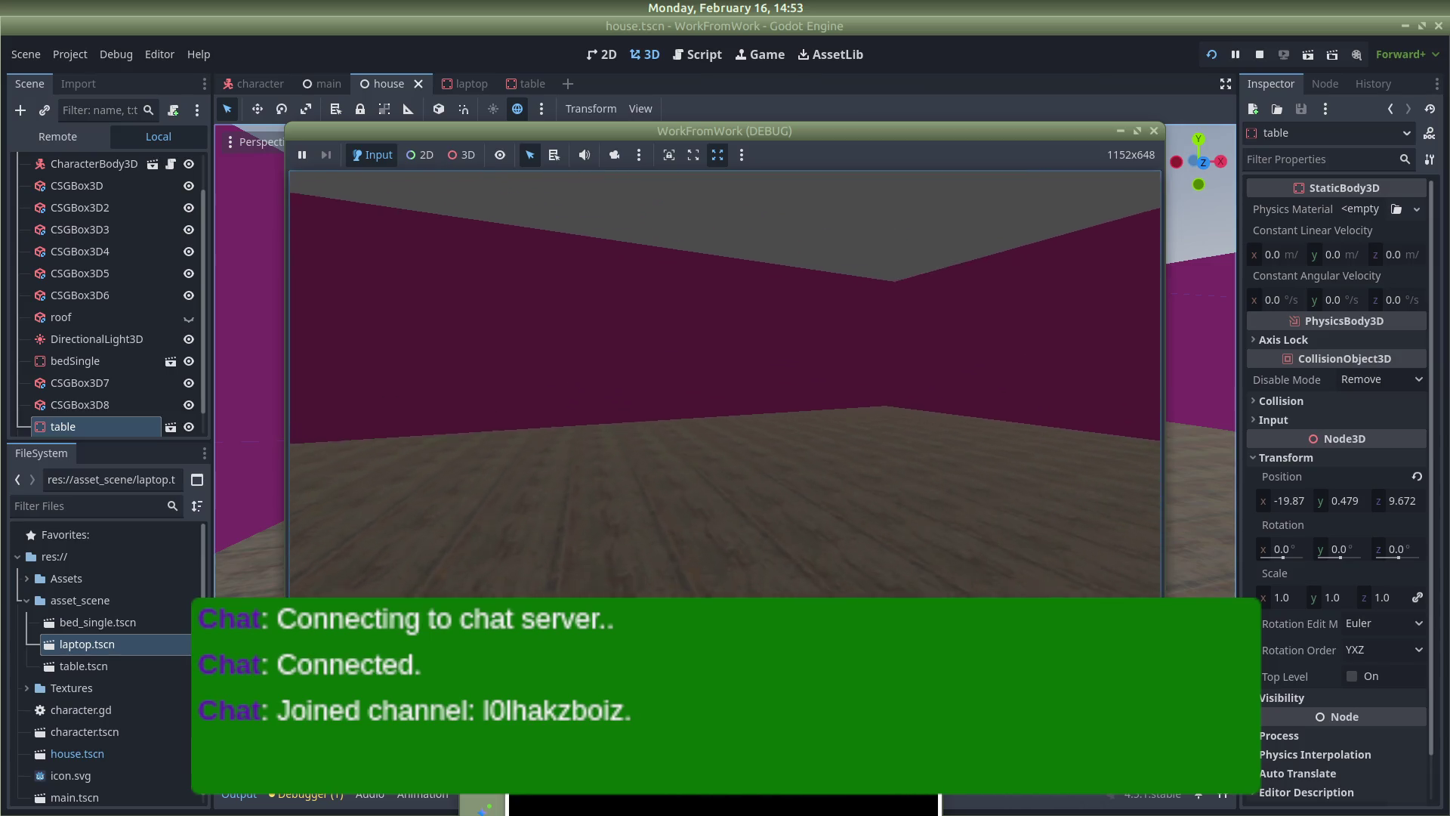
pyautogui.press('w')
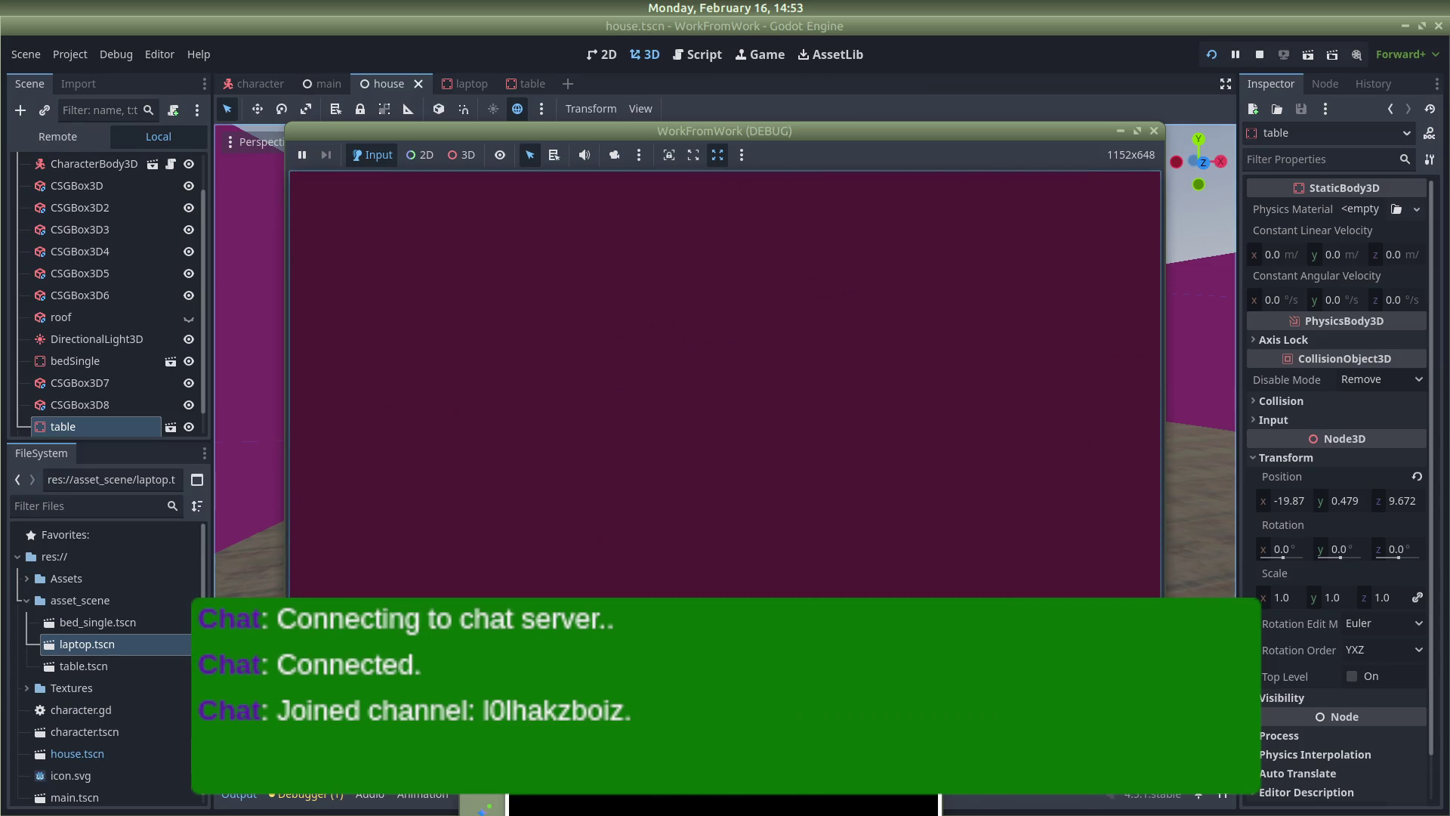
pyautogui.press('s')
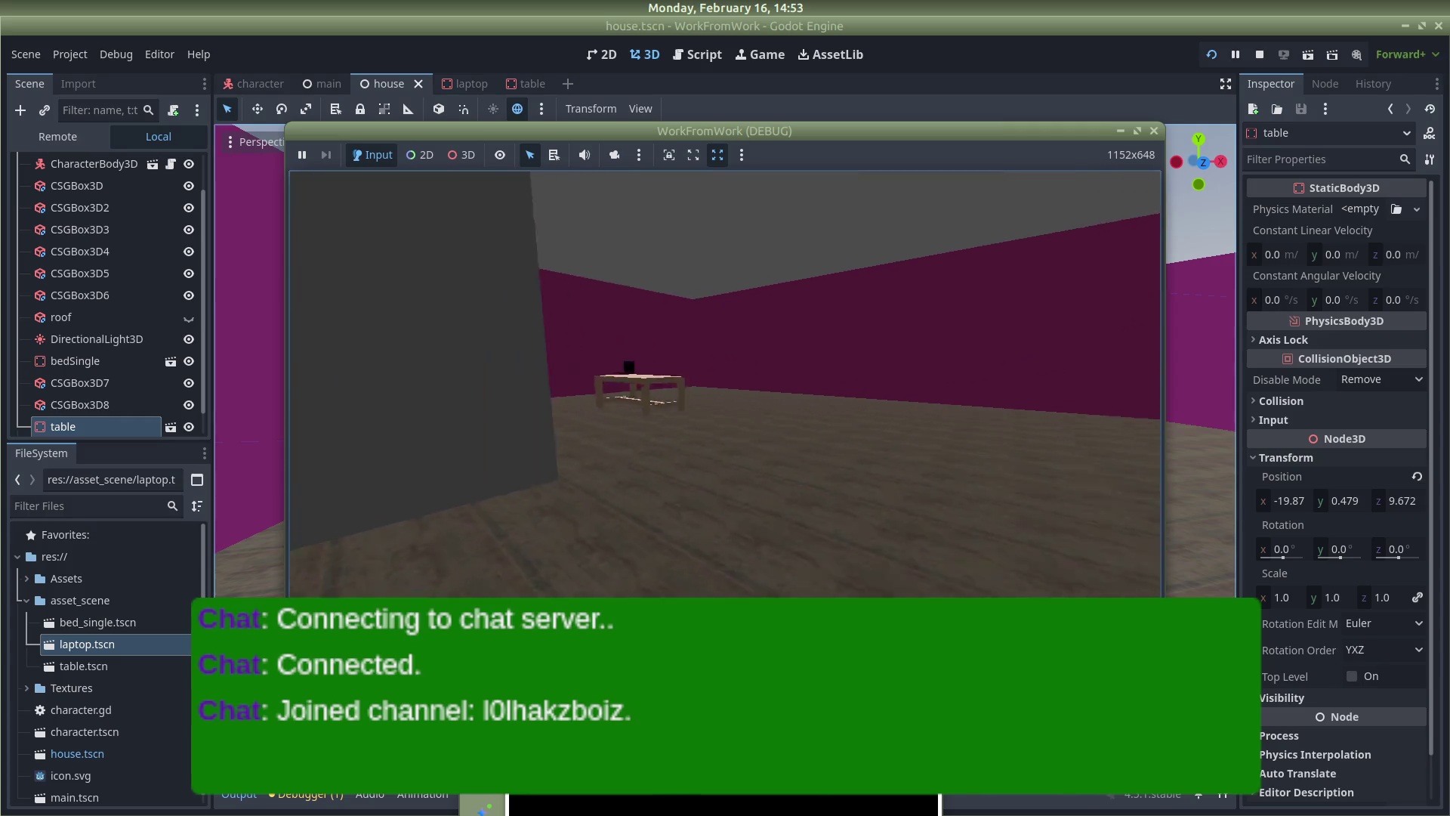
pyautogui.press('w')
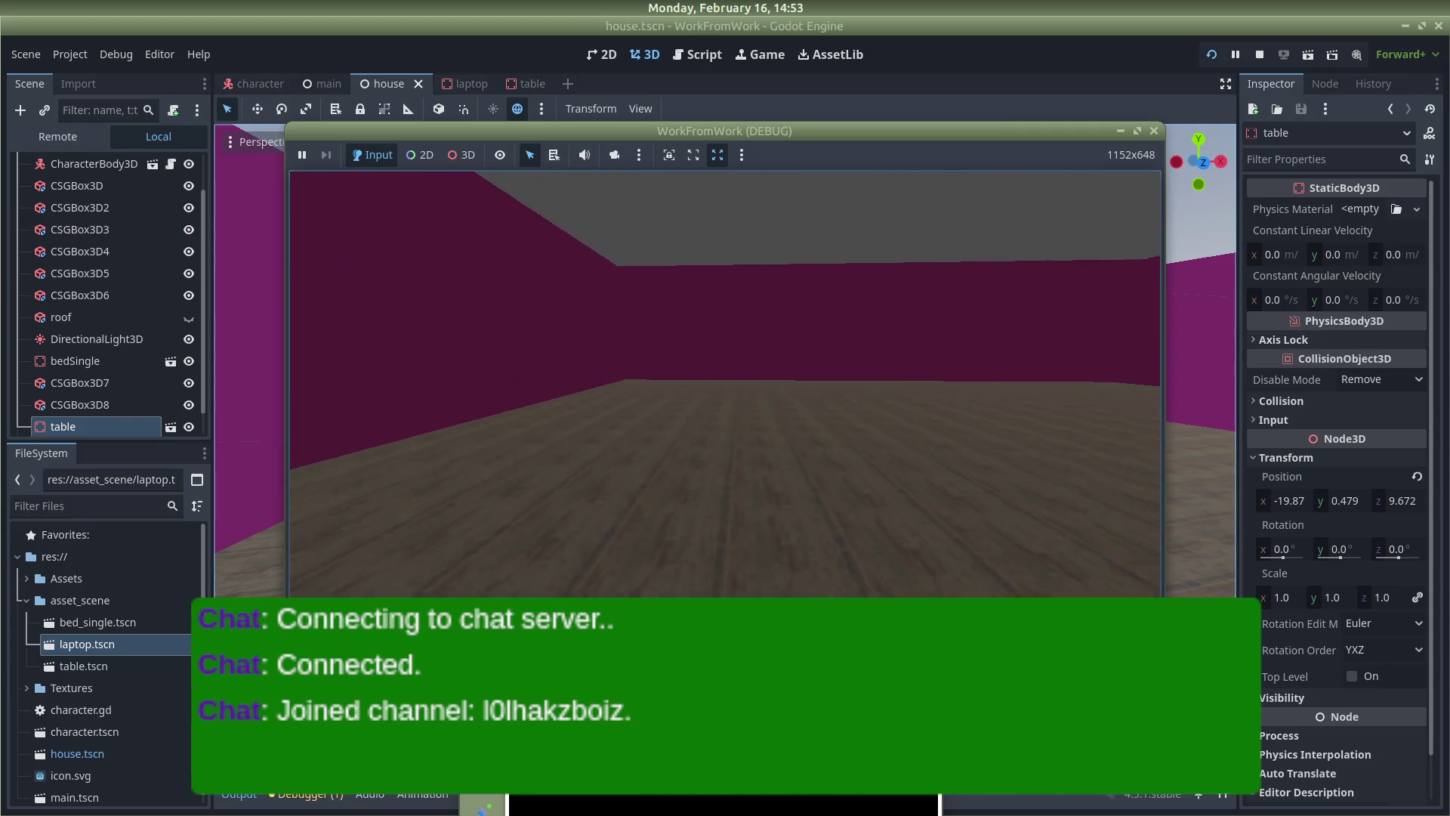
pyautogui.press('s')
pyautogui.press('w')
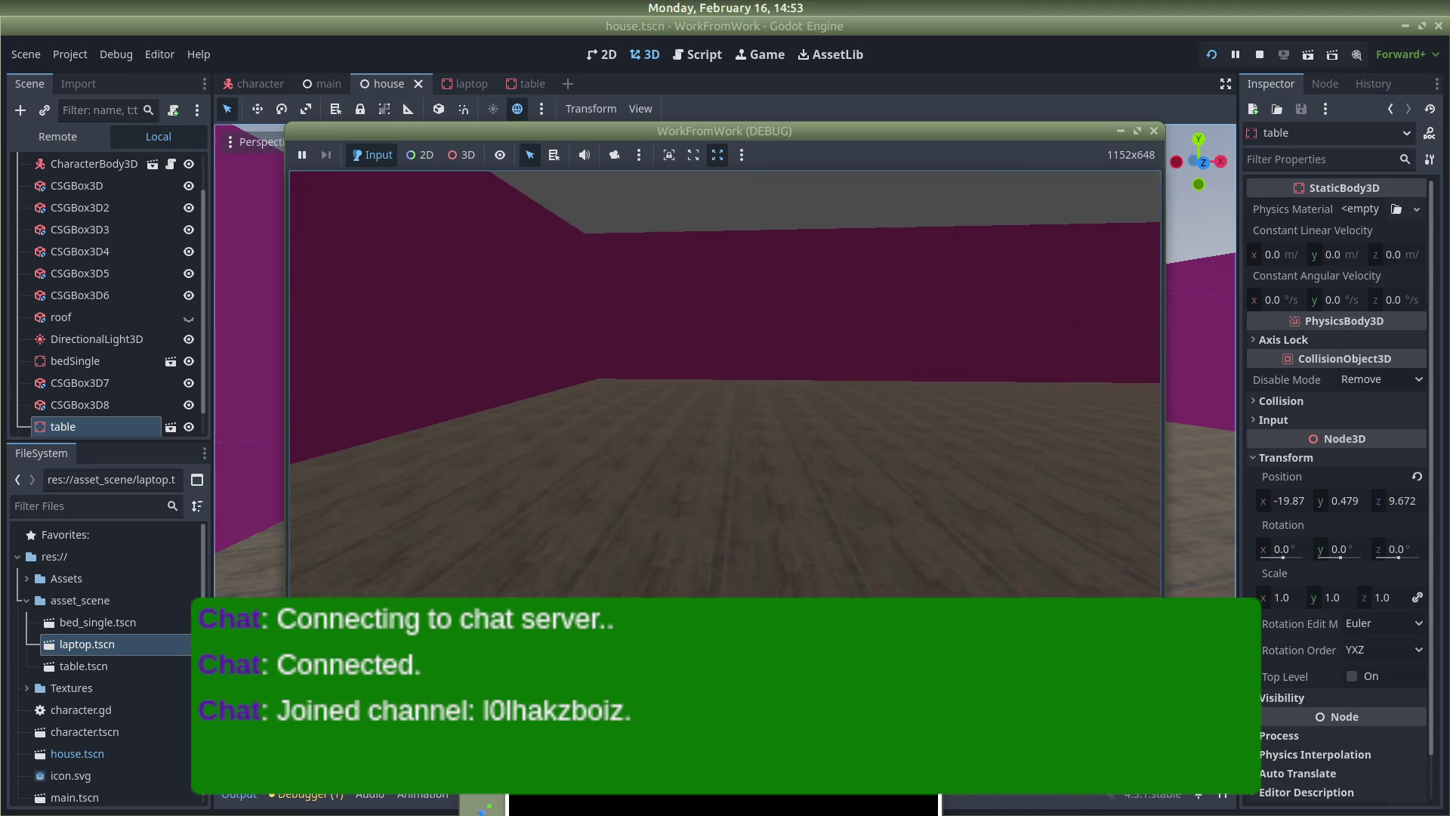
pyautogui.press('s')
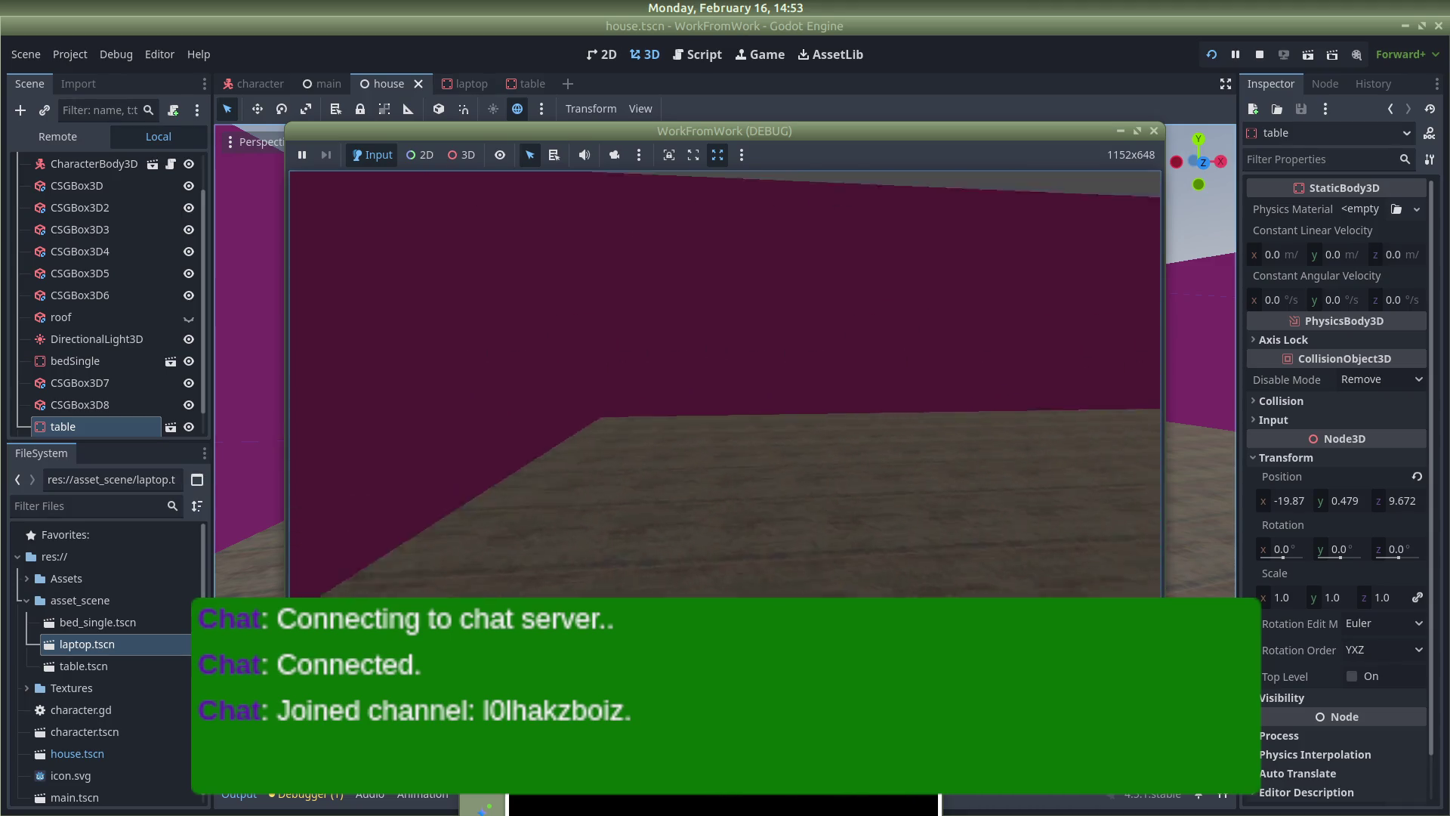
pyautogui.press('w')
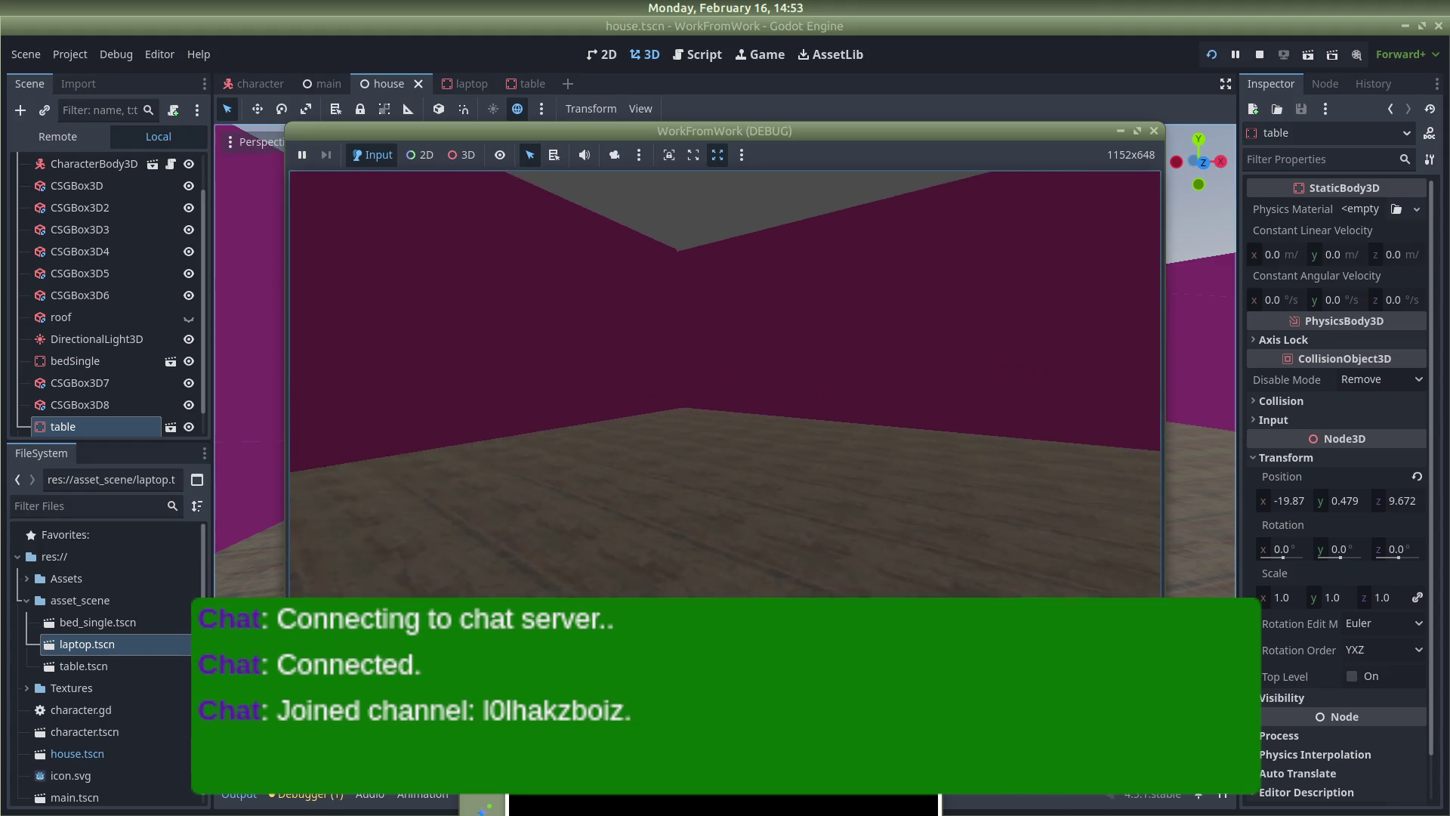
pyautogui.press('s')
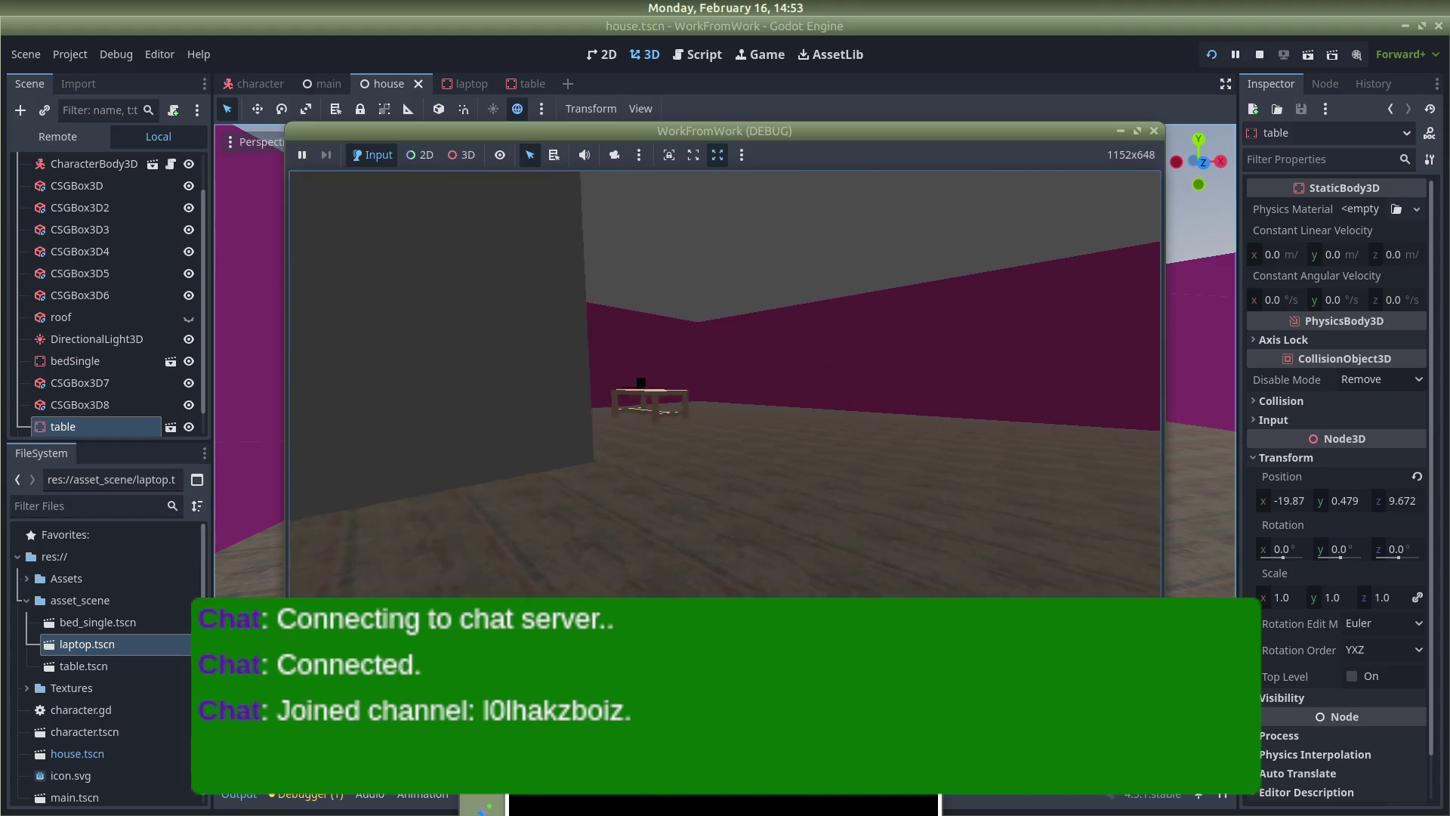
pyautogui.press('w')
pyautogui.press('w')
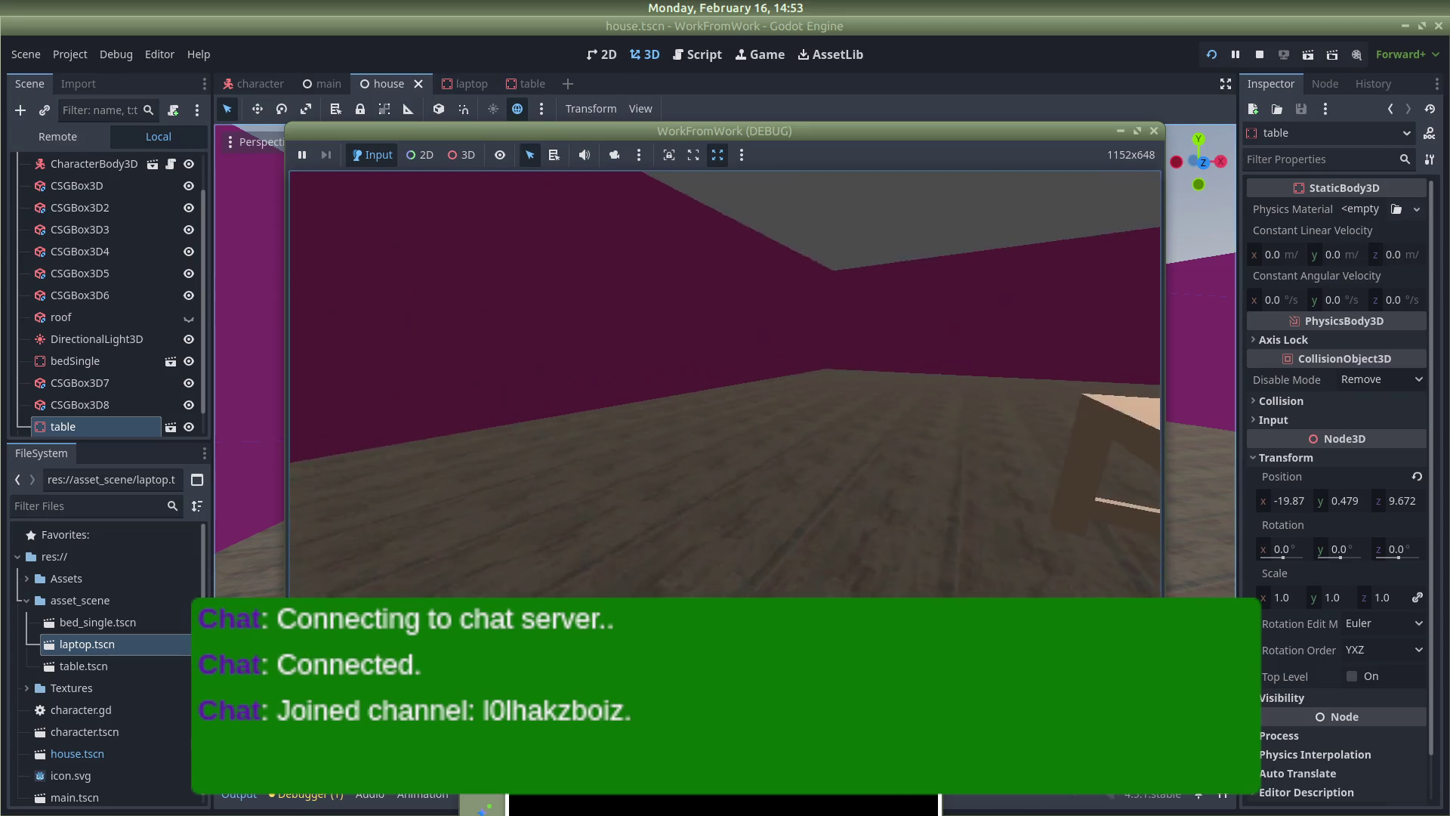
# Keep walking into the table, walls and doorway to test collisions, then switch to Discord
pyautogui.press('s')
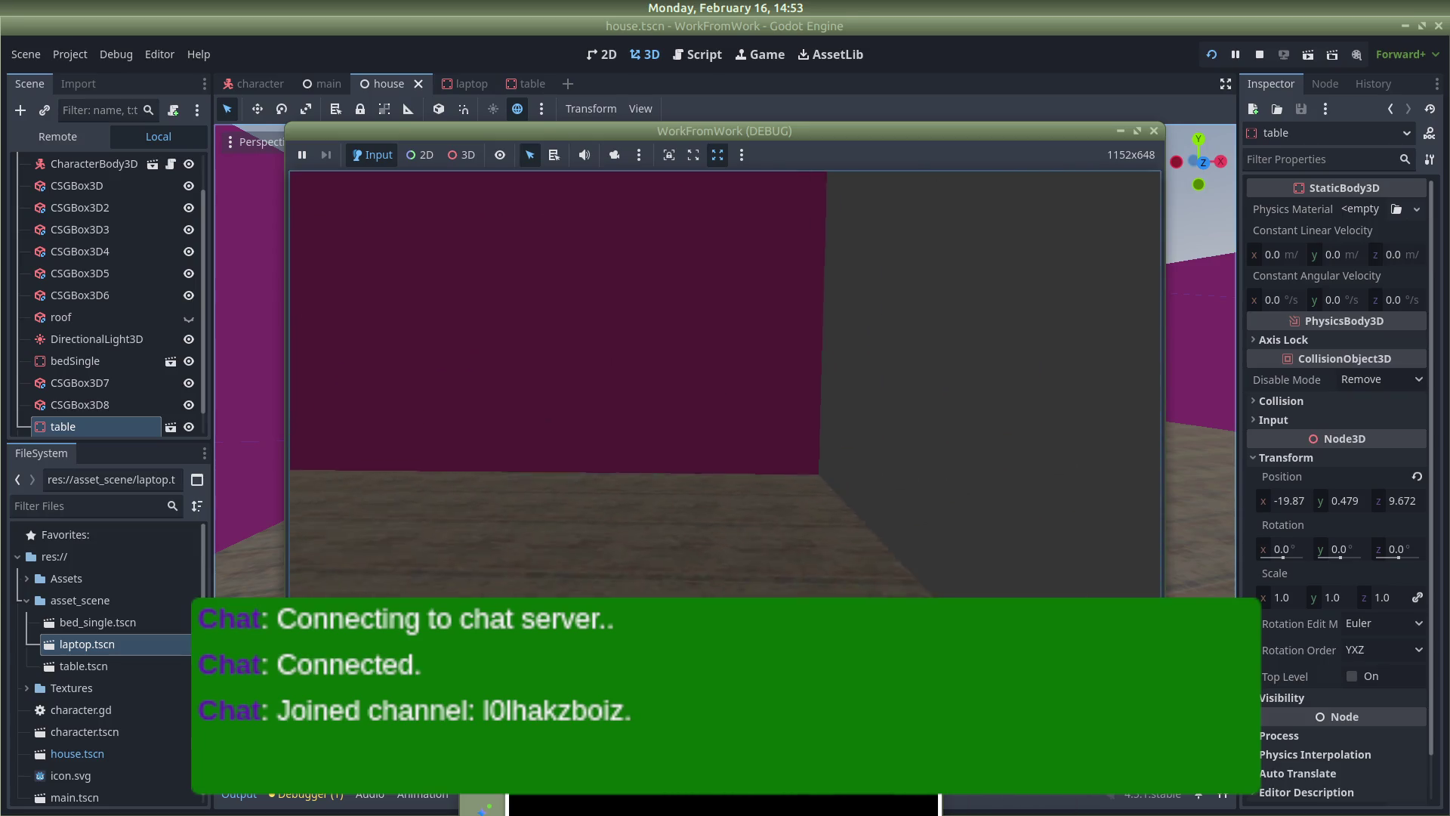
pyautogui.press('w')
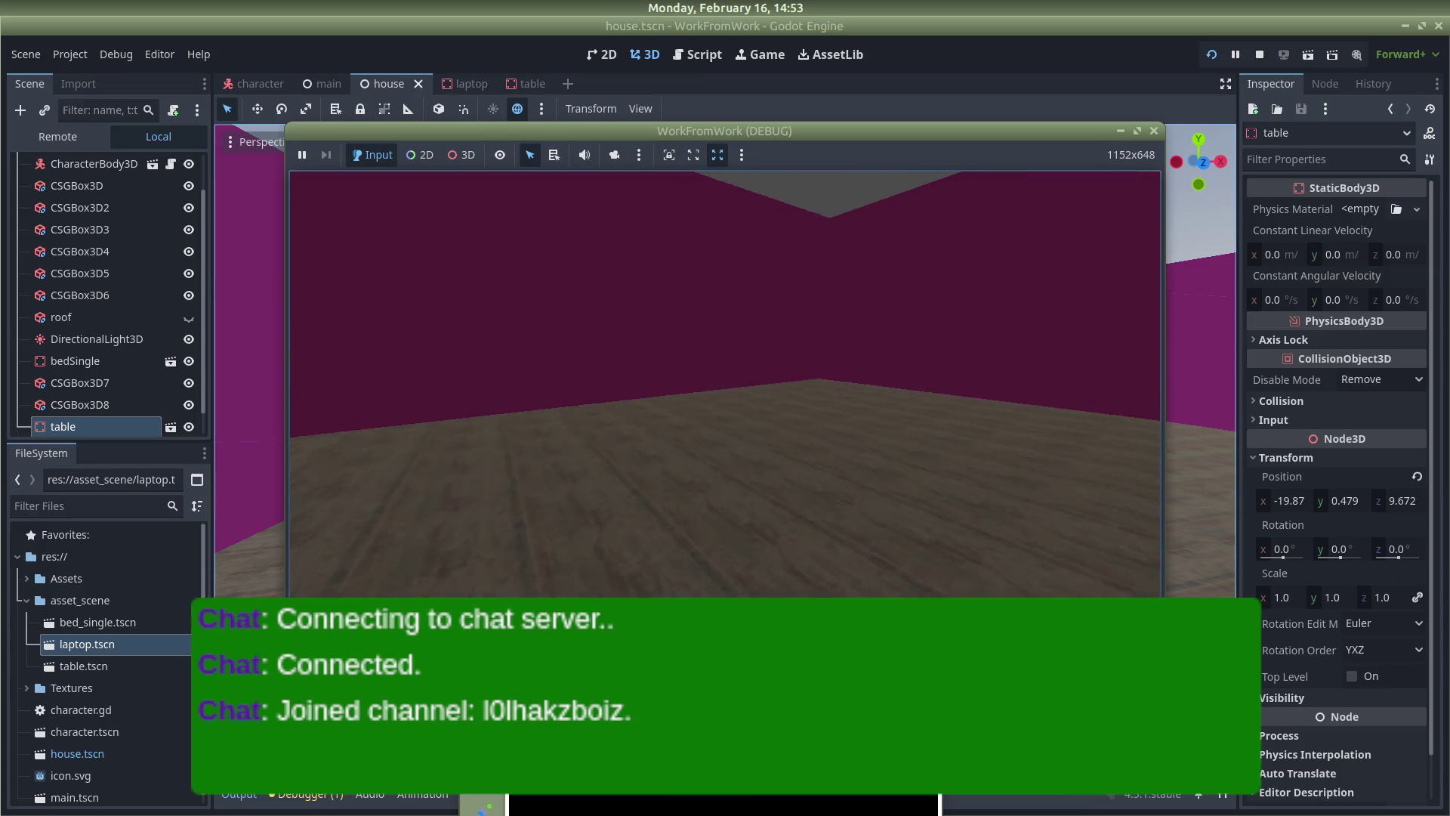
pyautogui.press('s')
pyautogui.press('w')
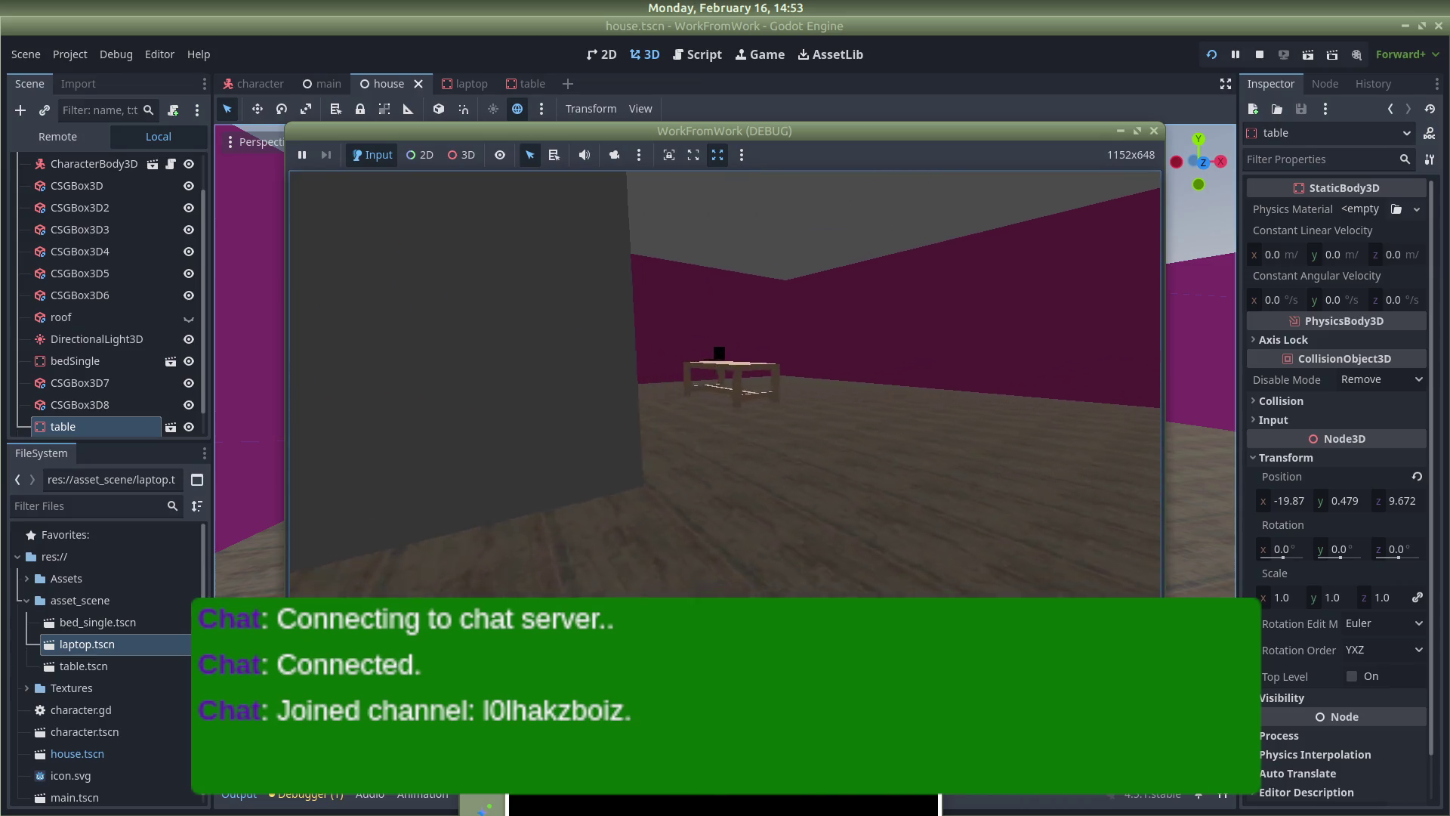
pyautogui.press('s')
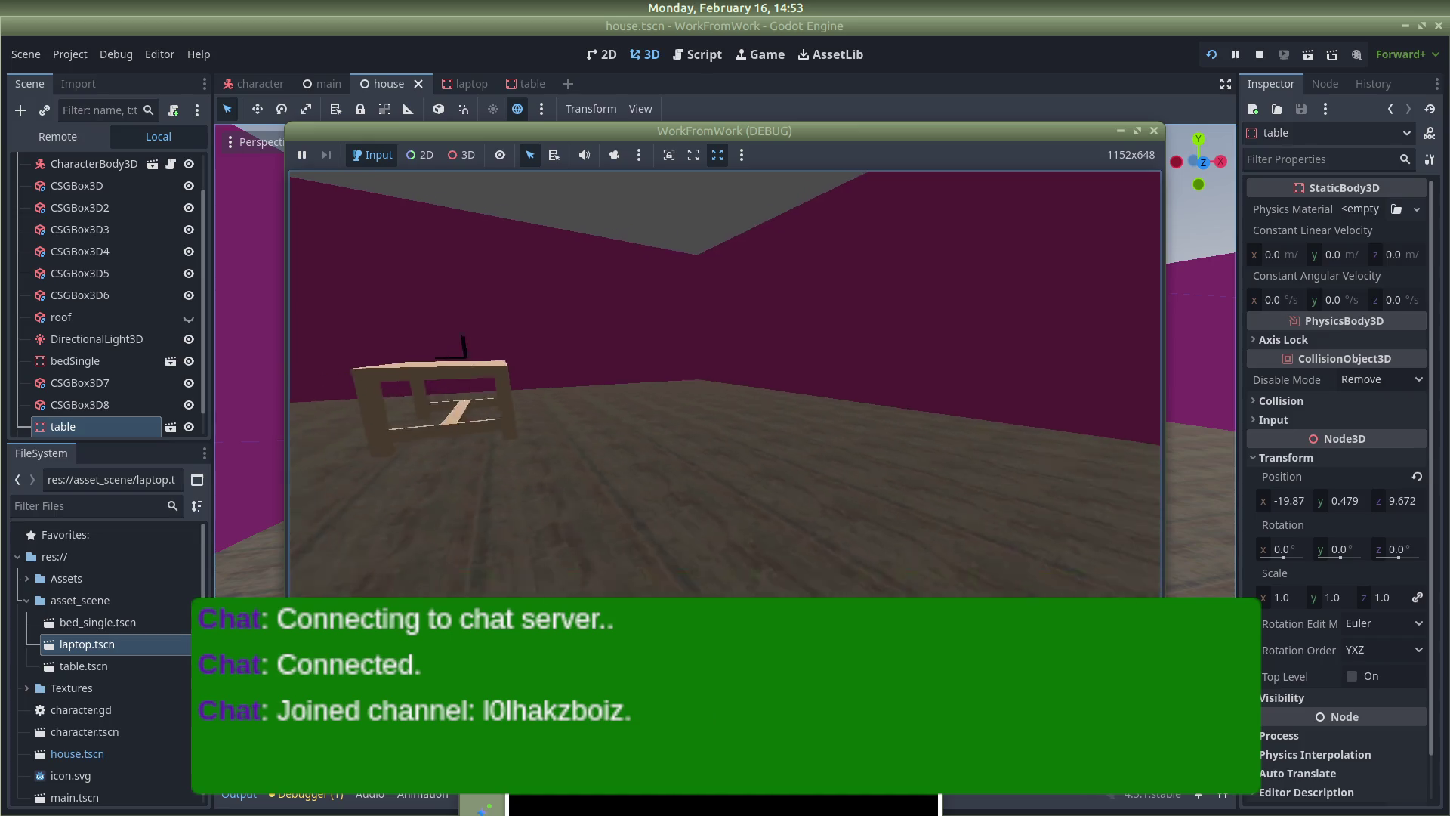
pyautogui.press('w')
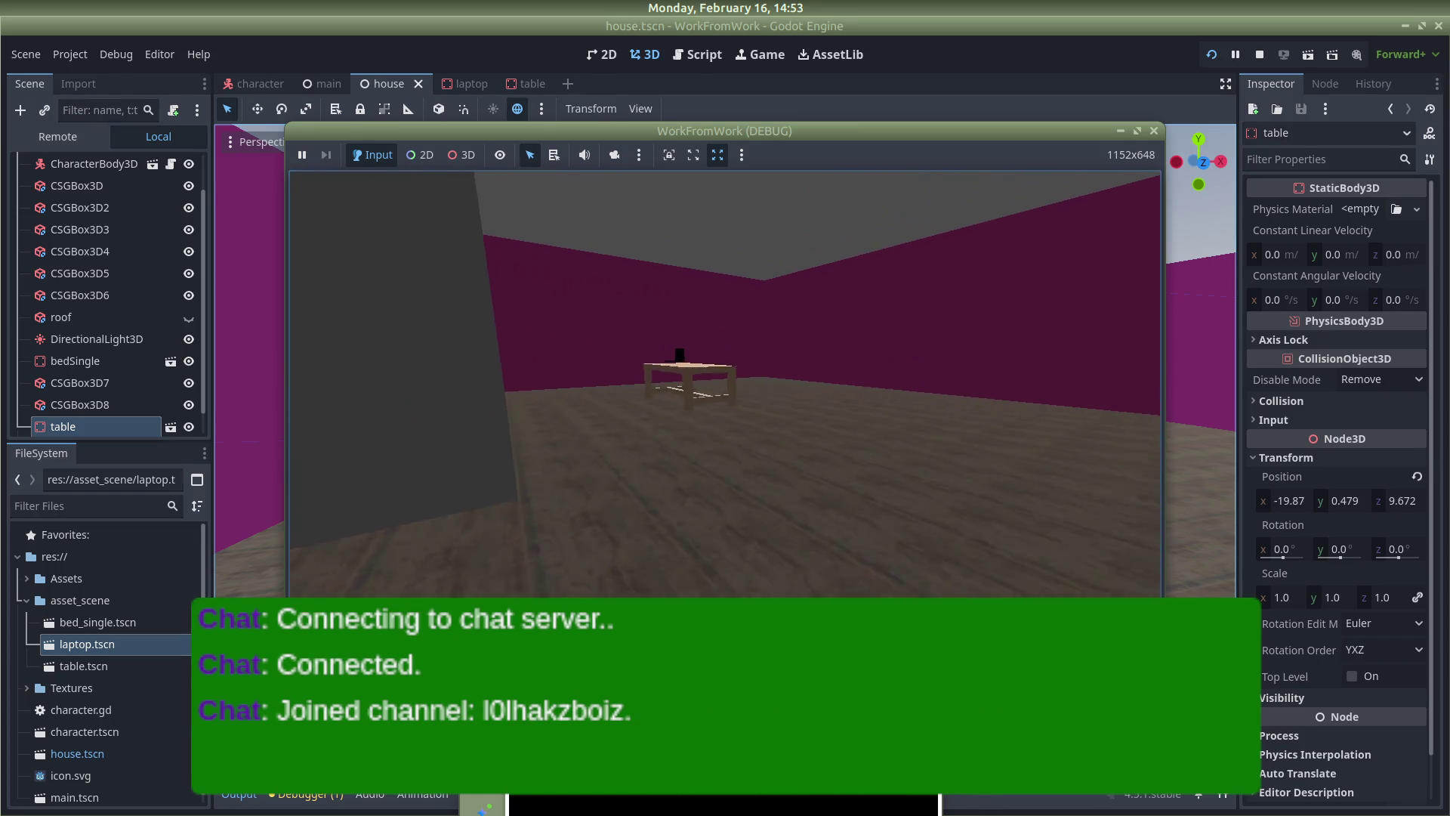
pyautogui.press('s')
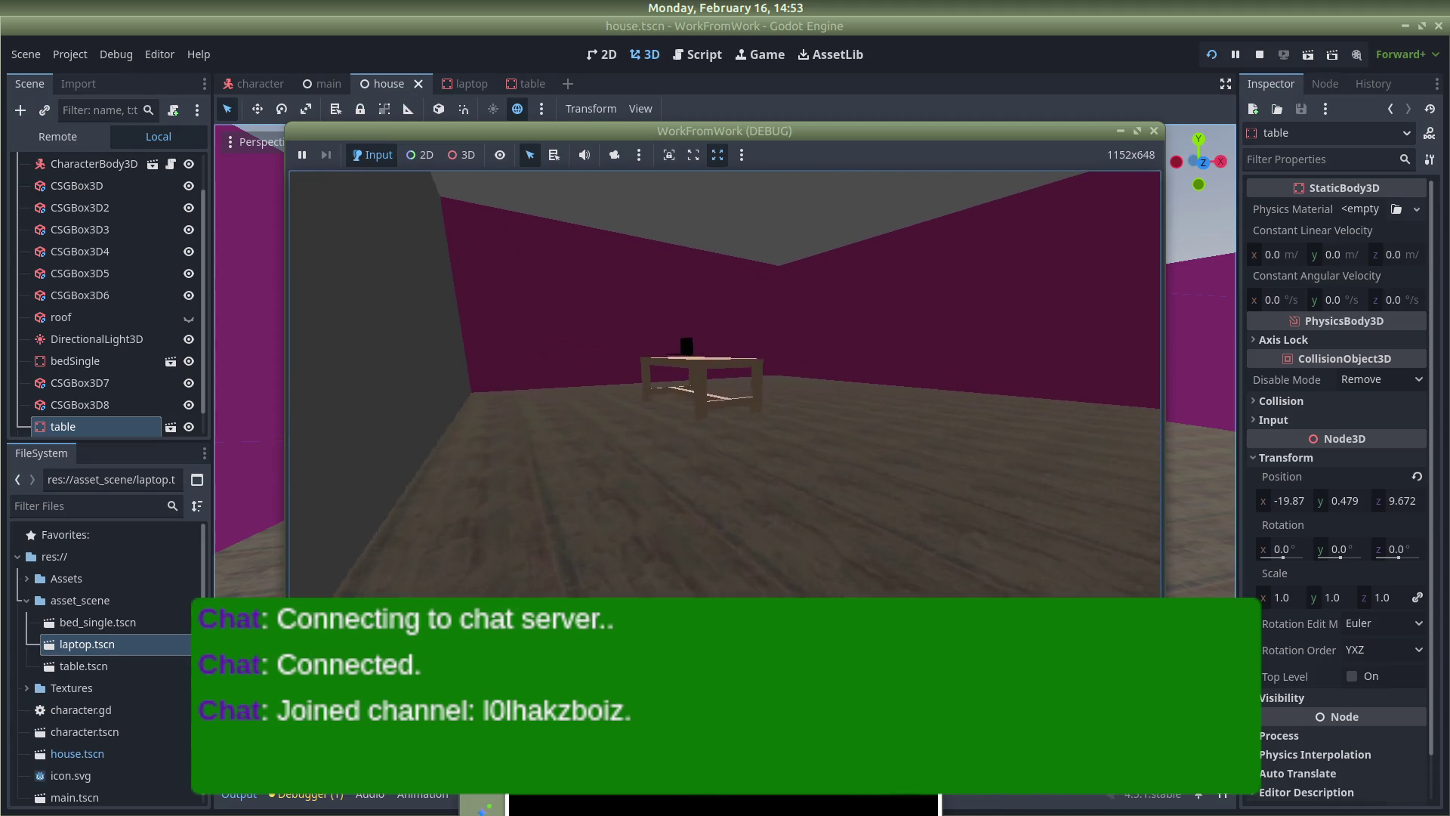
pyautogui.press('w')
pyautogui.press('w')
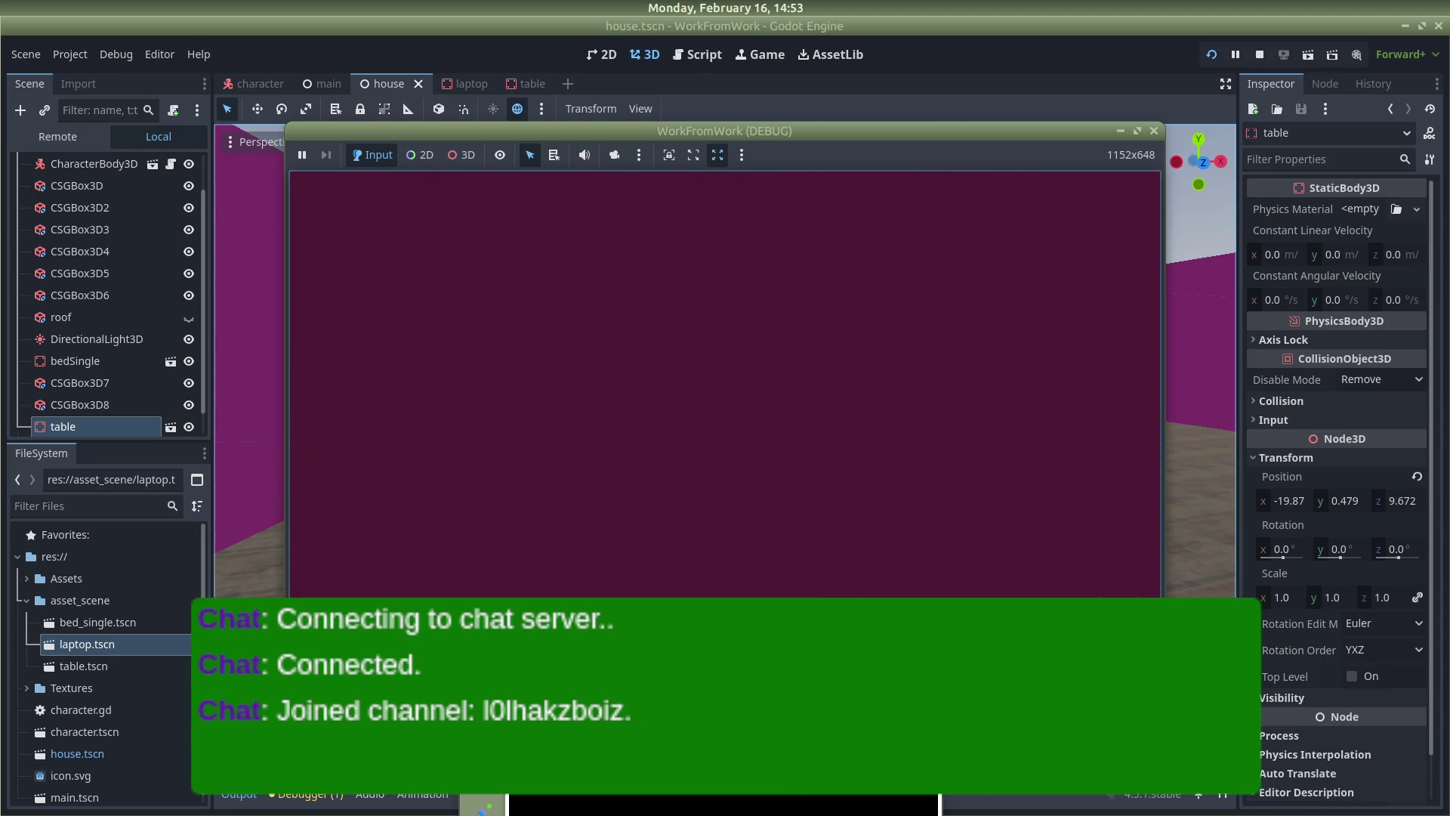
pyautogui.press('s')
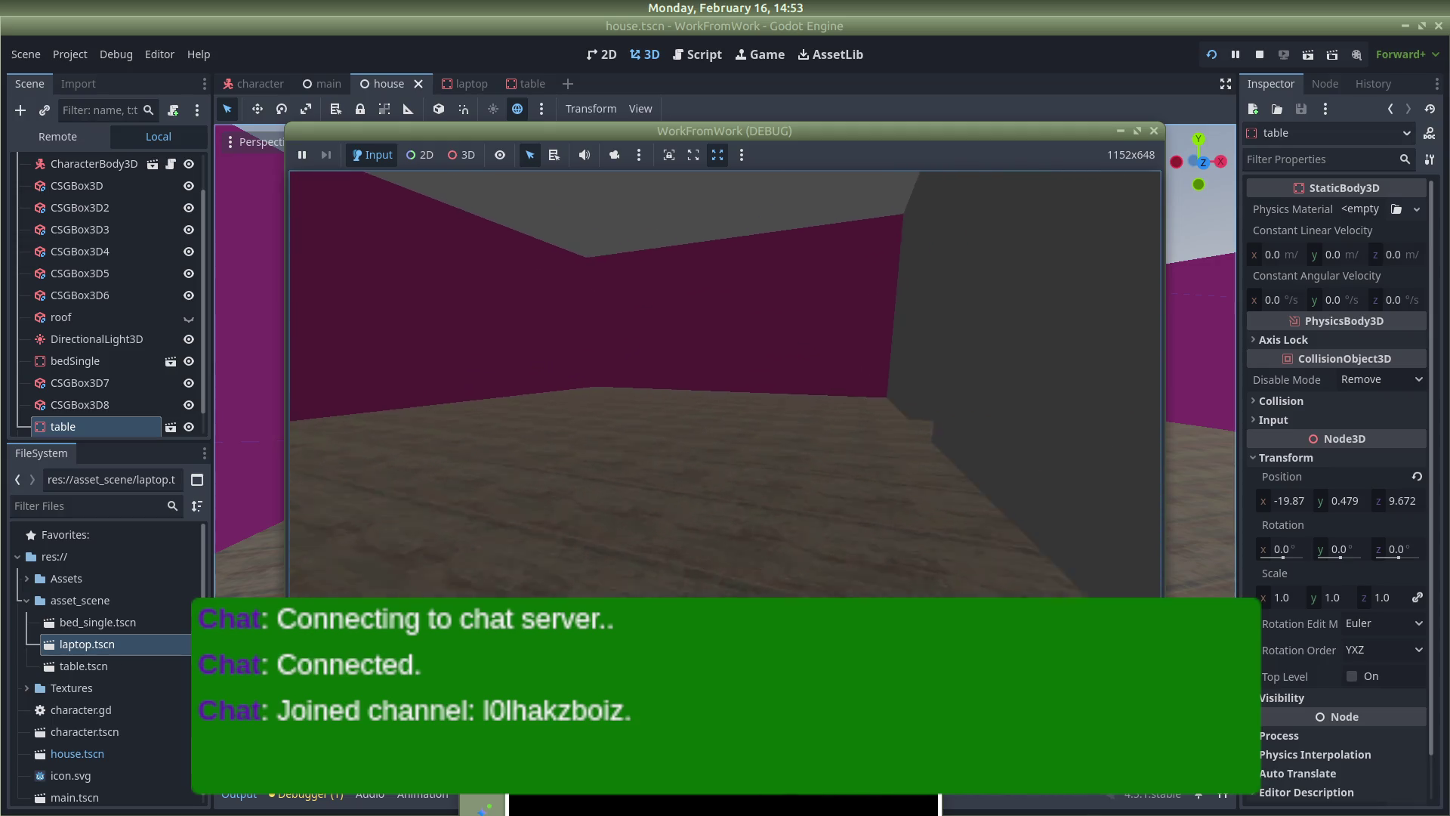
pyautogui.press('w')
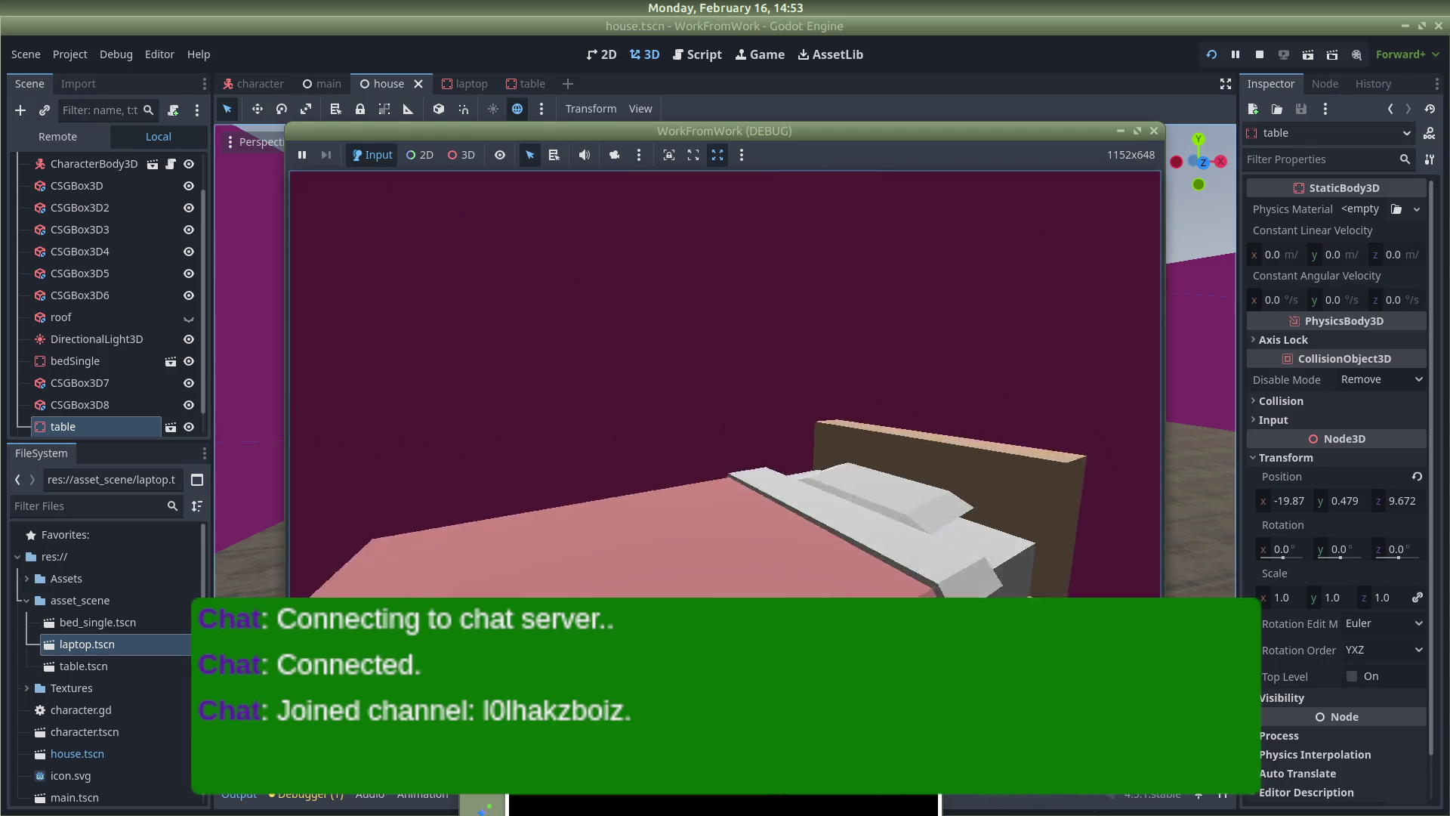
pyautogui.press('w')
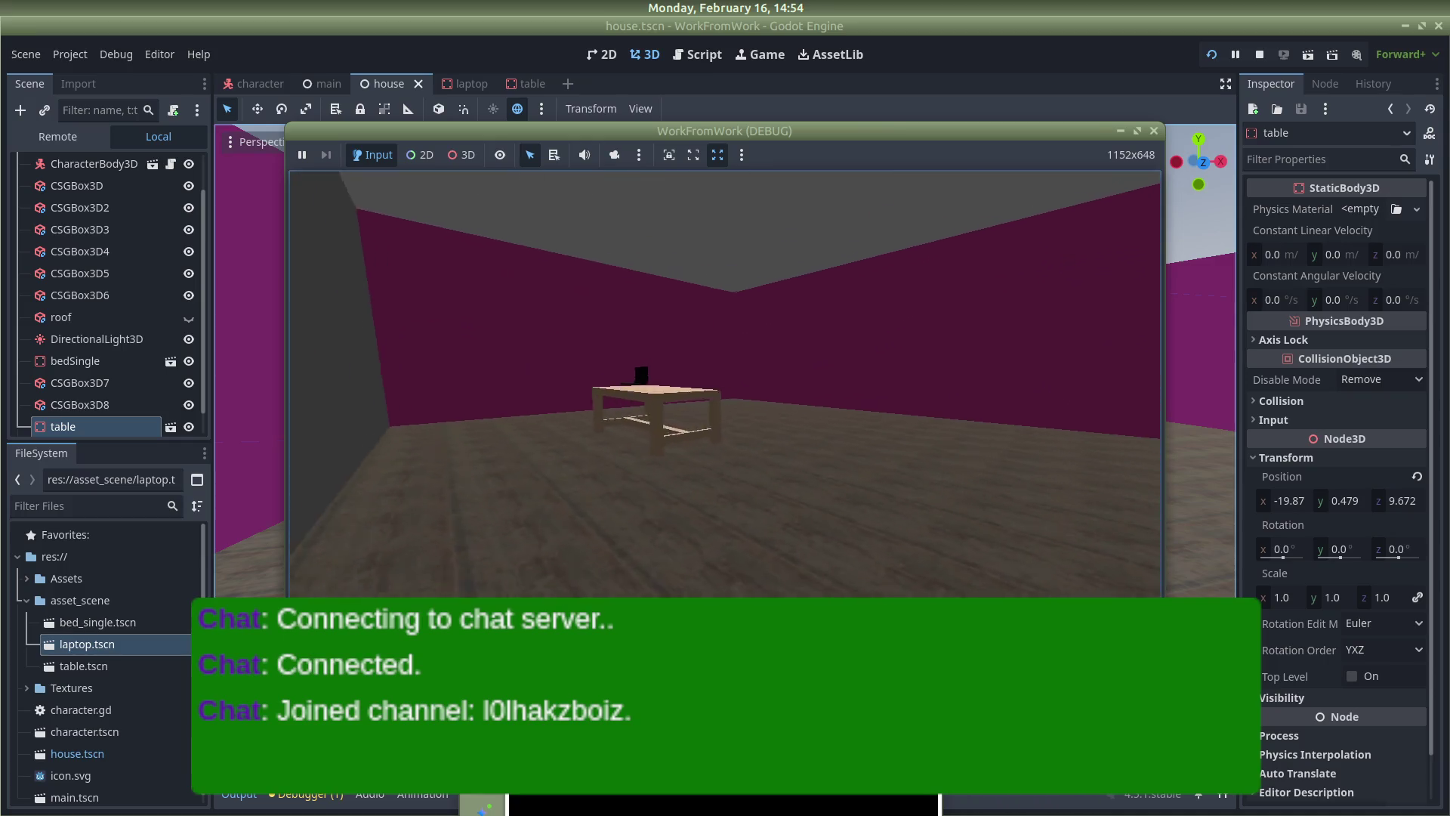
pyautogui.press('w')
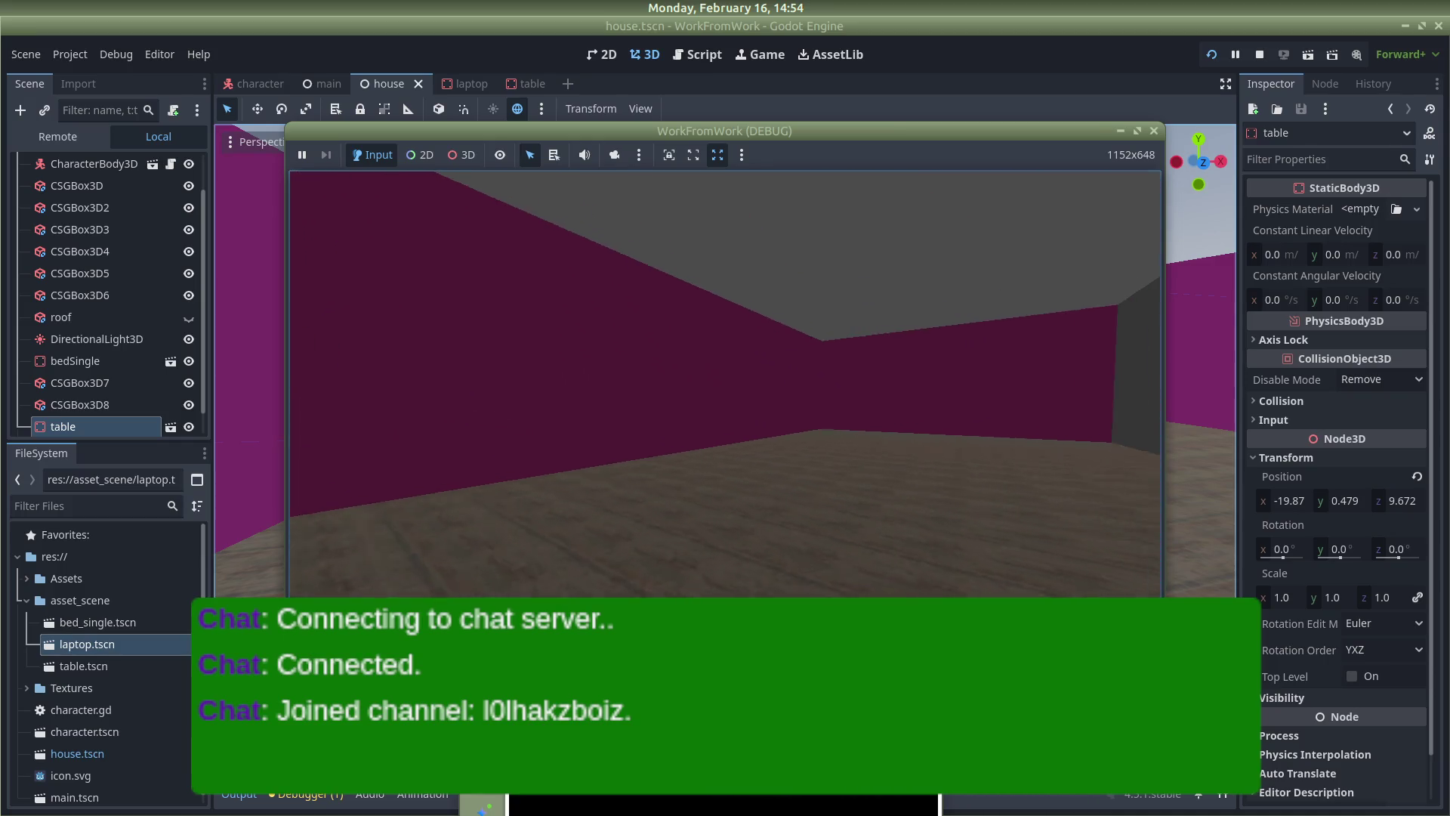
pyautogui.press('w')
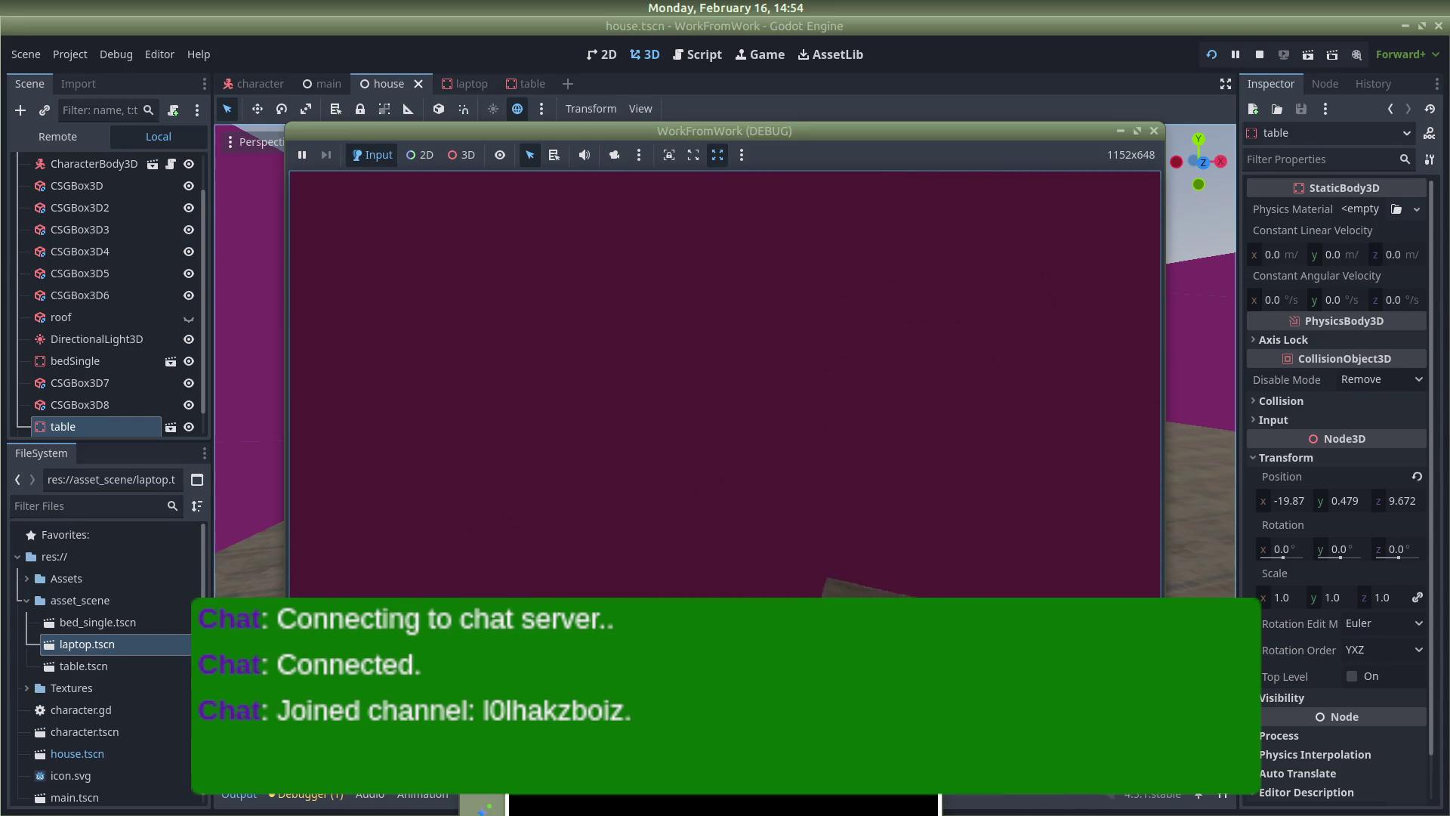
pyautogui.hotkey('alt', 'Tab')
pyautogui.press('Tab')
pyautogui.press('Tab')
pyautogui.press('Tab')
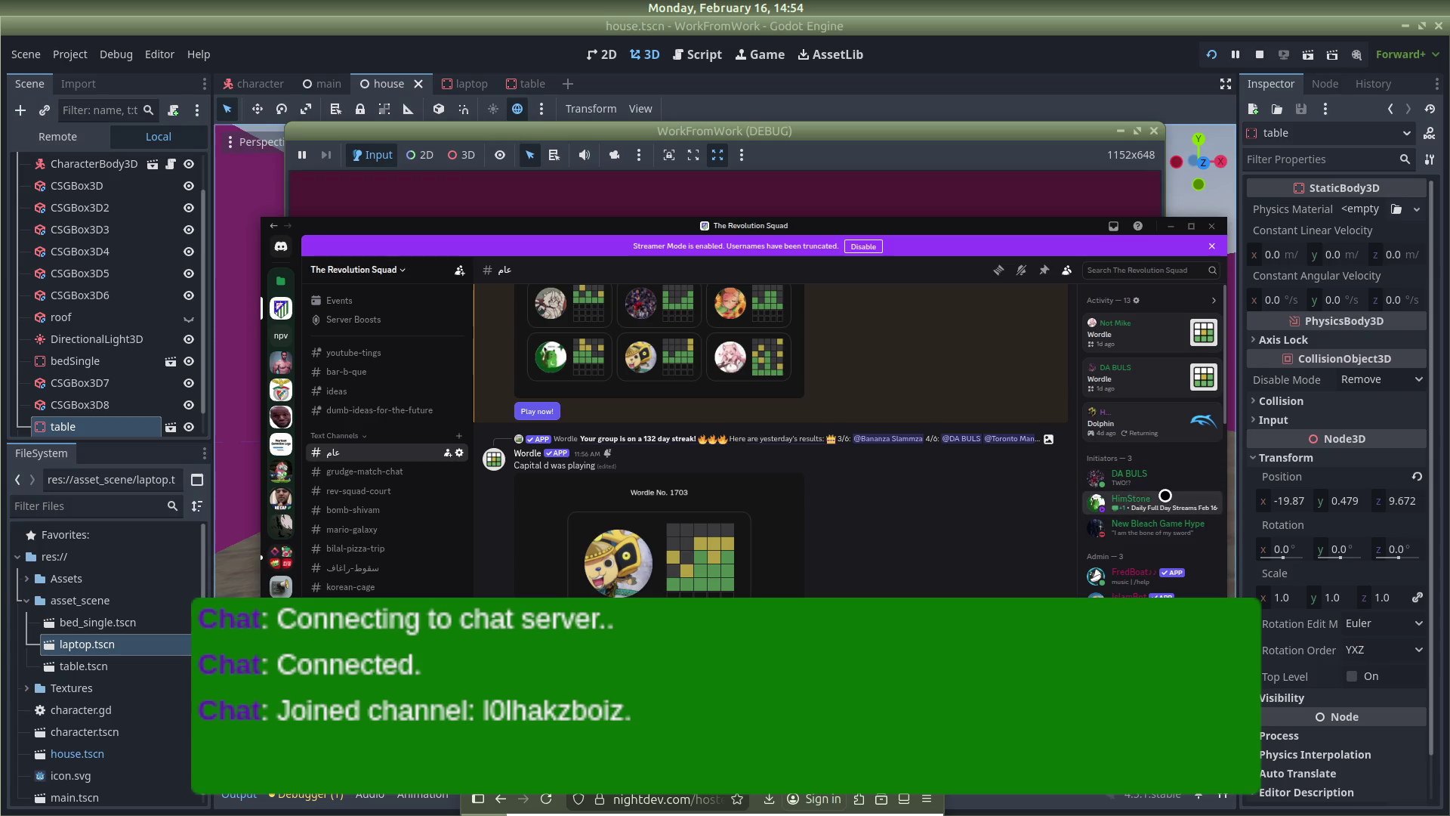
# Open and close a member's profile, scroll the general chat, then raise the game window
pyautogui.click(1131, 499)
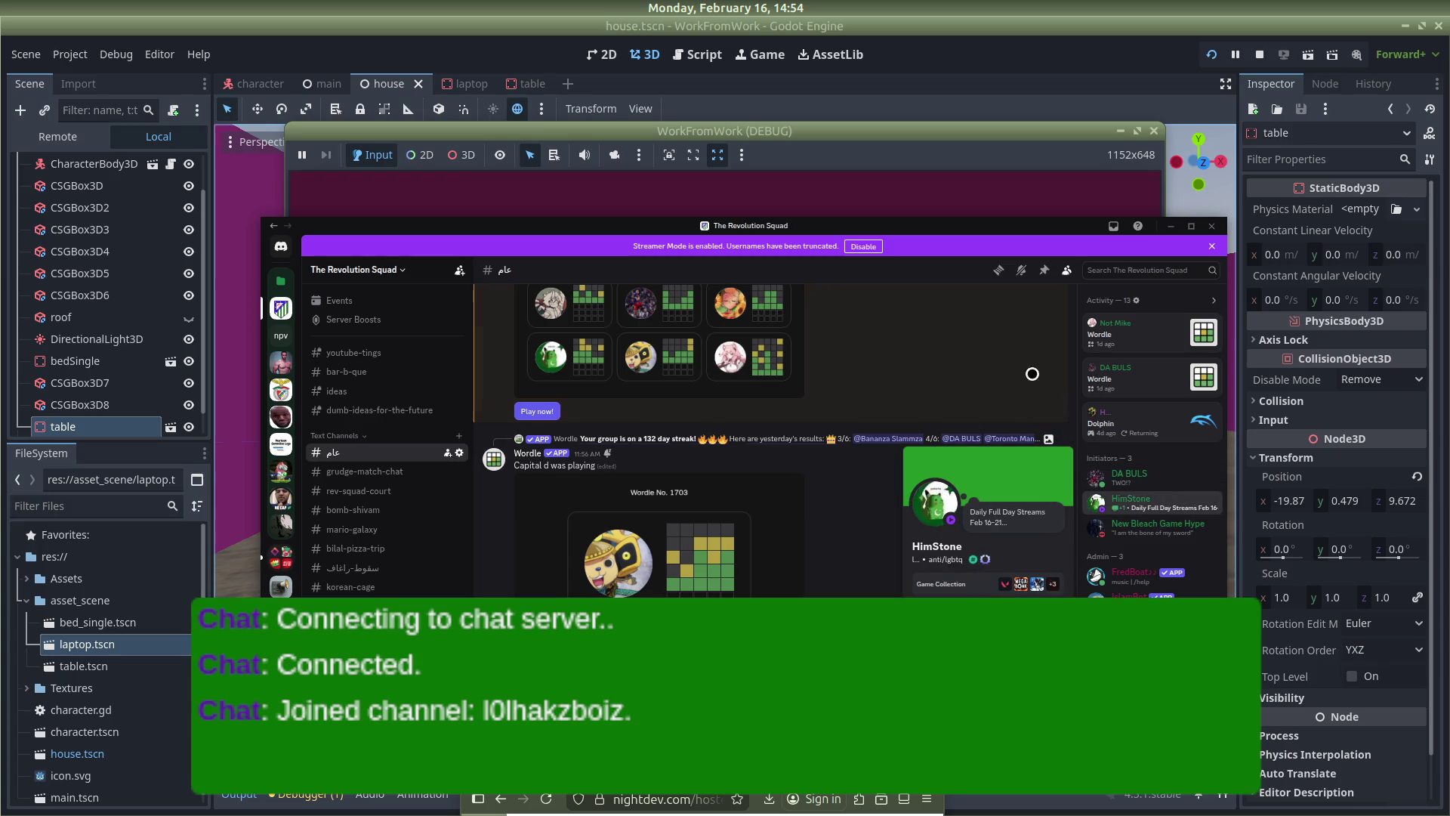
pyautogui.click(1008, 352)
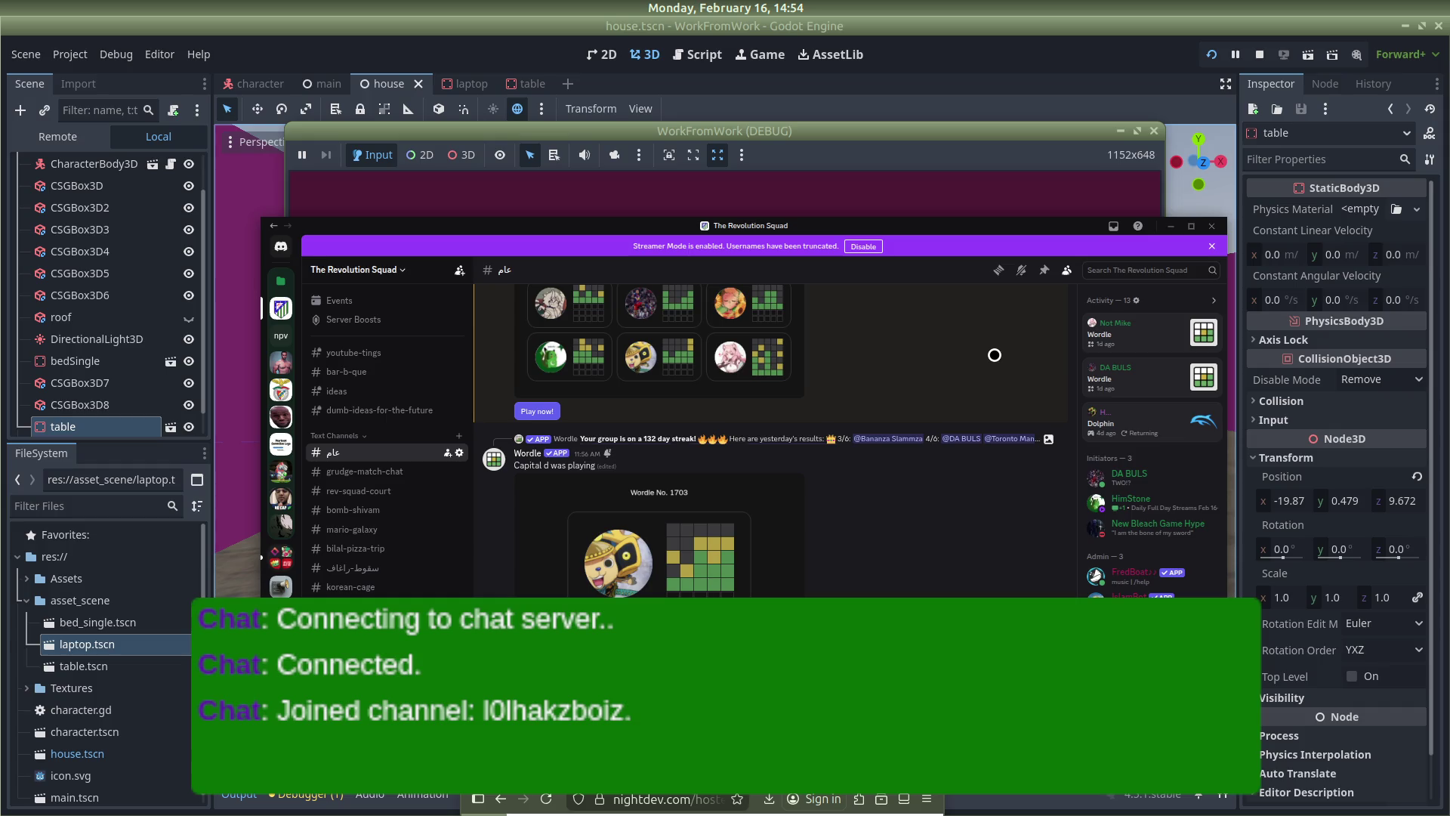
pyautogui.scroll(-3)
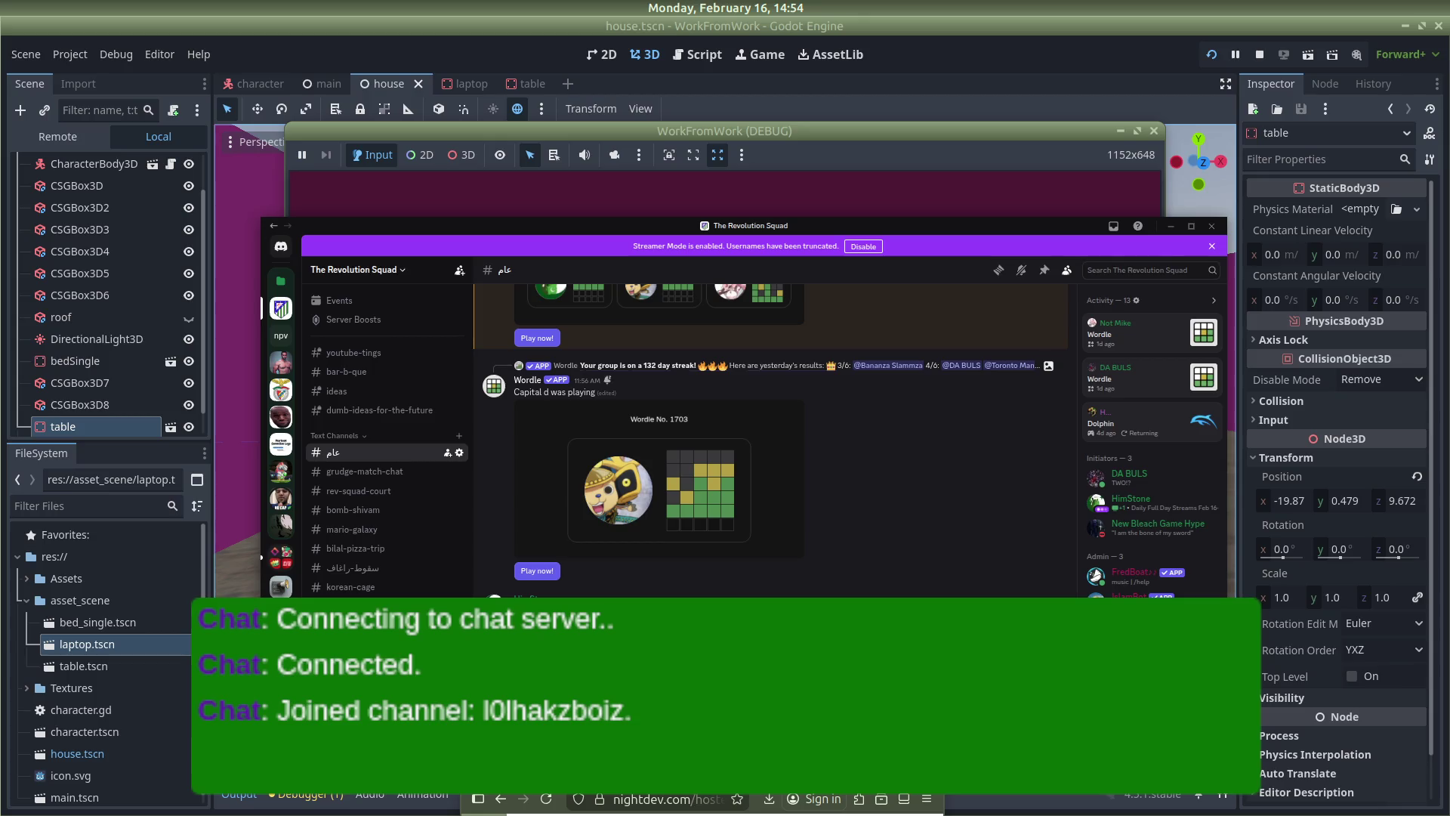
pyautogui.click(859, 204)
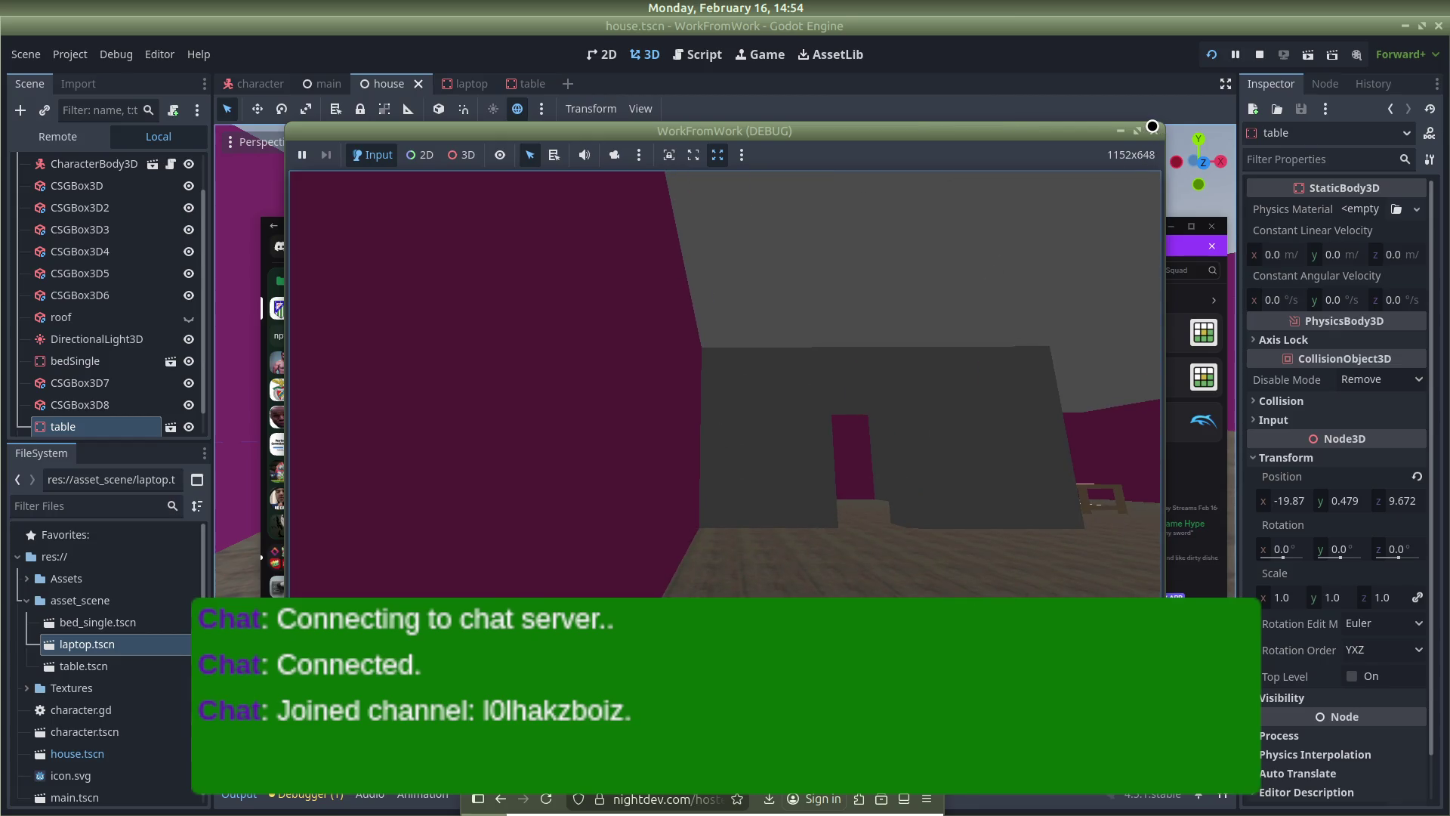
# Close the running game window to stop the play-test
pyautogui.click(1152, 126)
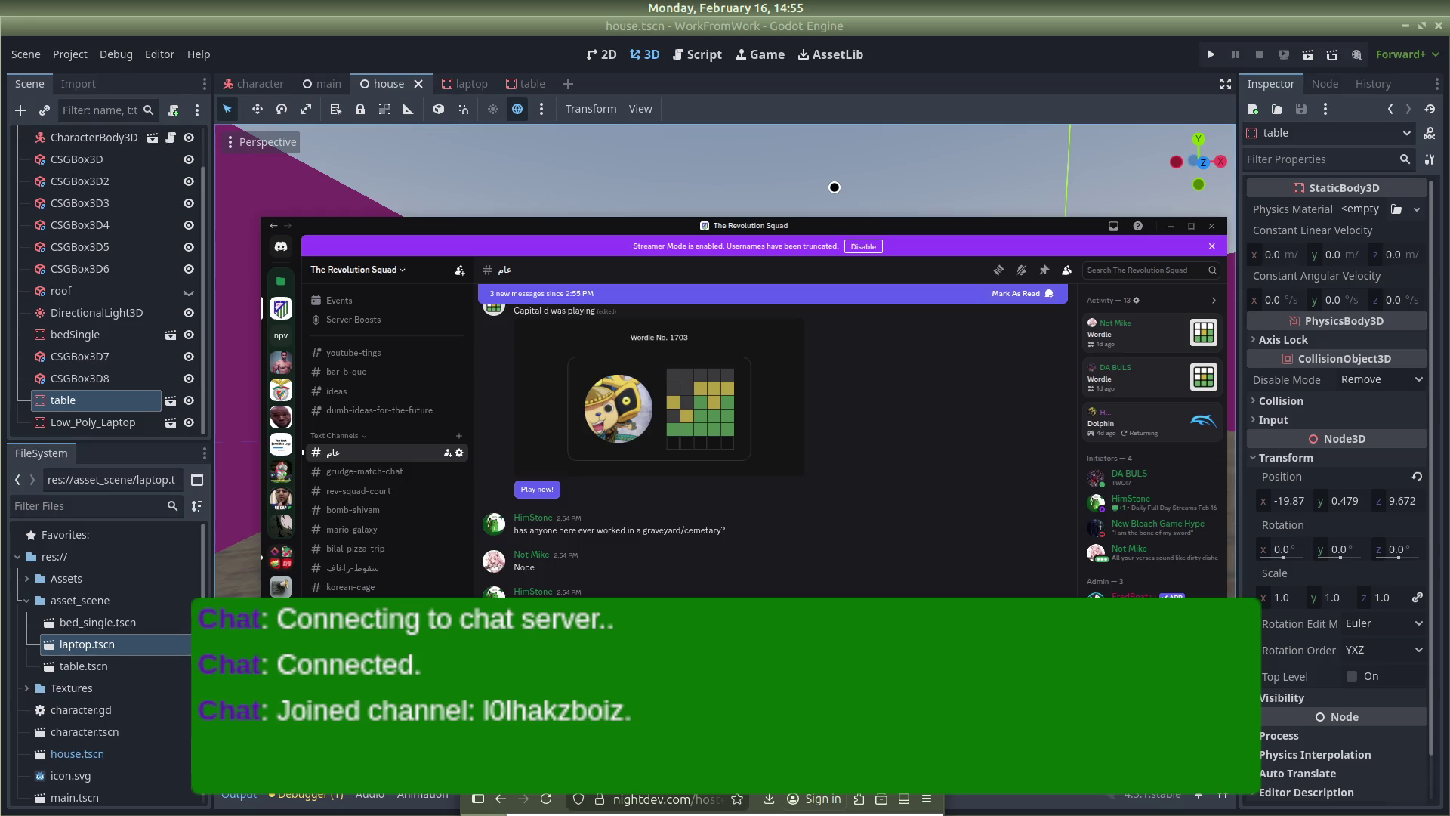
# Dismiss the new-messages notice, raise the KapChat window and move Discord higher
pyautogui.click(921, 580)
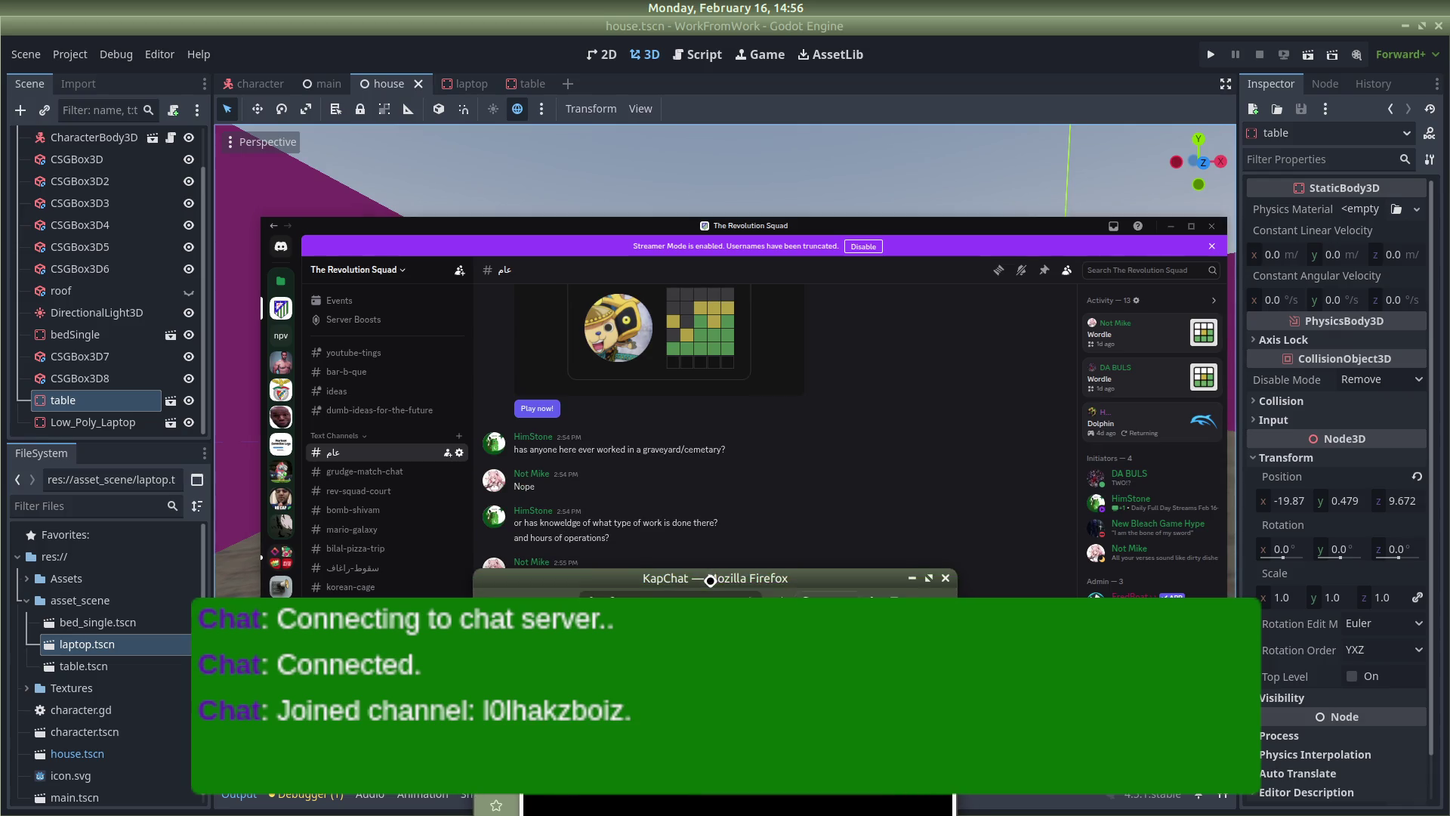
pyautogui.moveTo(733, 763); pyautogui.dragTo(719, 761)
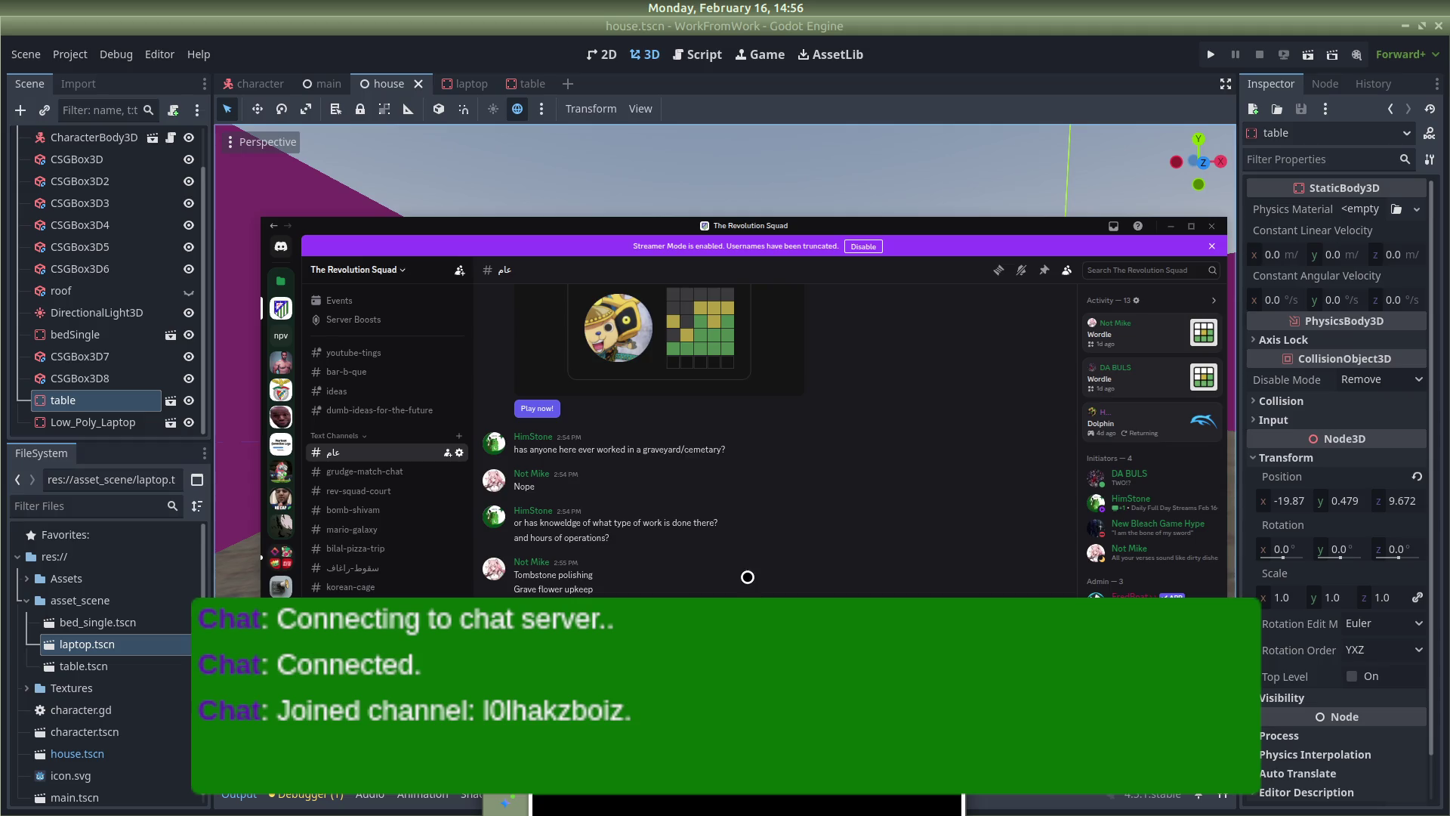
pyautogui.moveTo(857, 270); pyautogui.dragTo(860, 170)
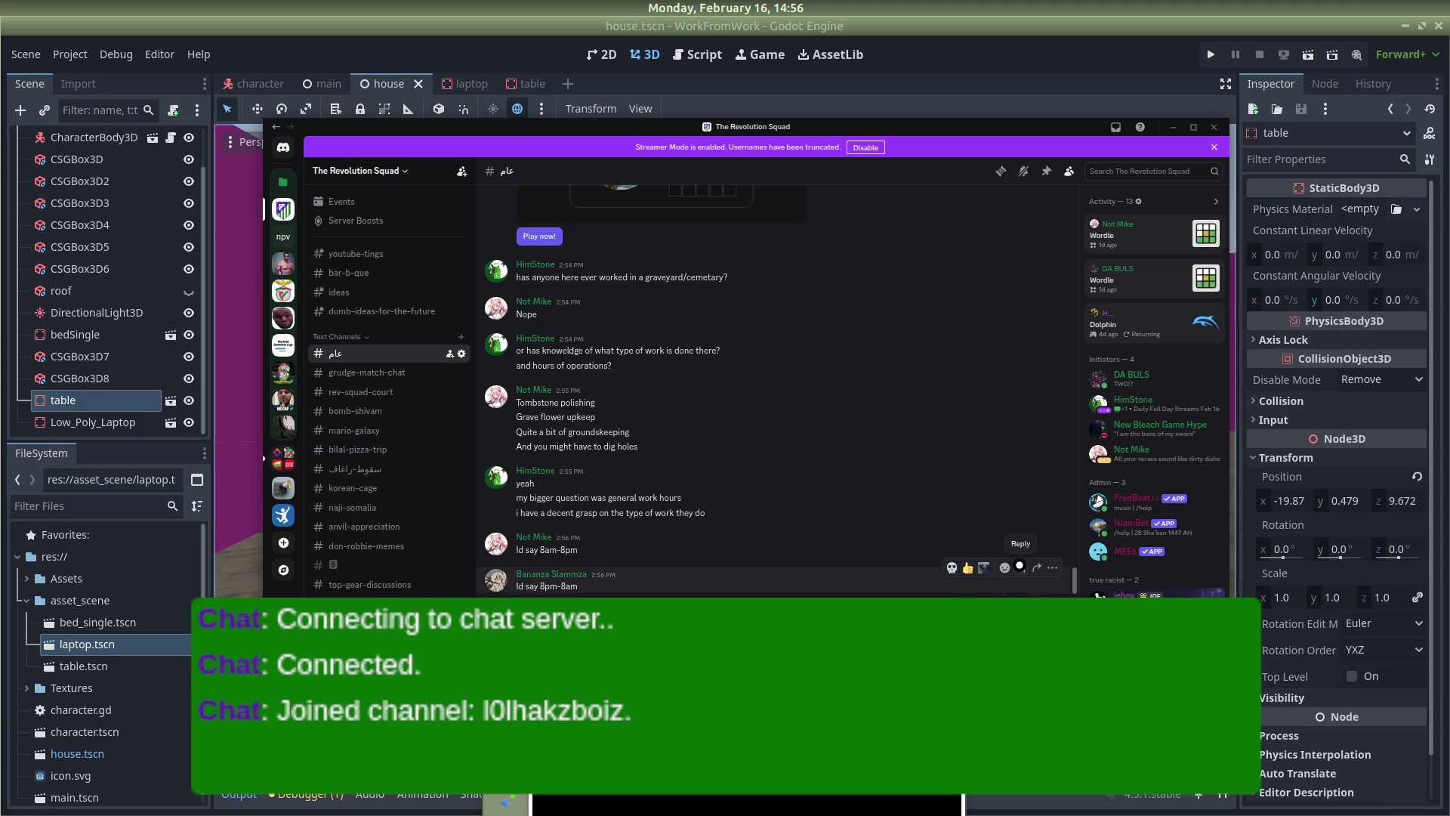
# Reply to the latest message with 'or like', '3pm - 3am', 'smthn like that', then return to Godot
pyautogui.click(1027, 563)
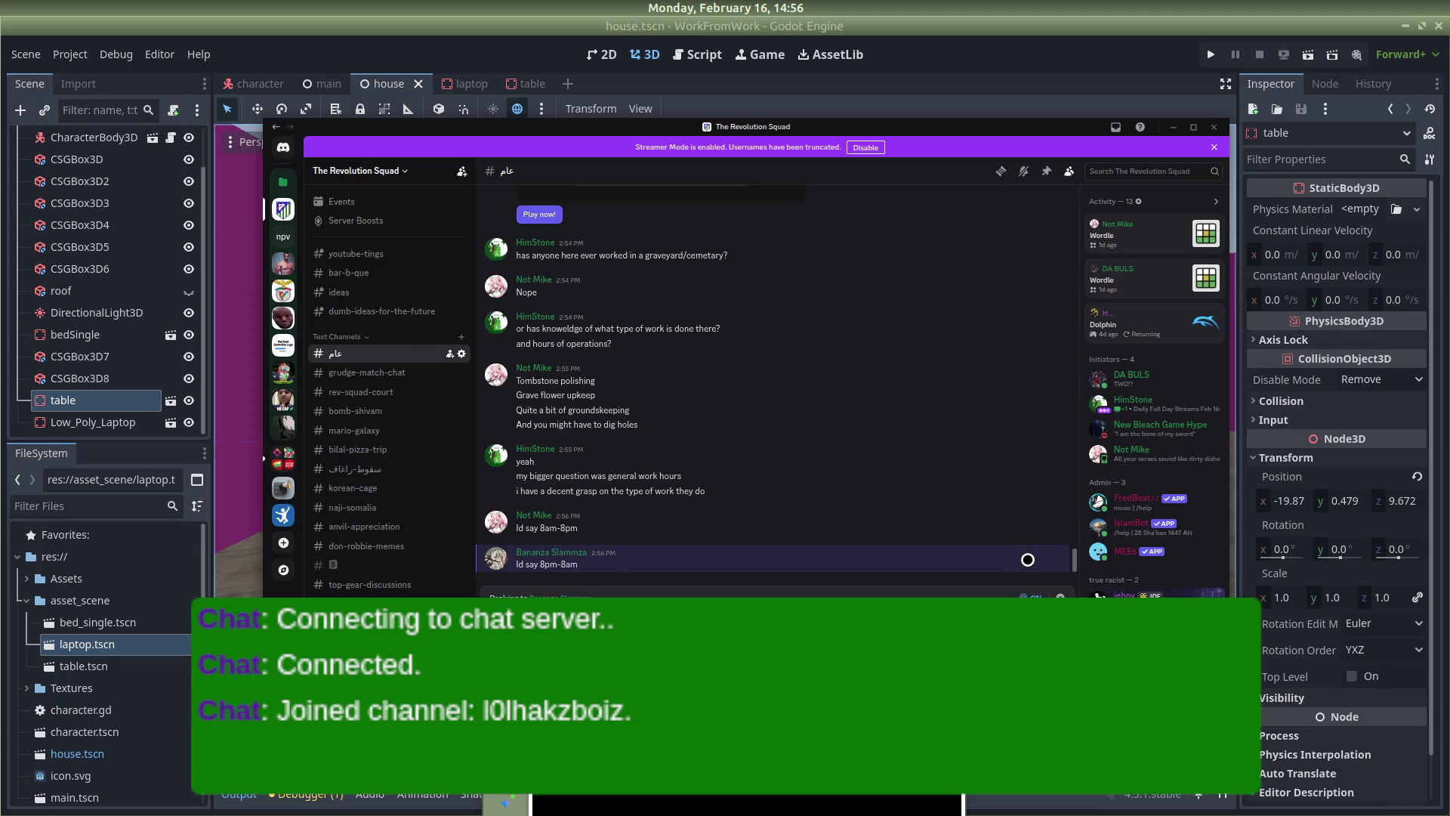
pyautogui.press('Return')
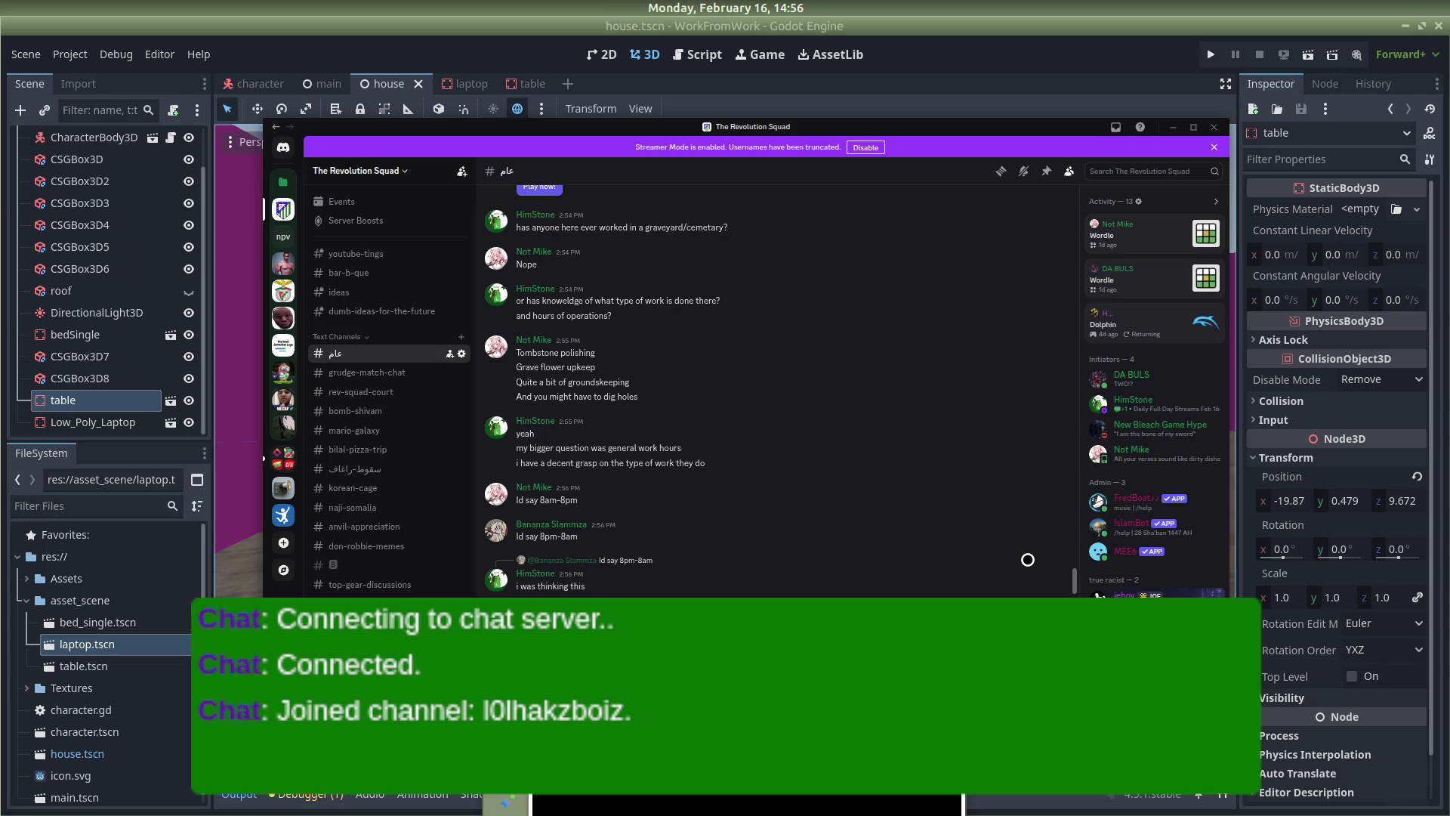
pyautogui.write('or like')
pyautogui.press('Return')
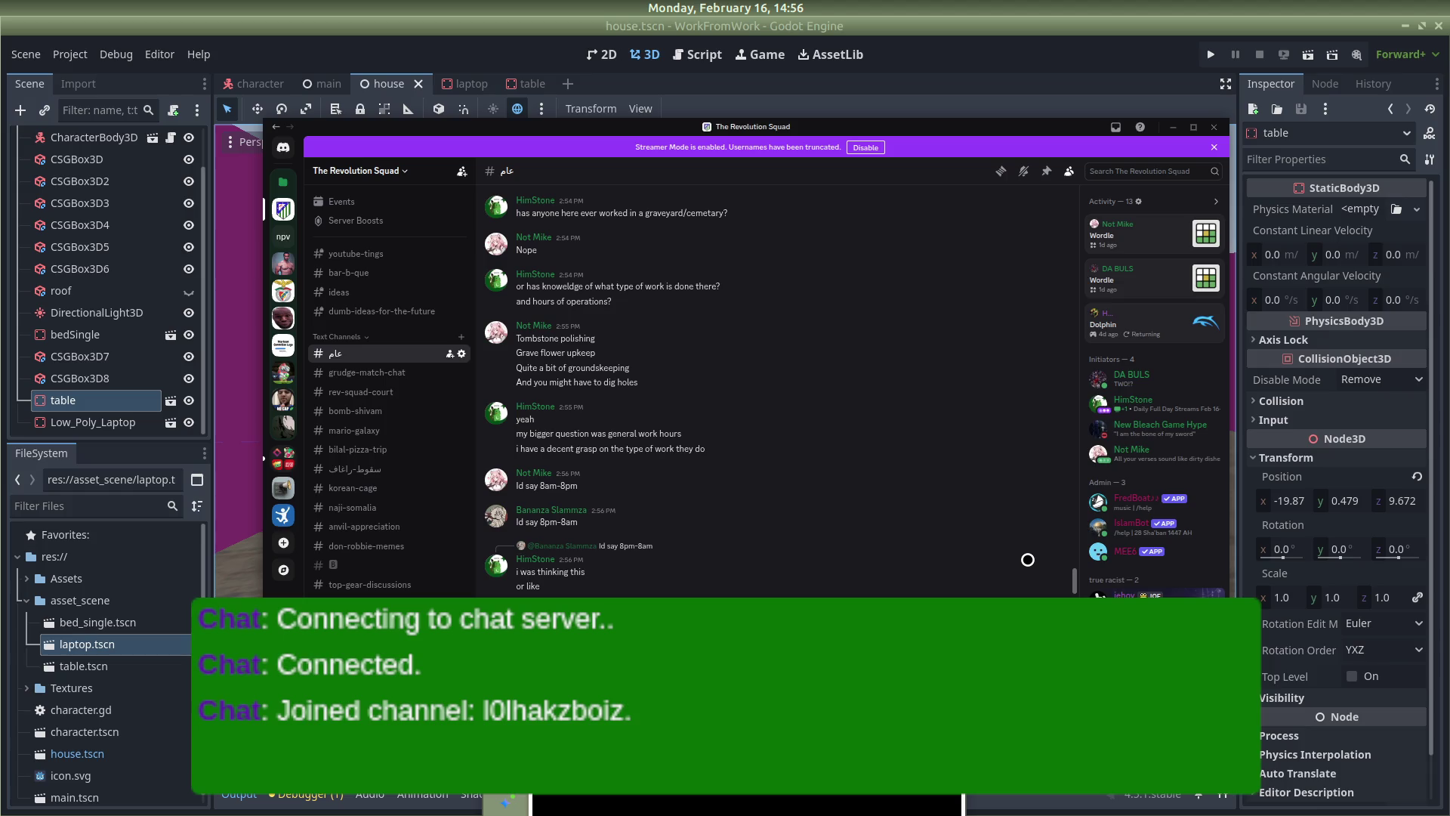
pyautogui.write('3pm - 3am')
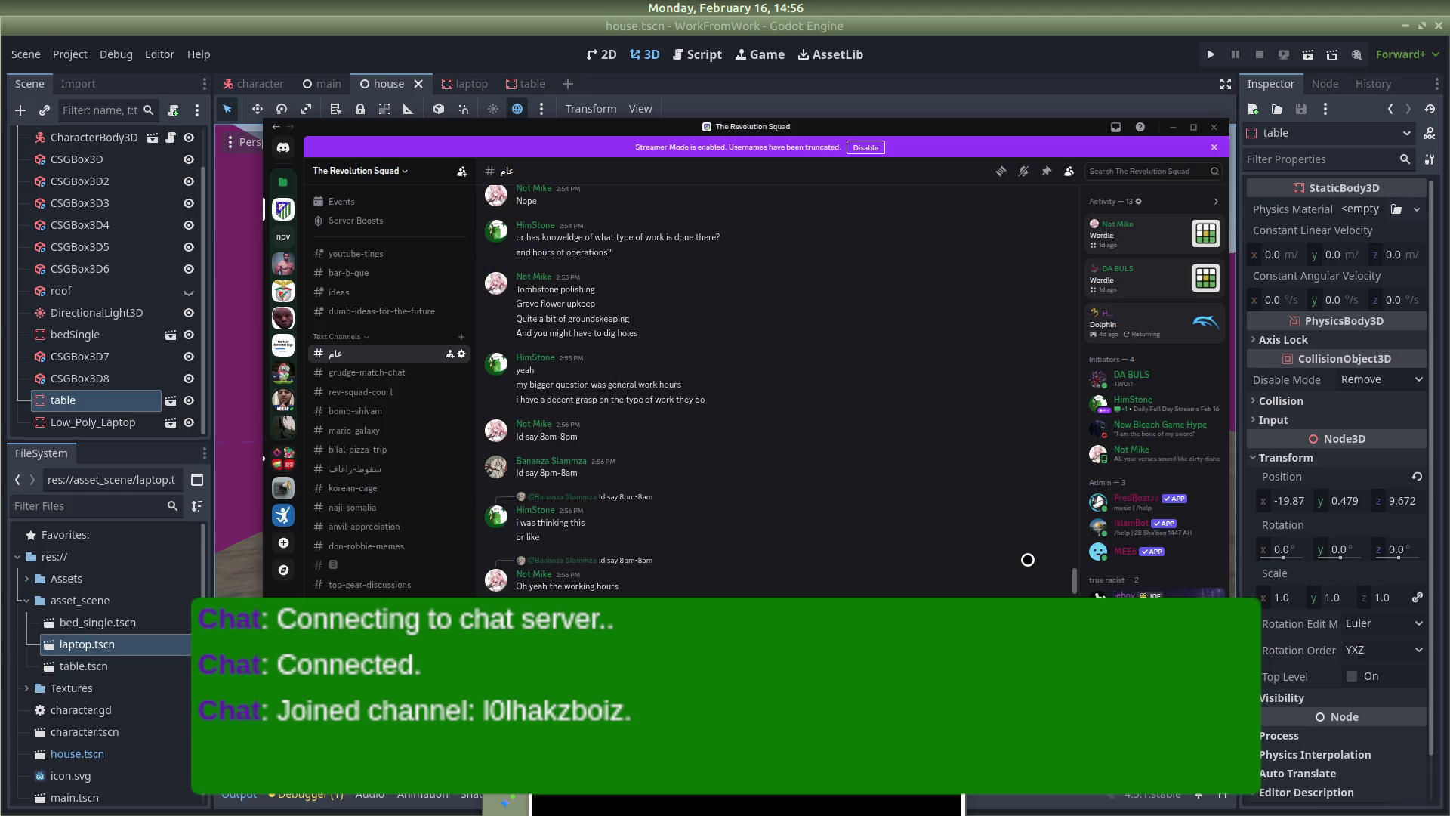
pyautogui.press('Return')
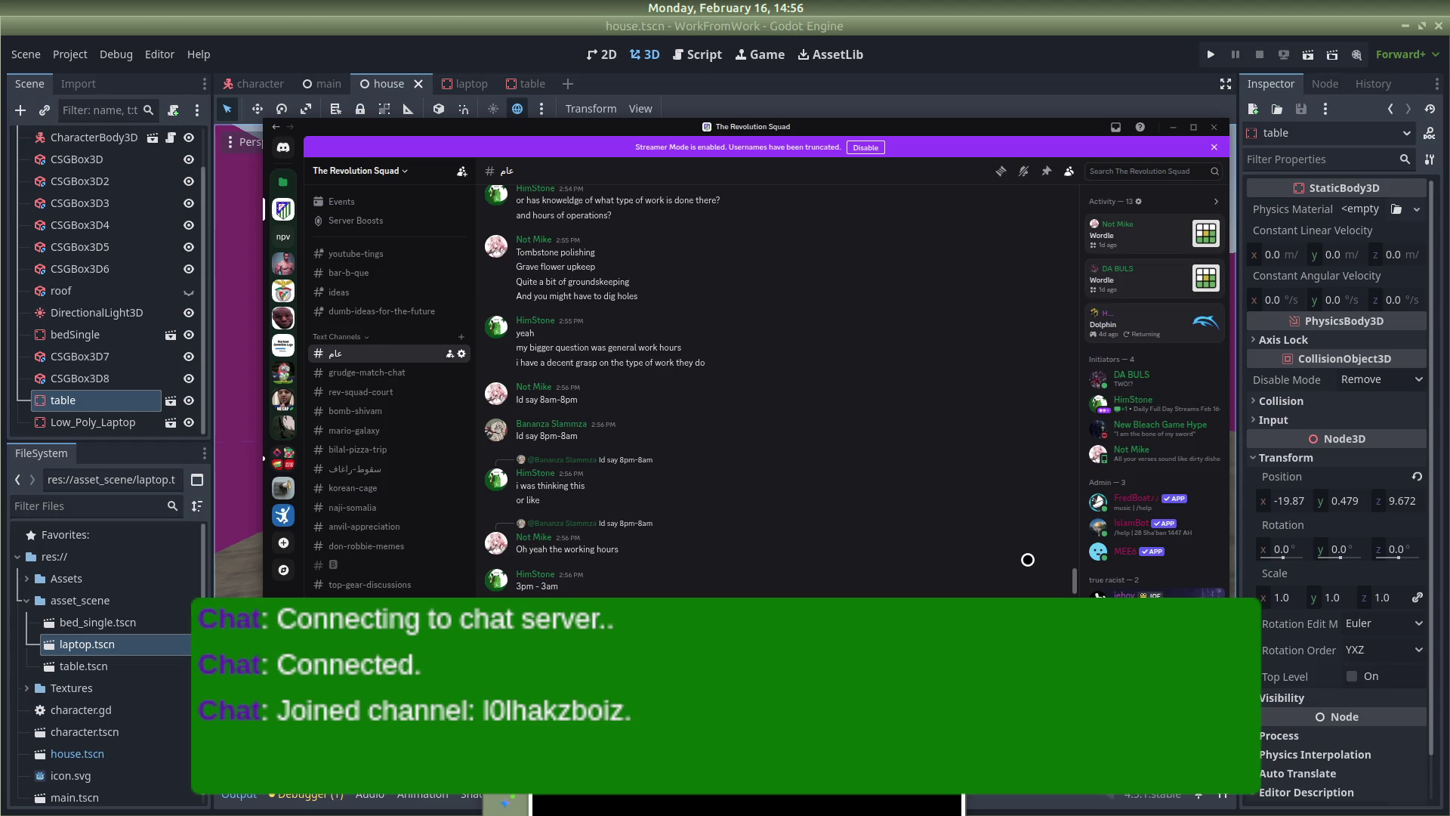
pyautogui.write('smthn like that')
pyautogui.press('Return')
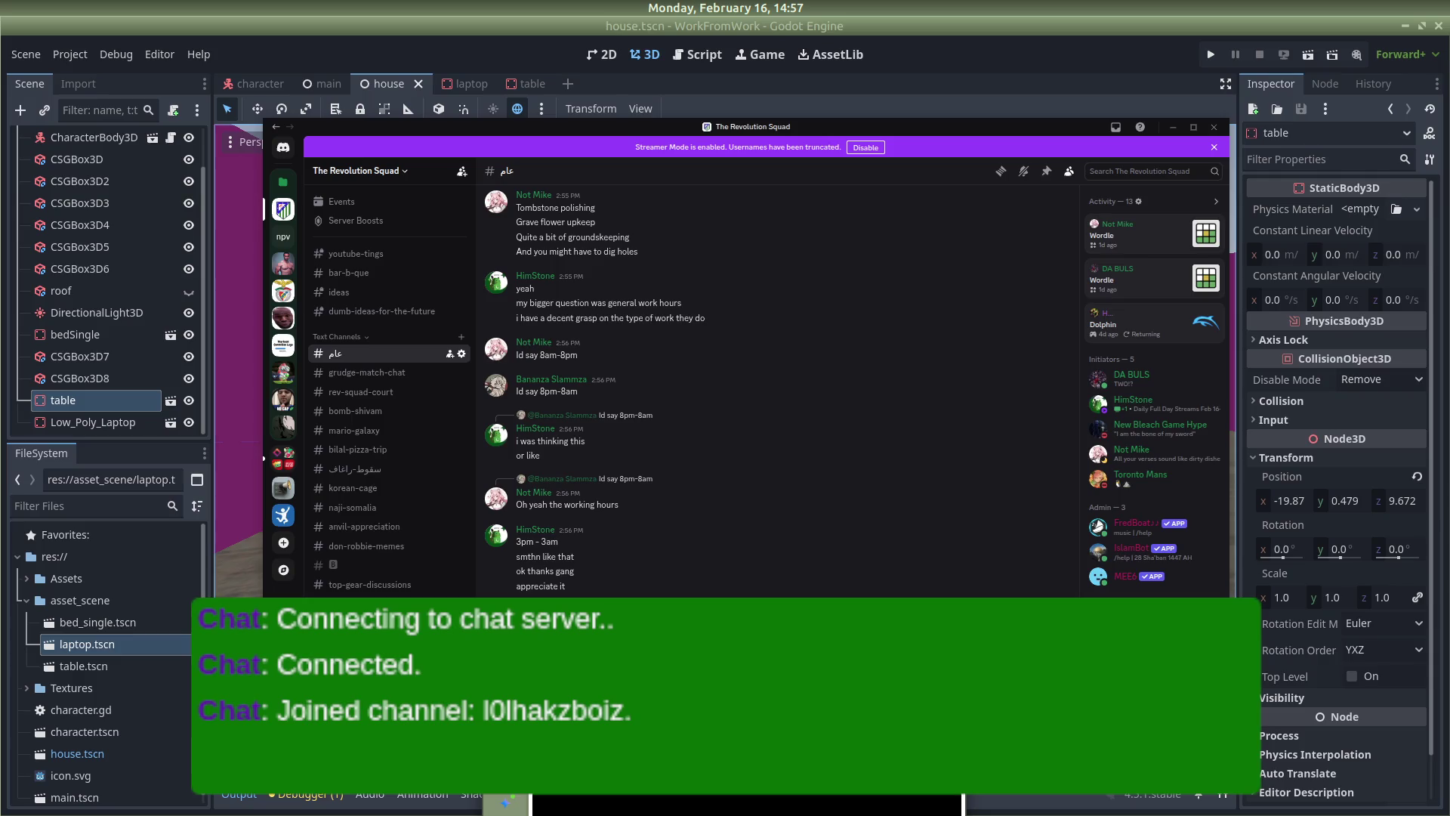
pyautogui.hotkey('alt', 'Tab')
pyautogui.press('Tab')
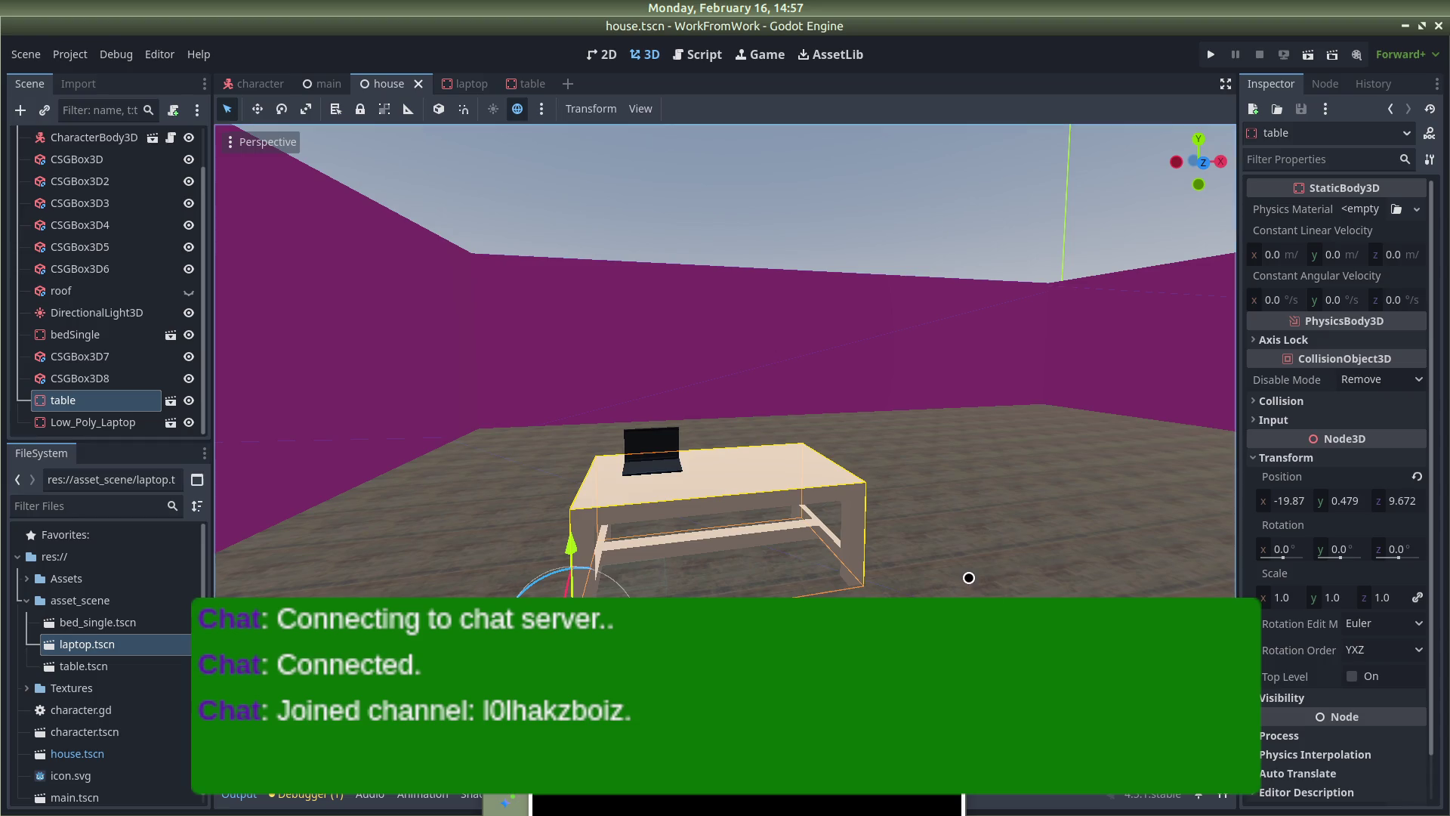
# Orbit, focus and zoom around the table to inspect the laptop sitting on it
pyautogui.moveTo(935, 505); pyautogui.dragTo(720, 390)
pyautogui.press('f')
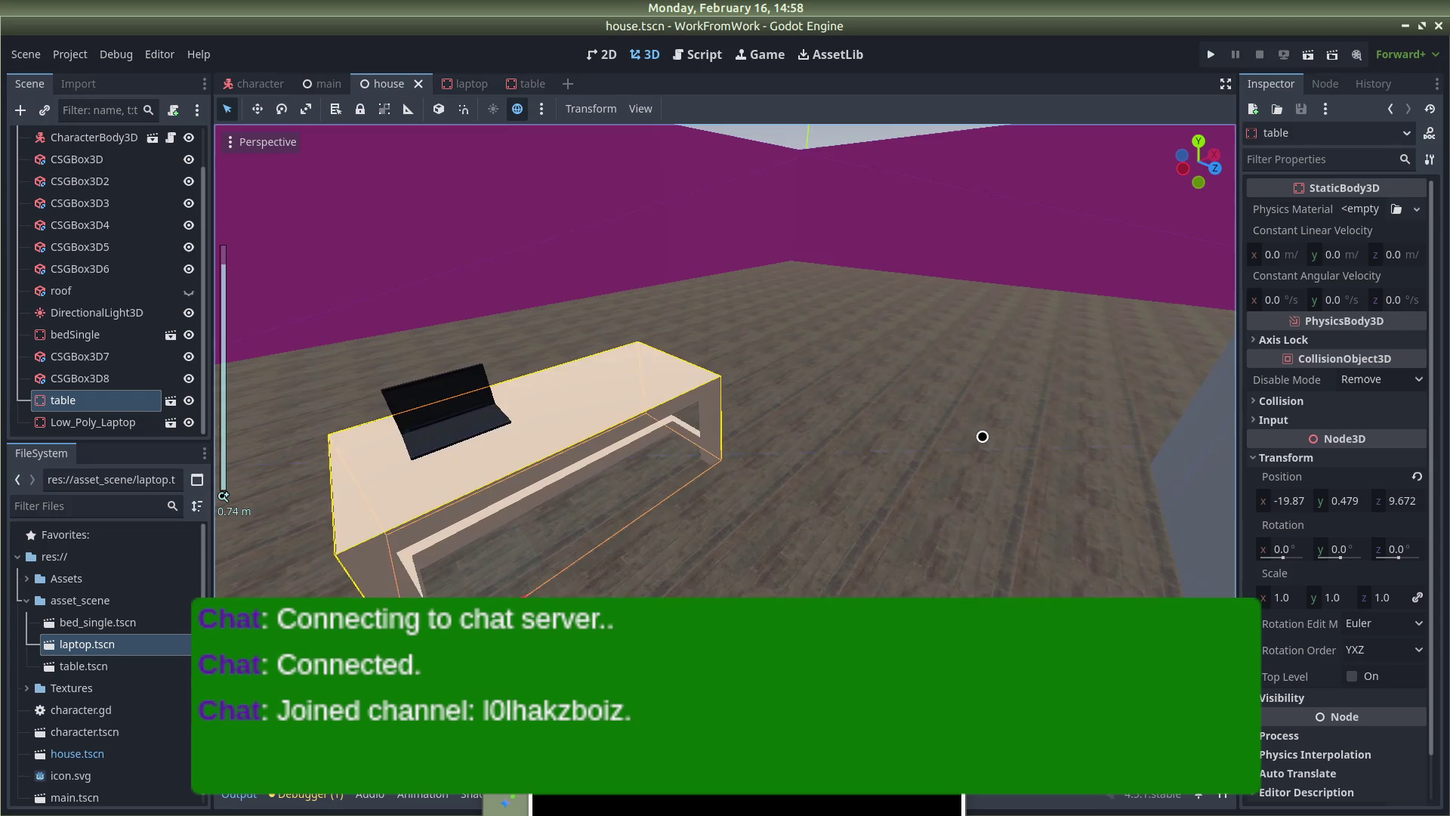
pyautogui.scroll(3)
pyautogui.moveTo(972, 423); pyautogui.dragTo(649, 453)
pyautogui.scroll(3)
pyautogui.press('f')
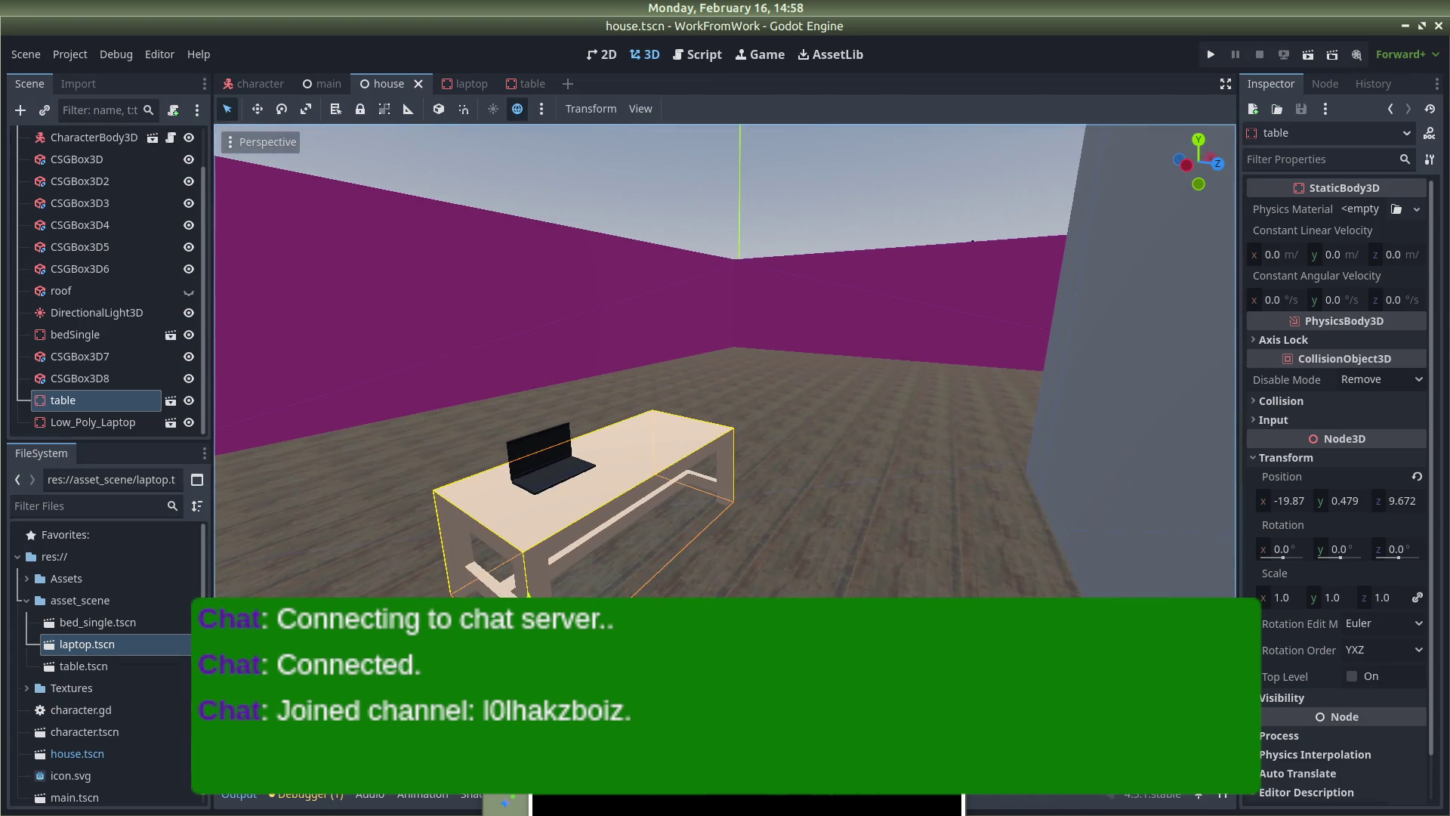
pyautogui.moveTo(838, 351); pyautogui.dragTo(874, 401)
pyautogui.scroll(-3)
pyautogui.scroll(-3)
# Expand Assets > kenney_furniture-kit > Models > GLTF format in the FileSystem dock
pyautogui.click(1065, 395)
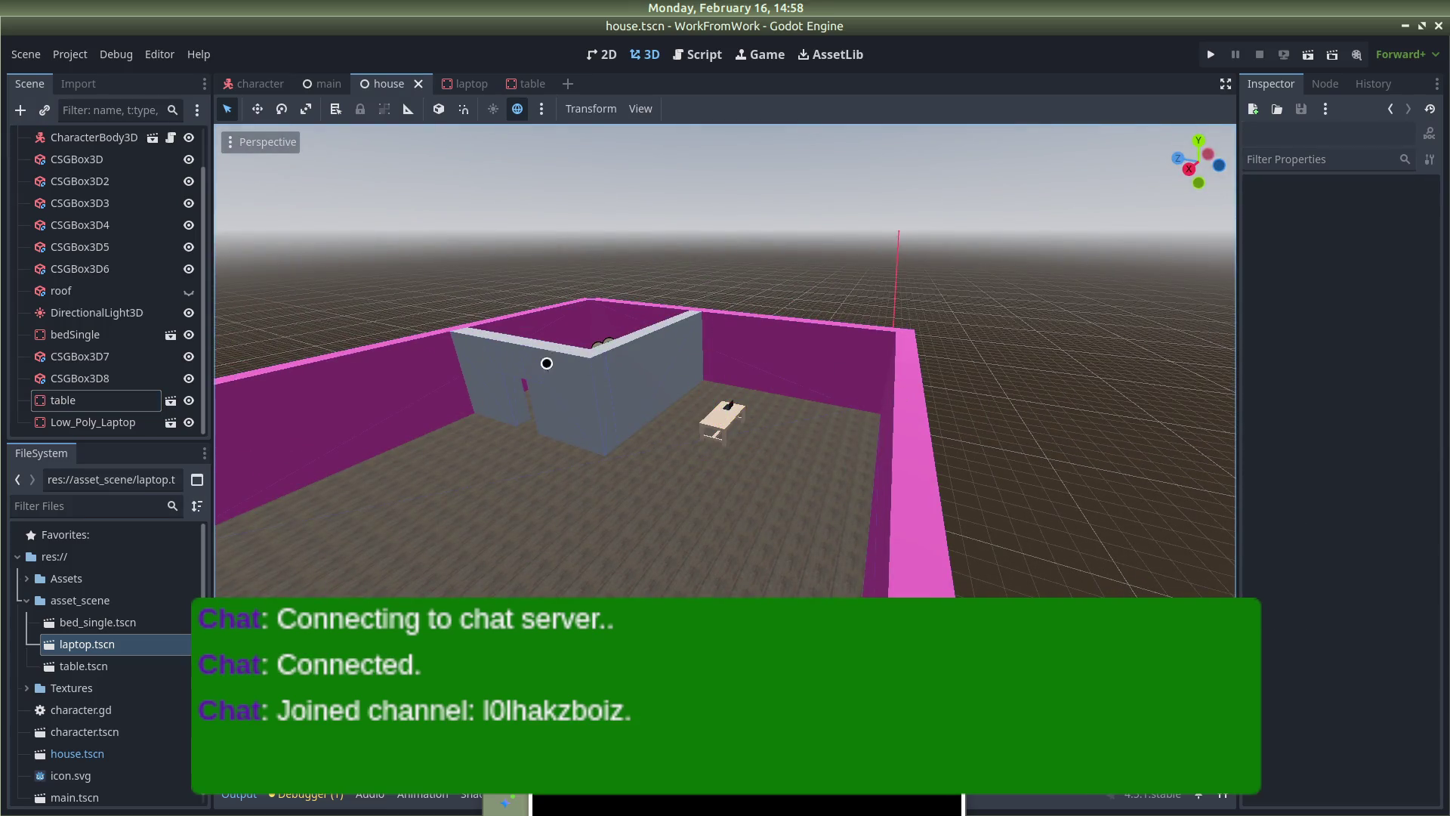
pyautogui.scroll(-3)
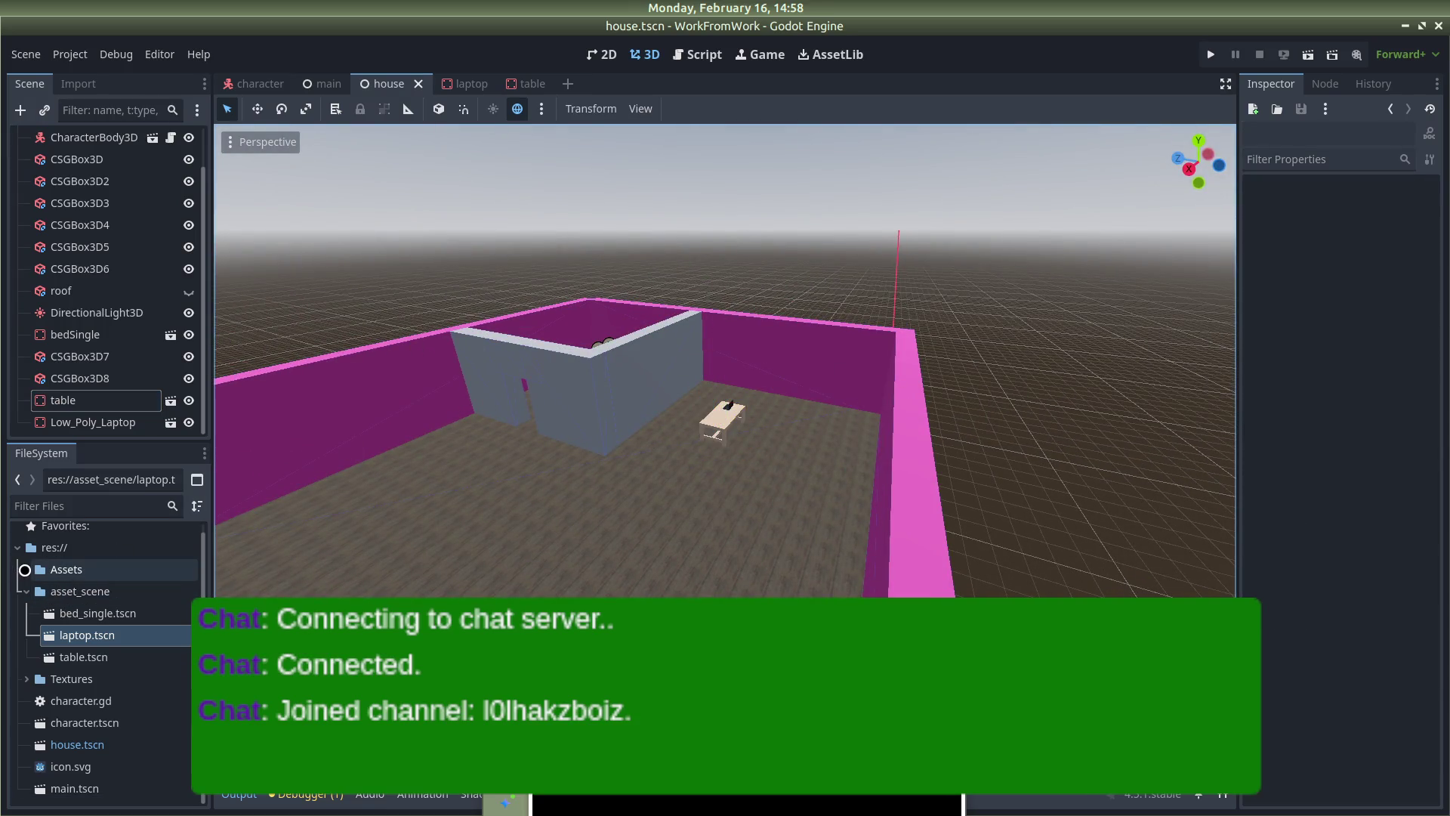
pyautogui.click(25, 569)
pyautogui.click(35, 687)
pyautogui.click(53, 721)
pyautogui.scroll(-3)
pyautogui.scroll(-3)
pyautogui.scroll(-3)
pyautogui.scroll(-3)
pyautogui.scroll(-3)
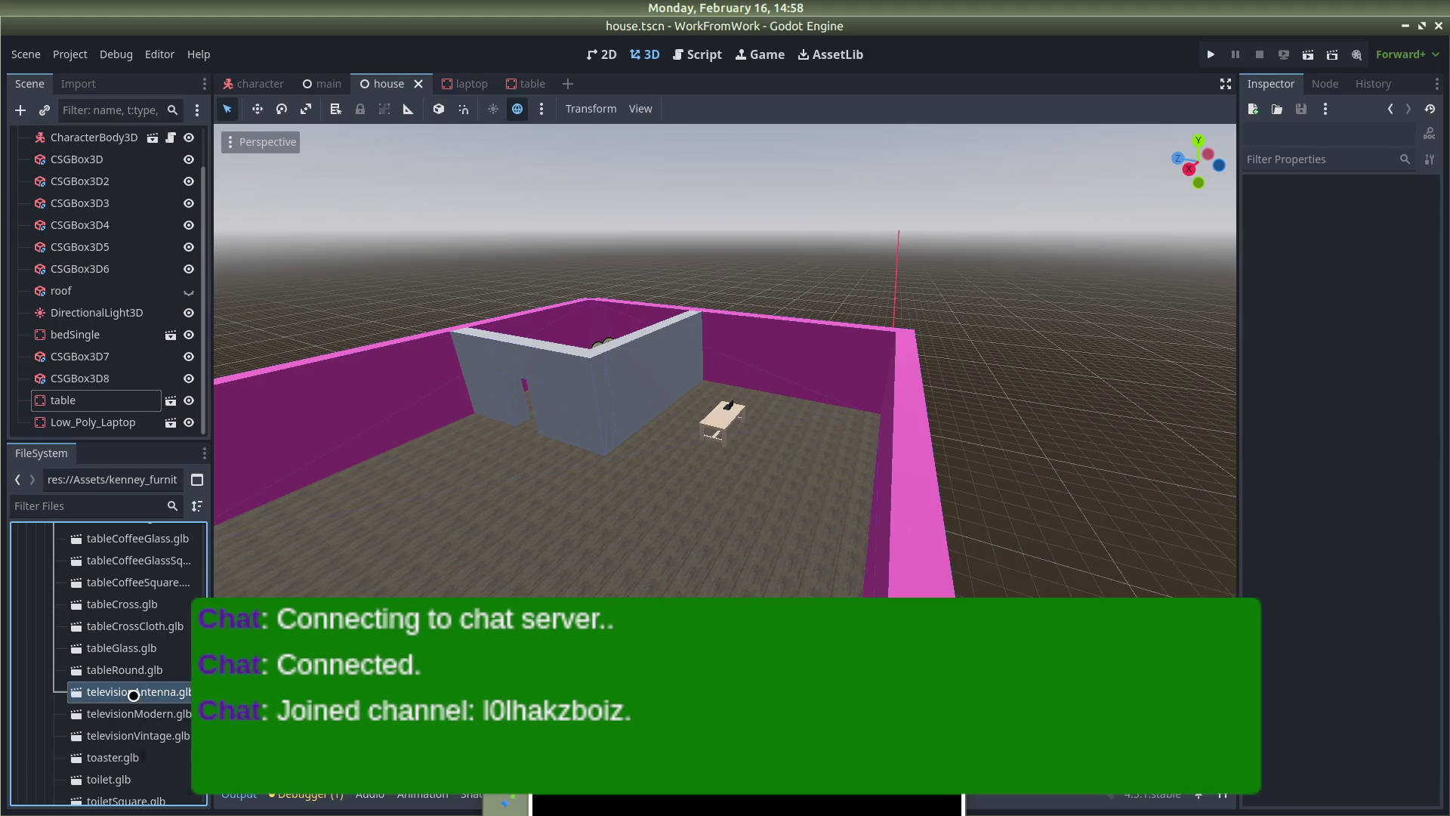
# Preview the televisionAntenna, televisionModern and televisionVintage models, settling on televisionVintage.glb
pyautogui.doubleClick(133, 695)
pyautogui.press('Escape')
pyautogui.doubleClick(111, 709)
pyautogui.press('Escape')
pyautogui.doubleClick(105, 736)
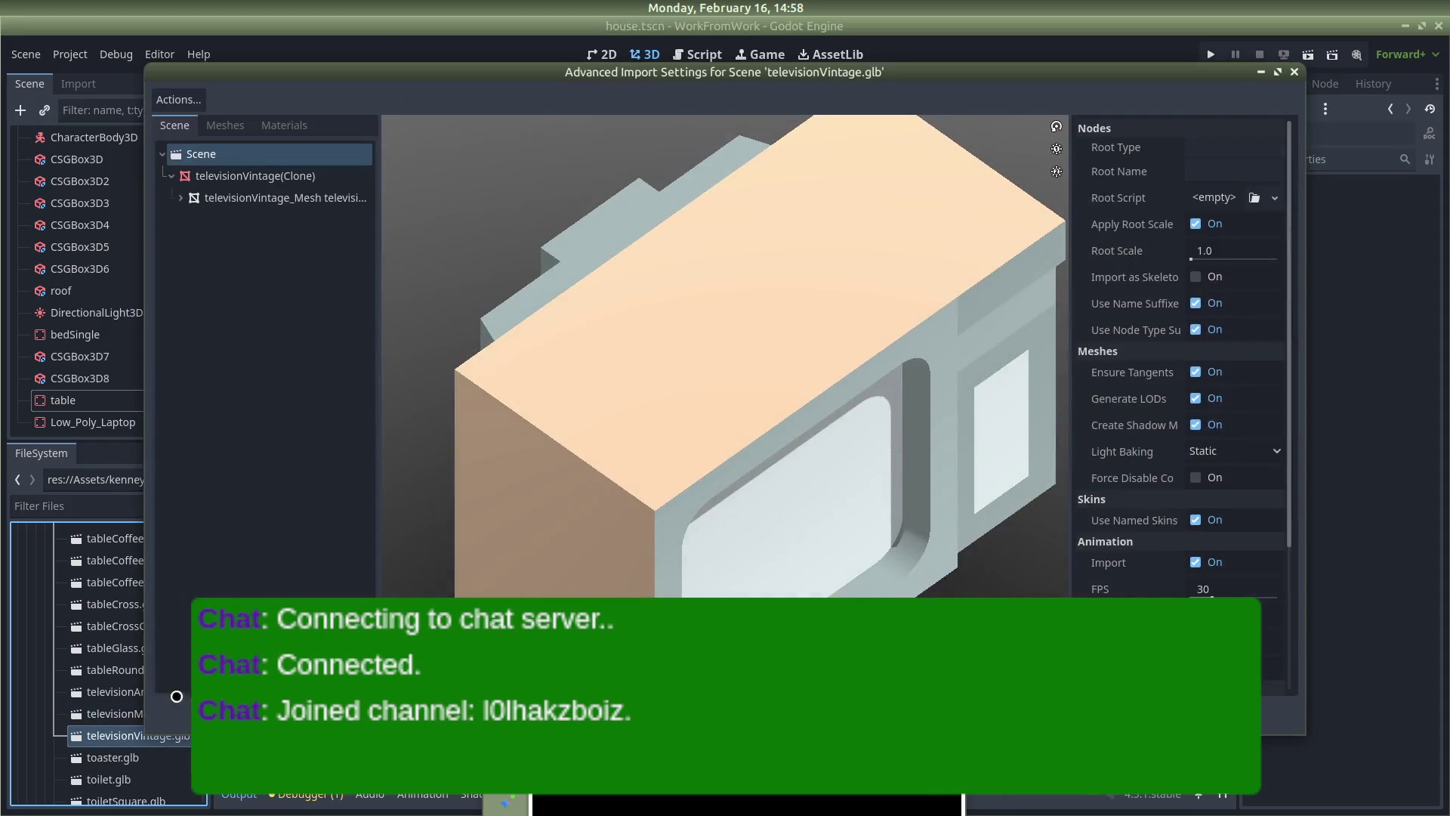
pyautogui.scroll(-3)
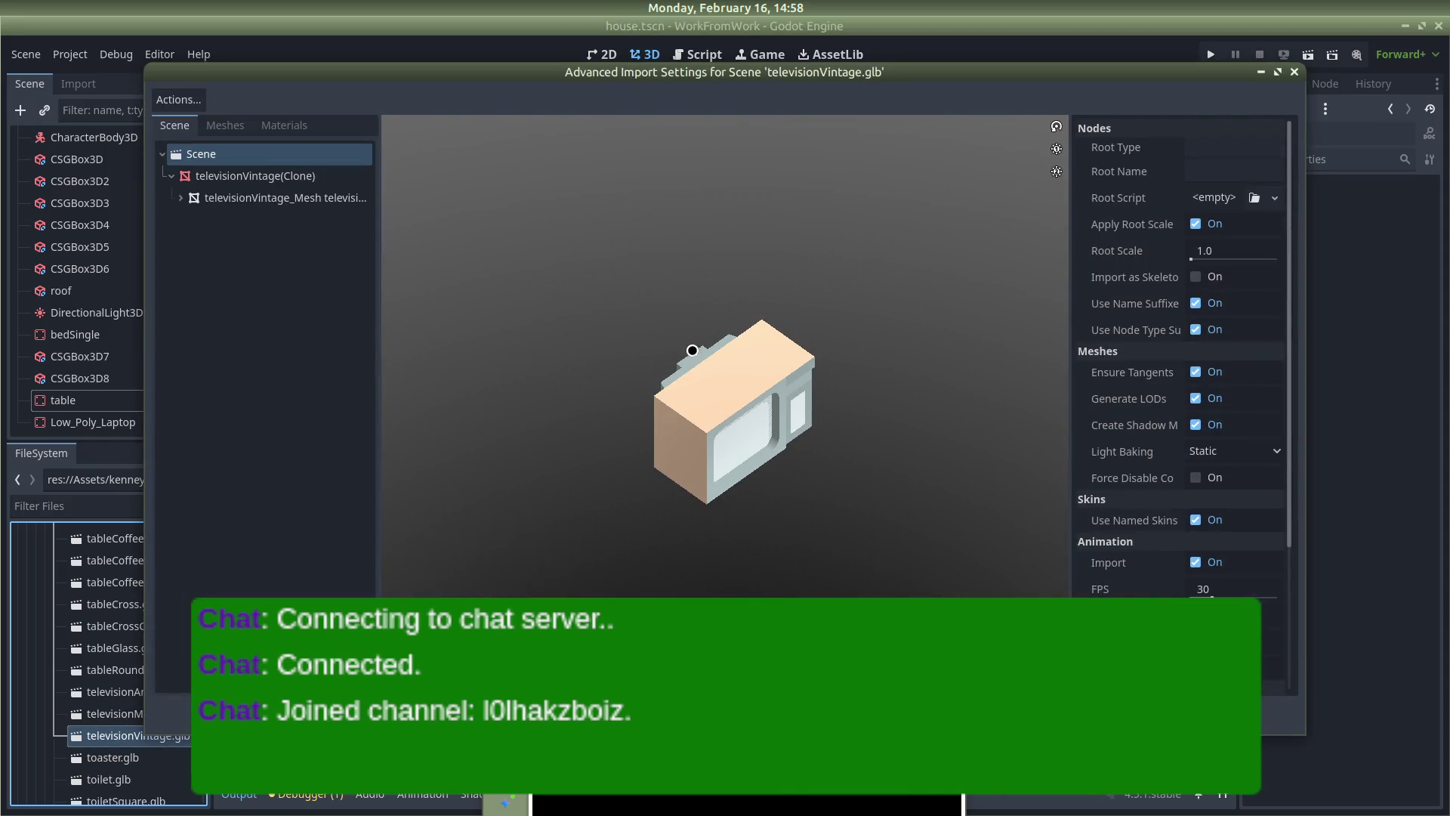
pyautogui.scroll(3)
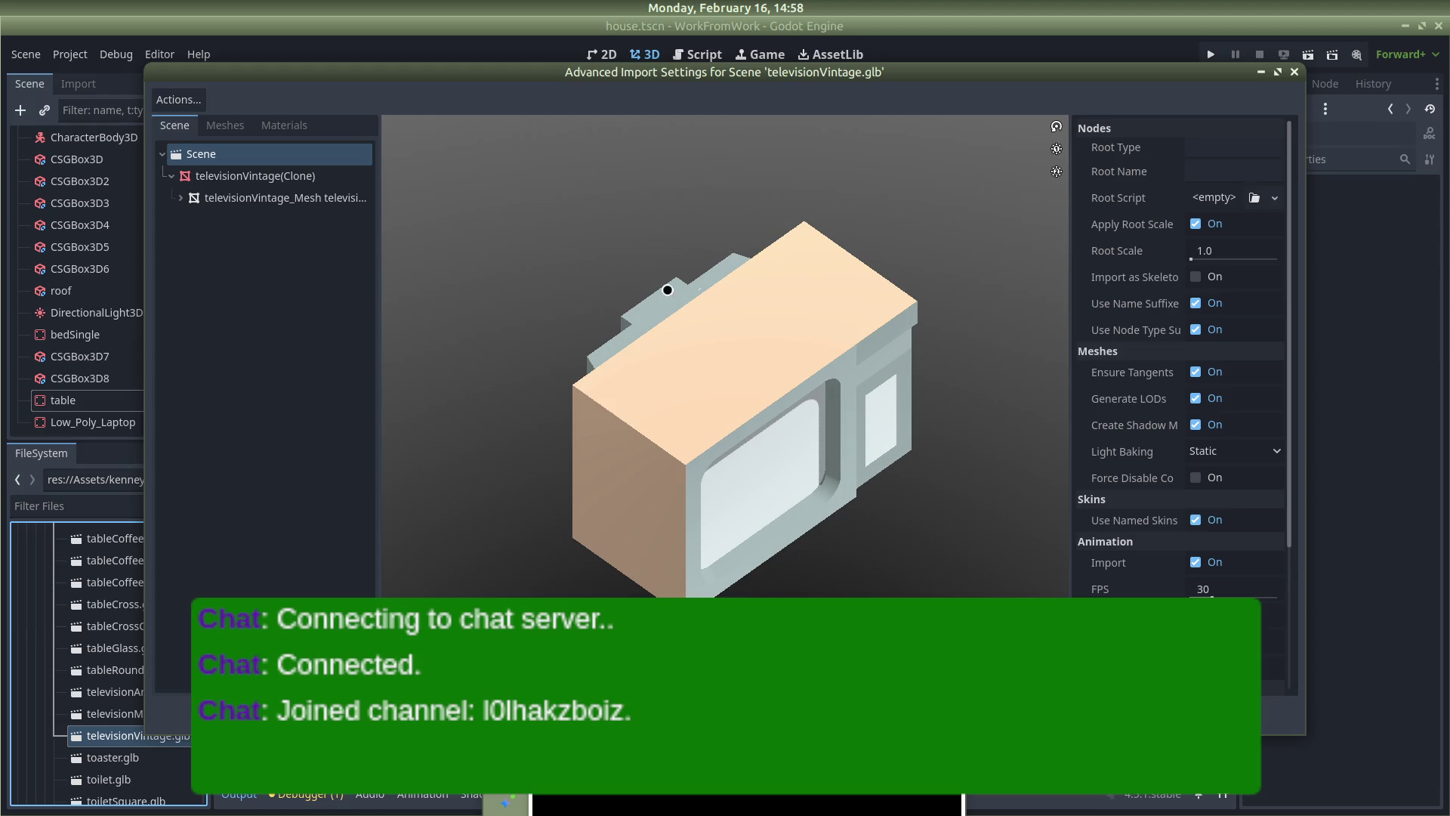
pyautogui.click(1294, 72)
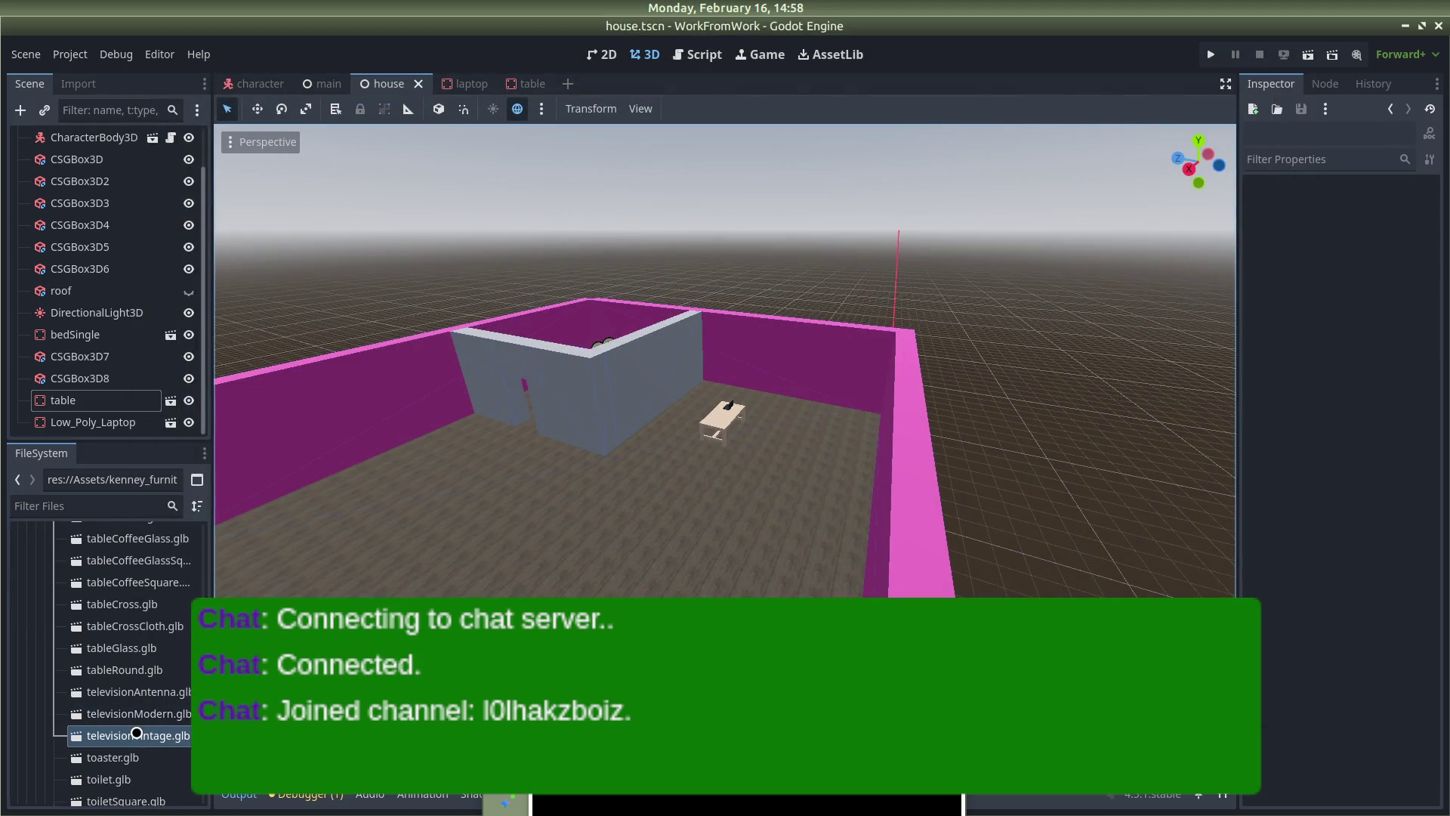
pyautogui.rightClick(136, 734)
# Create a new inherited scene from televisionVintage.glb and save it as tv.tscn
pyautogui.click(242, 405)
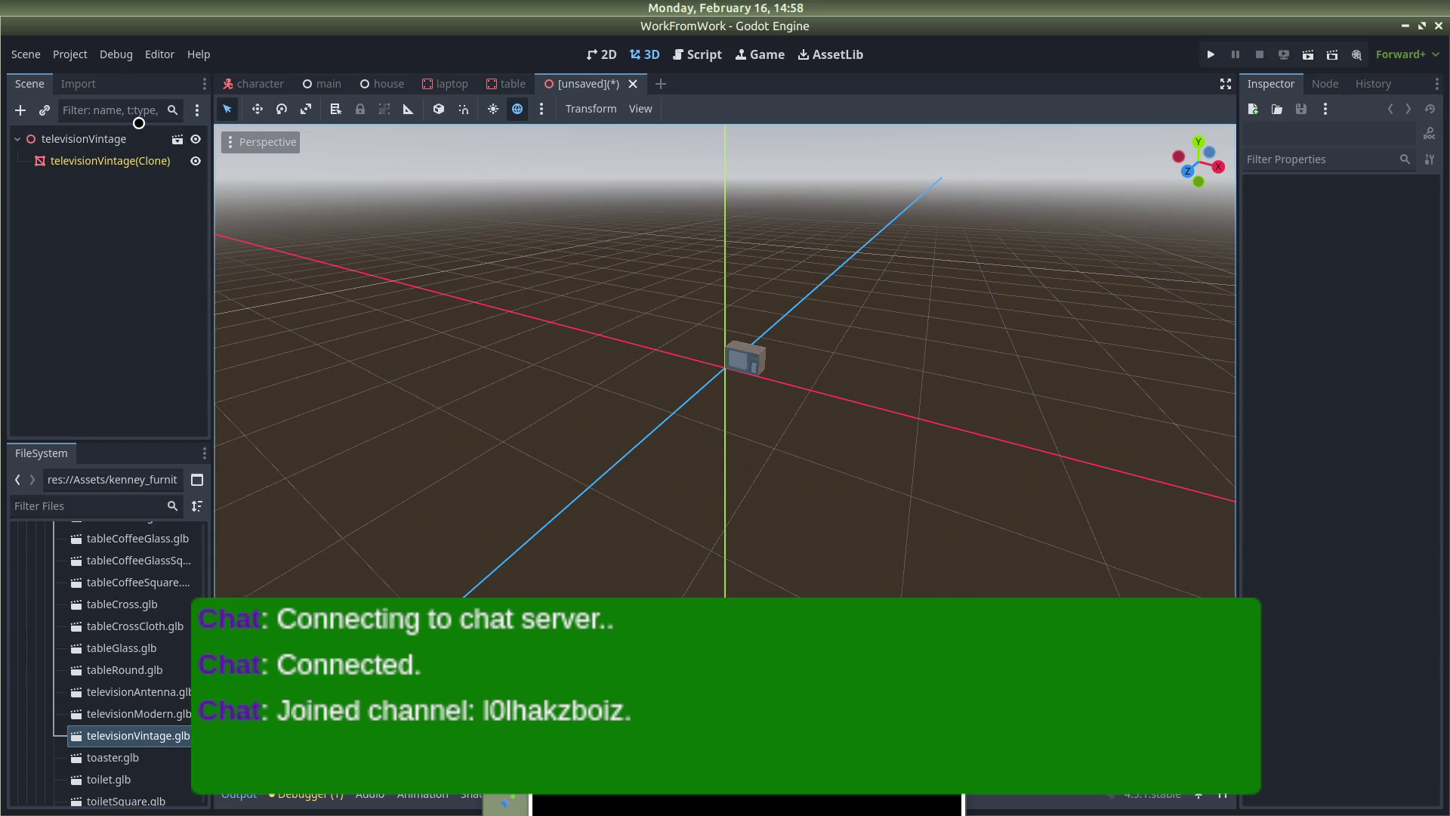
pyautogui.hotkey('ctrl', 's')
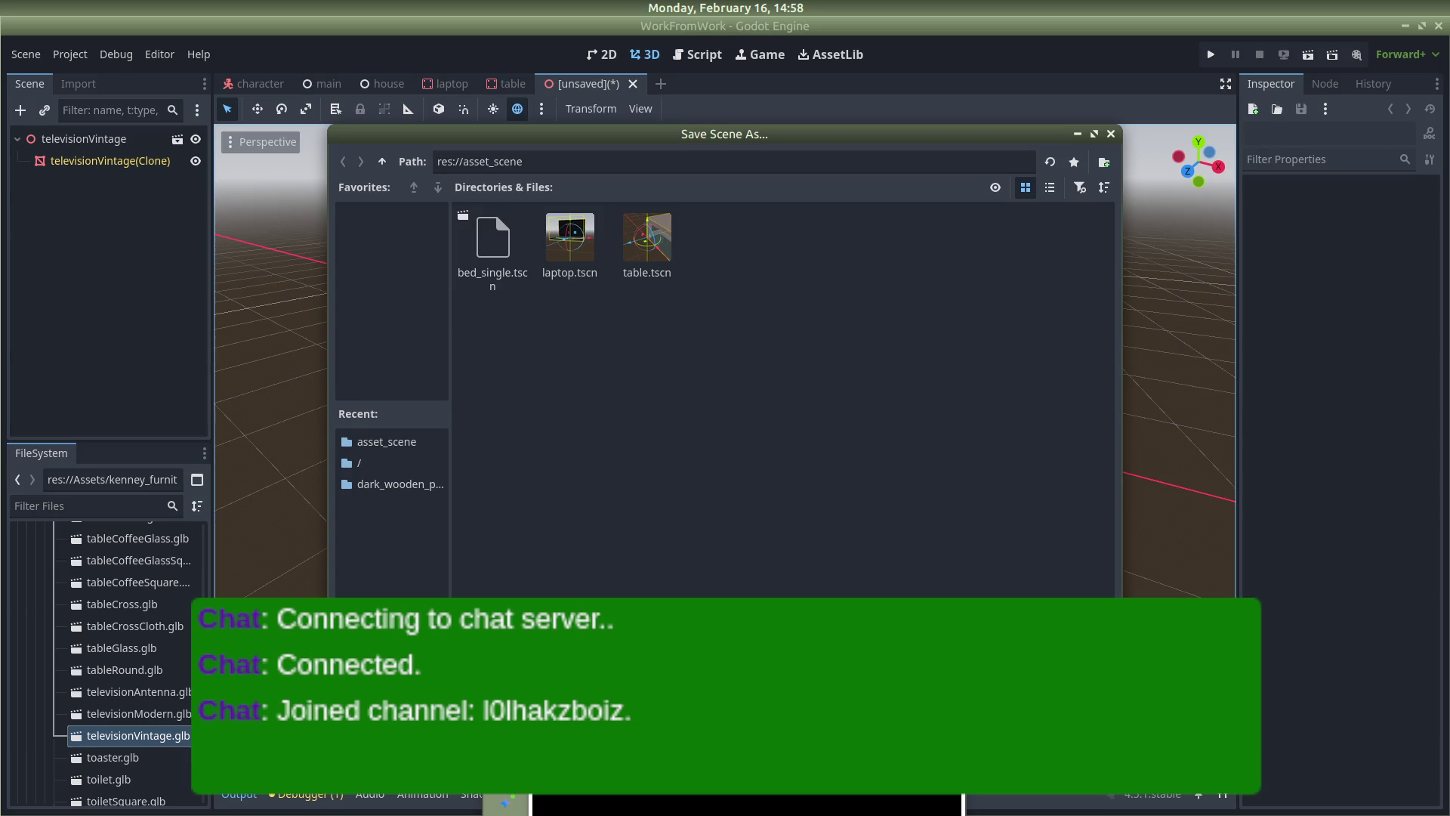
pyautogui.press('Return')
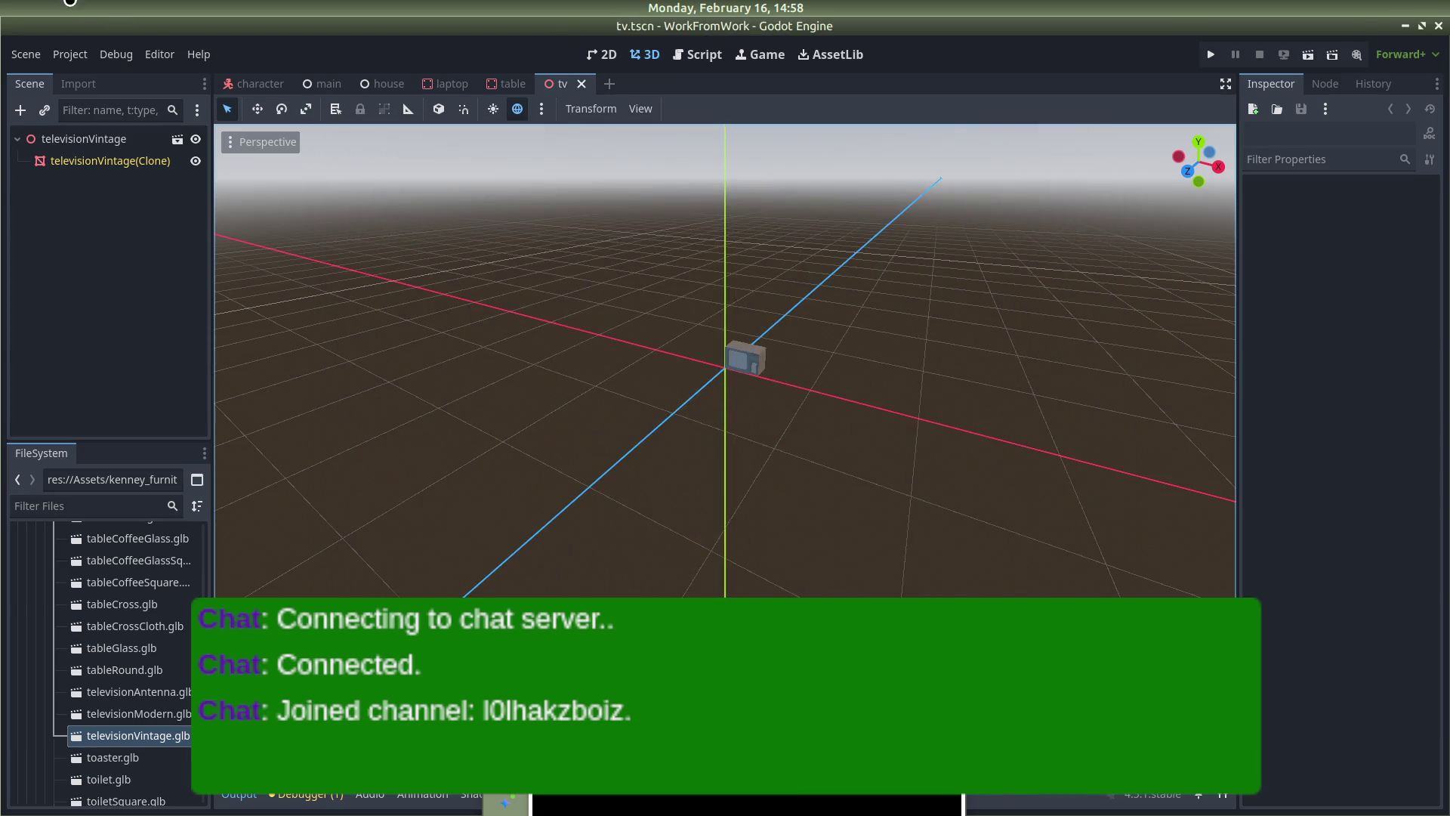
# Clear the root's inheritance, change its type to StaticBody3D, and save the scene
pyautogui.rightClick(96, 134)
pyautogui.click(172, 428)
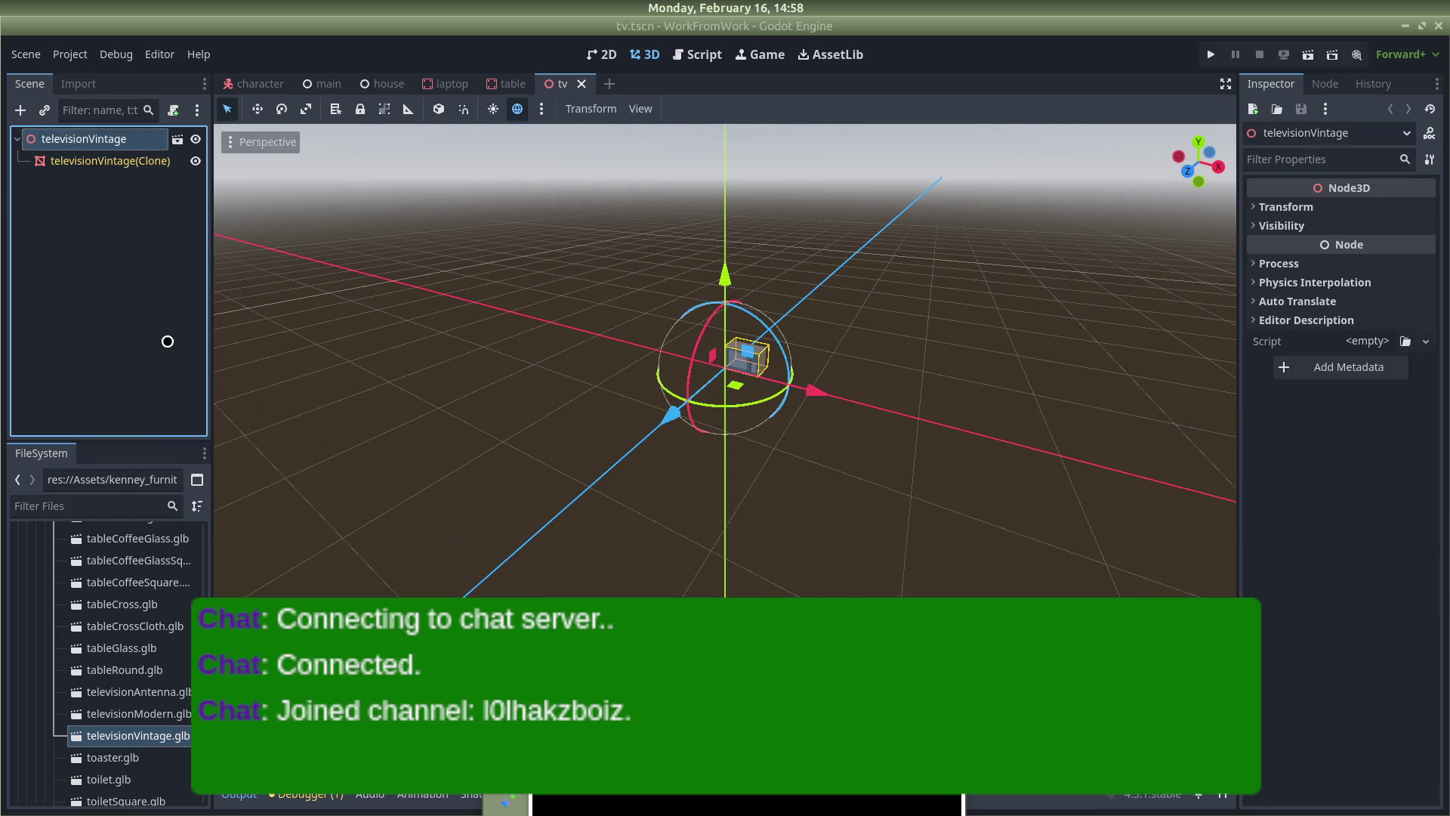
pyautogui.click(755, 421)
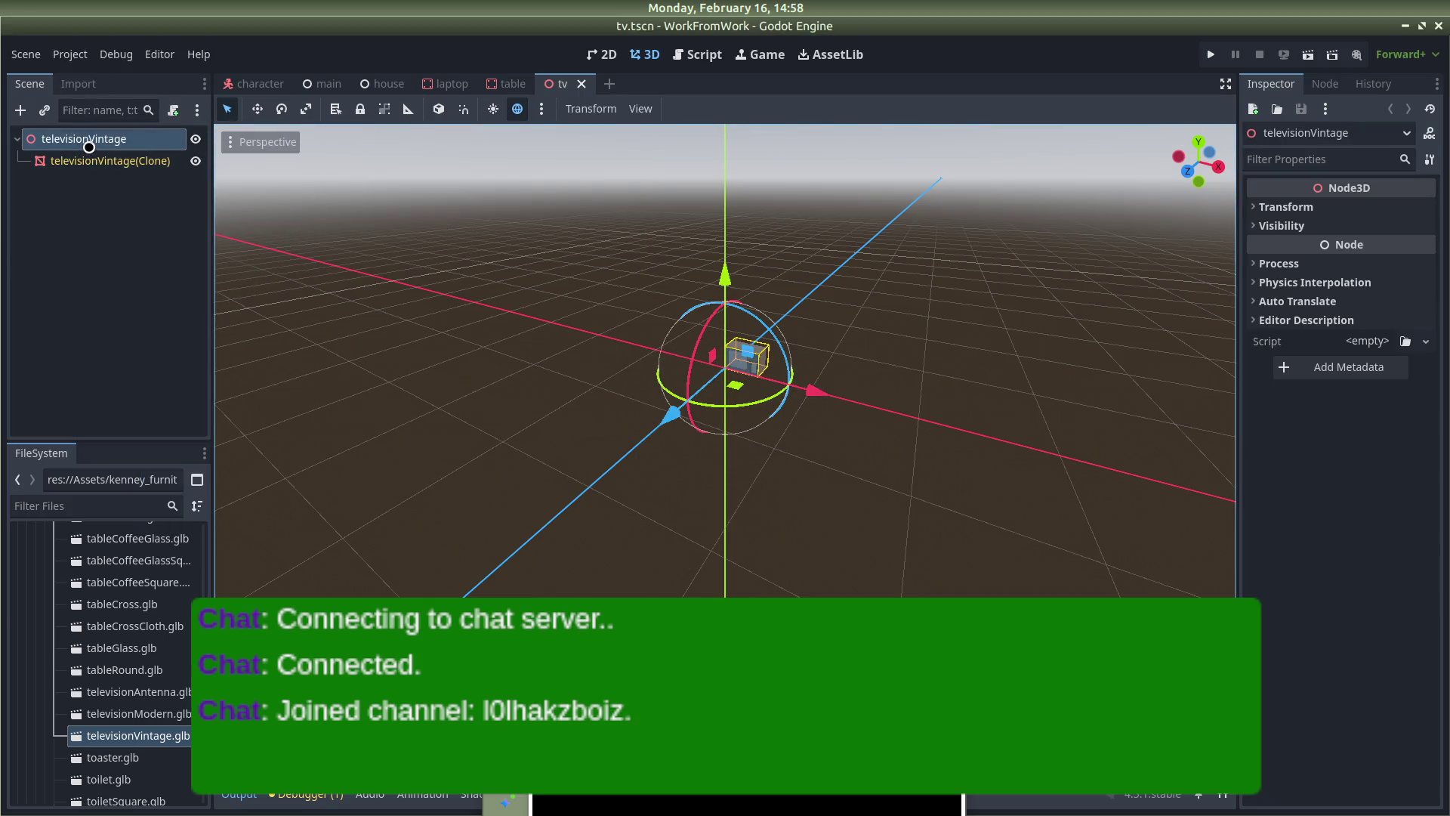
pyautogui.rightClick(87, 145)
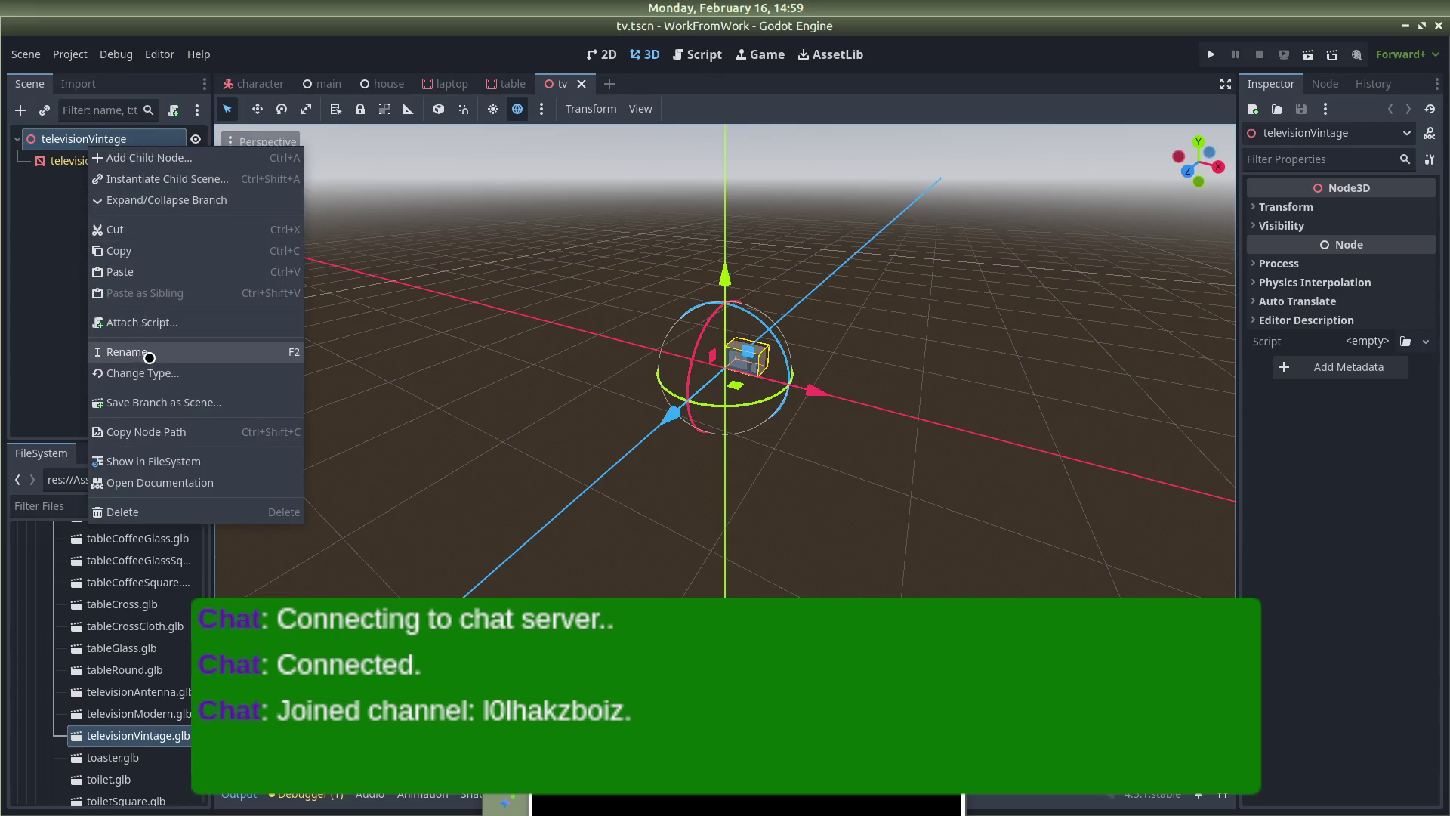
pyautogui.press('Escape')
pyautogui.write('stati')
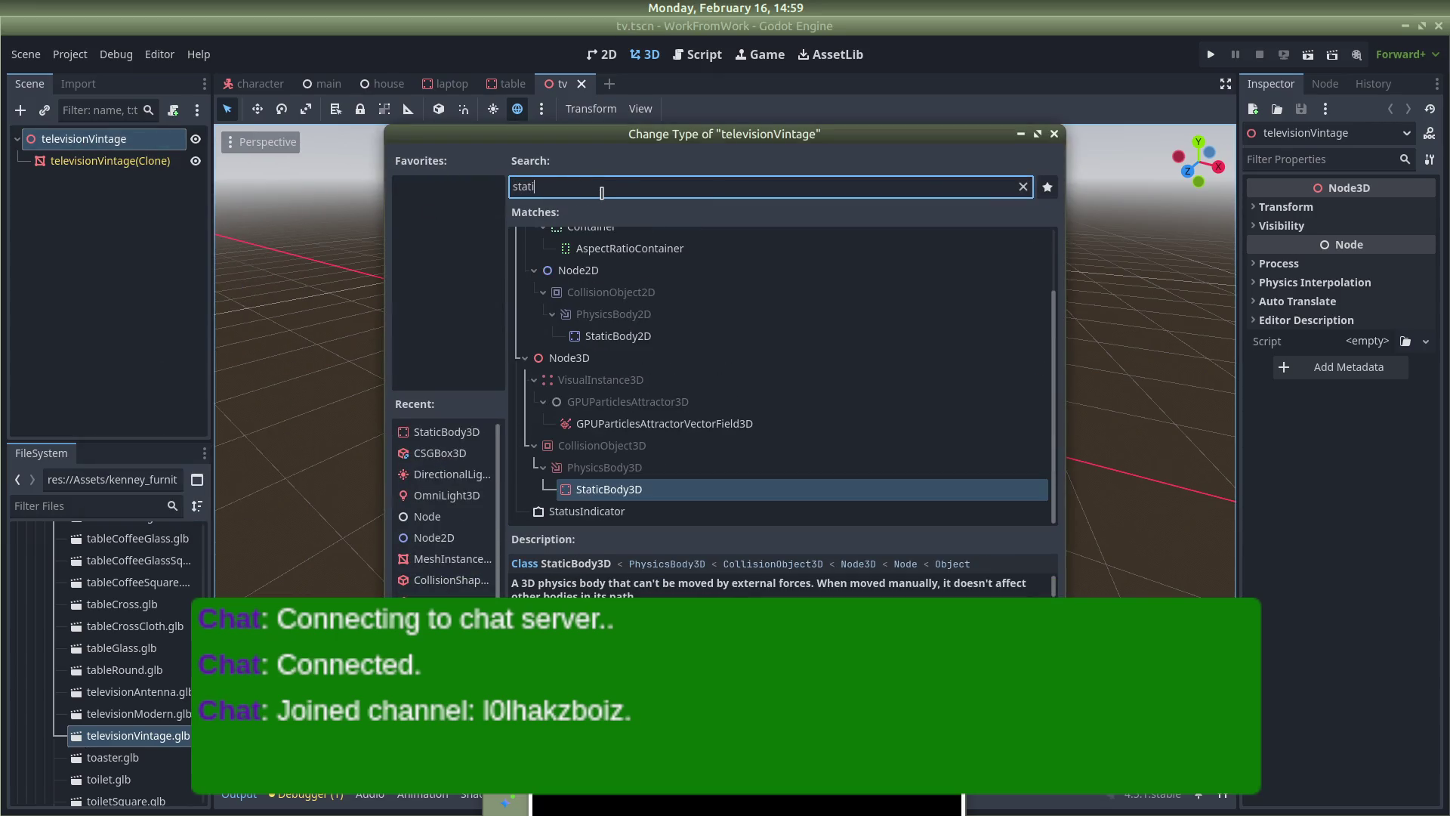
pyautogui.press('Return')
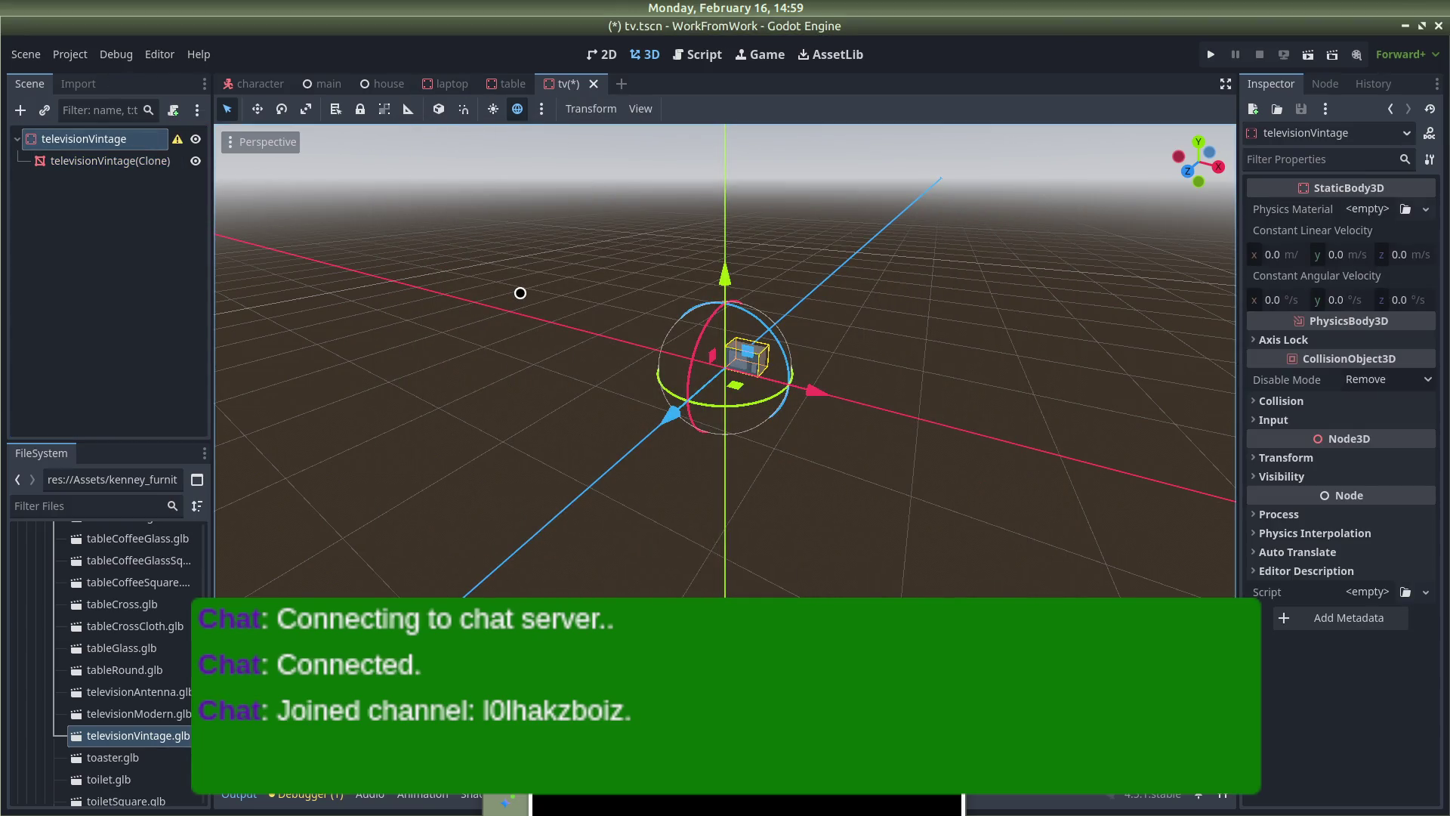
pyautogui.click(685, 316)
pyautogui.hotkey('ctrl', 's')
# Scale the televisionVintage mesh clone to 3 on all axes and save tv.tscn
pyautogui.click(741, 354)
pyautogui.moveTo(851, 366); pyautogui.dragTo(949, 314)
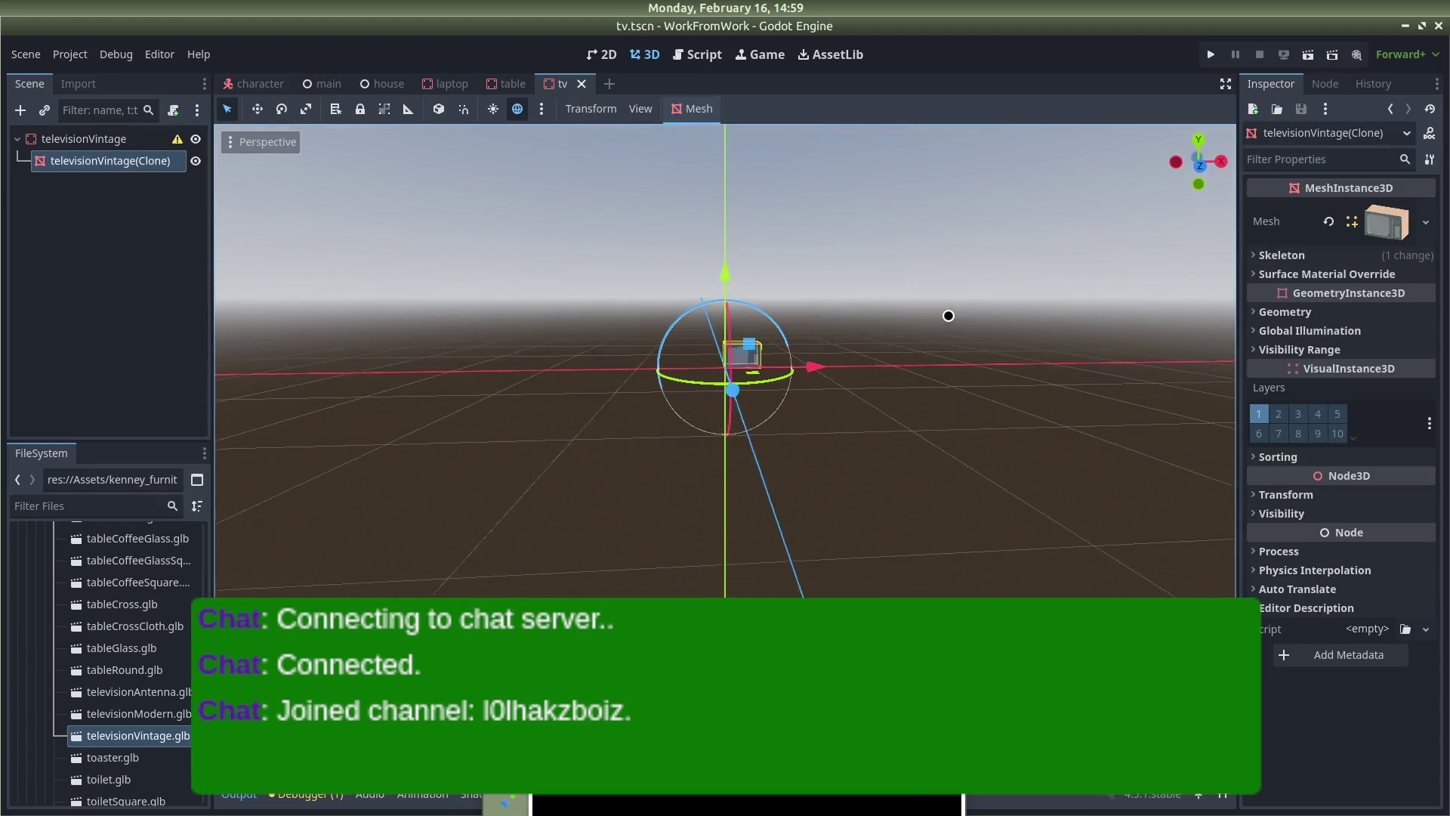
pyautogui.click(1254, 493)
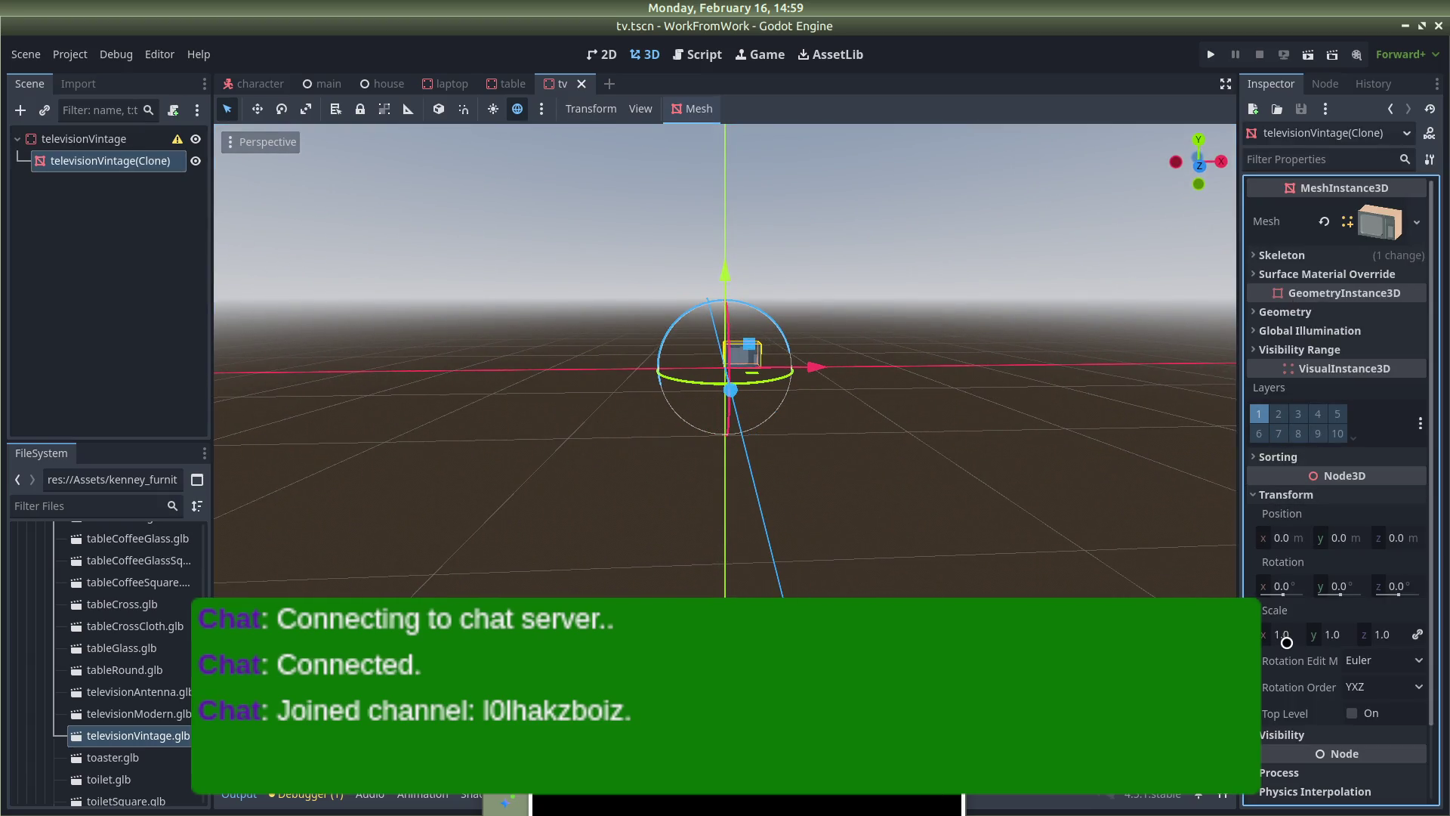
pyautogui.click(1287, 642)
pyautogui.write('3')
pyautogui.press('Return')
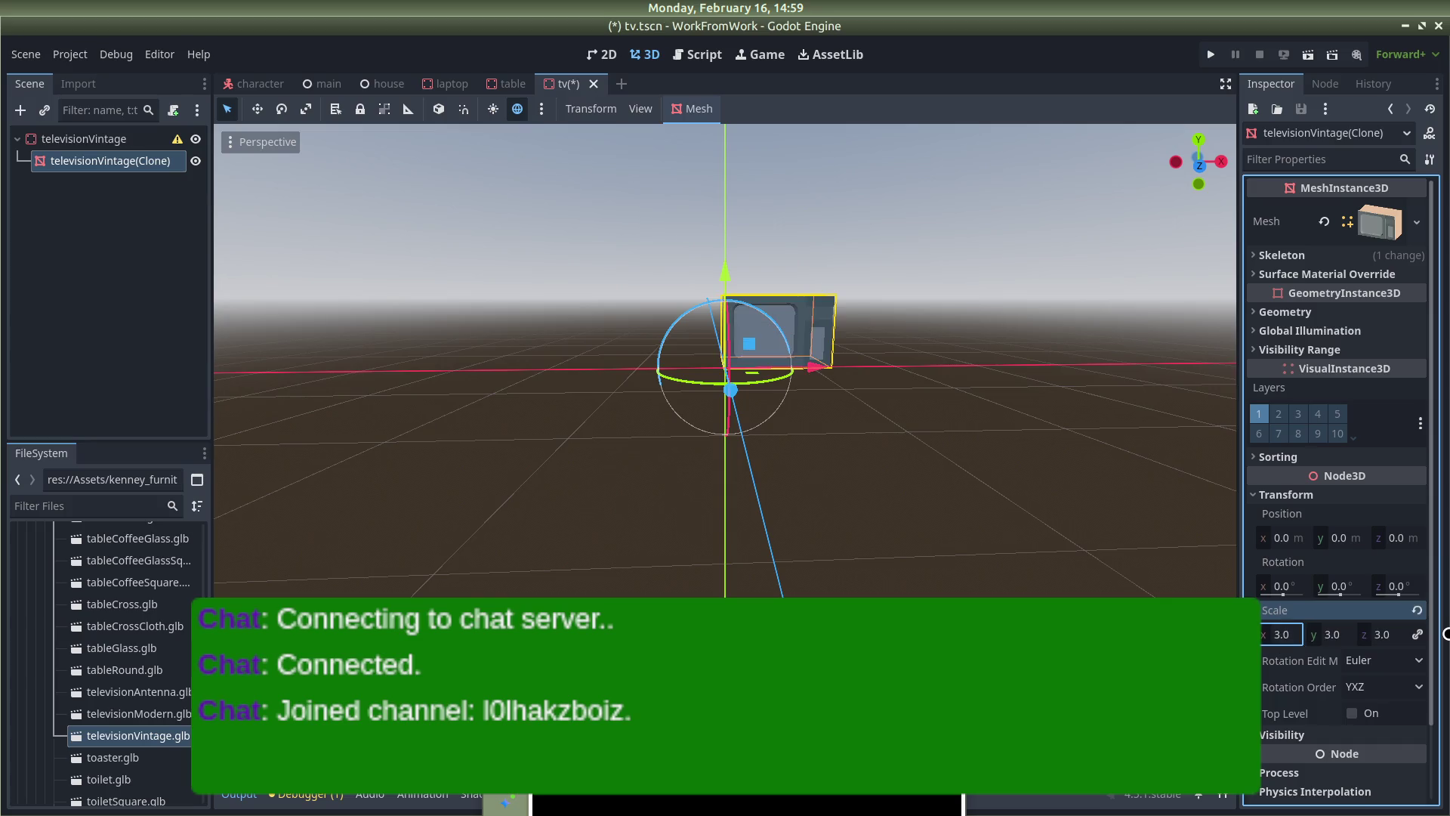
pyautogui.click(1081, 397)
pyautogui.hotkey('ctrl', 's')
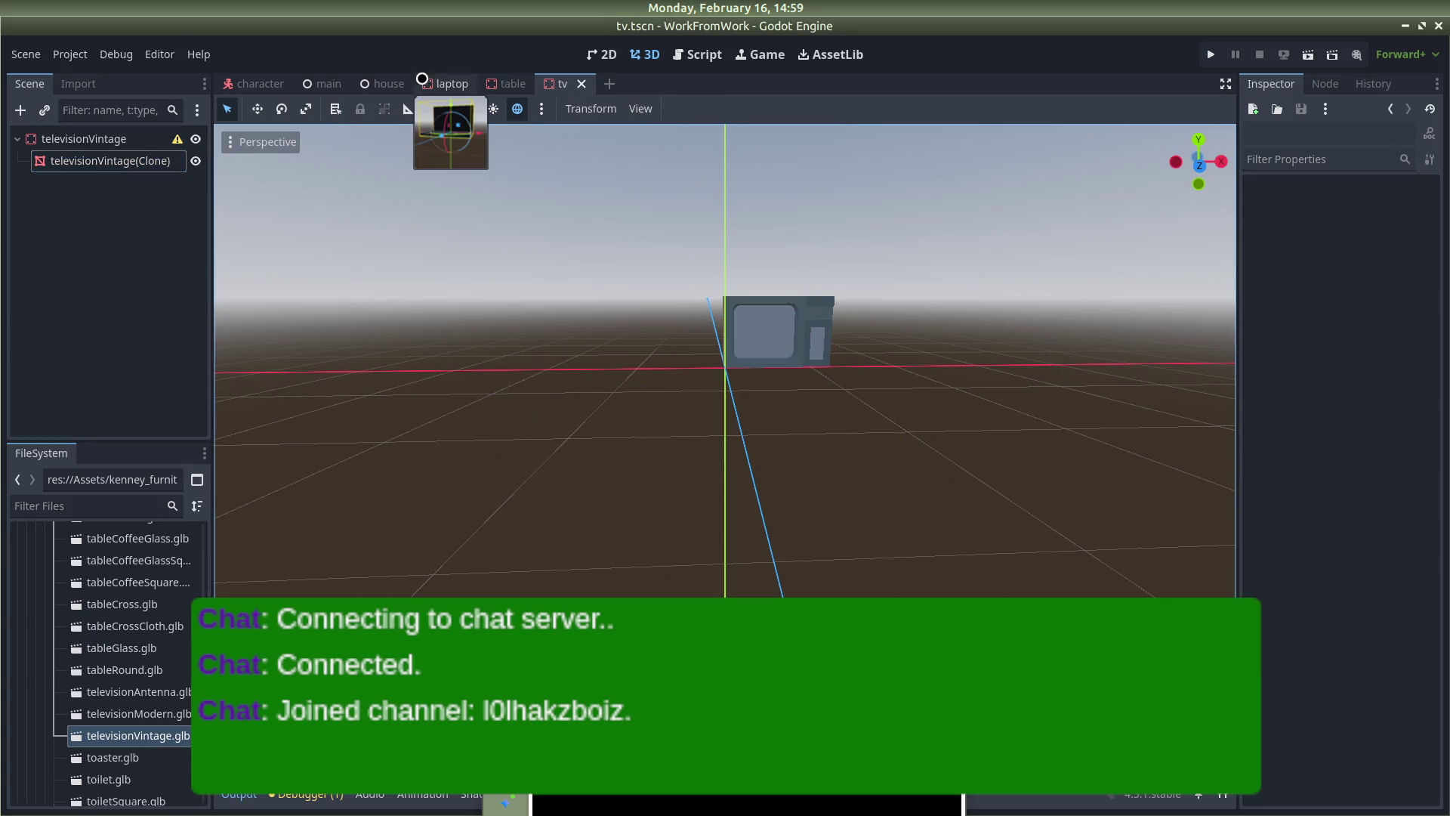
# Switch to the house scene, close the laptop scene, and start dragging tv.tscn in
pyautogui.click(381, 84)
pyautogui.middleClick(461, 83)
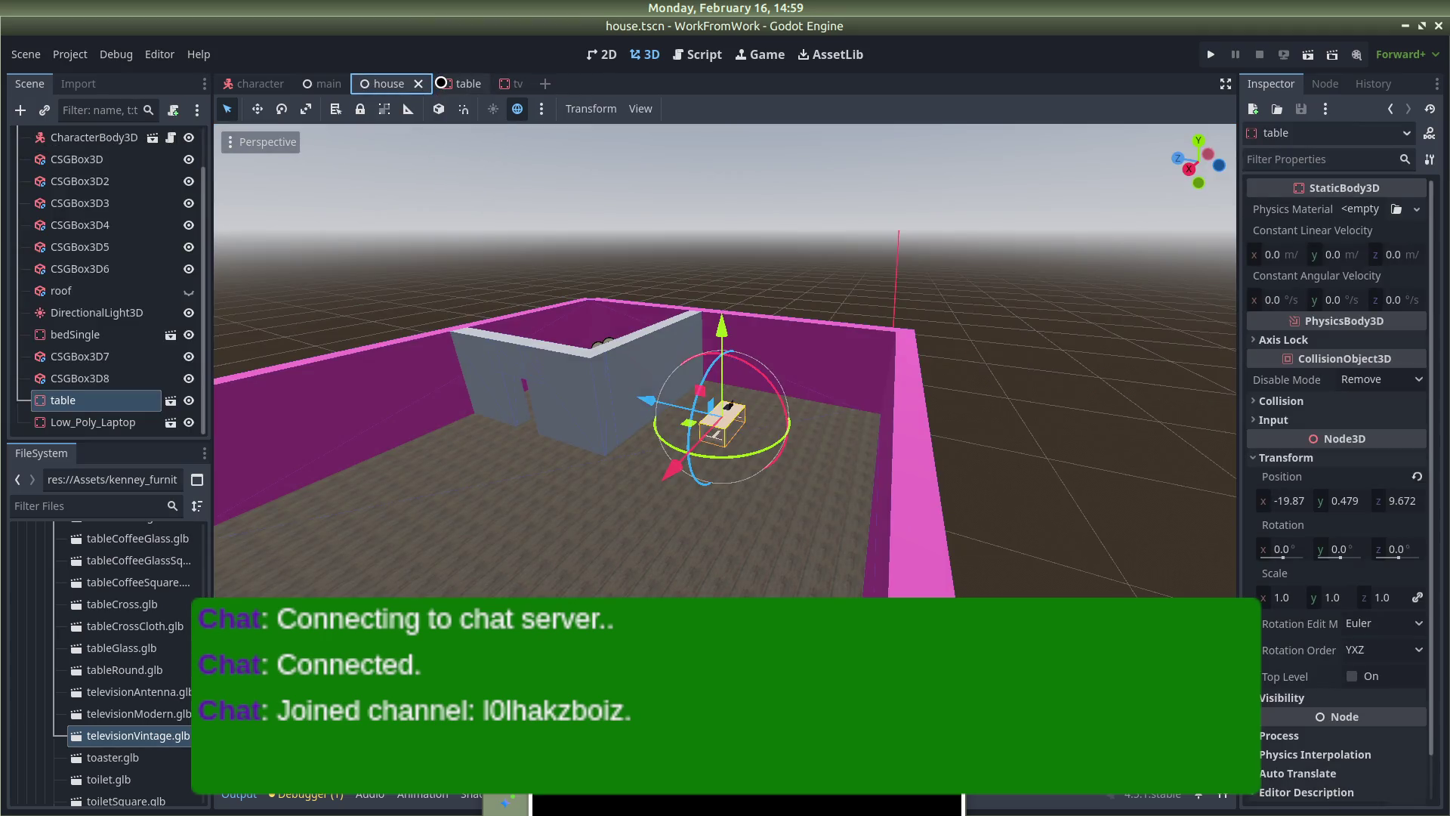
pyautogui.scroll(-3)
pyautogui.moveTo(630, 544); pyautogui.dragTo(664, 447)
pyautogui.scroll(3)
pyautogui.scroll(-3)
pyautogui.scroll(-3)
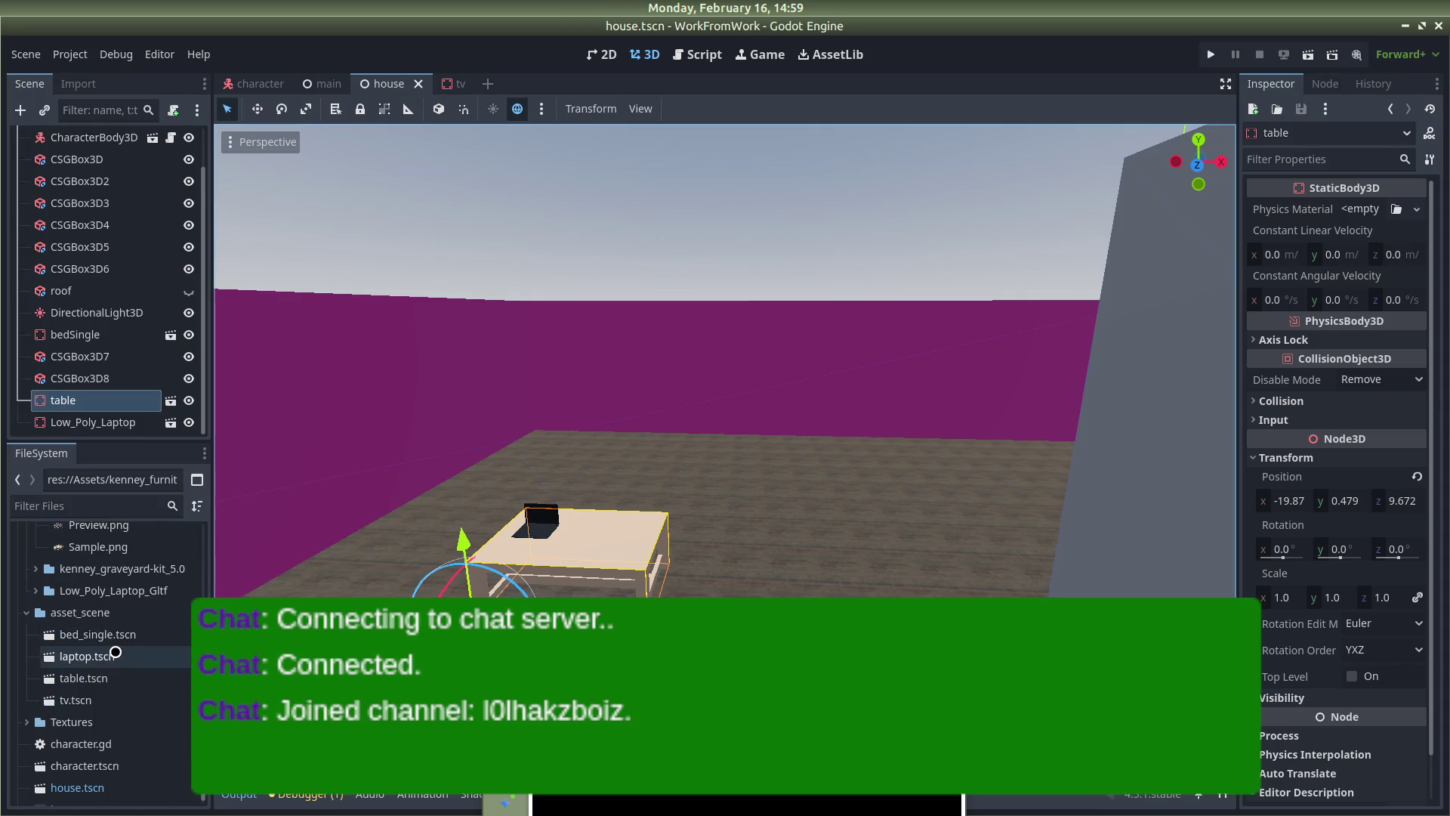
pyautogui.moveTo(96, 770); pyautogui.dragTo(59, 758)
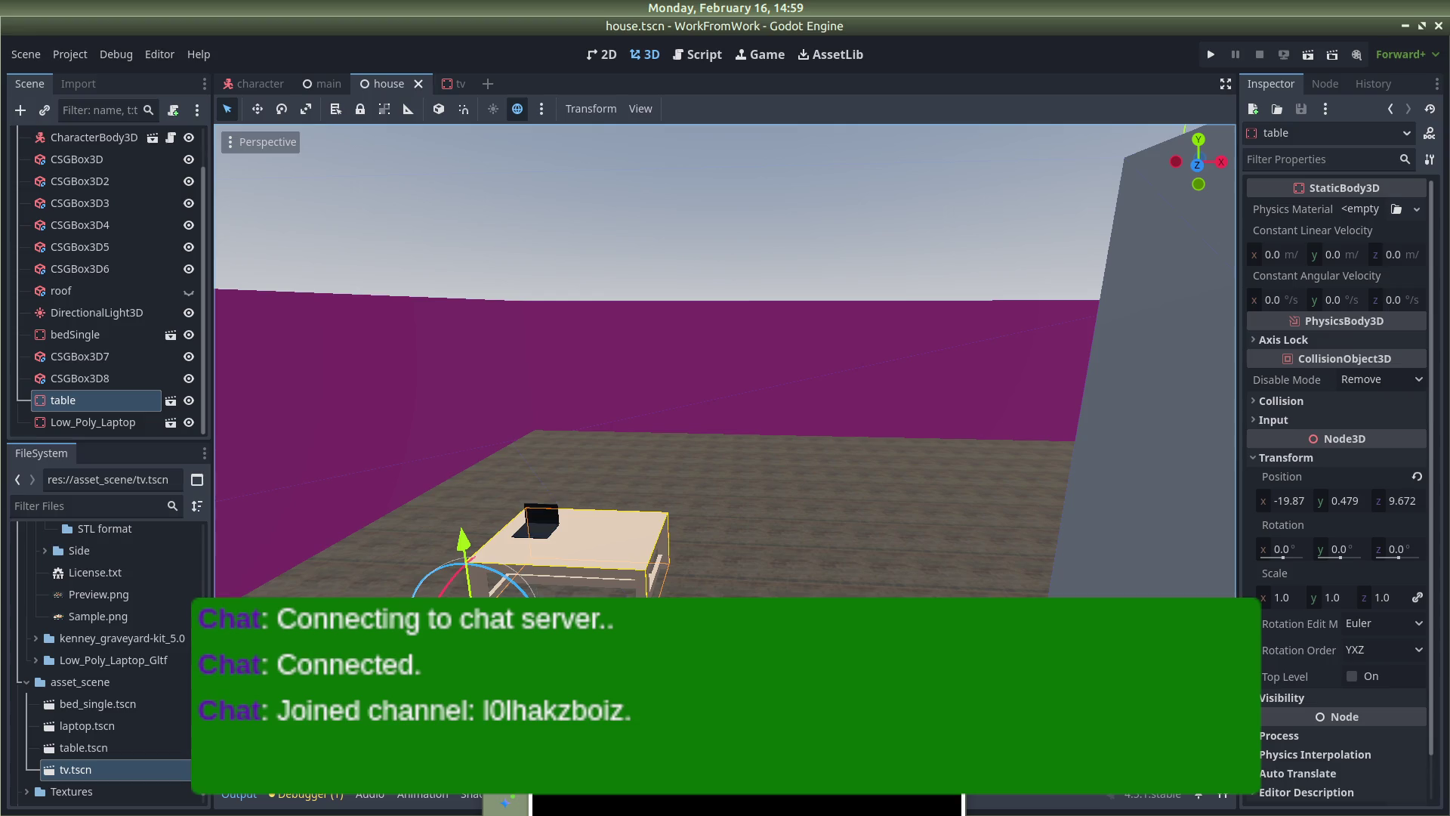
# Back in the tv scene, raise the mesh scale to 5, then 6, then 7
pyautogui.click(456, 88)
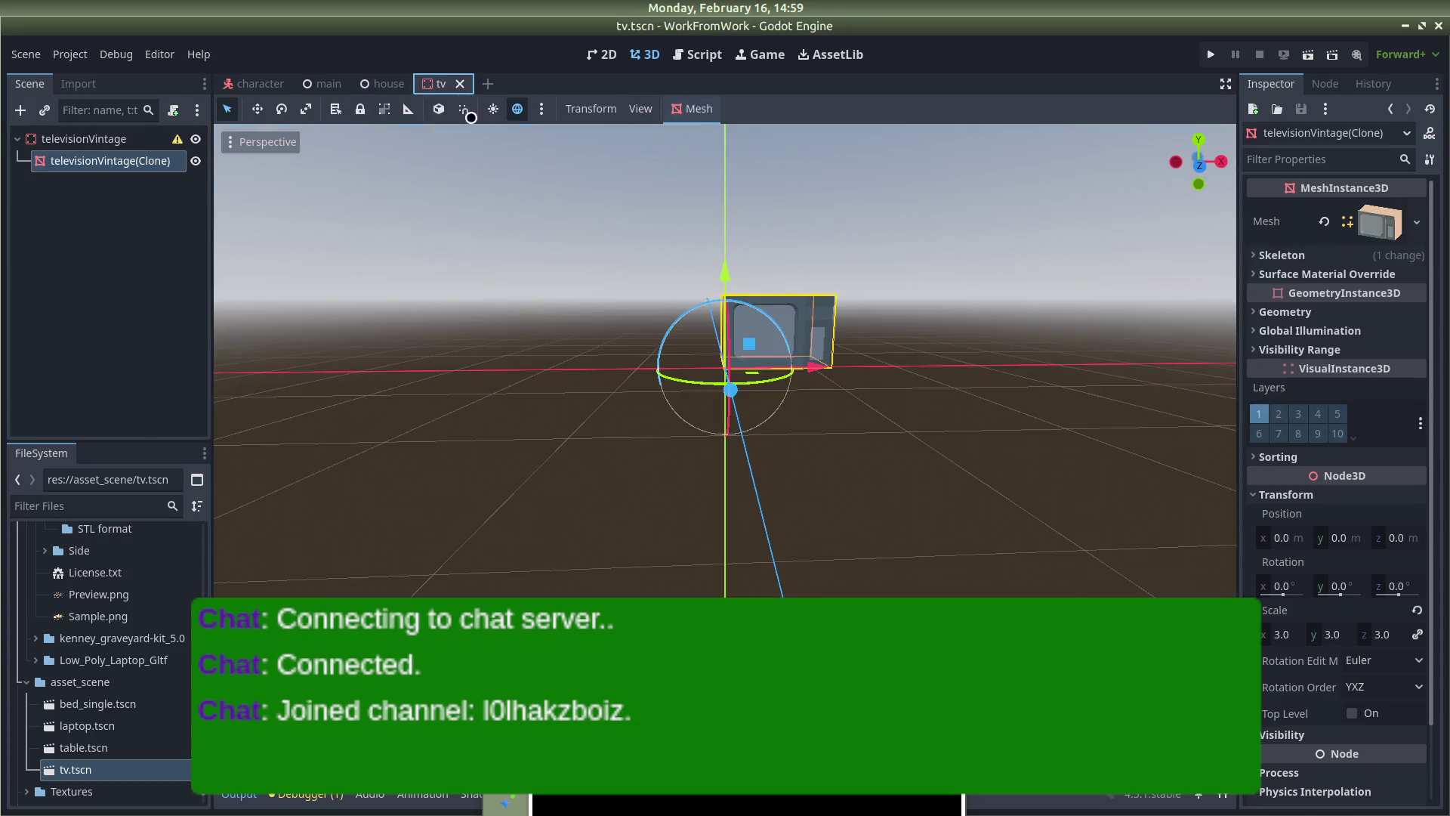
pyautogui.click(1282, 633)
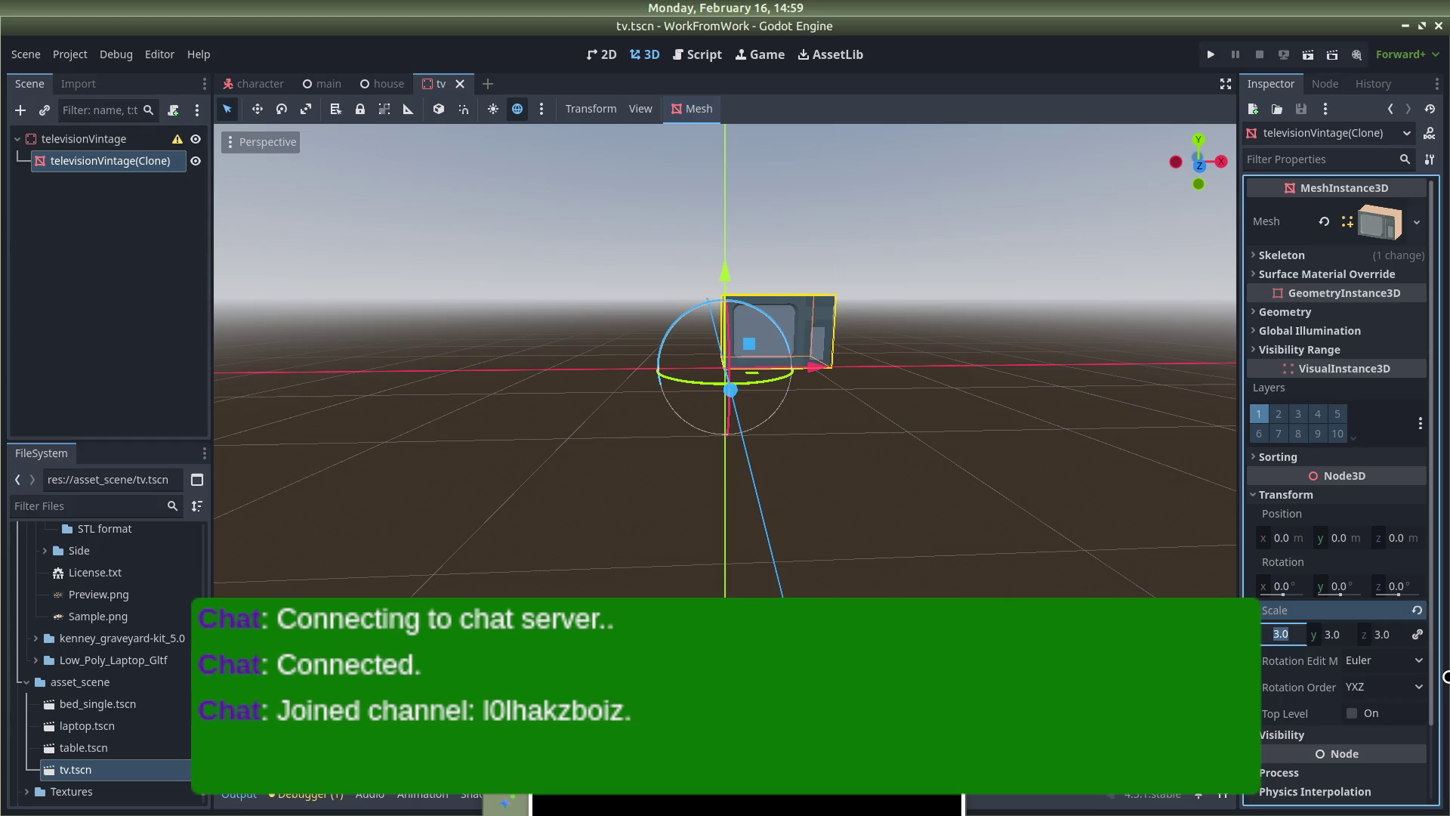
pyautogui.write('5')
pyautogui.press('Return')
pyautogui.click(1274, 633)
pyautogui.write('6')
pyautogui.press('Return')
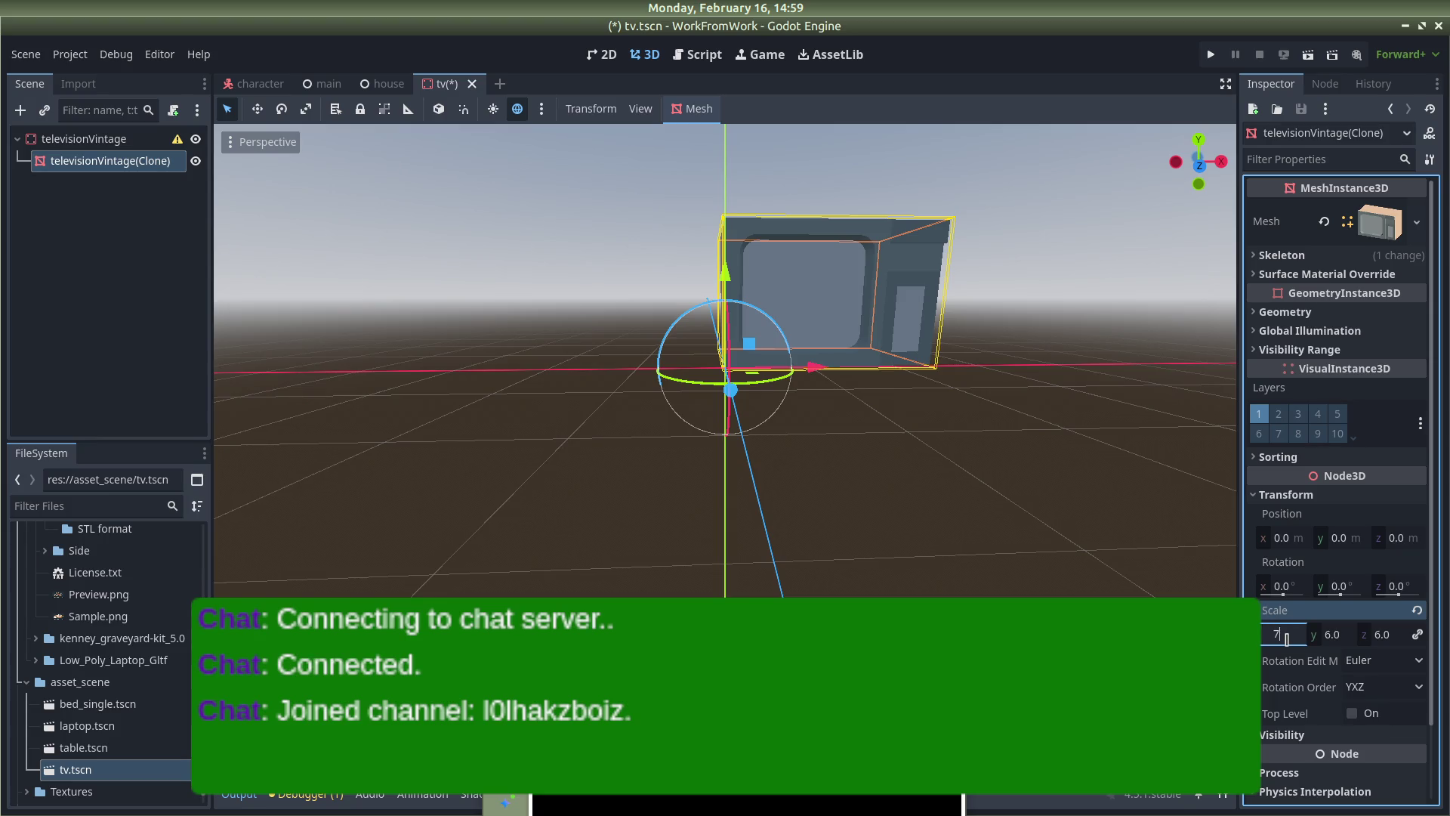
pyautogui.press('Return')
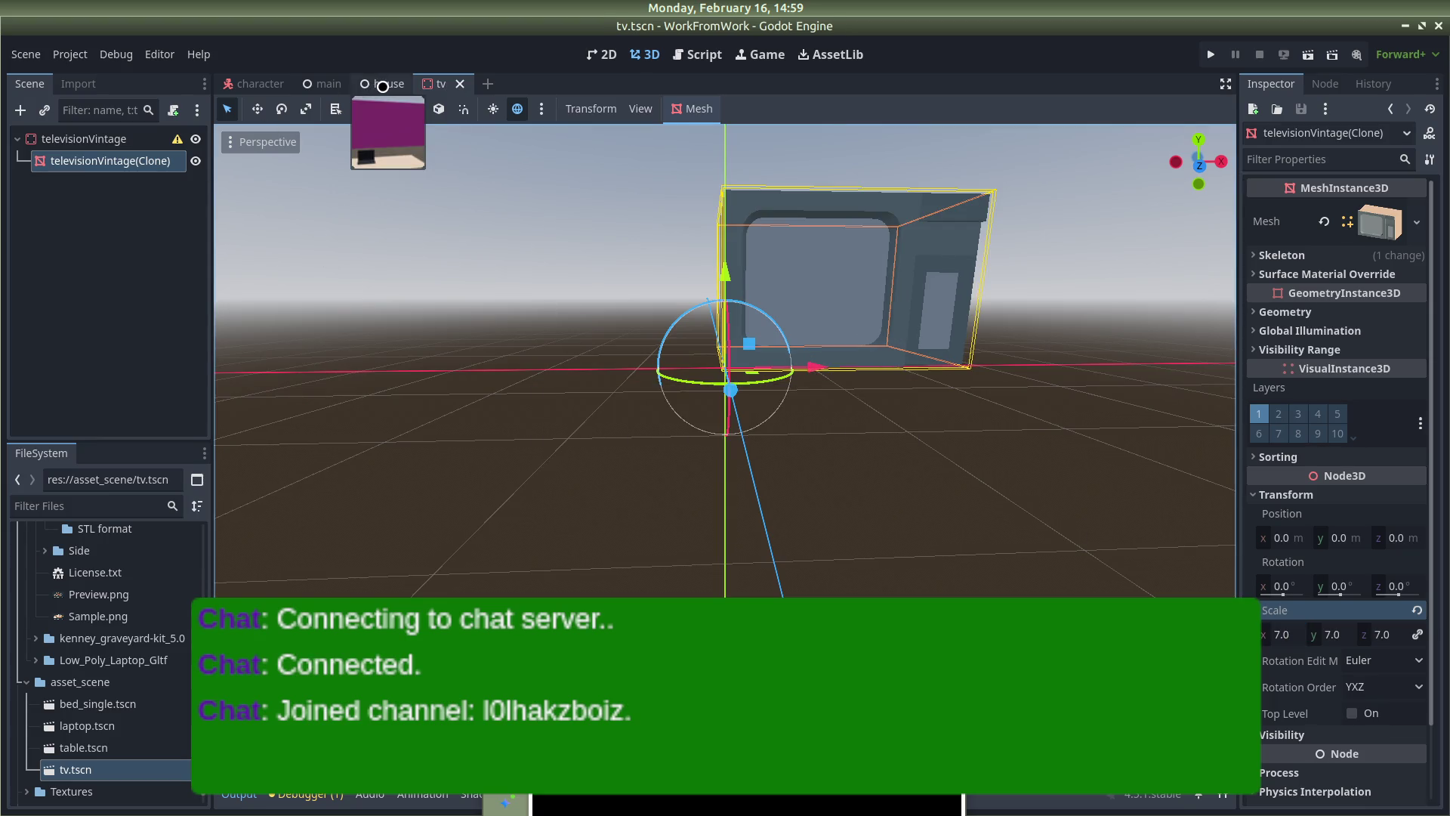
pyautogui.click(386, 84)
# Drop tv.tscn into the house room and deselect it
pyautogui.moveTo(136, 764); pyautogui.dragTo(599, 455)
pyautogui.scroll(3)
pyautogui.click(793, 292)
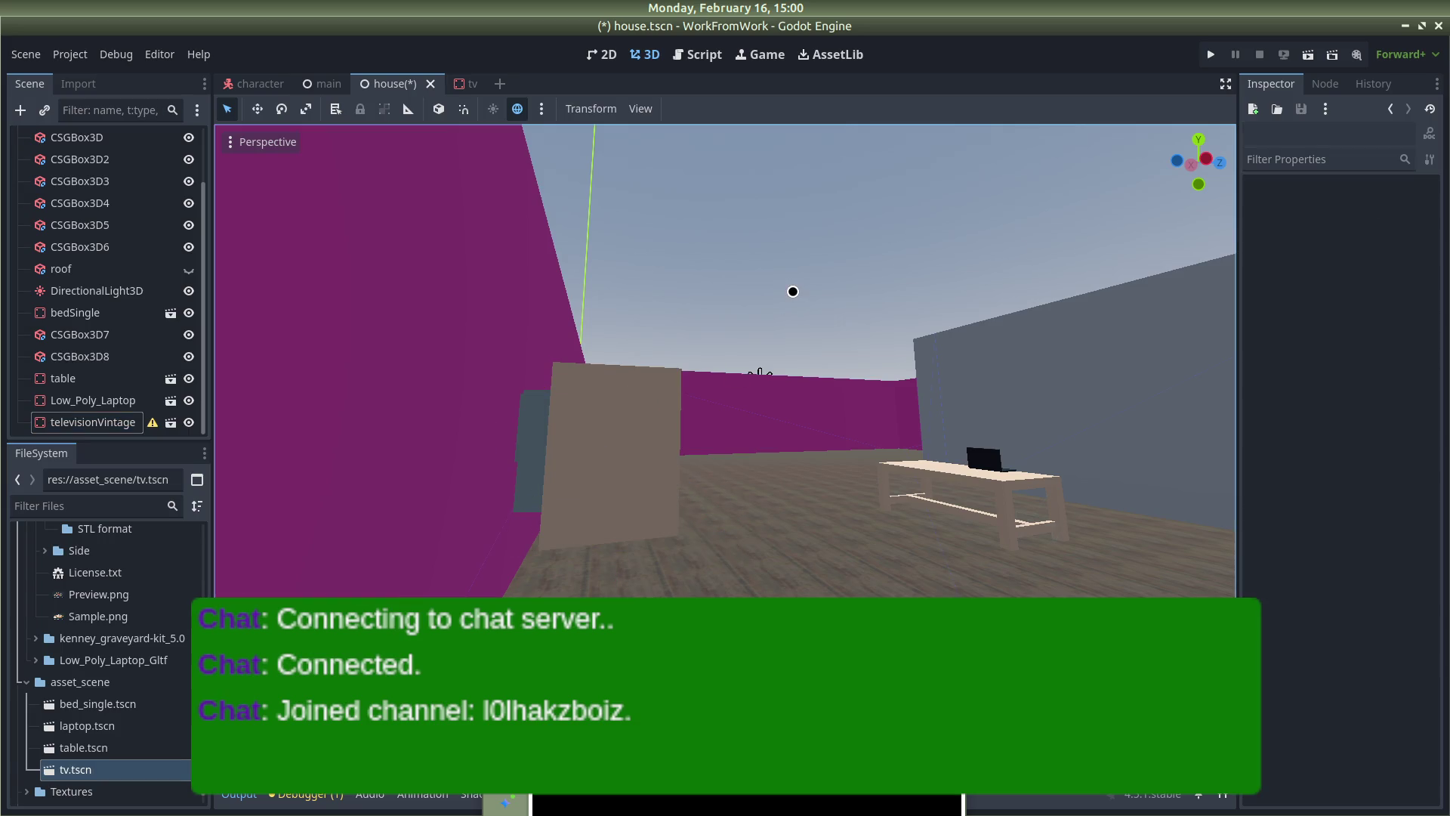
# Delete the televisionVintage instance from the house scene and return to the tv scene
pyautogui.click(113, 422)
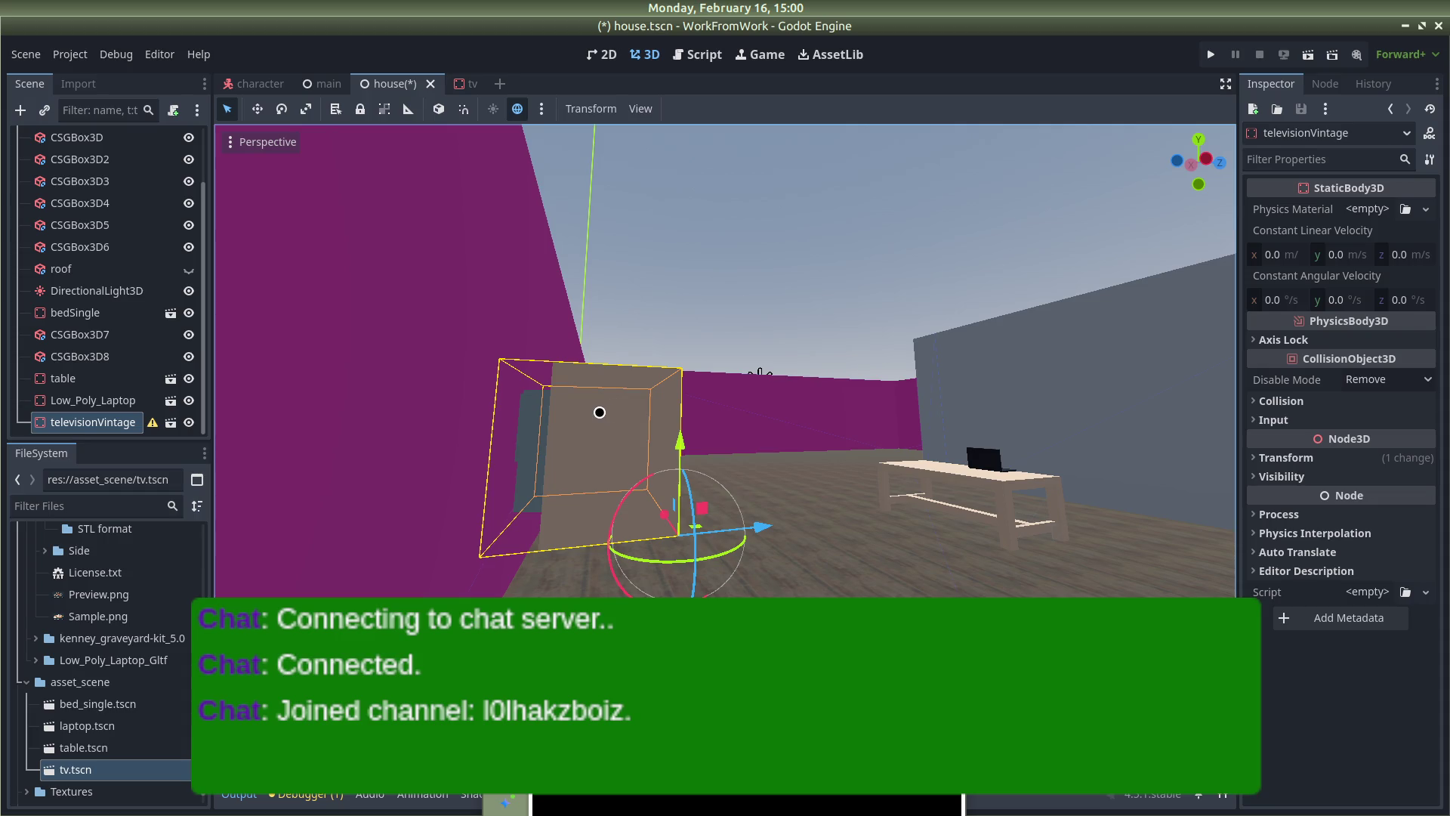
pyautogui.moveTo(600, 413); pyautogui.dragTo(603, 408)
pyautogui.rightClick(97, 416)
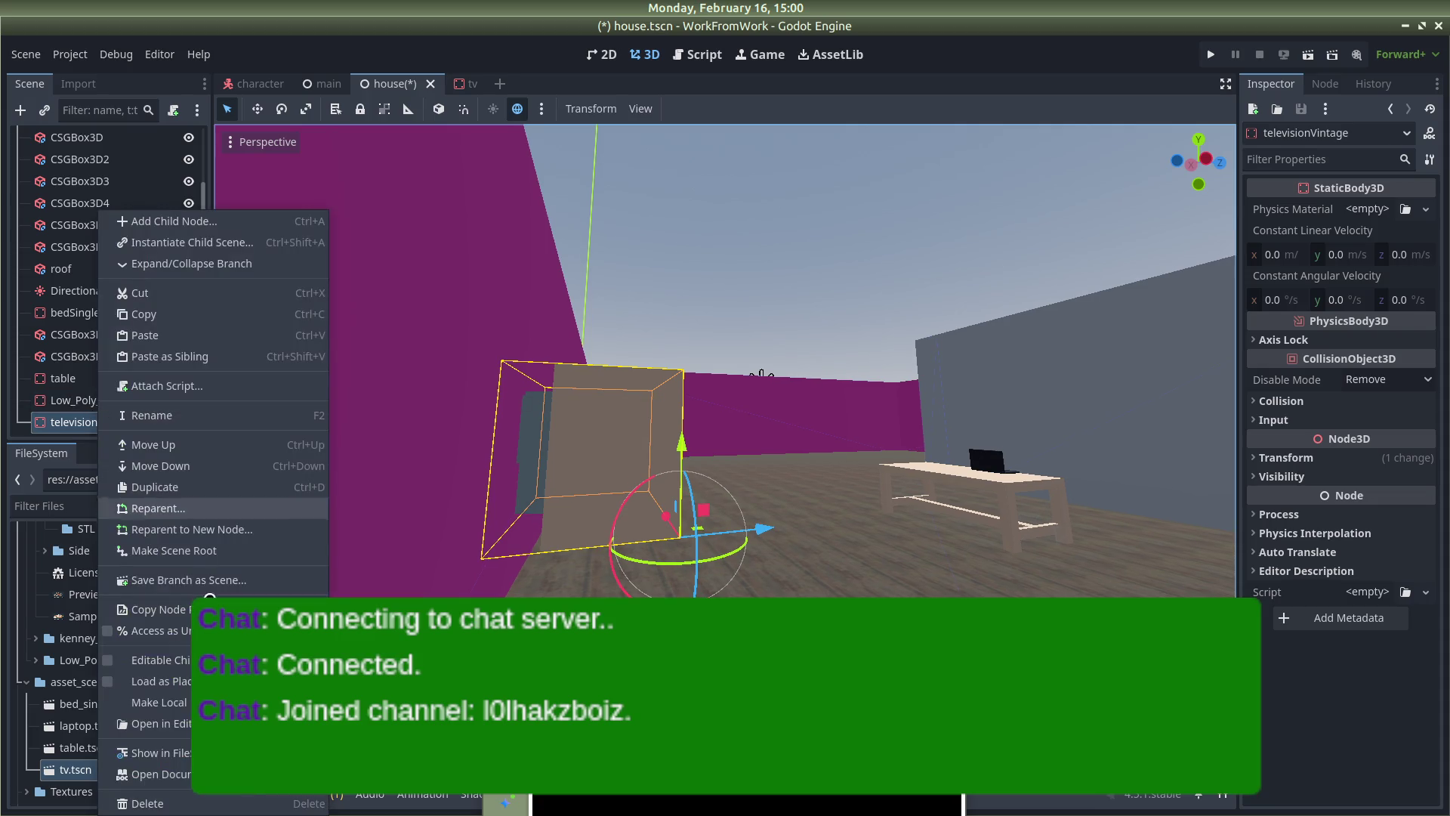
pyautogui.click(136, 803)
pyautogui.click(794, 422)
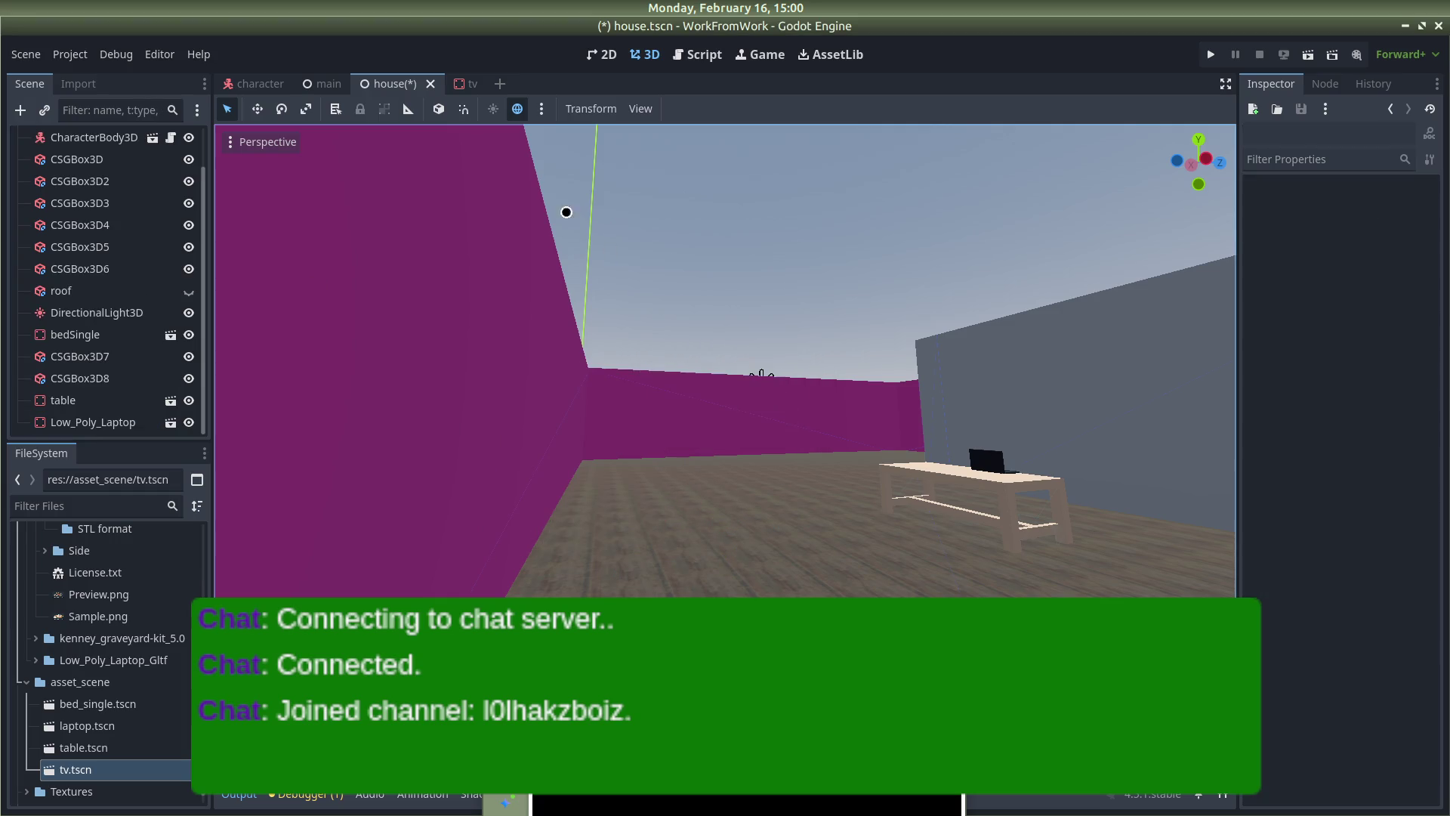
pyautogui.click(464, 84)
# Generate a collision shape from the TV mesh with Mesh > Create Collision Shape
pyautogui.click(672, 107)
pyautogui.click(706, 130)
pyautogui.click(783, 458)
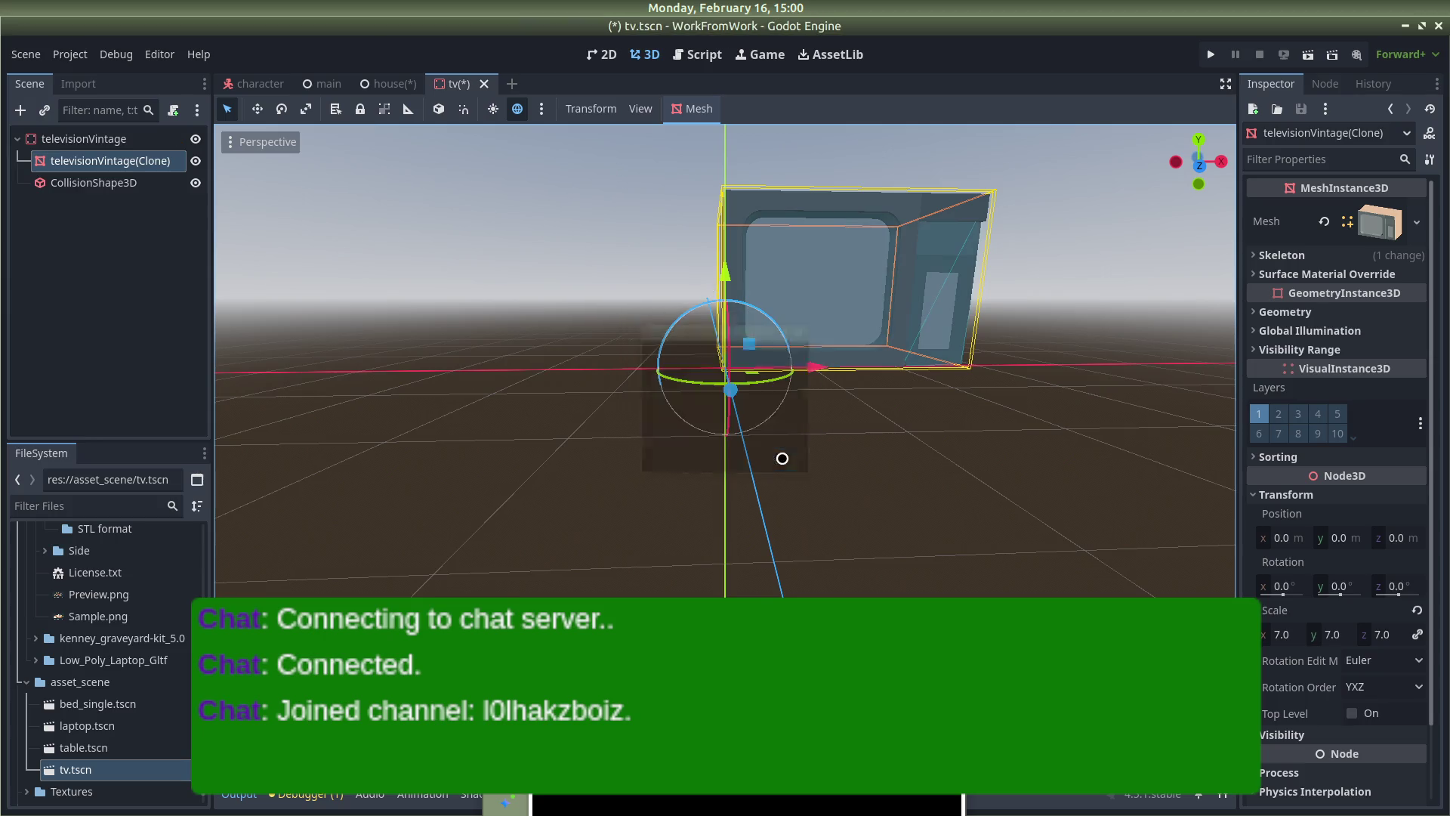
# Drag tv.tscn into the house room near the left wall and orbit around it
pyautogui.click(389, 84)
pyautogui.moveTo(106, 763); pyautogui.dragTo(617, 459)
pyautogui.moveTo(834, 493); pyautogui.dragTo(944, 514)
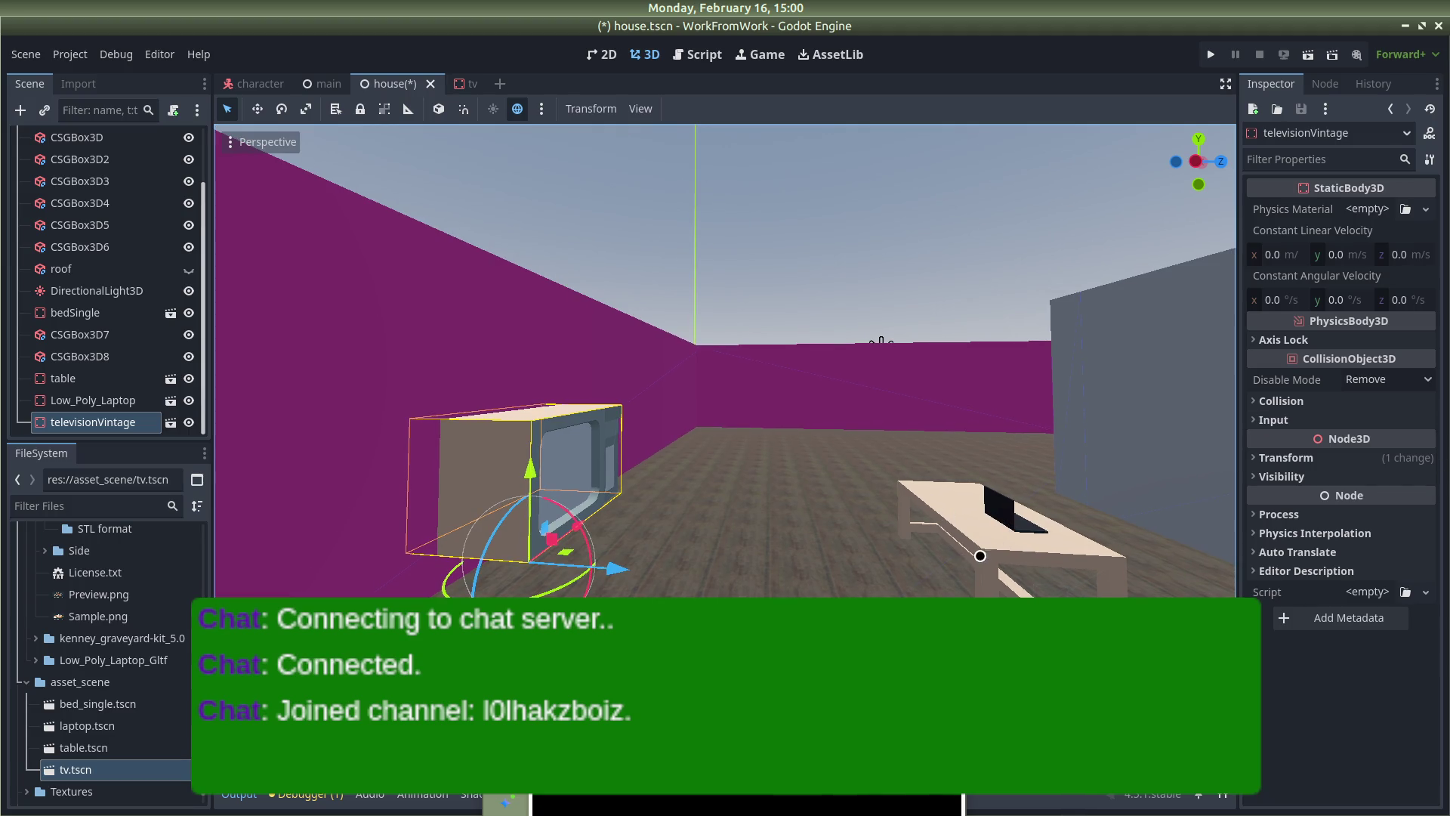
# Select the table in the room to read its position values
pyautogui.click(1001, 542)
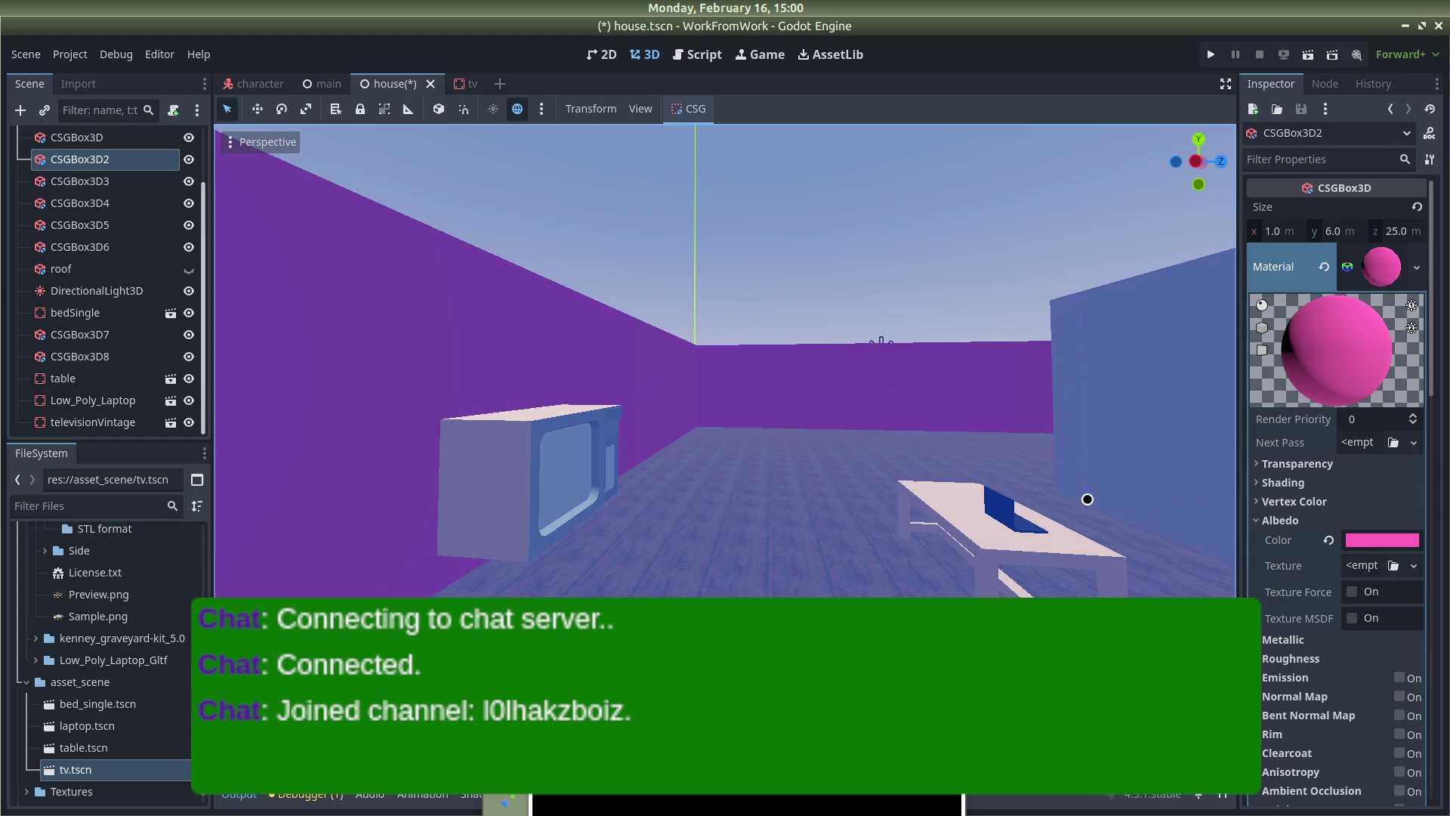
pyautogui.moveTo(1084, 516); pyautogui.dragTo(583, 432)
pyautogui.scroll(-3)
pyautogui.click(581, 450)
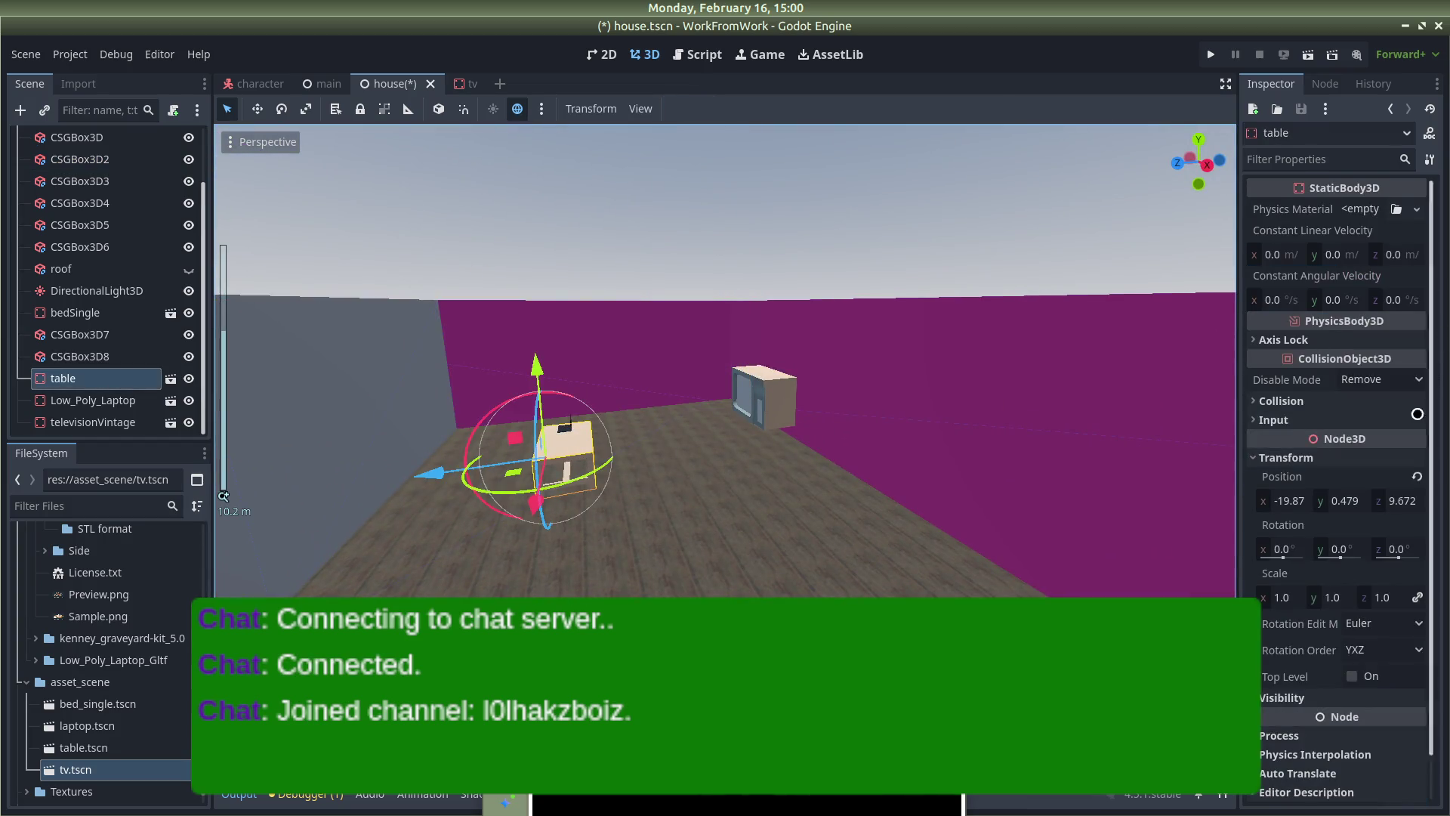
pyautogui.scroll(-3)
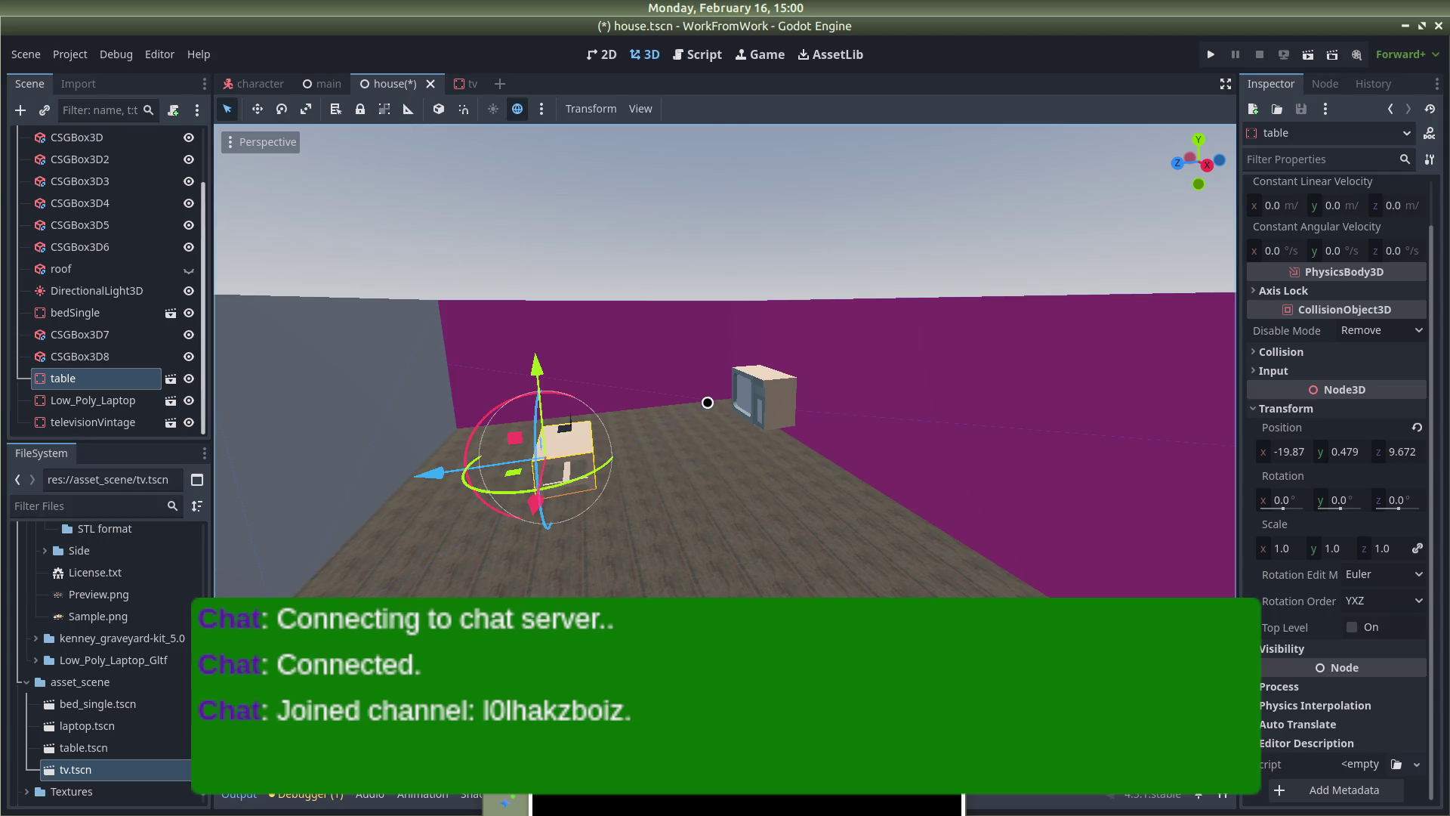
# Set the televisionVintage Position X to -19.87 to match the table
pyautogui.click(748, 387)
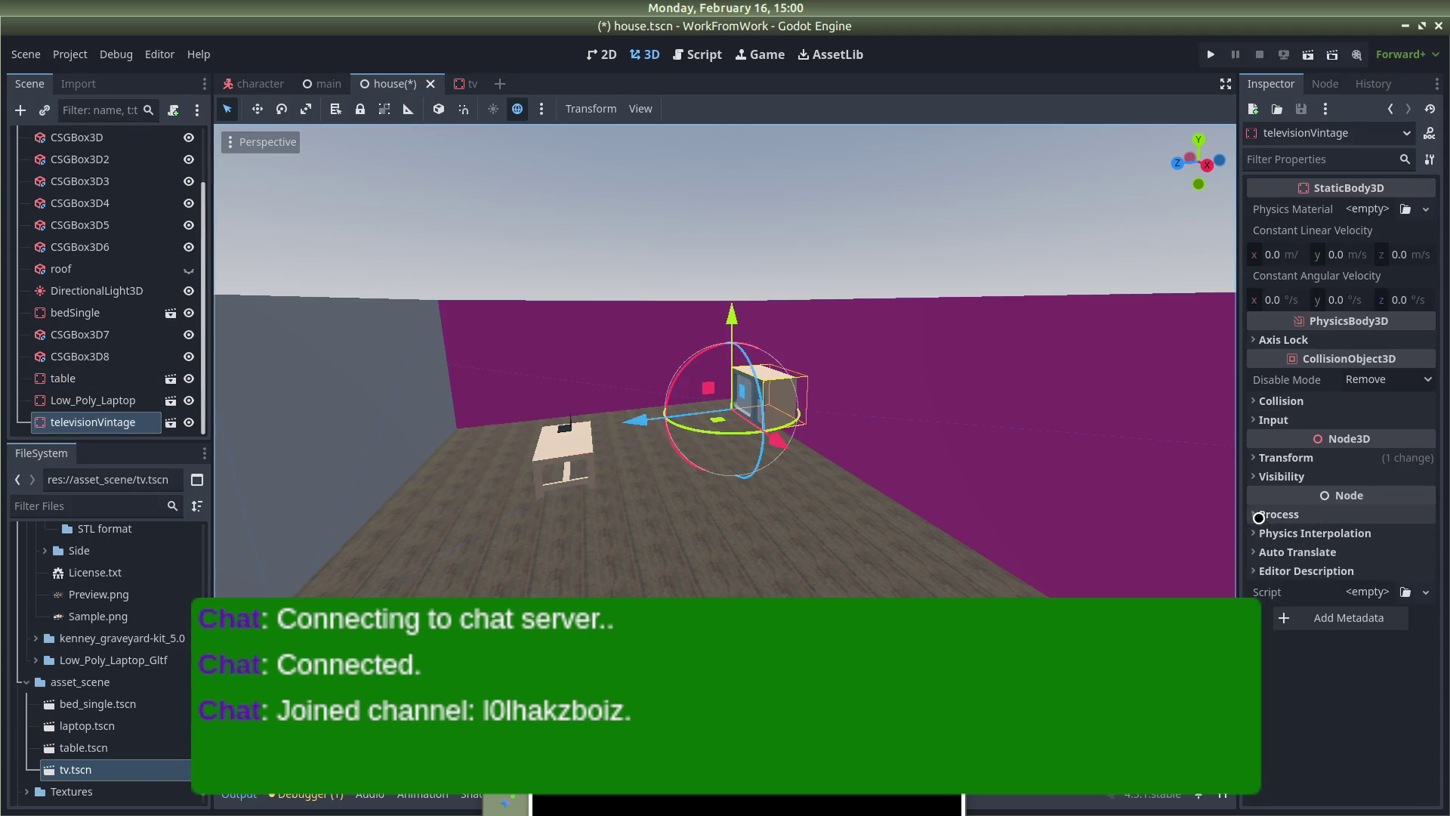
pyautogui.click(1285, 458)
pyautogui.click(1312, 503)
pyautogui.write('-19')
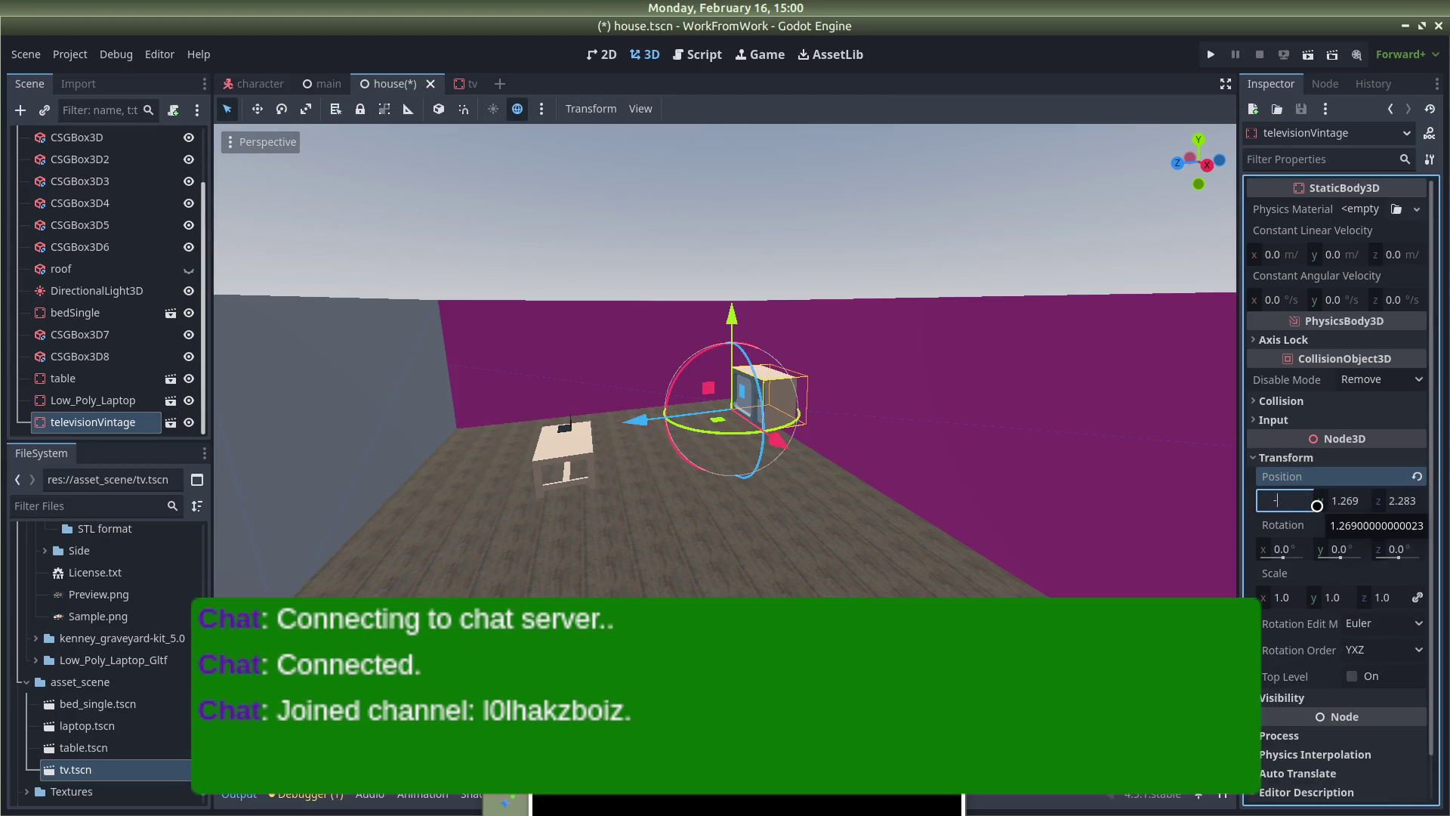
pyautogui.write('87')
pyautogui.press('Return')
# Nudge the TV along the Z axis to 2.207, against the wall
pyautogui.moveTo(1110, 502); pyautogui.dragTo(752, 363)
pyautogui.scroll(-3)
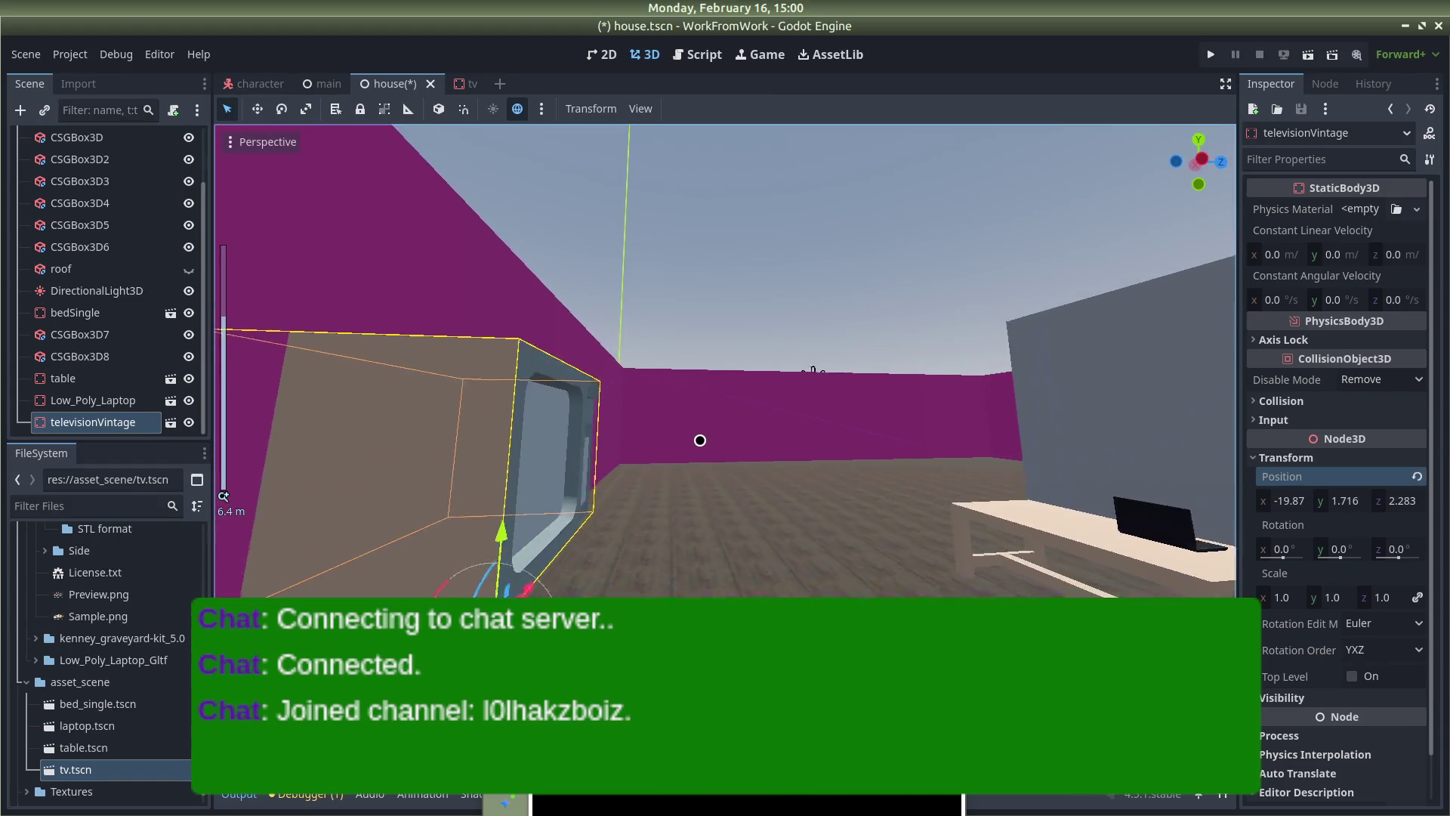
pyautogui.scroll(-3)
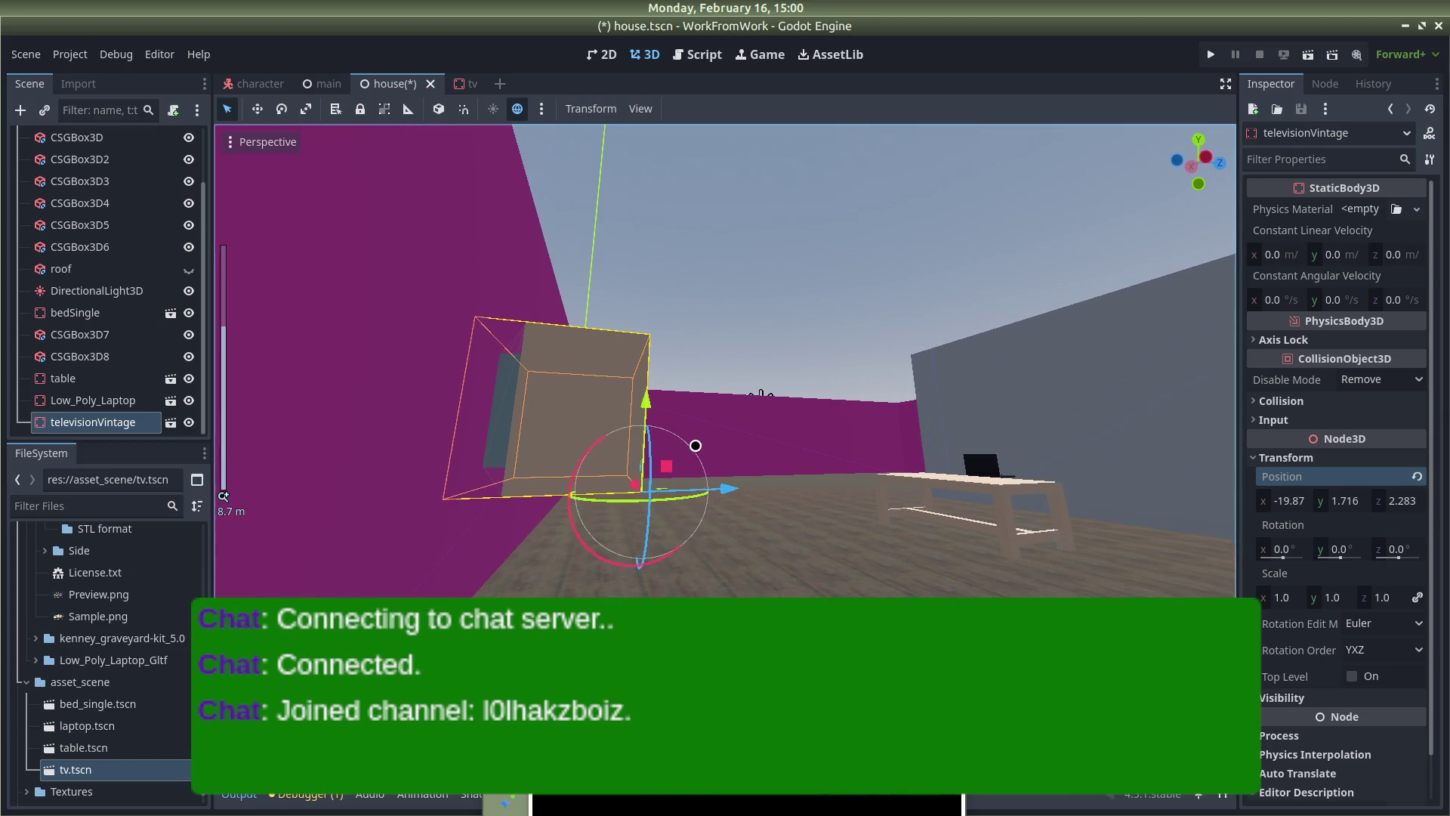
pyautogui.moveTo(723, 487); pyautogui.dragTo(717, 489)
pyautogui.scroll(3)
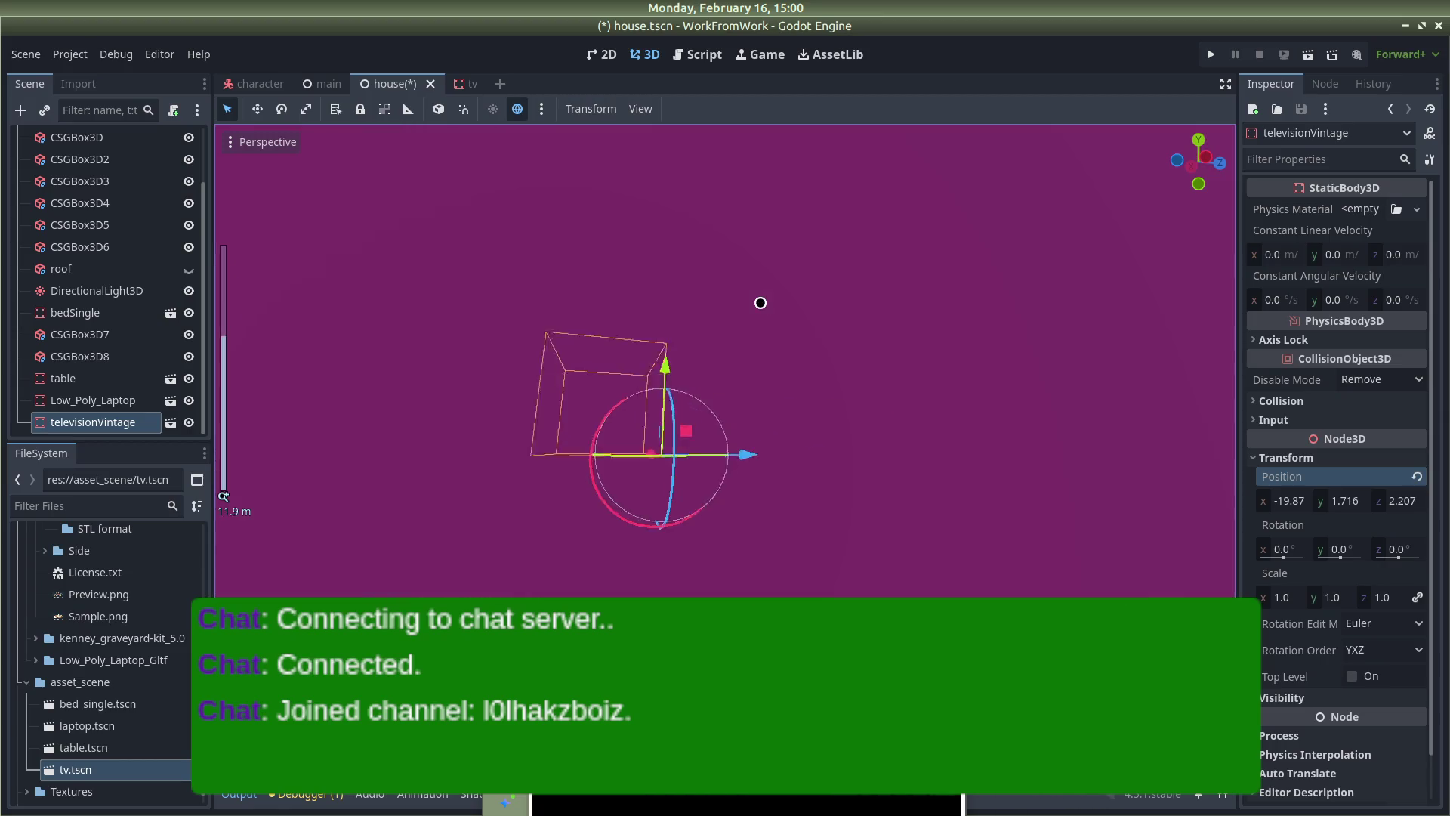